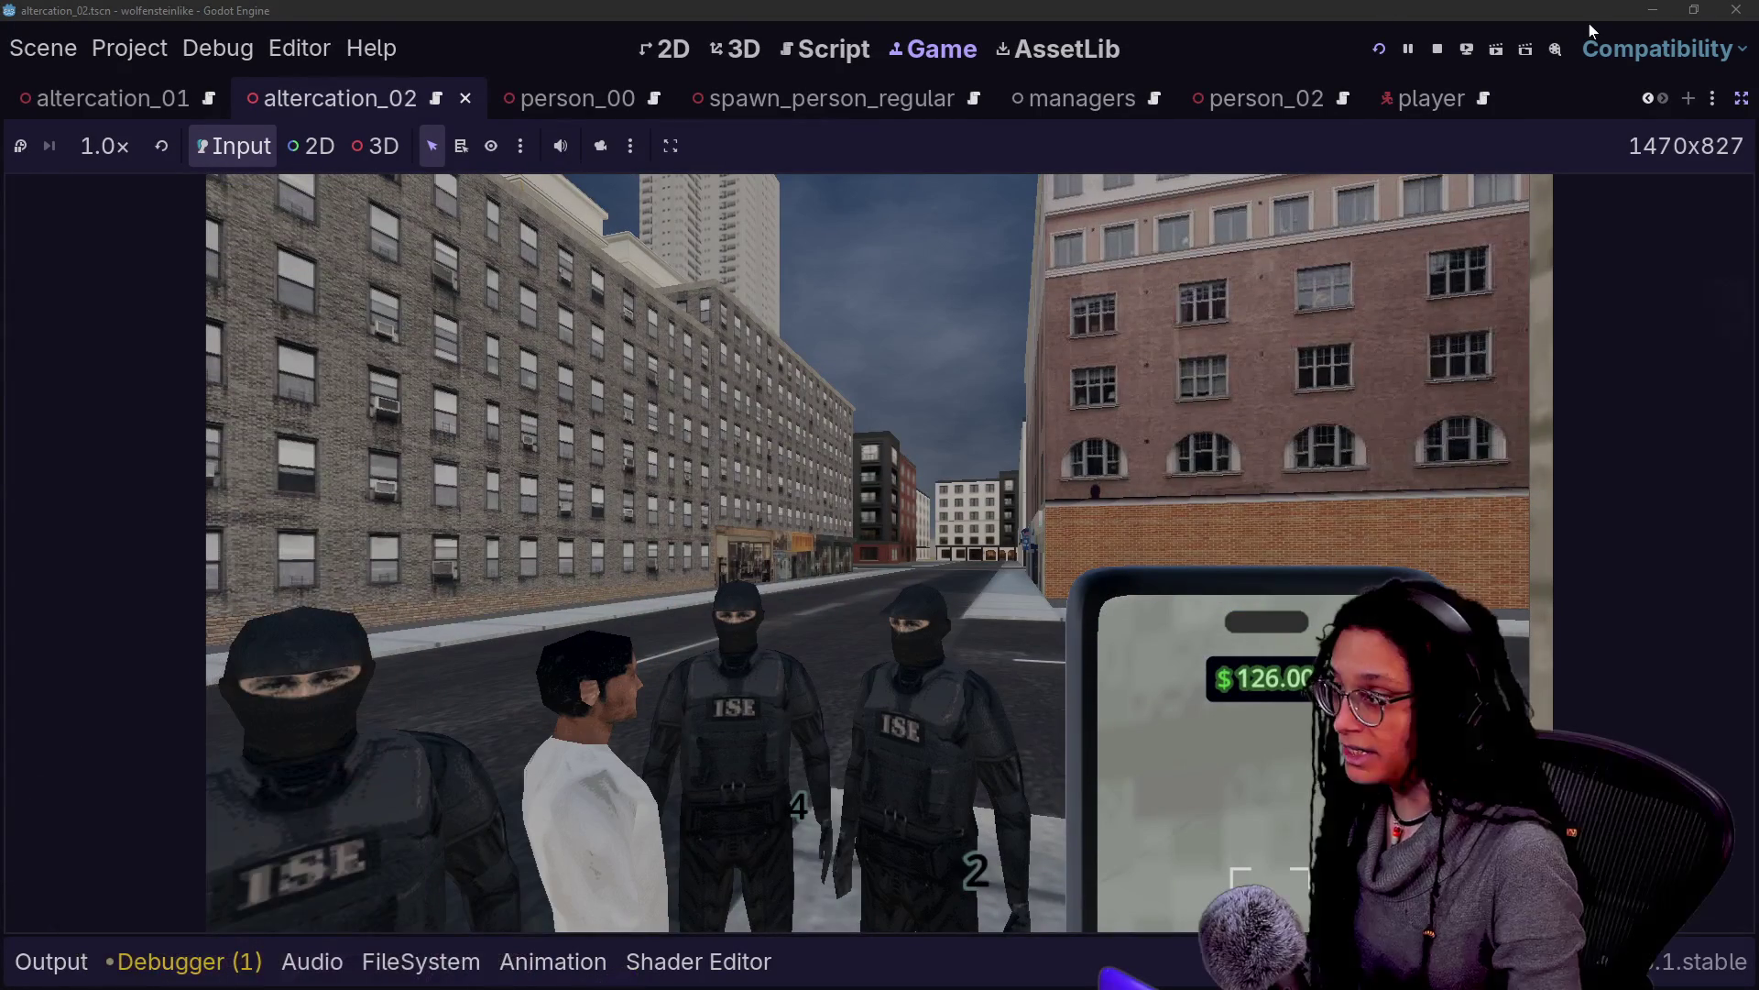
Open the level_buildout scene in the 3D view and tilt the camera down over the city streets
left_click(734, 50)
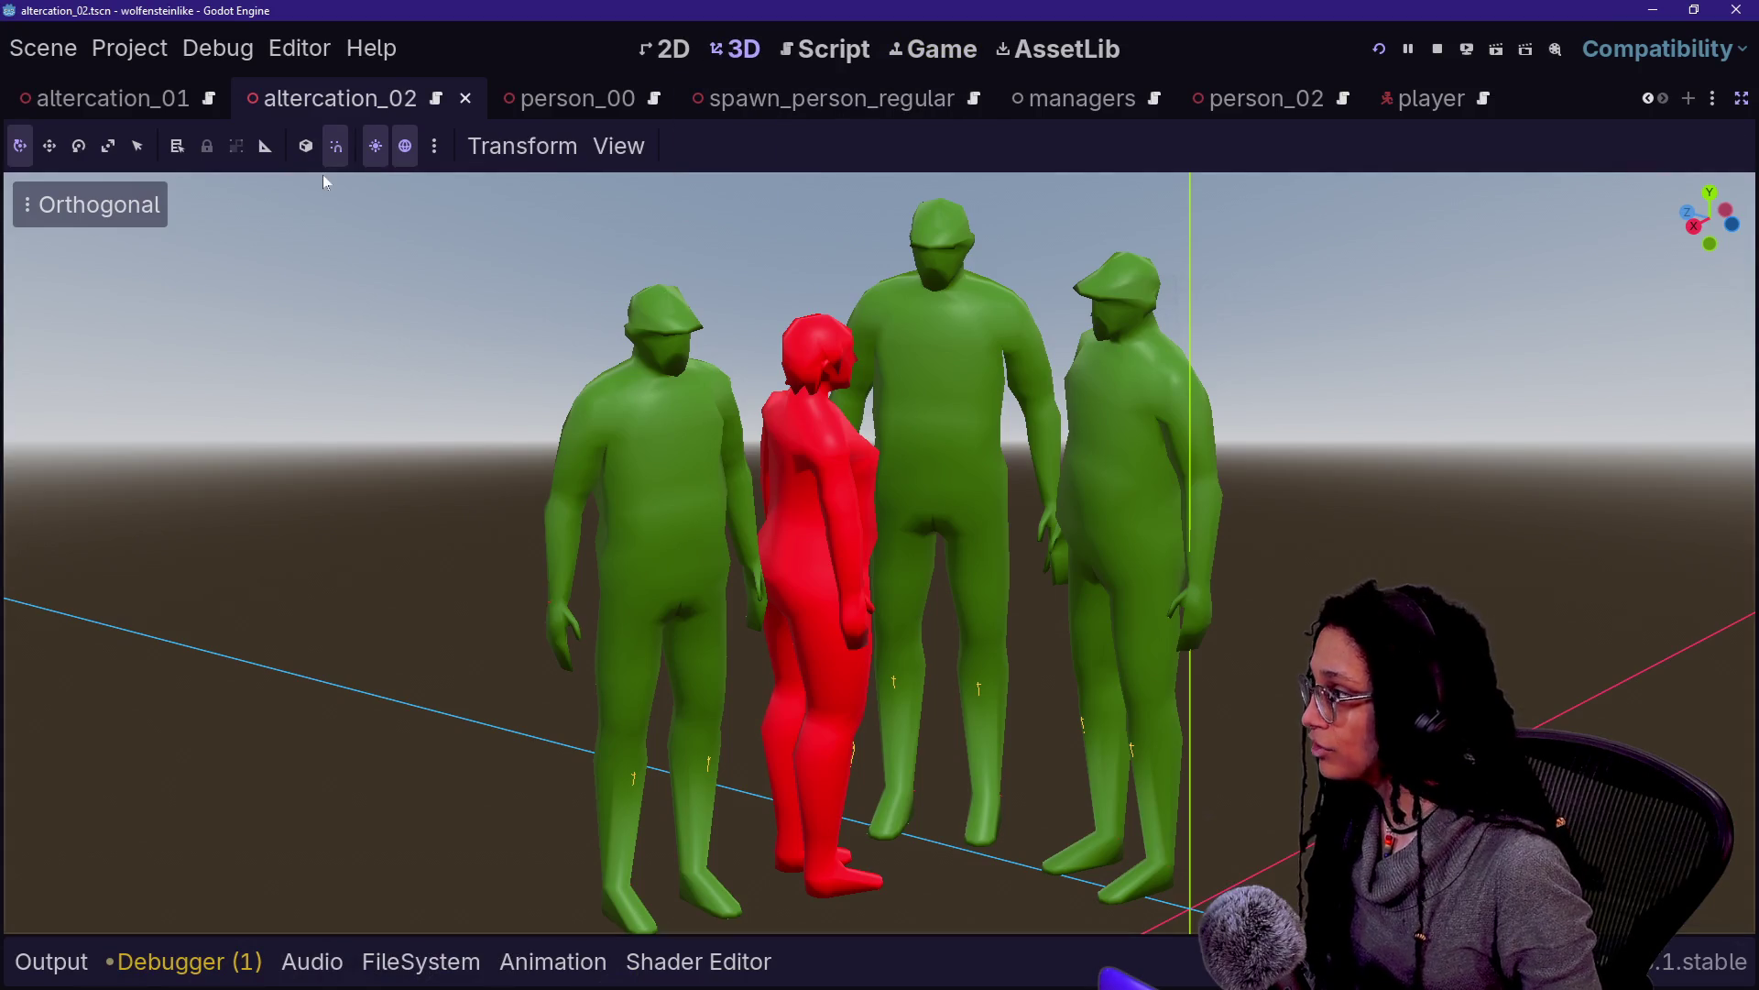
scroll(259, 103, "up", 4)
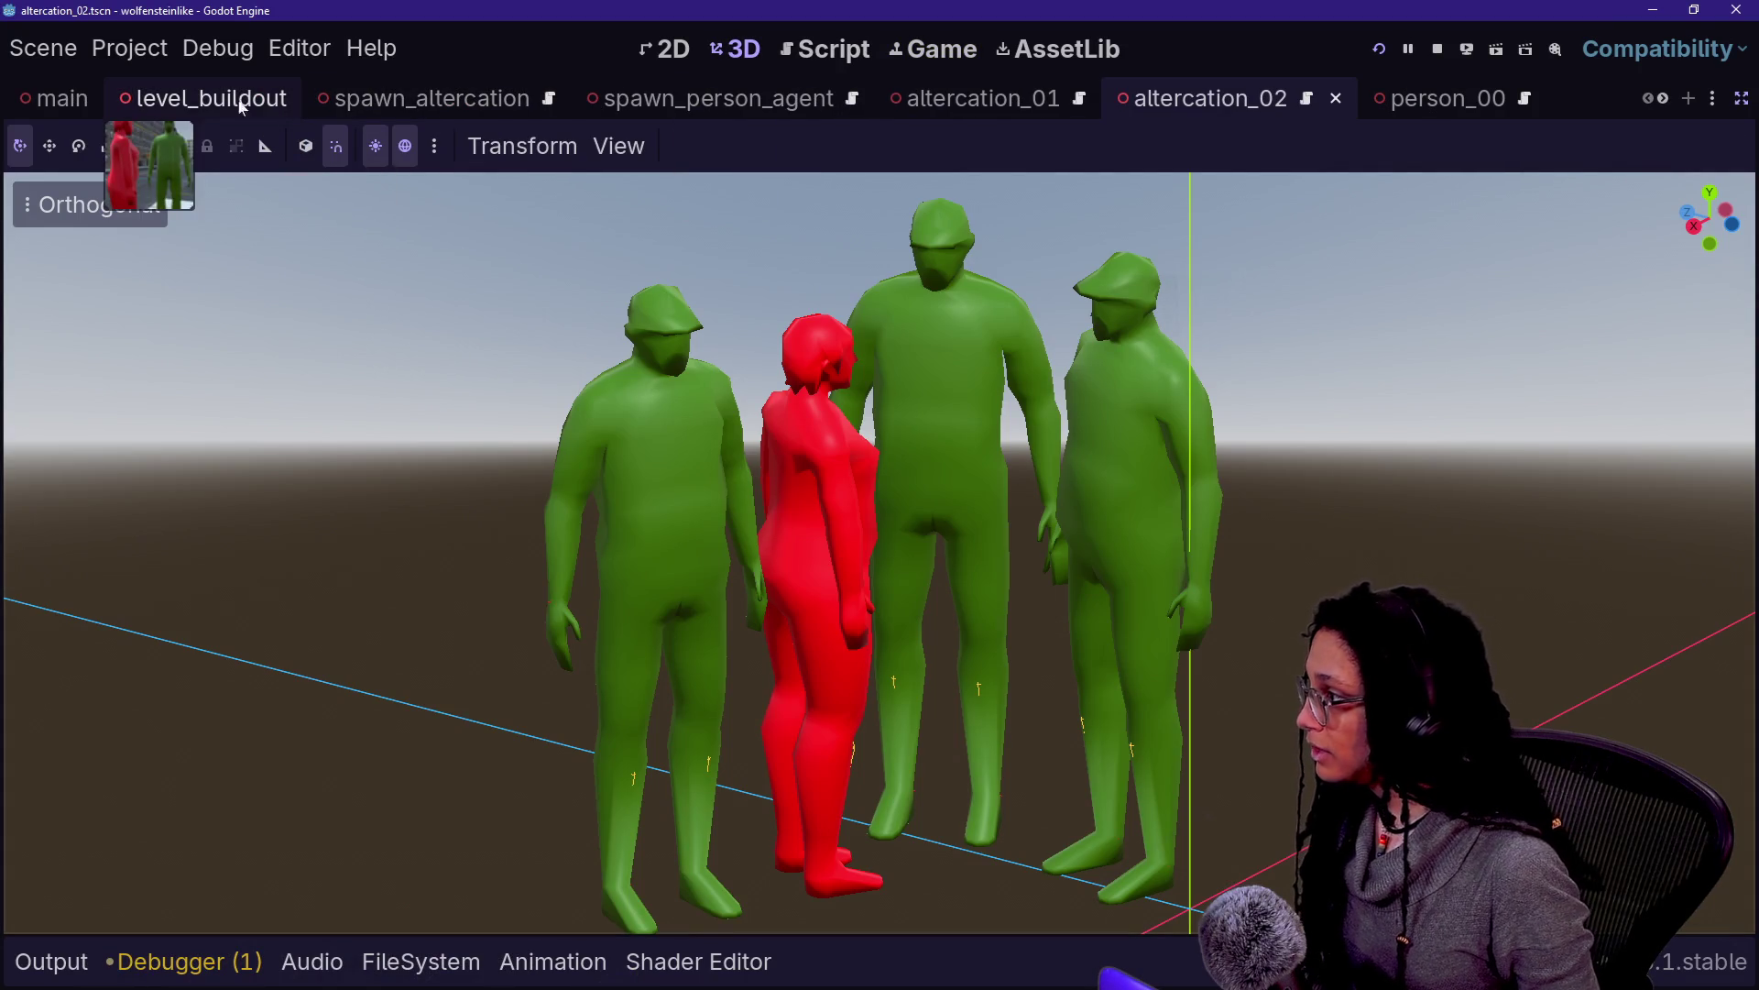
left_click(241, 107)
scroll(827, 553, "up", 3)
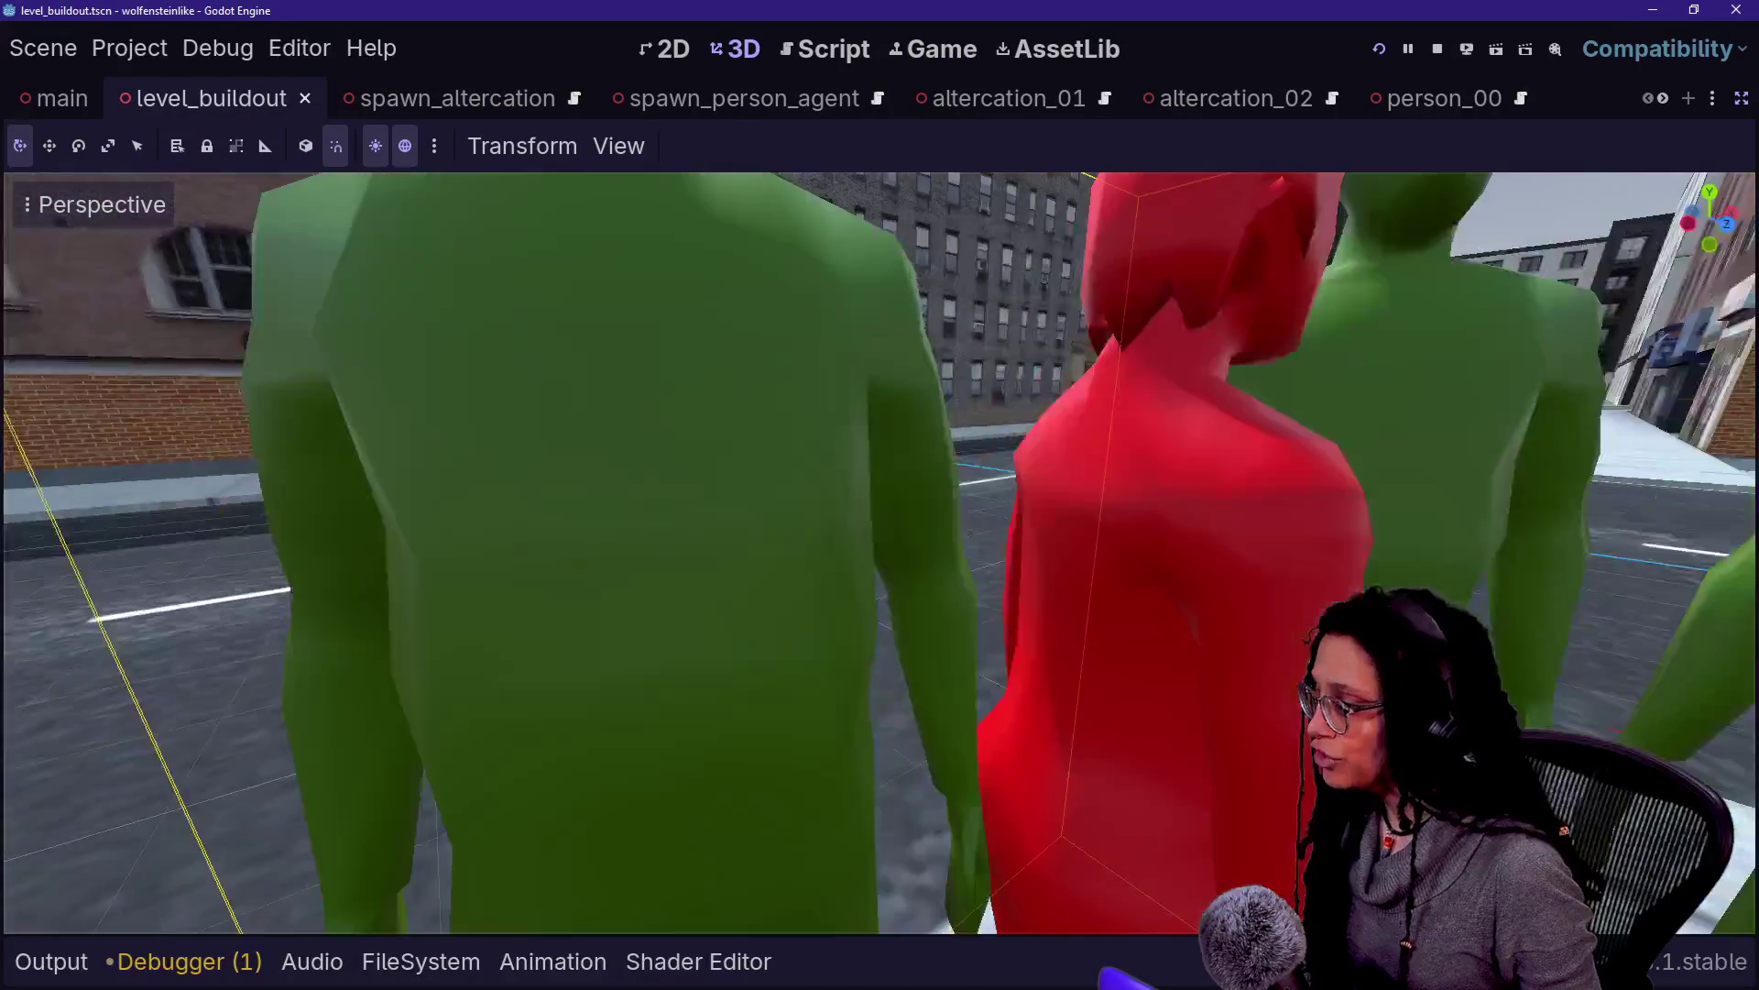
scroll(880, 550, "down", 10)
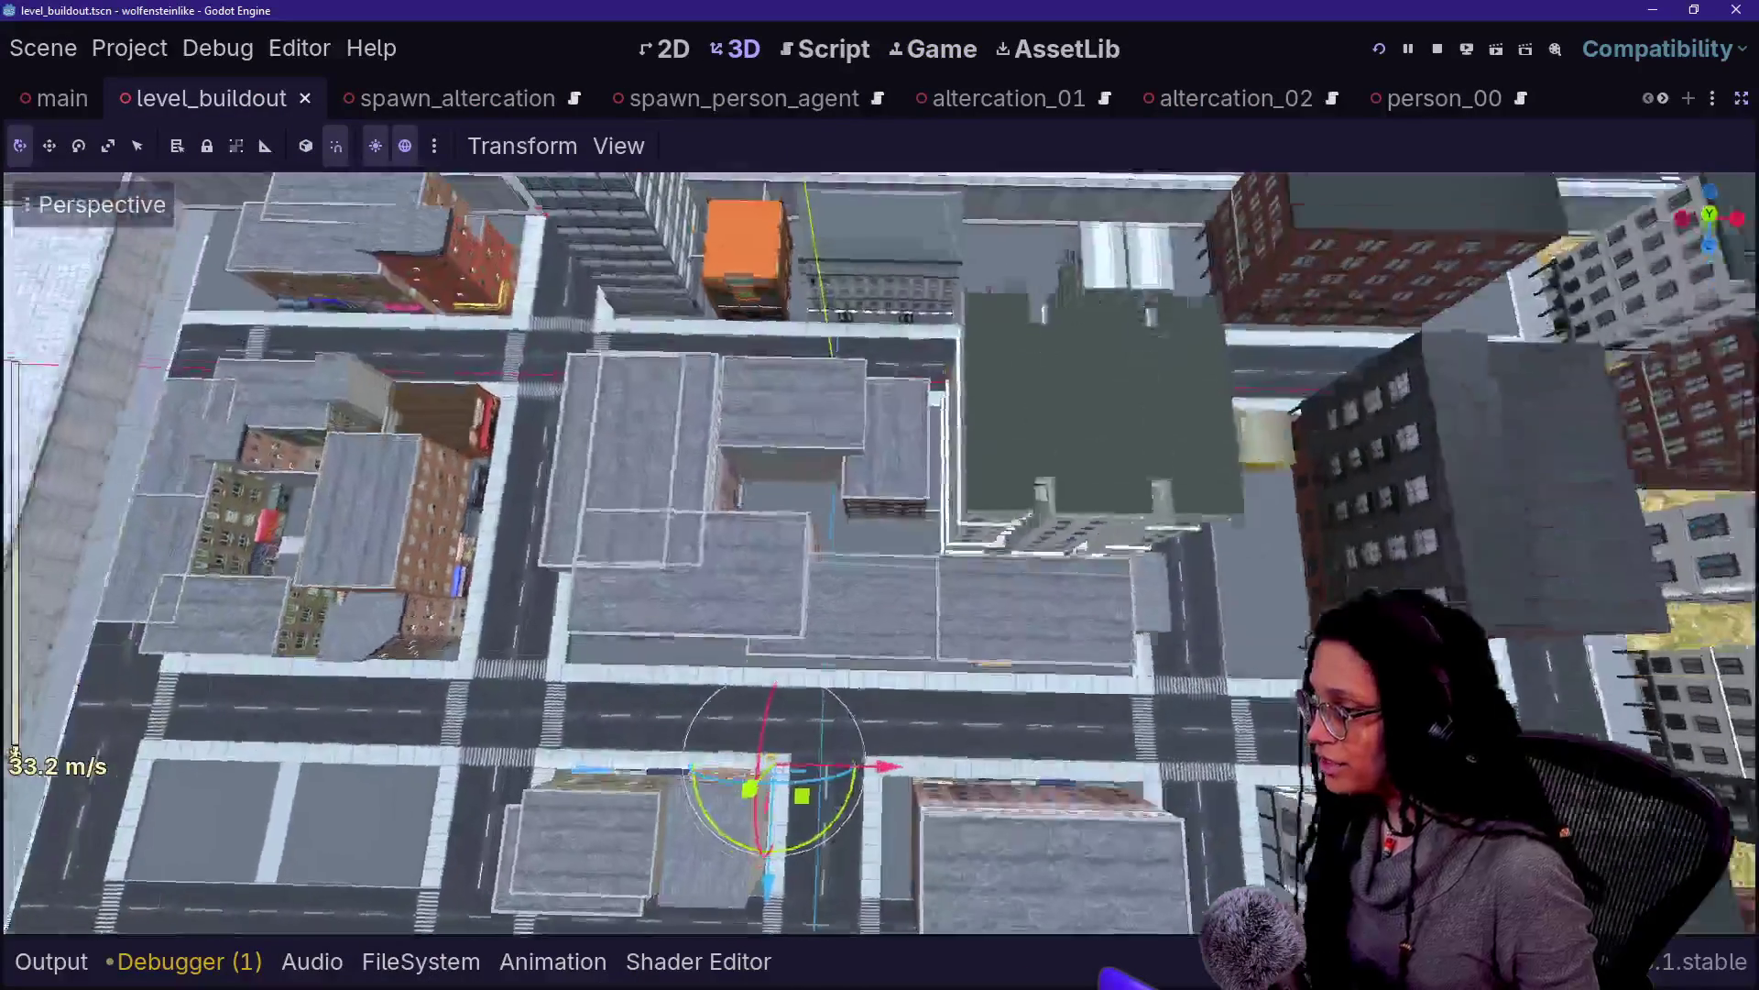
left_click_drag(880, 550, 880, 669)
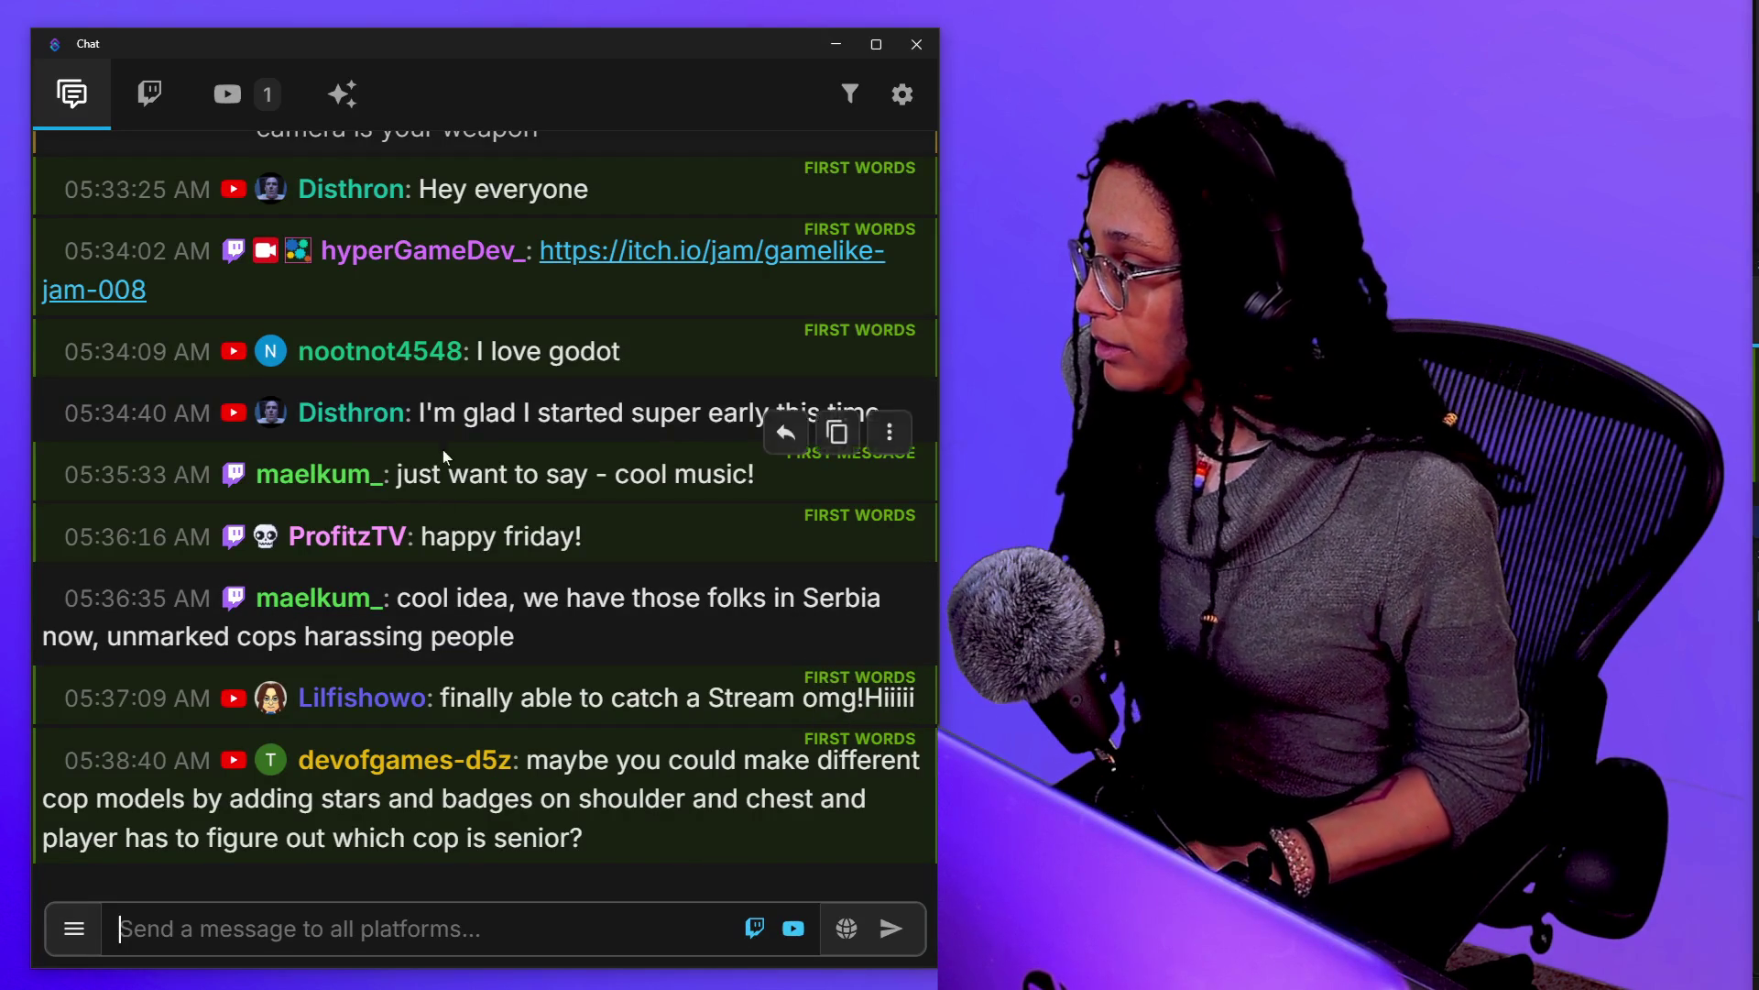
Highlight the chat message 'I'm glad I started super early this time'
left_click_drag(788, 417, 302, 188)
left_click(824, 403)
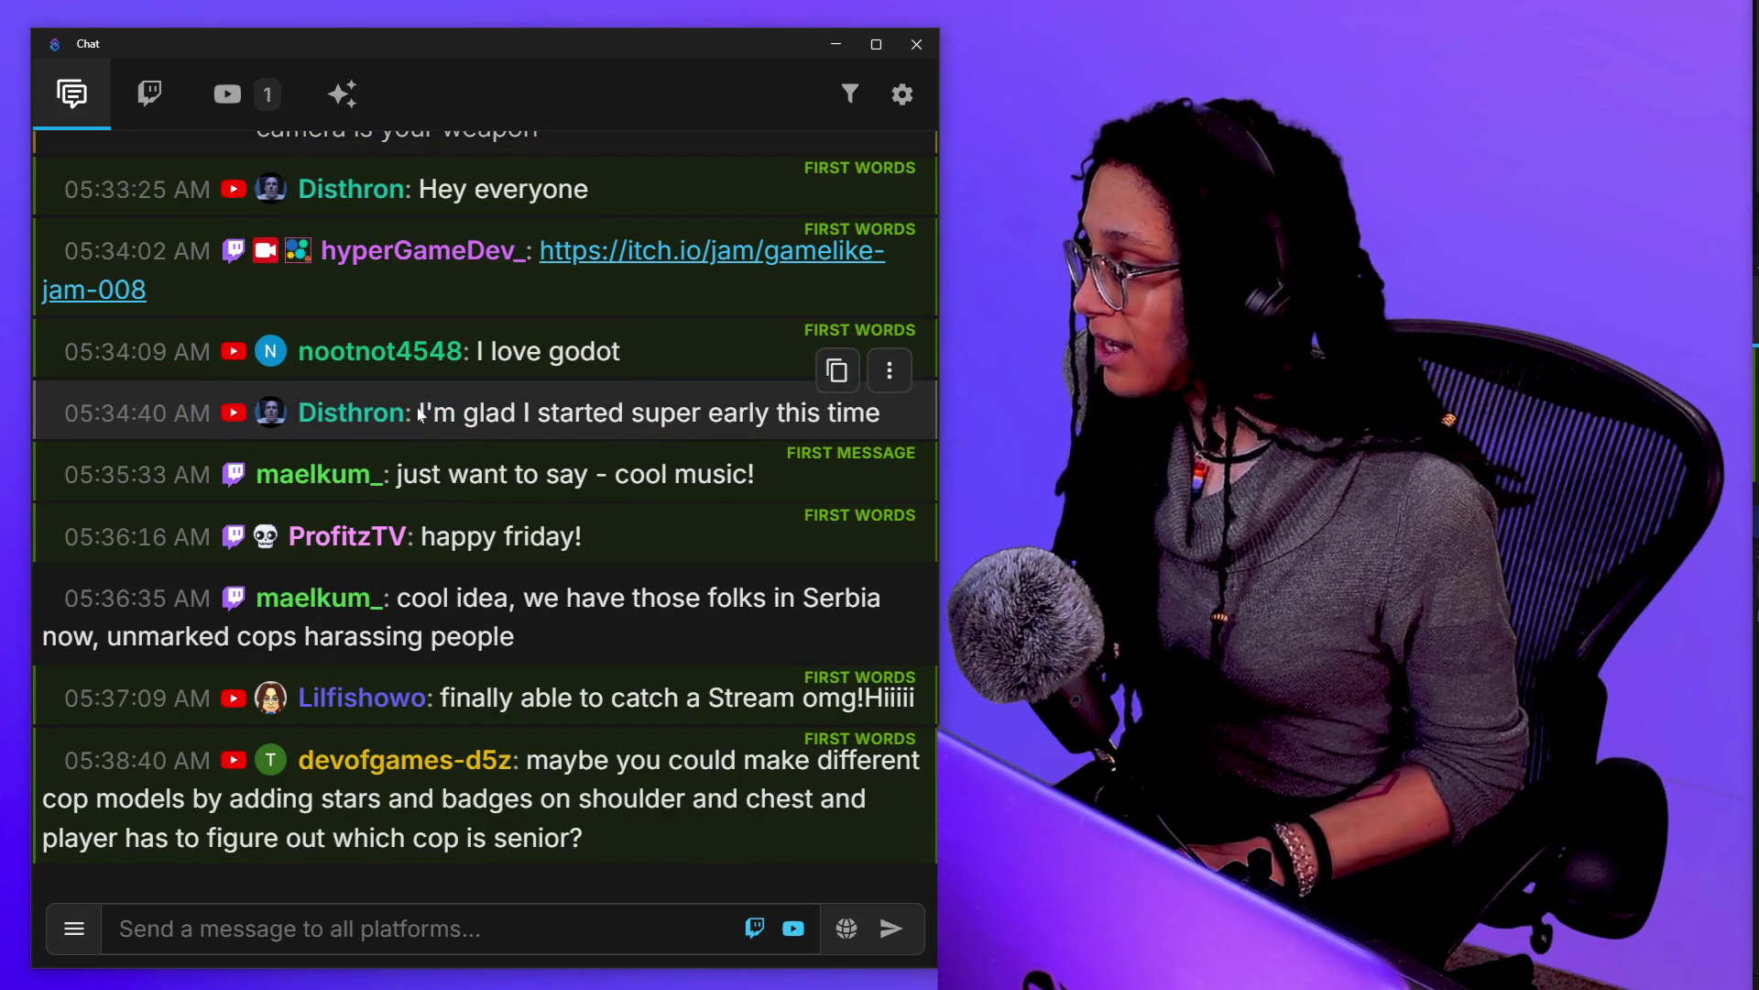
left_click_drag(420, 413, 910, 422)
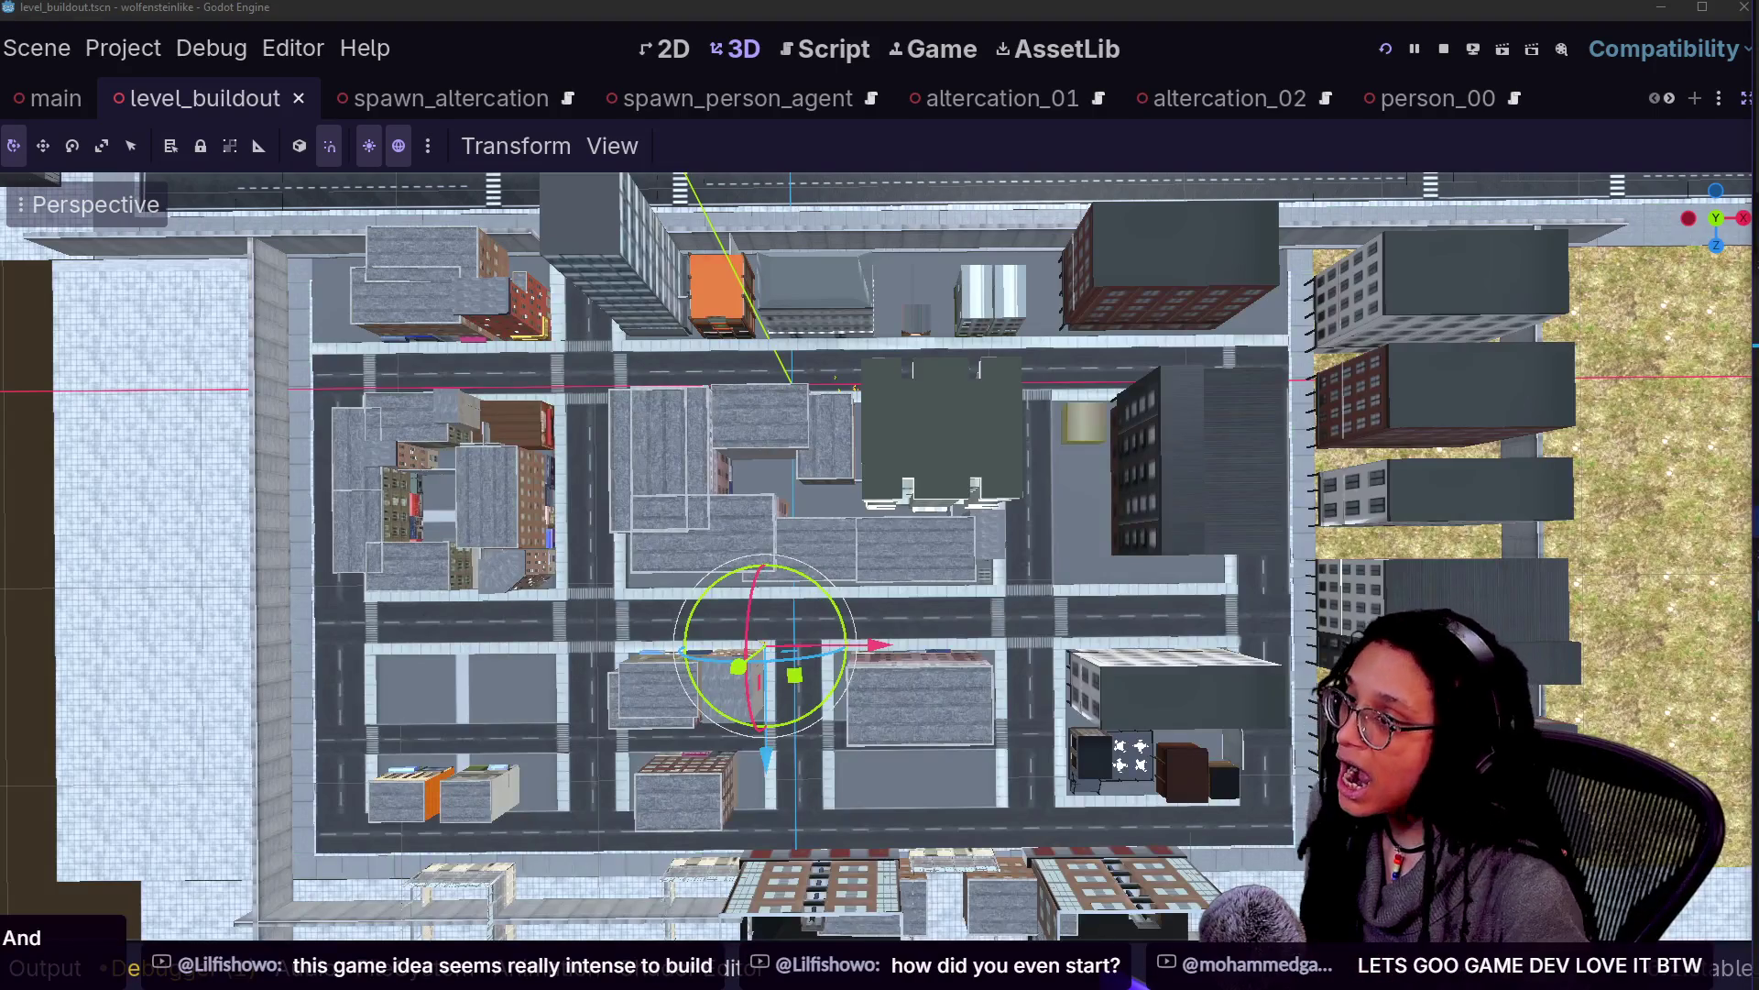
Select the dark green building in the Godot city block, then switch to the browser
left_click(1528, 11)
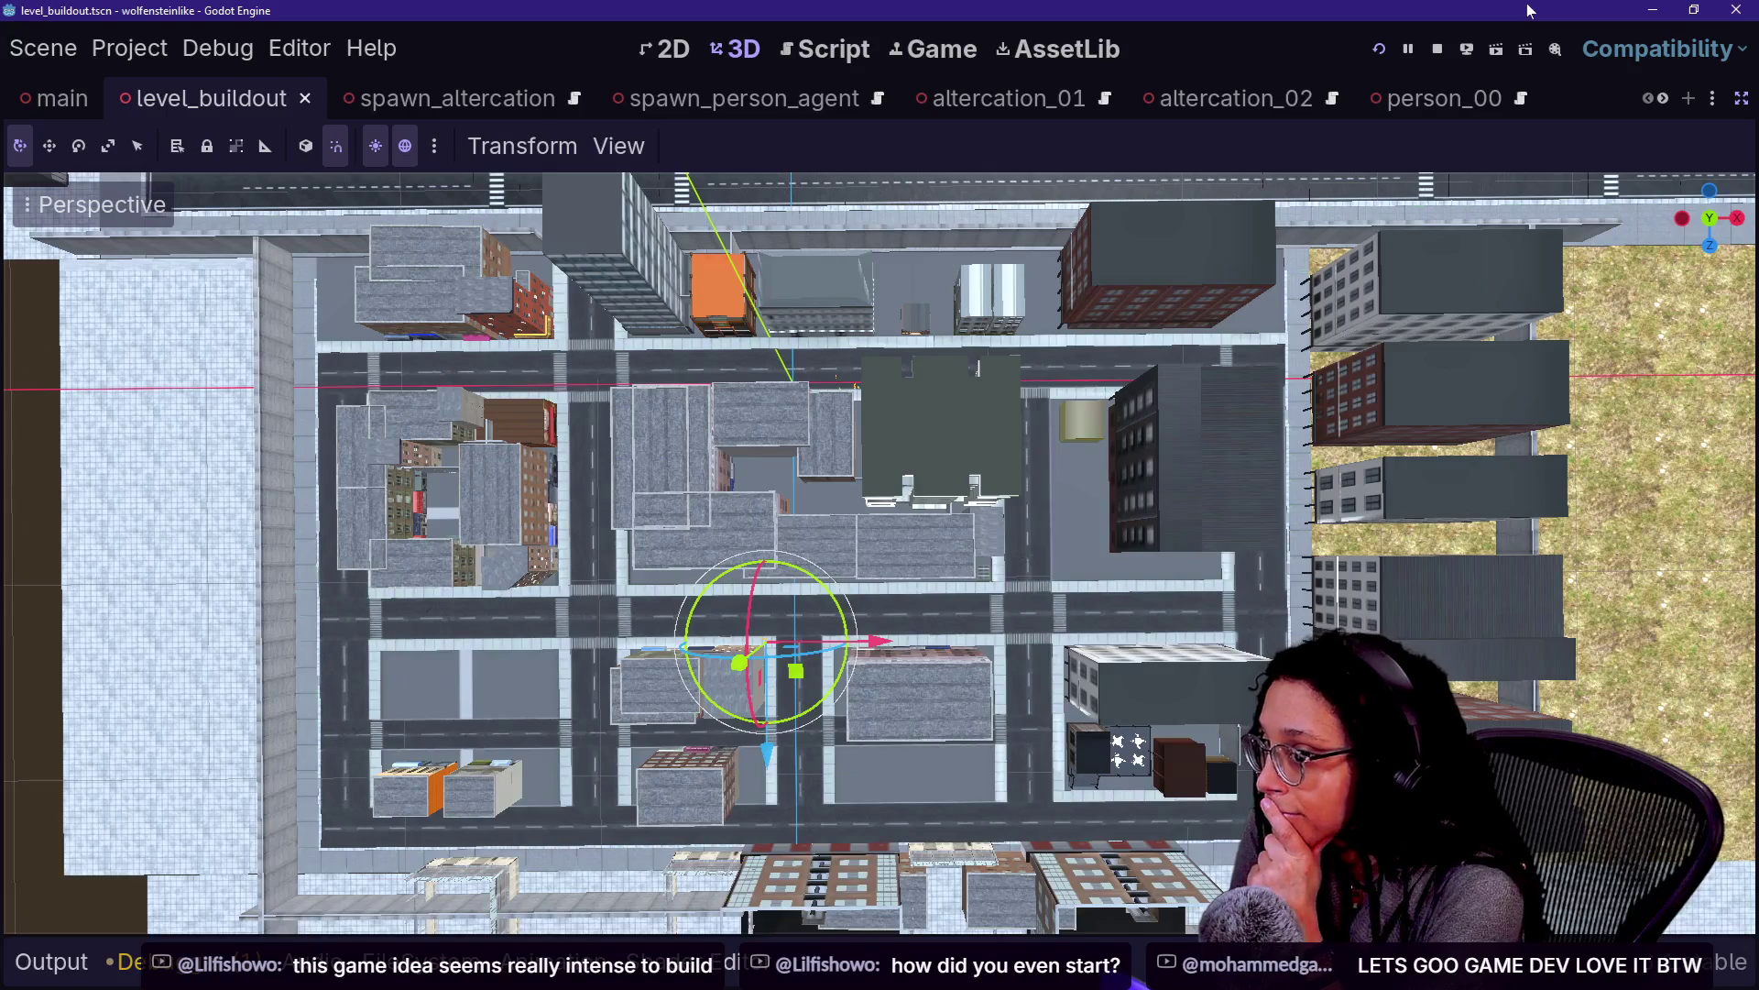
left_click(930, 401)
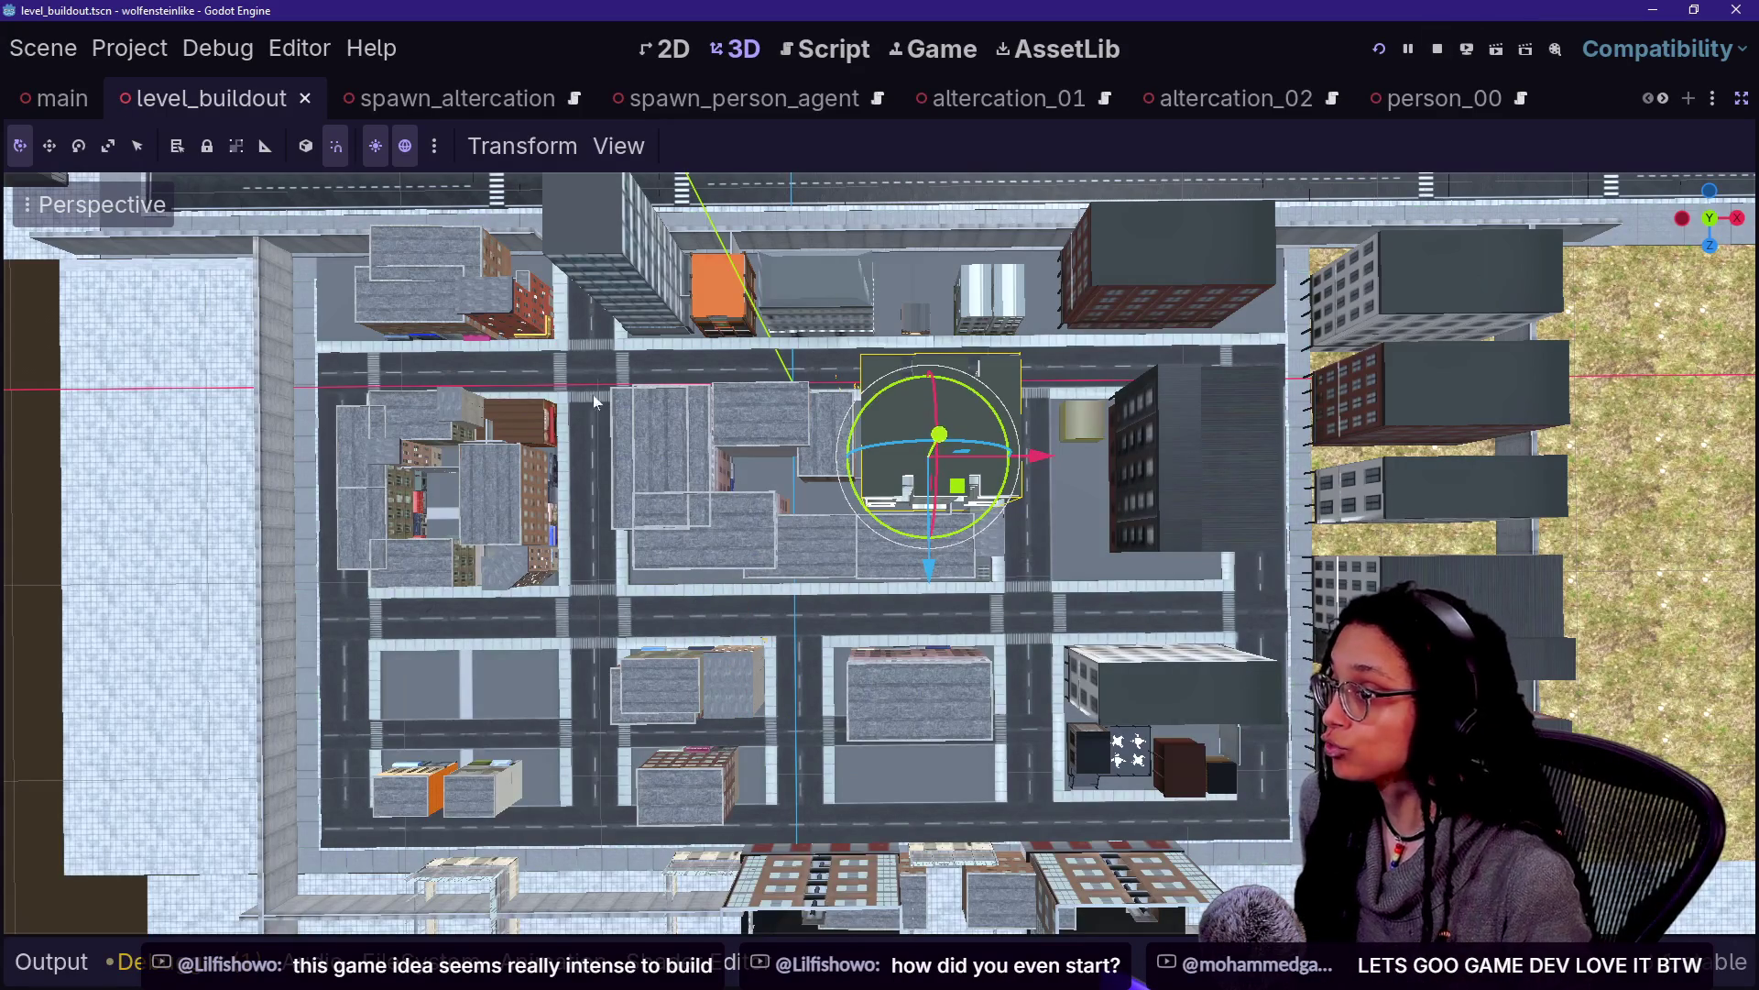
key("alt+Tab")
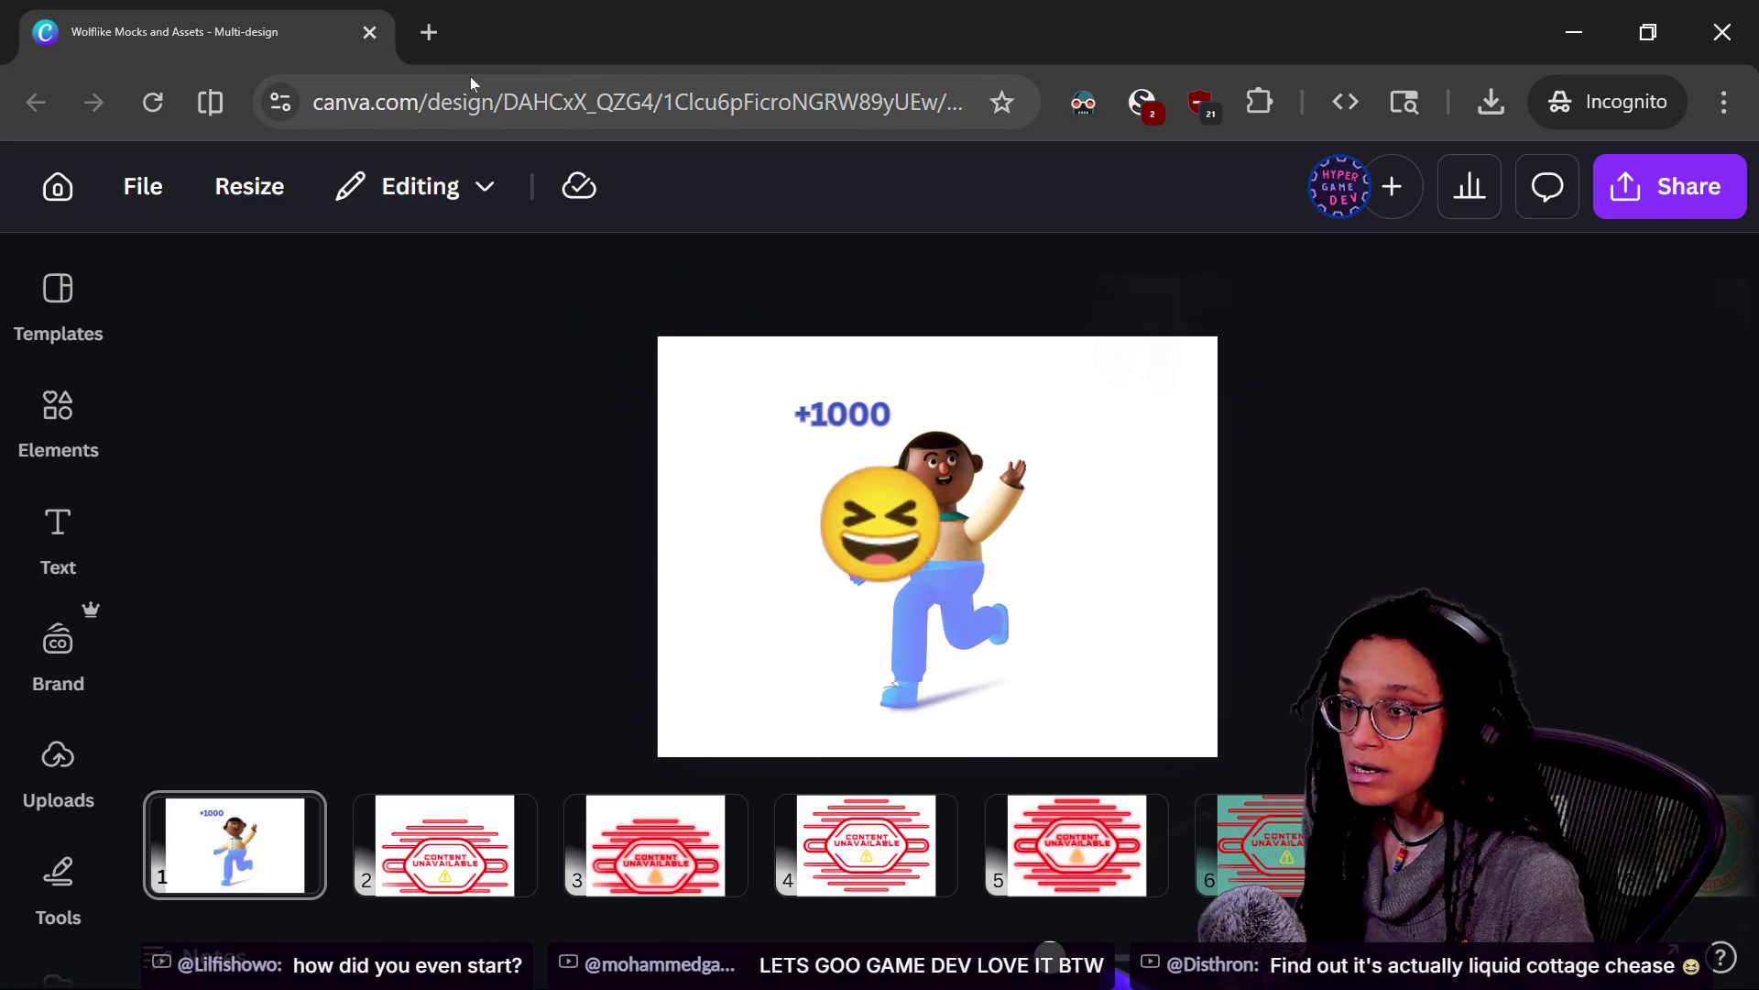
Load the bookmarked Tamagotchi-like WIP page in a new tab and copy its address
key("alt+Tab")
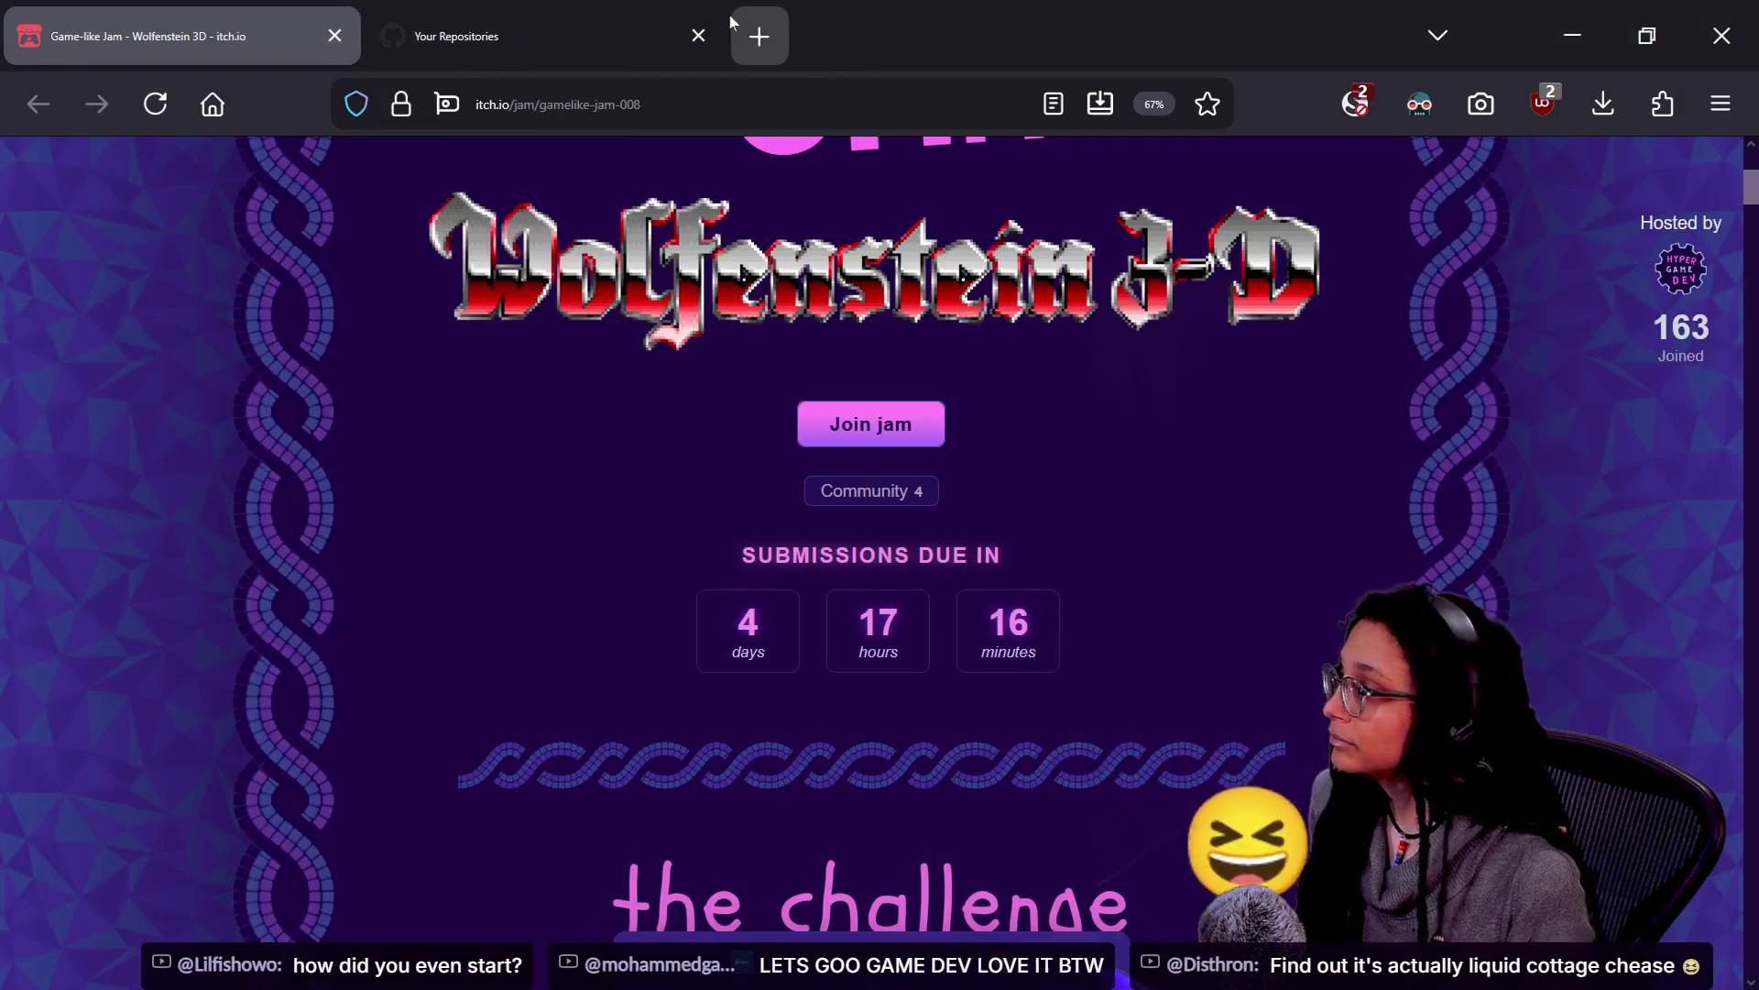
left_click(758, 36)
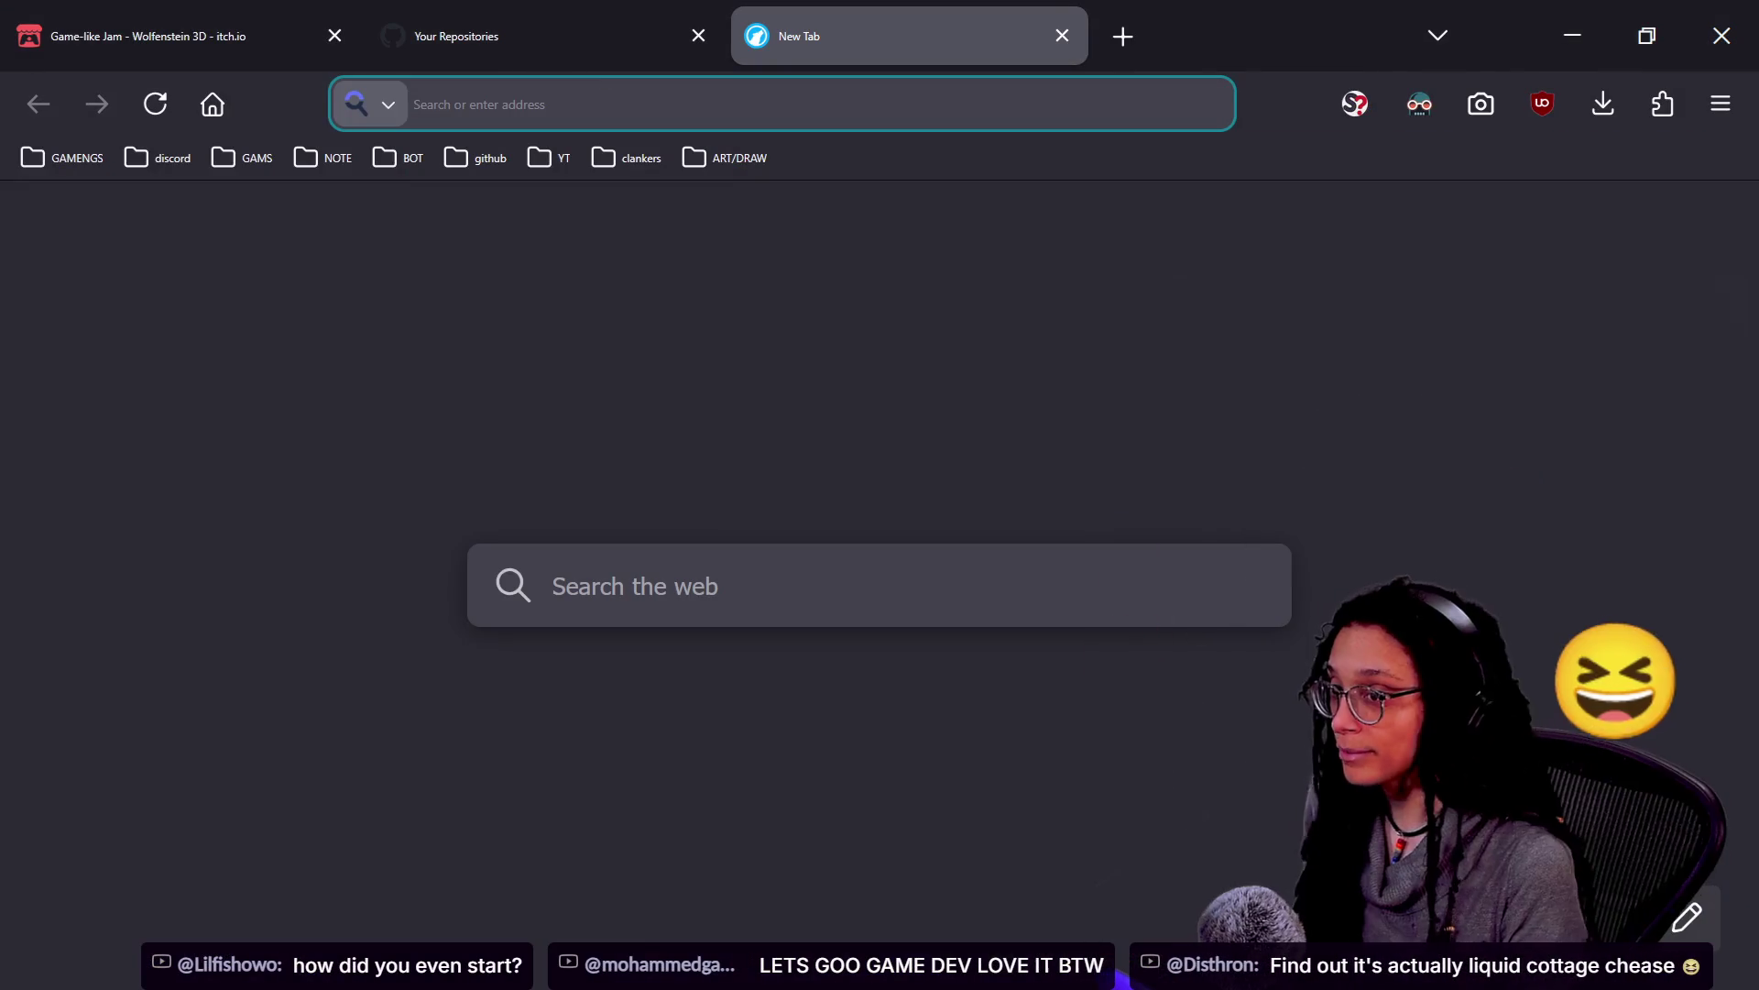
left_click(240, 161)
left_click(273, 219)
key("ctrl+l")
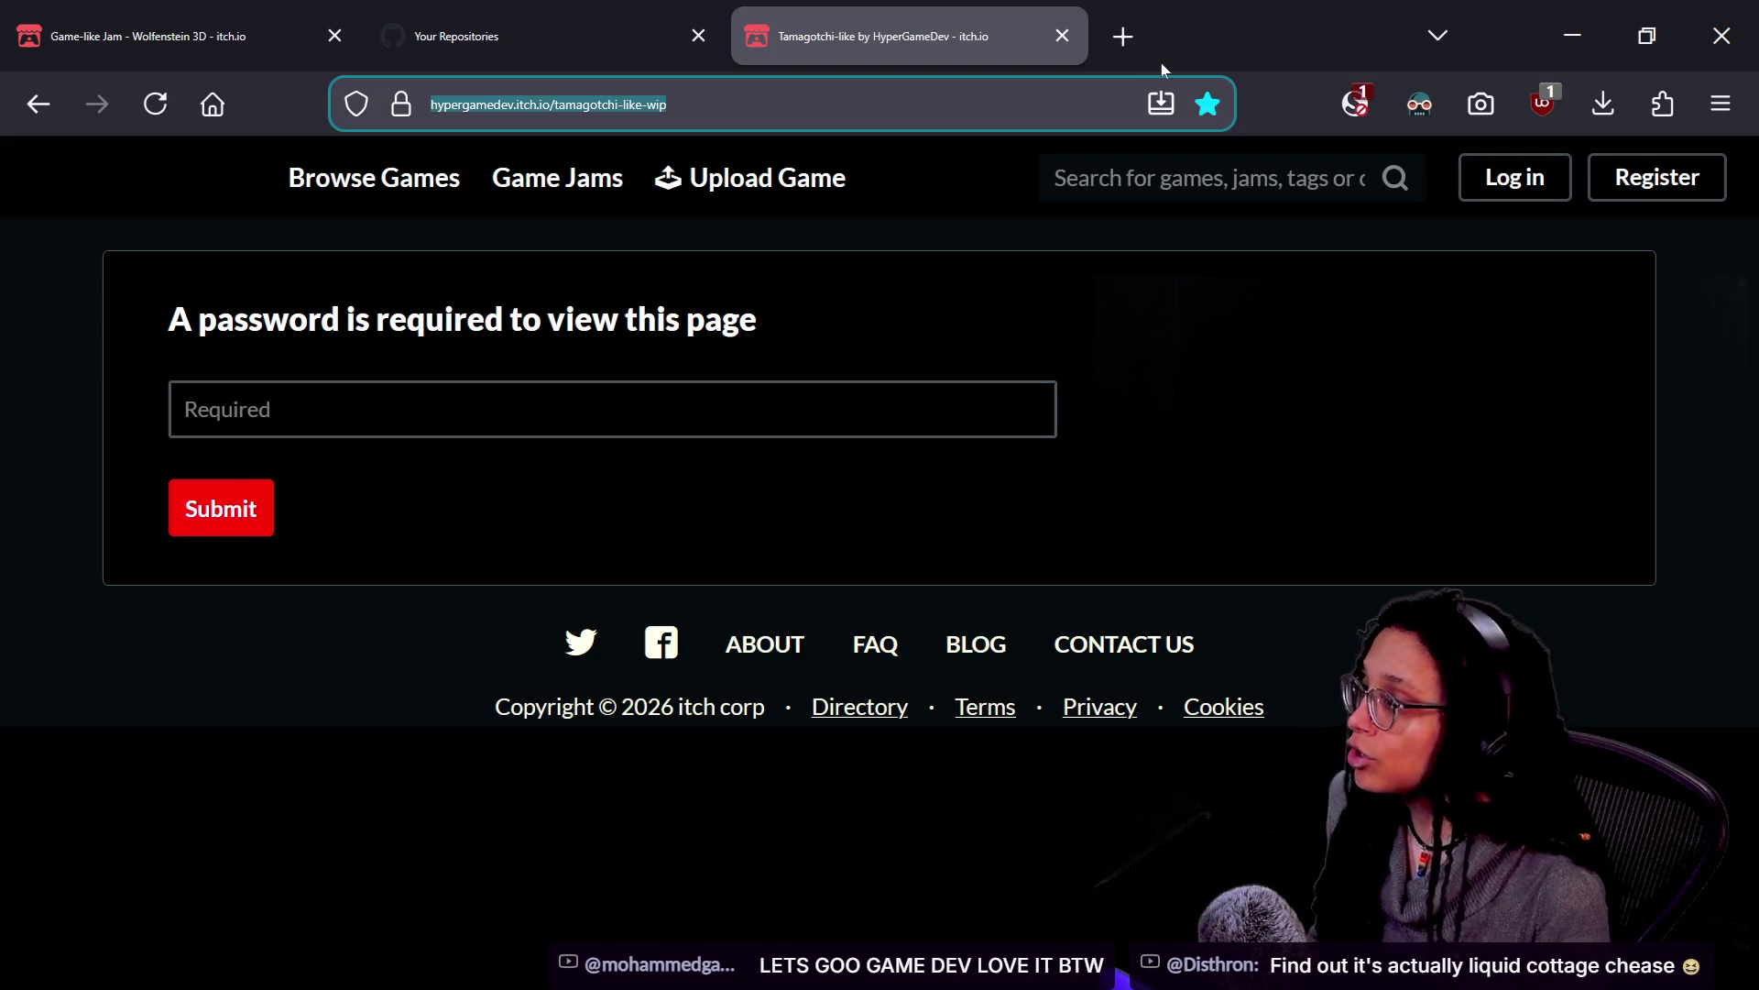
Open the copied address in an incognito tab and enter the page password
key("alt+Tab")
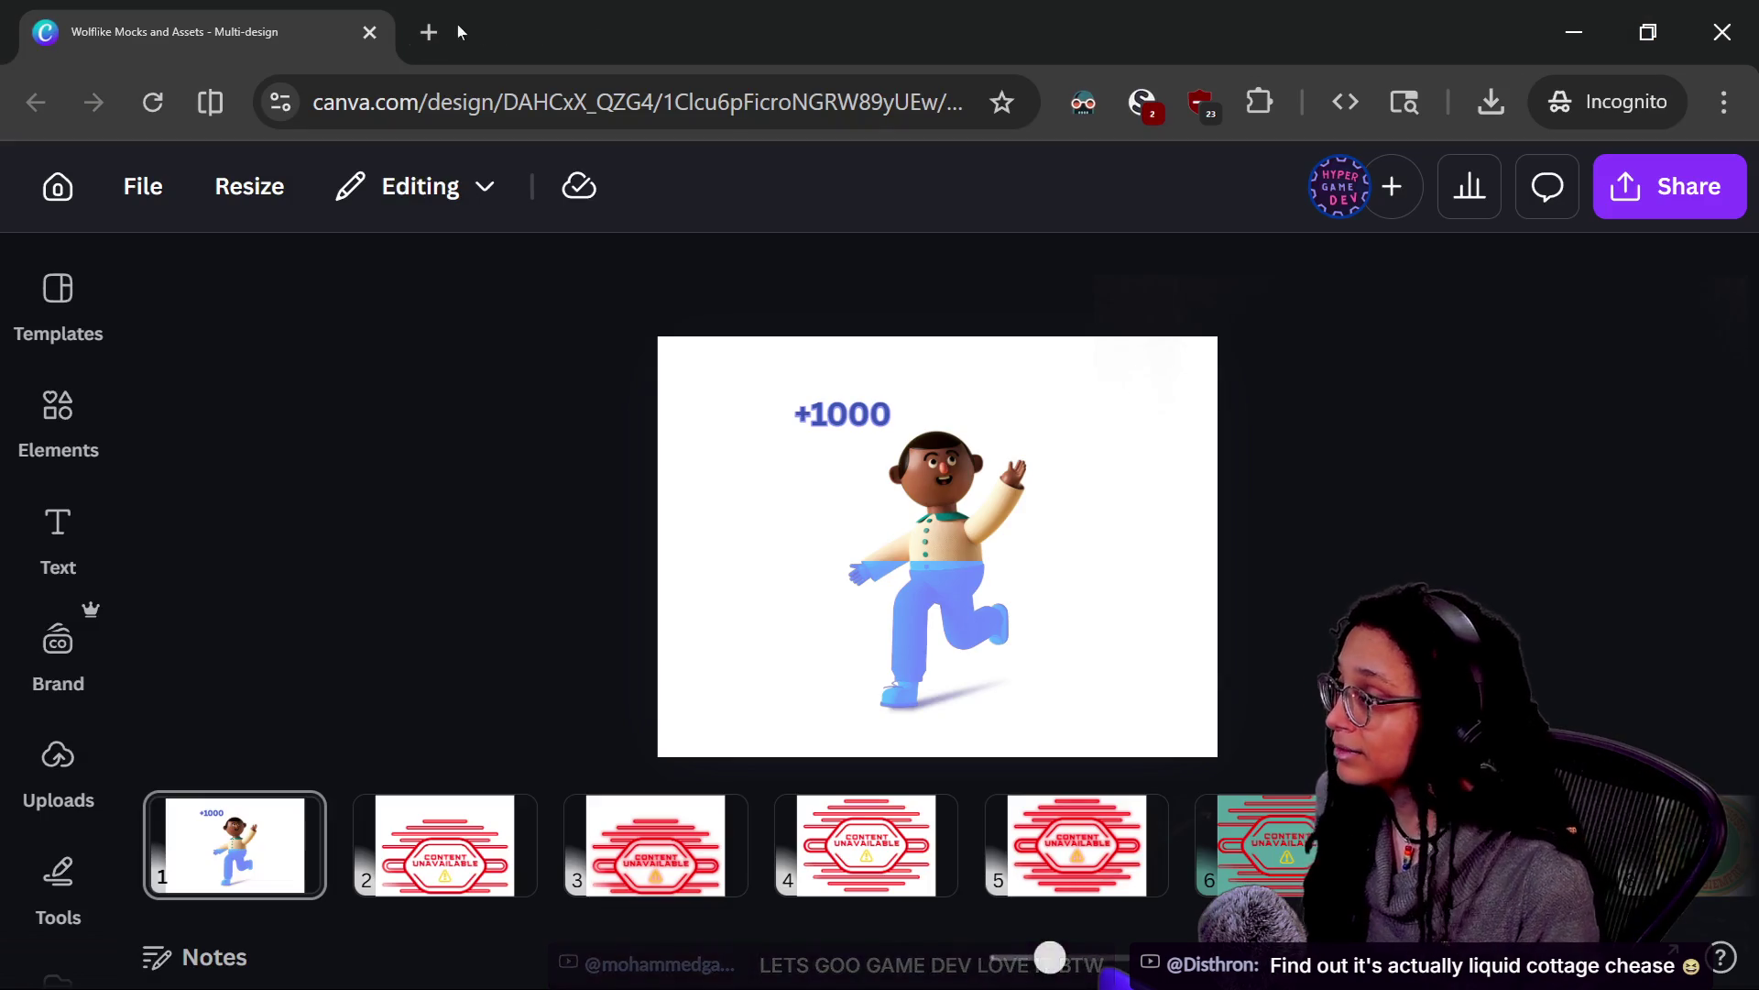
left_click(445, 28)
key("ctrl+v")
key("Return")
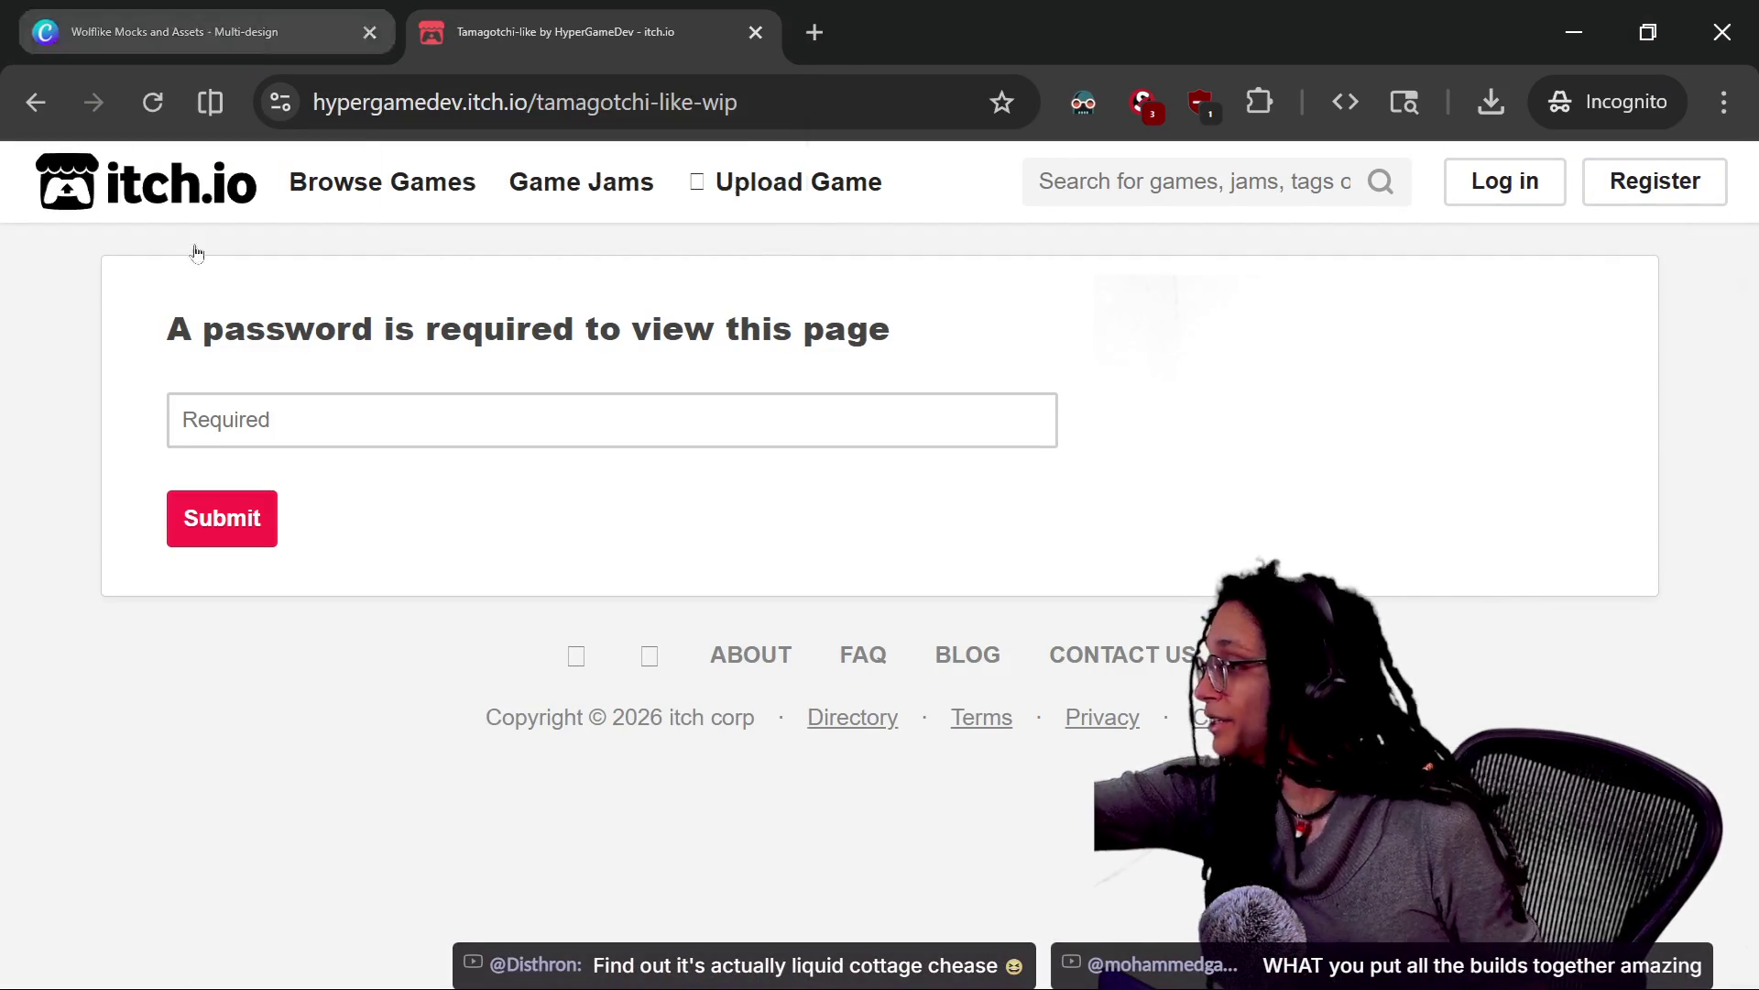
left_click(612, 420)
type("a")
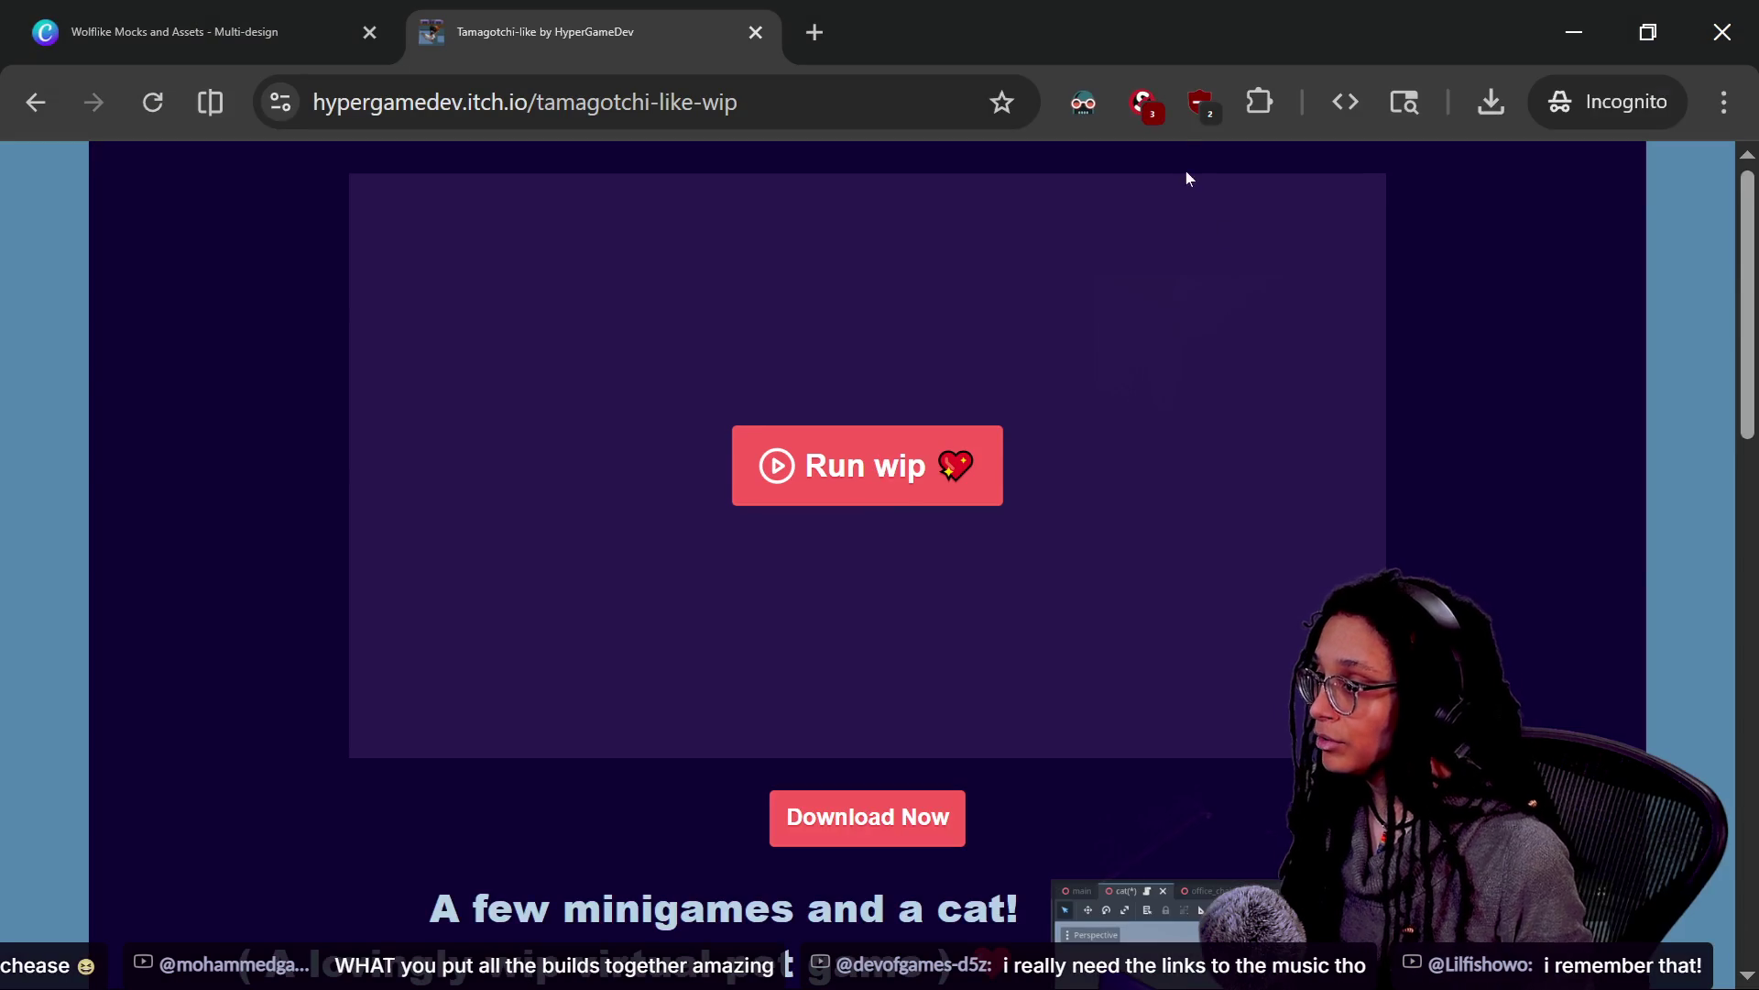
Set itch.io to trusted in the script blocker and launch the game
left_click(1143, 102)
left_click(486, 327)
left_click(824, 484)
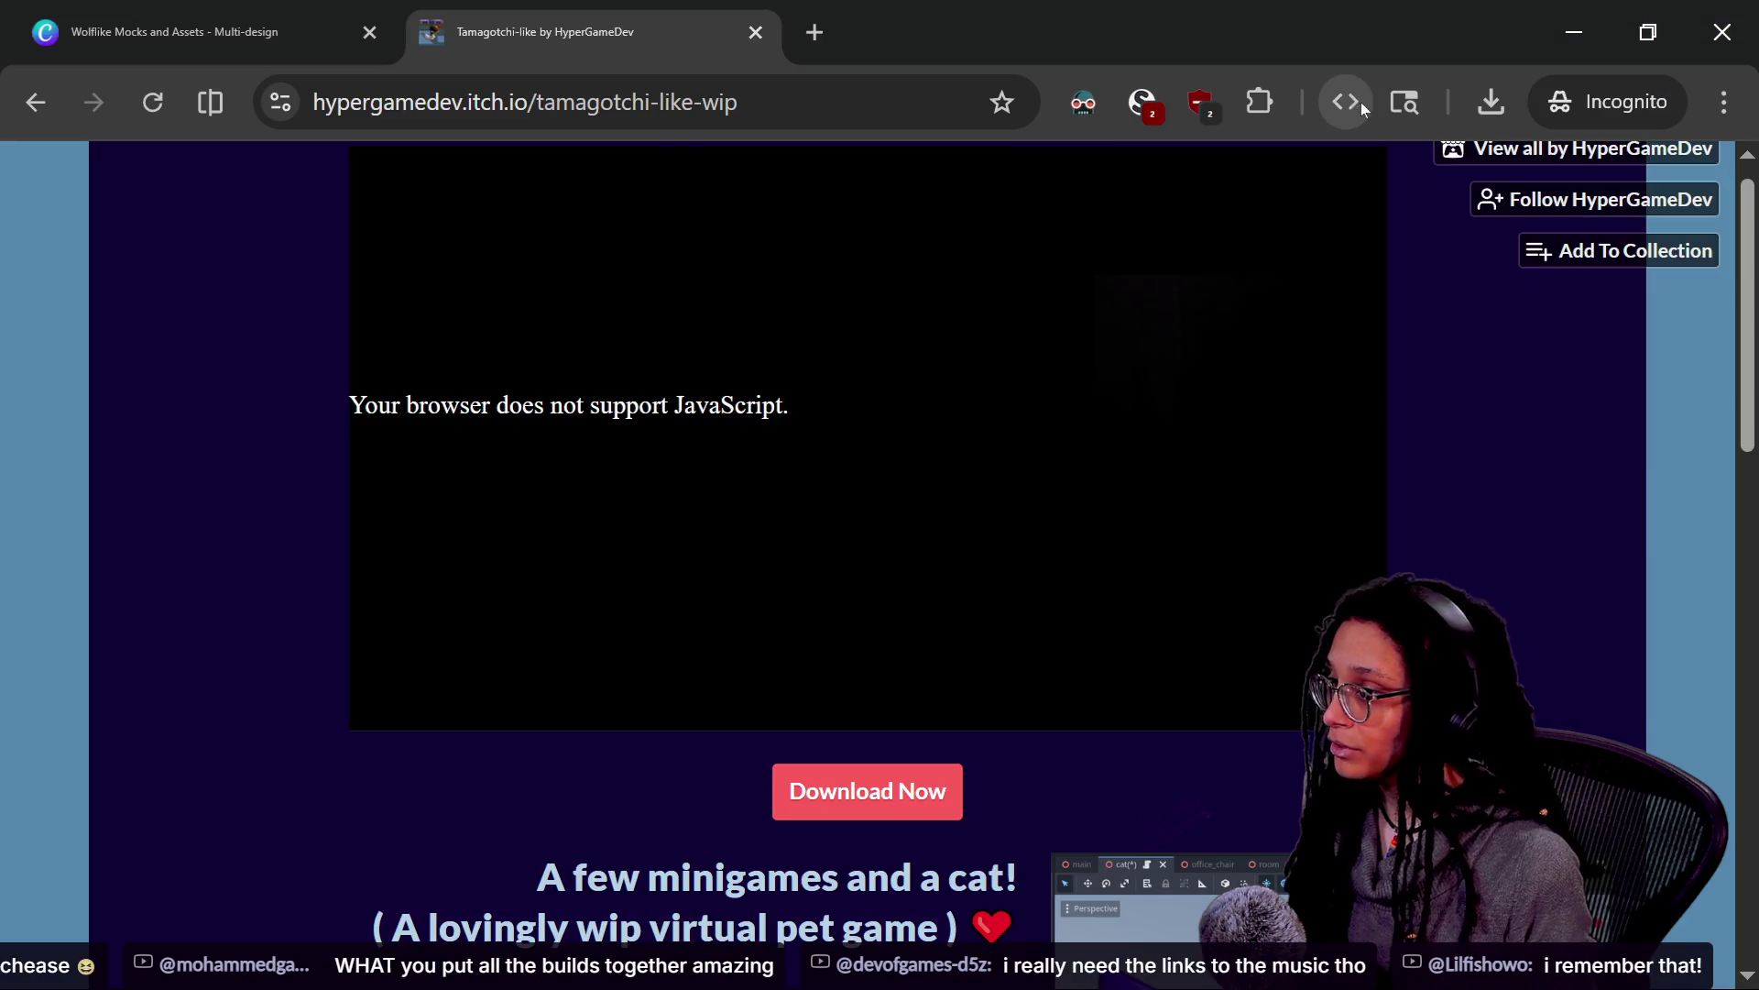
Allow itch.zone scripts in the script blocker and relaunch the game
left_click(1159, 99)
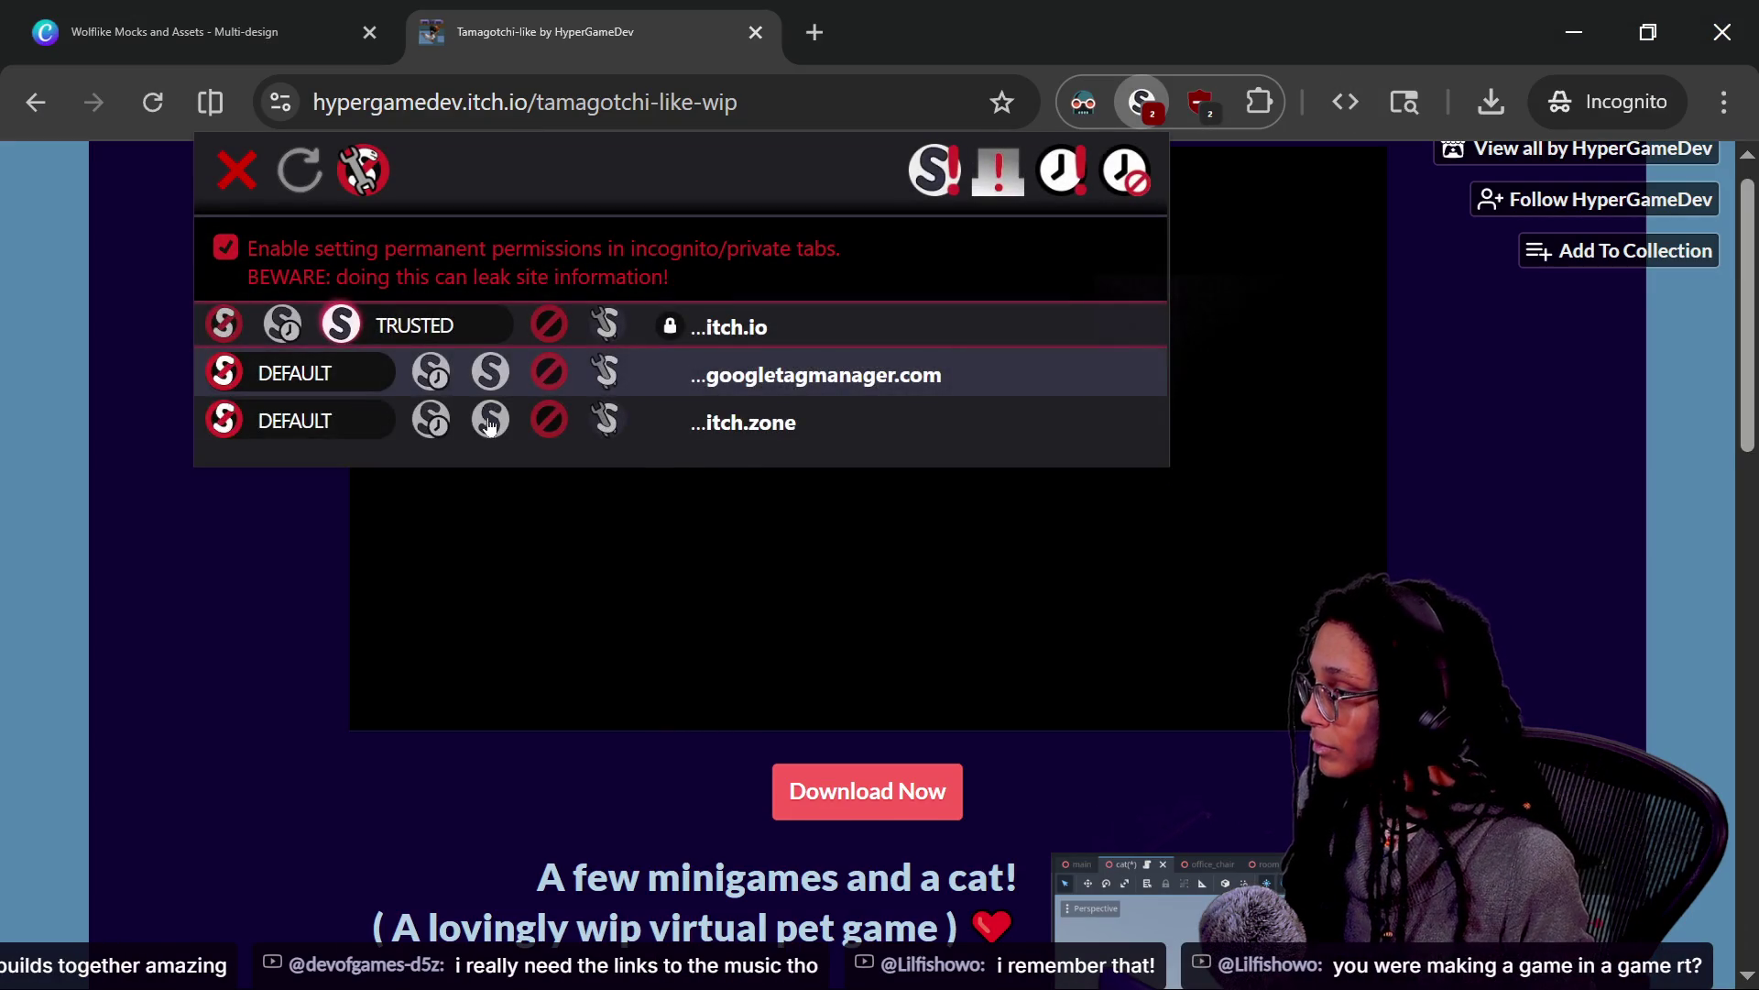
left_click(490, 423)
left_click(995, 486)
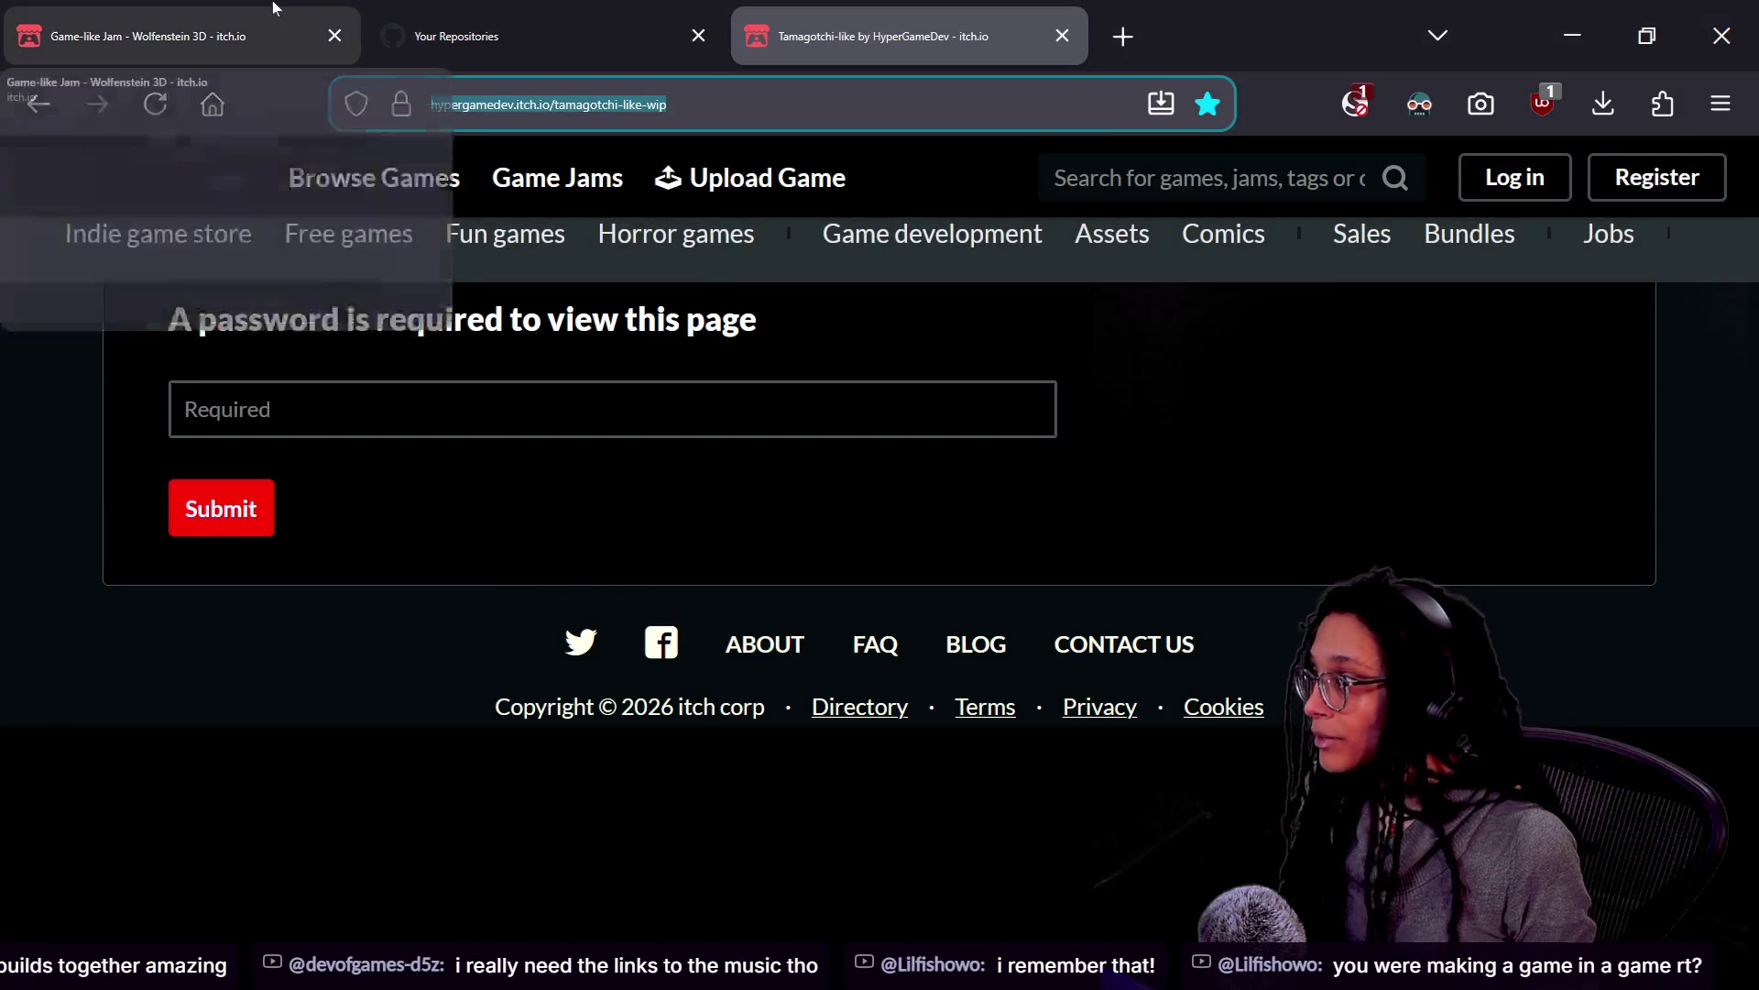
Browse back through the Wolfenstein, Rogue-likes and Tamagotchi jam pages
left_click(273, 7)
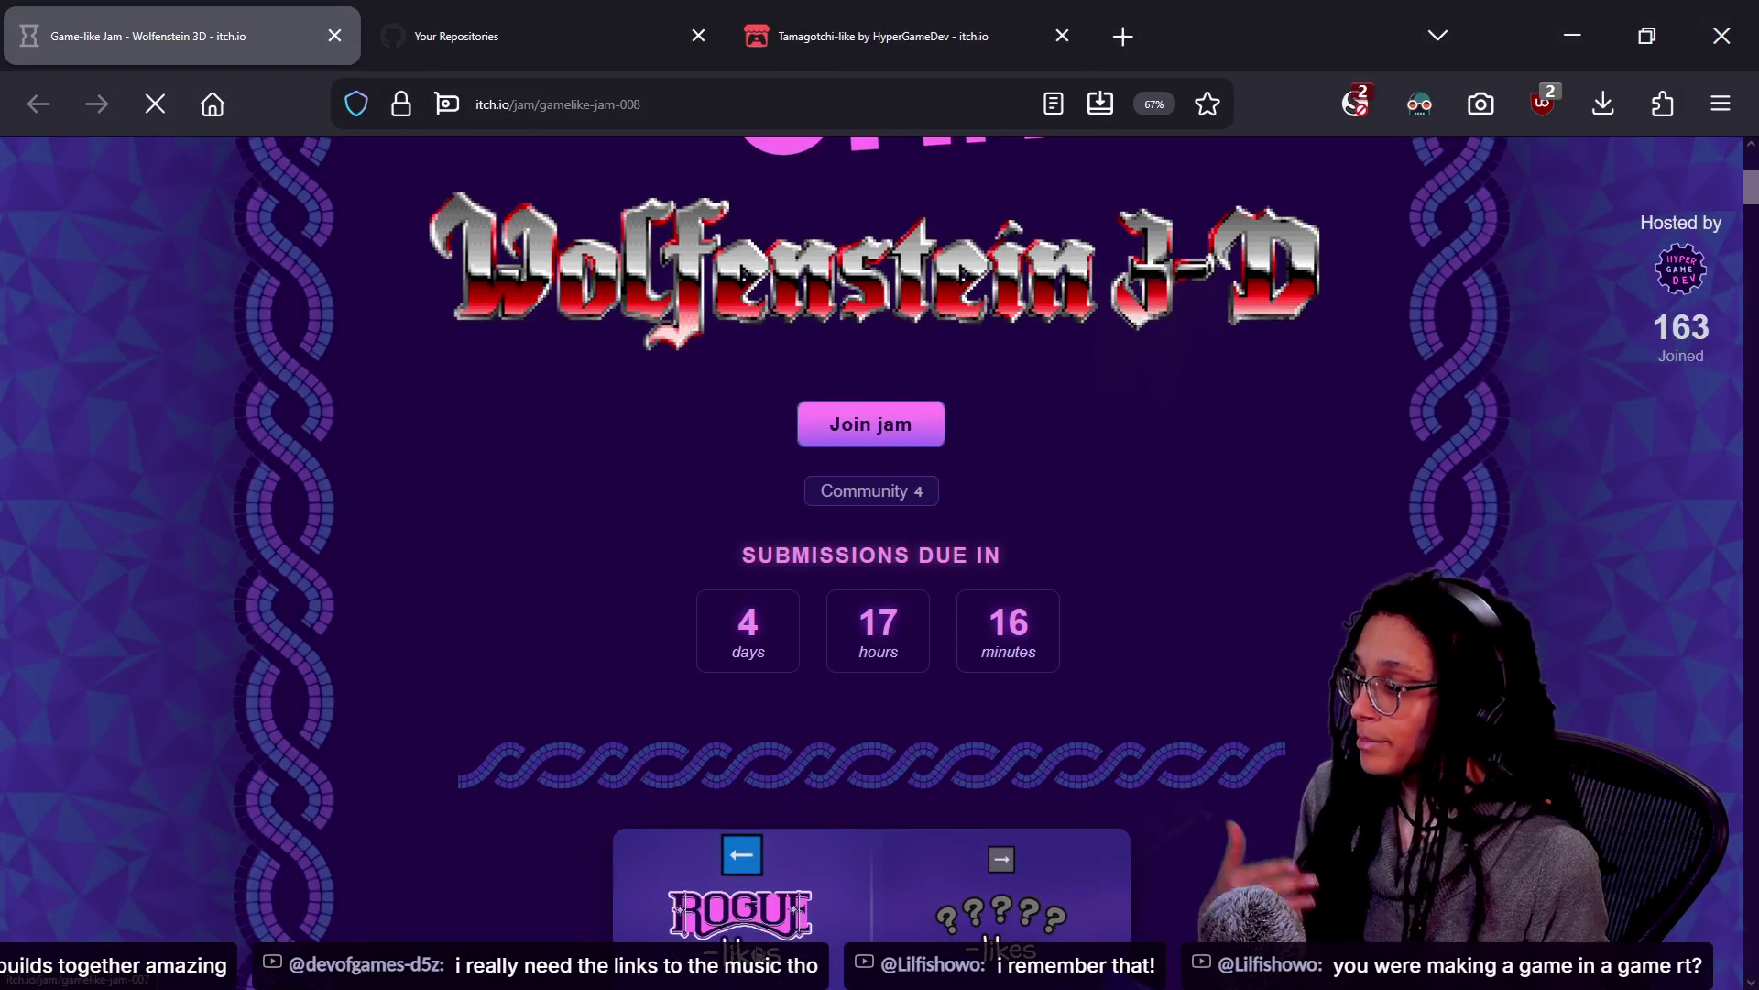
left_click(698, 974)
left_click(698, 977)
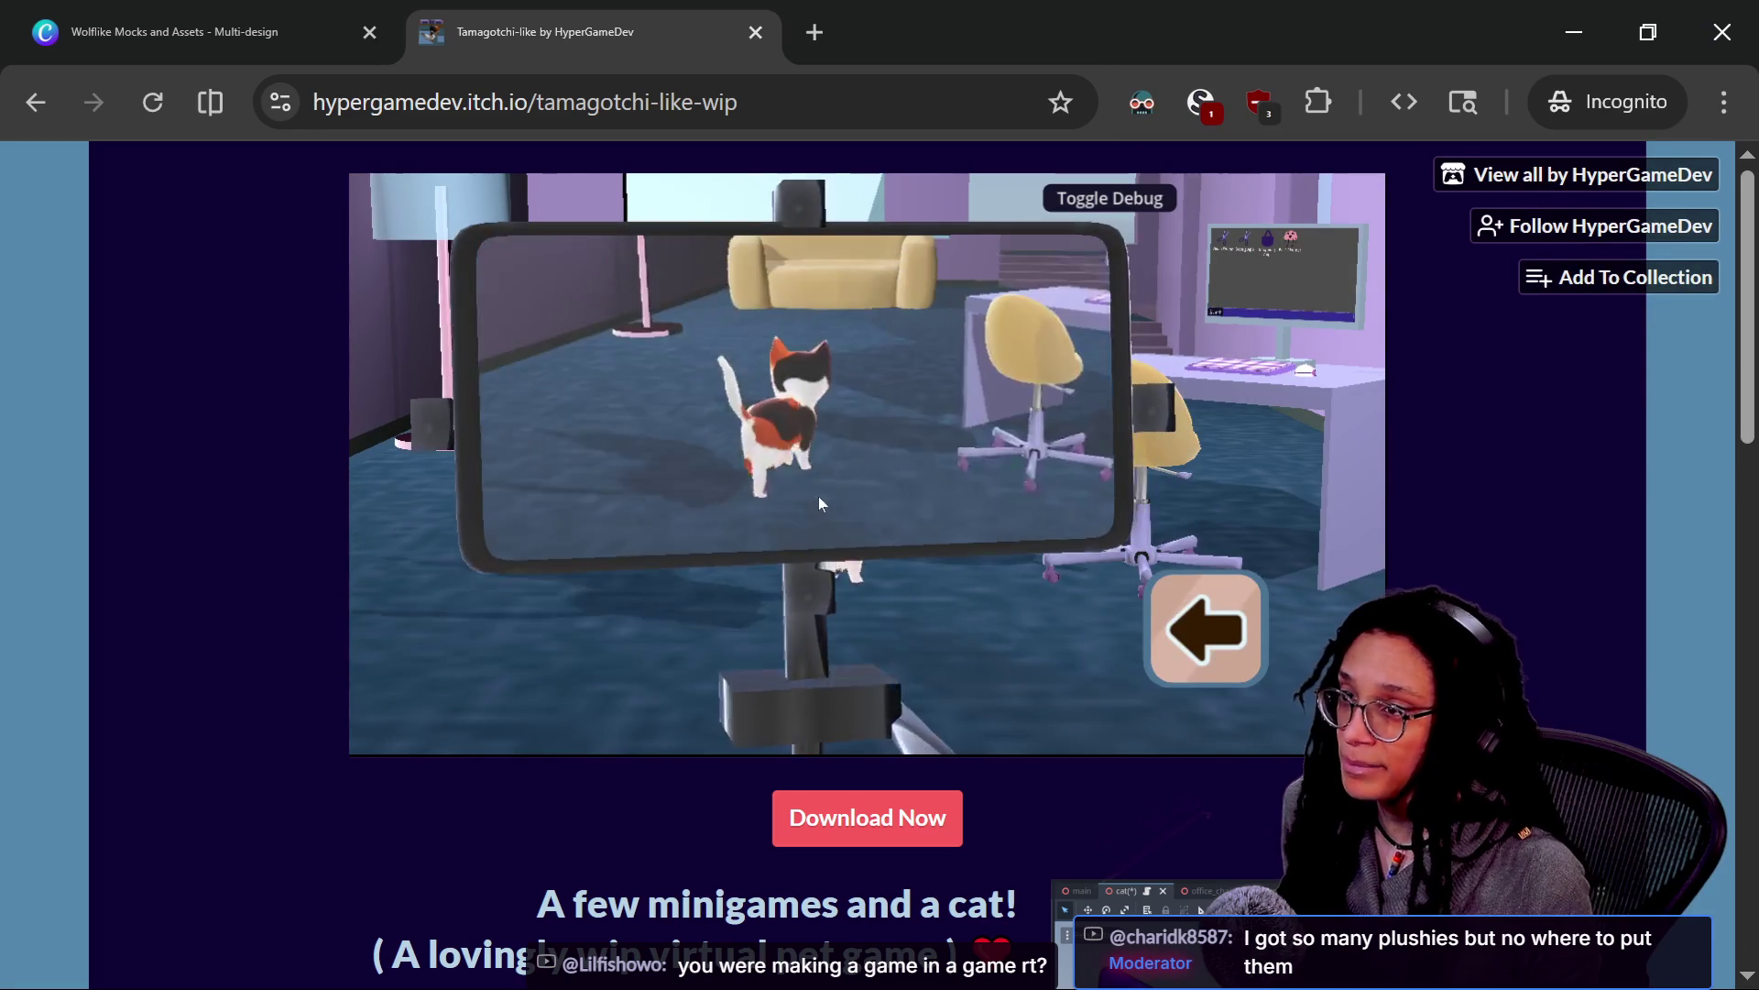
Swing the in-game phone camera around the room, exit the phone view and close the game page
mouse_move(812, 529)
left_mouse_down()
mouse_move(948, 504)
mouse_move(845, 469)
mouse_move(899, 503)
mouse_move(818, 515)
mouse_move(925, 489)
mouse_move(898, 482)
mouse_move(831, 522)
mouse_move(912, 544)
mouse_move(947, 532)
mouse_move(884, 475)
left_mouse_up()
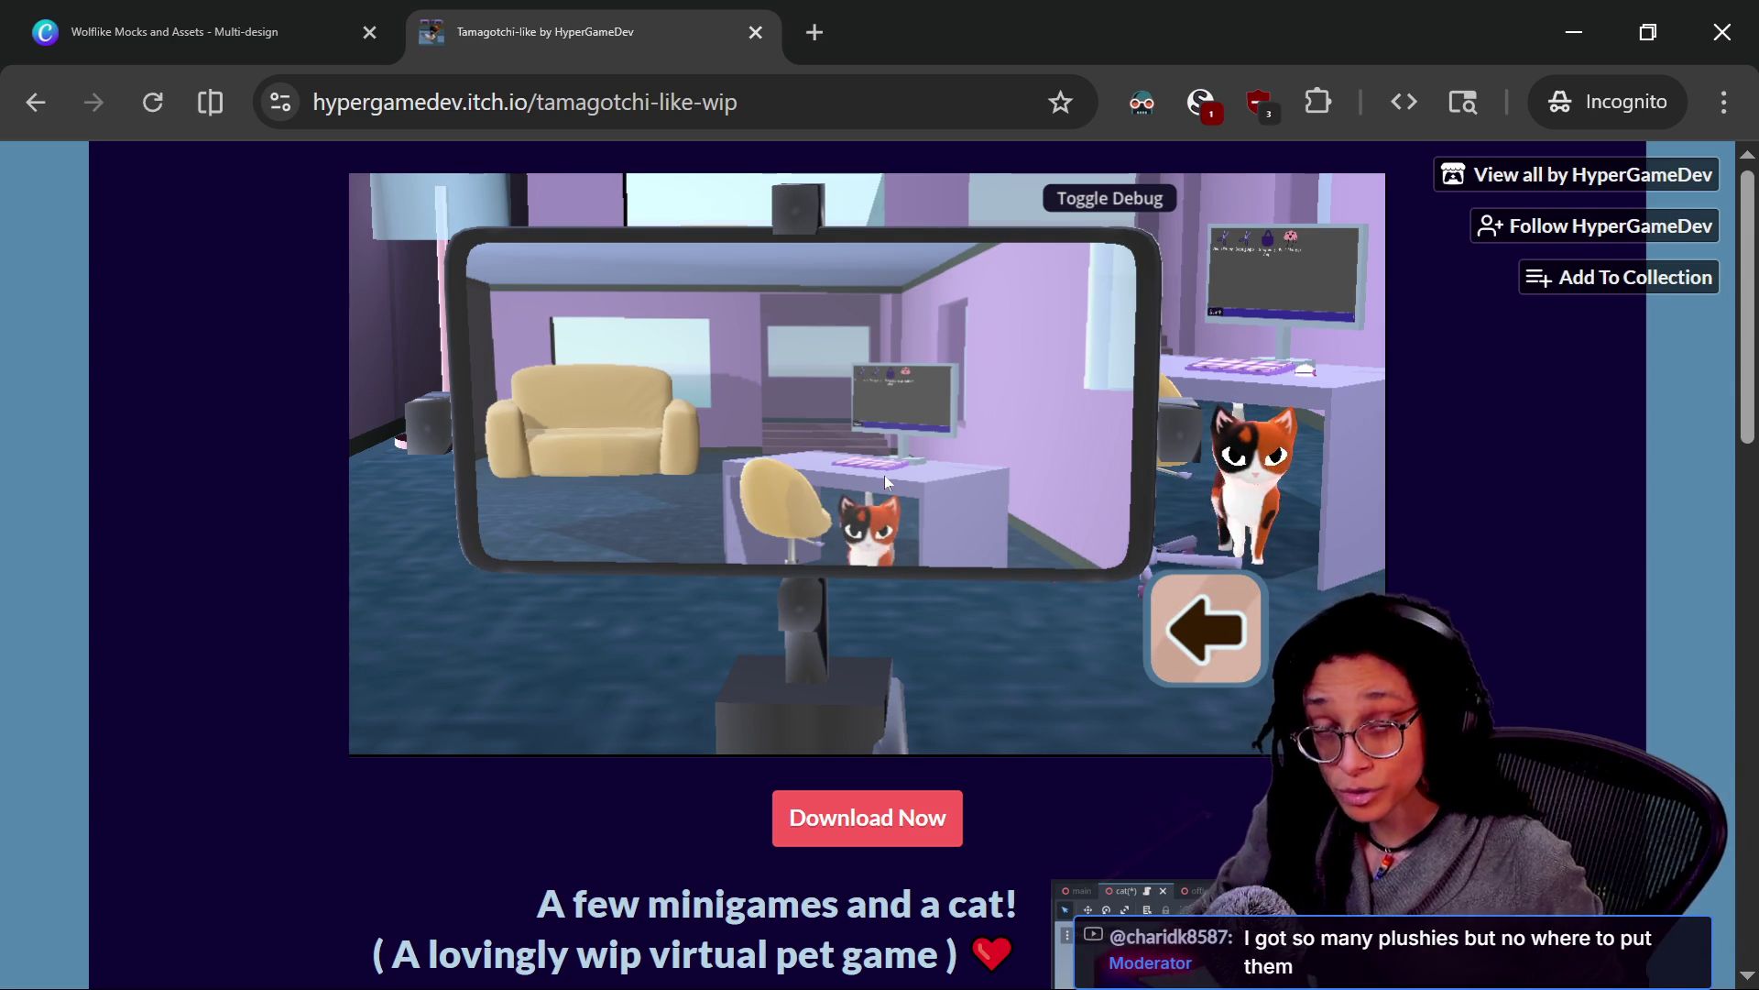
mouse_move(883, 476)
left_mouse_down()
mouse_move(997, 518)
mouse_move(922, 543)
mouse_move(894, 514)
left_mouse_up()
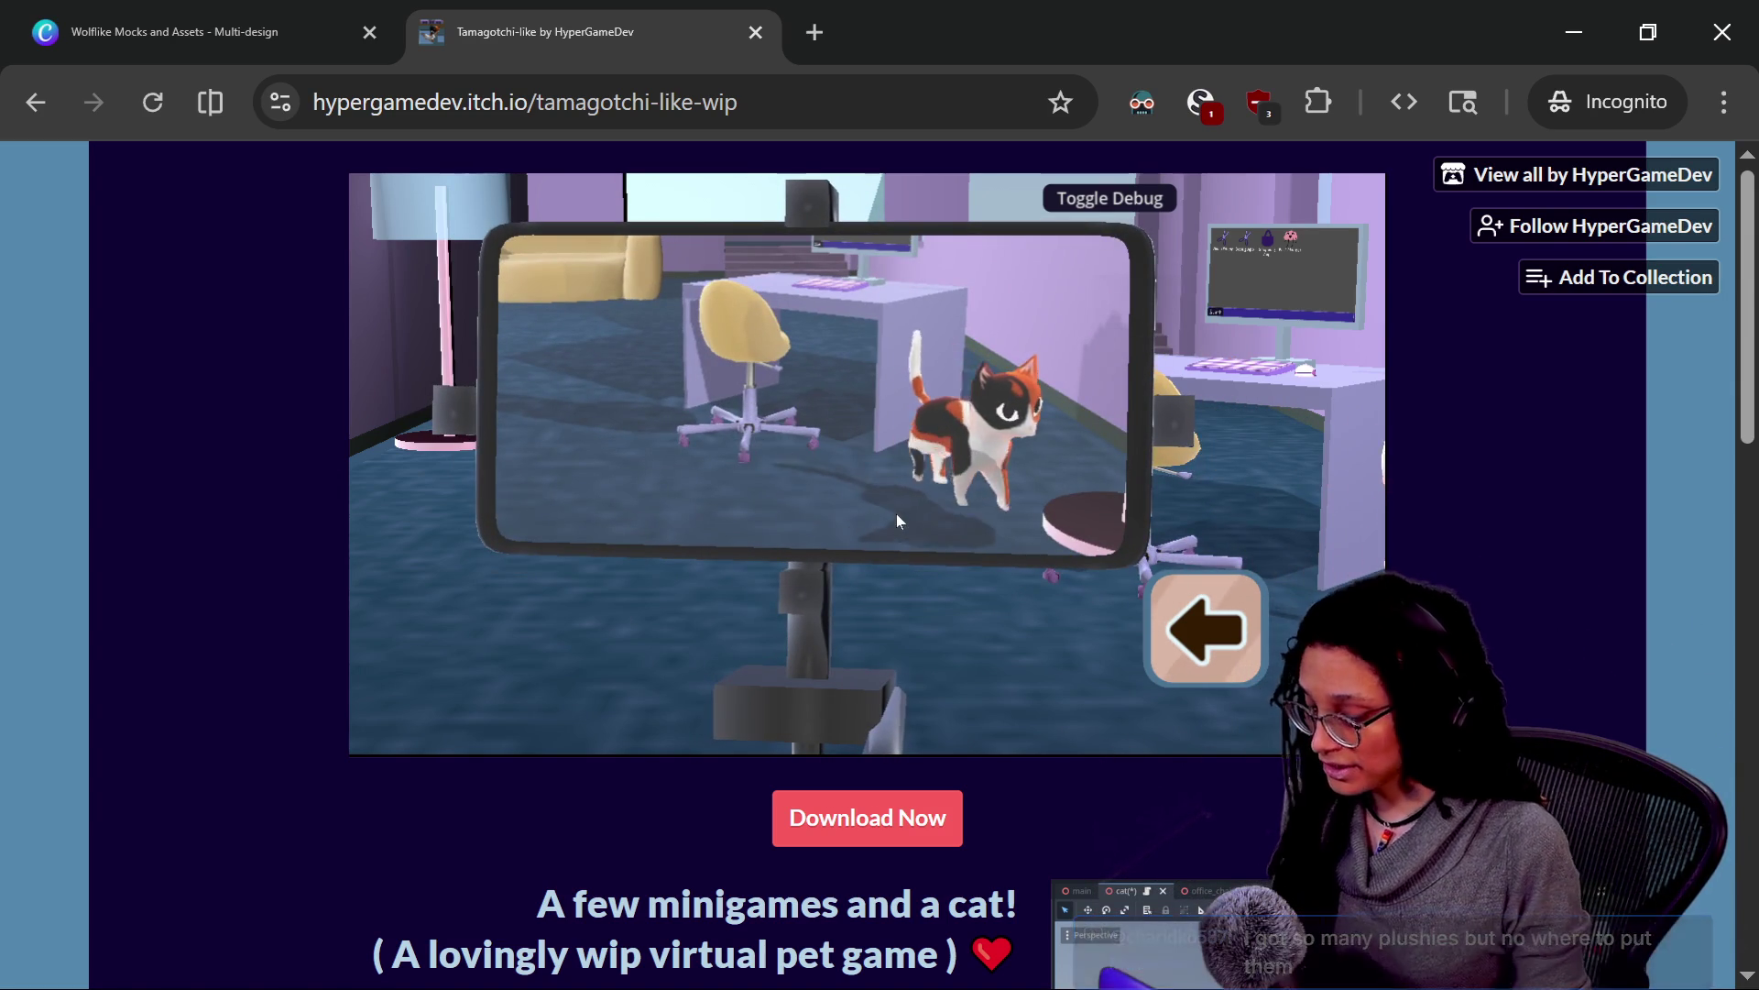
key("Escape")
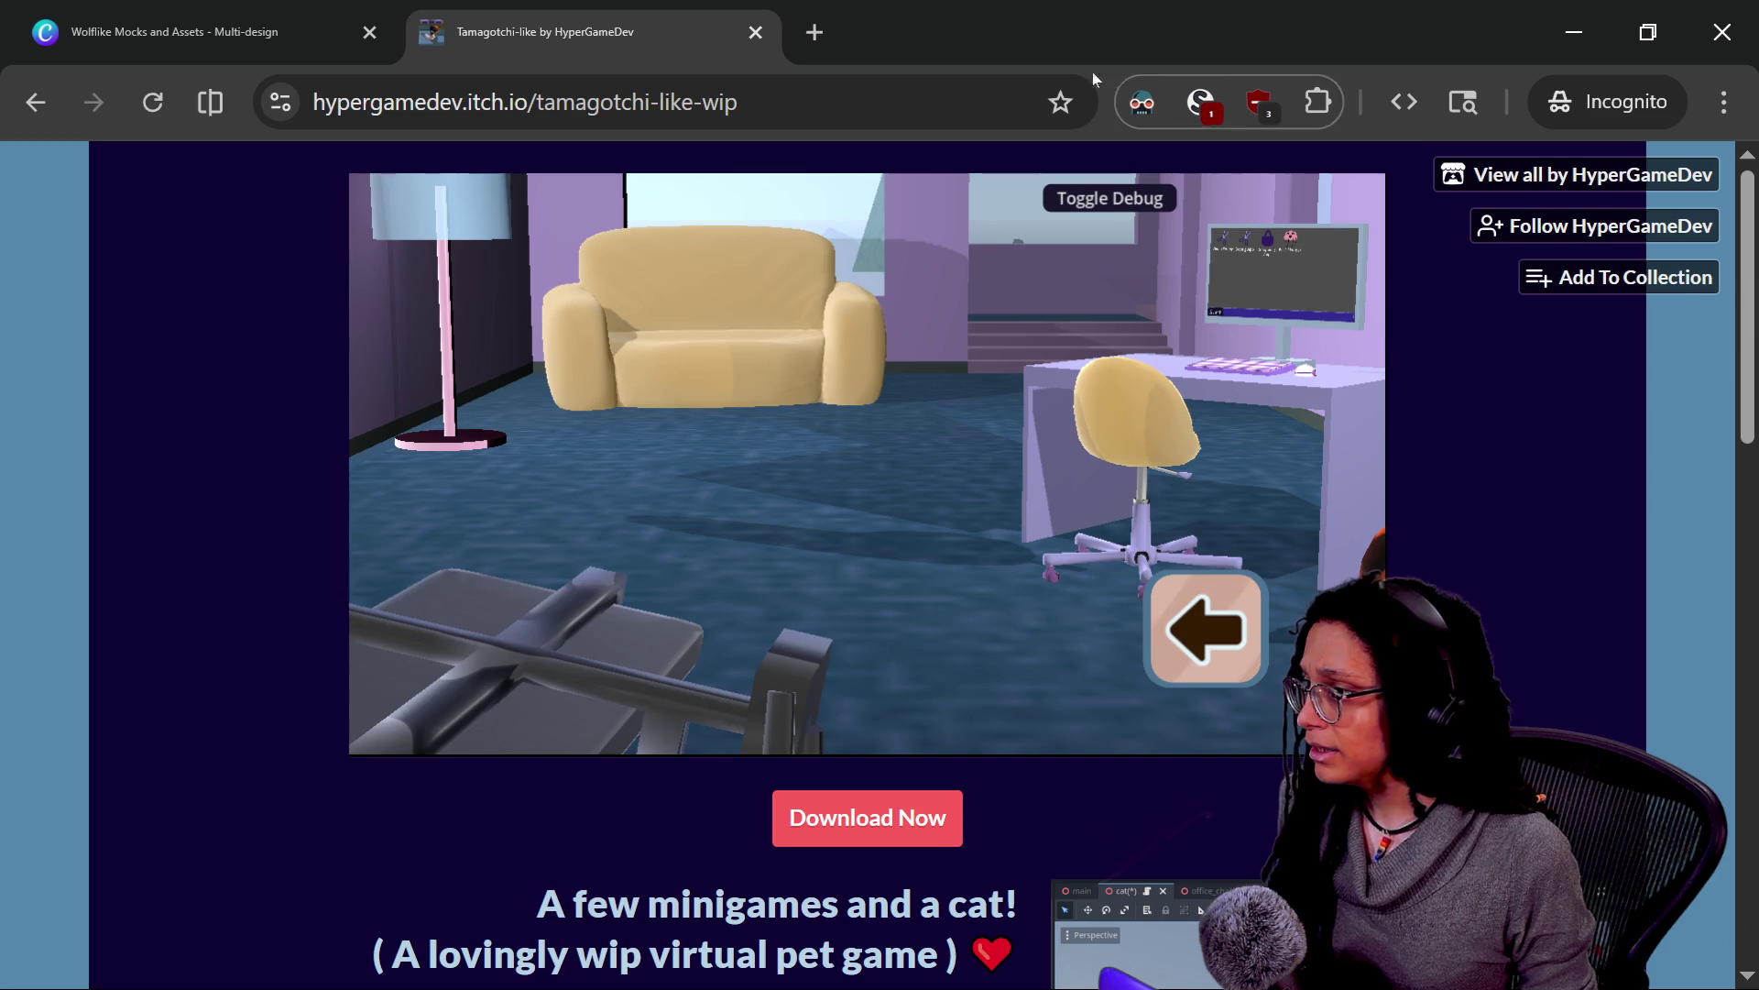
left_click(756, 33)
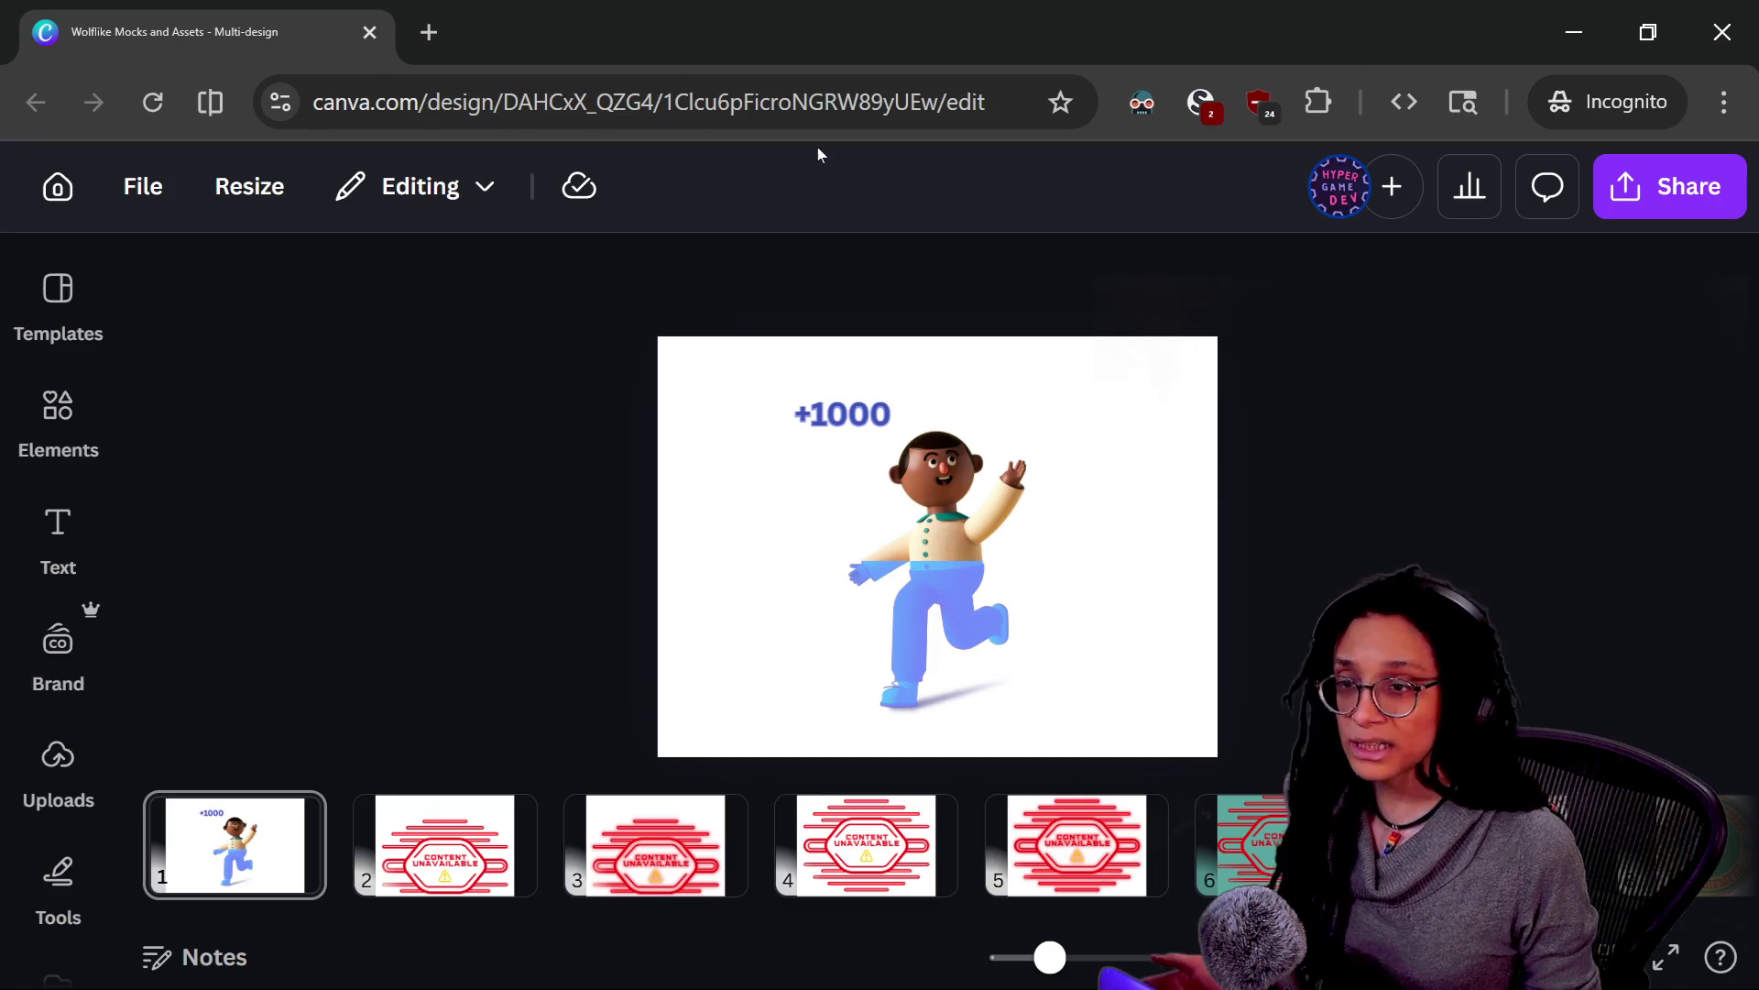
Cycle windows with Alt+Tab until the Godot editor with level_buildout is in front
key("alt+Tab")
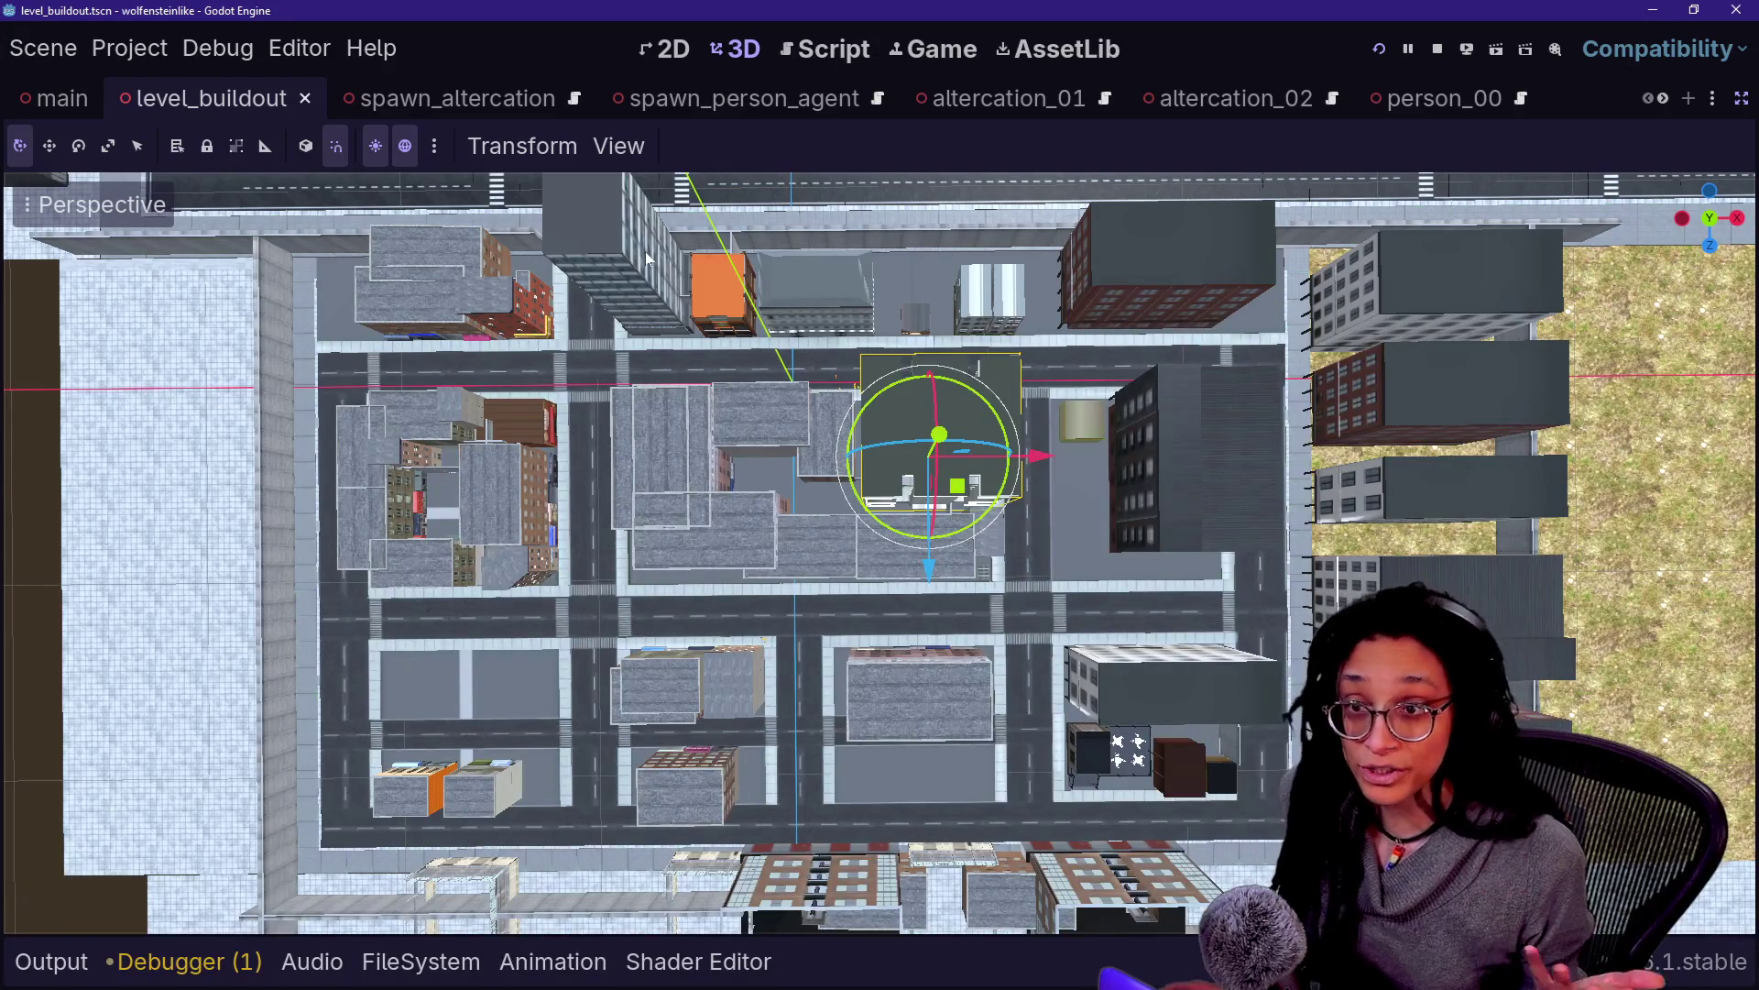
key("alt+Tab")
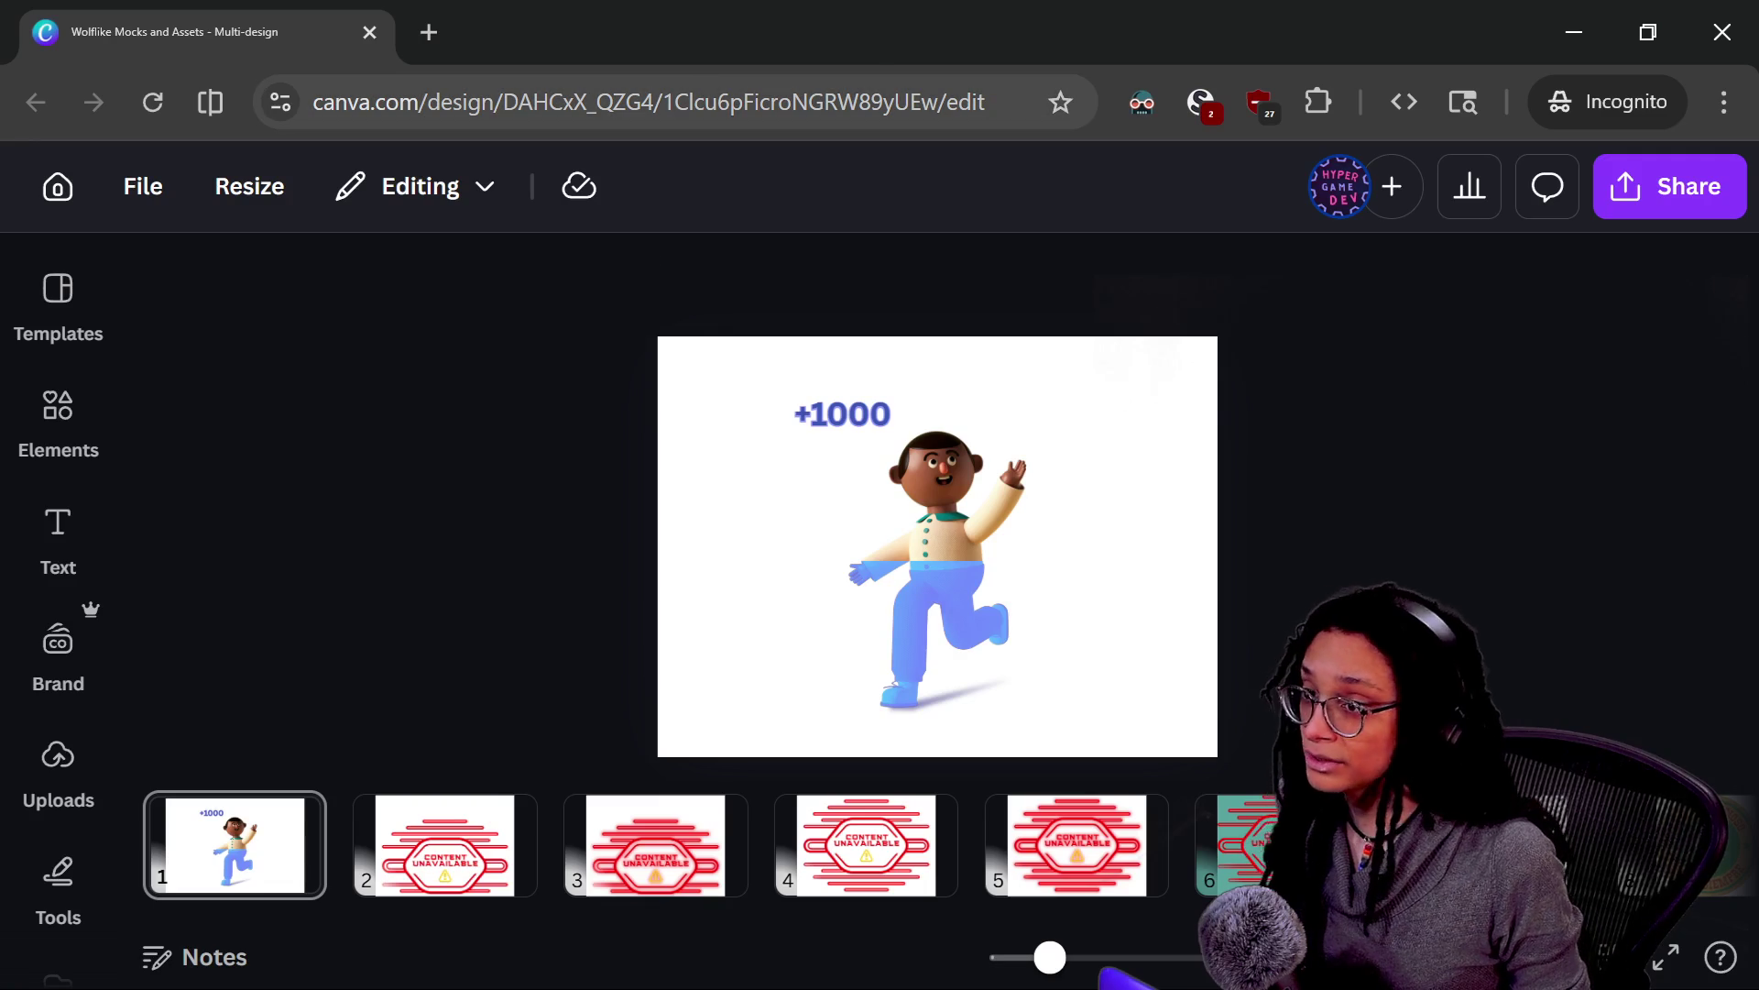
key("alt+Tab")
key("alt+Tab")
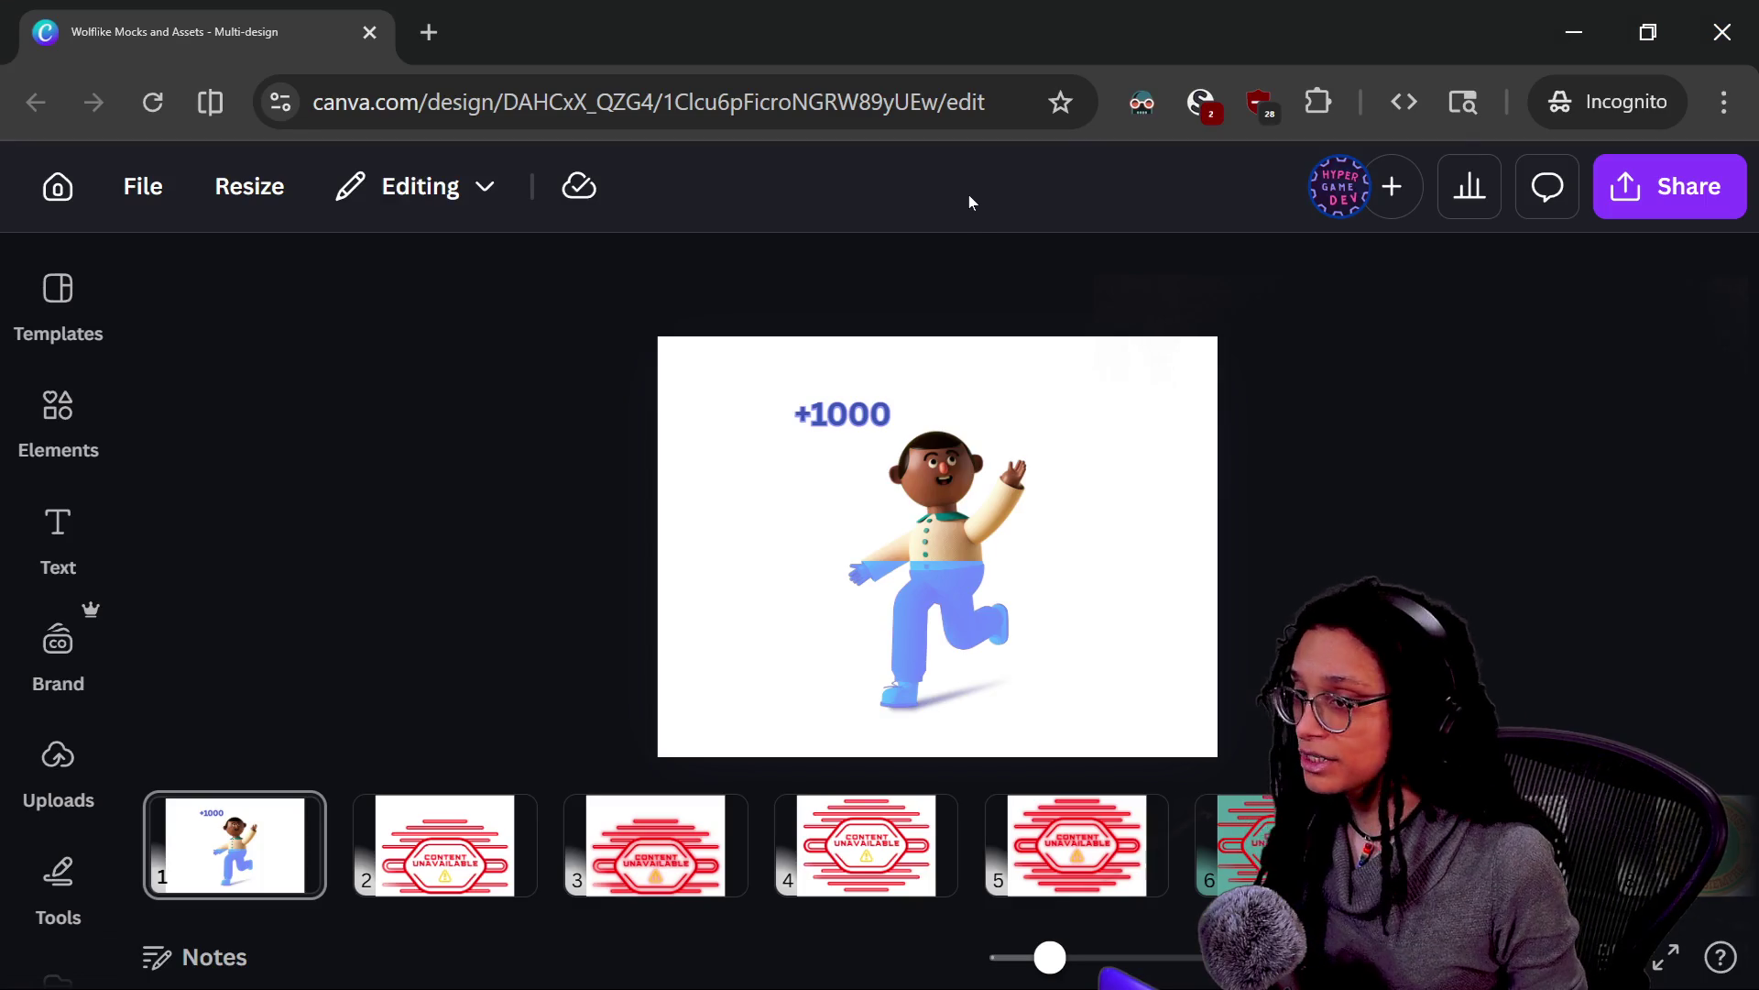
key("alt+Tab")
key("alt+Tab")
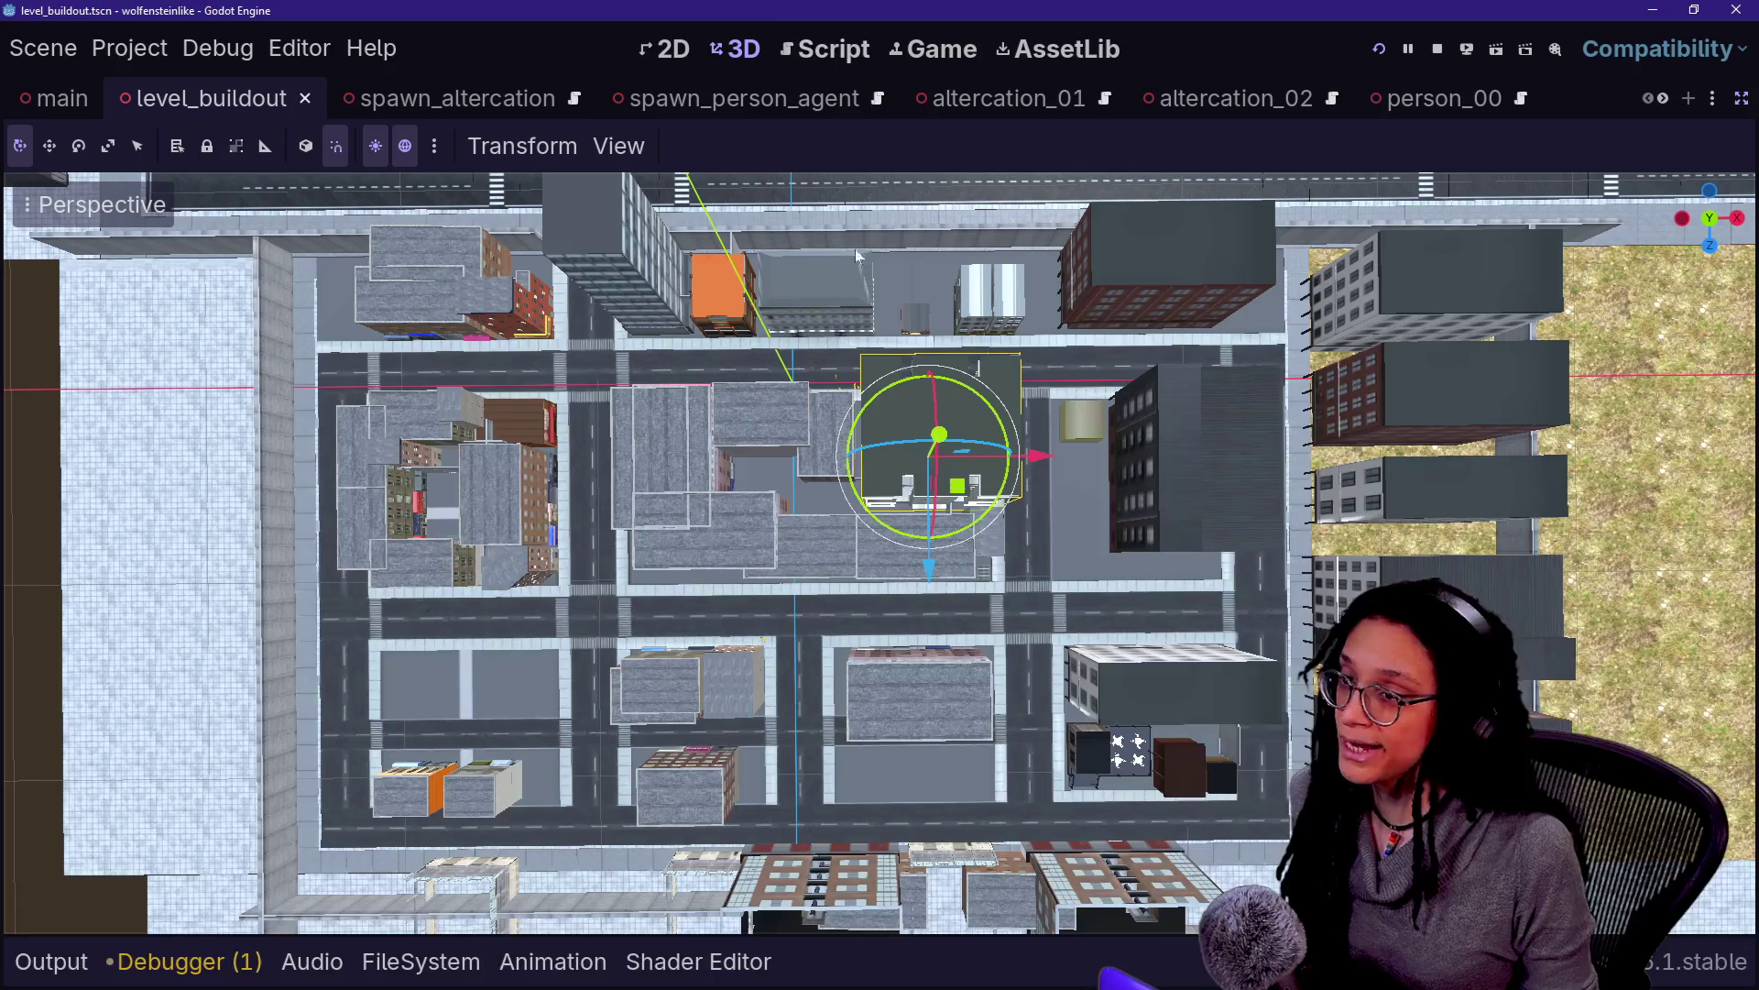
Run level_buildout, walk toward the intersection, film the agent group with the phone, then stop
left_click(933, 48)
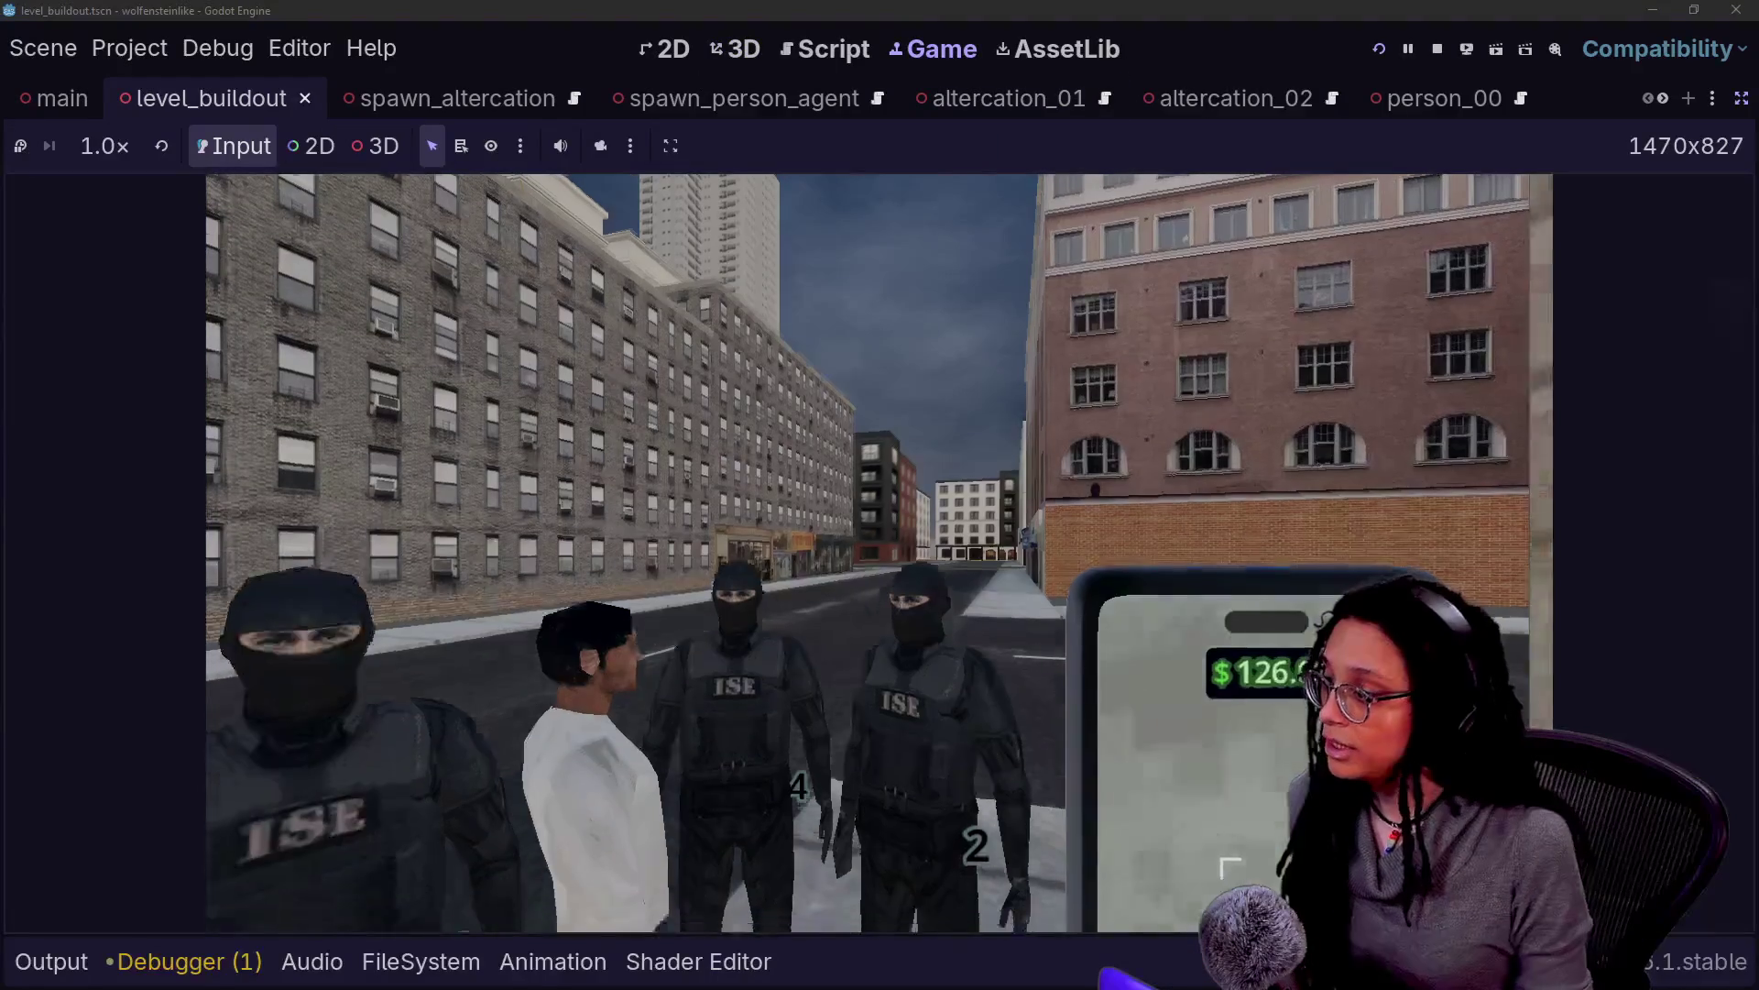
key("w")
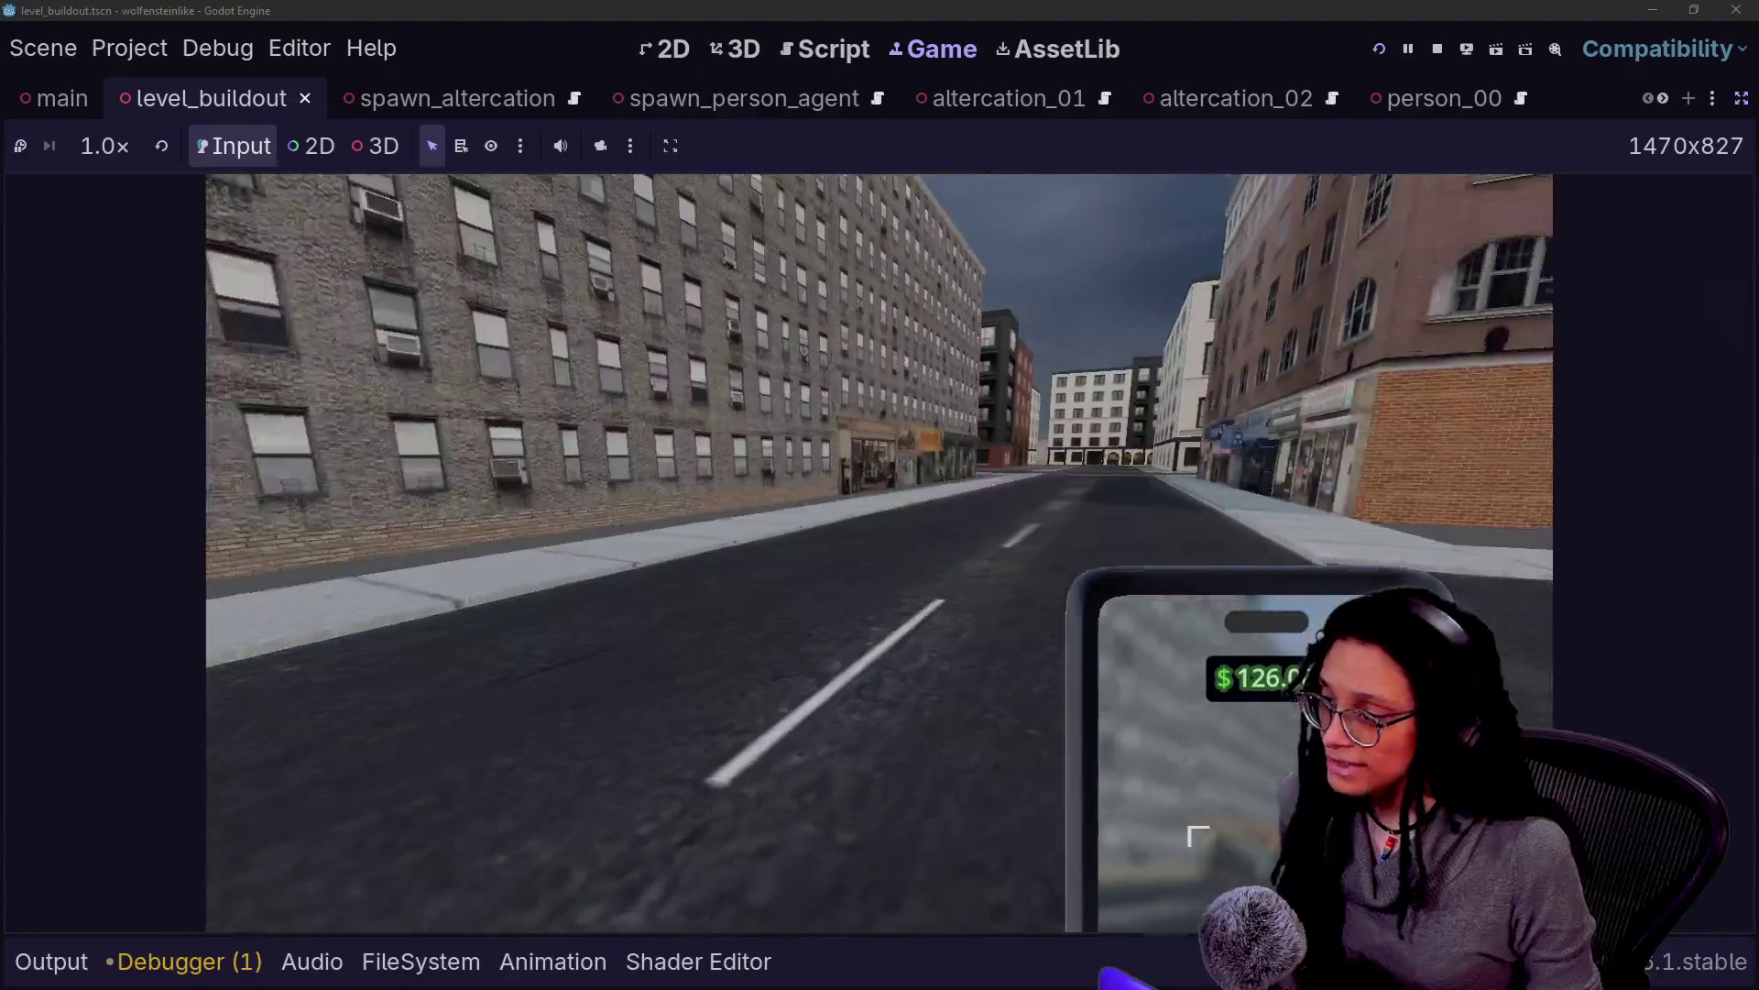
key("w")
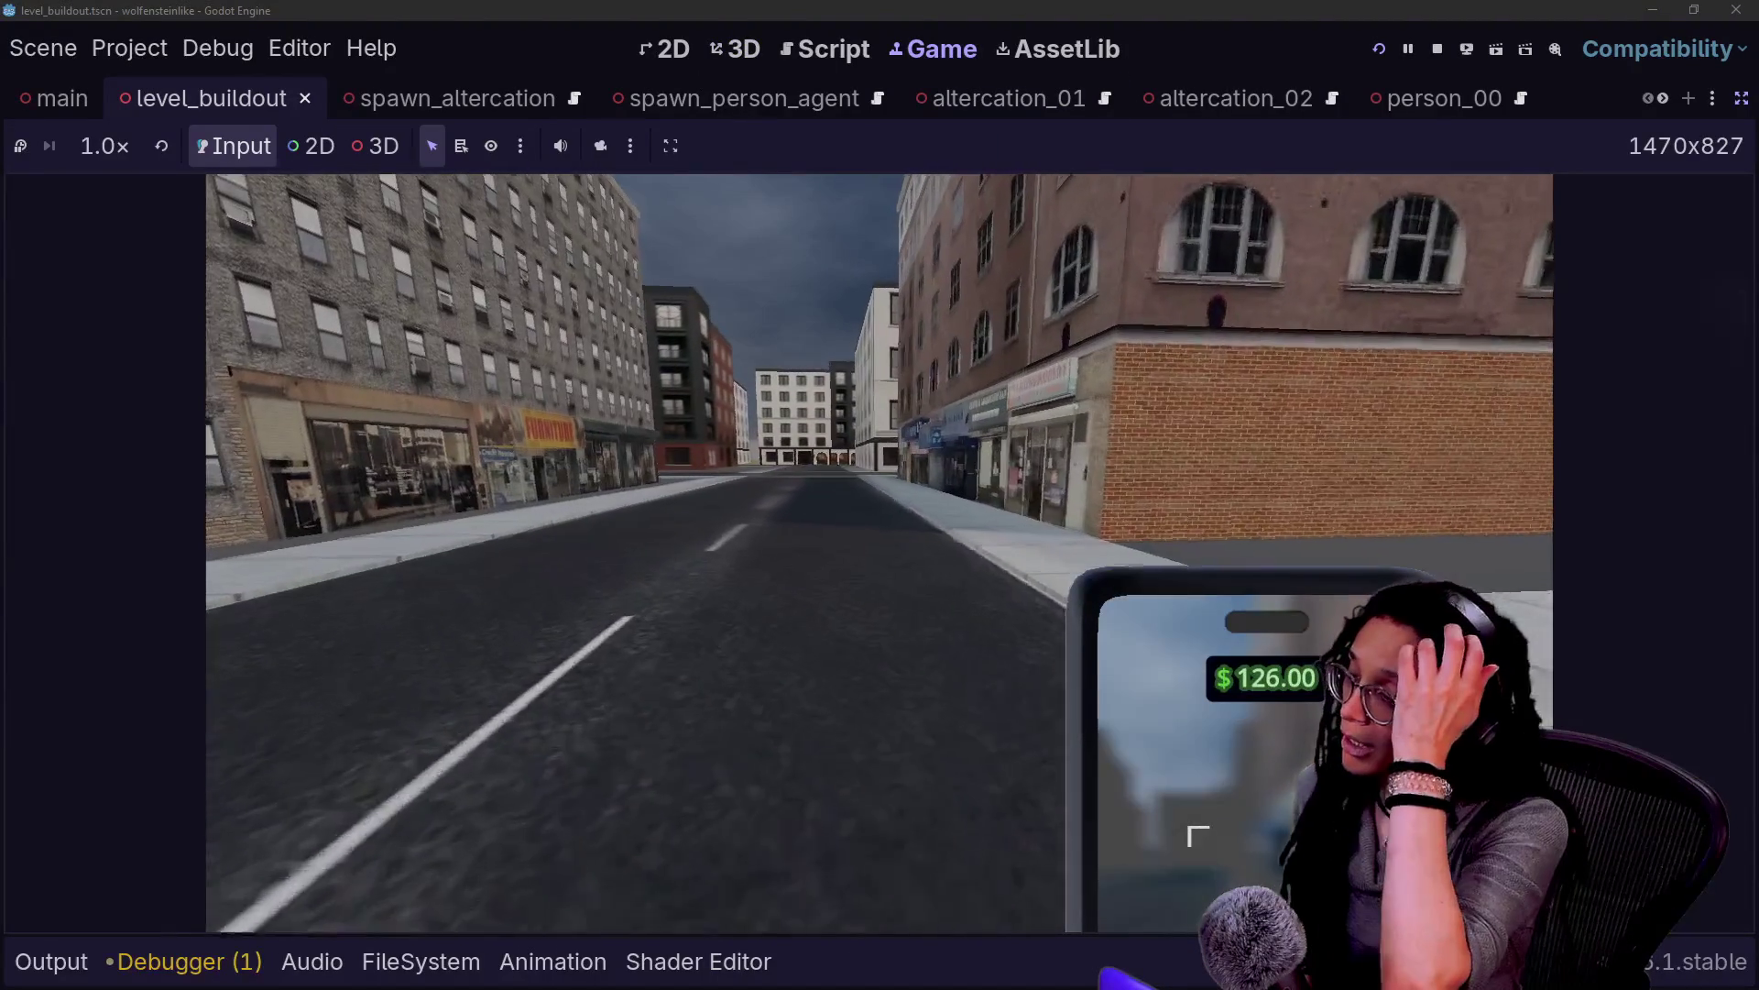
key("w")
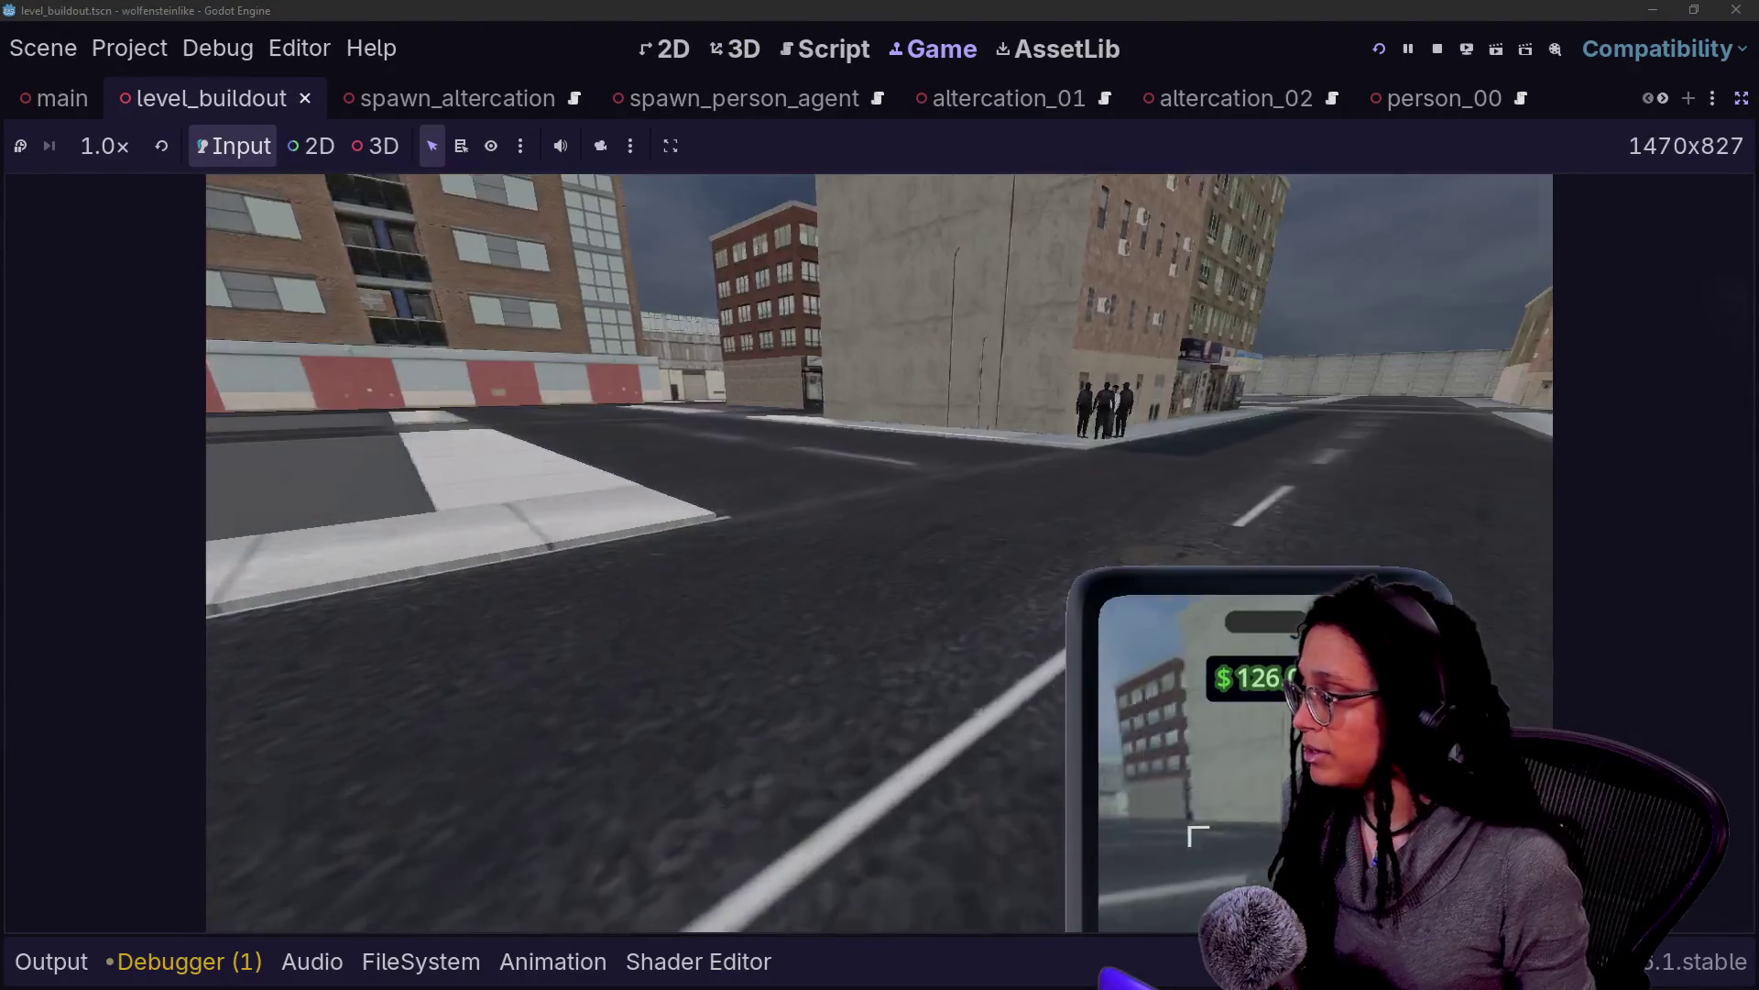
right_click(879, 517)
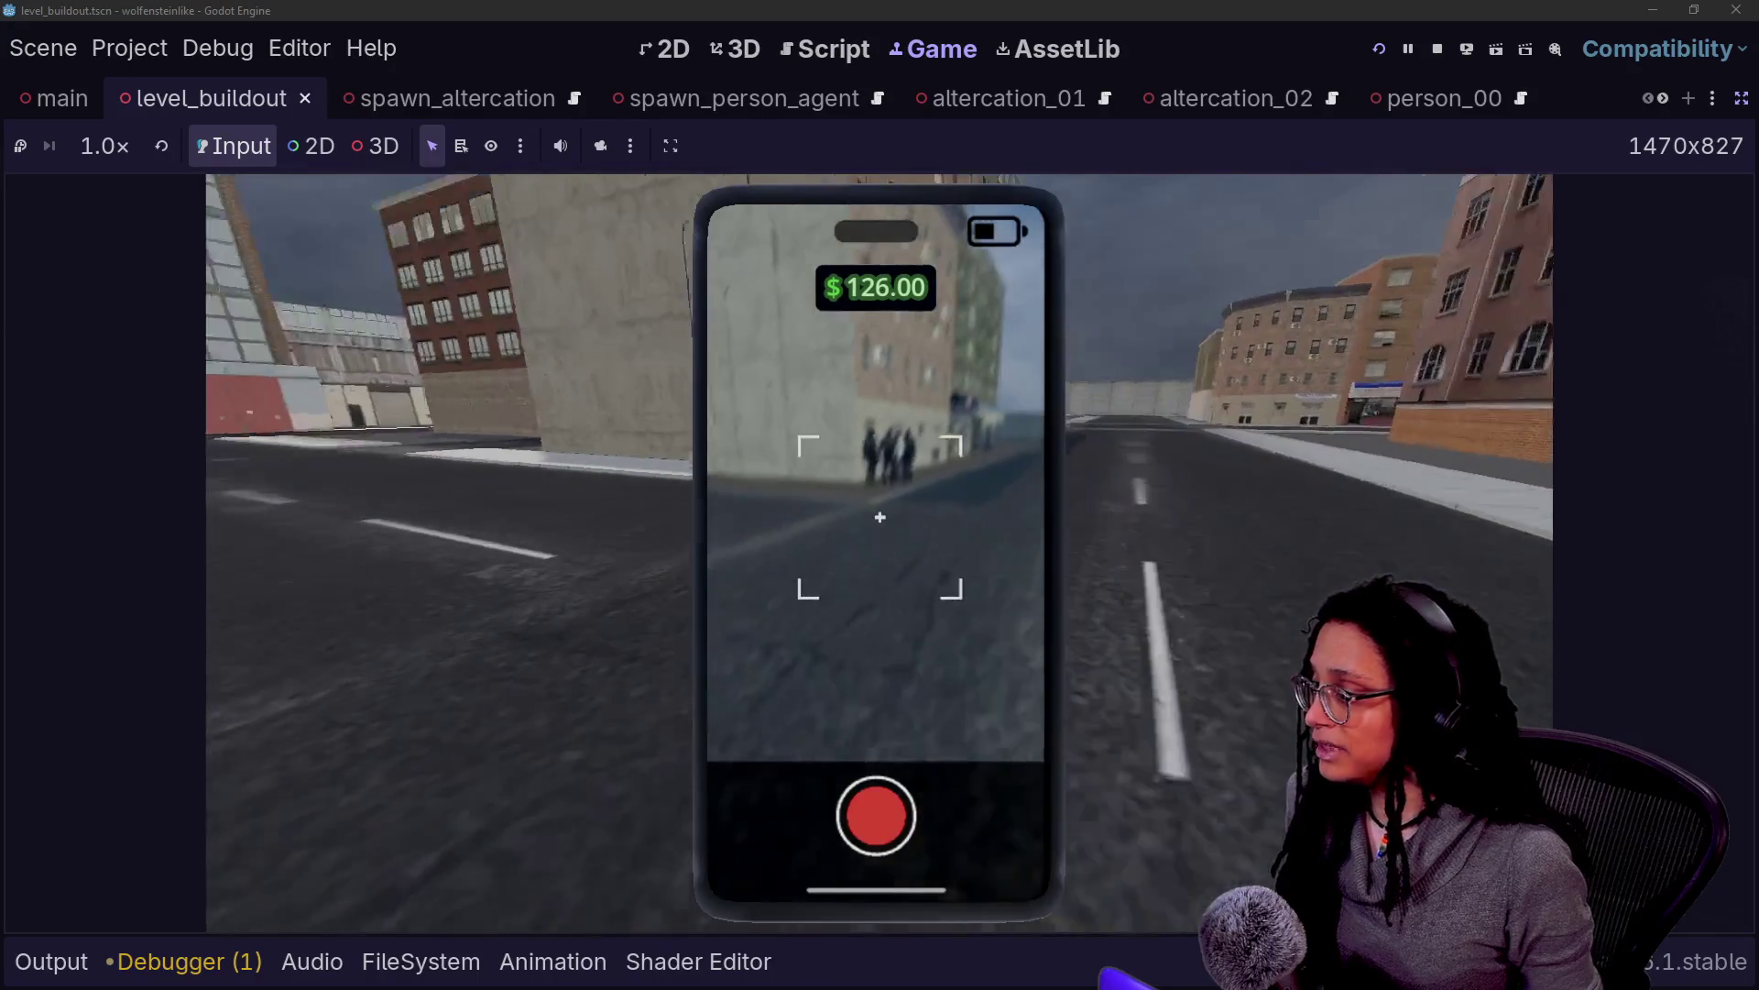
key("w")
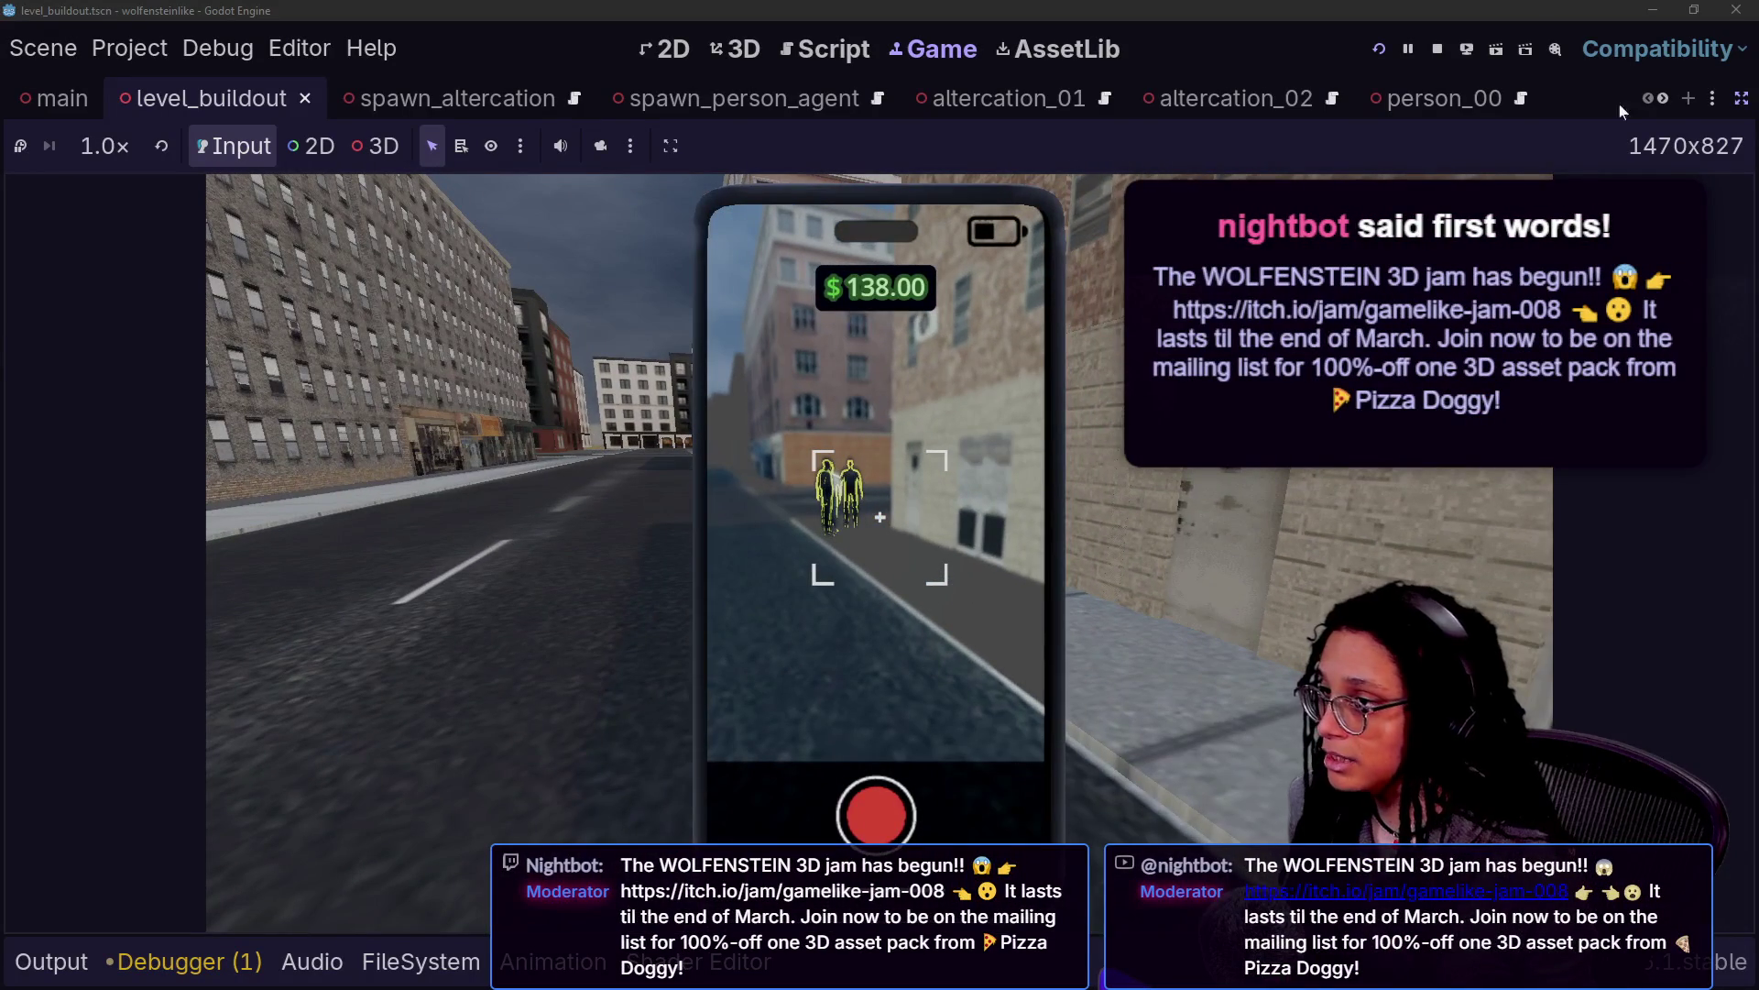
left_click(1438, 51)
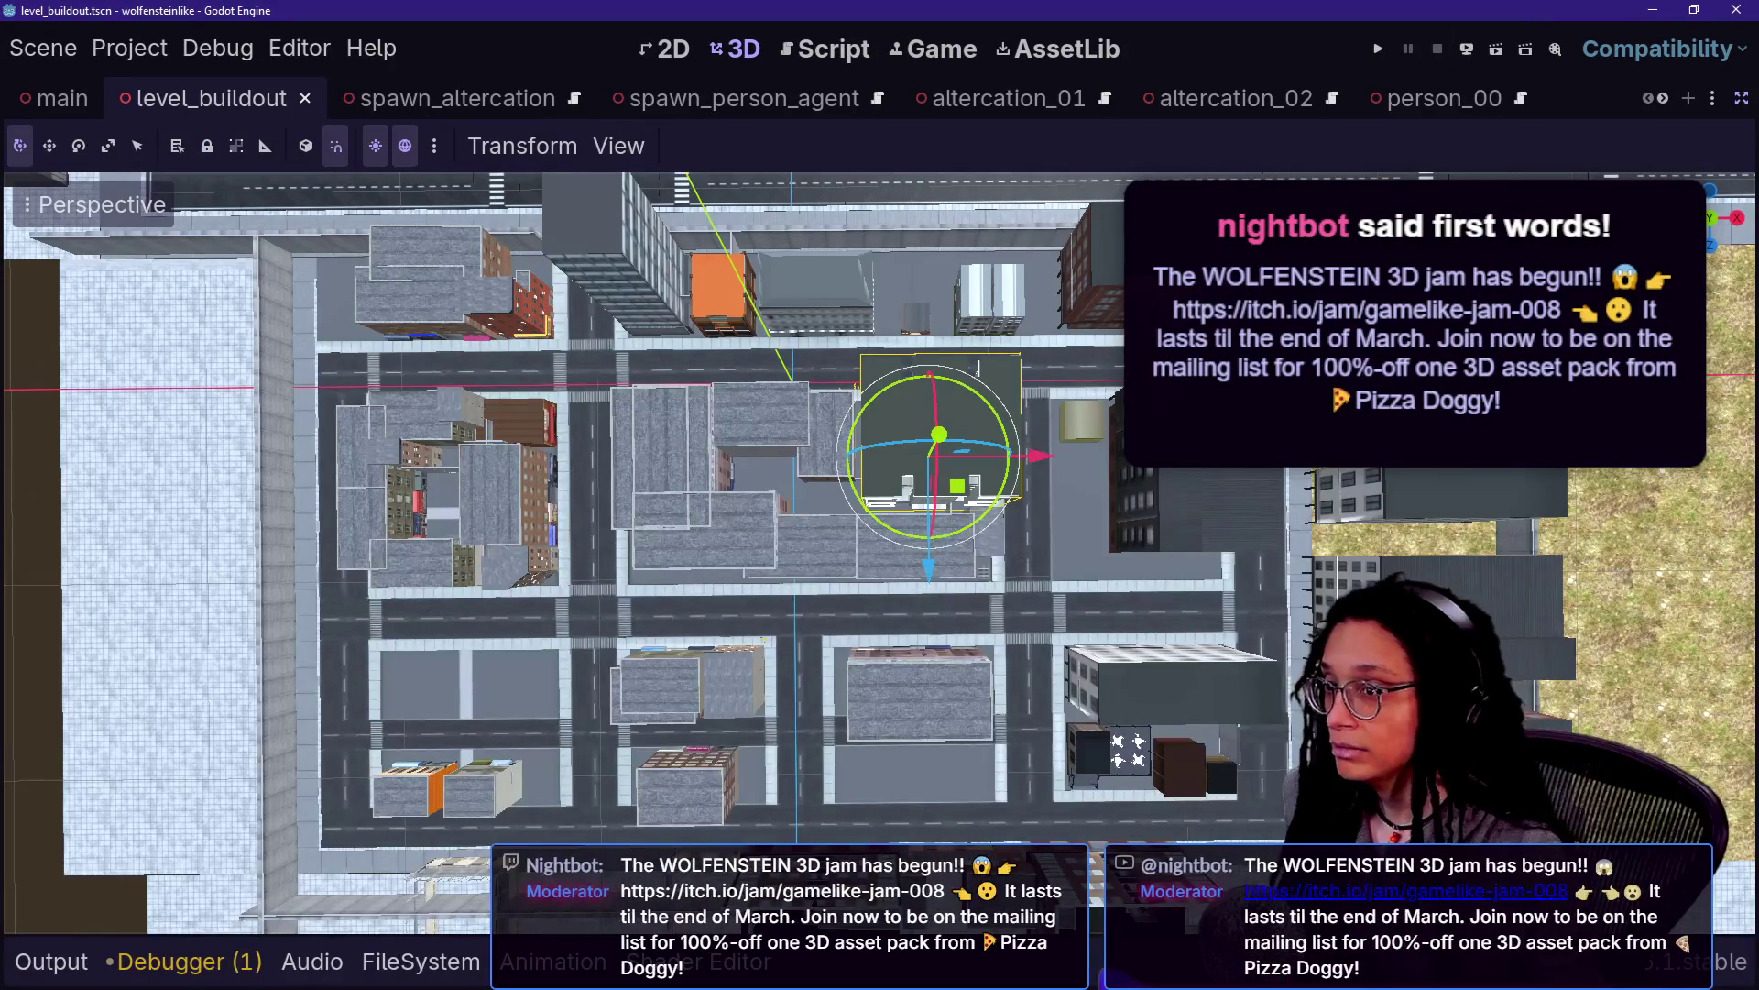
Stretch the legs element over the character and move the +1000 label higher in Canva
key("alt+Tab")
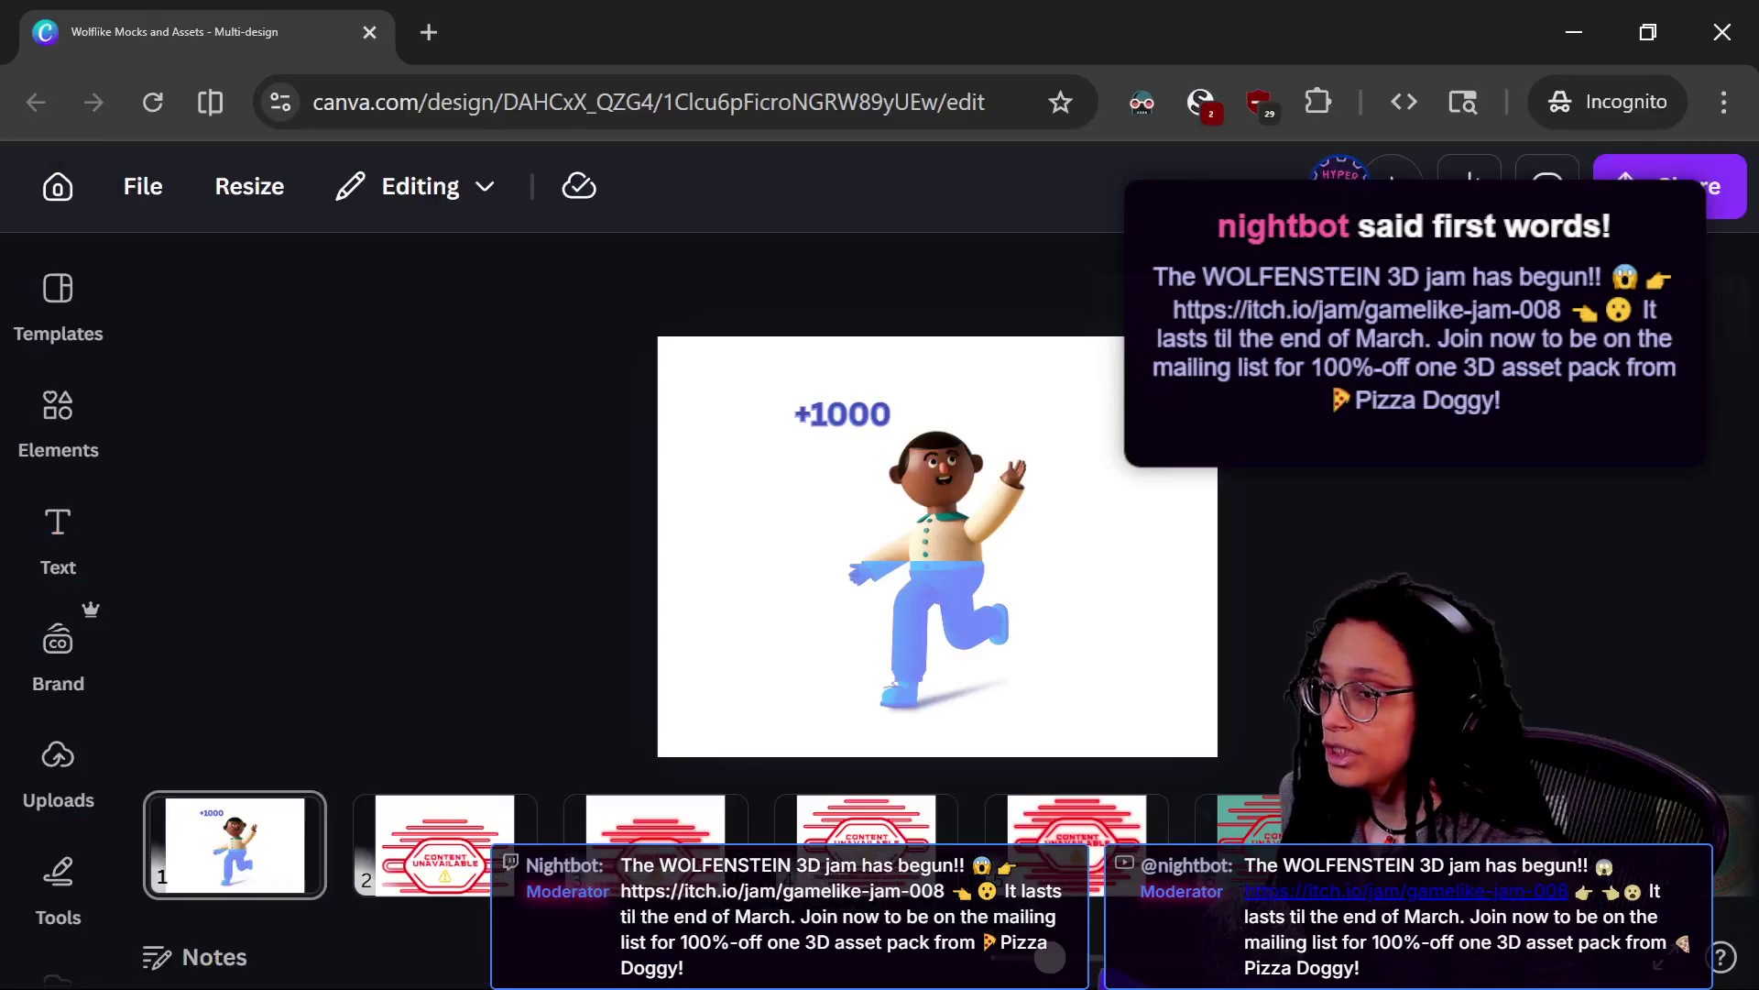
left_click(976, 571)
mouse_move(947, 546)
left_mouse_down()
mouse_move(965, 466)
mouse_move(954, 730)
mouse_move(951, 649)
mouse_move(951, 713)
mouse_move(944, 647)
mouse_move(935, 694)
mouse_move(948, 414)
left_mouse_up()
mouse_move(830, 414)
left_mouse_down()
mouse_move(849, 379)
mouse_move(838, 399)
mouse_move(937, 524)
mouse_move(937, 586)
left_mouse_up()
left_click(1247, 570)
left_click(927, 554)
left_click(1307, 613)
Cycle windows to bring the stream Chat window forward
key("alt+Tab")
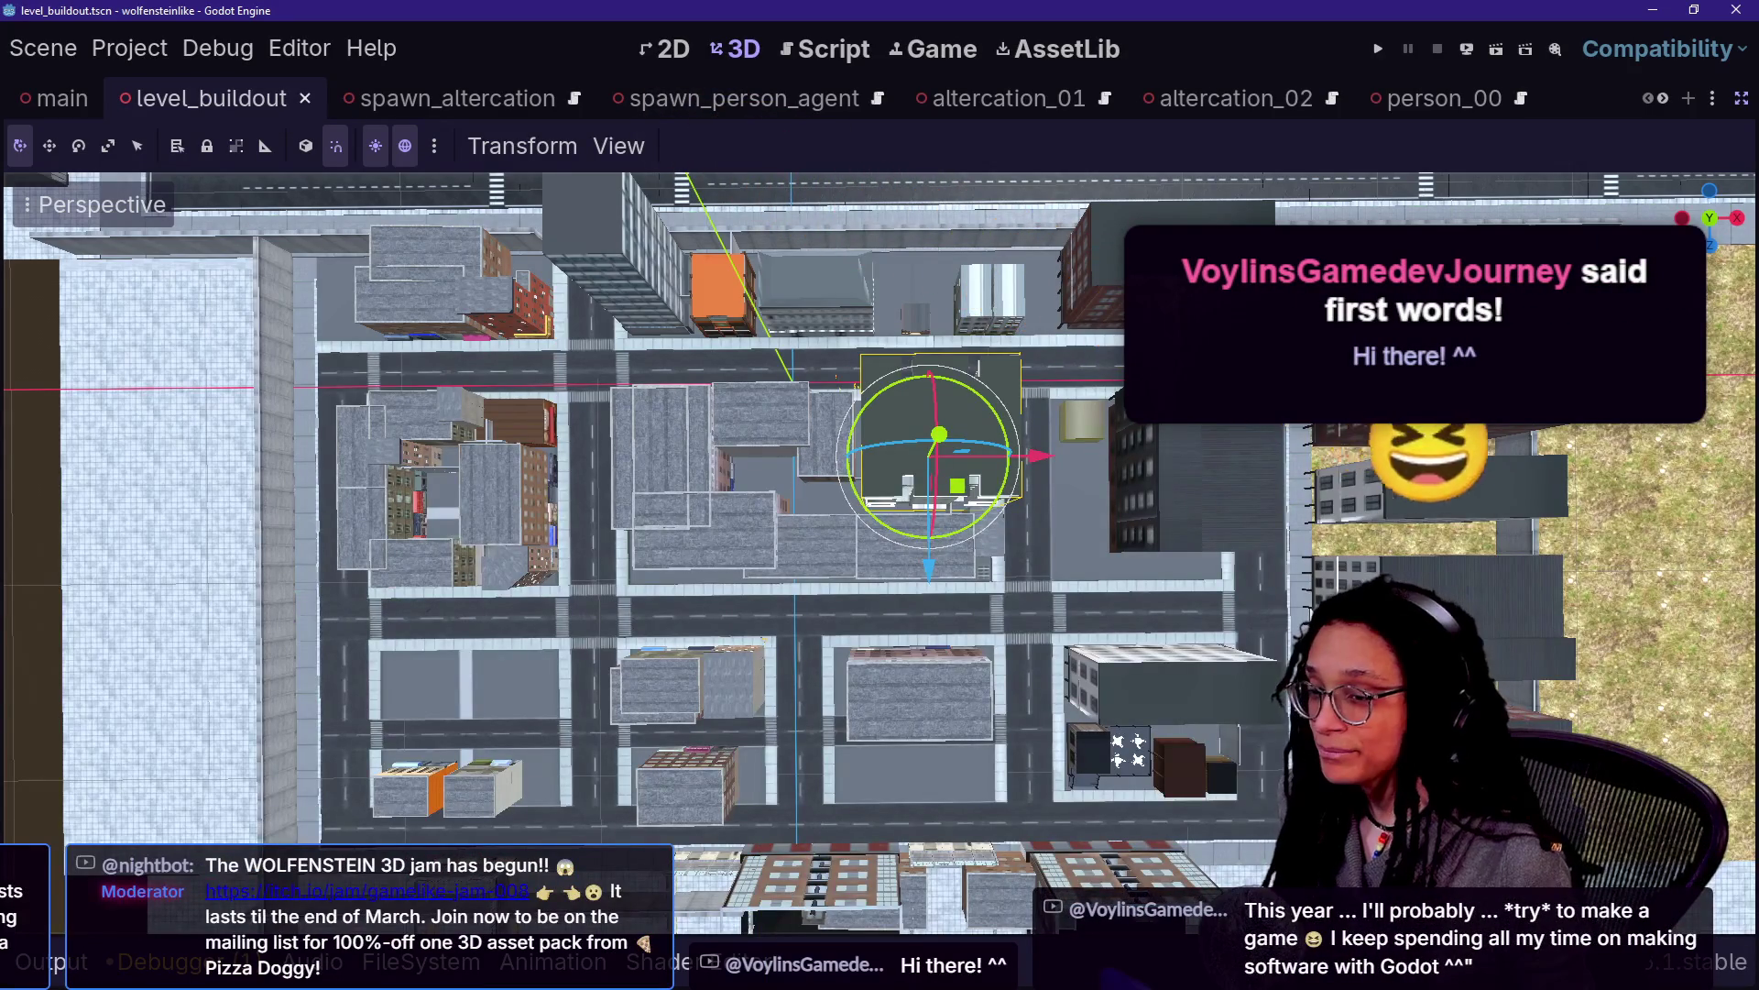
key("alt+Tab")
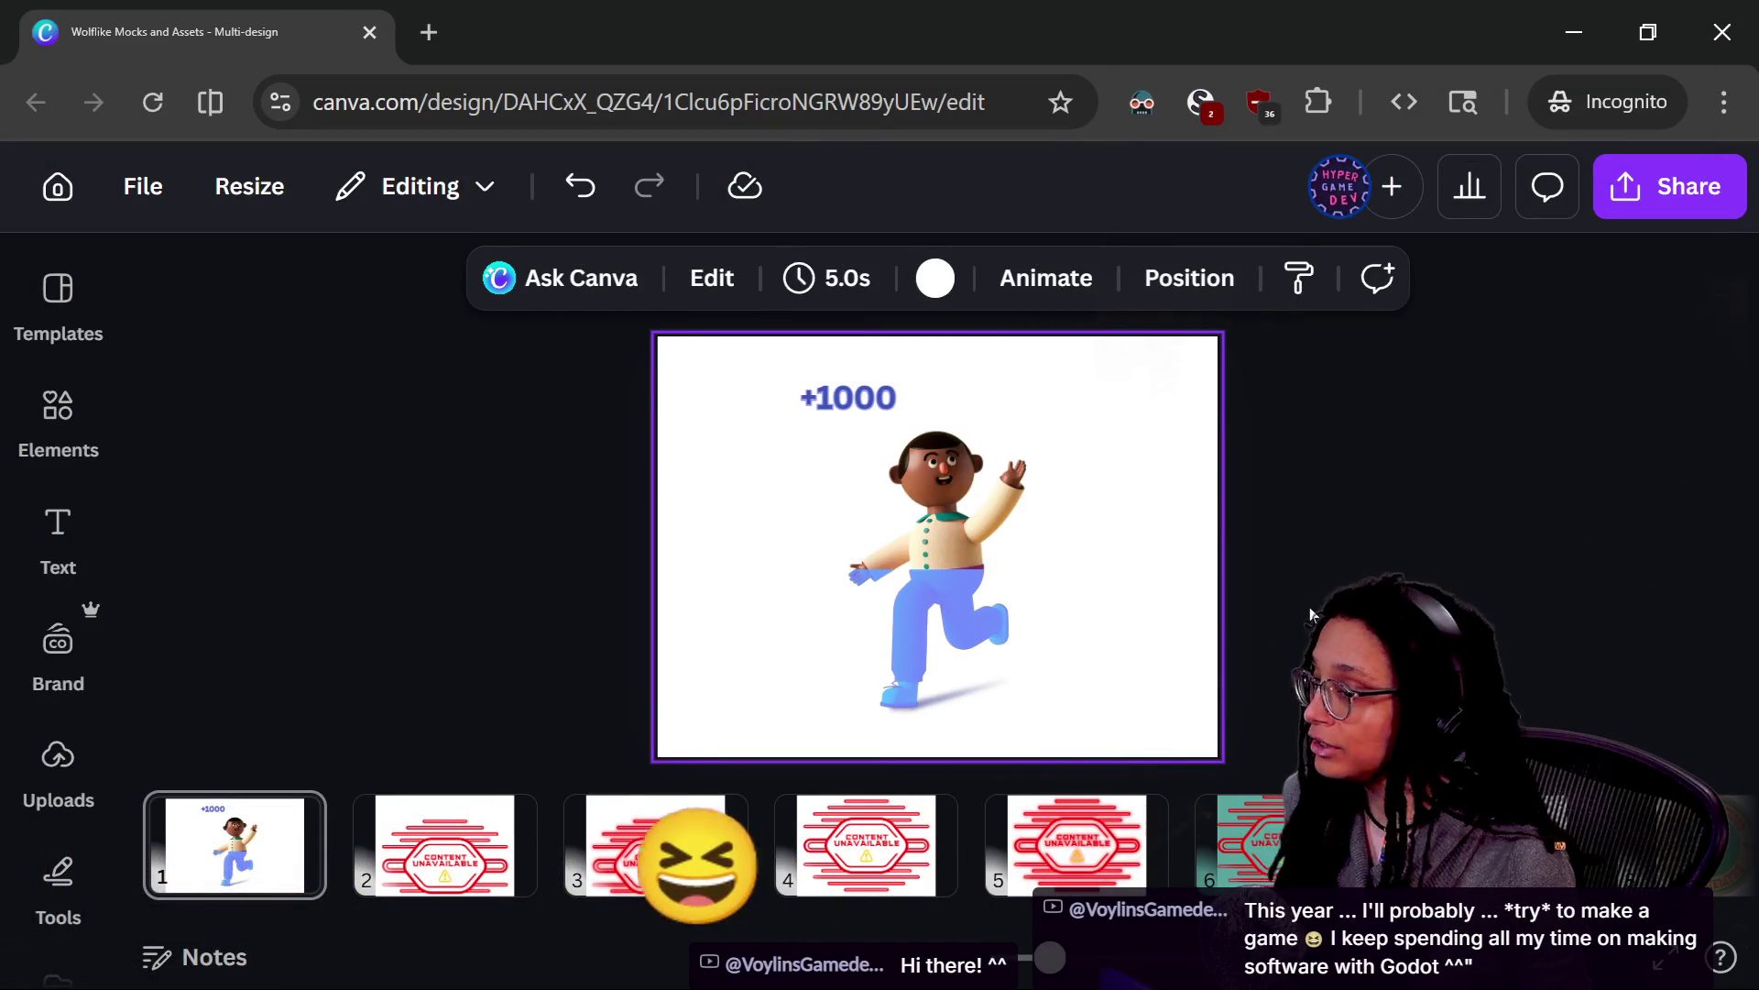
key("alt+Tab")
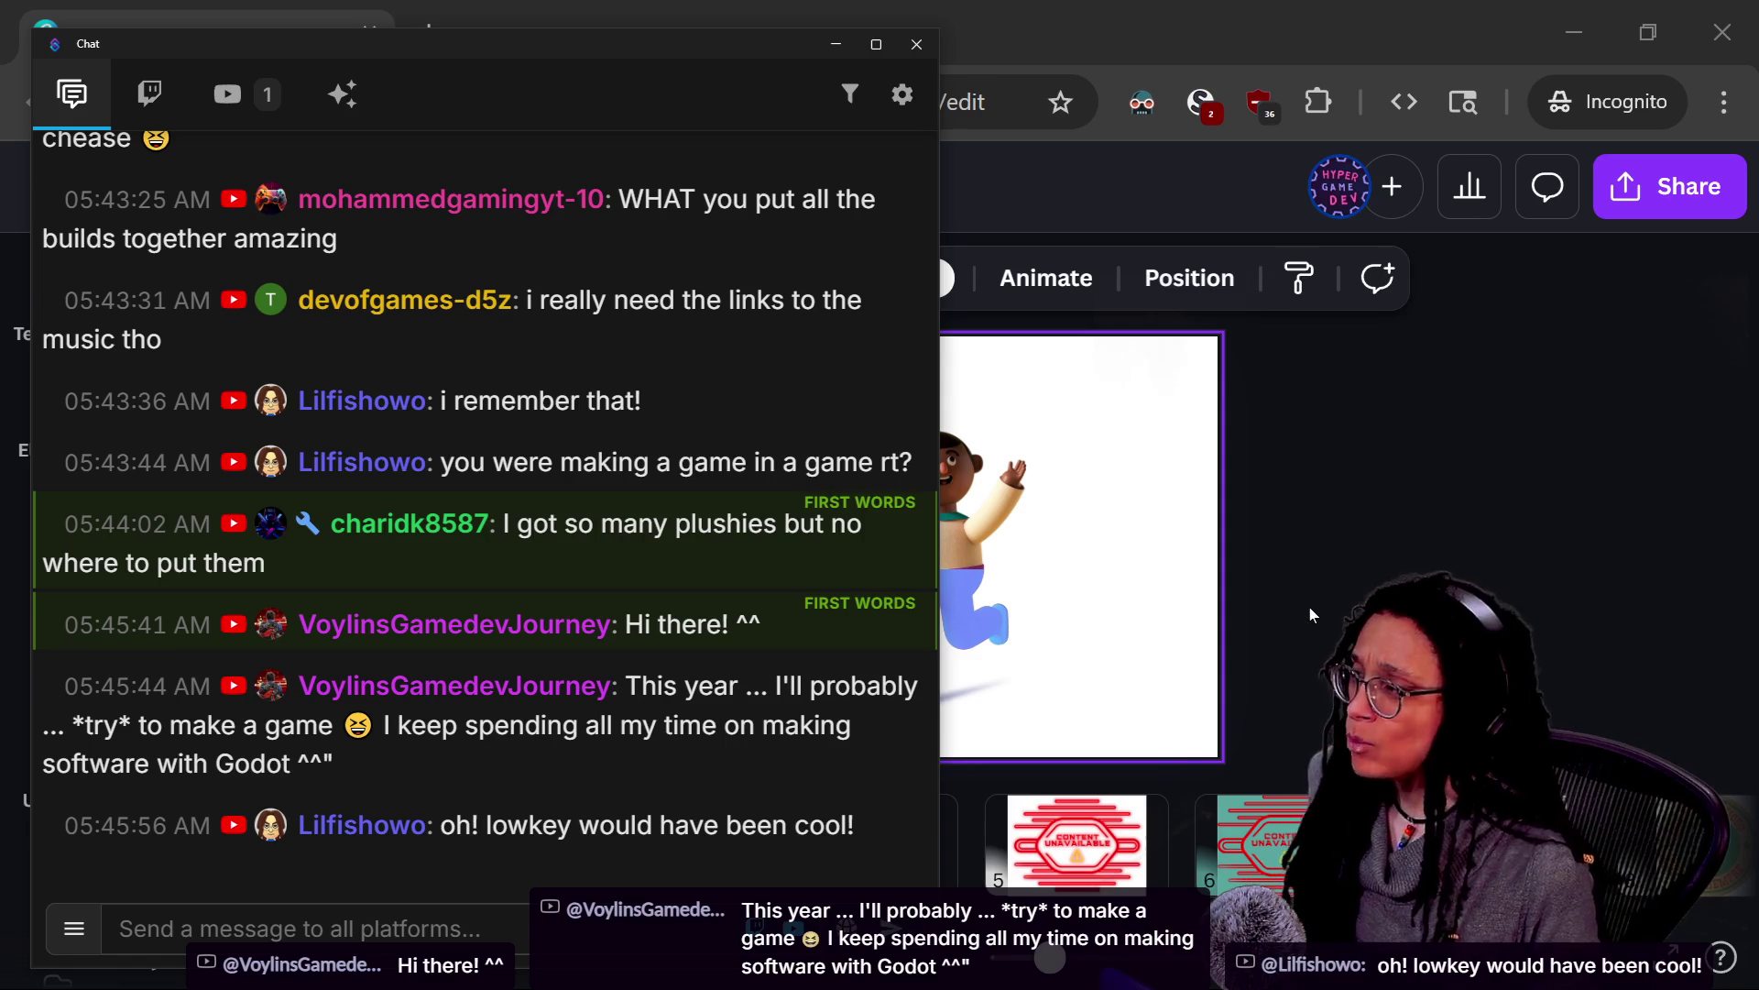
Search for the Voylin's GameDev Journey channel from a fresh incognito tab
left_click(1310, 615)
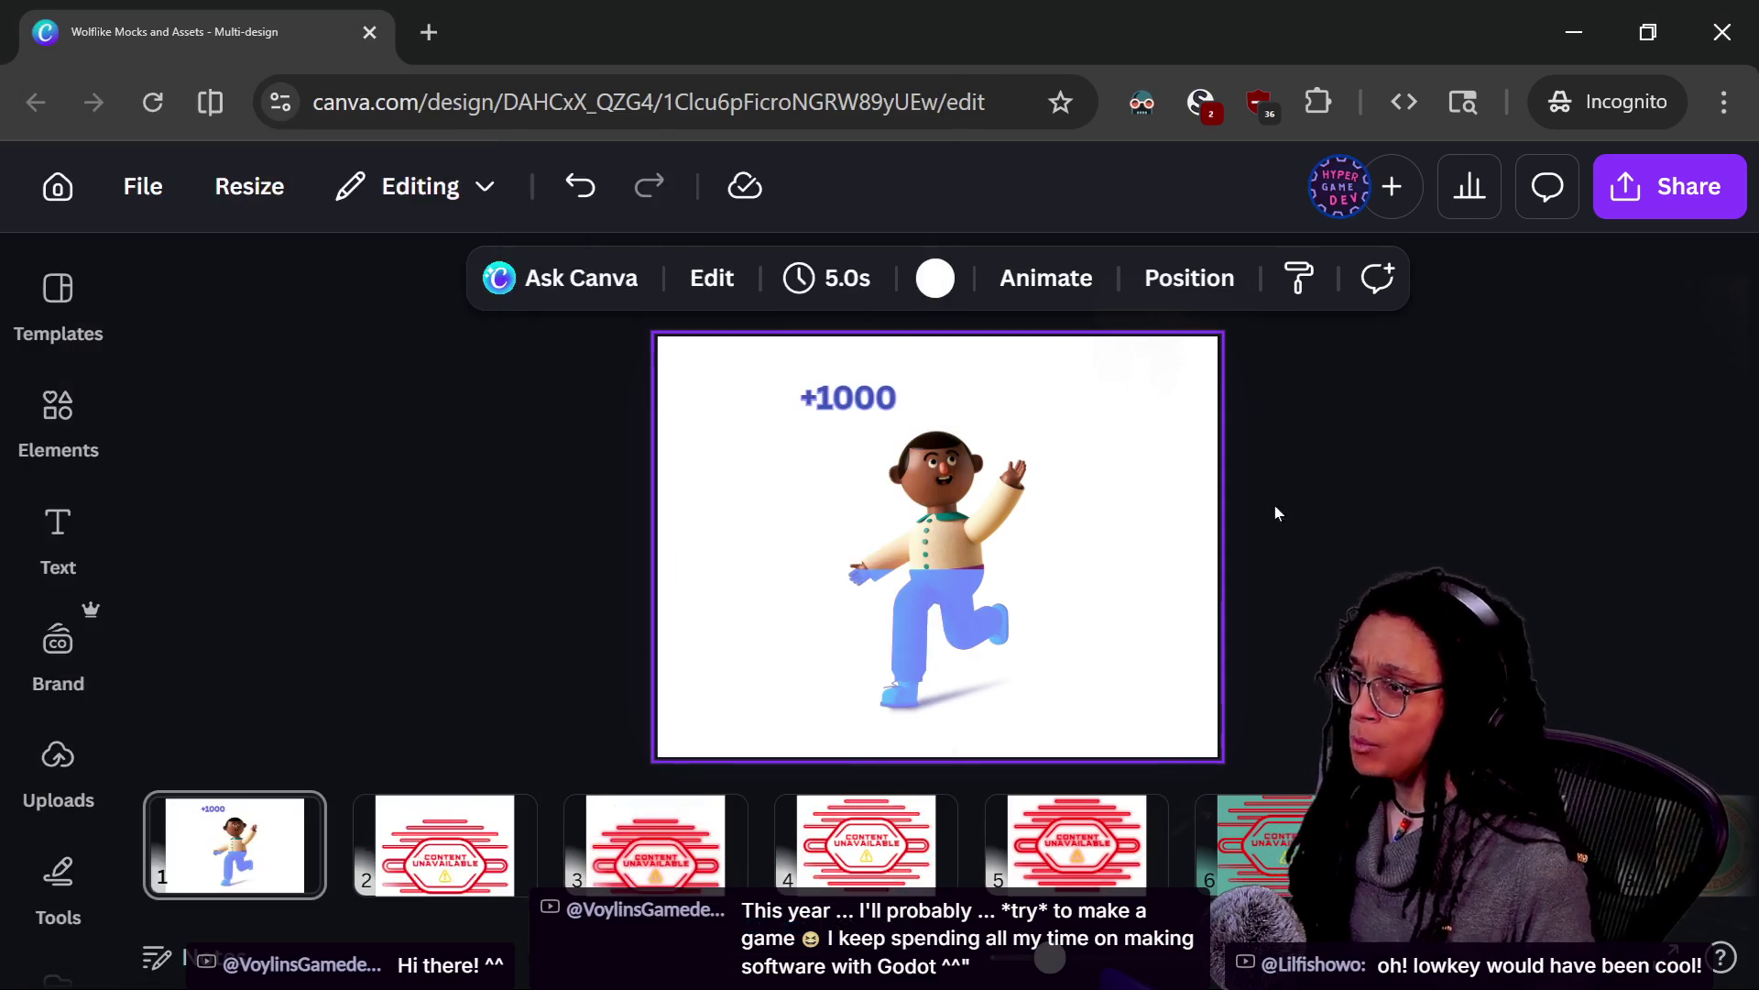
left_click(447, 29)
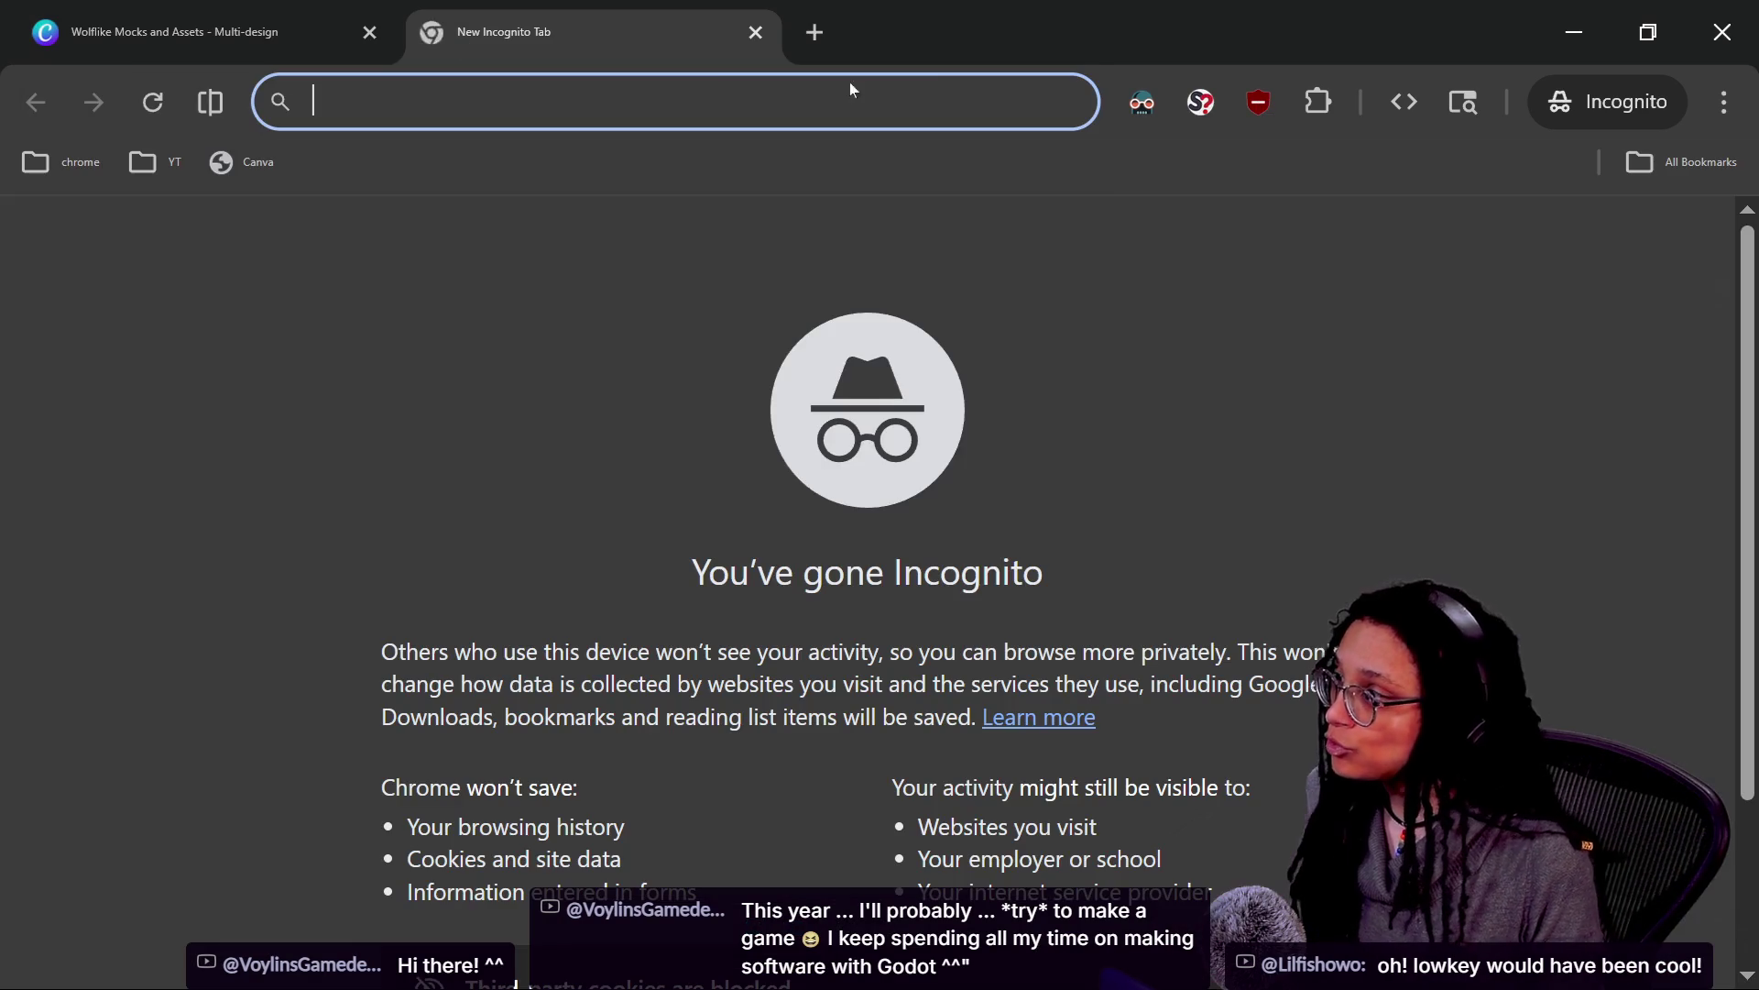
type("vo")
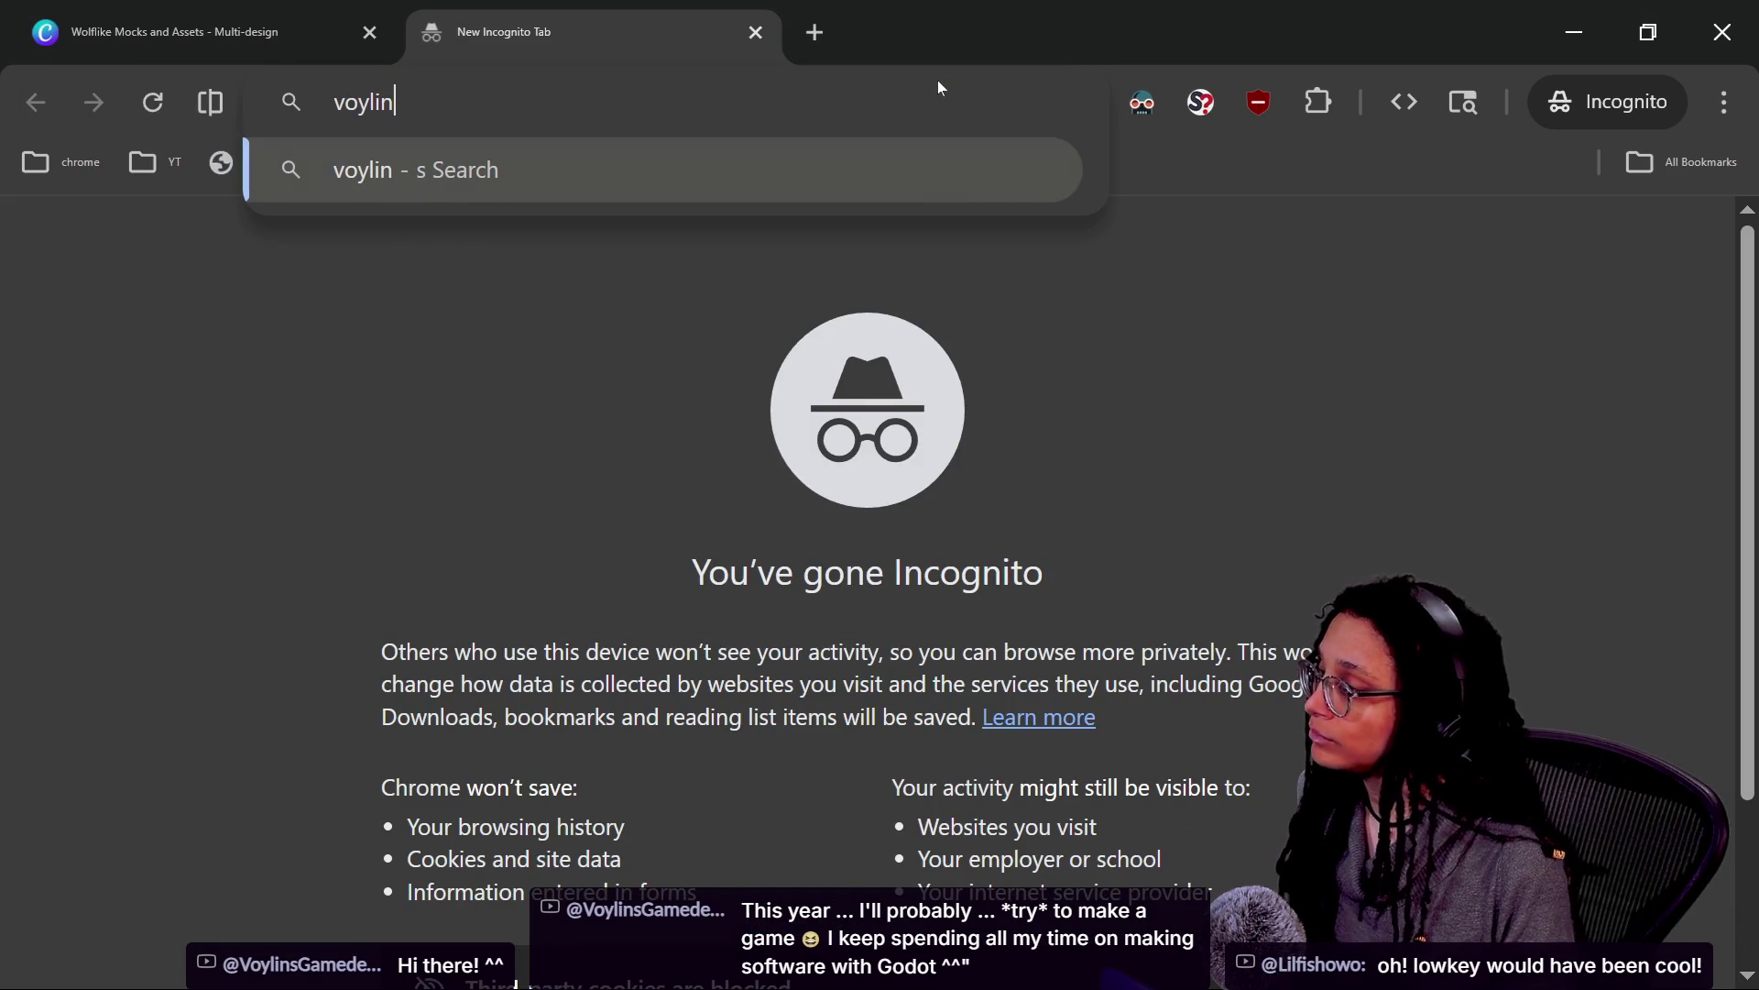
key("Escape")
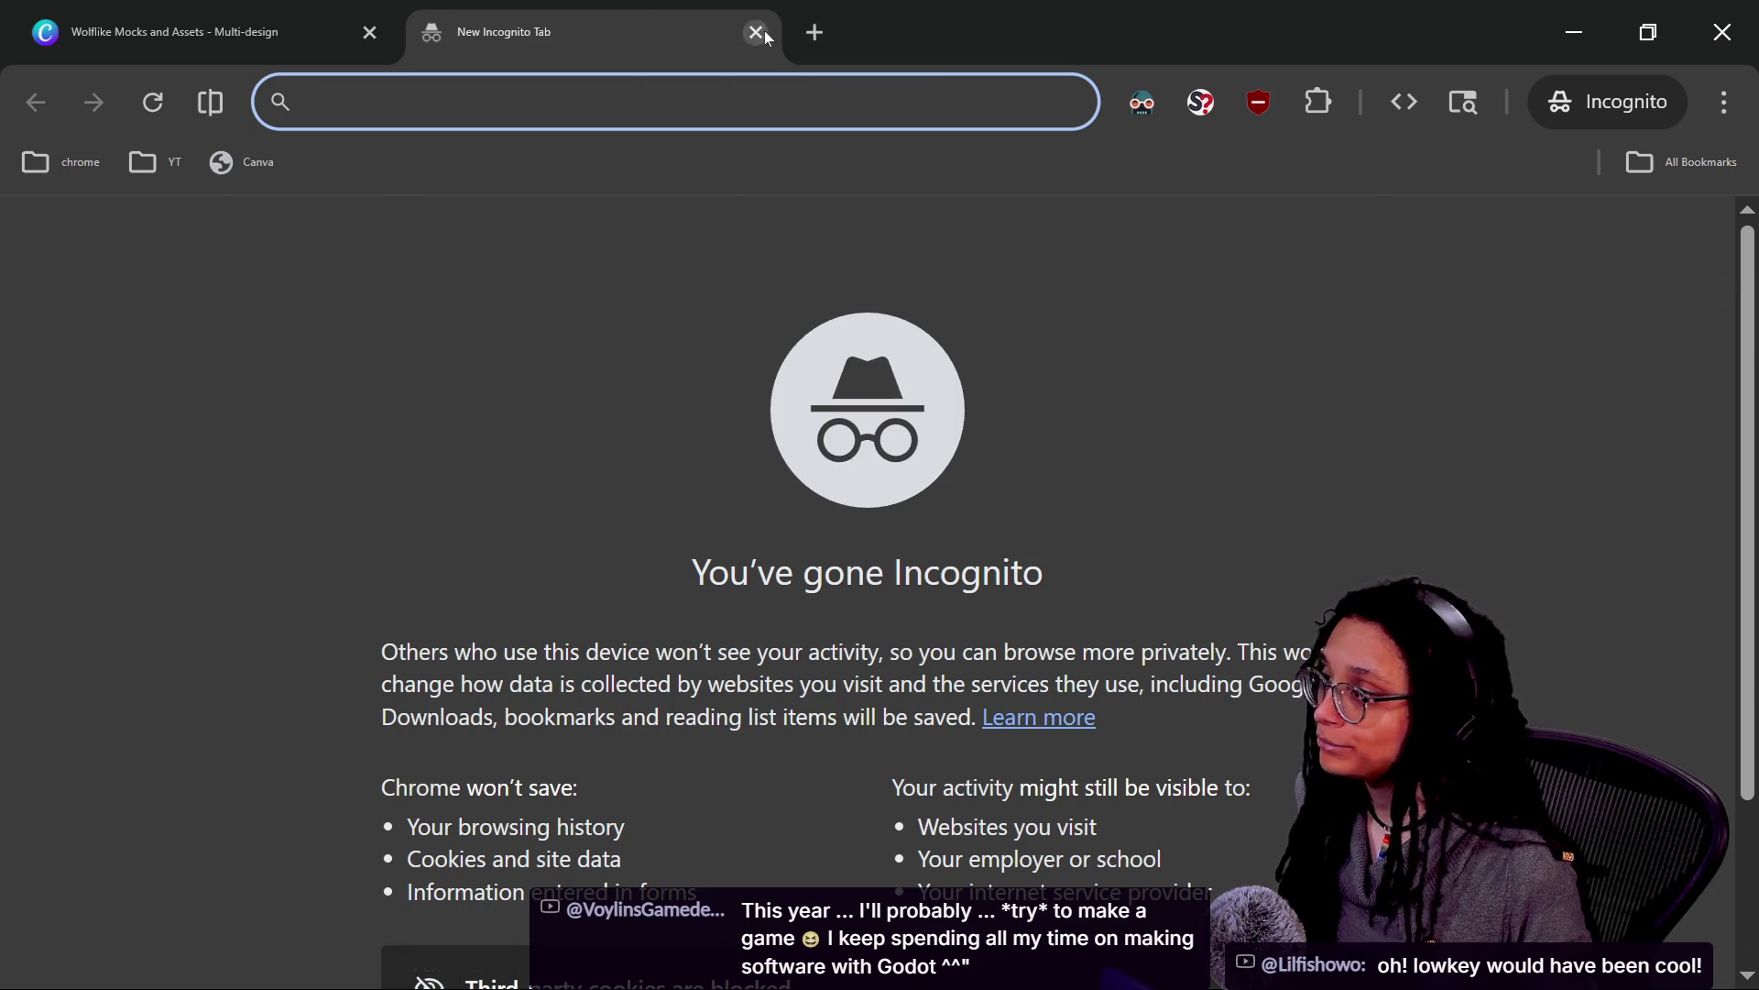
left_click(757, 33)
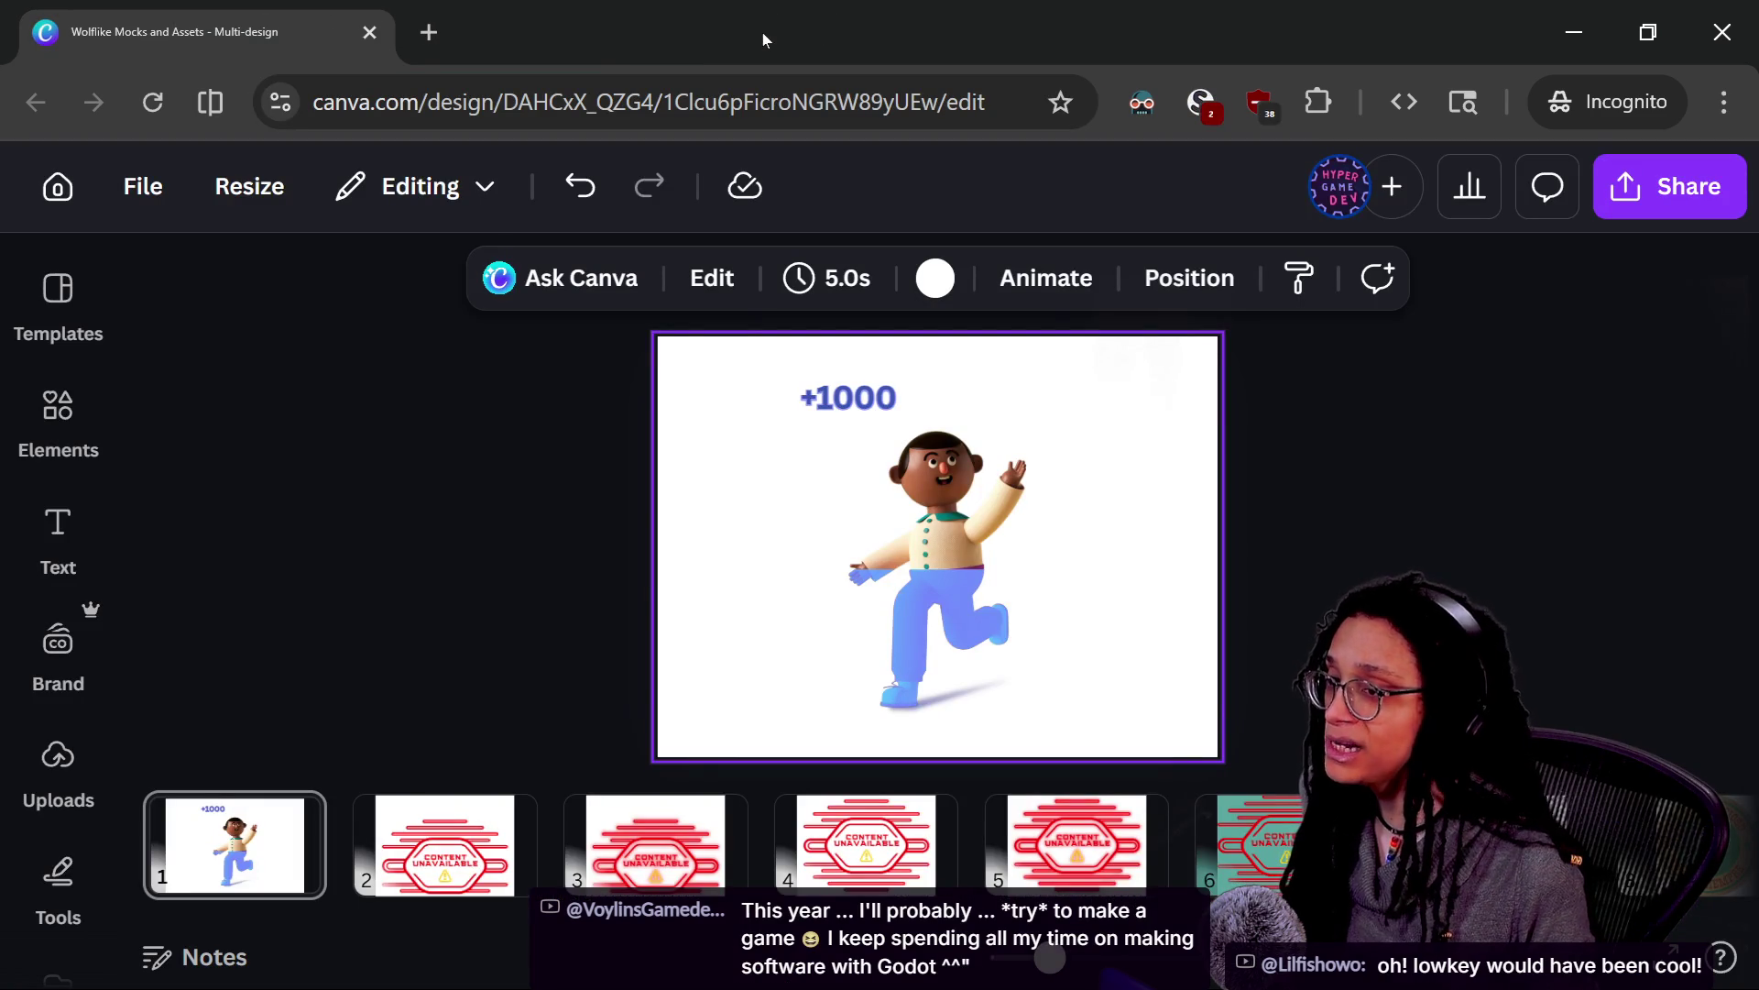
left_click(436, 32)
type("voylins")
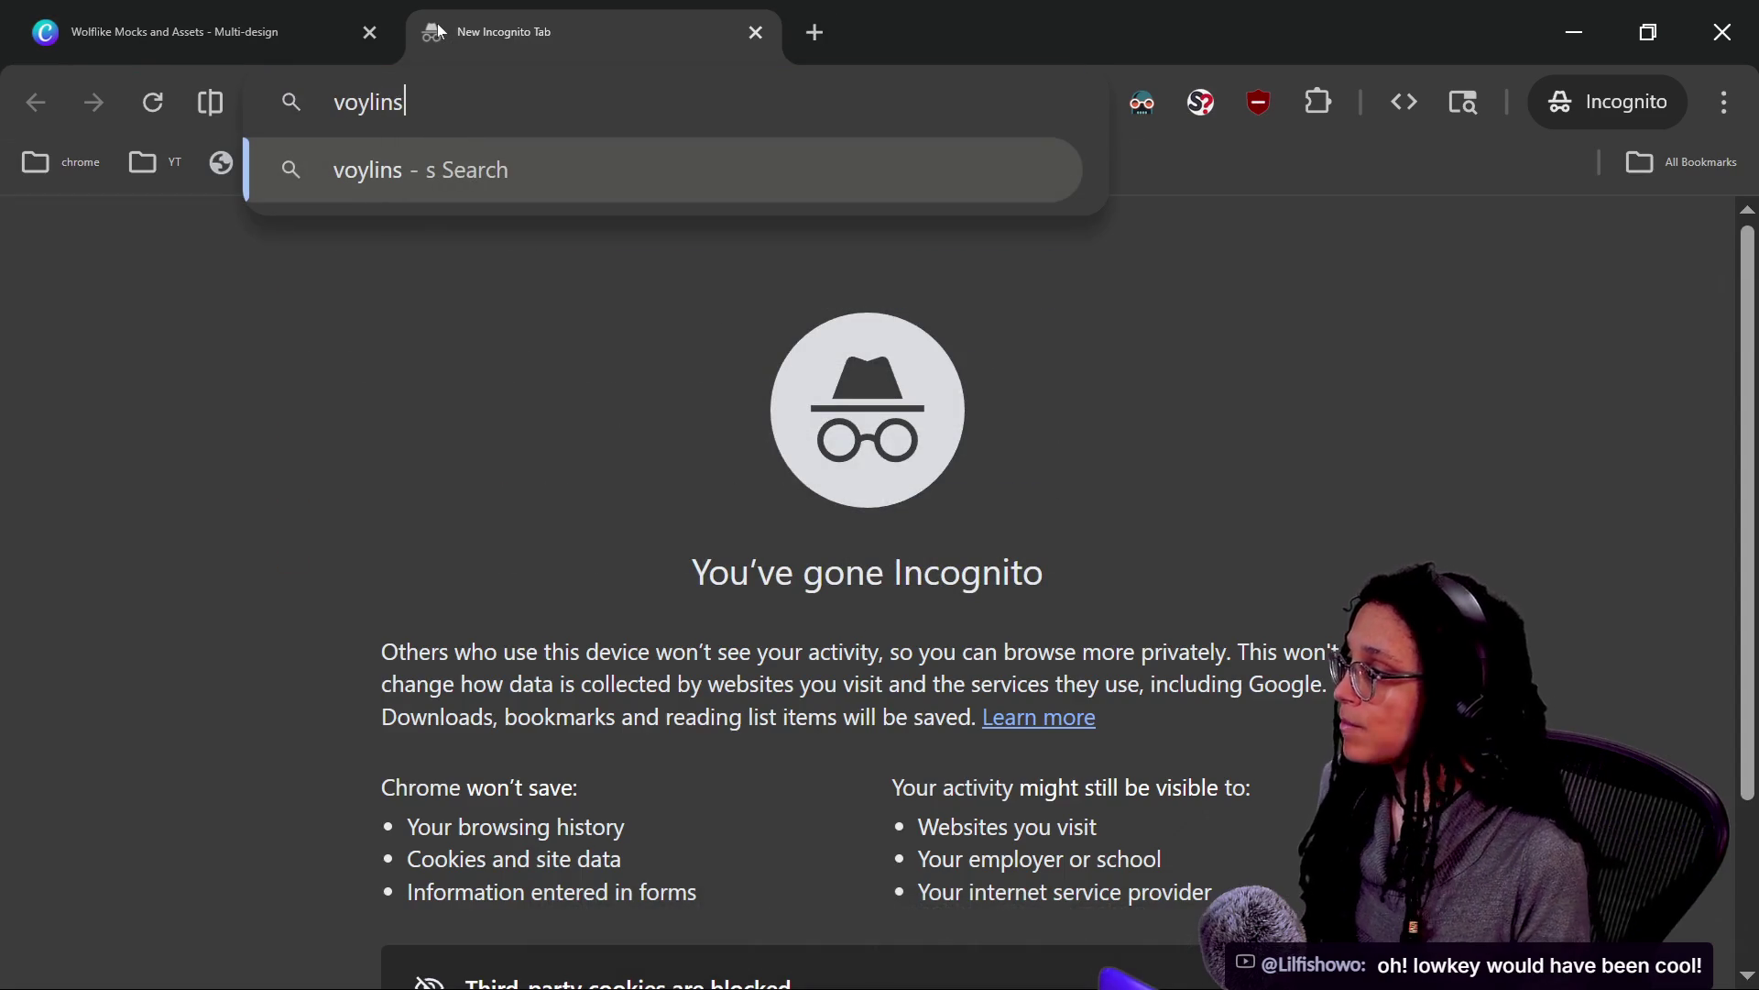
type(" gamedev ")
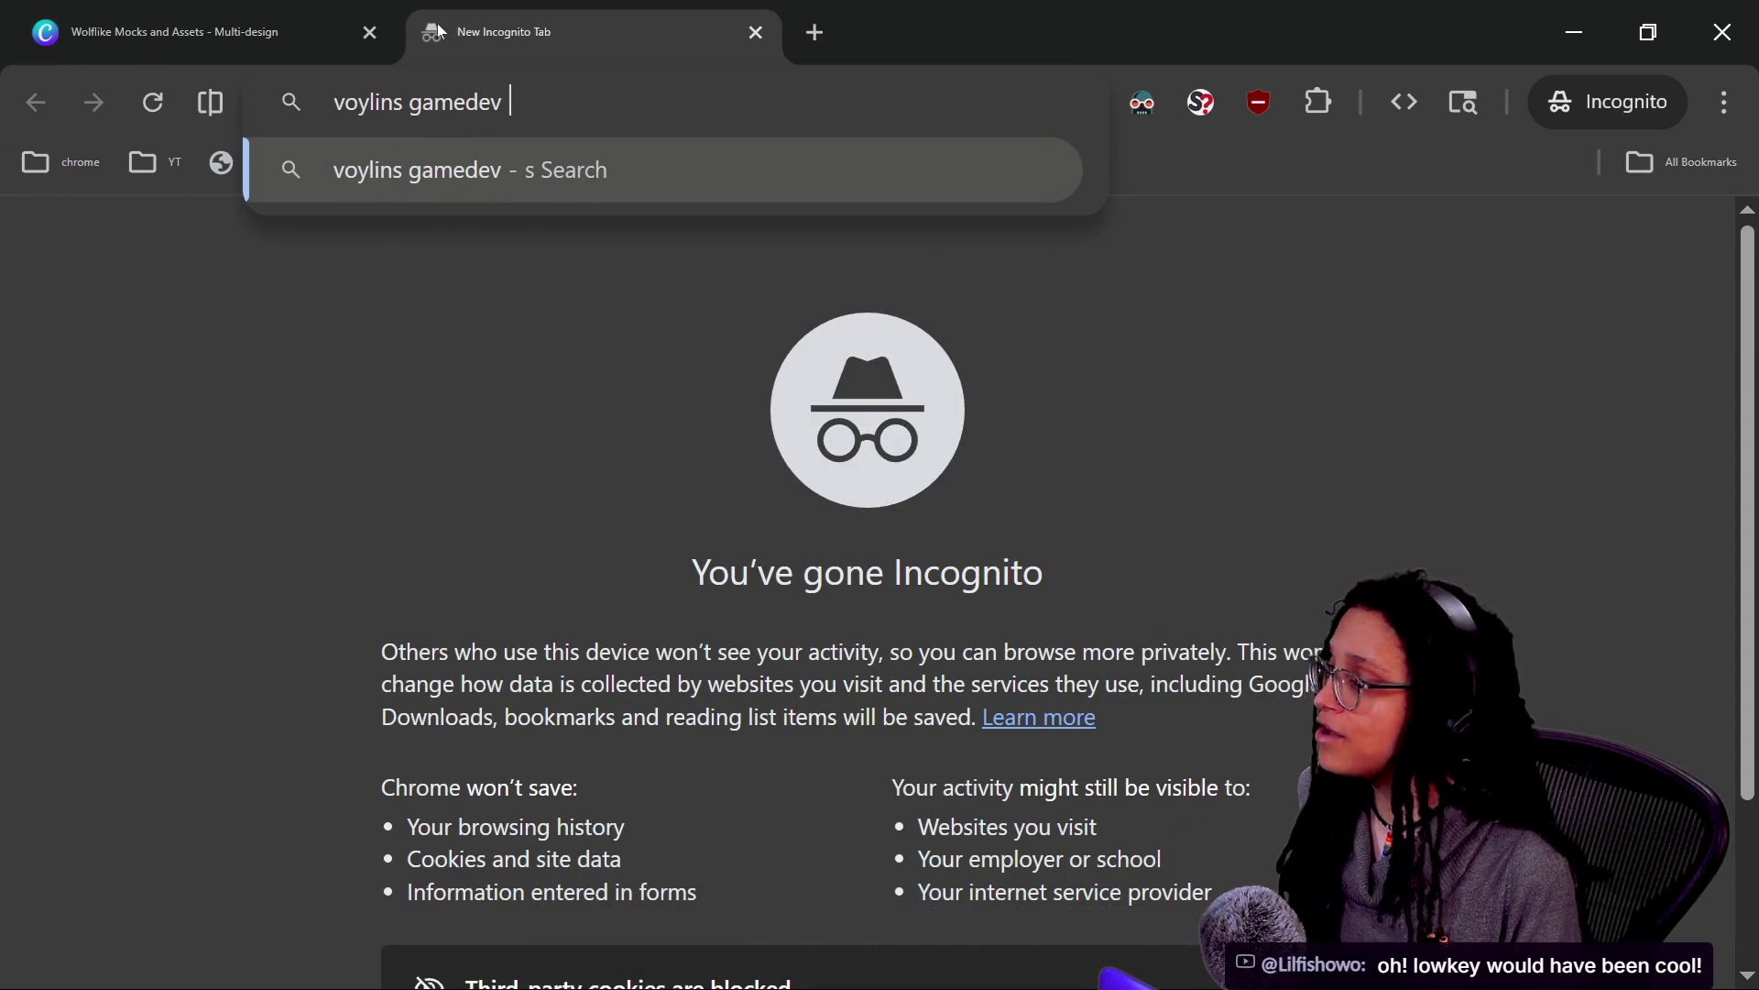
type("y")
key("Return")
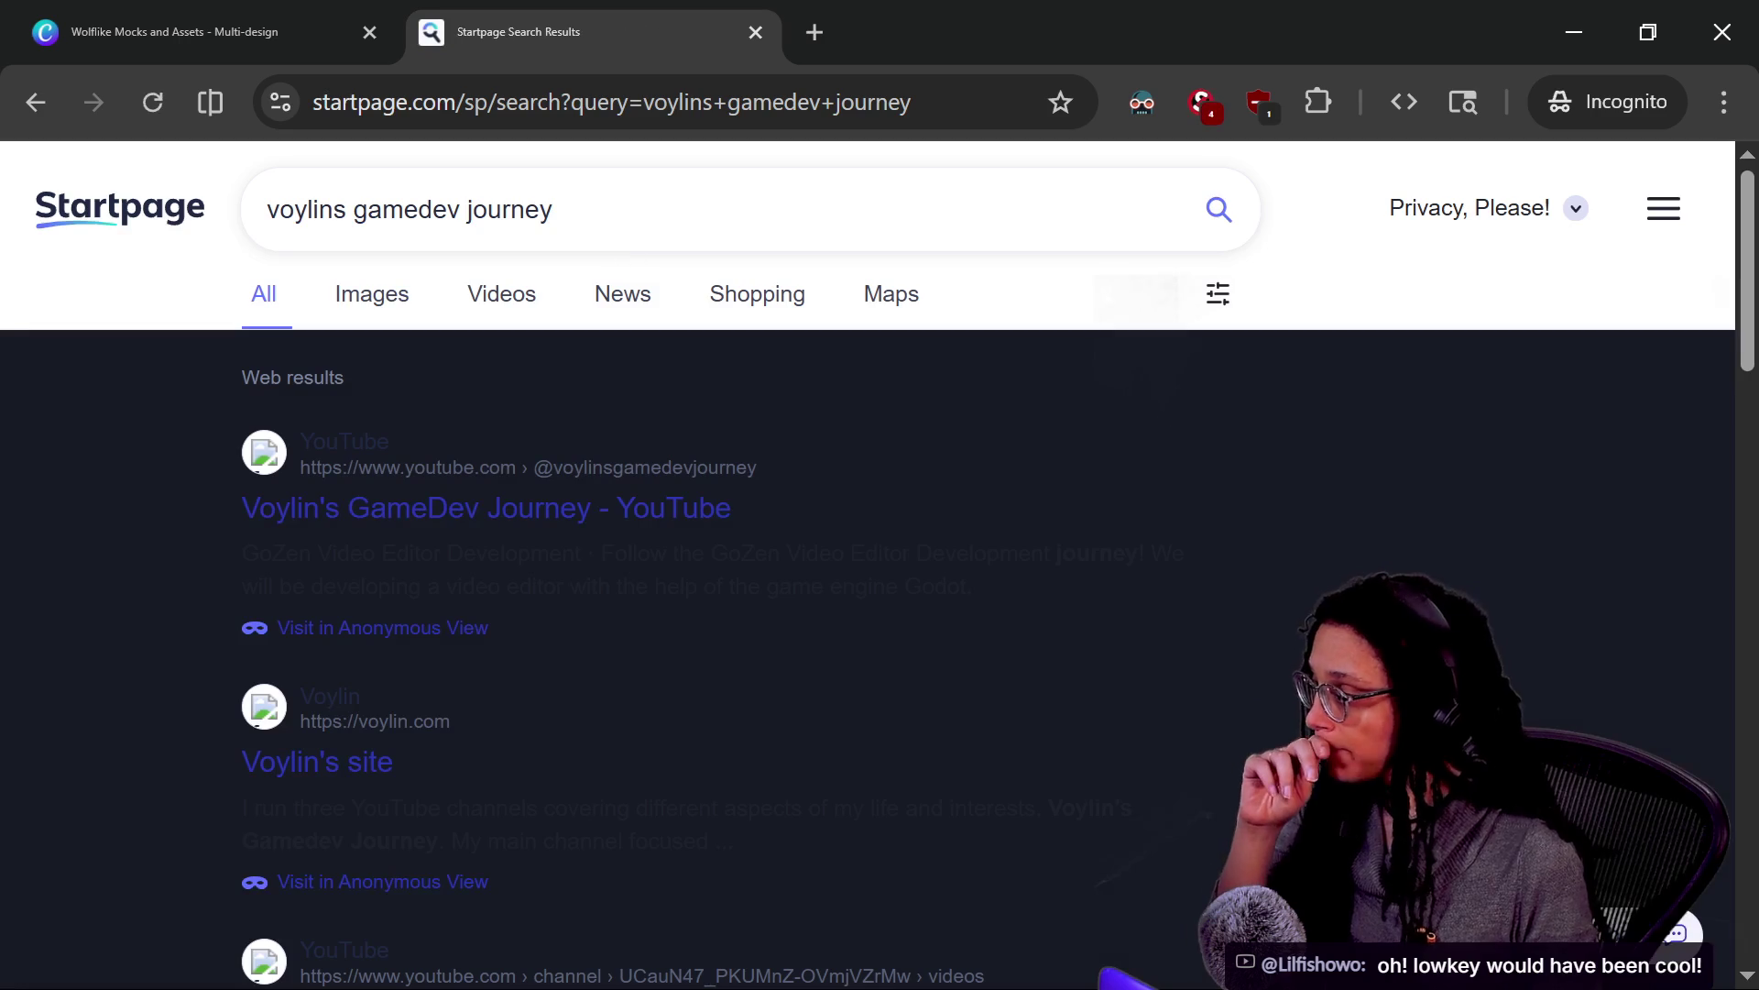
Open the Voylin's GameDev Journey YouTube result and copy its channel address for chat
left_click(319, 506)
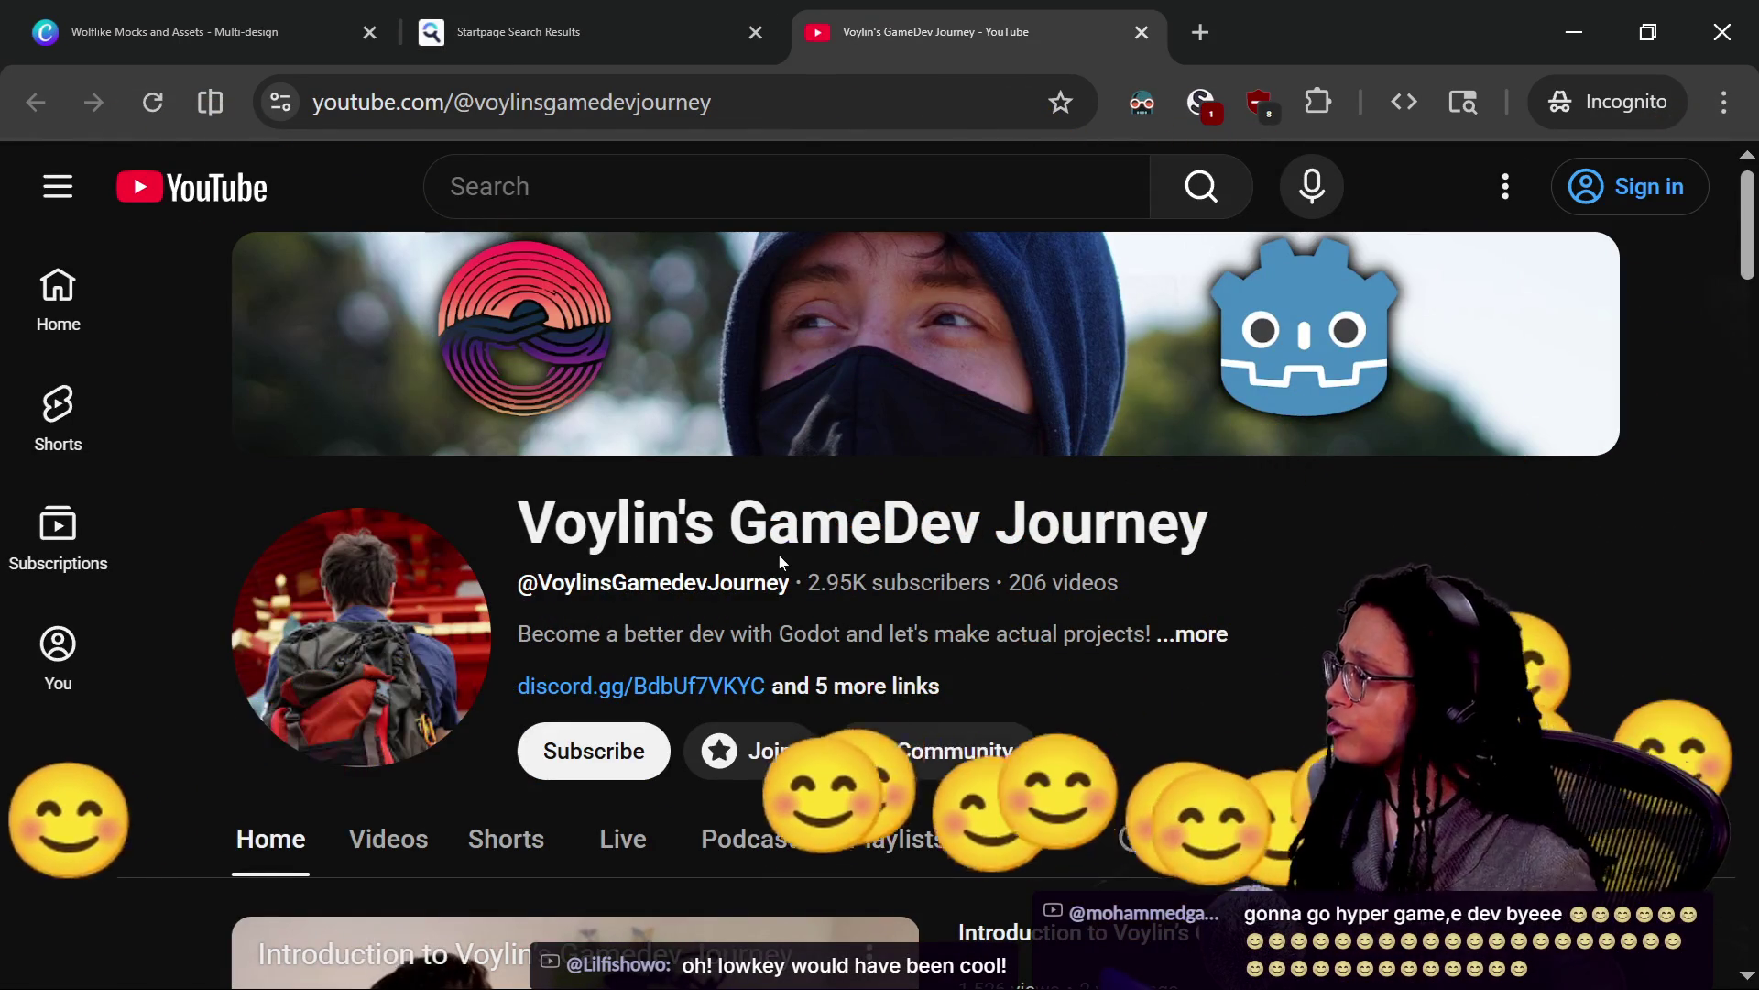
key("ctrl+l")
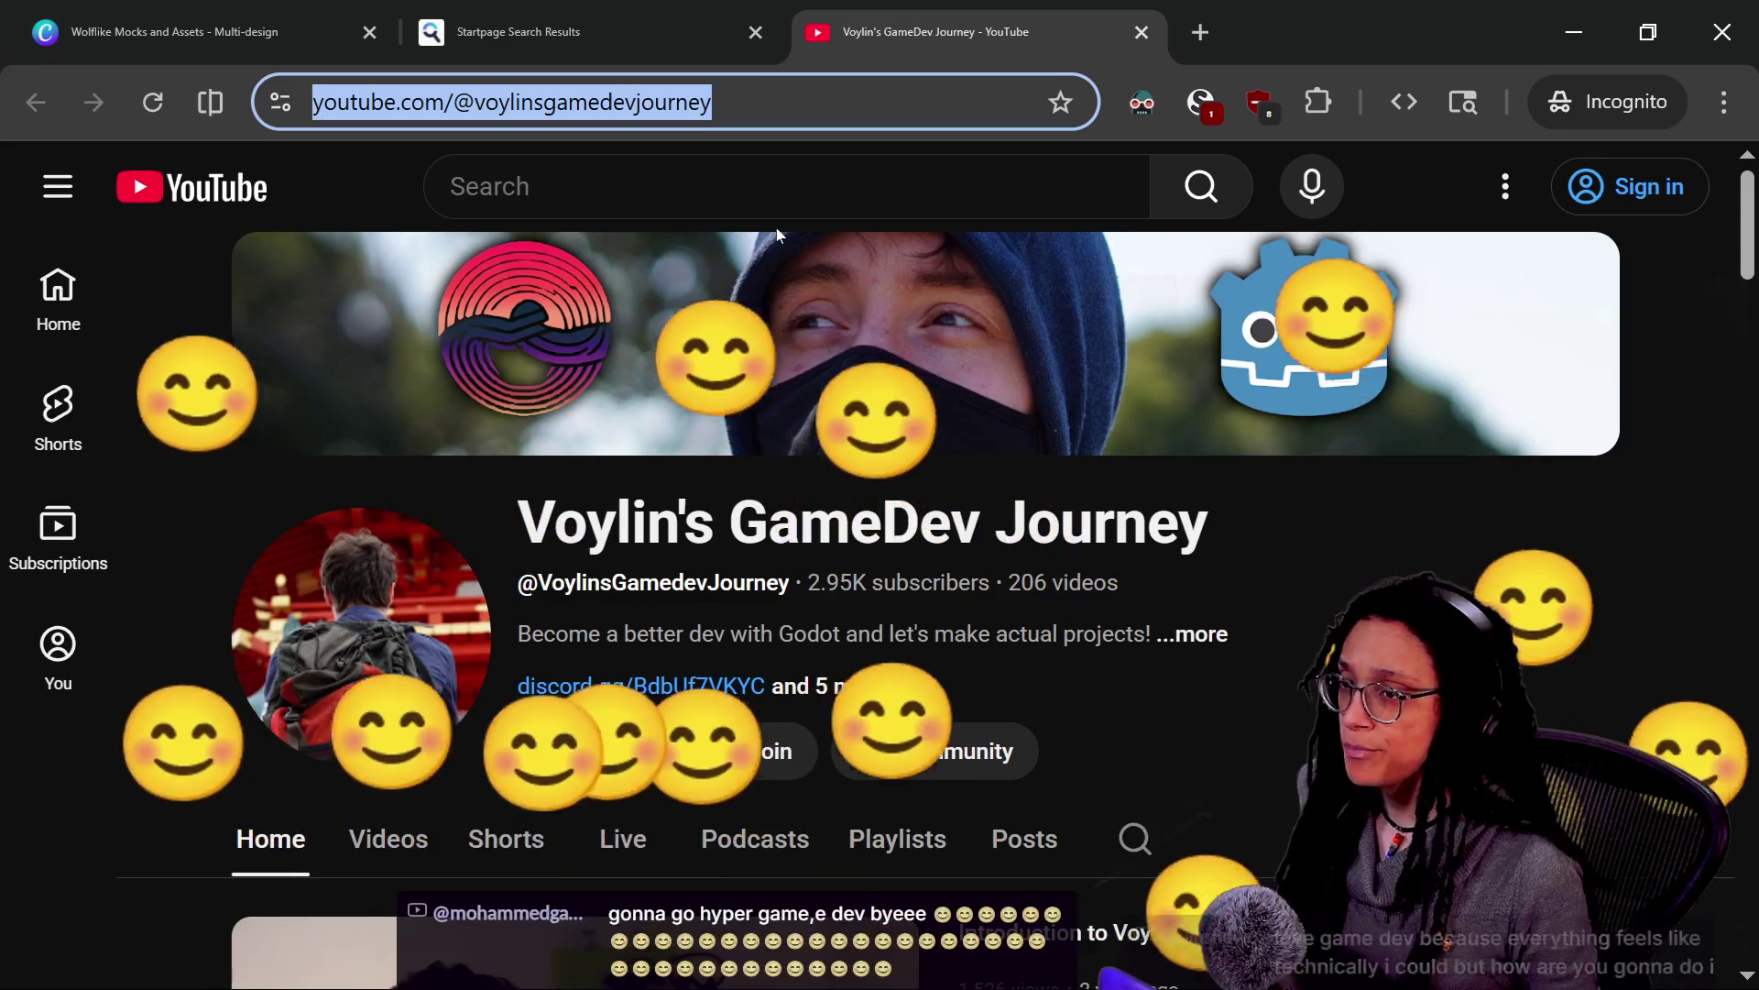
key("alt+Tab")
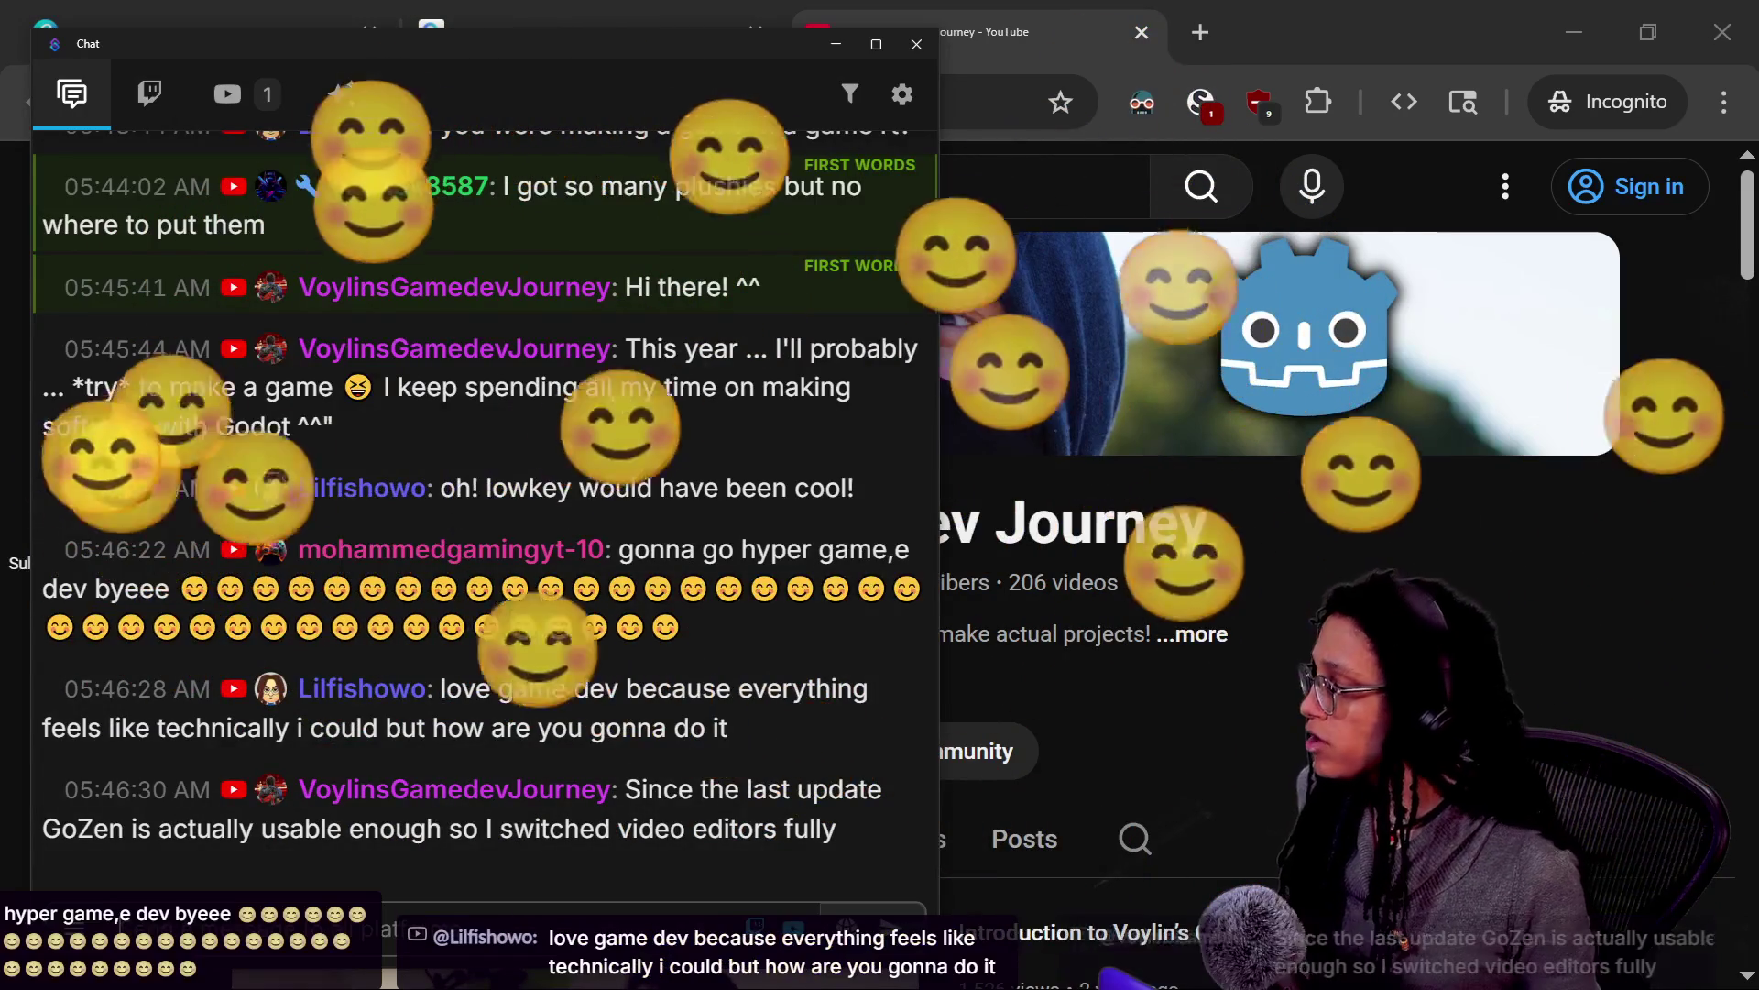
key("alt+Tab")
key("alt+Tab")
key("alt+Tab")
Show the channel's Videos tab with its latest uploads
scroll(1105, 678, "down", 2)
right_click(1755, 744)
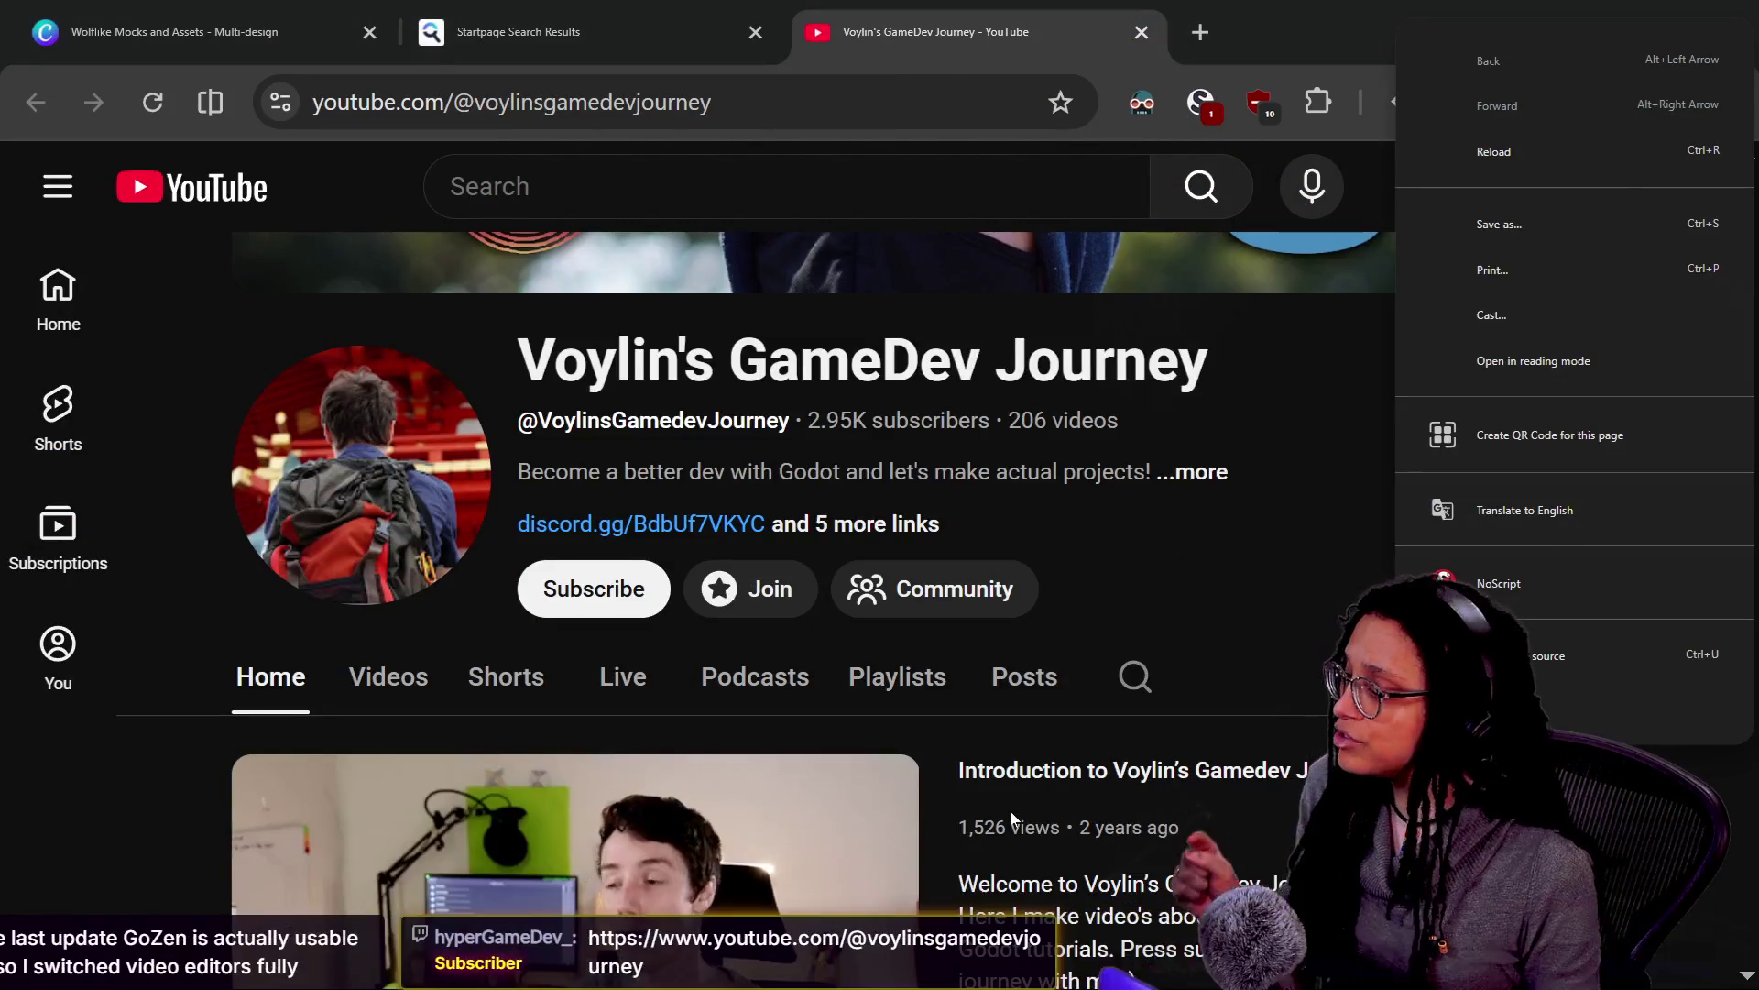
key("Escape")
left_click(388, 677)
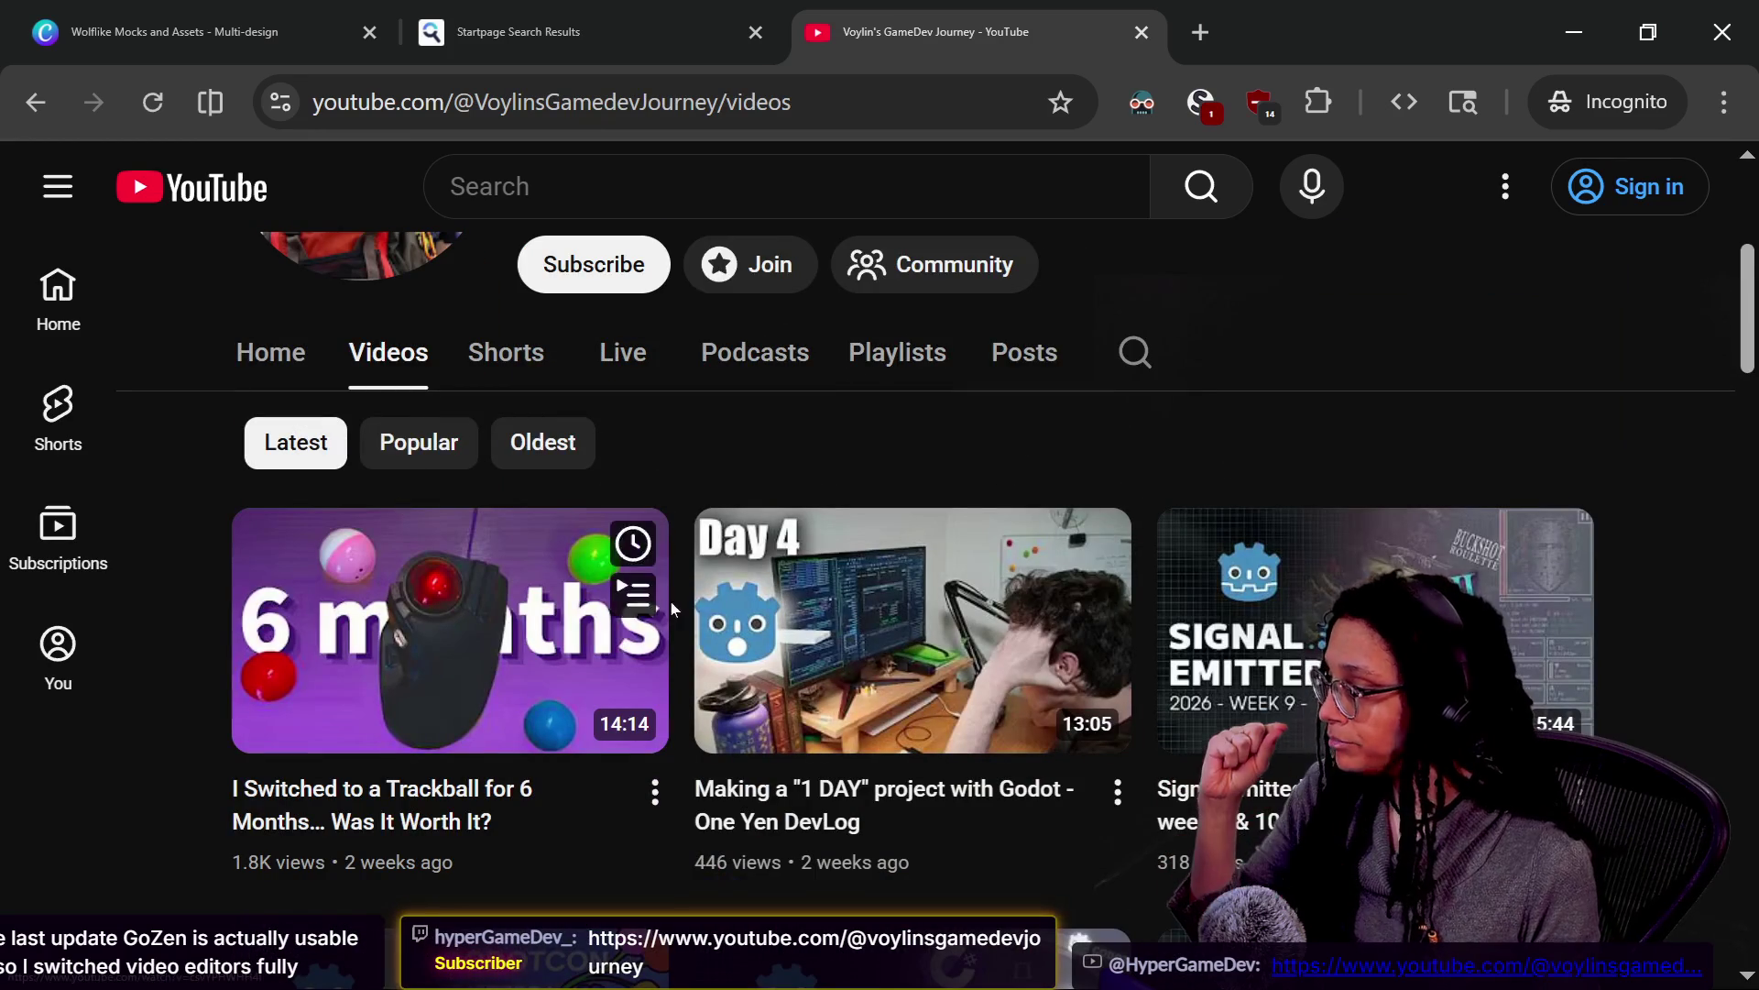
scroll(1038, 629, "down", 2)
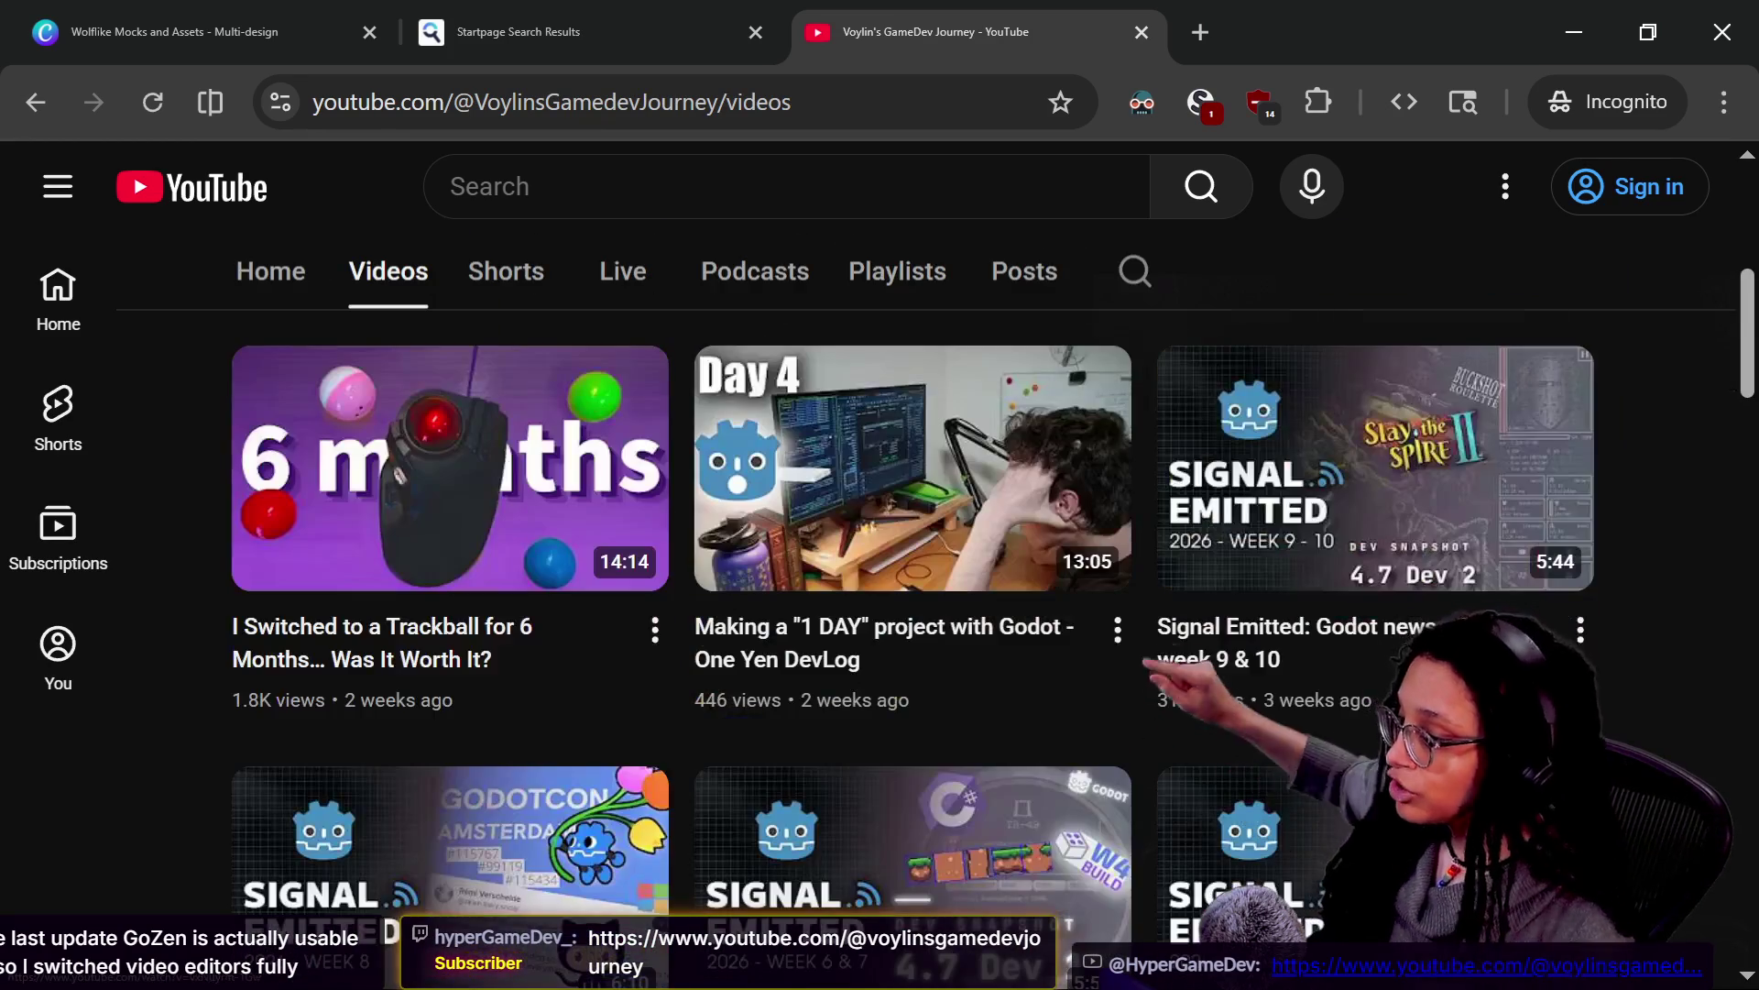
mouse_move(1274, 668)
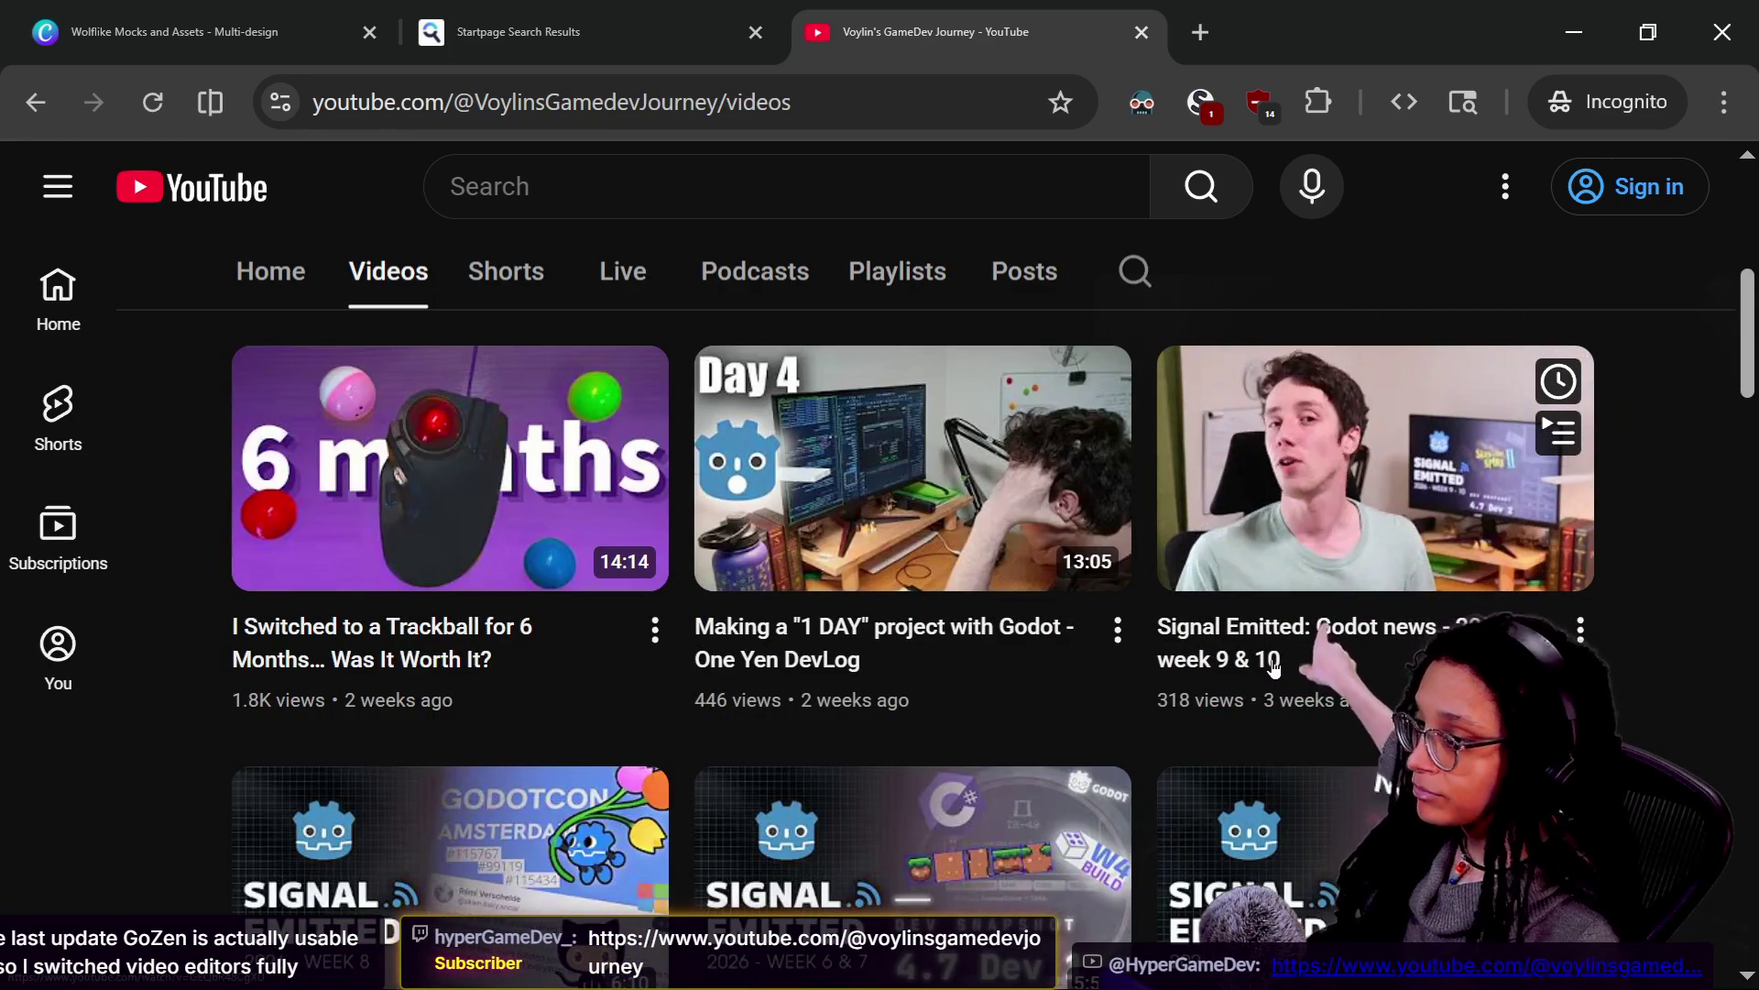
scroll(1274, 667, "down", 4)
mouse_move(1063, 676)
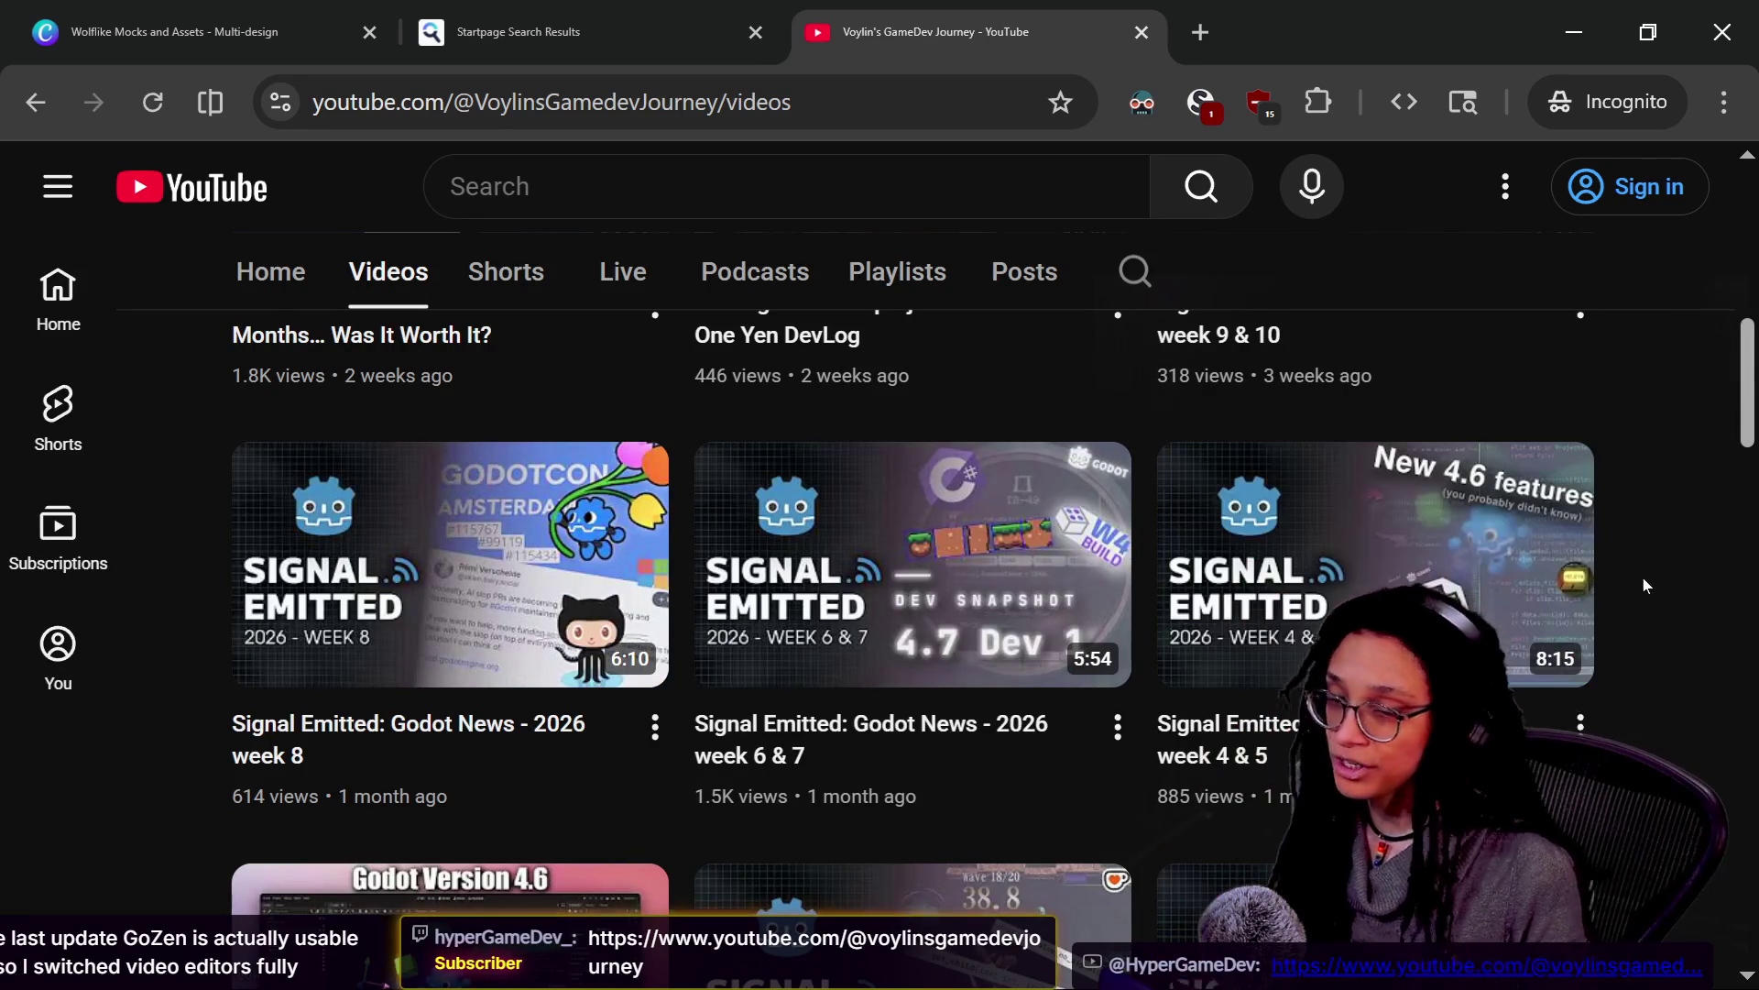
scroll(1645, 586, "down", 5)
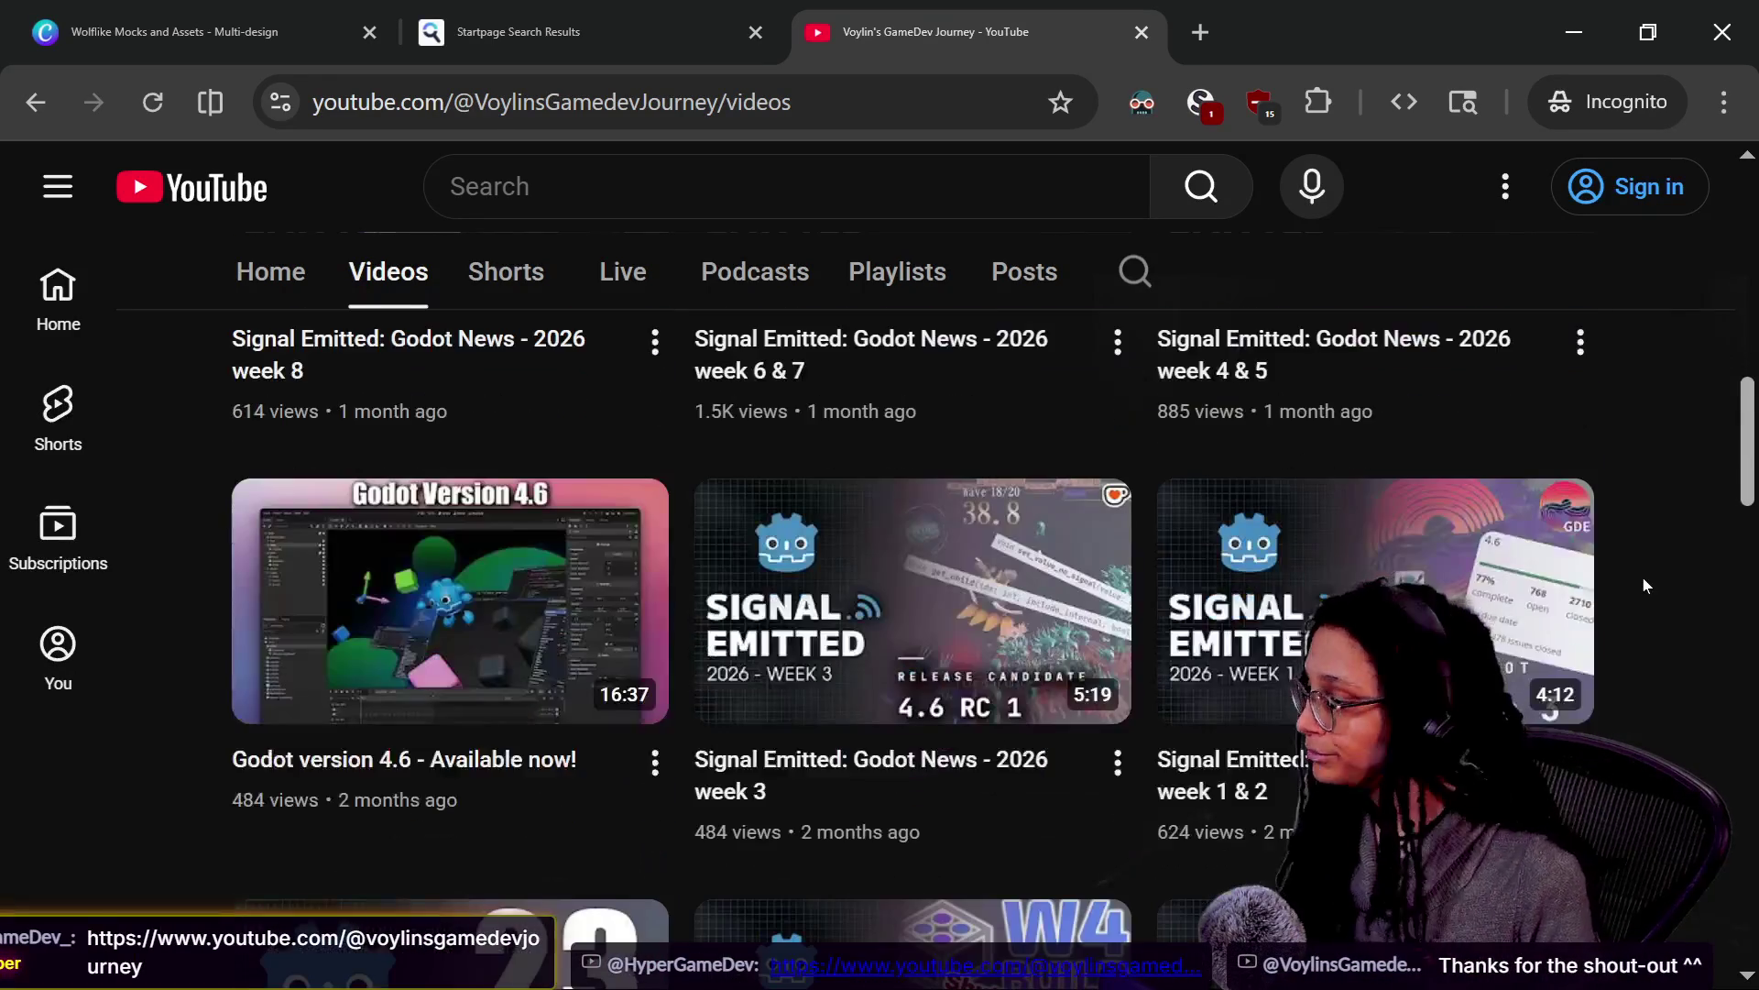
scroll(1130, 638, "down", 4)
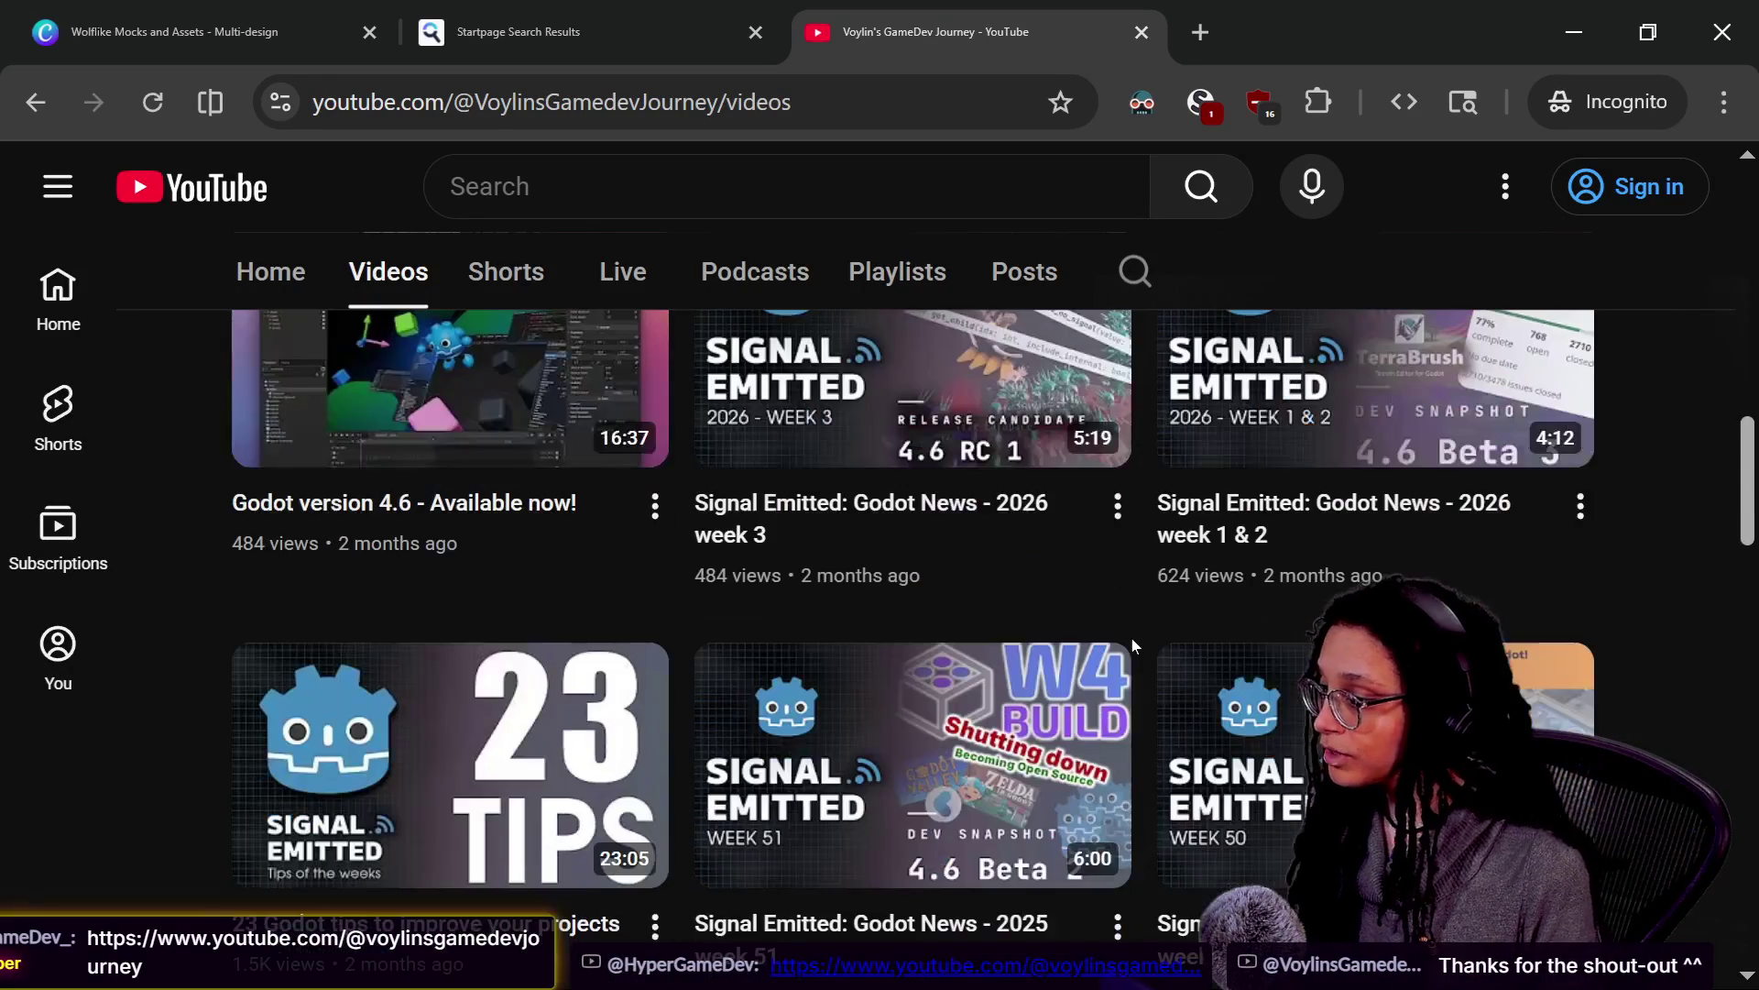
scroll(1133, 647, "down", 5)
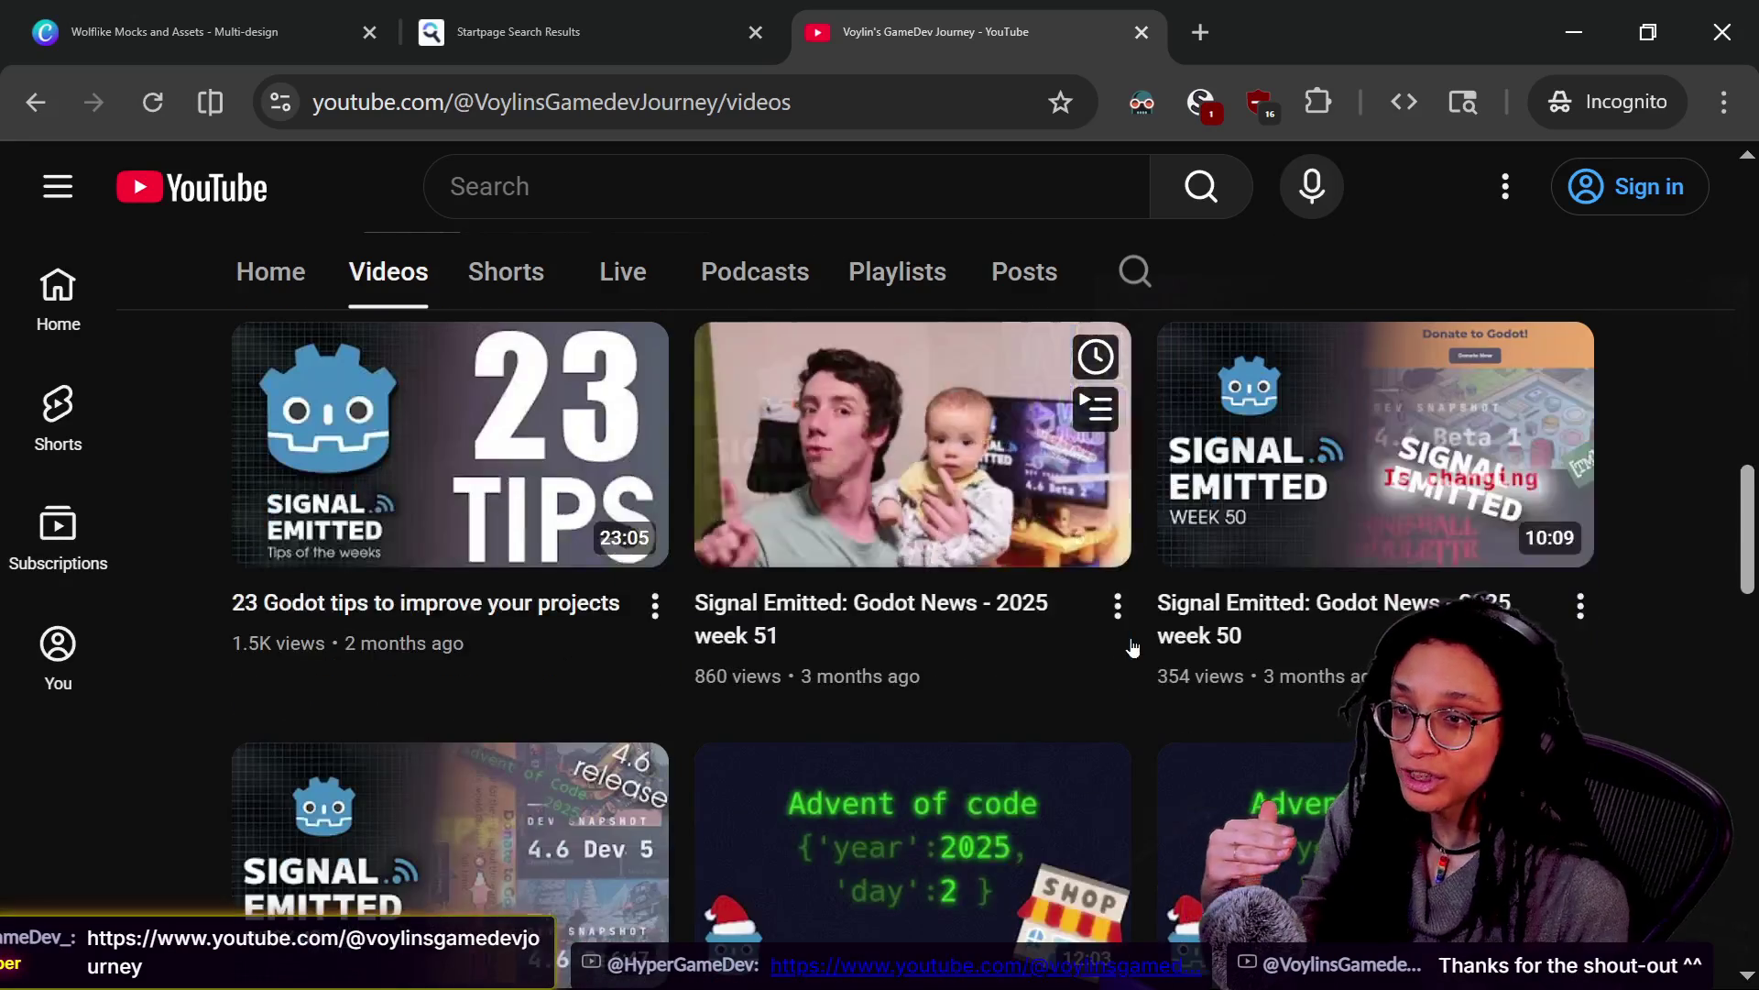
scroll(1132, 646, "down", 4)
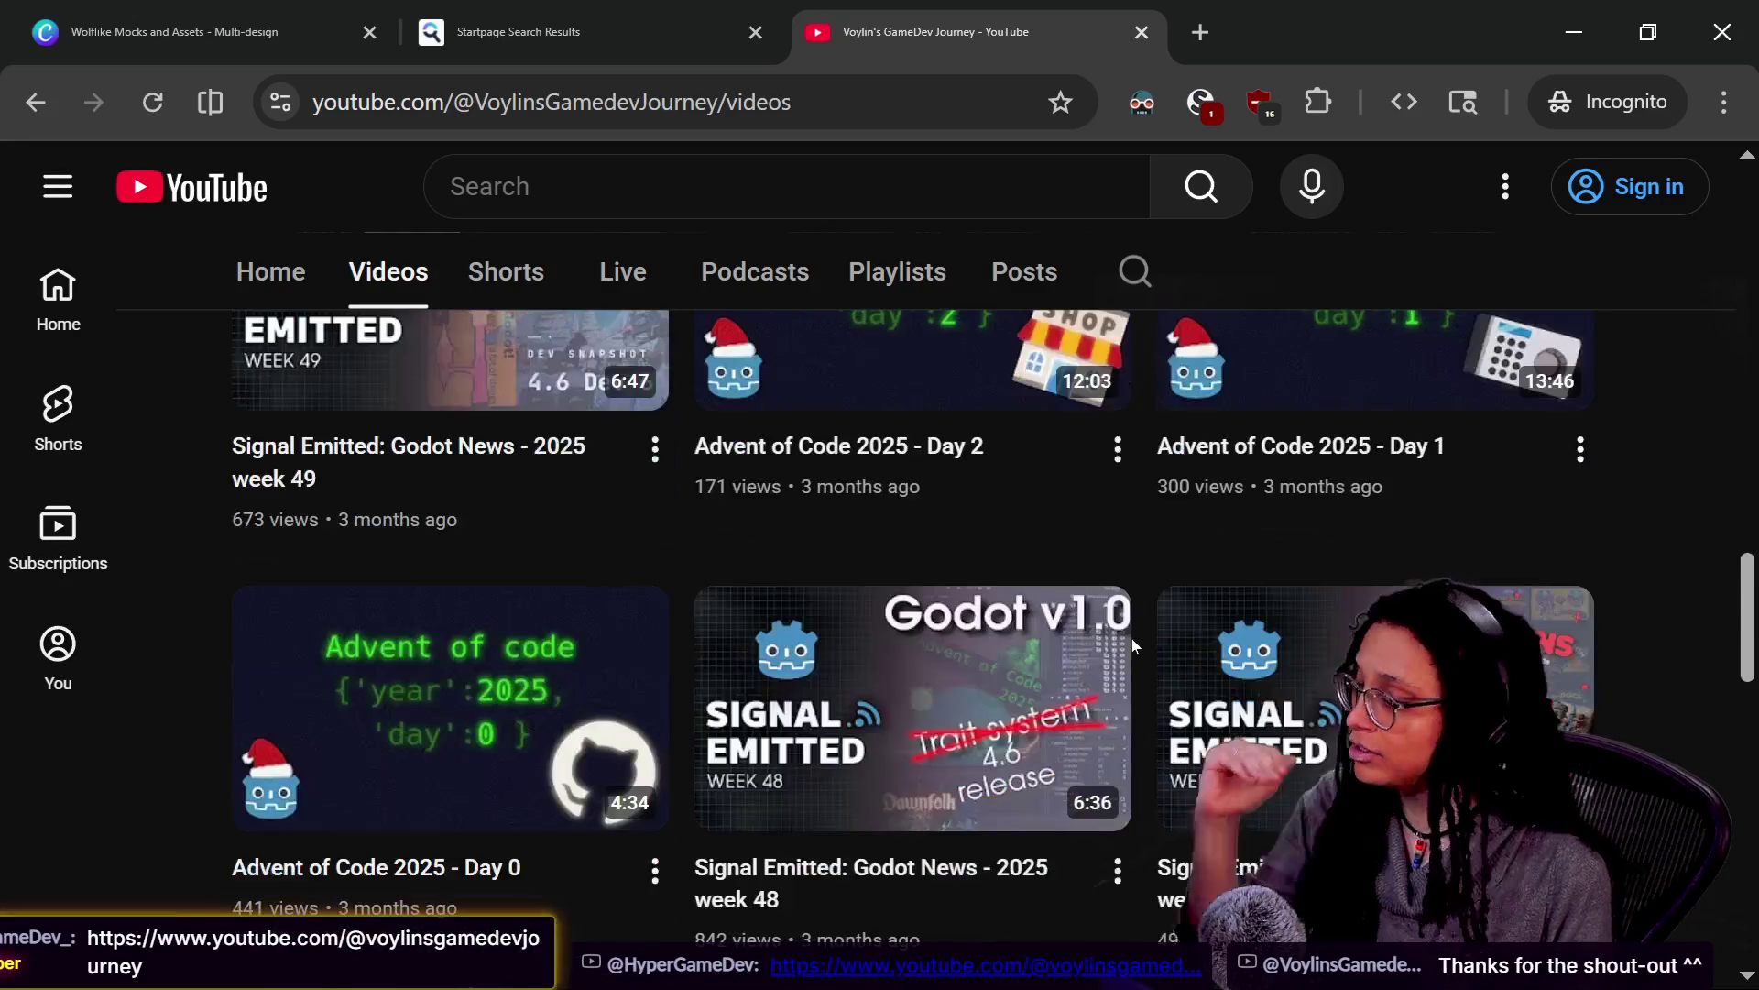
scroll(1135, 646, "up", 4)
scroll(1131, 638, "up", 15)
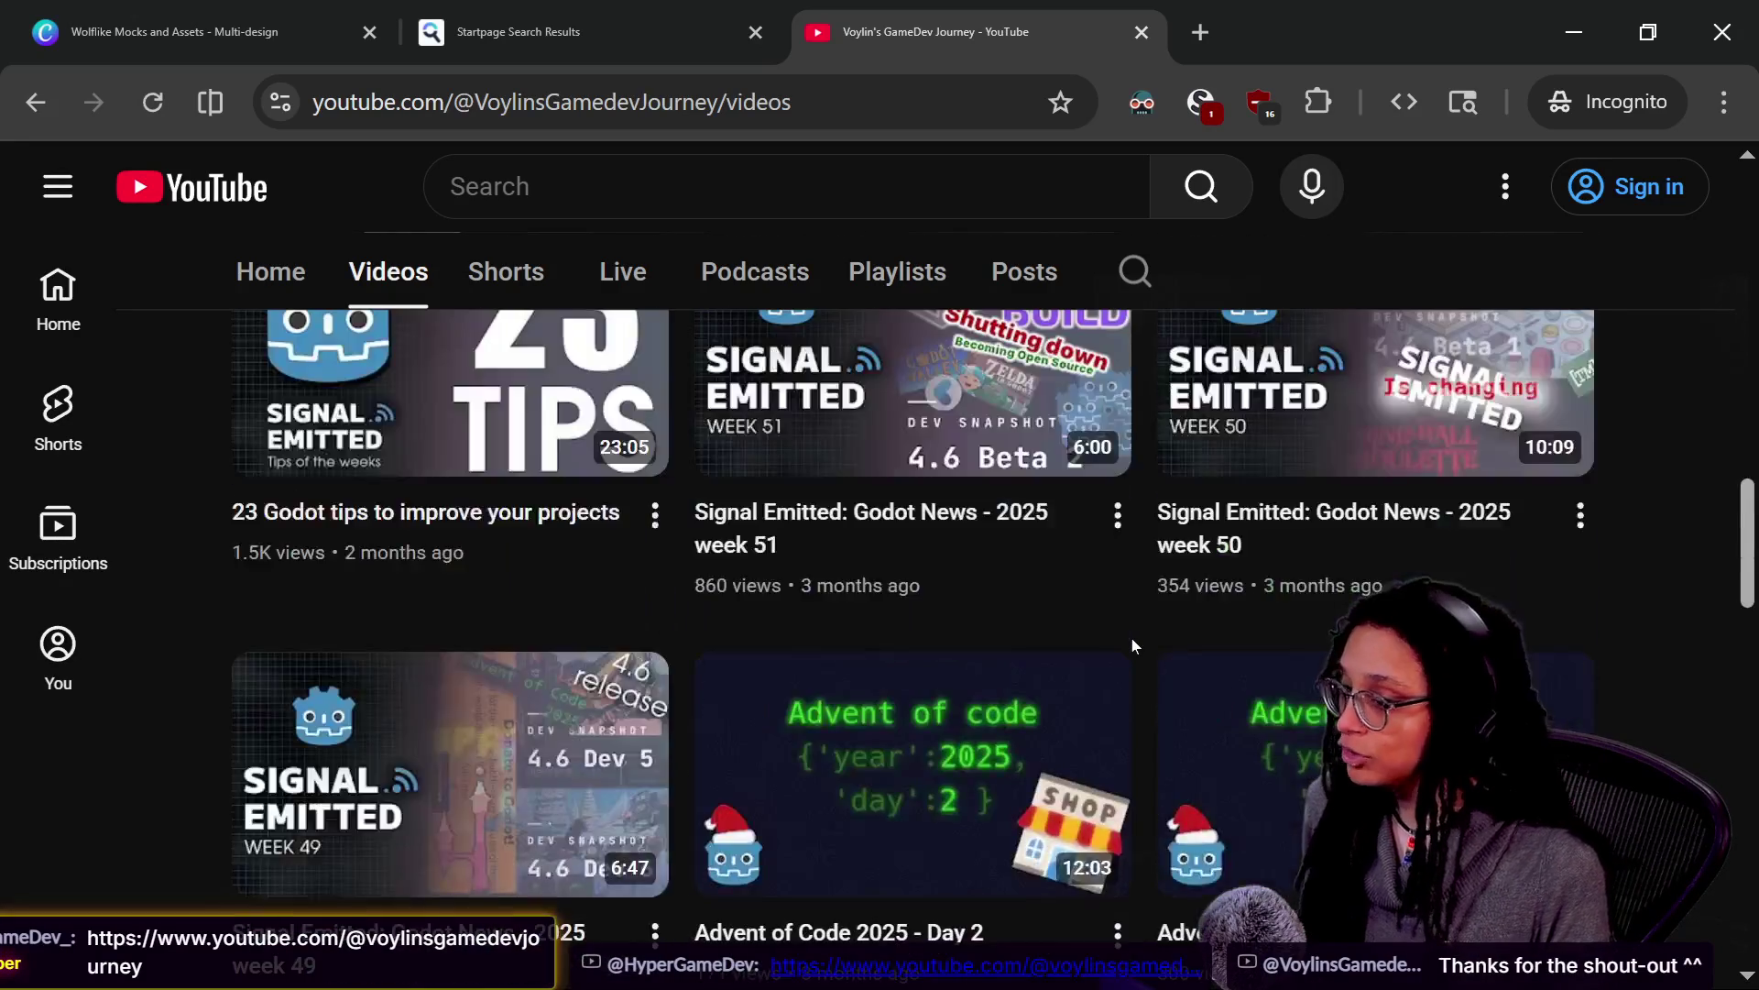
scroll(1131, 638, "up", 2)
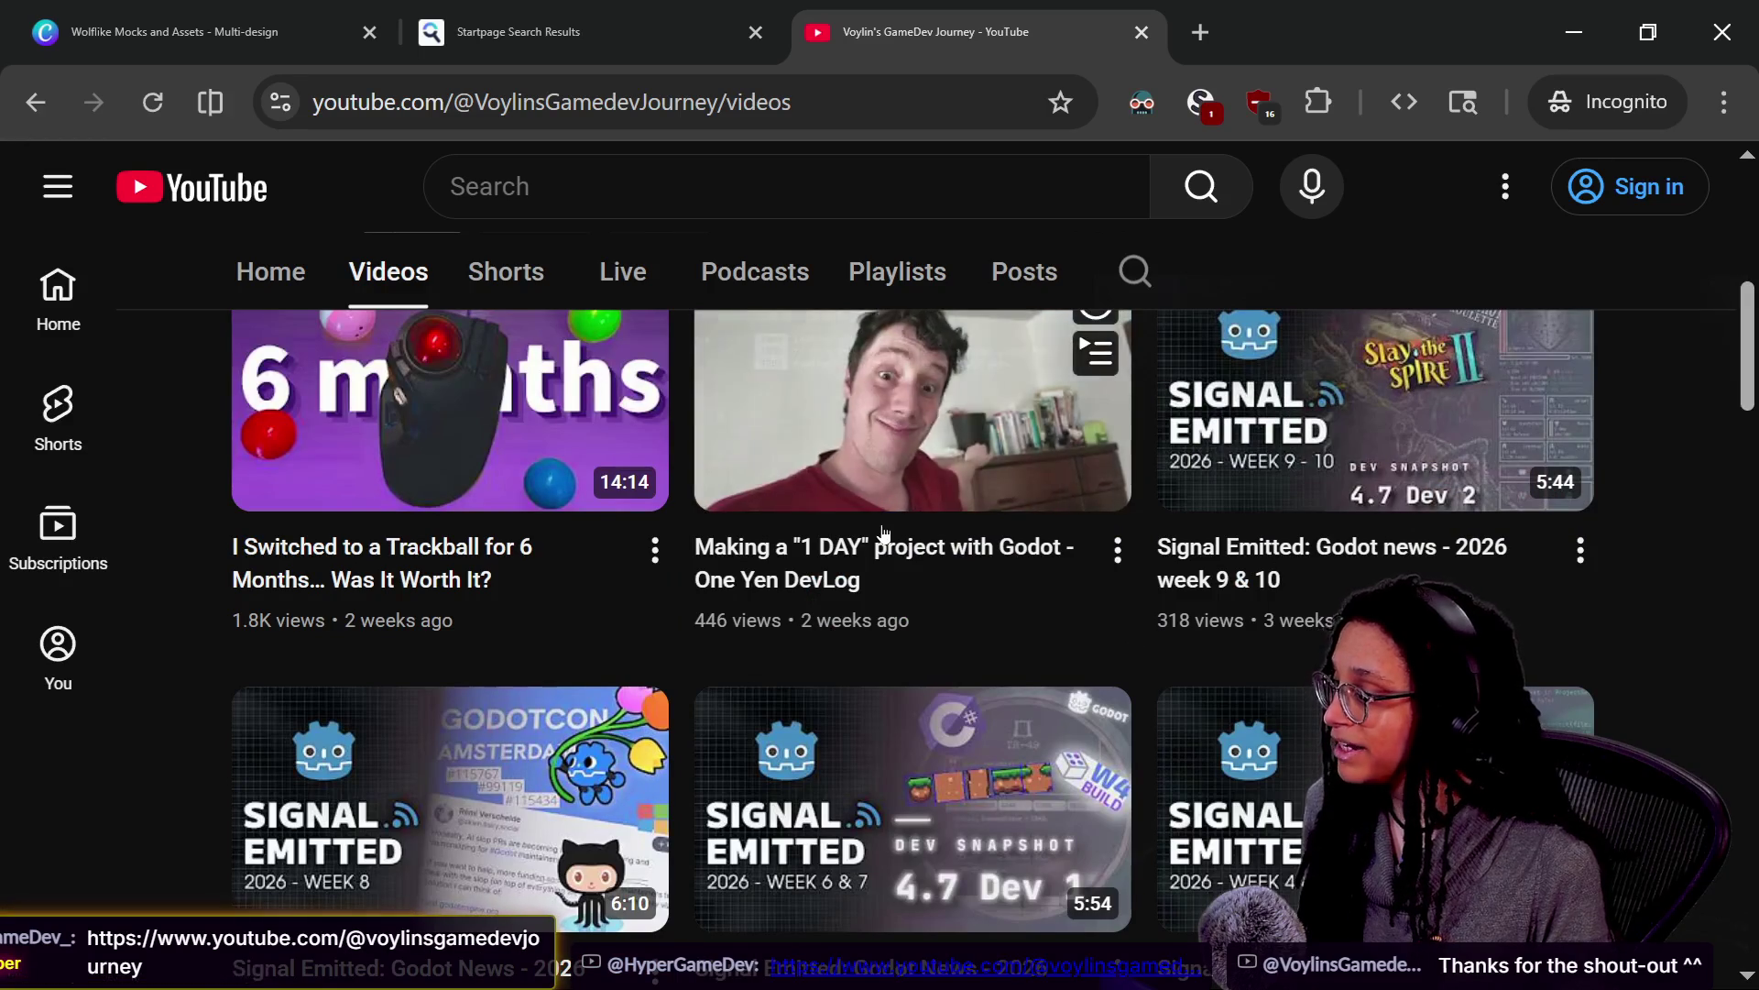
scroll(968, 610, "up", 2)
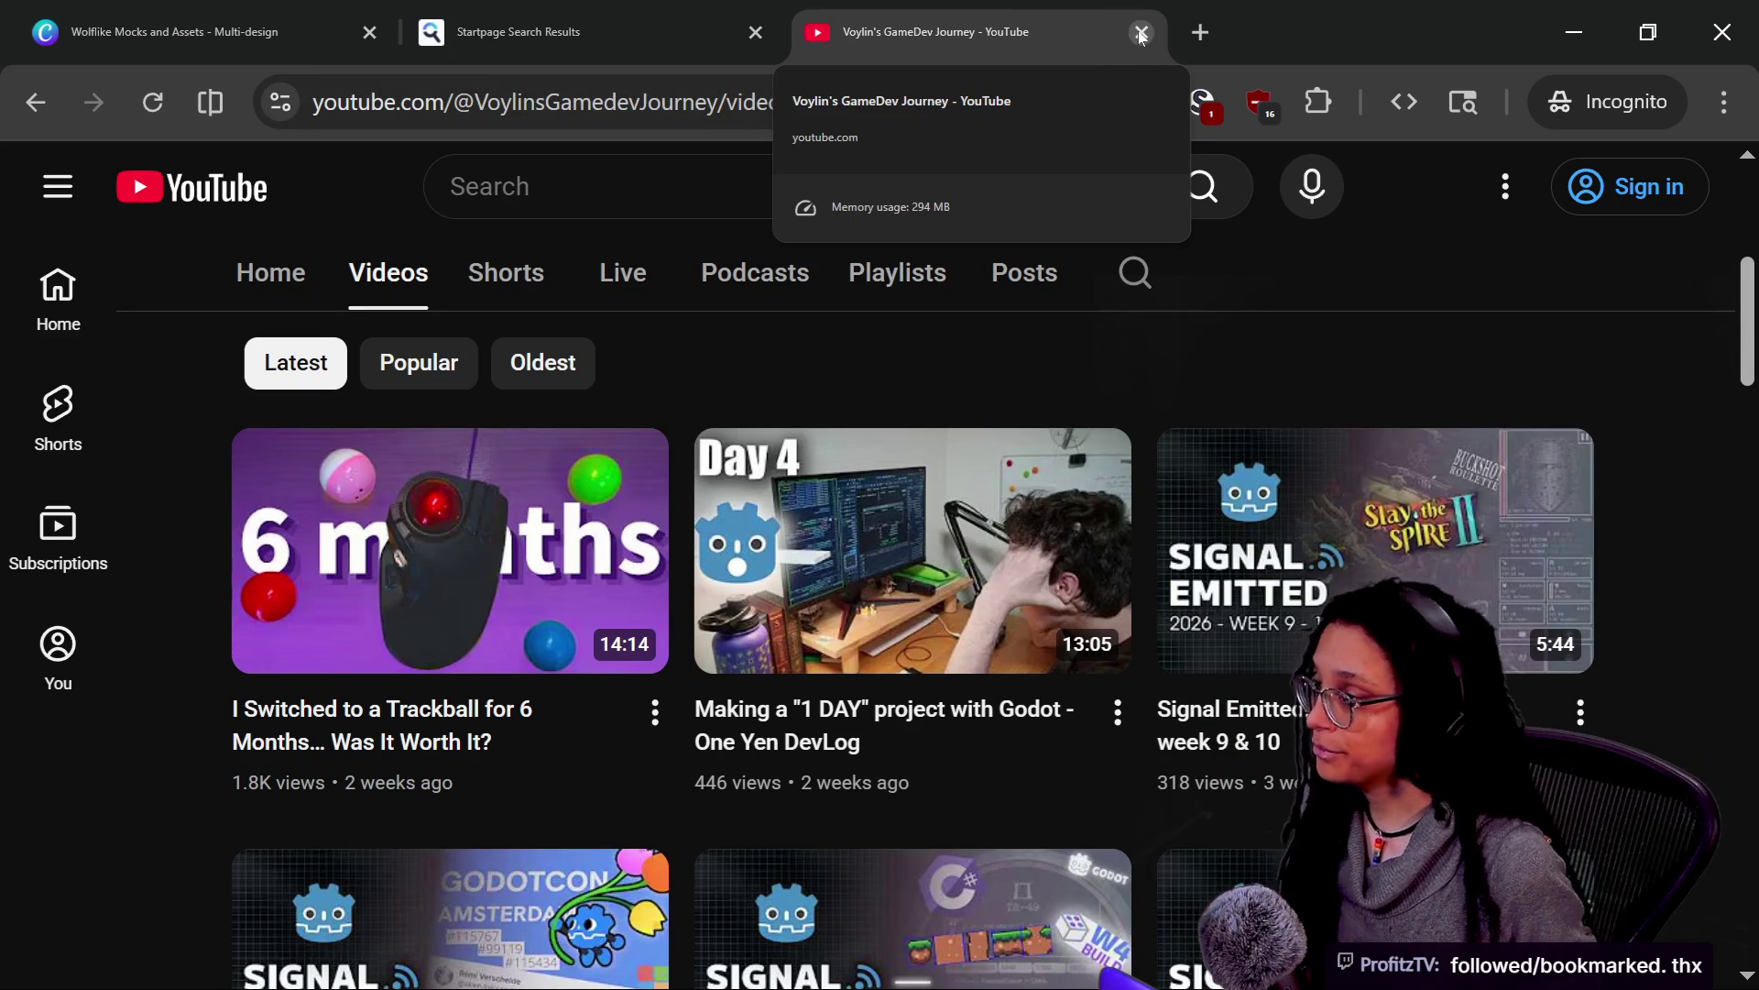
key("alt+Tab")
Switch between the itch.io Game-like Jam 6 page and YouTube, leaving the stream Chat window on top
key("alt+Tab")
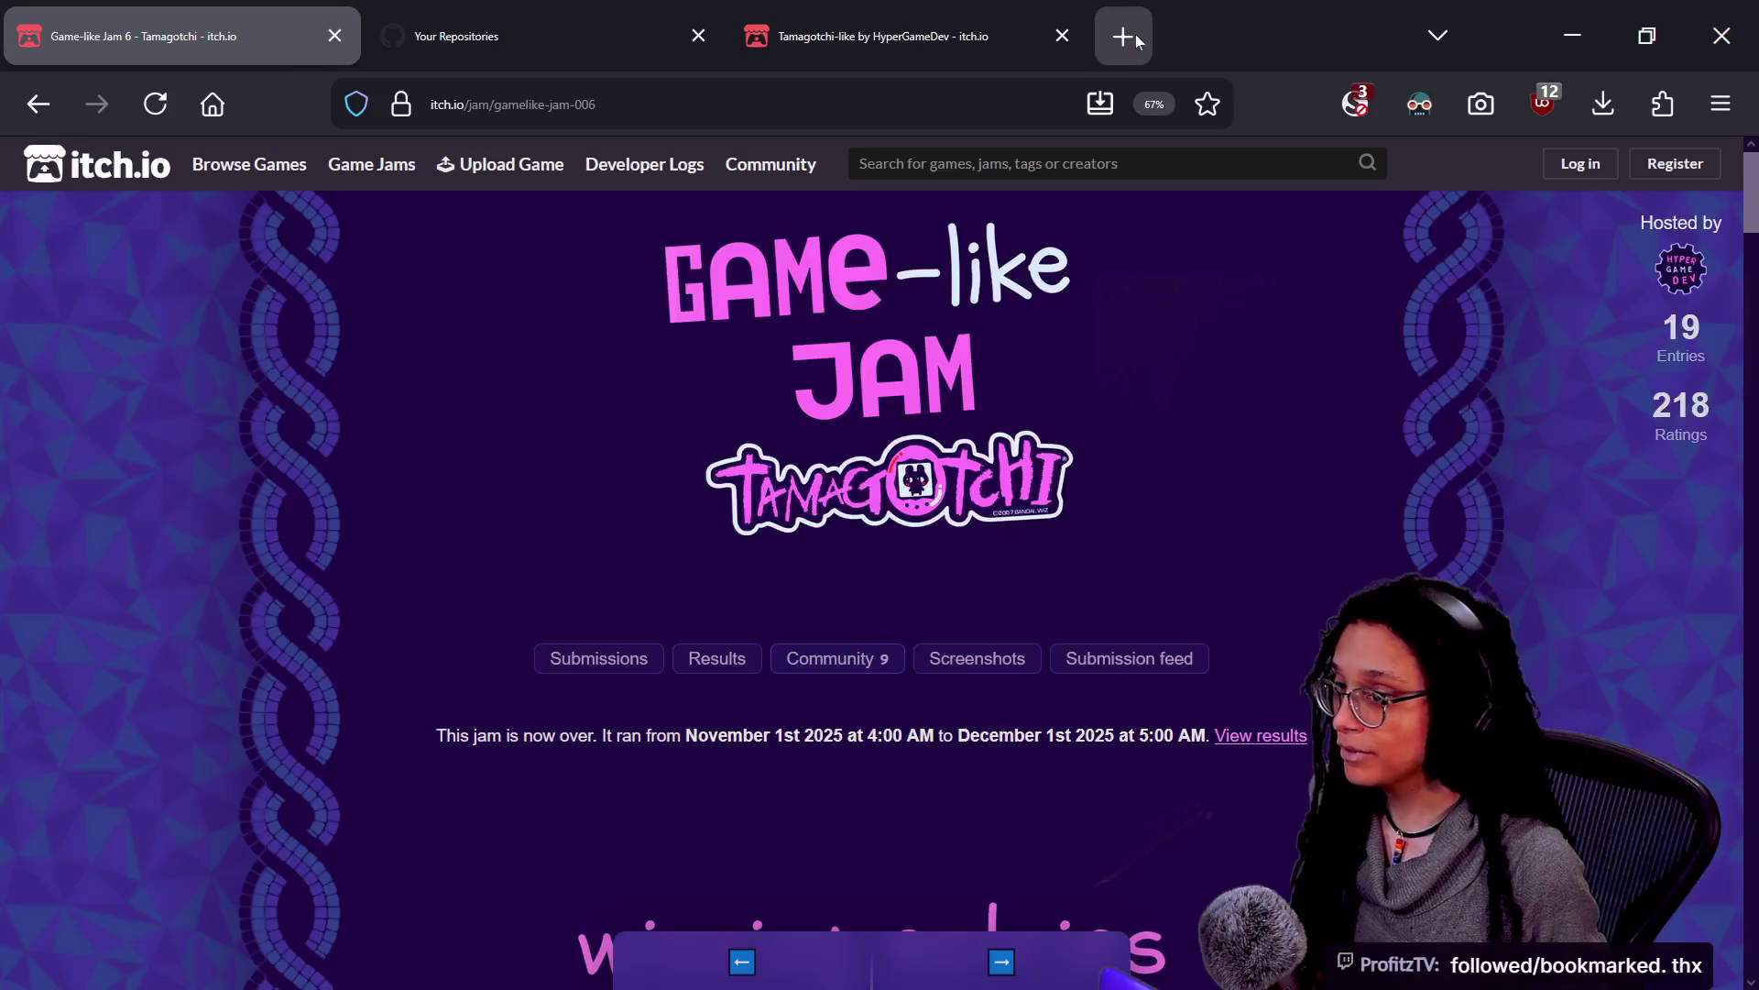
key("alt+Tab")
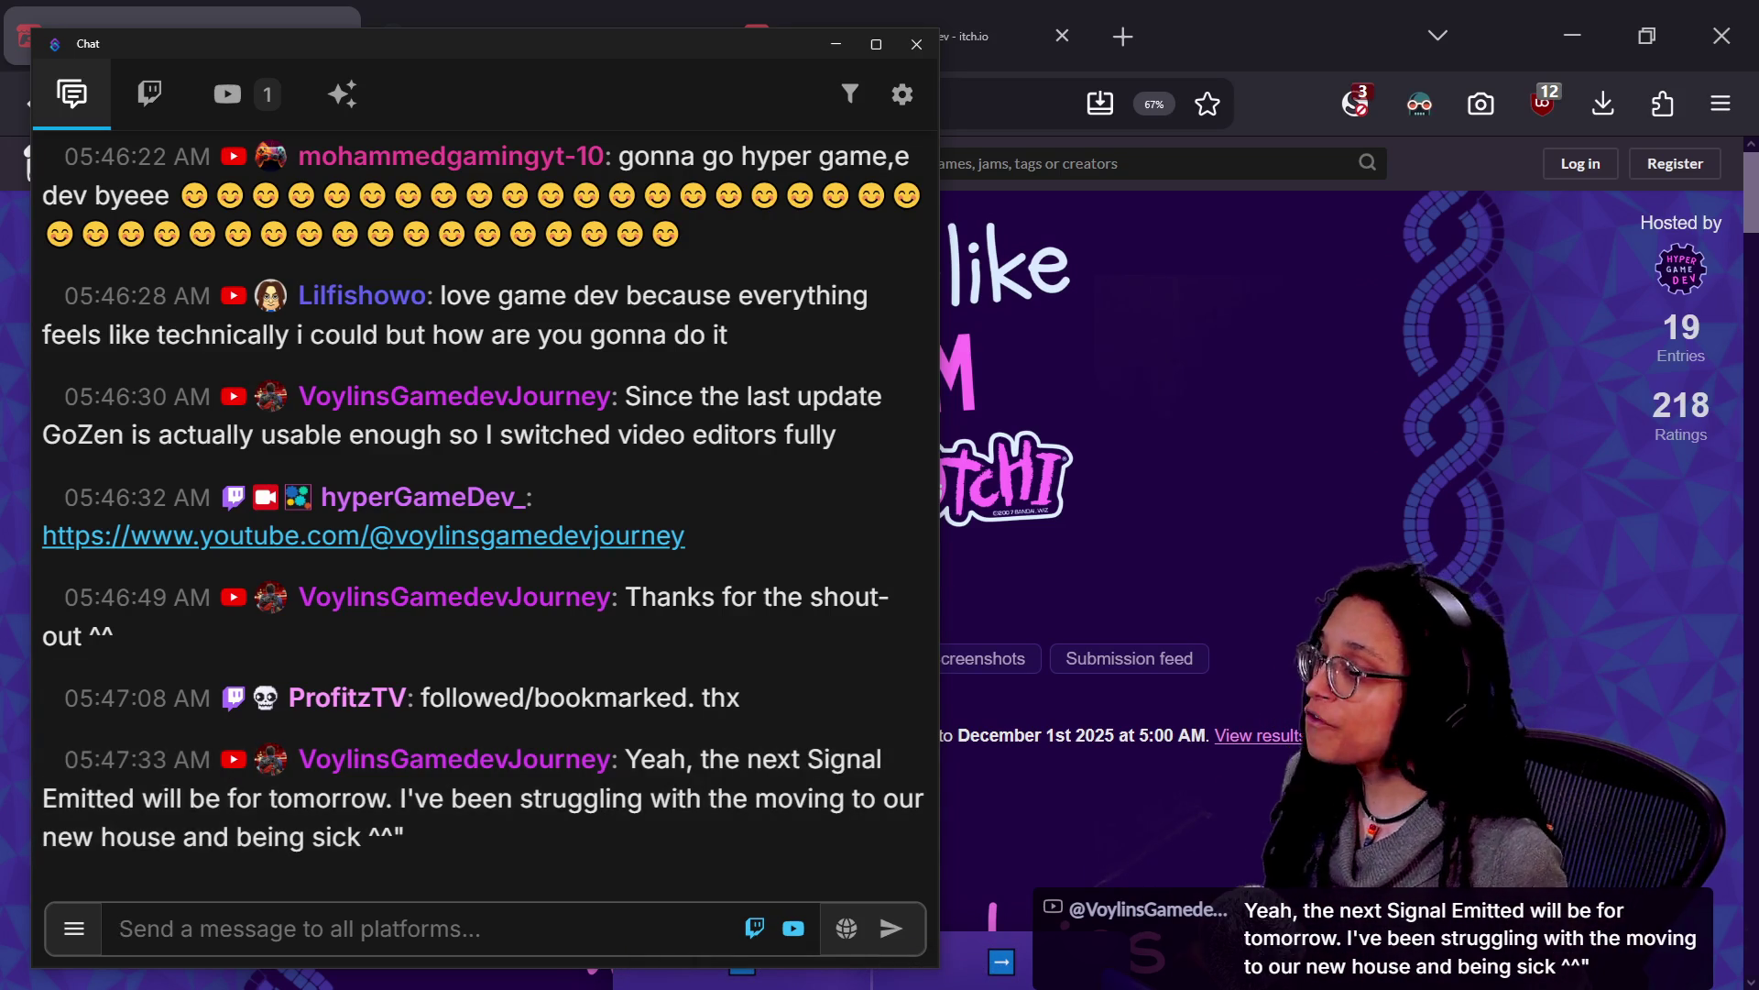
left_click(971, 198)
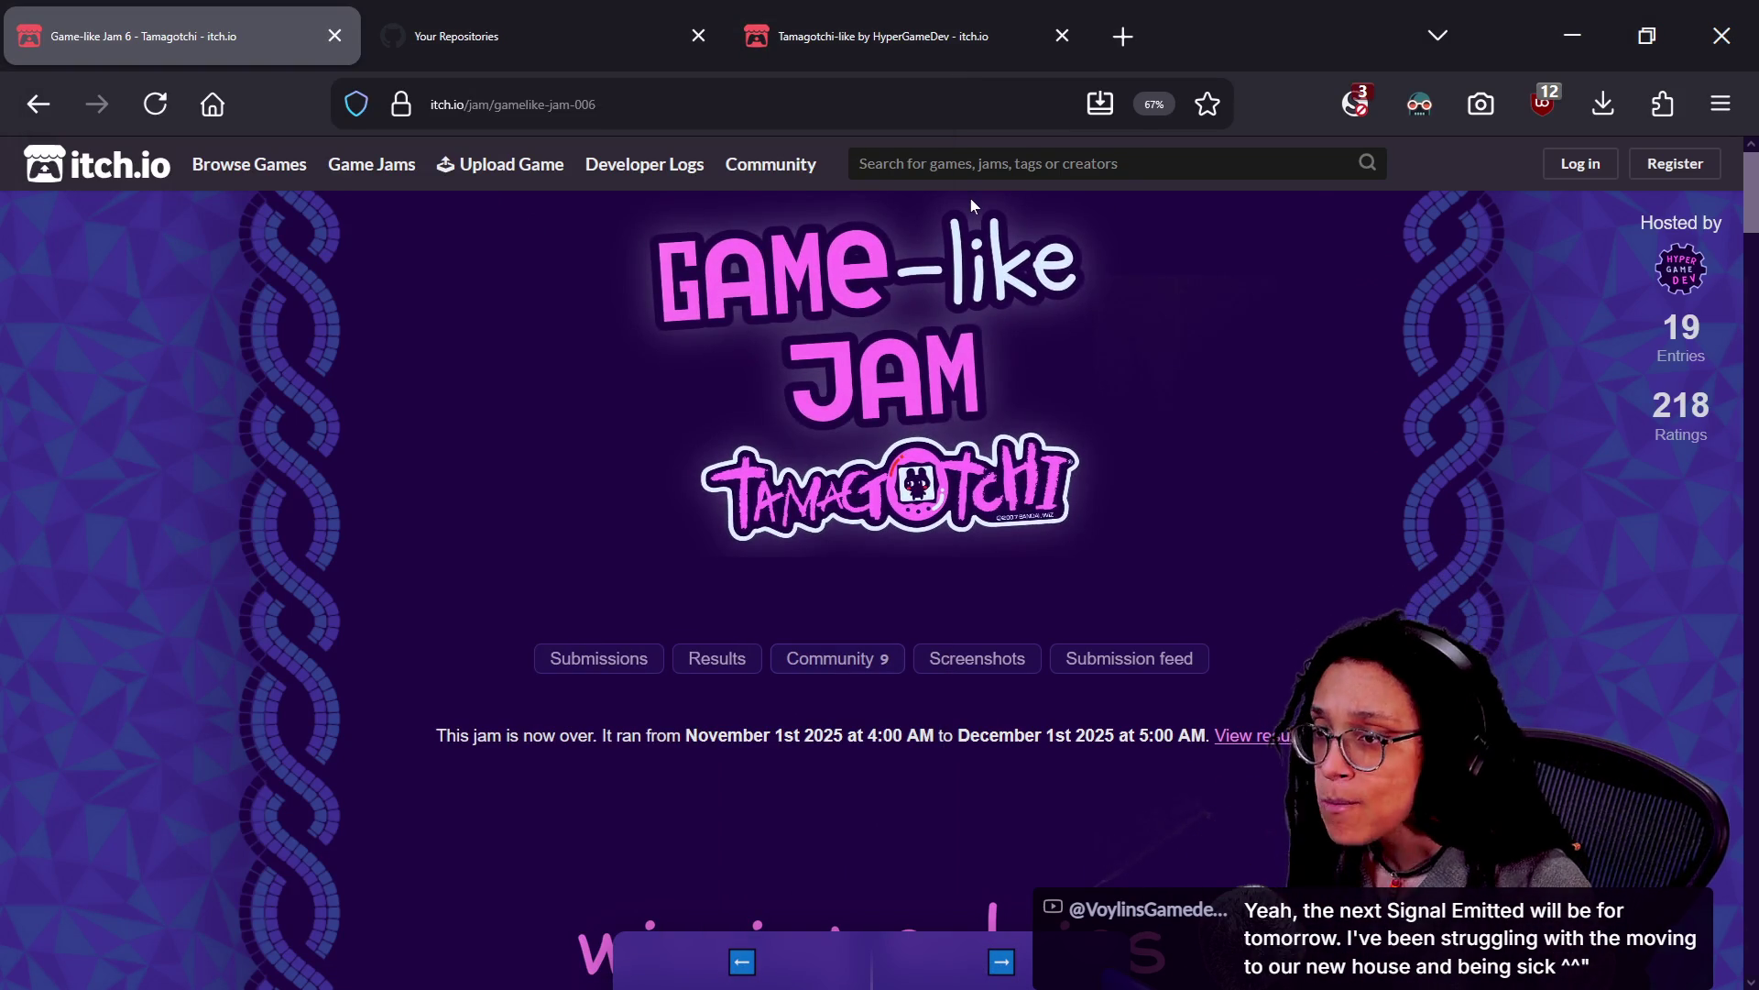
key("alt+Tab")
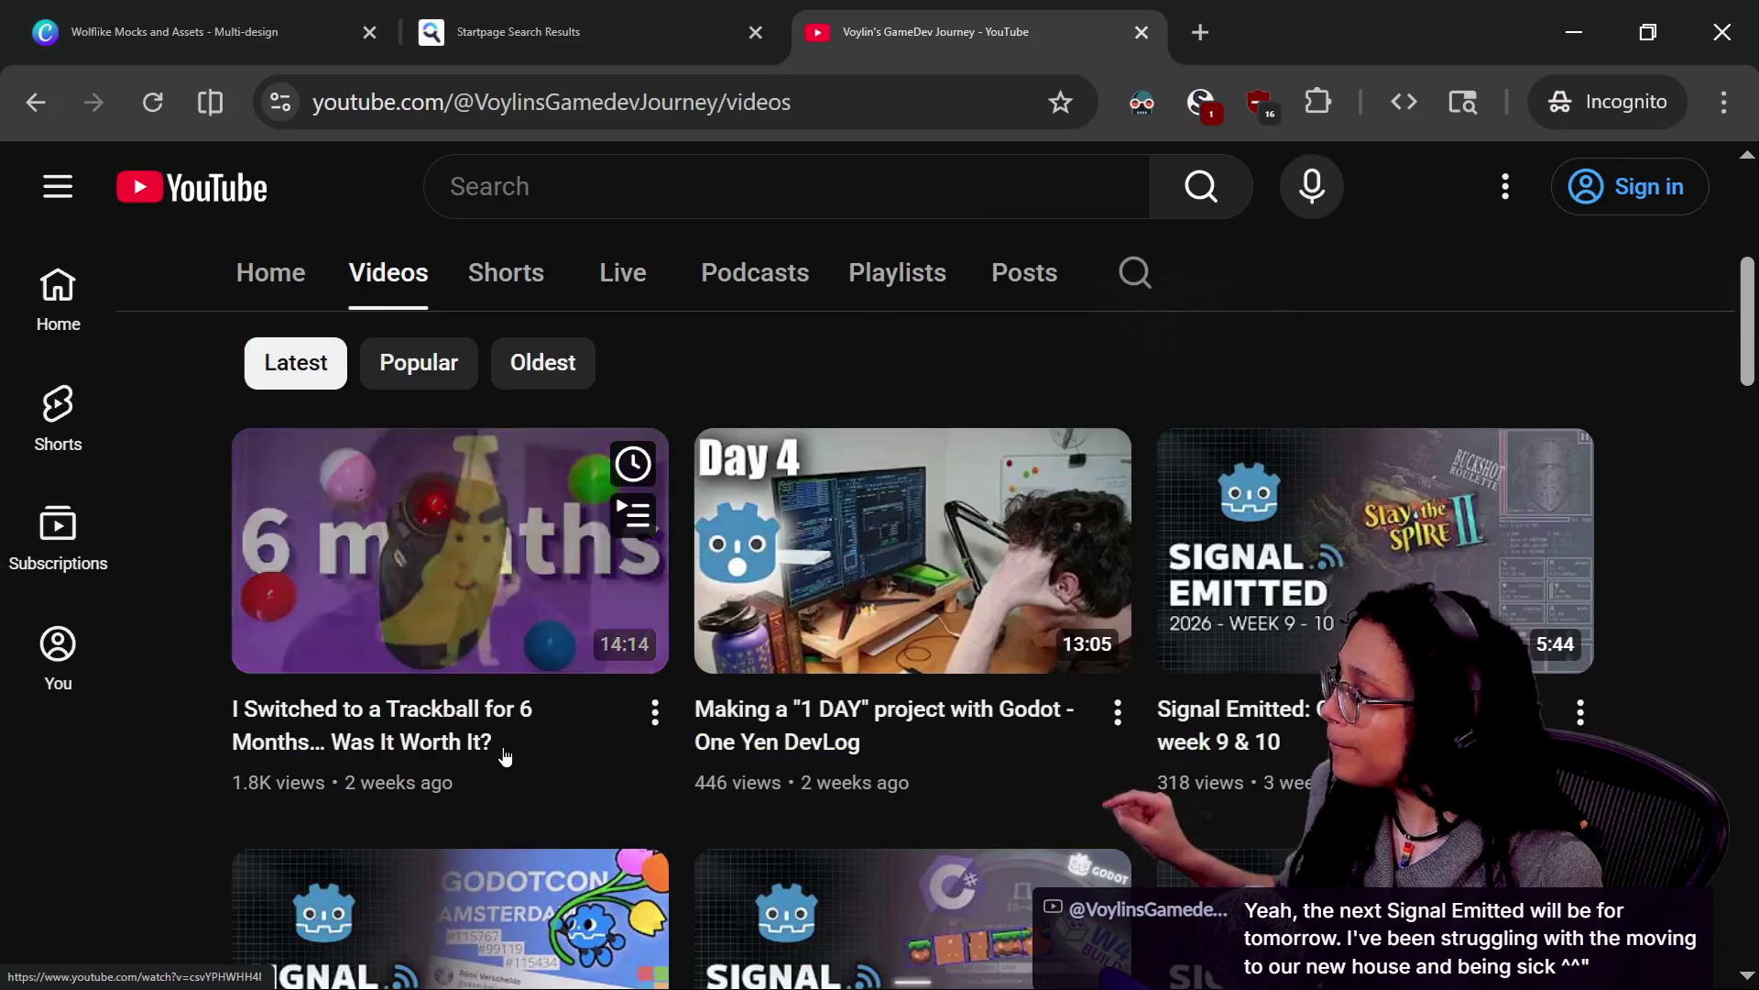
mouse_move(492, 798)
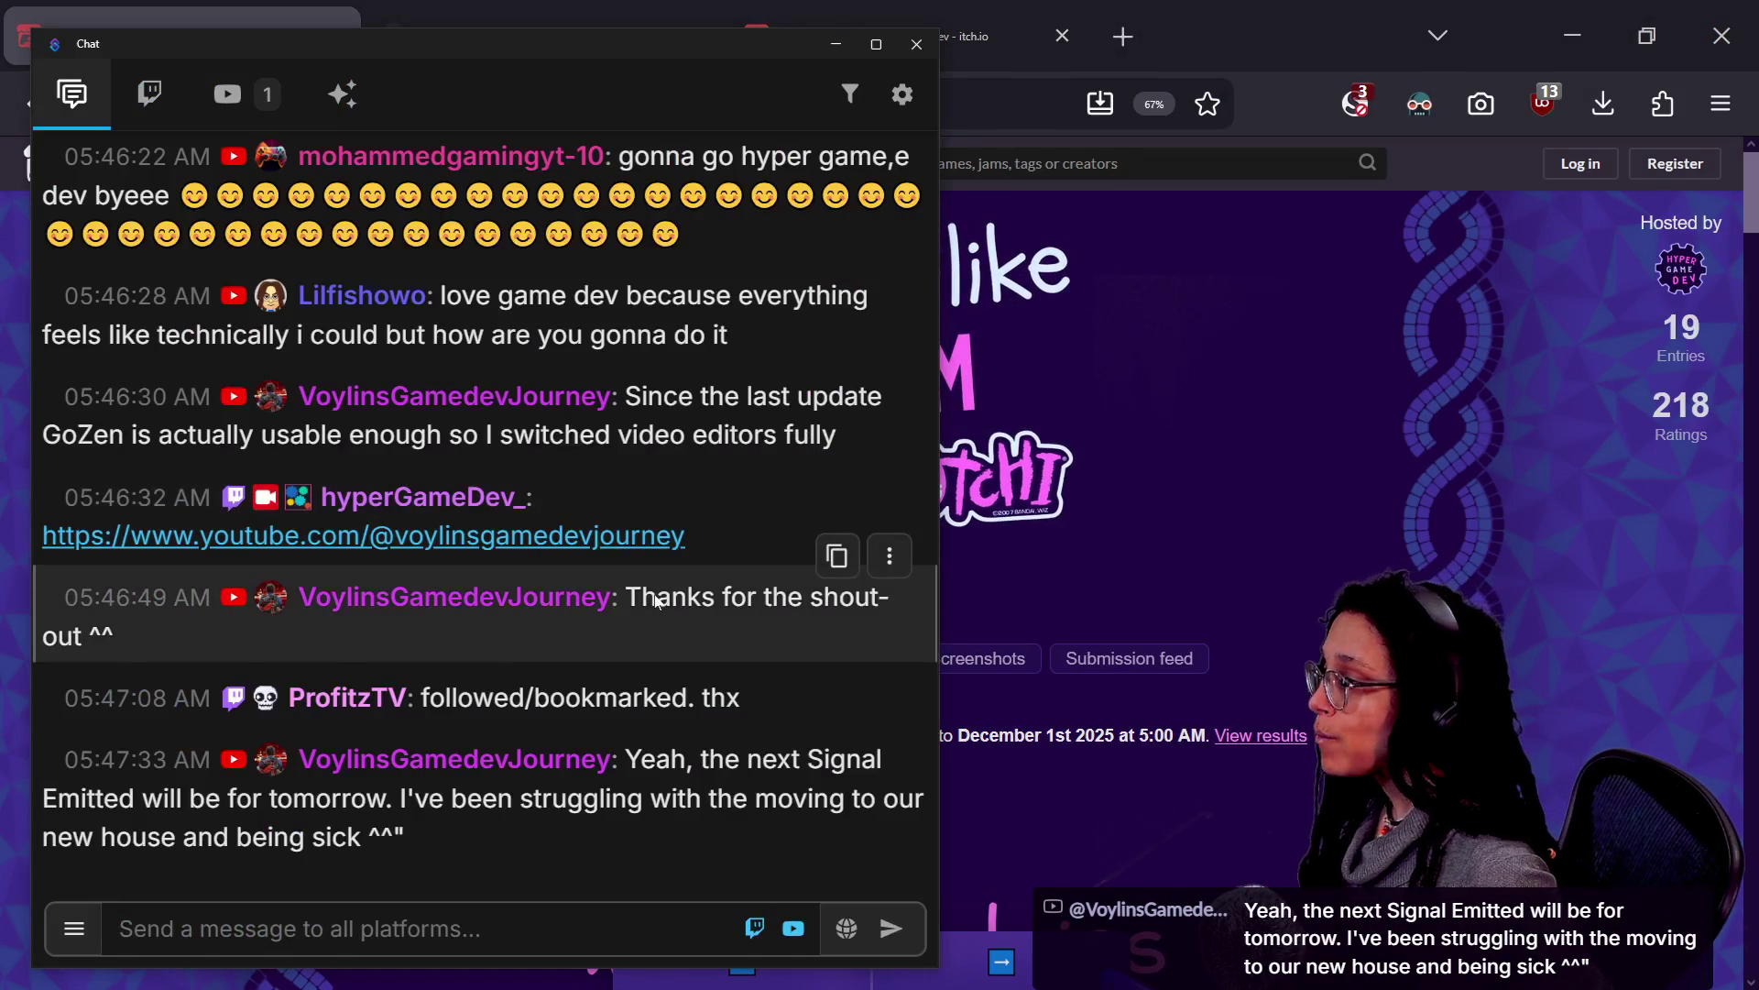
Scroll back through the chat and select the plushies and liquid cottage cheese messages
scroll(657, 601, "up", 3)
scroll(665, 449, "up", 4)
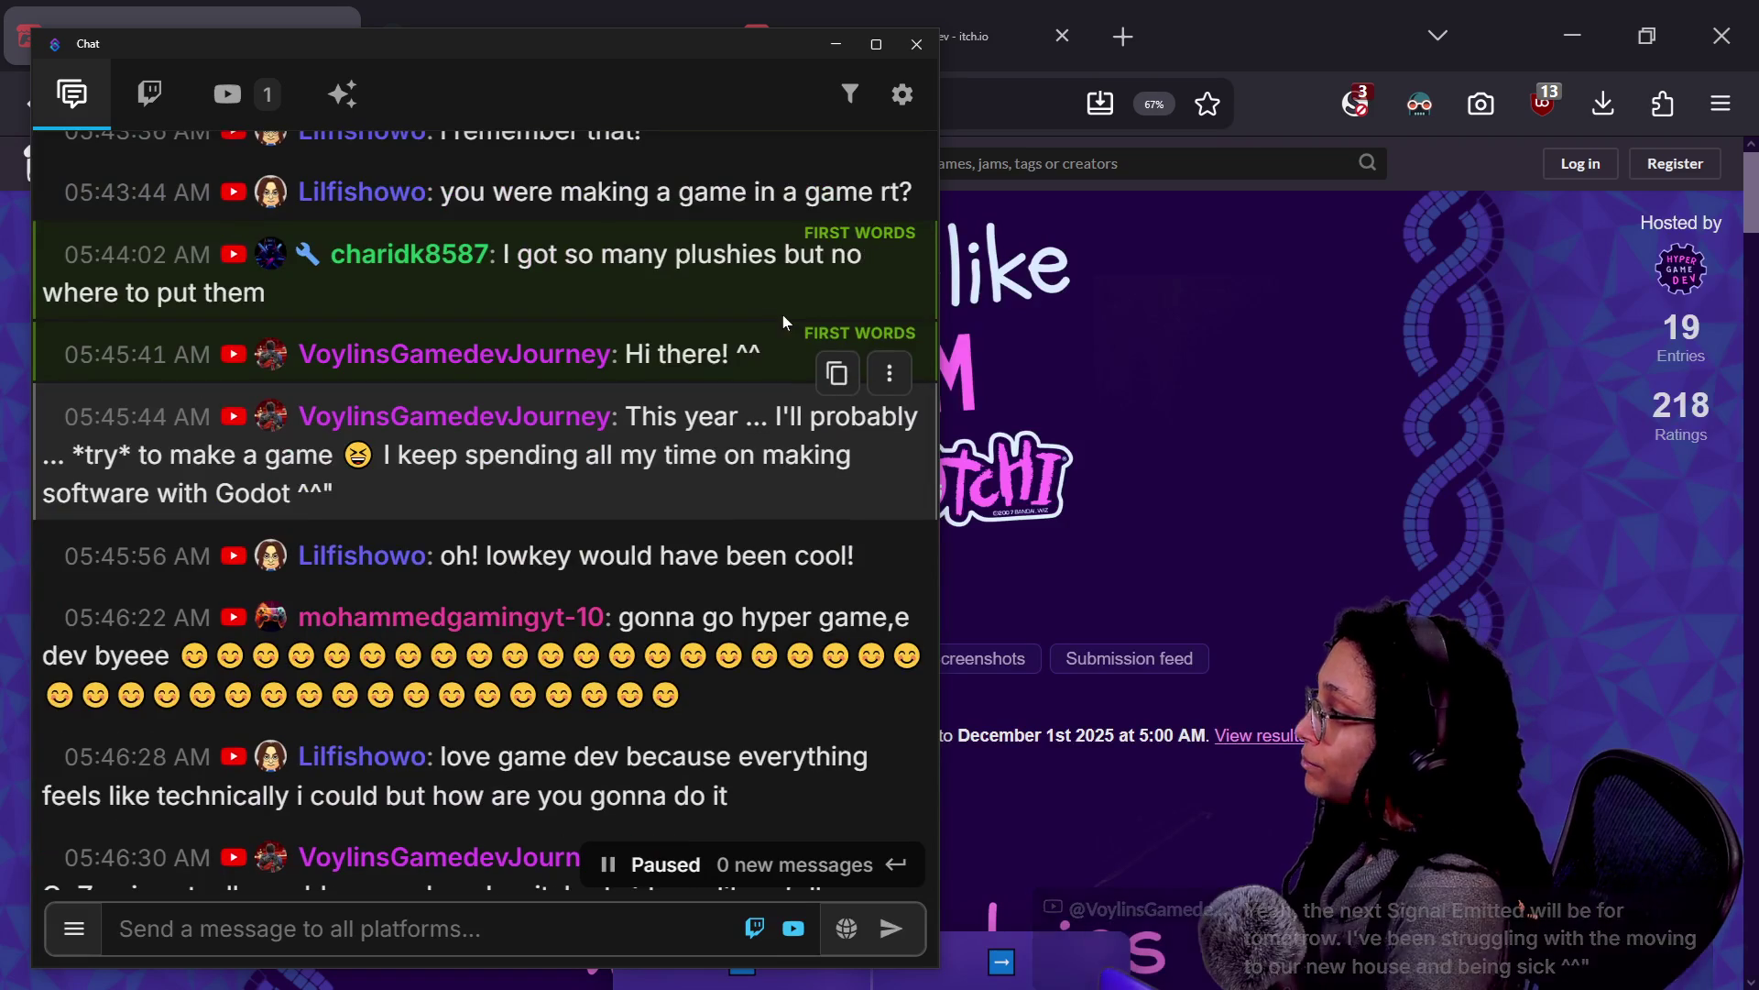
scroll(665, 449, "up", 2)
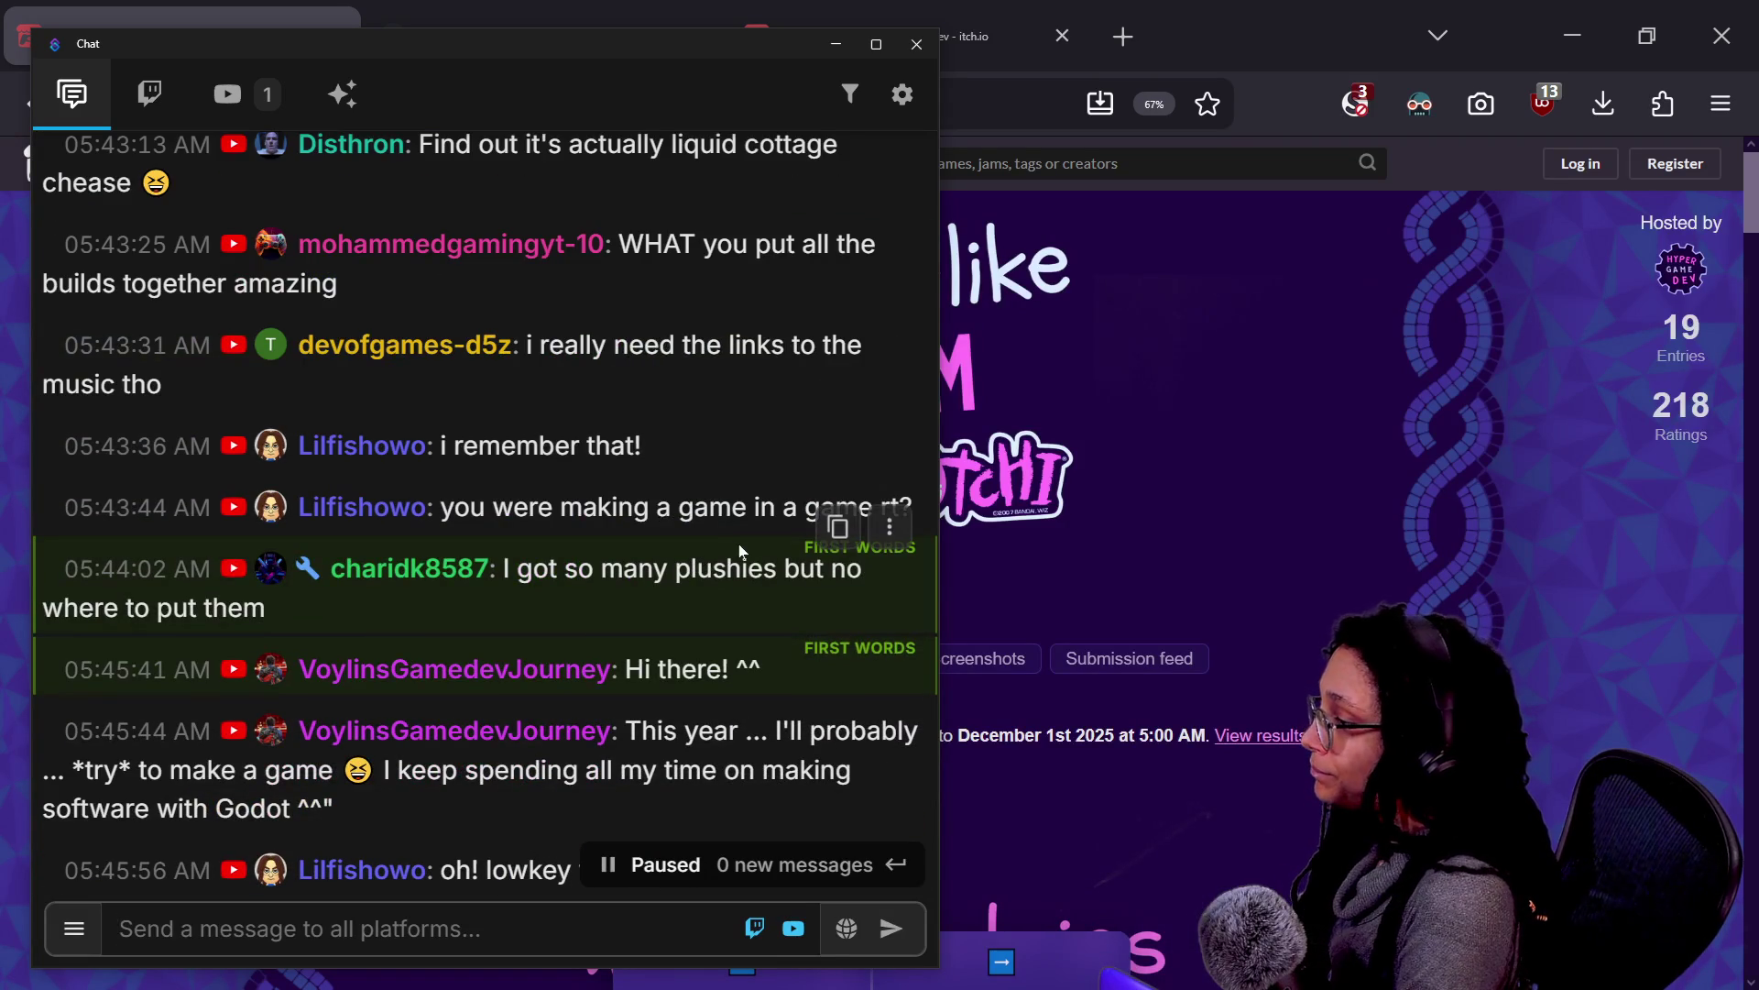
mouse_move(825, 392)
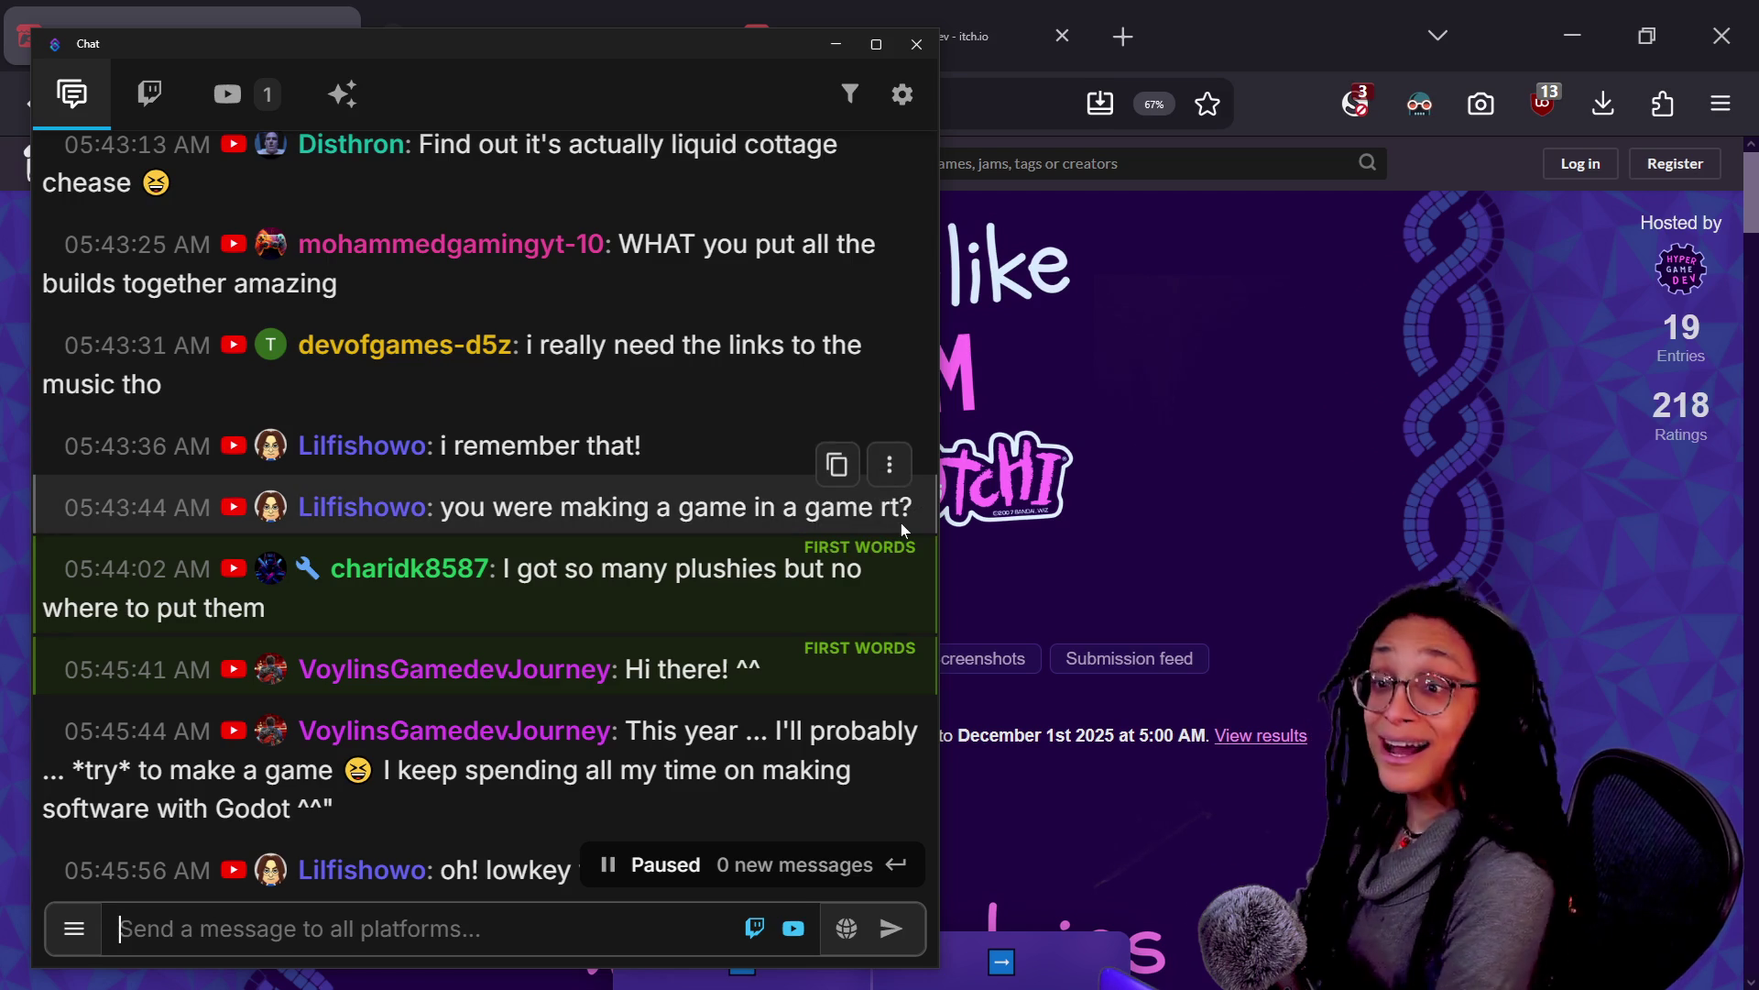
scroll(900, 522, "up", 2)
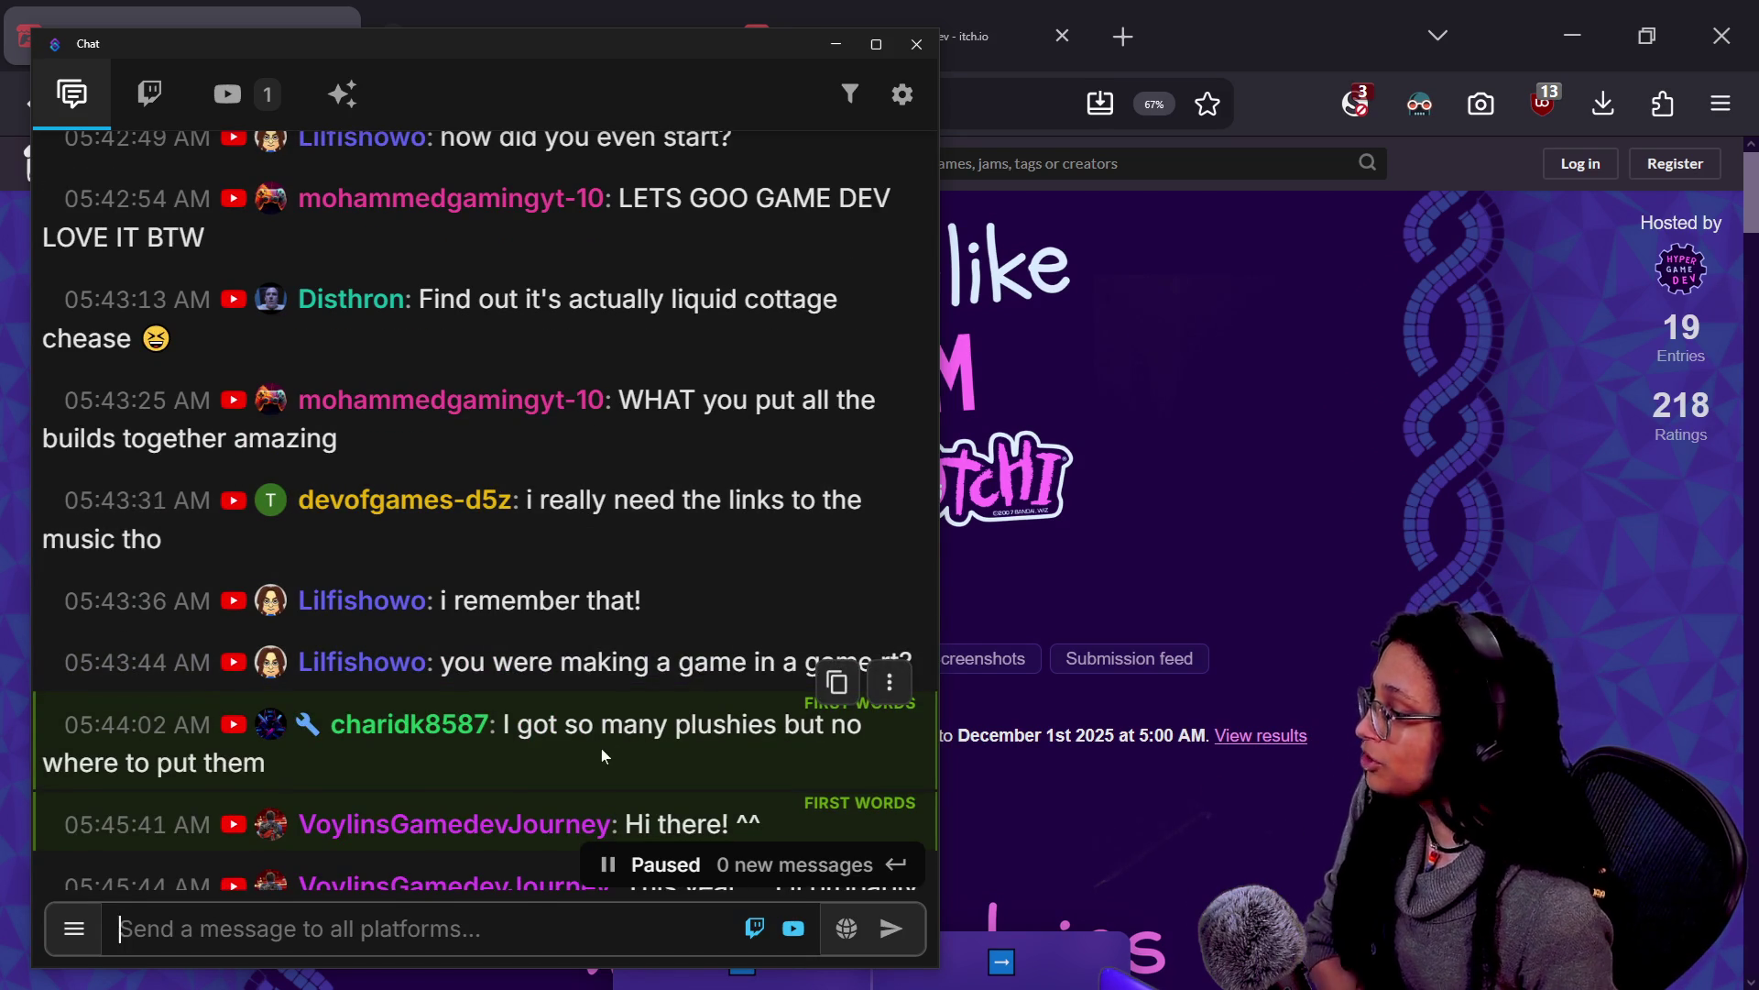
left_click_drag(268, 764, 559, 726)
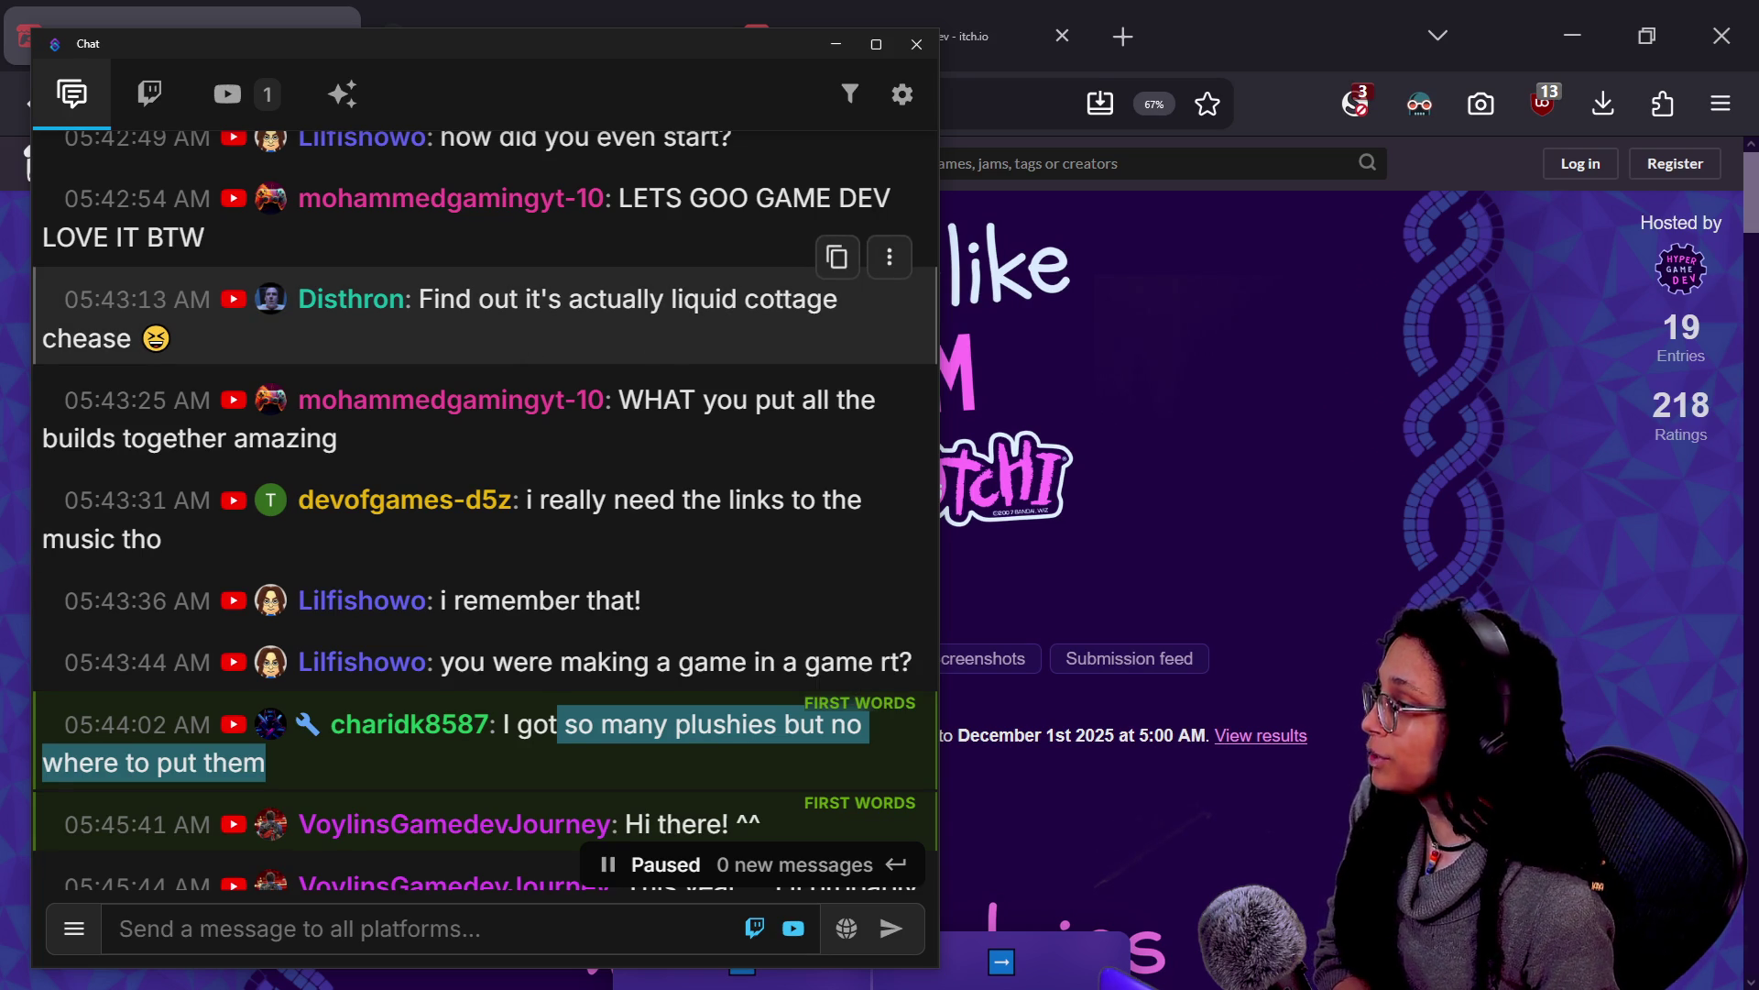
triple_click(489, 322)
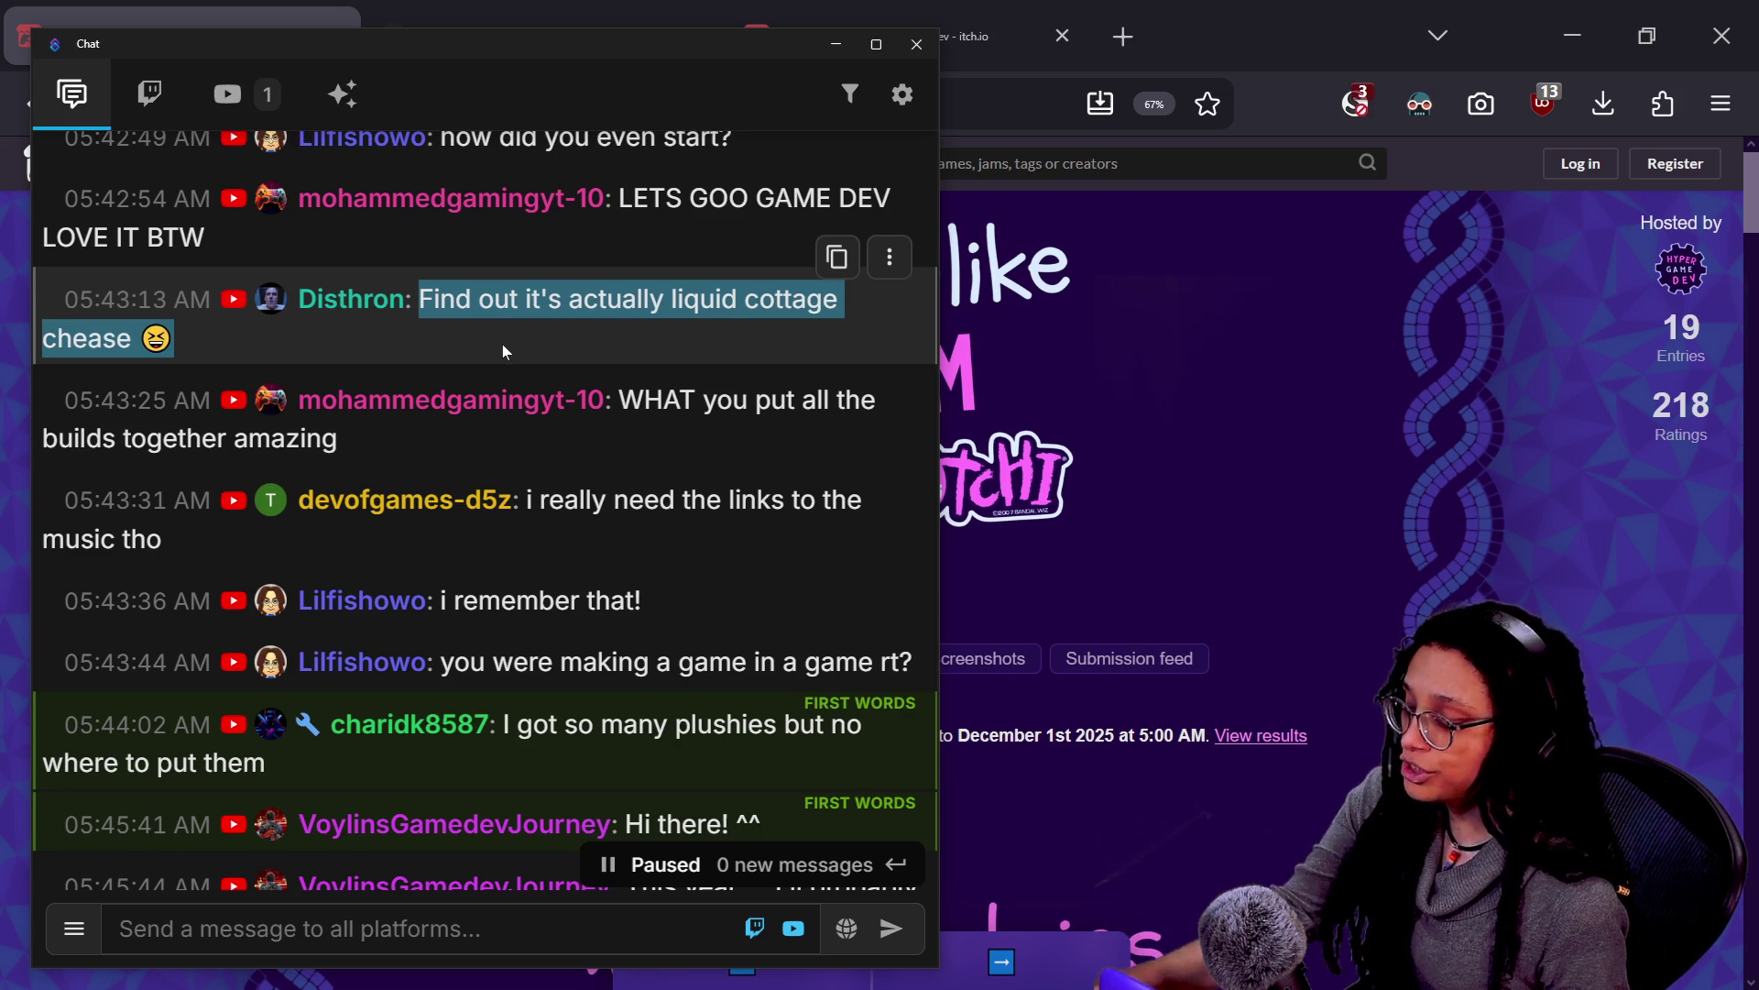
scroll(500, 389, "up", 2)
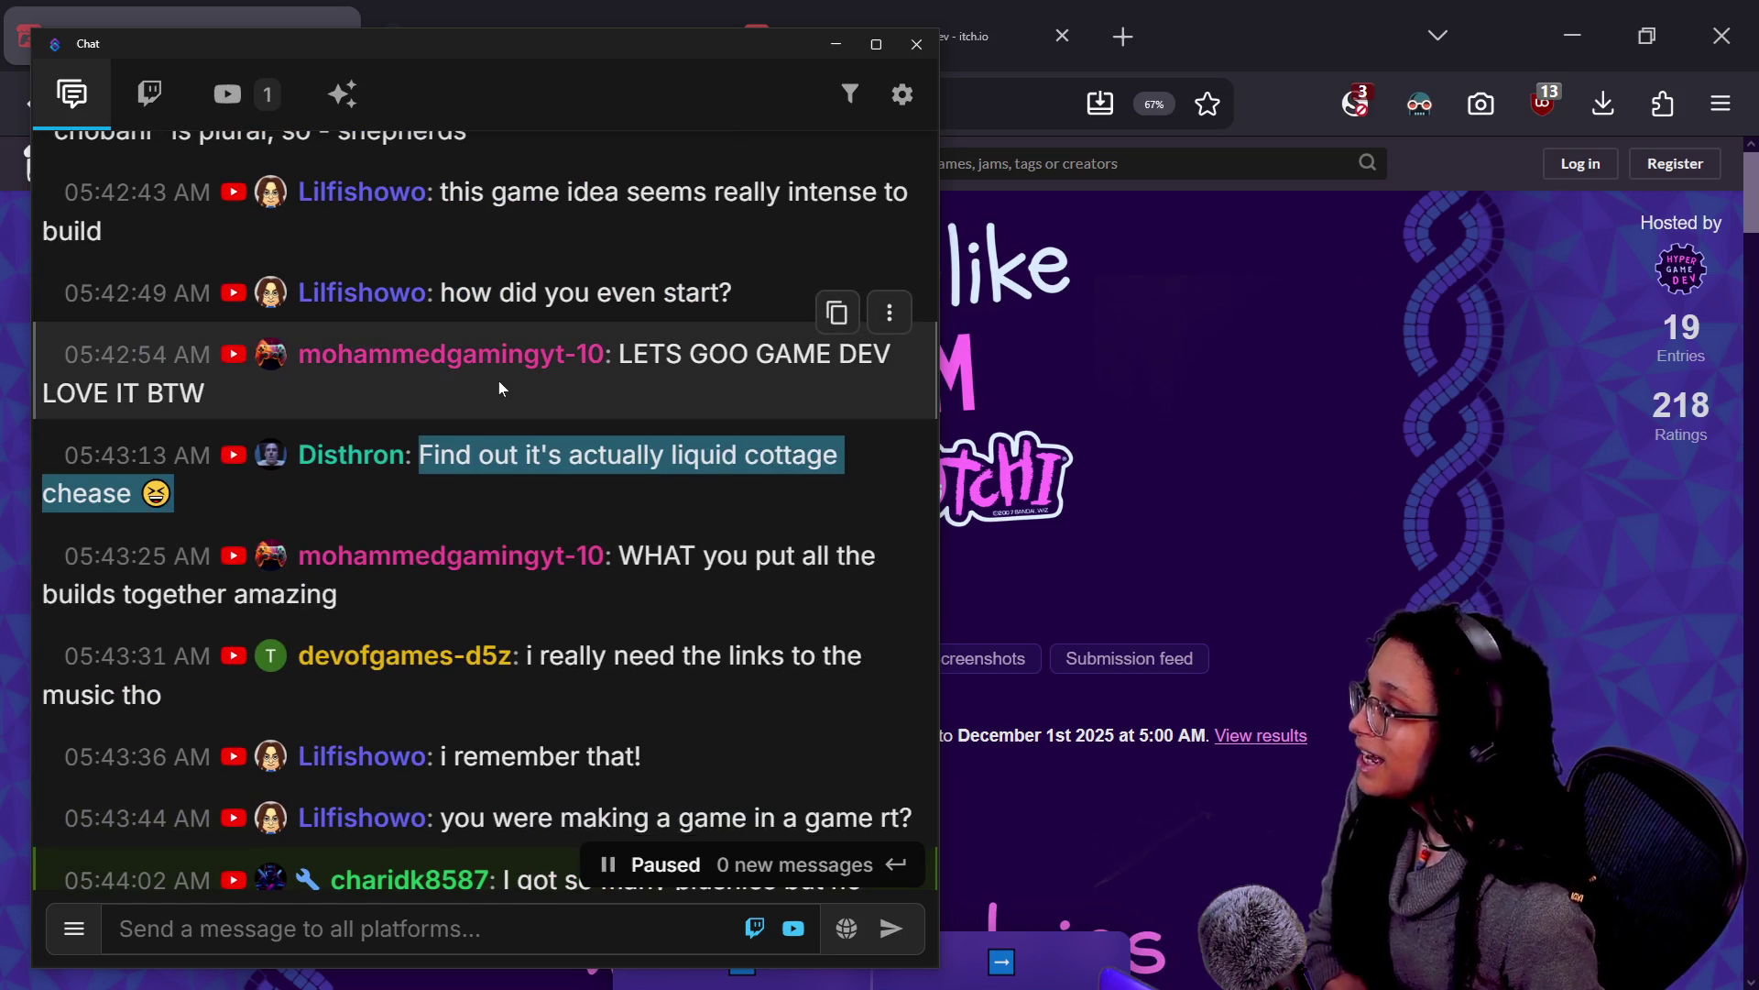
scroll(499, 381, "down", 2)
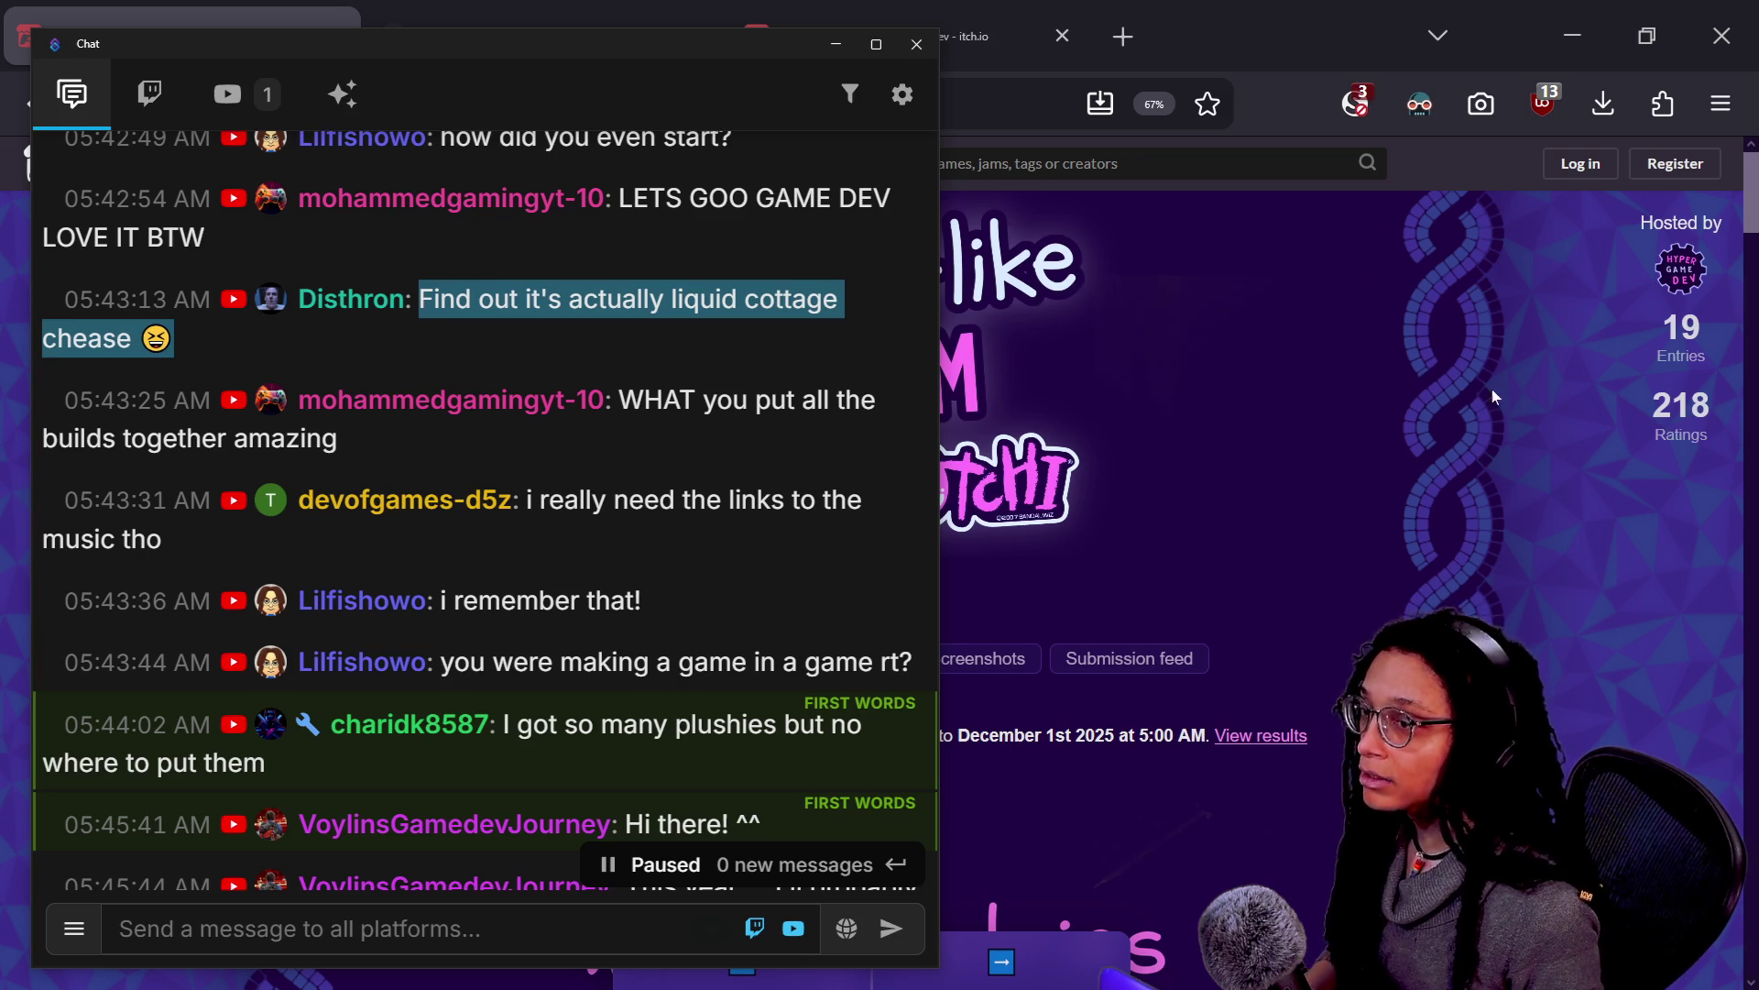
Post !song in chat so the current track, Chasms - Psychic Need, is announced
left_click(120, 929)
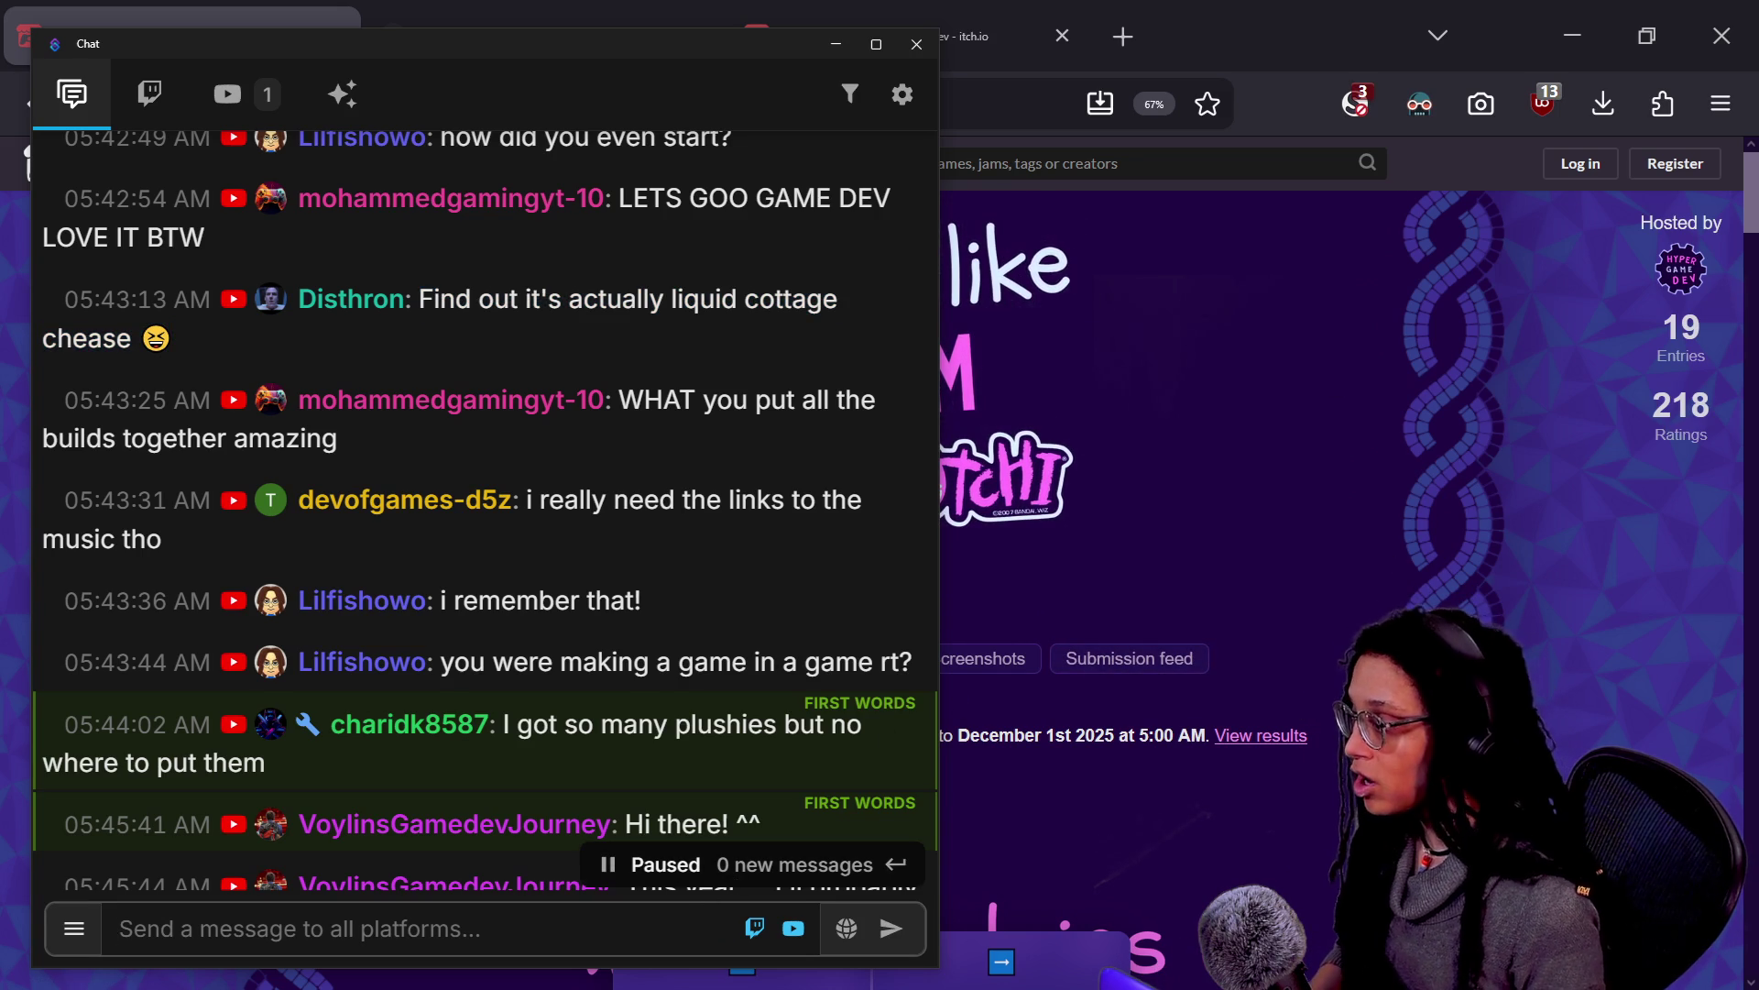
type("!song")
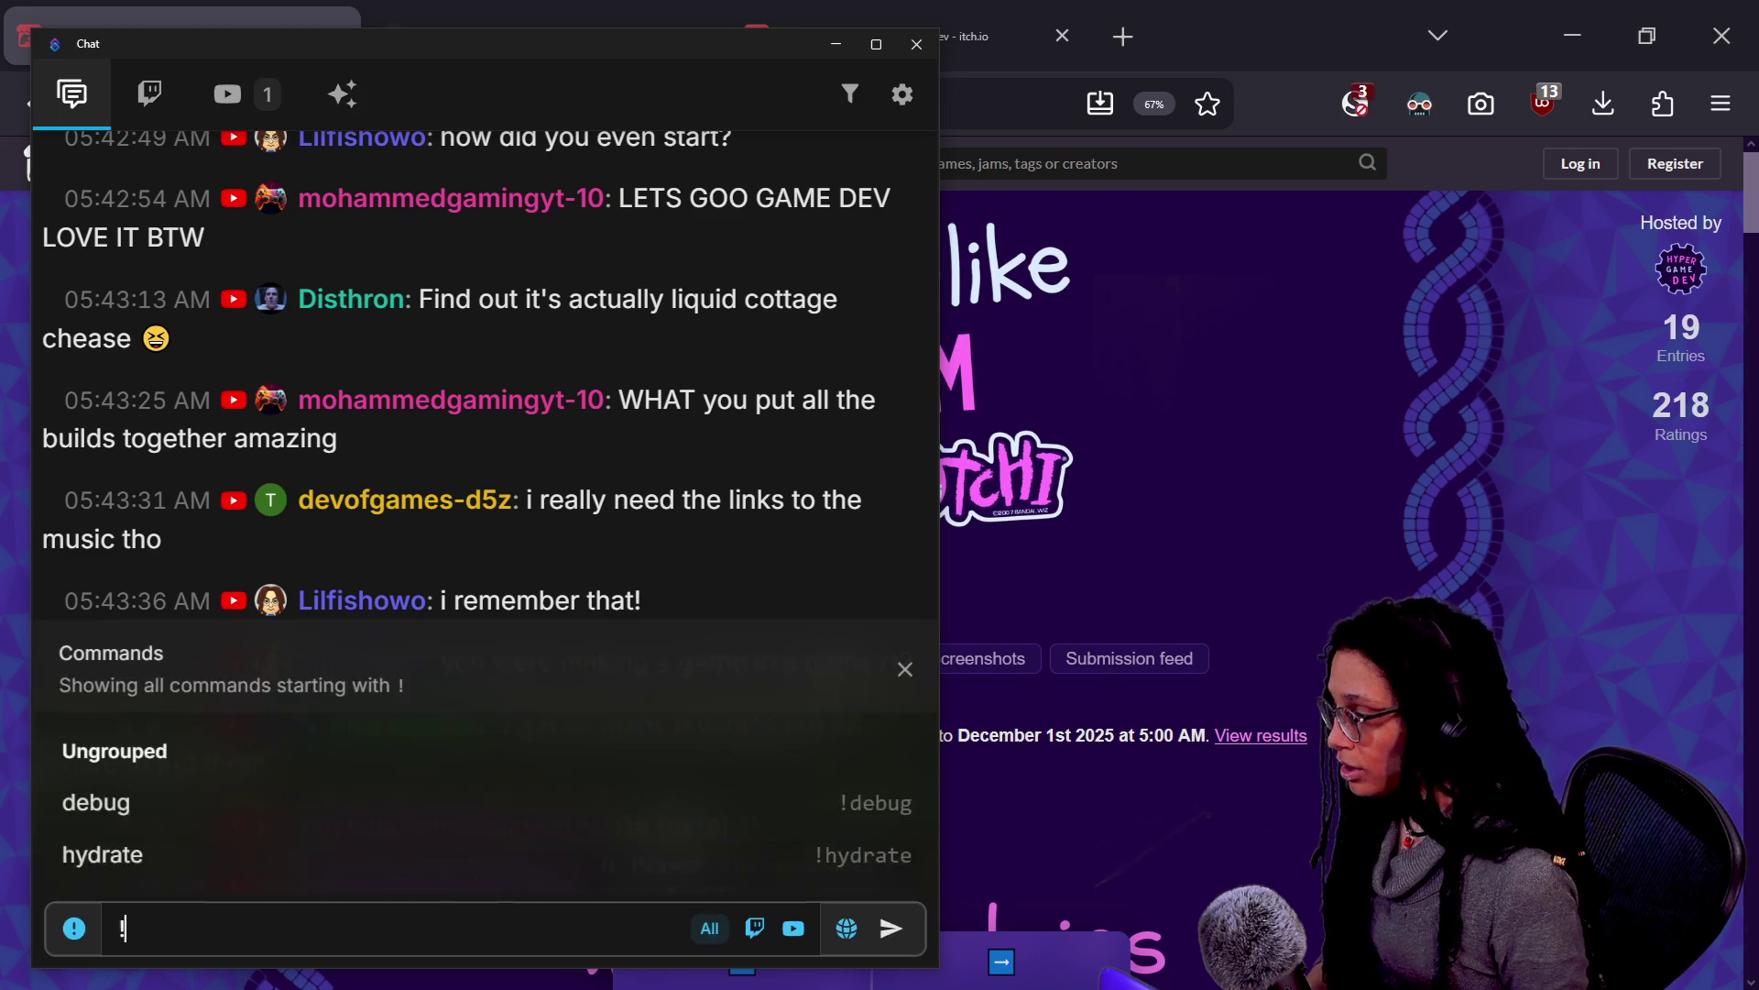
key("Return")
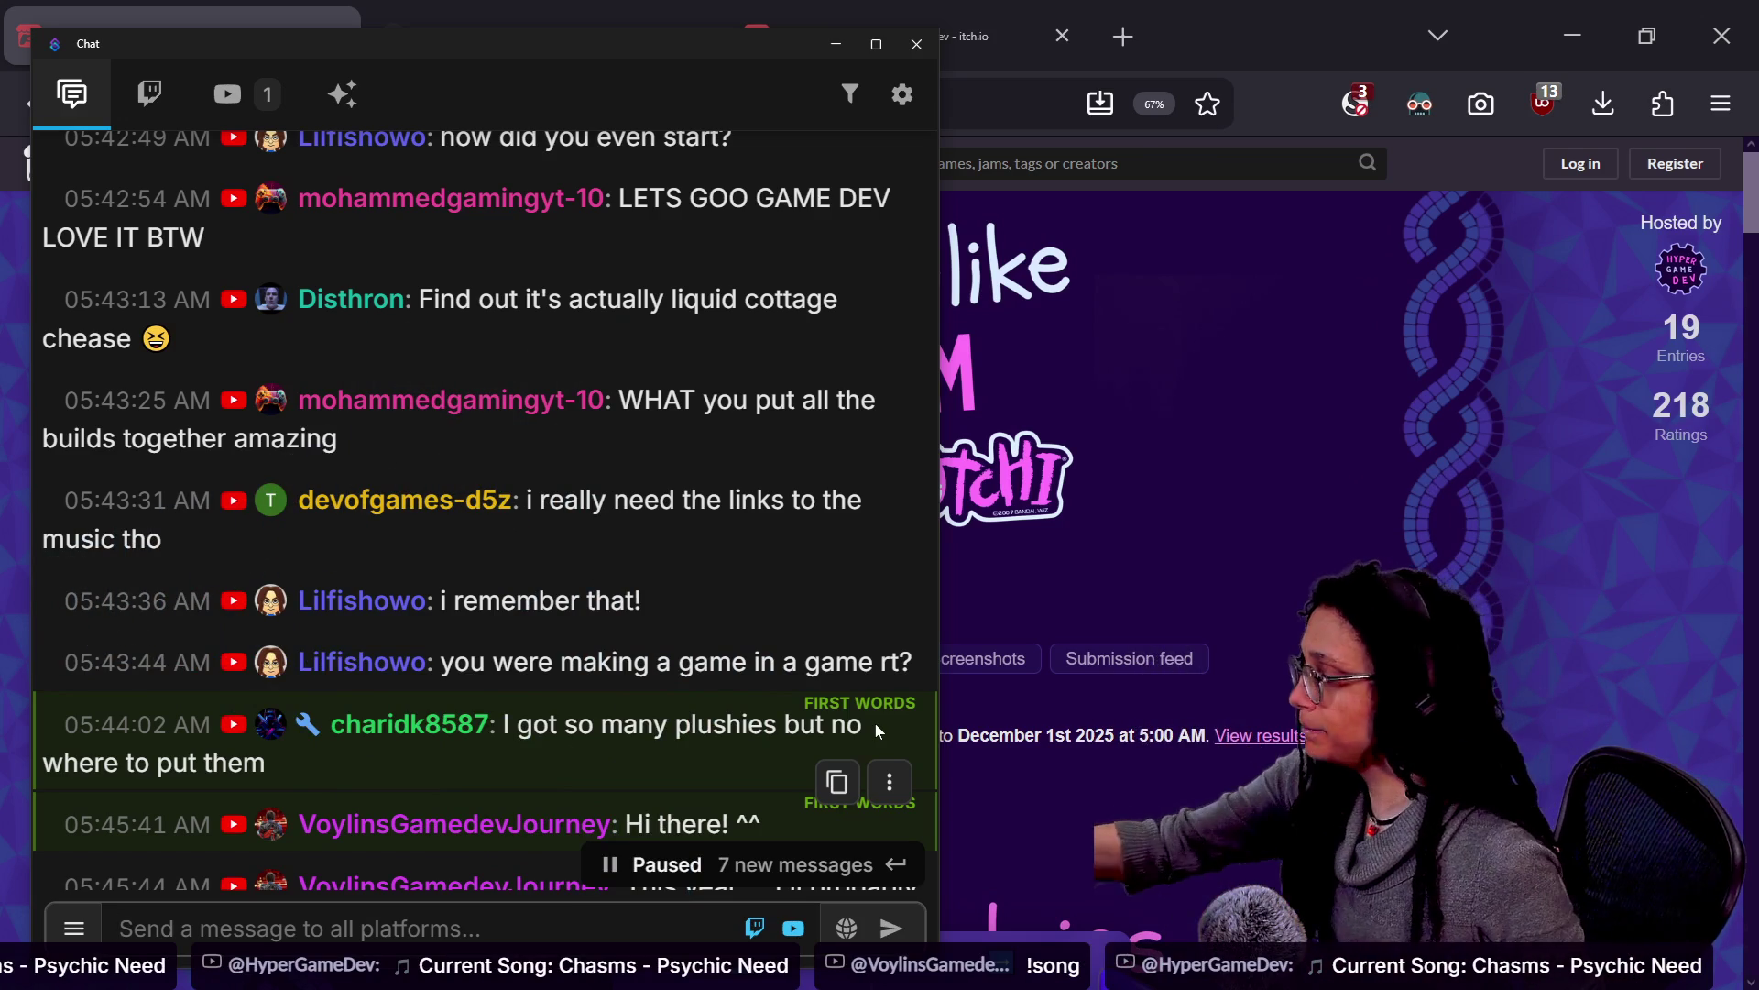
Scroll to the newest chat messages and close the Chat window
scroll(760, 669, "down", 3)
scroll(761, 670, "down", 3)
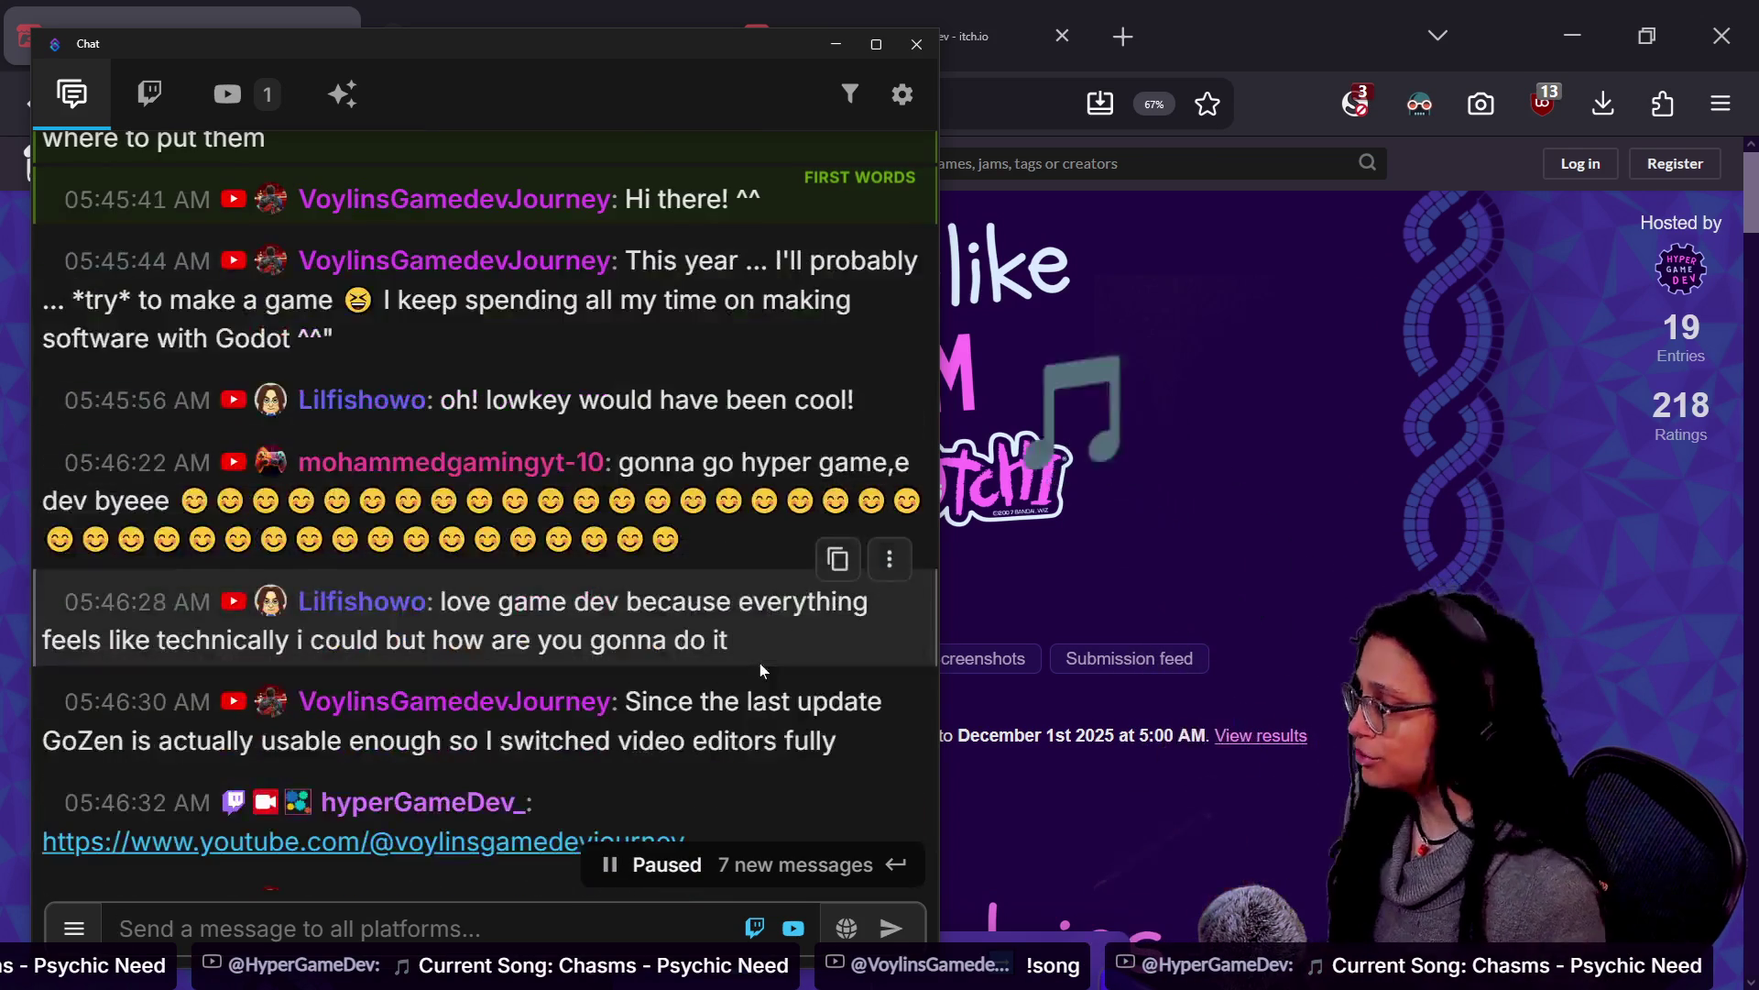
scroll(761, 691, "up", 7)
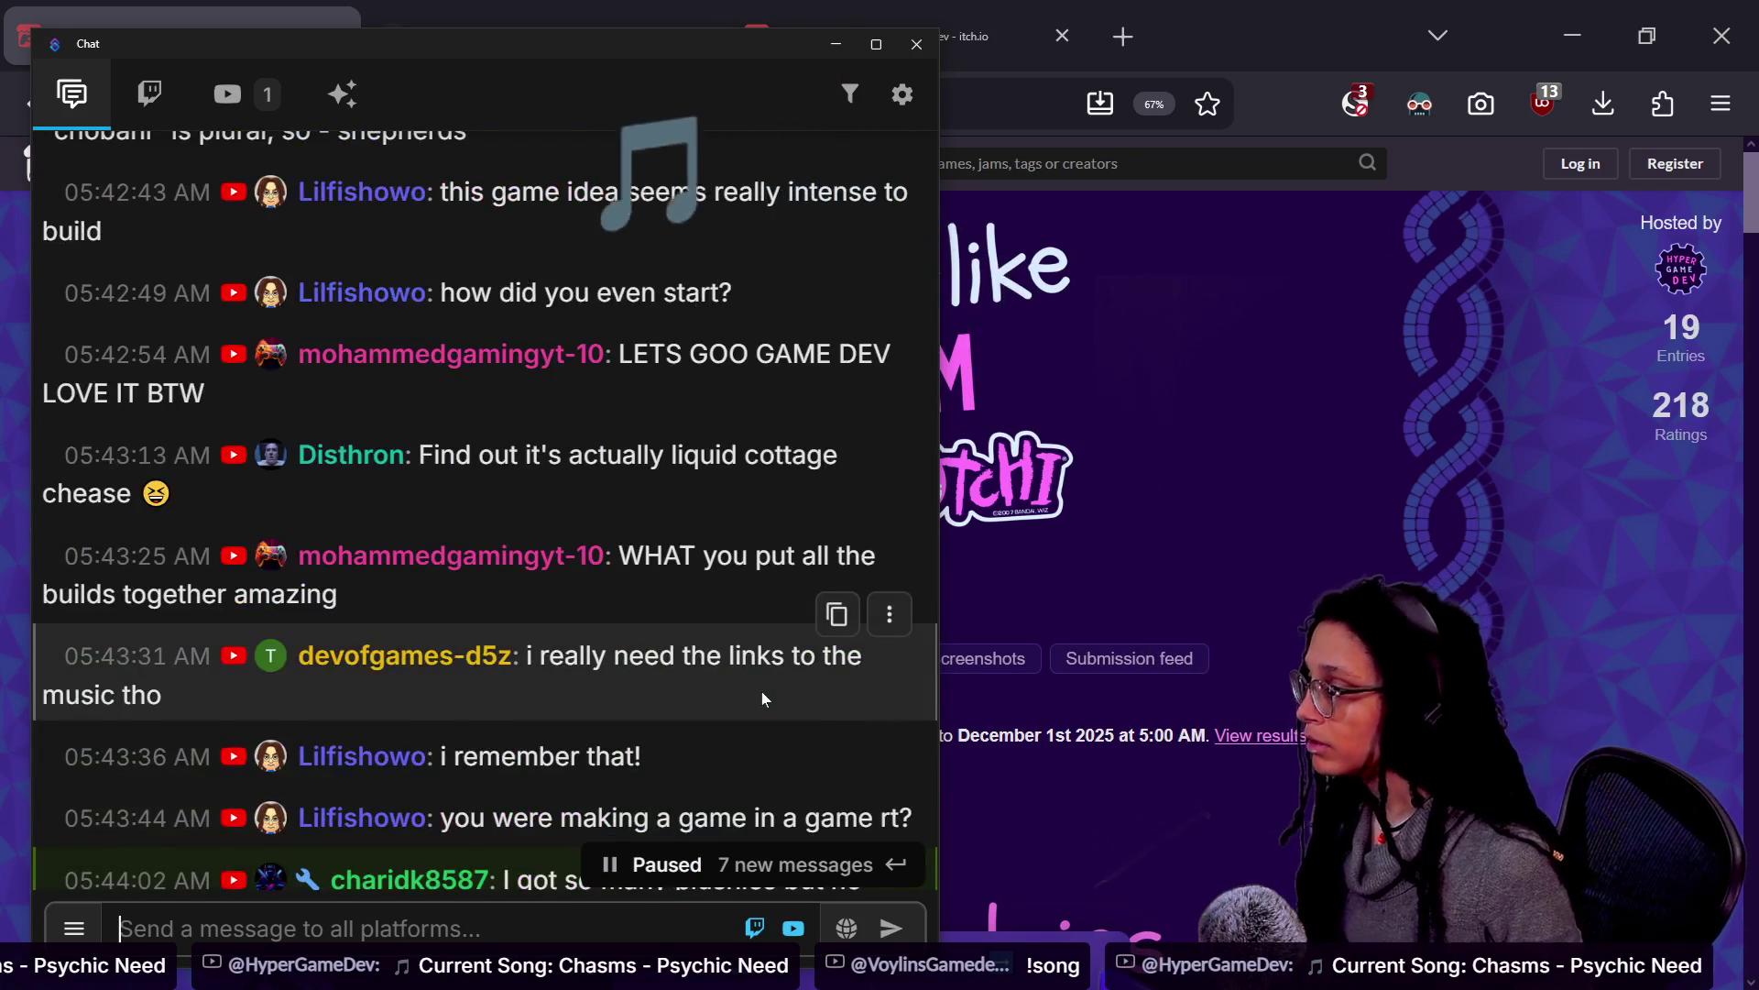
scroll(762, 696, "down", 4)
scroll(761, 705, "down", 2)
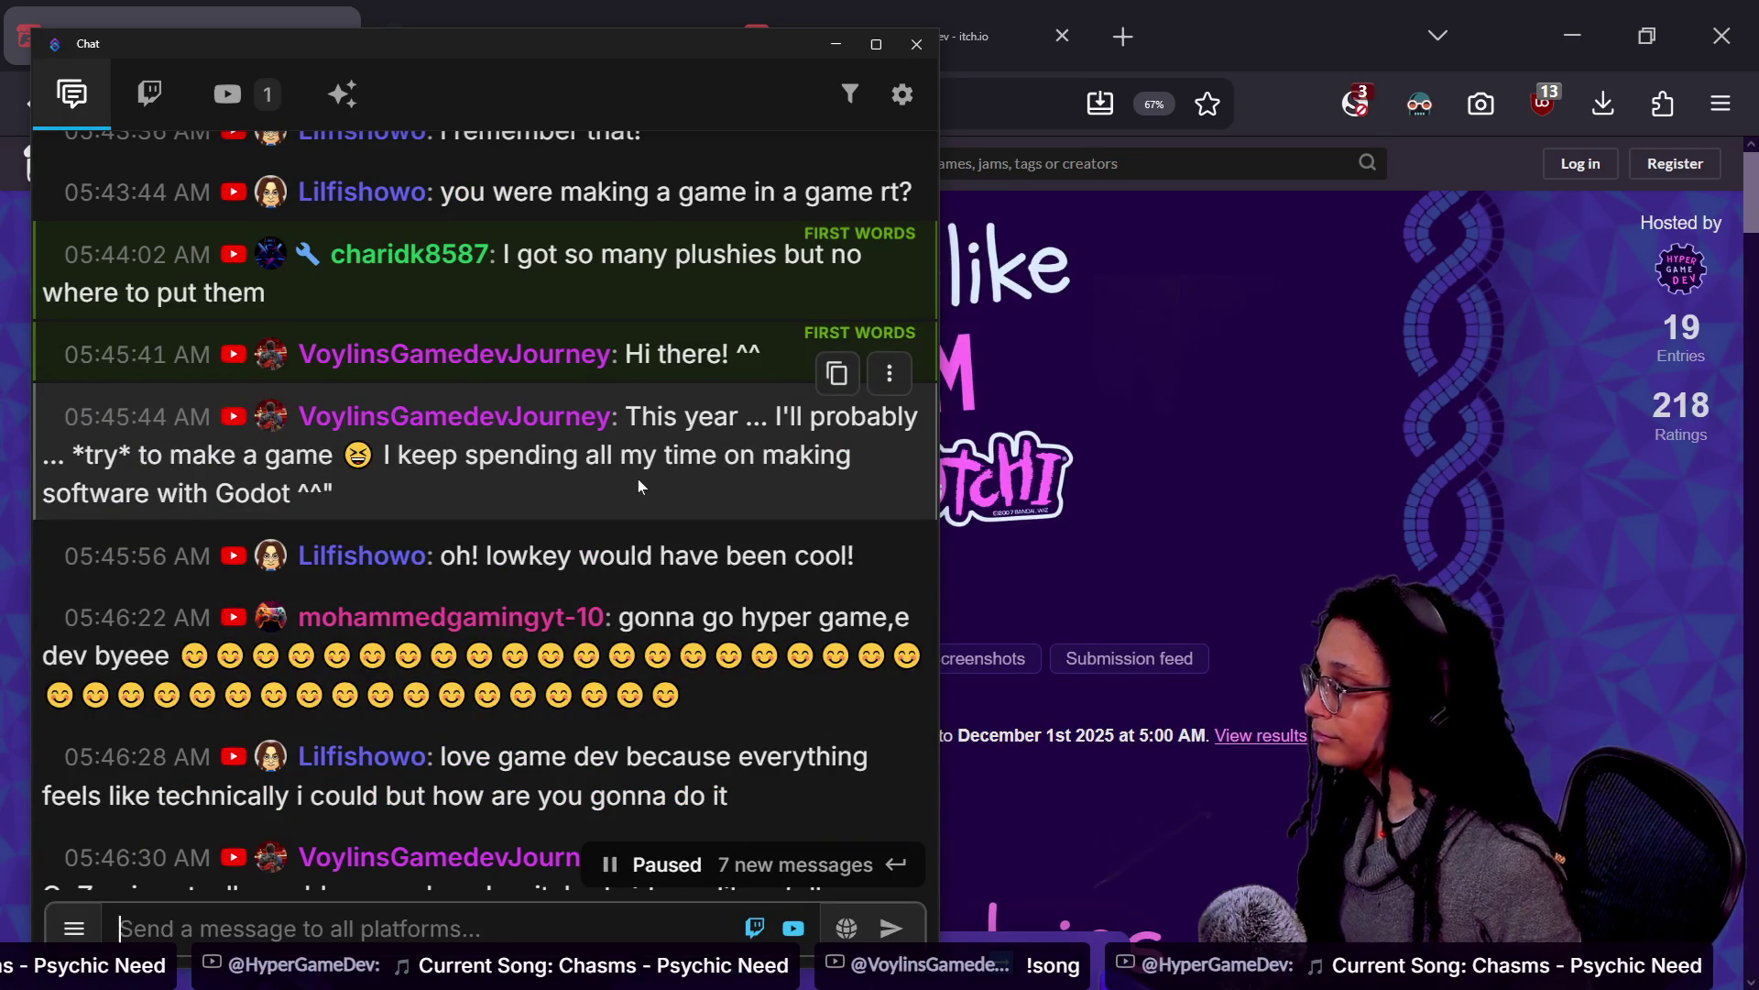
scroll(646, 473, "up", 2)
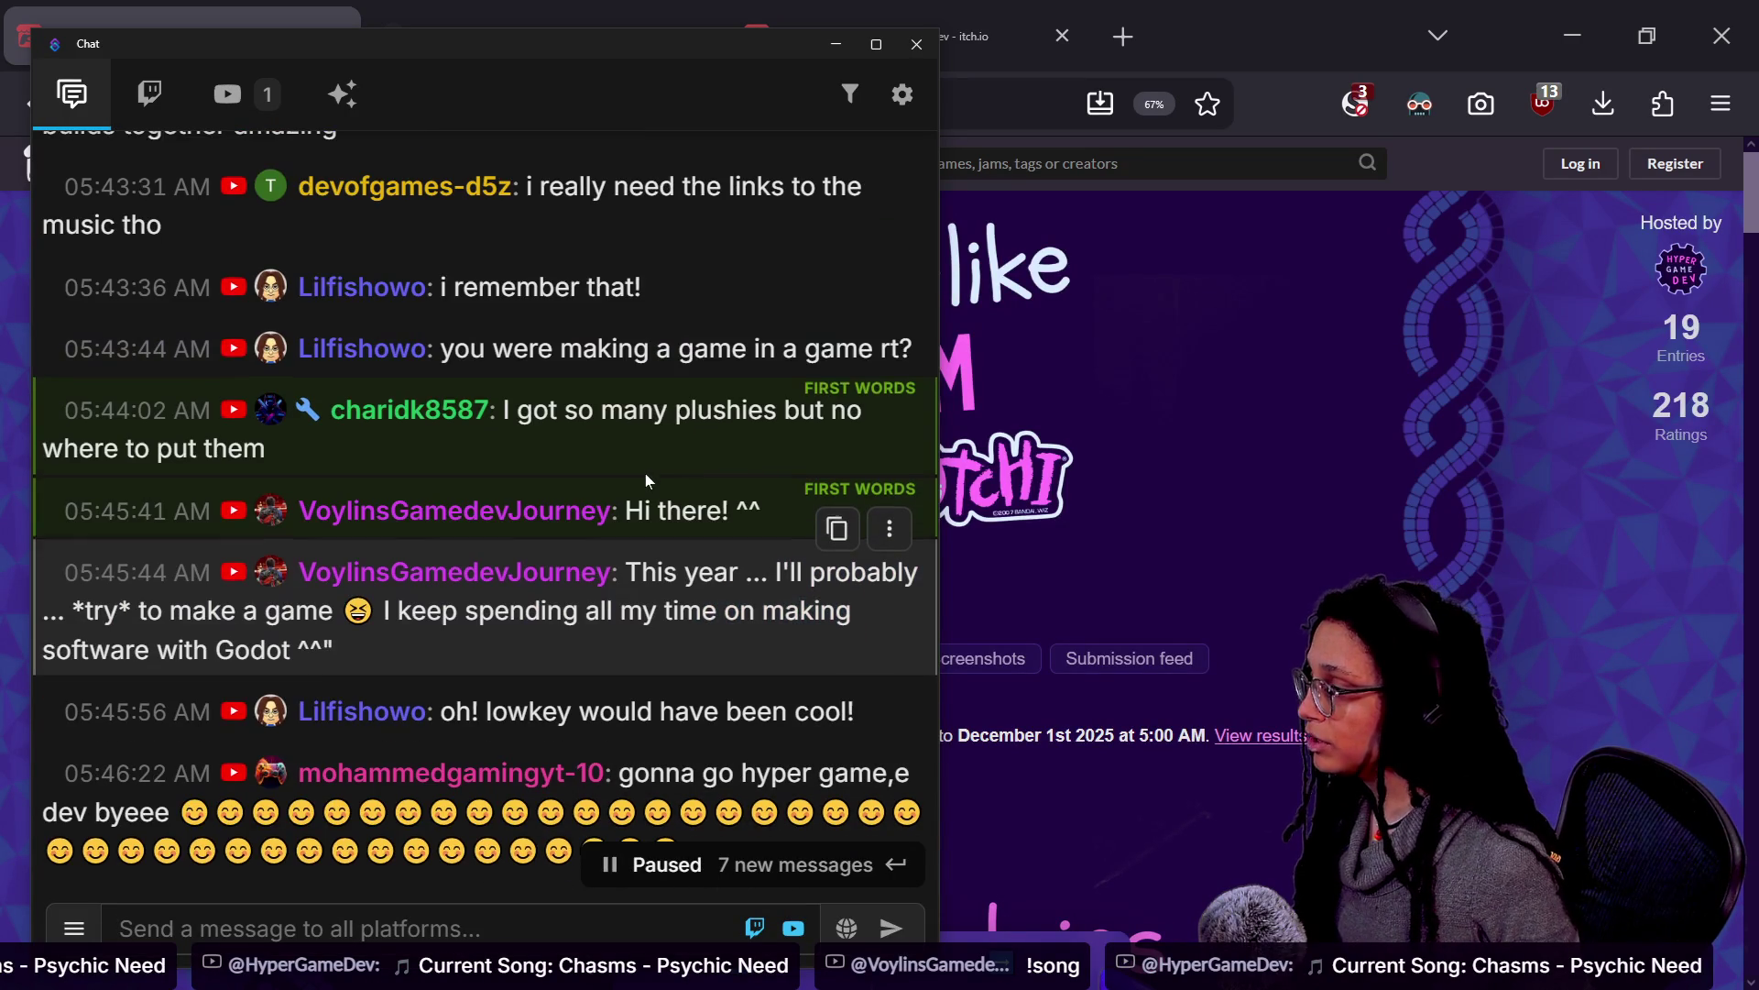
scroll(645, 473, "down", 3)
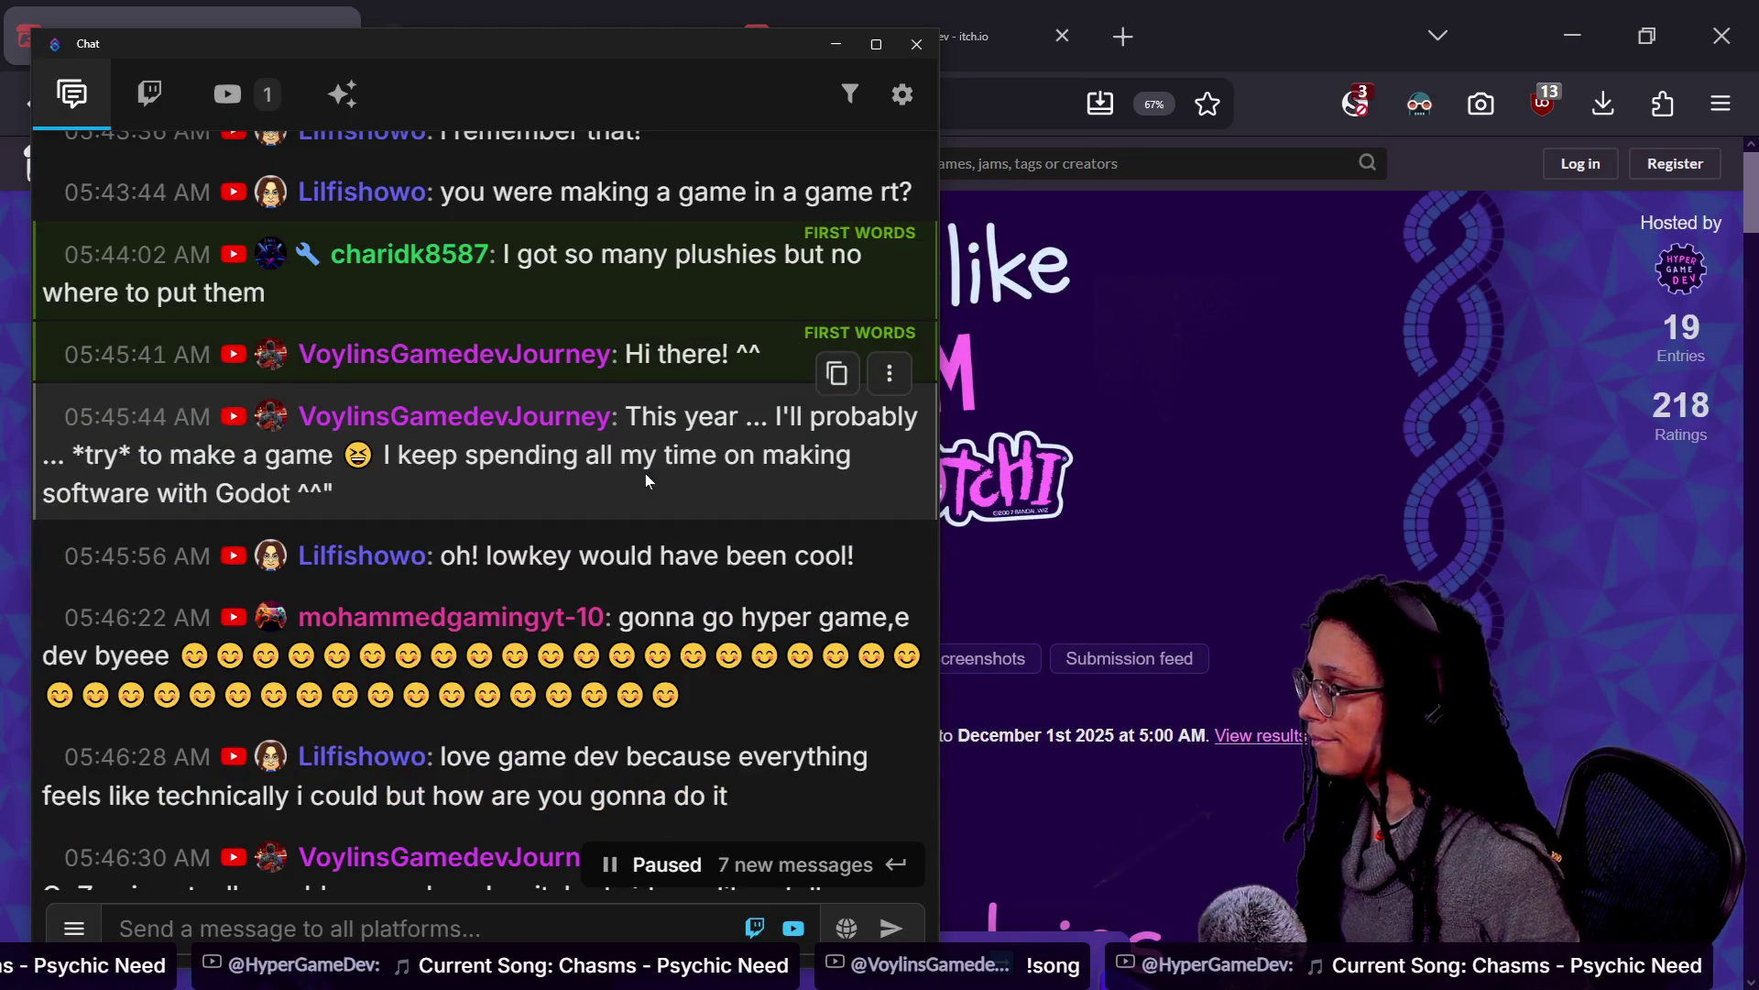
scroll(645, 473, "down", 7)
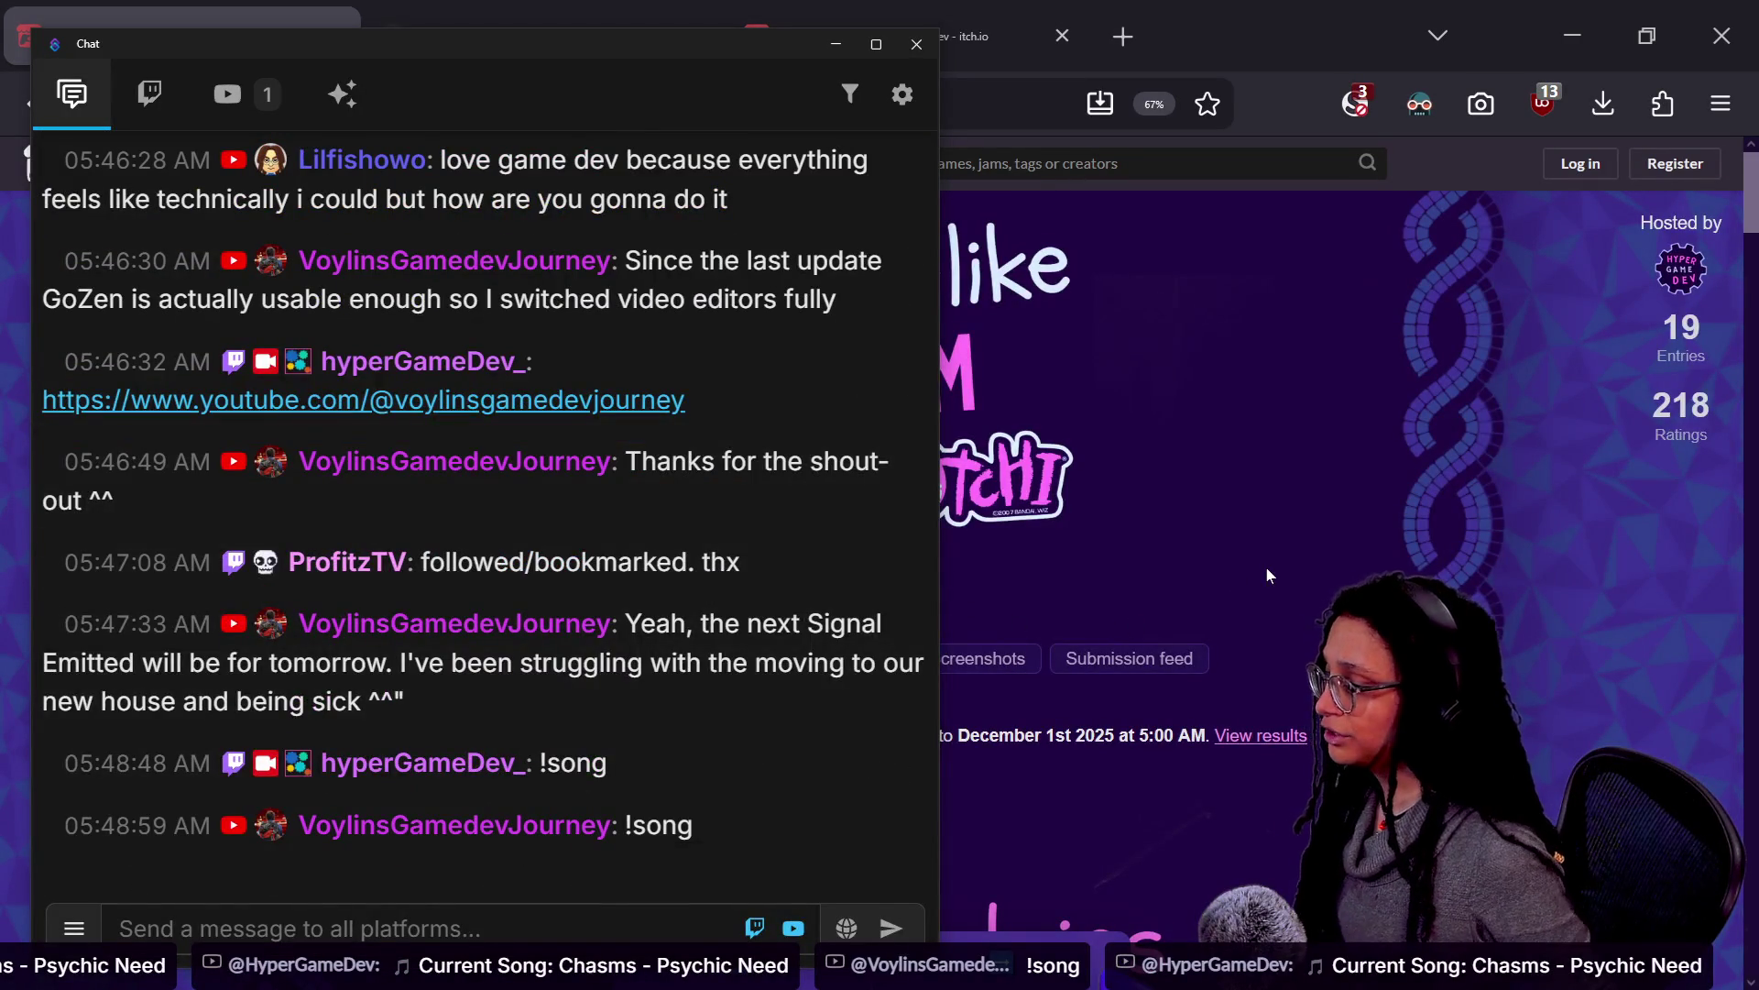
left_click(1487, 463)
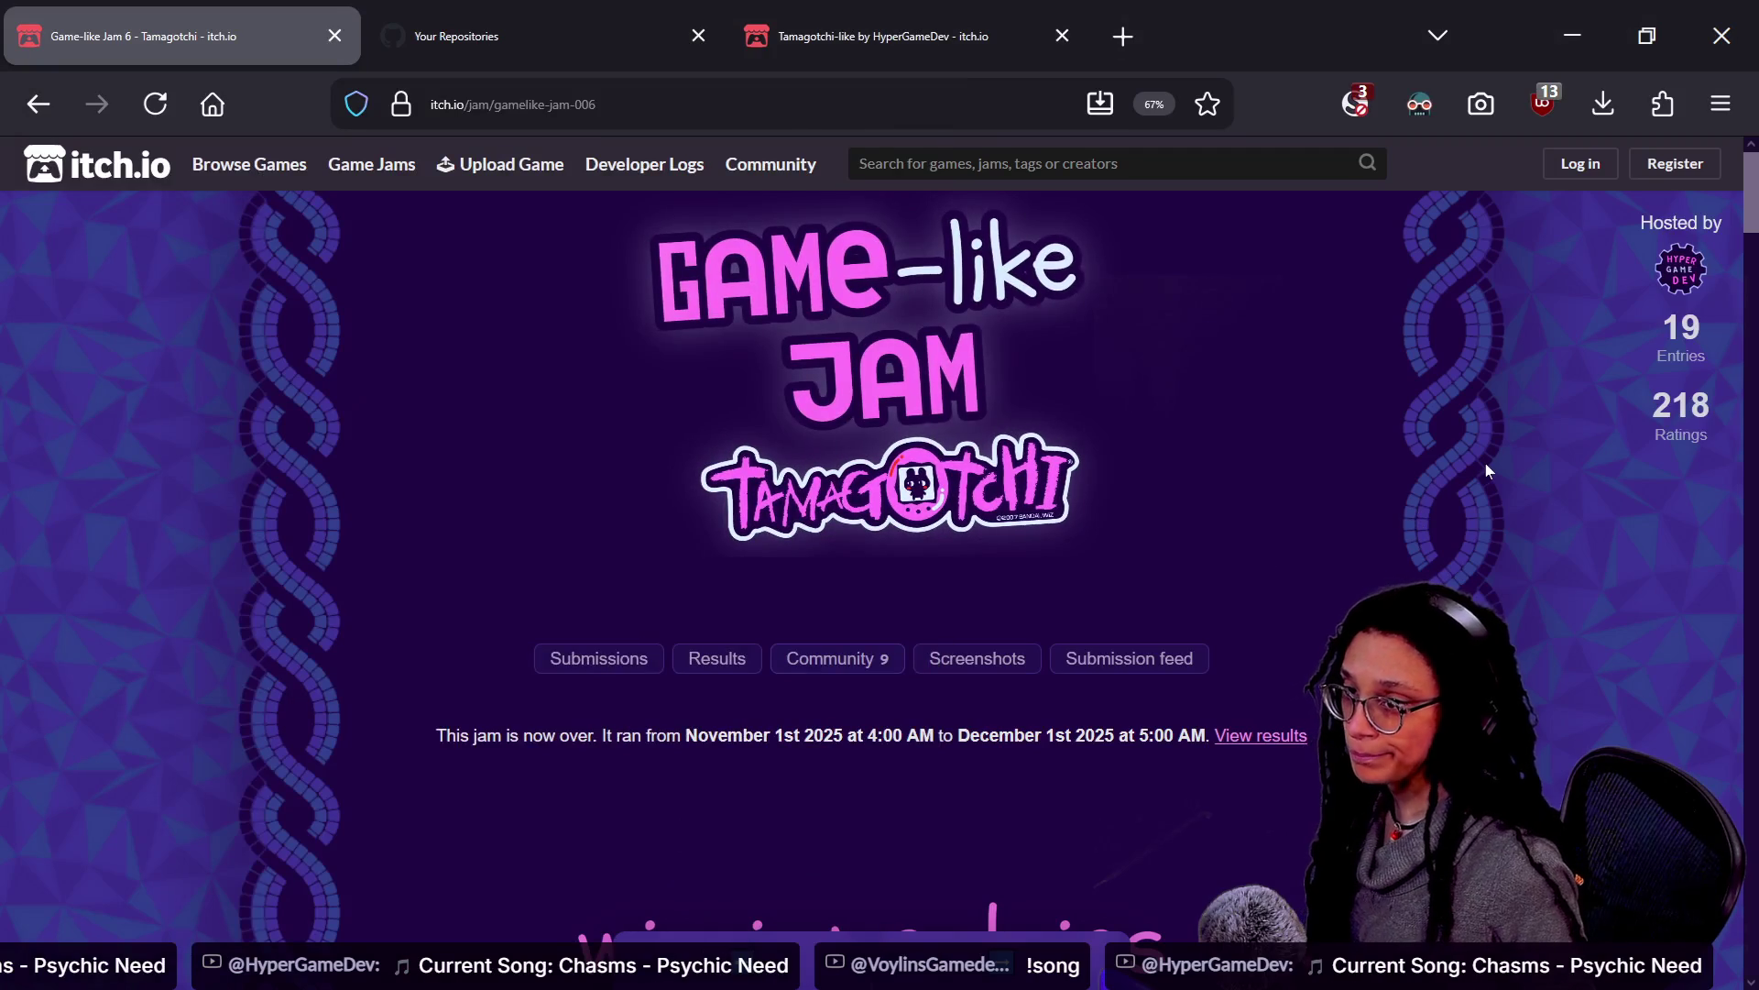
Back in Godot, open Spawner.gd through the quick file search
key("alt+Tab")
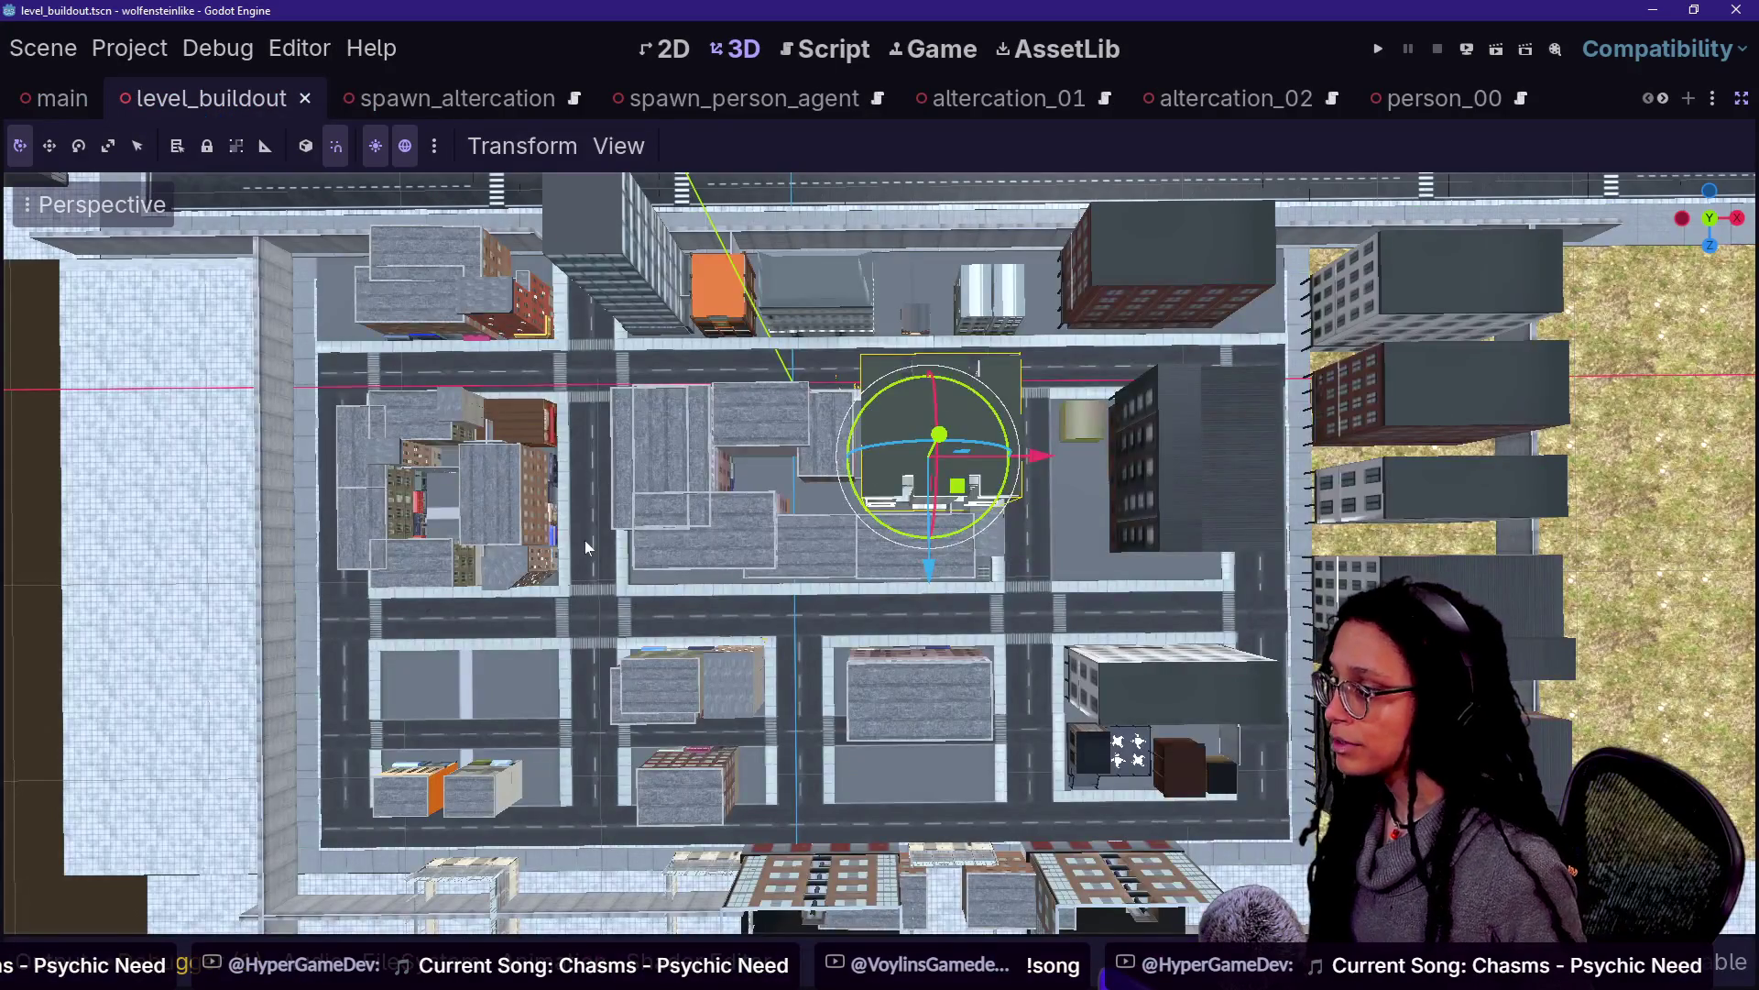
left_click_drag(978, 367, 755, 157)
key("ctrl+F3")
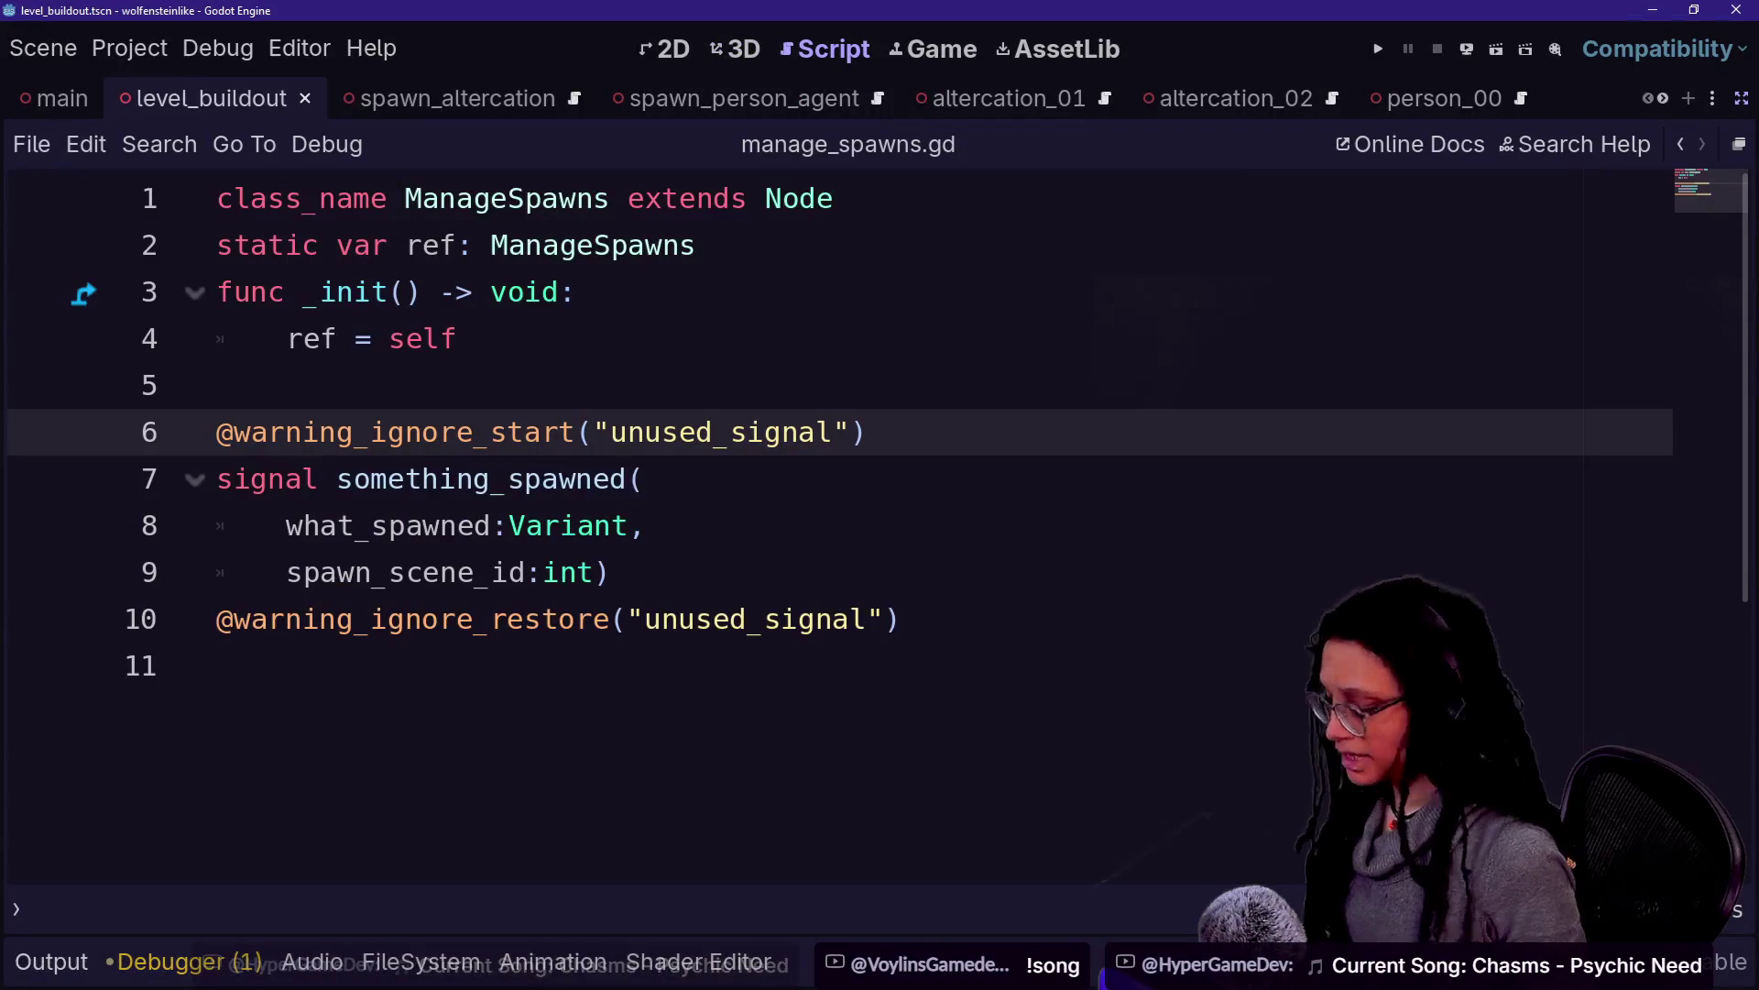
key("ctrl+alt+o")
type("spwan")
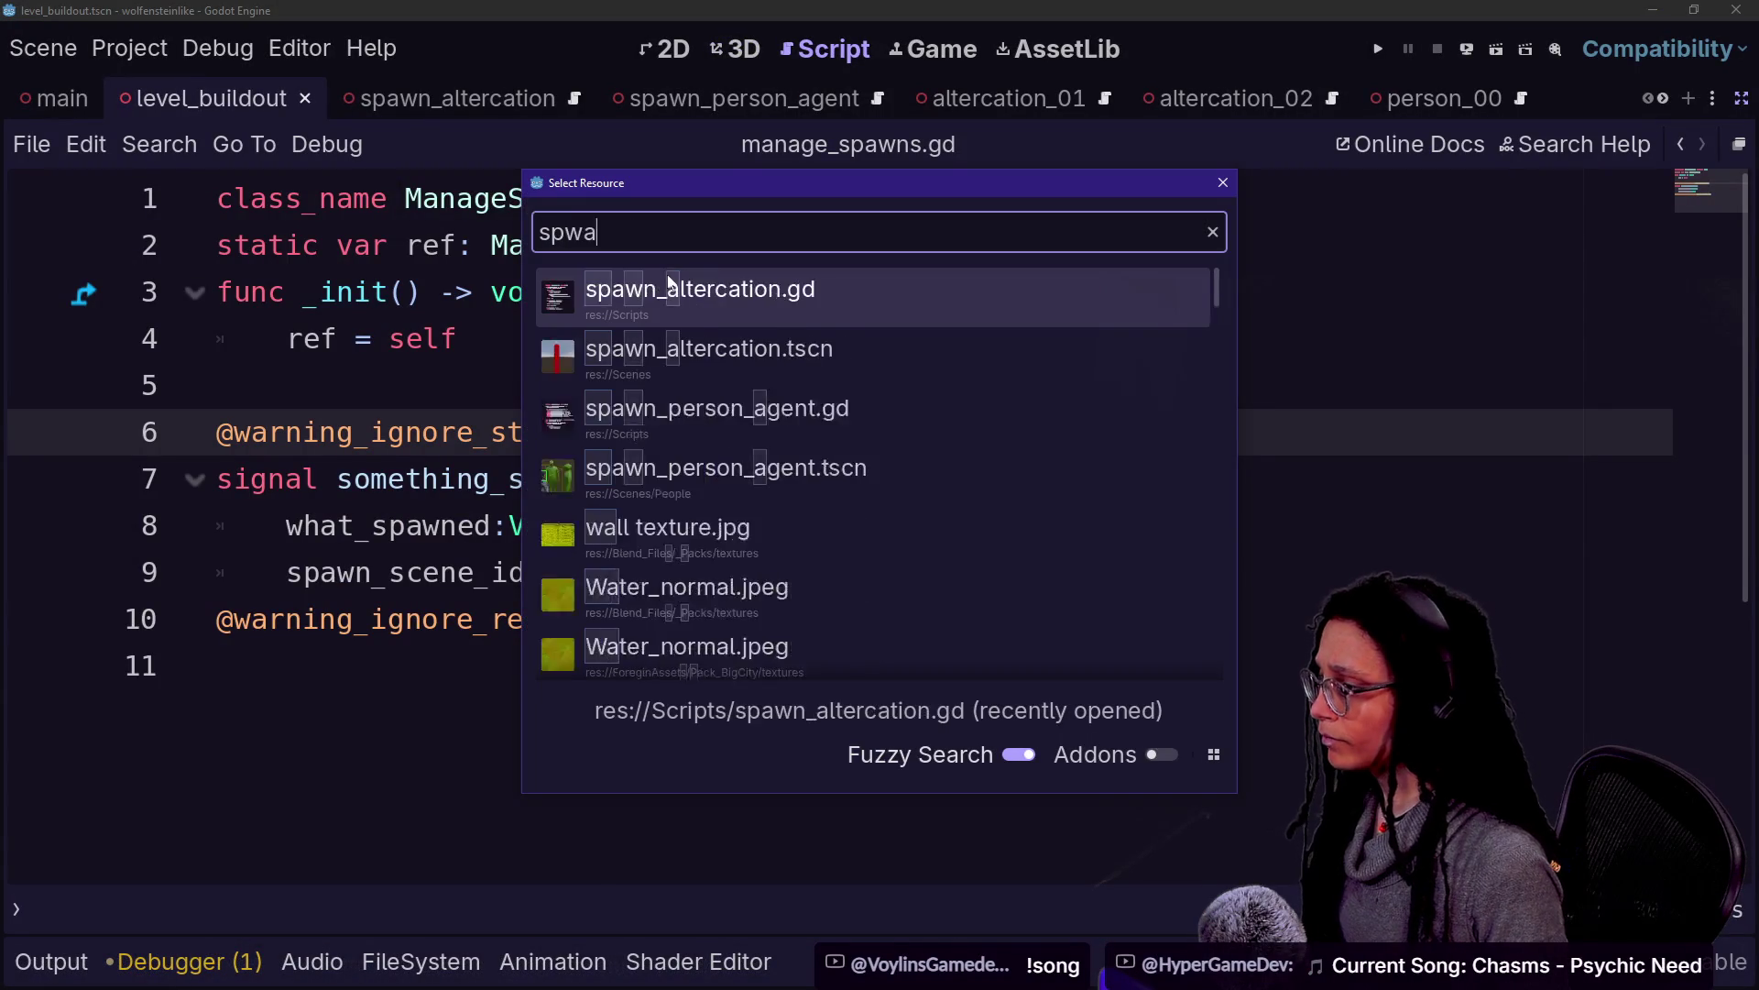
key("Down")
key("Down")
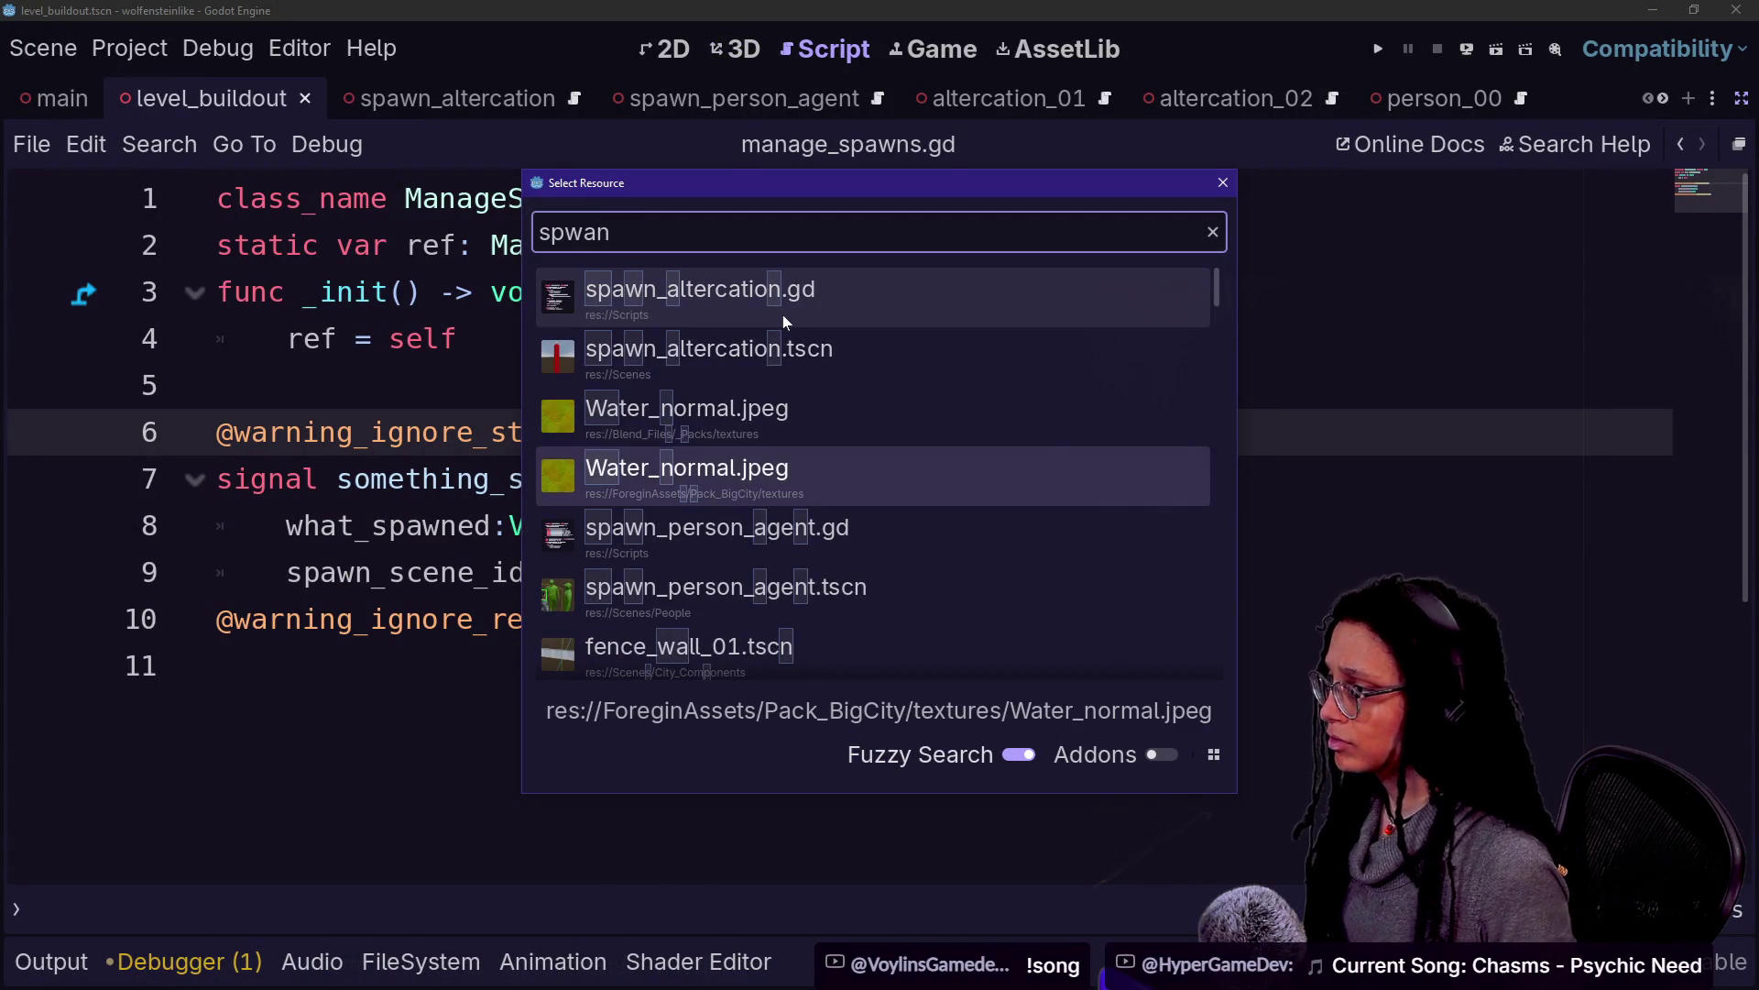
type("e")
key("BackSpace")
key("BackSpace")
key("BackSpace")
key("BackSpace")
type("awner")
key("Return")
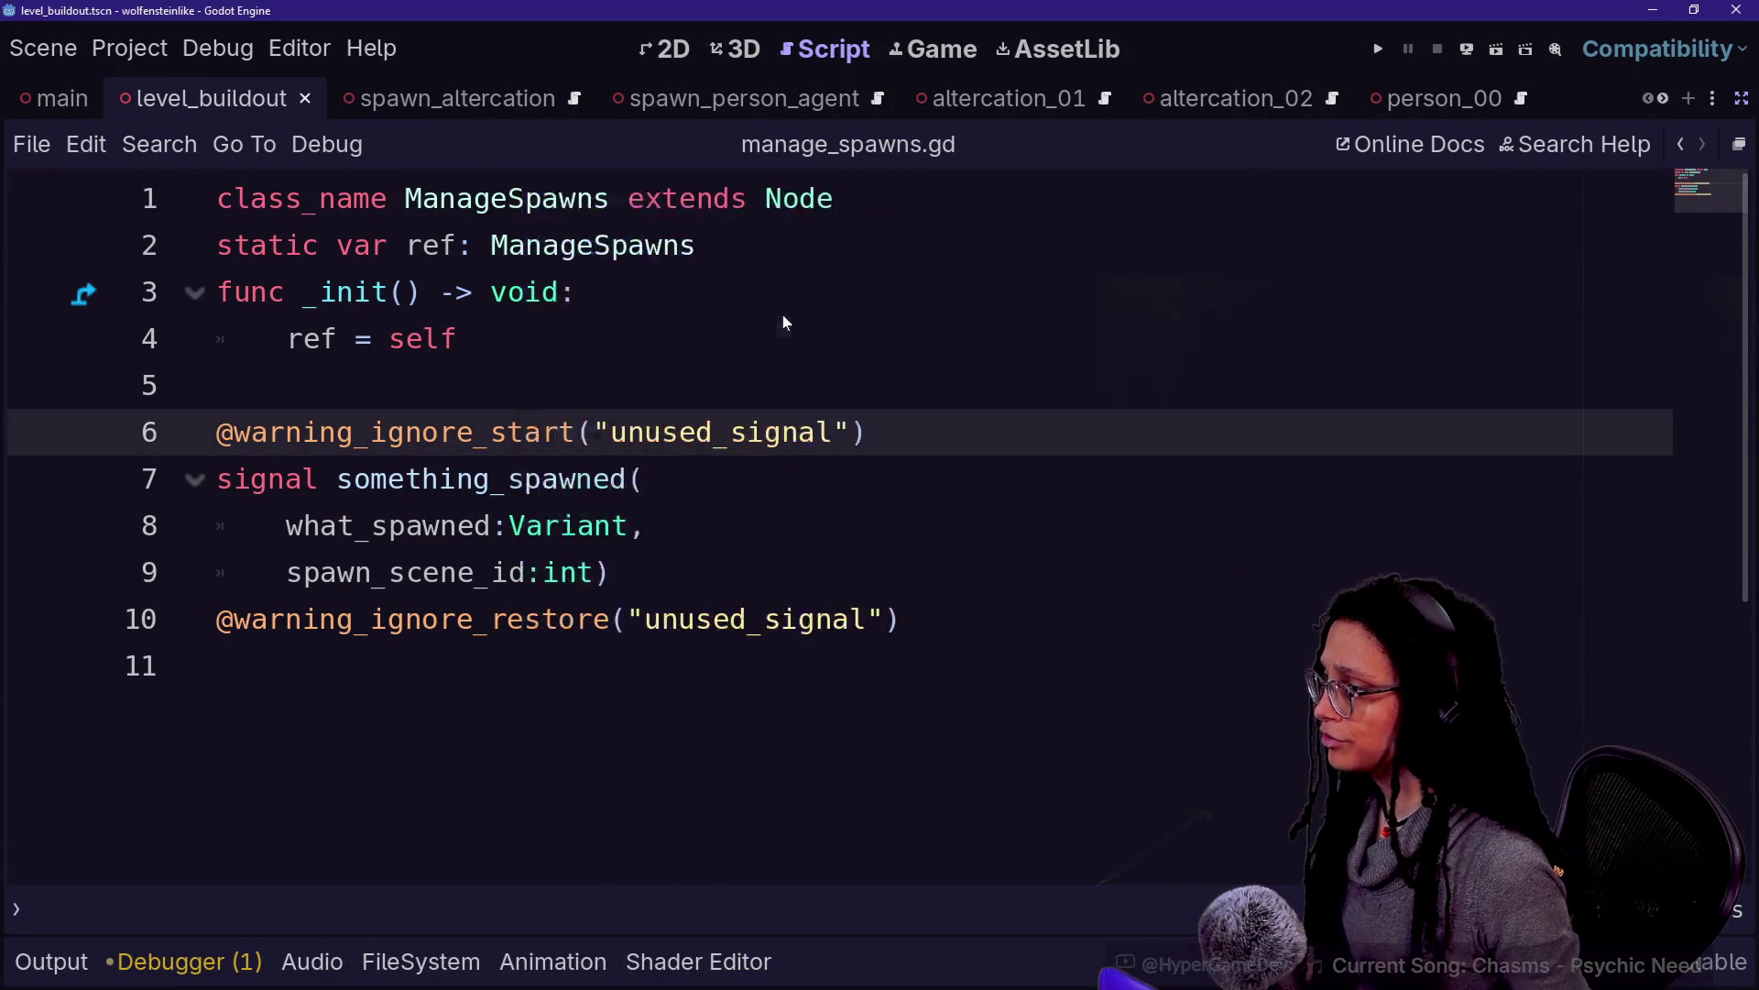
Glance over Spawner.gd and run the project to play-test the street level
scroll(825, 522, "down", 1)
scroll(825, 523, "up", 1)
left_click(1380, 49)
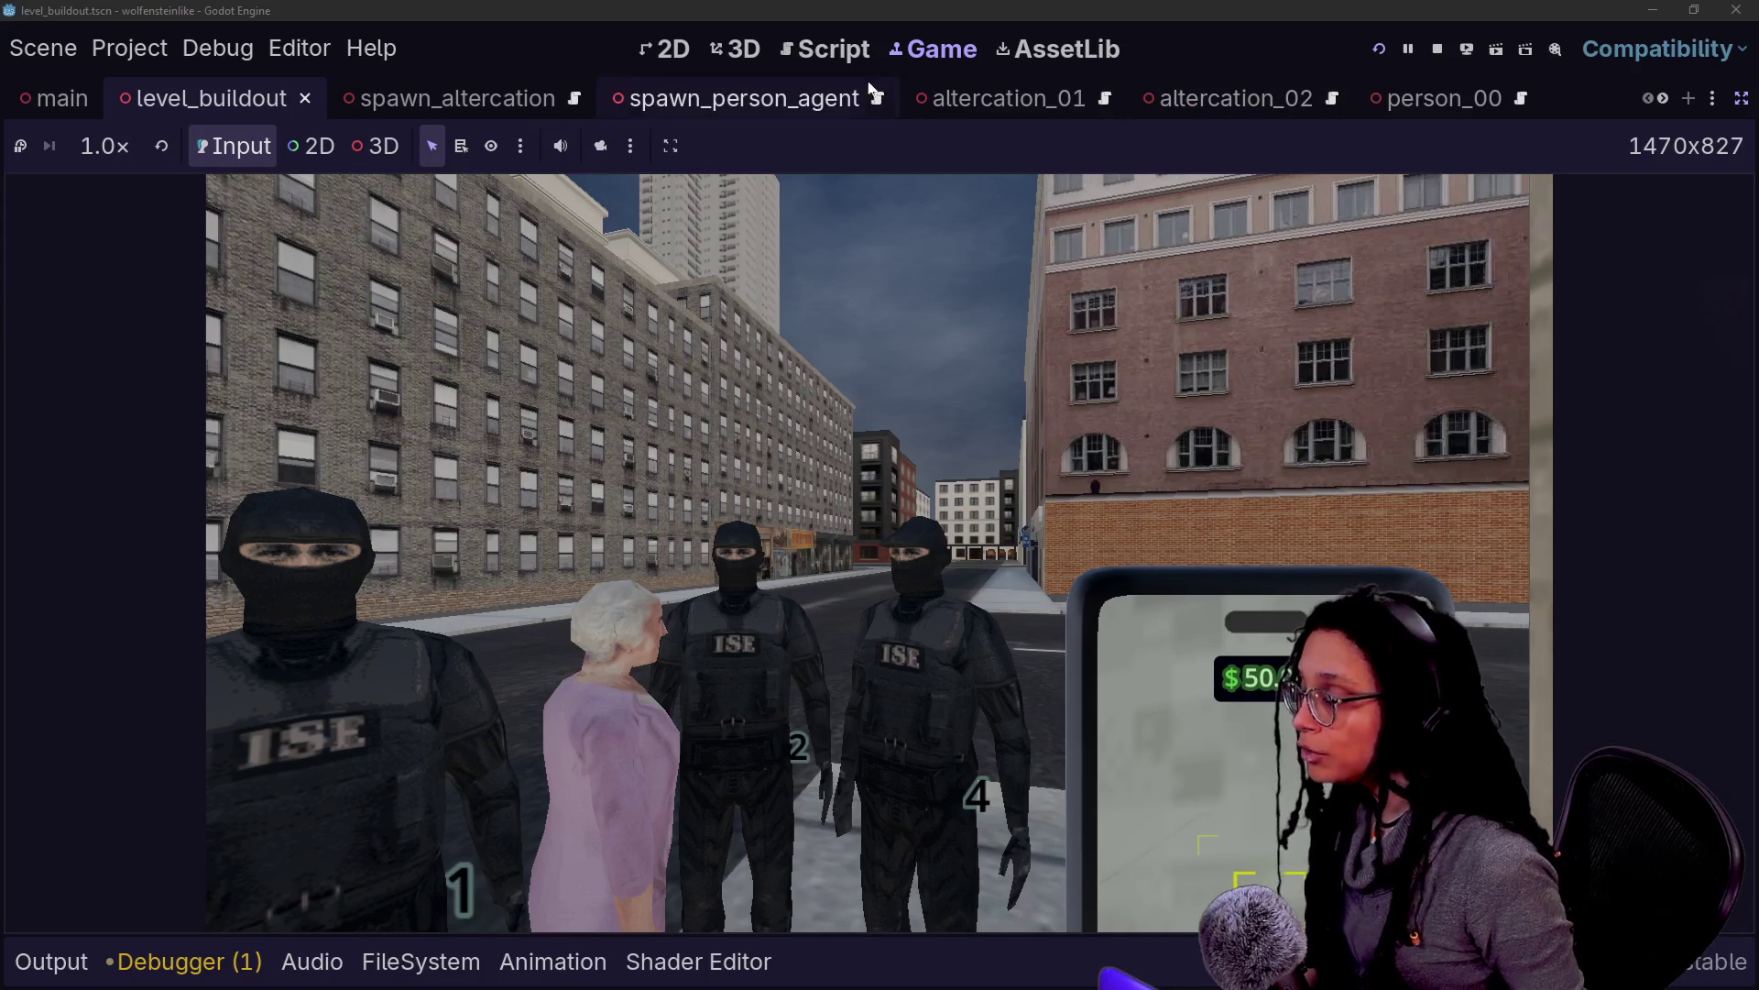
Comment out Spawner.gd lines 26–27, which free the previous spawn, and save the script
left_click(777, 52)
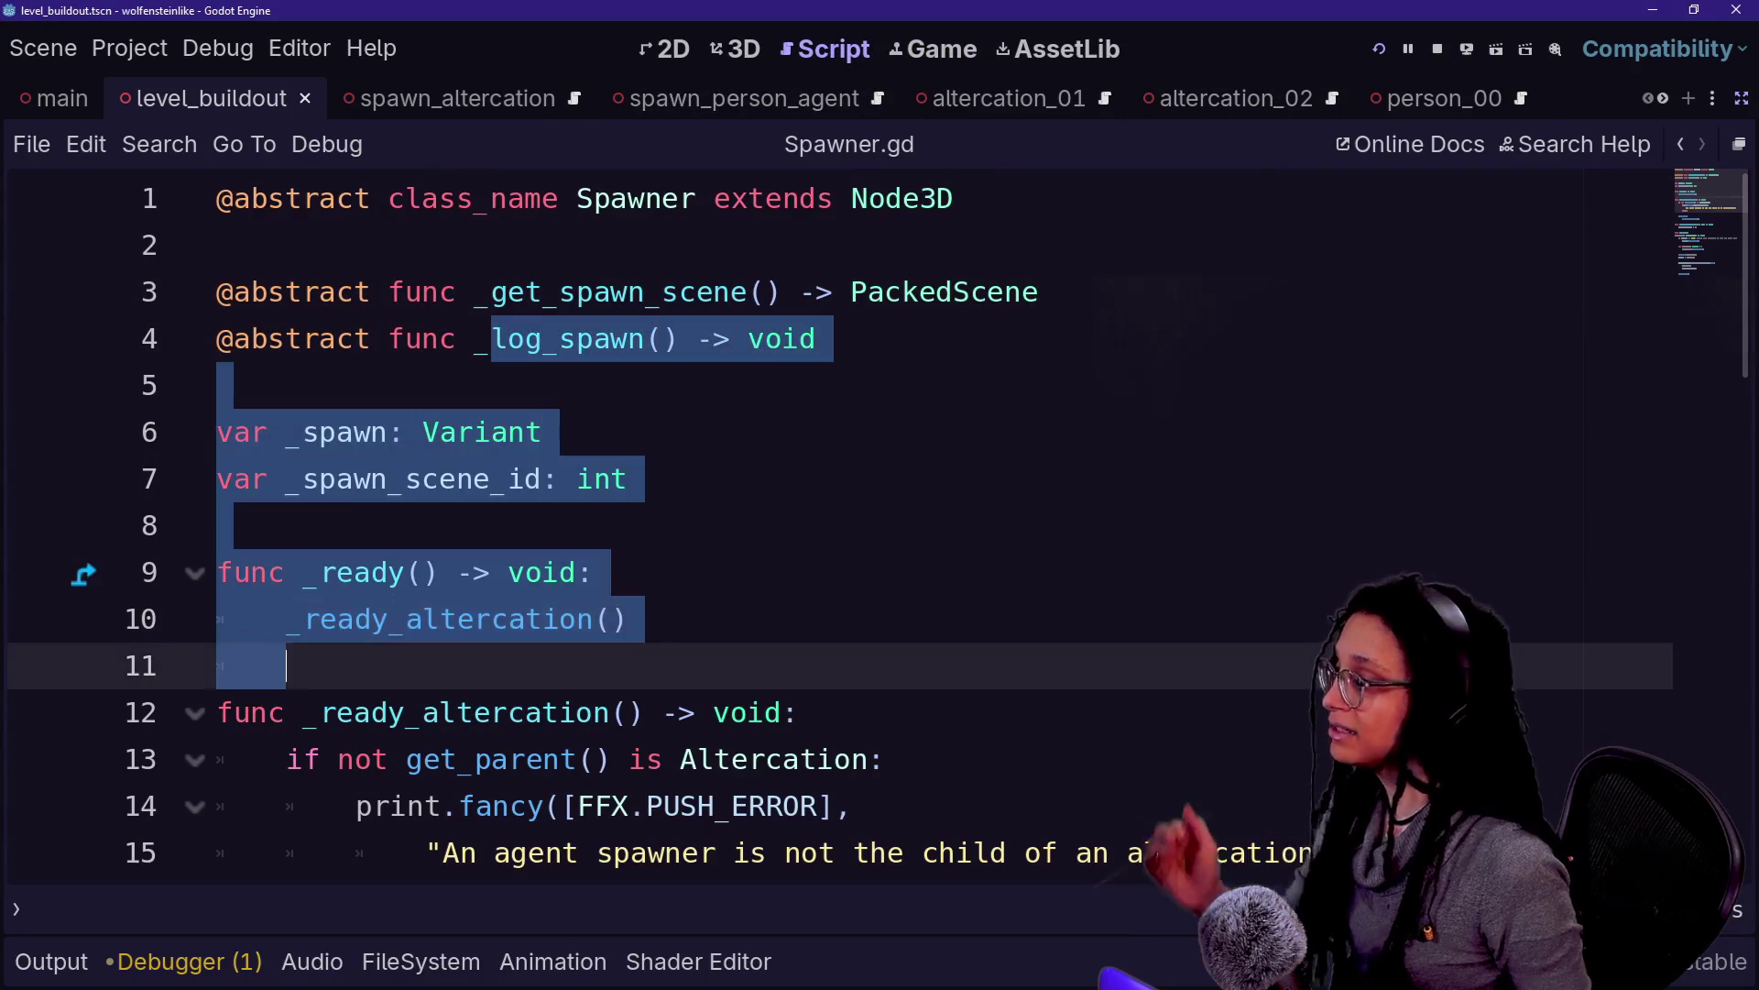
scroll(825, 522, "down", 4)
scroll(825, 523, "down", 5)
scroll(825, 523, "up", 2)
left_click_drag(628, 386, 1381, 385)
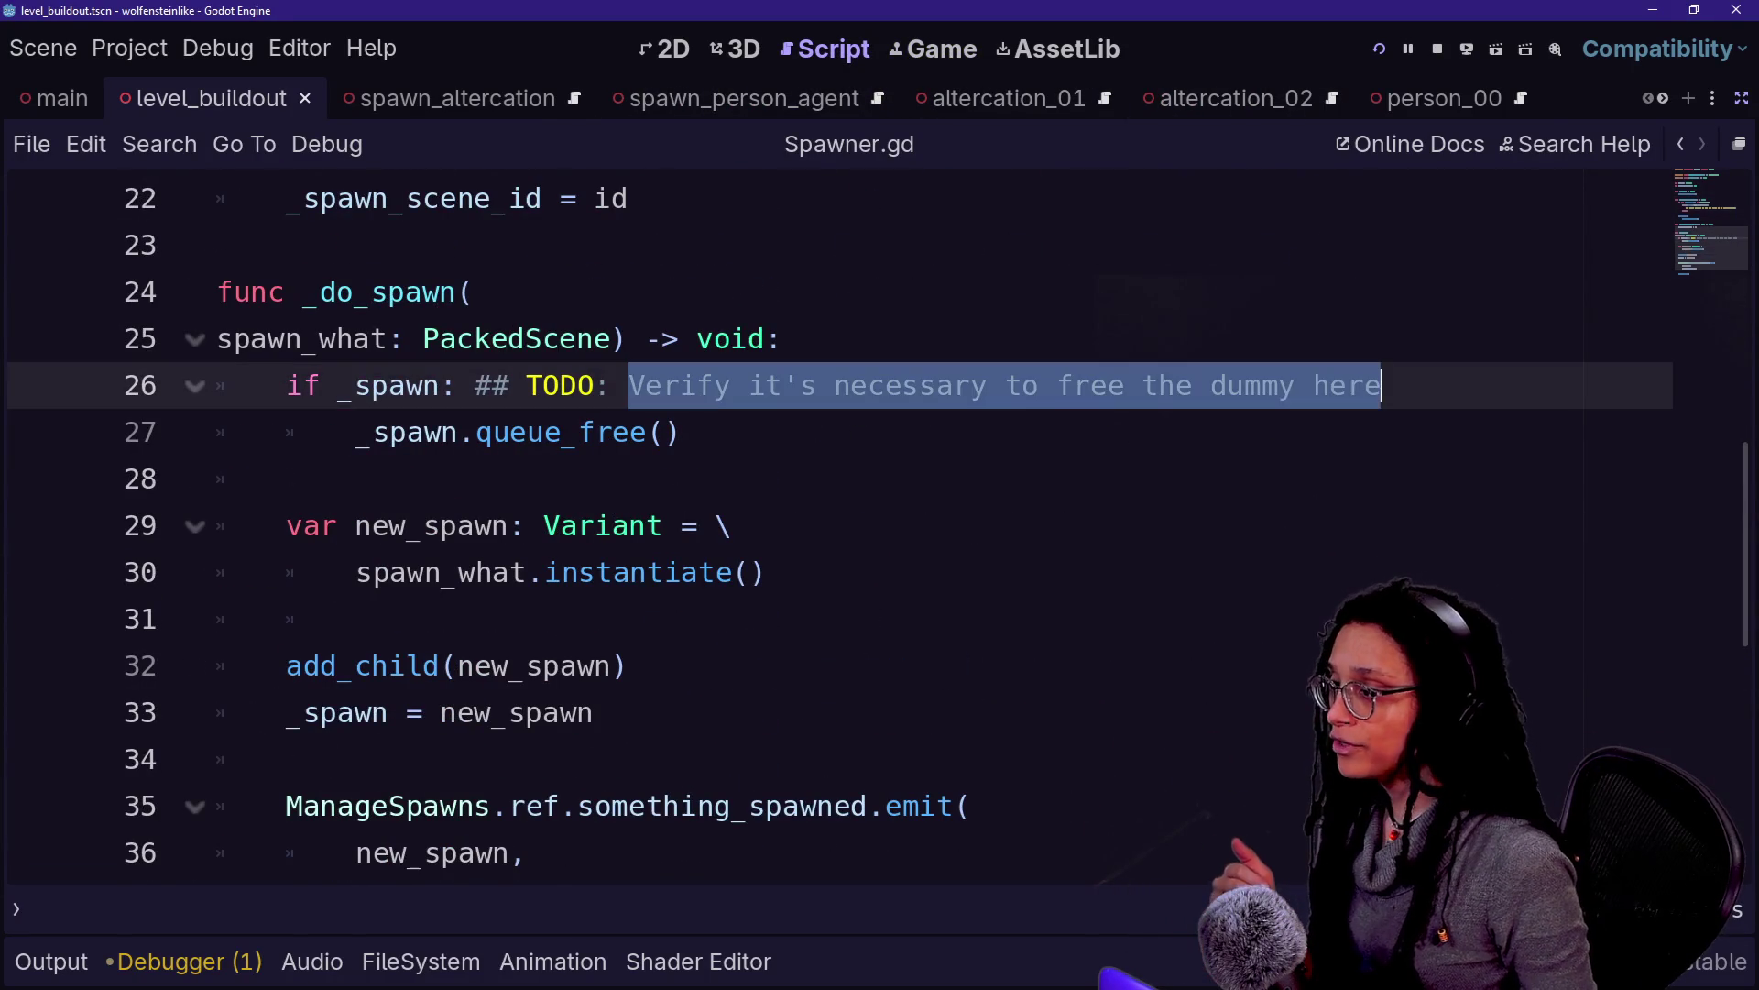
double_click(1347, 386)
left_click_drag(1143, 392, 1143, 390)
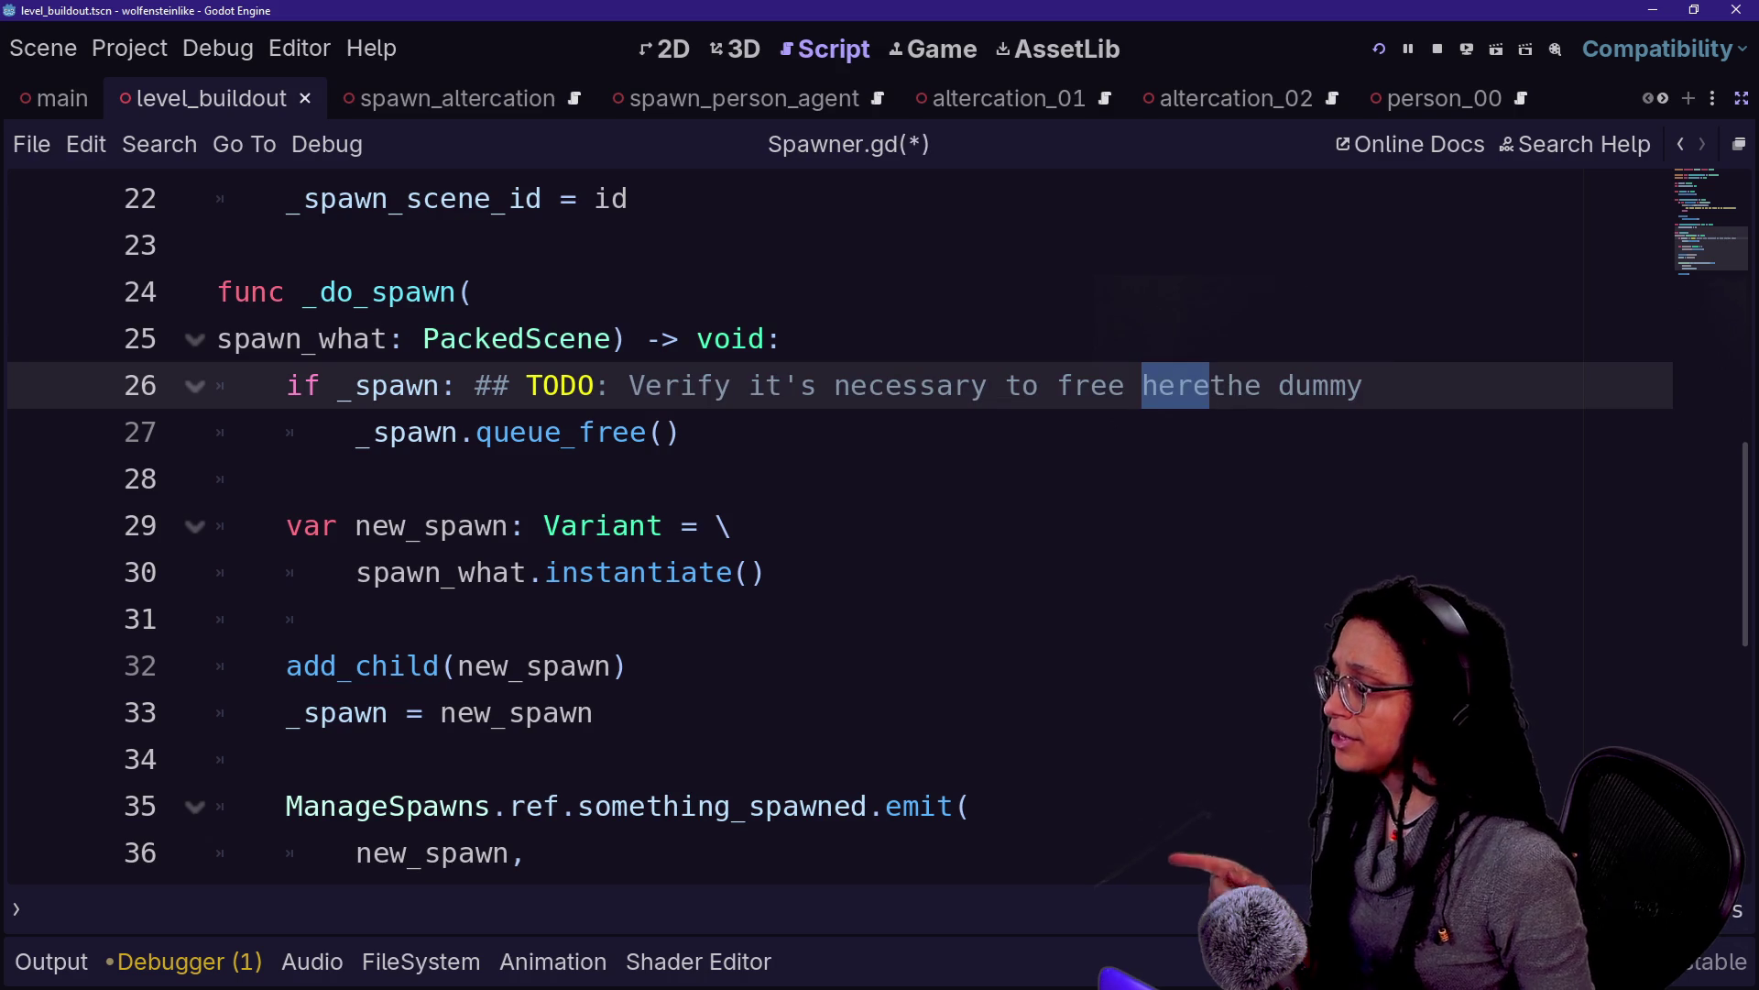
key("ctrl+z")
left_click(682, 432)
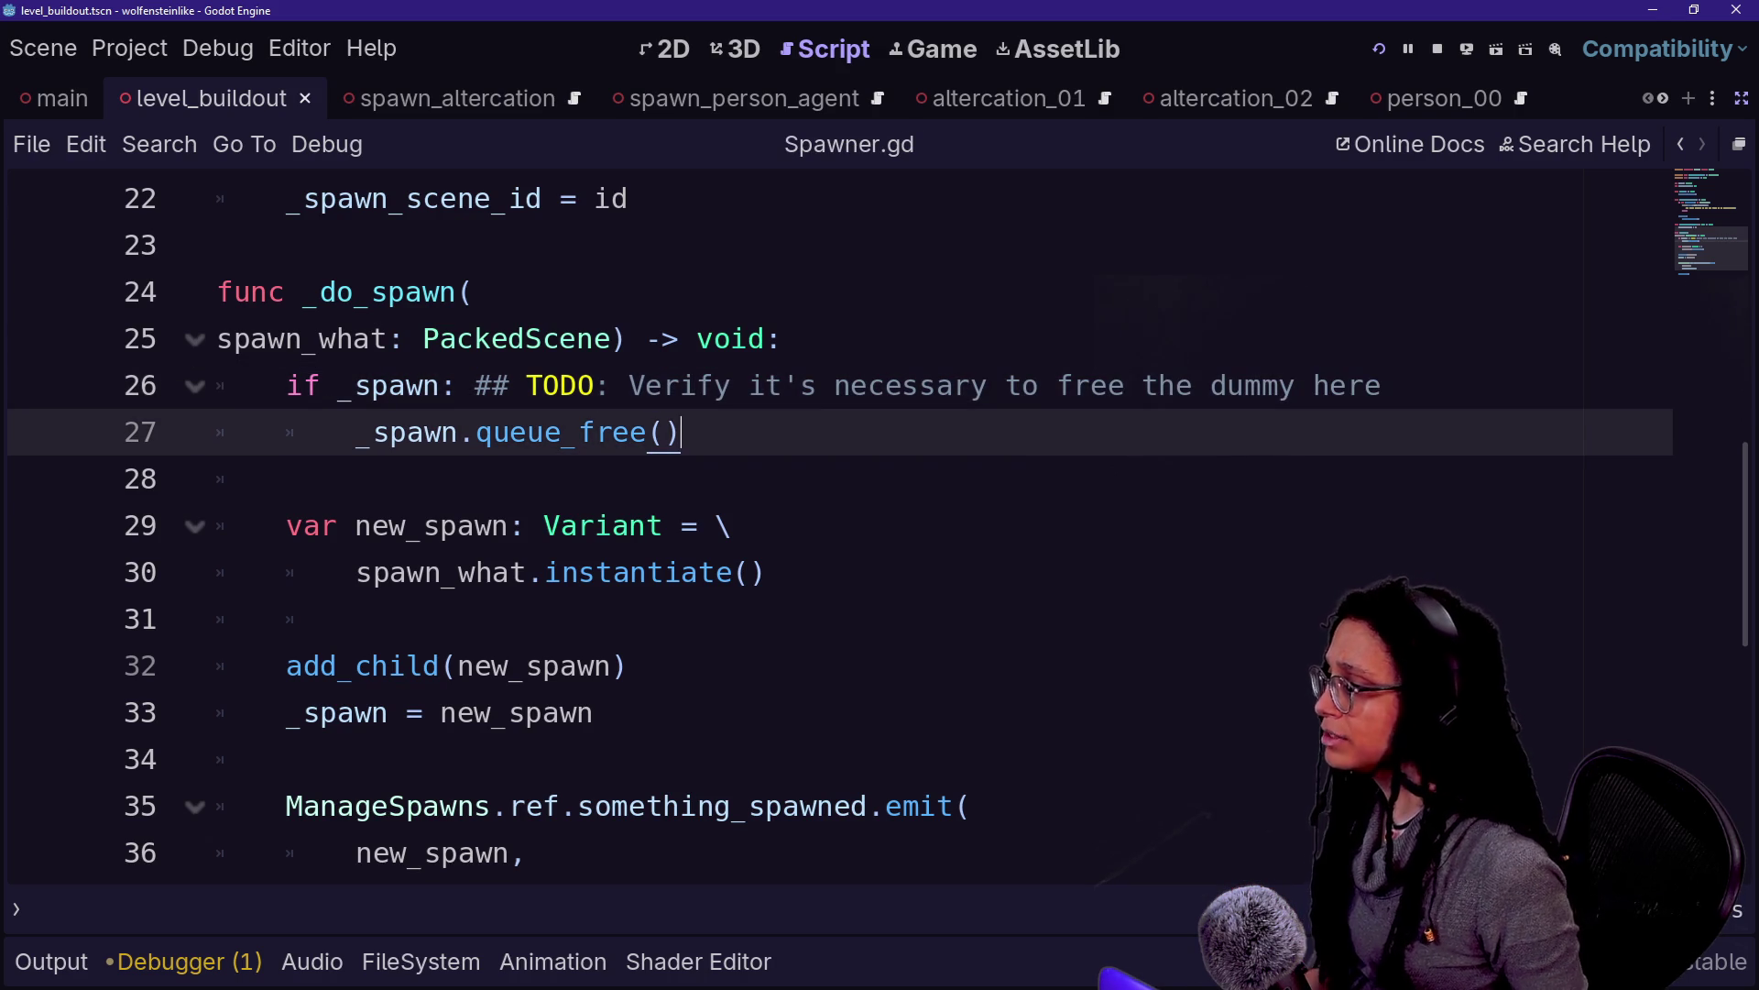
left_click_drag(682, 432, 749, 385)
key("ctrl+k")
key("ctrl+s")
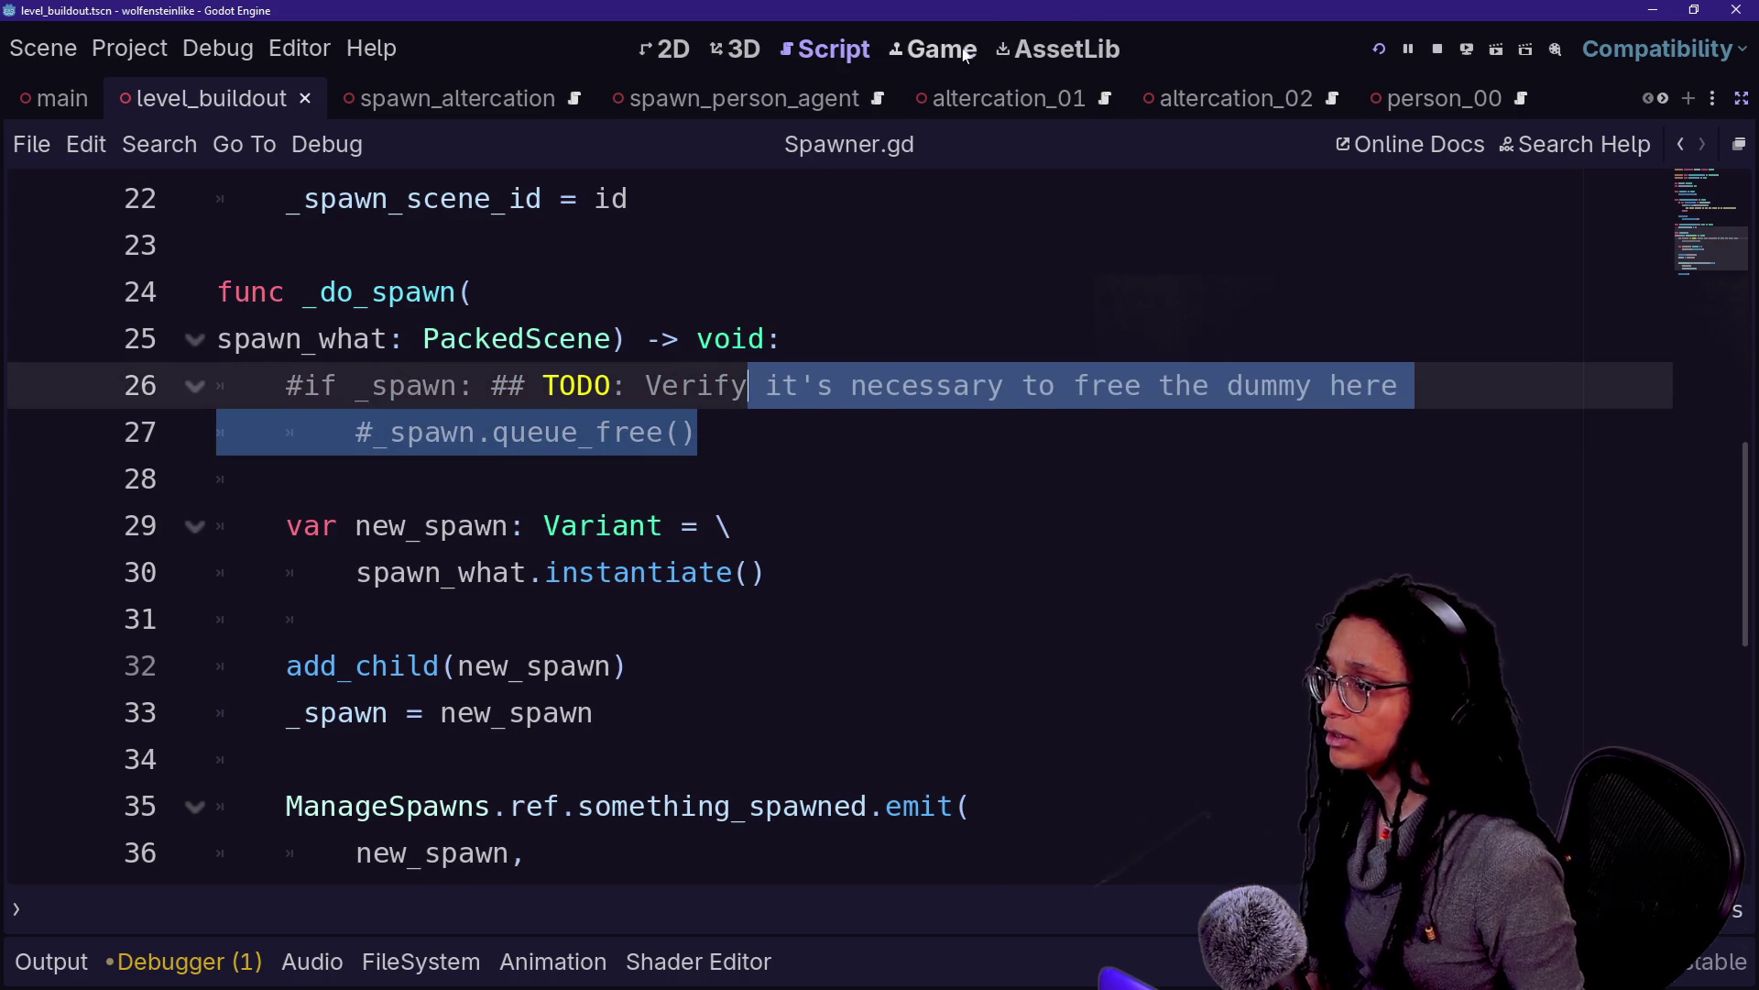
Restart the played scene to test the change, then return to the Spawner.gd code
left_click(966, 55)
left_click(1378, 50)
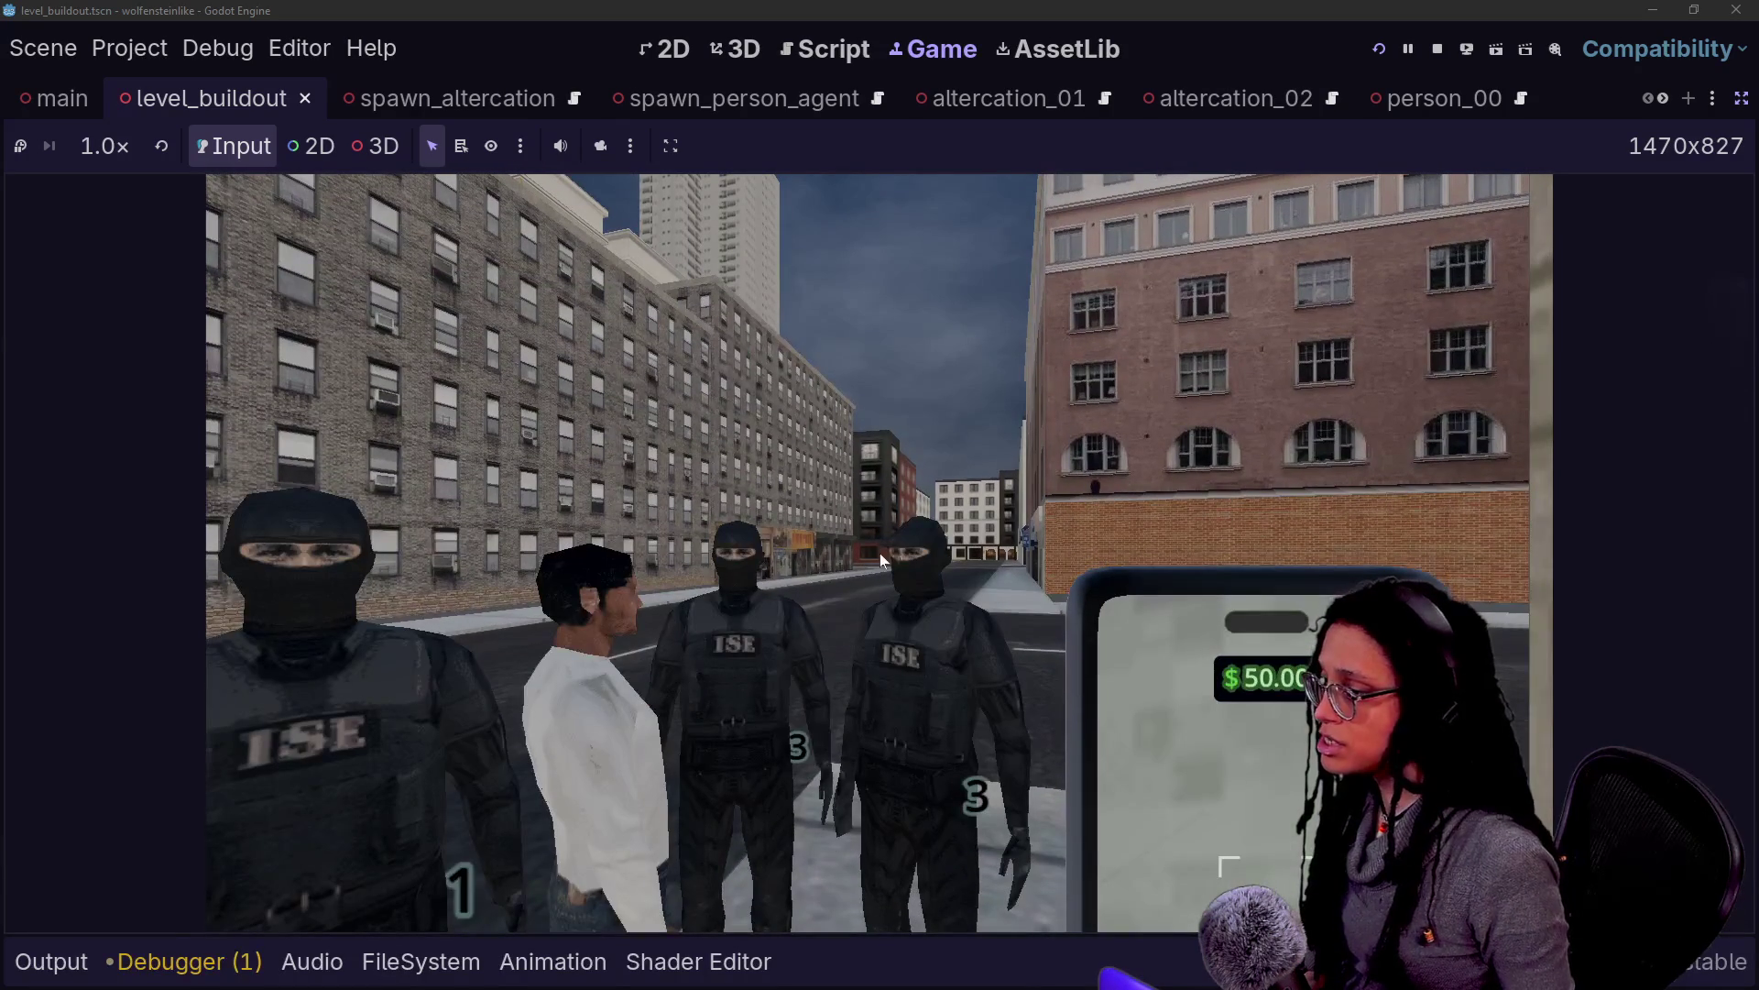
left_click(838, 56)
left_click(698, 431)
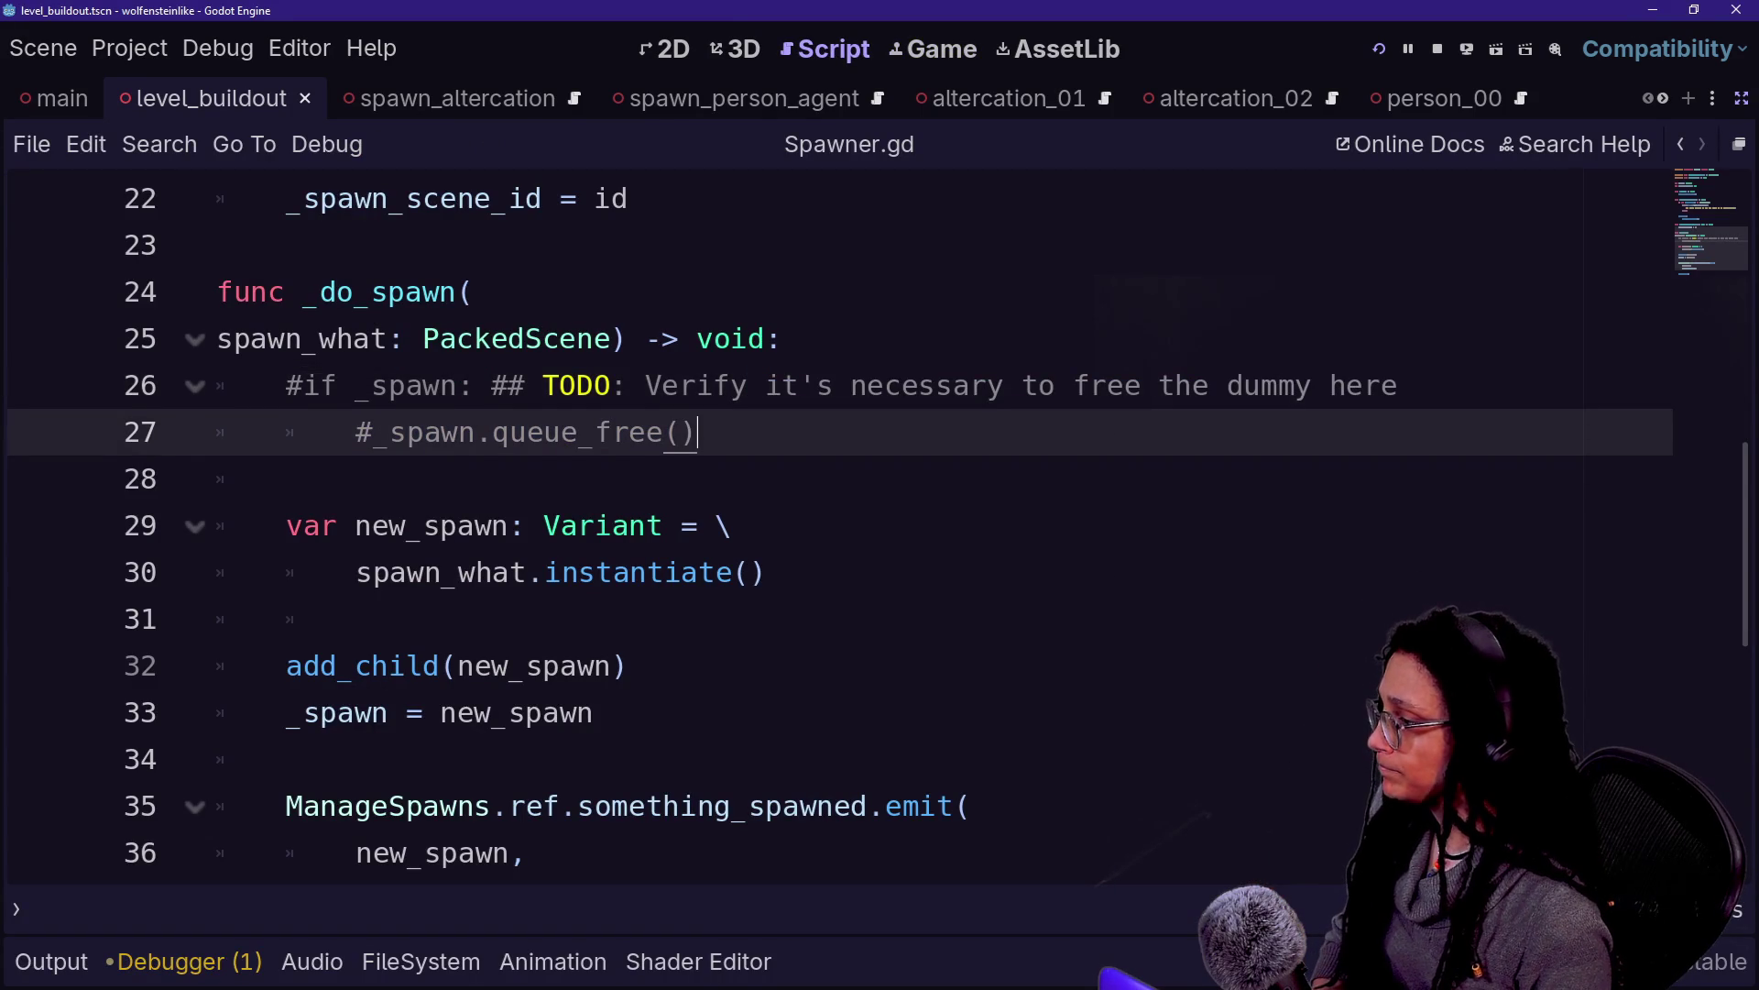
Open spawn_person_agent.gd and scroll through its class code
scroll(839, 523, "down", 1)
scroll(839, 522, "up", 8)
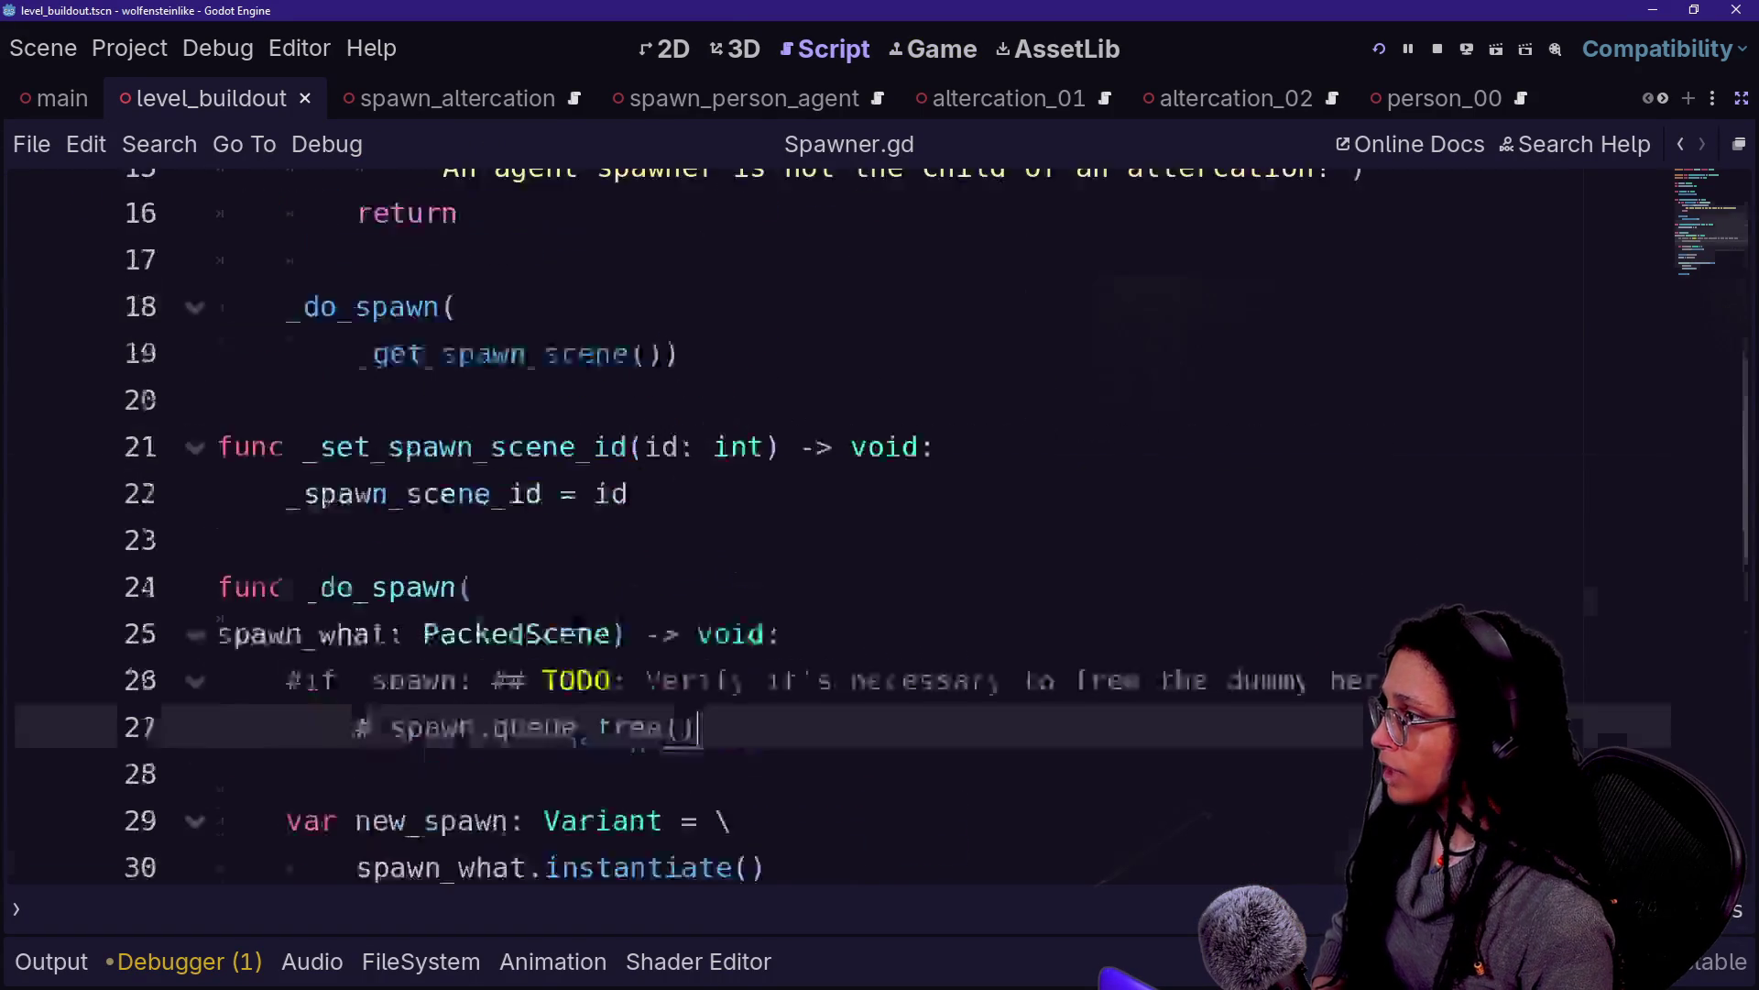
left_click(878, 99)
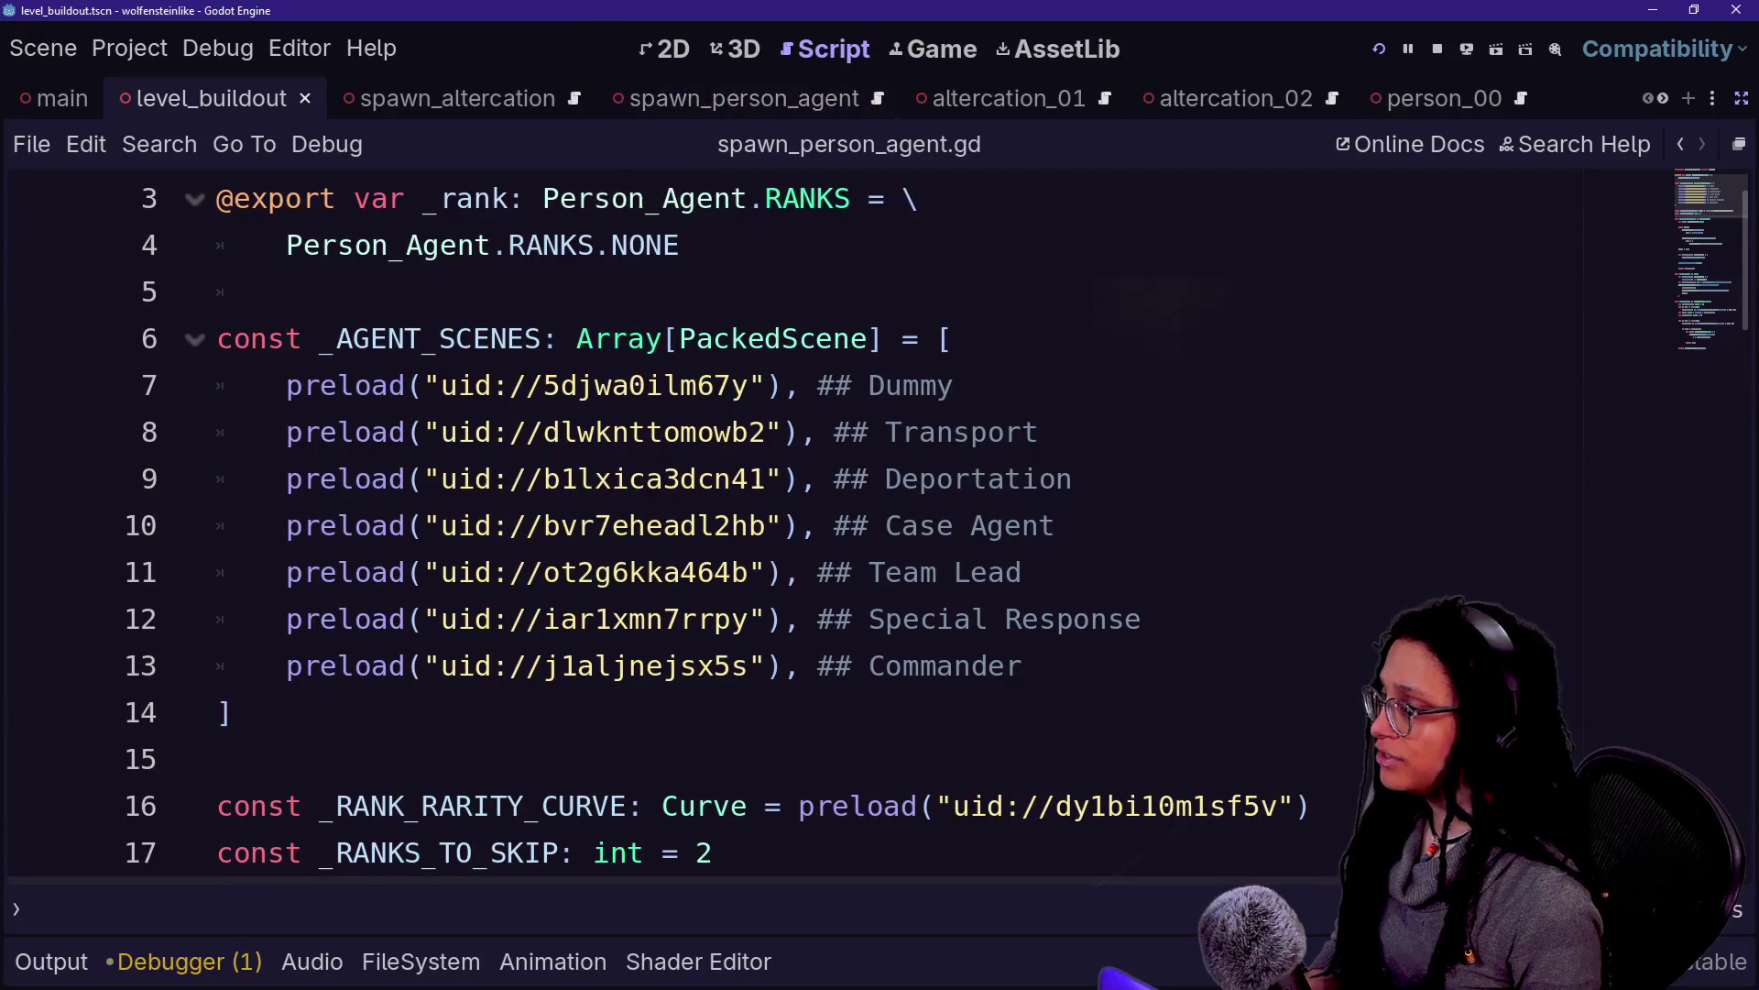
scroll(733, 522, "up", 1)
left_click(971, 199)
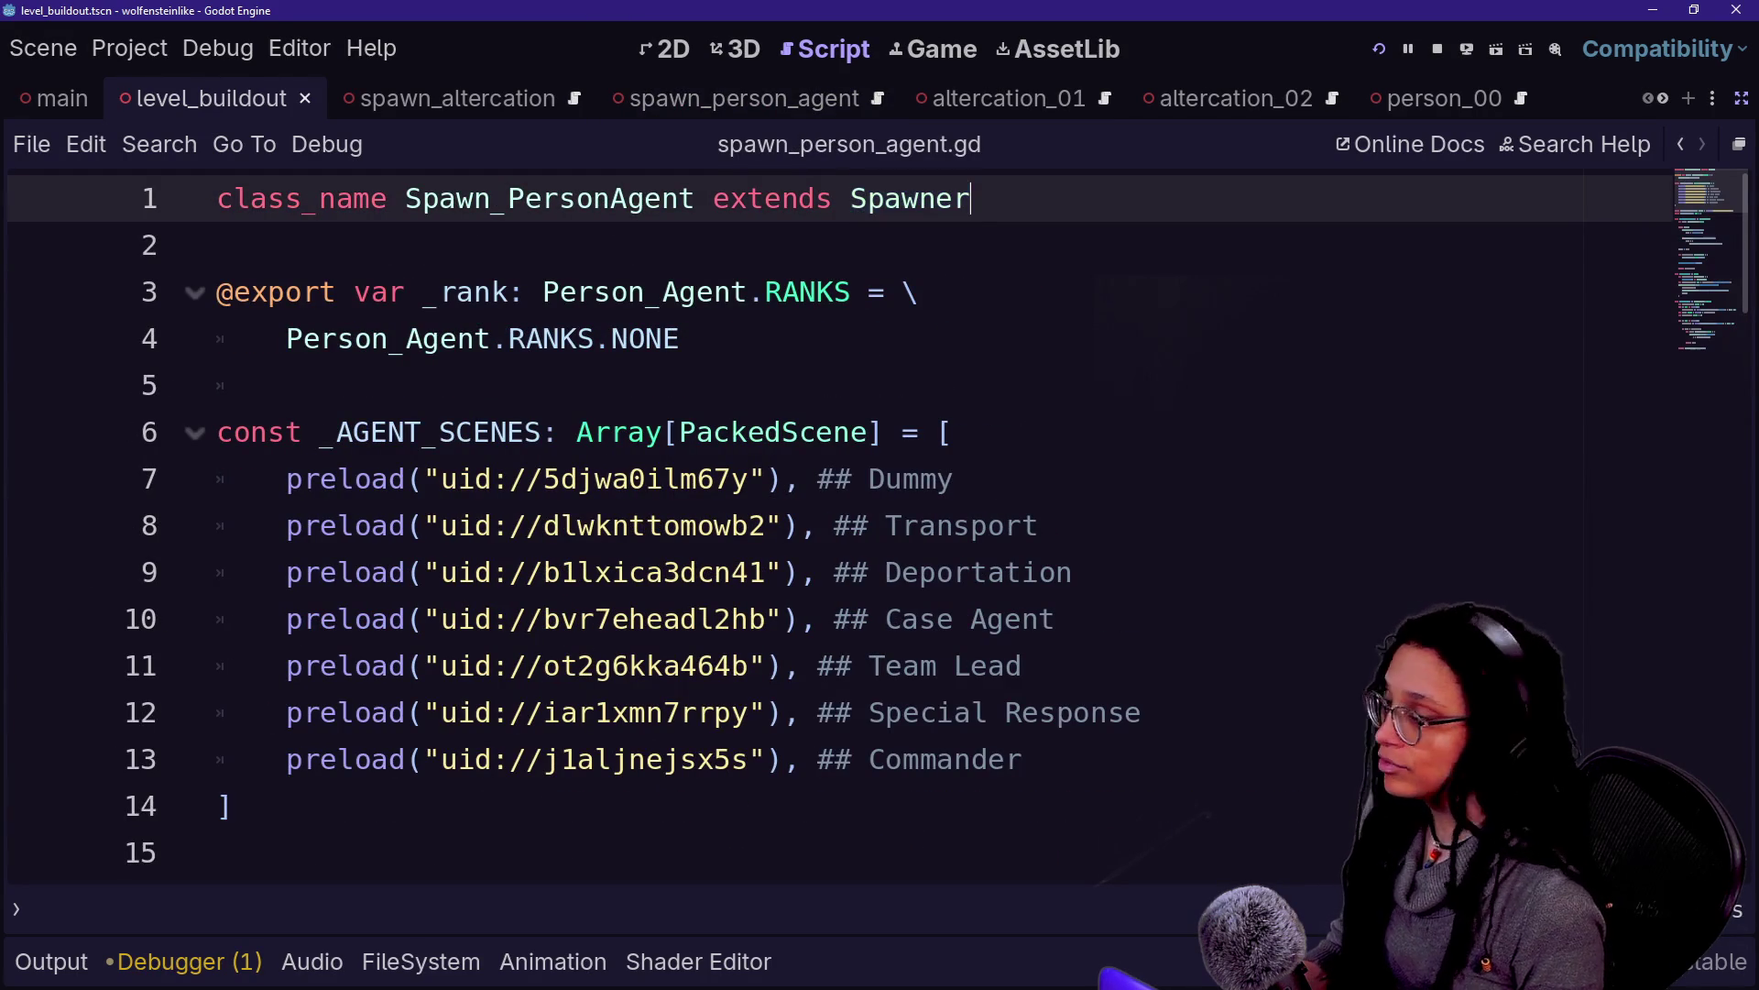
scroll(733, 522, "down", 1)
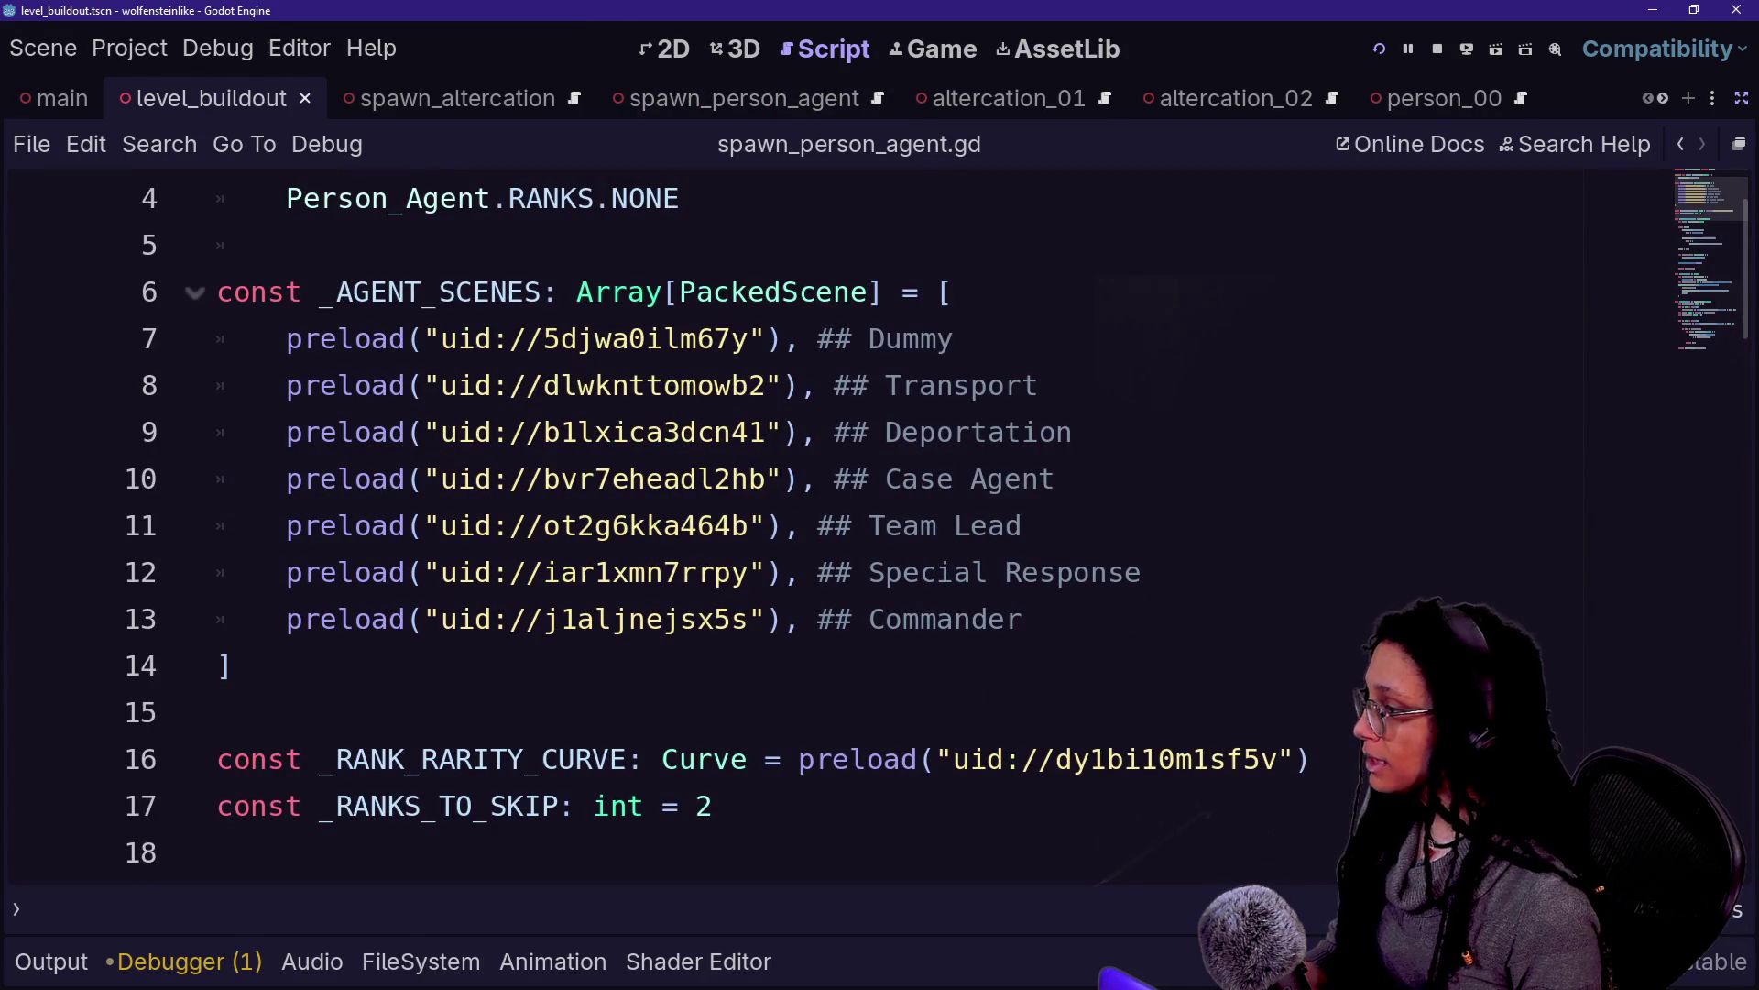
scroll(733, 523, "down", 4)
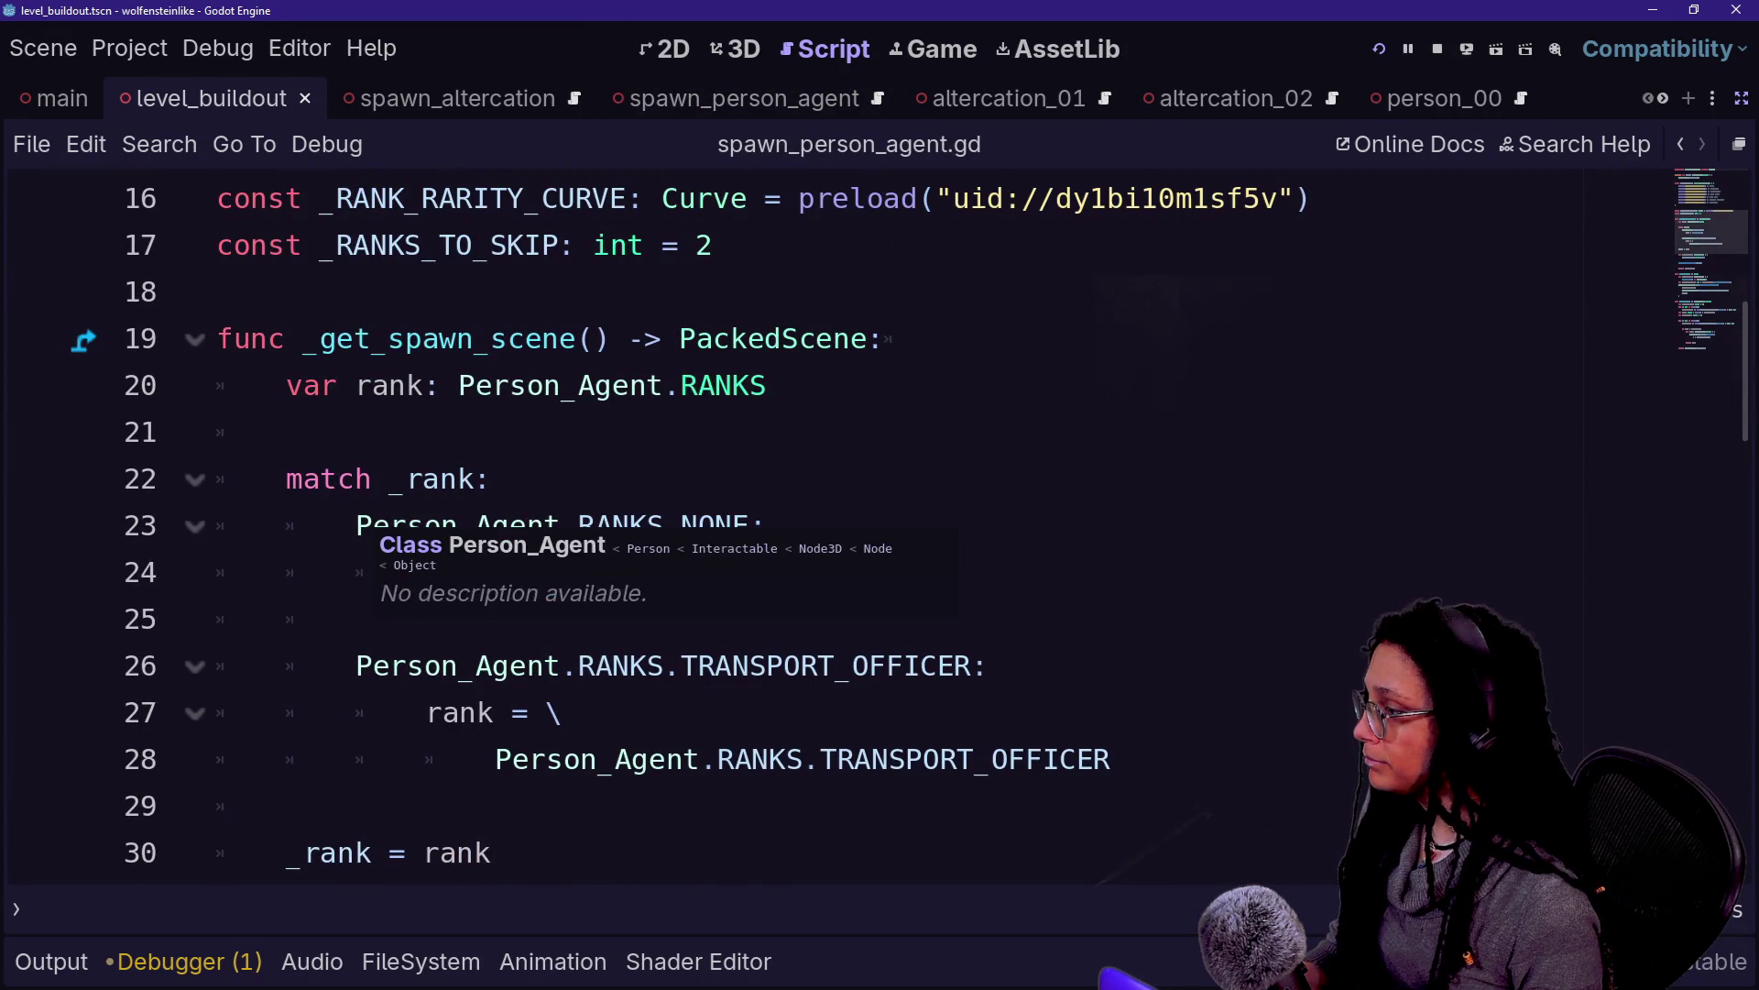
left_click(357, 619)
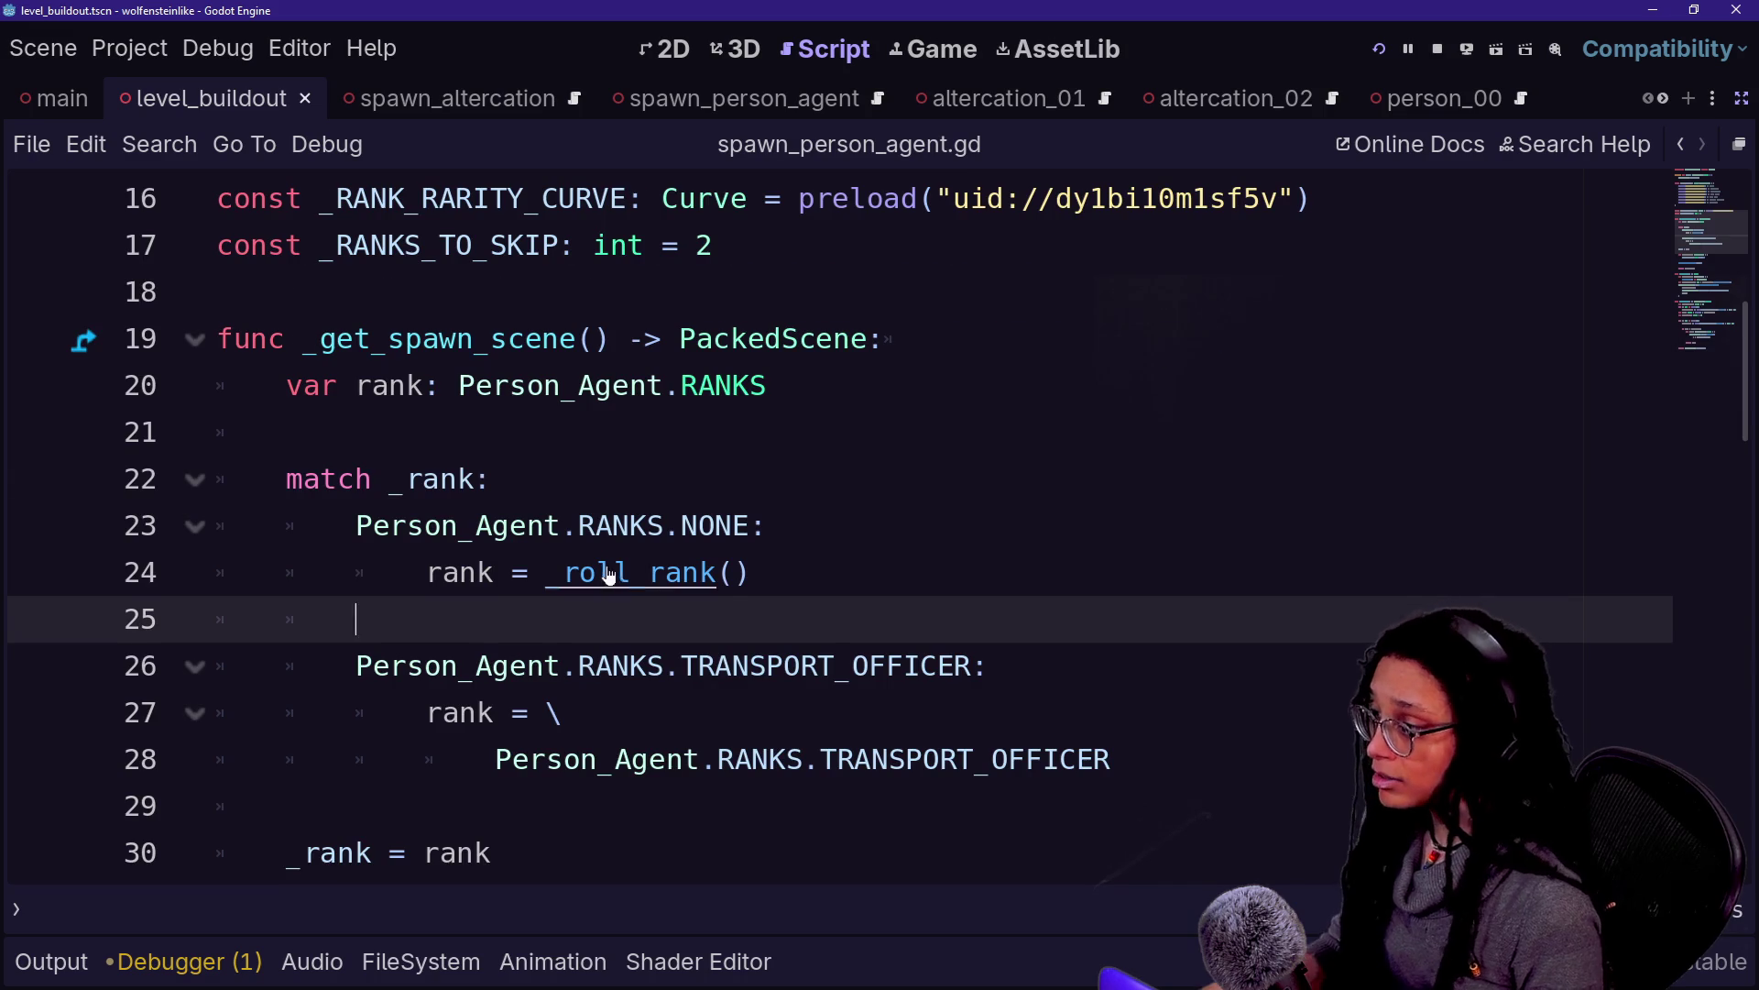
Jump to _roll_rank, read through it and _log_spawn, then show the running game
left_click(610, 576, "ctrl")
scroll(609, 575, "down", 1)
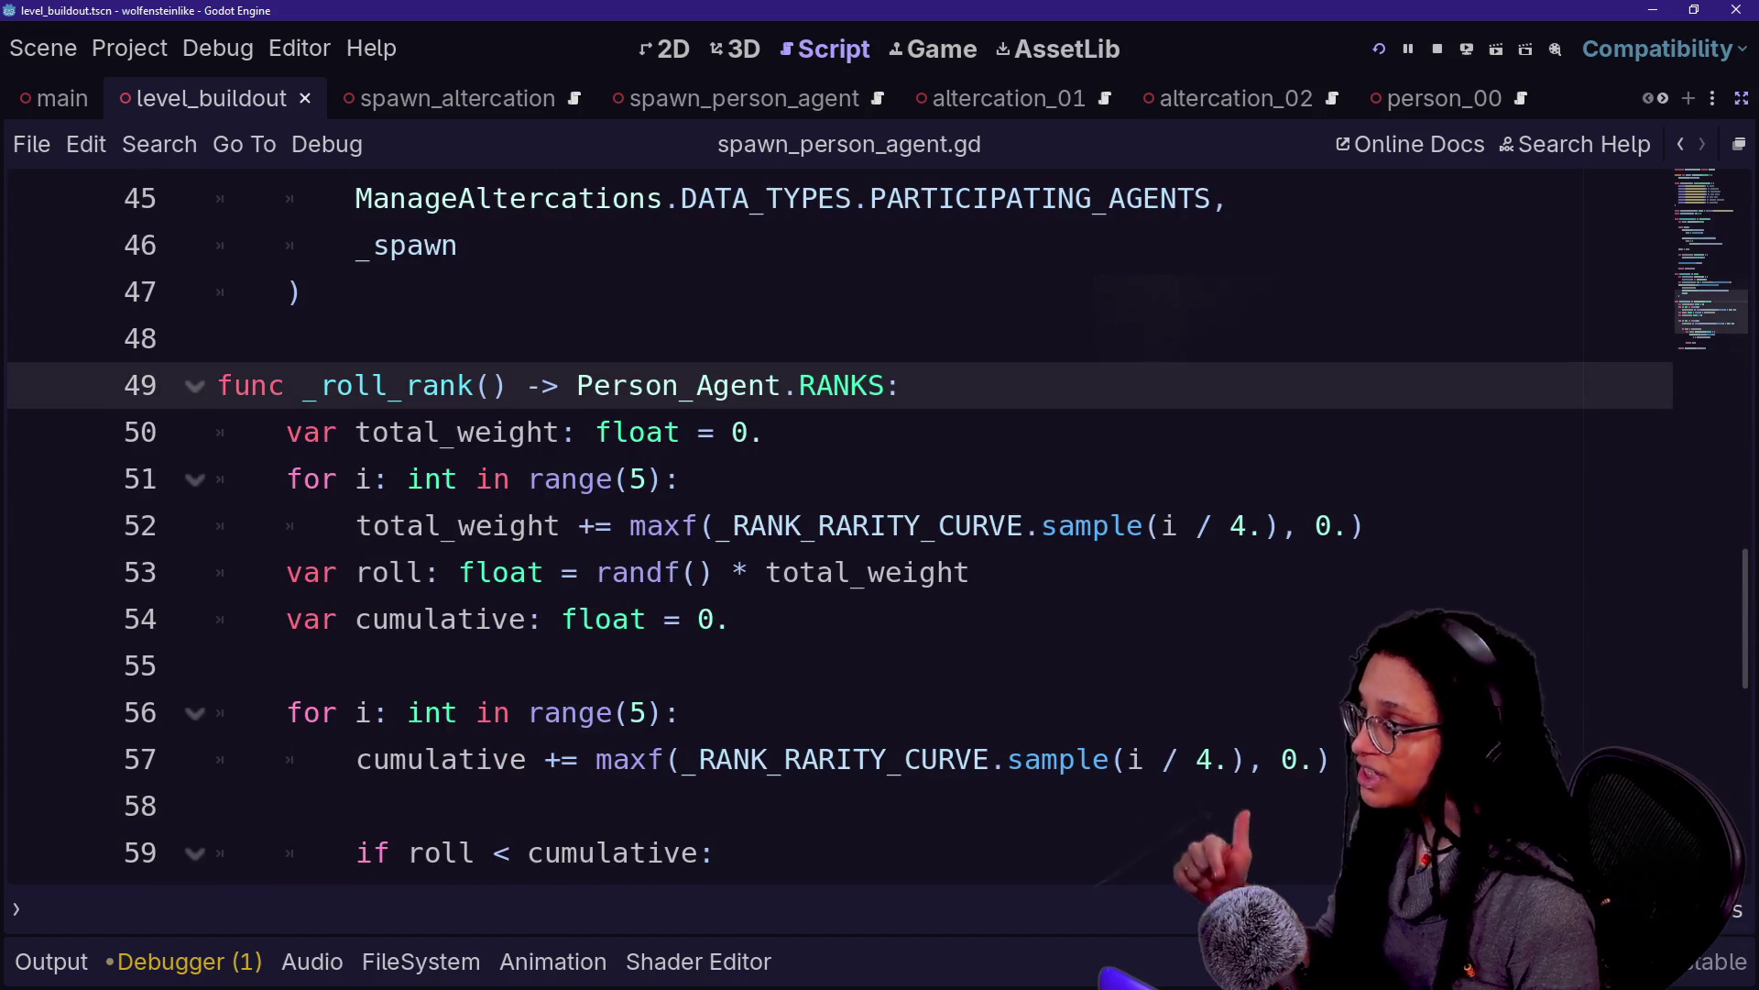
key("Down")
key("Down")
key("Down")
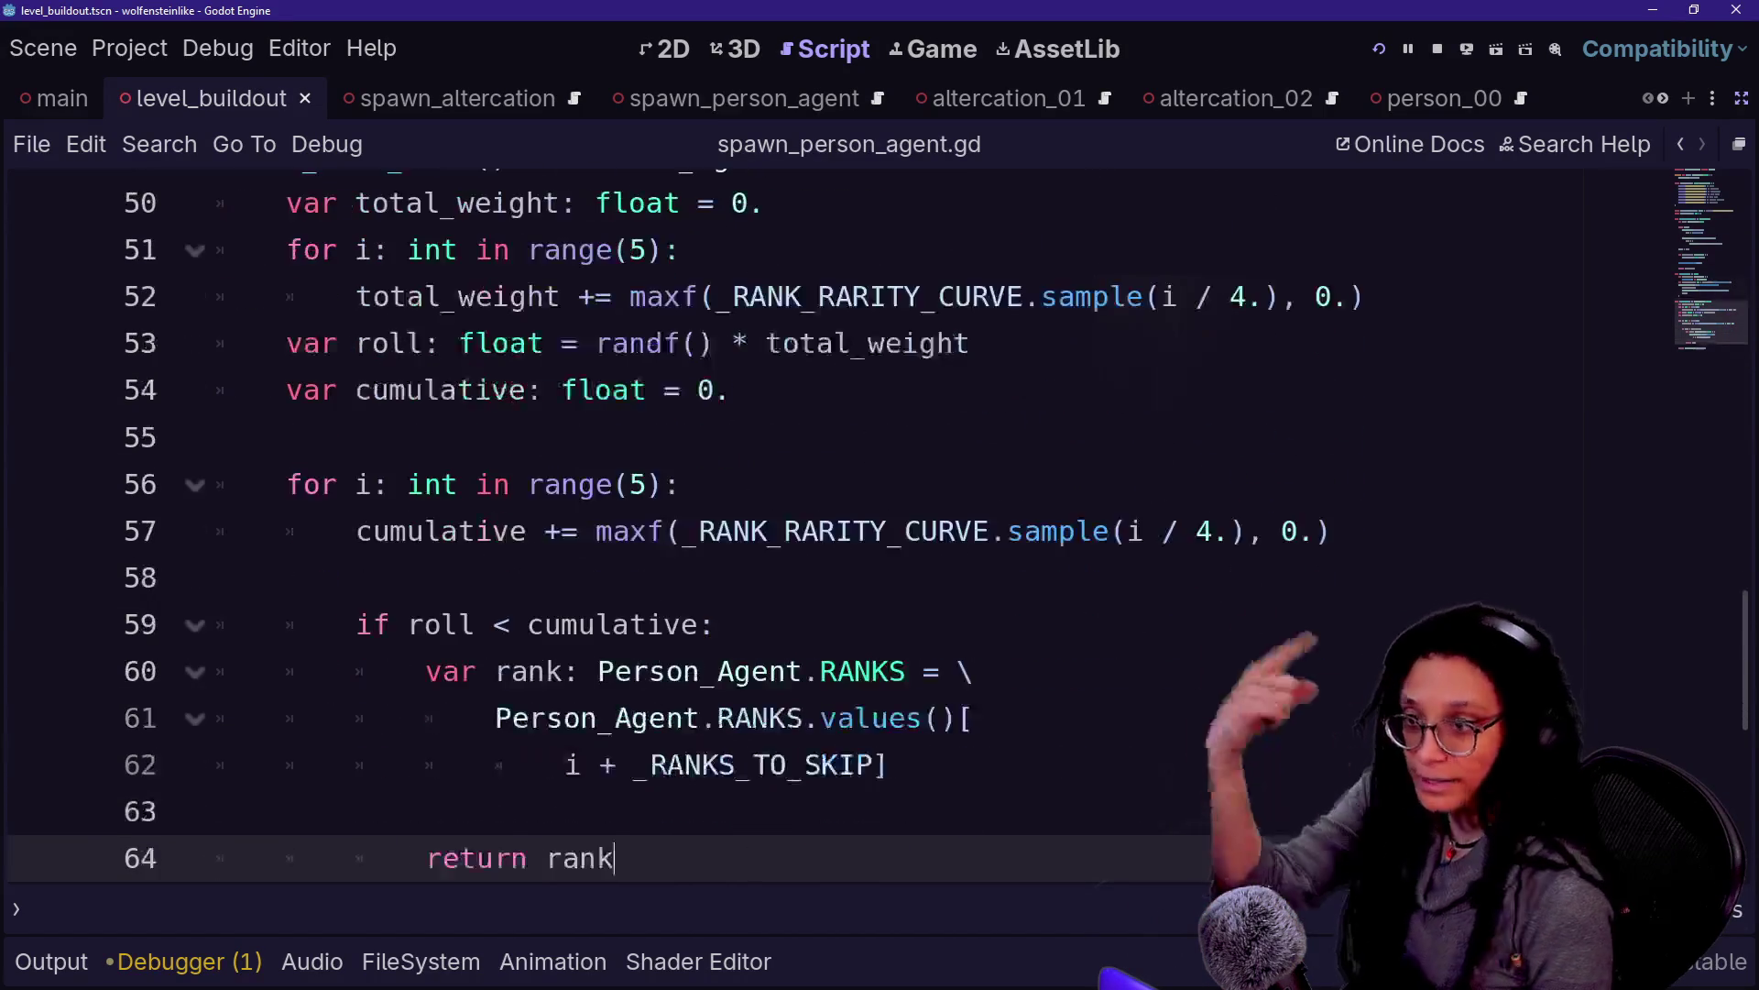
key("Down")
key("Down")
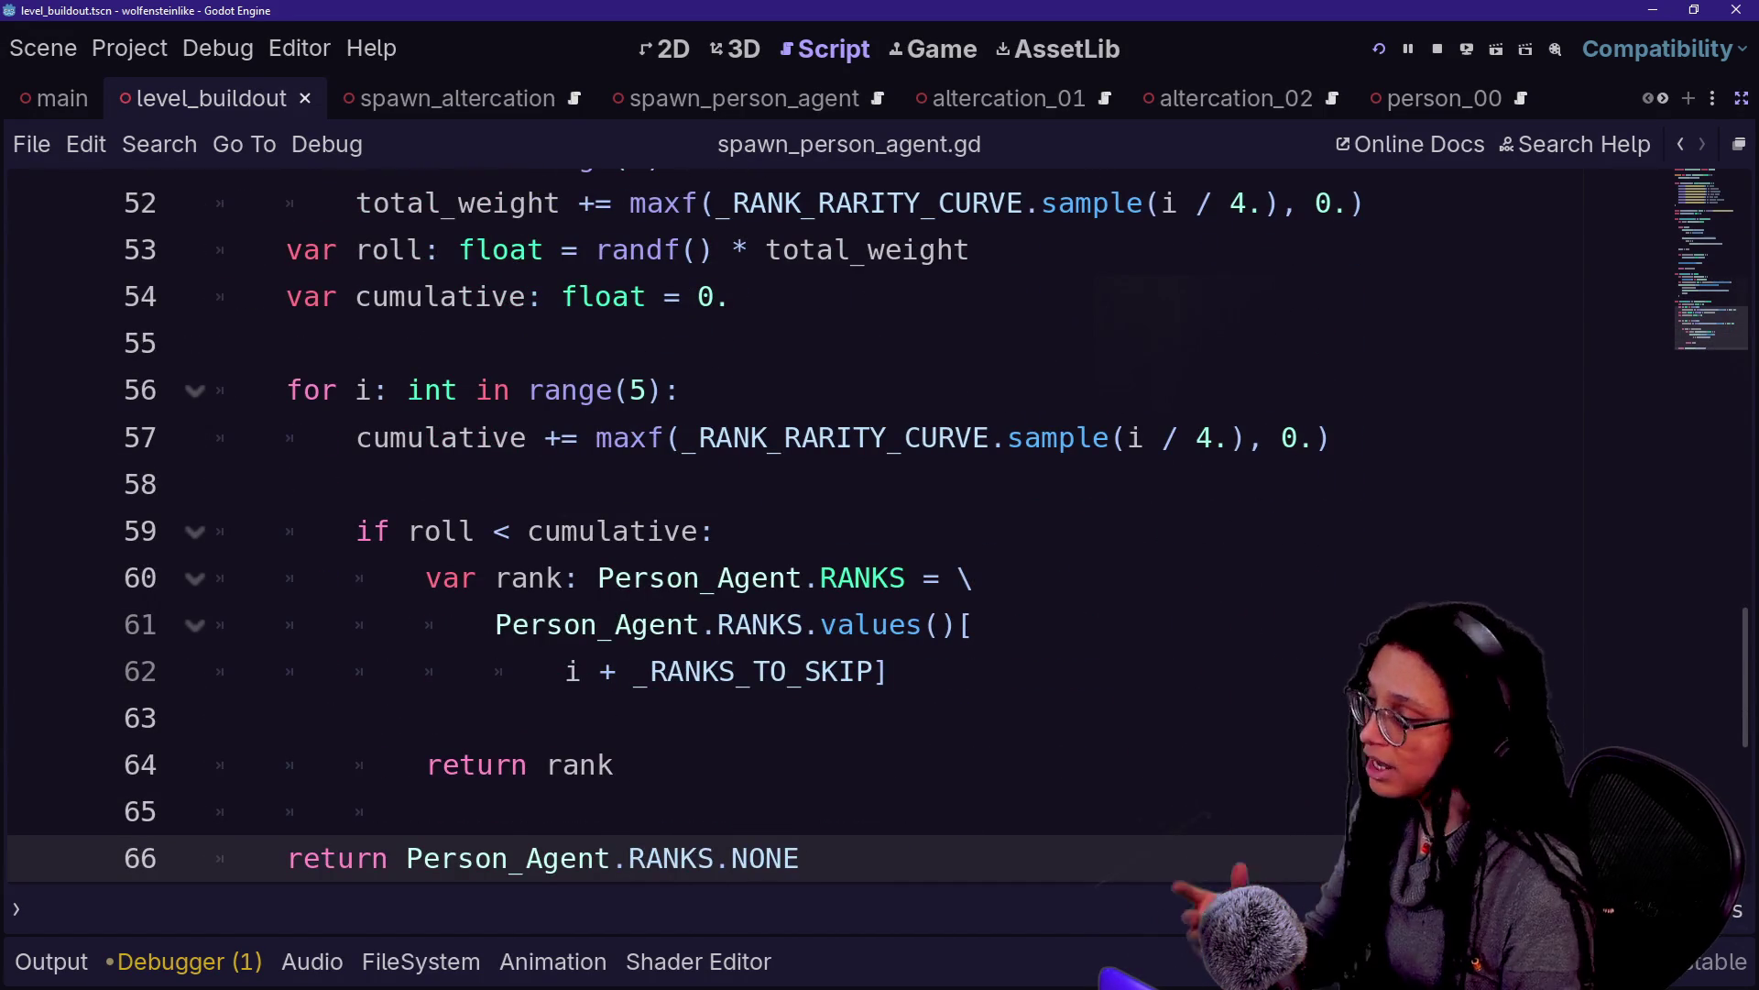
scroll(825, 513, "down", 1)
scroll(825, 513, "up", 6)
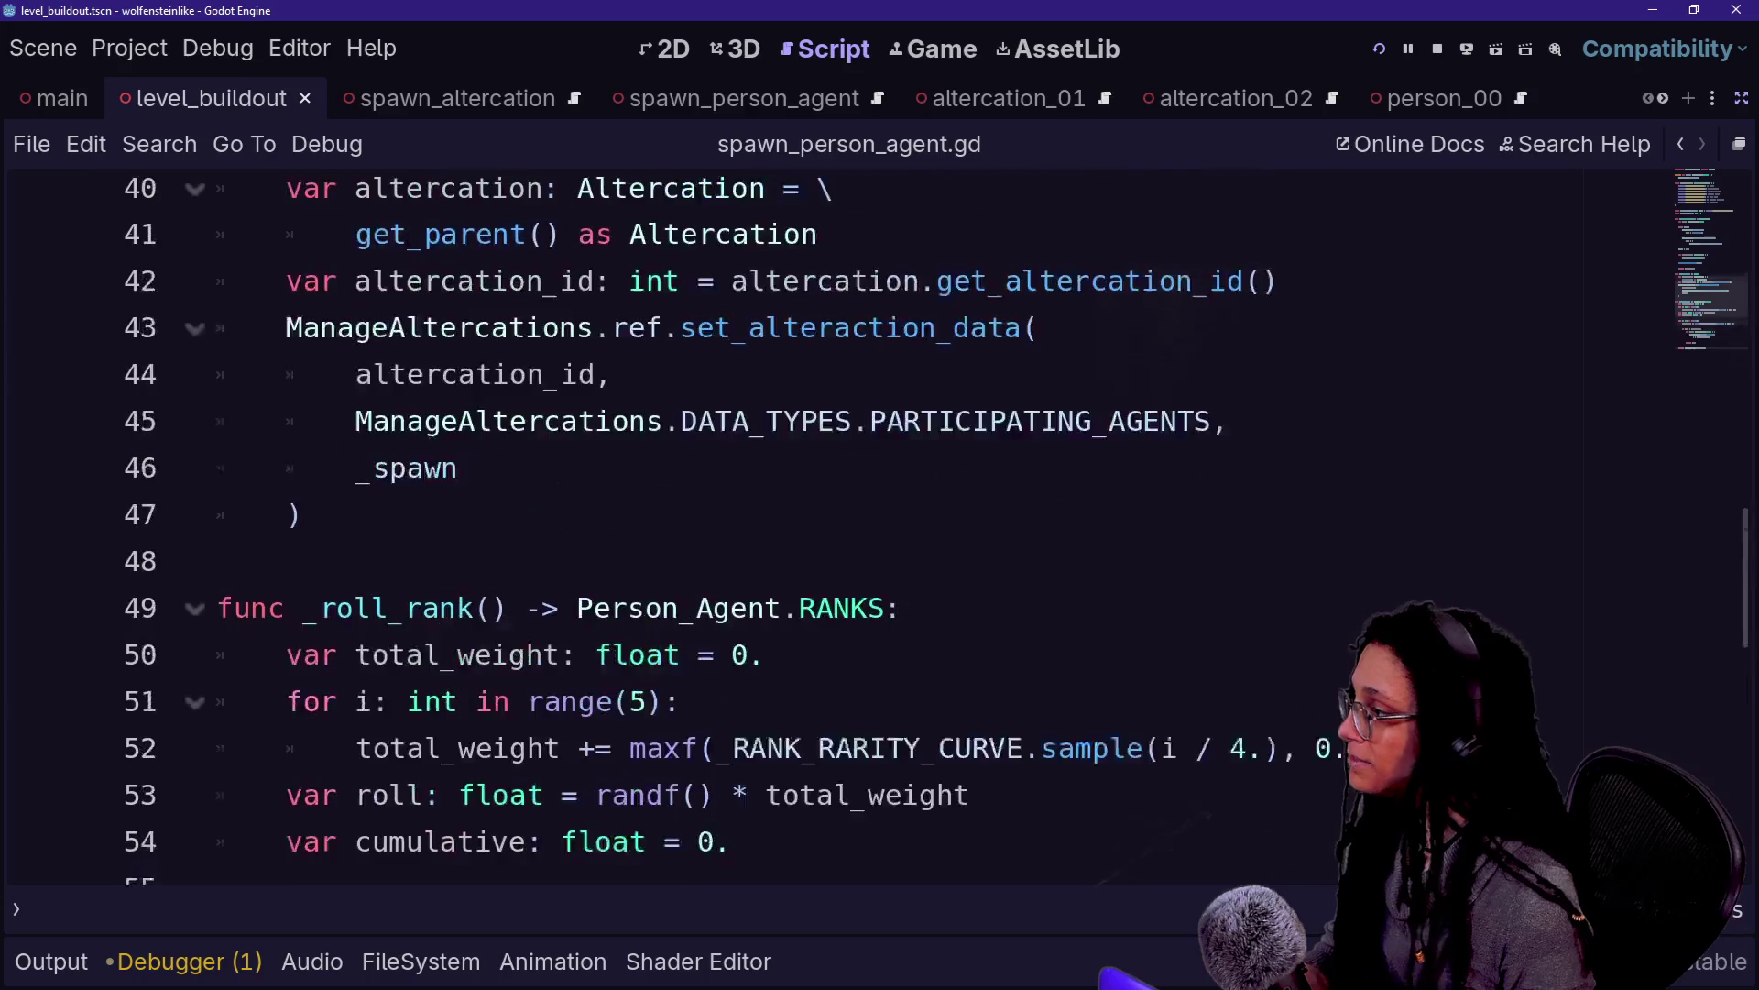
scroll(825, 513, "up", 1)
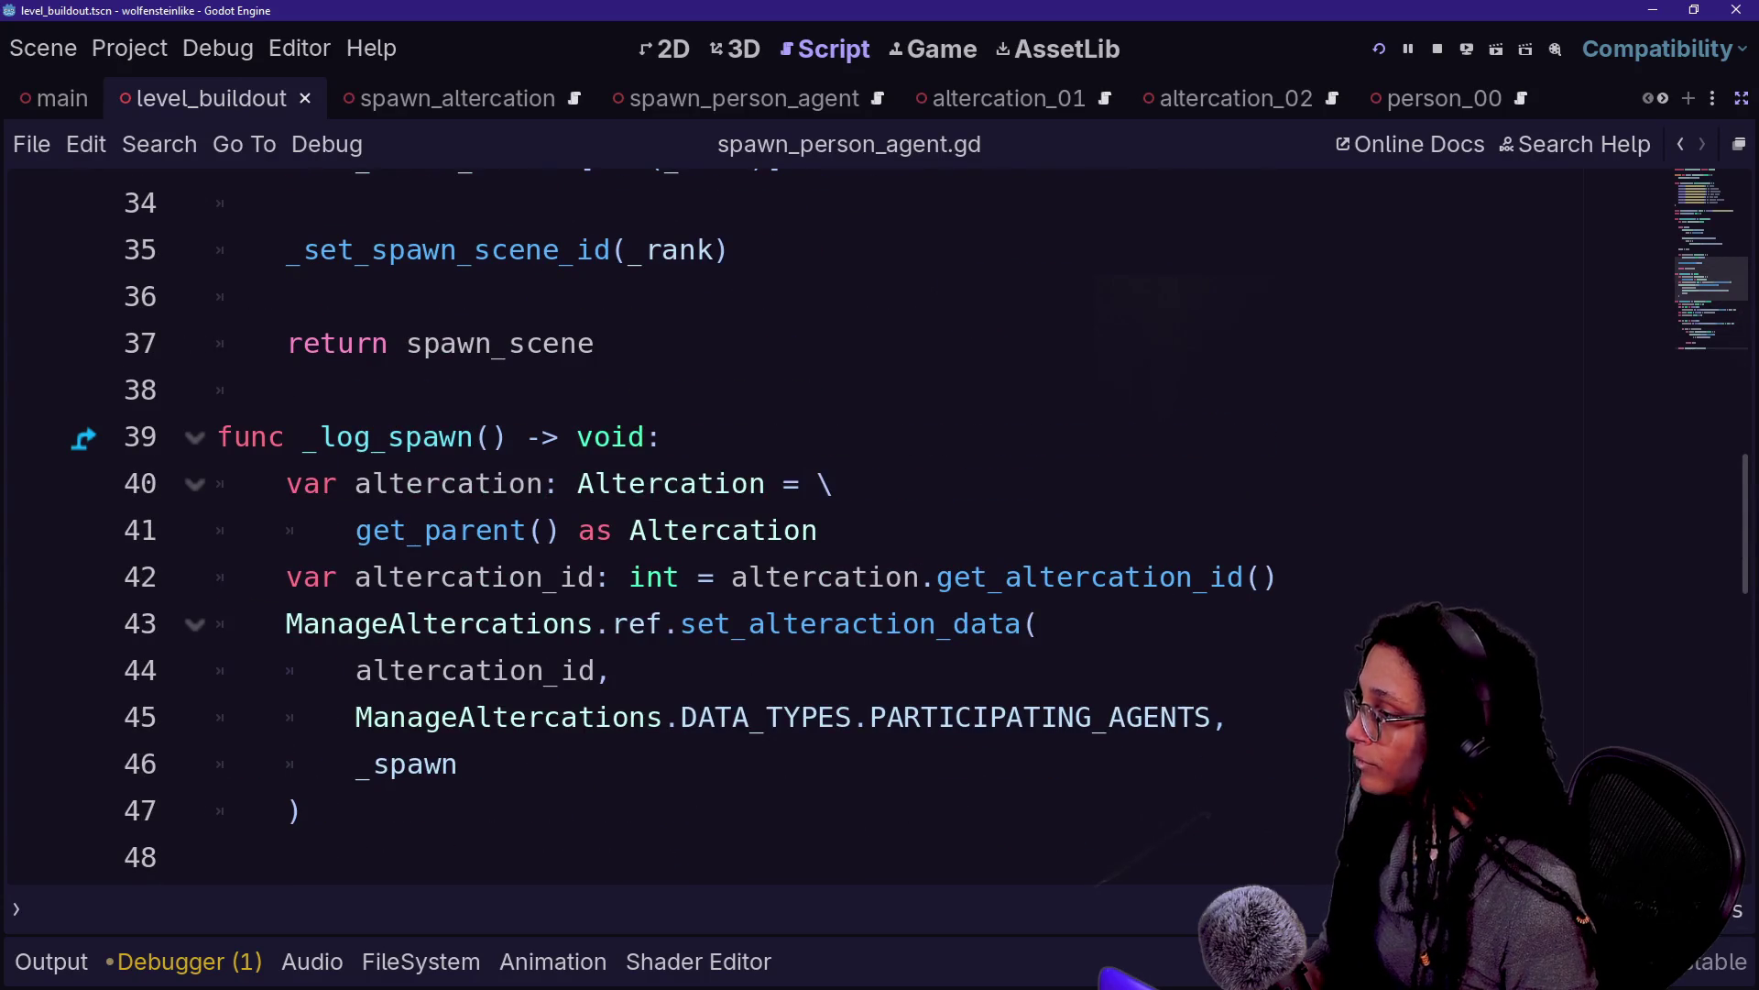
left_click_drag(302, 810, 286, 483)
left_click(302, 810)
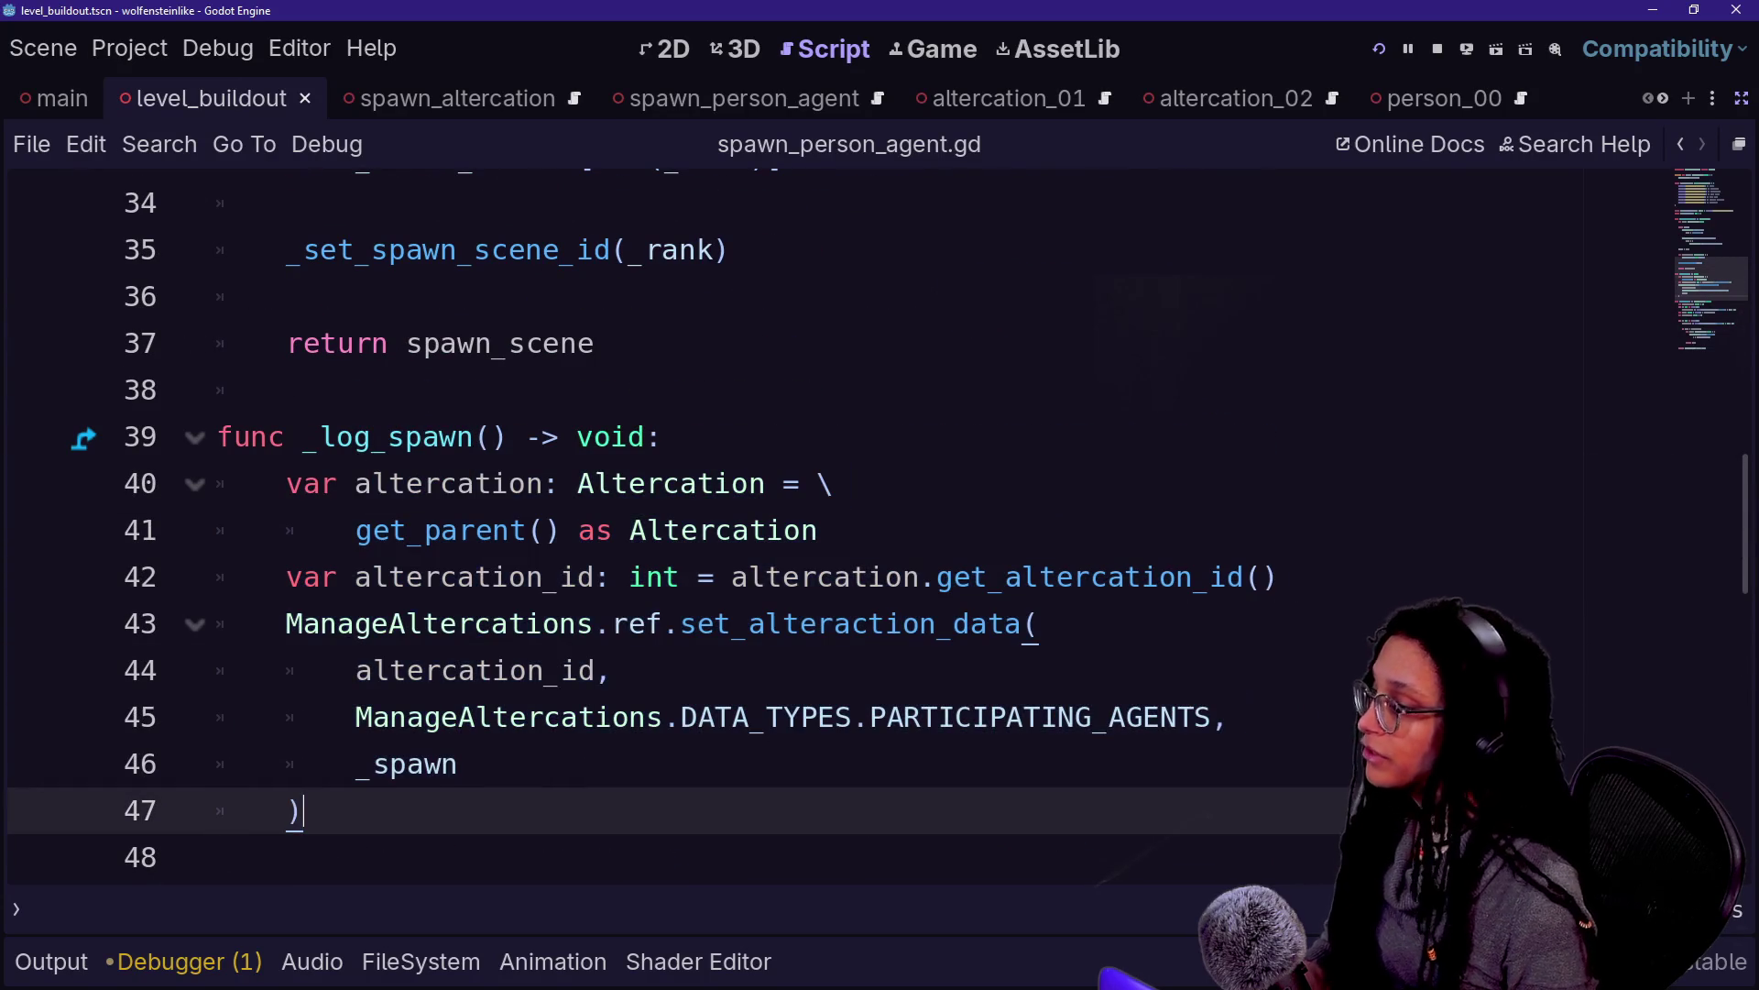
left_click(934, 49)
Inspect the live ManageAltercations node, expanding Altercation Data entries 2, 5 and 6
left_click(1742, 101)
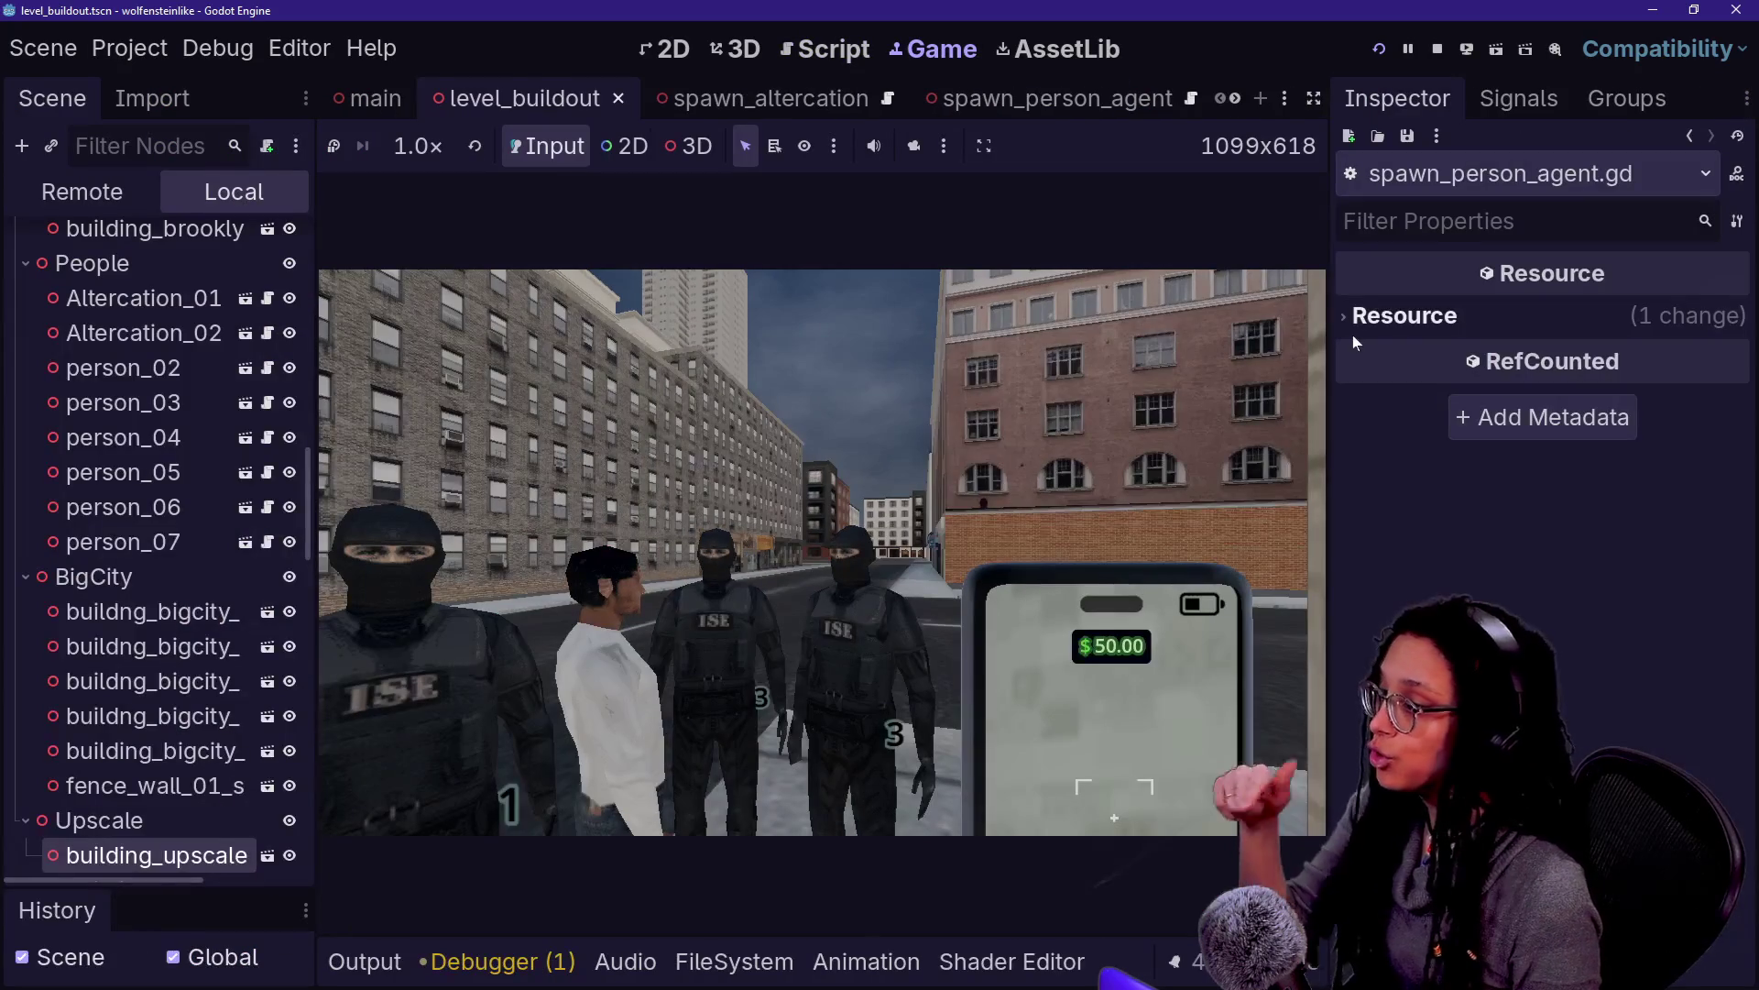
left_click(129, 195)
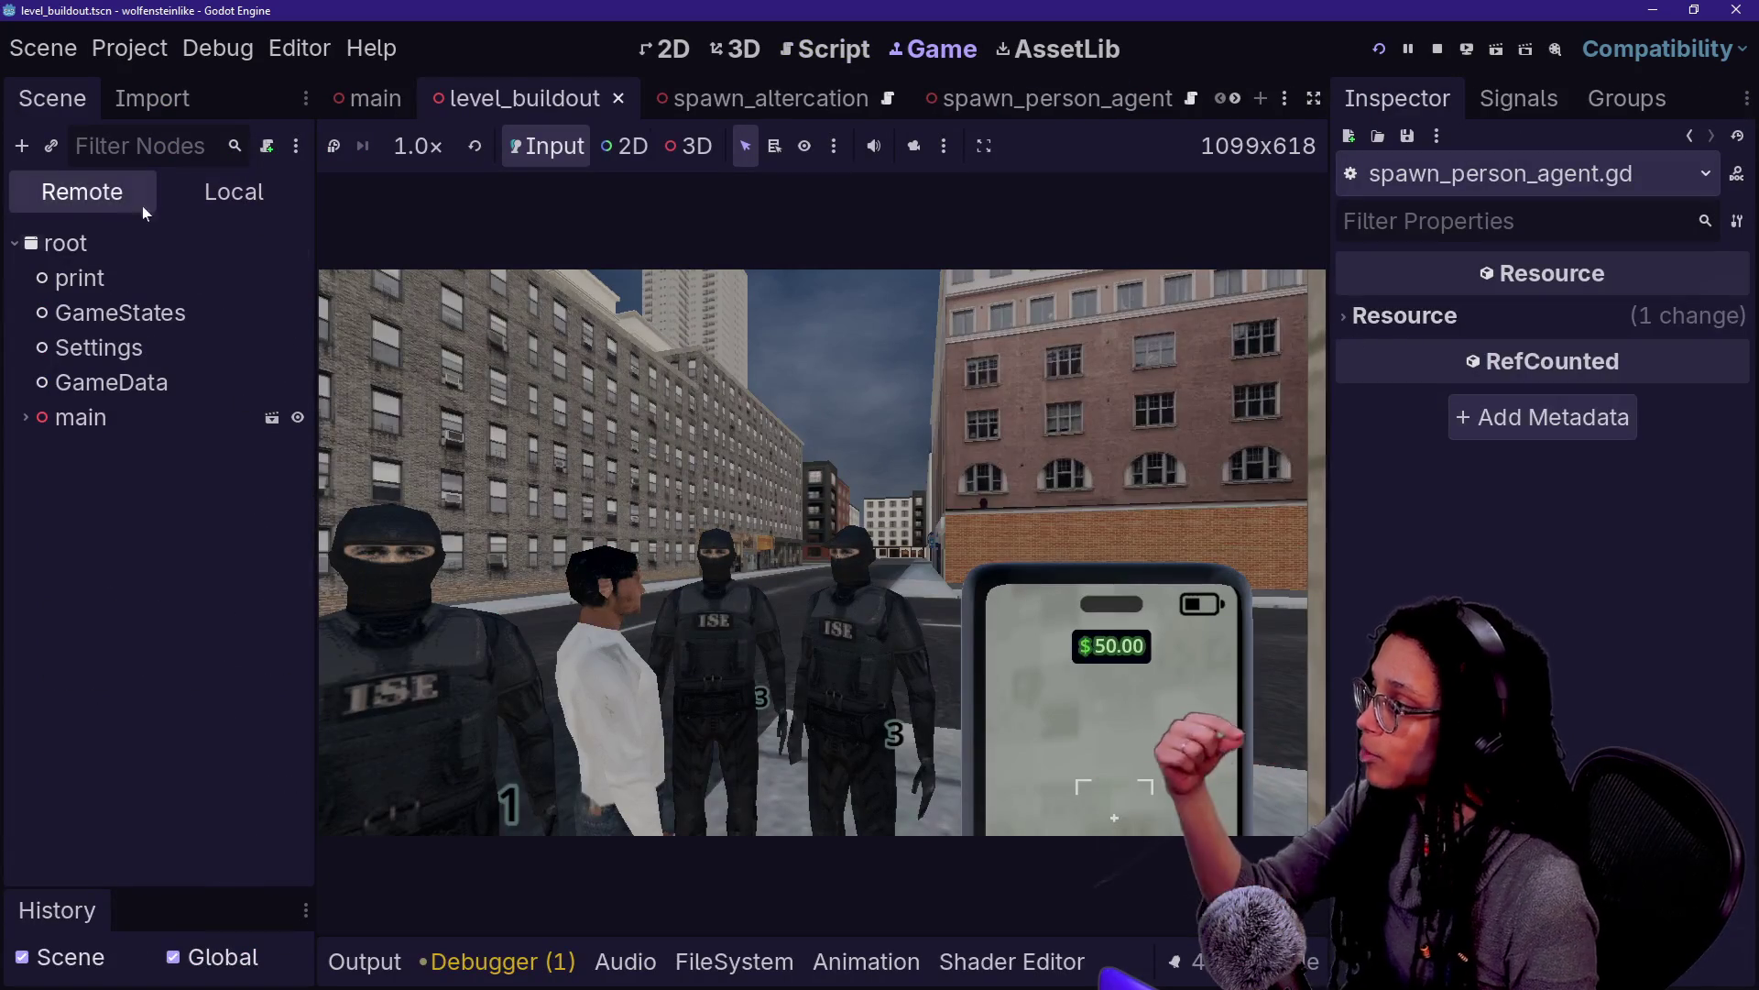
left_click(26, 417)
left_click(37, 451)
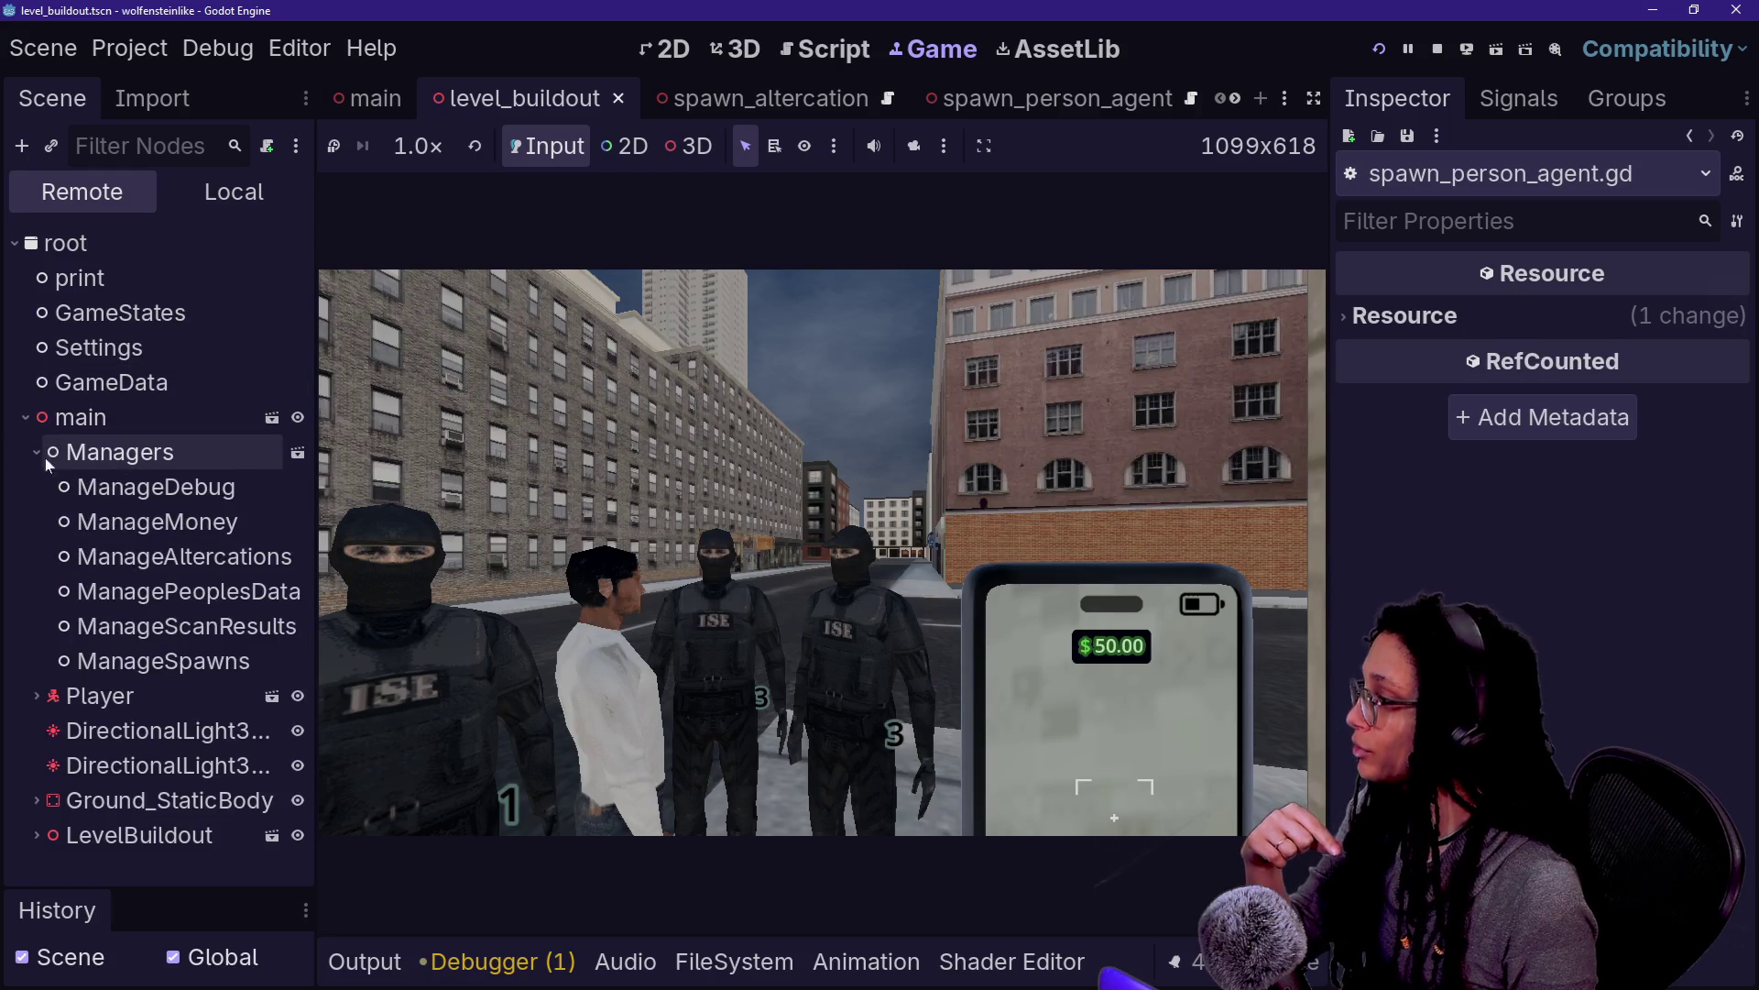
left_click(158, 558)
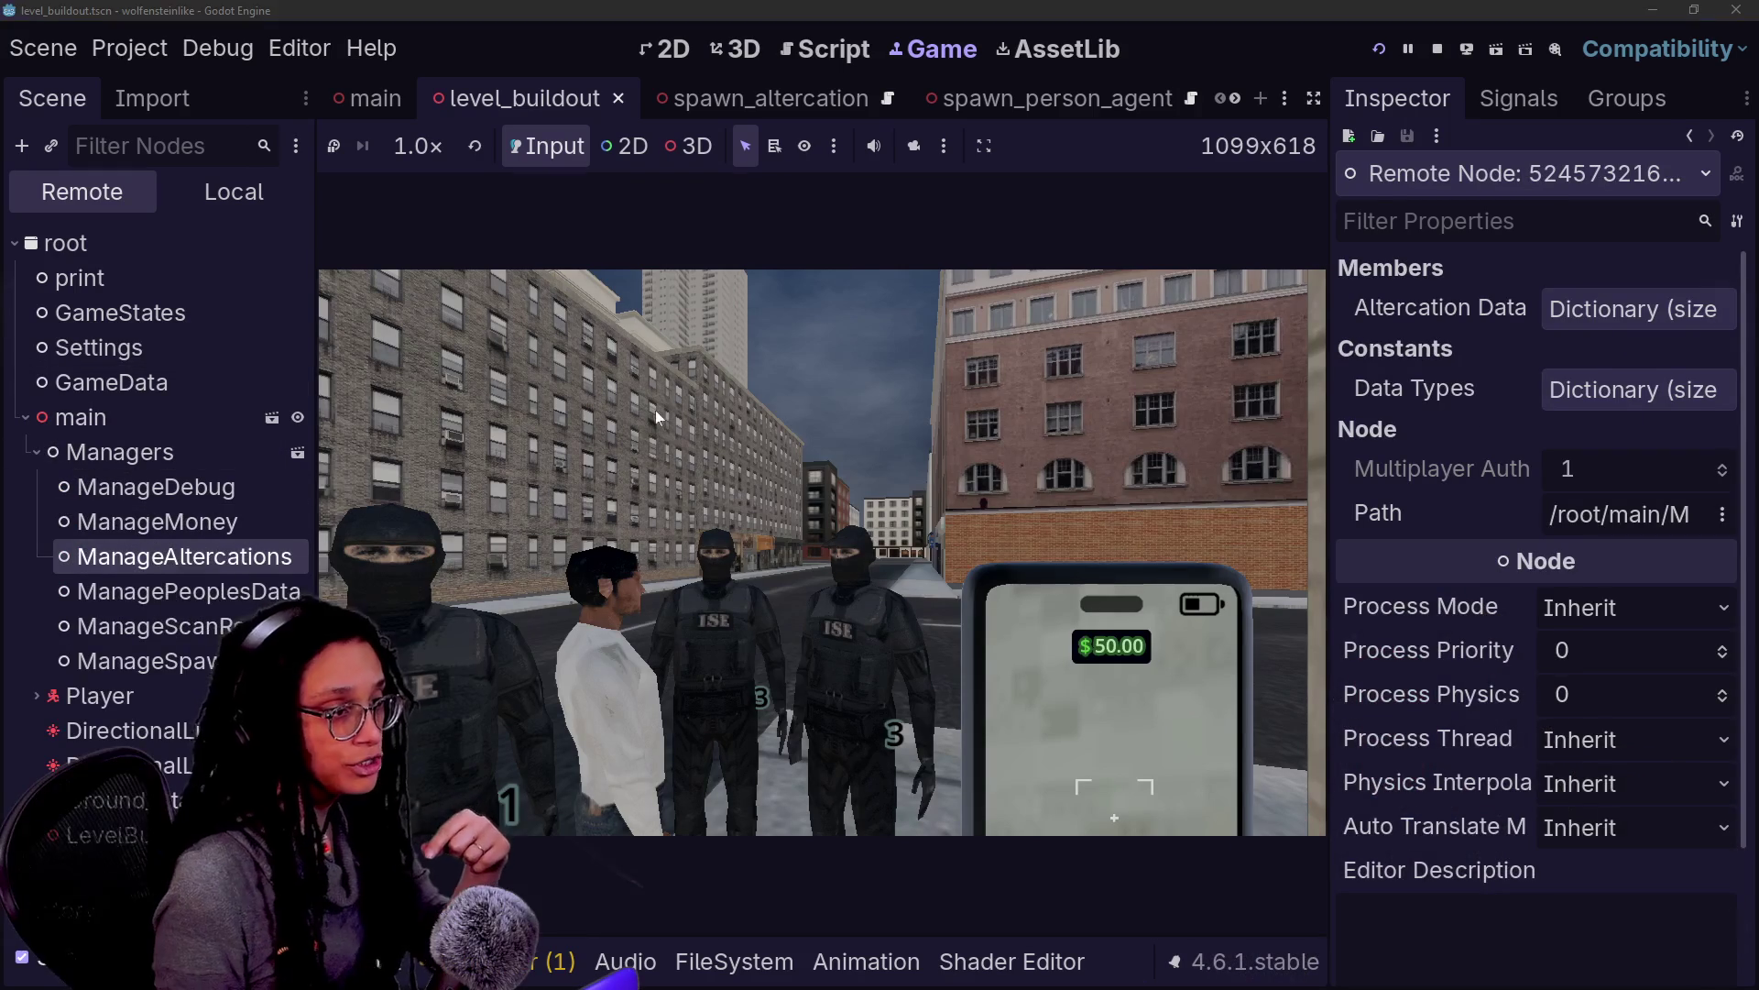
left_click(1631, 310)
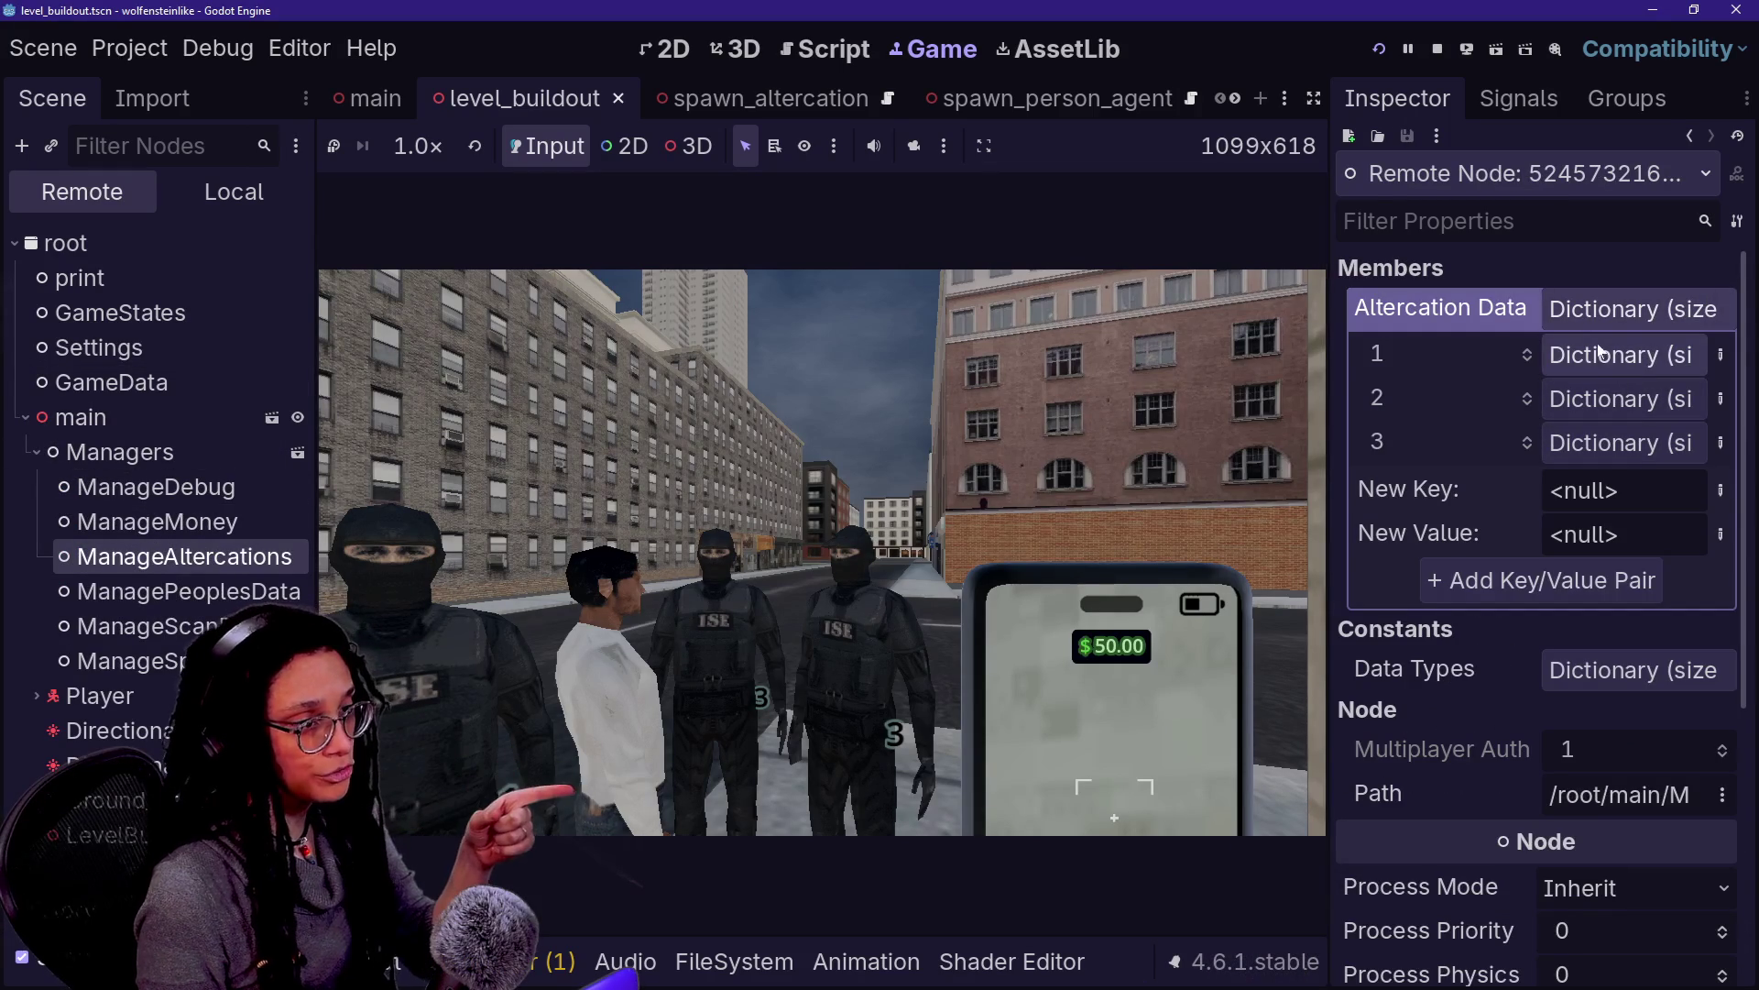
left_click_drag(1330, 362, 1085, 376)
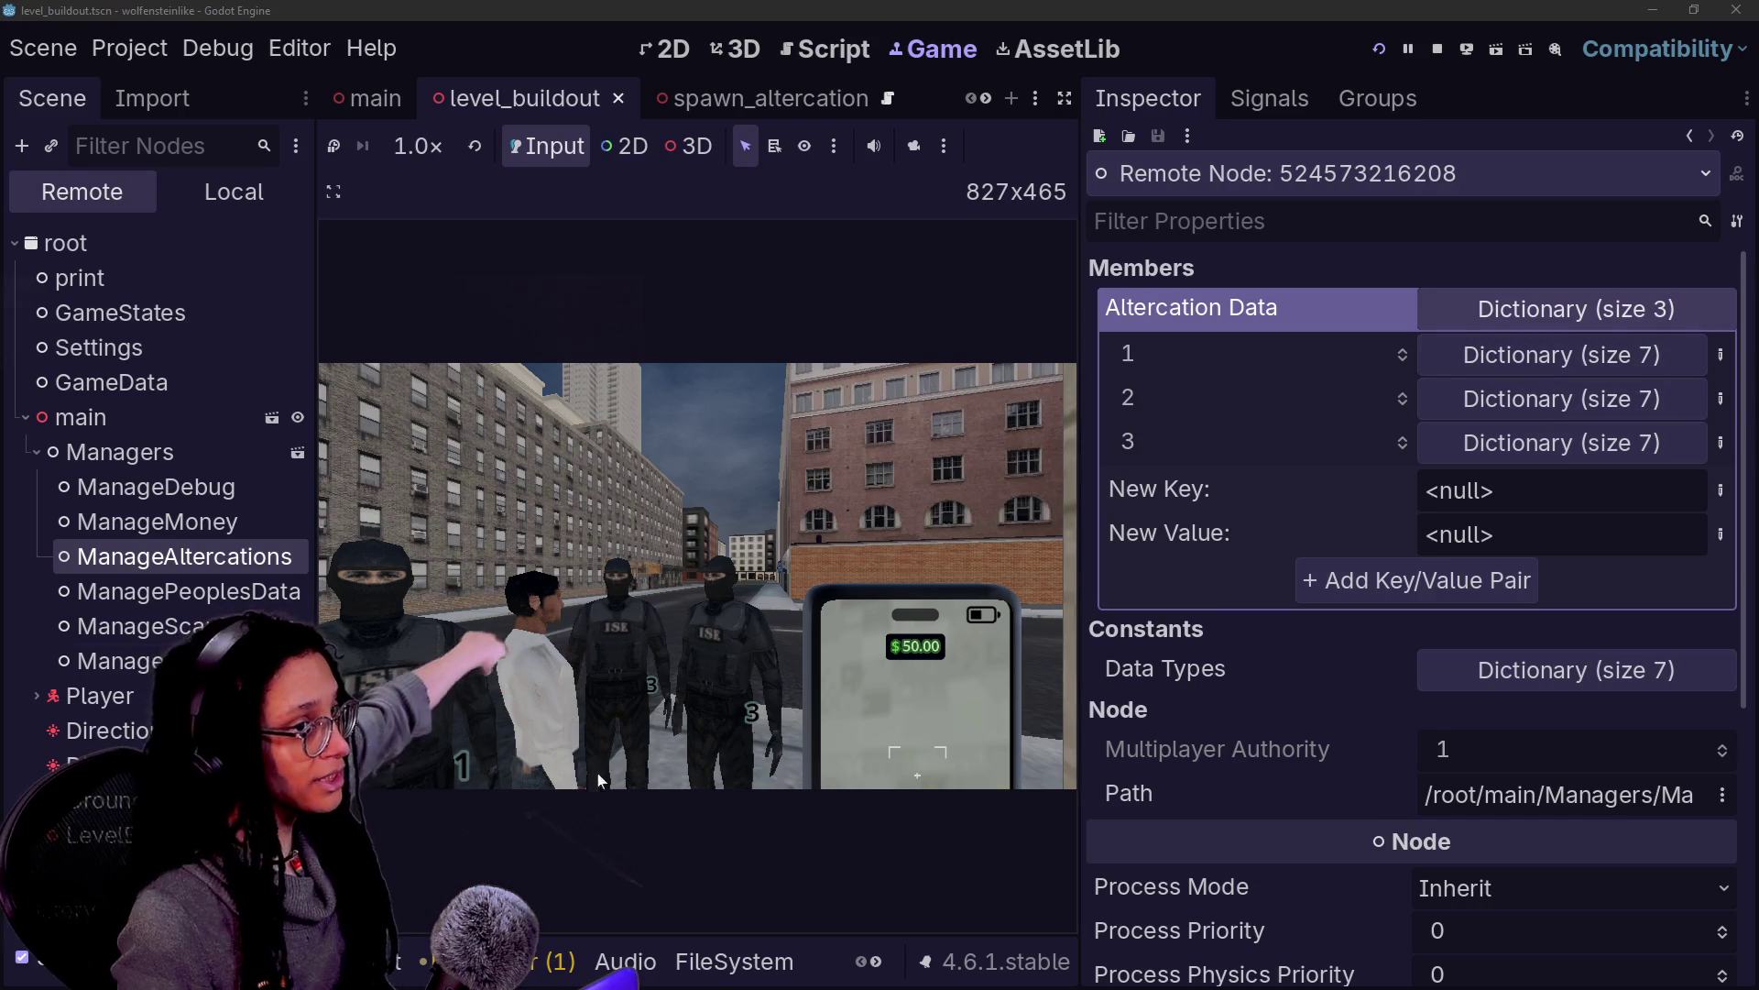
left_click(1448, 400)
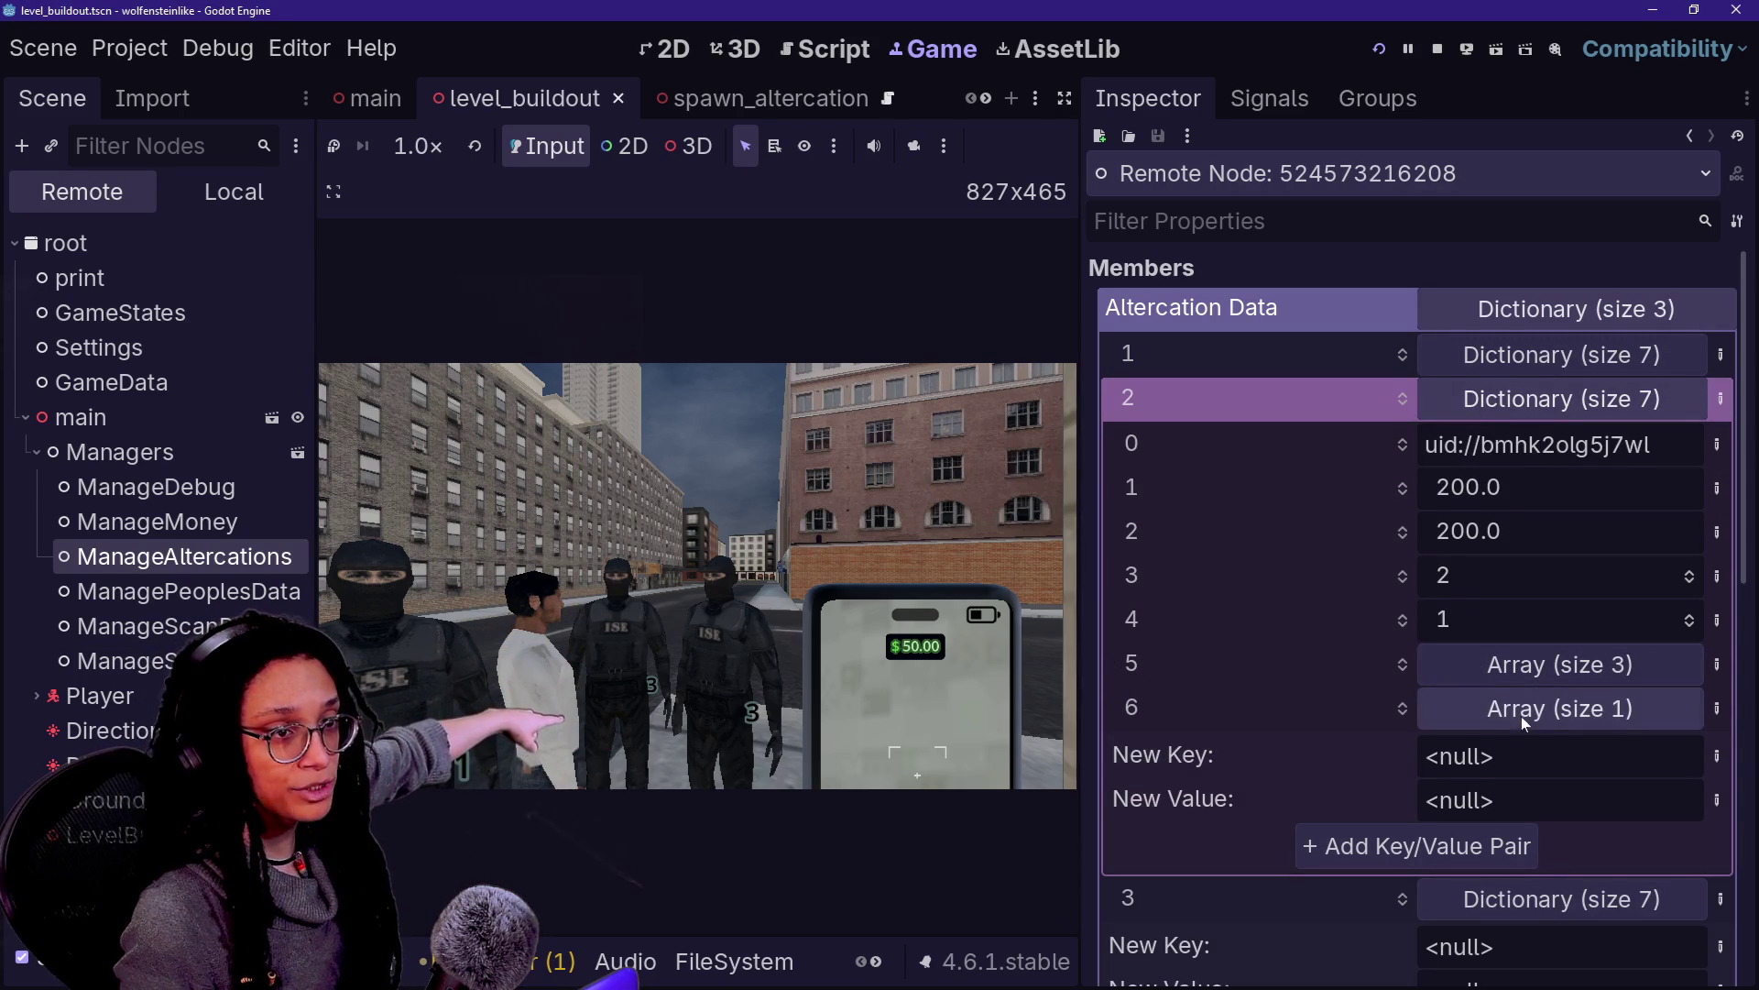
left_click(1486, 670)
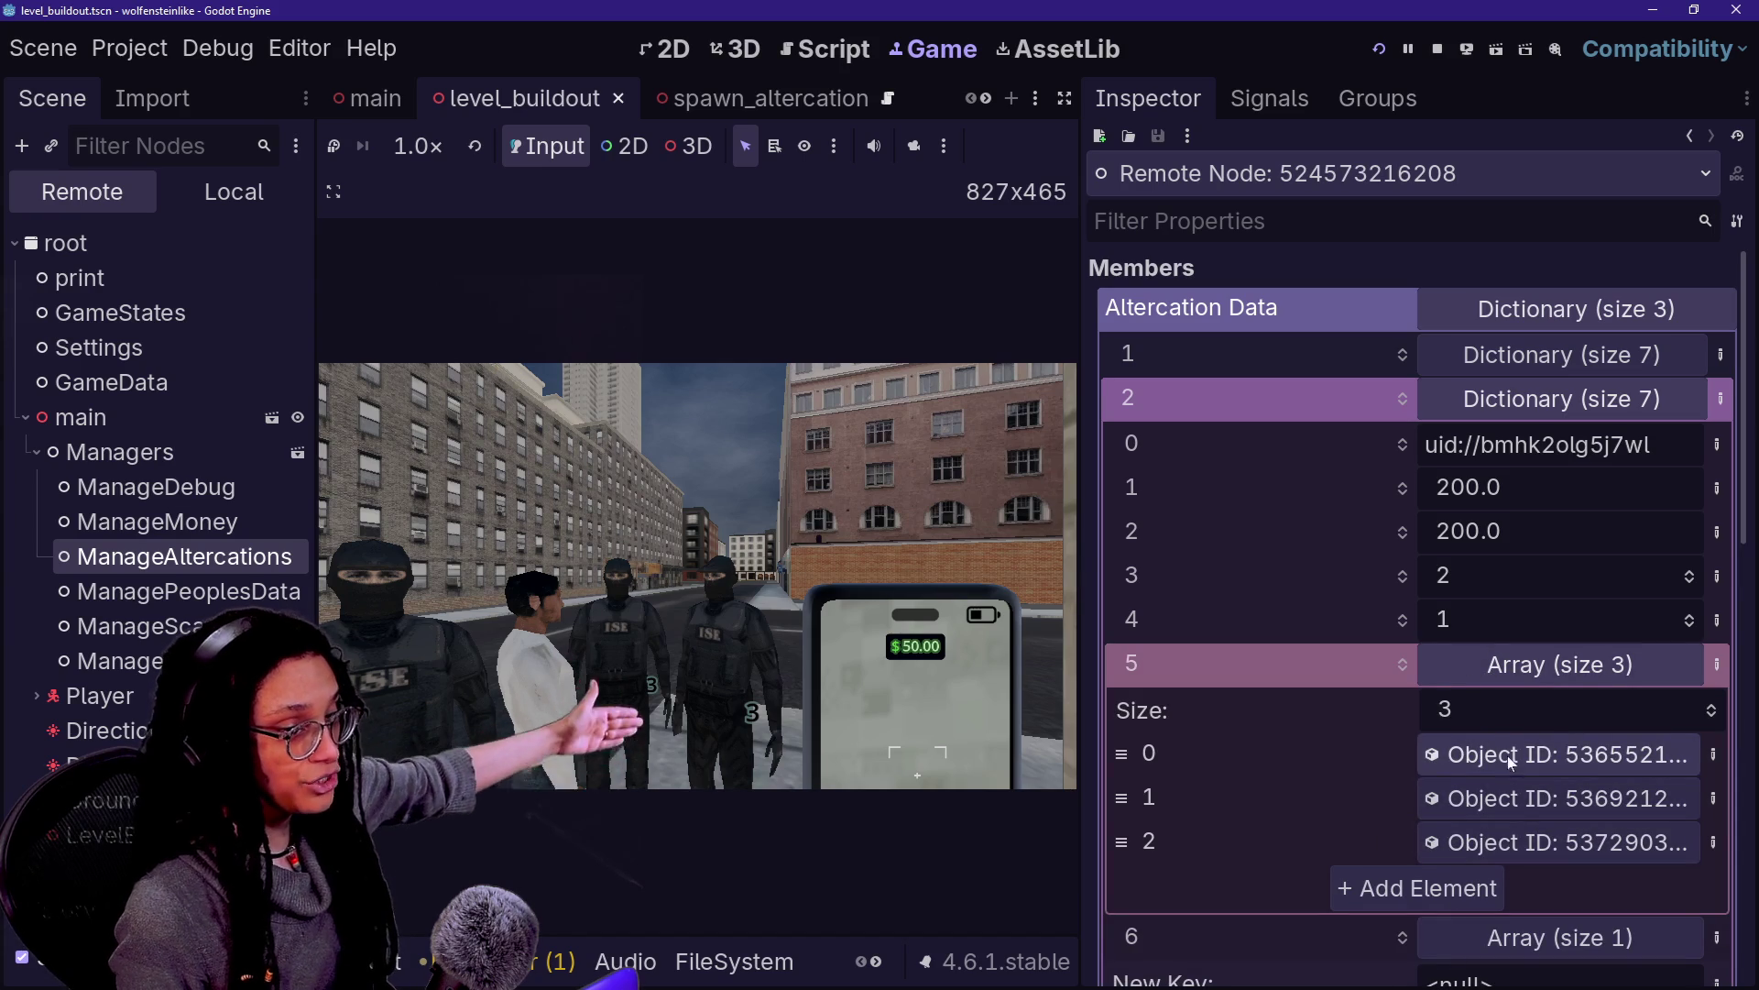
left_click(1510, 667)
left_click(1512, 710)
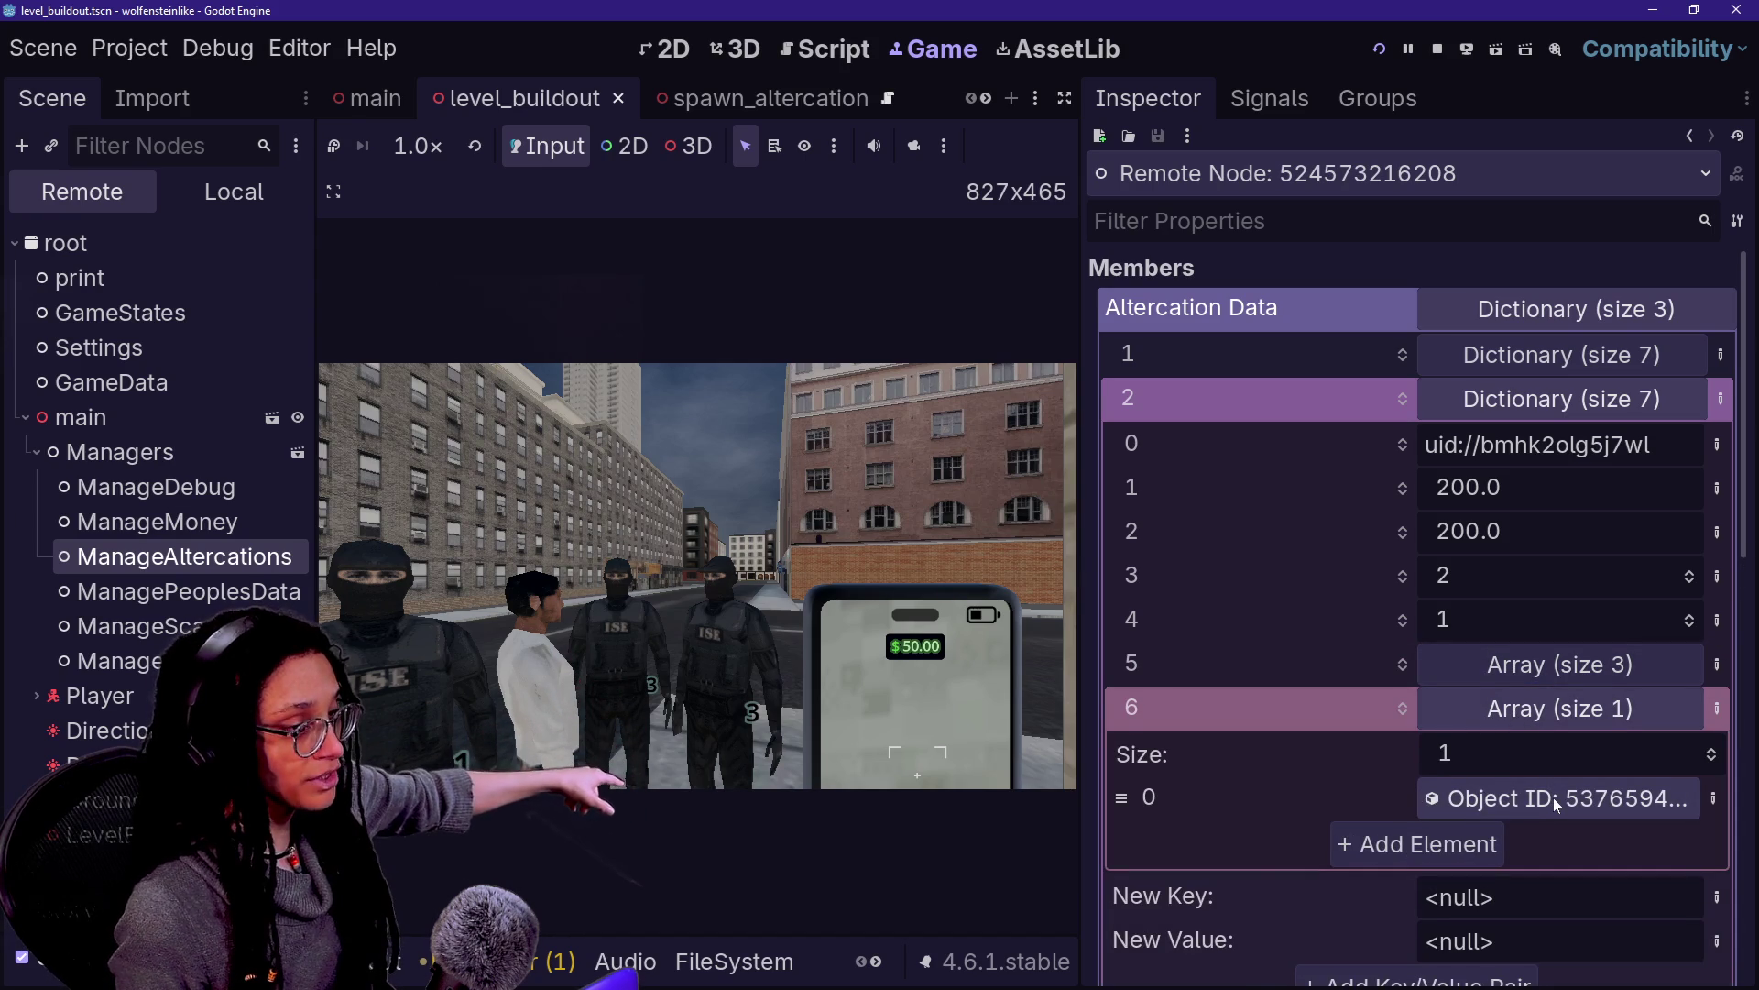
Switch from the game to the script editor at the _set_spawn_scene_id line
left_click(744, 49)
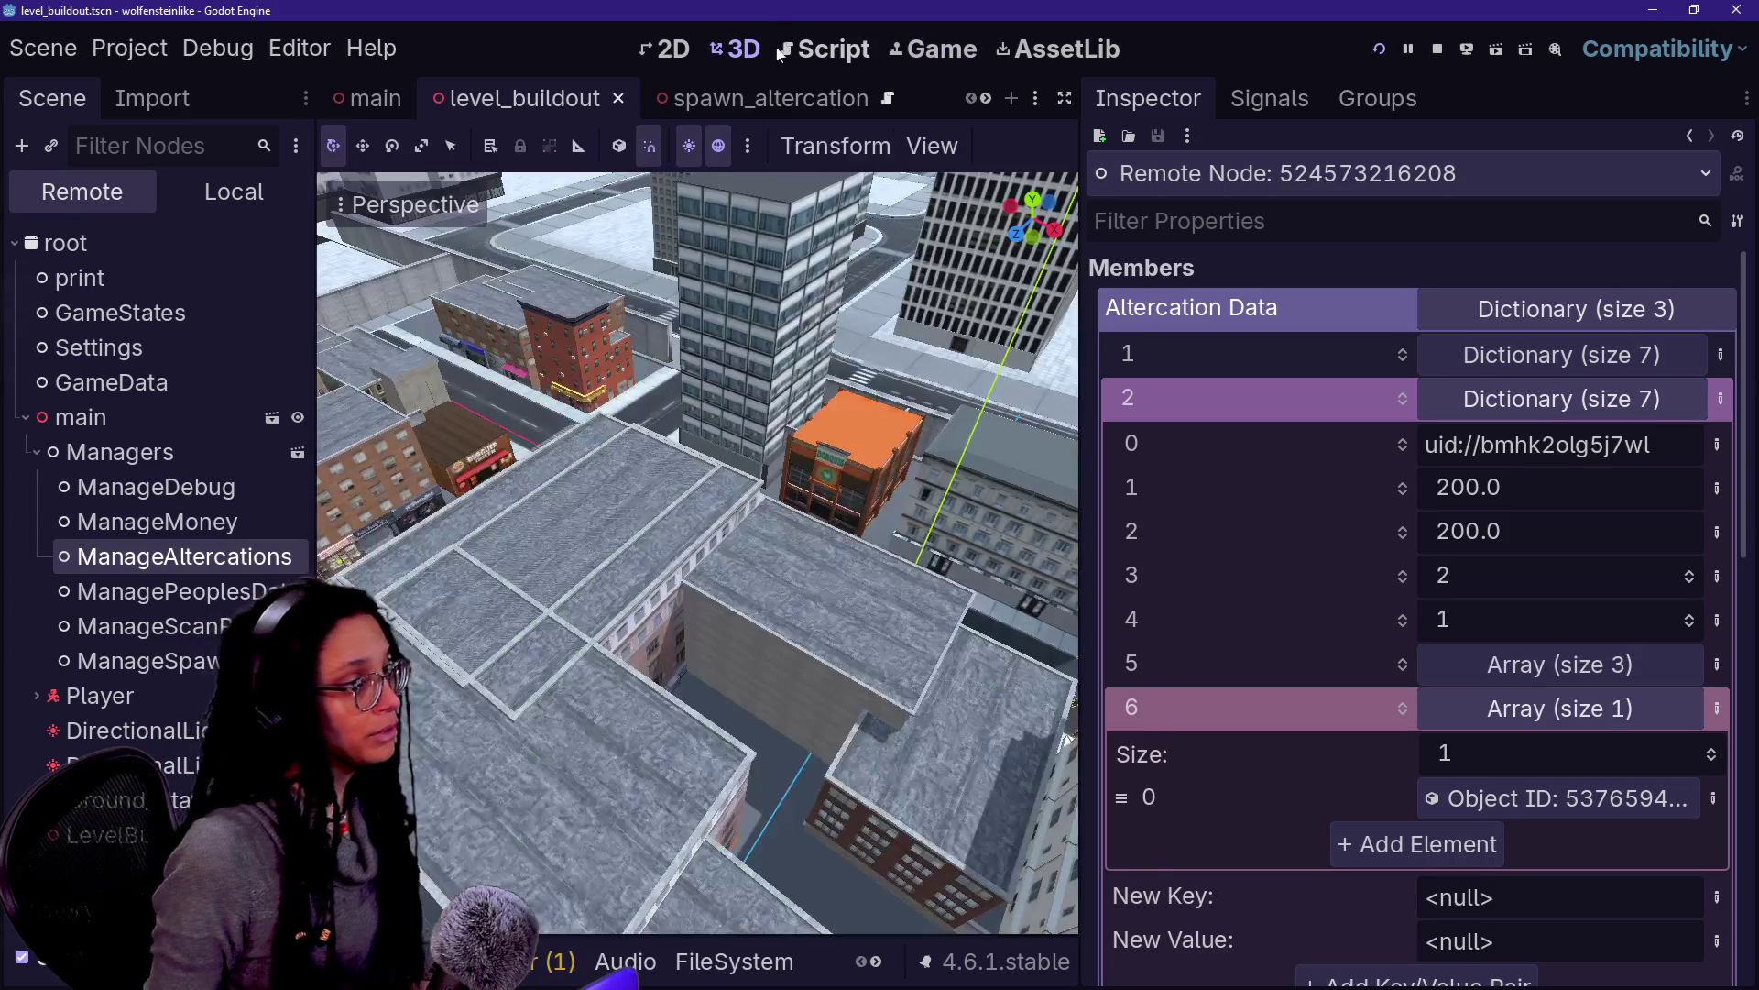
left_click(799, 52)
left_click(616, 384)
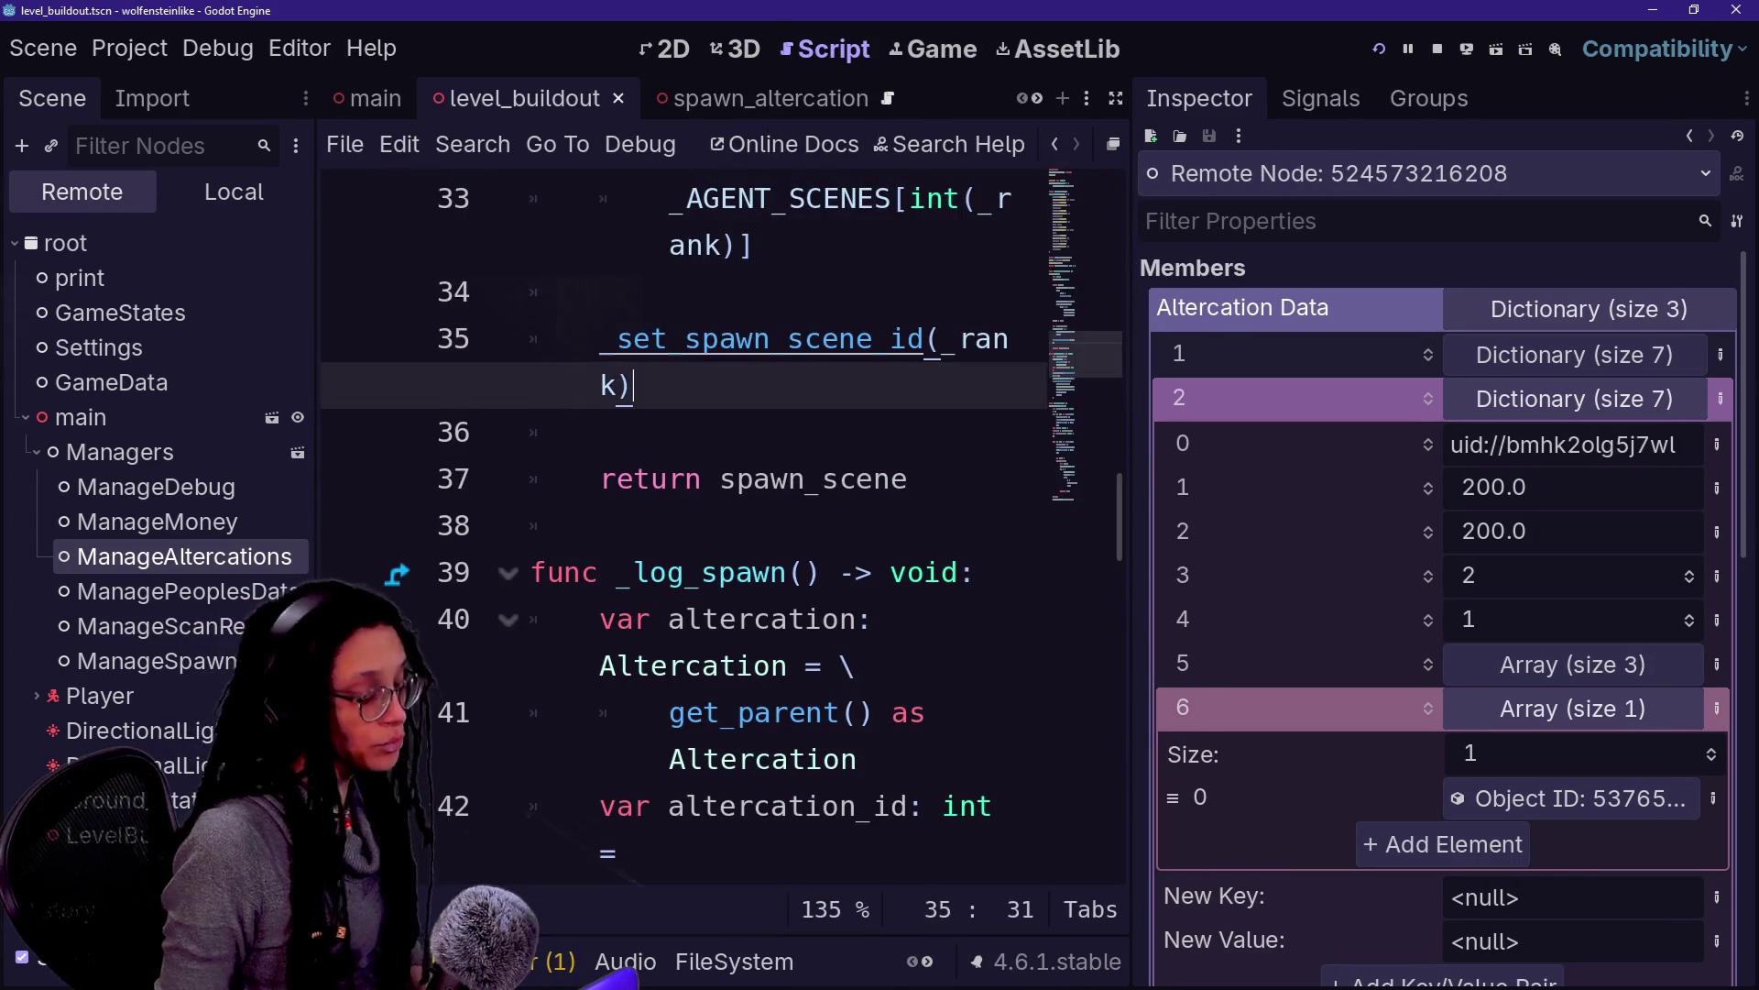
Enter distraction-free mode and browse the _log_spawn code in spawn_person_agent.gd
key("ctrl+shift+F11")
left_click_drag(406, 478, 441, 572)
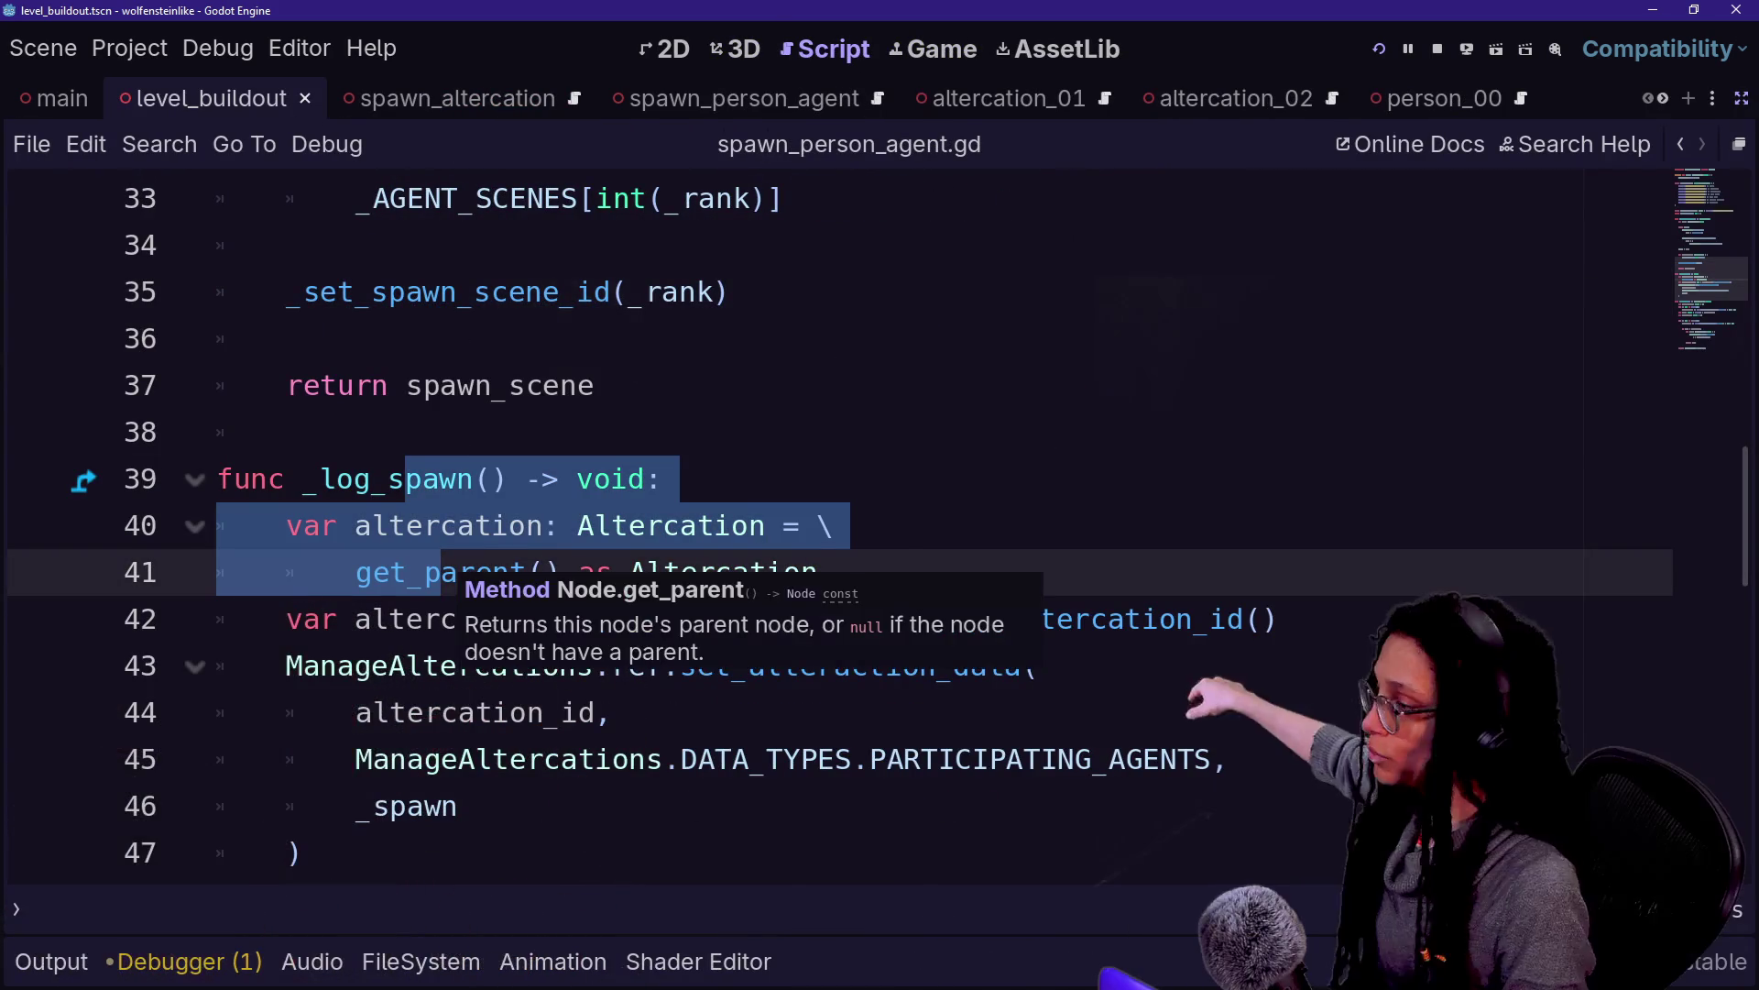
left_click(373, 384)
scroll(373, 385, "up", 3)
scroll(373, 385, "up", 5)
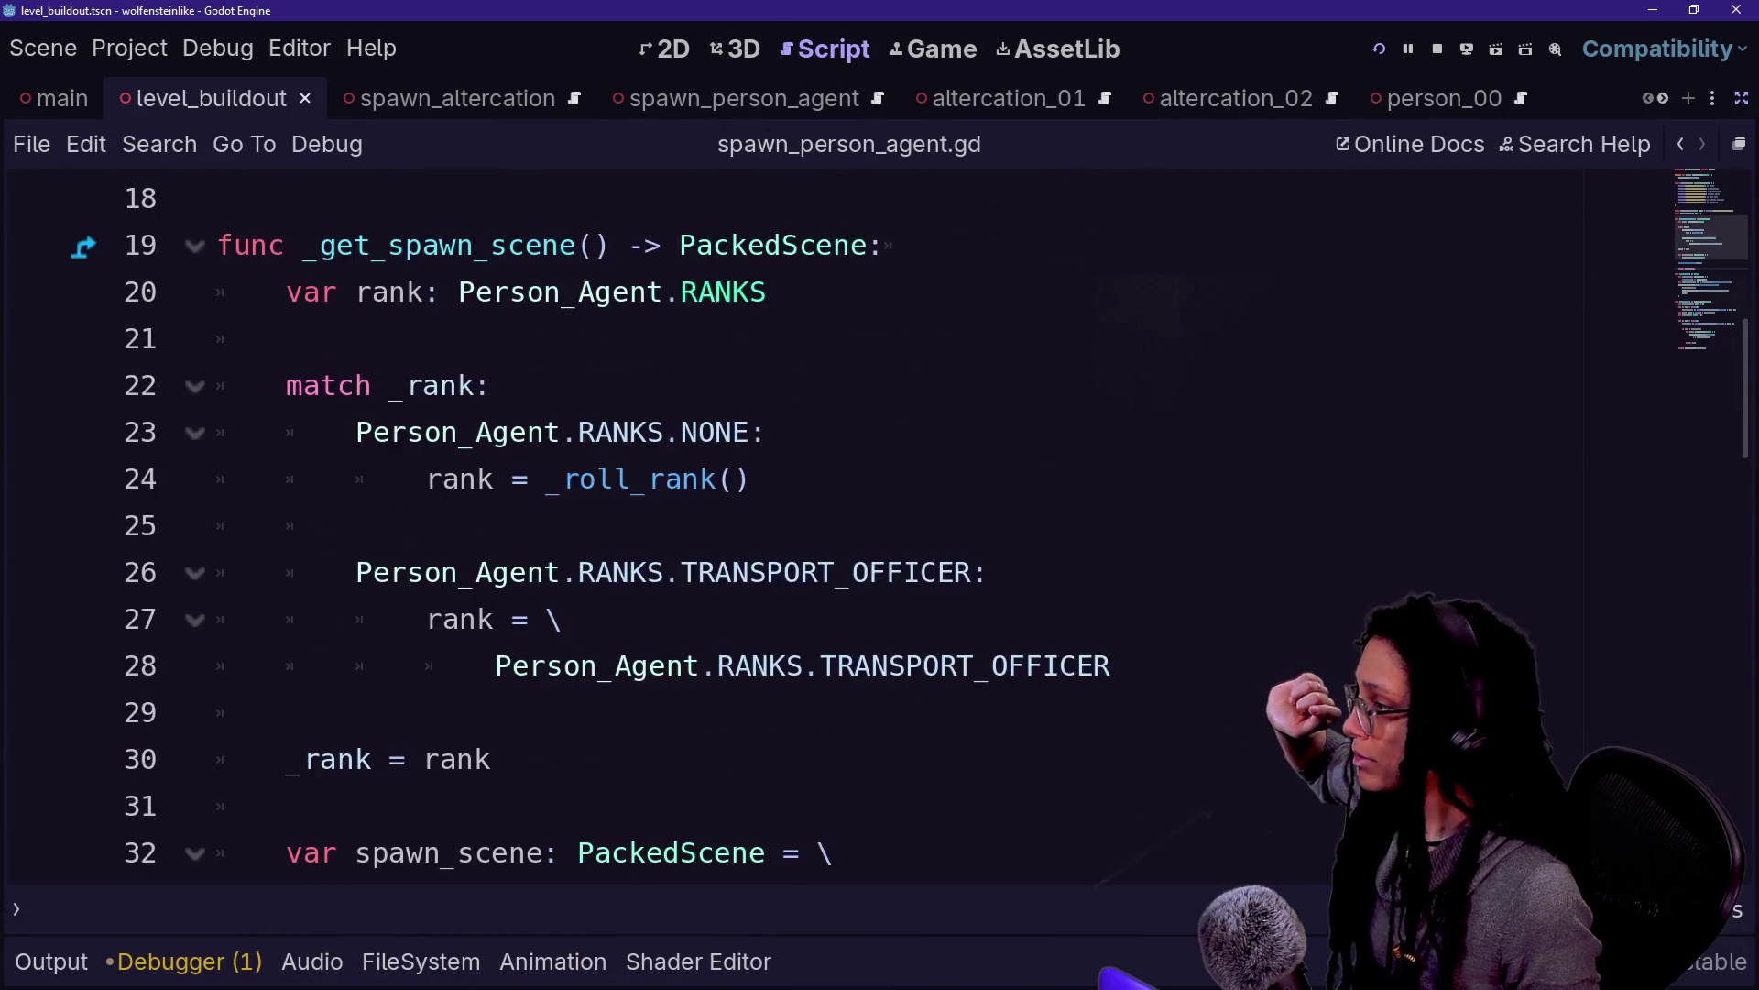
right_click(469, 495)
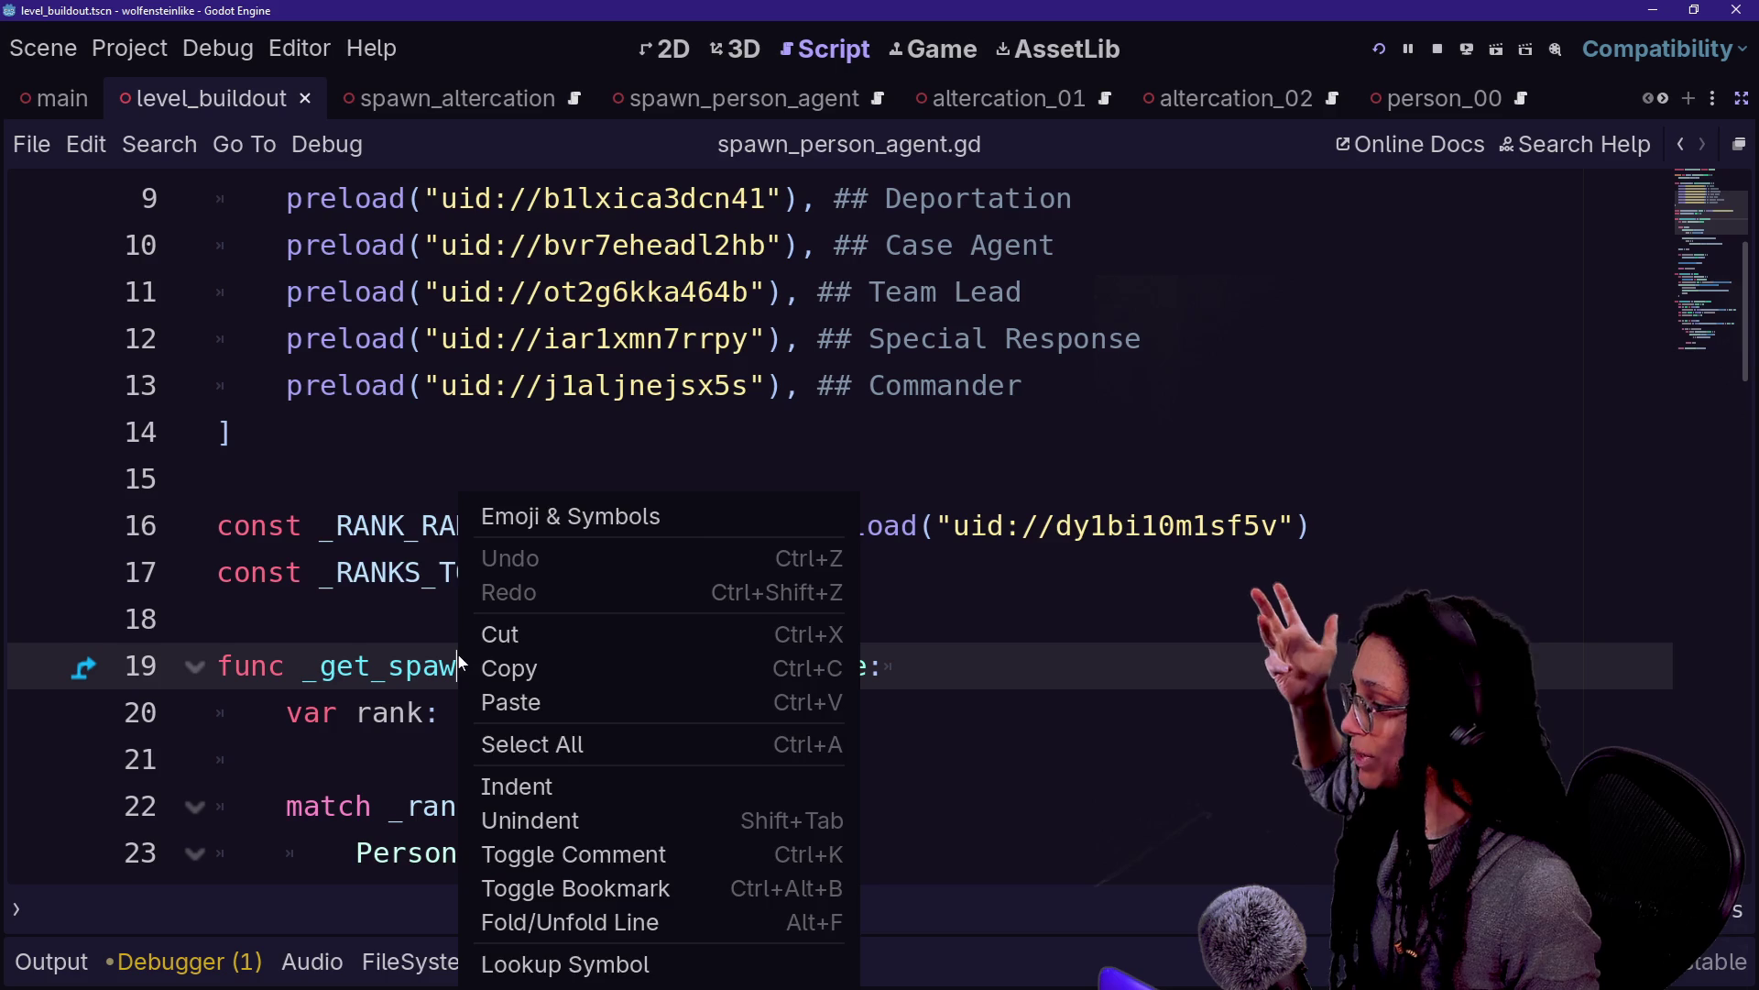
key("Escape")
left_click(367, 759)
Review the _AGENT_SCENES array and Dummy preload line, then open the quick file search
scroll(367, 619, "down", 1)
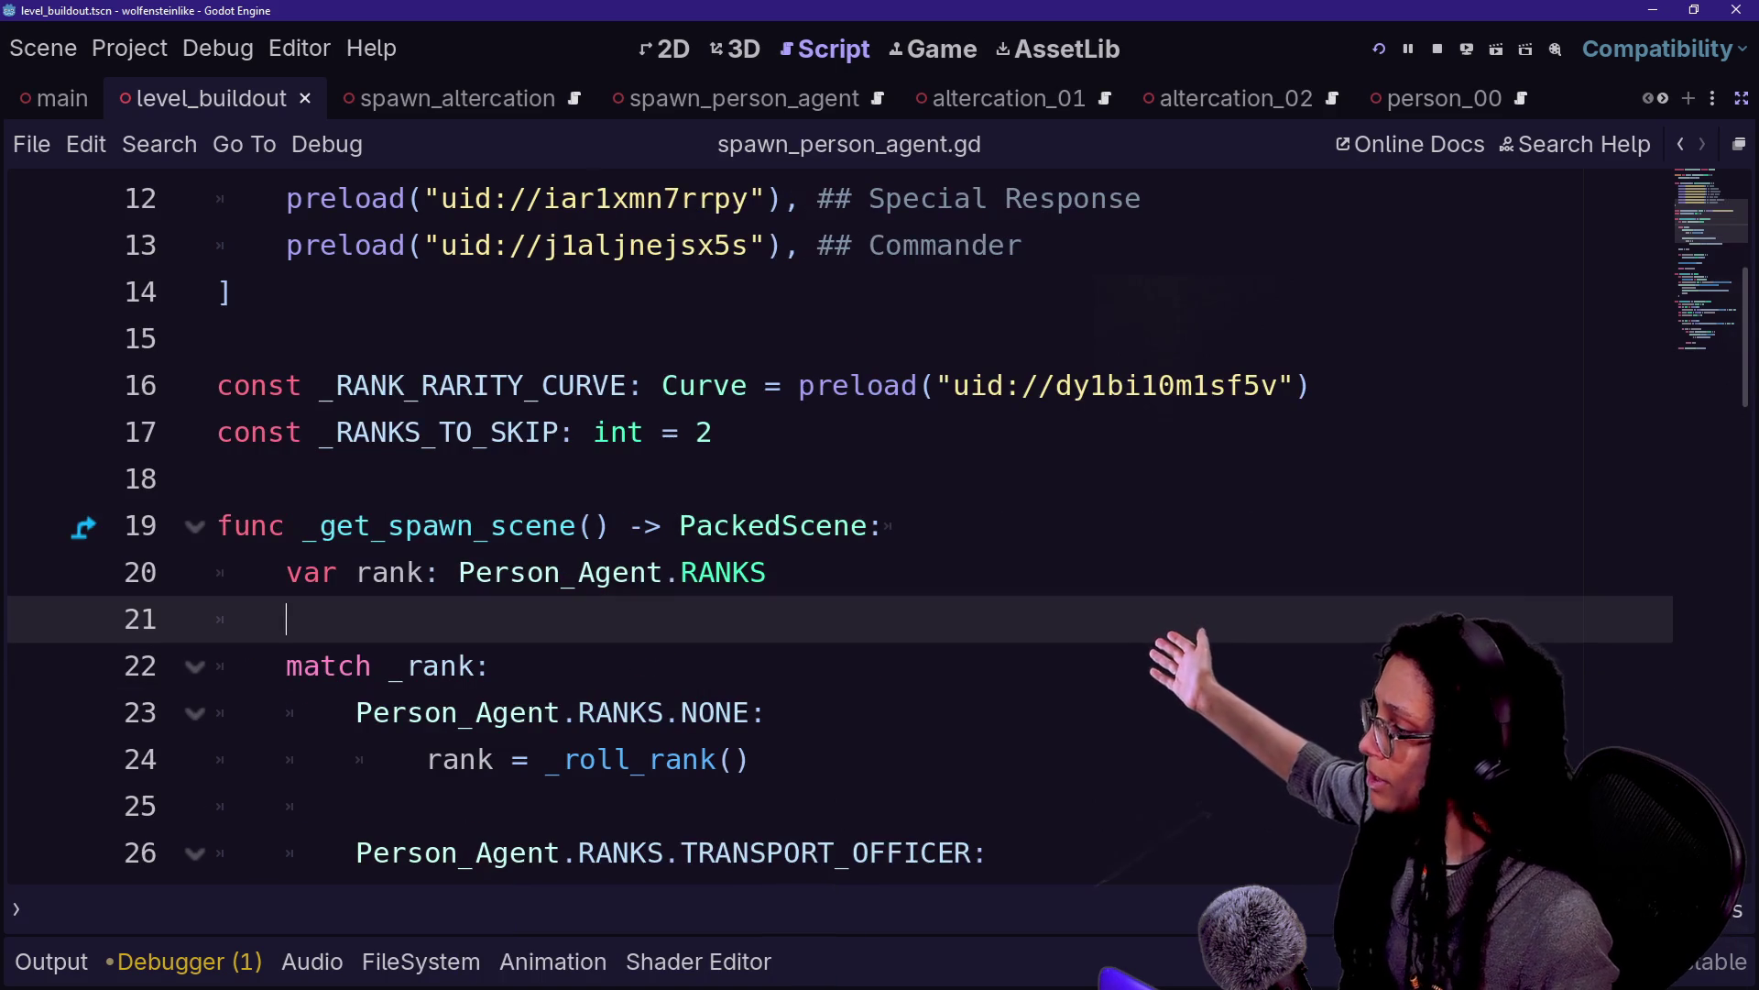
scroll(825, 527, "up", 3)
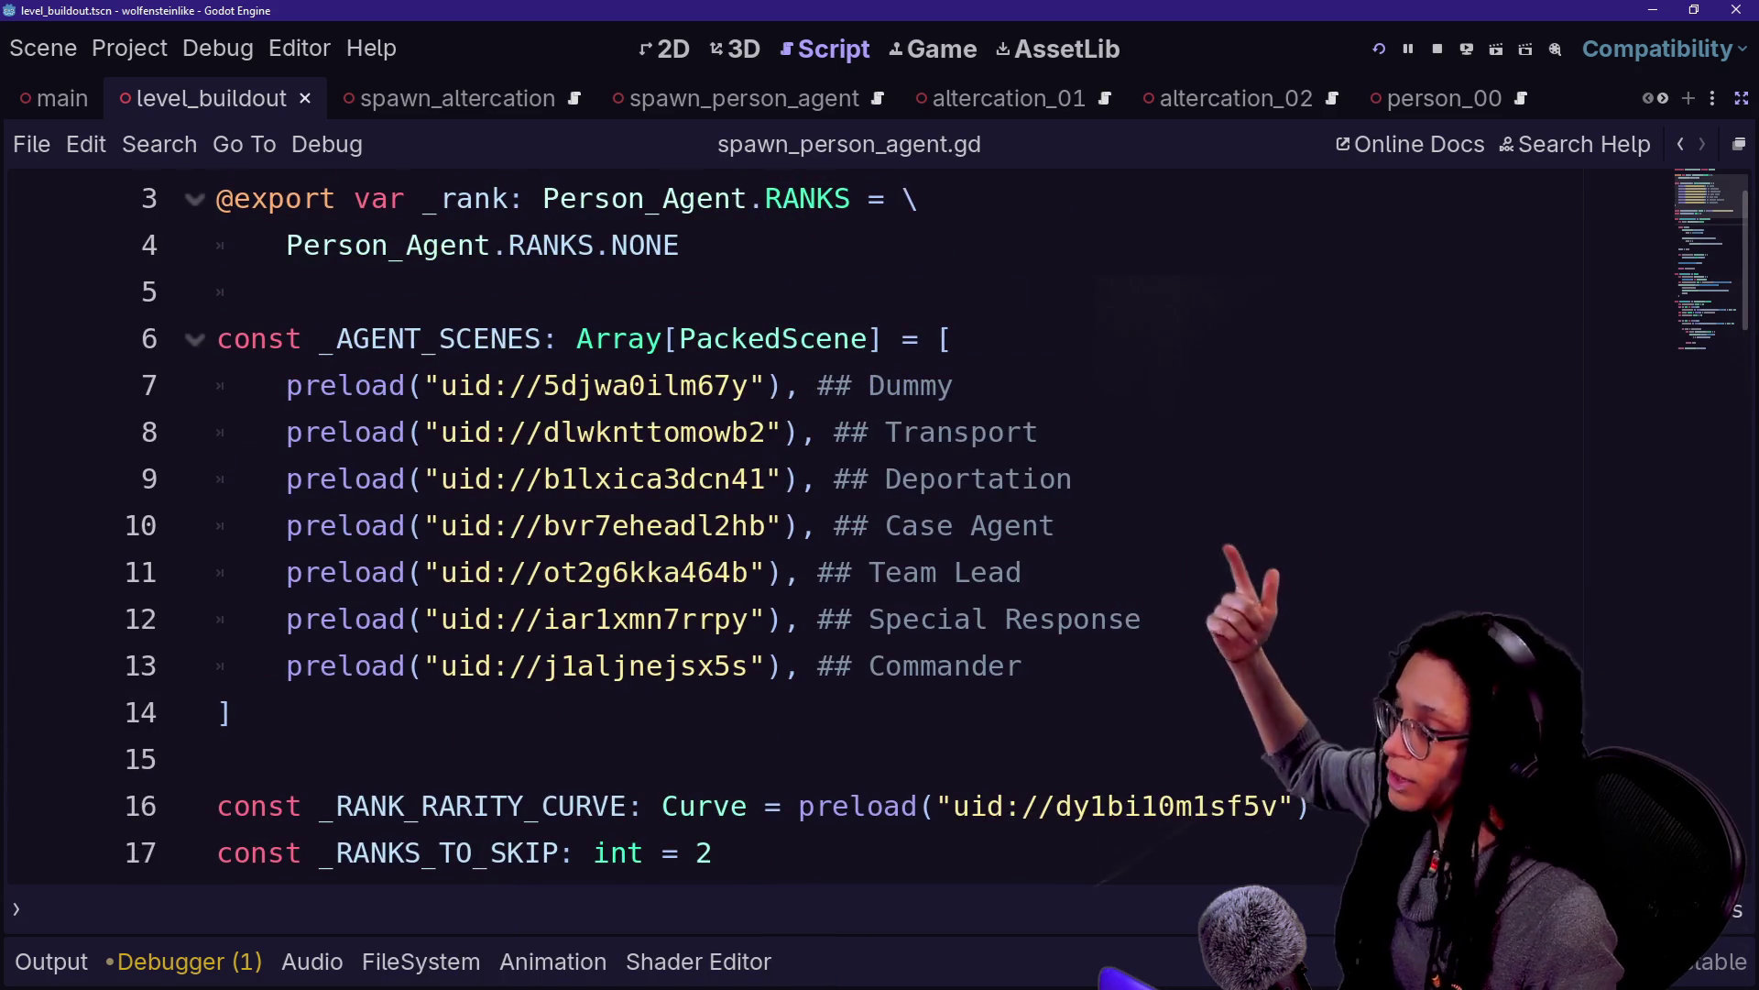
mouse_move(217, 339)
left_mouse_down()
mouse_move(235, 713)
mouse_move(664, 385)
left_mouse_up()
left_click(235, 713)
left_click(665, 385)
scroll(825, 526, "up", 1)
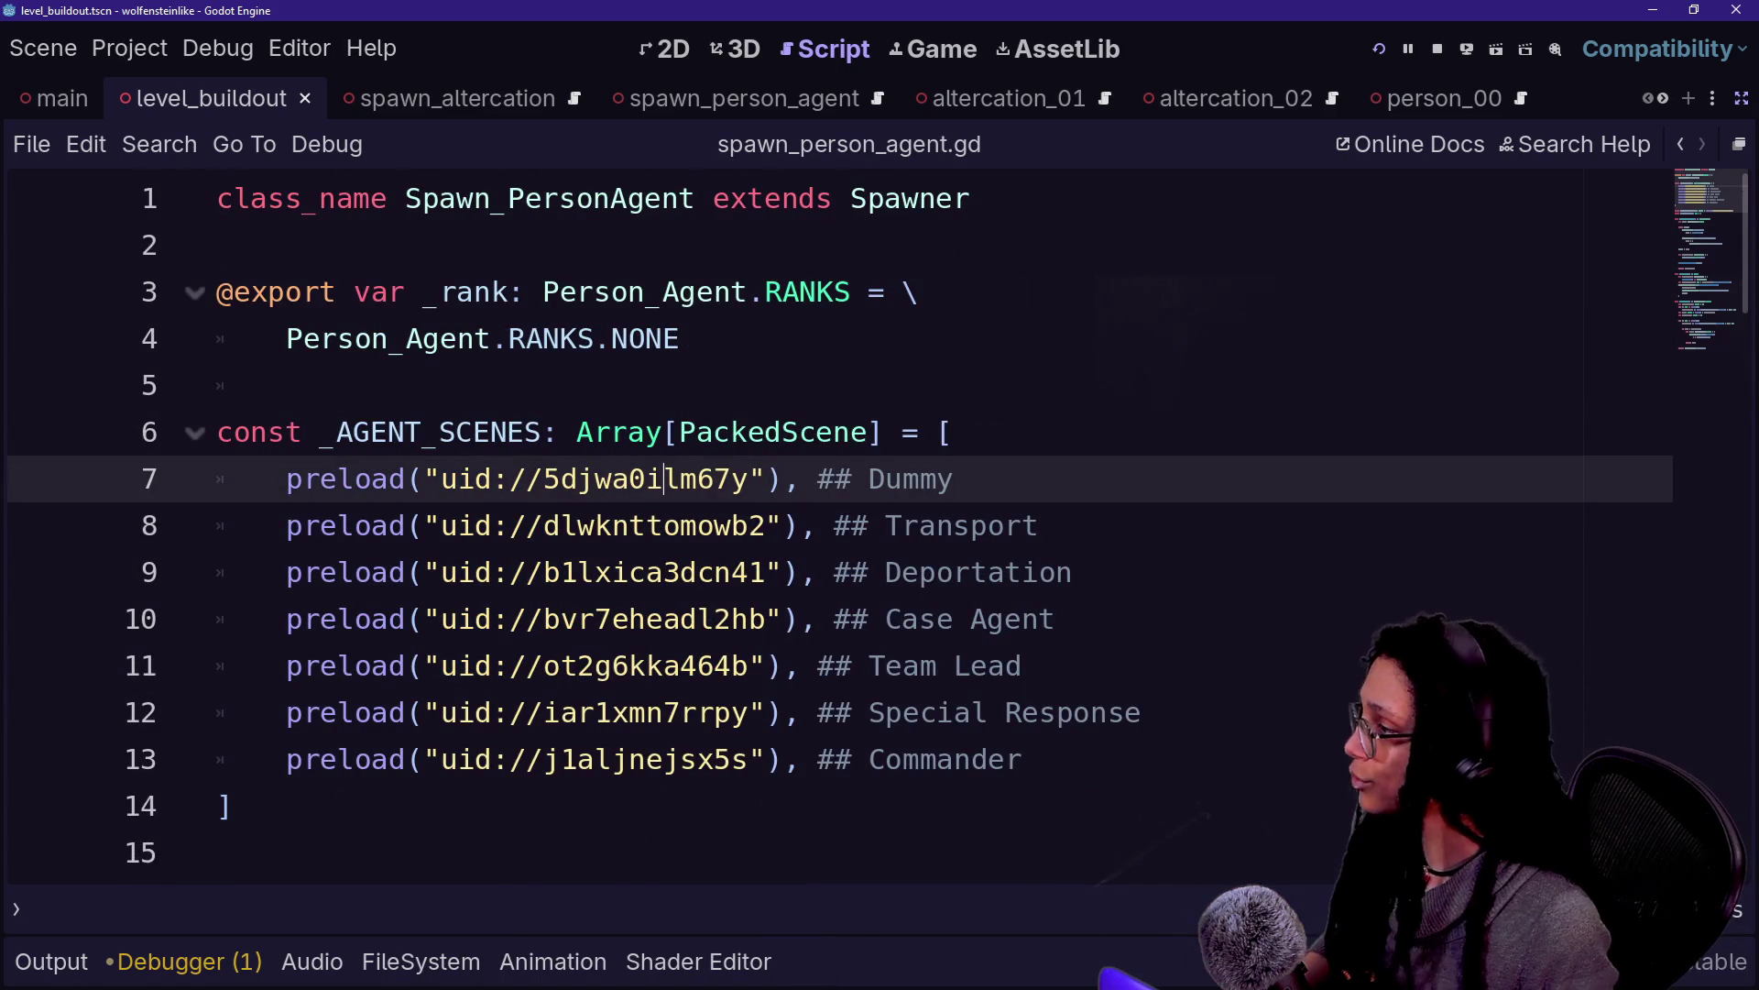
key("ctrl+alt+o")
Search 'spawn_pers' and open spawn_person_regular.gd
type("spawn_pers")
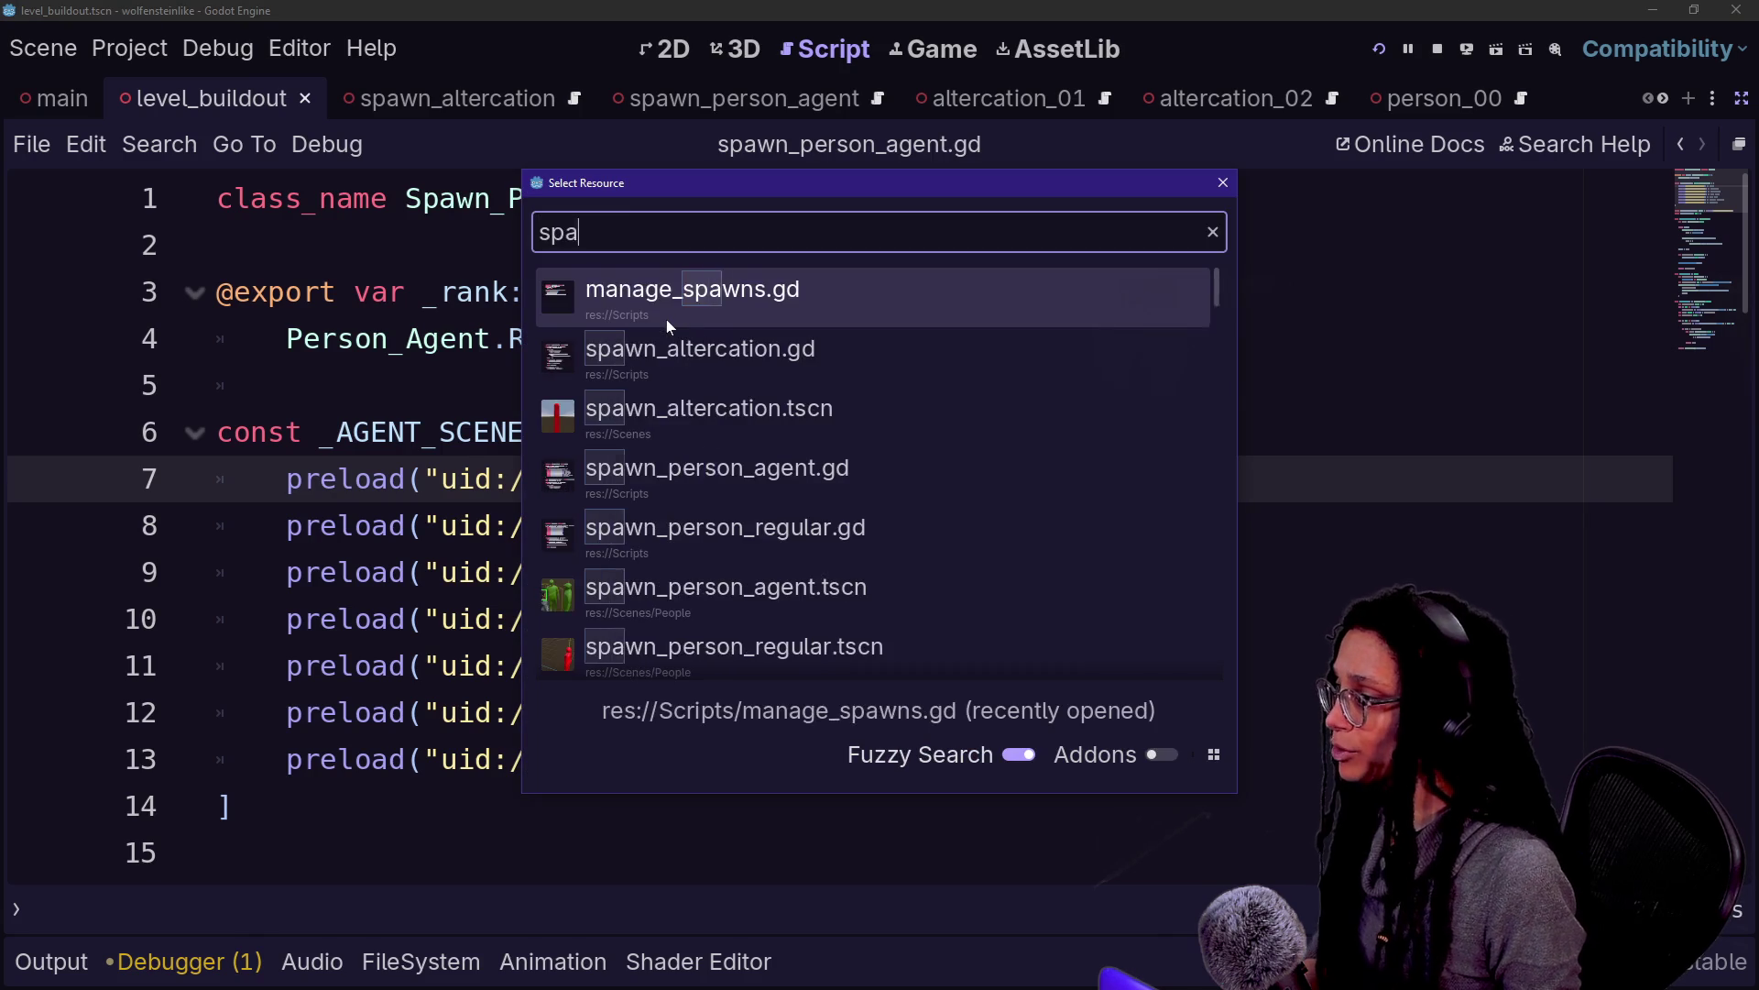
key("Down")
key("Return")
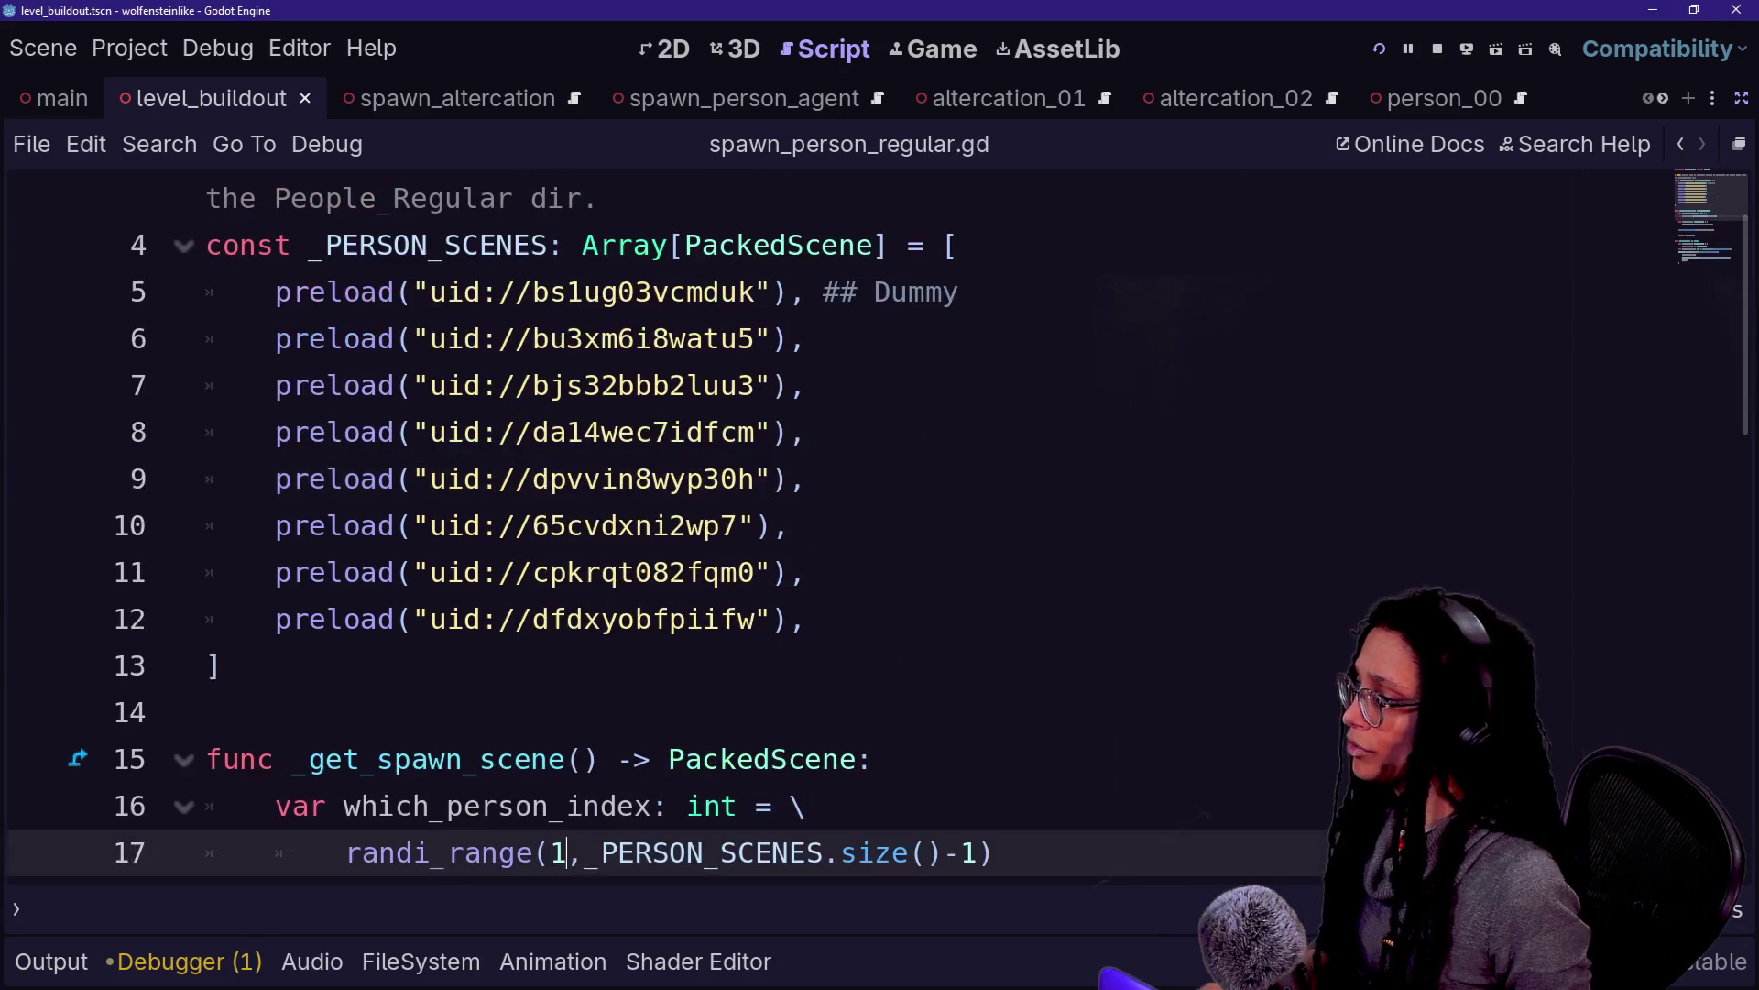
scroll(825, 522, "down", 8)
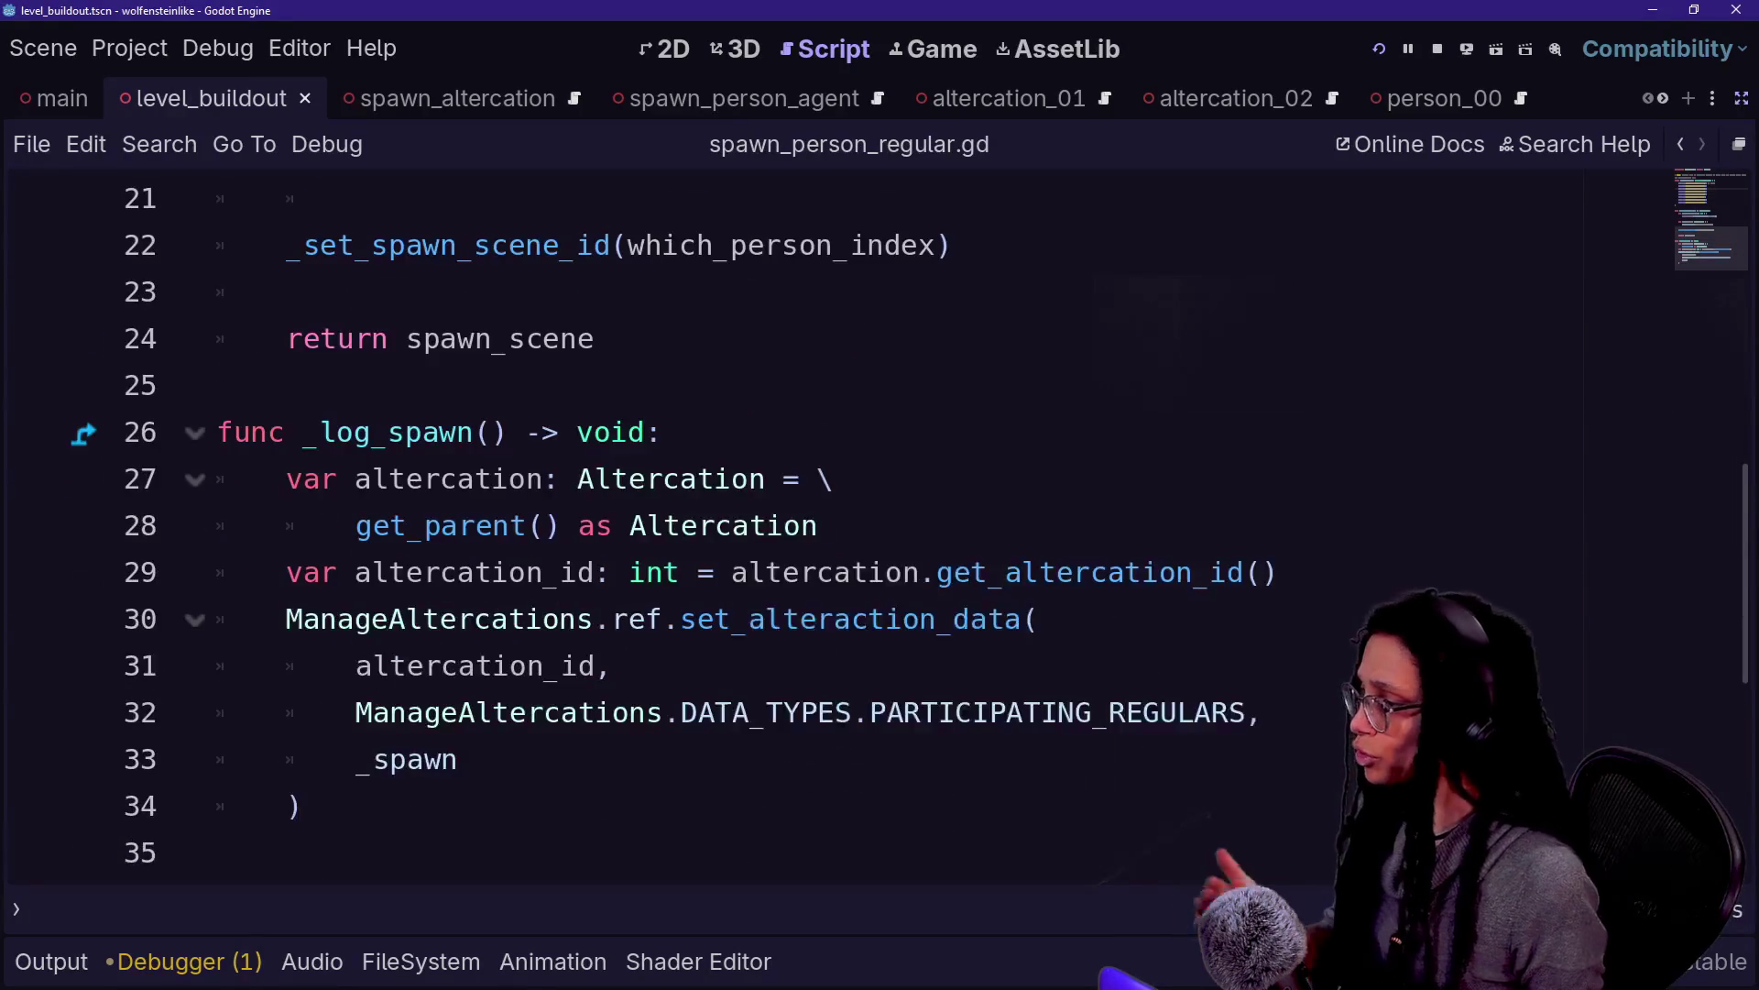
scroll(825, 522, "up", 5)
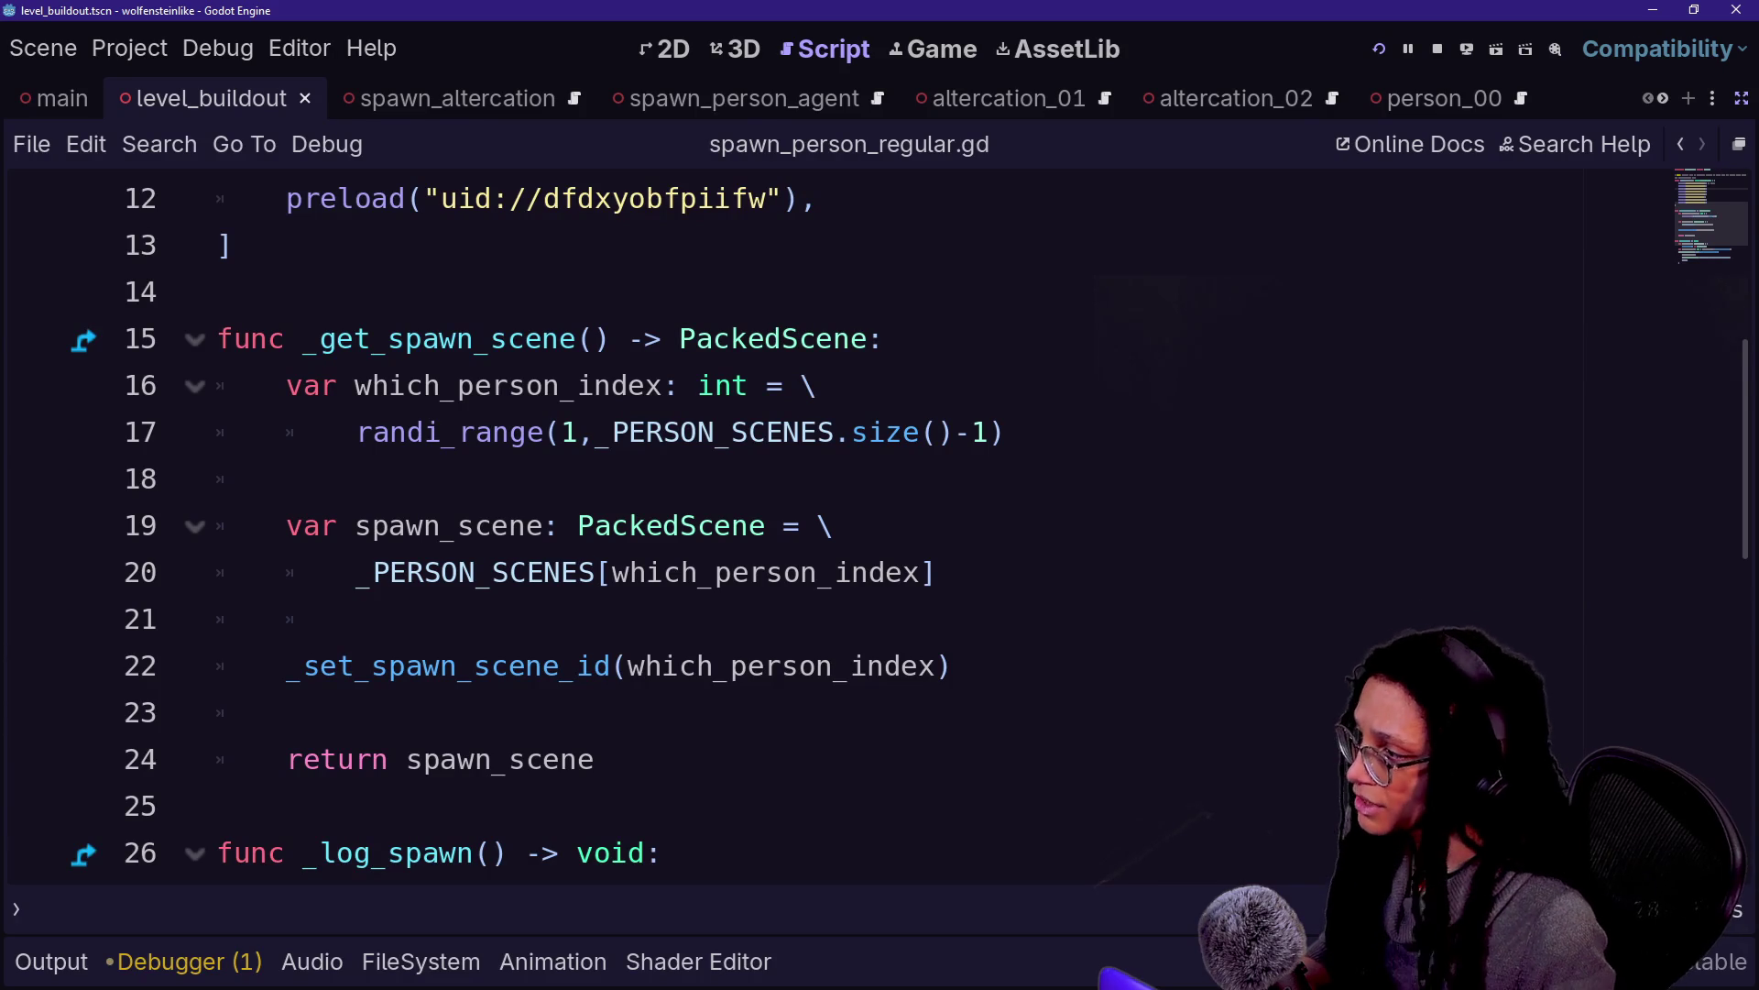
Examine the randi_range call over _PERSON_SCENES.size on line 17, then restore the side panels
left_click_drag(460, 431, 920, 432)
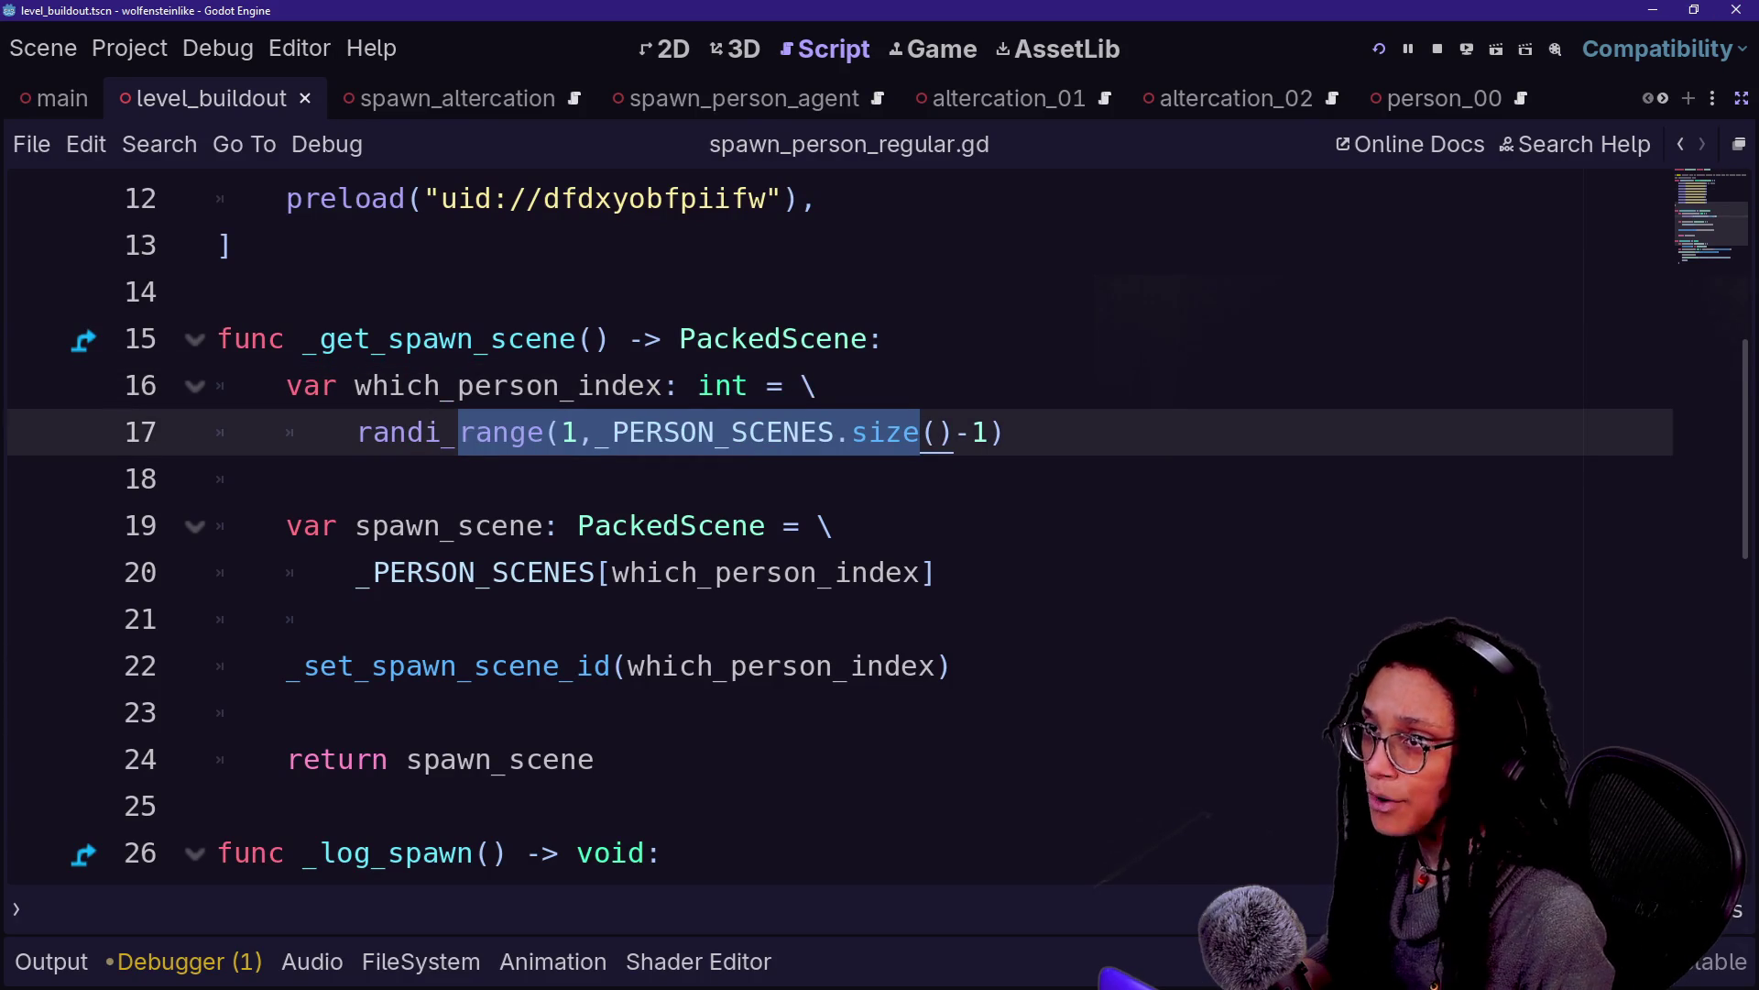
left_click(282, 478)
left_click(597, 432)
left_click_drag(597, 432, 1007, 431)
left_click(1006, 432)
left_click(716, 432)
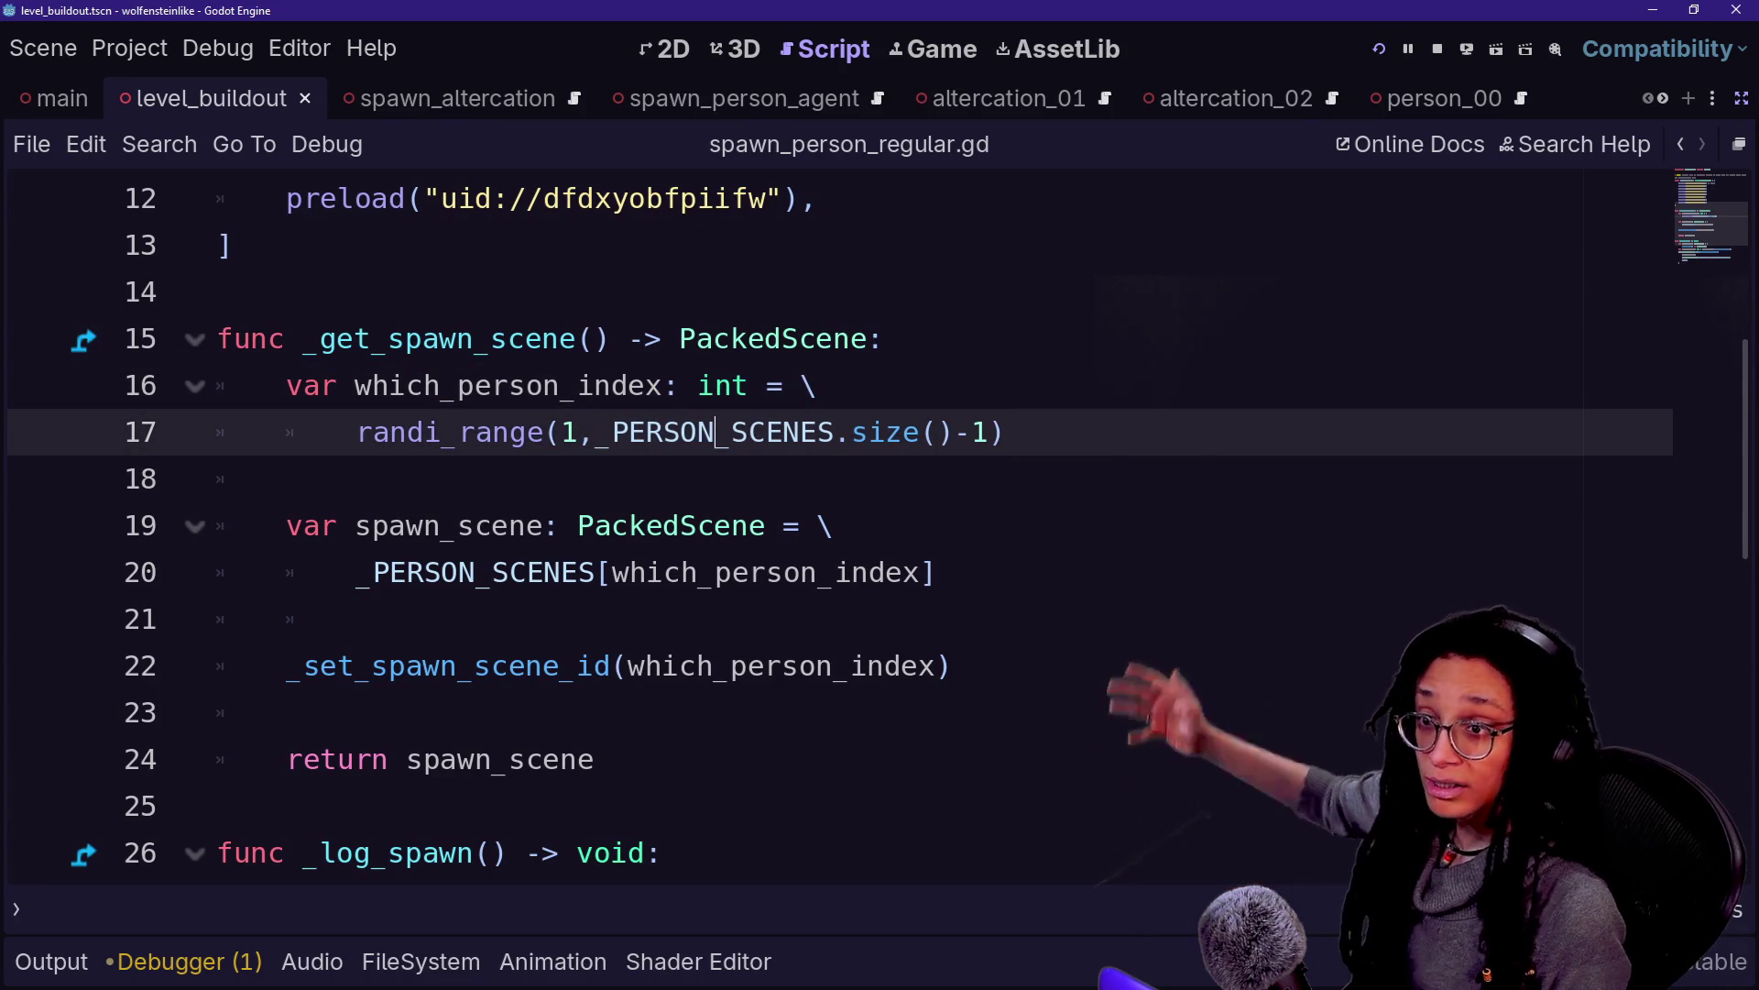
left_click(834, 432)
left_click(282, 478)
left_click(356, 618)
scroll(356, 618, "down", 3)
scroll(356, 619, "up", 7)
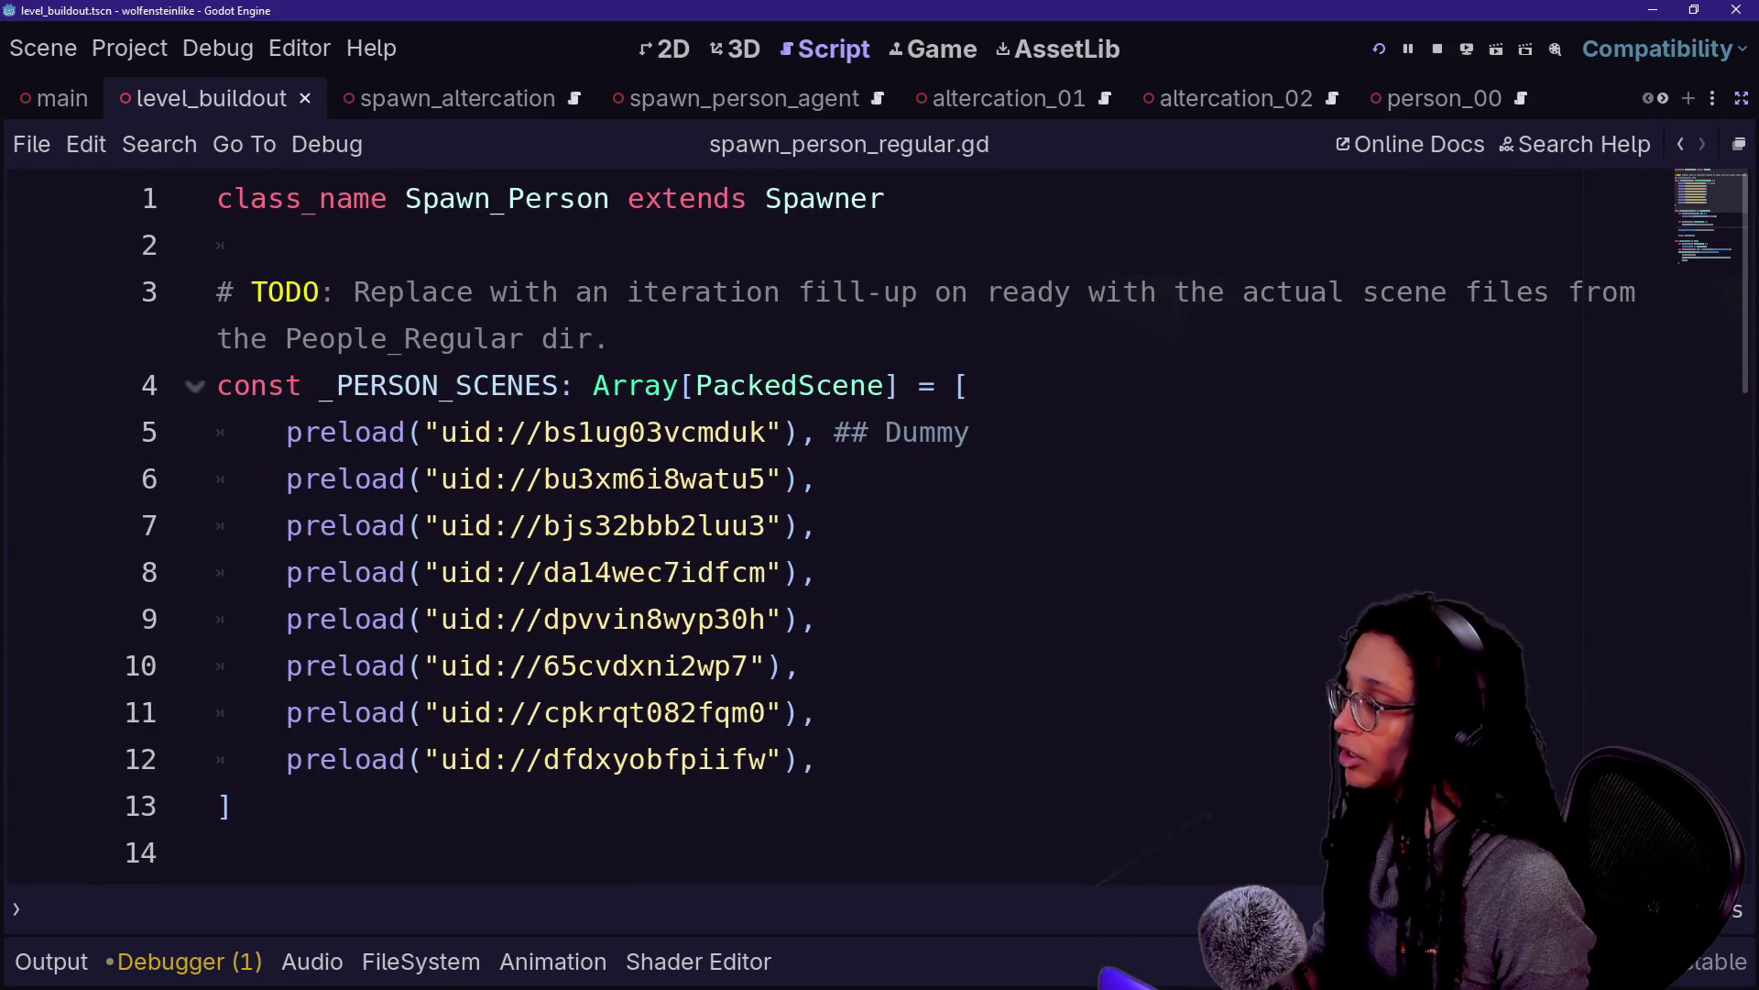
left_click(1740, 98)
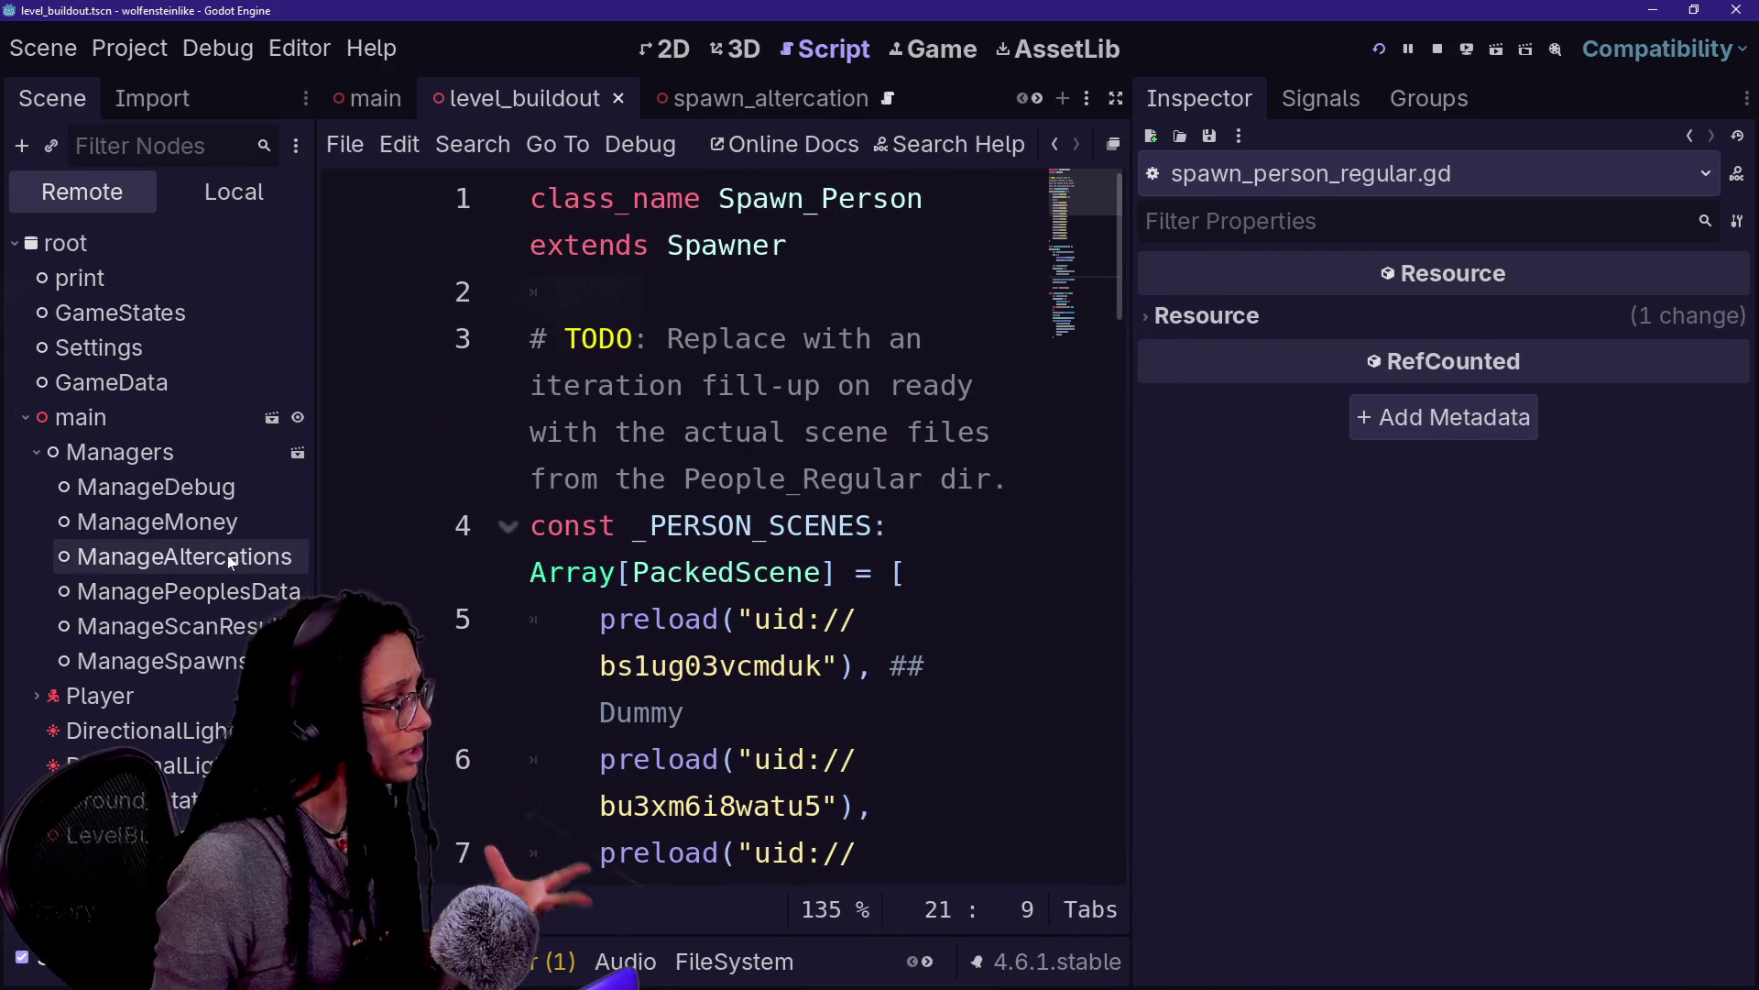
Select live ManageAltercations, expand altercation 2's data, then reopen the quick file search
left_click(174, 556)
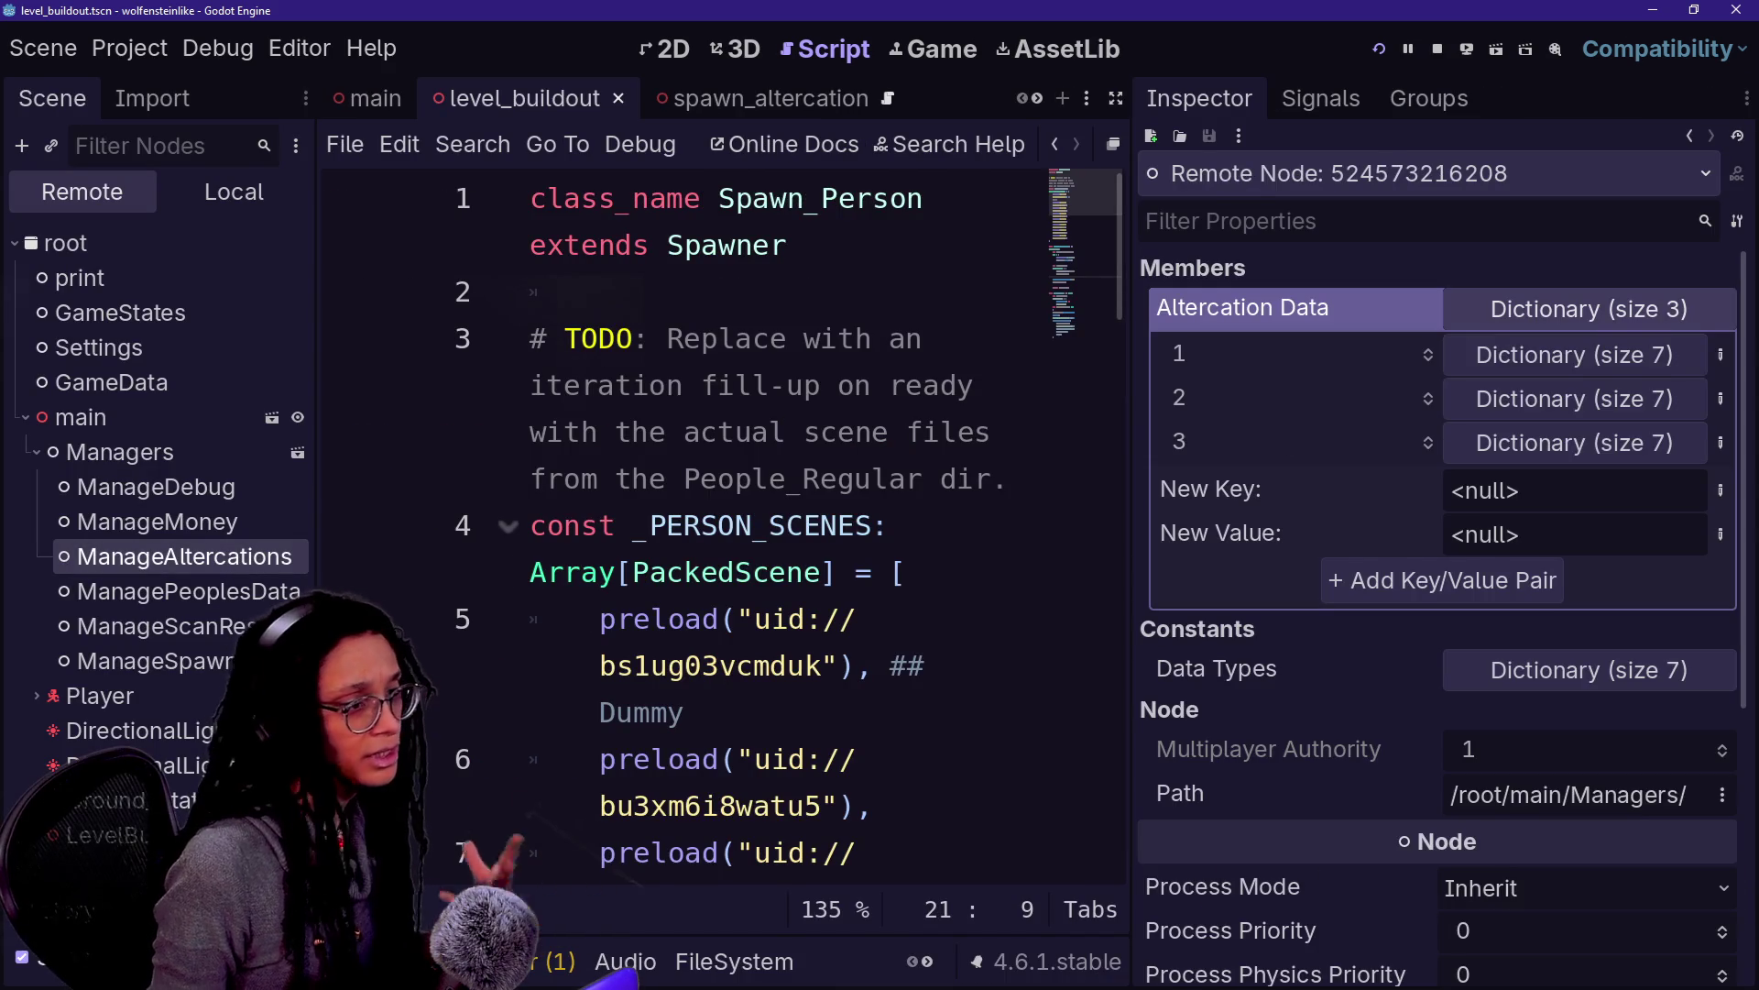
left_click(1569, 417)
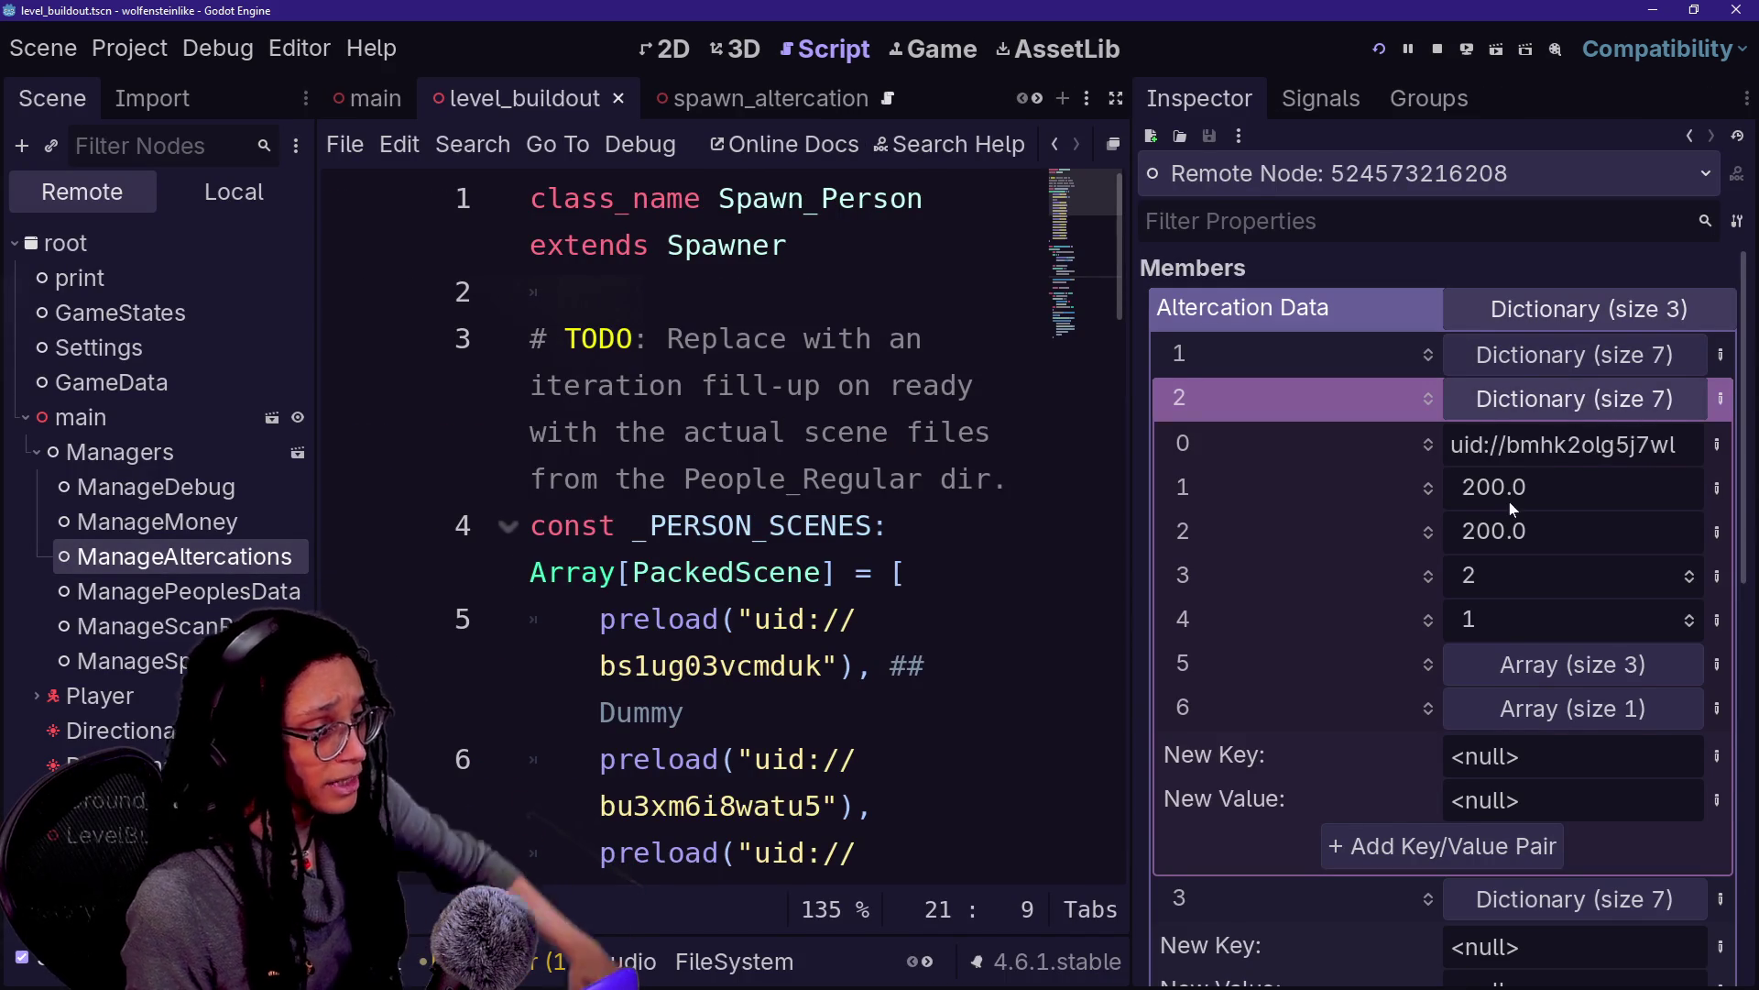
left_click(1494, 487)
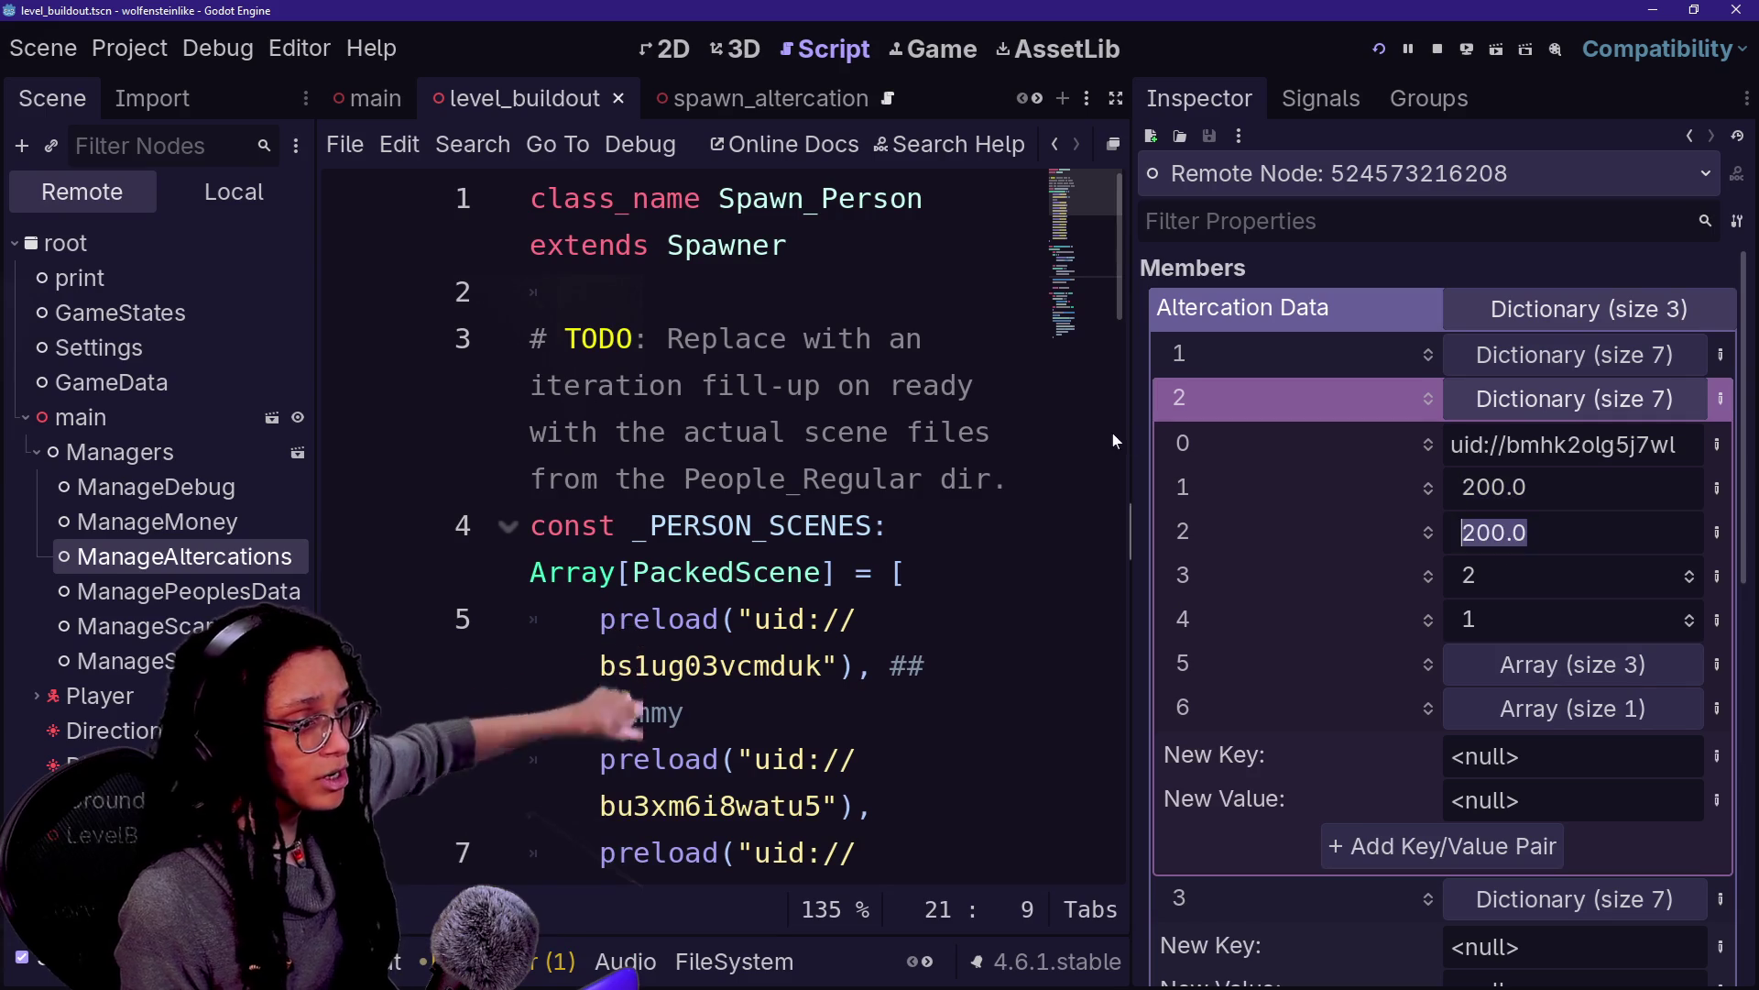
left_click(718, 385)
key("ctrl+alt+o")
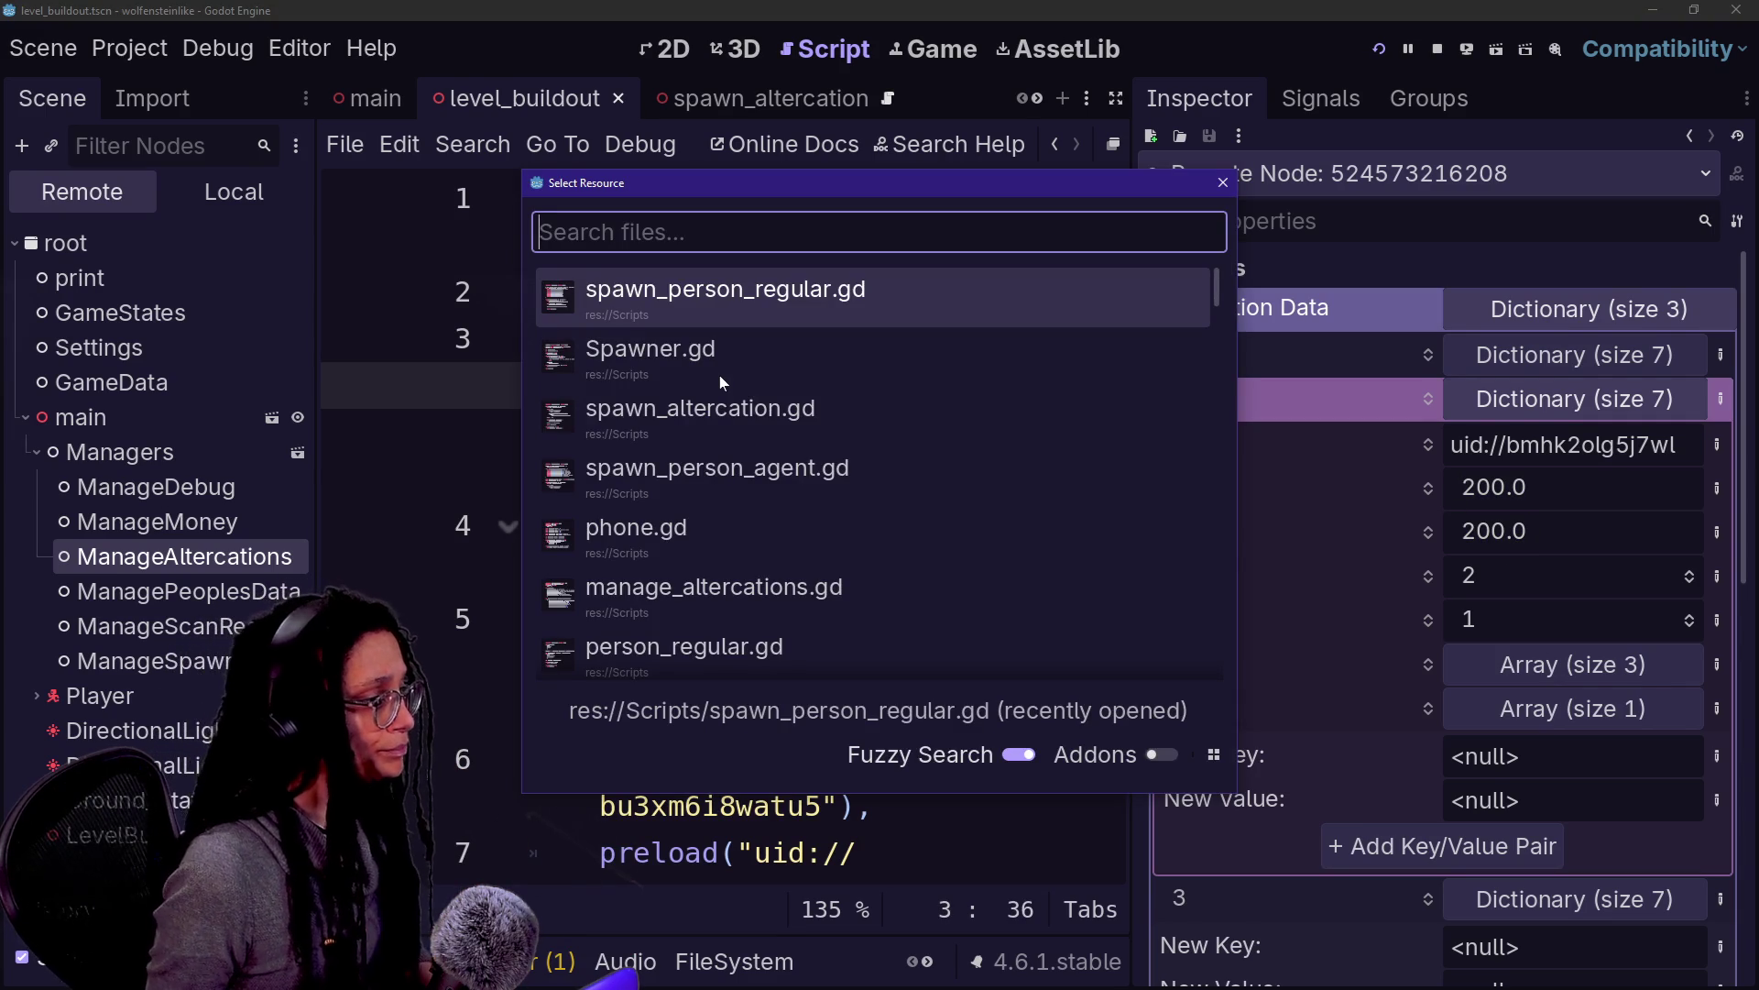
Open manage_altercations.gd and hide the side panels for a full-width code view
left_click(911, 596)
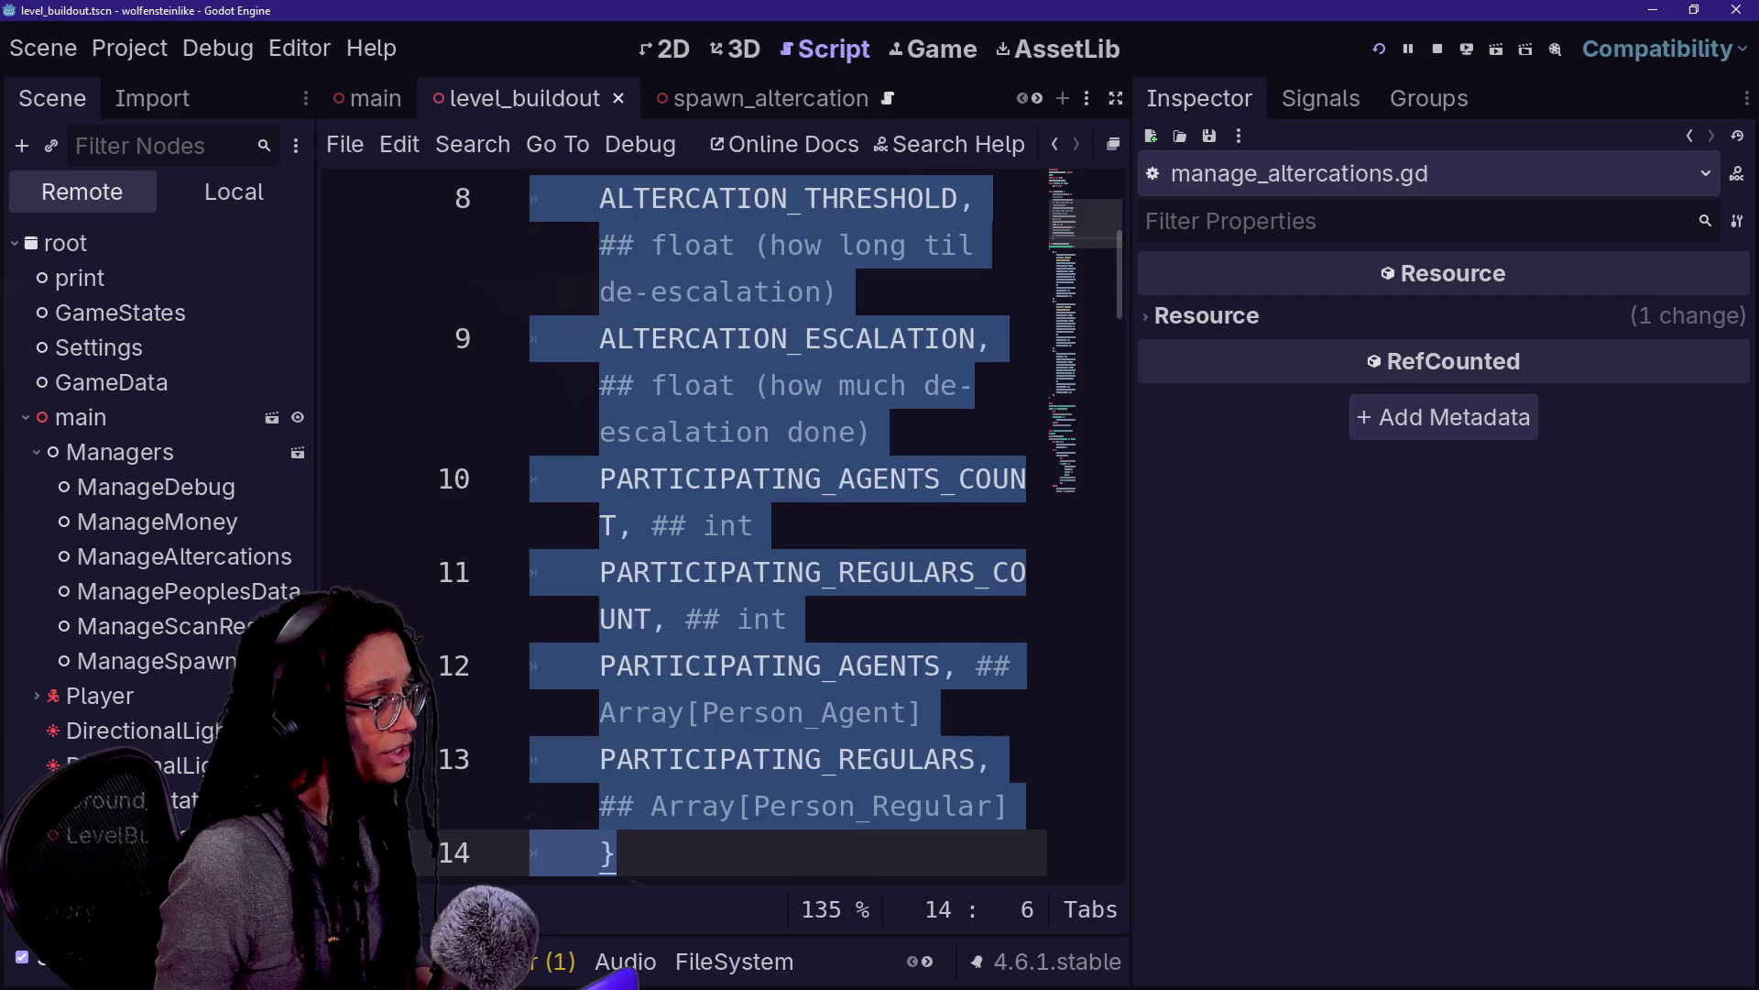
left_click(609, 464)
key("ctrl+shift+F11")
scroll(825, 522, "down", 2)
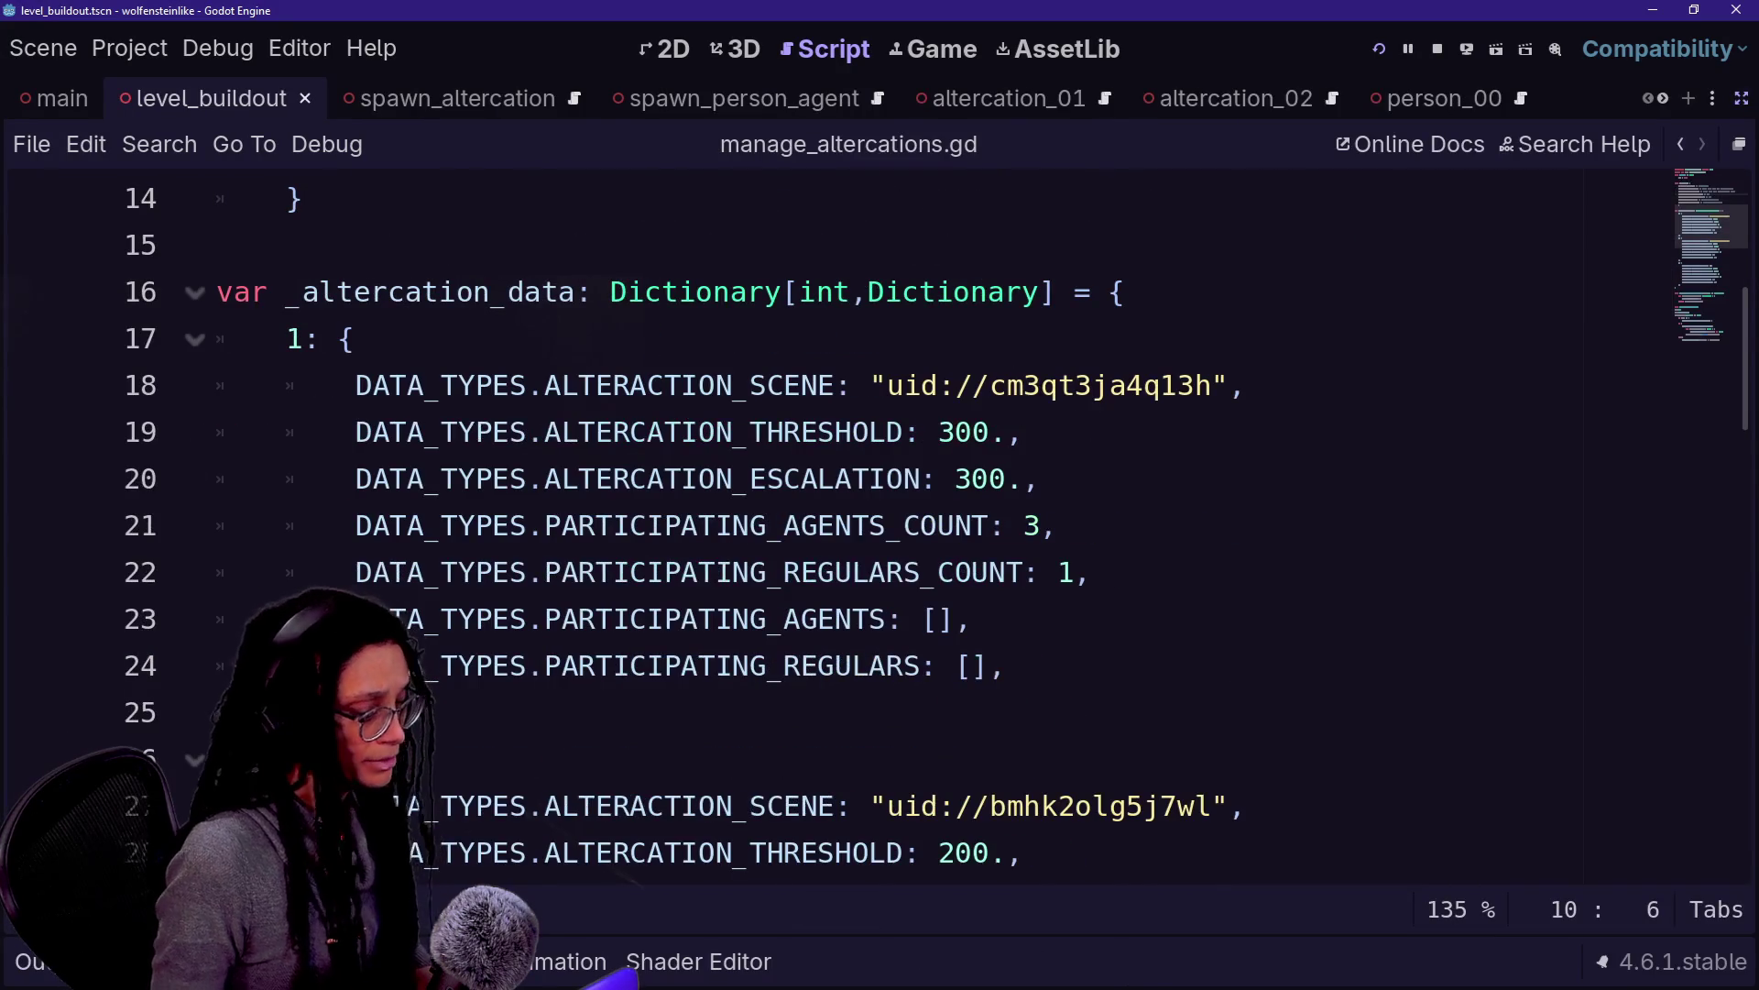
Review altercation 1's data lines 18–22 and altercation 2's SCENE line 27
mouse_move(441, 385)
left_mouse_down()
mouse_move(587, 431)
mouse_move(800, 572)
left_mouse_up()
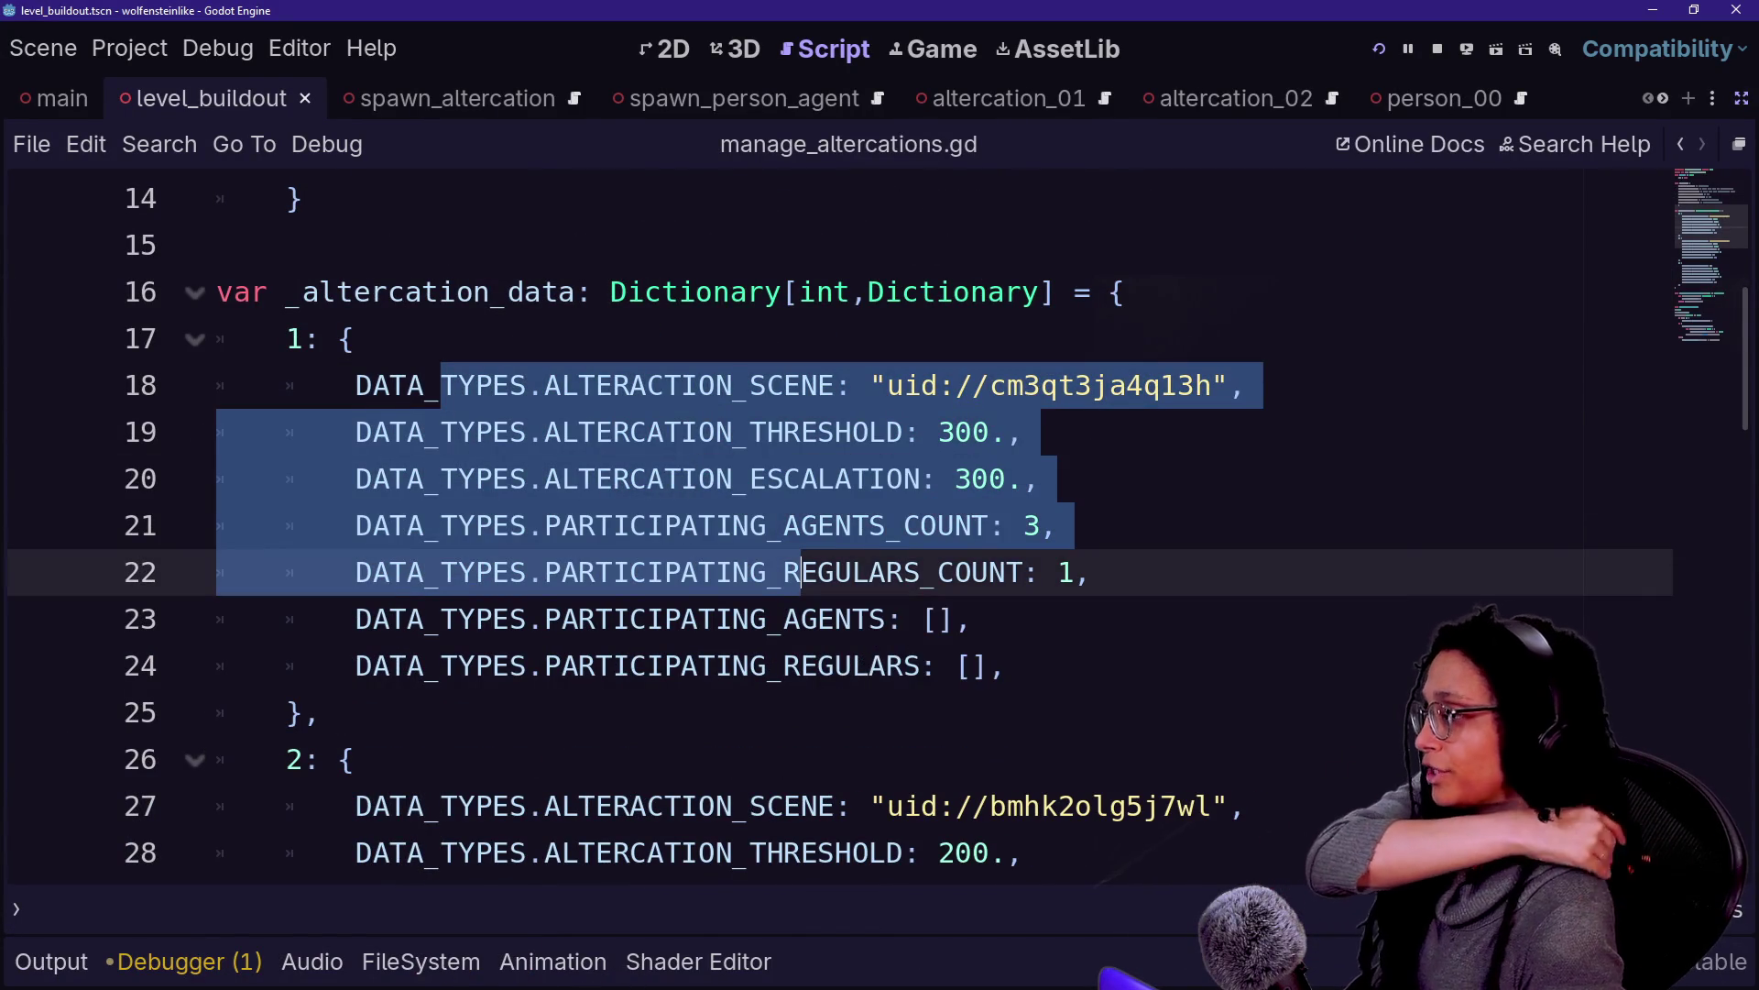
scroll(800, 572, "down", 1)
left_click(700, 525)
left_click_drag(441, 244, 924, 525)
left_click(495, 665)
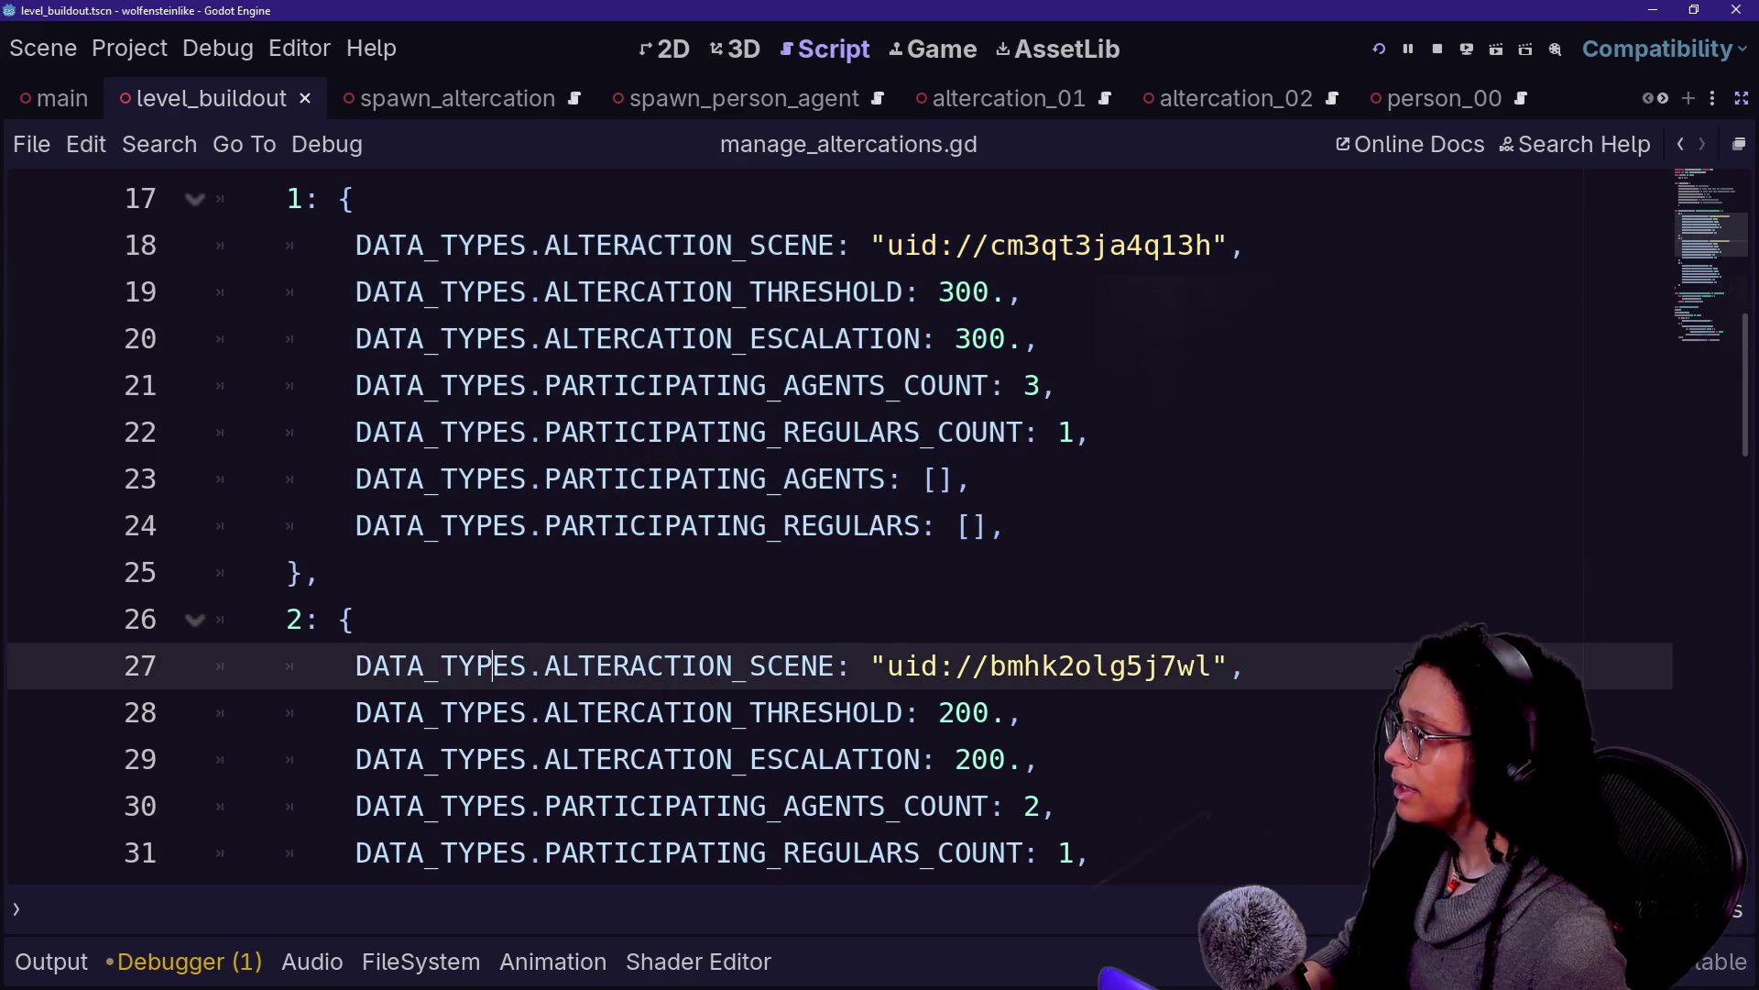
left_click_drag(857, 244, 1036, 338)
left_click(852, 665)
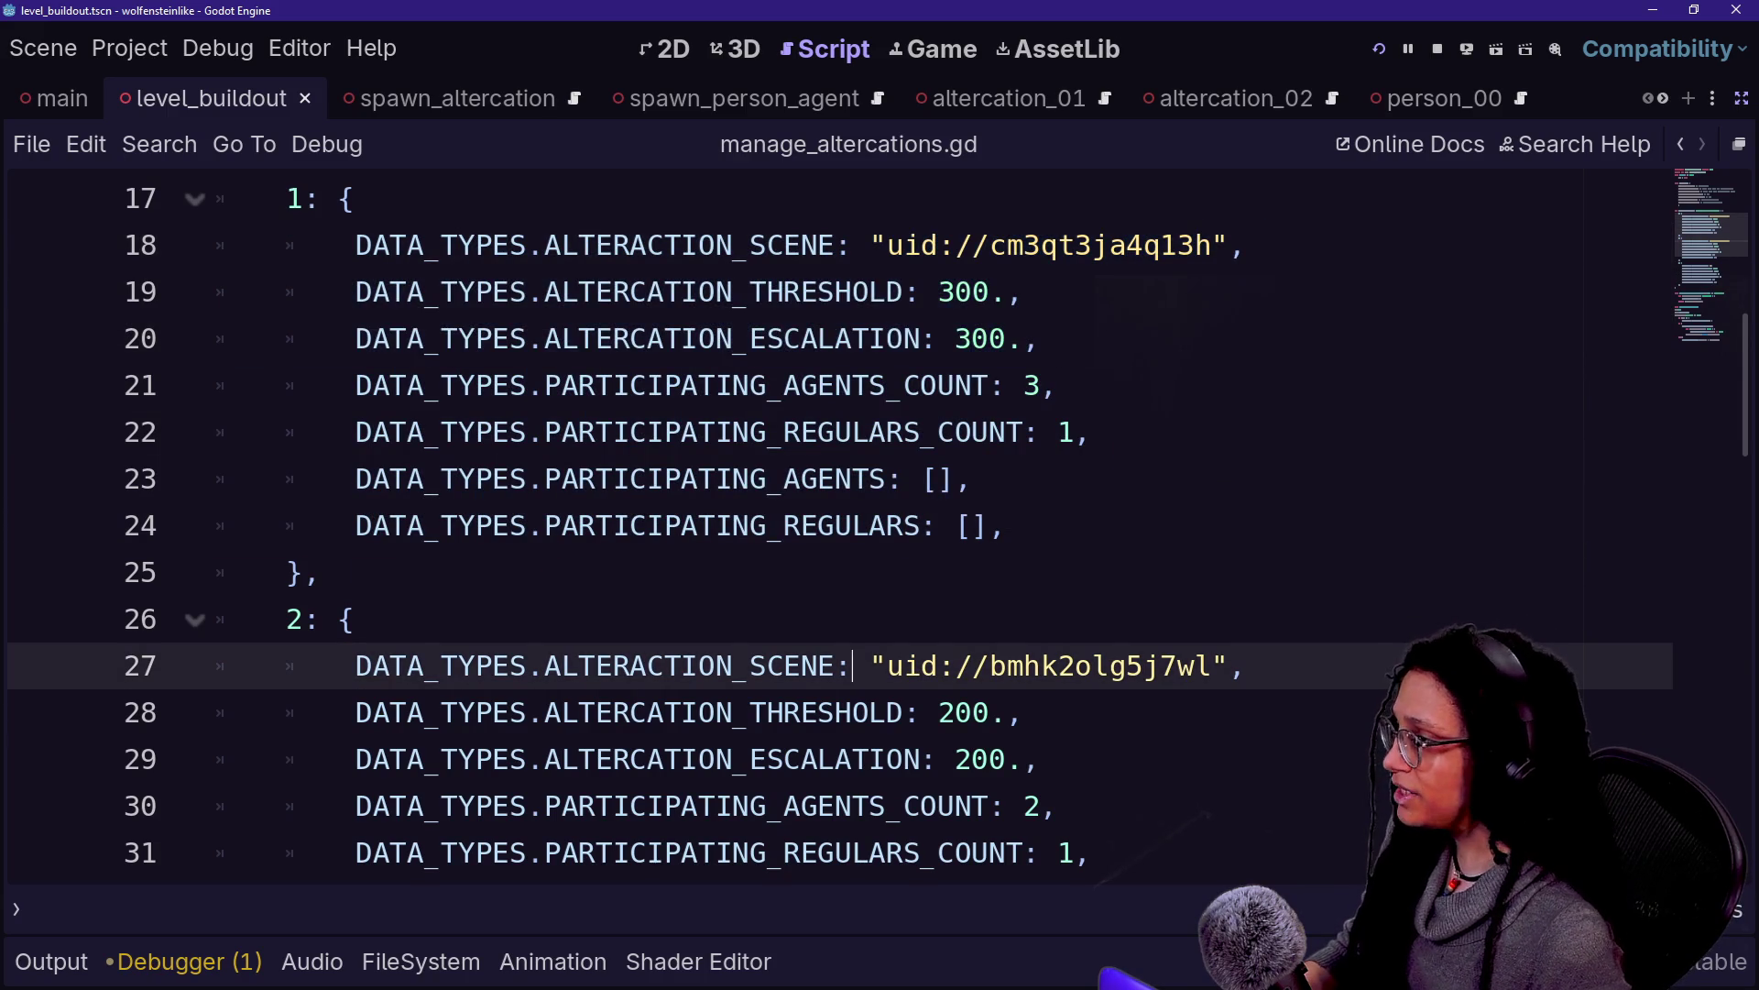
Inspect altercation 1's THRESHOLD and ESCALATION, checking the ALTERCATION_ESCALATION constant, then glance at the game
left_click_drag(749, 292, 938, 292)
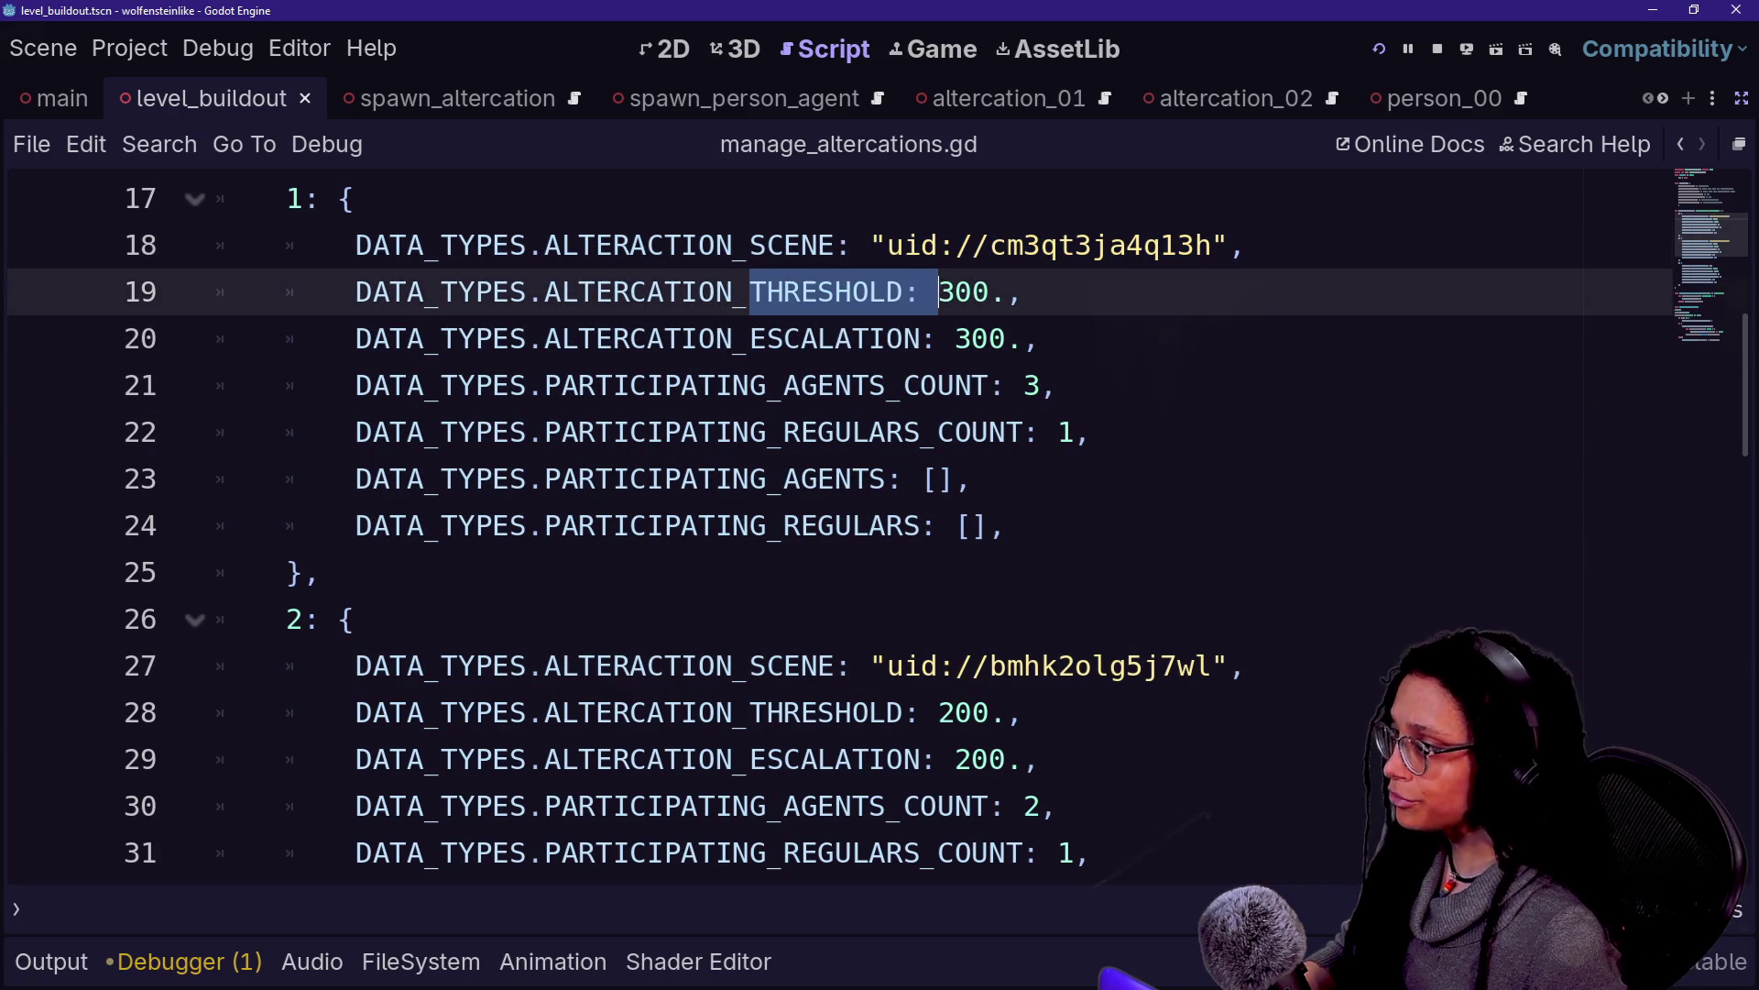
left_click_drag(750, 339, 937, 338)
left_click(937, 338)
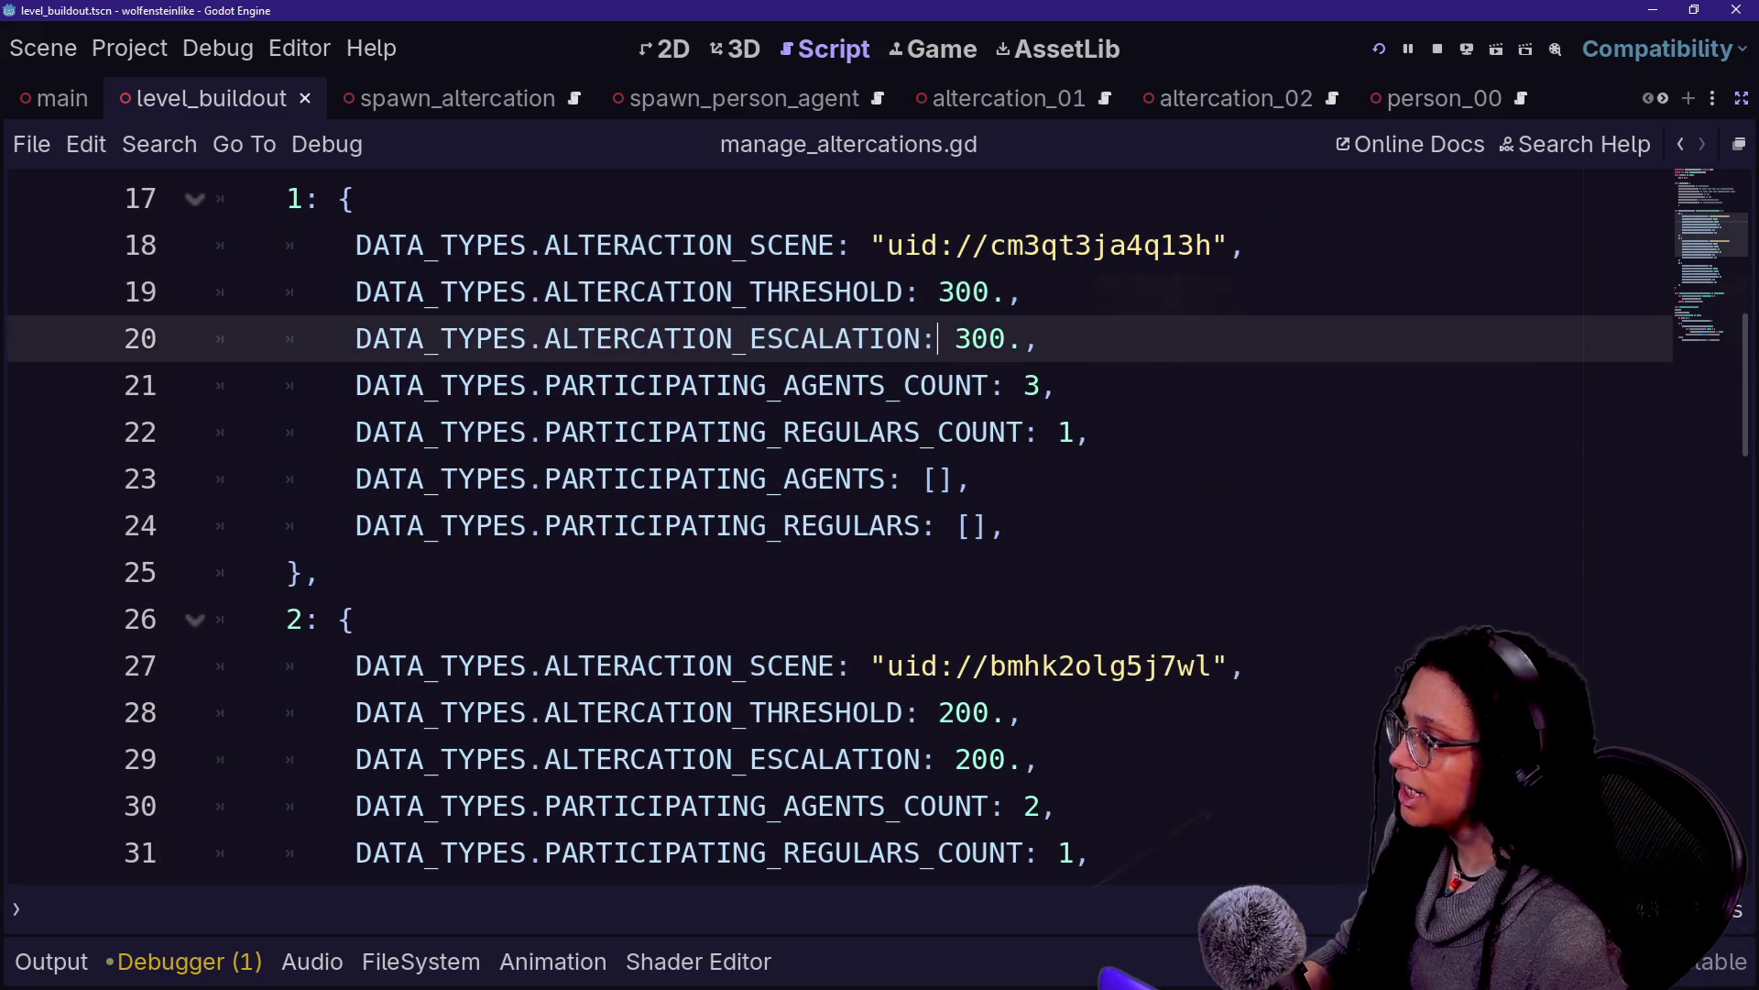
left_click(818, 338)
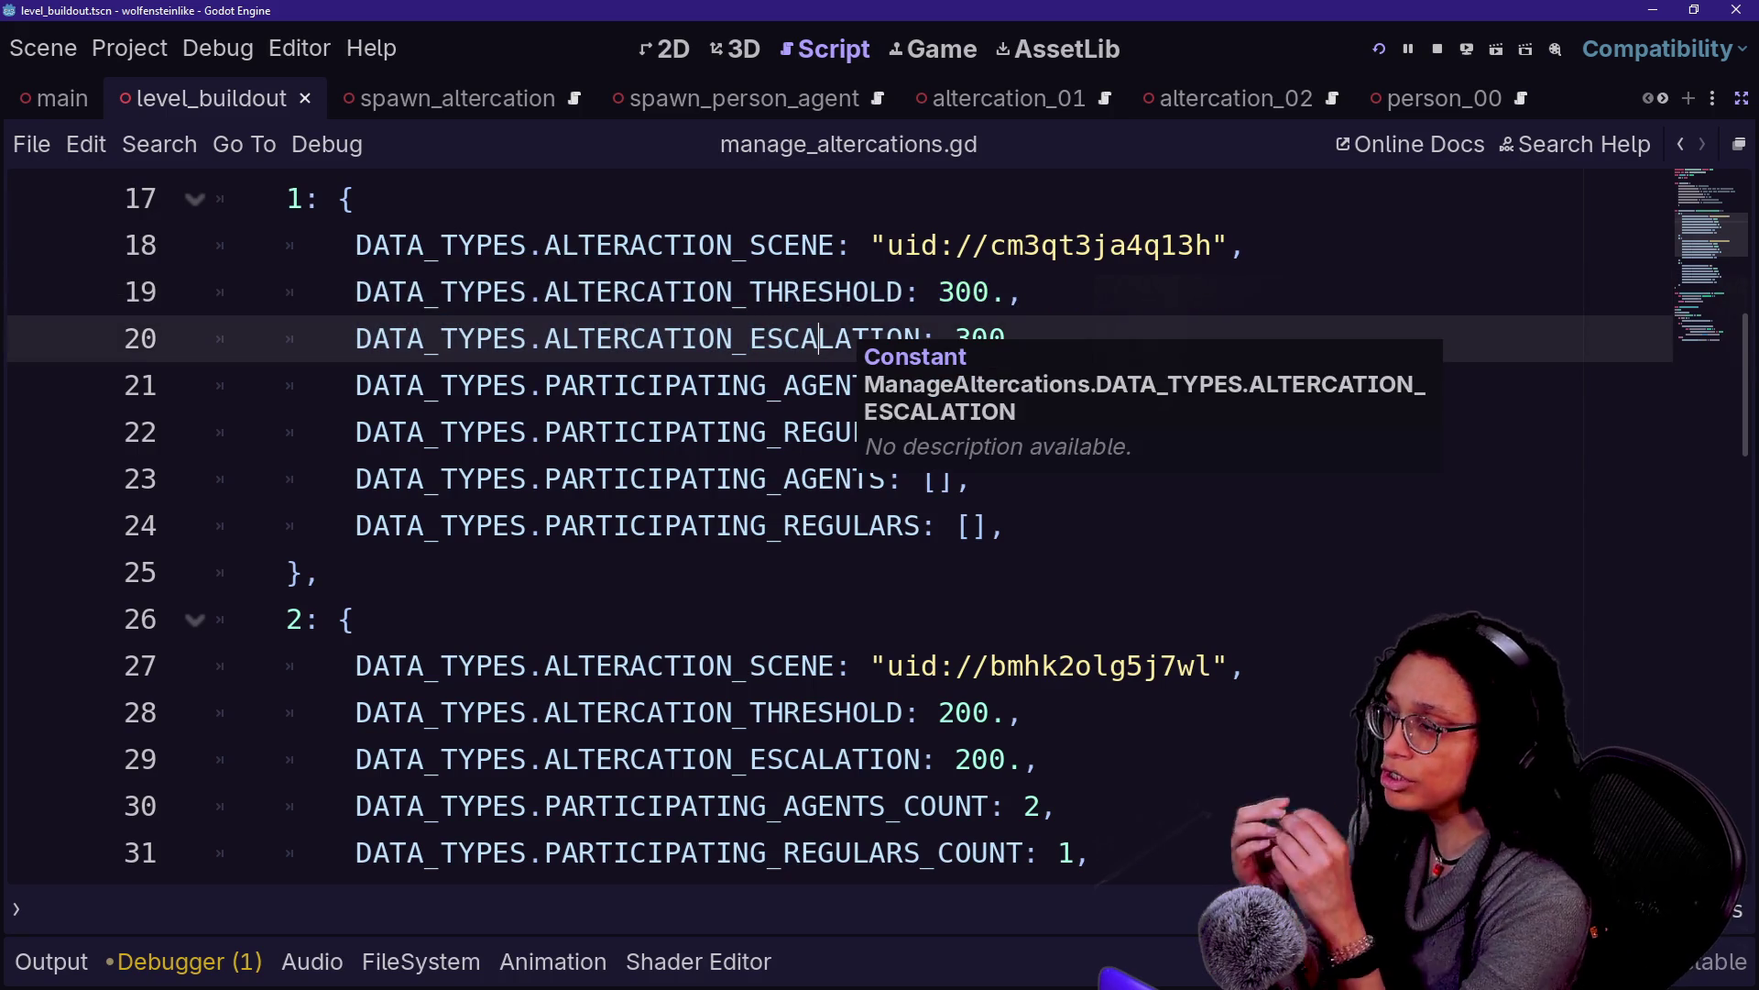
double_click(818, 338)
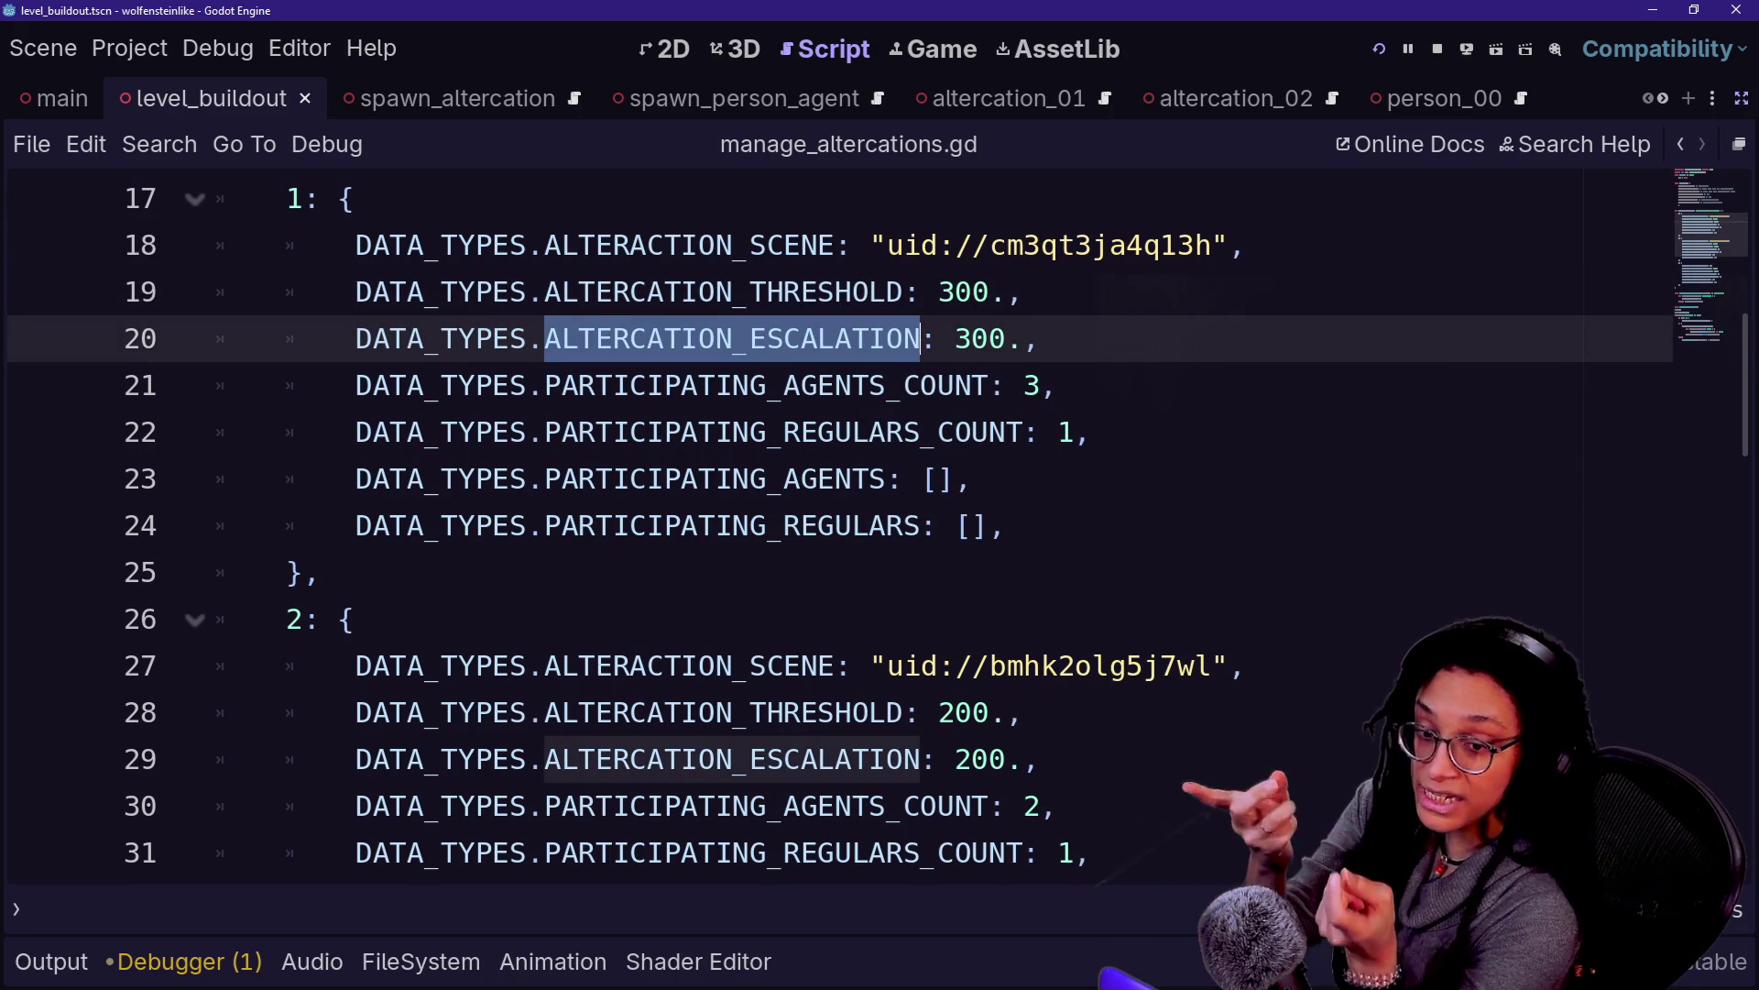
left_click(955, 291)
key("Down")
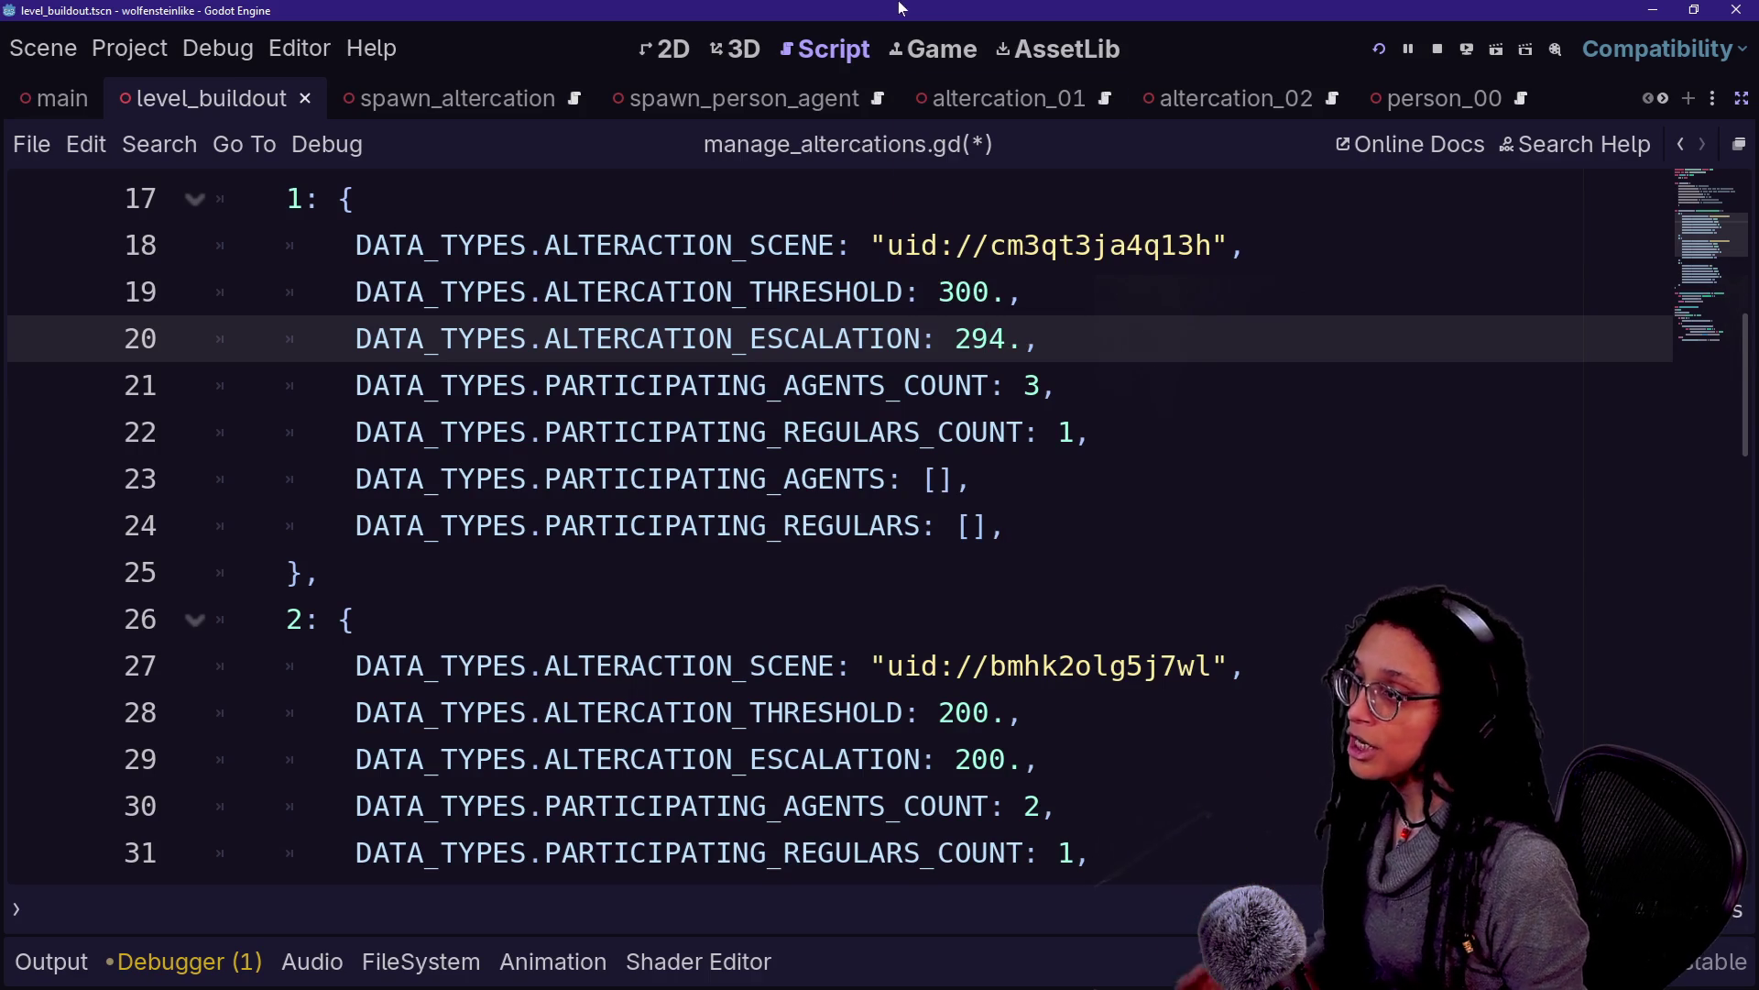
left_click(942, 62)
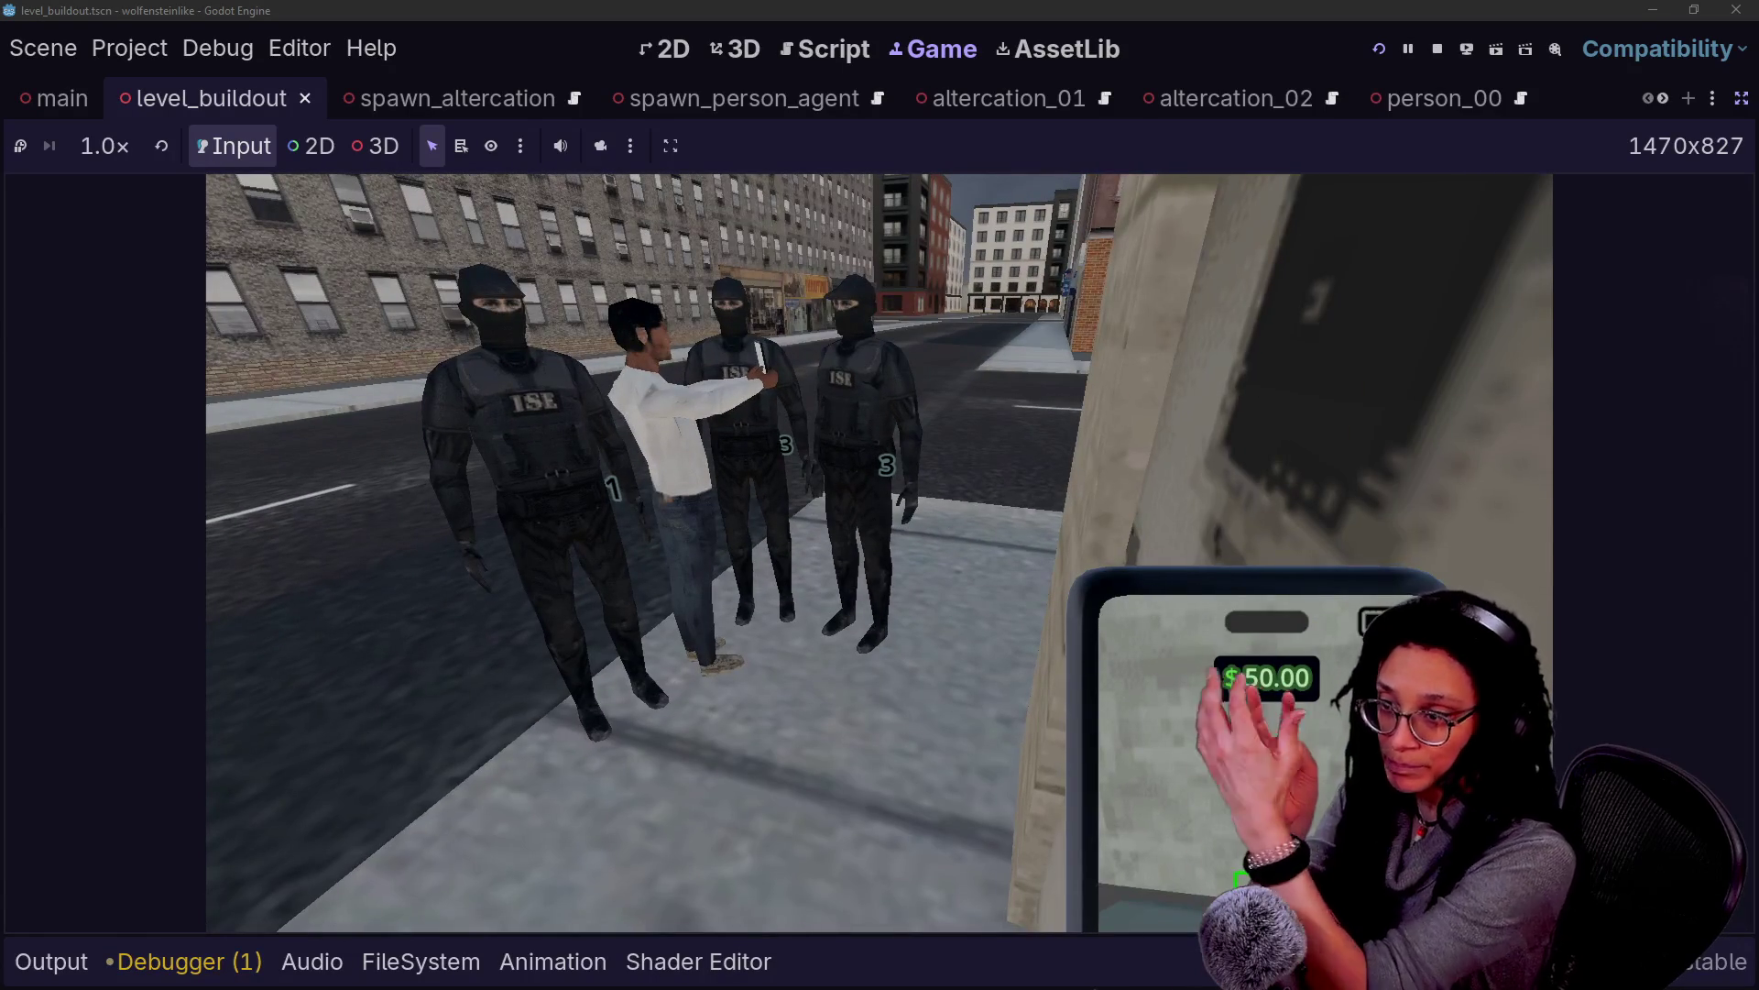
left_click(834, 51)
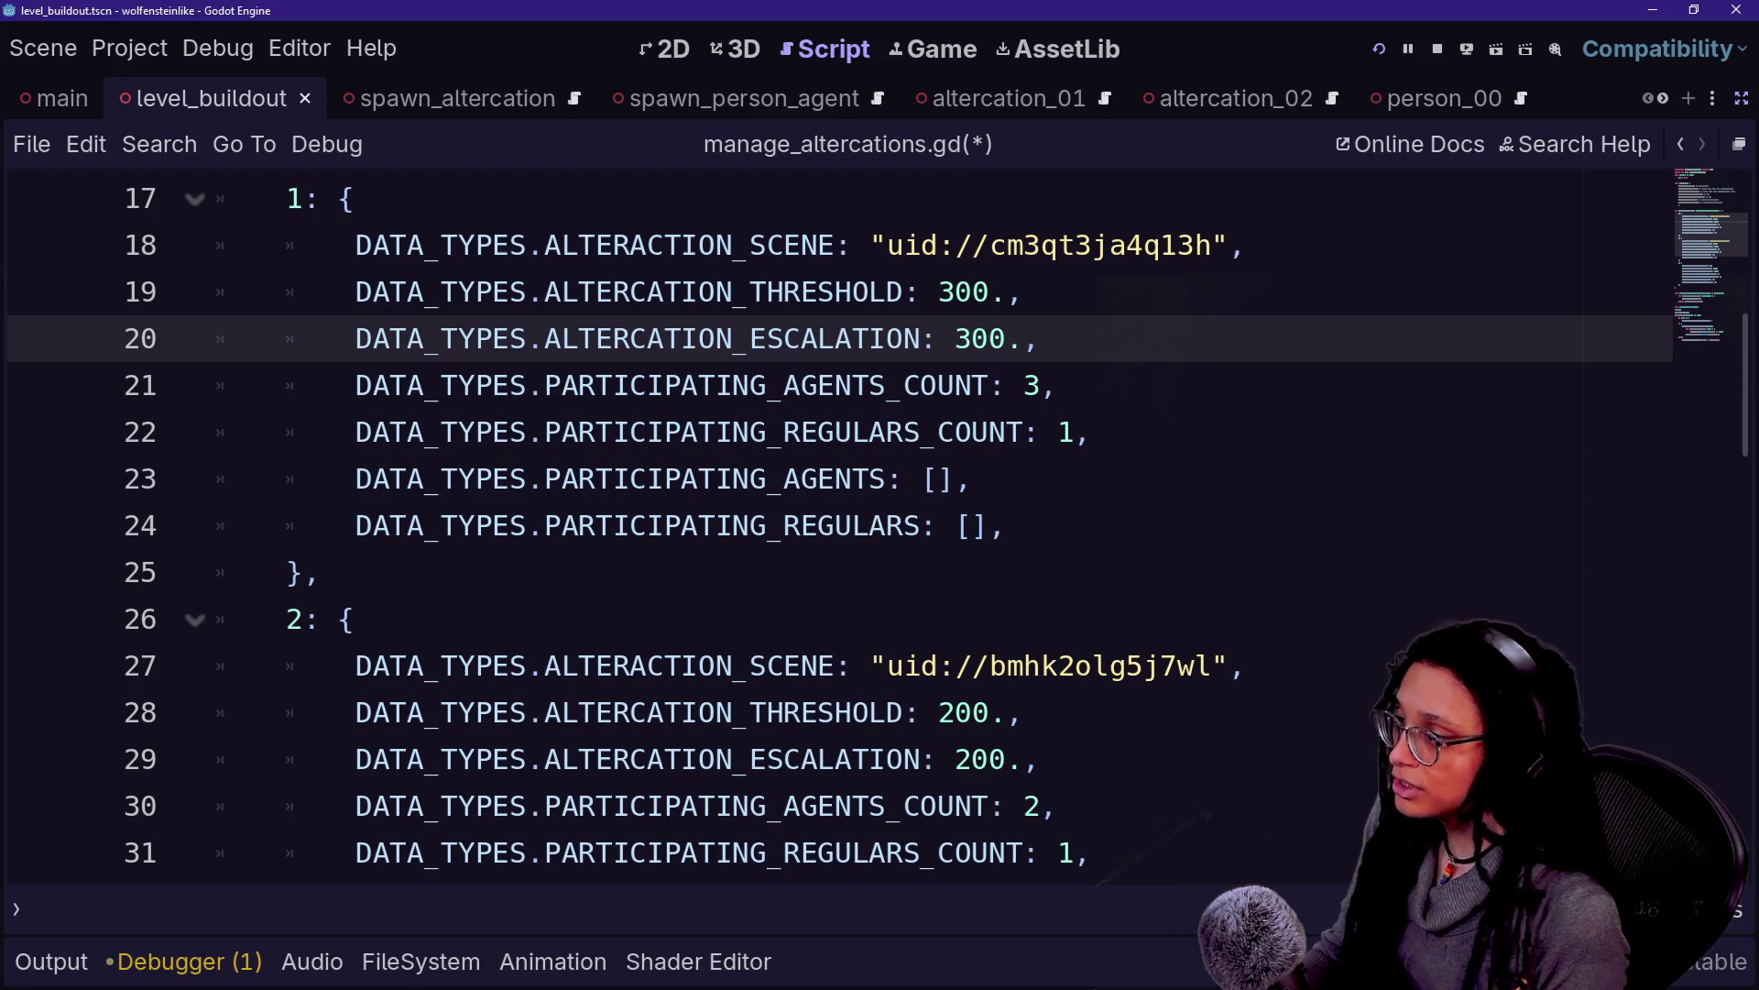
Review the agent and regular count lines 21–22, highlighting the agent count 3
key("Down")
key("Home")
key("shift+End")
key("shift+Down")
key("shift+End")
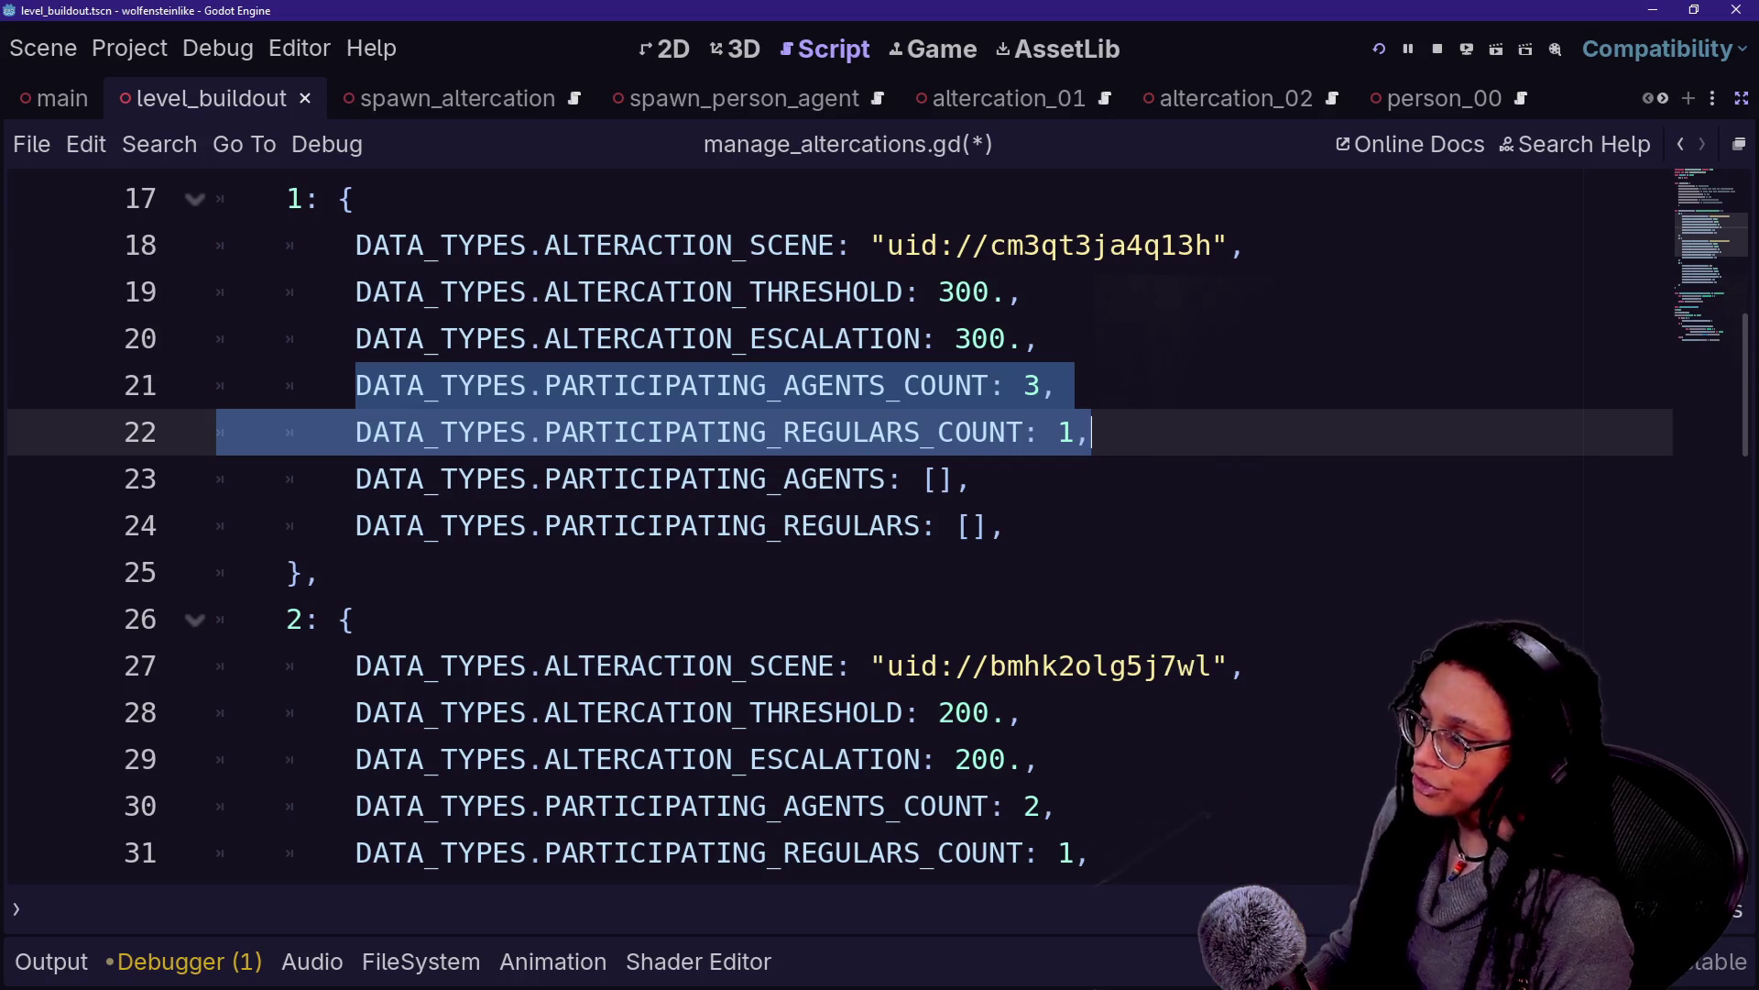
key("Up")
key("Up")
key("Down")
key("shift+End")
key("Down")
key("shift+Up")
key("Left")
key("Left")
key("shift+Right")
key("shift+Right")
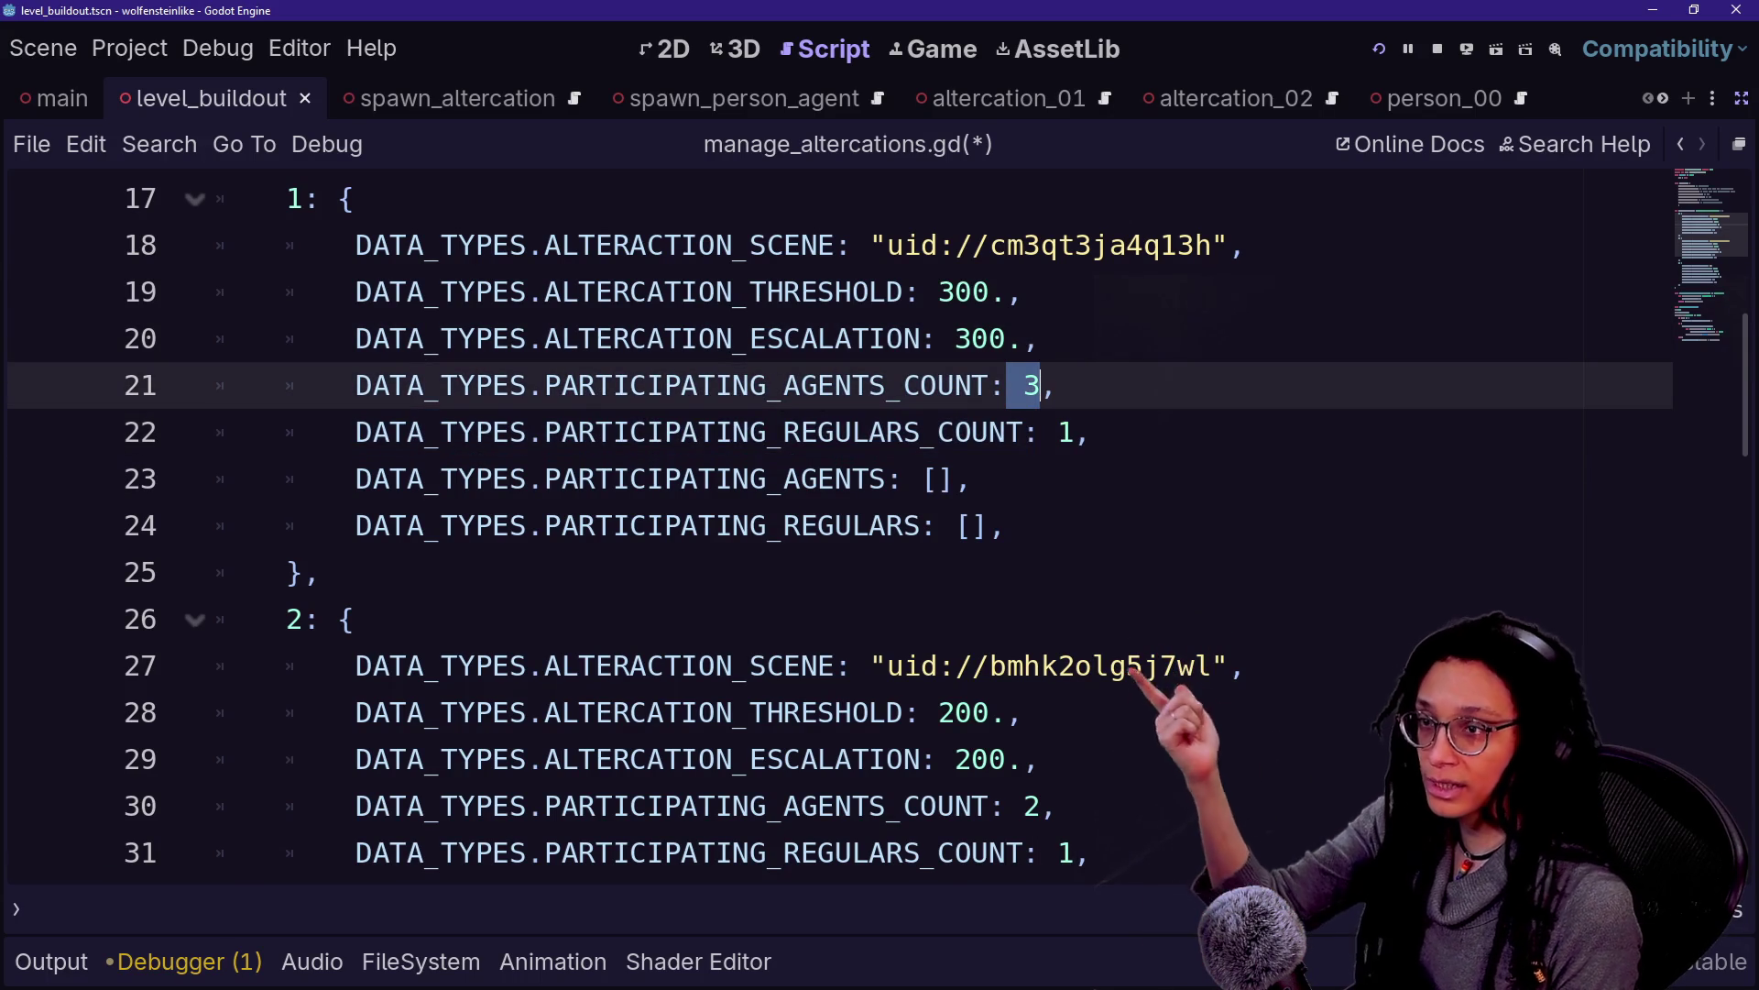
Save manage_altercations.gd with Ctrl+S and bring up the Quick Open file search
key("Down")
key("Down")
scroll(841, 528, "up", 1)
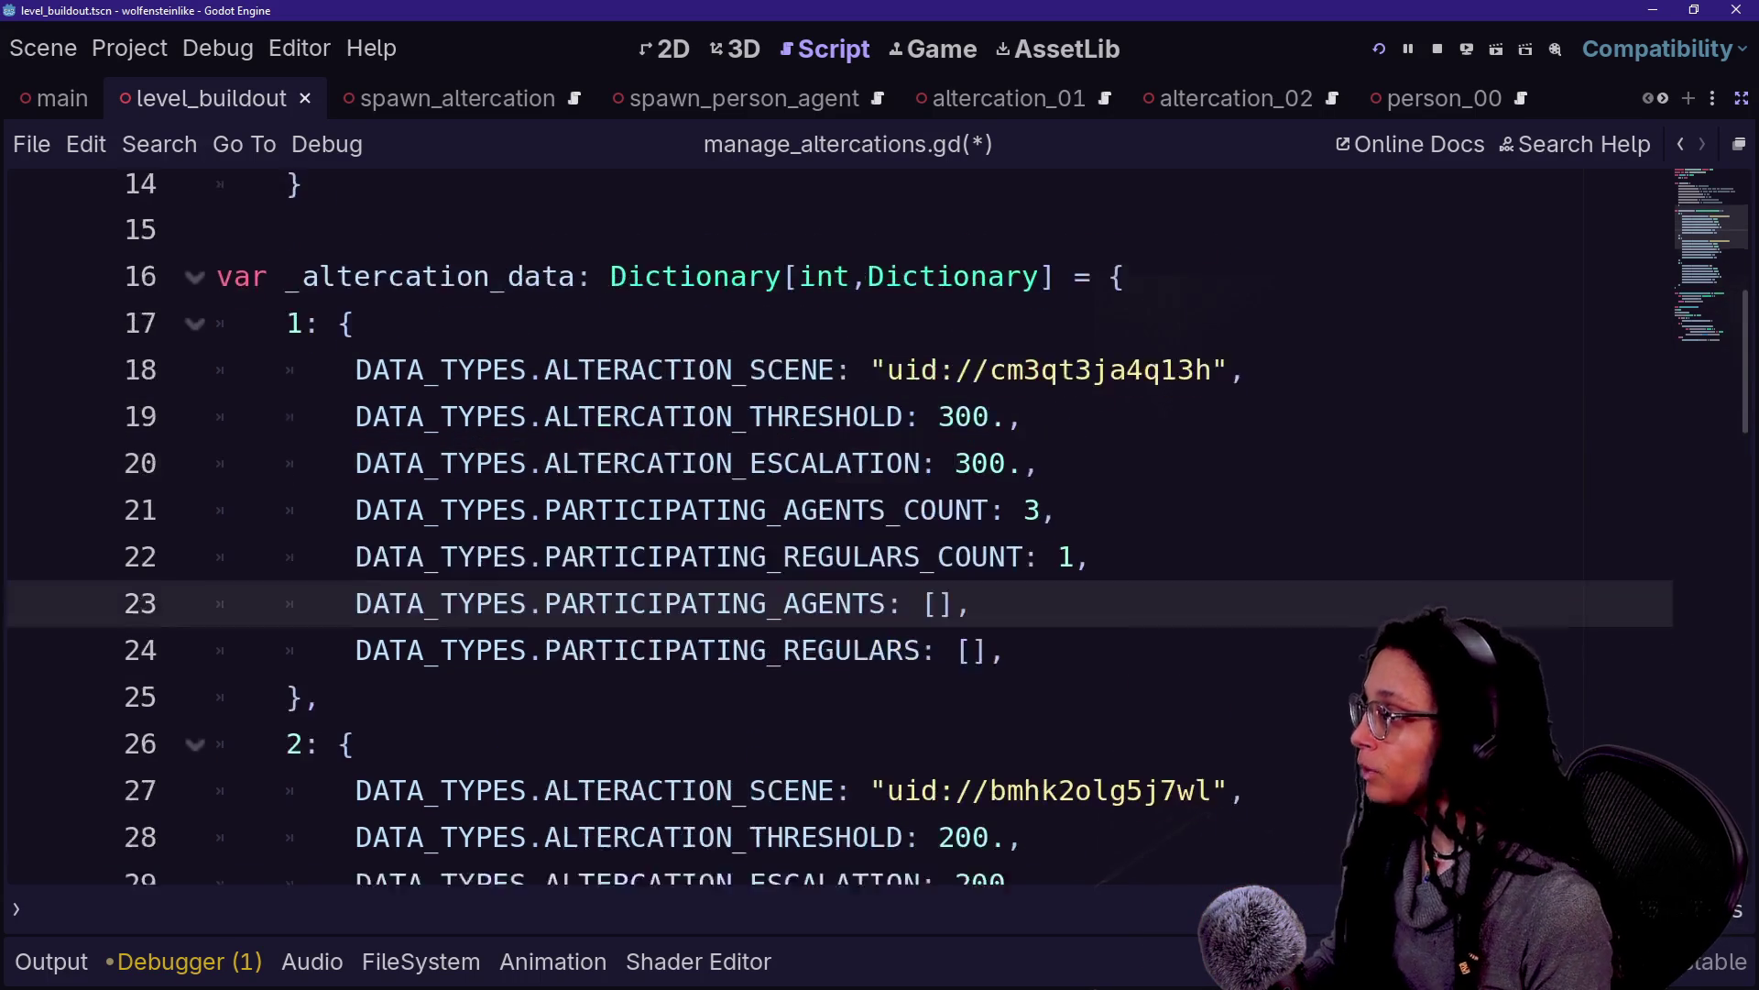
key("Up")
key("Down")
scroll(841, 529, "down", 3)
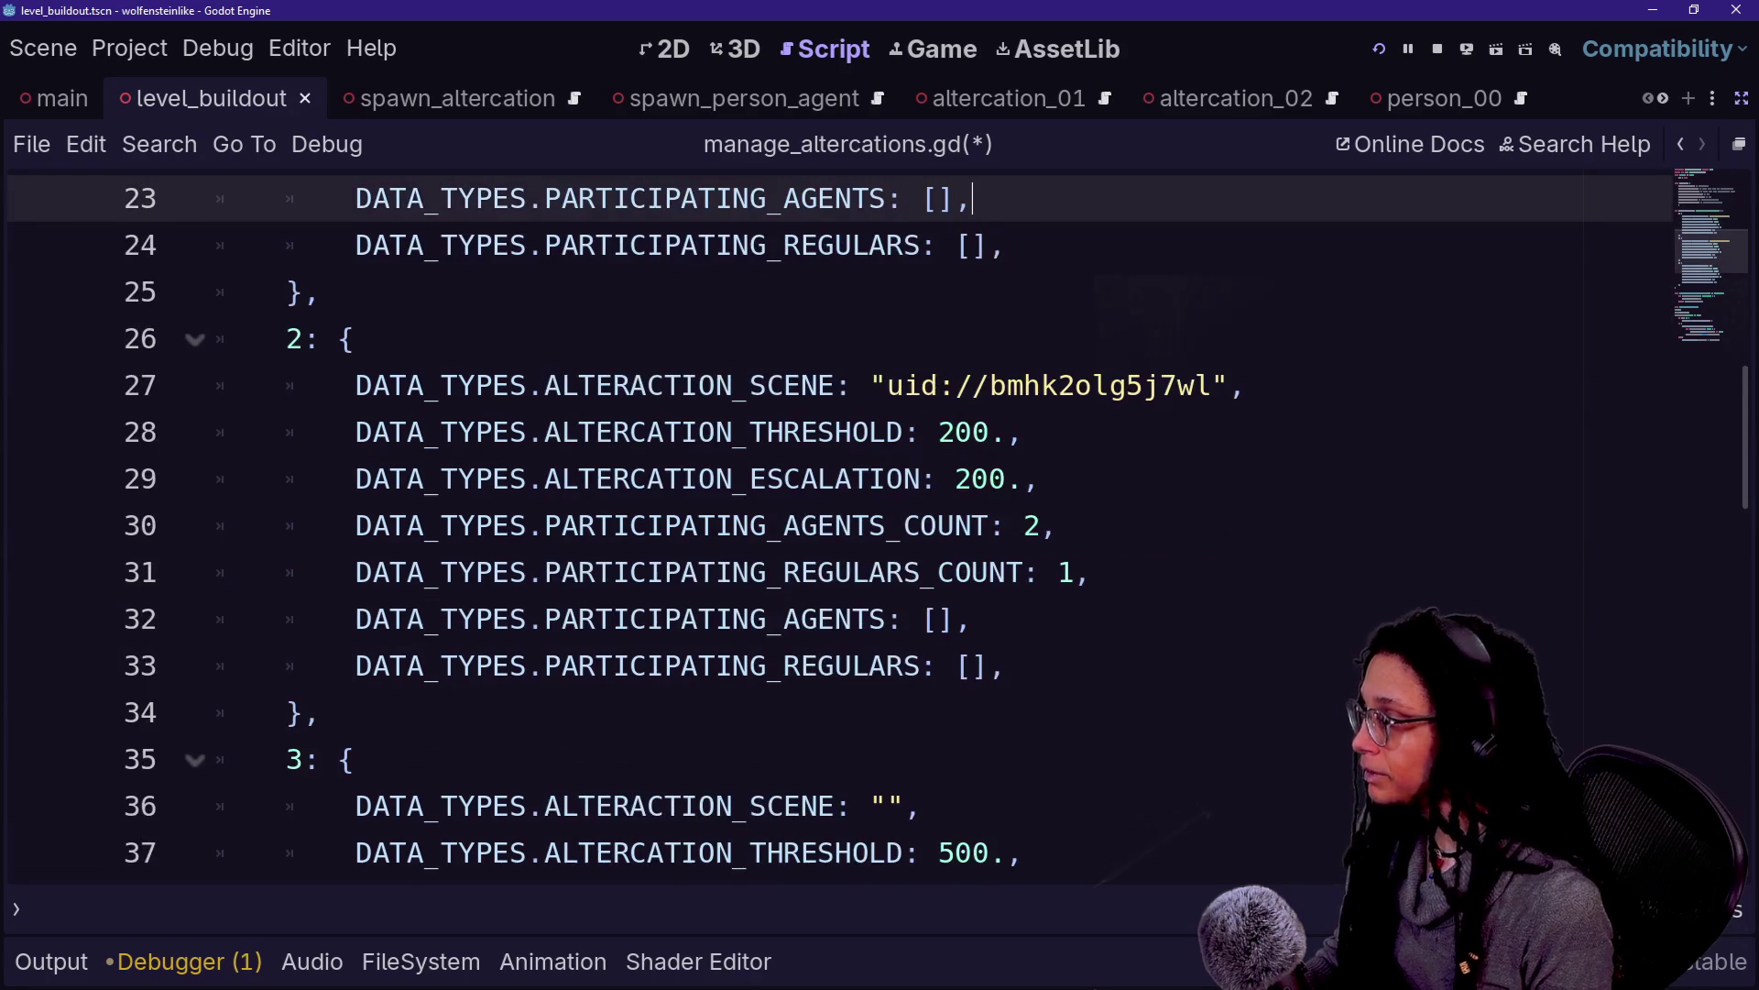
scroll(841, 529, "up", 2)
scroll(841, 528, "up", 4)
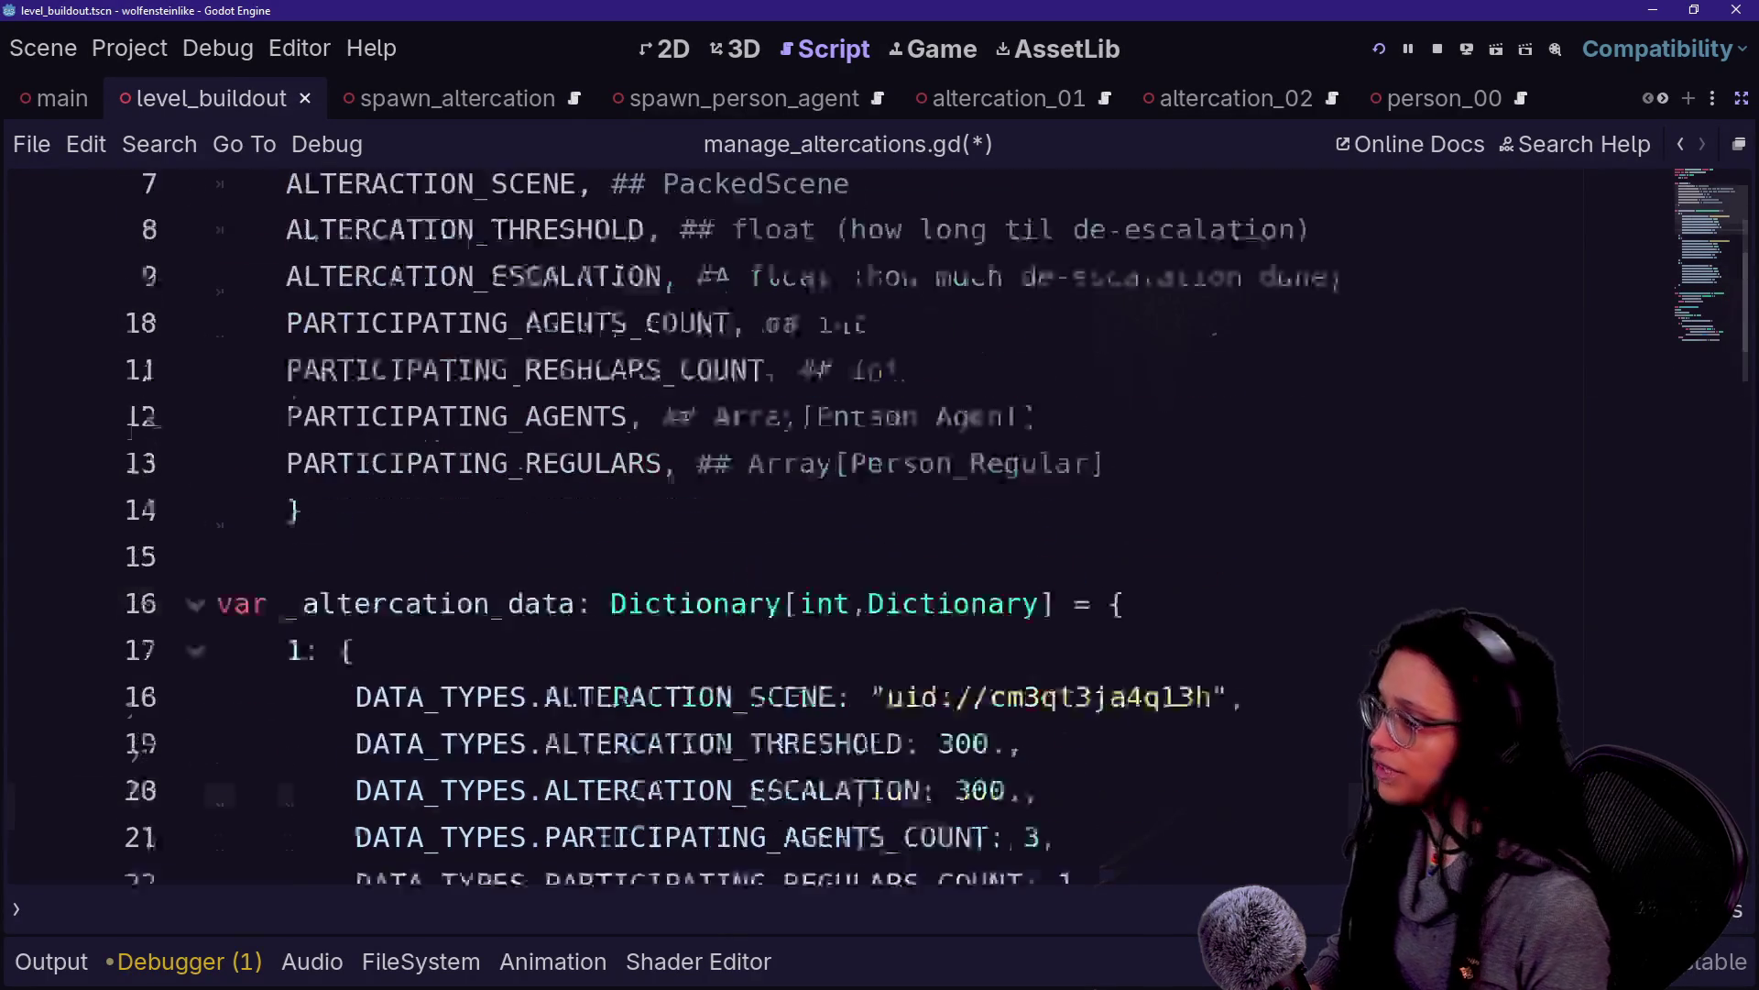
key("ctrl+s")
left_click(510, 245)
key("shift+alt+o")
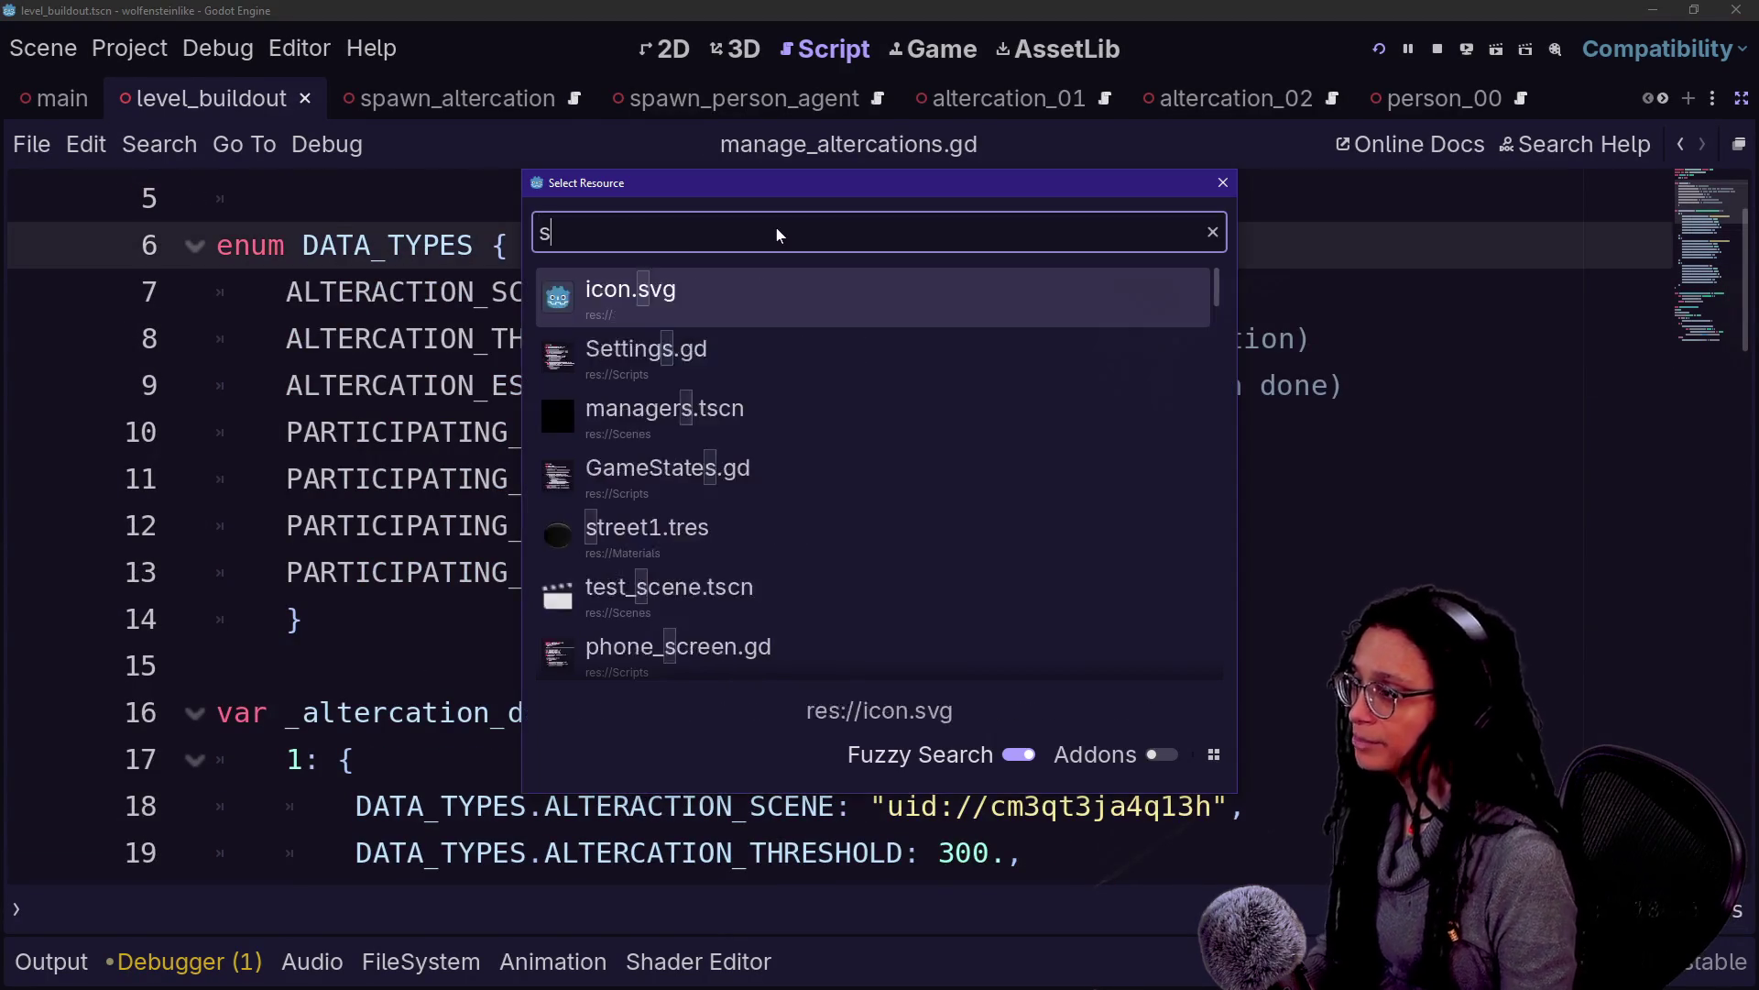
Open spawn_altercation.gd via Quick Open 'spawn' and highlight the cumulative weight lines 41–43
type("spawn")
key("Down")
key("Escape")
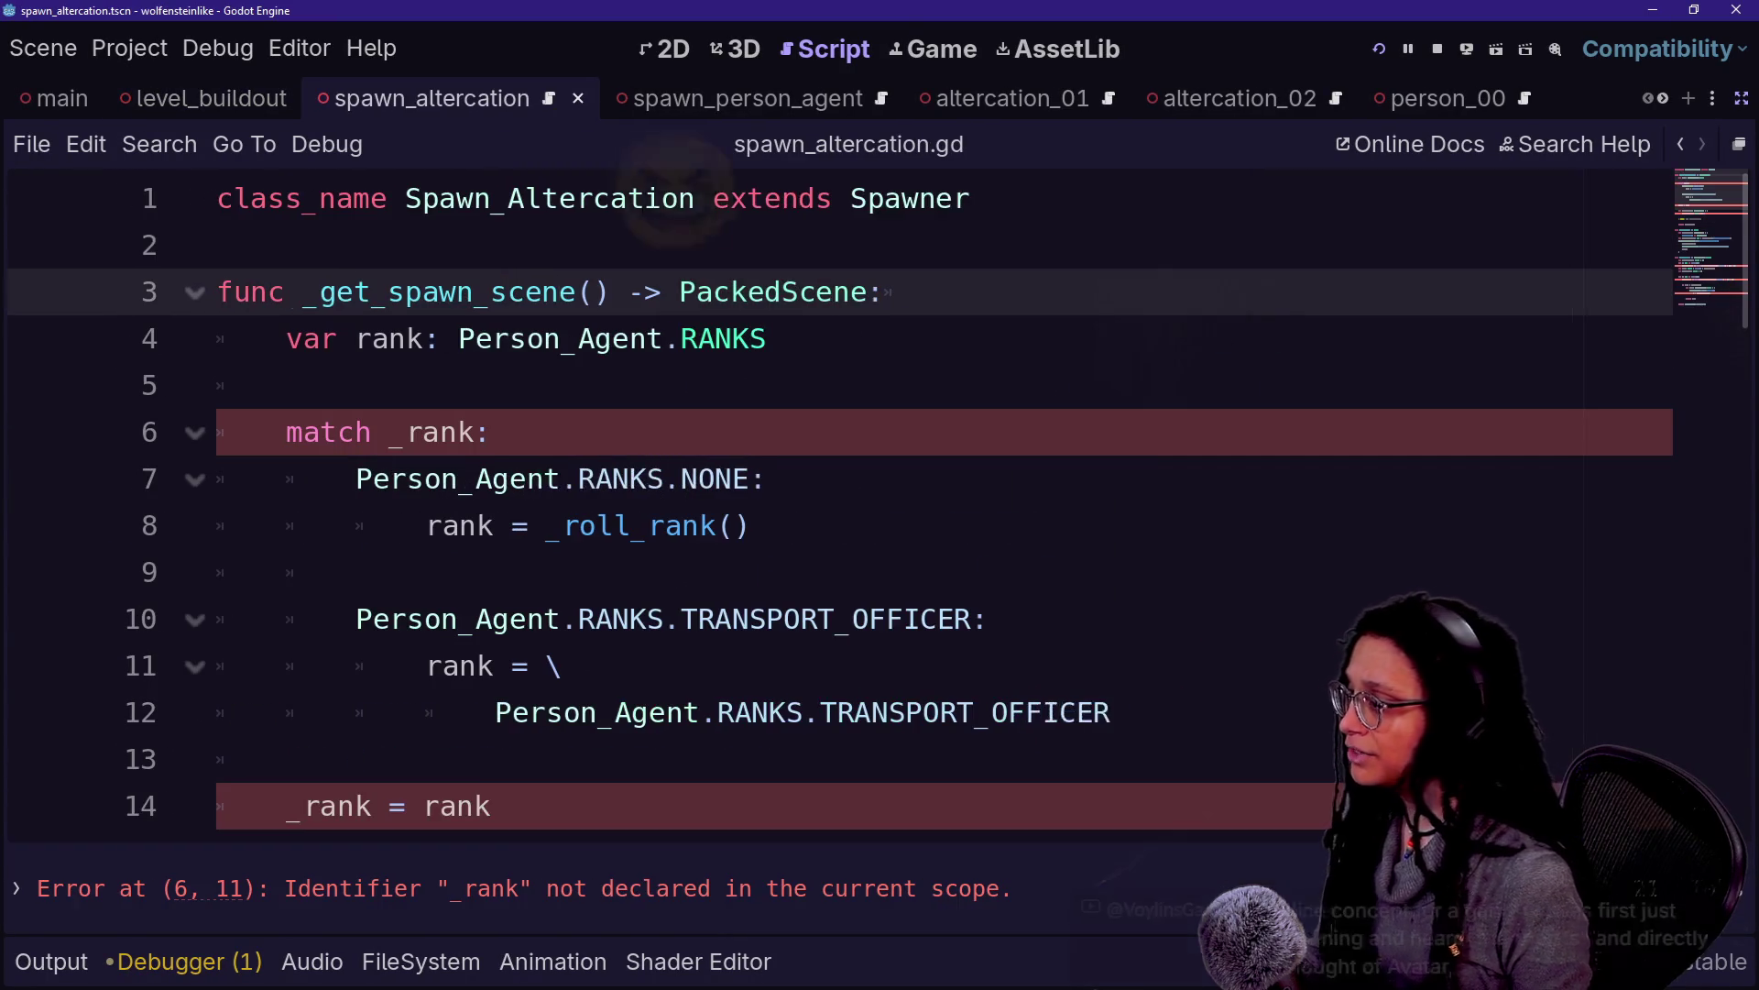
scroll(777, 236, "down", 15)
scroll(841, 476, "up", 4)
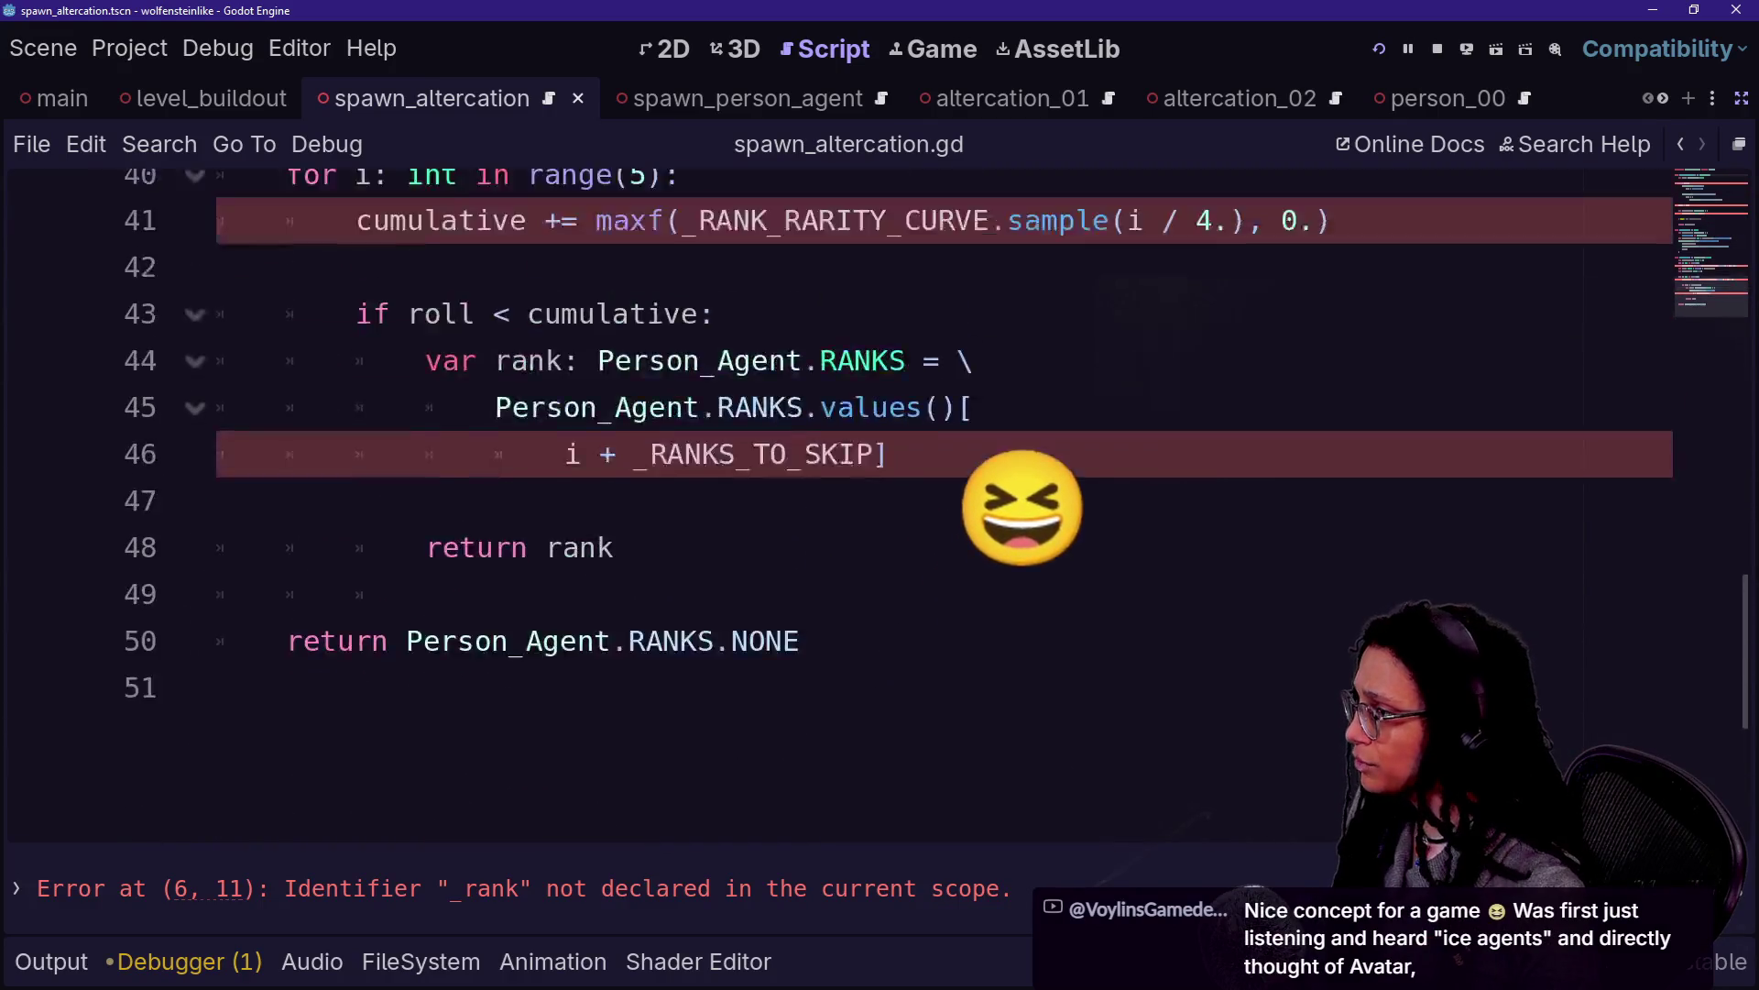
left_click(511, 302)
left_click_drag(357, 303, 699, 442)
left_click(889, 536)
left_click(713, 395)
Scroll through the rest of spawn_altercation.gd, then bring the stream chat window forward
scroll(713, 395, "up", 4)
scroll(788, 444, "up", 3)
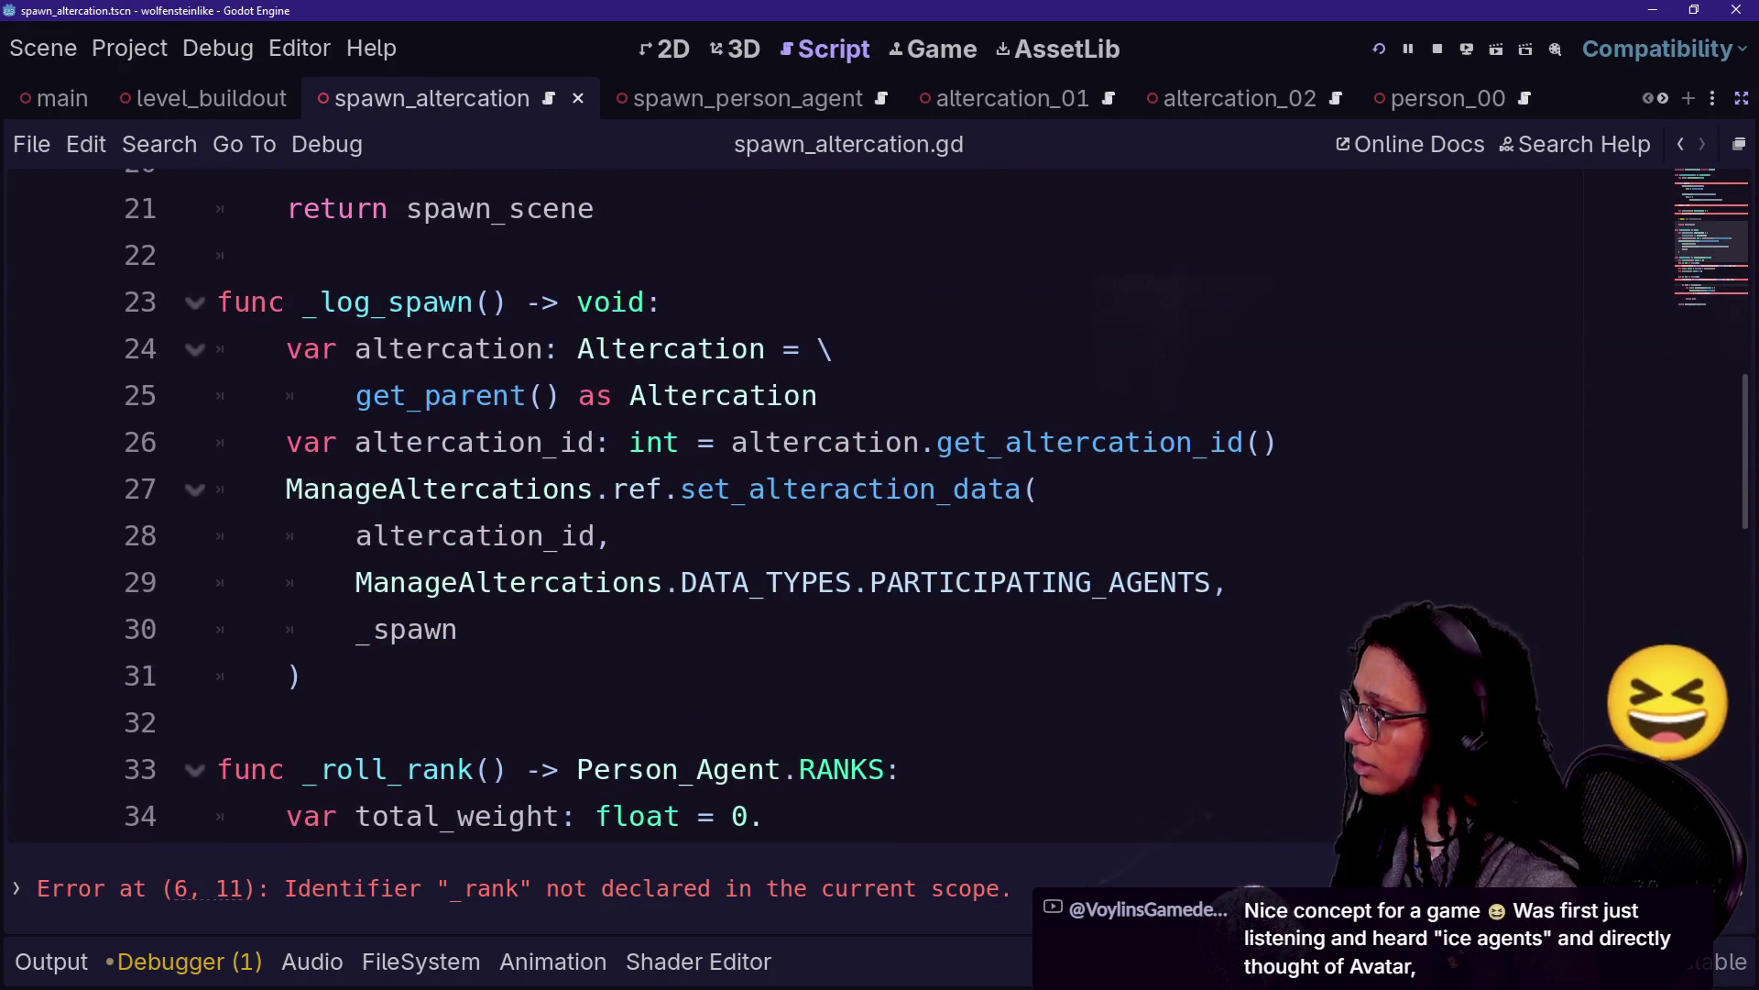
scroll(789, 444, "down", 1)
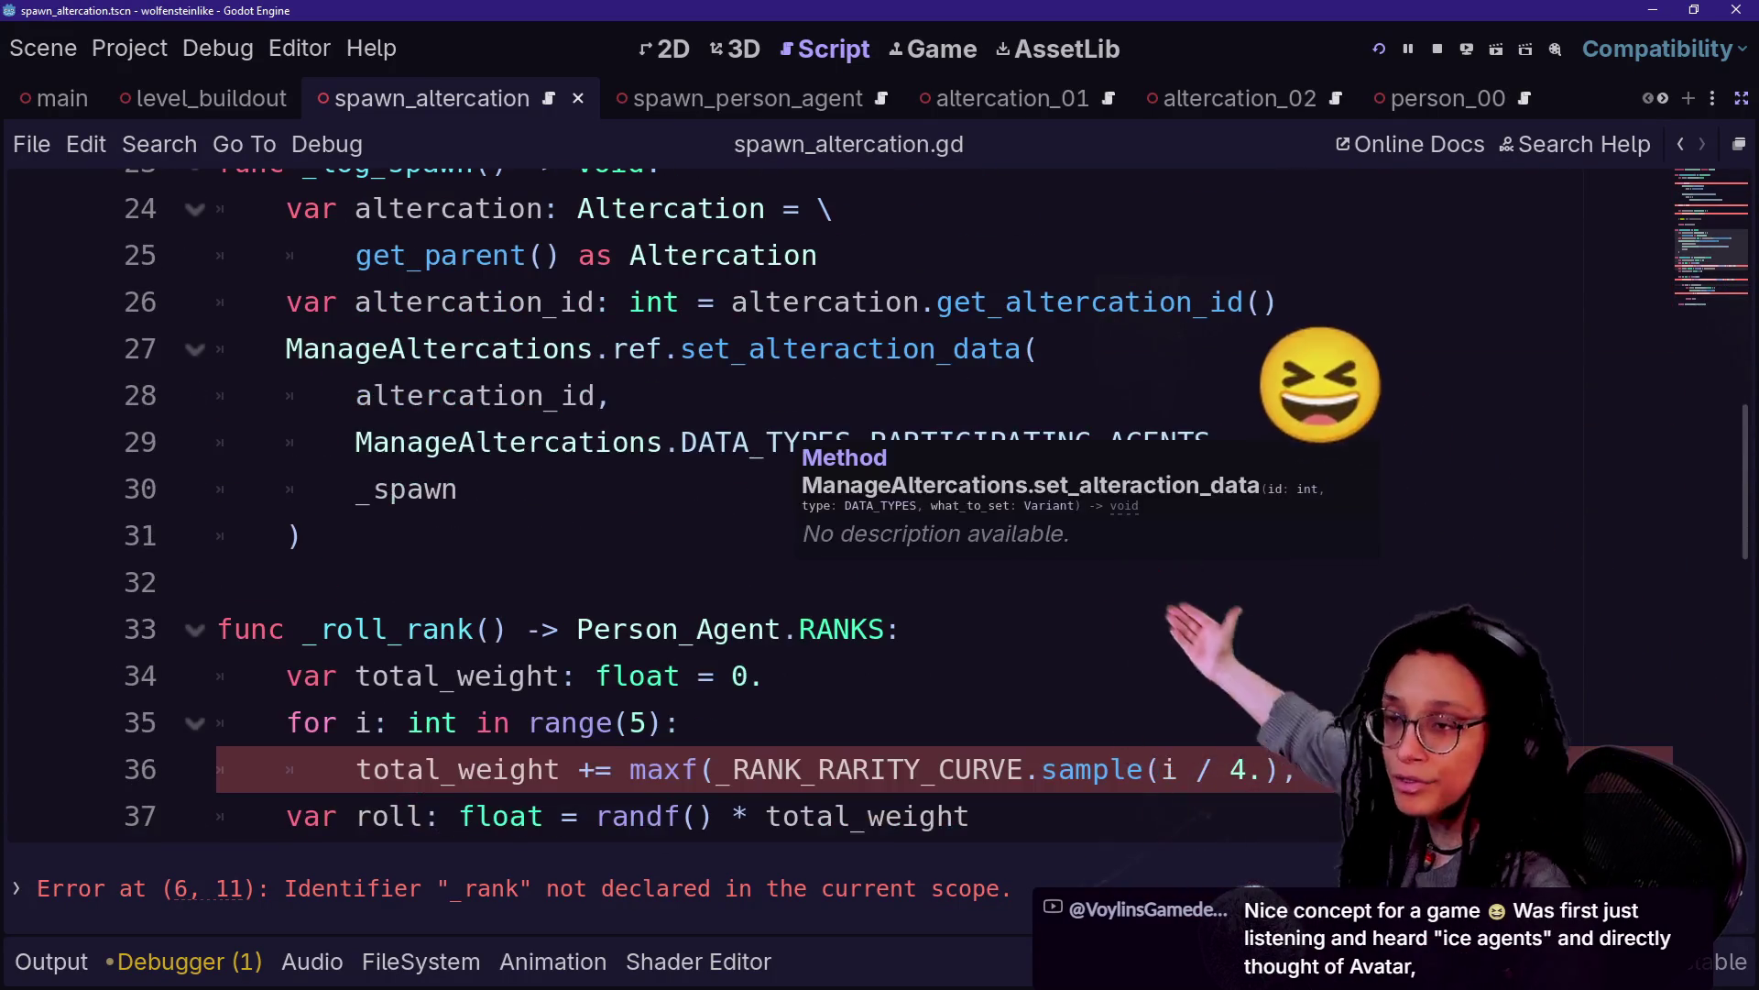
scroll(788, 445, "up", 2)
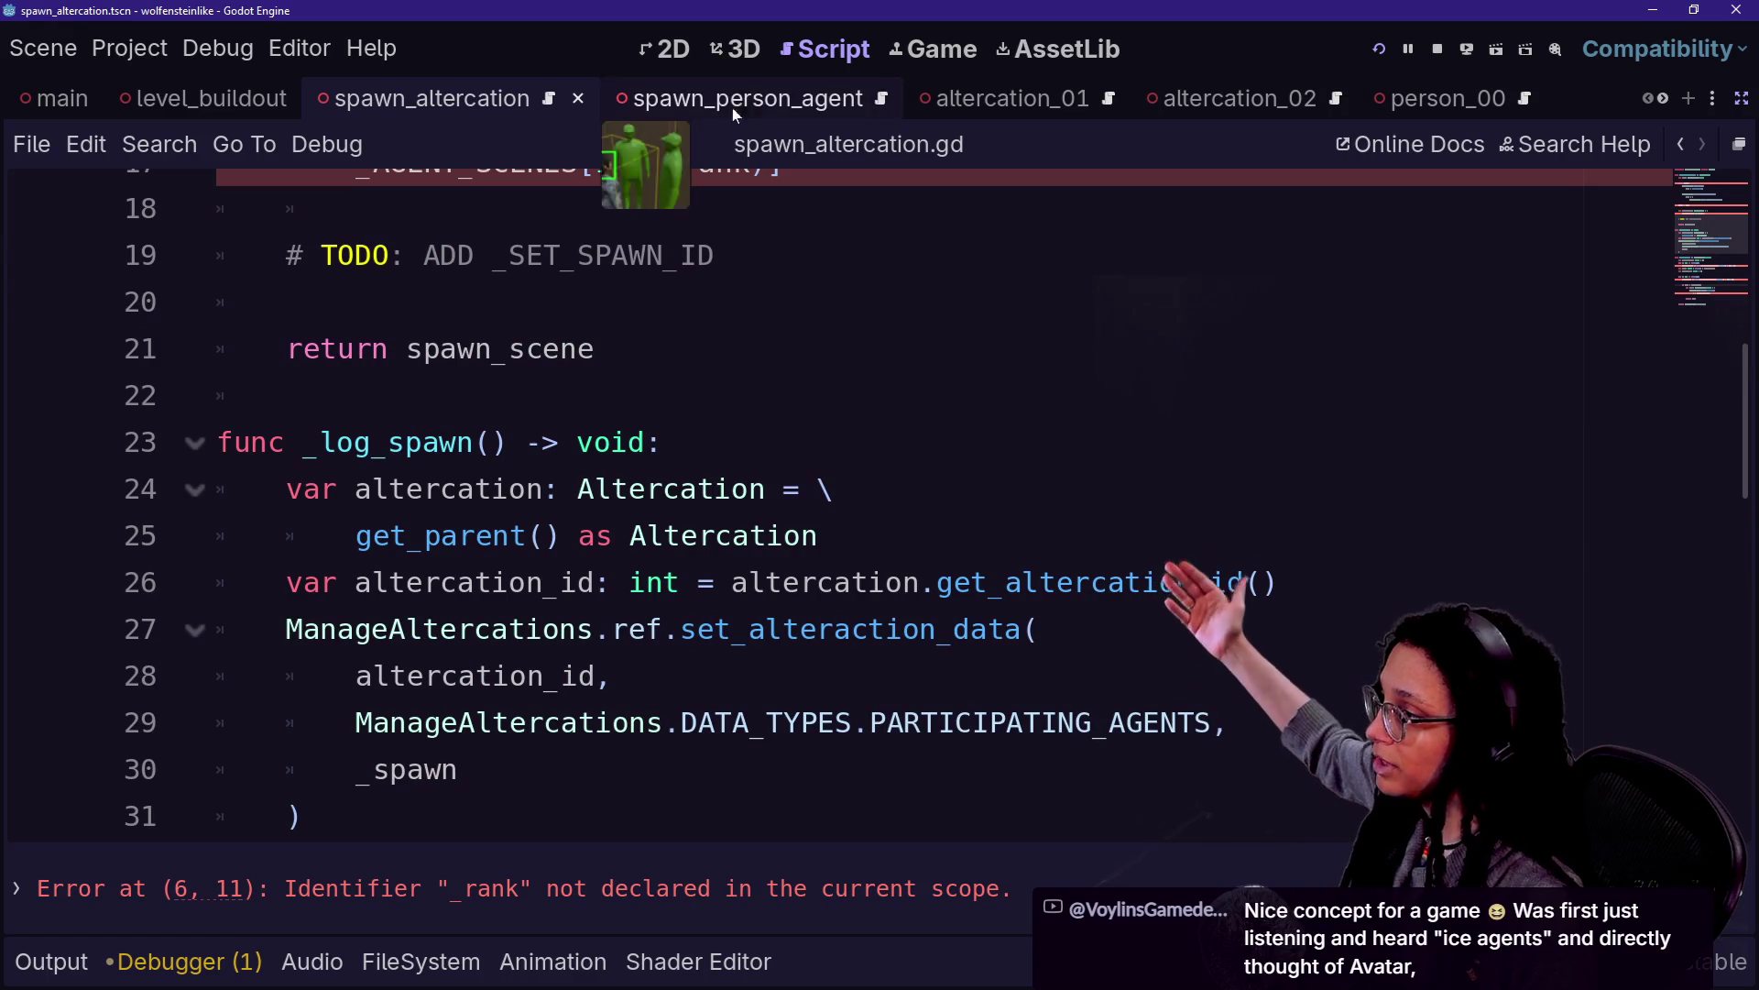
scroll(788, 444, "up", 2)
scroll(788, 444, "down", 1)
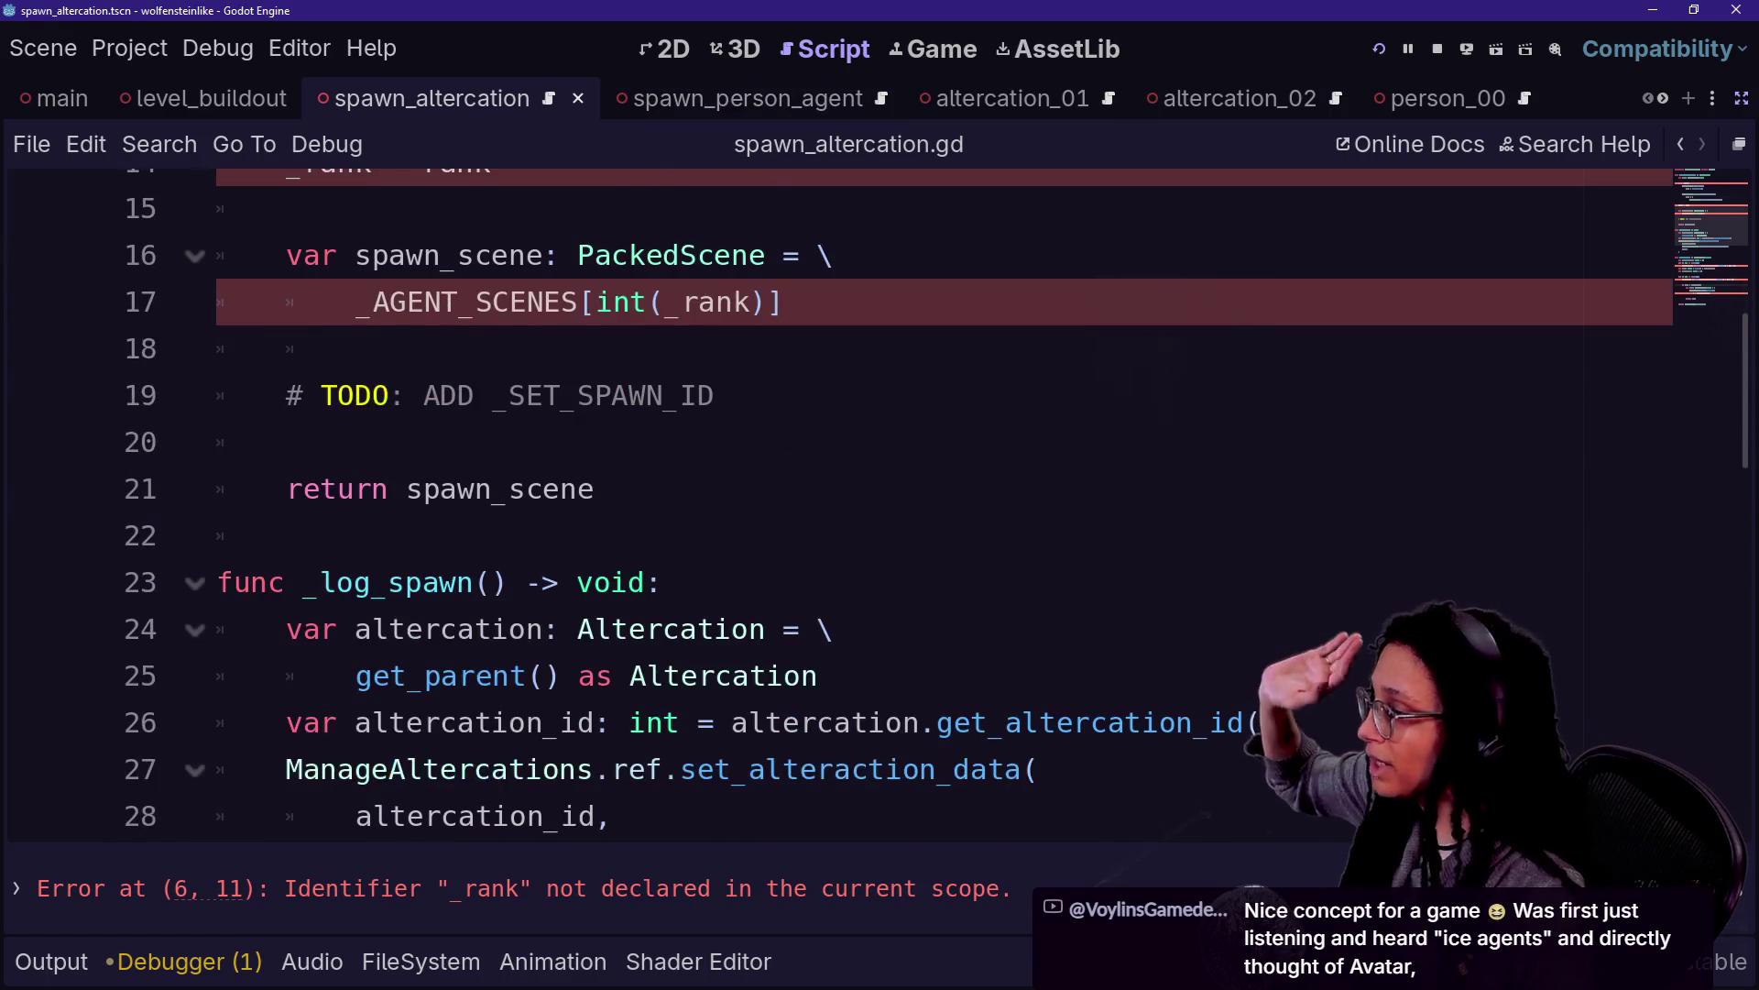
scroll(788, 445, "down", 1)
scroll(788, 444, "up", 3)
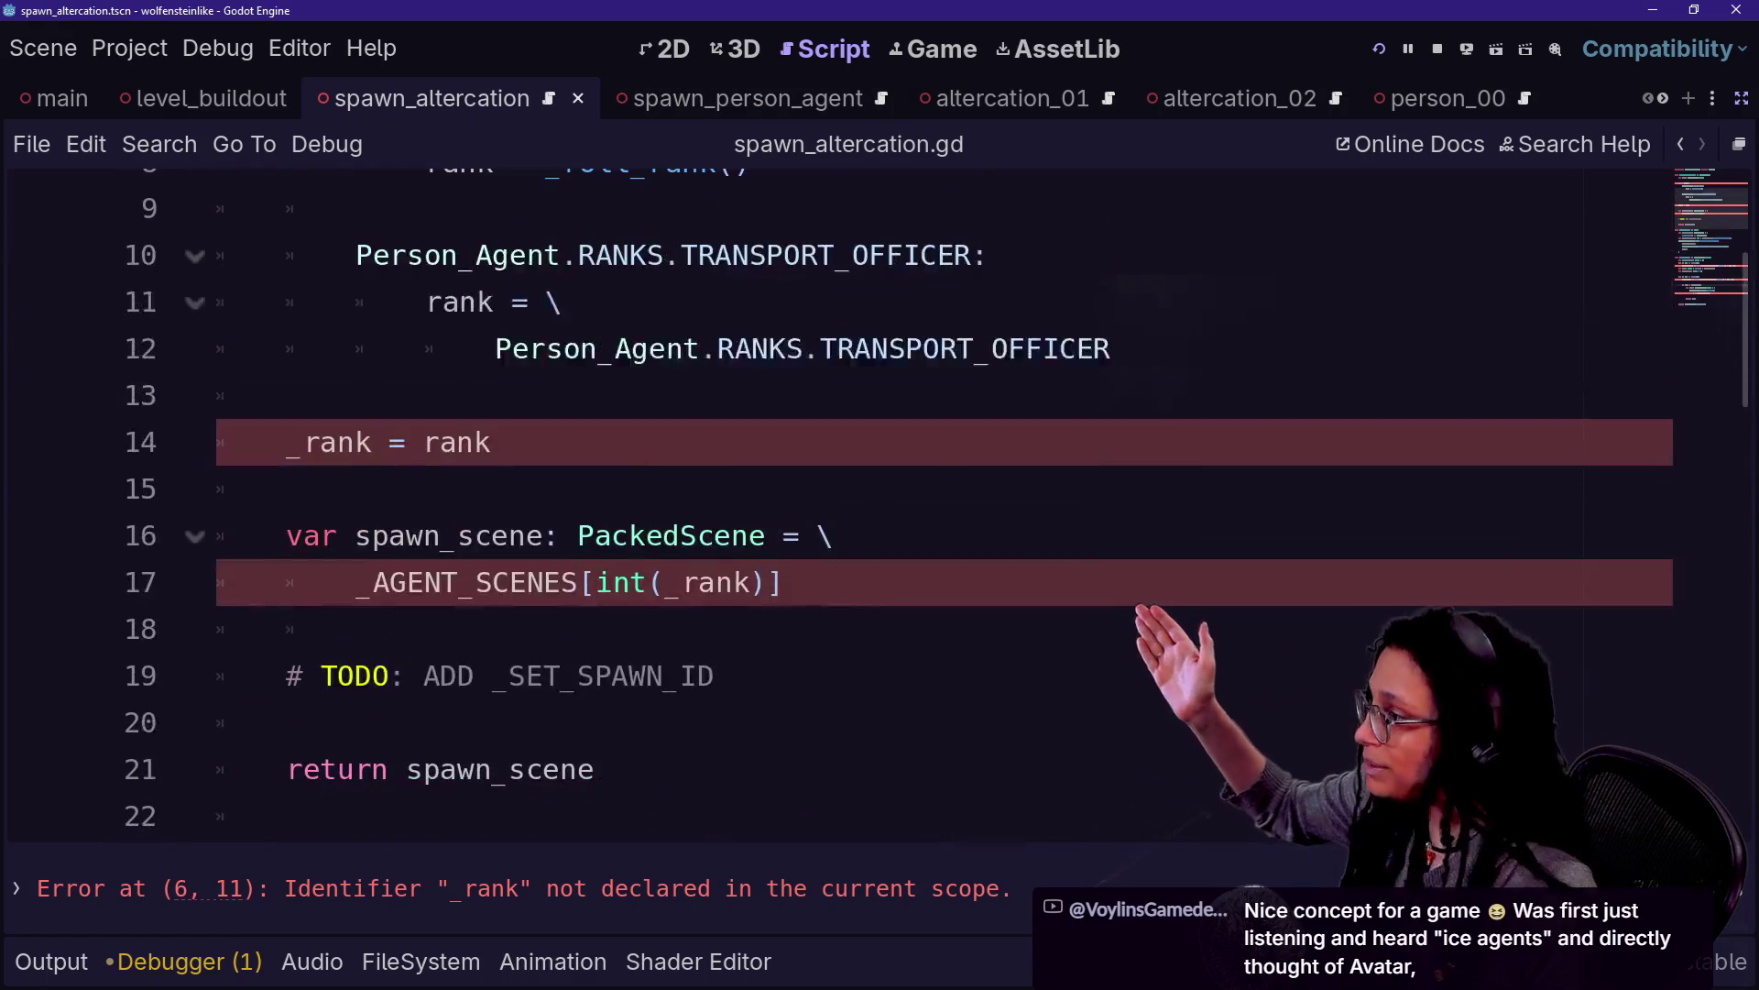
scroll(788, 444, "up", 2)
scroll(788, 445, "up", 1)
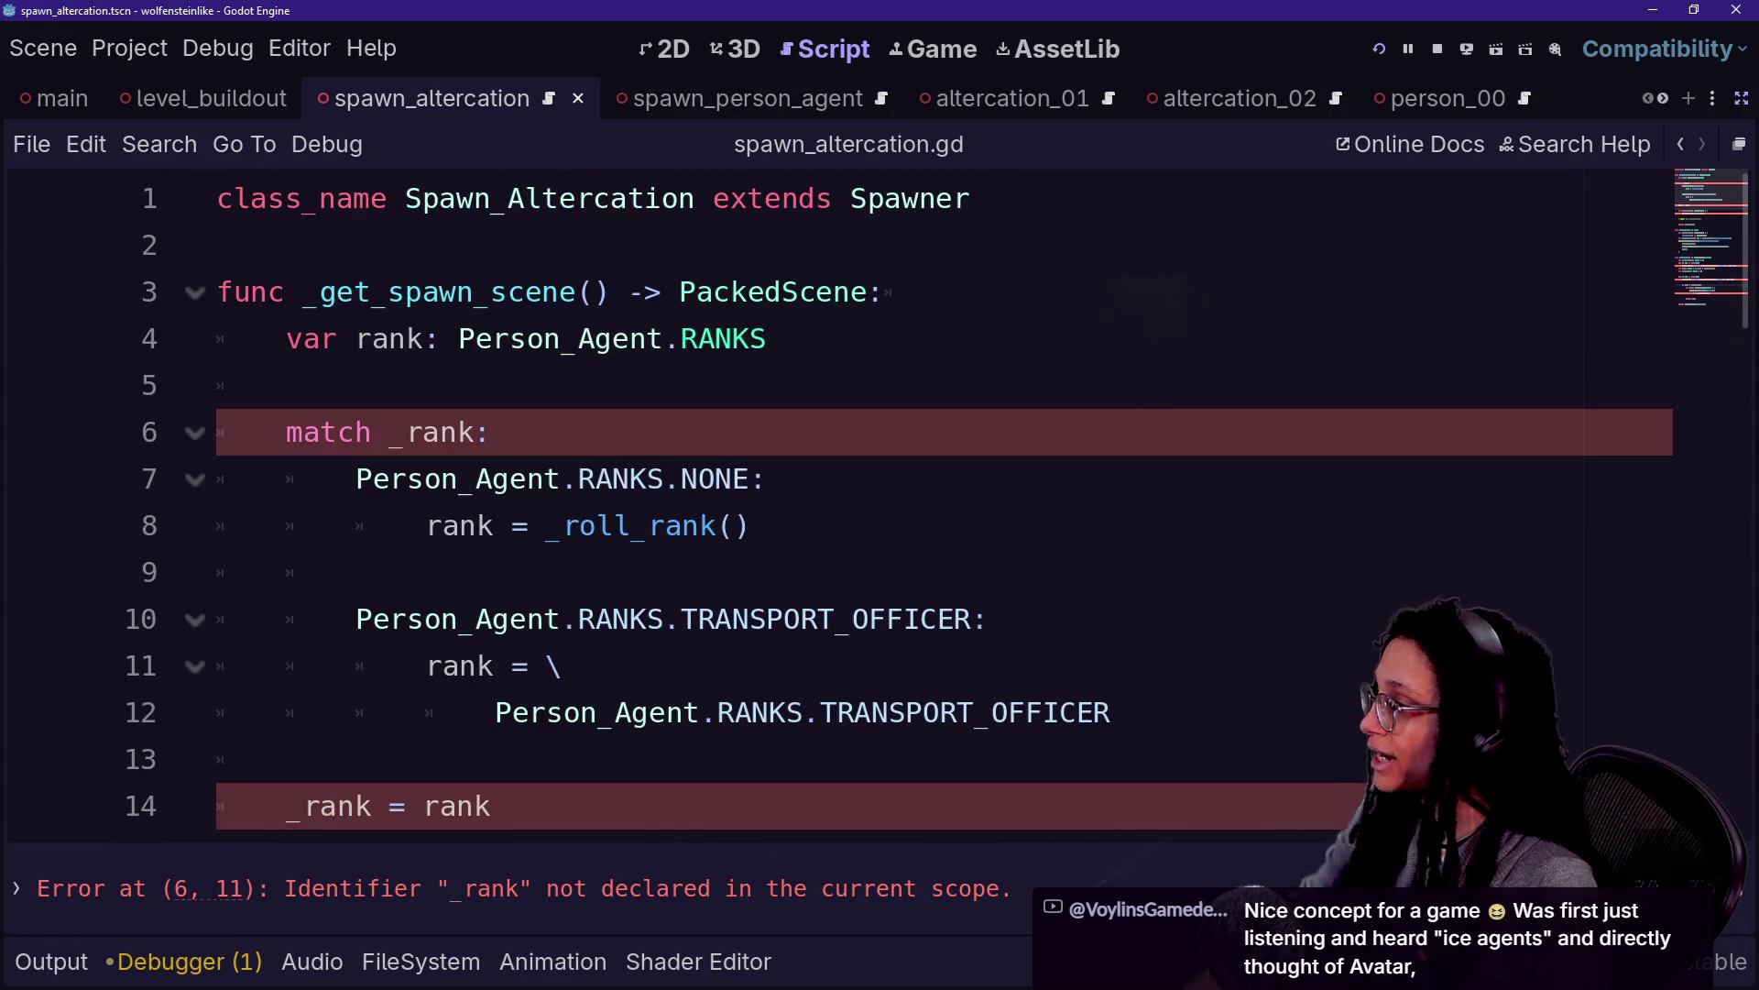
scroll(788, 445, "down", 5)
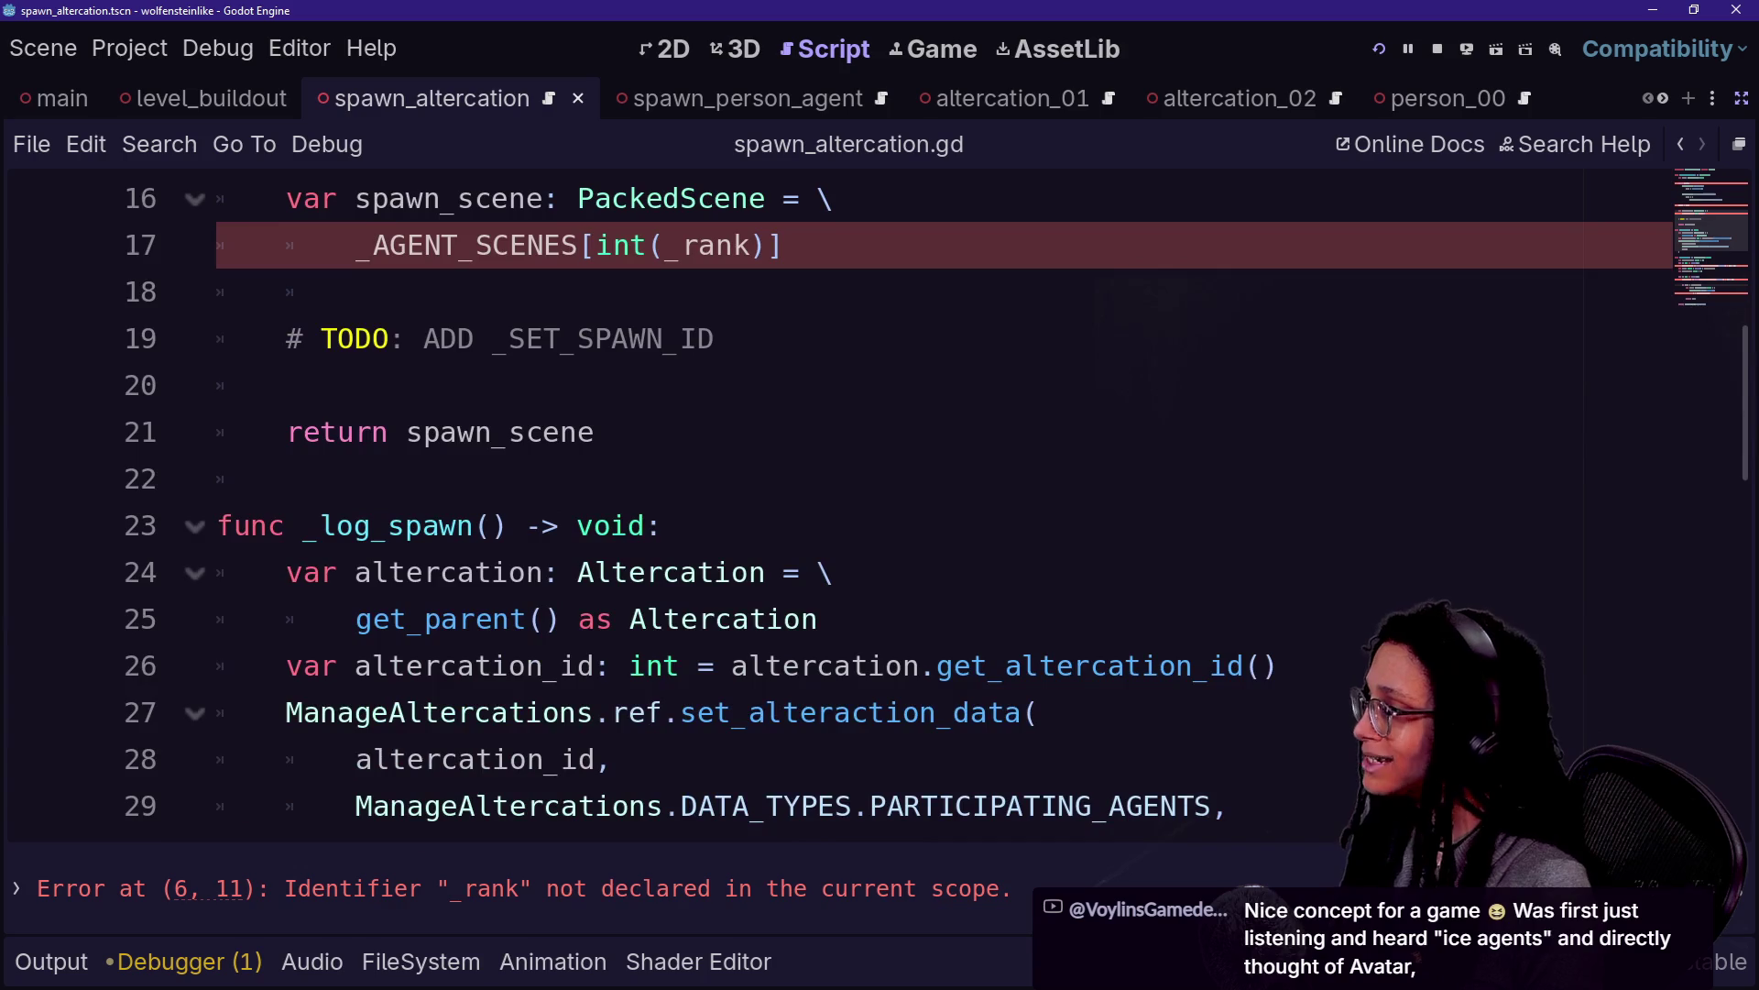
scroll(788, 445, "up", 5)
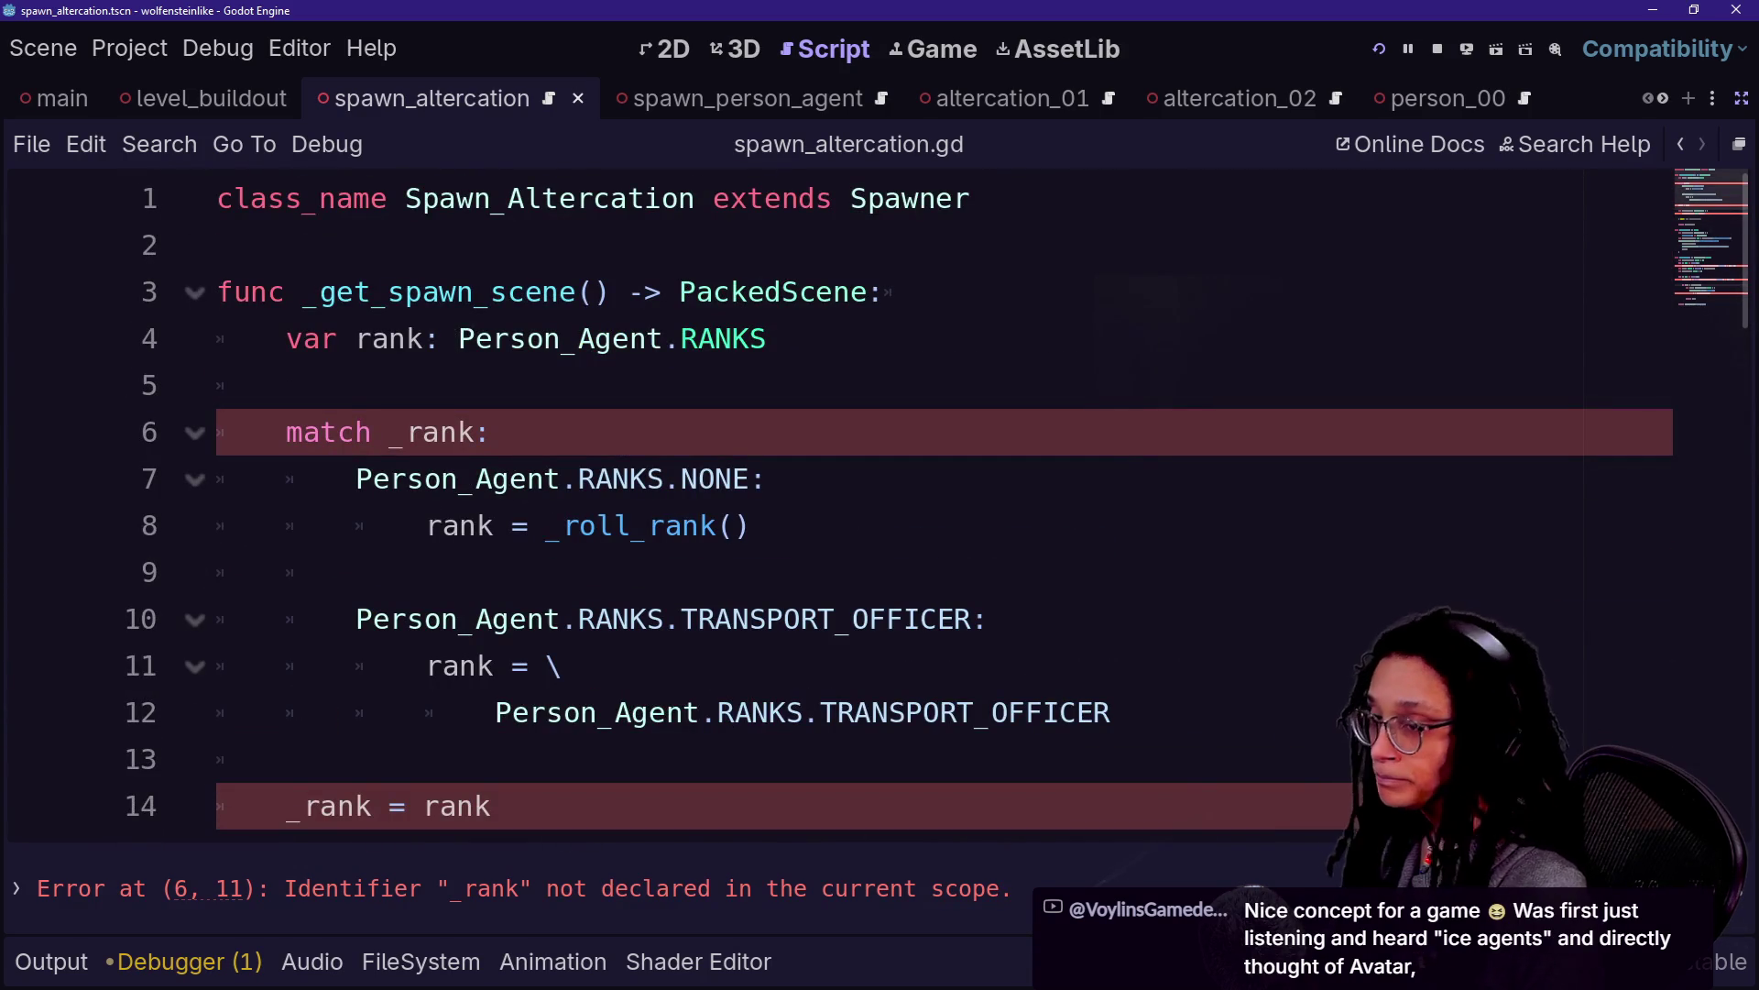
key("alt+Tab")
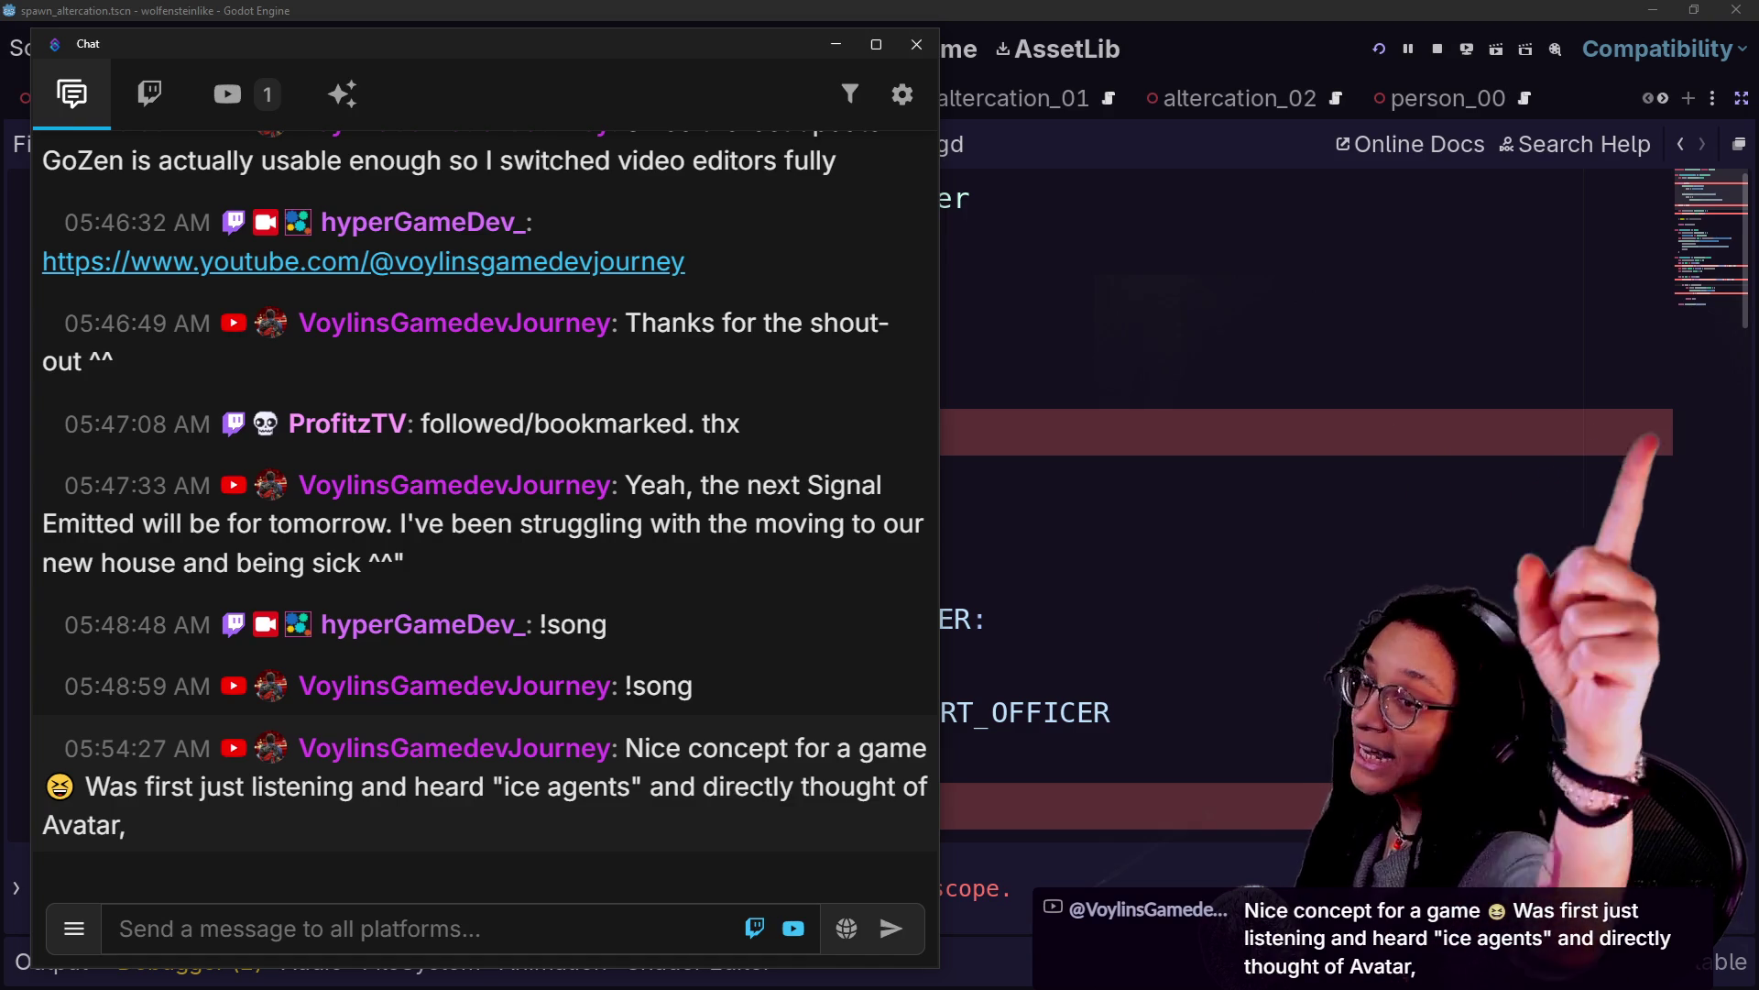
Dismiss the chat and walk forward with W in the running game toward the masked ISE agents
key("alt+Tab")
left_click(932, 49)
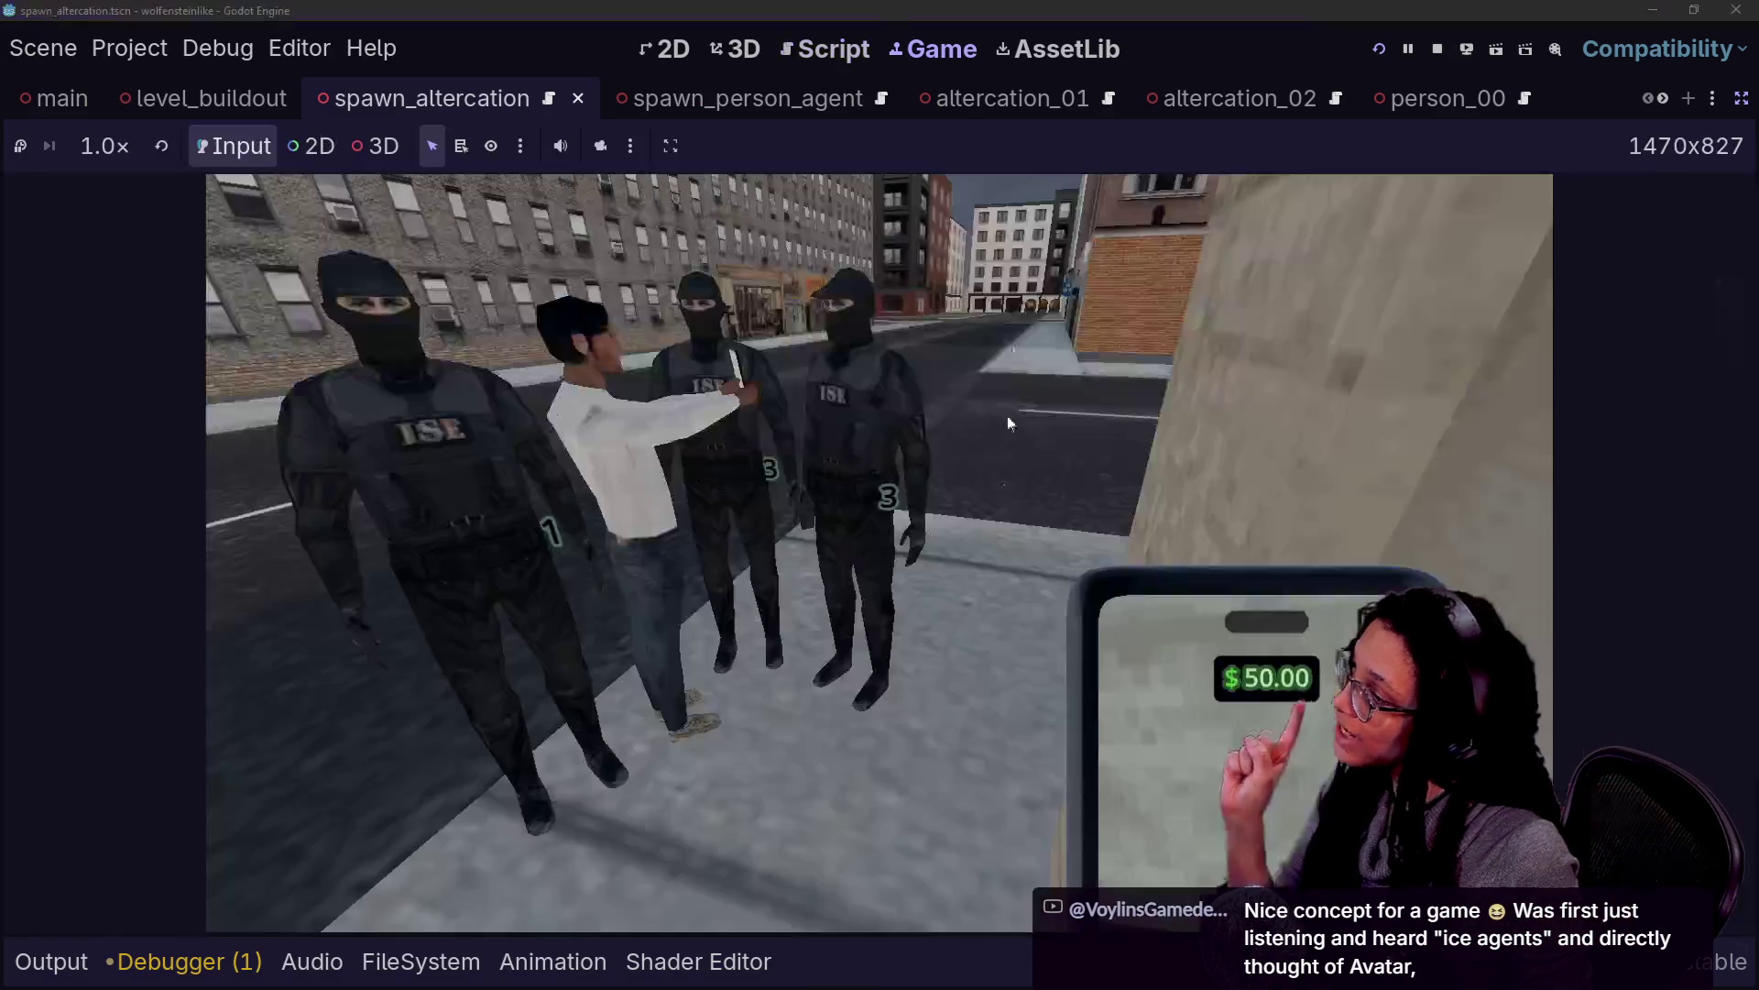
left_click(900, 482)
key("w")
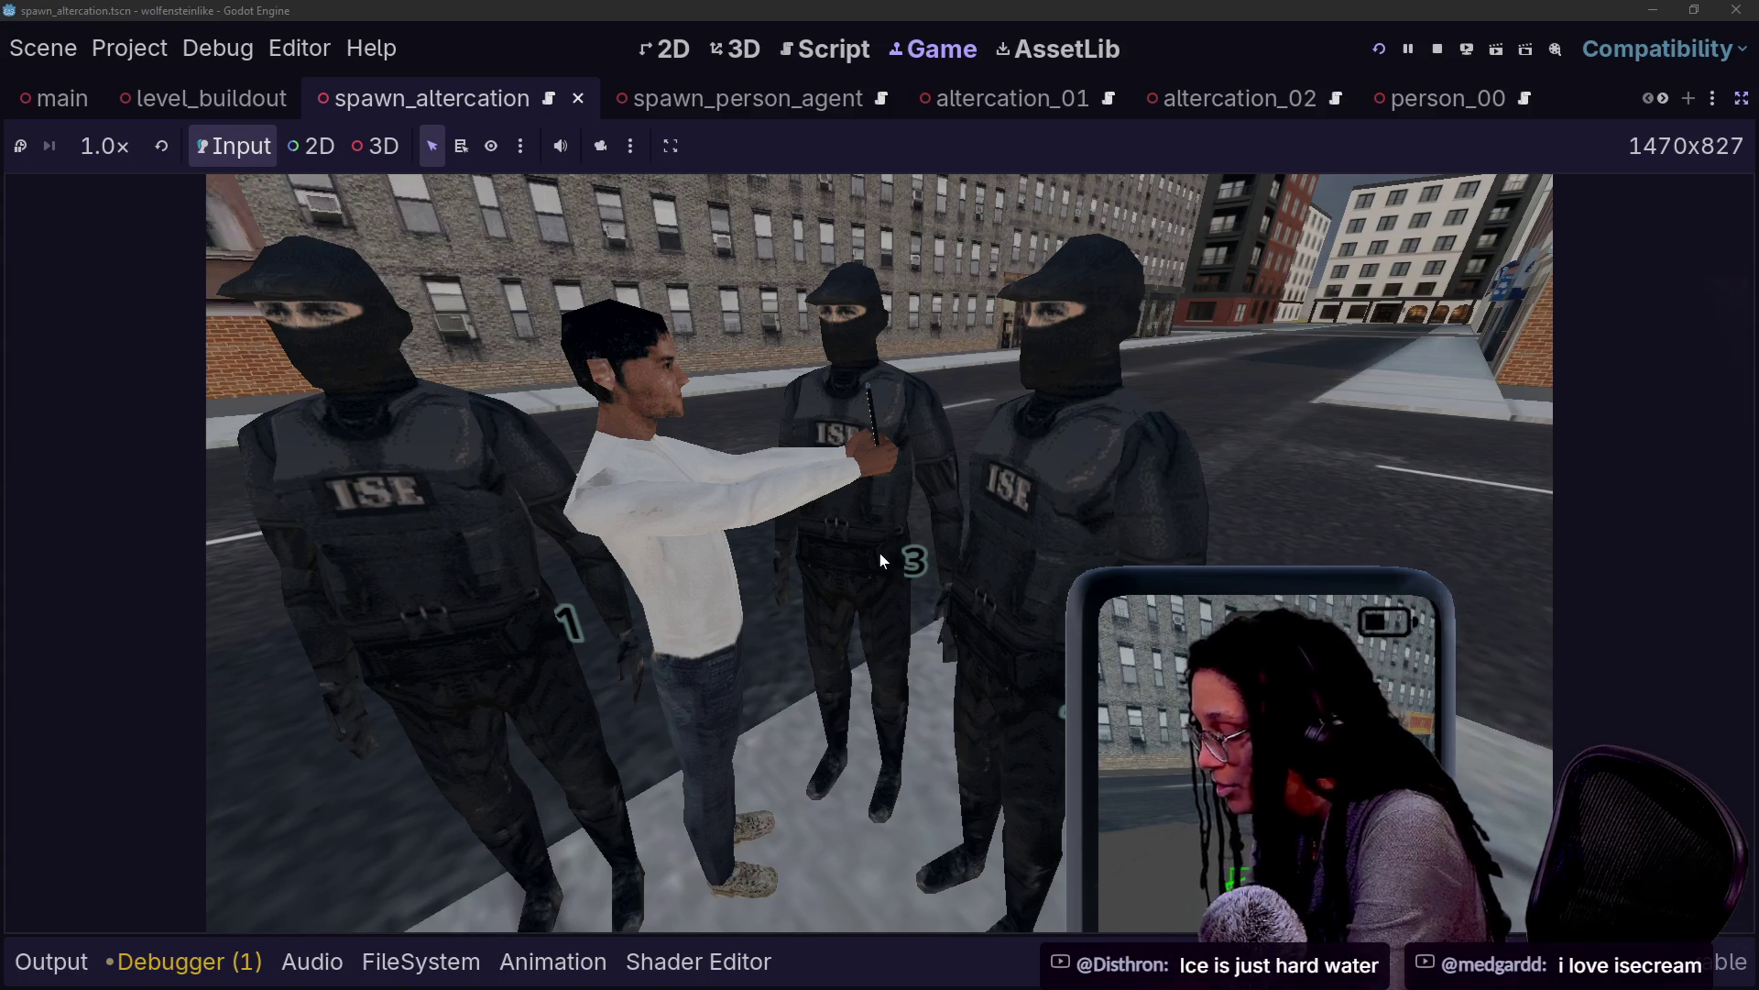
key("ctrl+F3")
In spawn_altercation.gd, examine the spawn scene function, the TRANSPORT_OFFICER case and rank variable on line 4
left_click_drag(751, 526, 217, 292)
left_click(986, 619)
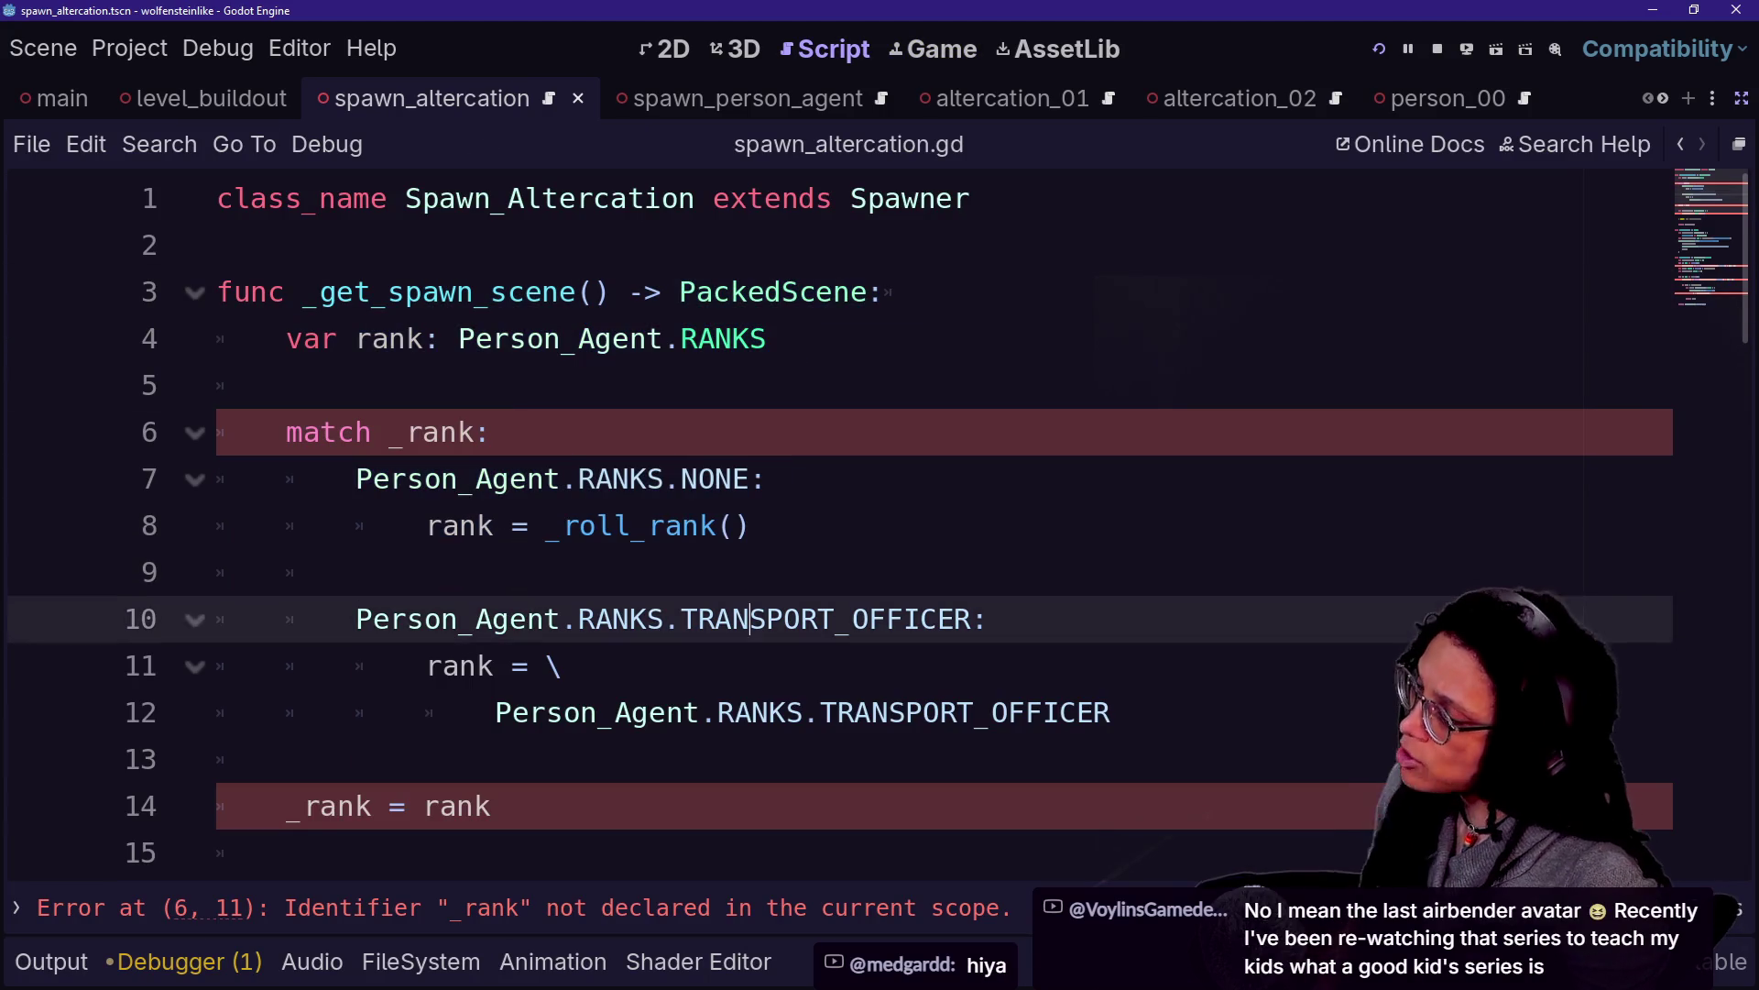
left_click(563, 666)
left_click_drag(286, 340, 784, 339)
left_click(769, 245)
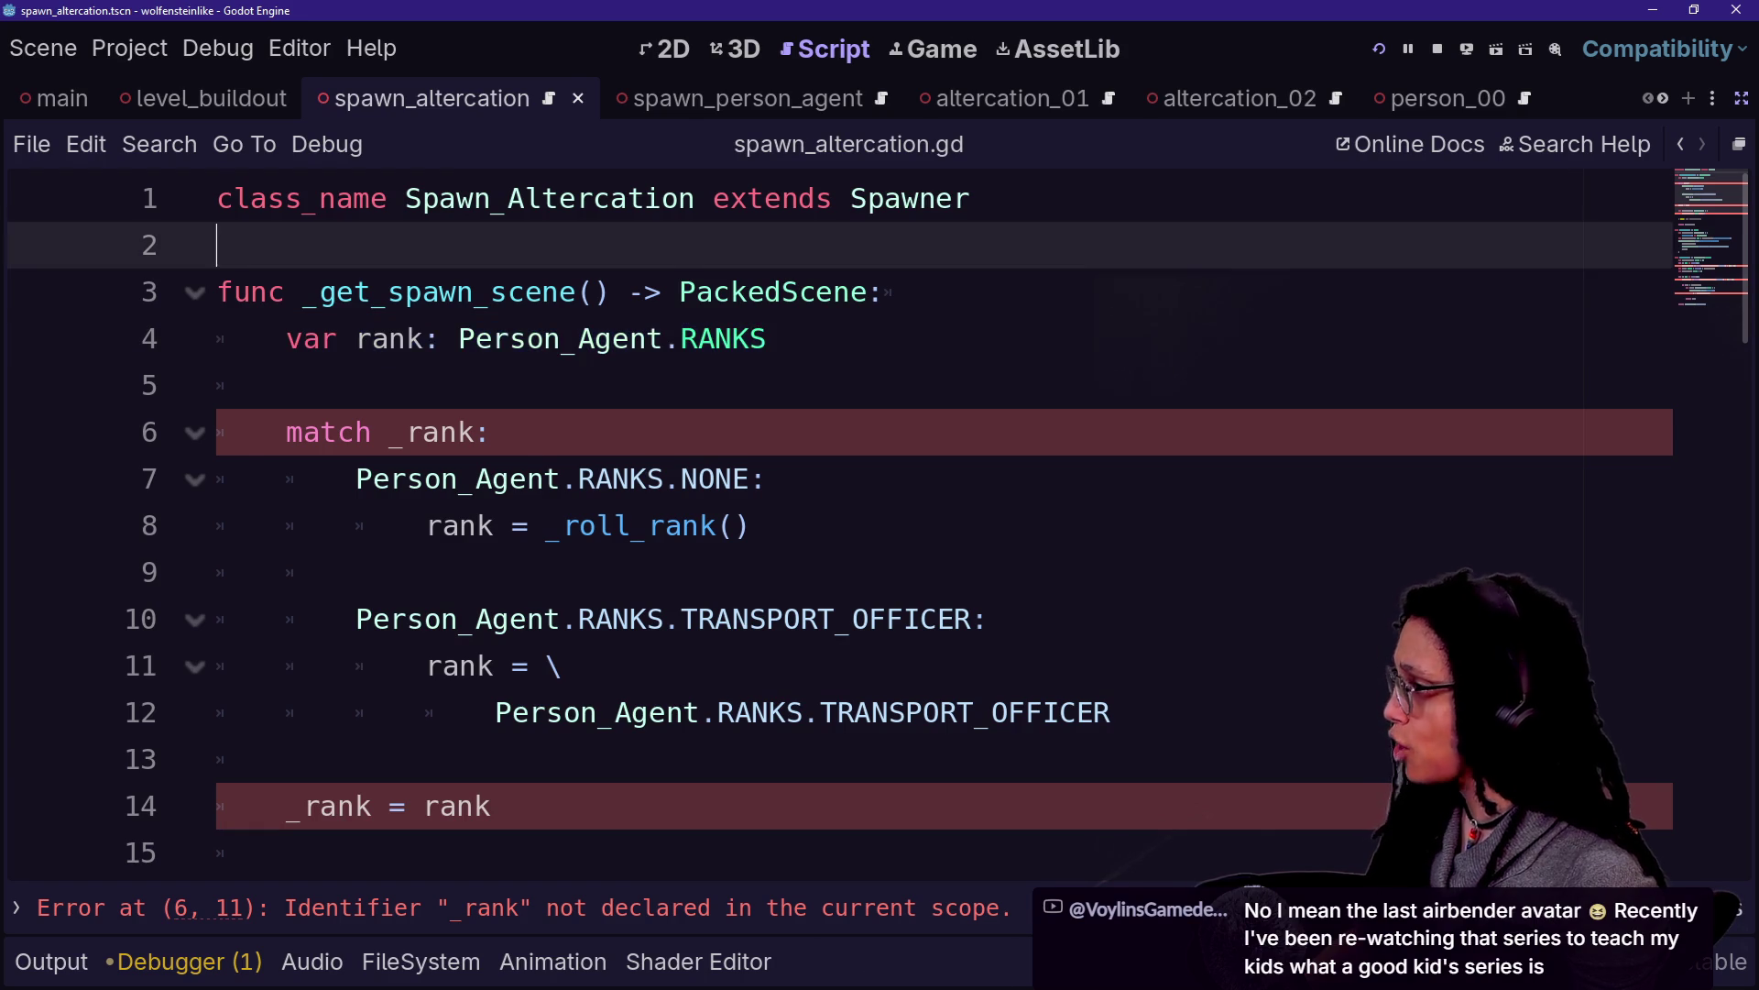
Compare spawn_altercation's lines 3–5 with spawn_person_agent's list of preloaded agent scenes
left_click(724, 98)
left_click(461, 95)
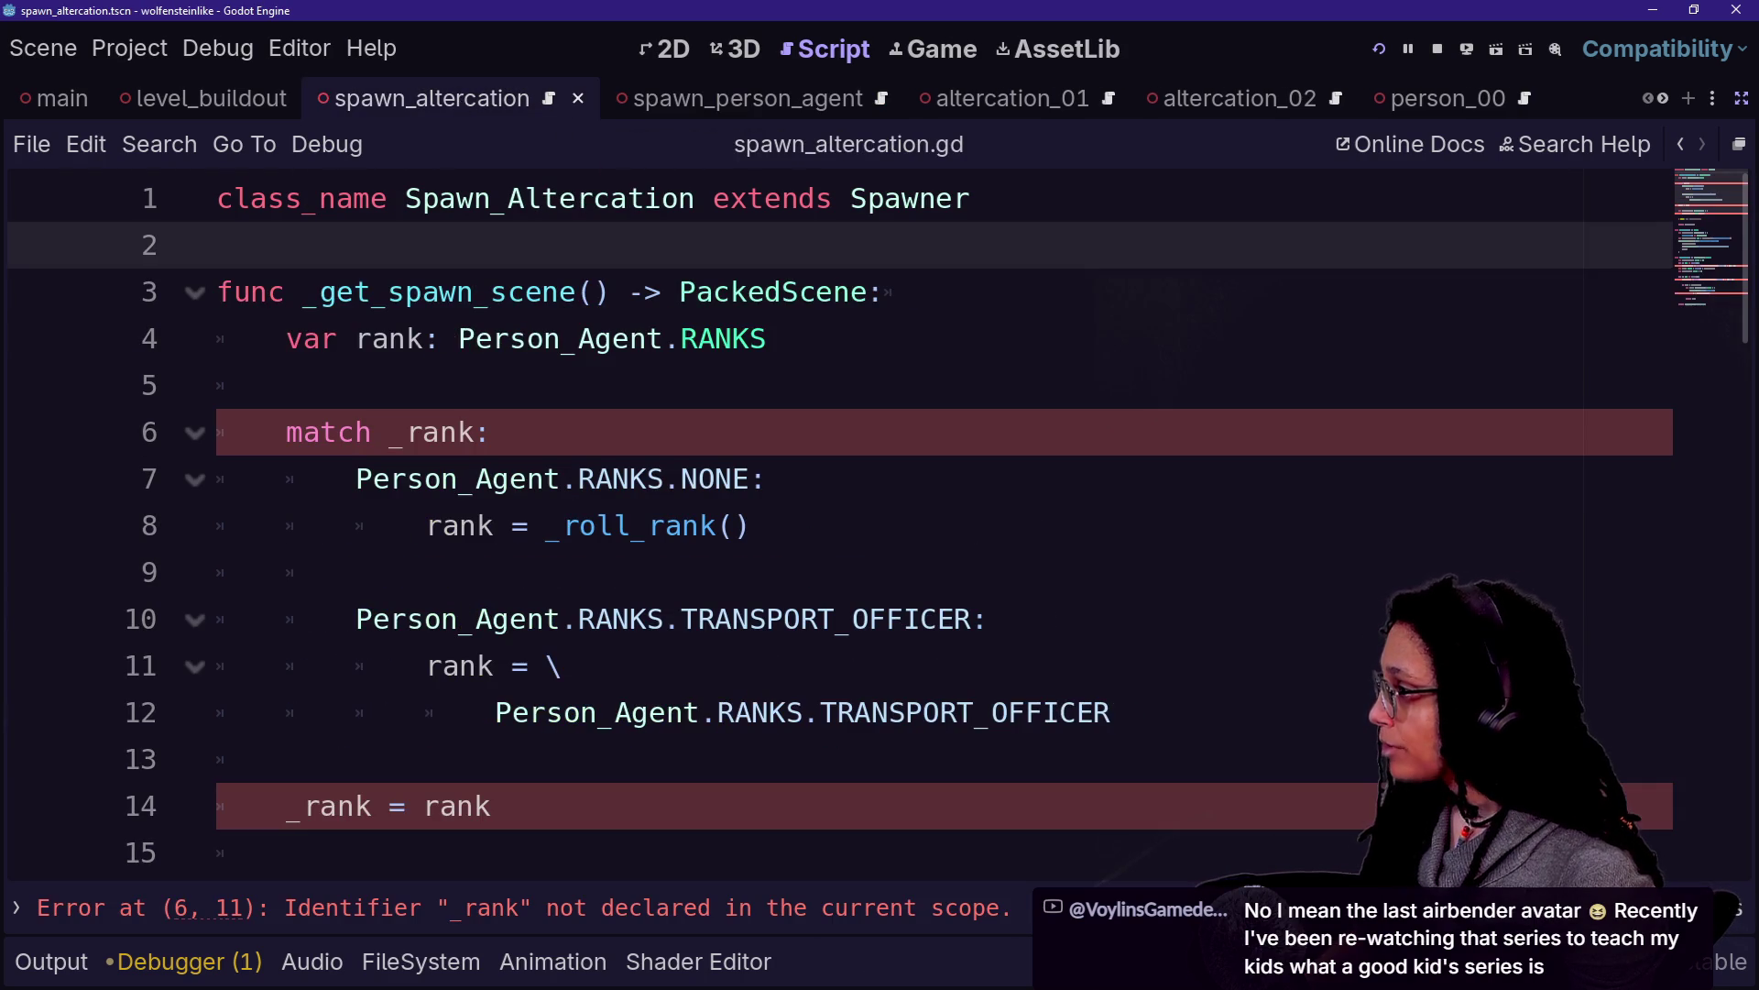
left_click_drag(217, 292, 287, 384)
left_click(287, 385)
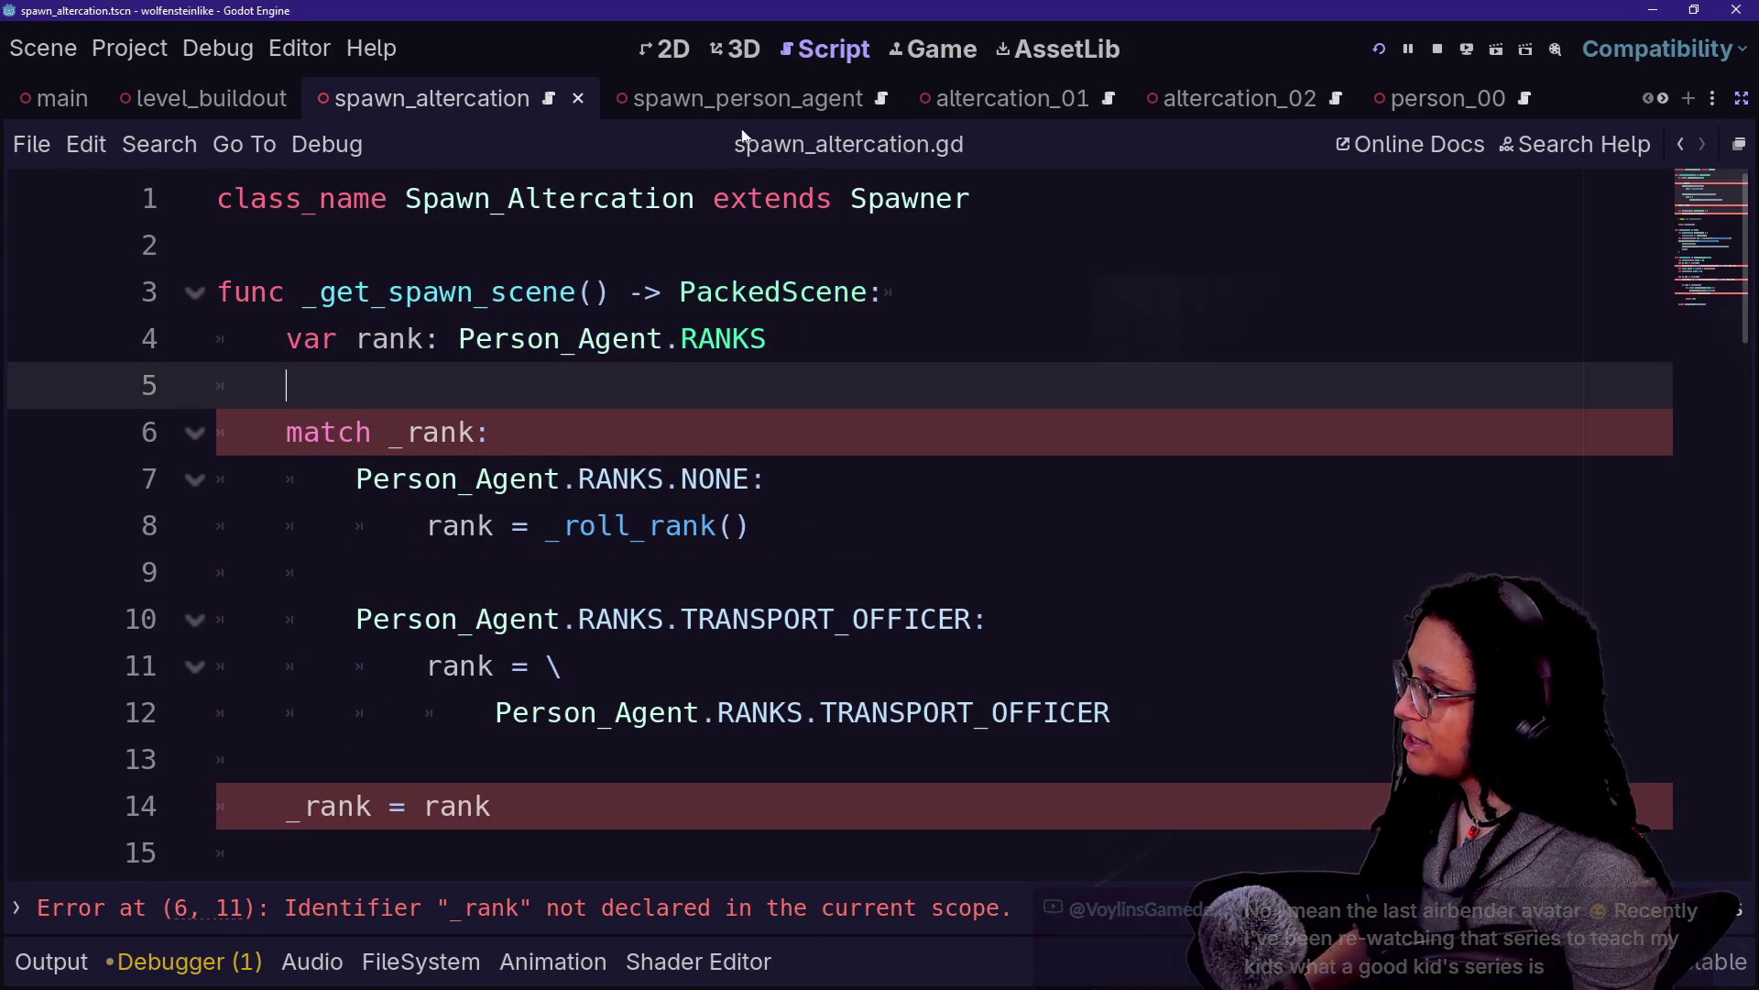
left_click(724, 98)
left_click_drag(403, 432, 768, 759)
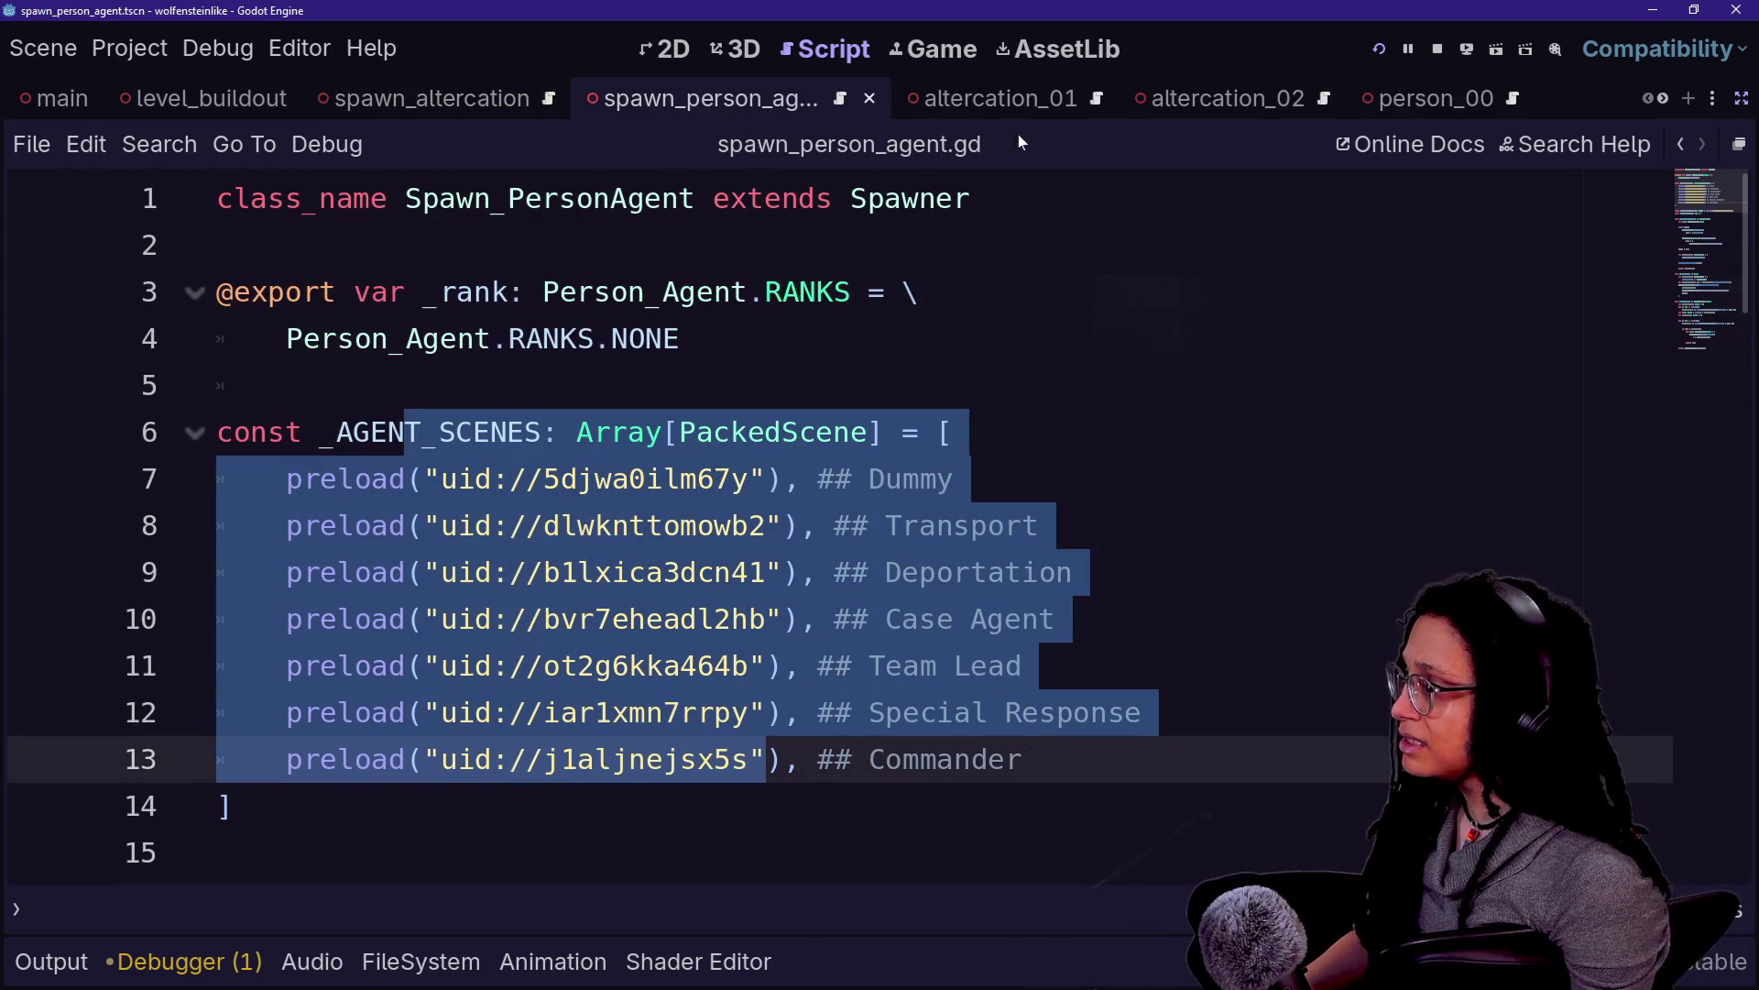
Open manage_altercations.gd via Quick Open and check altercation entries 1 and 2 and their scene uid
key("shift+alt+o")
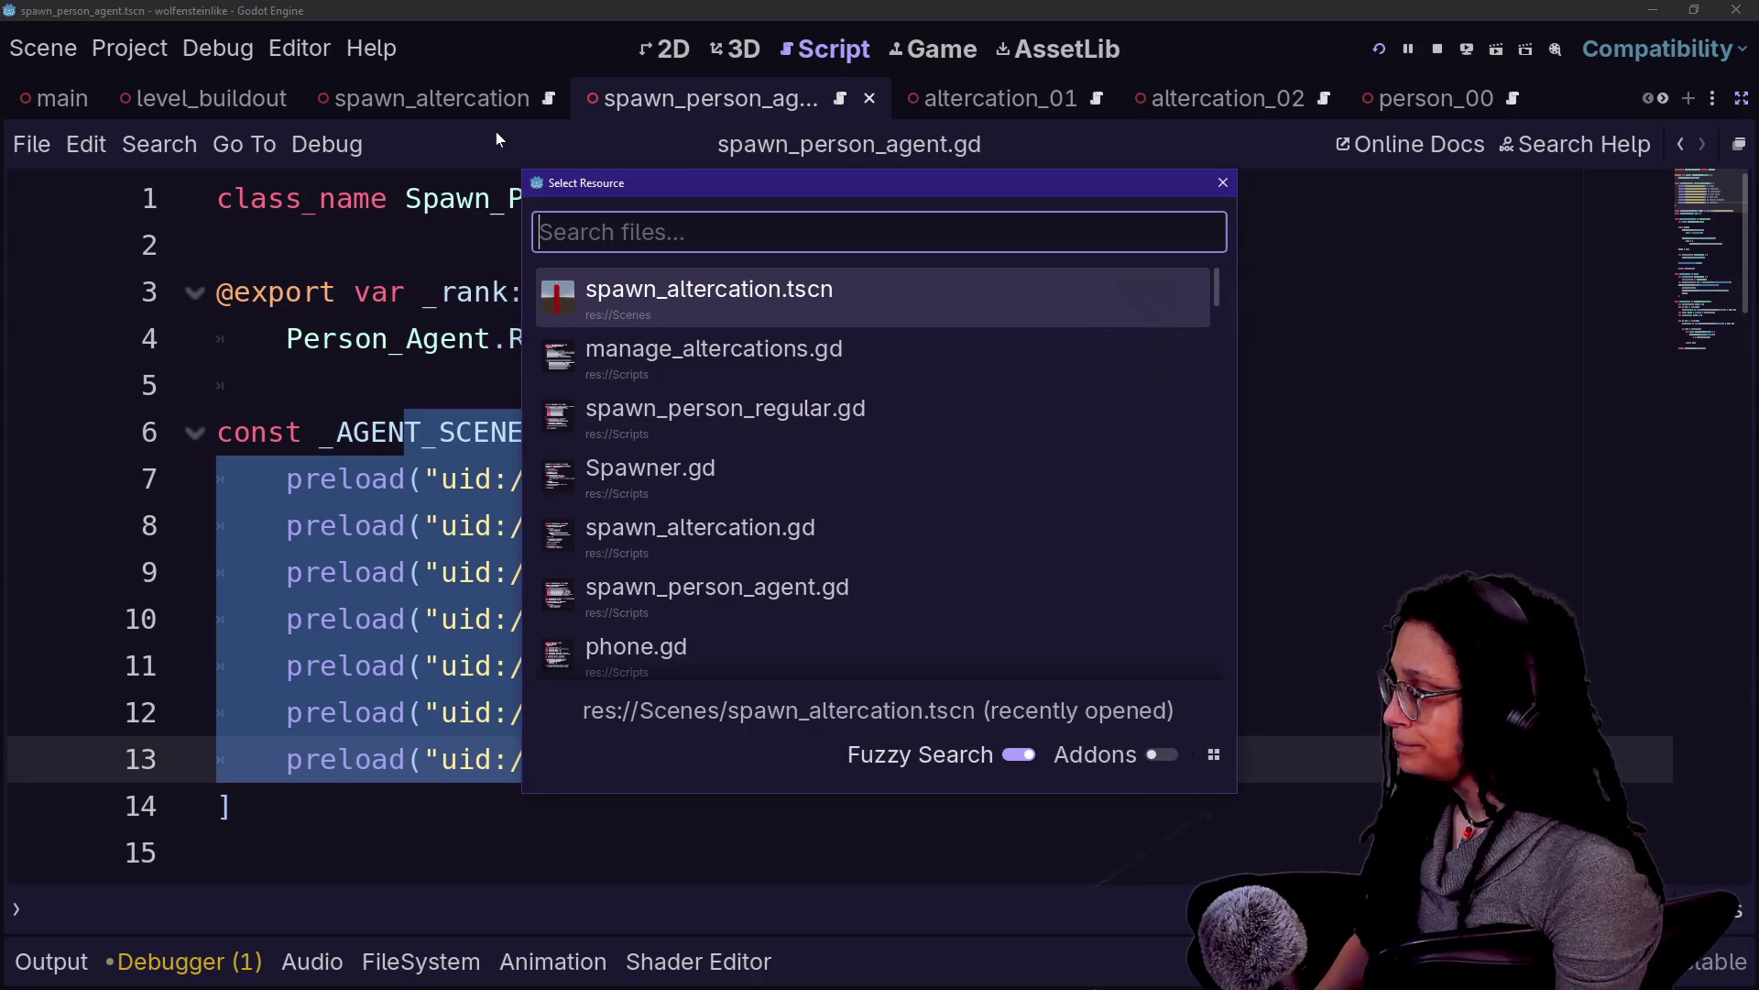
key("Down")
key("Return")
scroll(385, 275, "up", 2)
scroll(385, 275, "down", 6)
scroll(385, 275, "up", 2)
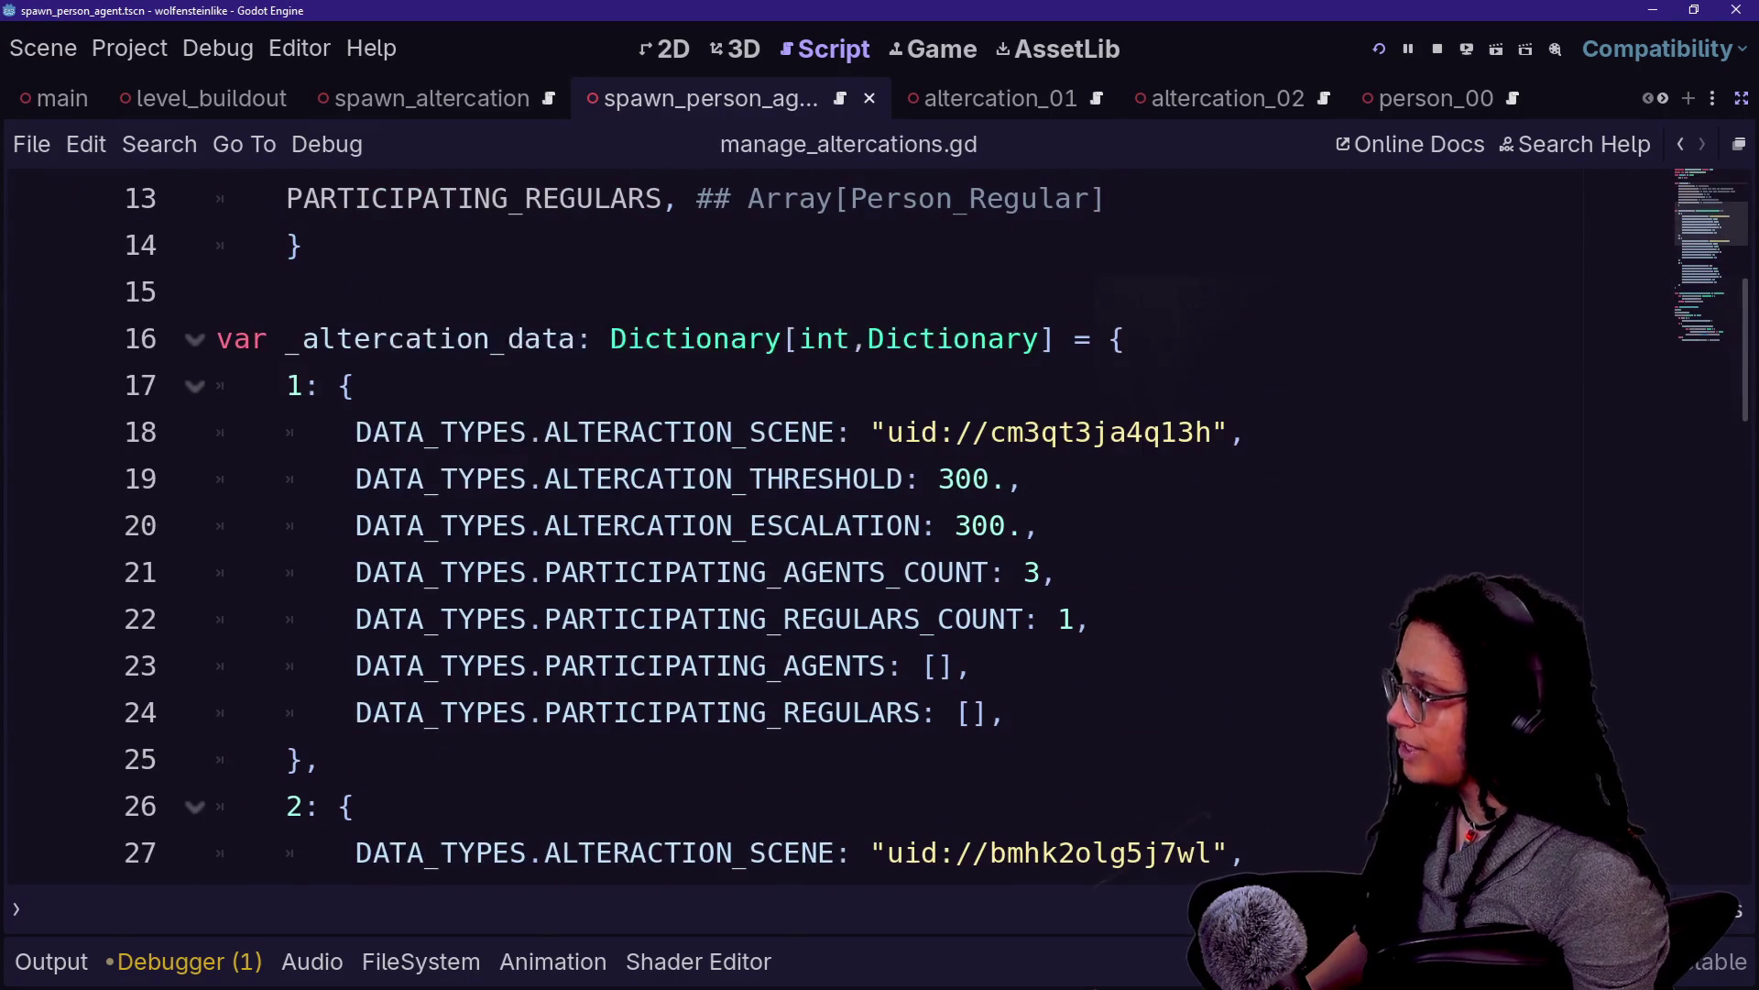
left_click_drag(353, 384, 1111, 431)
left_click(1111, 432)
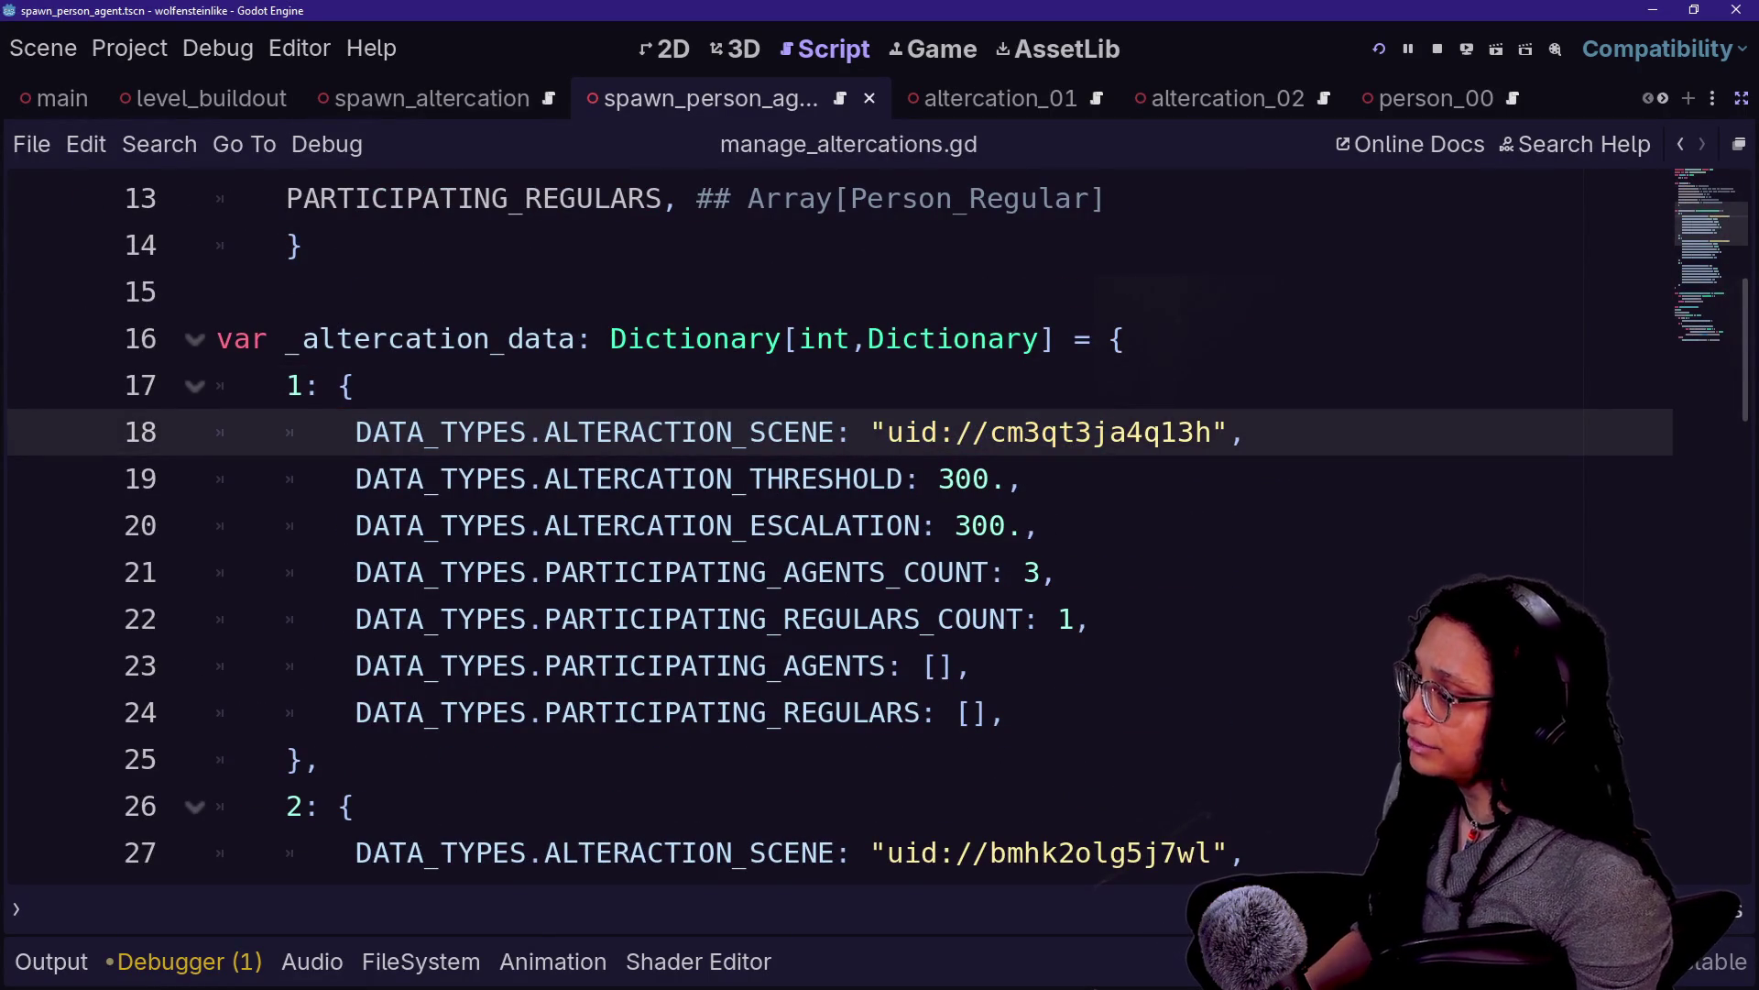
double_click(294, 385)
left_click_drag(287, 805, 320, 806)
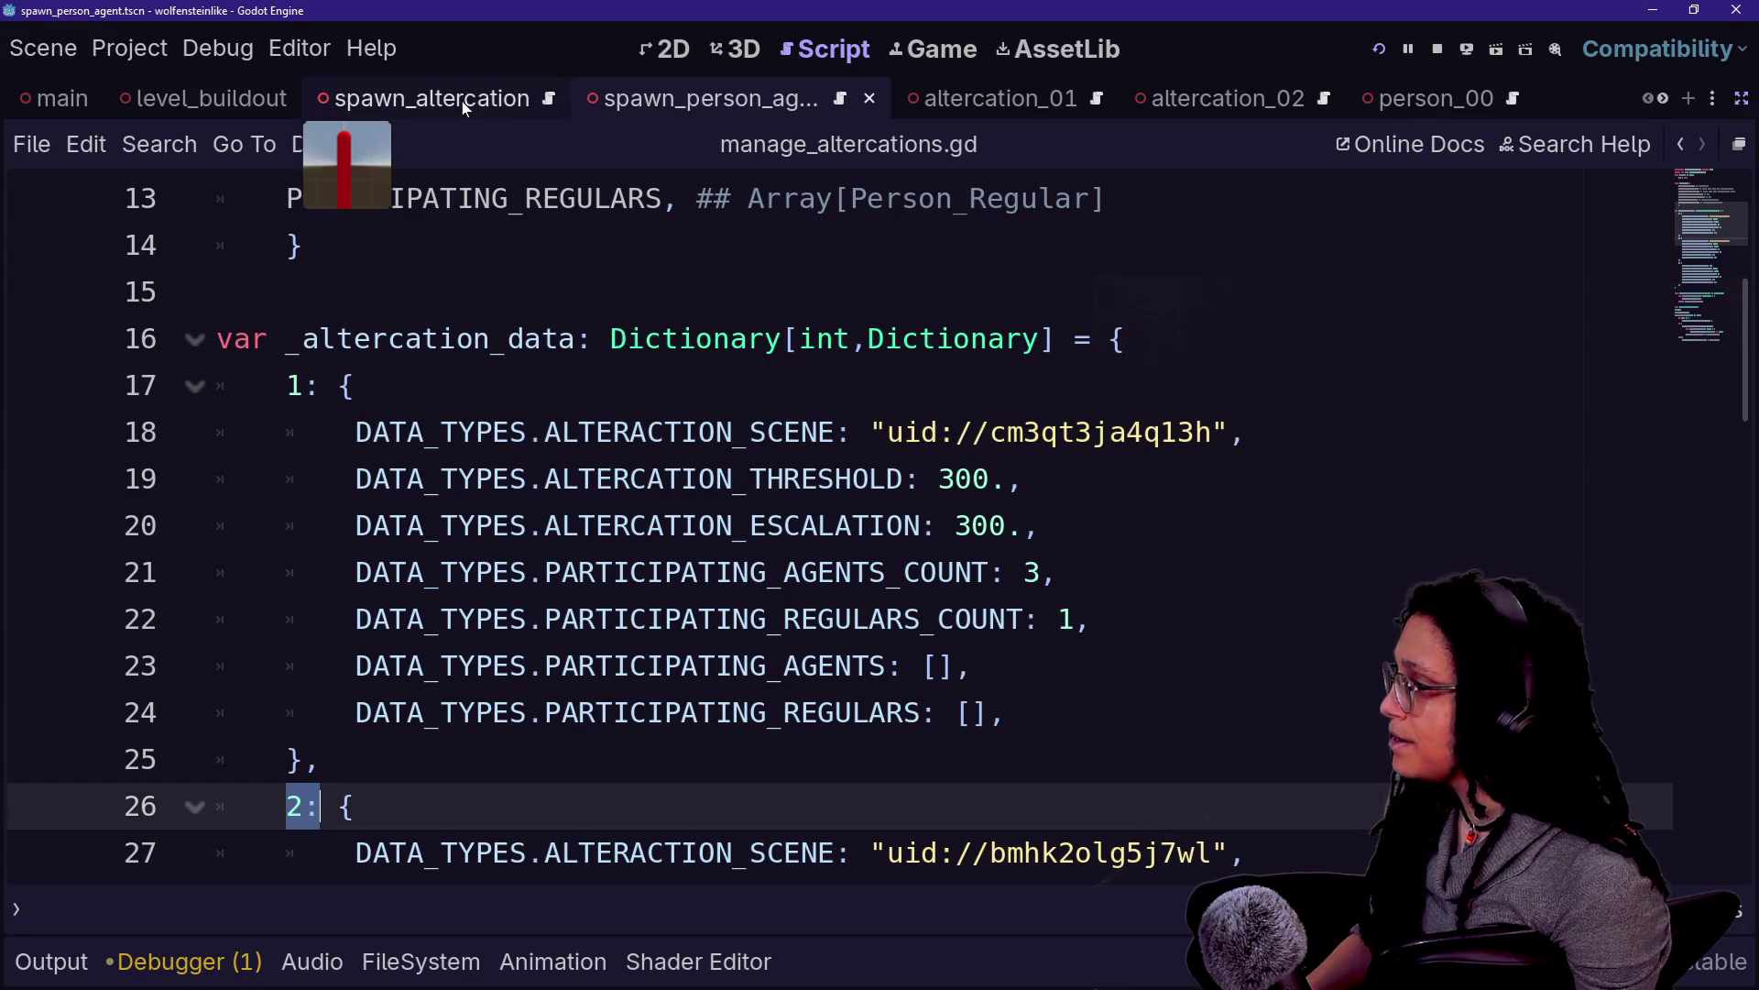
left_click(421, 98)
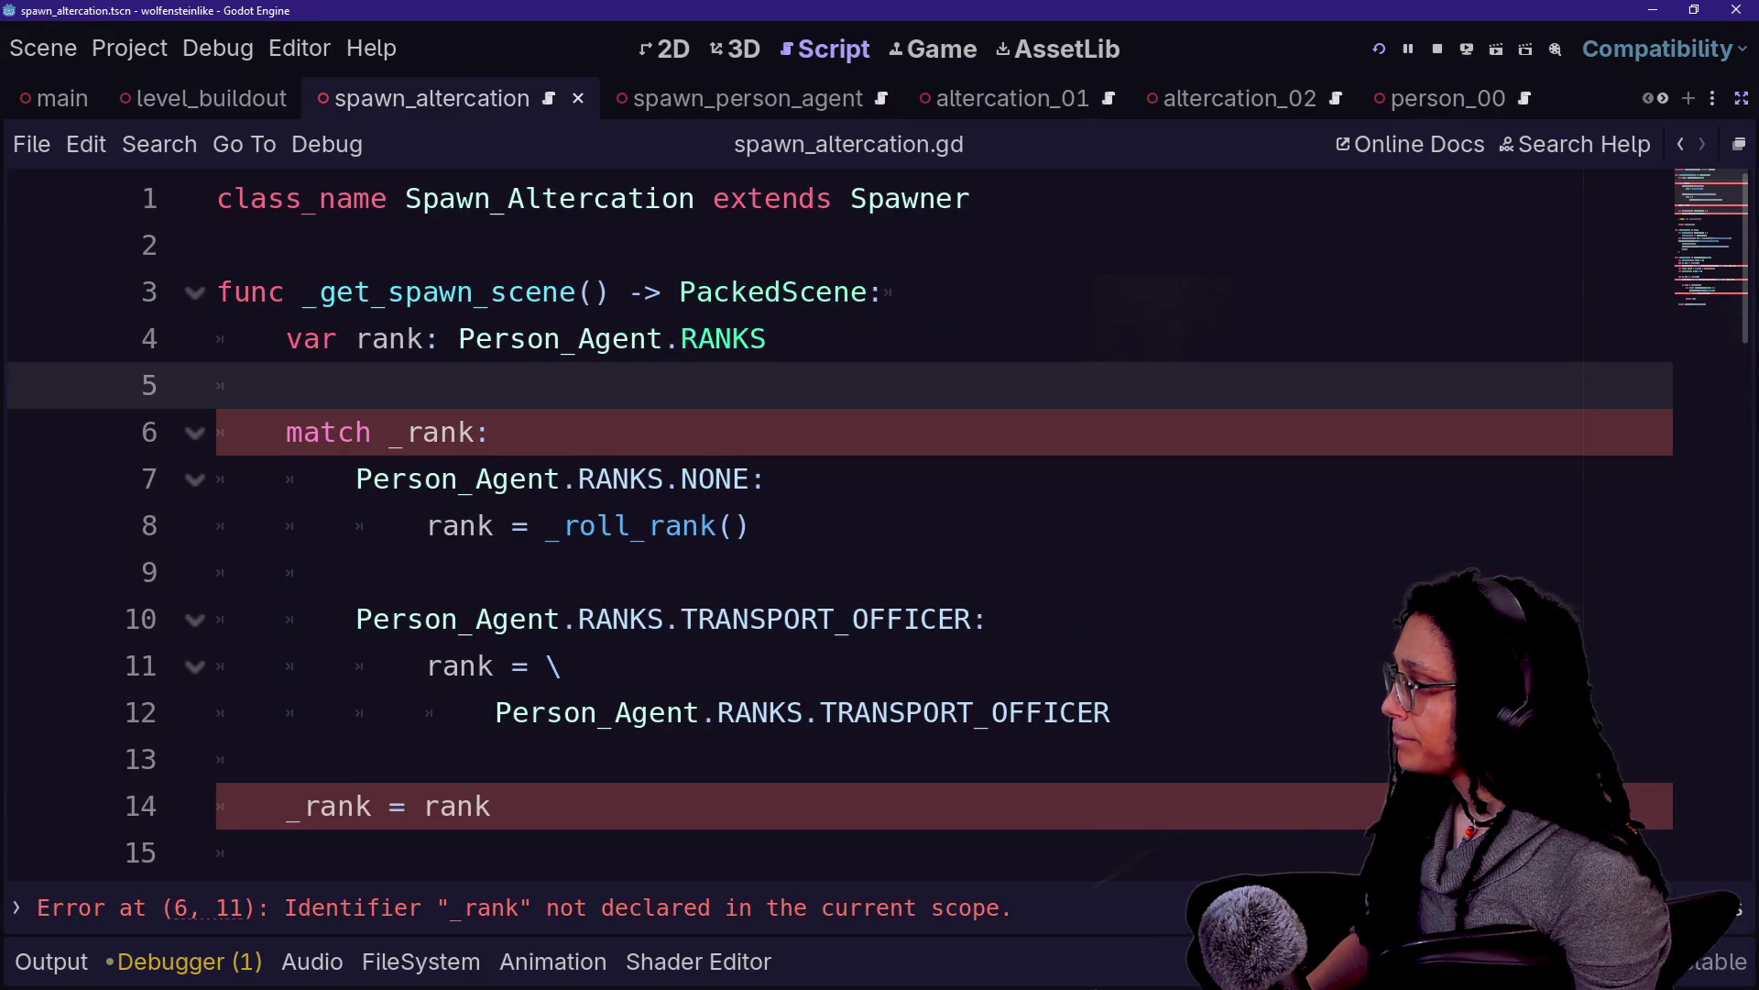
key("shift+Up")
key("shift+Down")
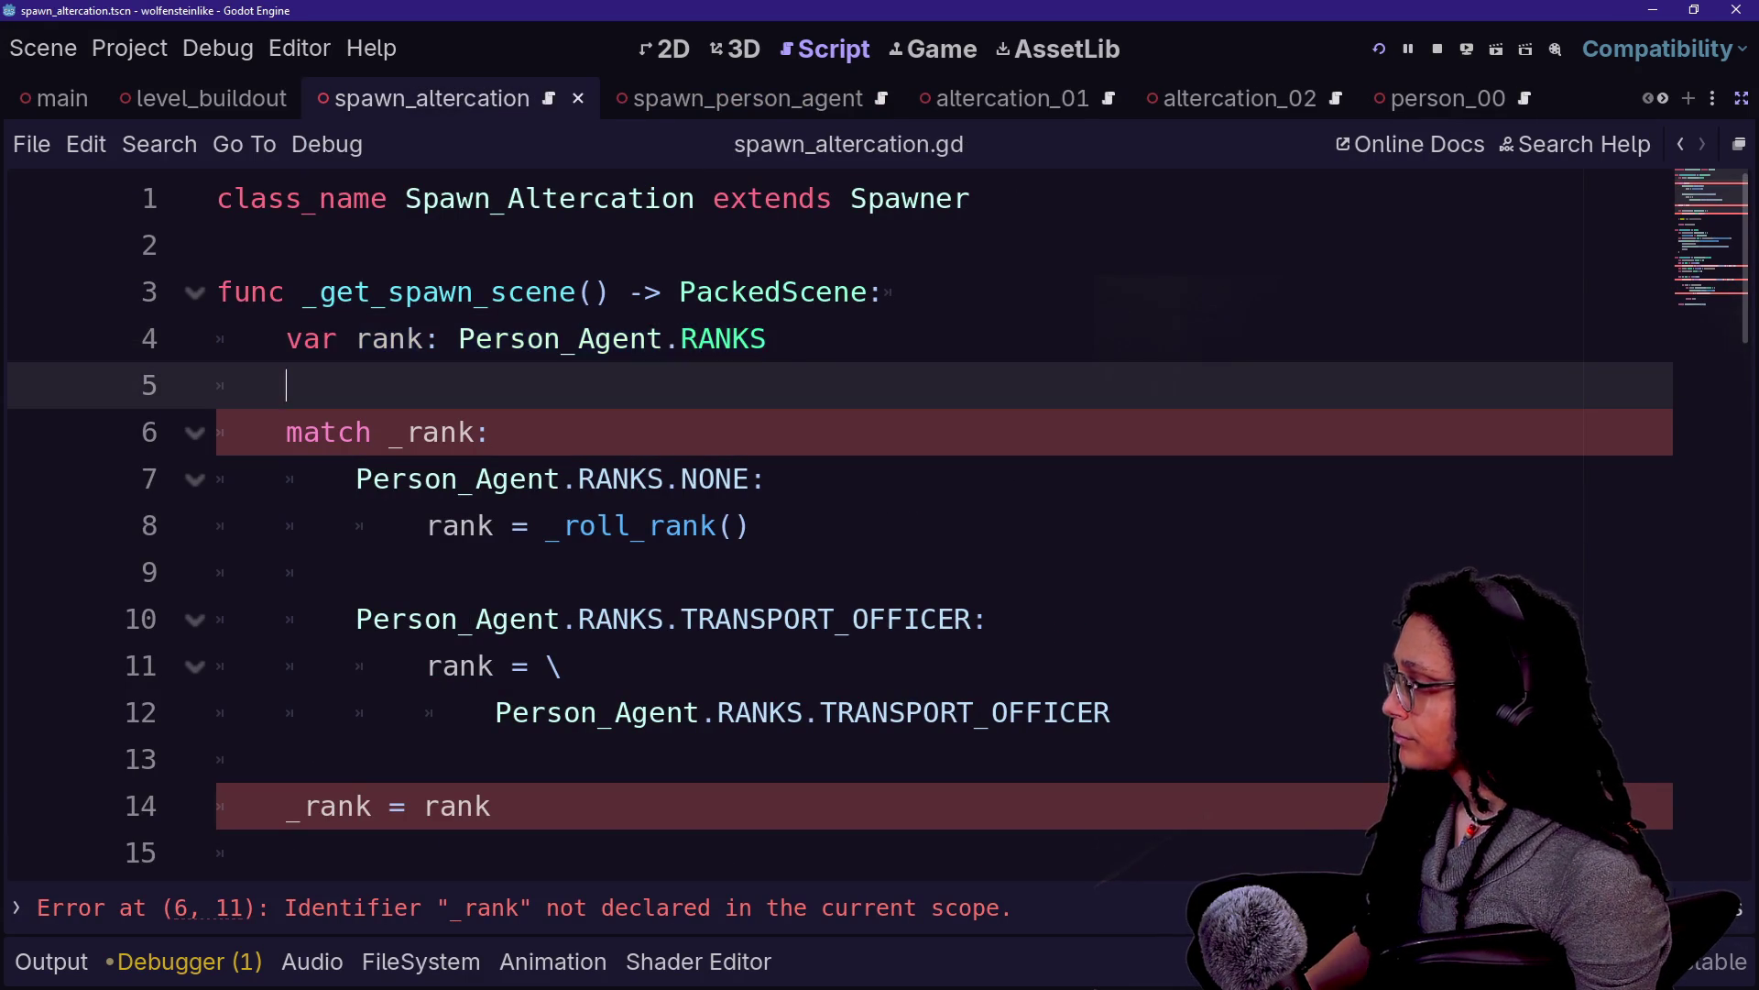
key("Down")
key("Down")
key("Down")
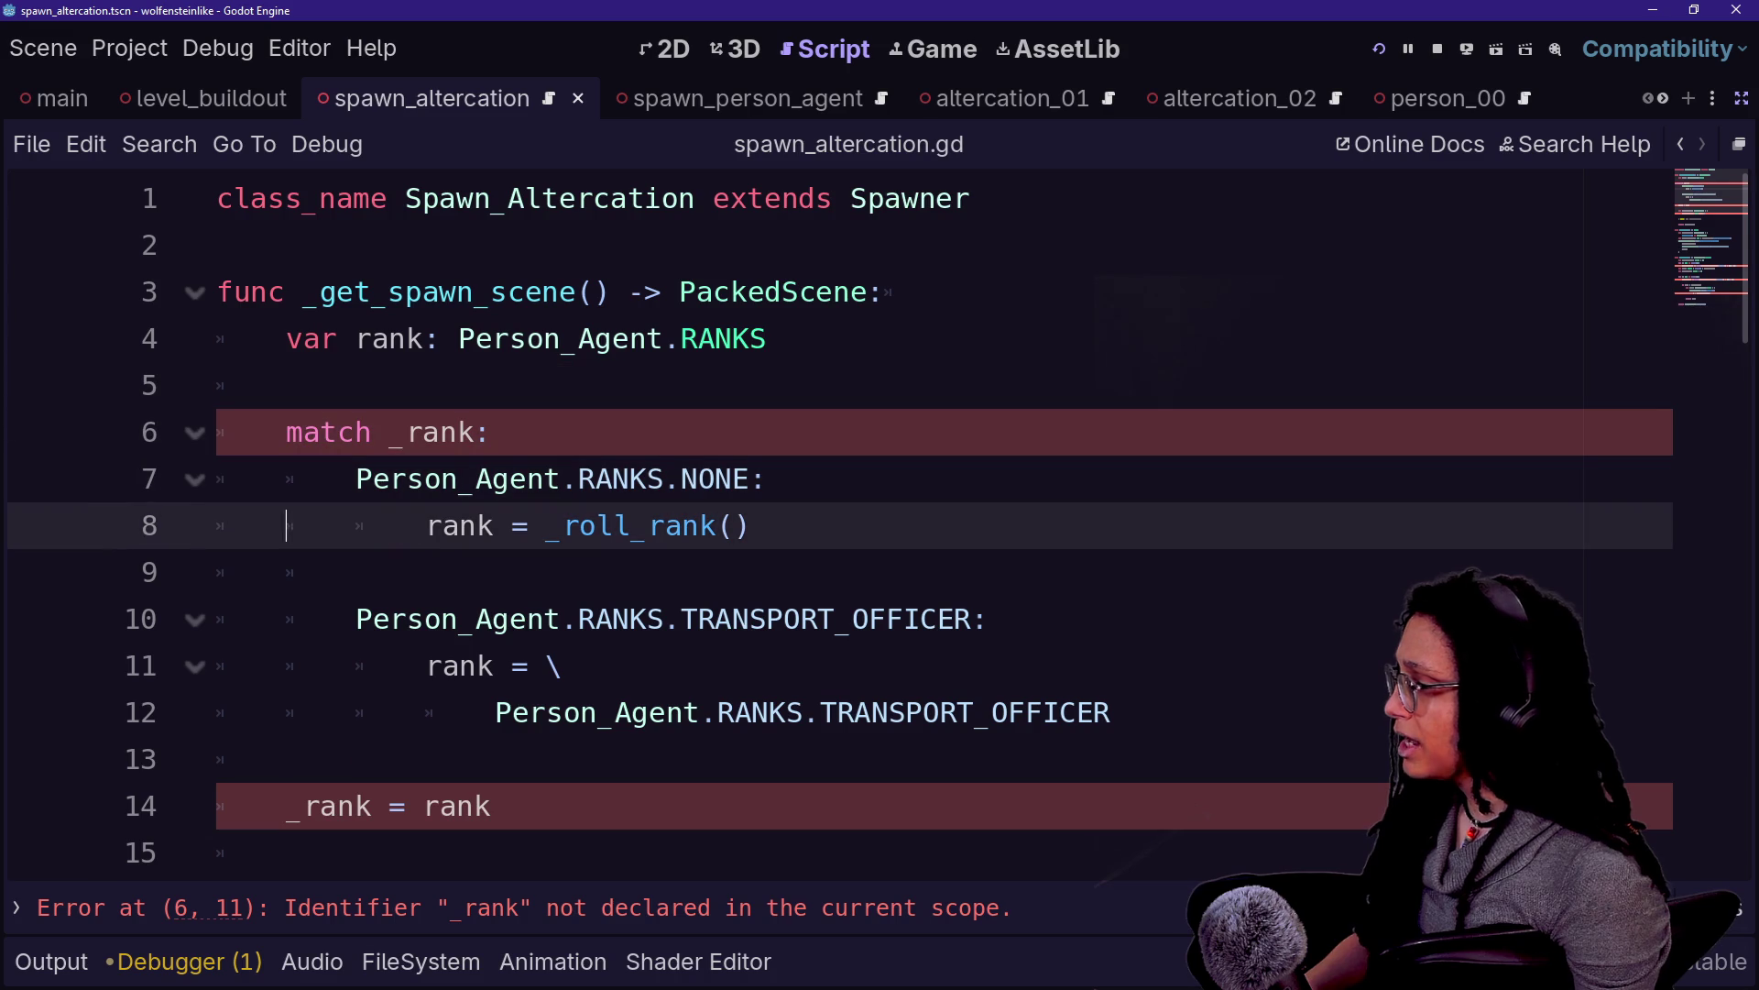
key("alt+Tab")
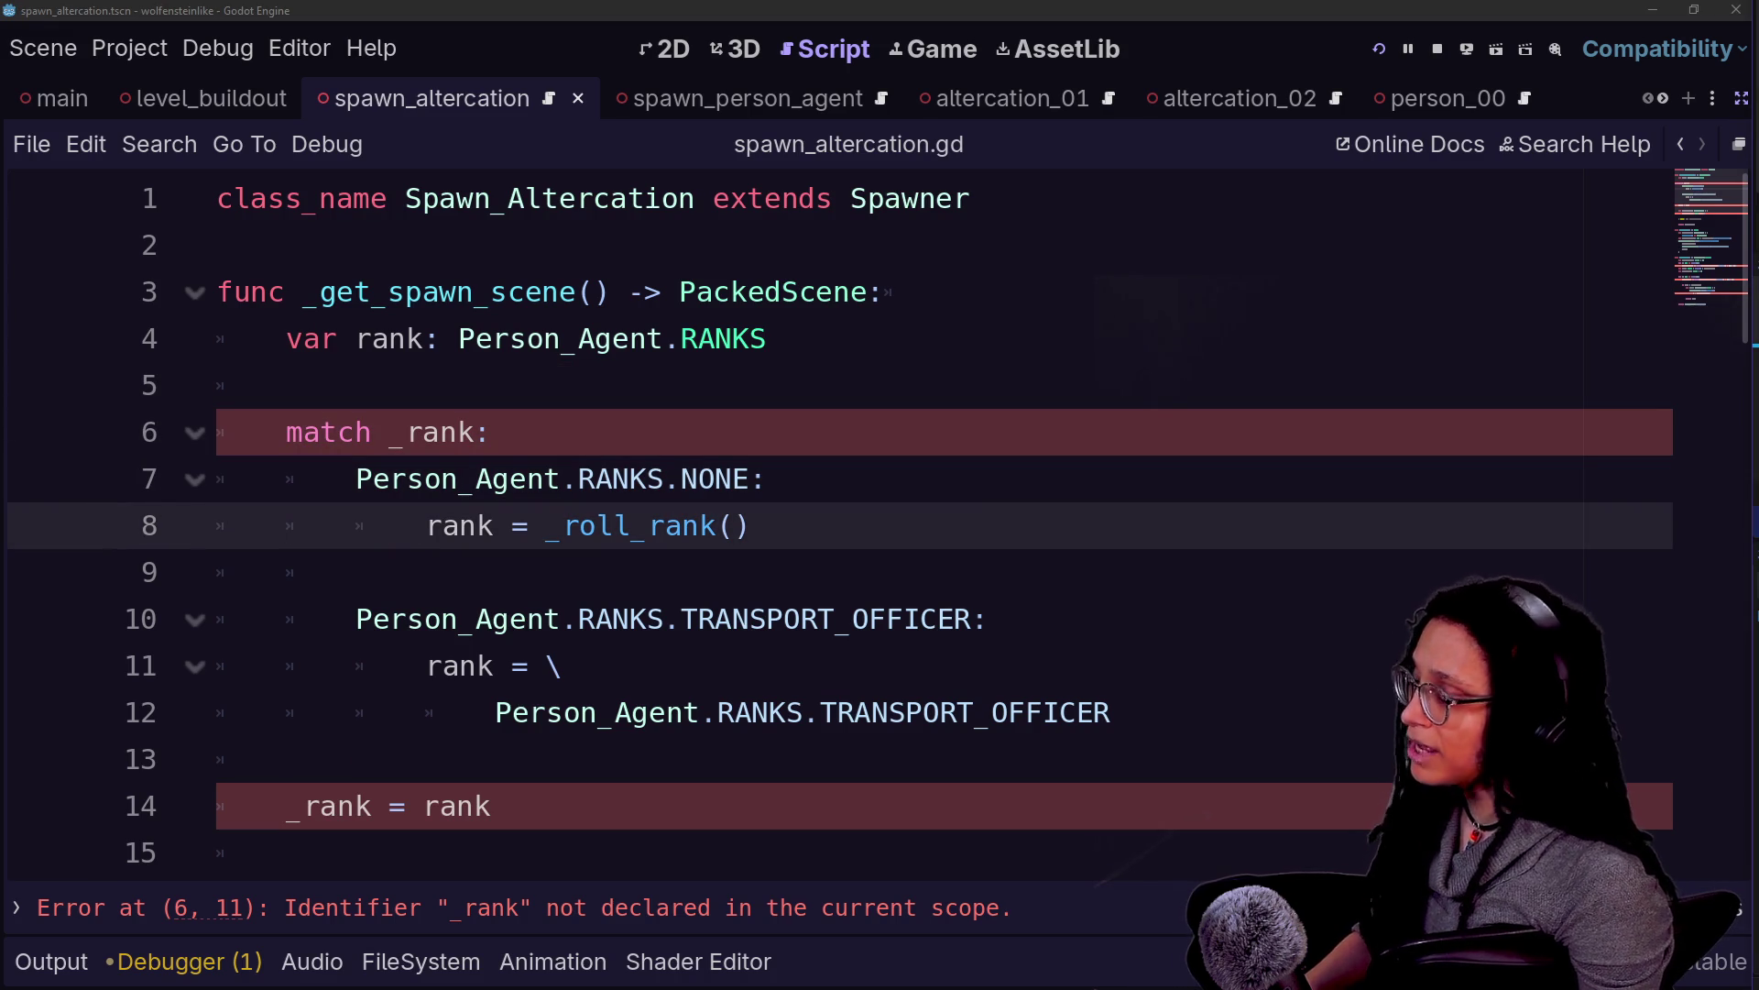
left_click(970, 198)
left_click(768, 478)
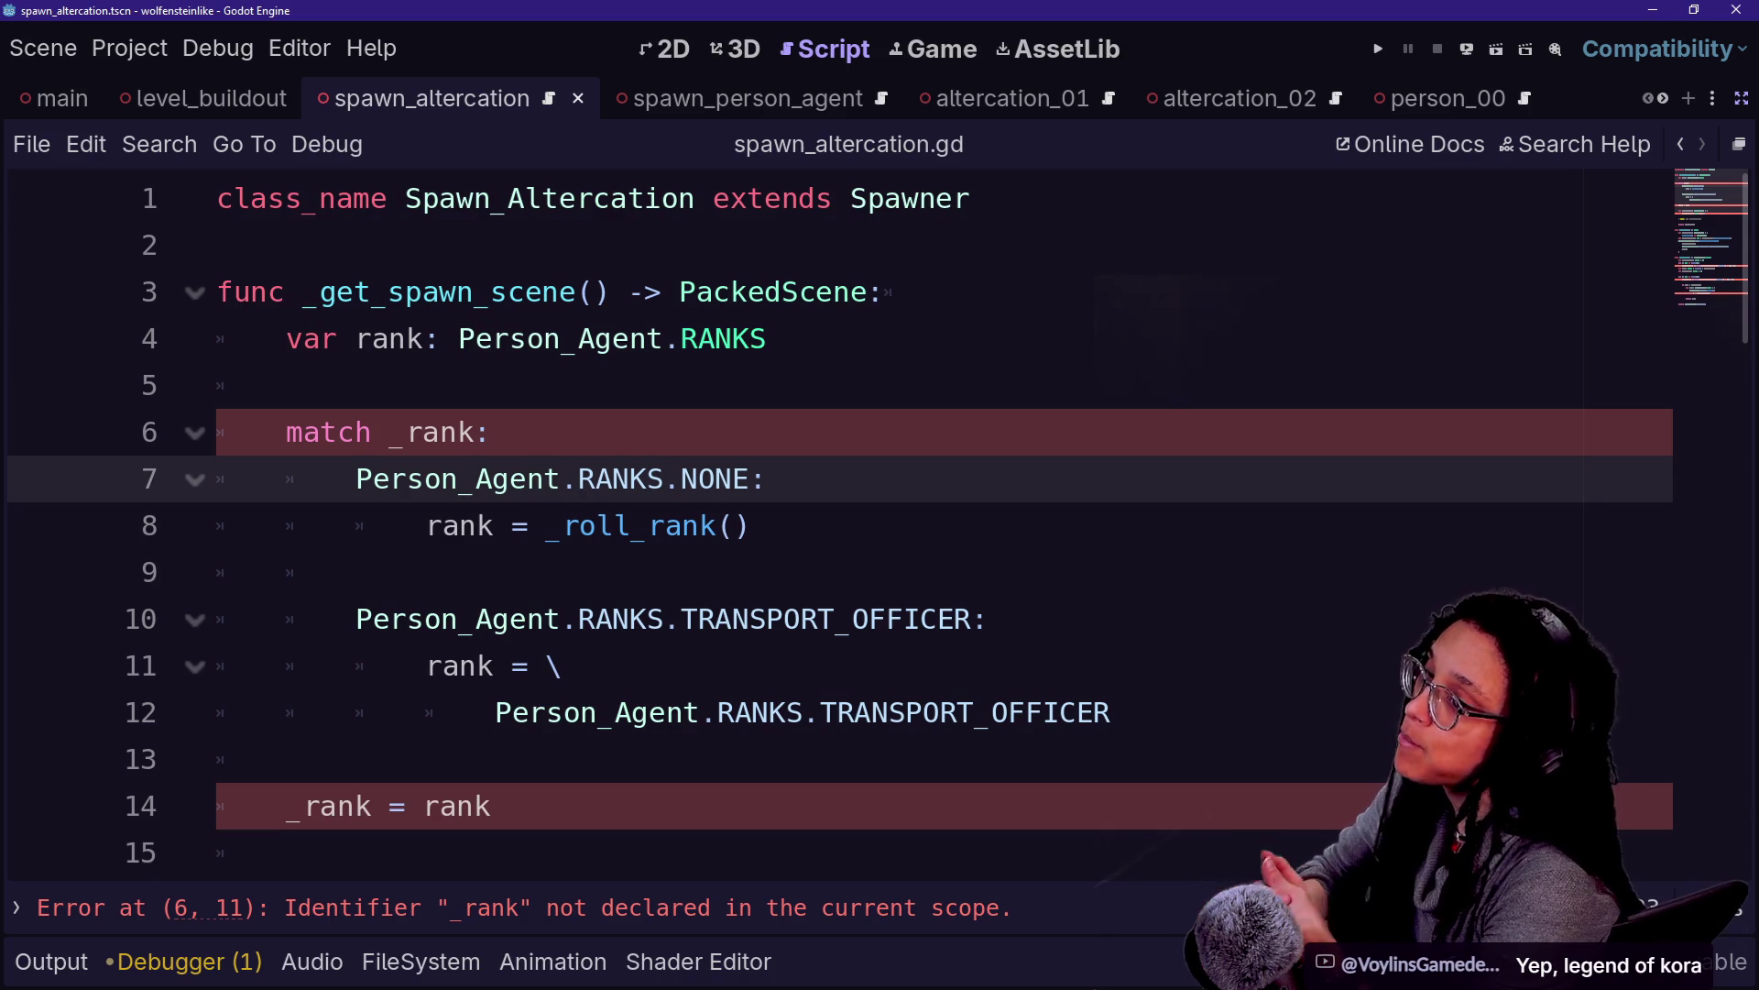
left_click(287, 385)
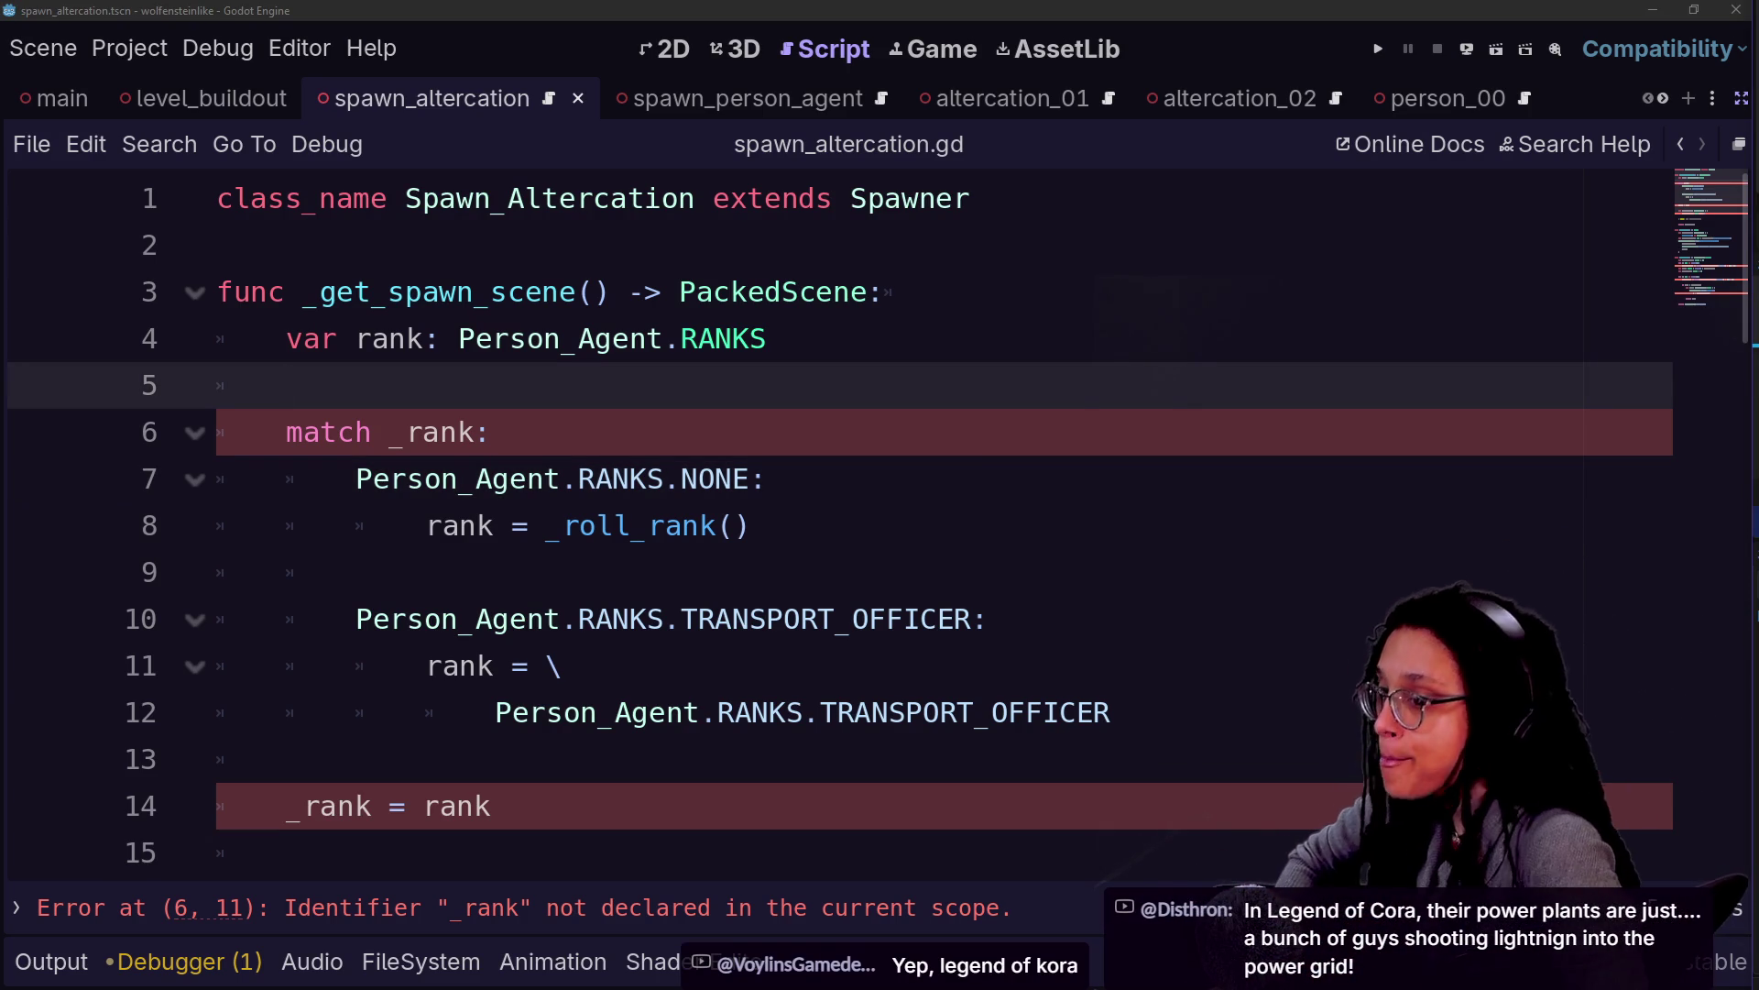
left_click(768, 478)
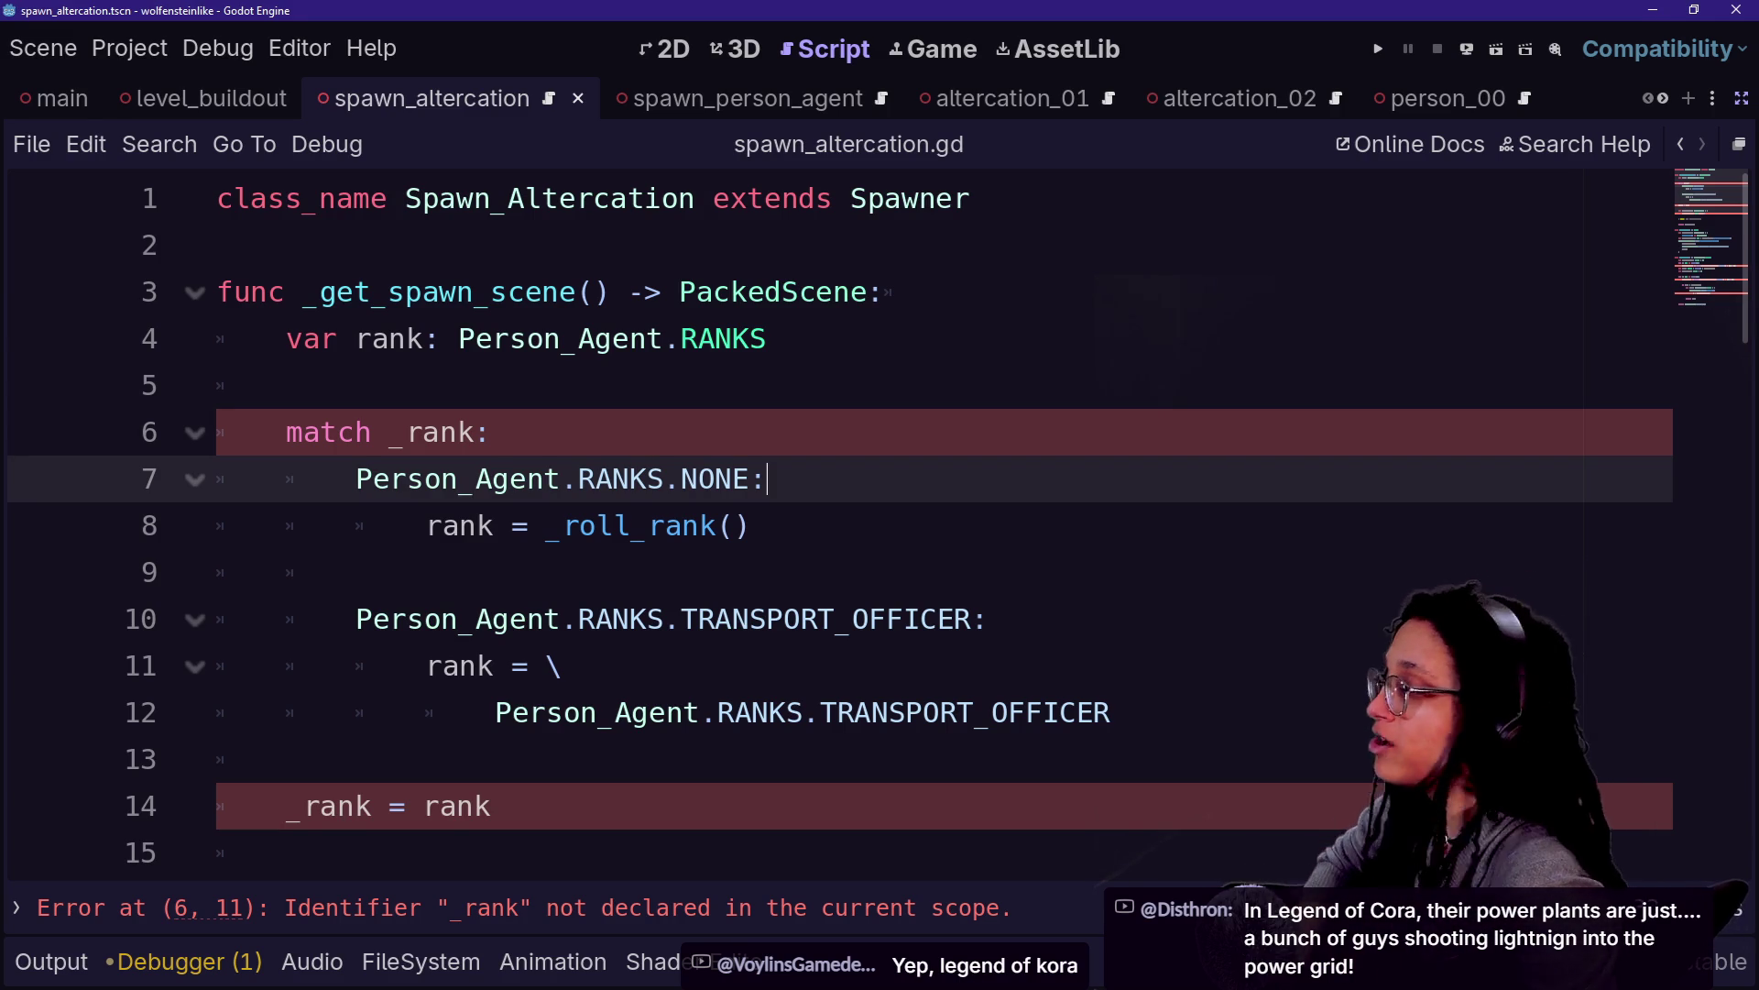
left_click(286, 384)
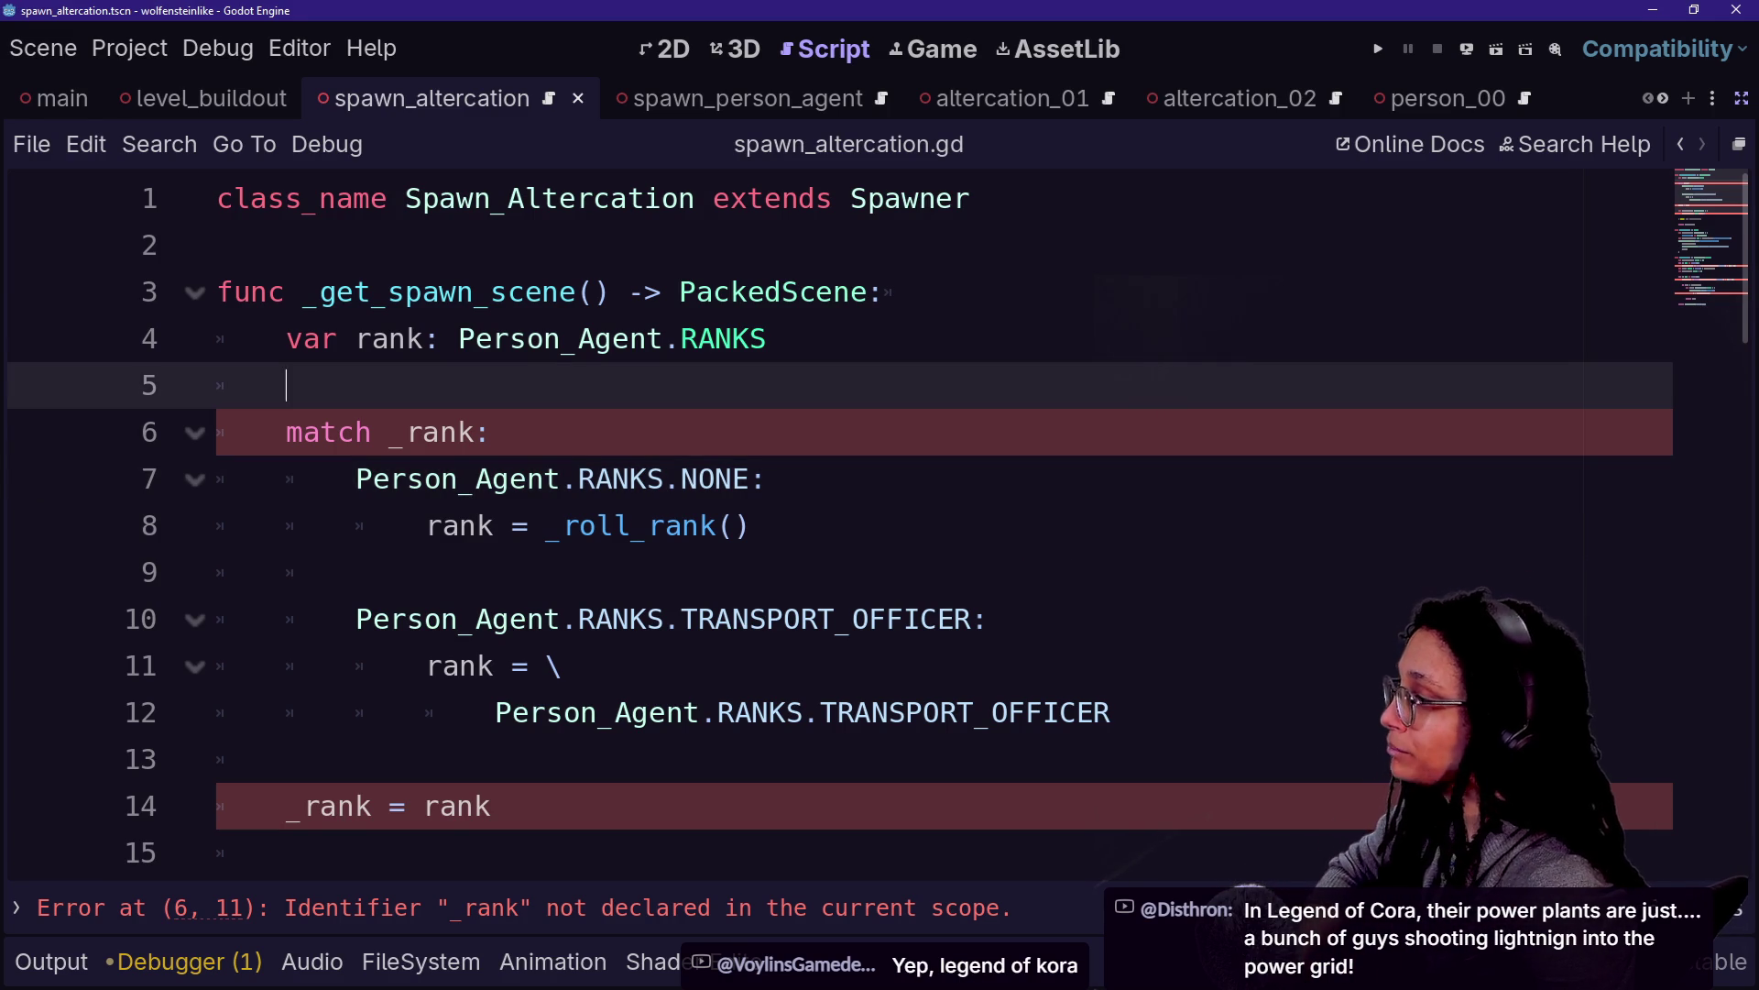
left_click(495, 432)
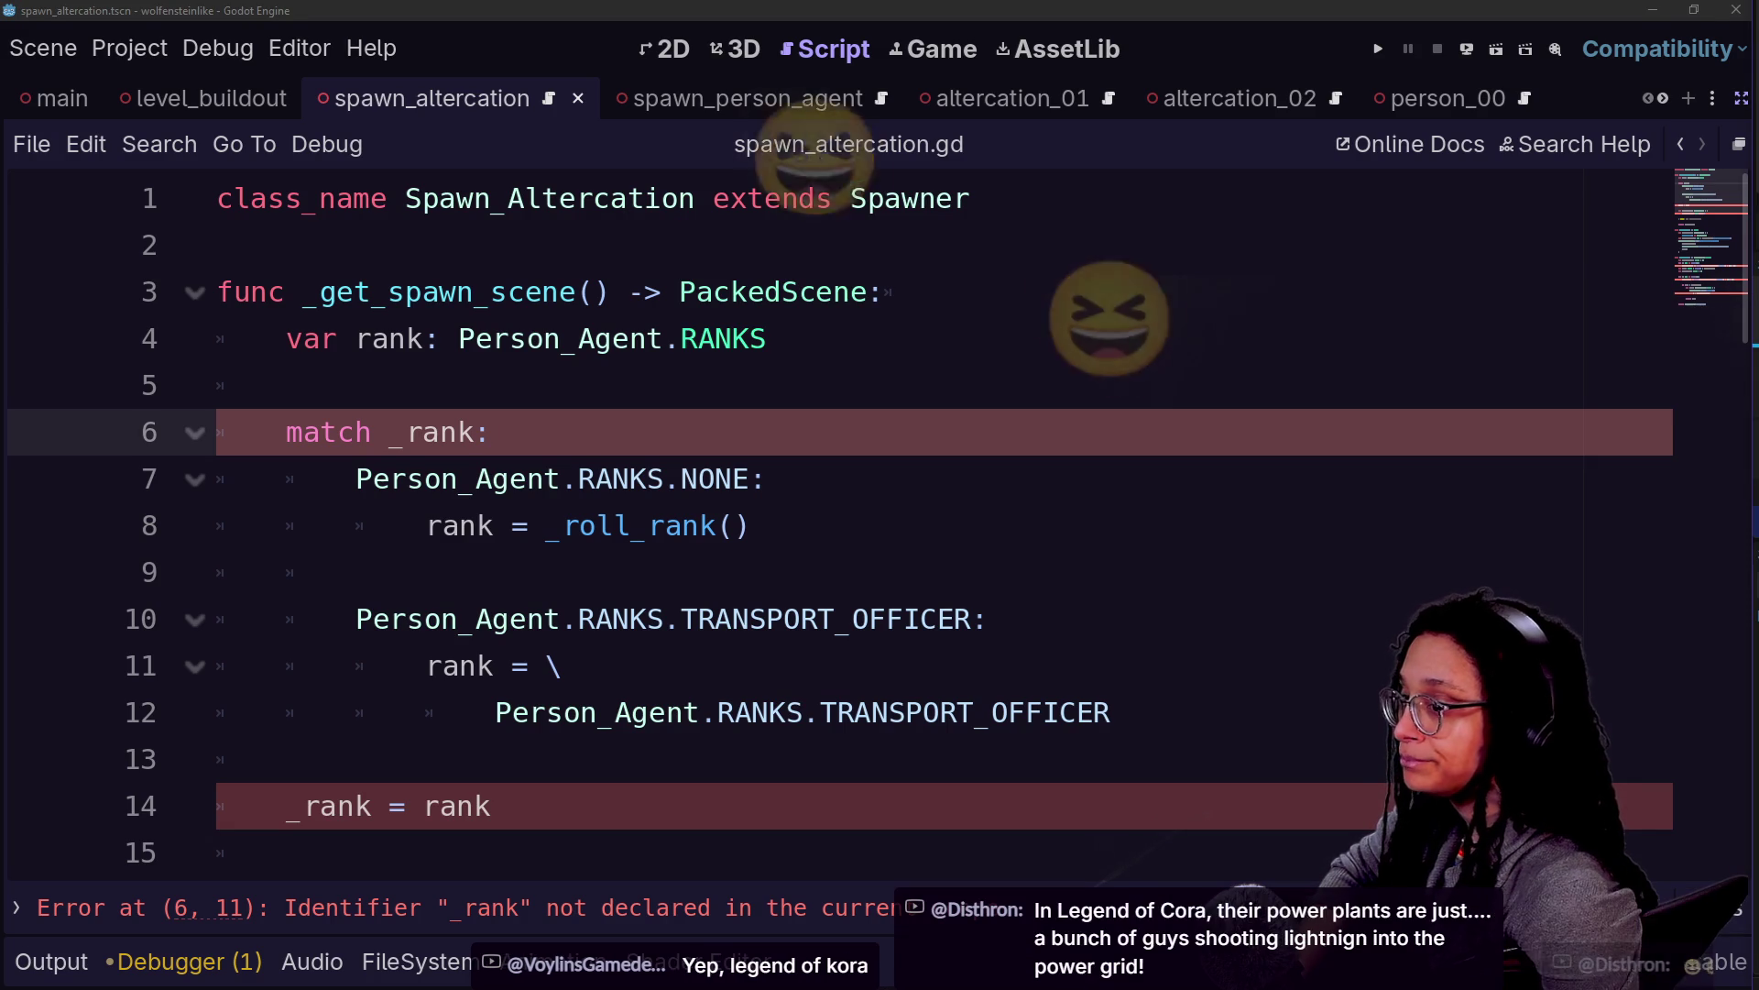
key("alt+Tab")
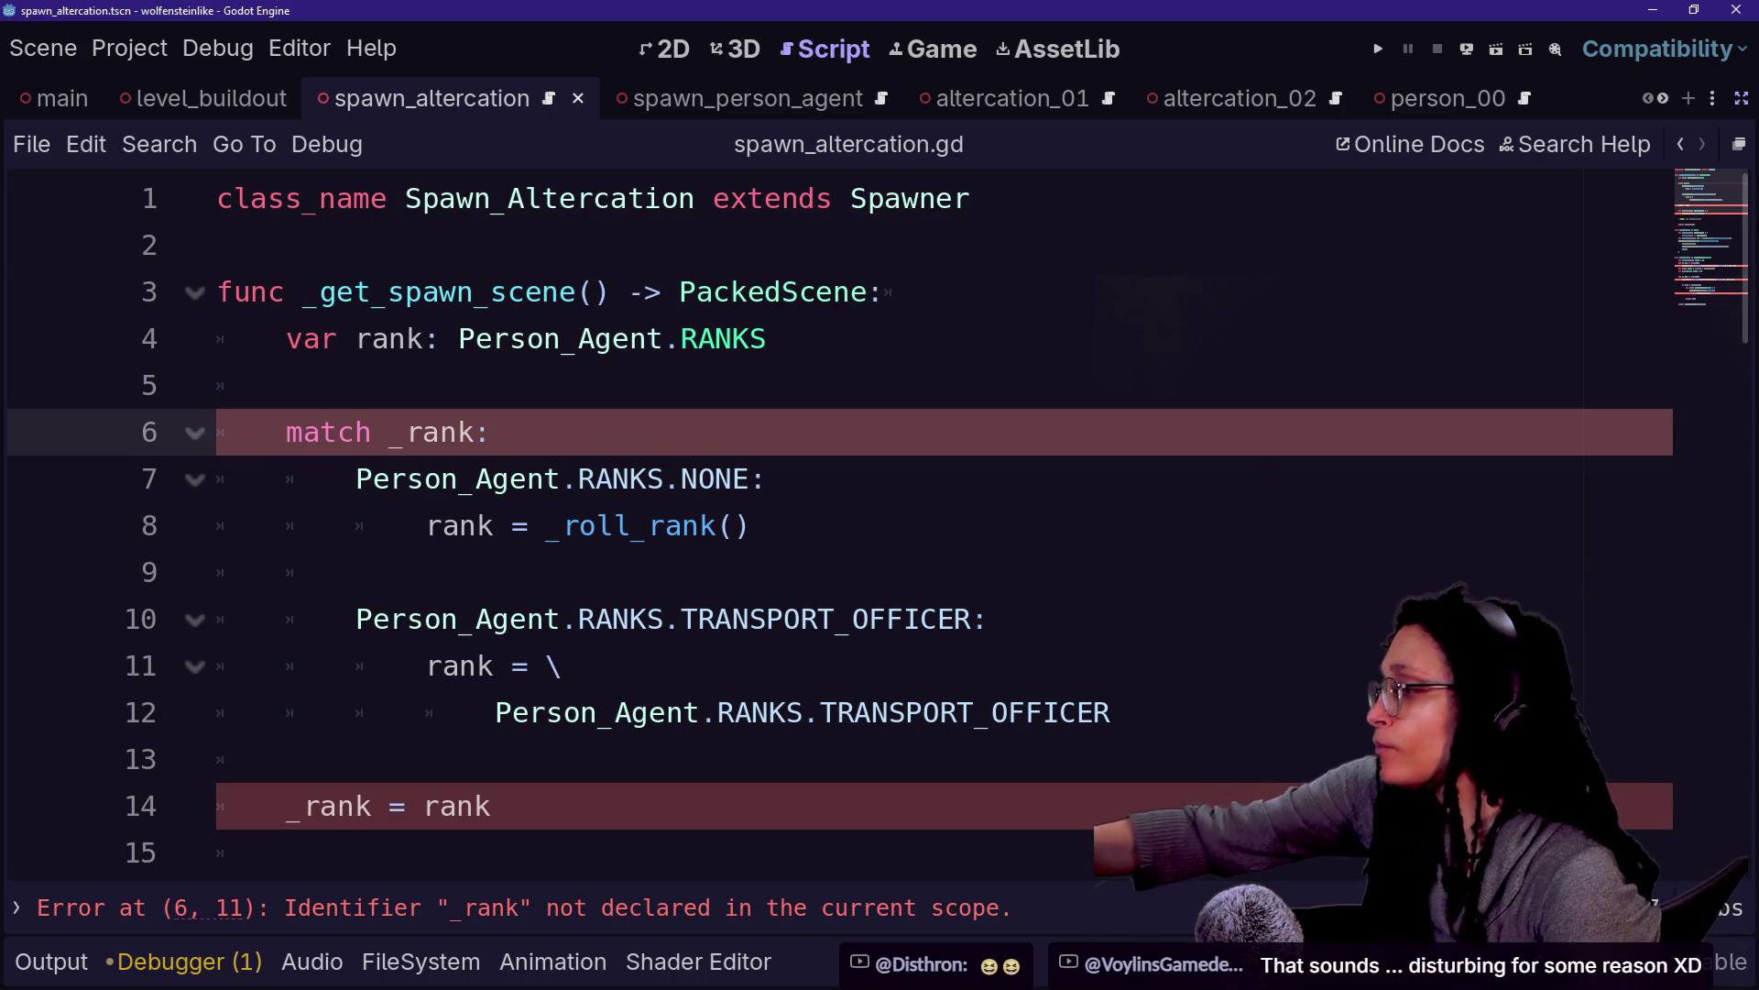
left_click_drag(294, 385, 560, 665)
Delete the match _rank block, leaving the _AGENT_SCENES lookup on line 8
scroll(825, 550, "down", 1)
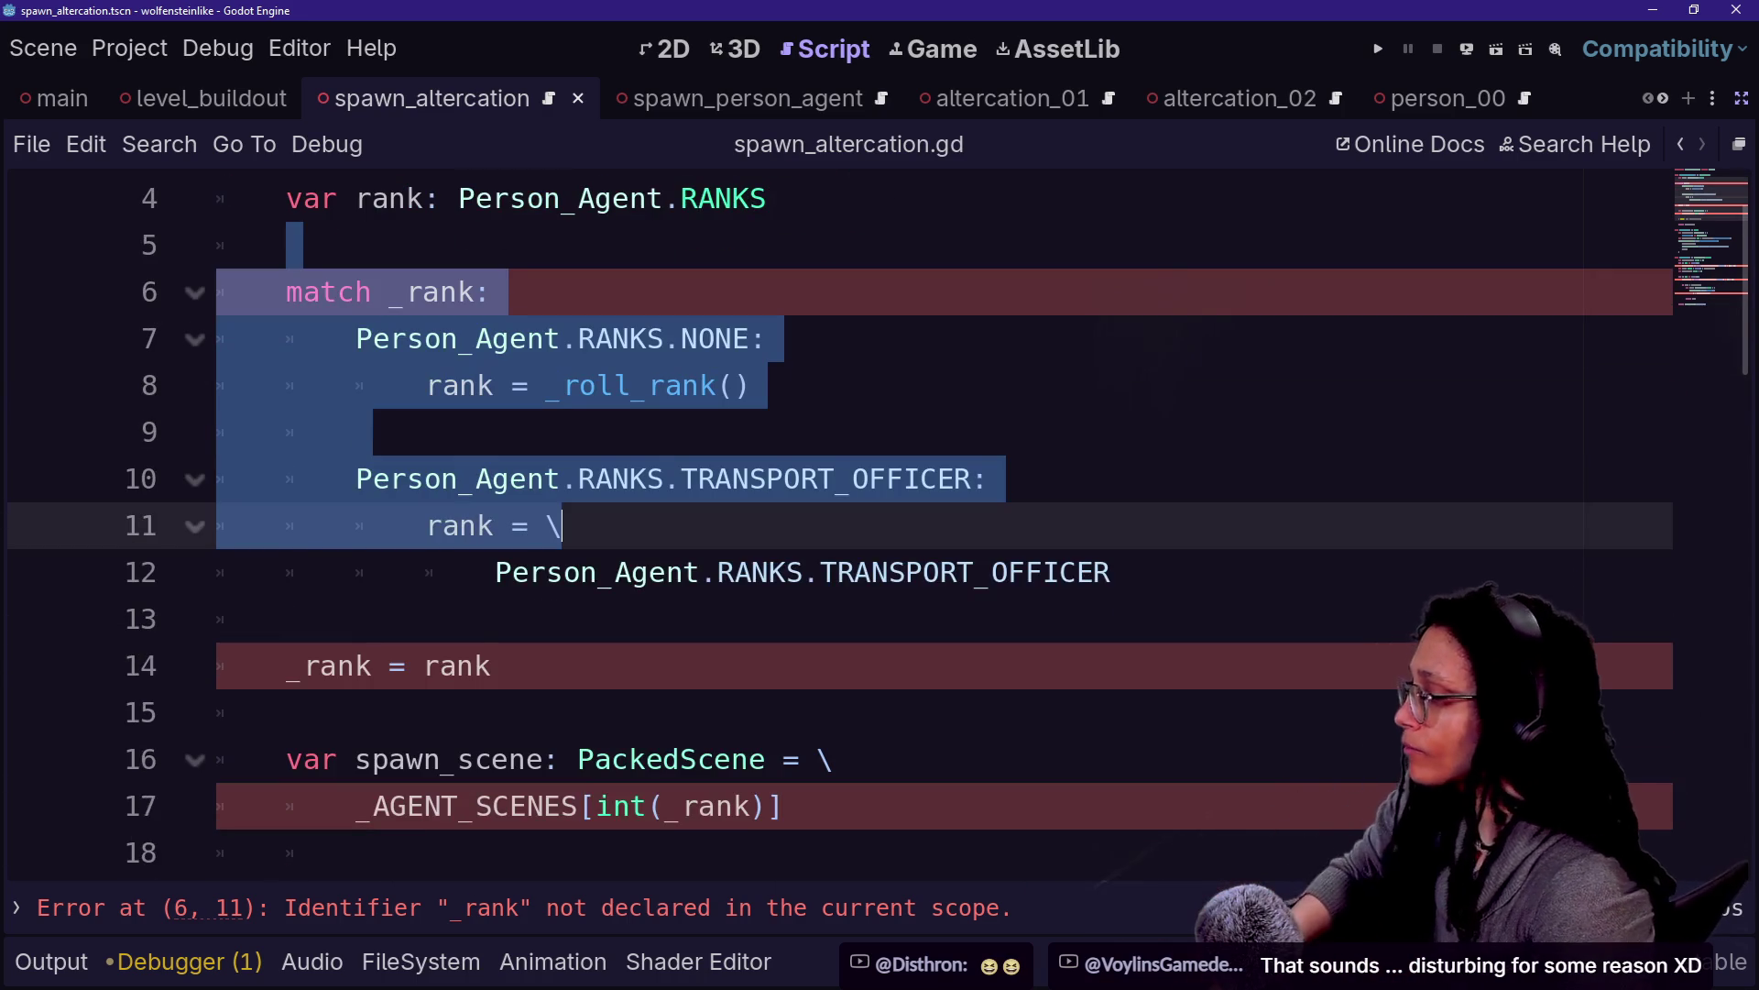
key("shift+Down")
key("shift+Down")
key("shift+Down")
key("BackSpace")
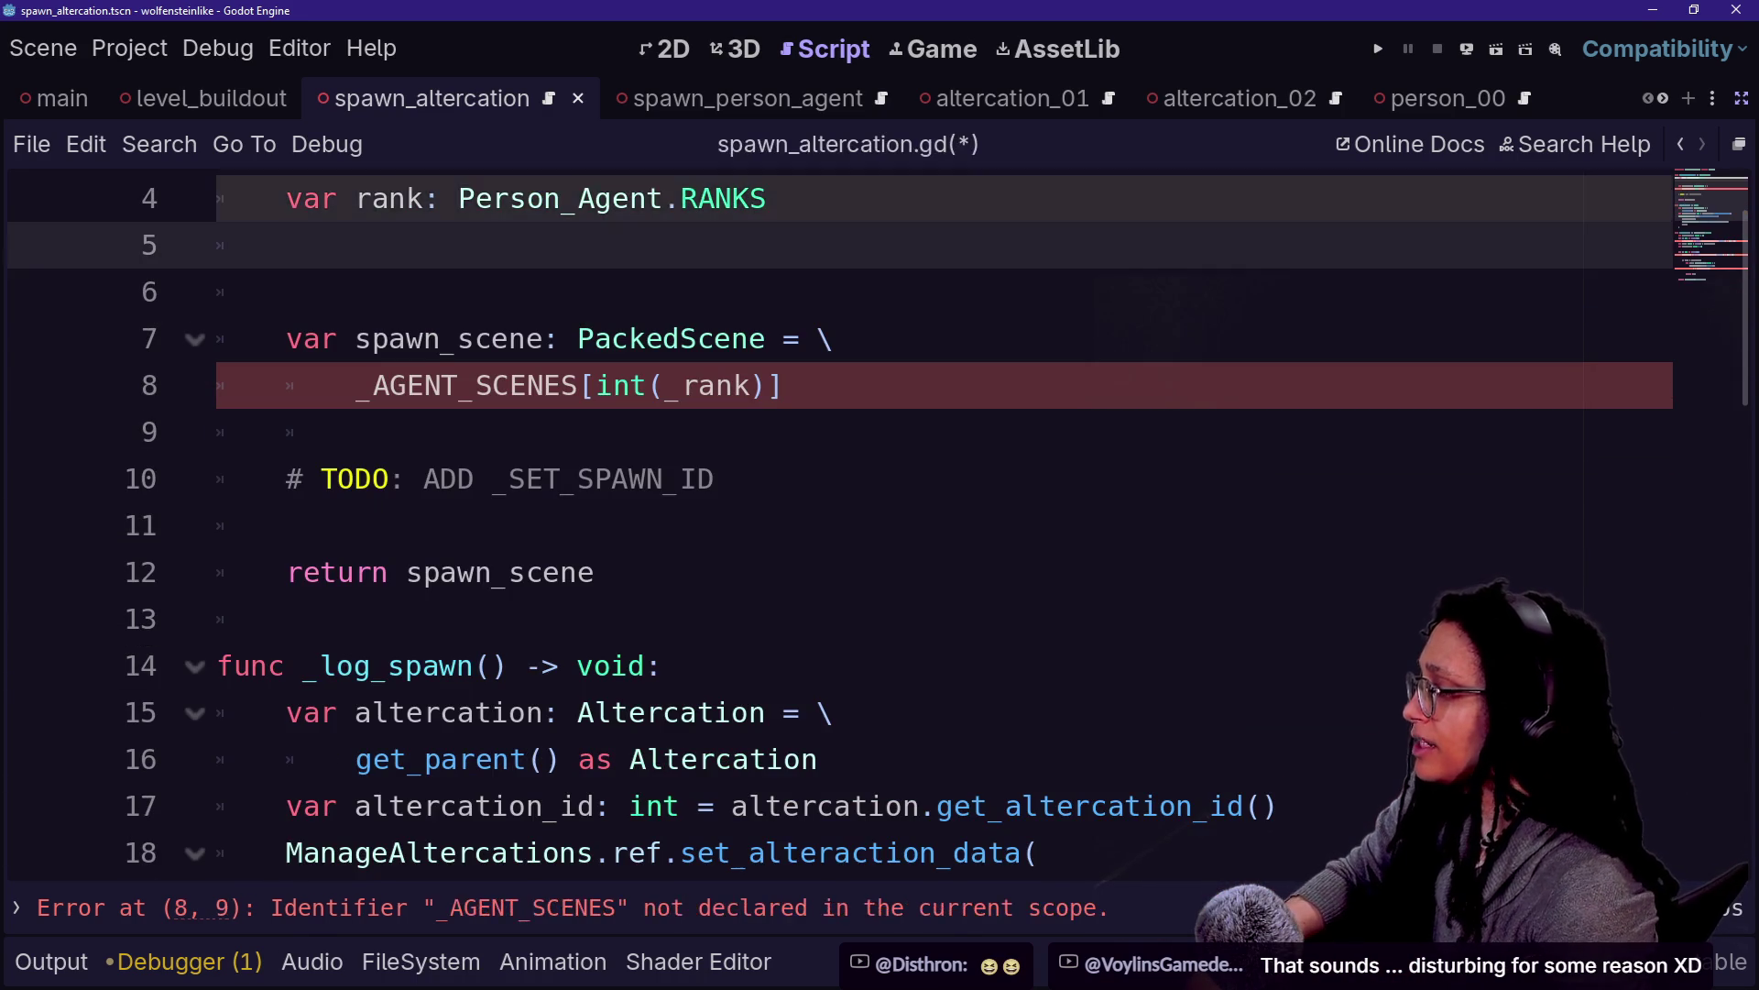
key("Down")
key("Down")
left_click(733, 385)
mouse_move(458, 385)
left_mouse_down()
mouse_move(779, 385)
mouse_move(408, 385)
left_mouse_up()
scroll(878, 522, "up", 2)
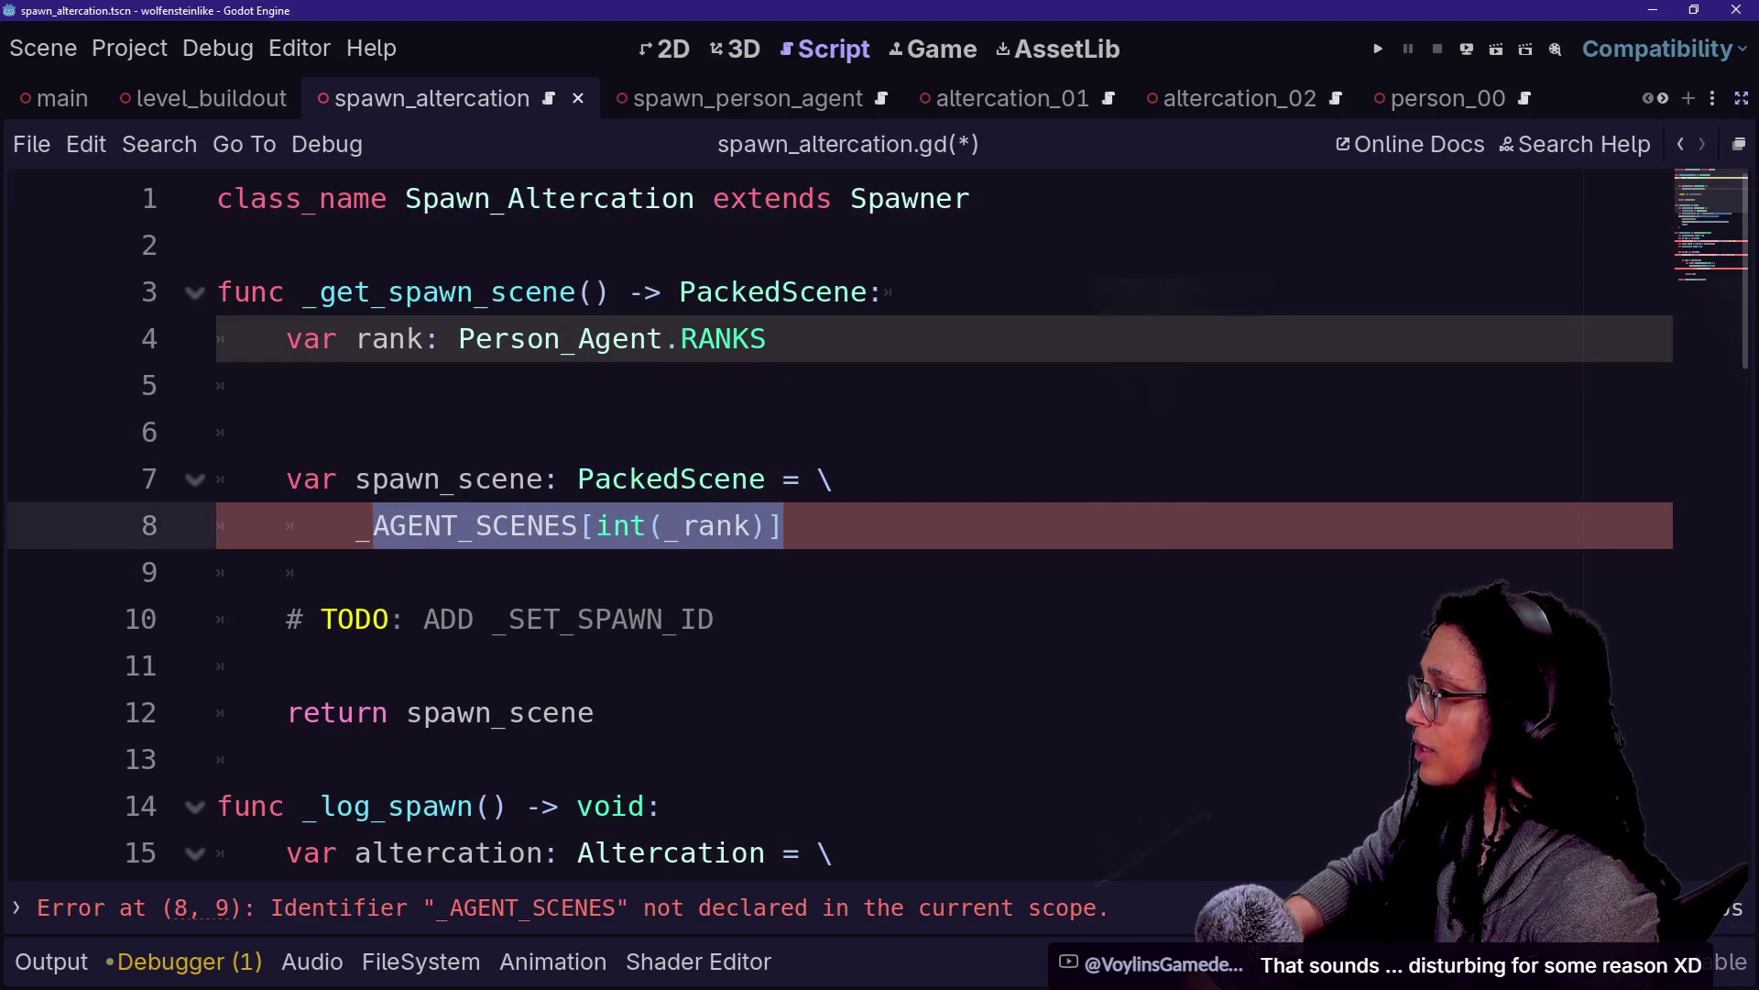
Restore the side panels and open altercation_01.gd through Quick Open search 'alter'
left_click(1743, 103)
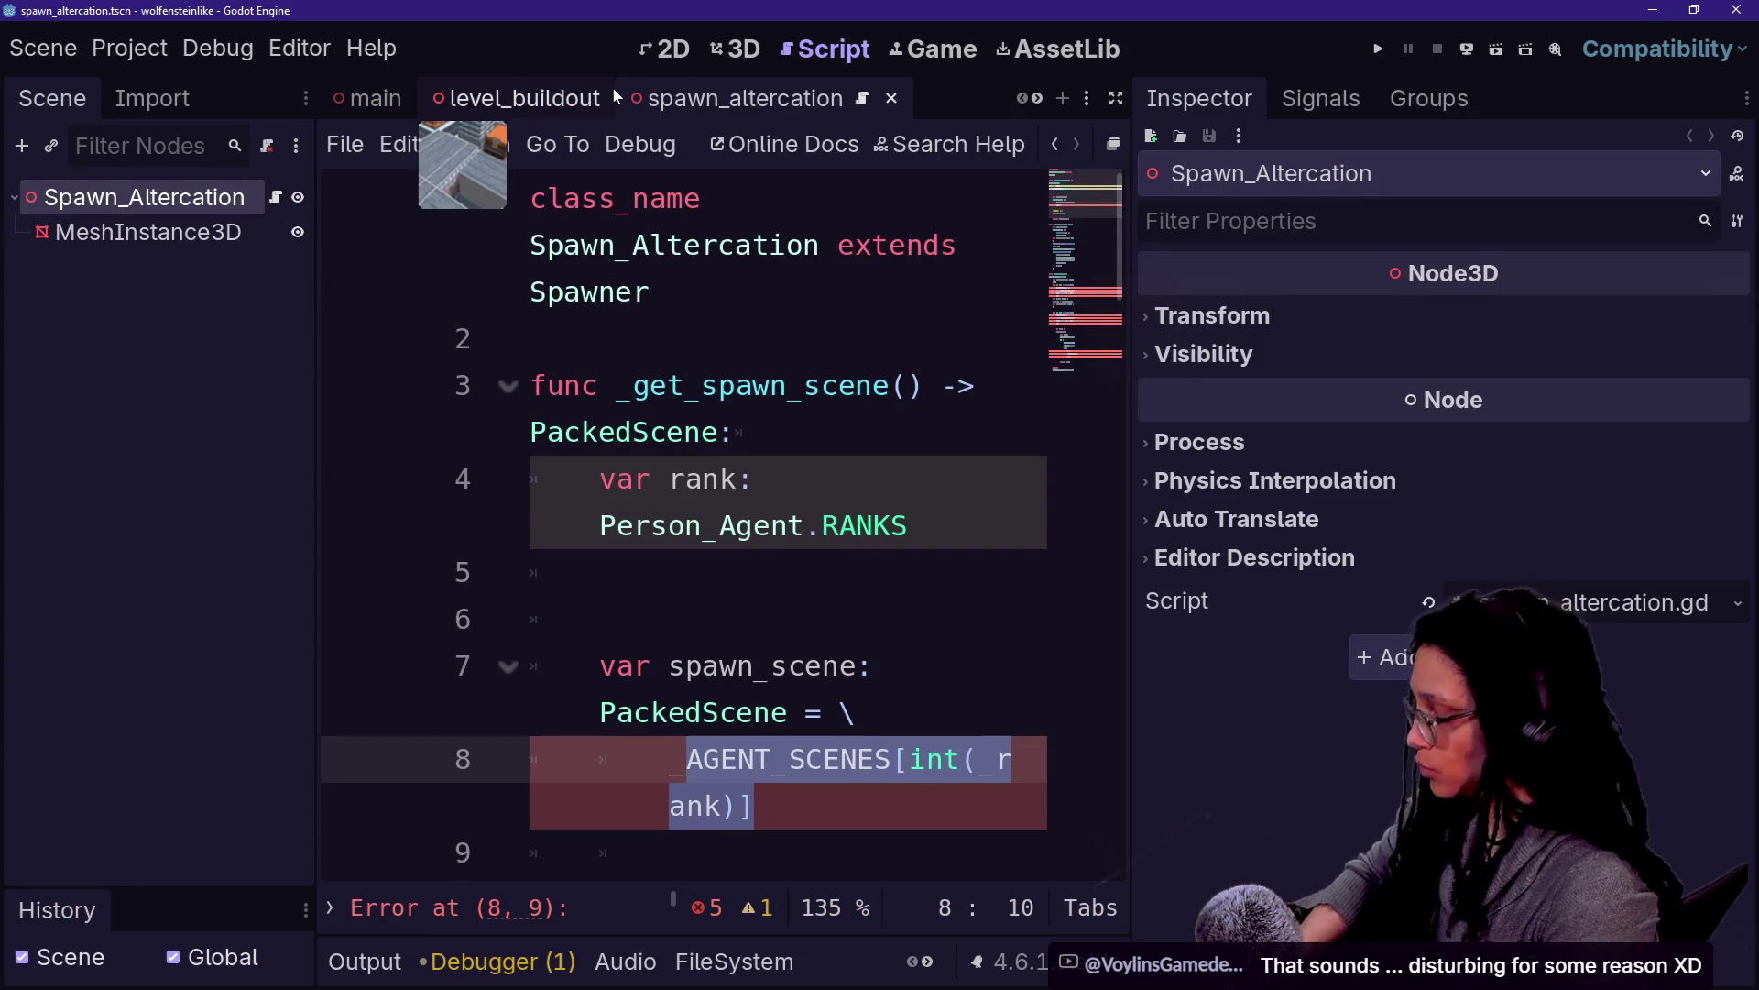
key("shift+alt+o")
type("alter")
key("Down")
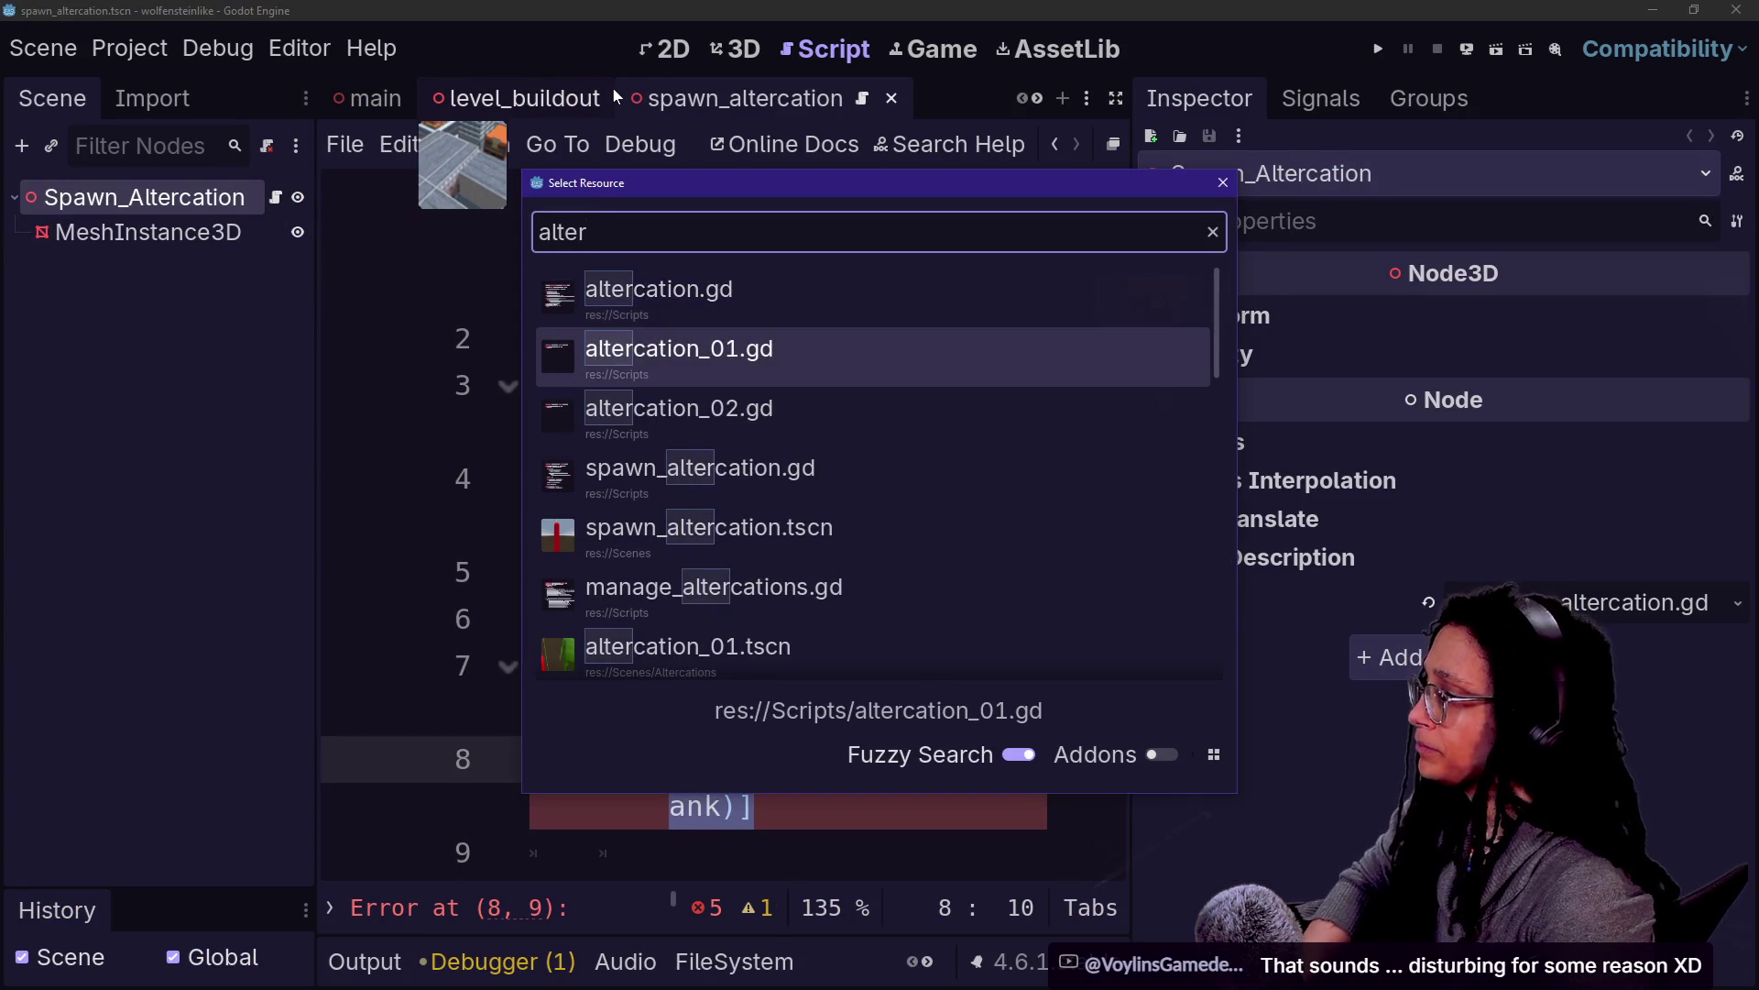
key("Return")
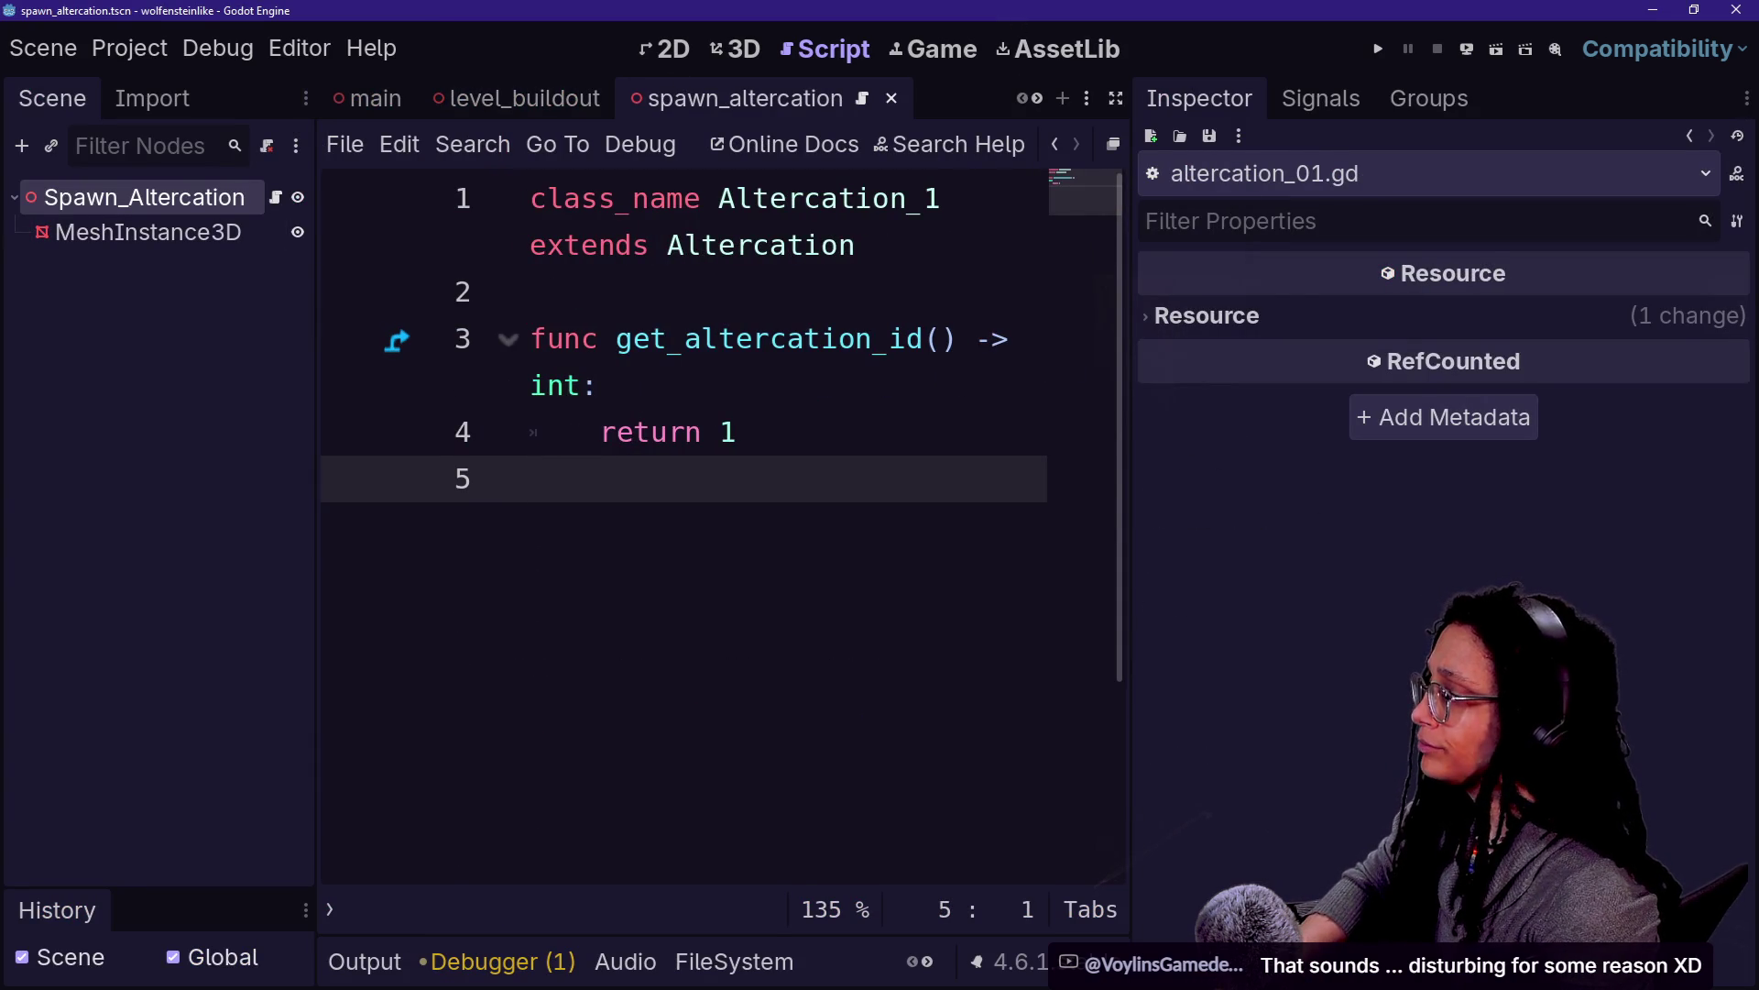
Check altercation_01.gd's get_altercation_id returning int 1 in full-width code view
left_click(738, 432)
key("ctrl+shift+F11")
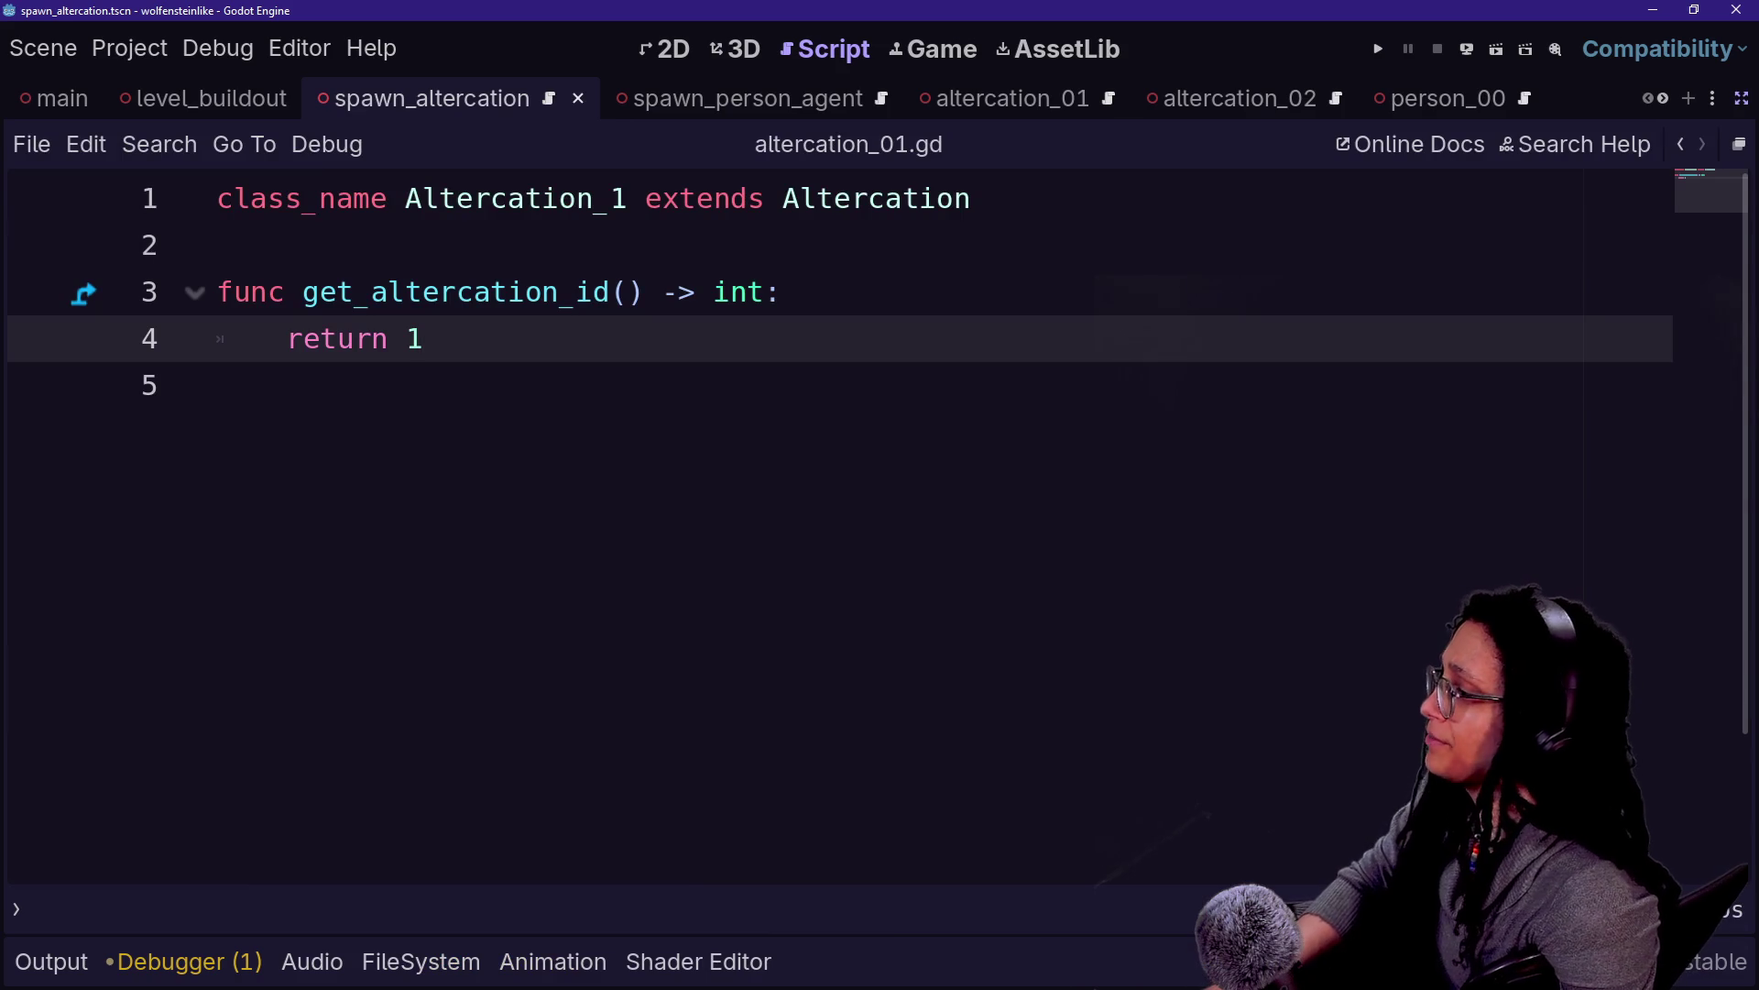
left_click_drag(220, 245, 706, 291)
left_click(707, 292)
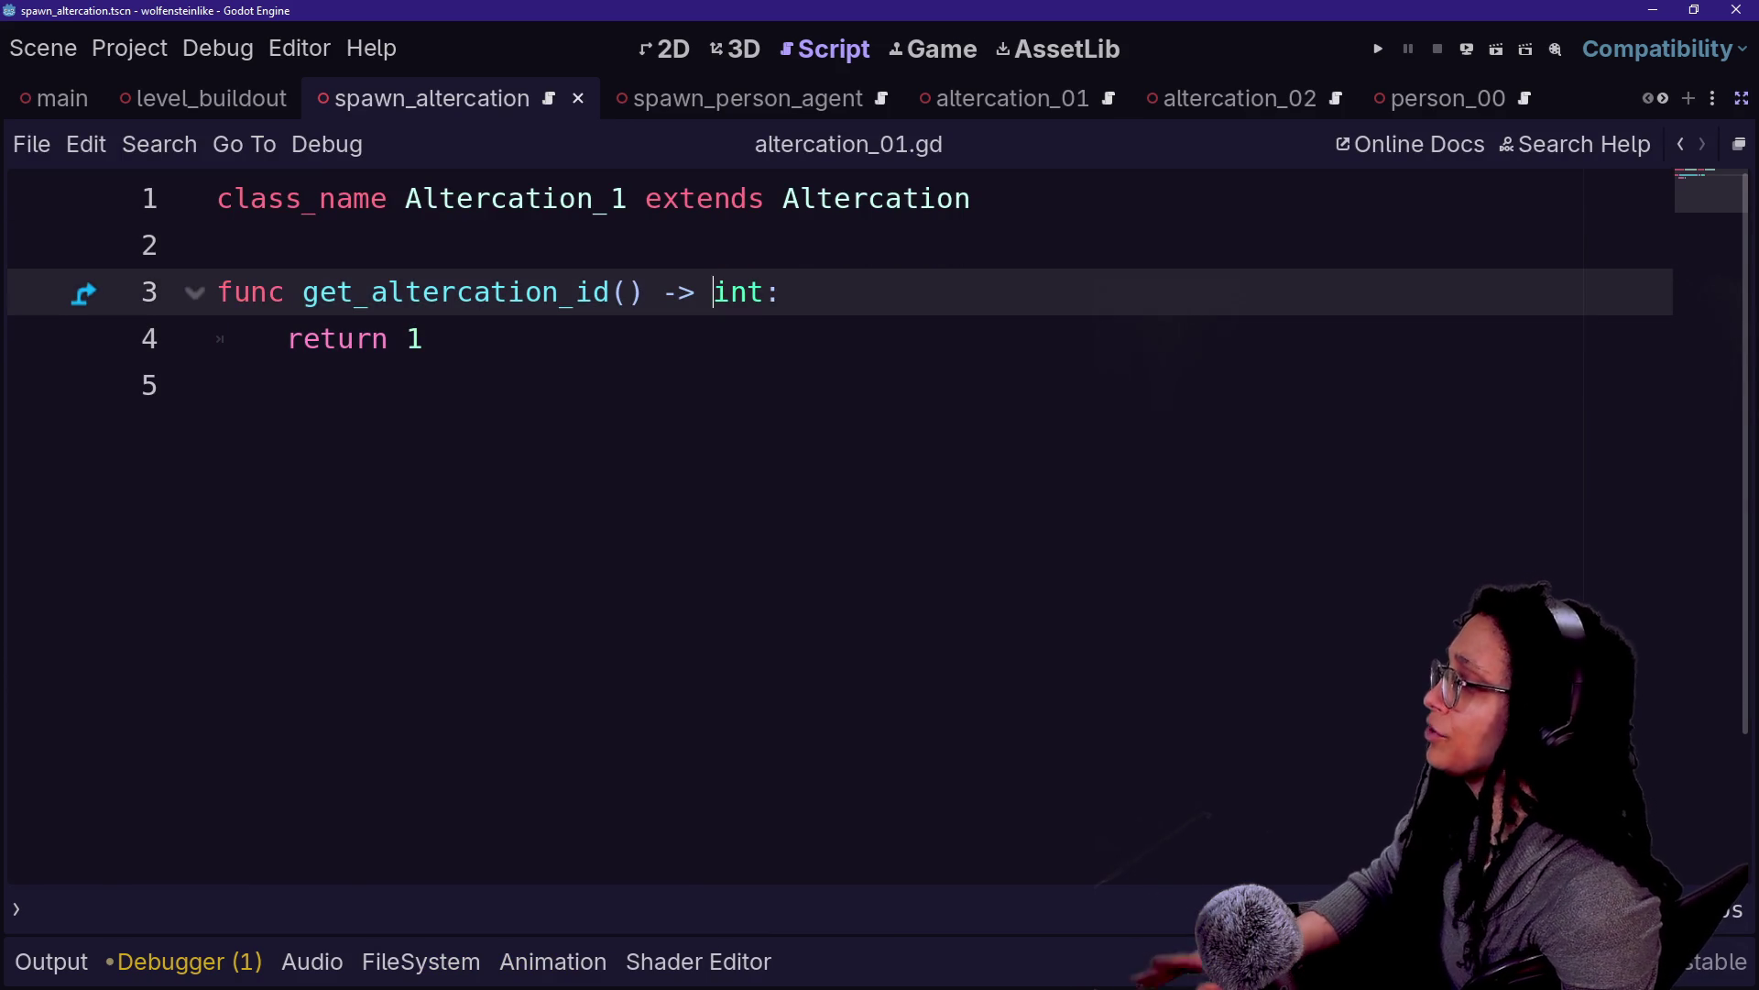
Bring back the side panels, narrow the Inspector, and switch to the level_buildout scene
left_click(1742, 98)
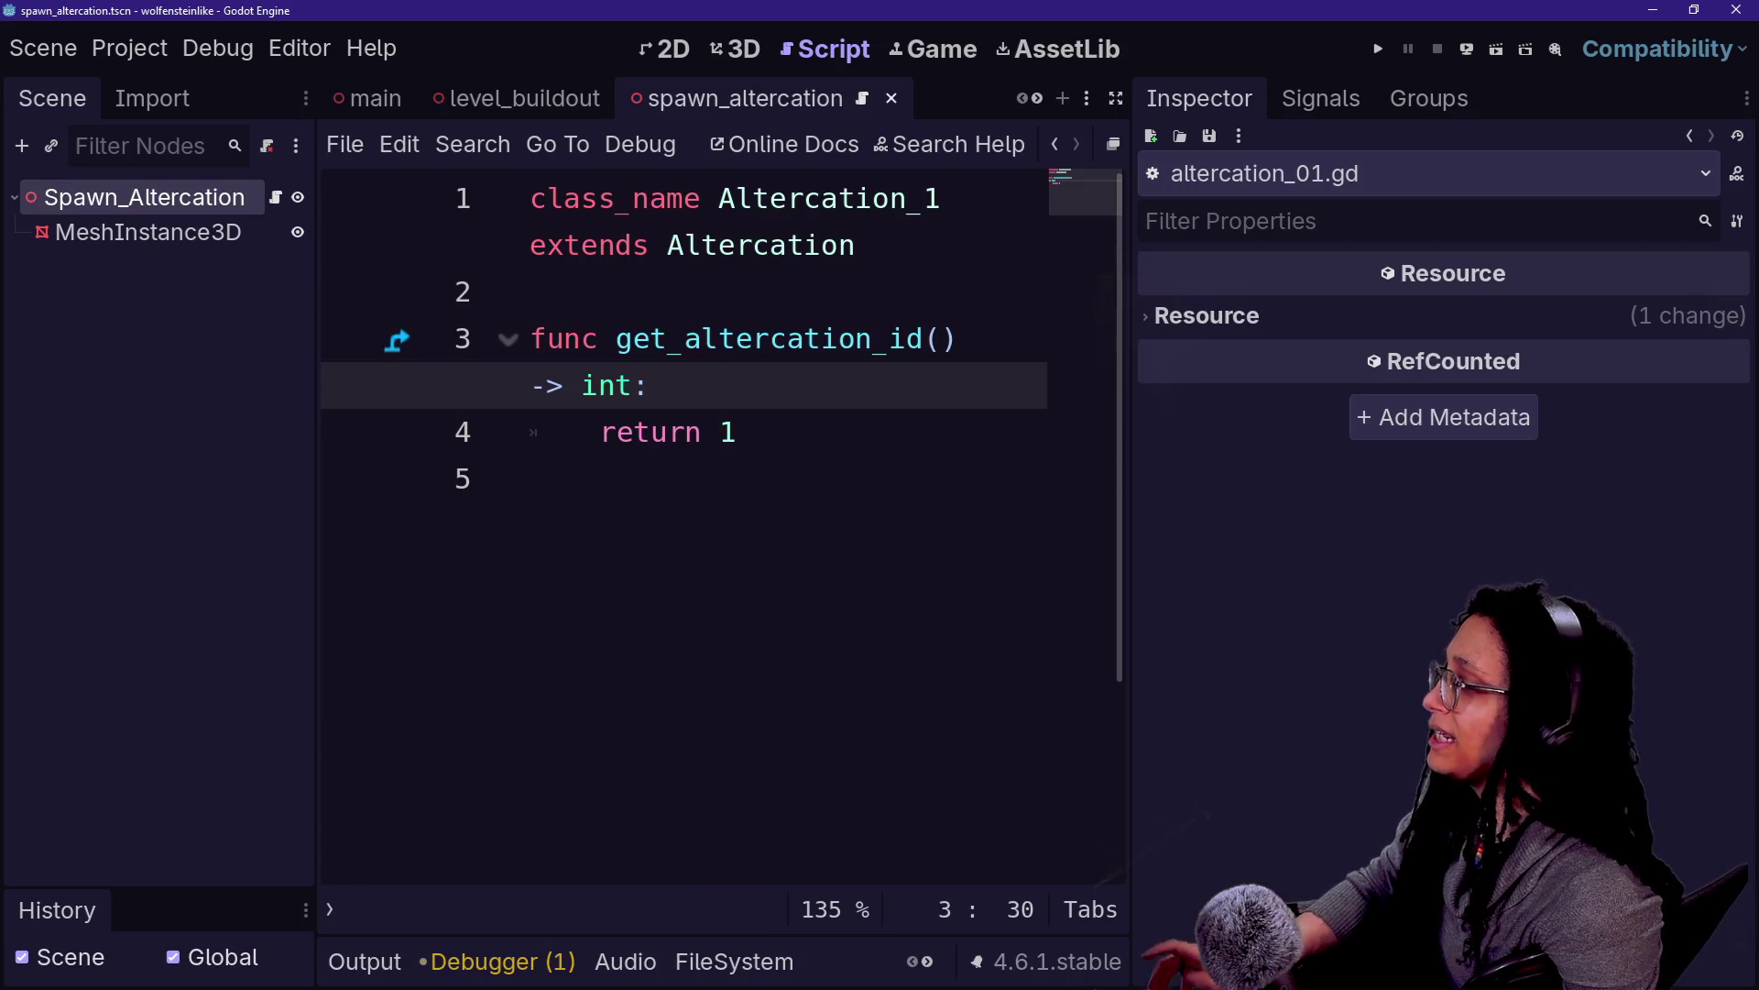
scroll(709, 103, "down", 3)
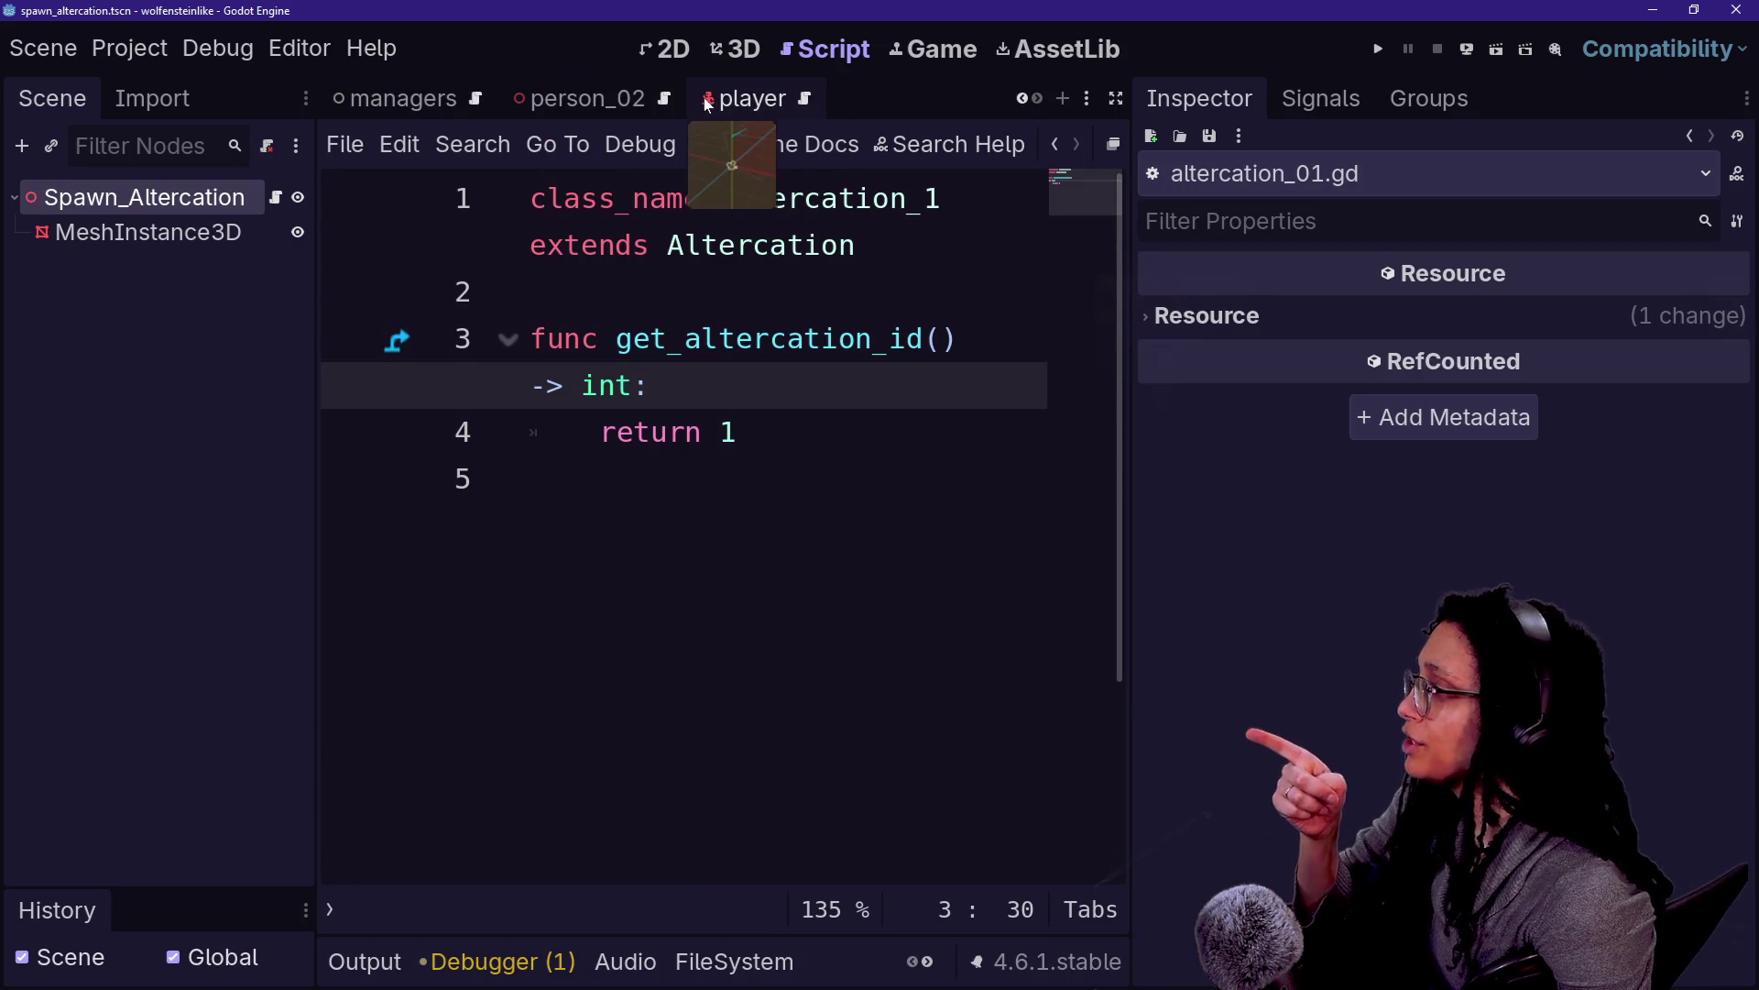
scroll(768, 103, "up", 4)
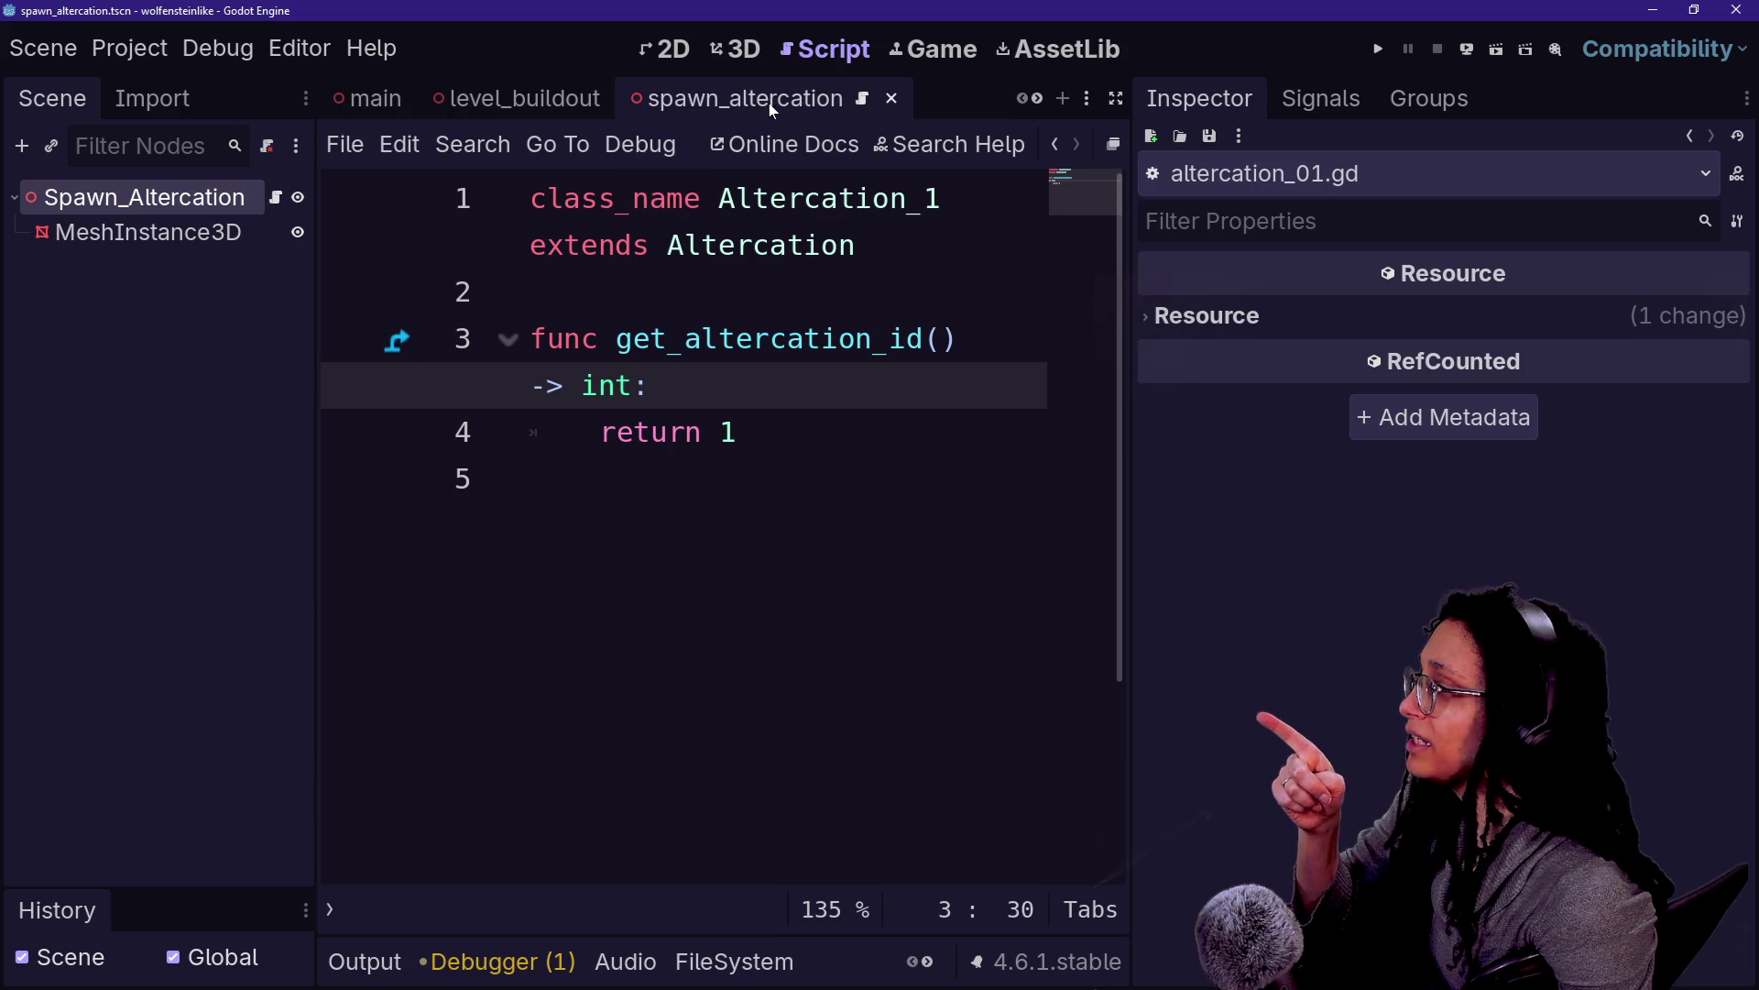
left_click_drag(1132, 531, 1679, 251)
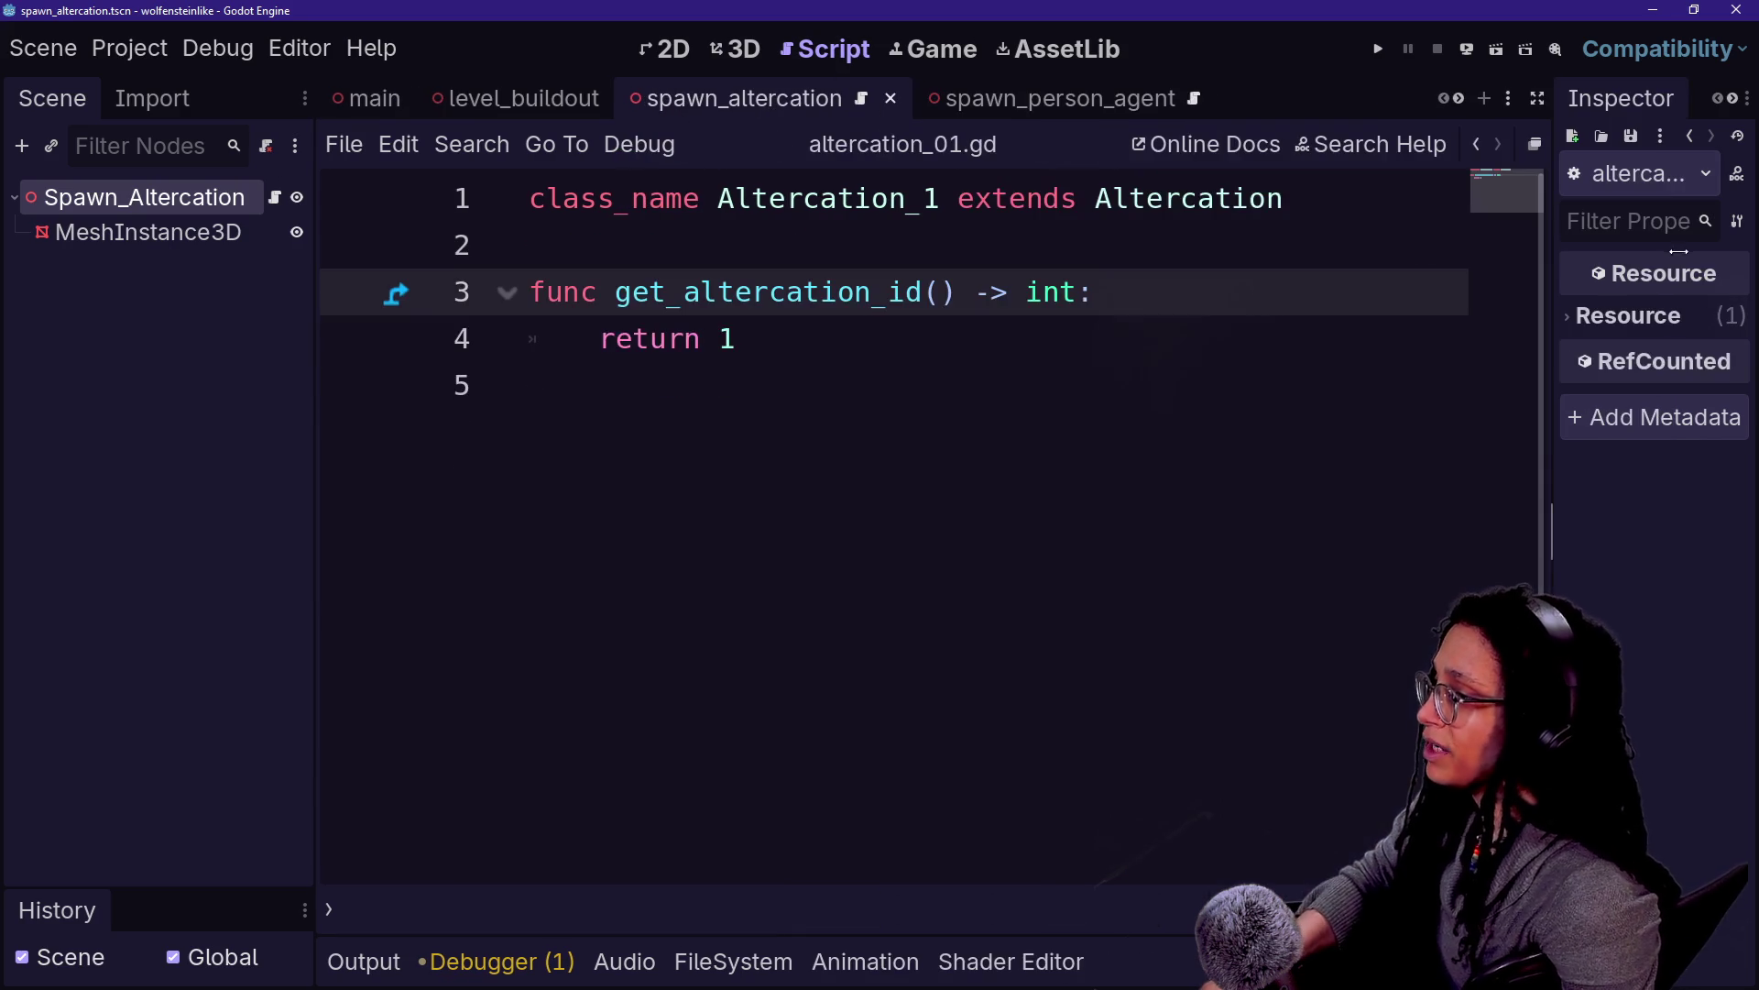
left_click(520, 98)
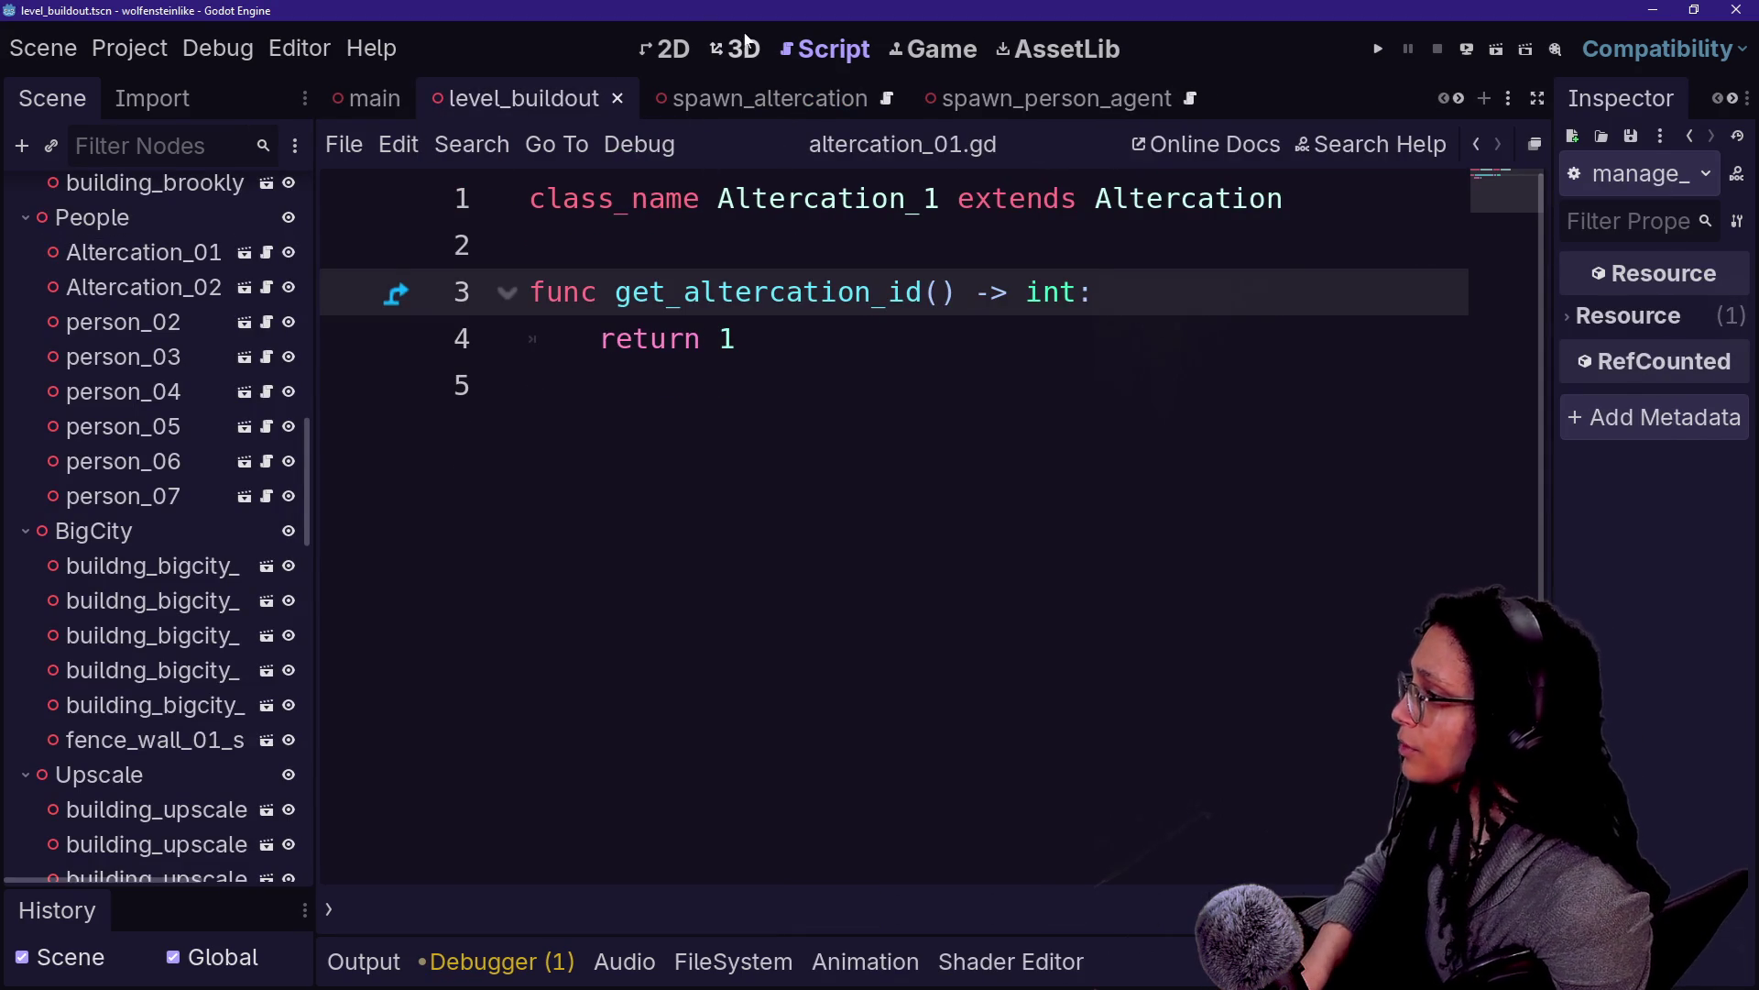
In 3D, fly to the sidewalk figures, select Altercation_01 and Altercation_02, and open Altercation_01's scene
left_click(747, 41)
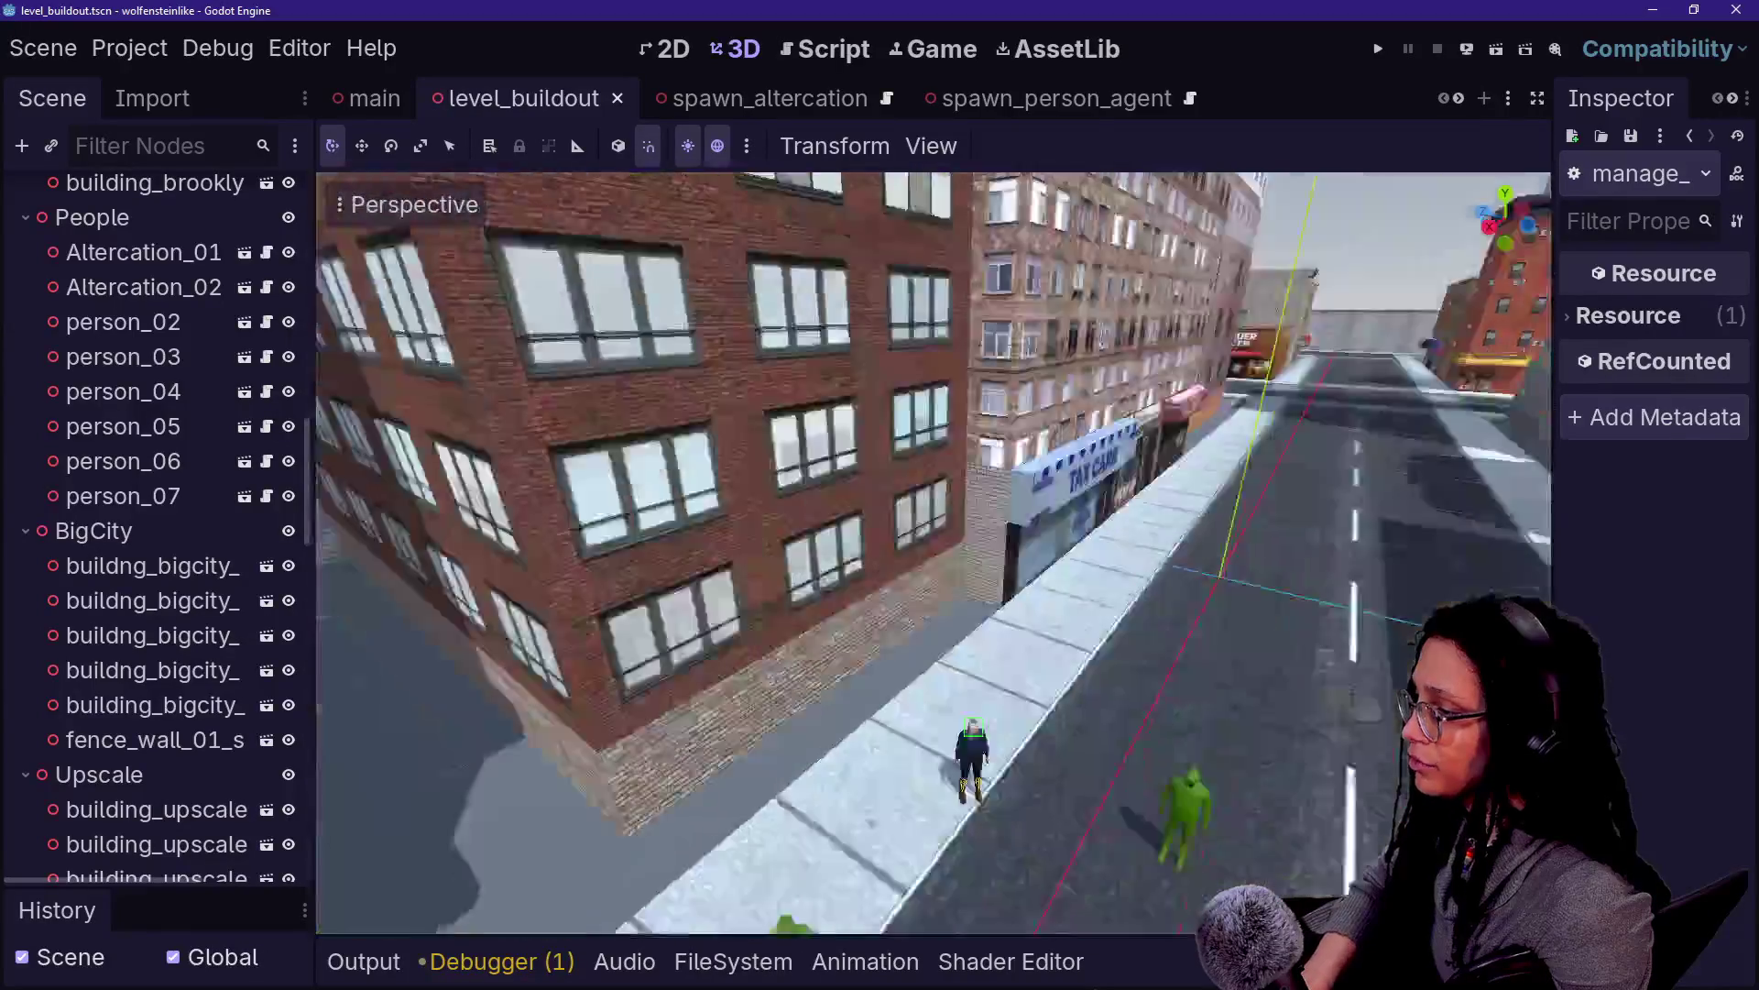
scroll(933, 553, "down", 2)
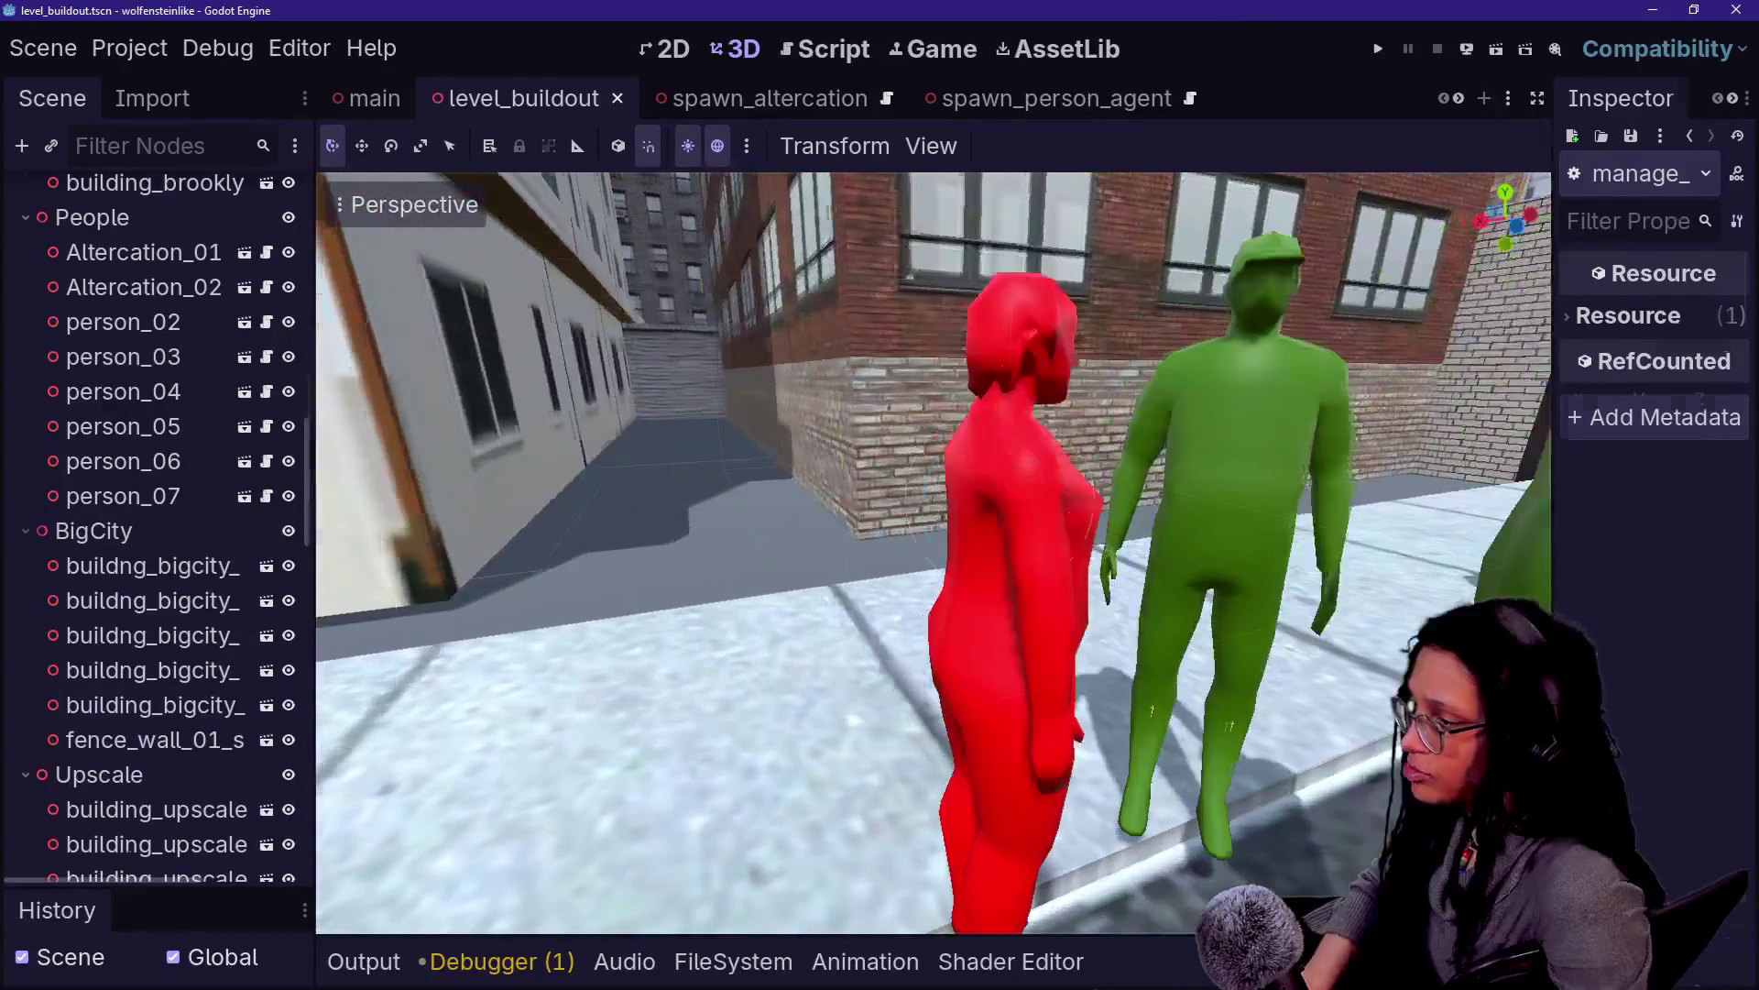
left_click(495, 586)
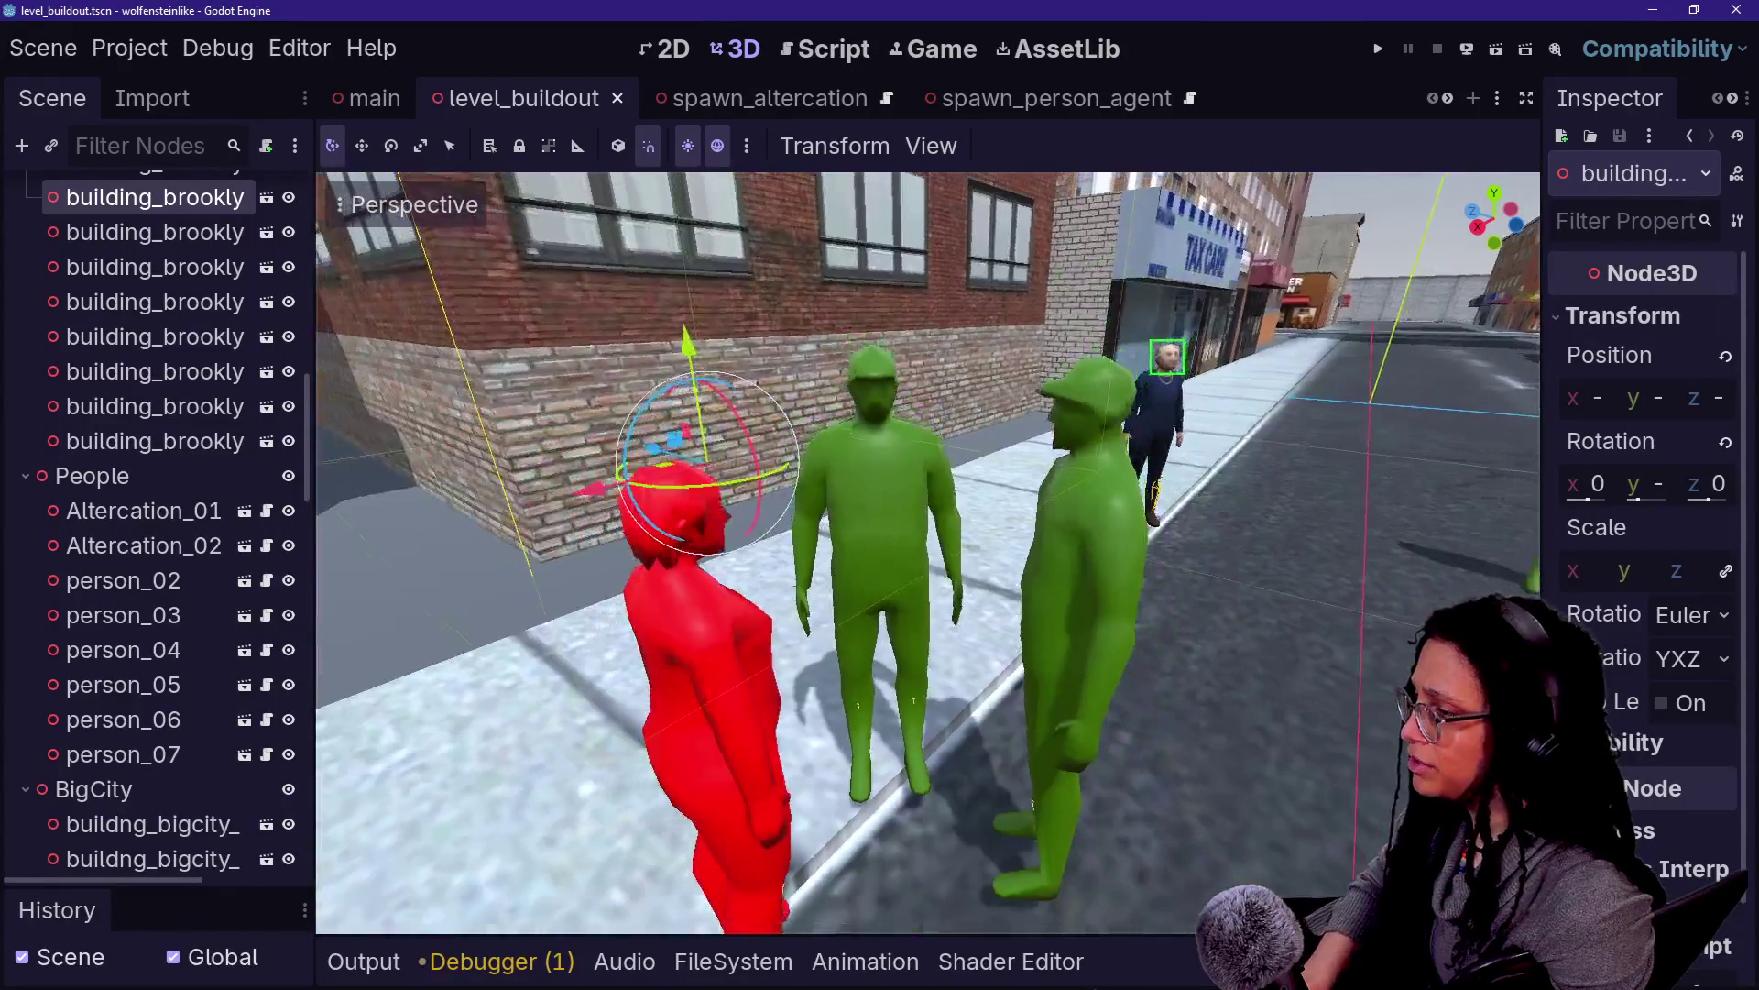
left_click(860, 570)
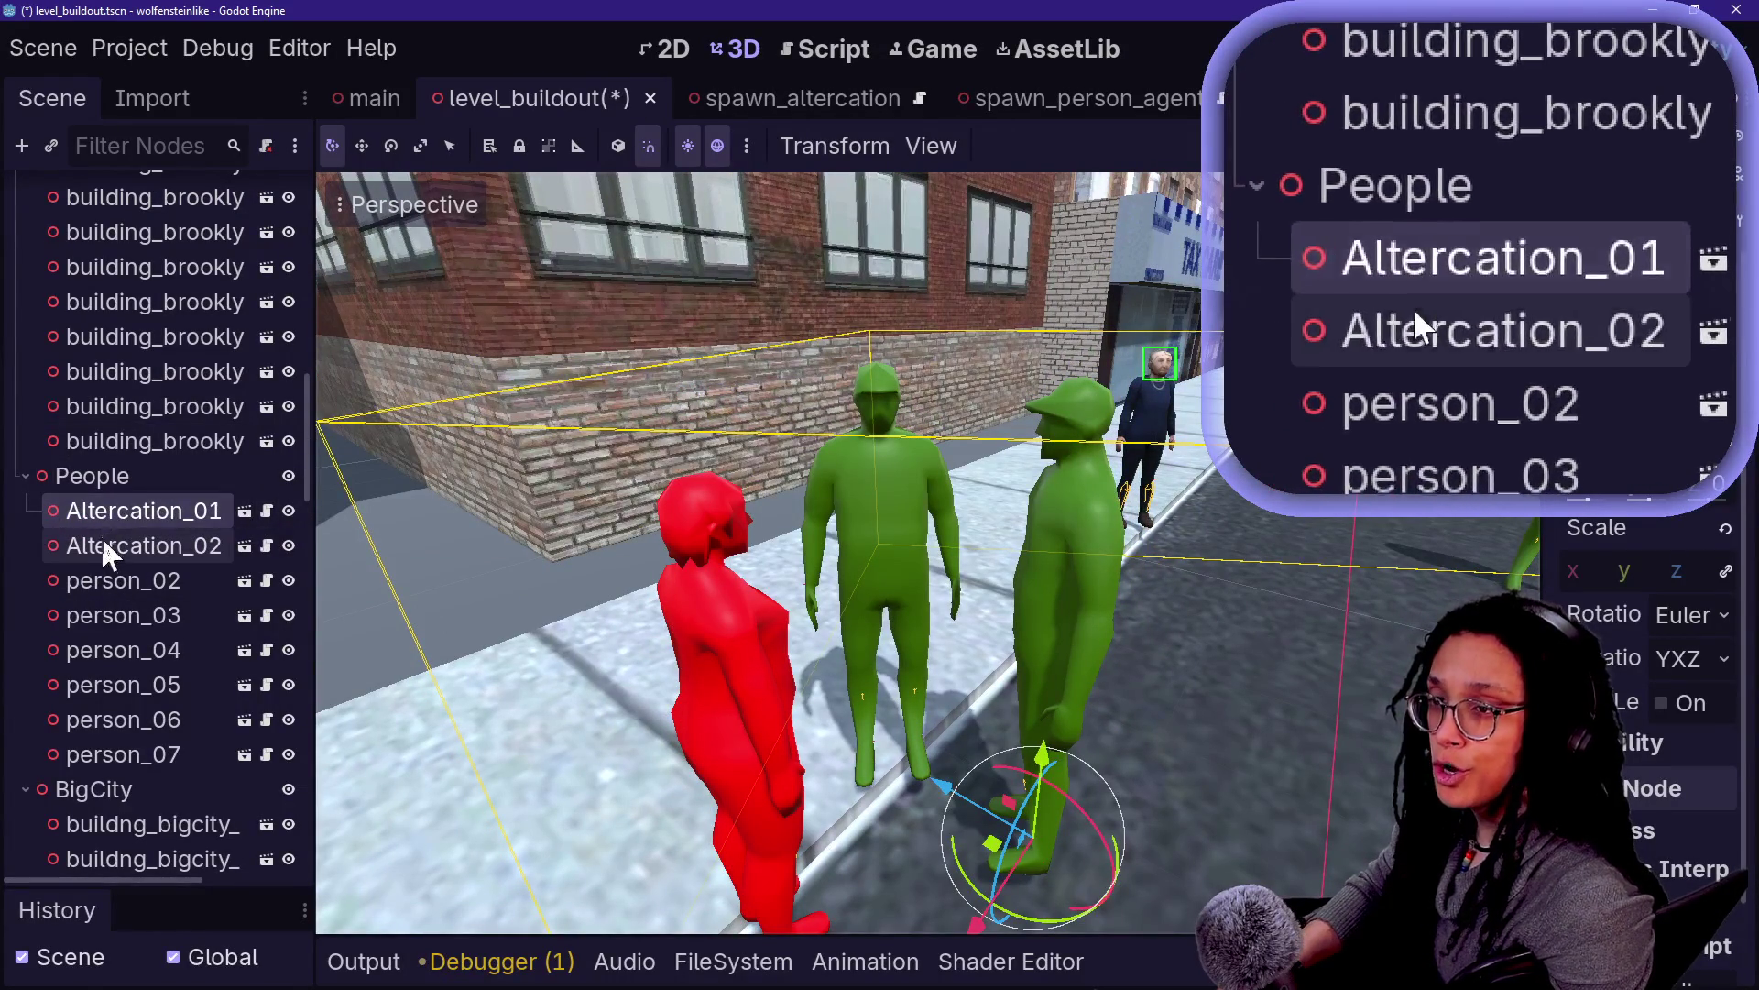
left_click(128, 545)
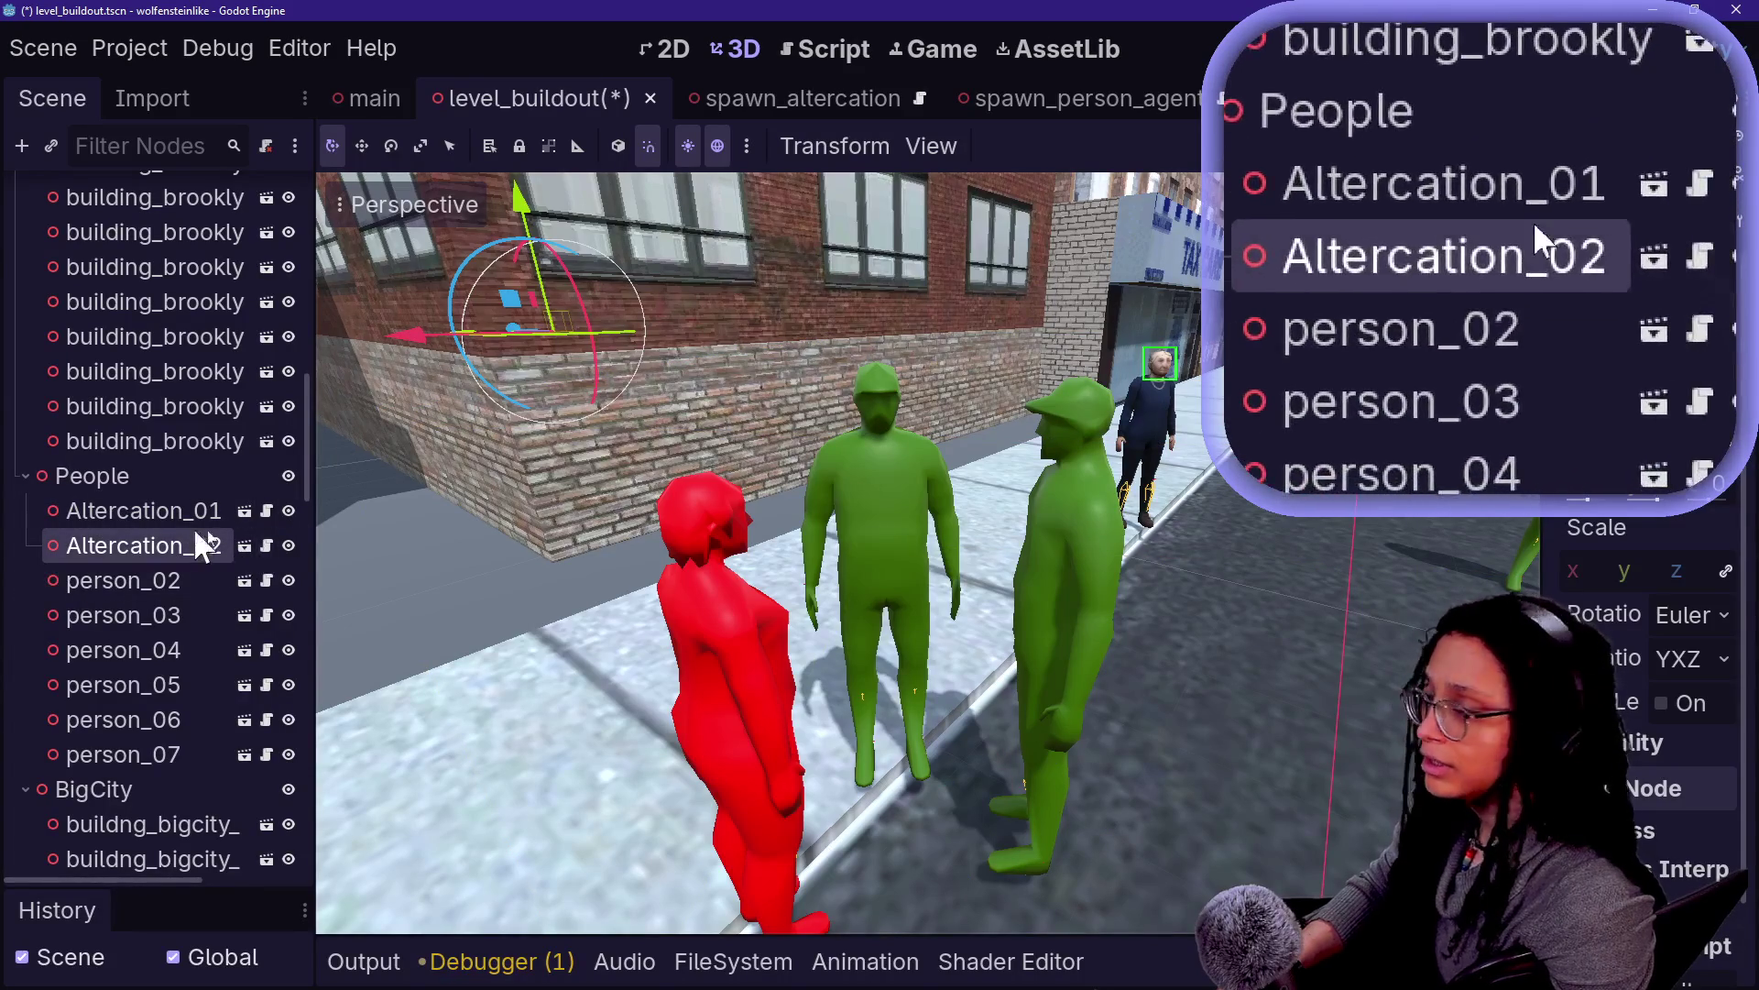
left_click(242, 511)
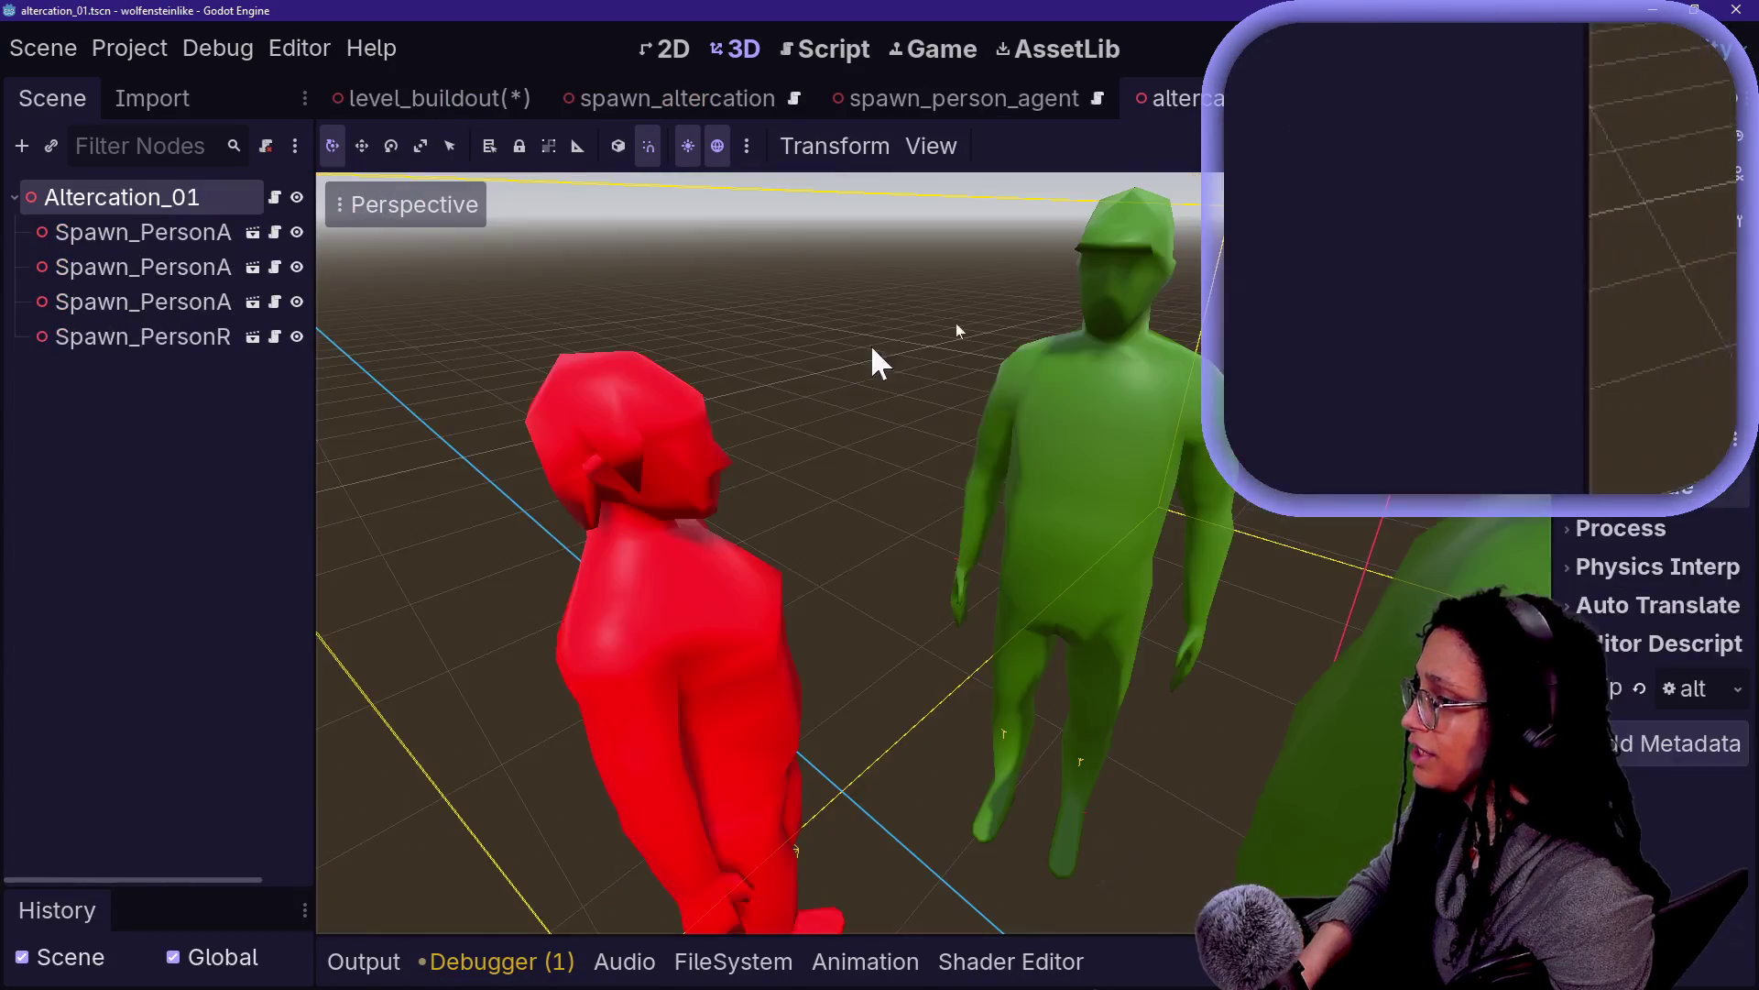
Widen the scene tree, inspect the person spawn points, and open the Altercation_01 root's script
scroll(966, 335, "down", 5)
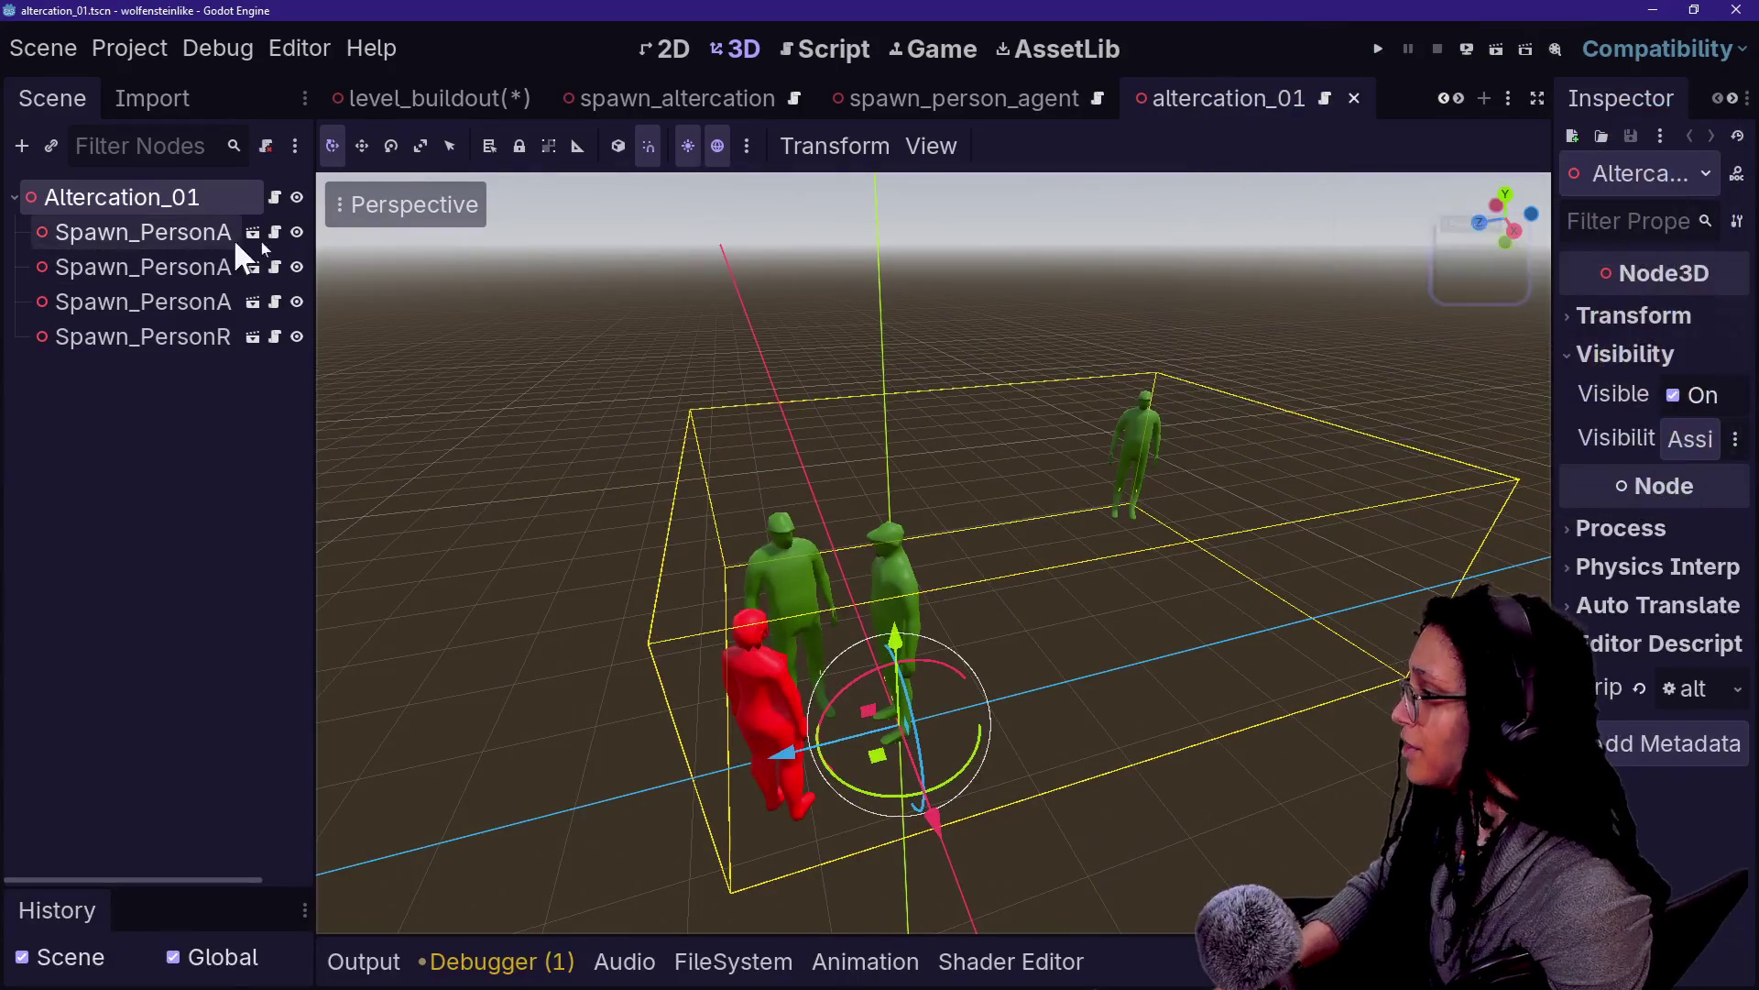
left_click_drag(316, 251, 518, 251)
left_click(183, 232)
left_click(193, 302)
left_click(418, 207)
left_click(475, 199)
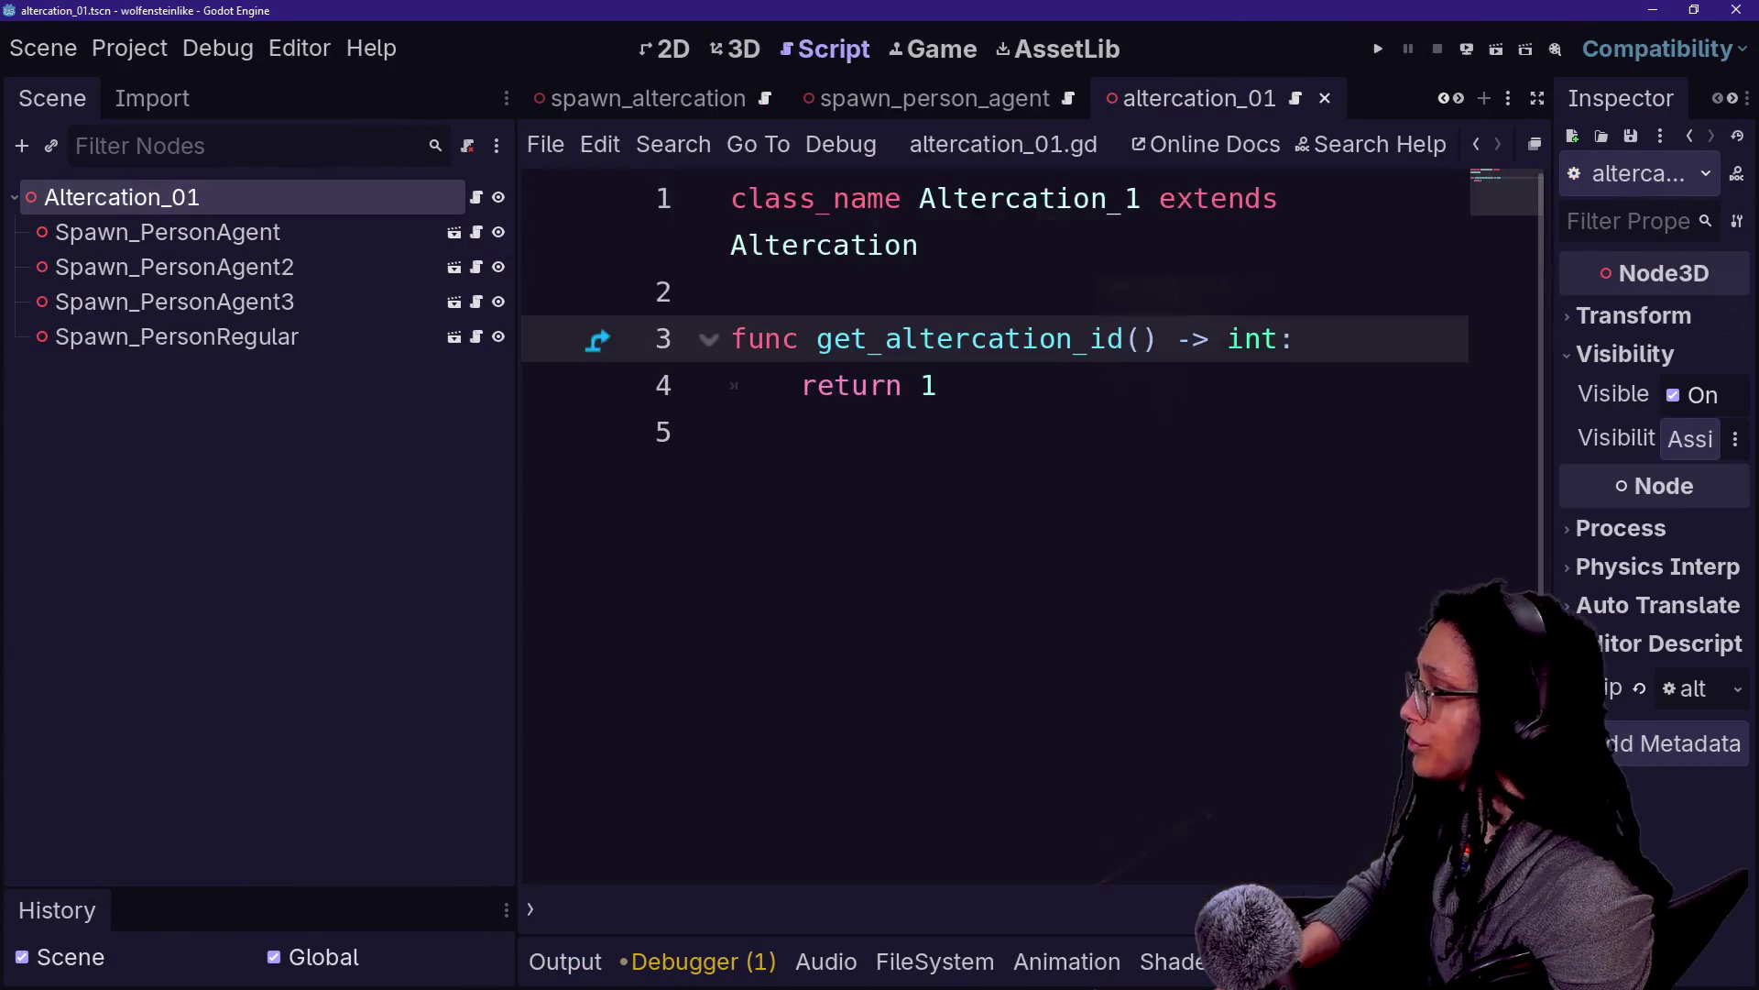
Return to spawn_altercation.gd in the script history, then open the spawn_person_agent scene
left_click(1477, 140)
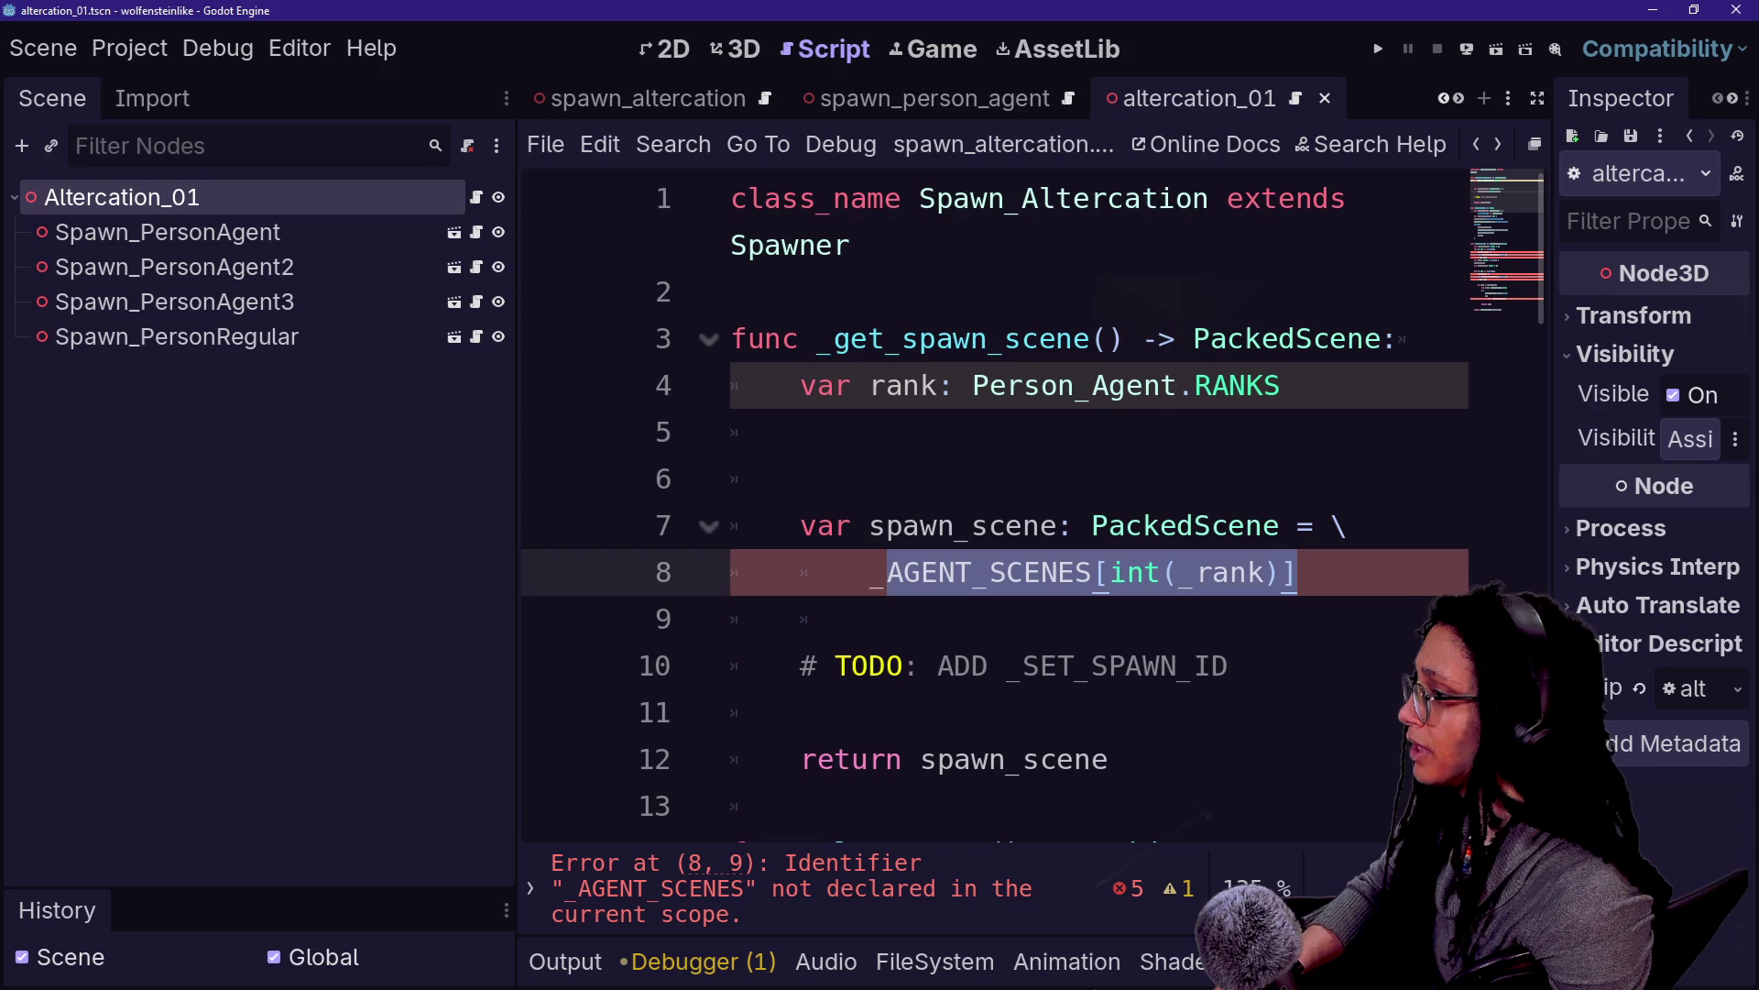
left_click_drag(919, 198, 825, 291)
left_click(825, 291)
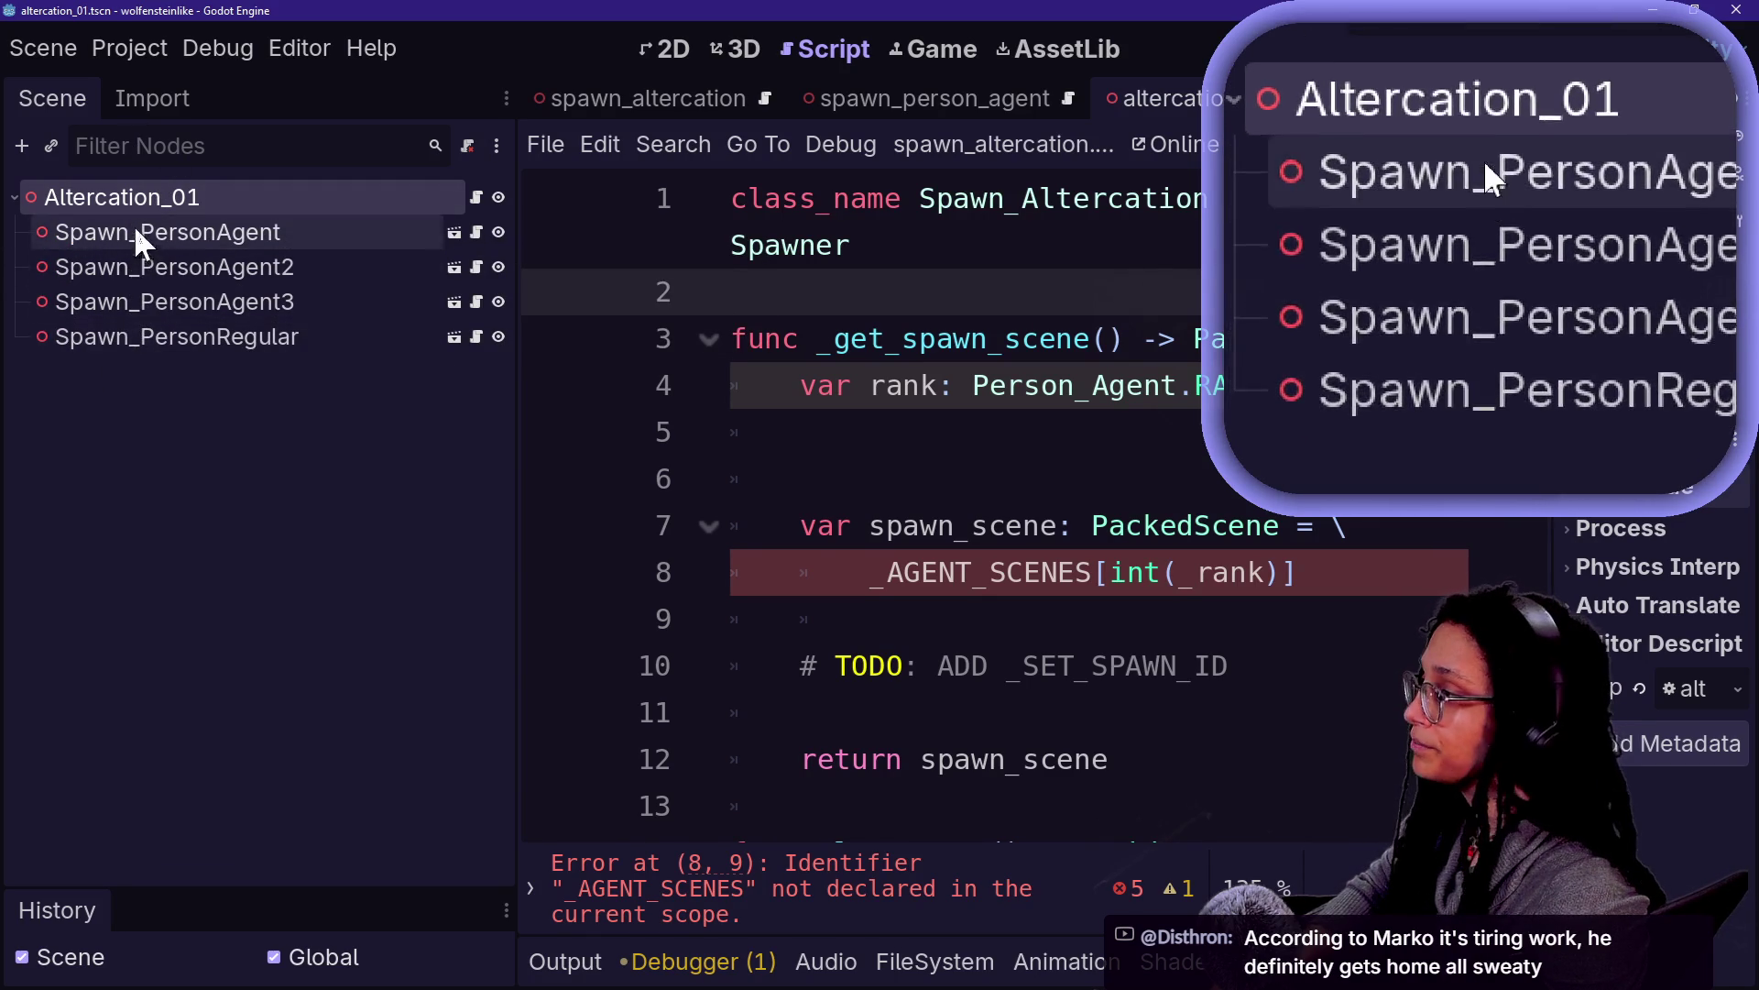
left_click(454, 232)
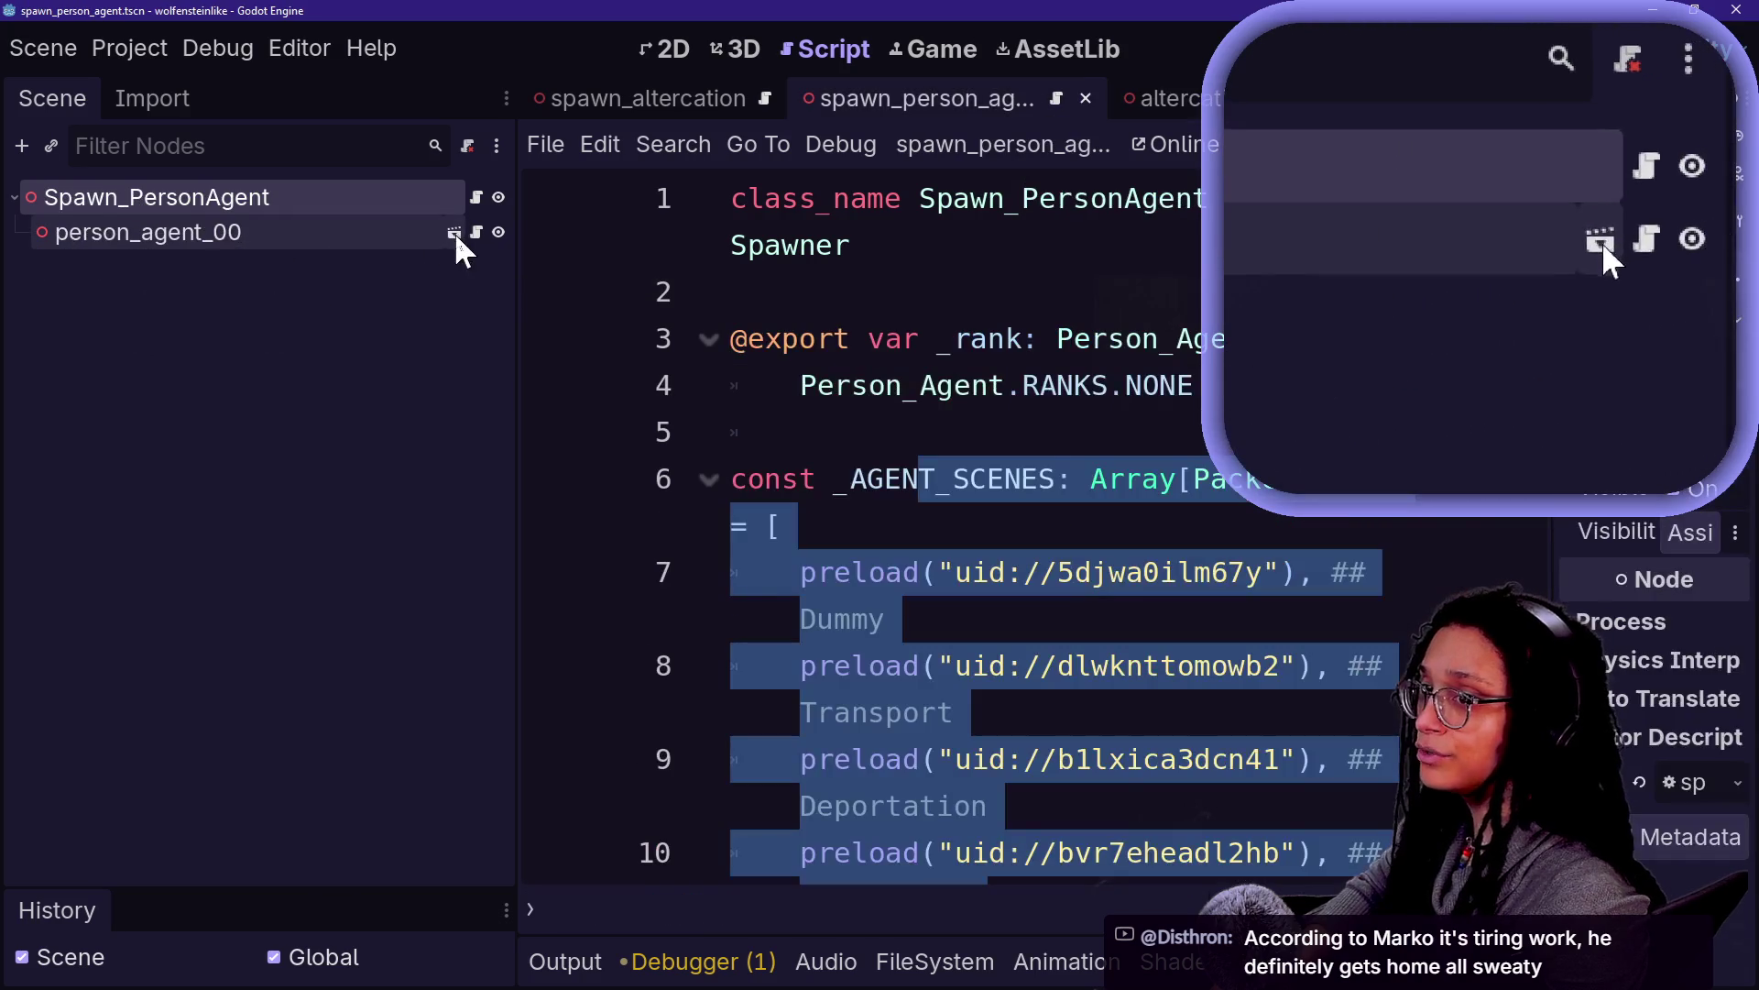
View person_agent_00 in 3D as its own scene, then go back through spawn_person_agent to altercation_01
left_click(180, 238)
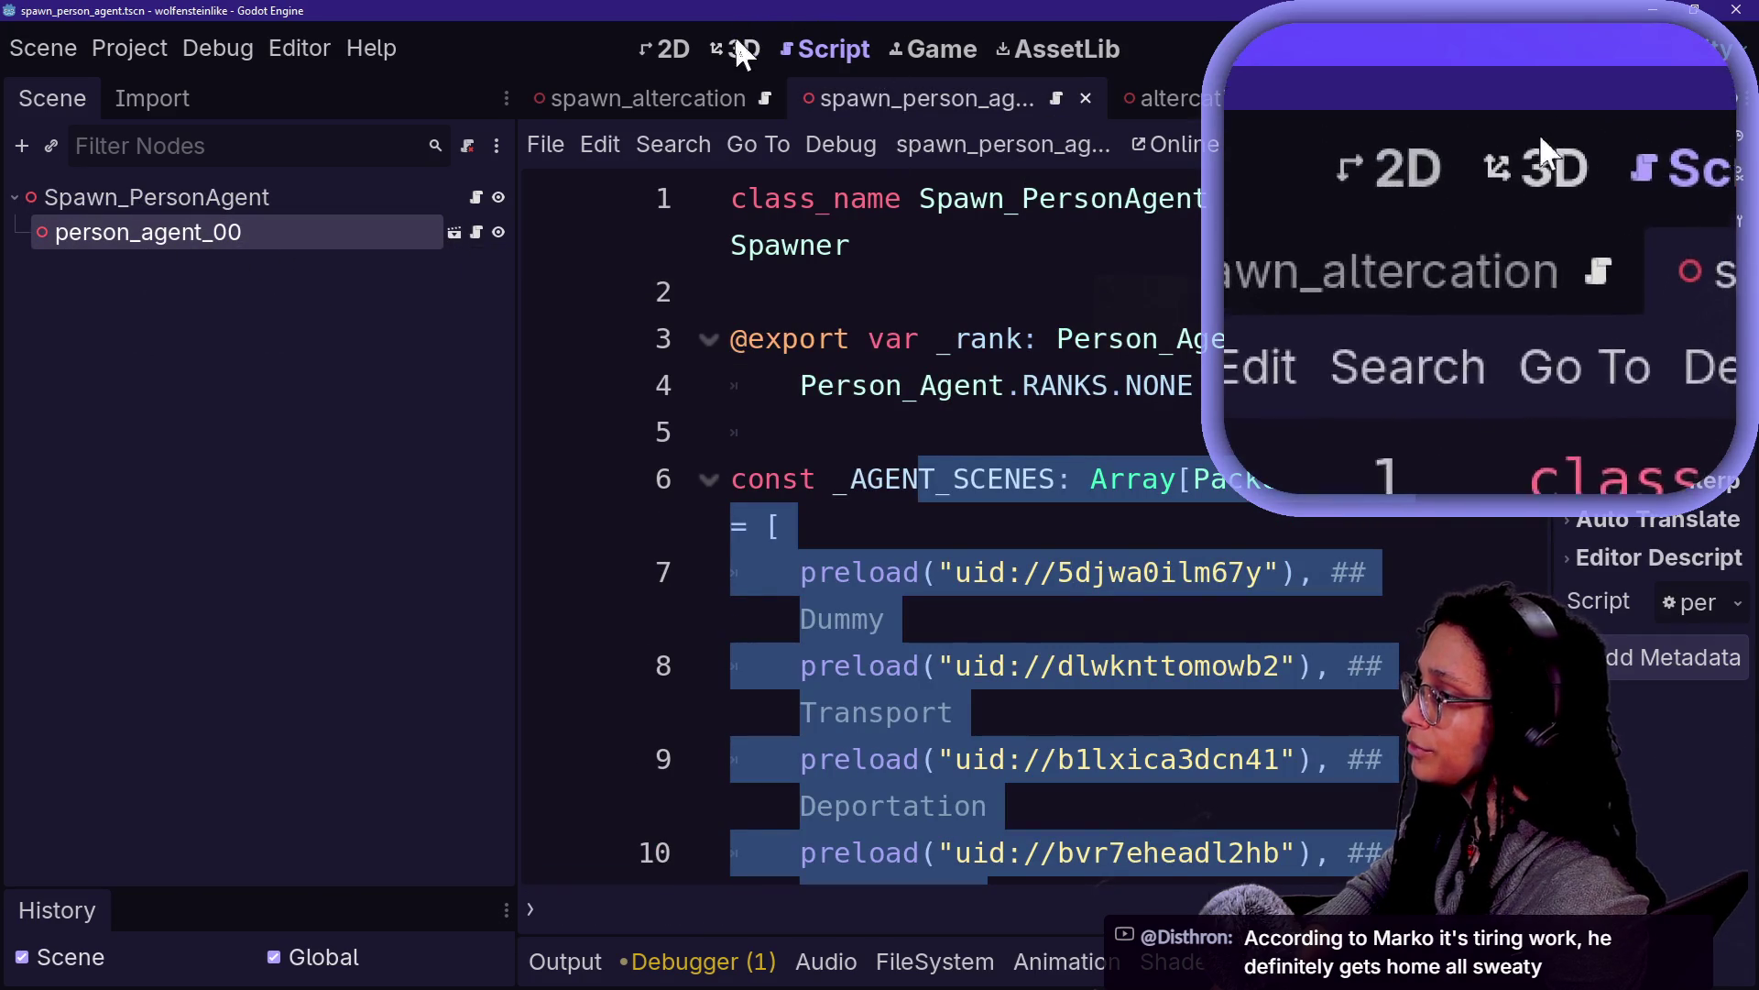
left_click(739, 52)
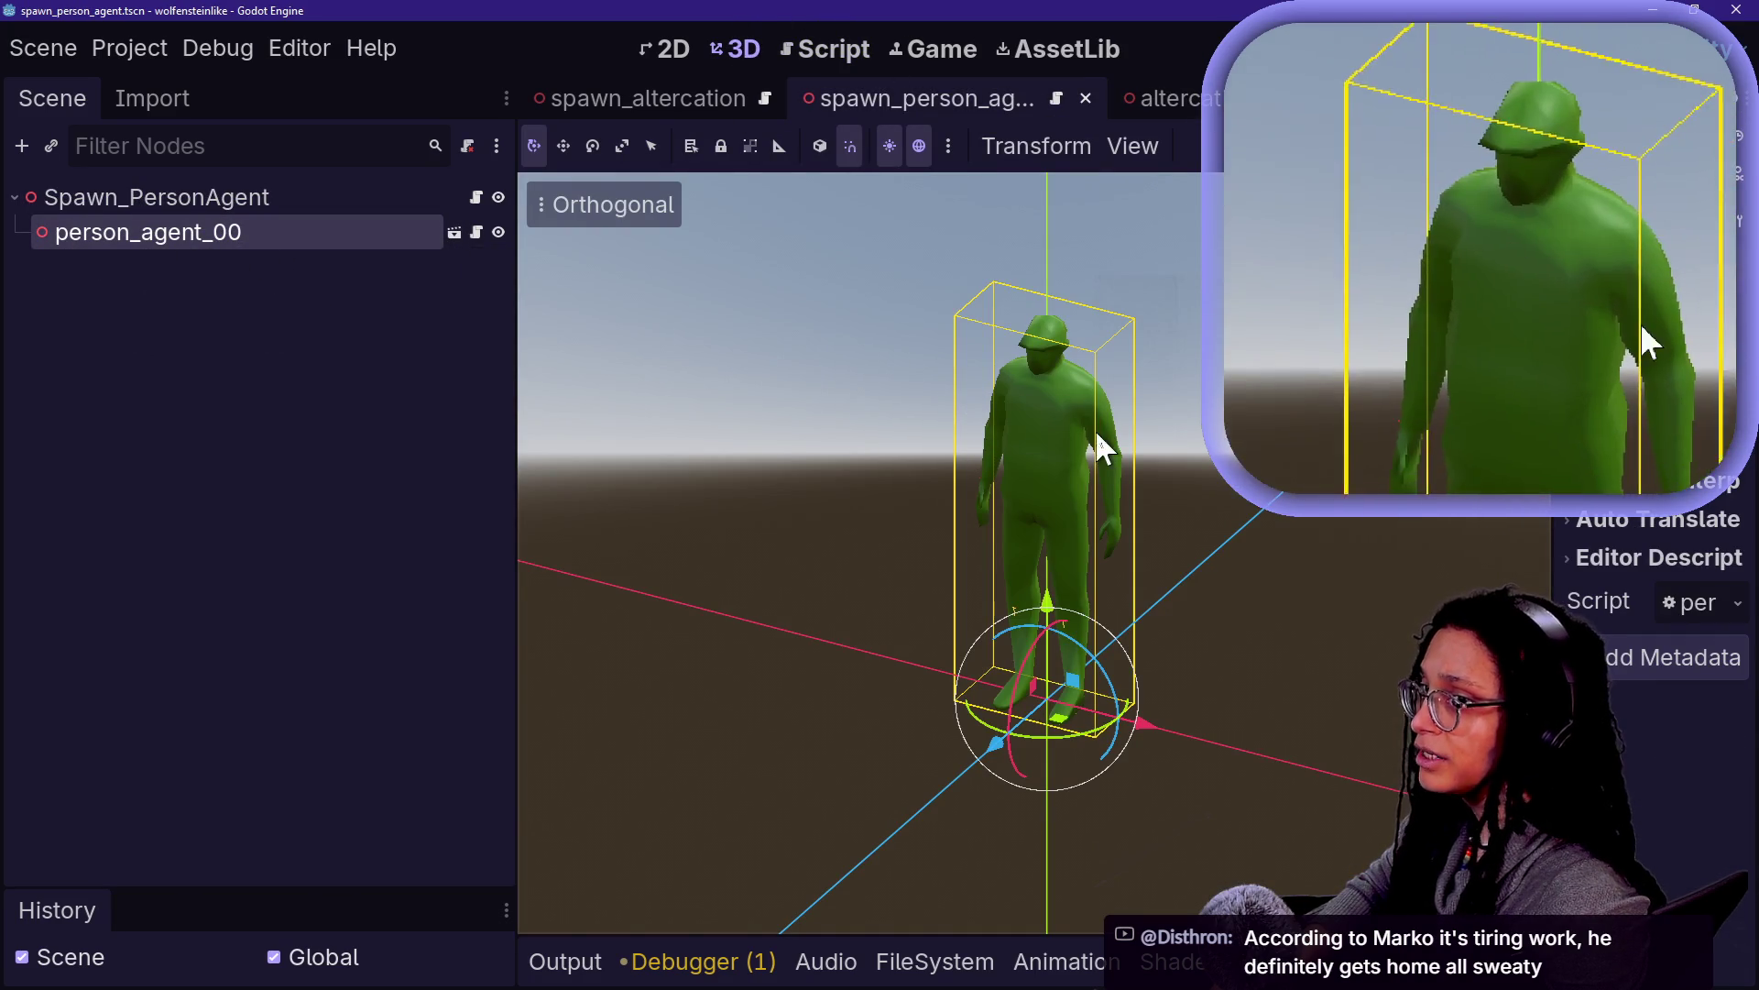
left_click(454, 231)
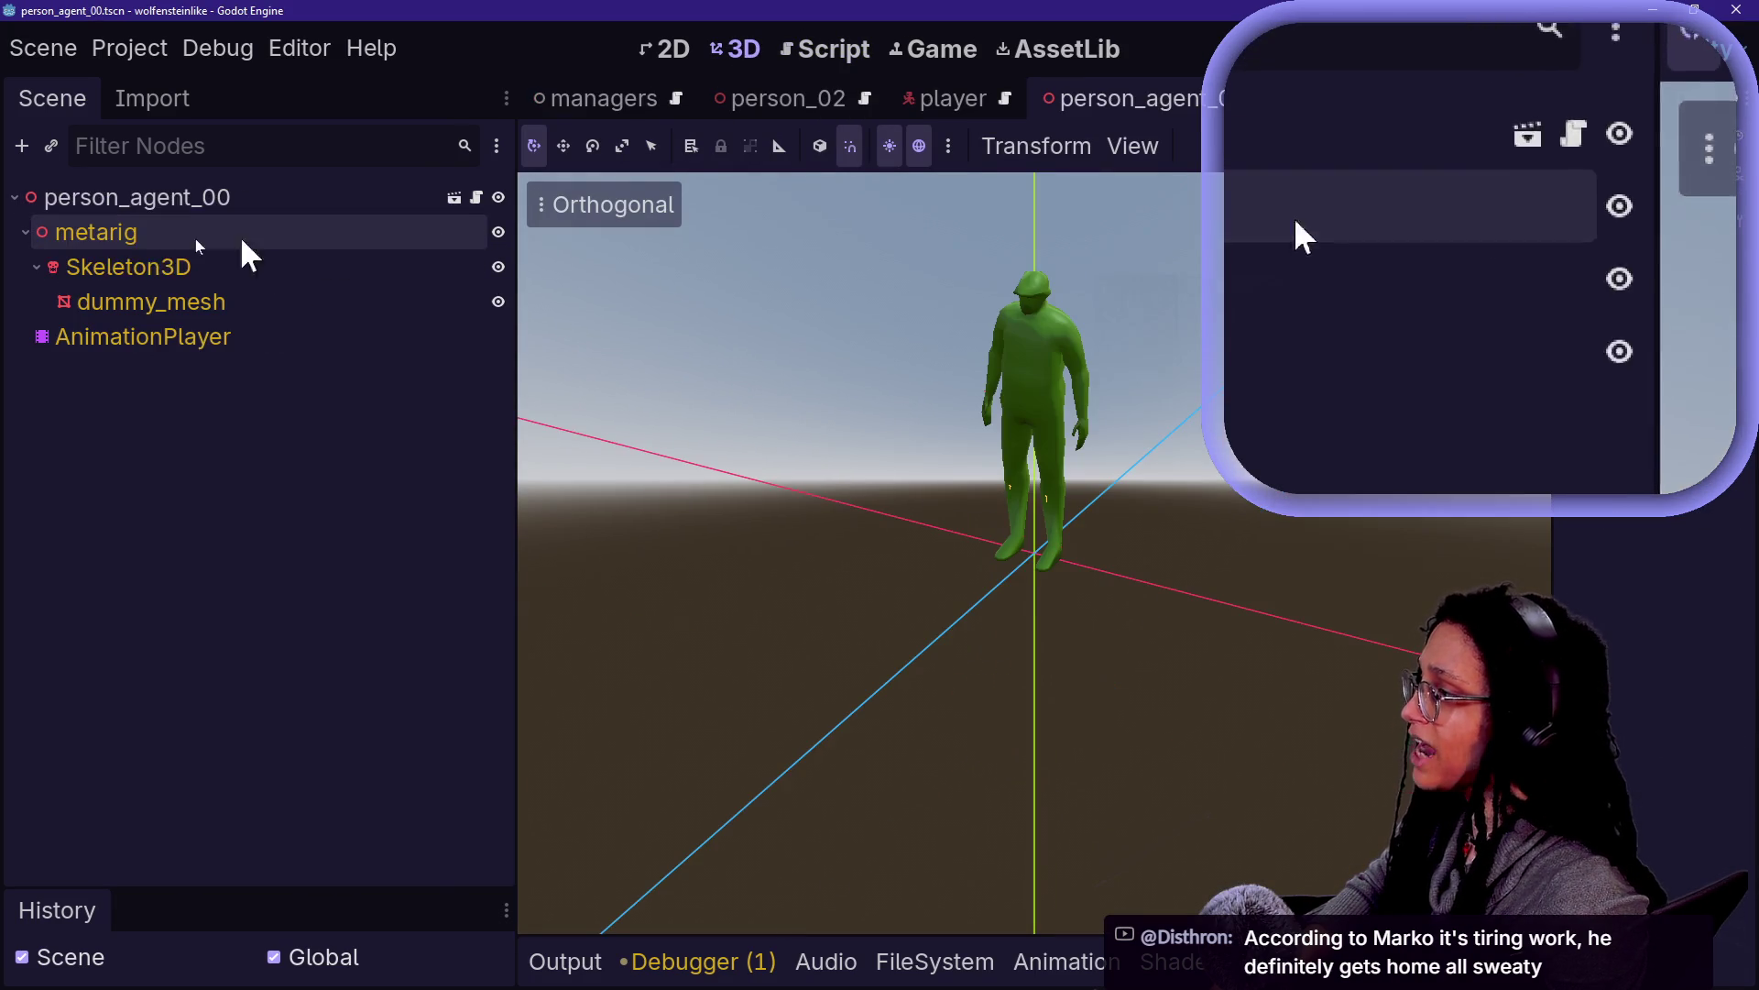
left_click(183, 198)
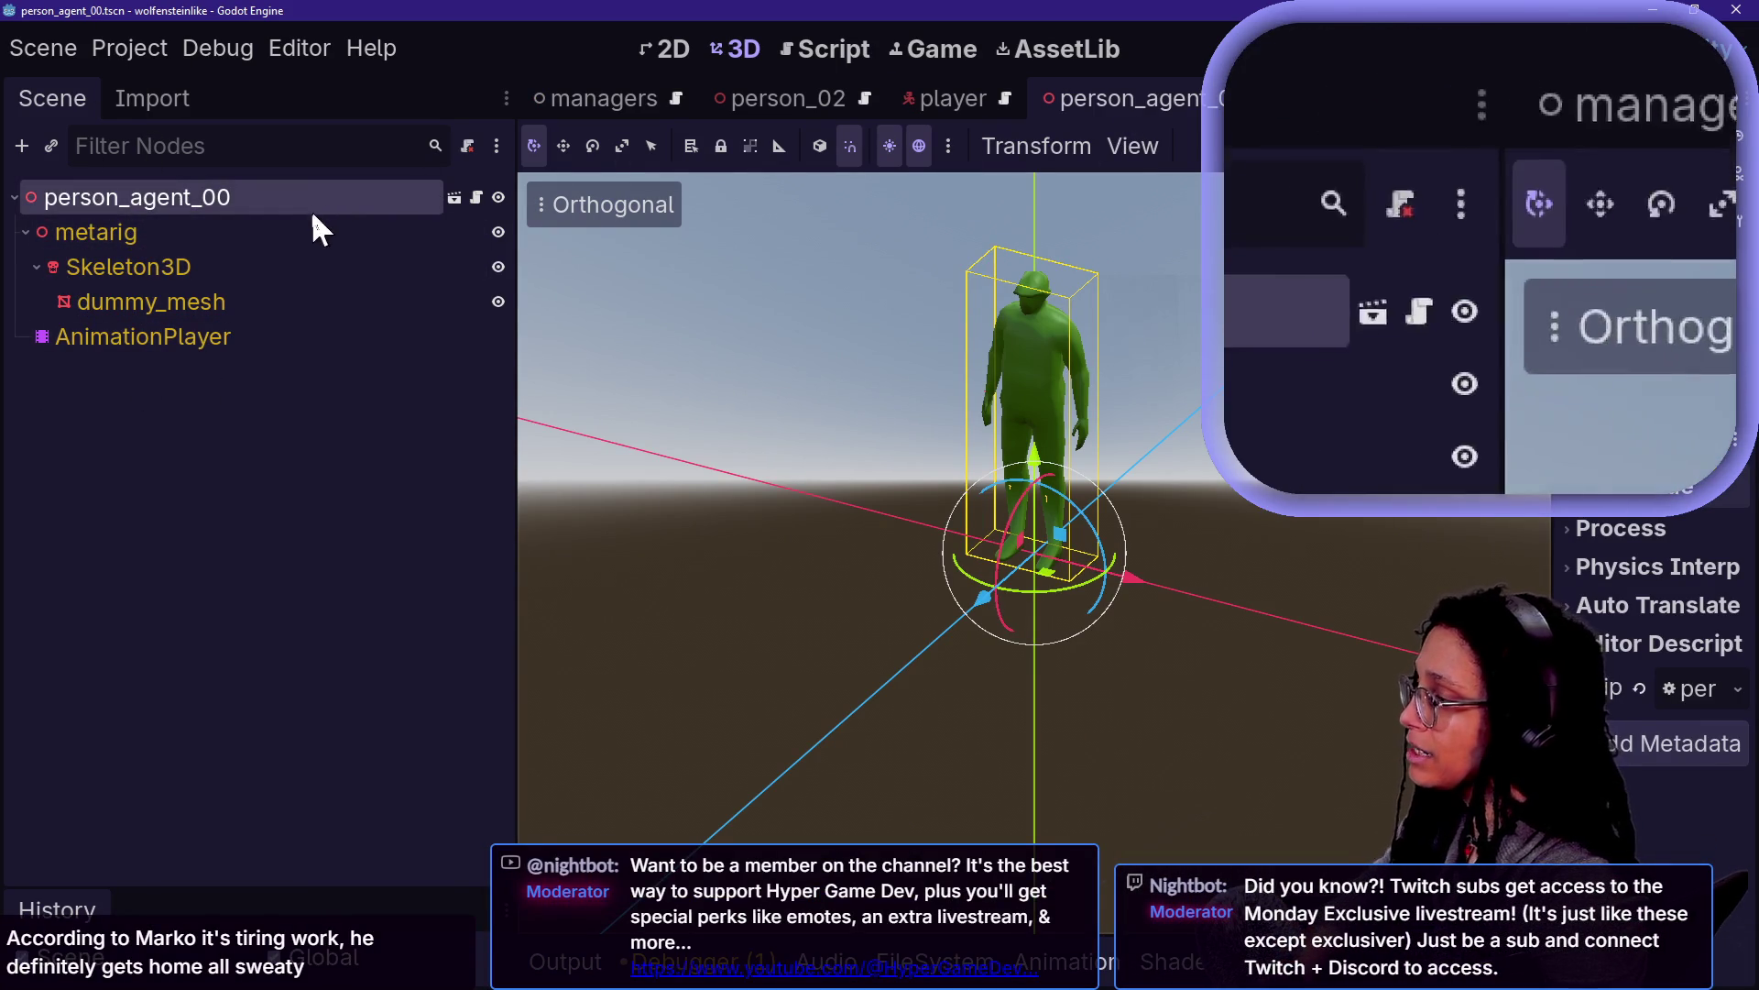
scroll(734, 98, "up", 3)
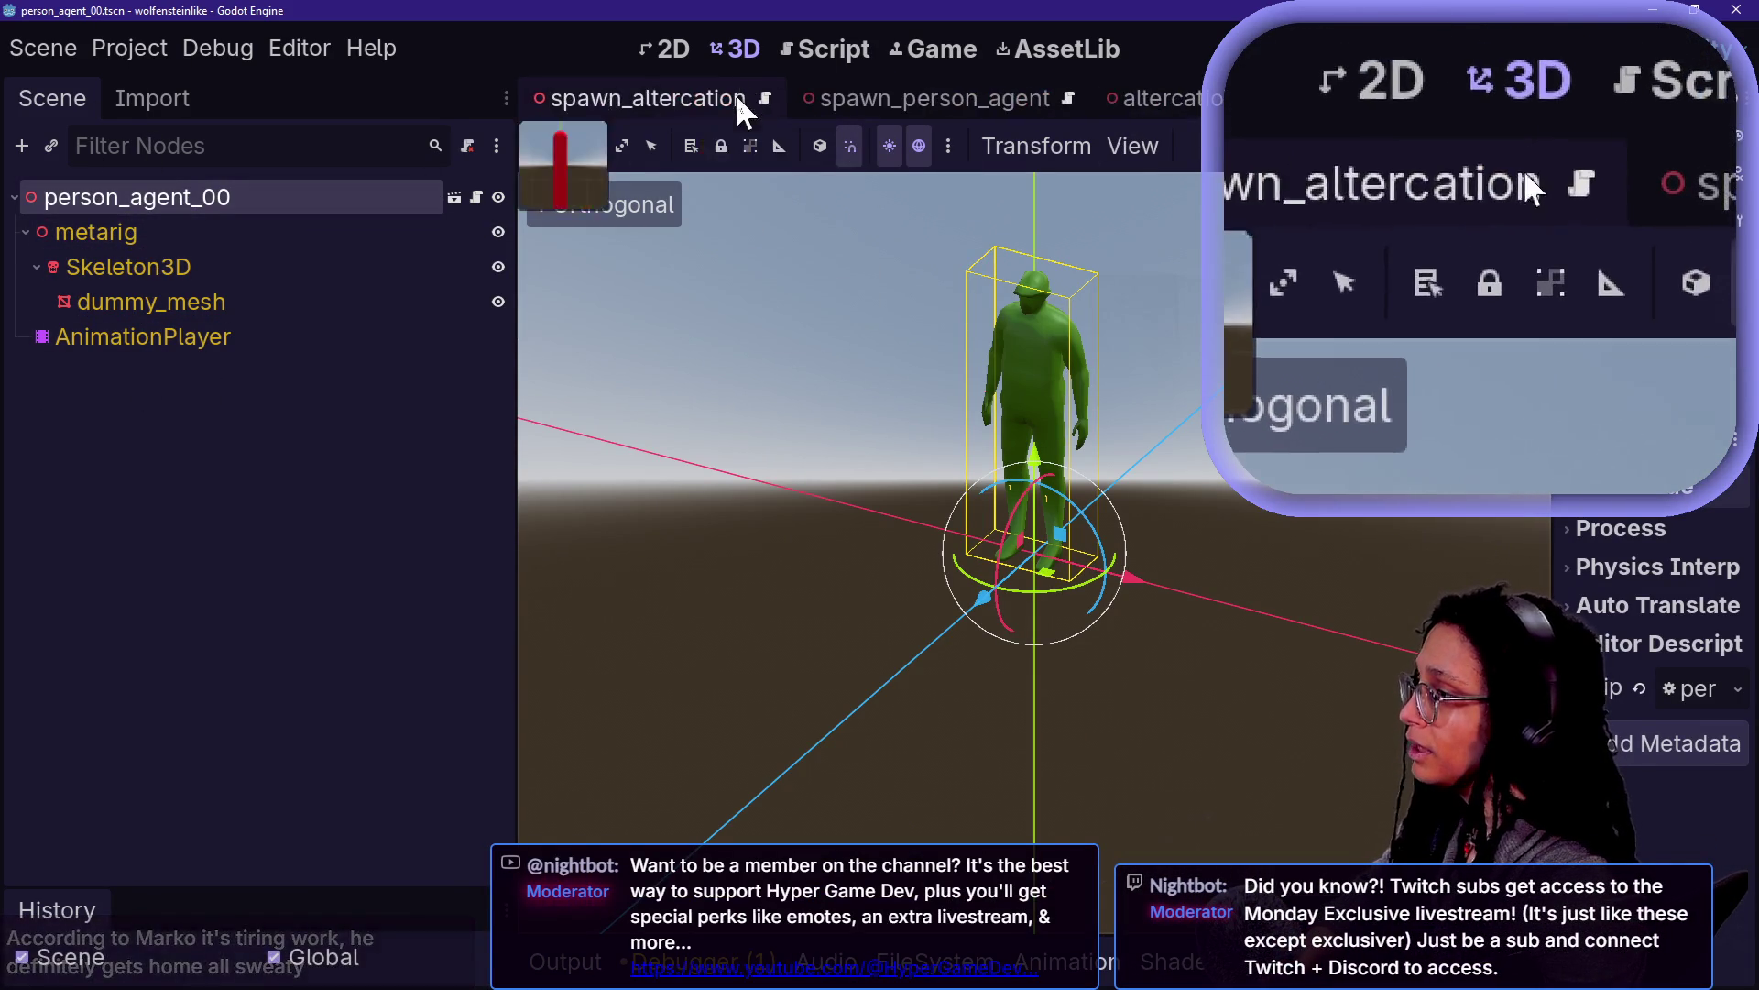
left_click(830, 100)
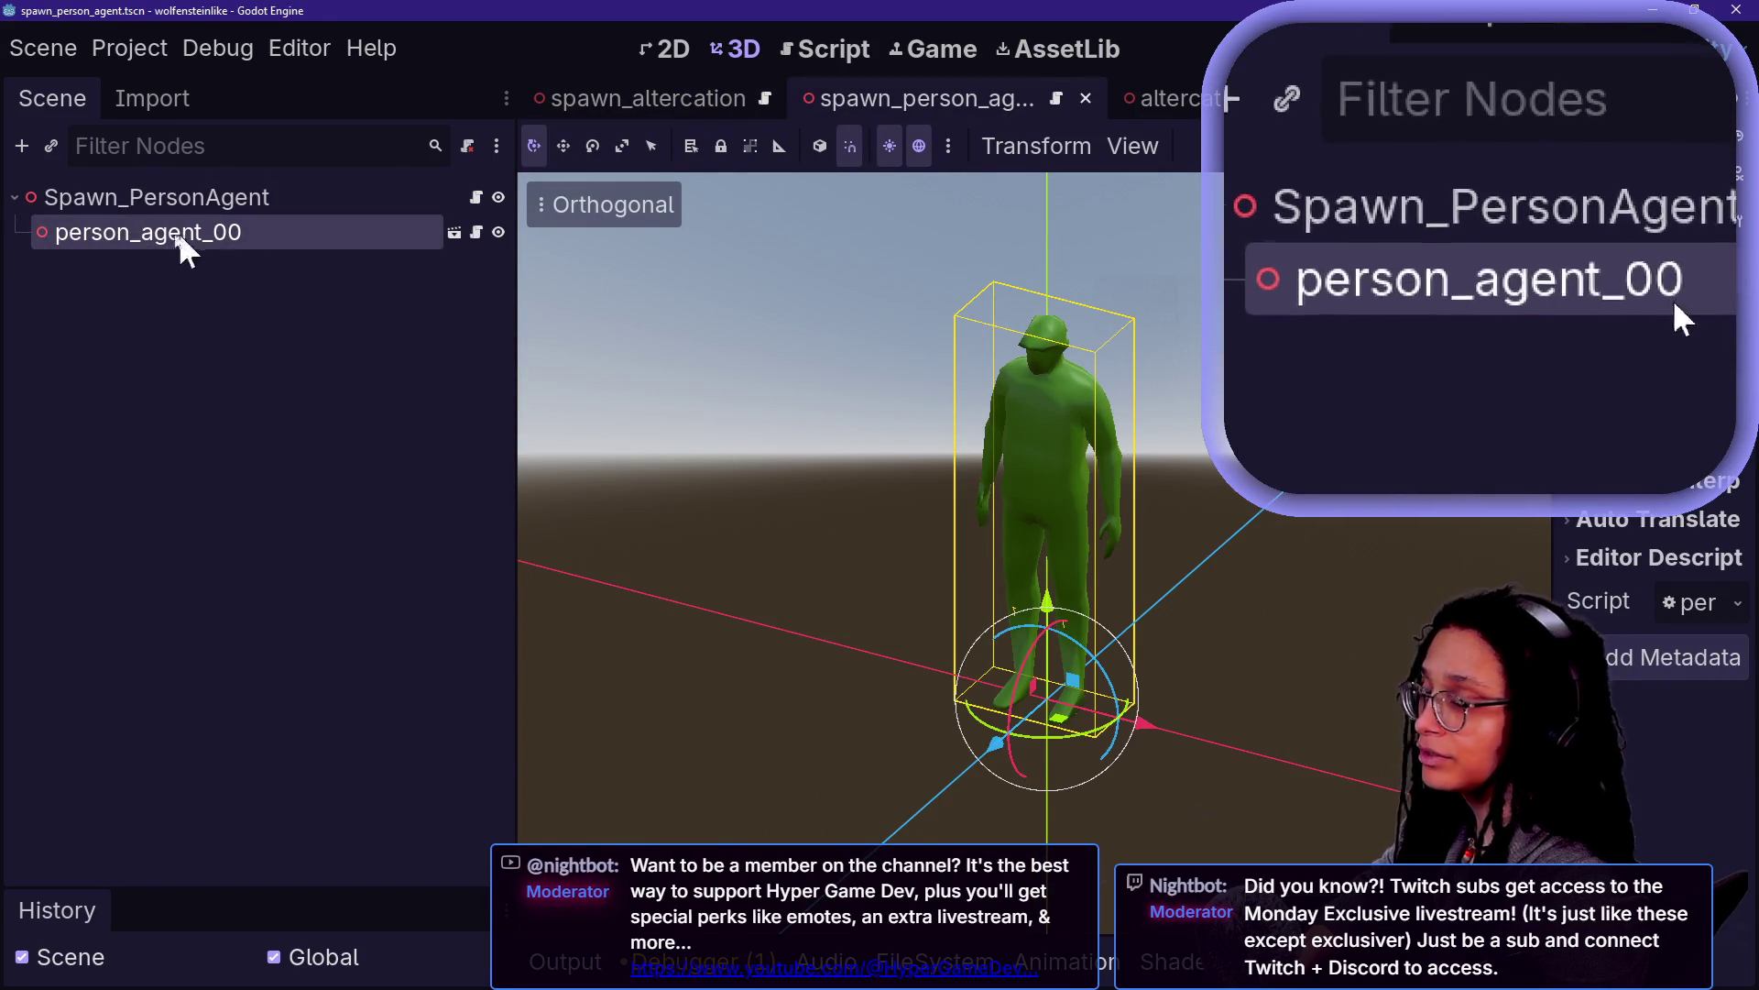
left_click(223, 196)
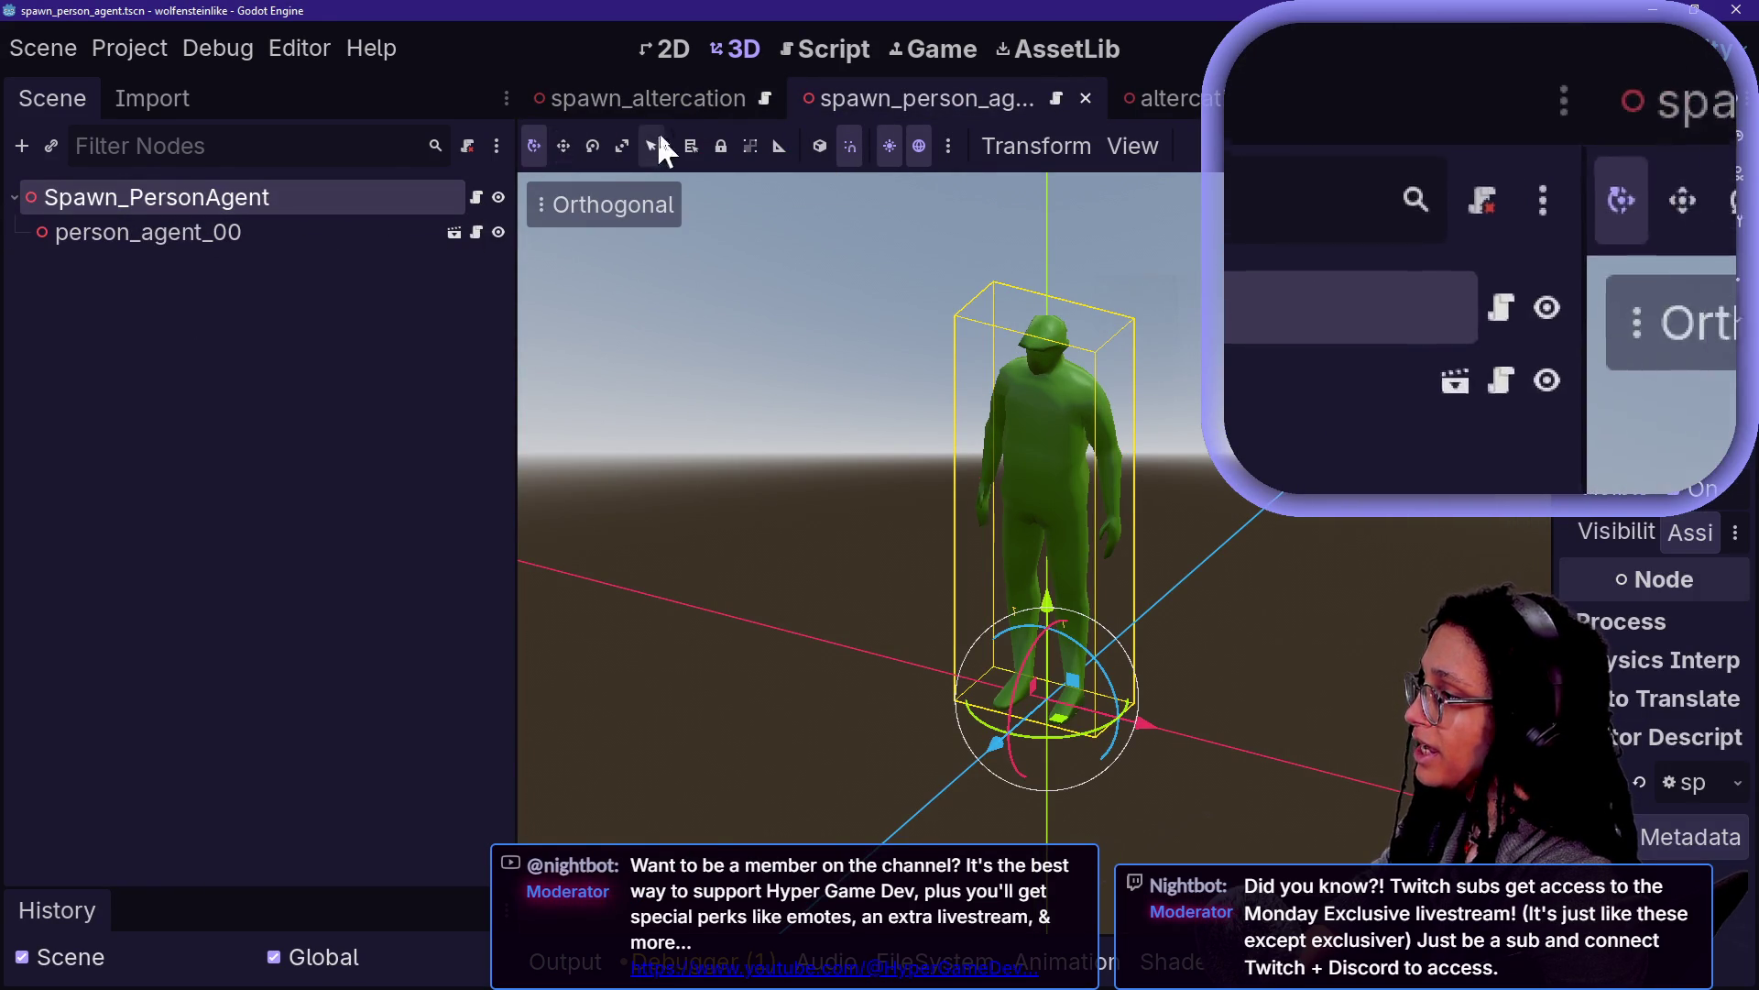
left_click(1169, 98)
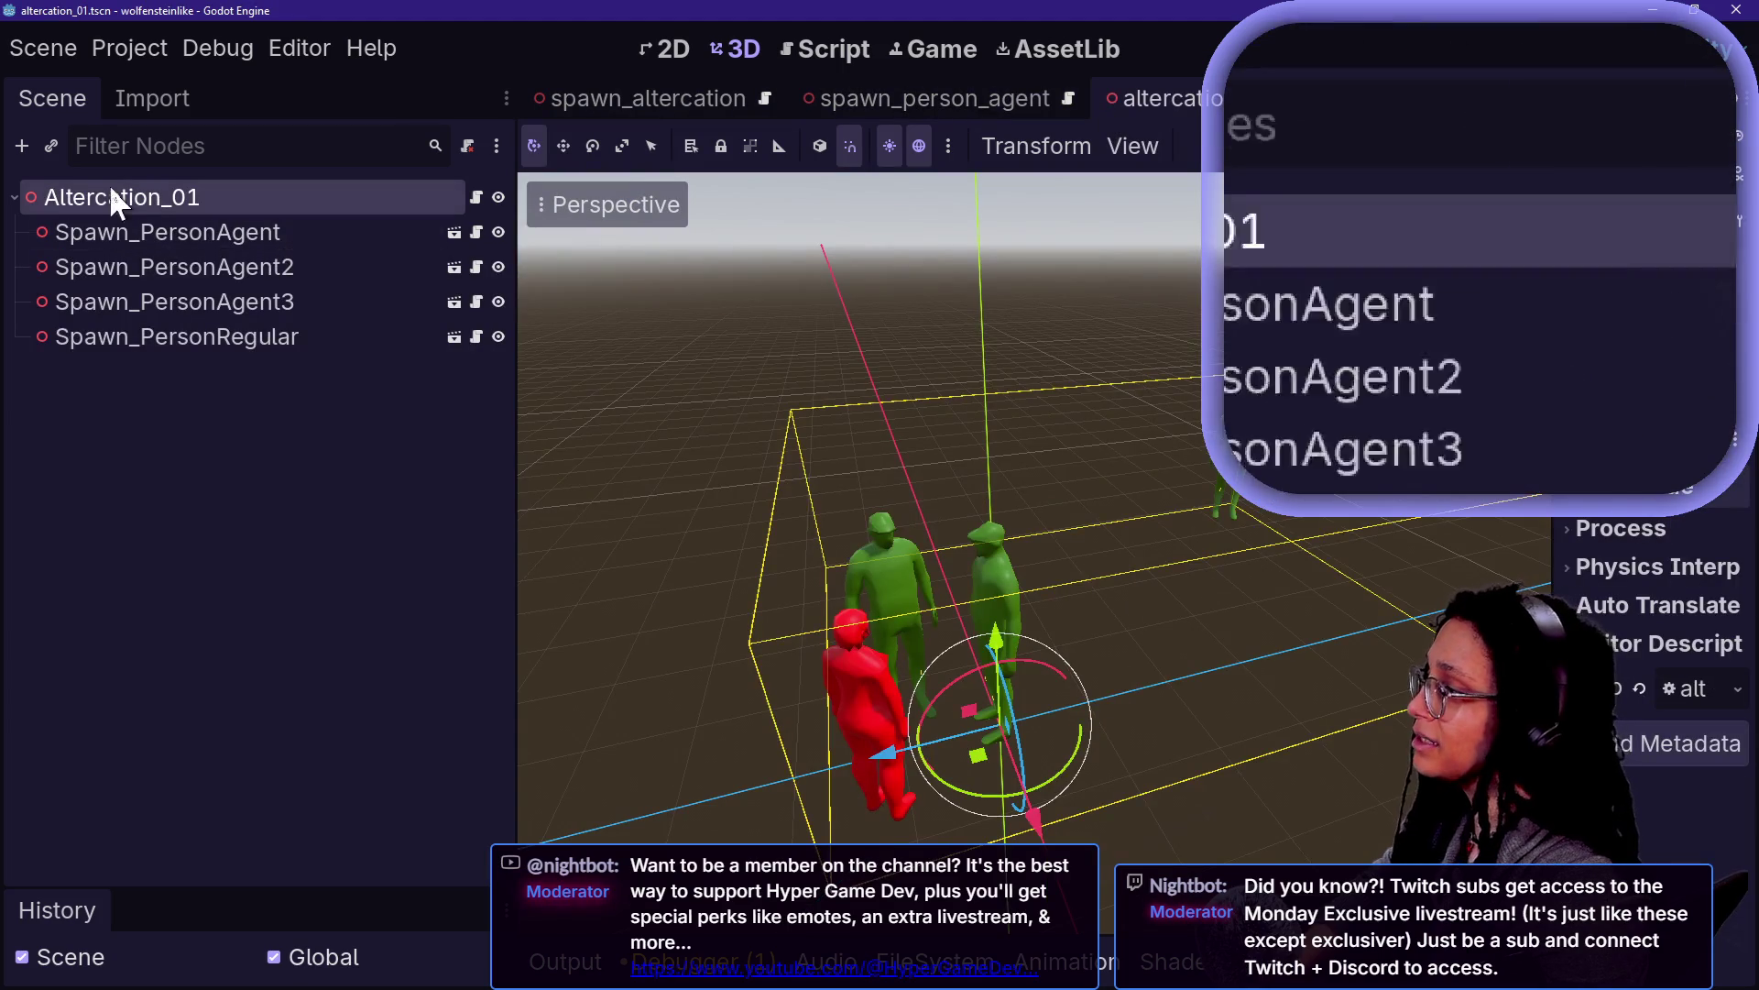
Select the Altercation_01 root node, then switch to the level_buildout scene tab
key("Down")
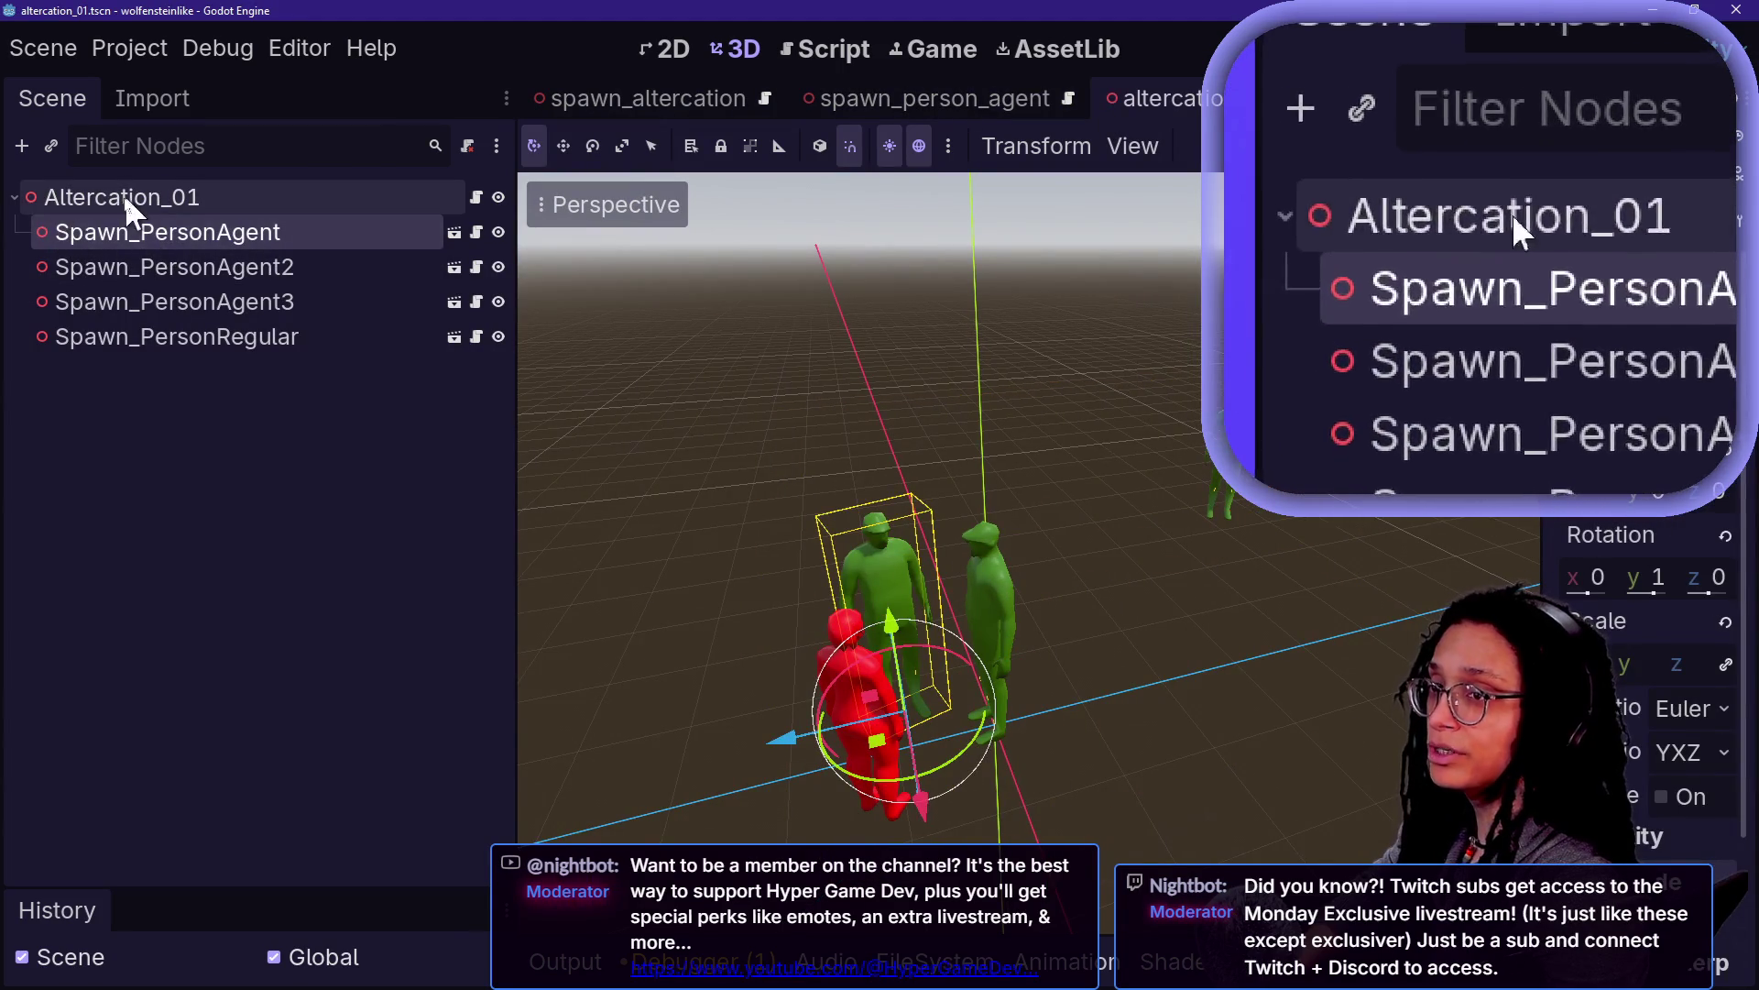
left_click(57, 204)
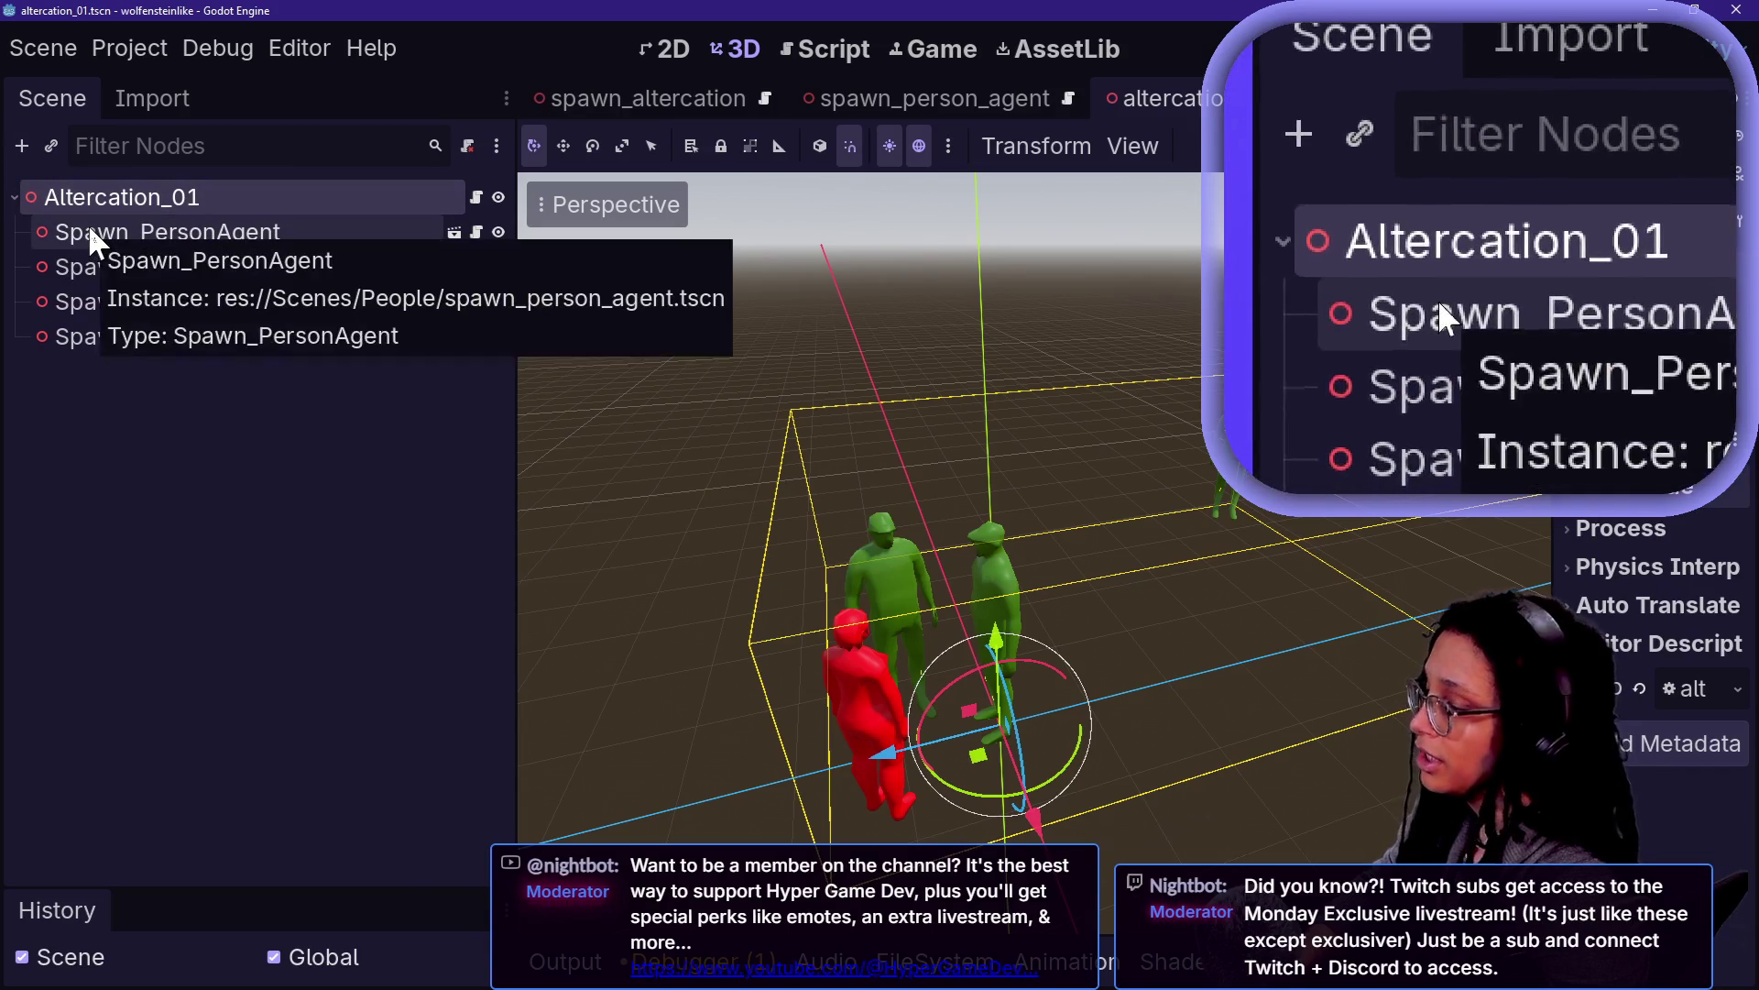
scroll(683, 98, "up", 3)
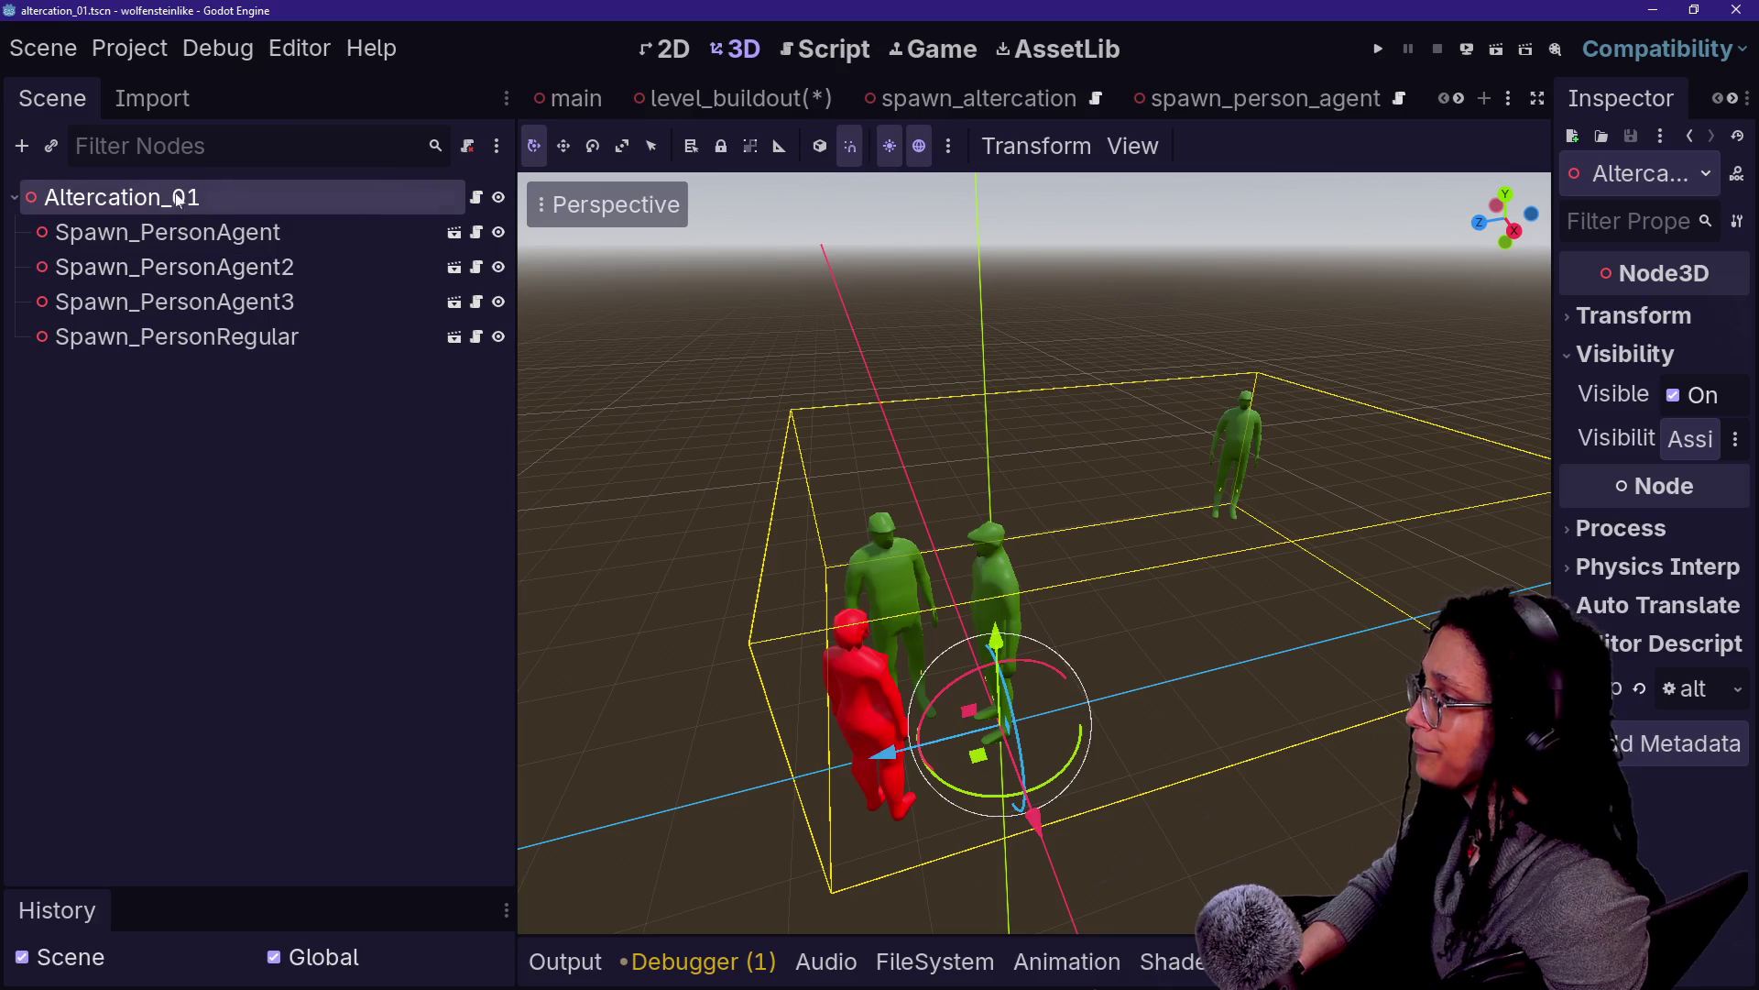
left_click(733, 98)
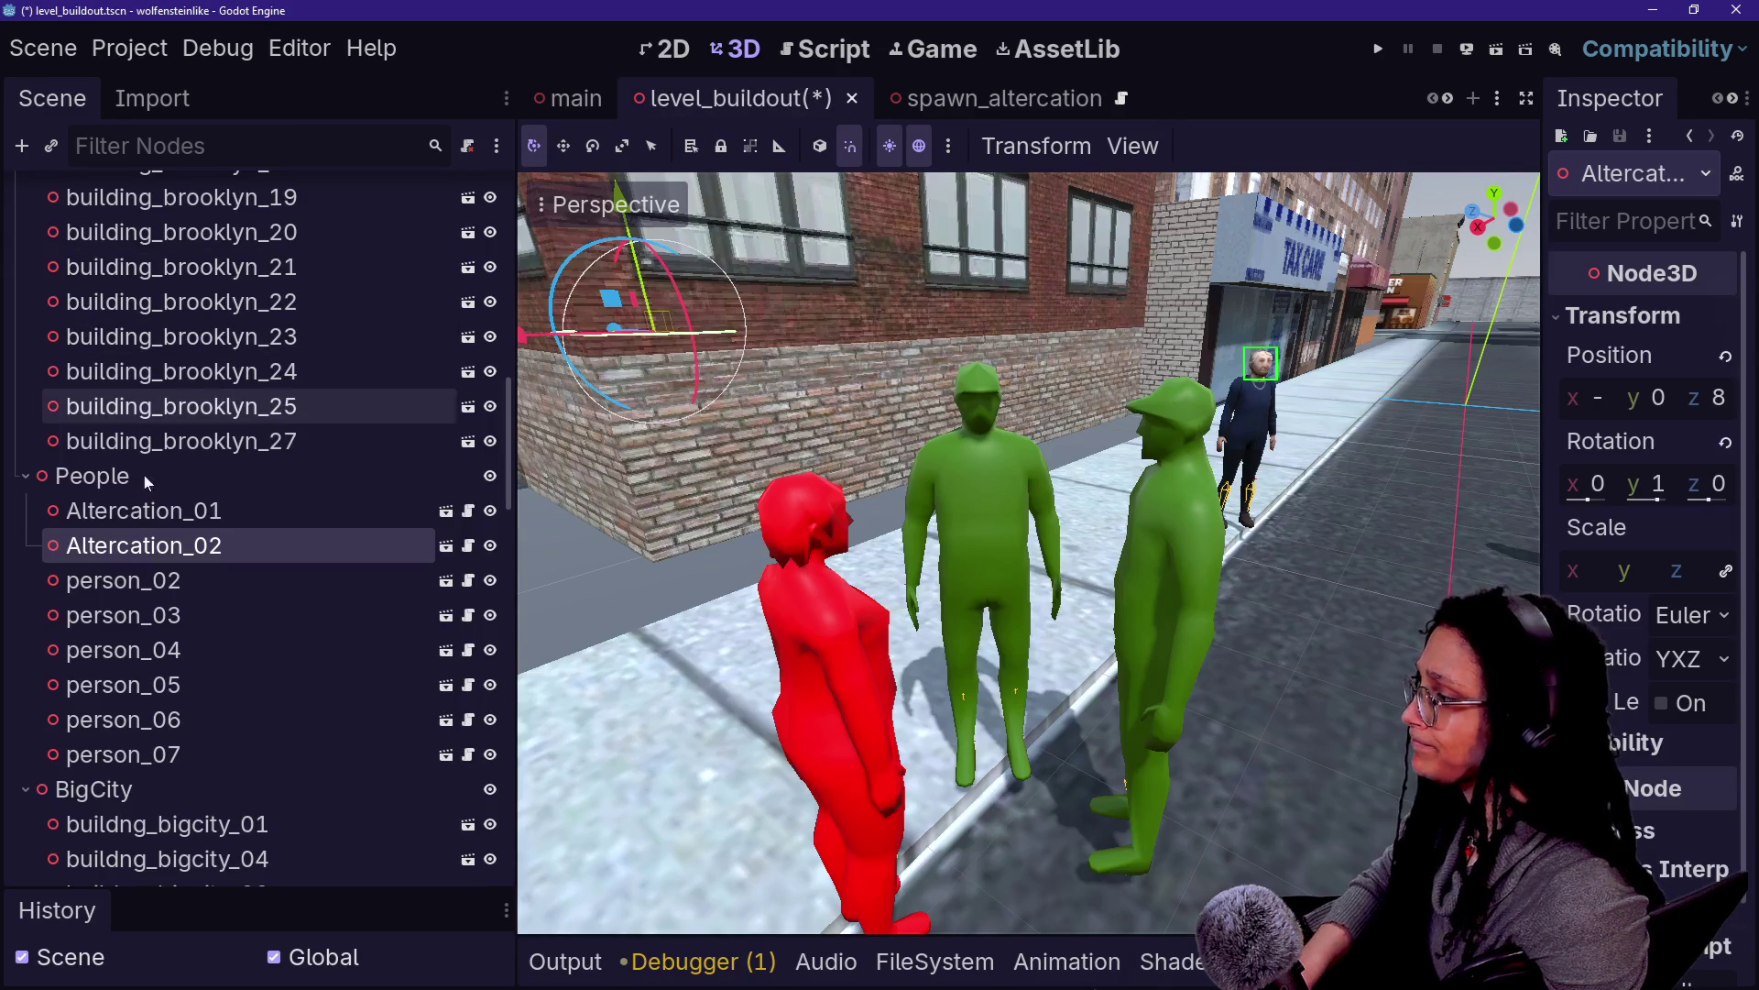
Select People, start and cancel adding a child node, then open the spawn_altercation scene
left_click(129, 476)
right_click(142, 475)
left_click(272, 287)
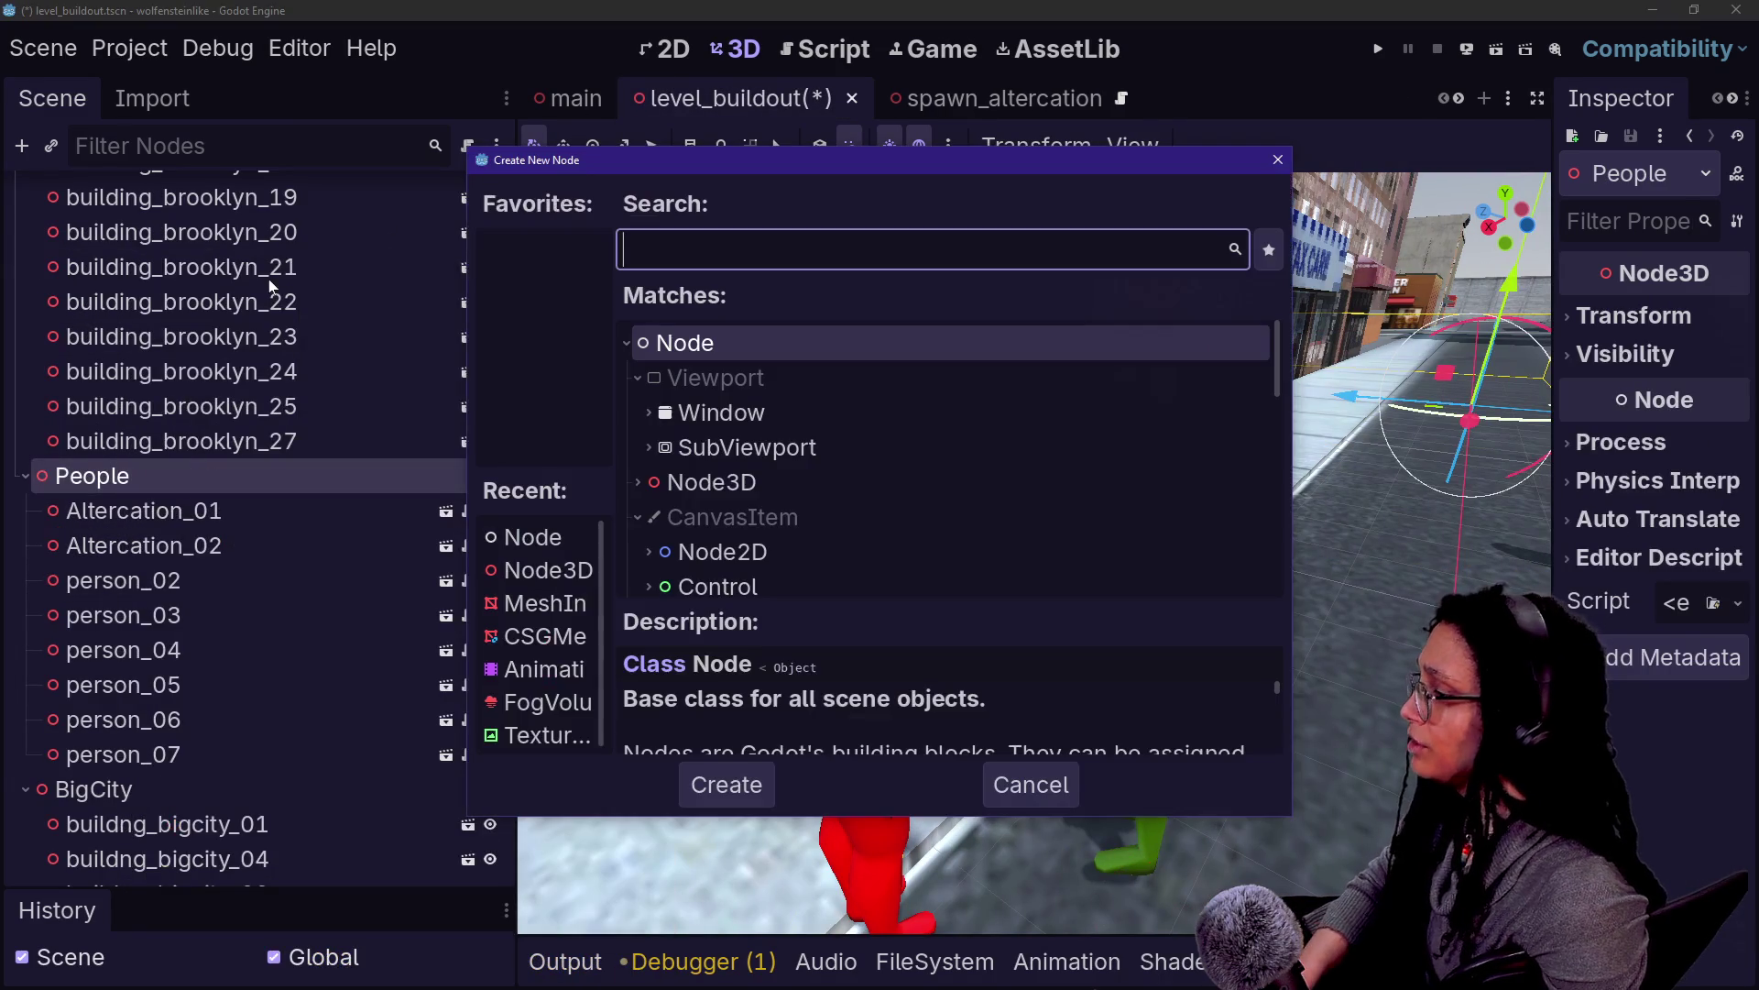
key("Escape")
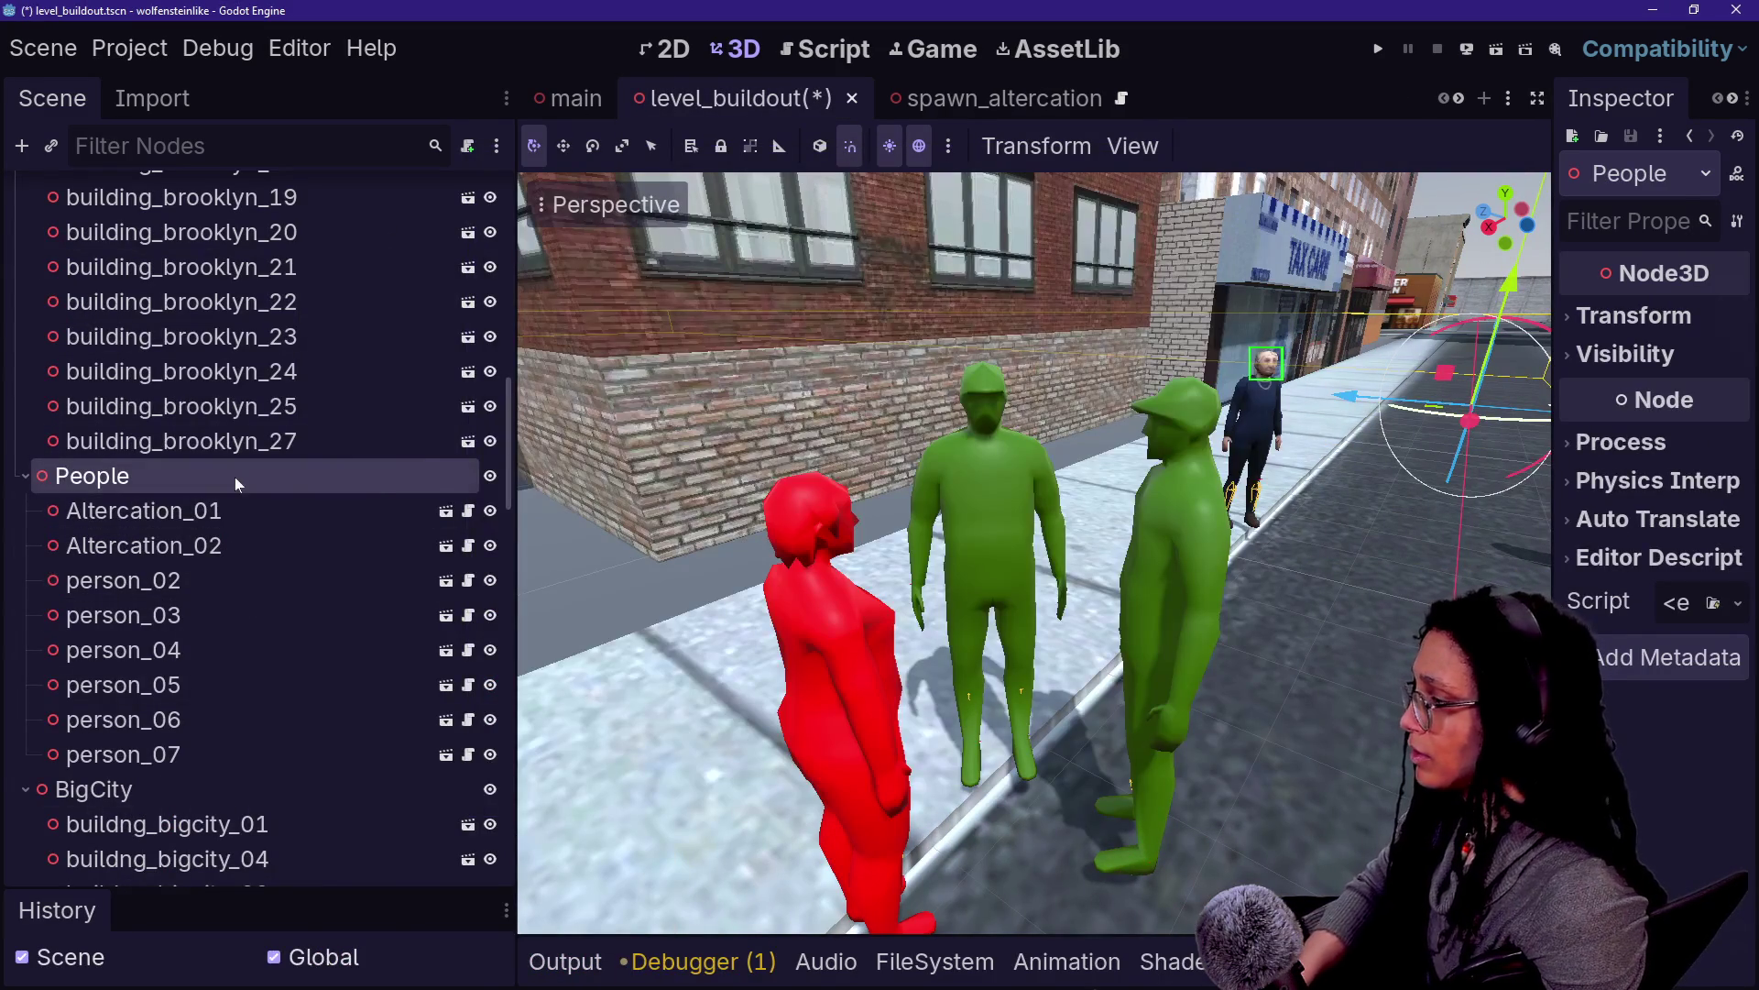
right_click(234, 477)
key("Escape")
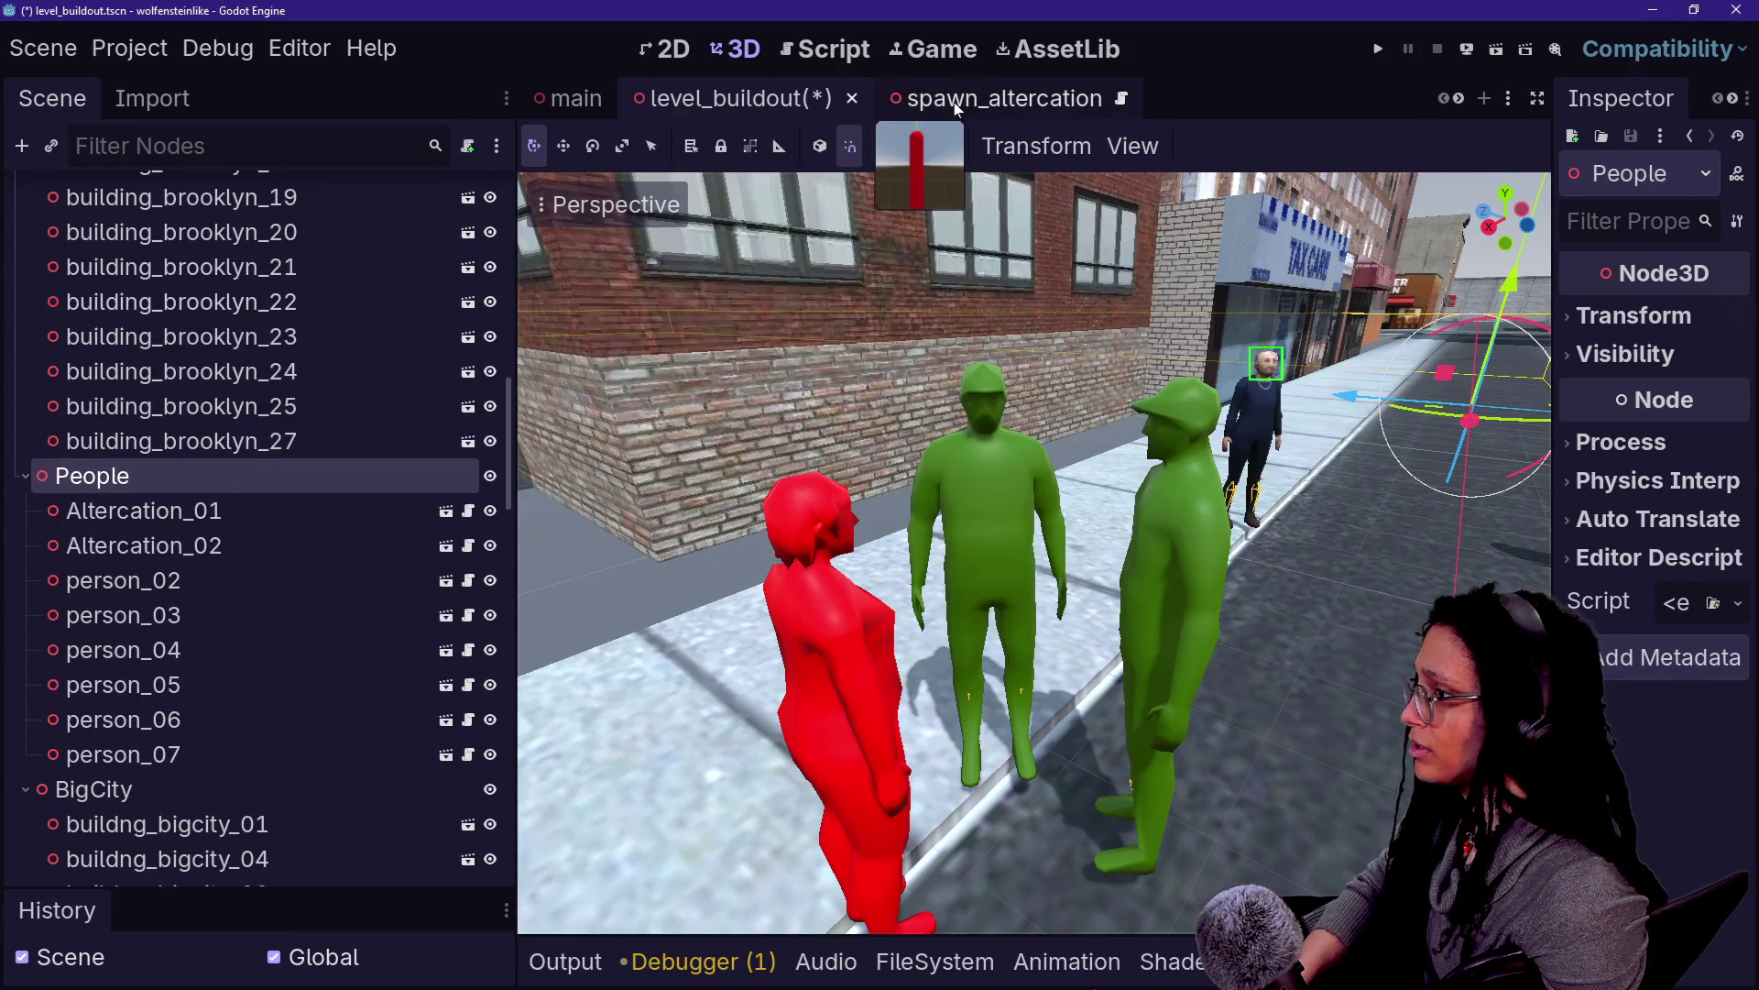
left_click(922, 105)
scroll(922, 105, "down", 4)
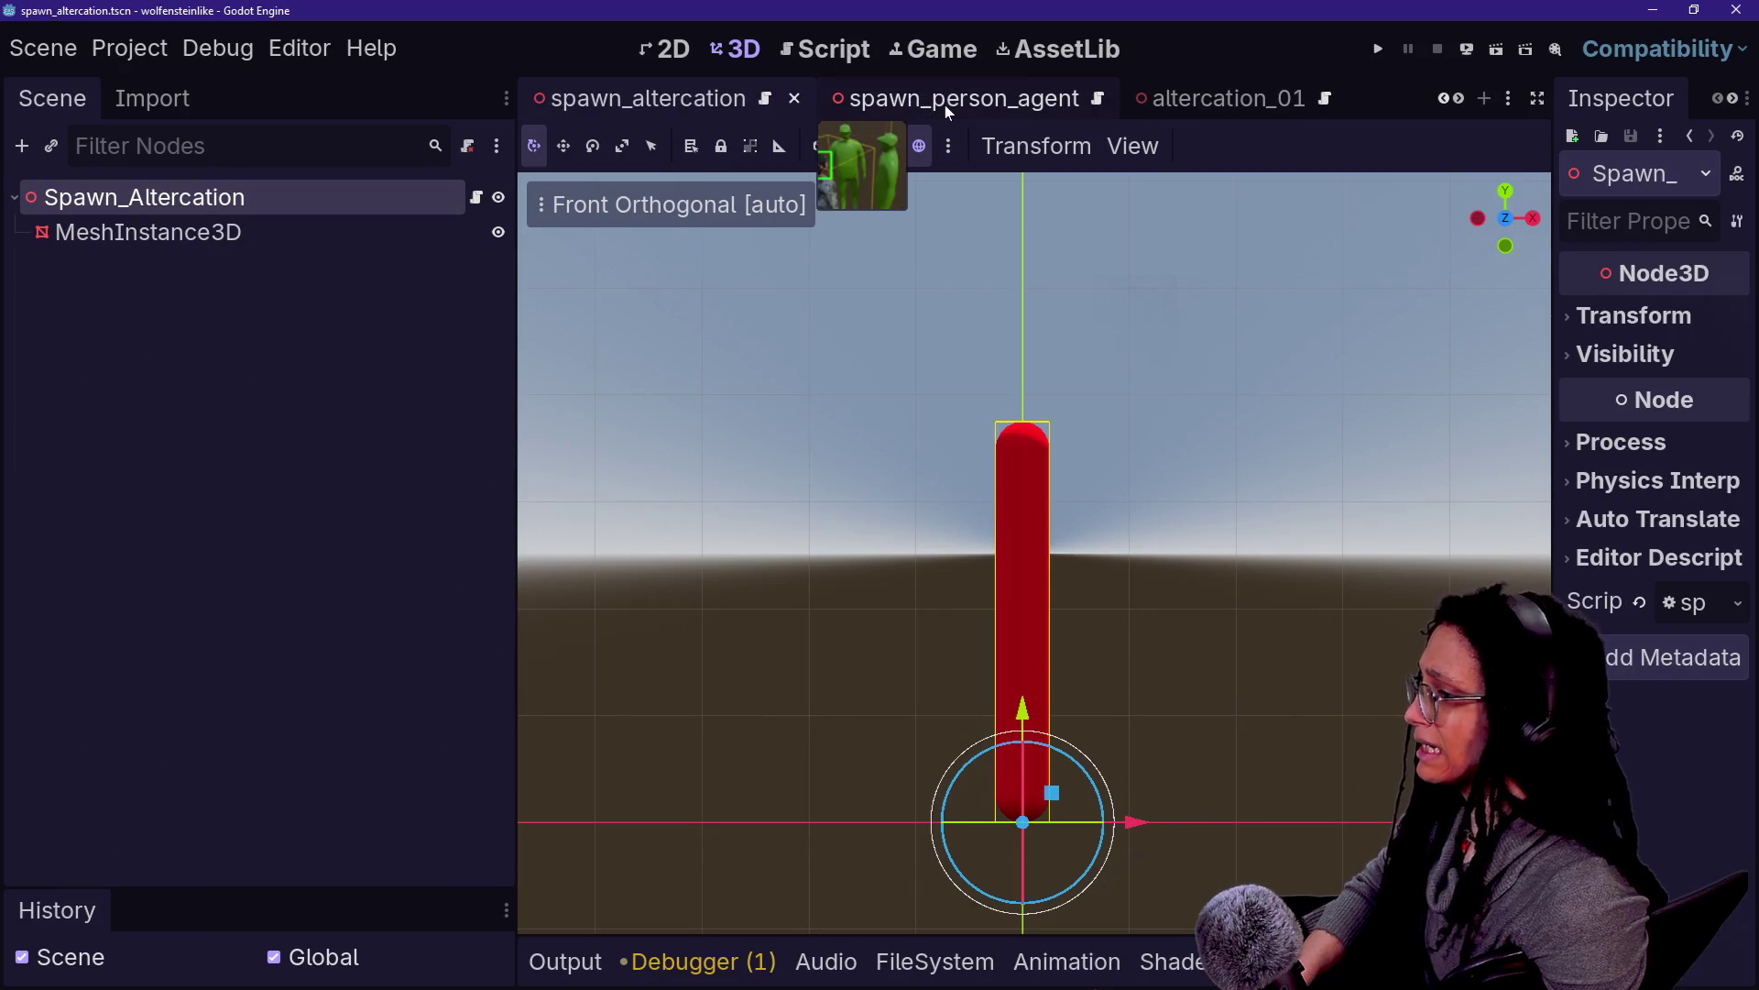
left_click(173, 239)
left_click(186, 199)
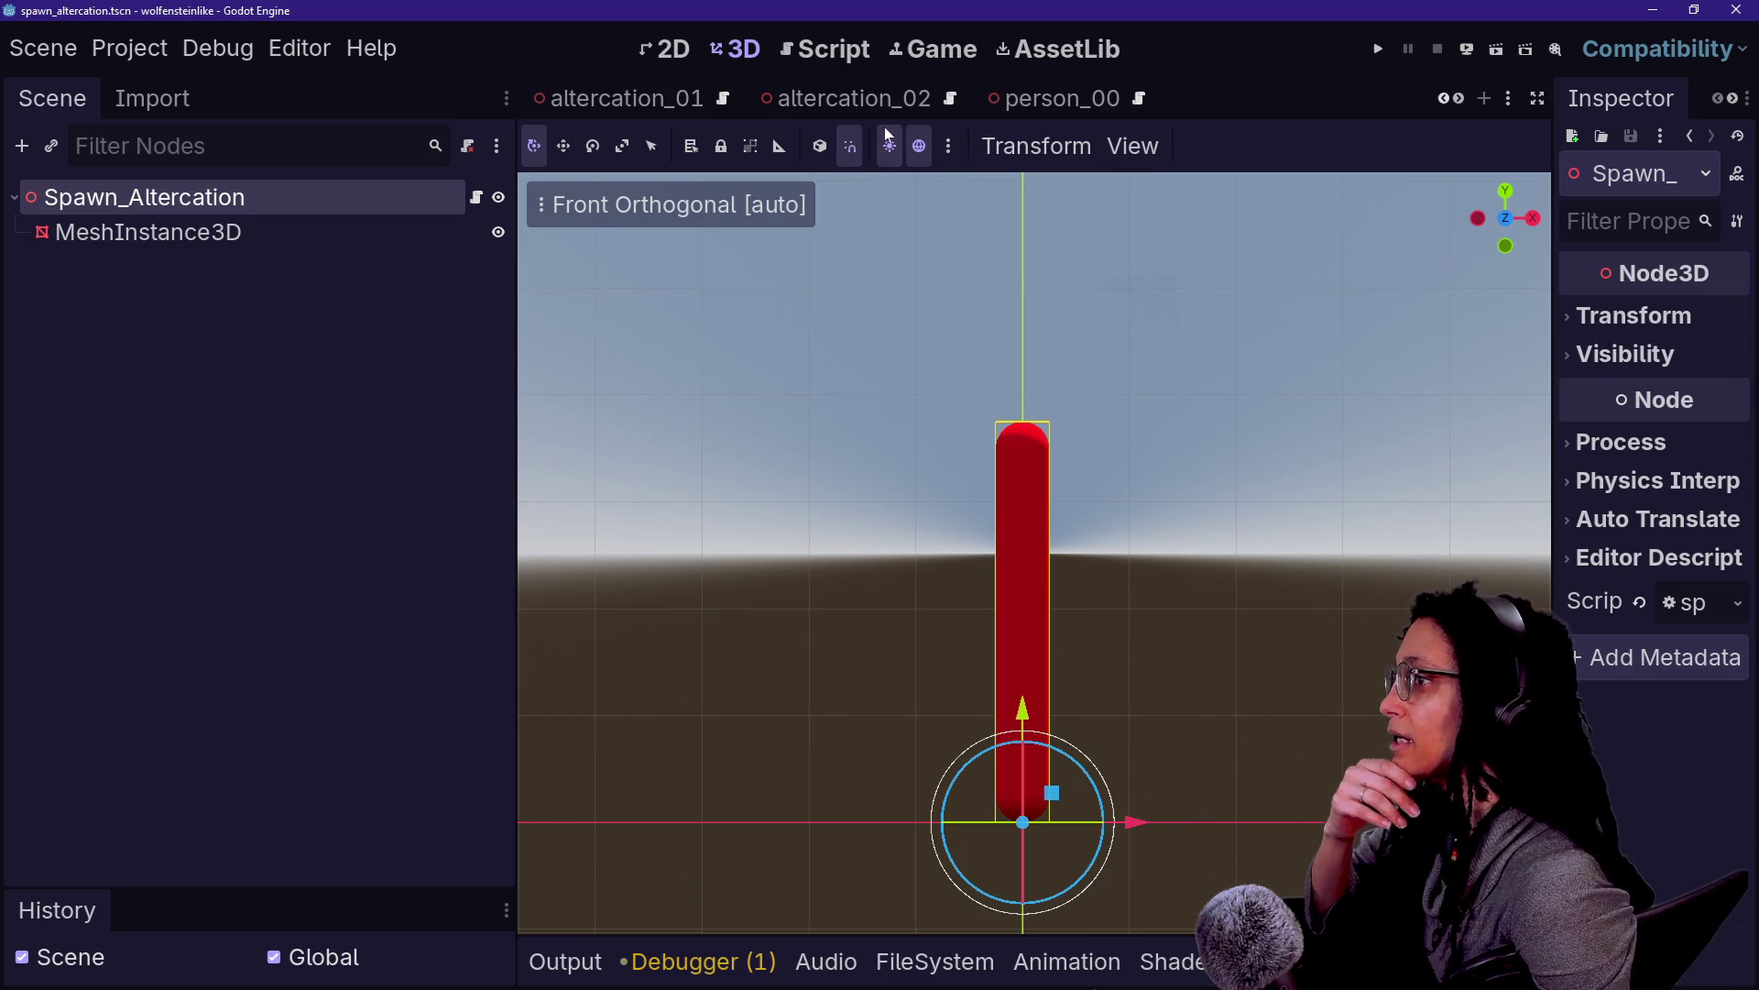
mouse_move(816, 96)
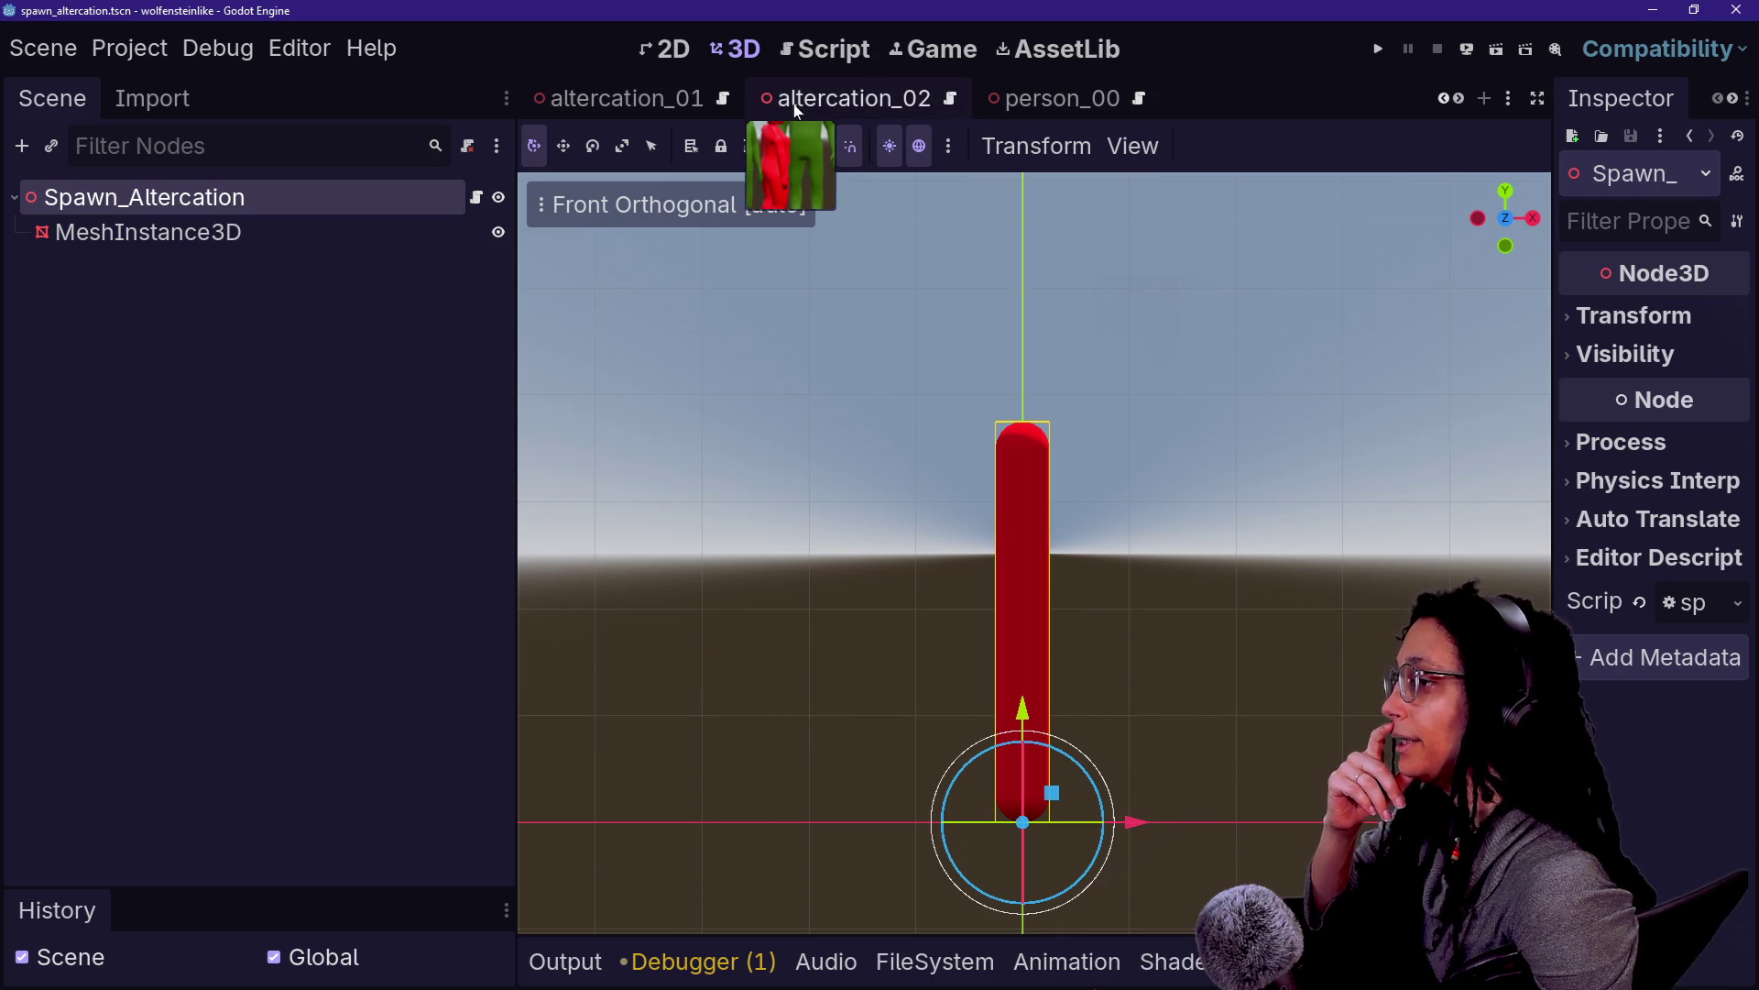
scroll(854, 107, "down", 3)
left_click(477, 203)
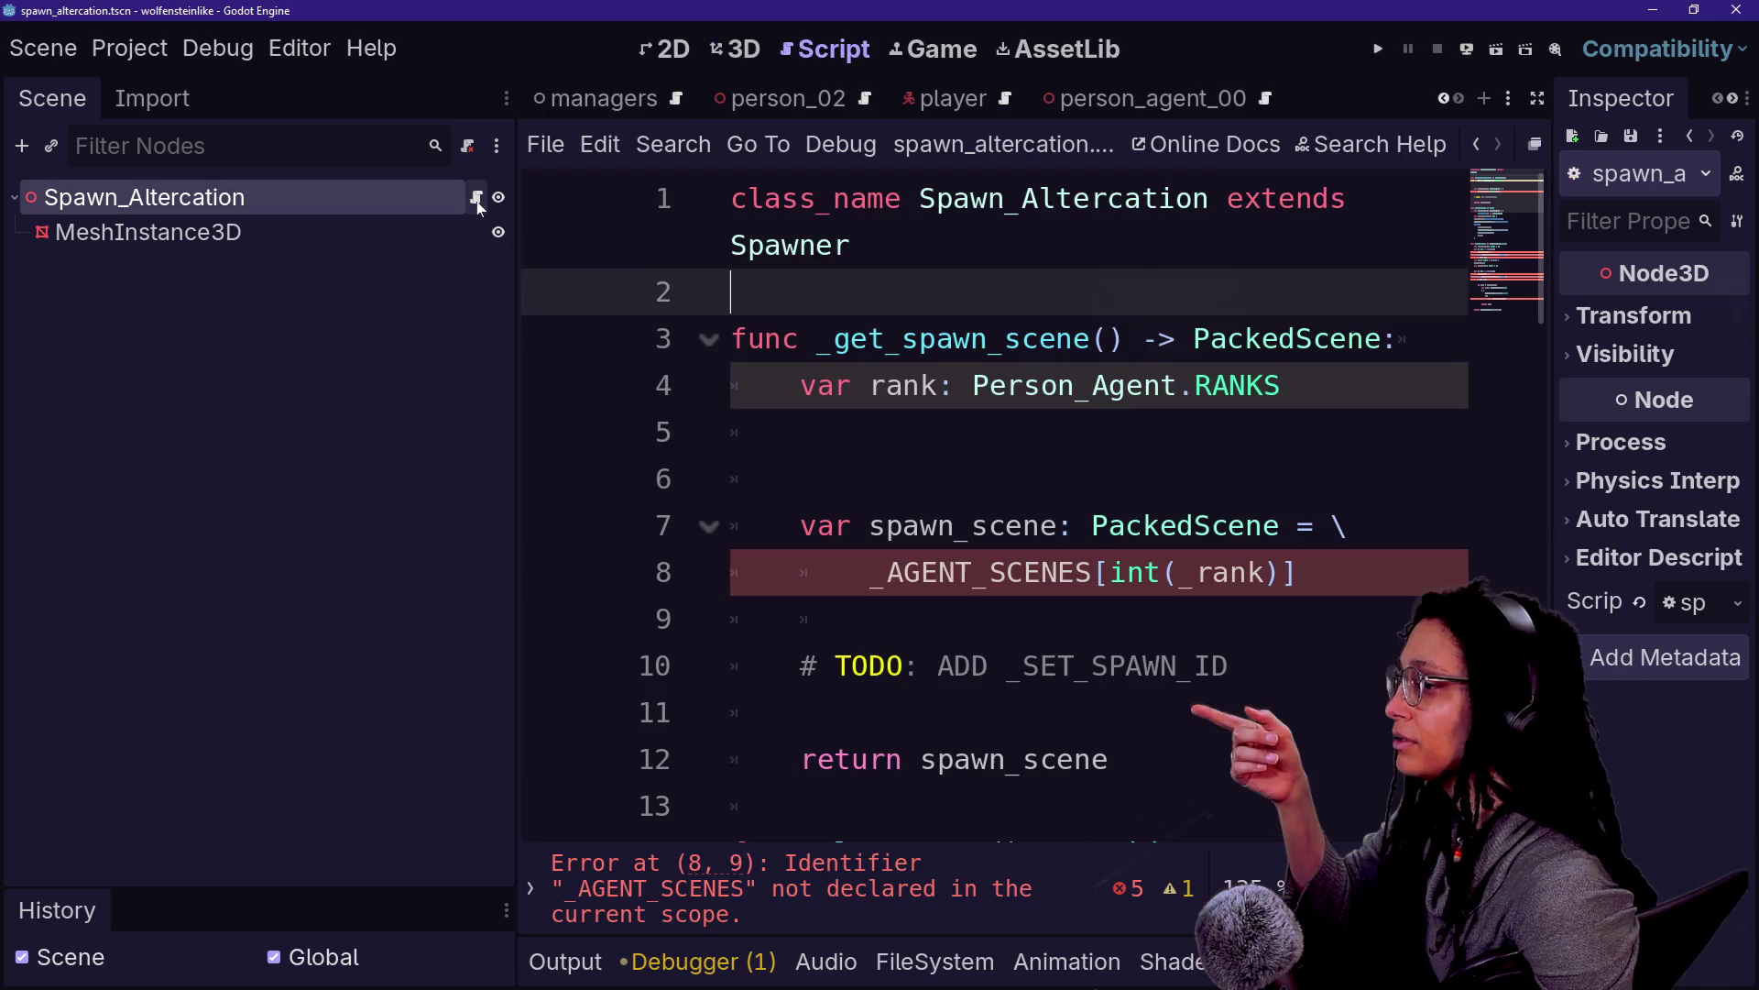
left_click(1478, 148)
left_click(733, 47)
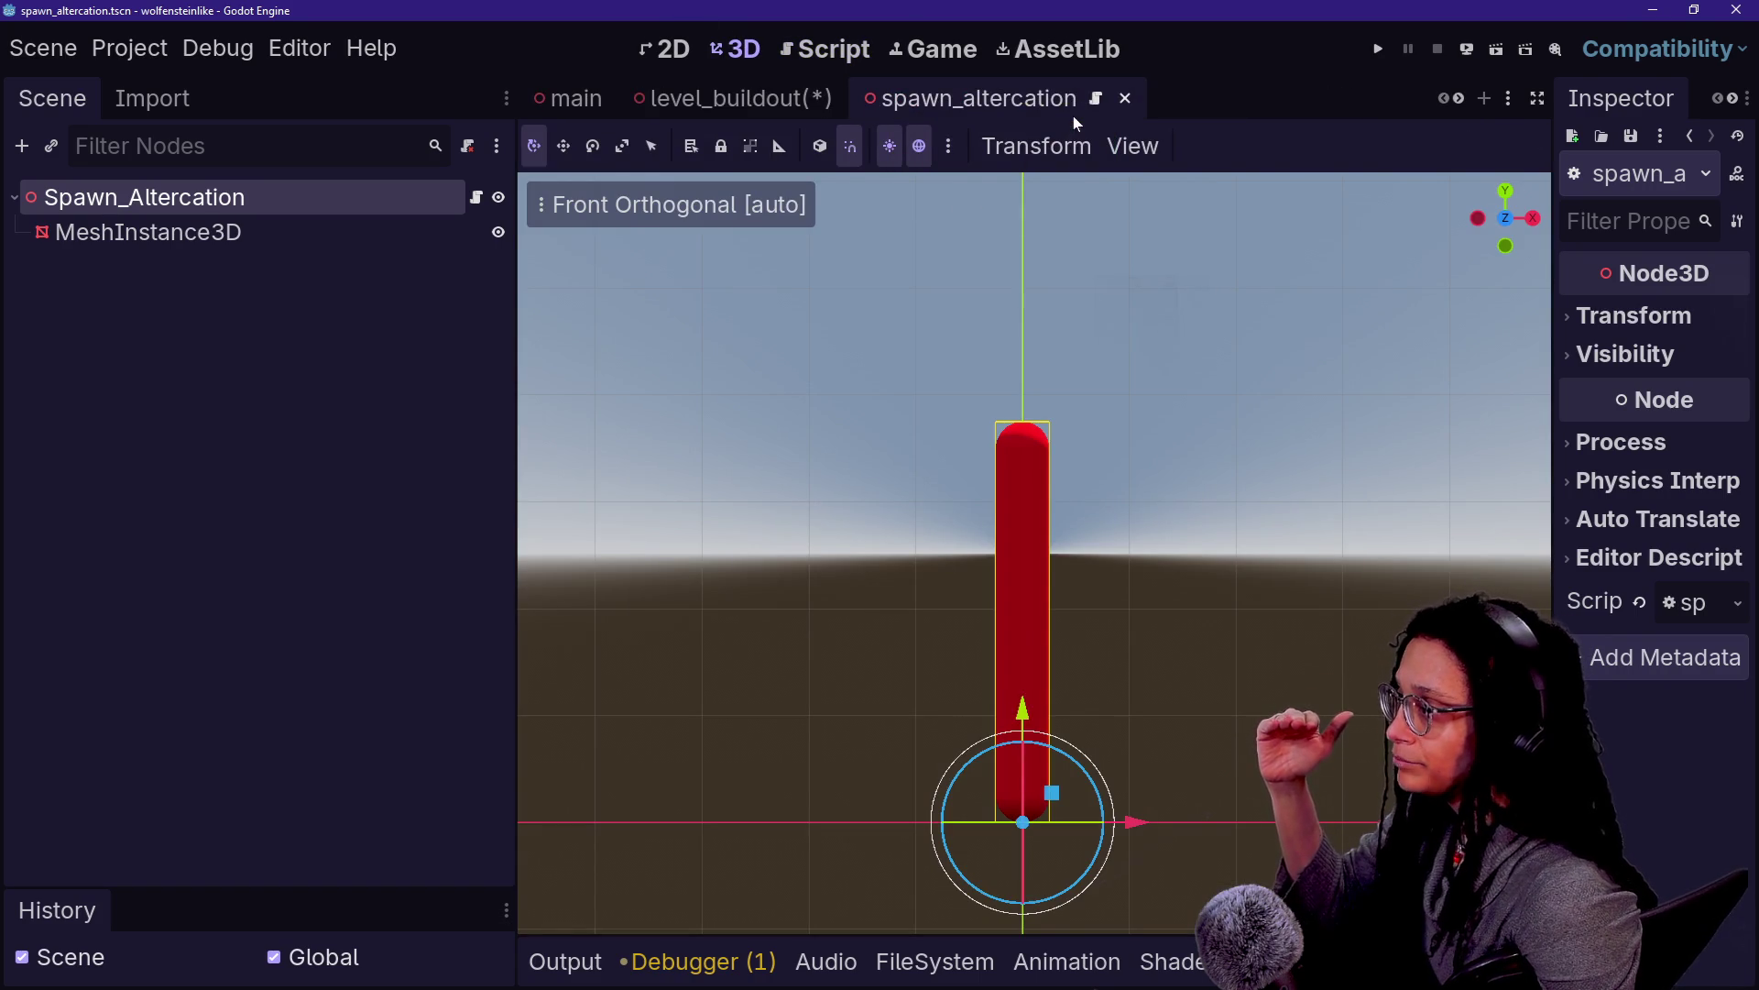
left_click(733, 98)
left_click(971, 98)
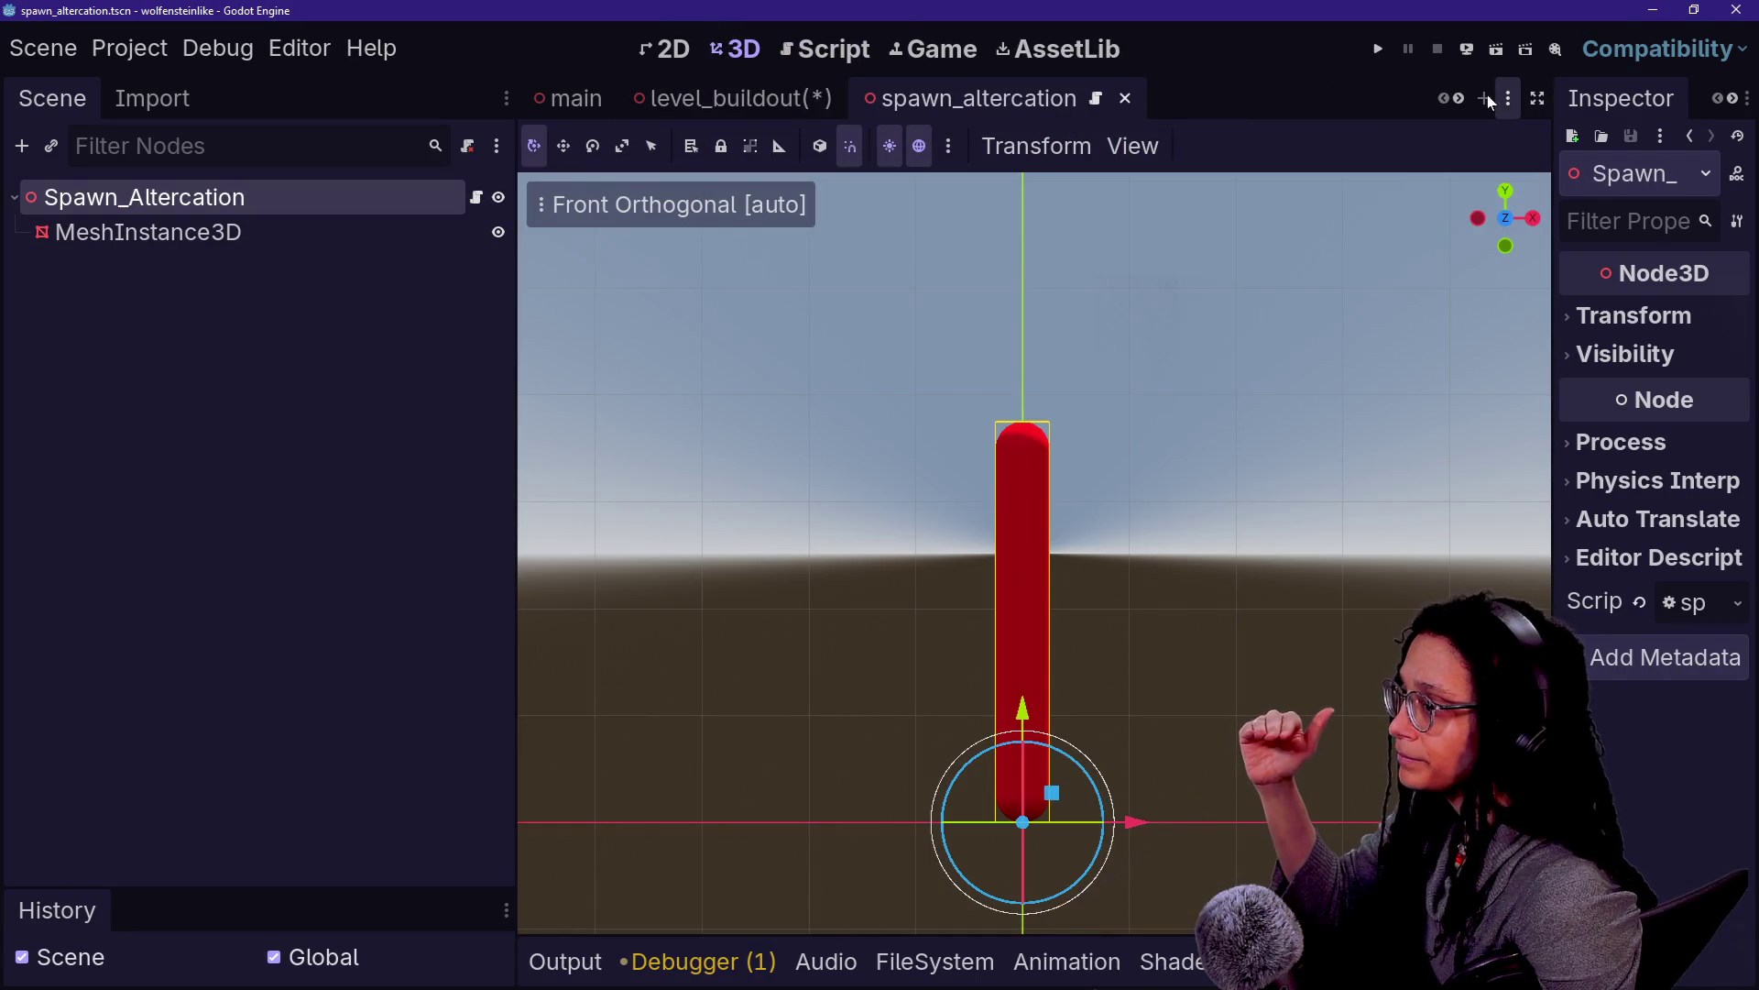
Go to the spawn_person_agent scene and select its person_agent_00 instance
left_click(1459, 99)
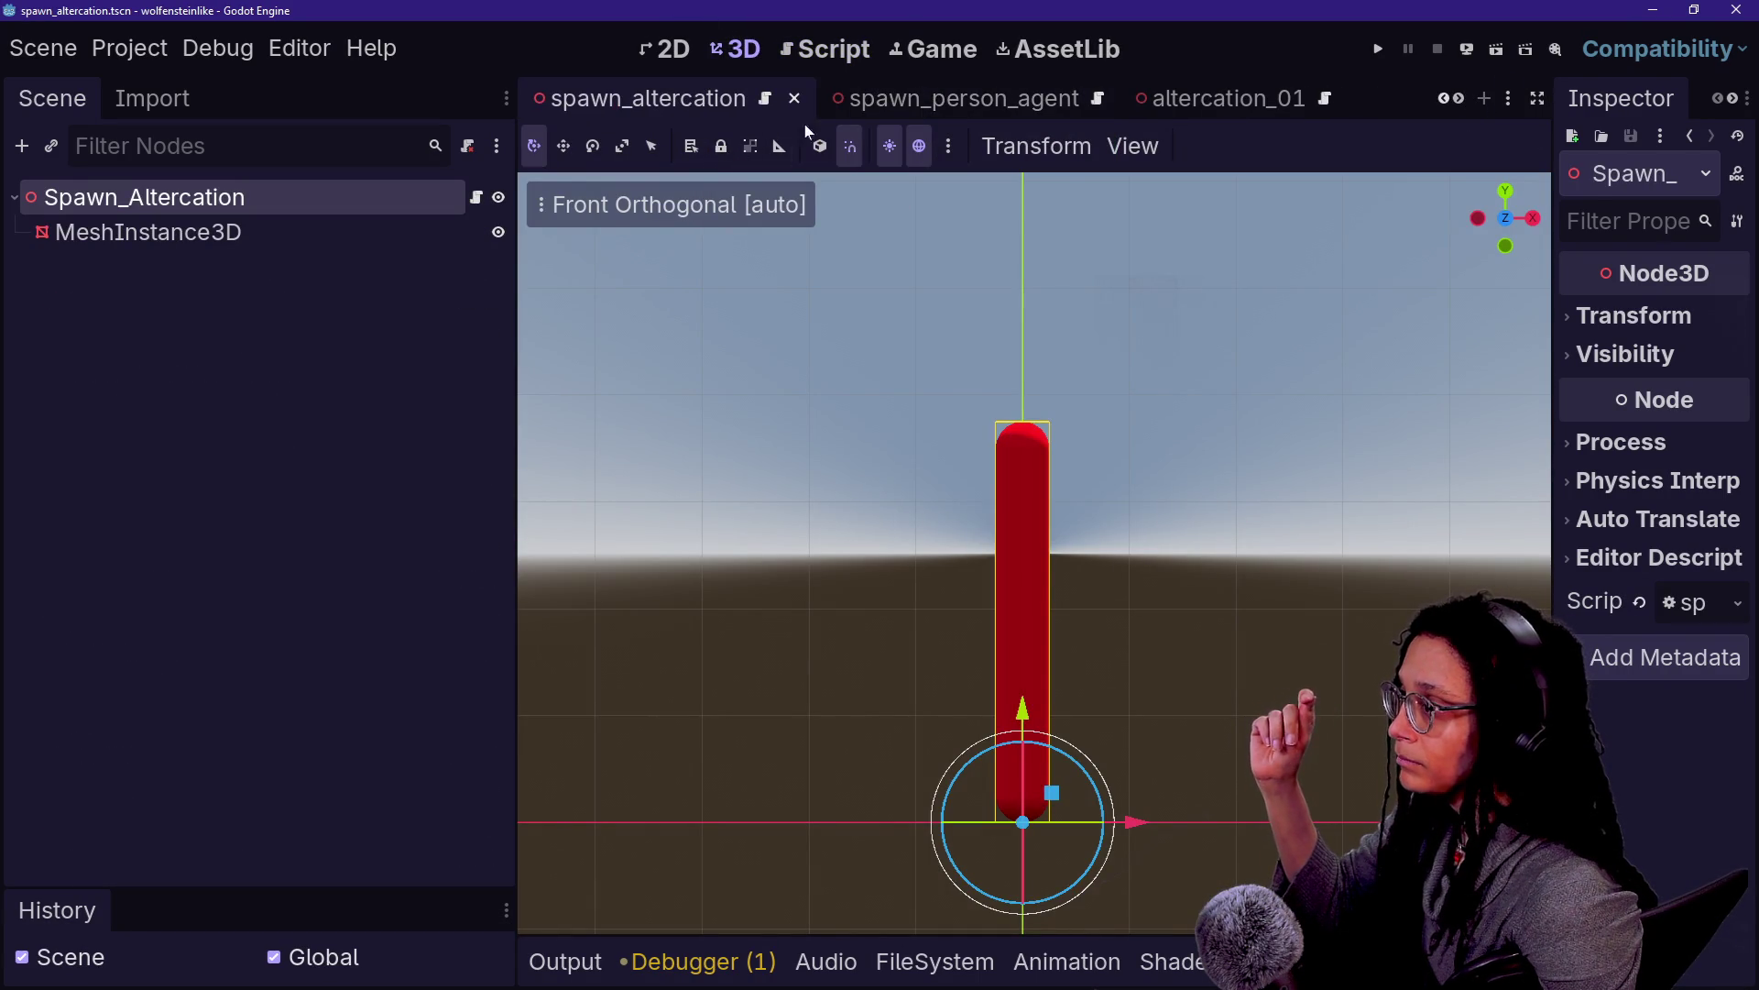
left_click(855, 108)
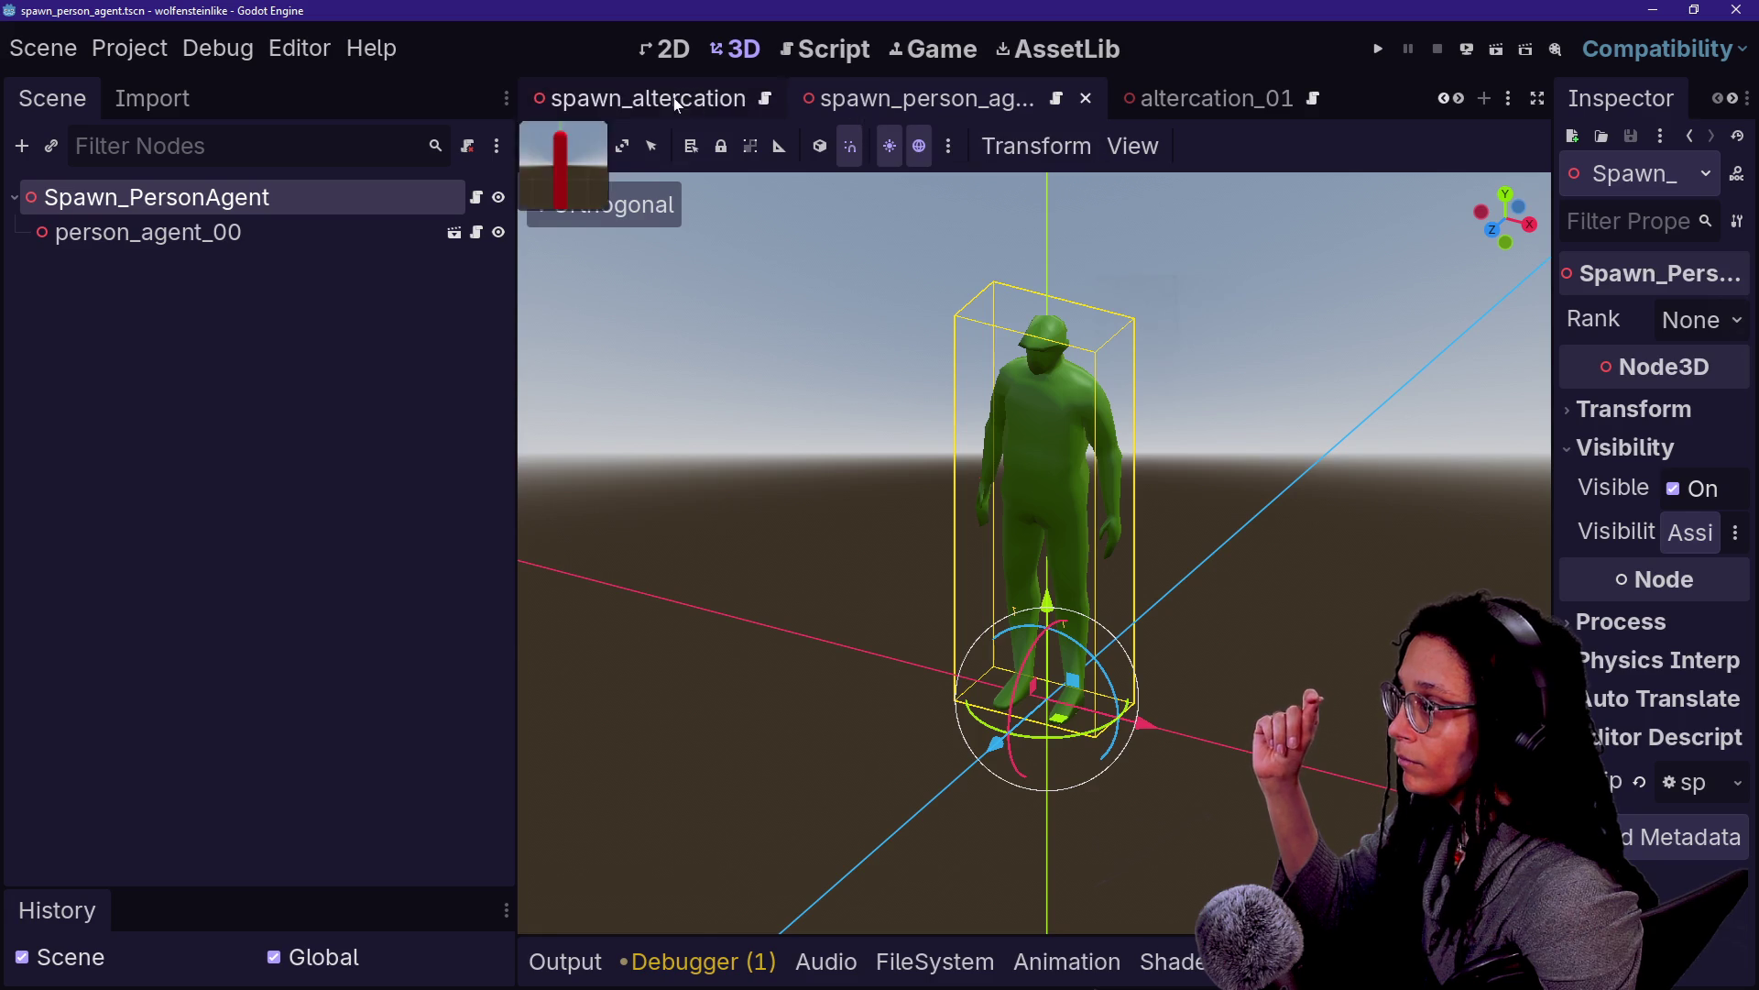
left_click(653, 98)
left_click(898, 108)
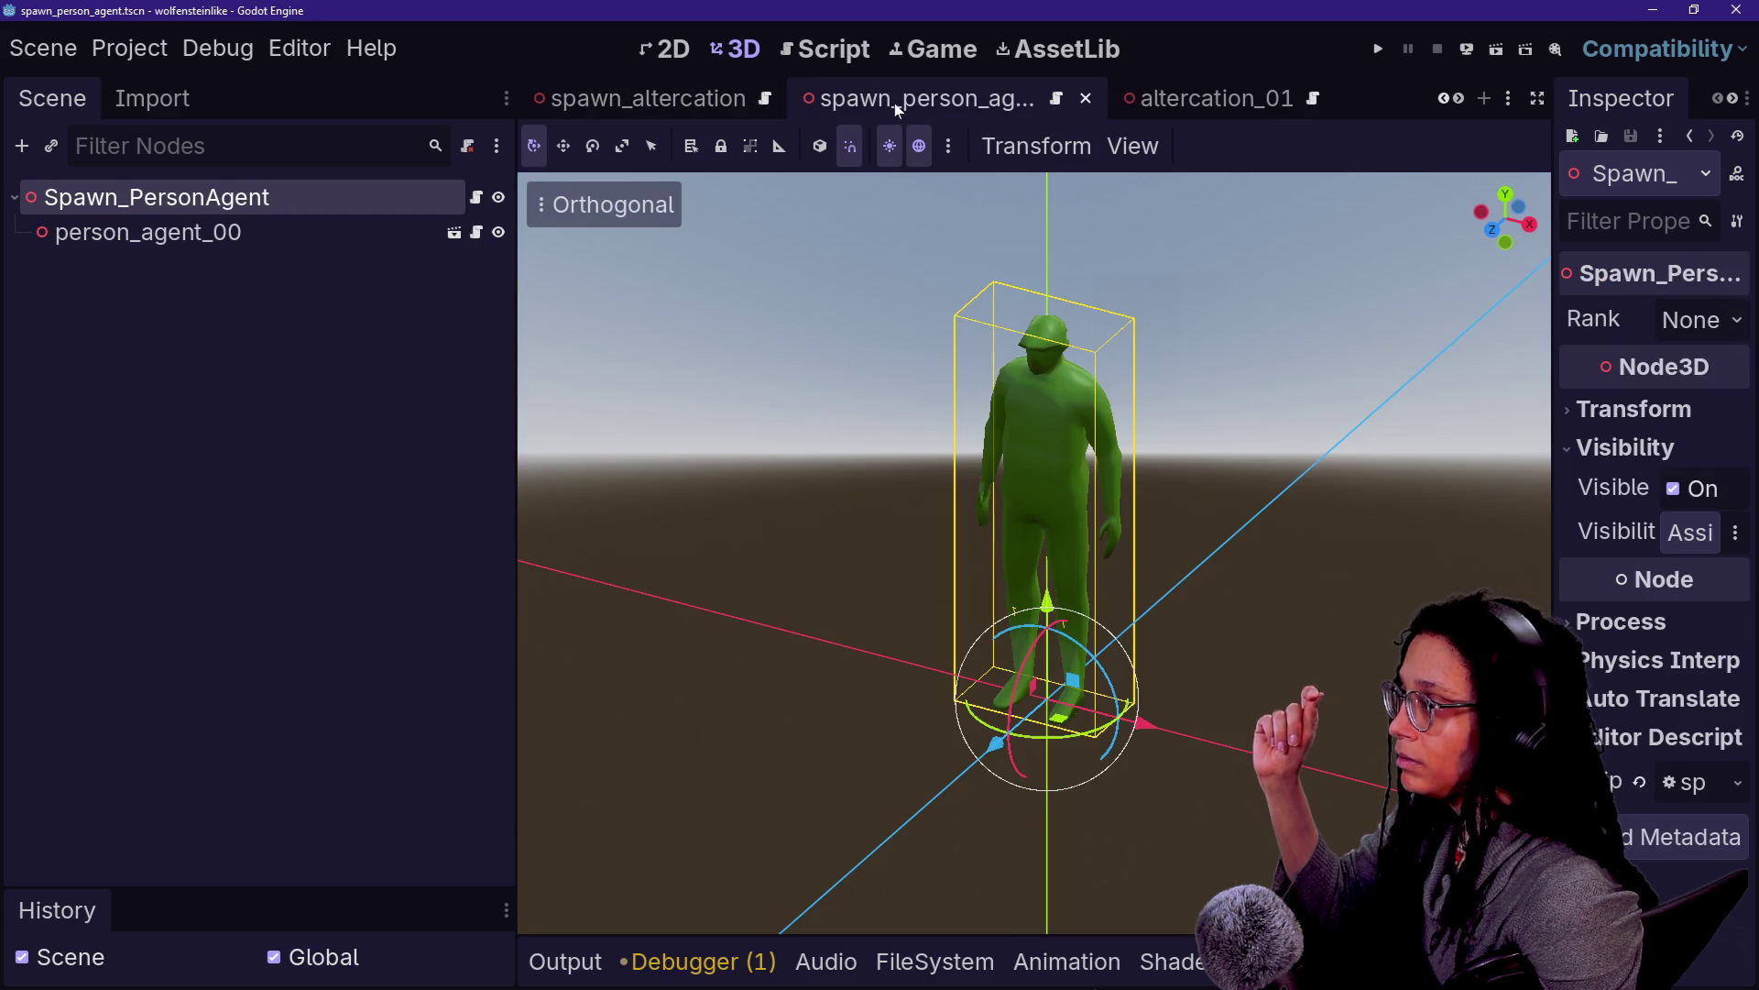
left_click(308, 232)
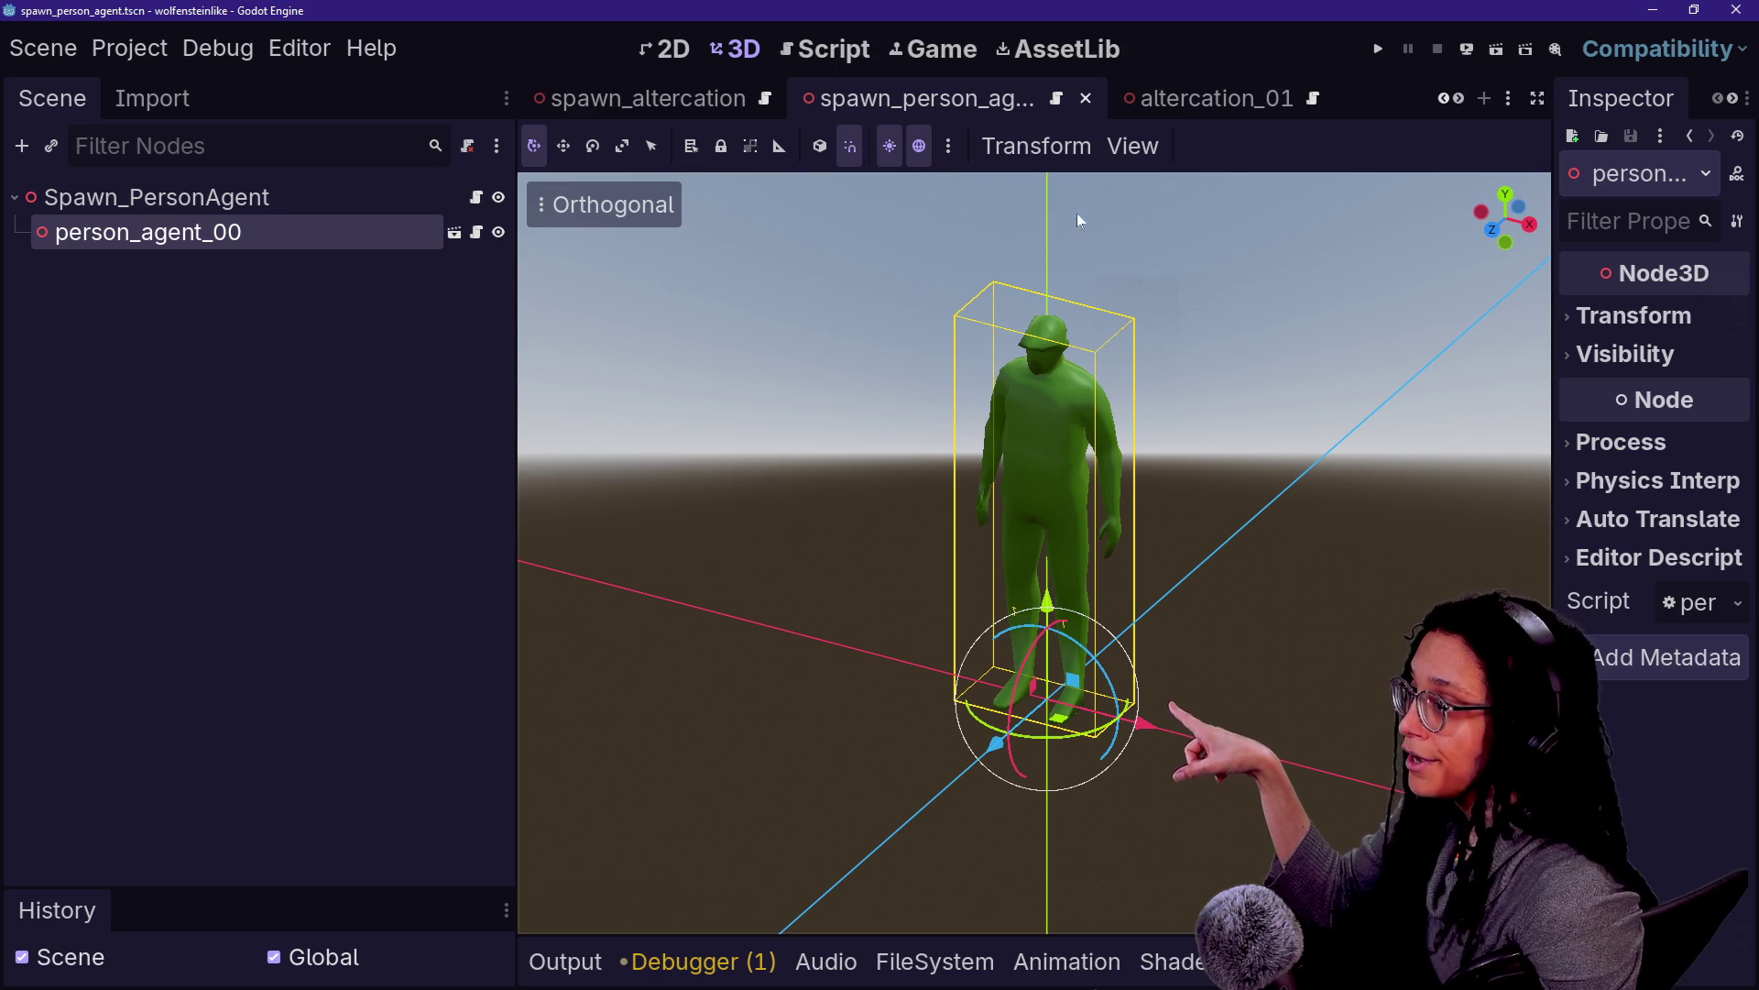
scroll(898, 98, "down", 3)
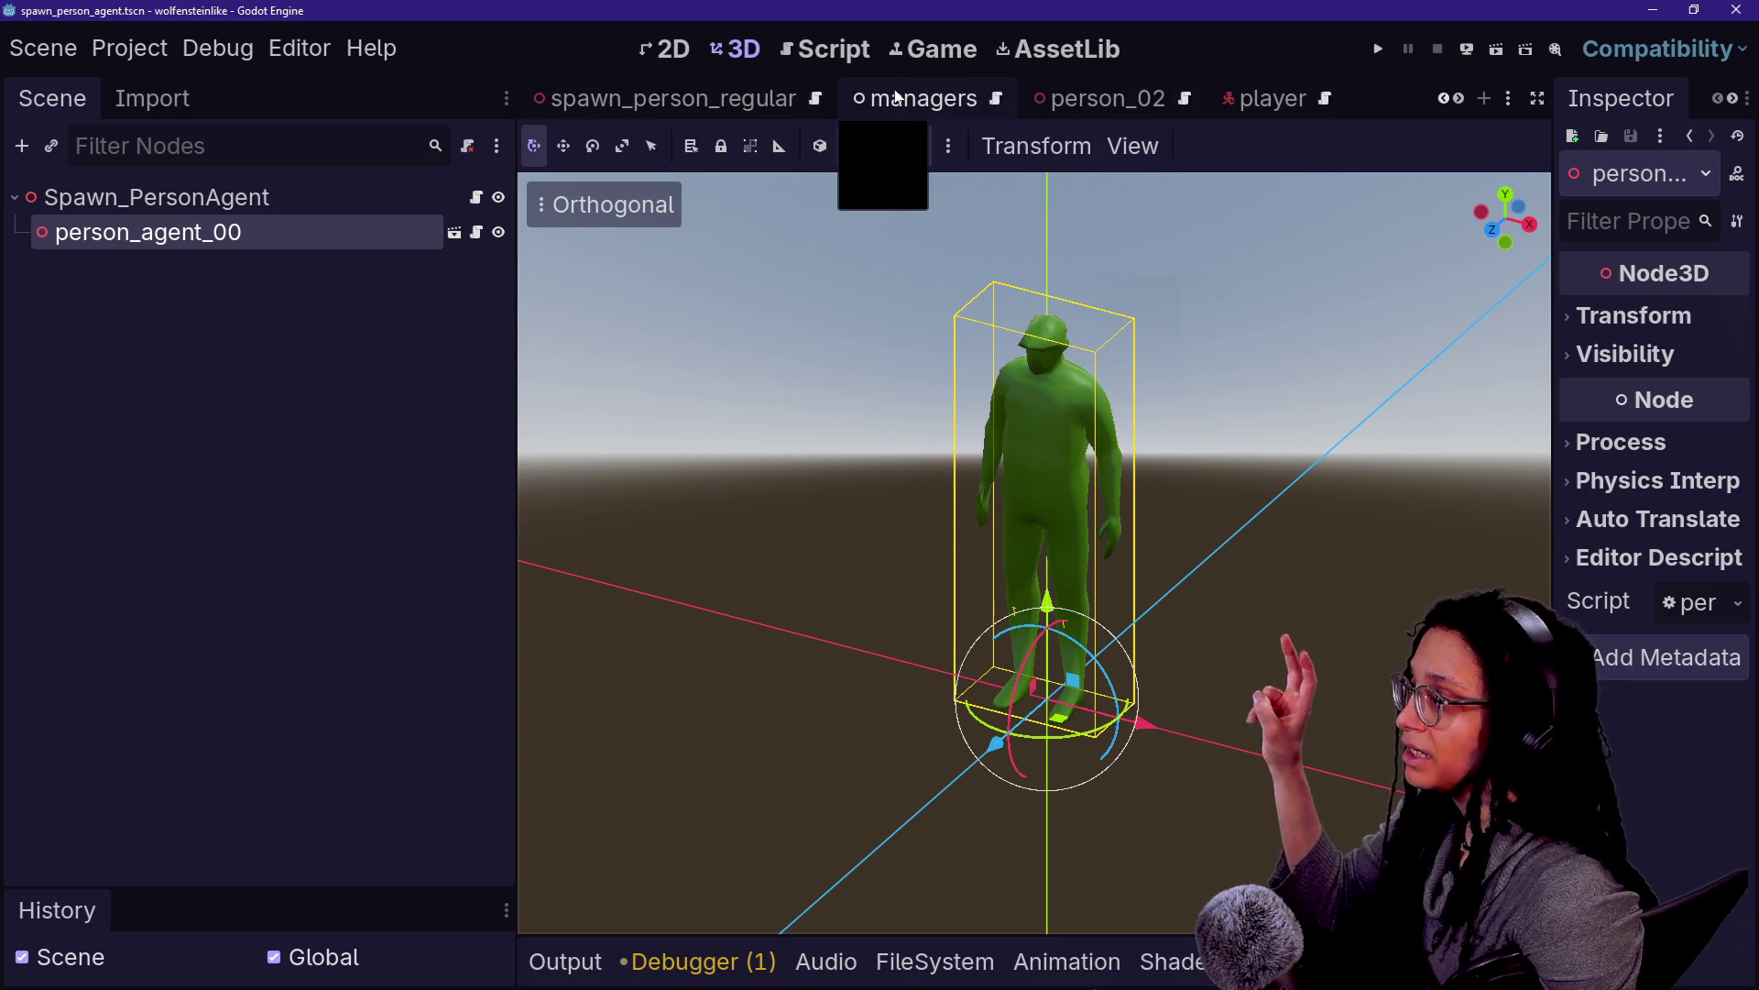
Inspect person_00 in spawn_person_regular, then return to the spawn_person_agent scene
left_click(767, 91)
left_click(327, 237)
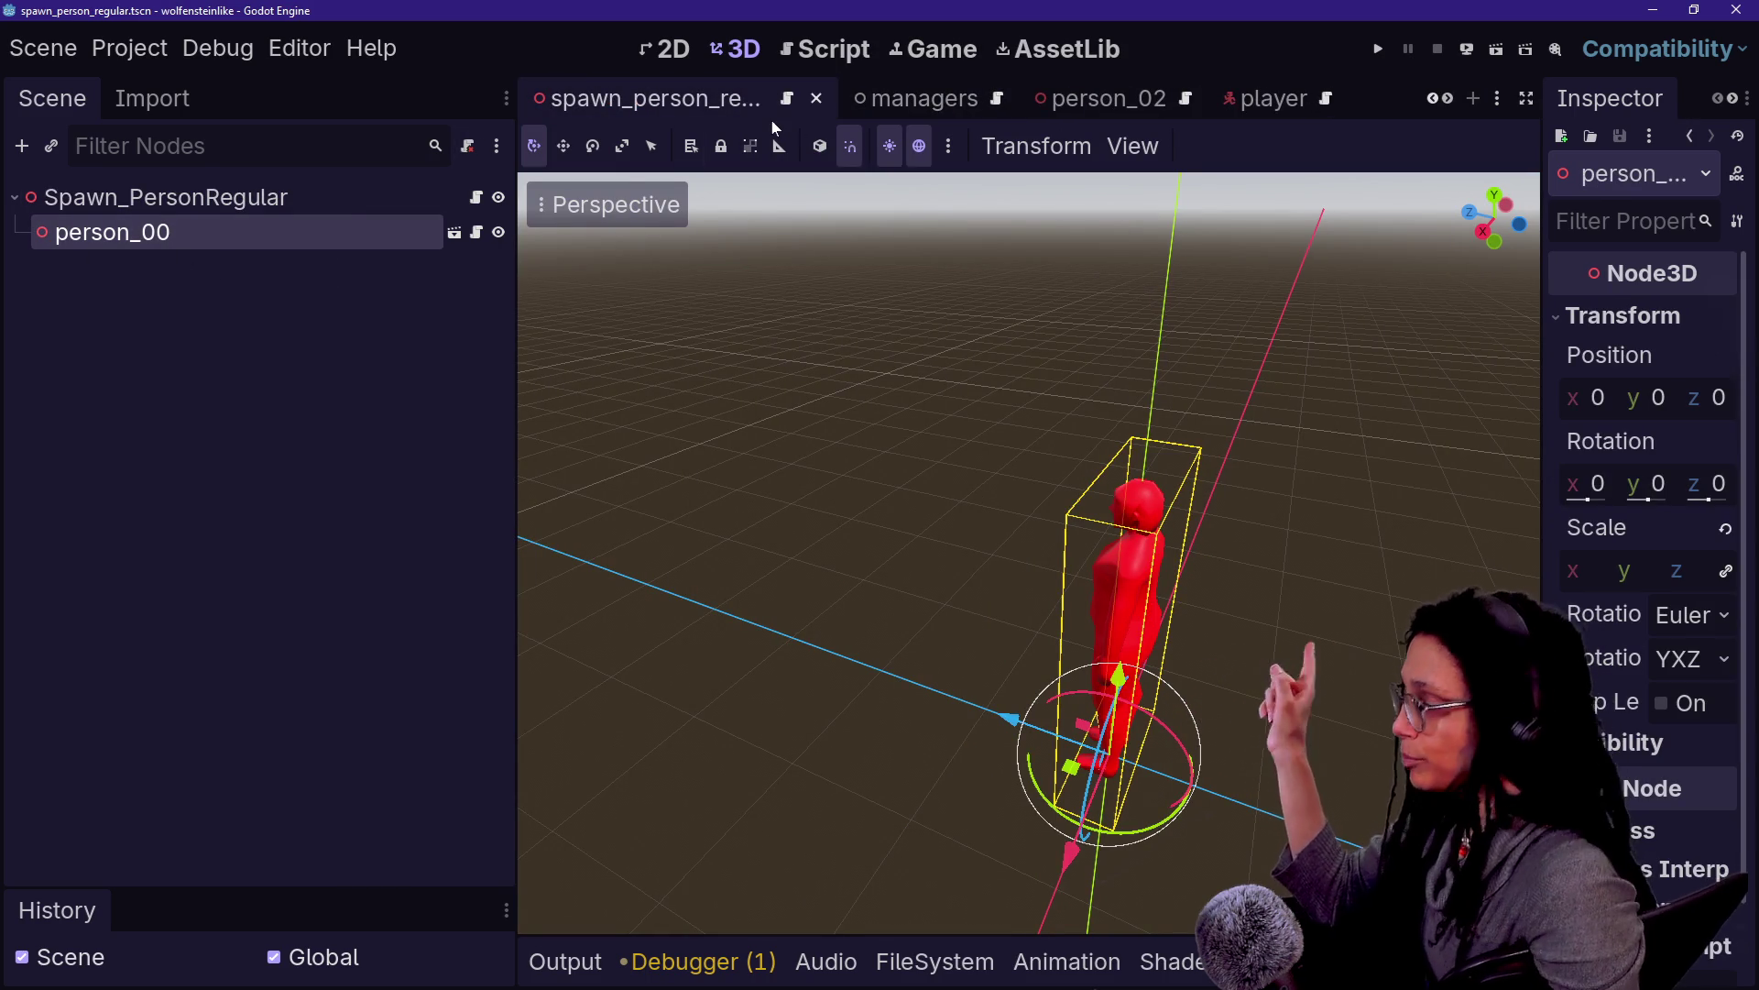
scroll(891, 110, "up", 3)
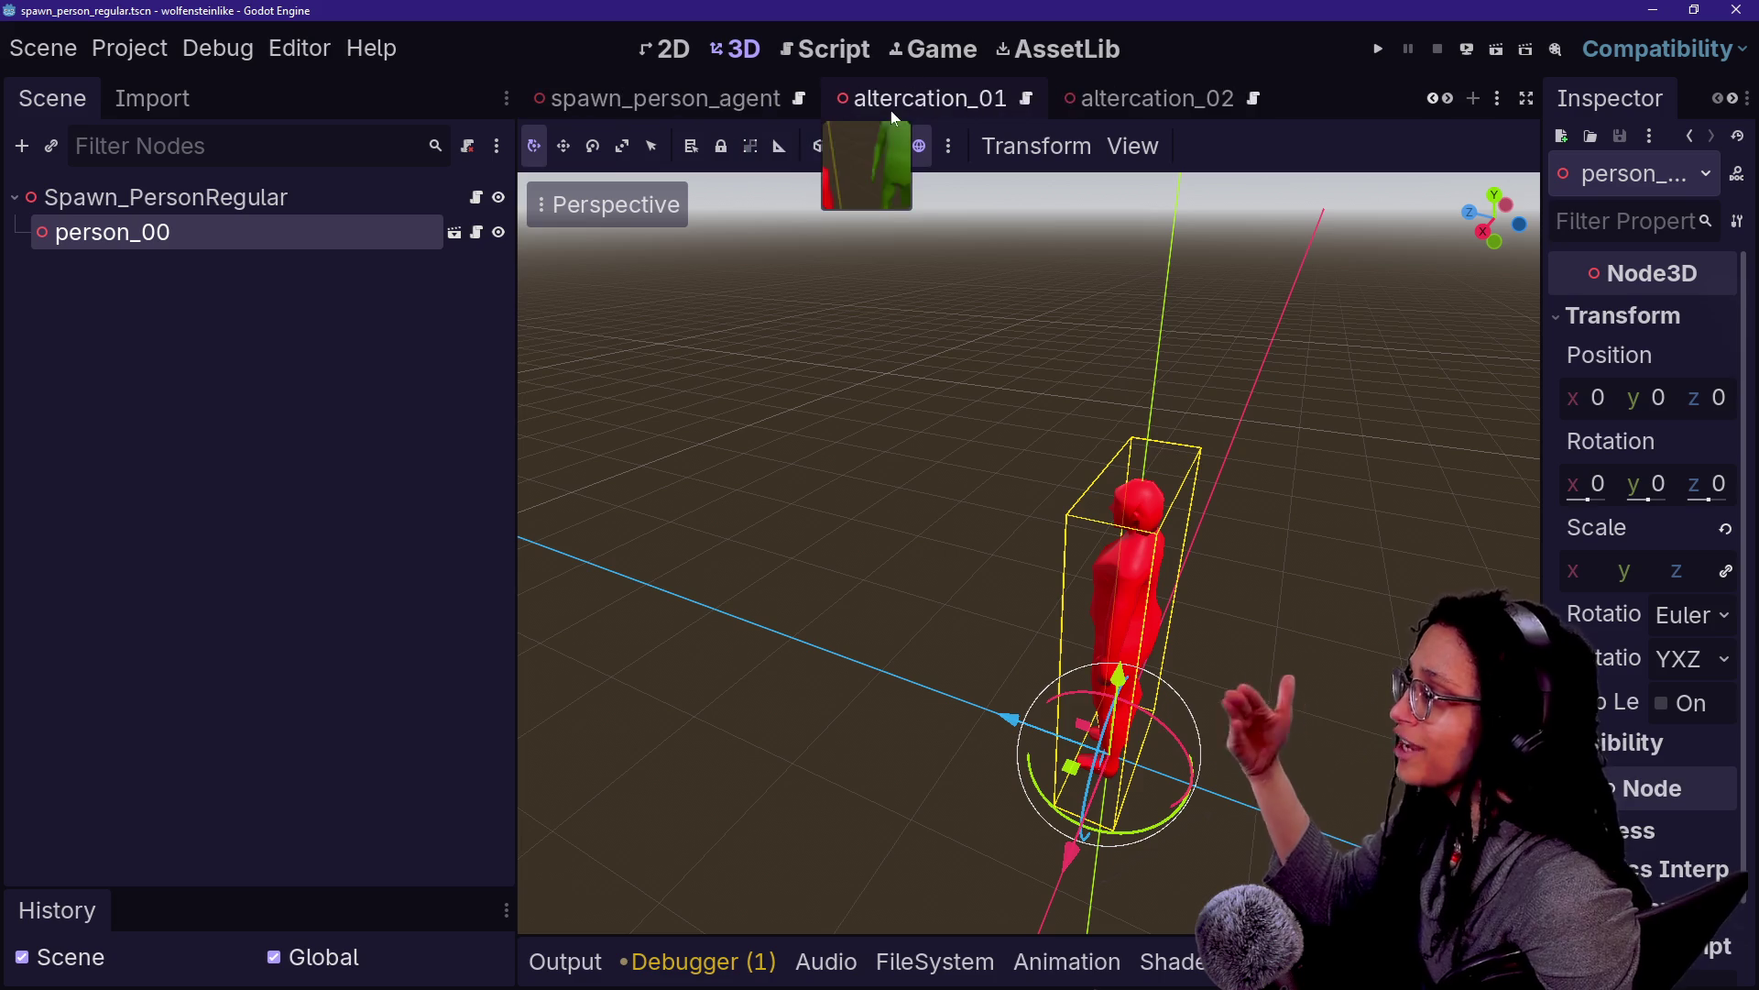
left_click(711, 111)
scroll(711, 111, "up", 1)
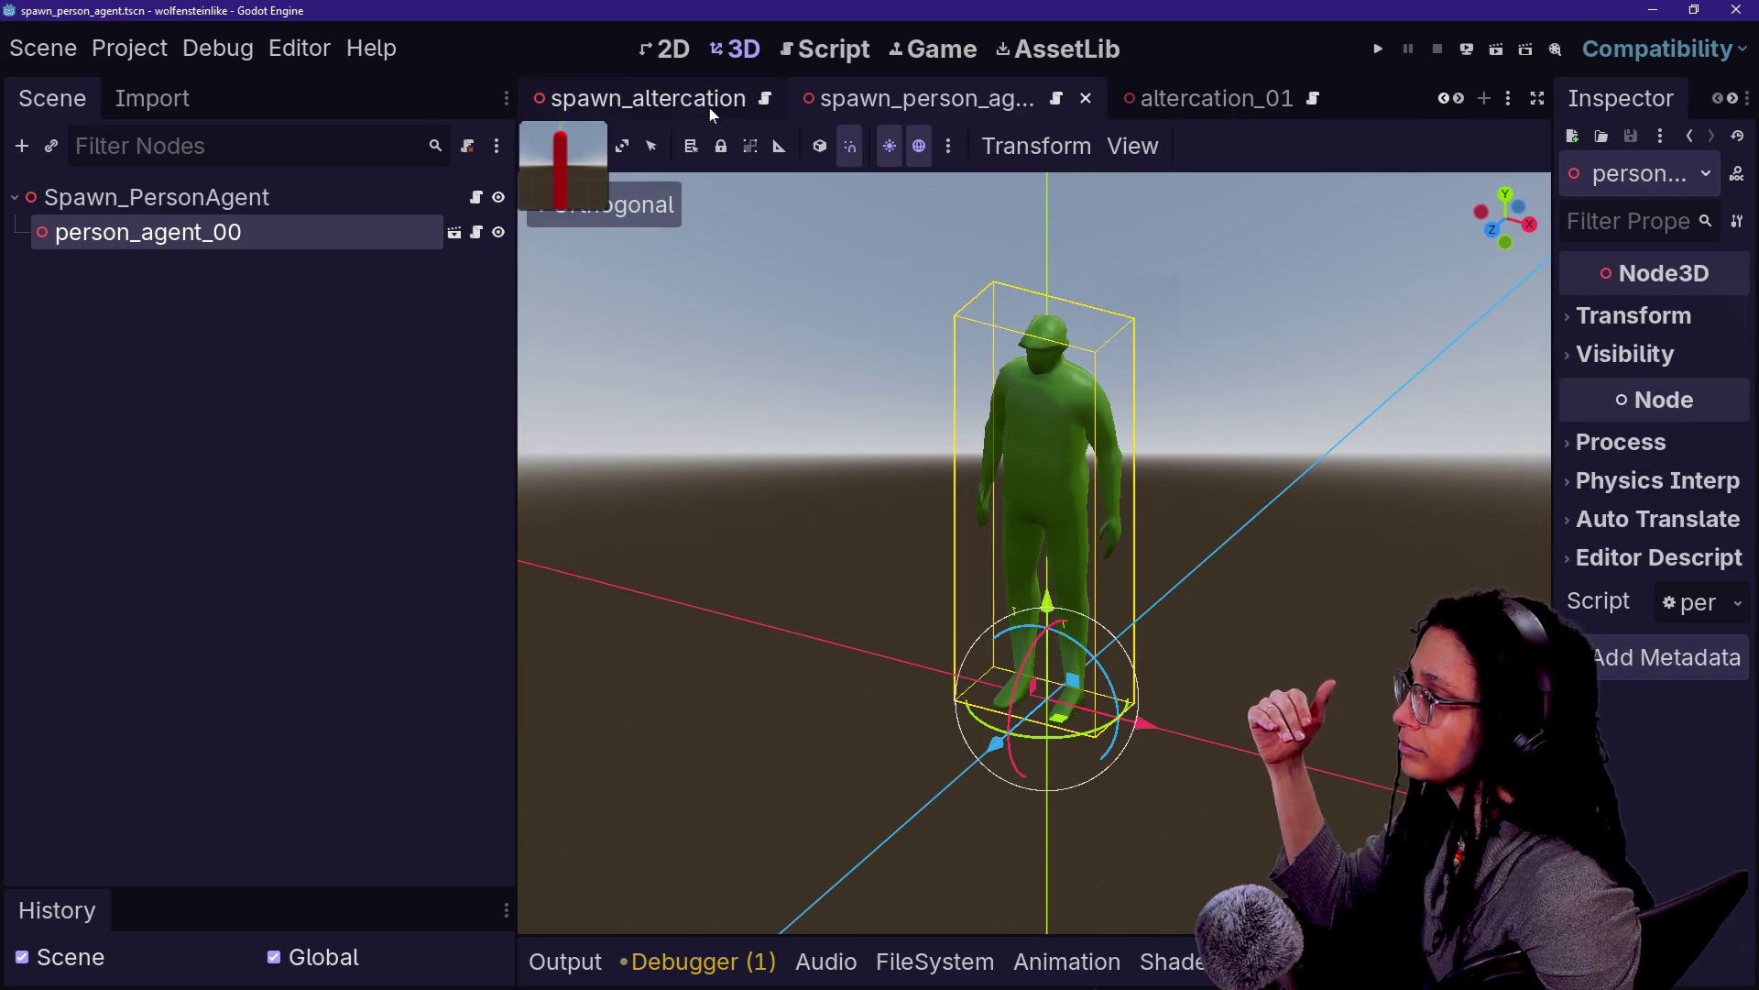
In altercation_01, inspect the Spawn_PersonAgent and Spawn_PersonRegular nodes
left_click(1192, 116)
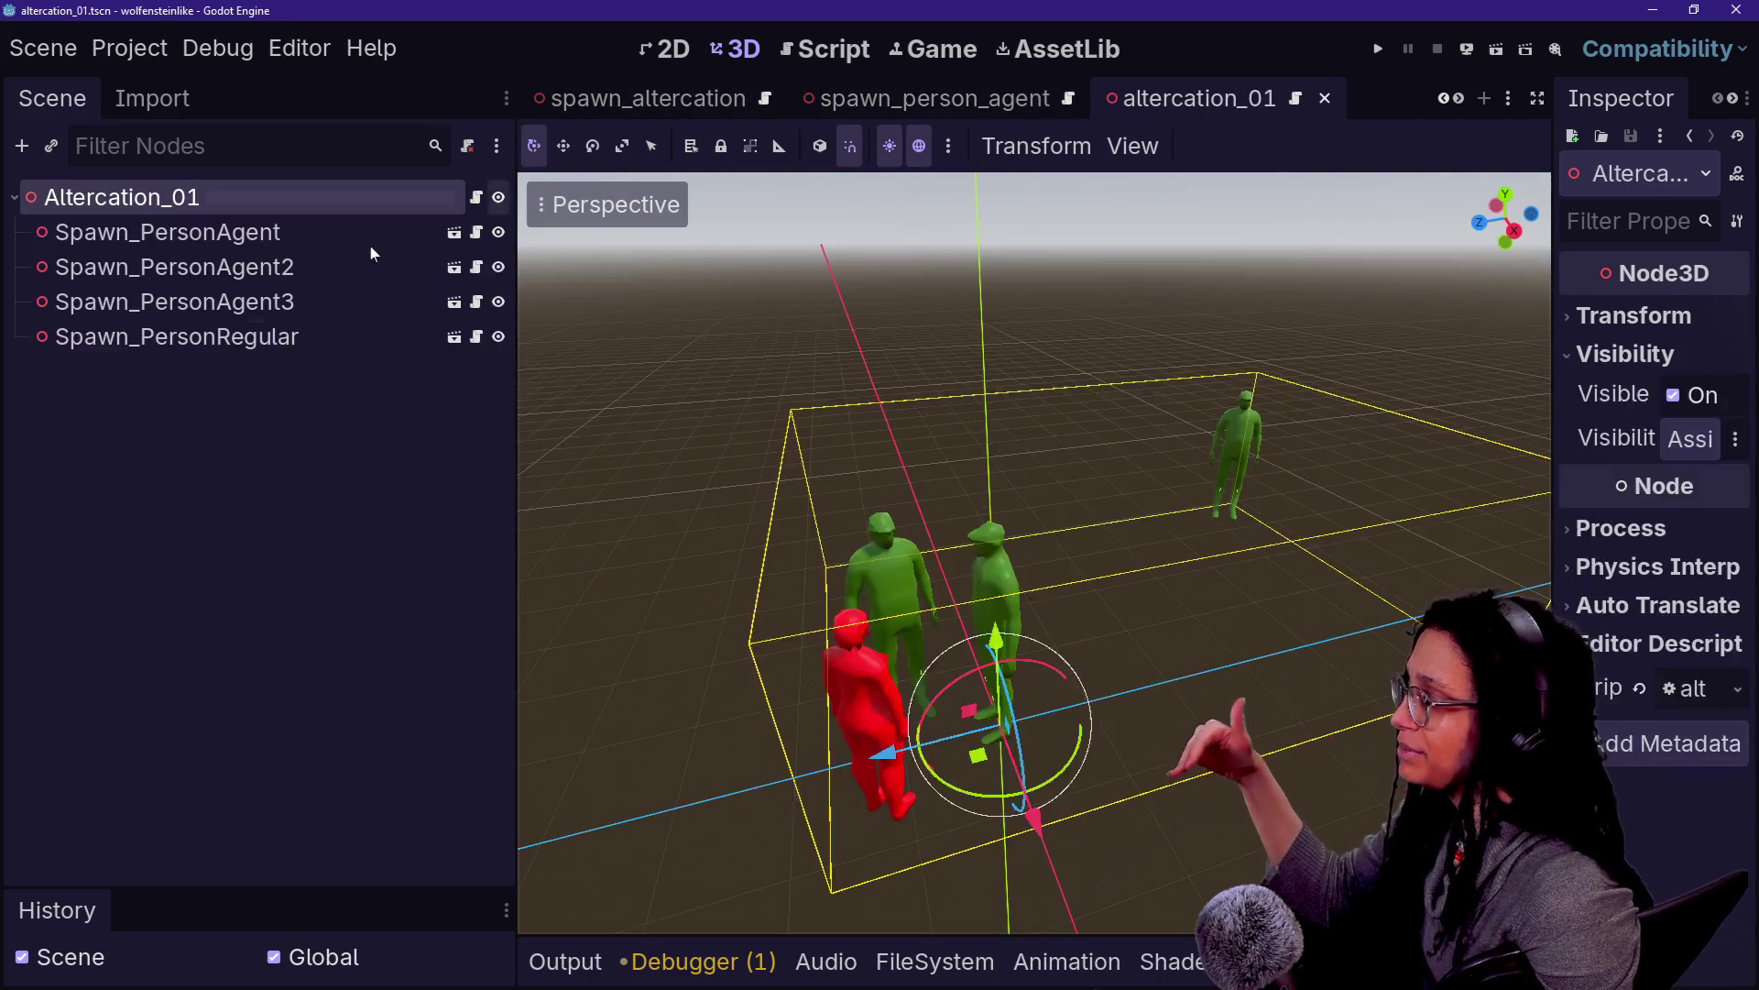
left_click(222, 240)
left_click(261, 349)
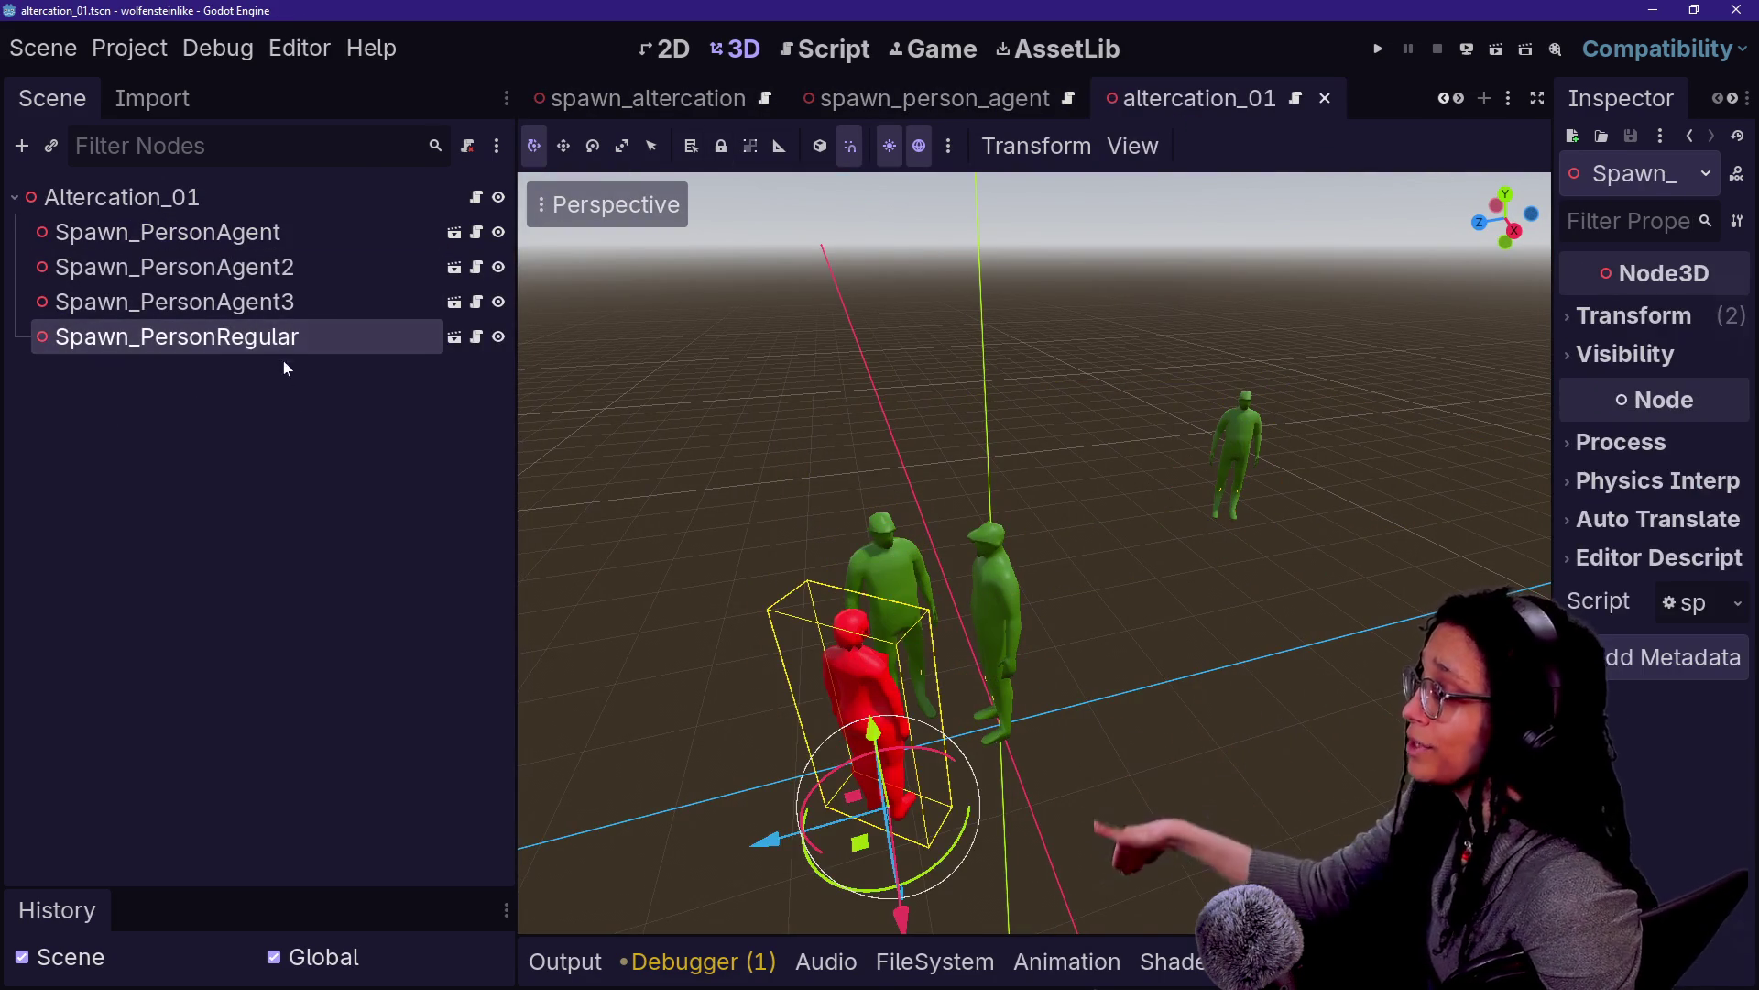
left_click(294, 417)
left_click(291, 347)
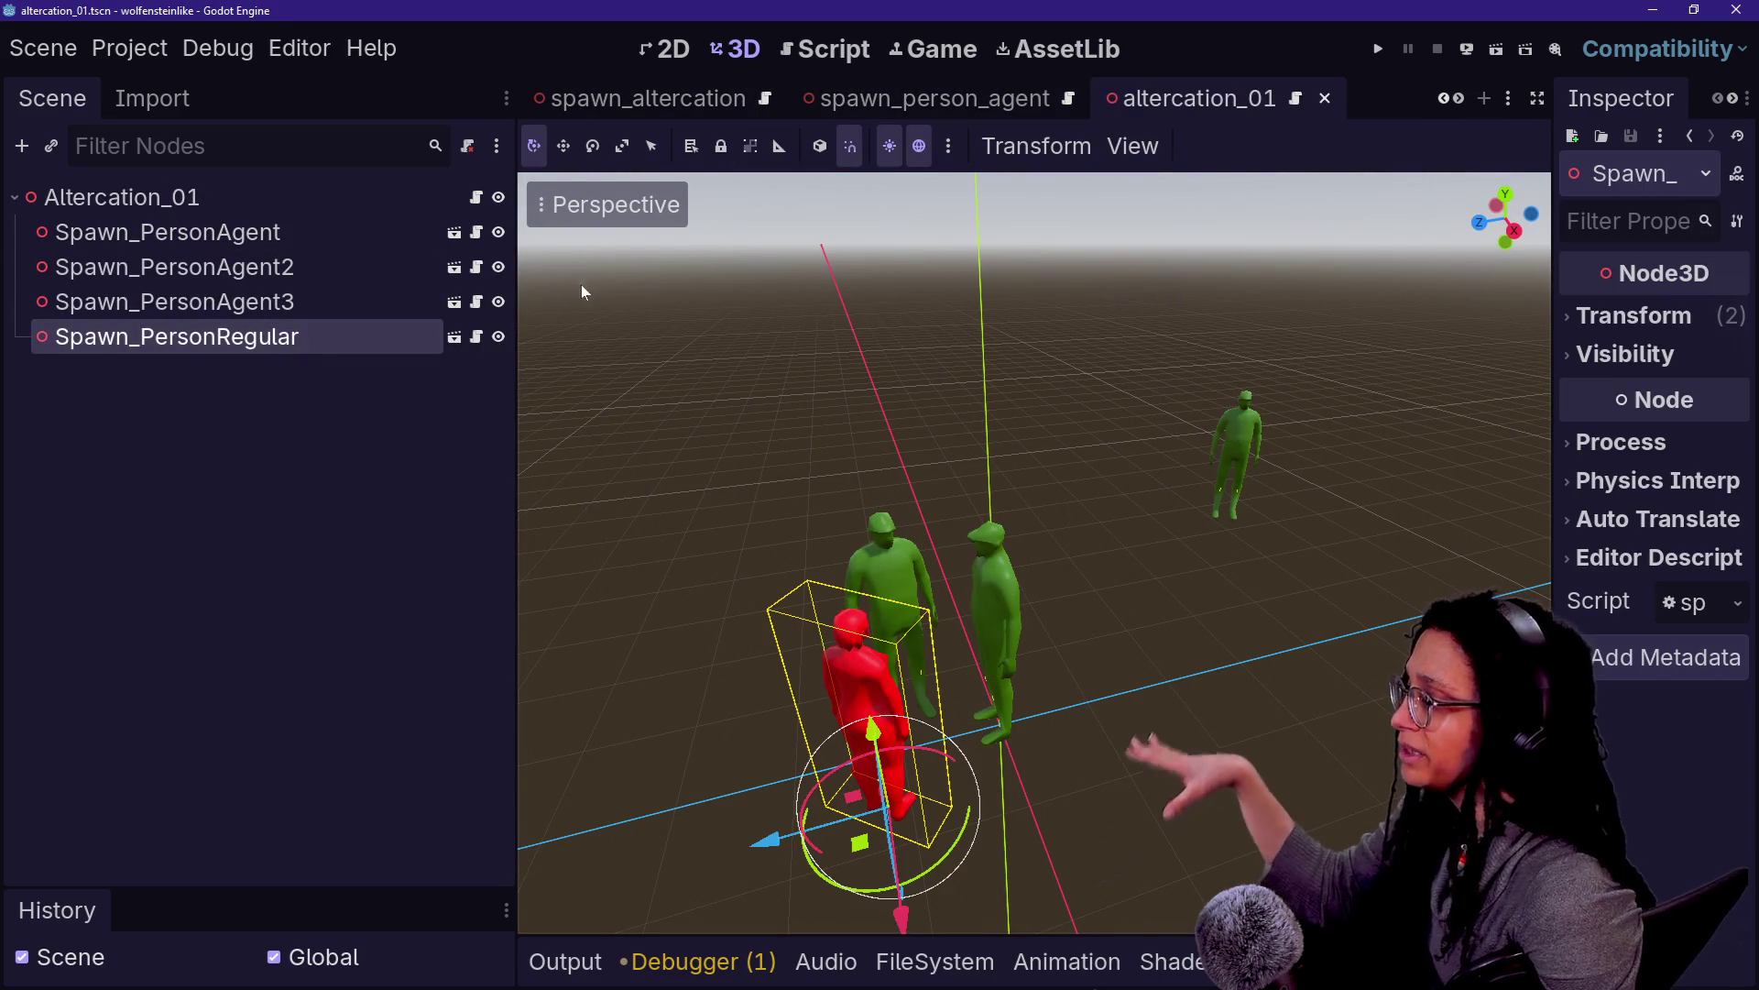
Pass through the level_buildout scene to the spawn_altercation marker scene
mouse_move(714, 89)
scroll(707, 89, "up", 2)
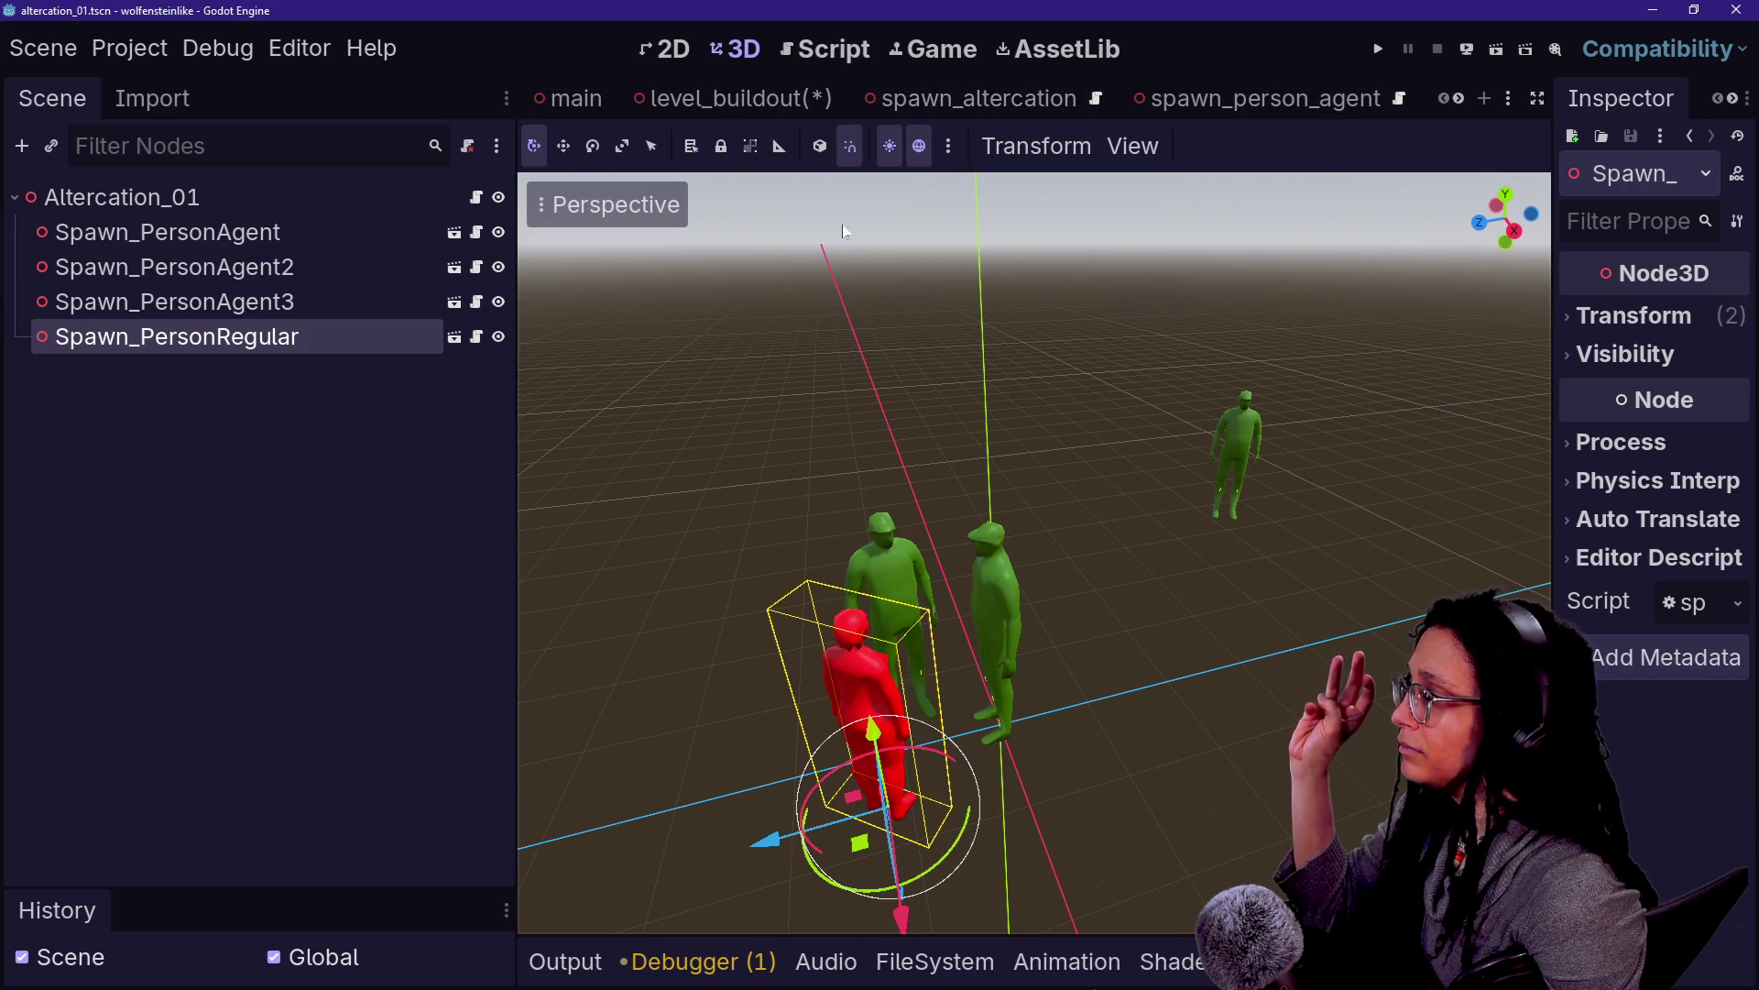
left_click(734, 106)
left_click(897, 106)
Select the capsule mesh, then raise Altercation_01 2 units in level_buildout and undo it
left_click(312, 229)
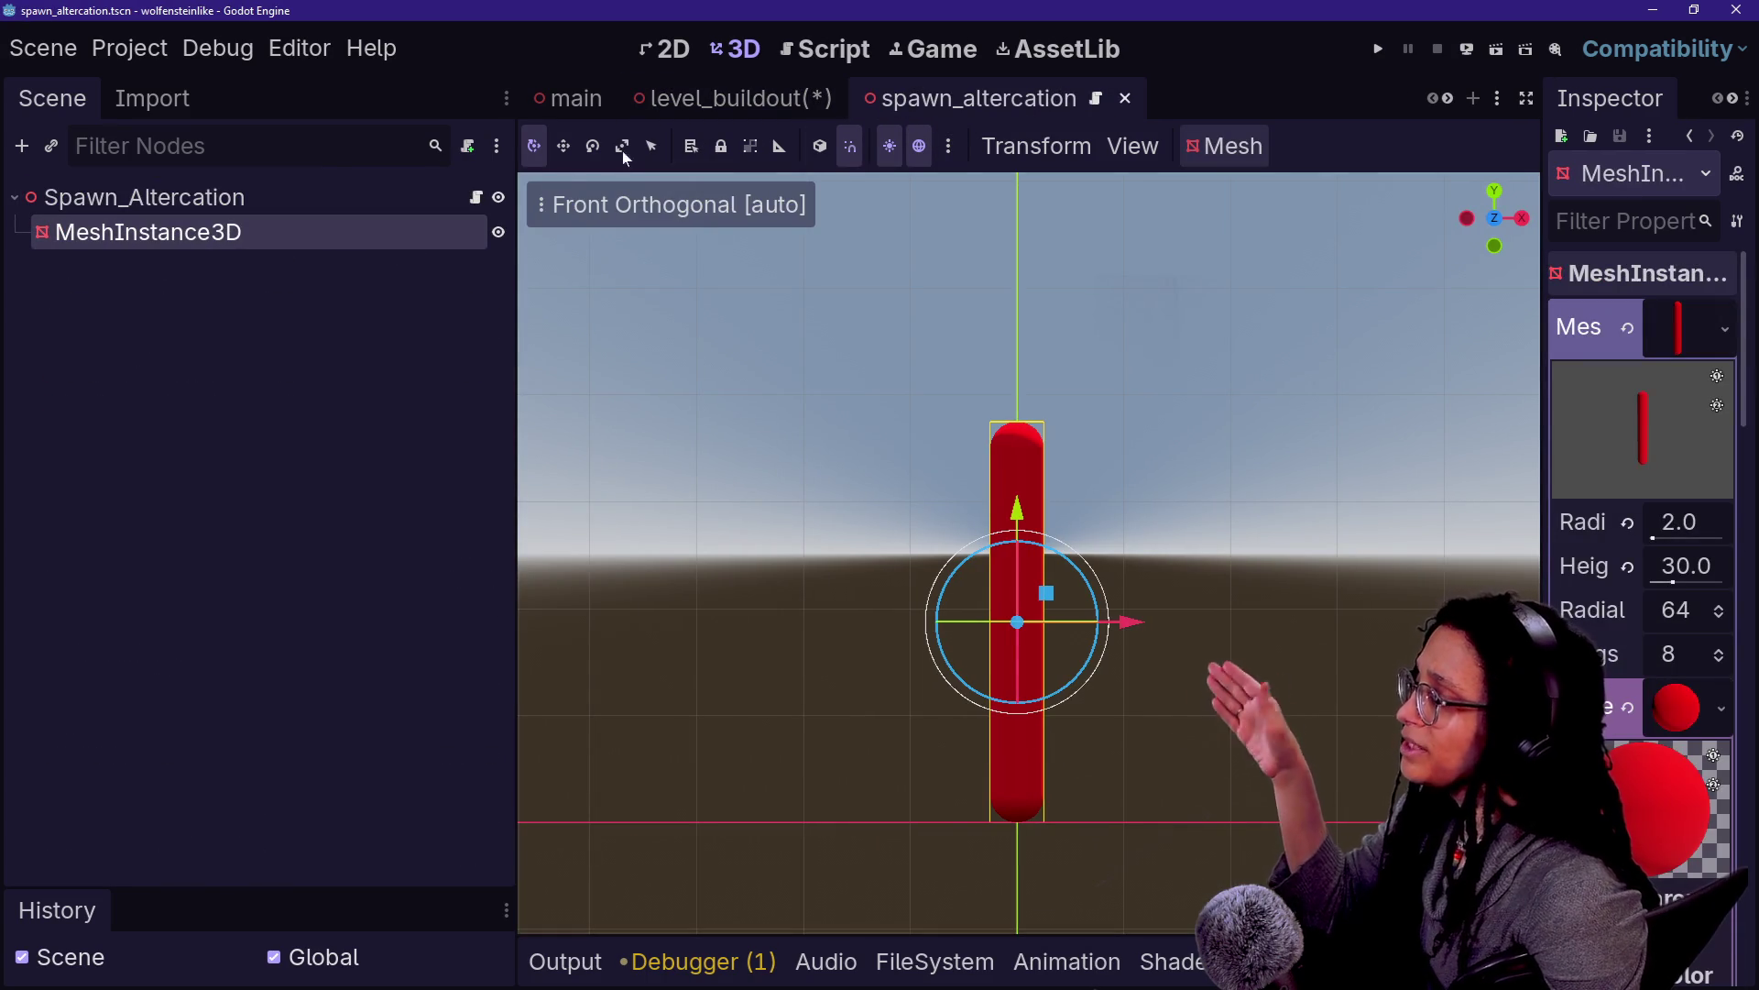
left_click(687, 101)
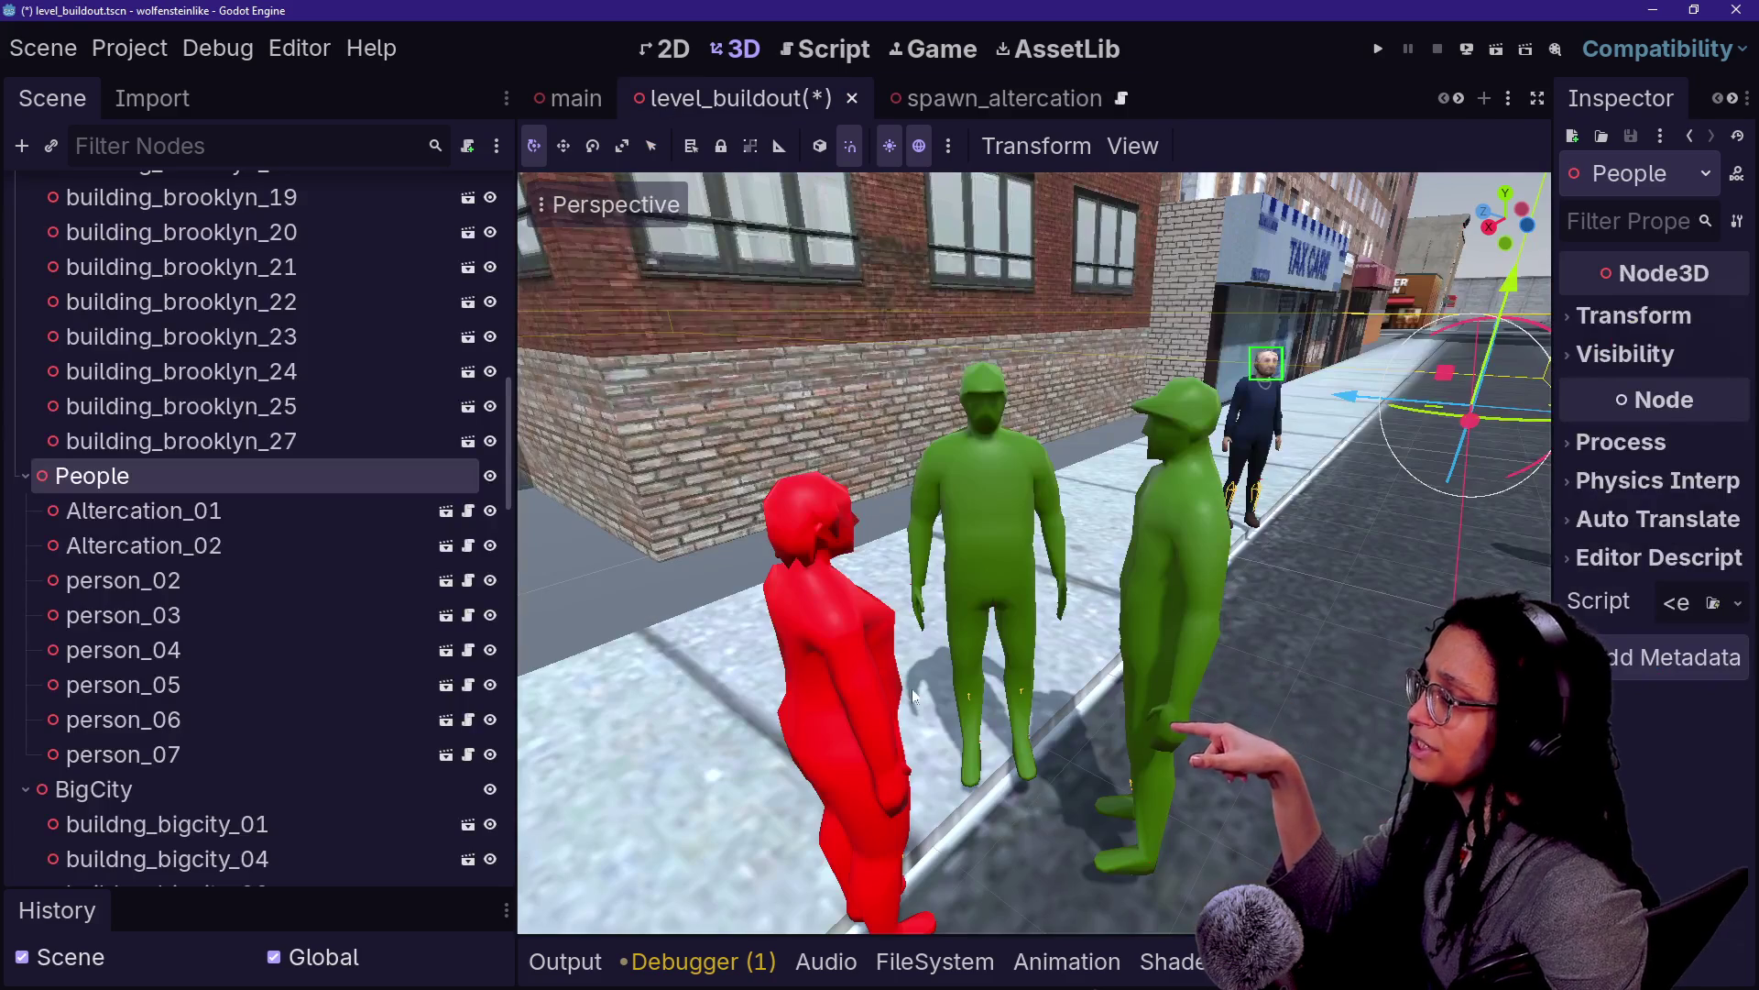
left_click(914, 620)
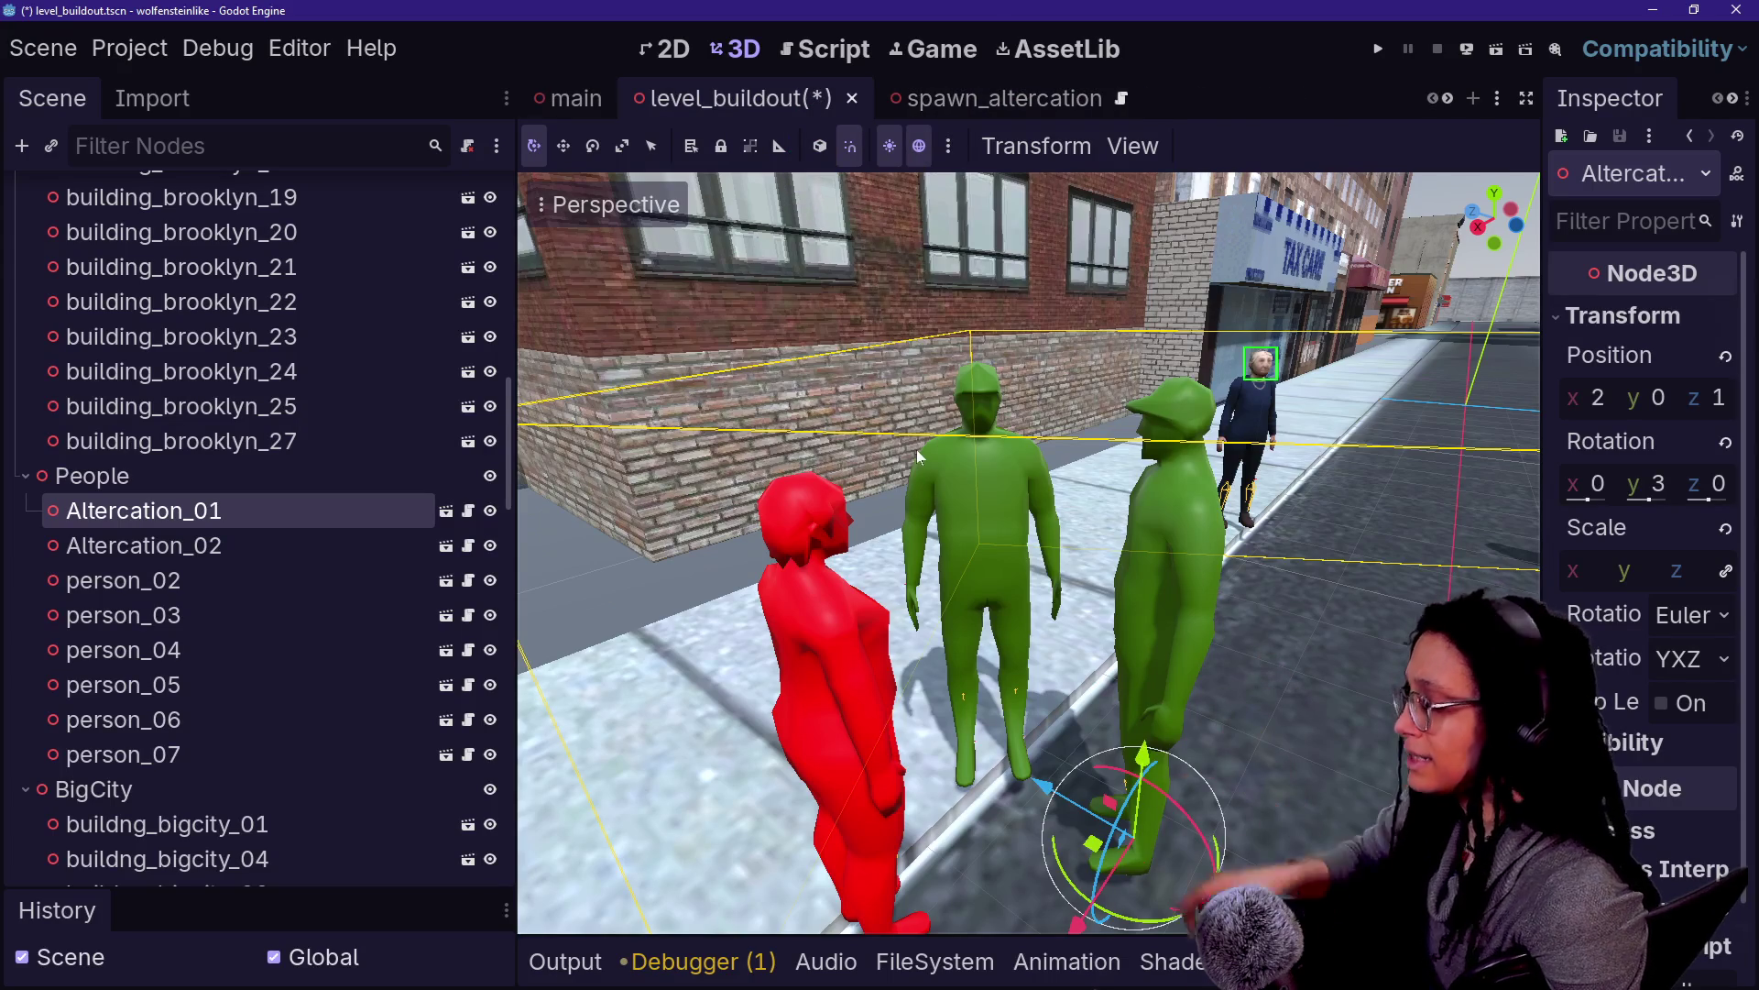
scroll(916, 449, "down", 5)
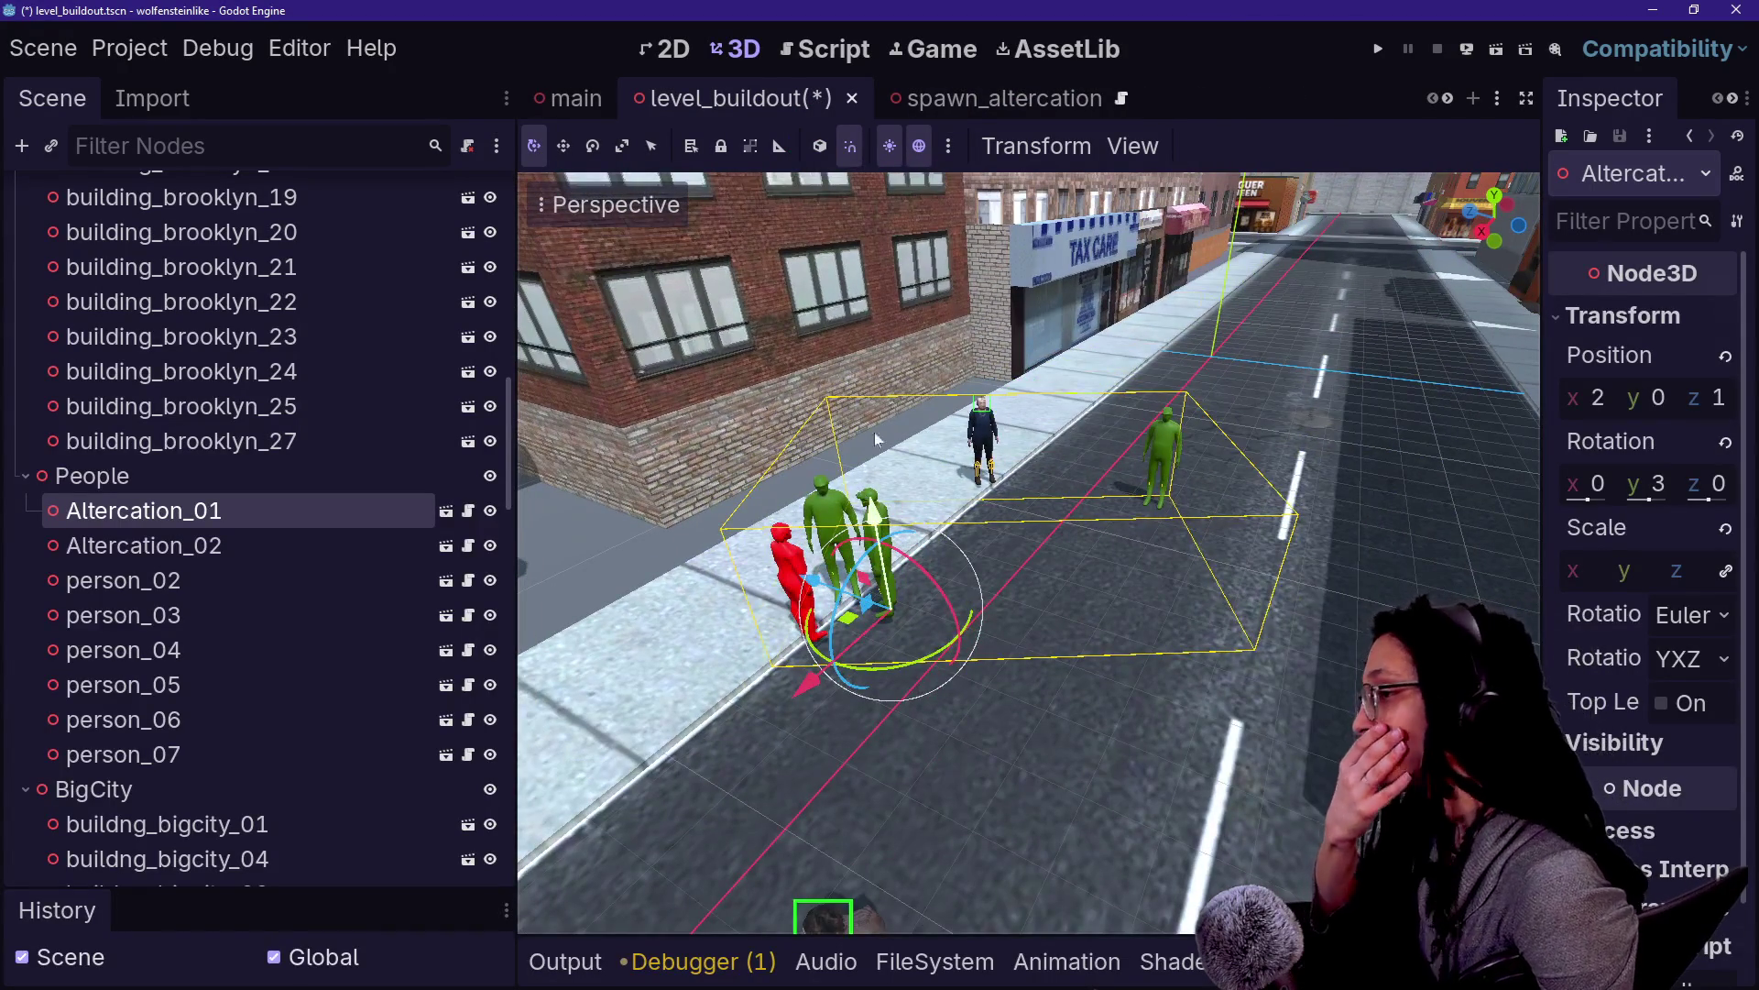
left_click_drag(877, 440, 905, 258)
key("ctrl+z")
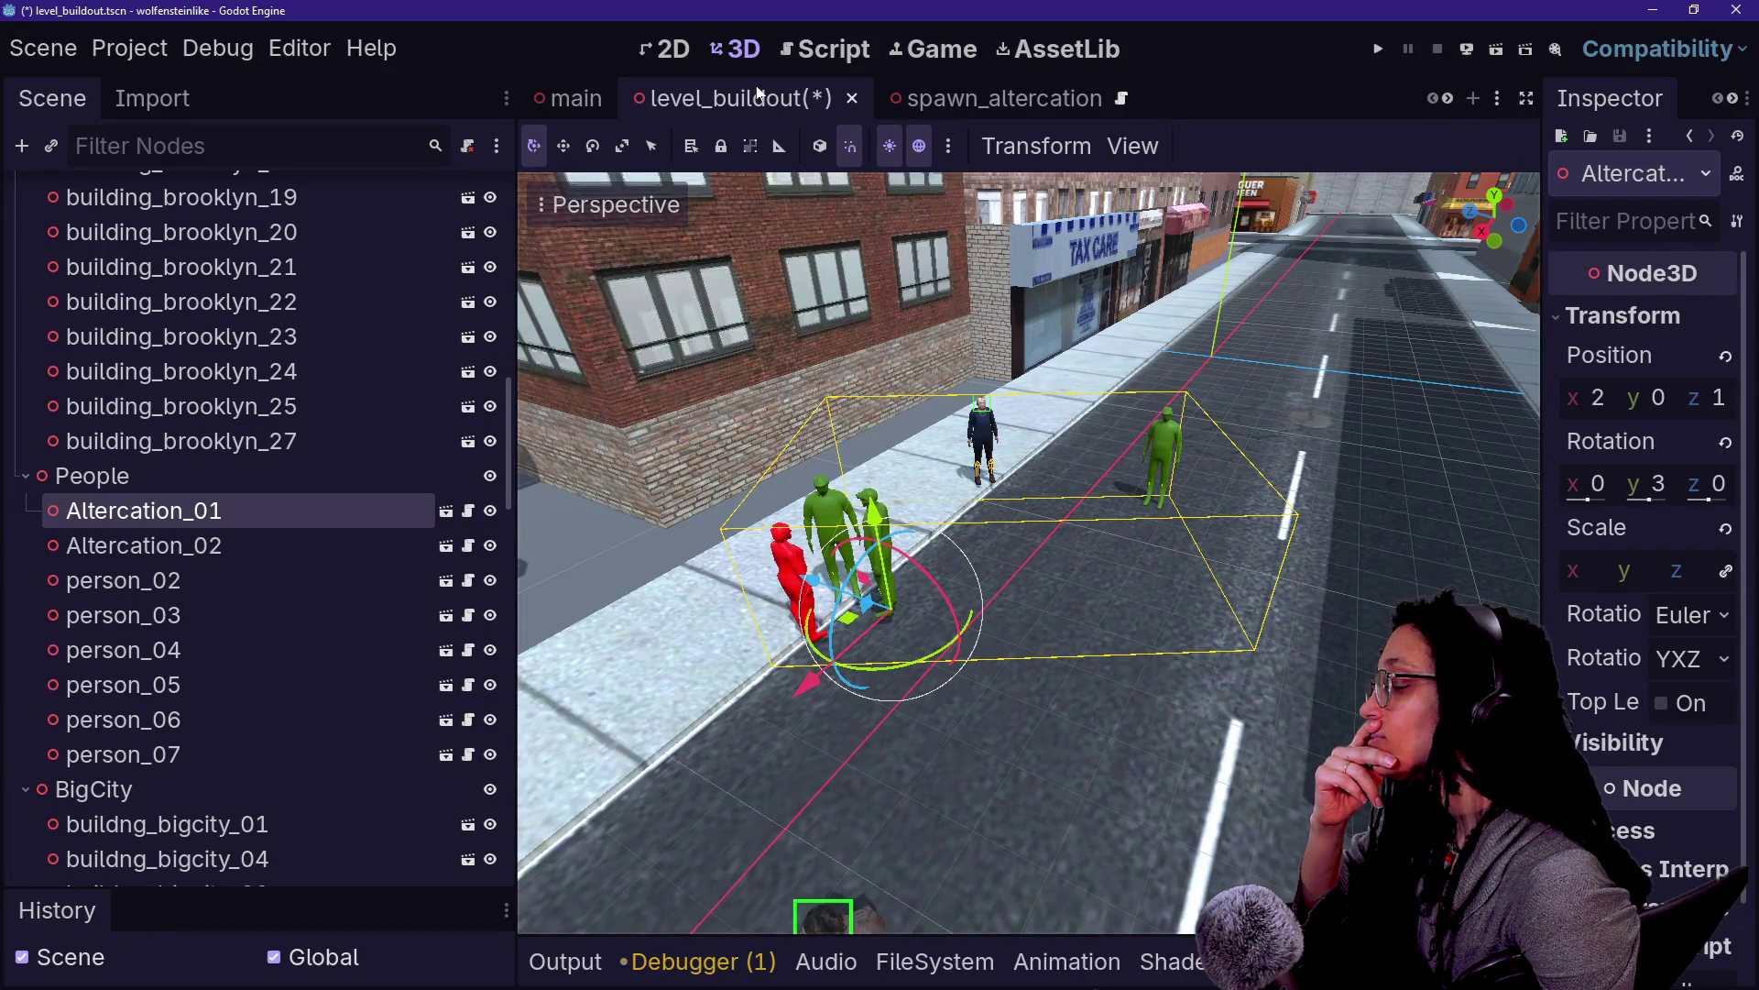
scroll(756, 91, "down", 1)
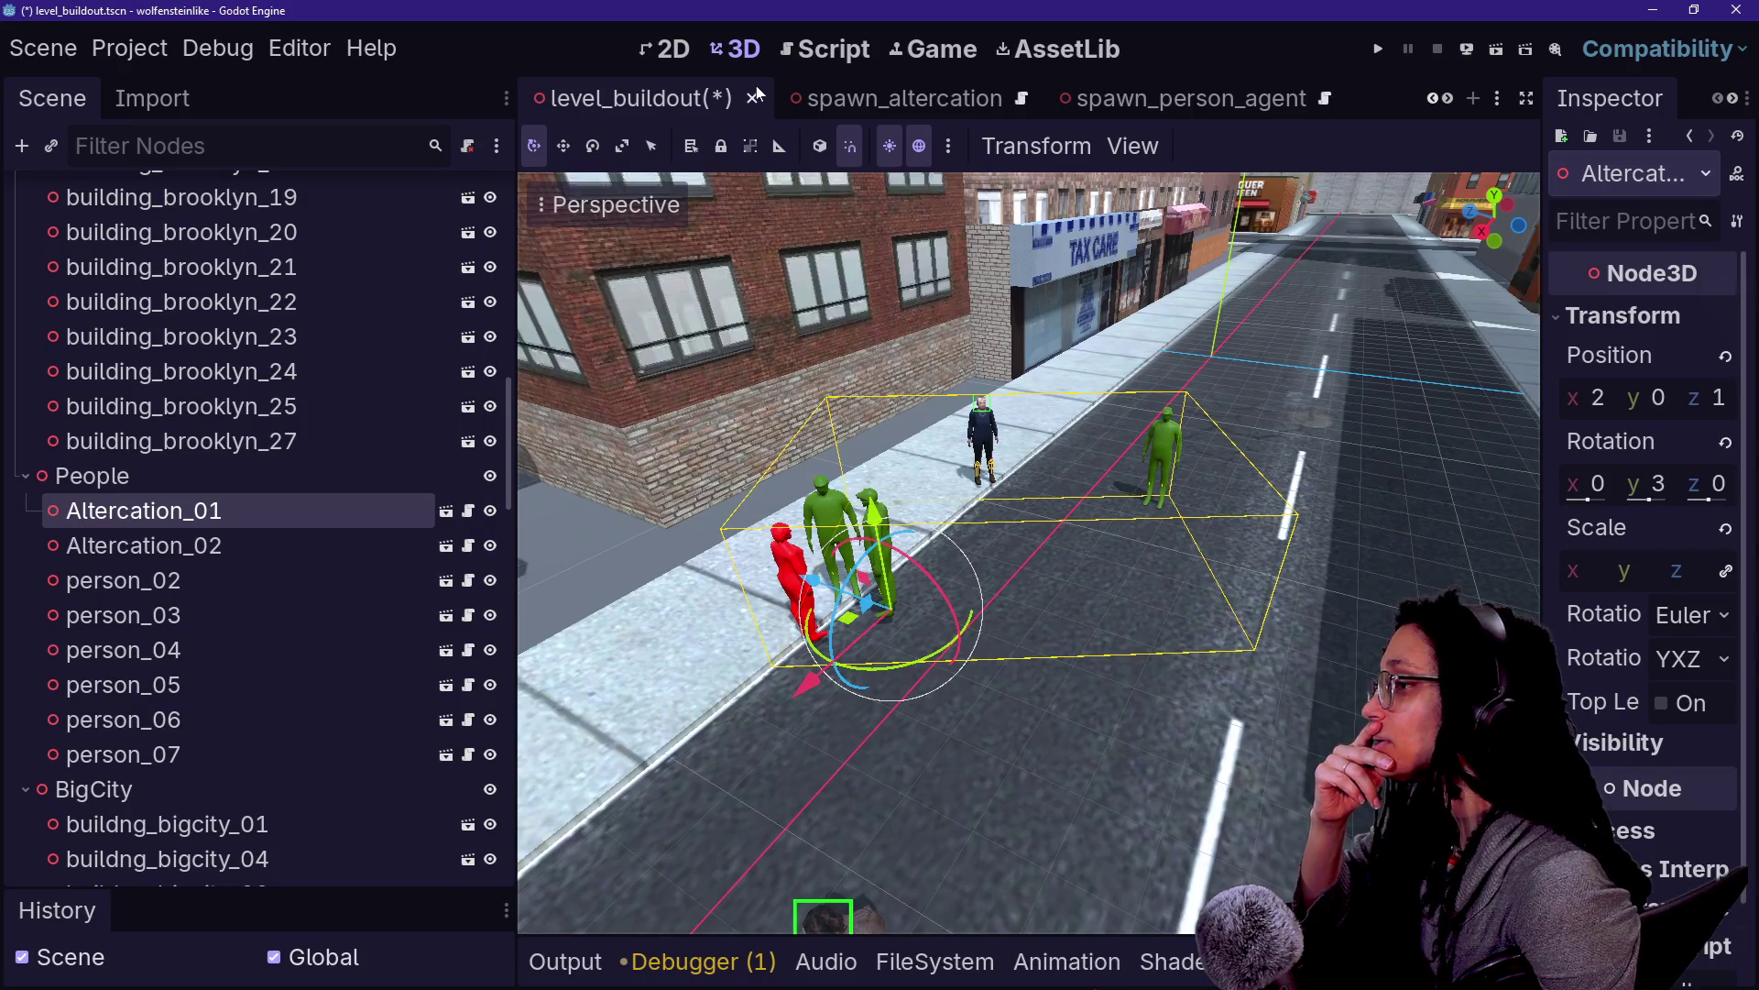
scroll(756, 91, "up", 1)
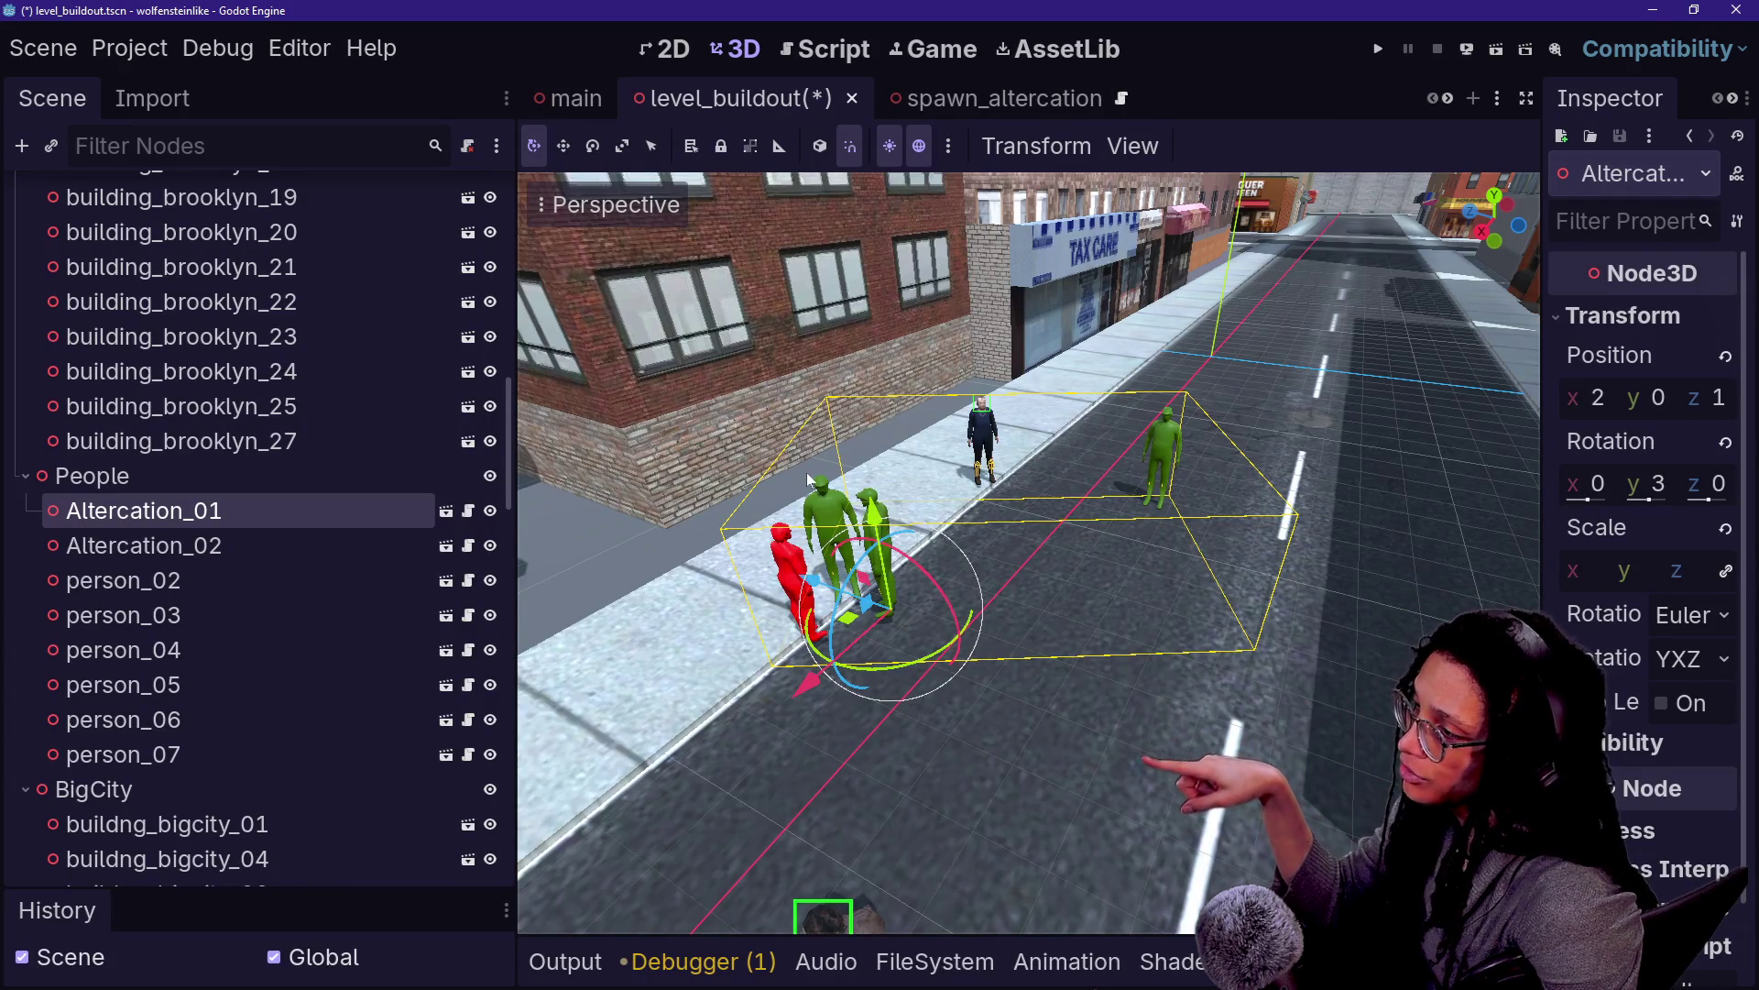
mouse_move(990, 98)
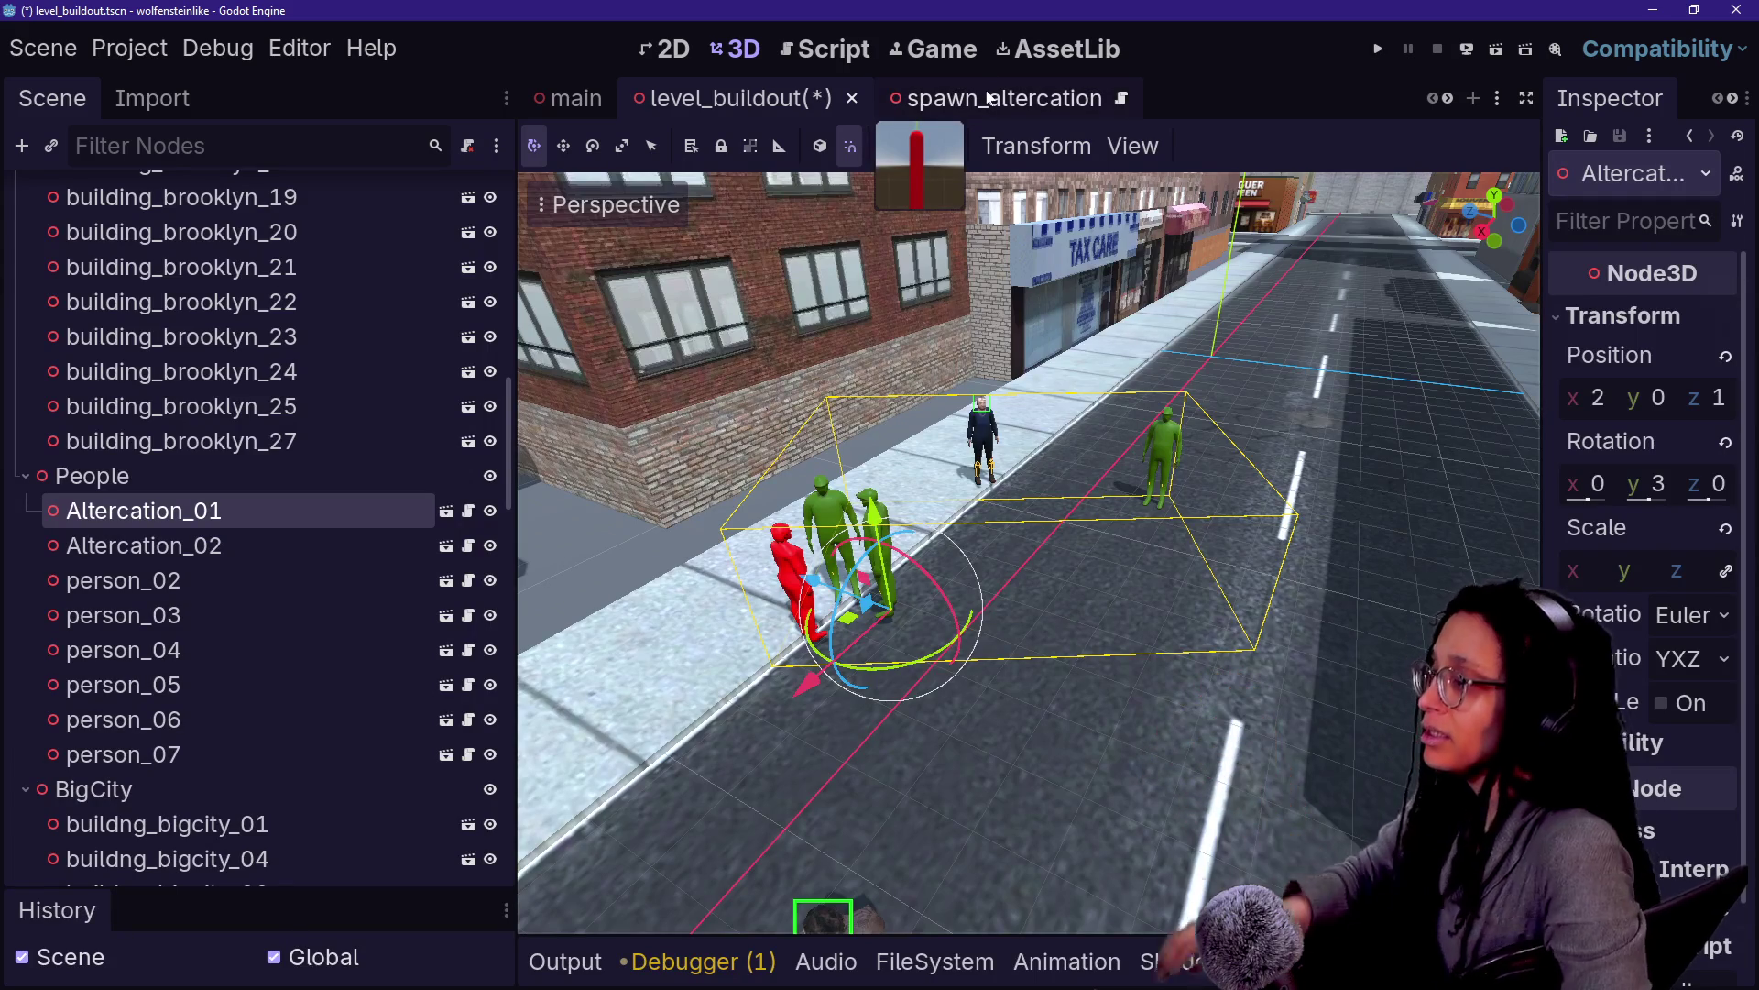
left_click(990, 98)
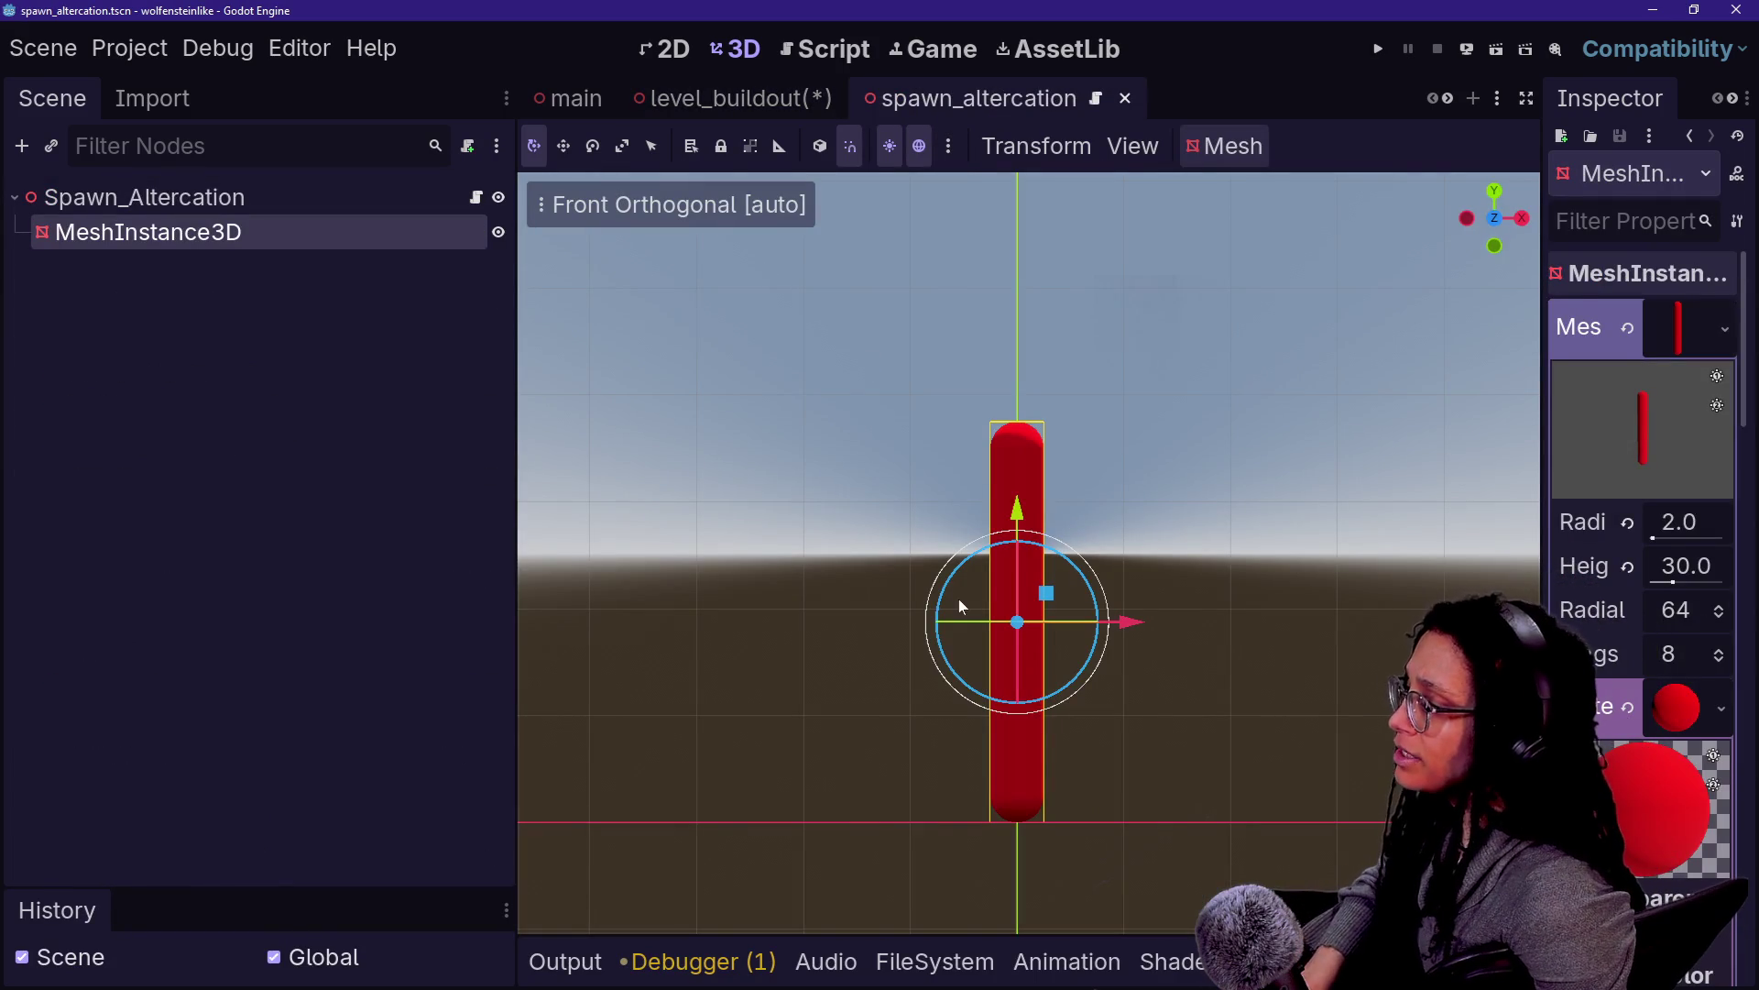
Duplicate the MeshInstance3D capsule with Ctrl+D into MeshInstance3D2 and widen the Inspector
left_click(236, 200)
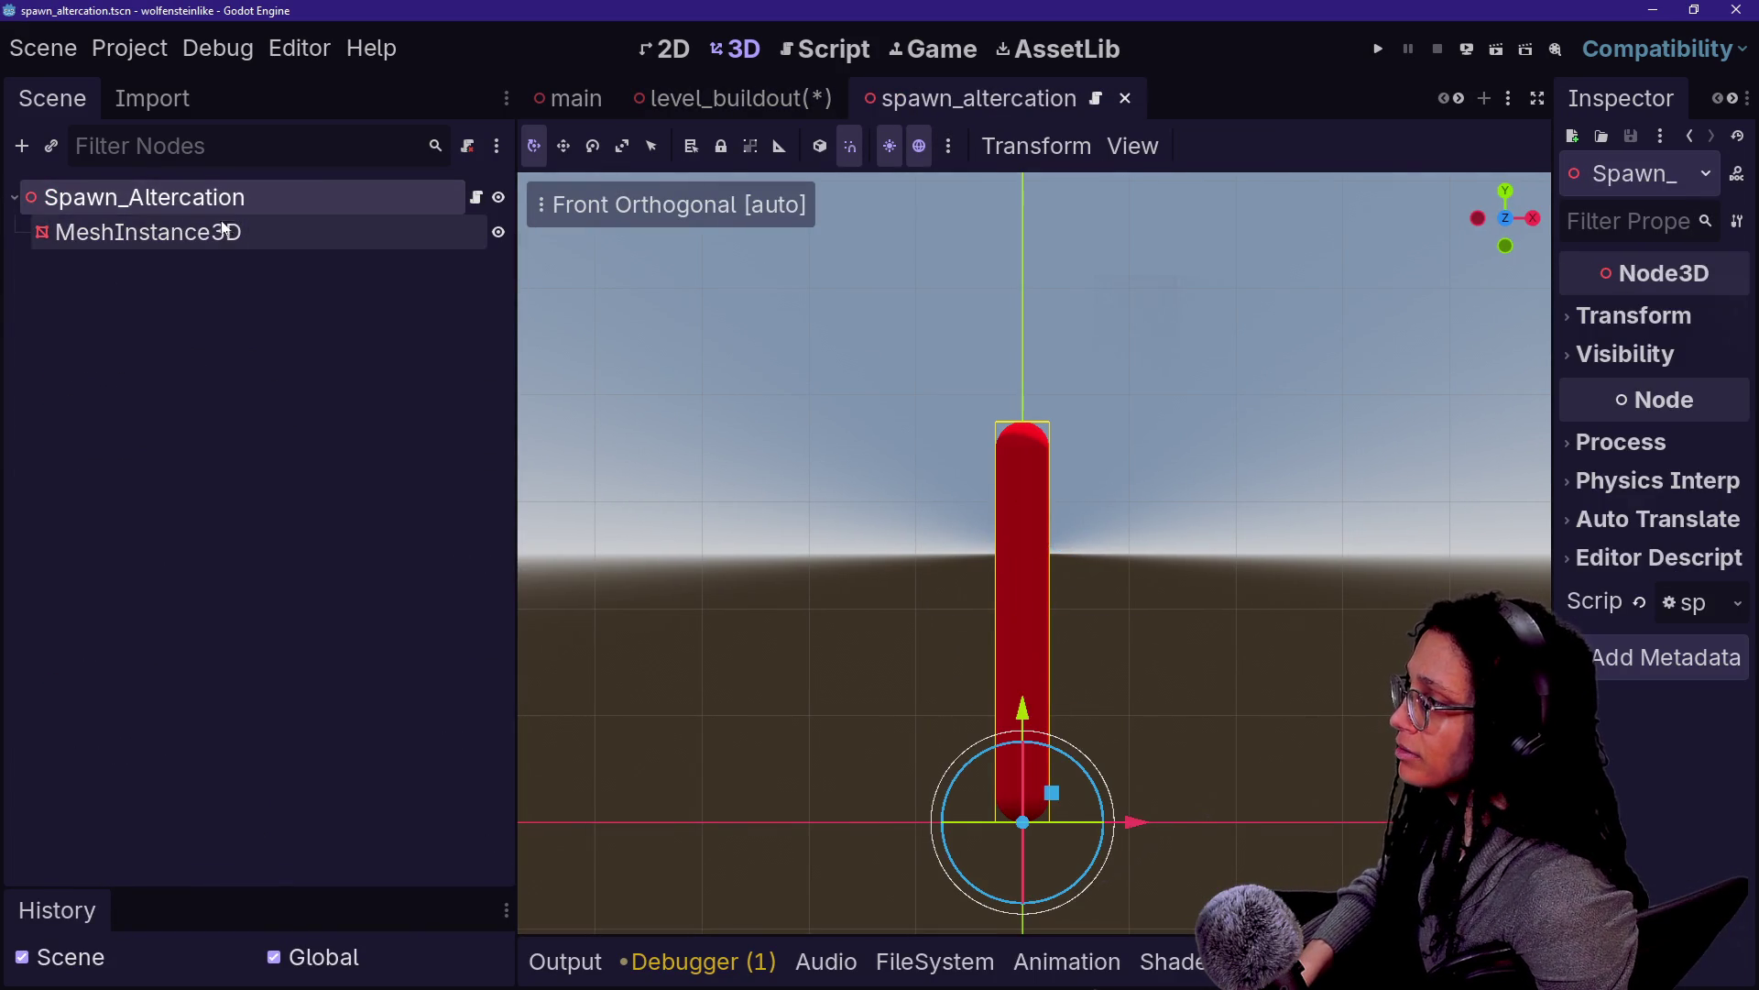
left_click(212, 235)
key("ctrl+d")
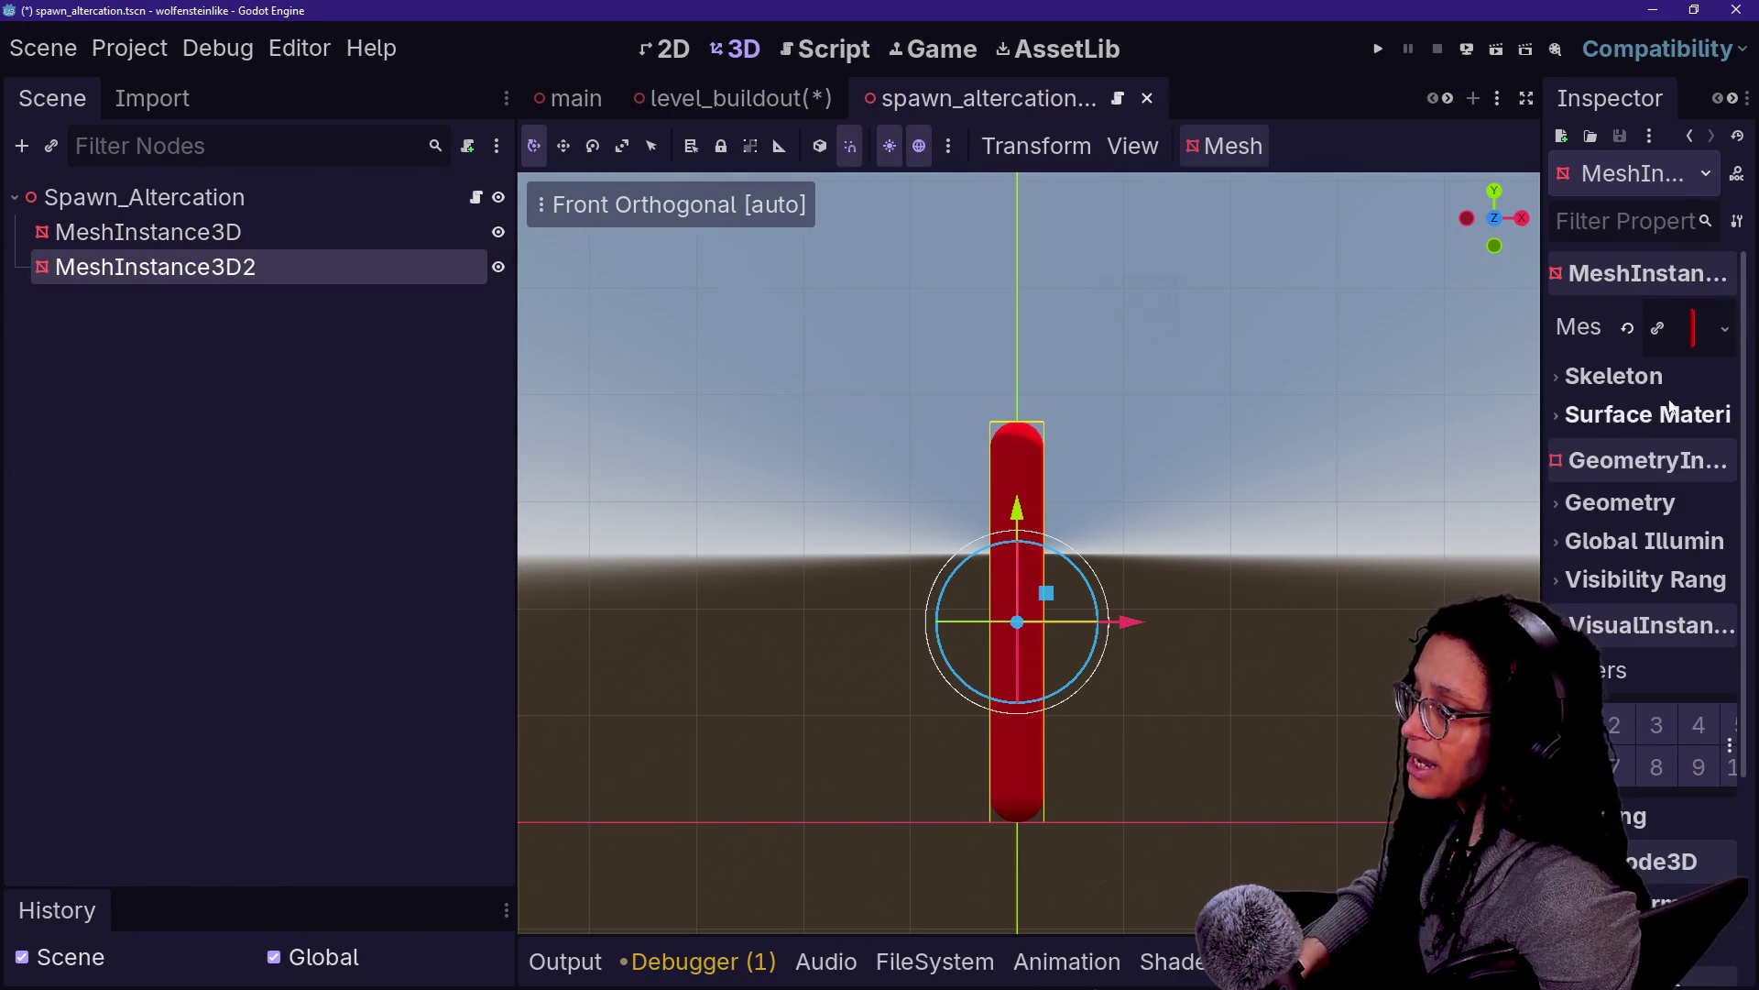
left_click_drag(1545, 654, 1440, 654)
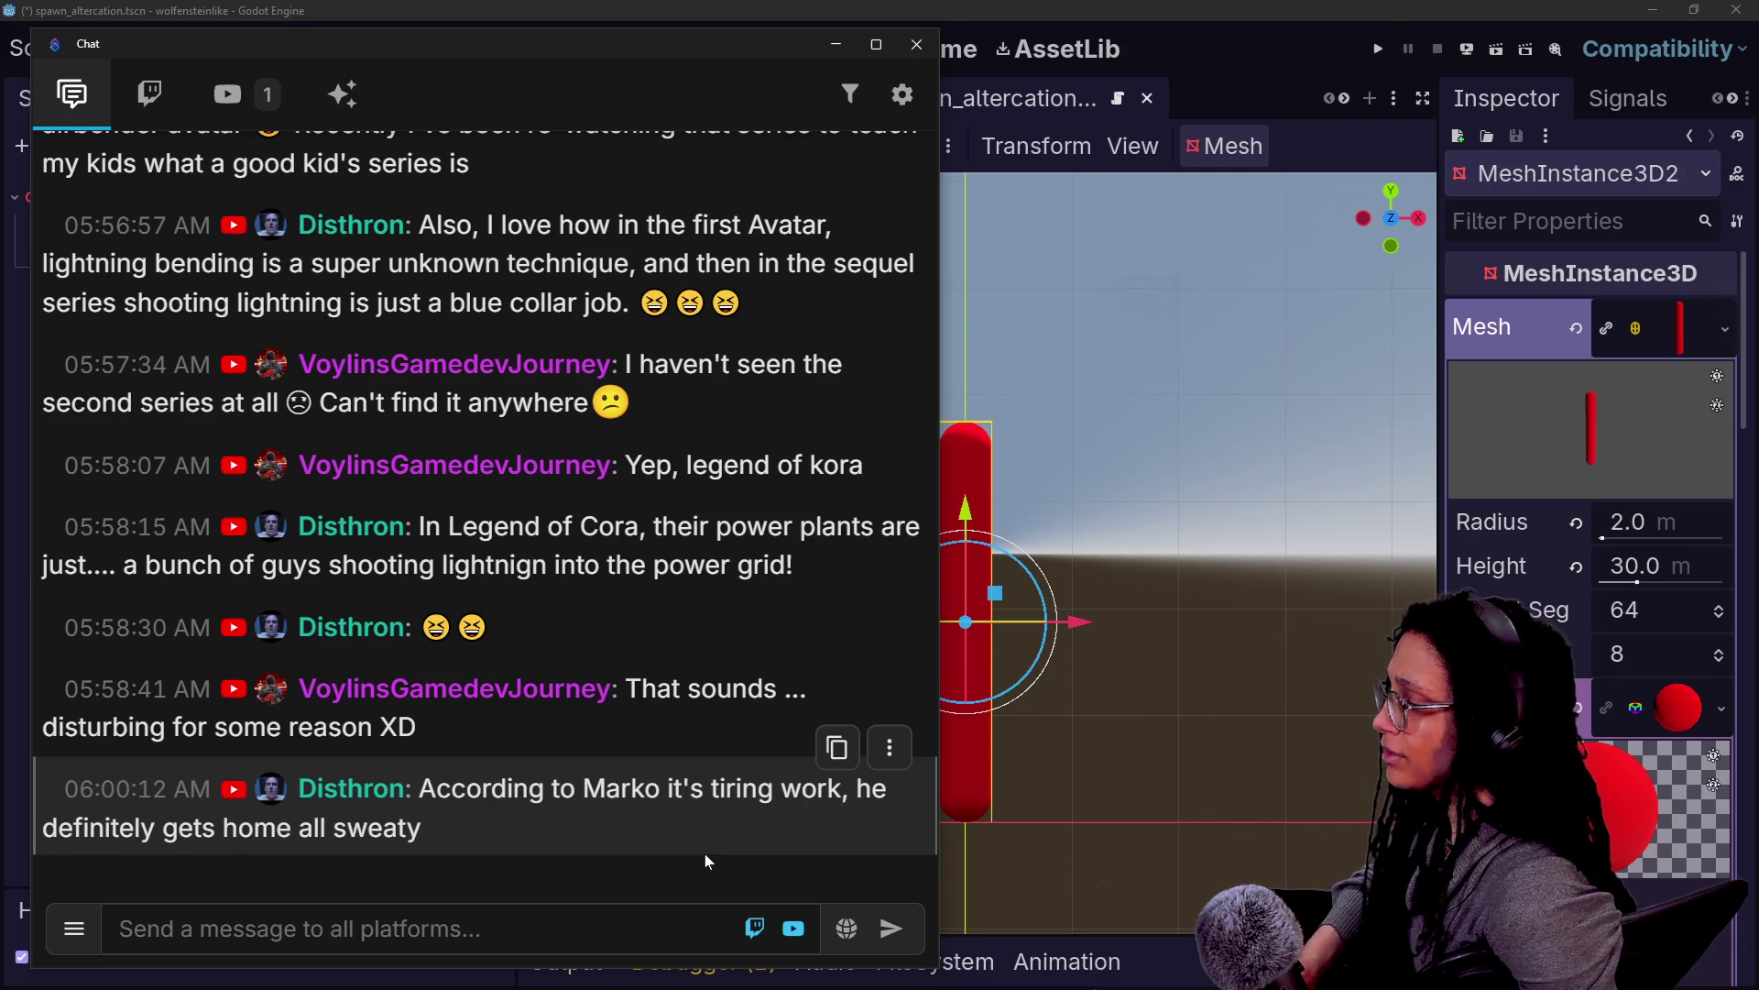
left_click(1294, 154)
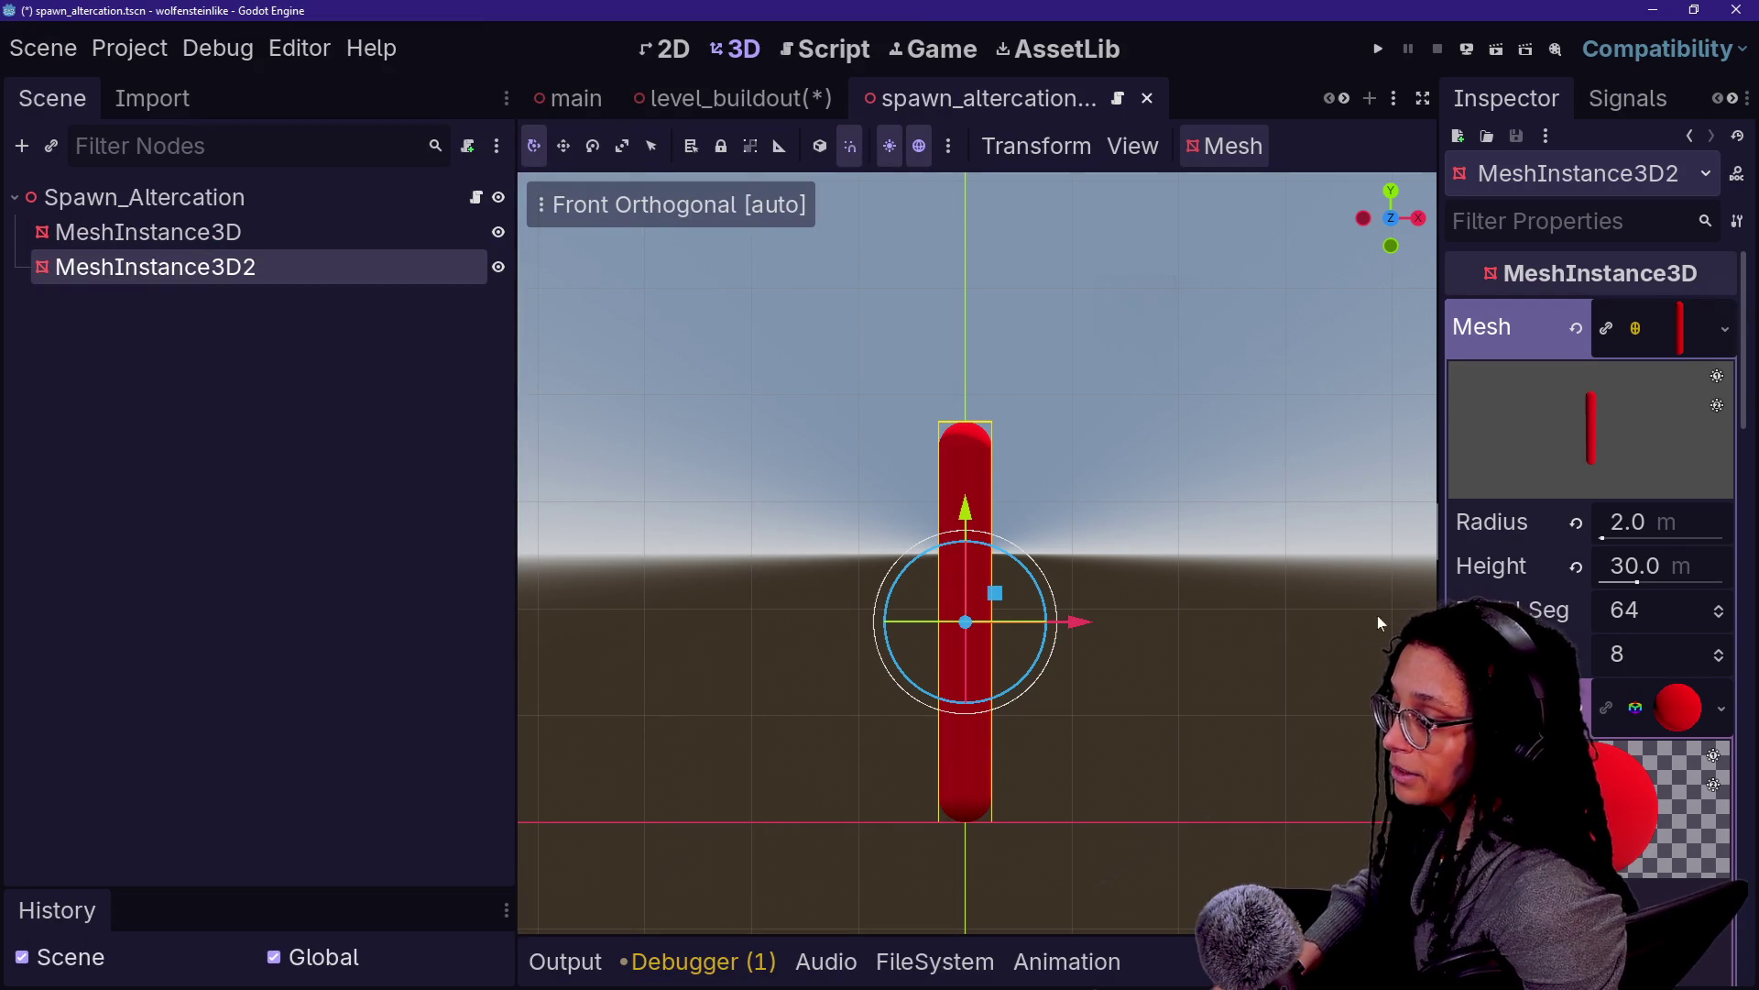
Widen the Inspector further and expand the material's Albedo section showing its bright red colour
left_click_drag(1441, 623, 1295, 629)
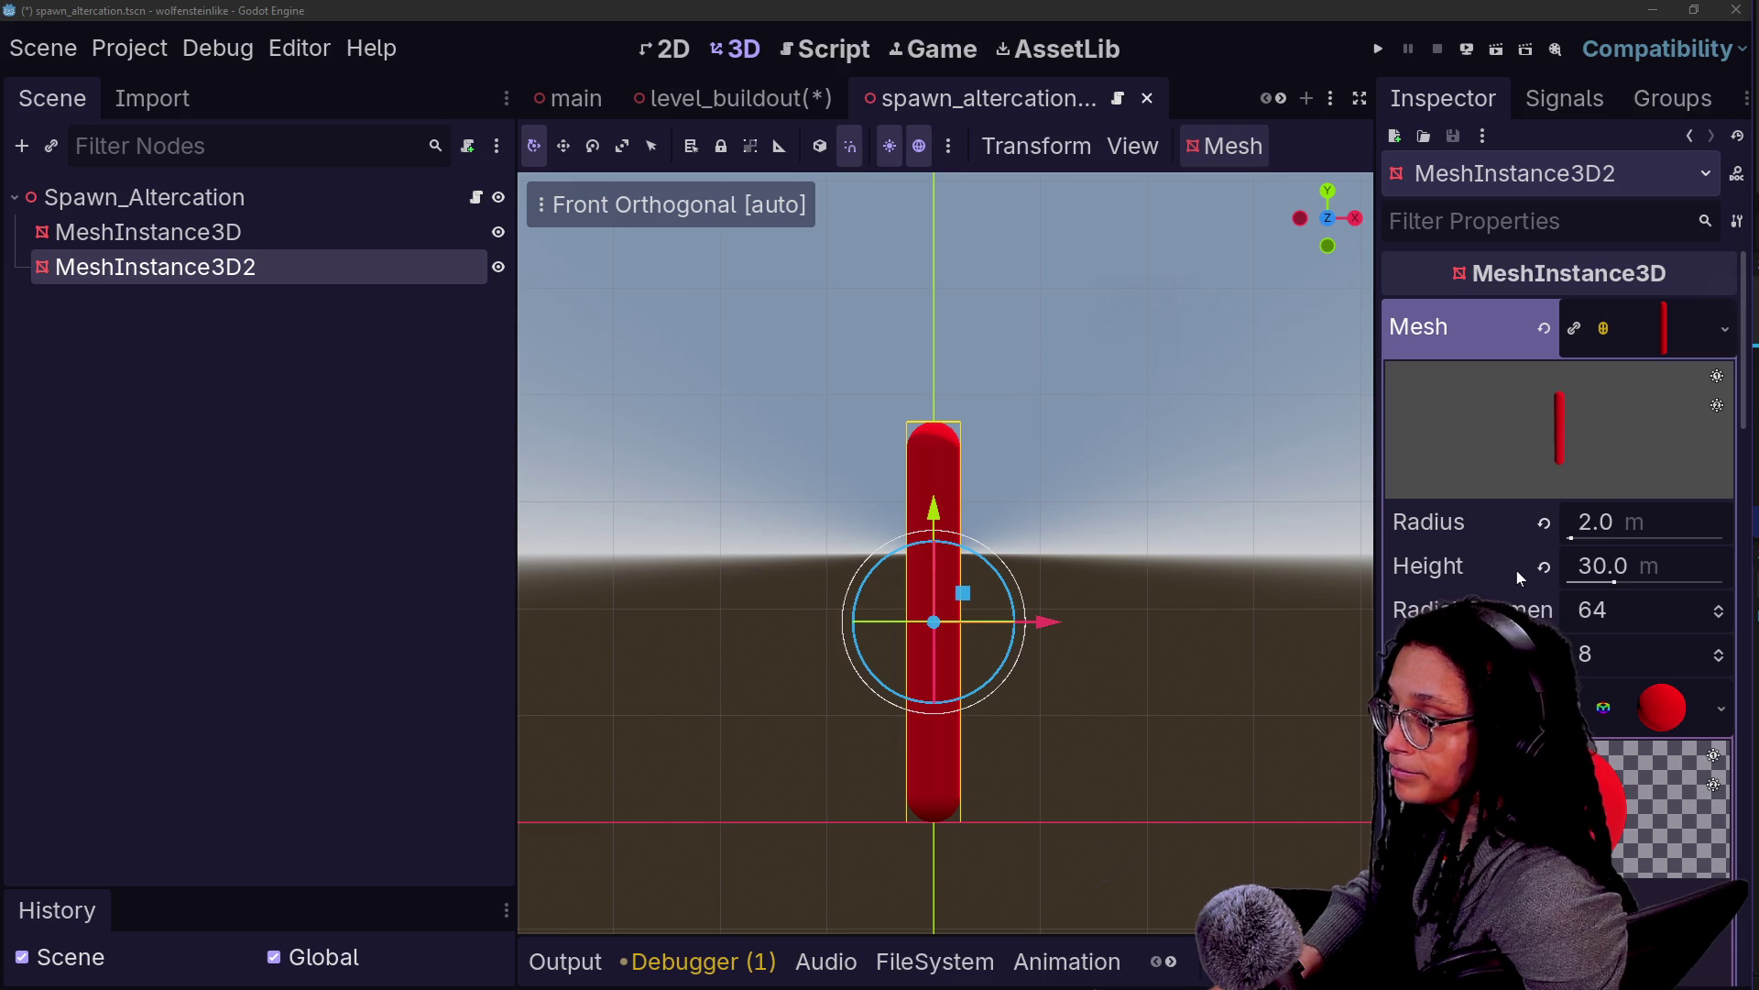
scroll(1516, 570, "down", 3)
scroll(1531, 519, "up", 3)
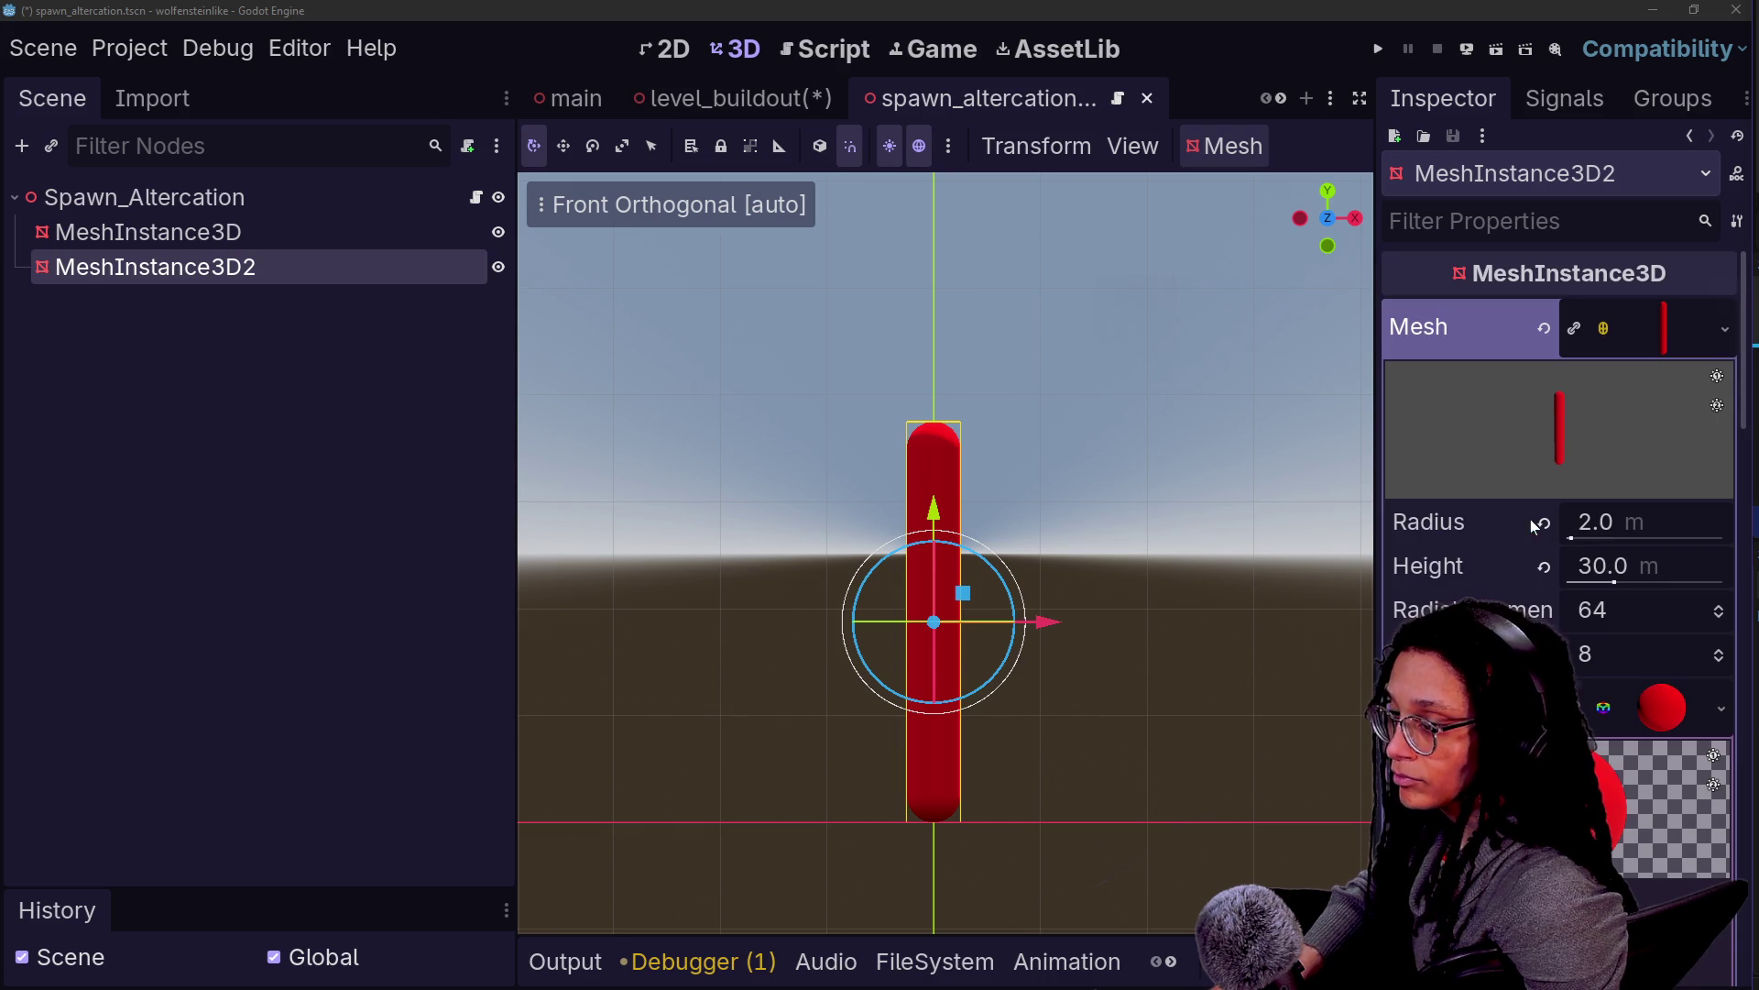
scroll(1603, 723, "down", 4)
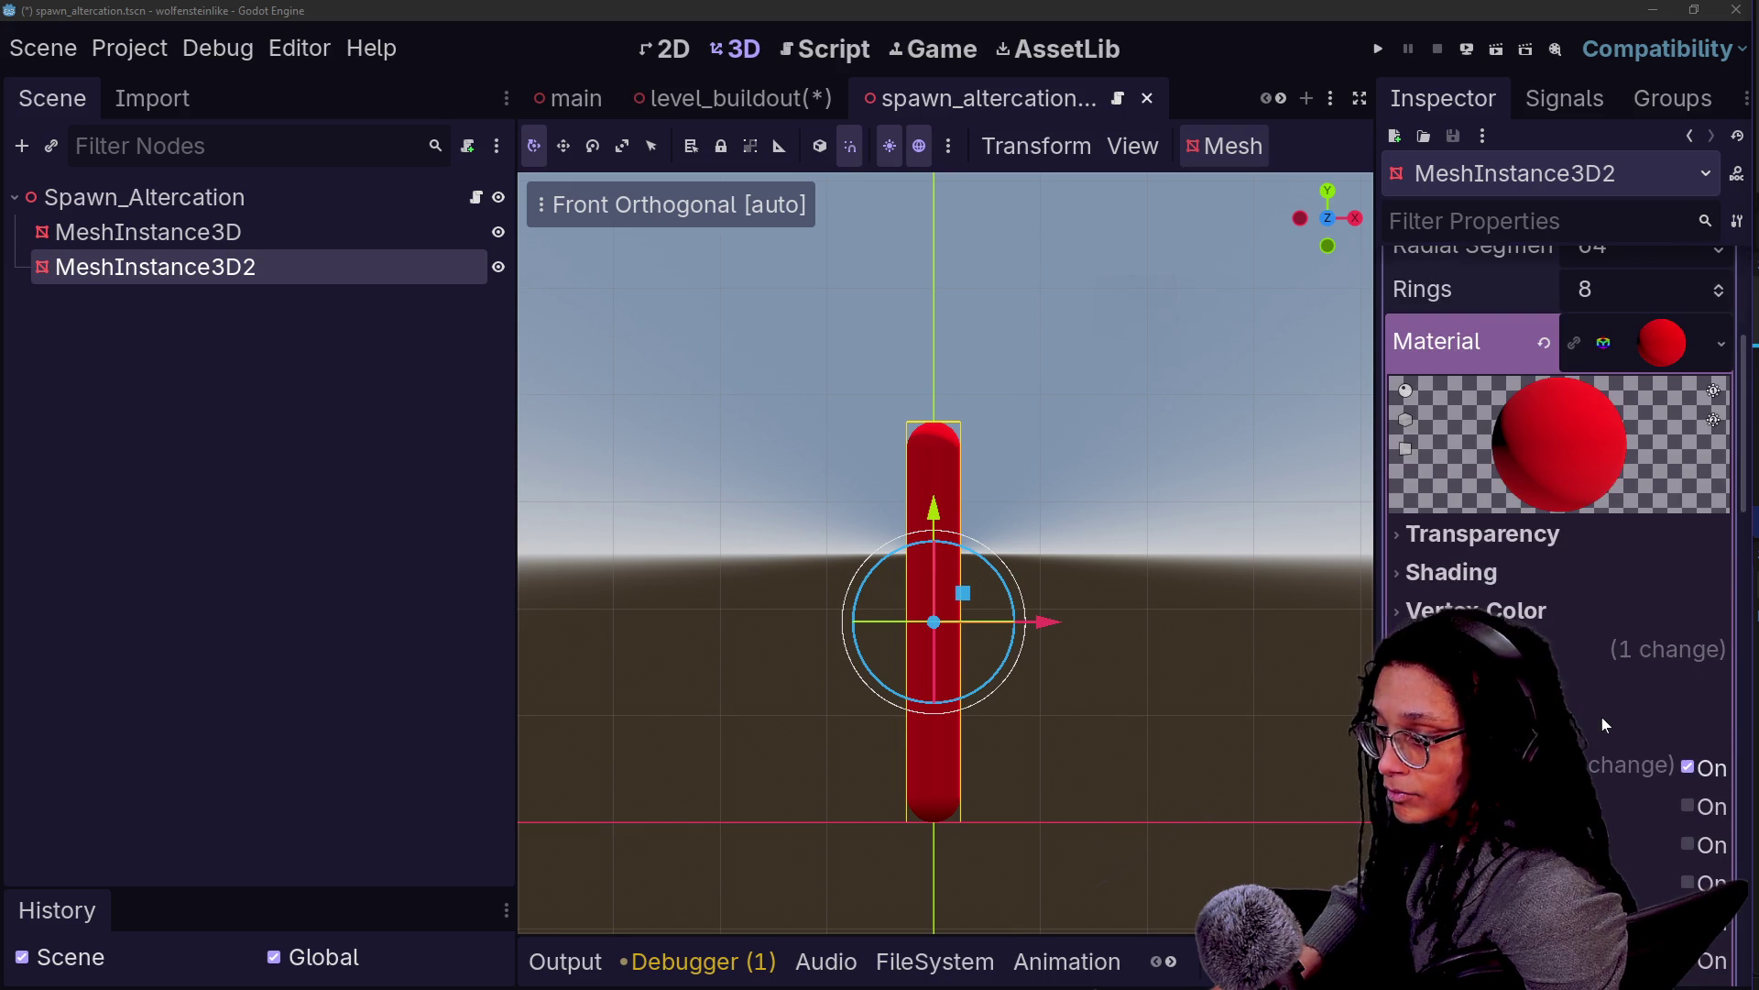
left_click(1594, 648)
scroll(1602, 695, "down", 2)
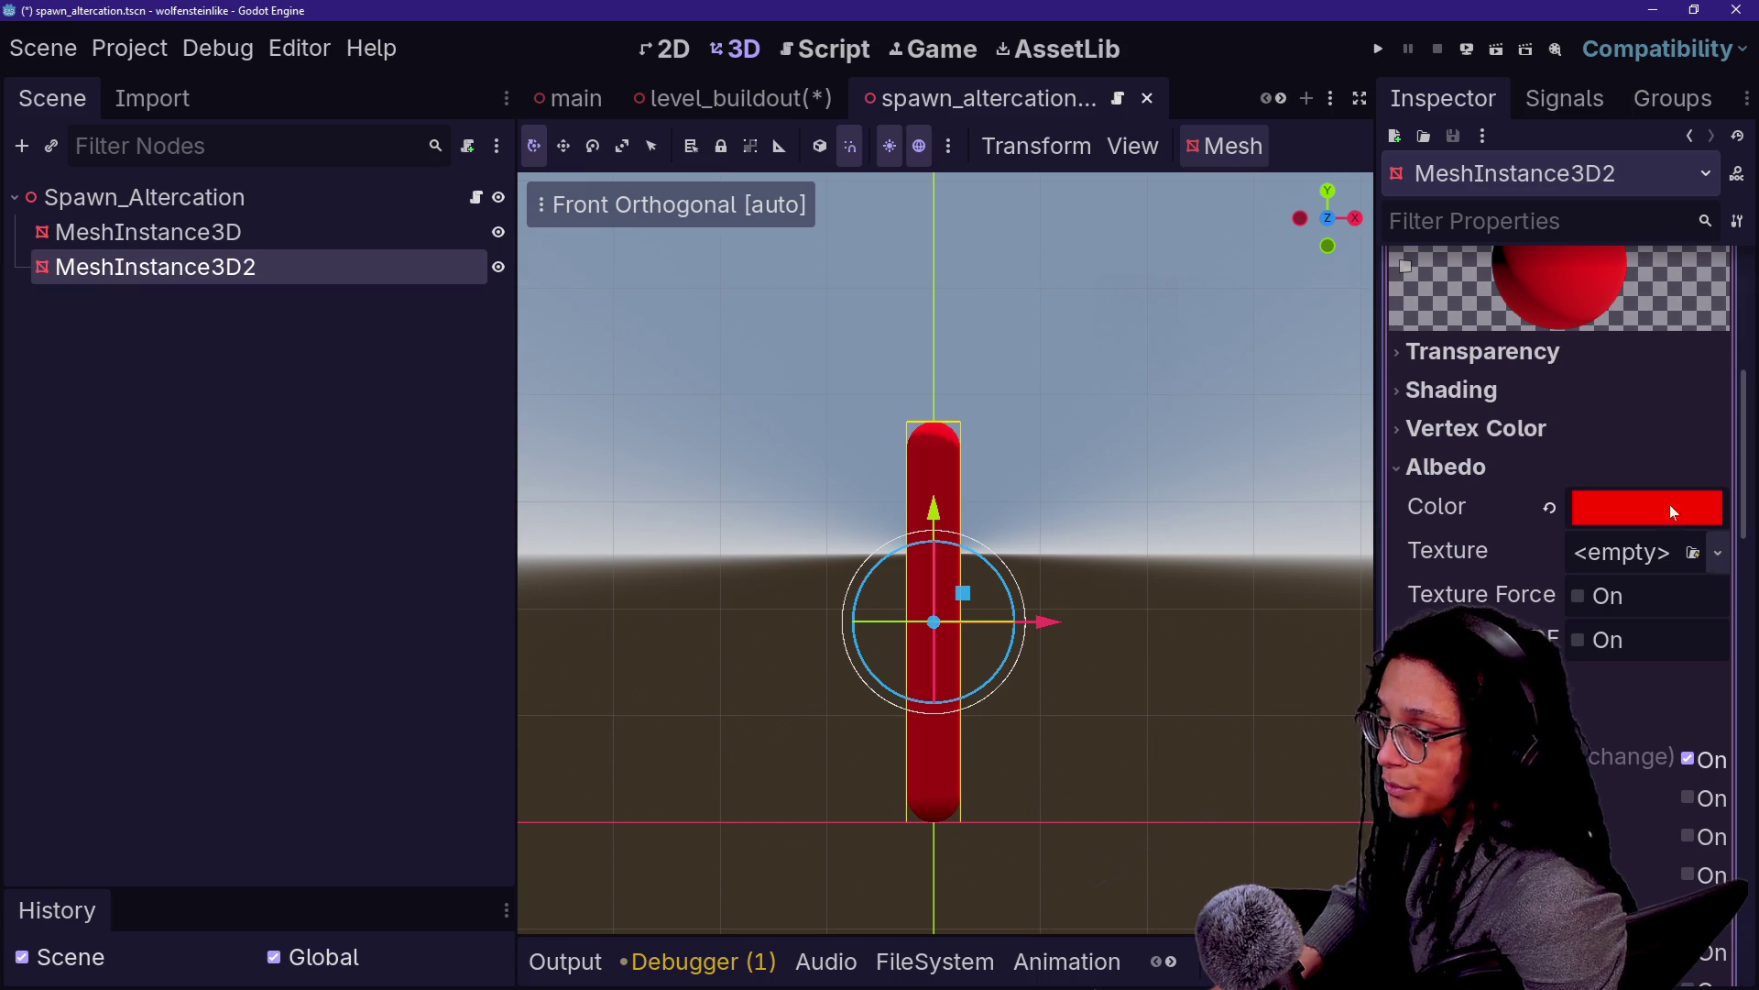
scroll(1577, 482, "up", 3)
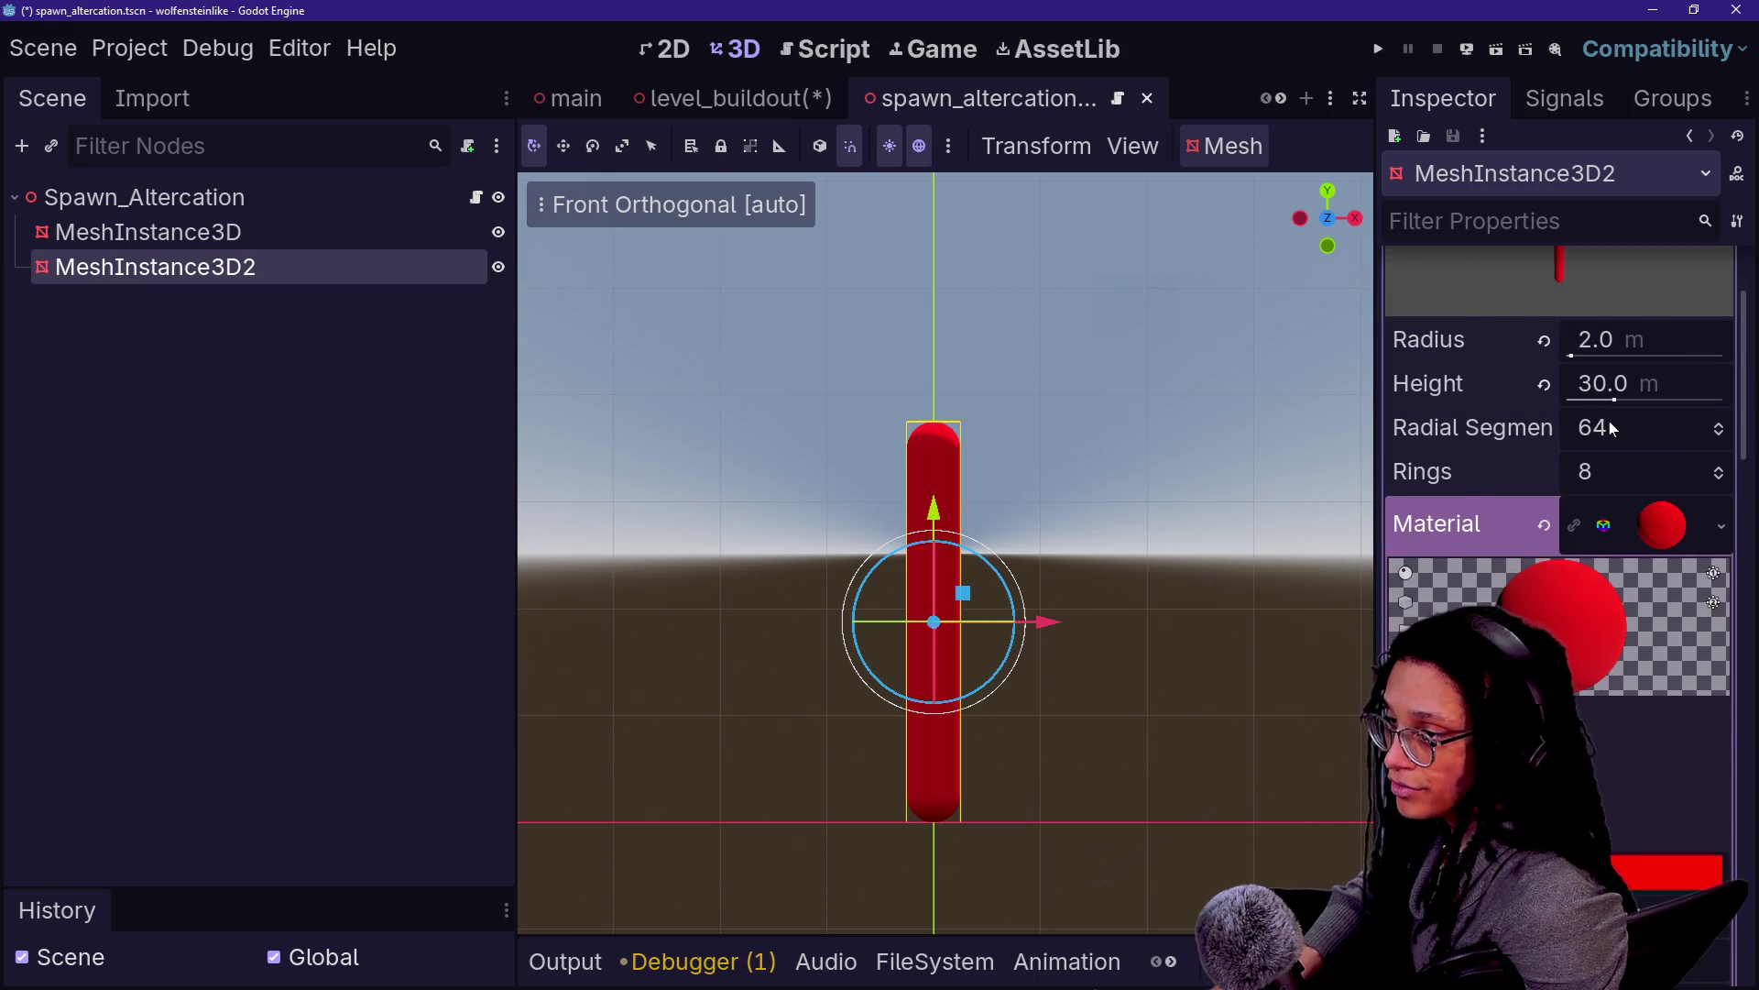
scroll(1610, 421, "up", 2)
scroll(1591, 618, "down", 5)
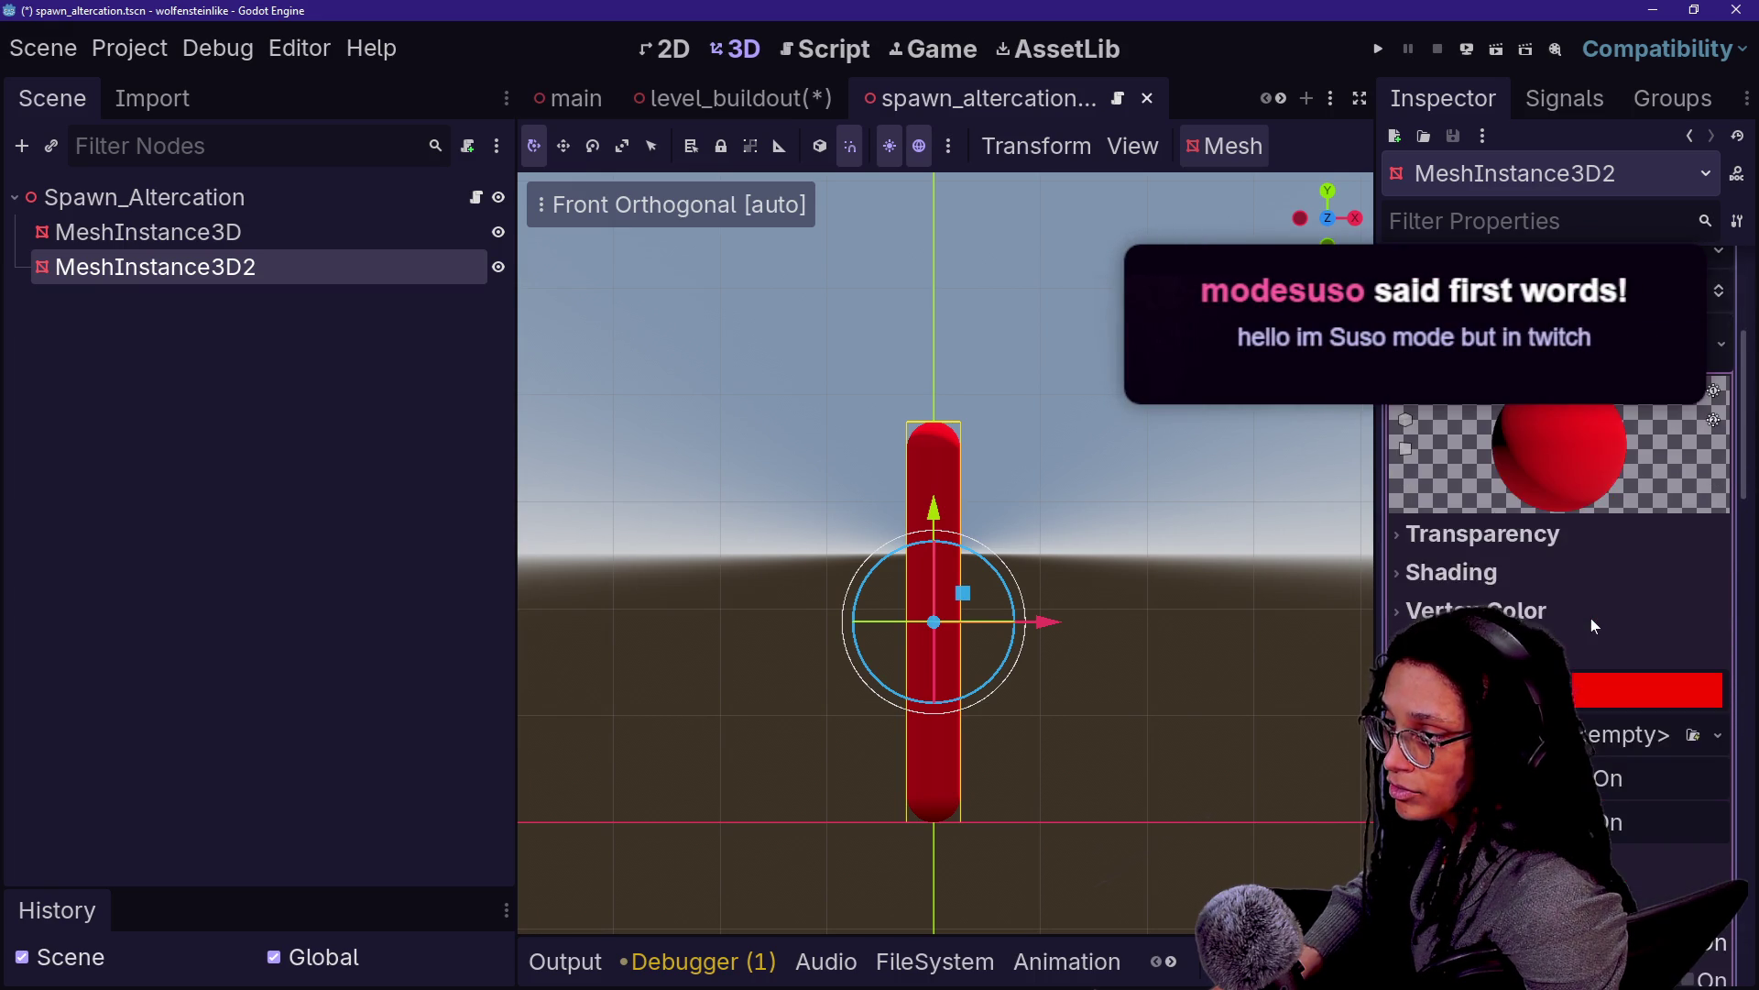
scroll(1591, 618, "up", 5)
Glance at the Mesh type choices, then bring up the new Material options
left_click(1708, 278)
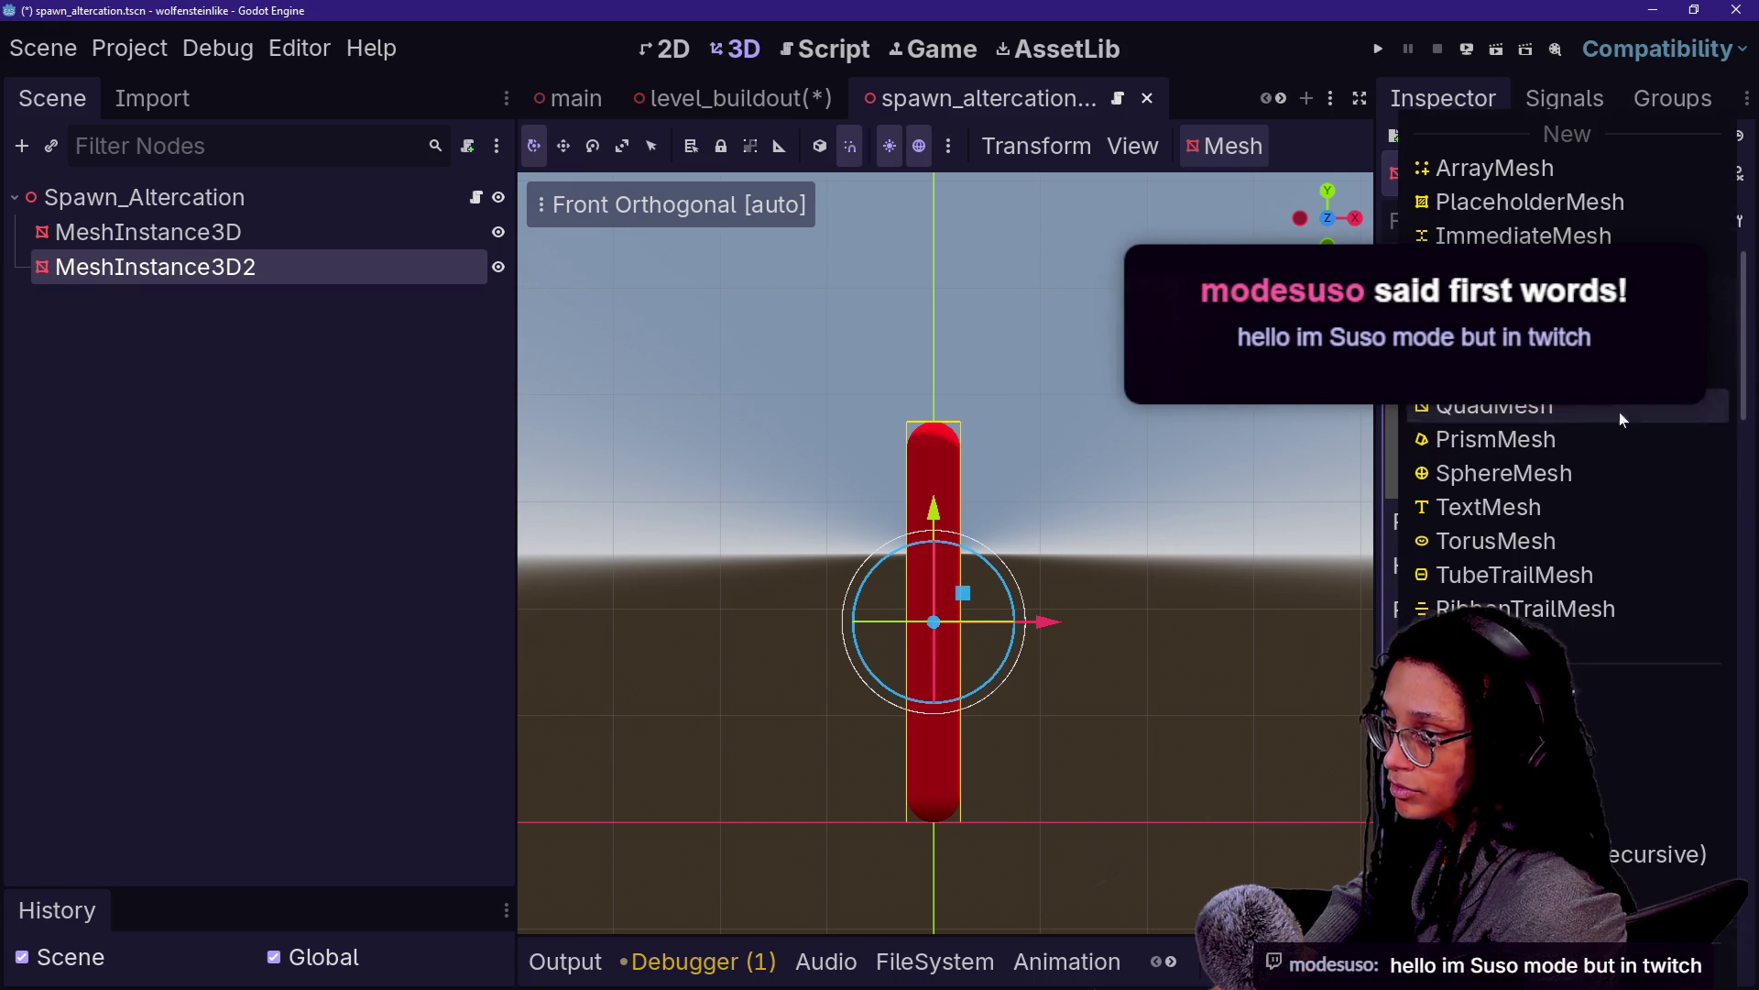
key("Escape")
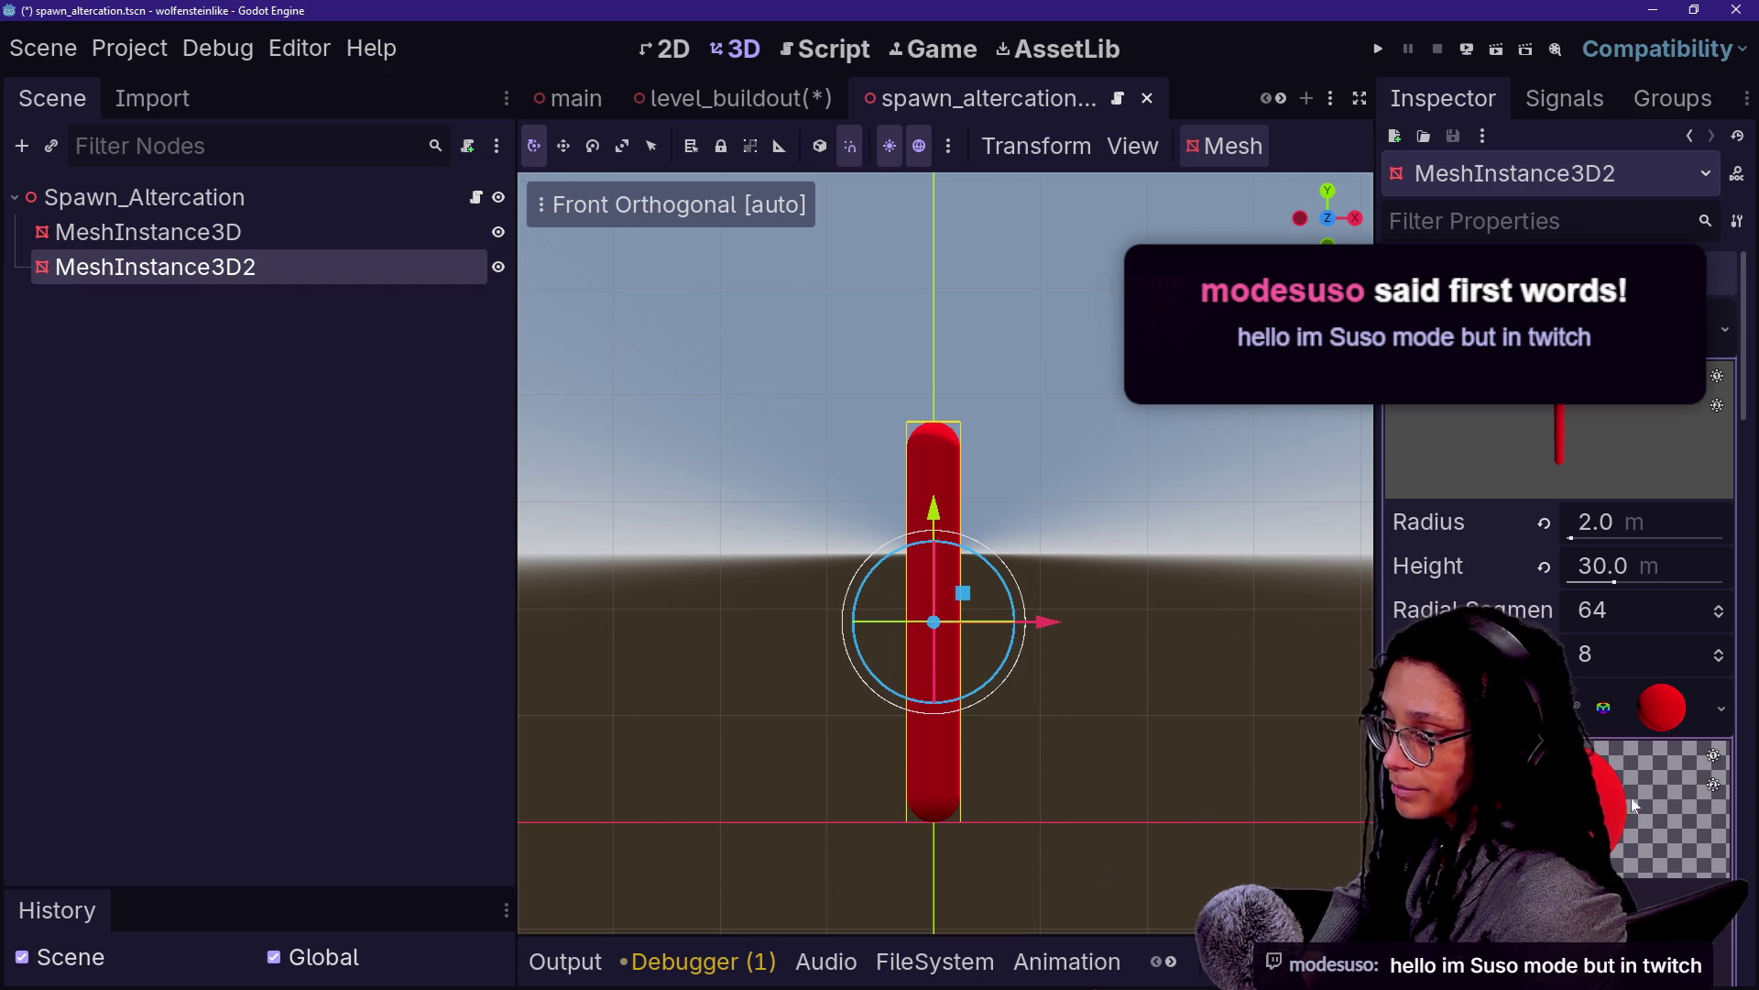
left_click(1631, 799)
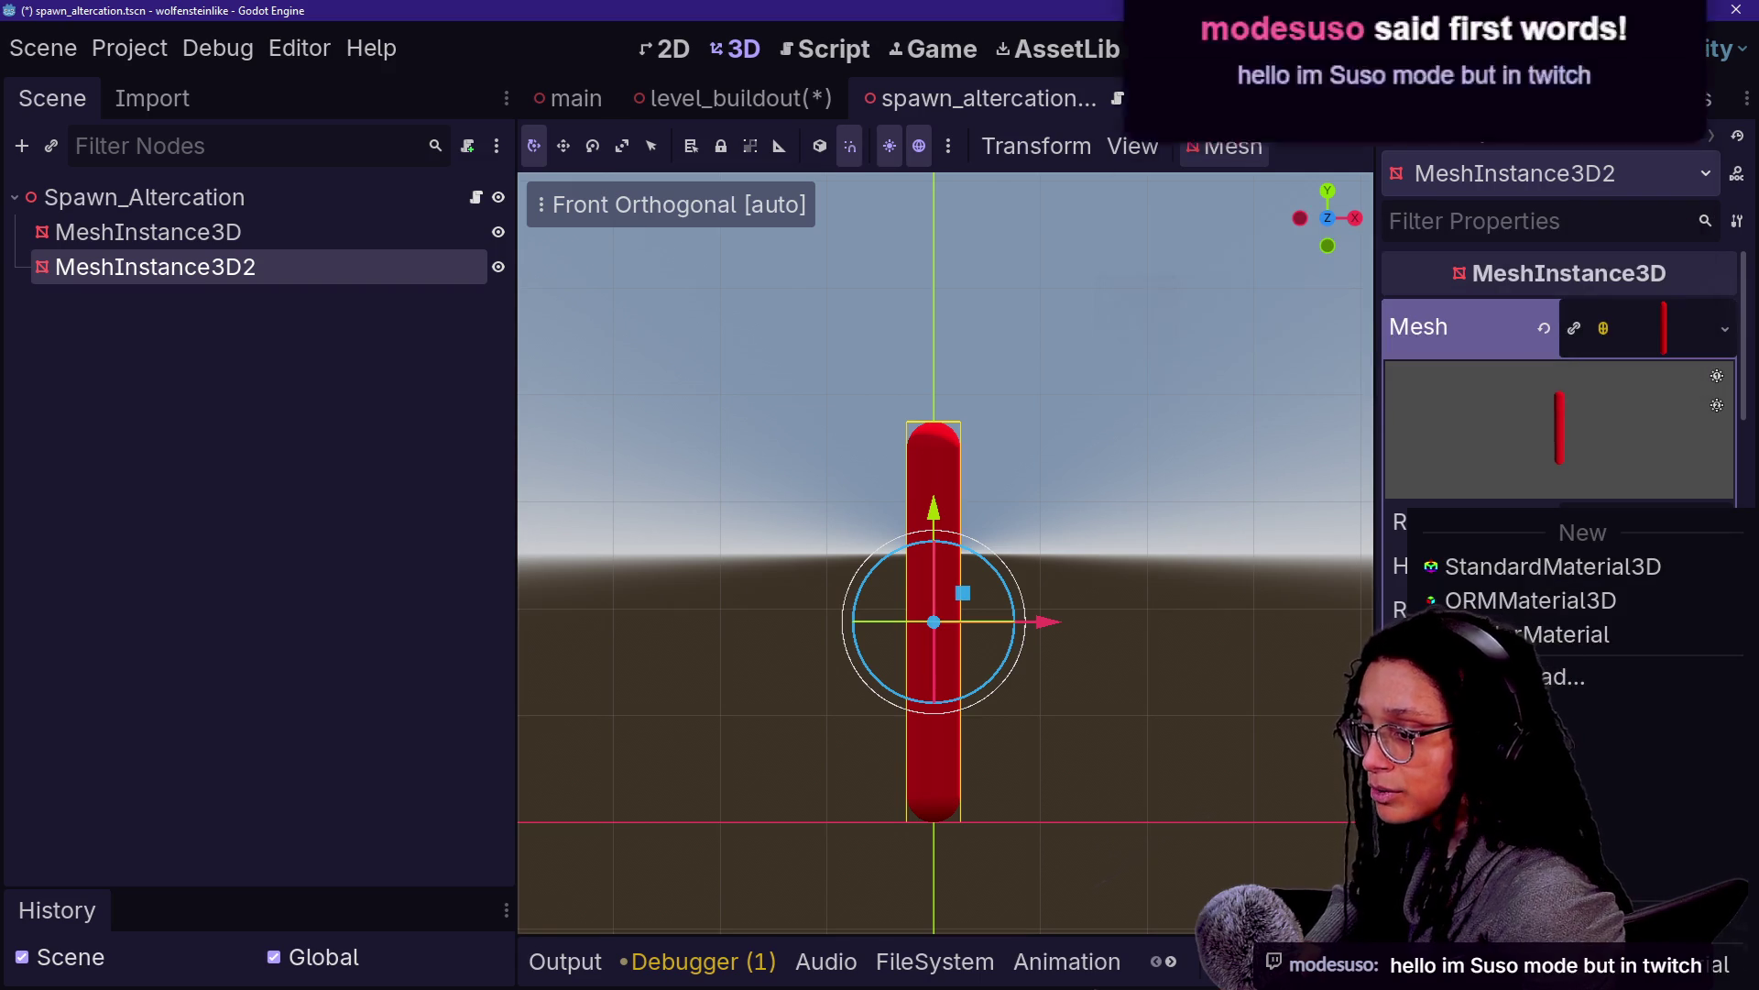
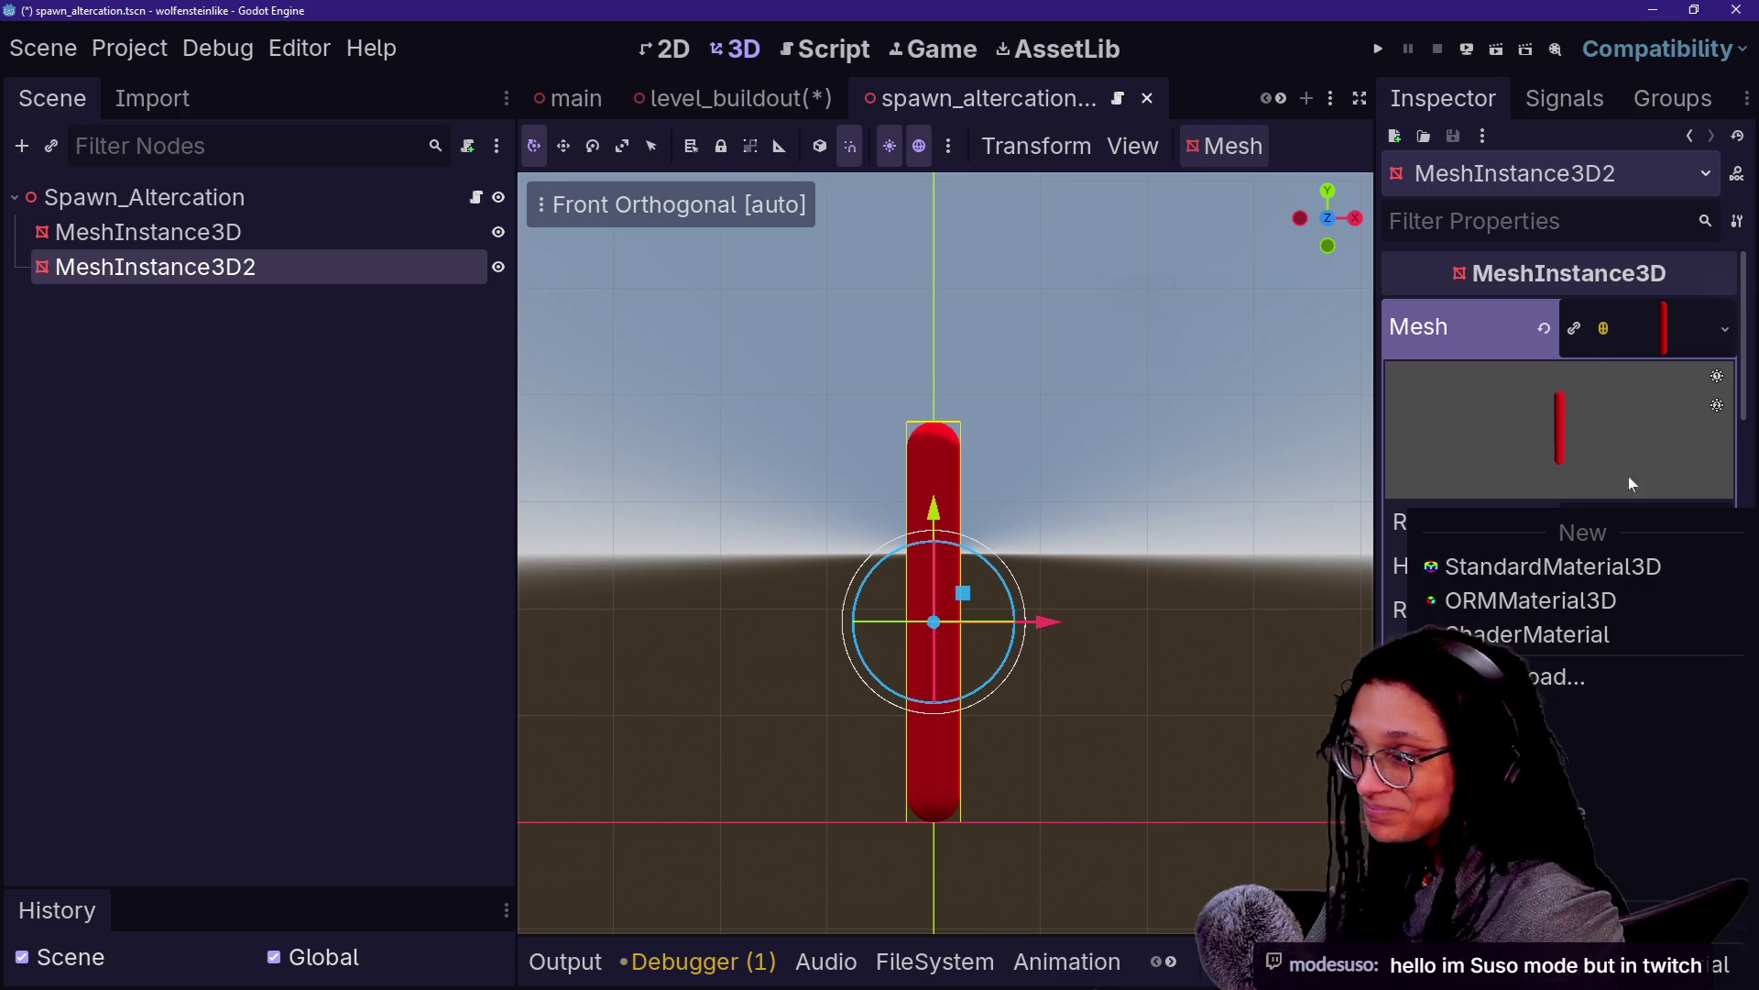
Swap MeshInstance3D2's capsule mesh for a new 1 m BoxMesh in the Inspector
left_click(1522, 812)
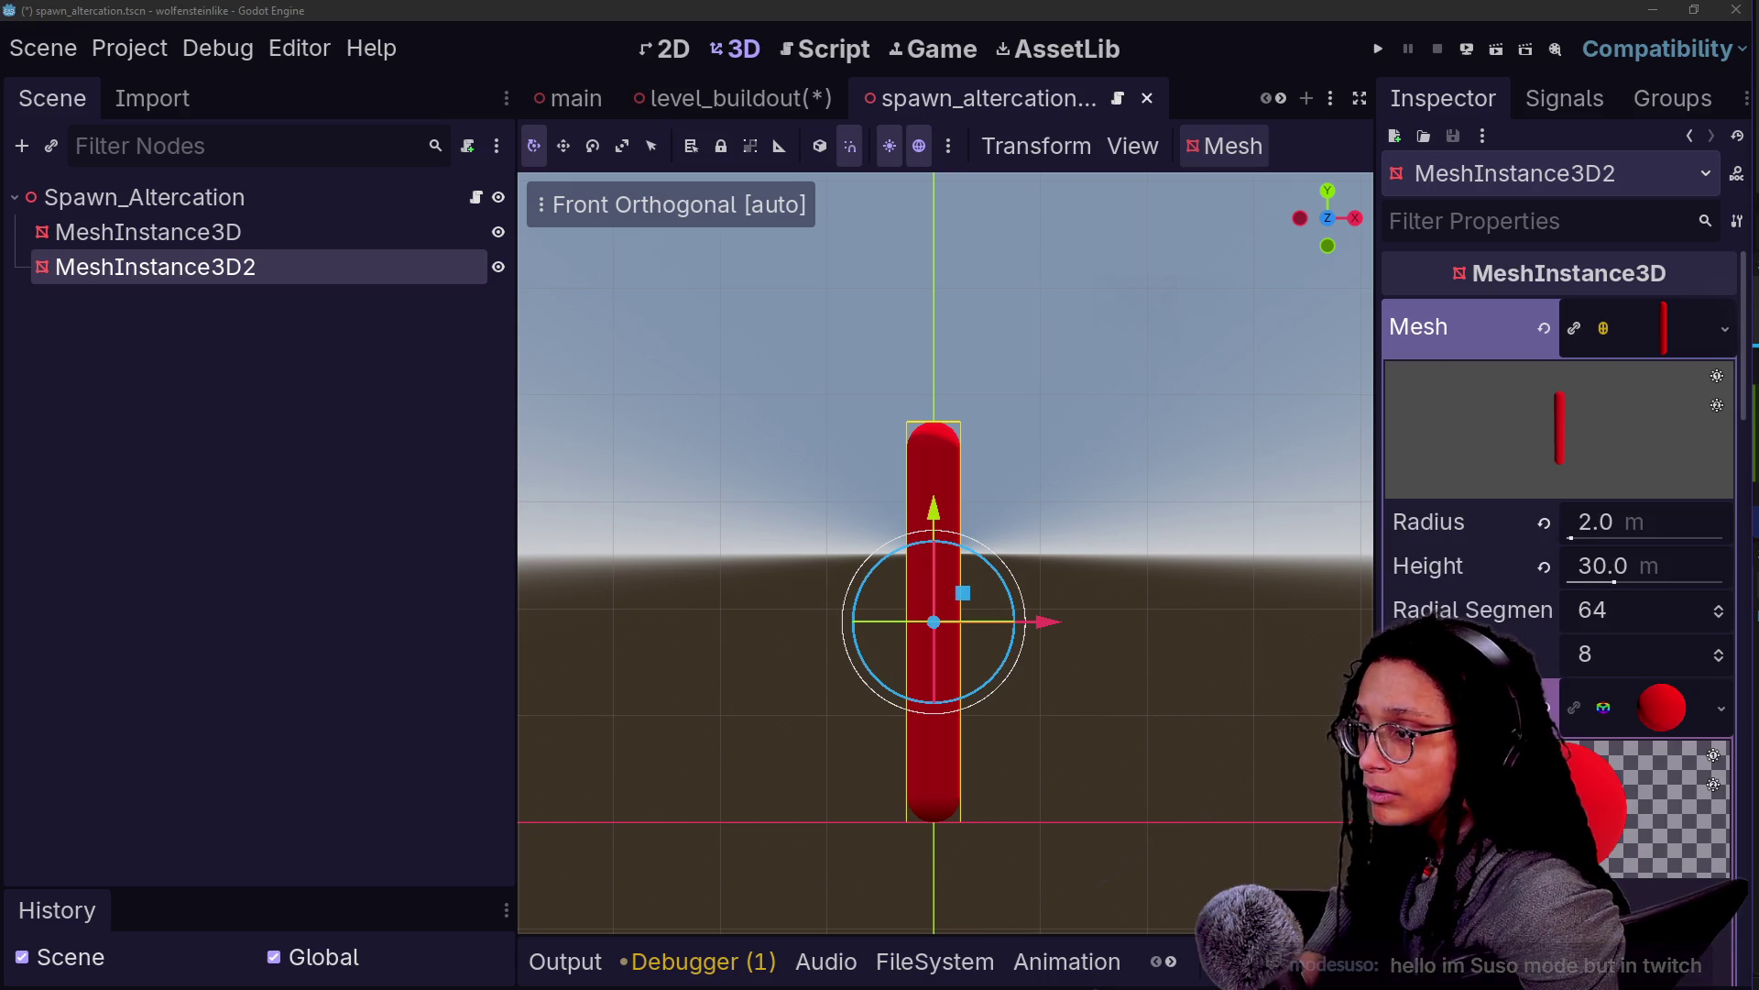
left_click(1726, 328)
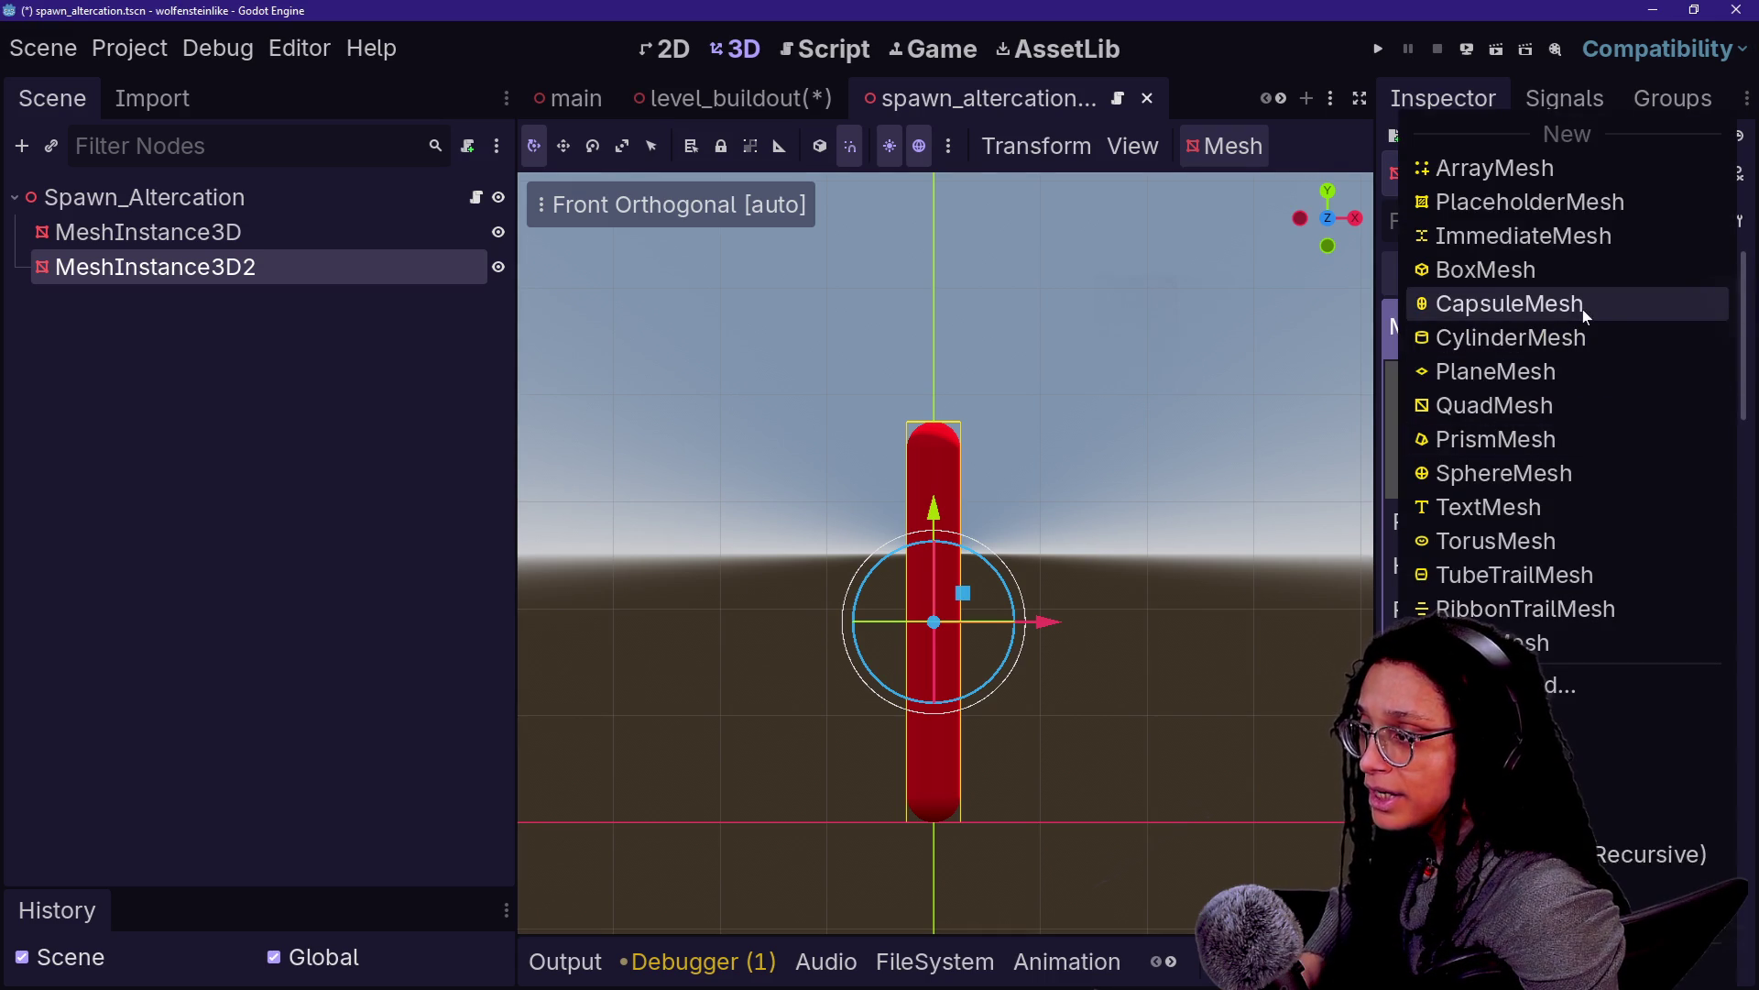
left_click(1558, 268)
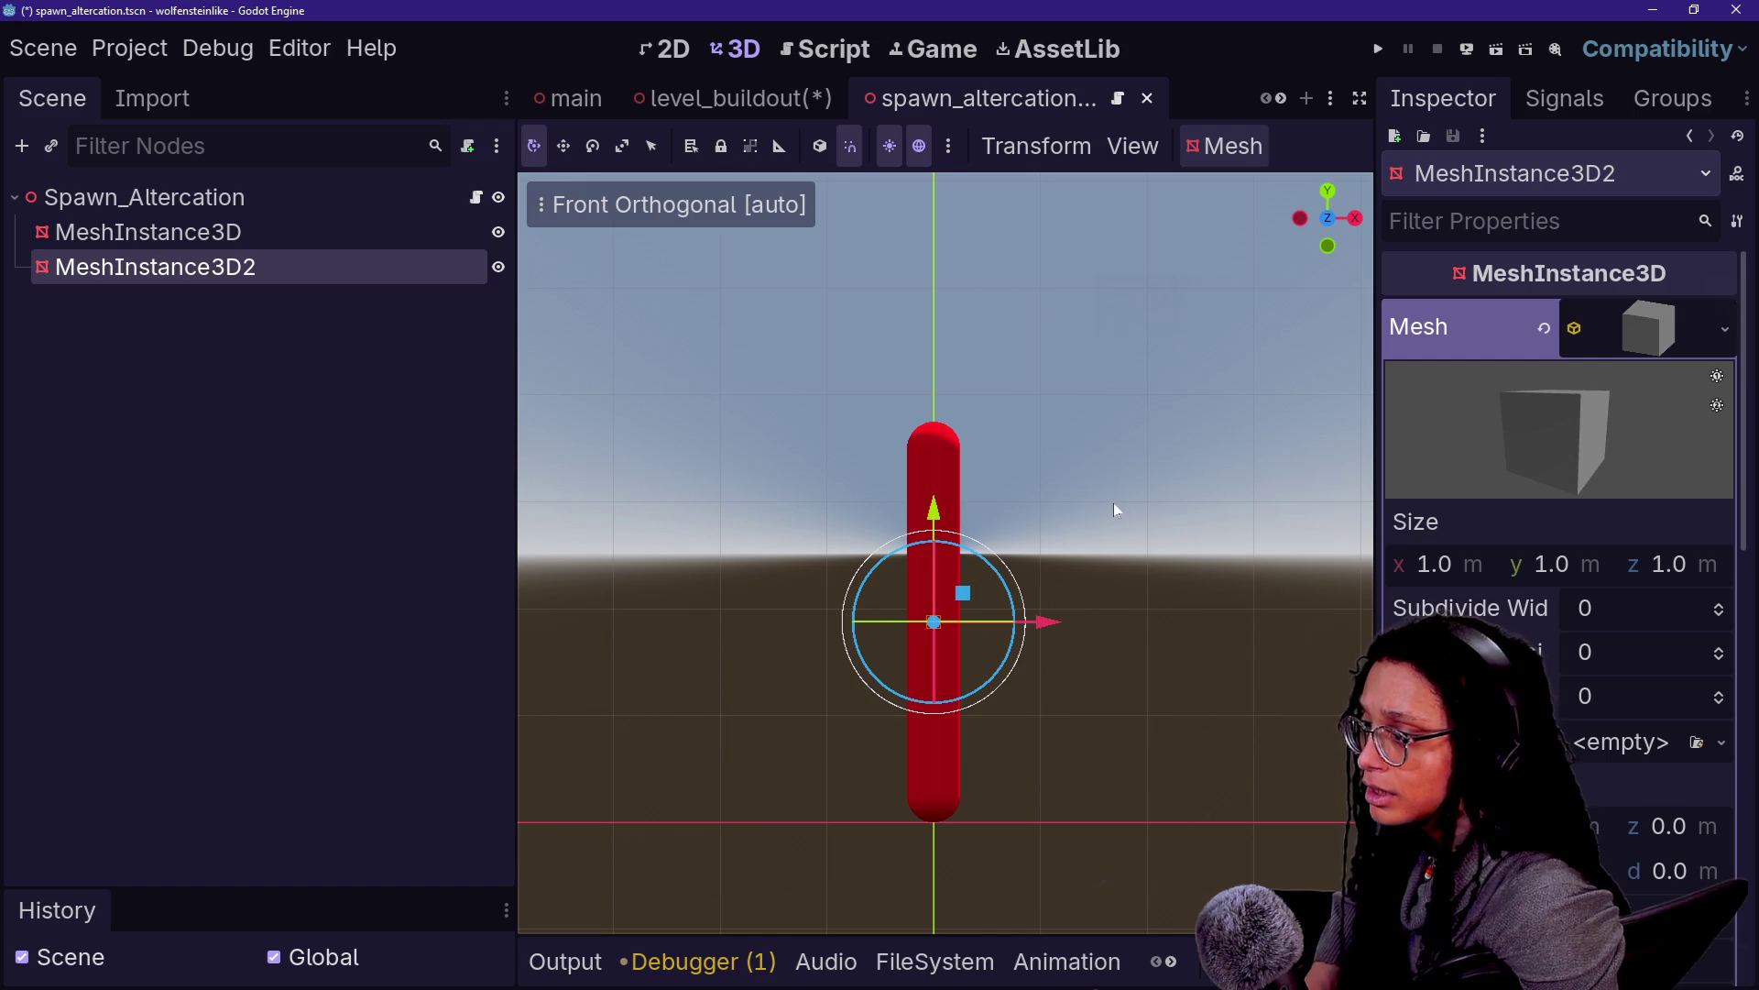
left_click(1655, 334)
left_click(1678, 328)
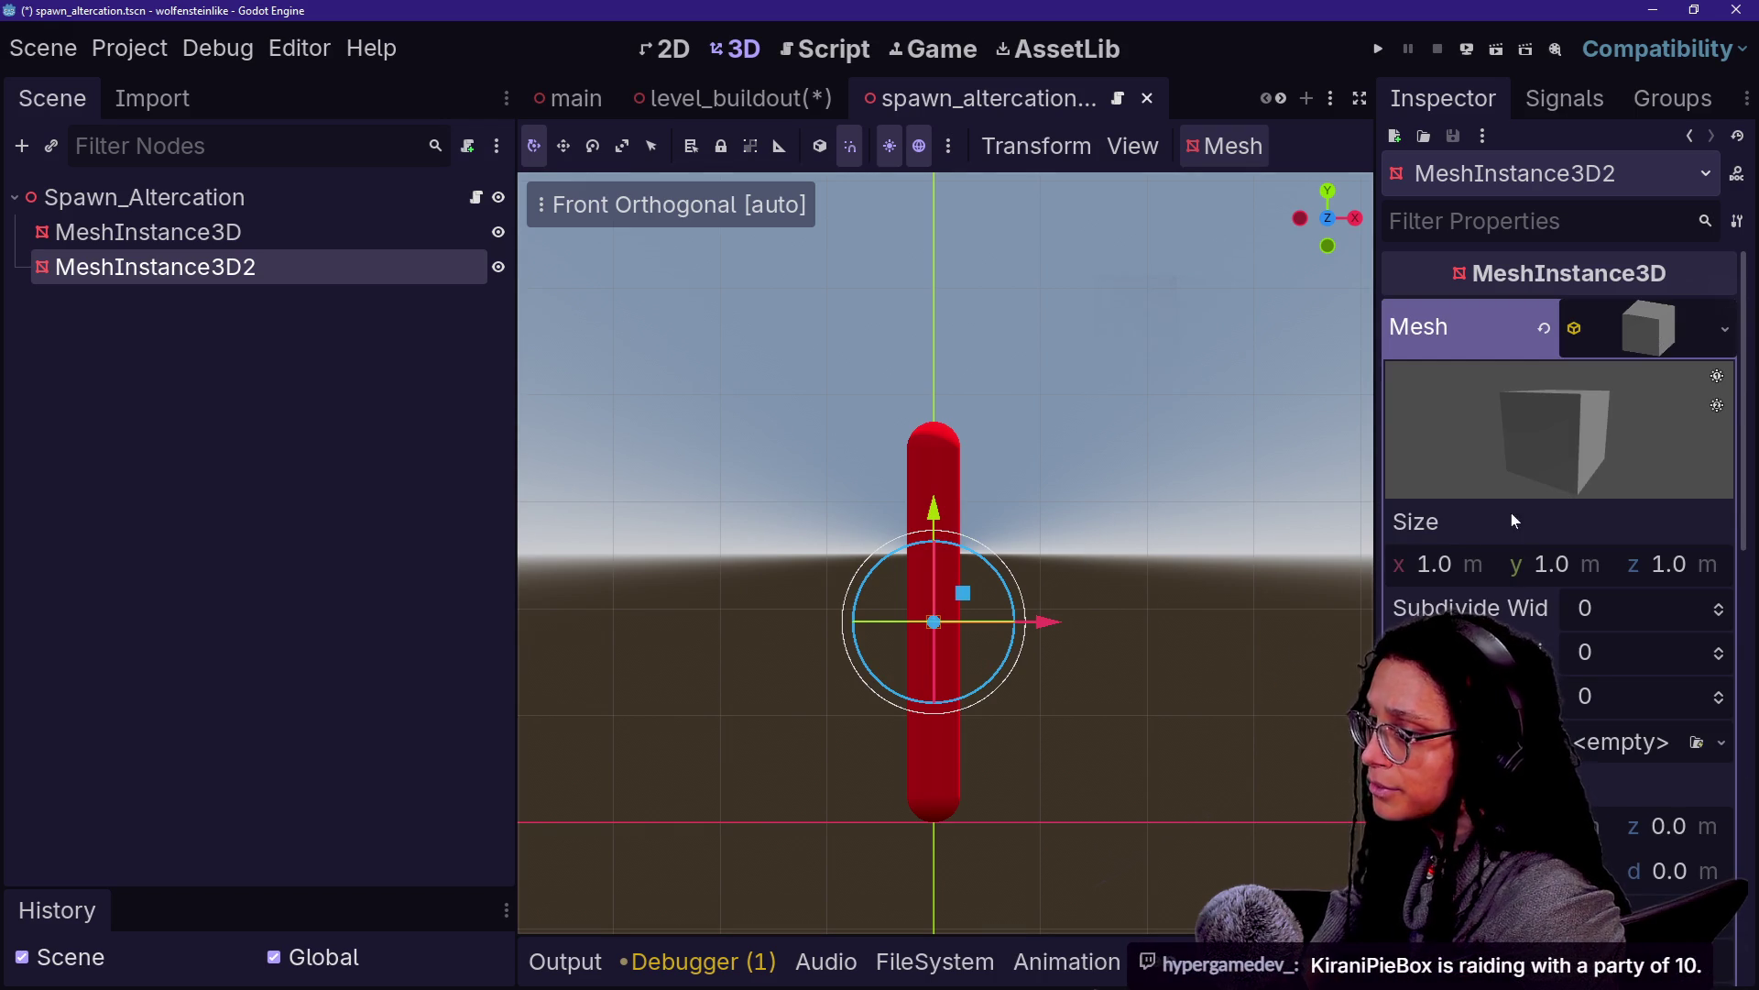
Set the BoxMesh width (Size x) to 30
left_click_drag(1466, 563, 1686, 564)
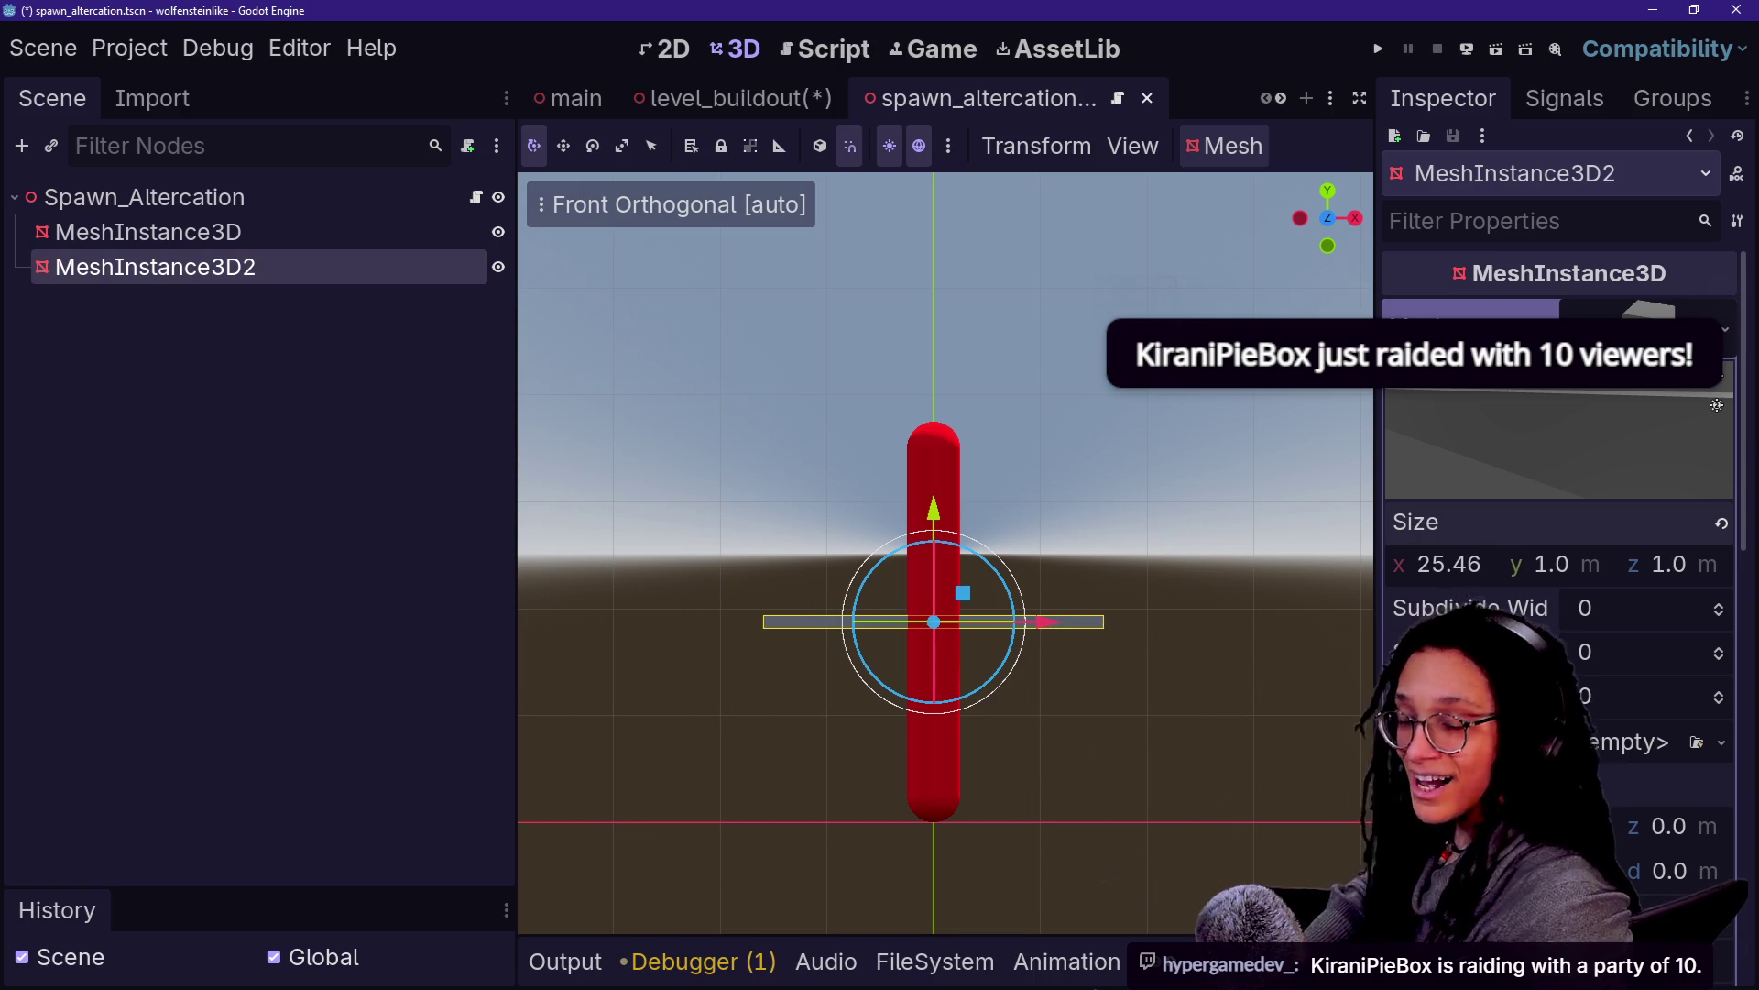
left_click_drag(1469, 564, 1535, 562)
left_click(1449, 564)
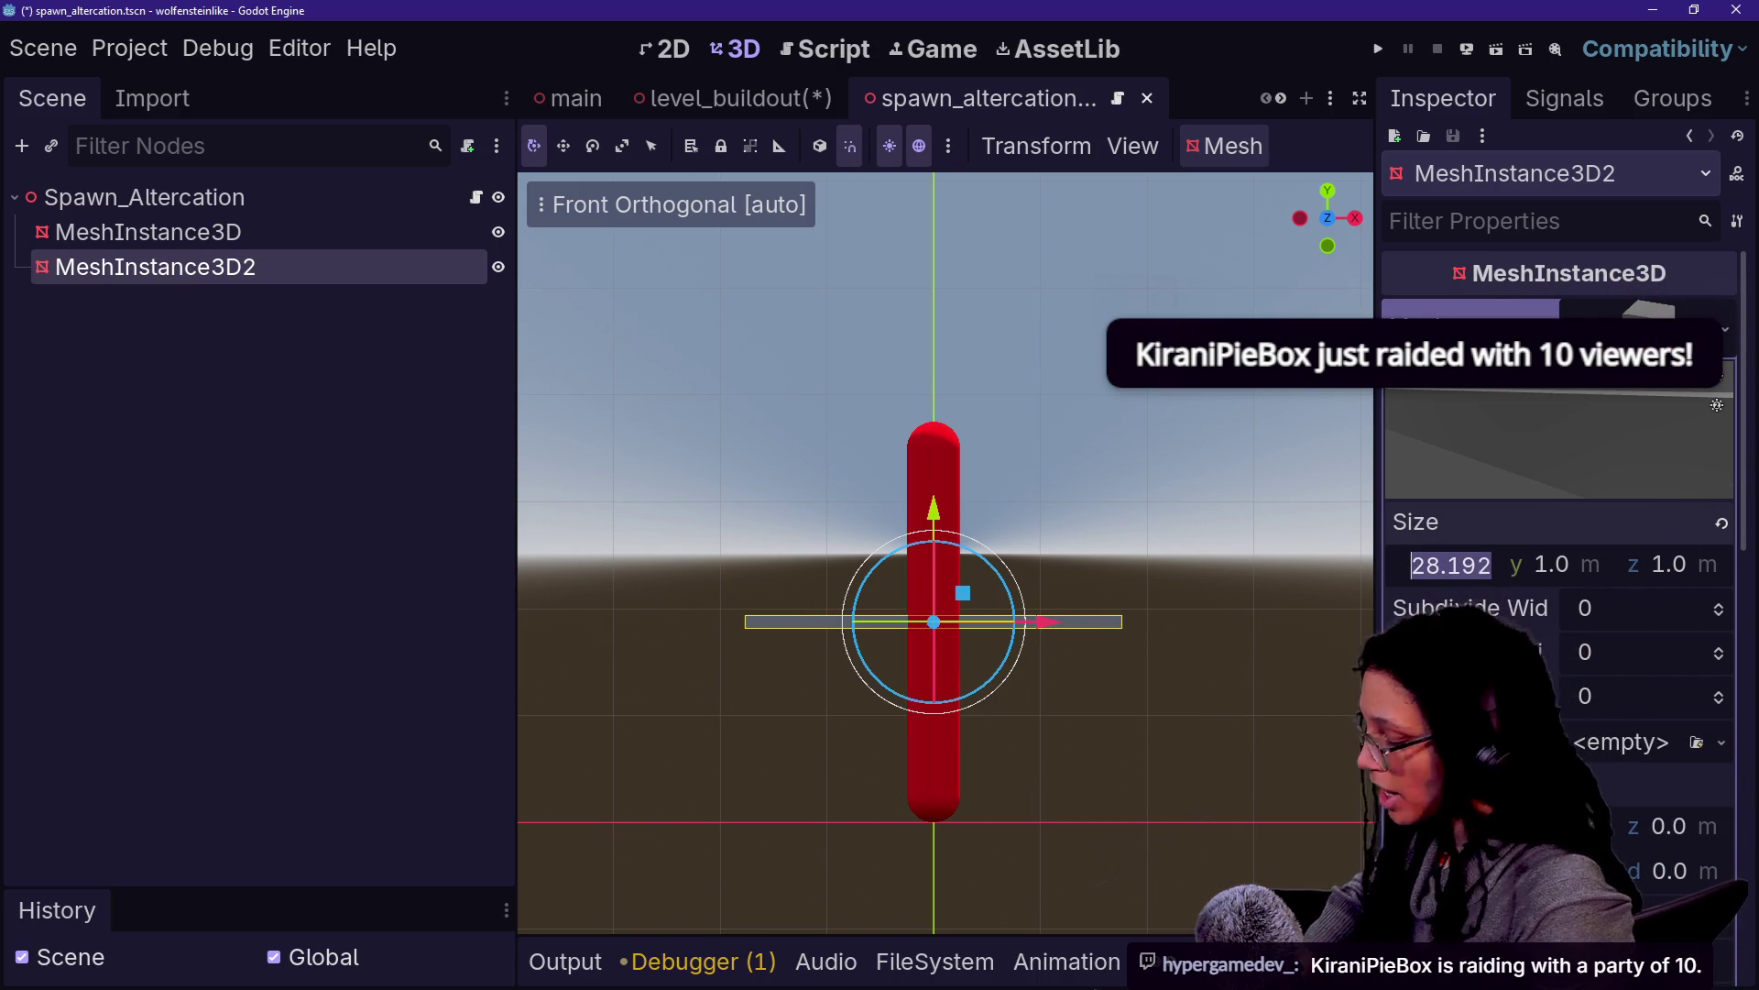
type("30")
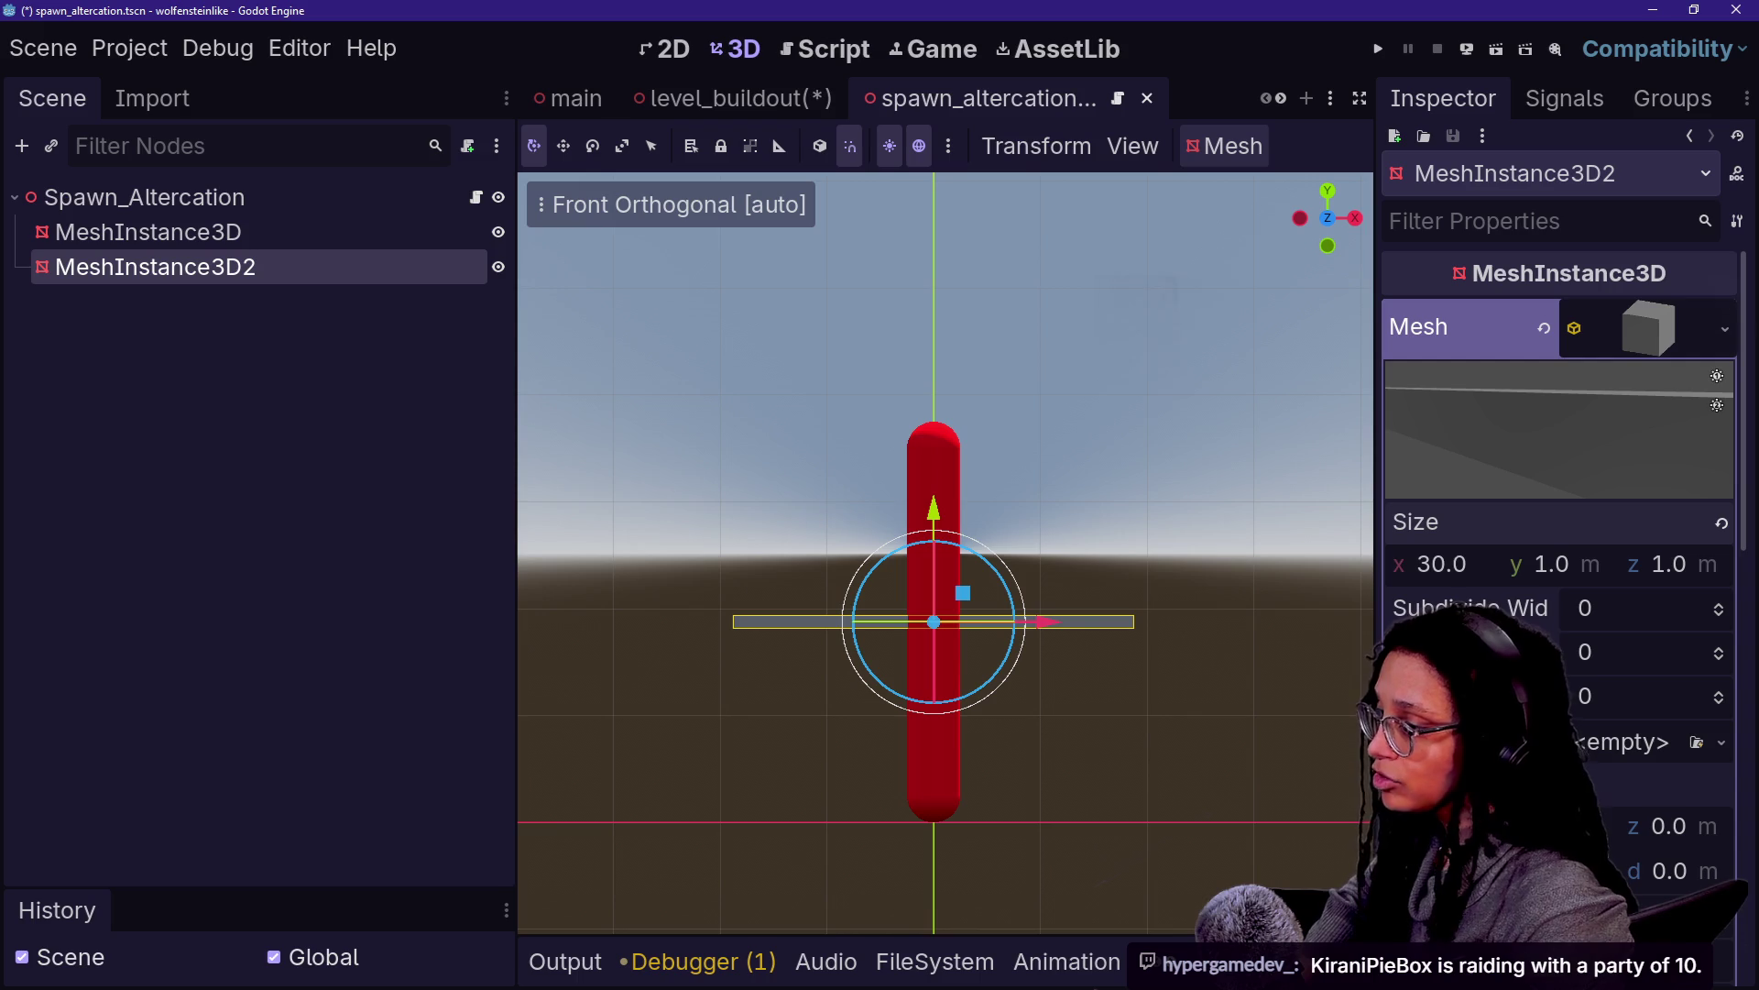
key("Tab")
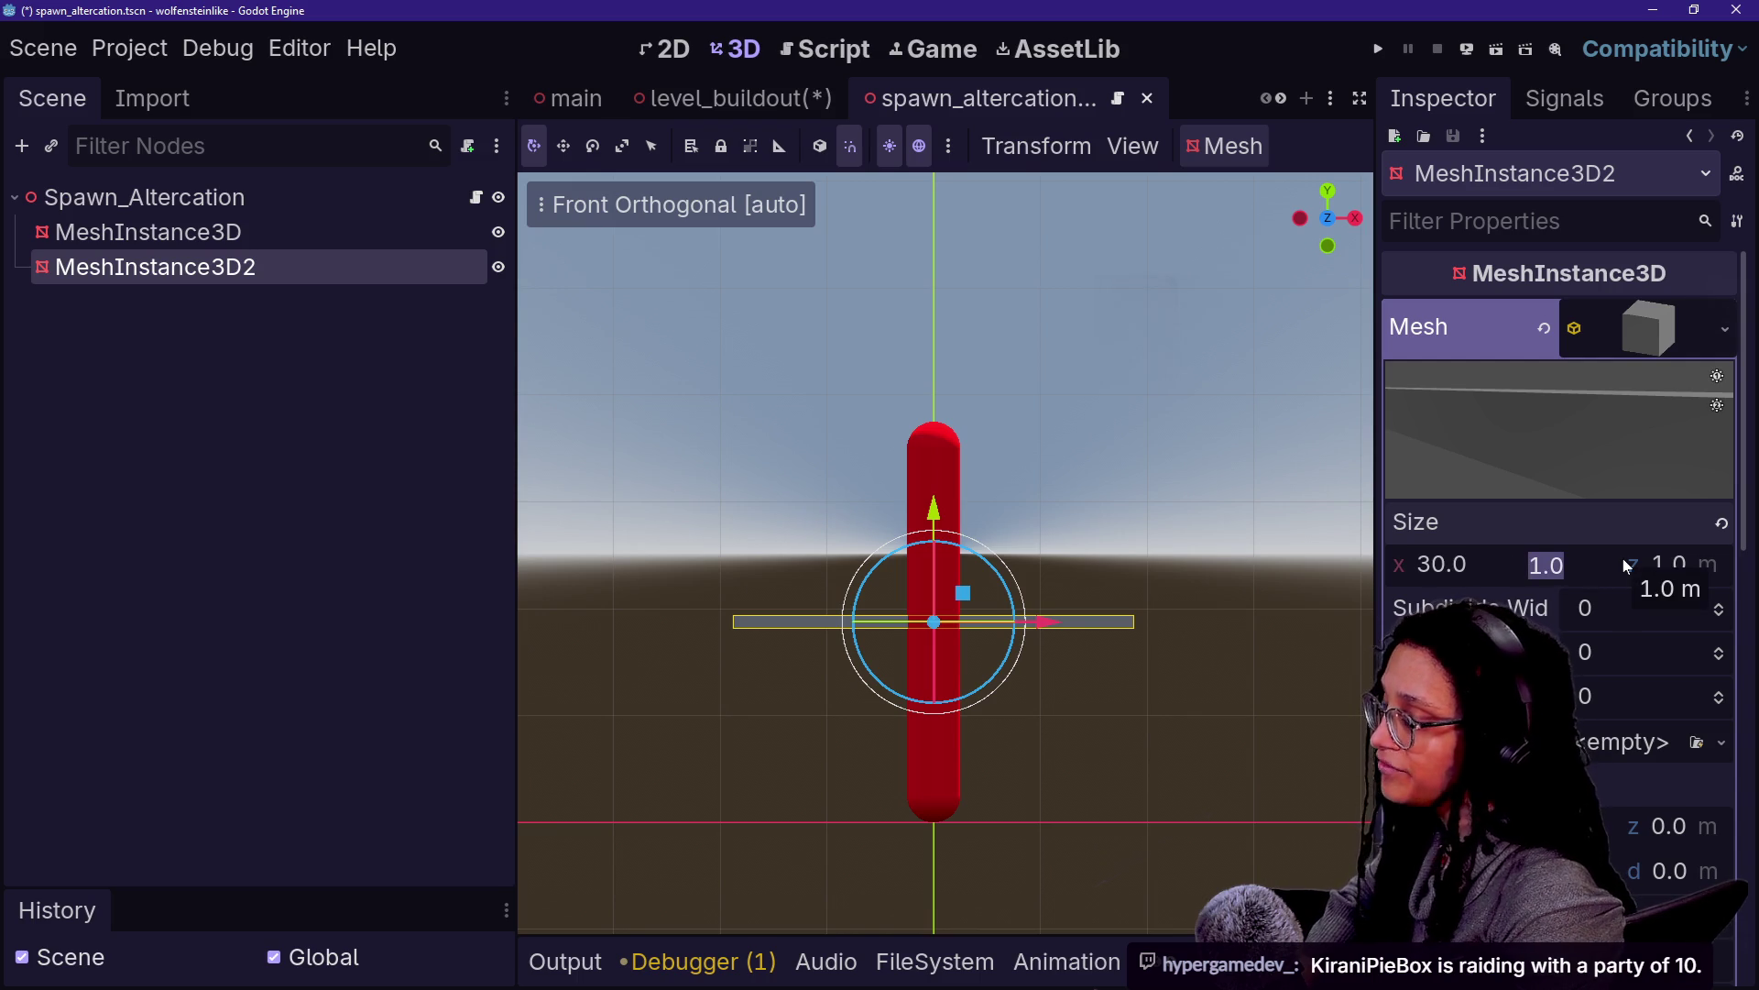
Set the box height (Size y) to 10 and lower the box 10 units to ground level
type("40")
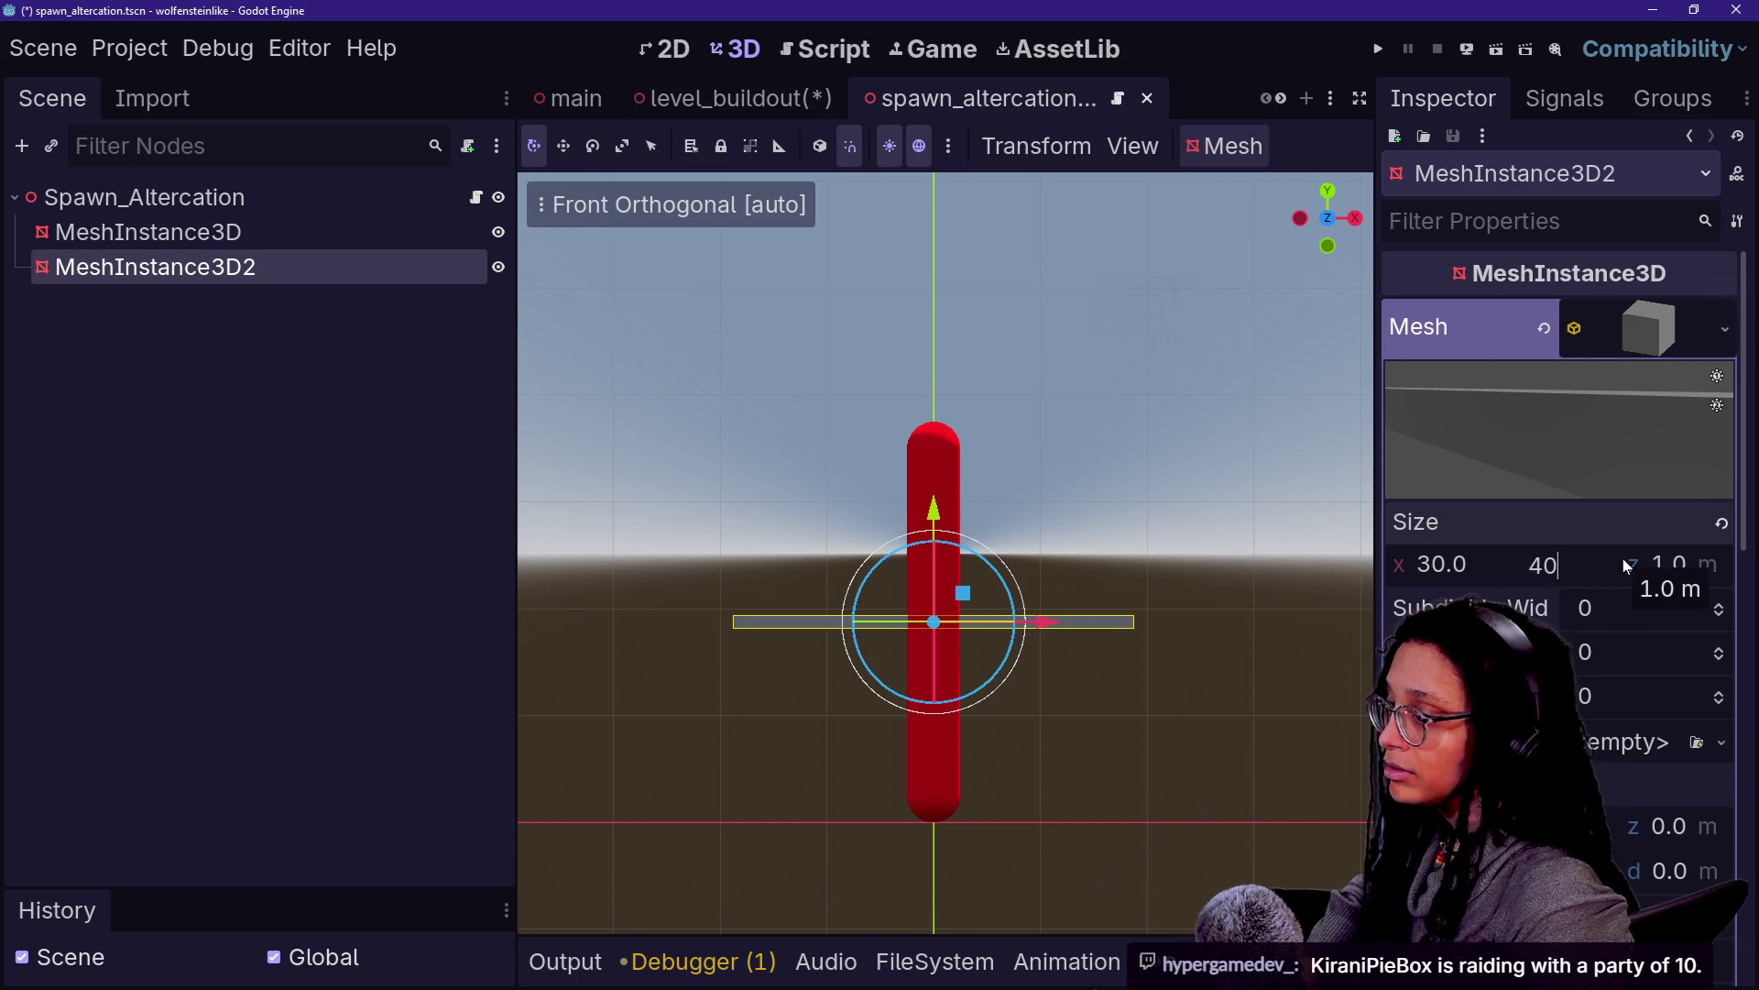
key("Return")
type("30")
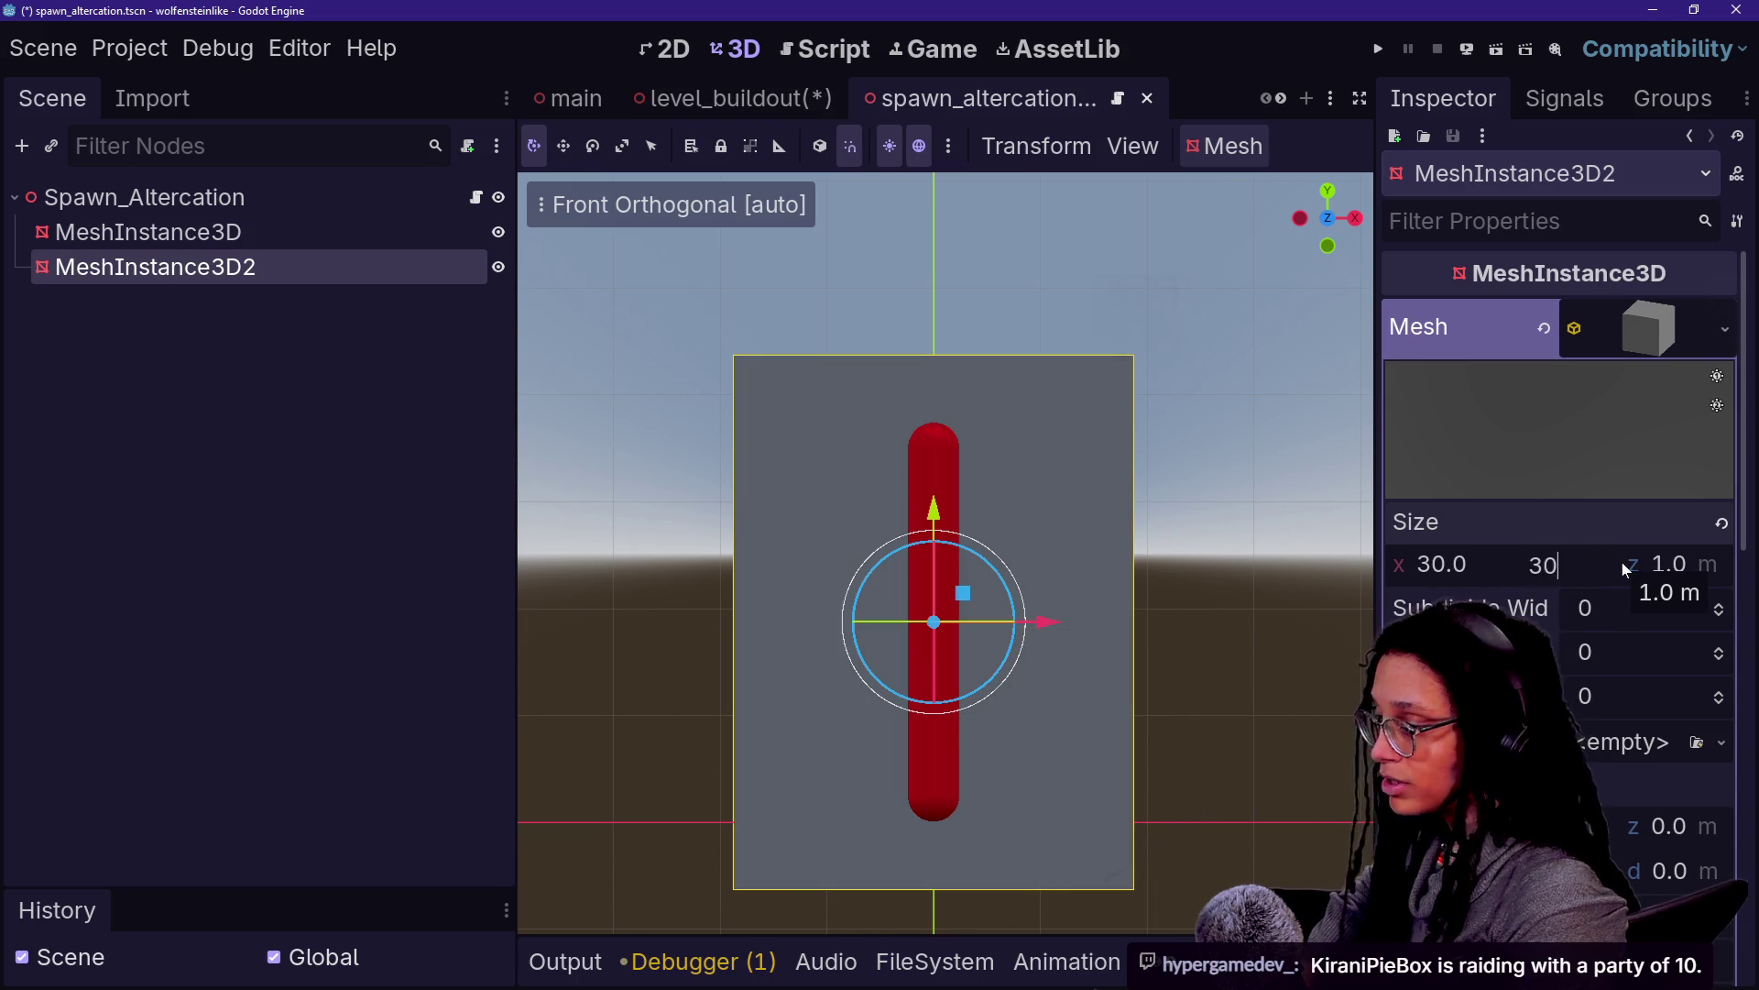
key("Return")
left_click(1549, 564)
type("20")
key("Return")
left_click(1558, 564)
type("15")
key("Return")
left_click(1558, 564)
type("1")
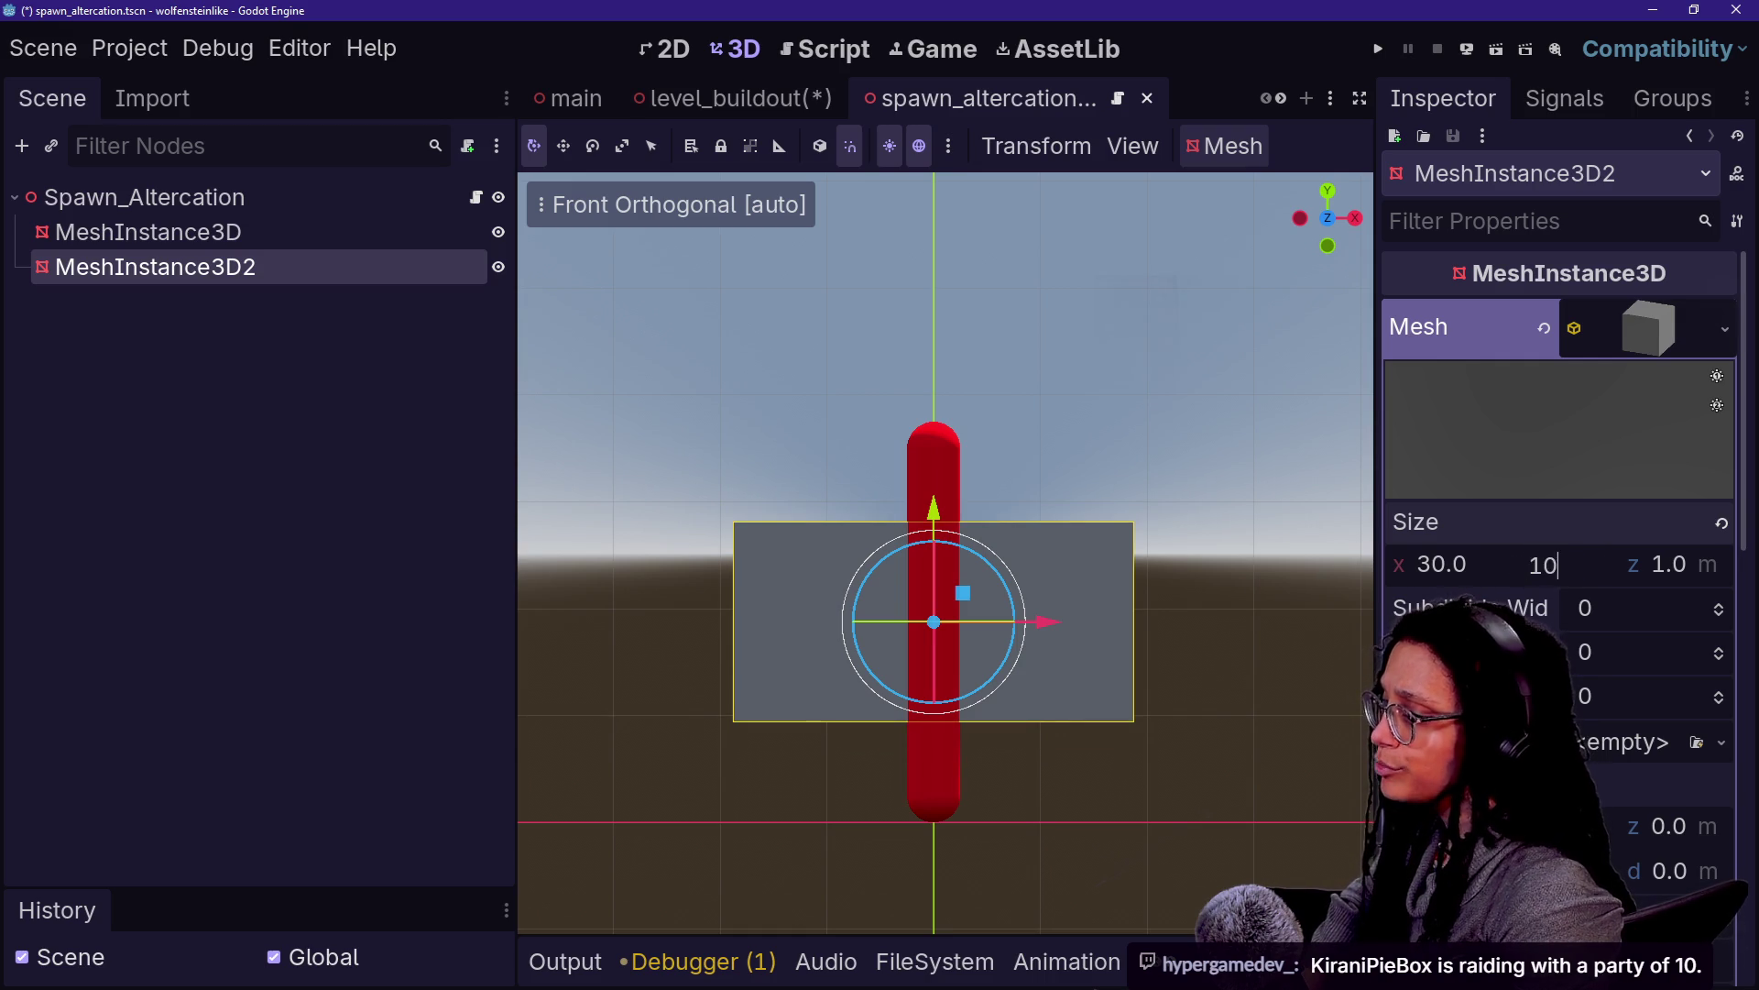
key("Return")
left_click_drag(941, 510, 948, 635)
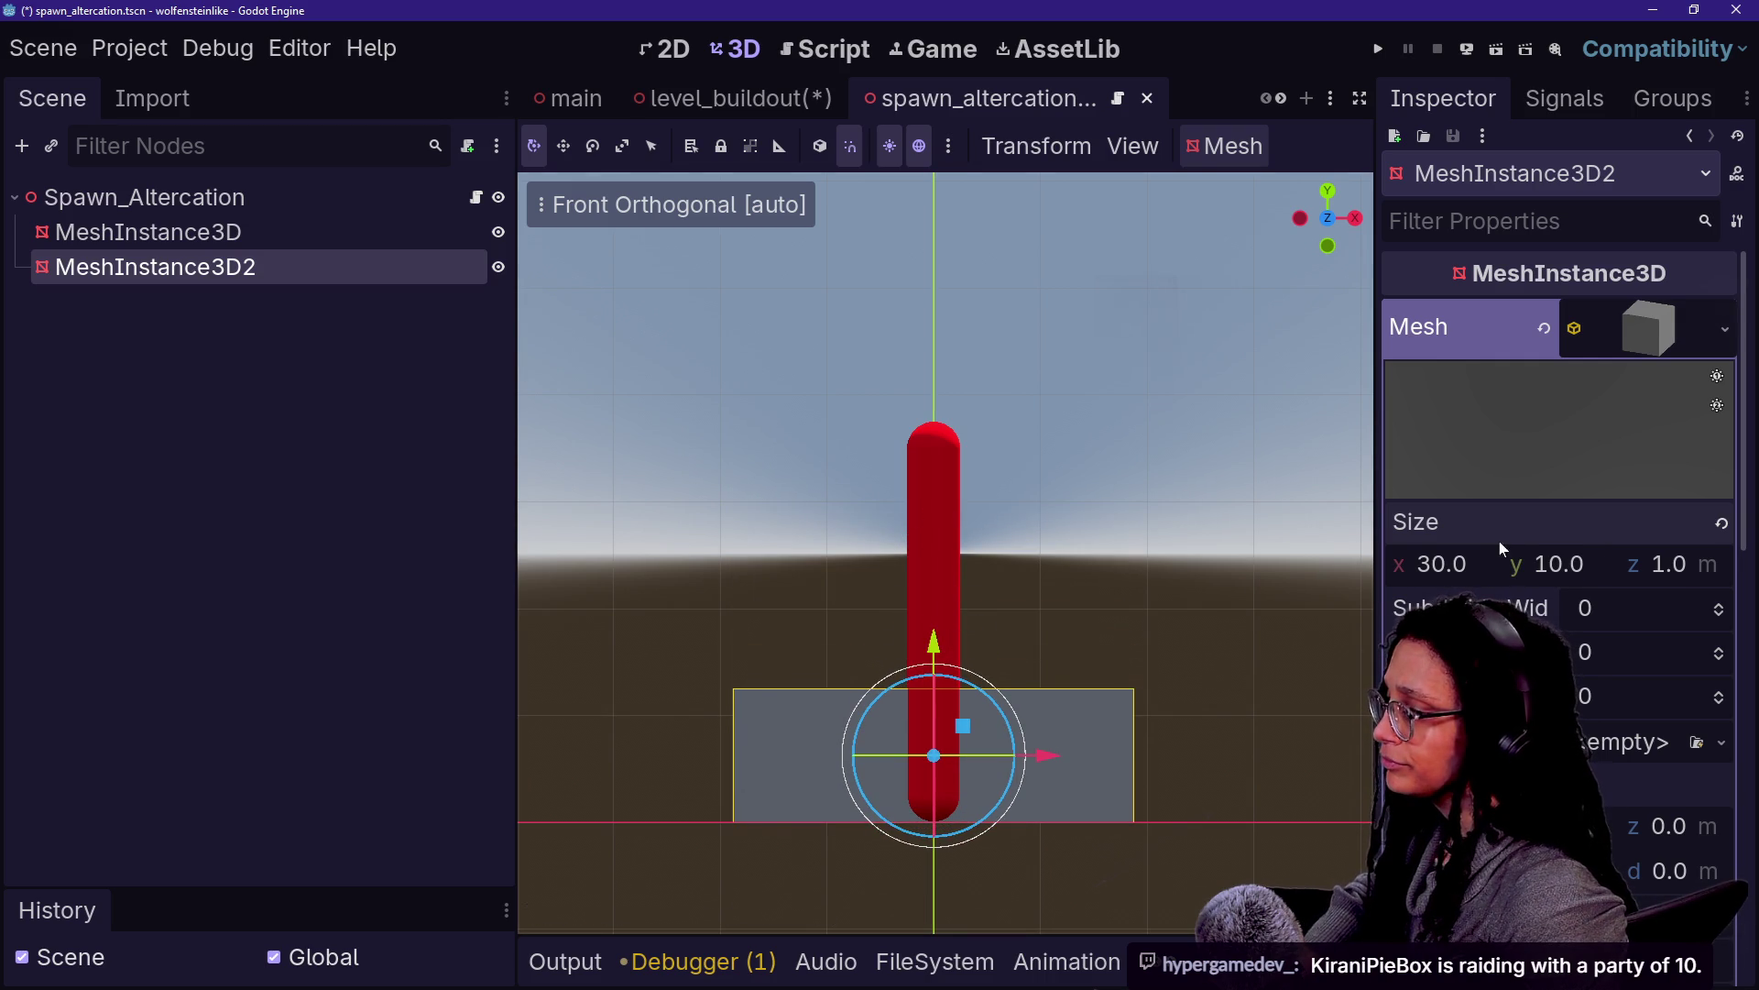
left_click(1033, 632)
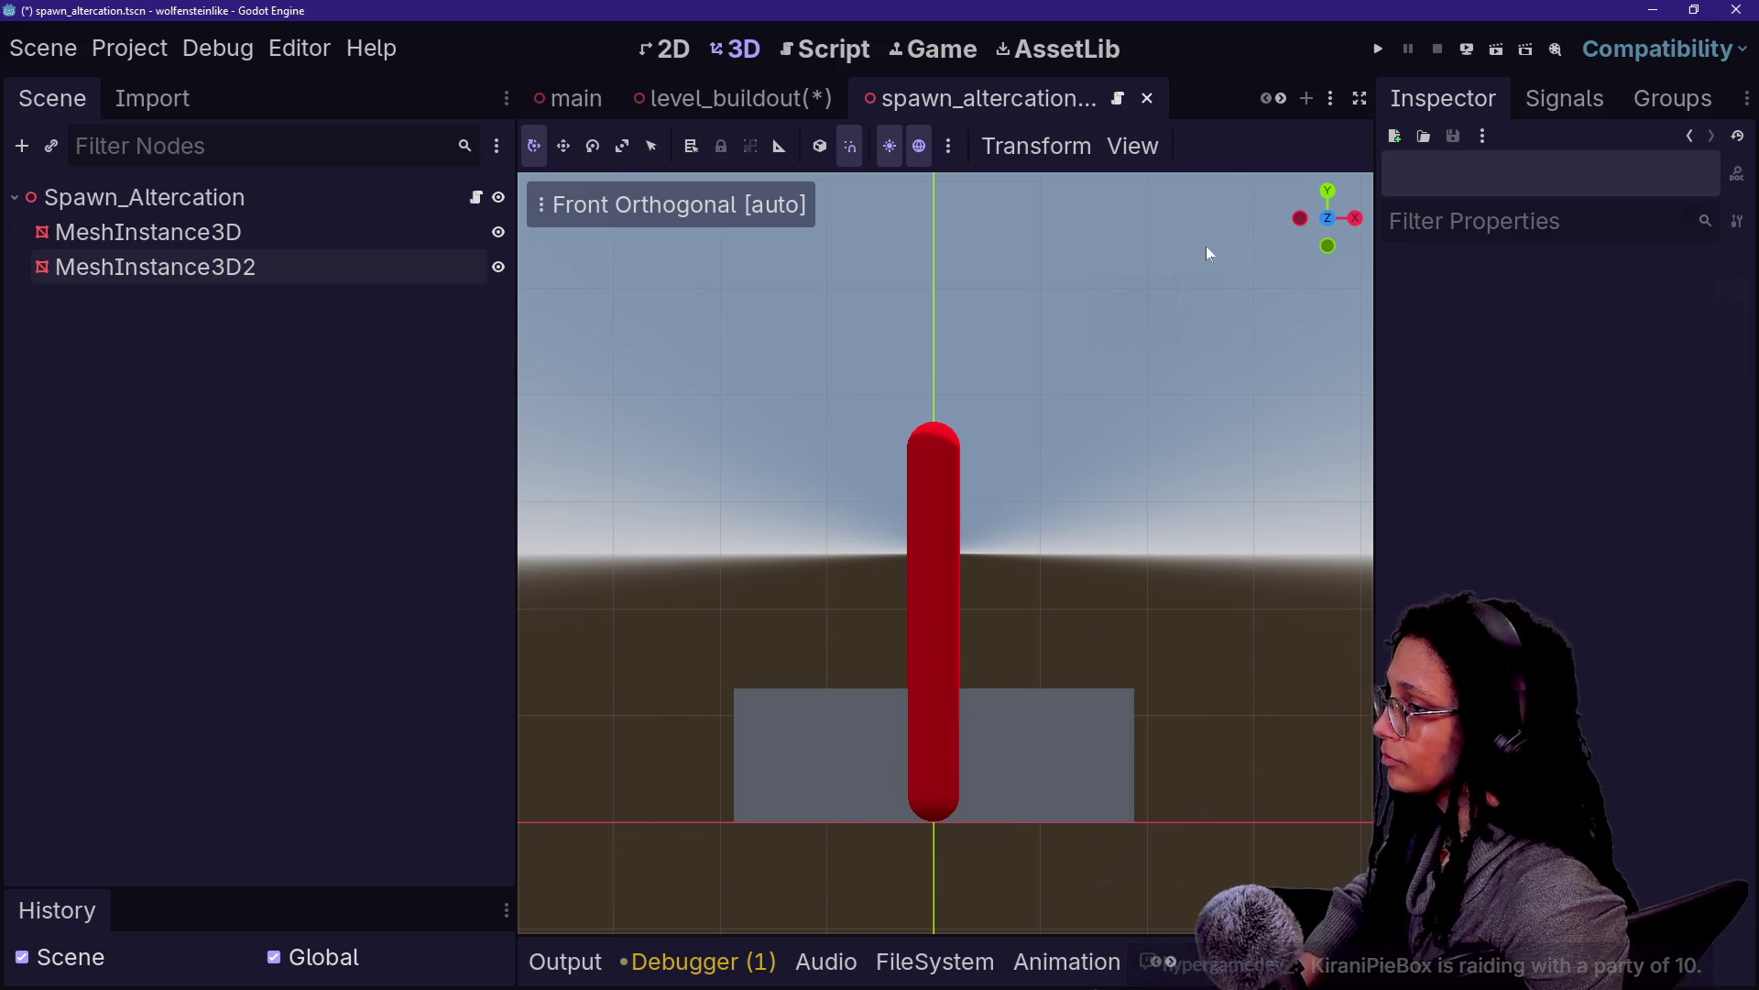
In a perspective view, deepen MeshInstance3D2's box to about 17.91 m along z
left_click_drag(1316, 223, 1131, 394)
left_click(326, 267)
left_click(326, 267)
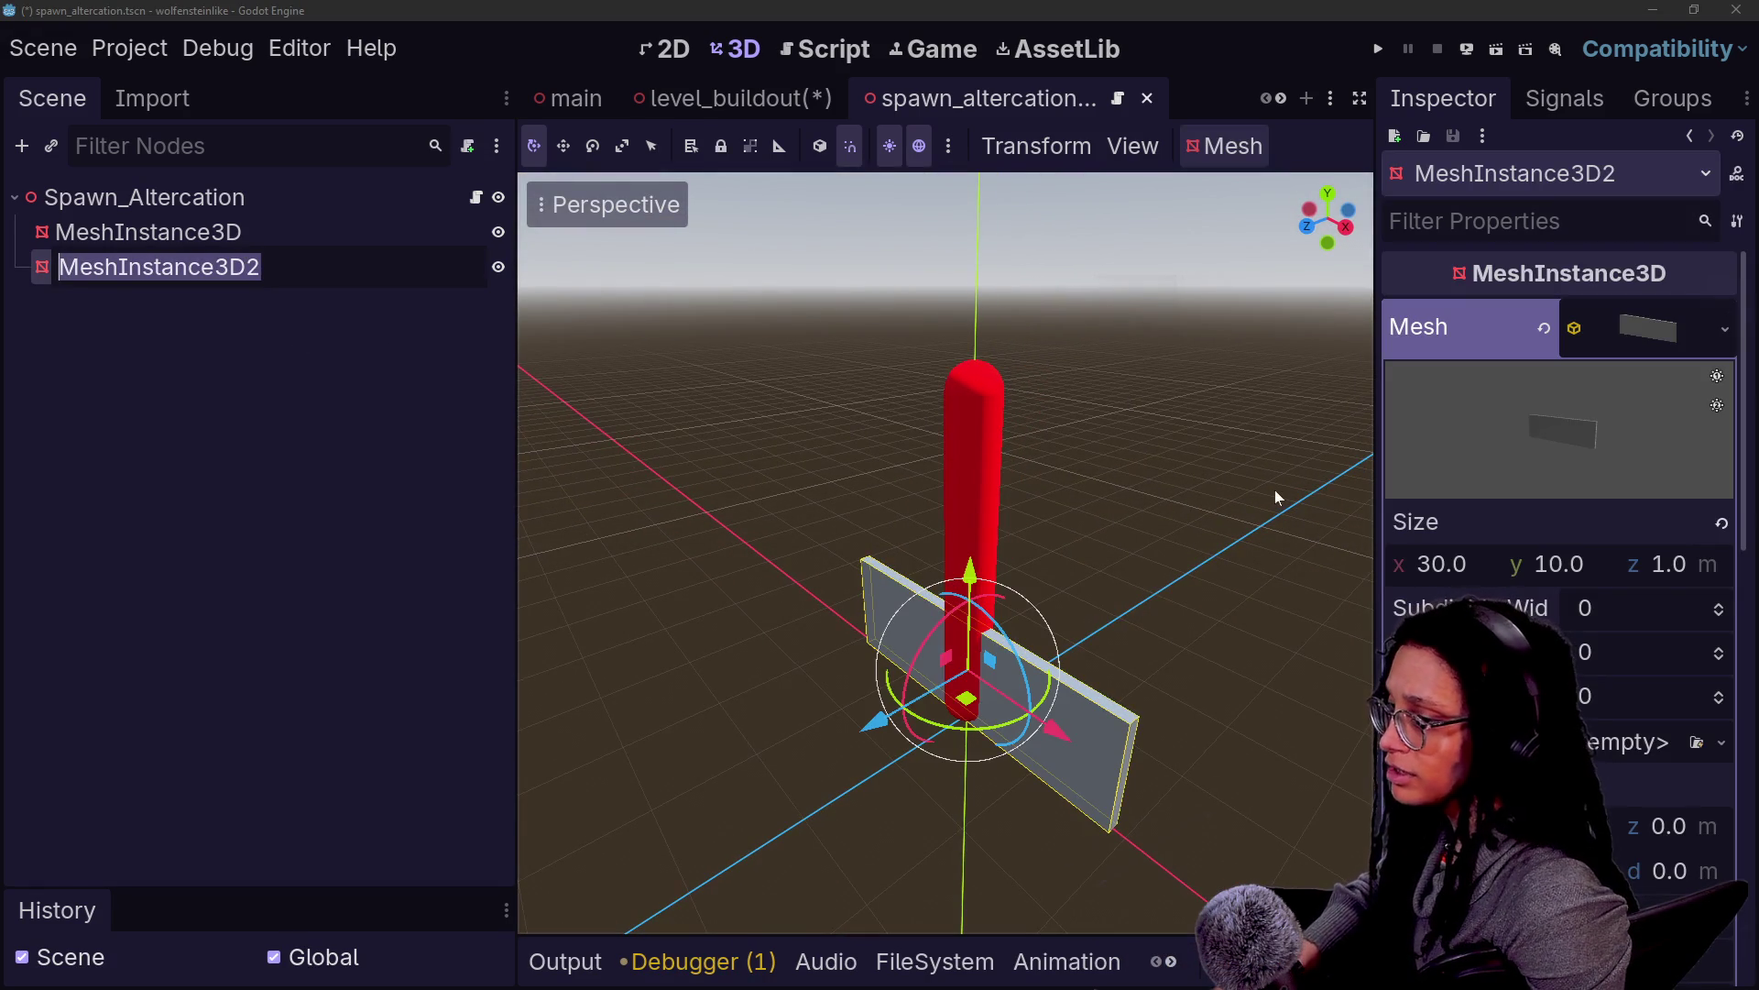
key("Escape")
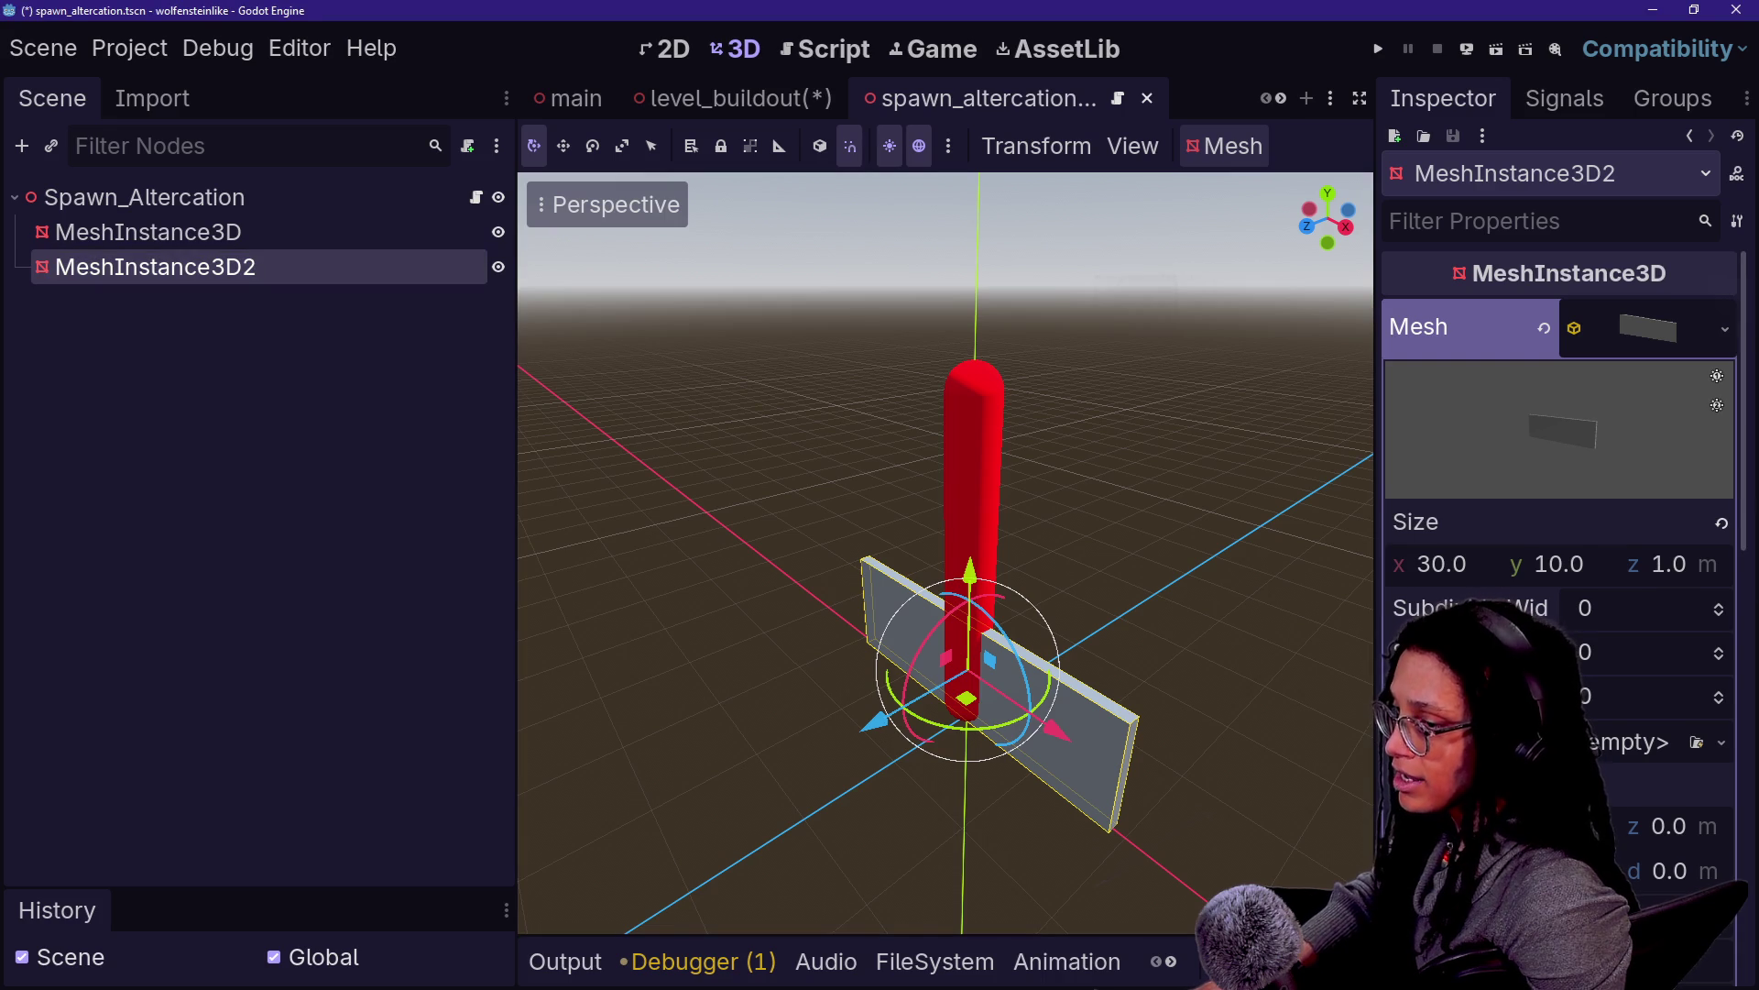
mouse_move(1634, 588)
left_mouse_down()
mouse_move(1750, 587)
mouse_move(905, 493)
left_mouse_up()
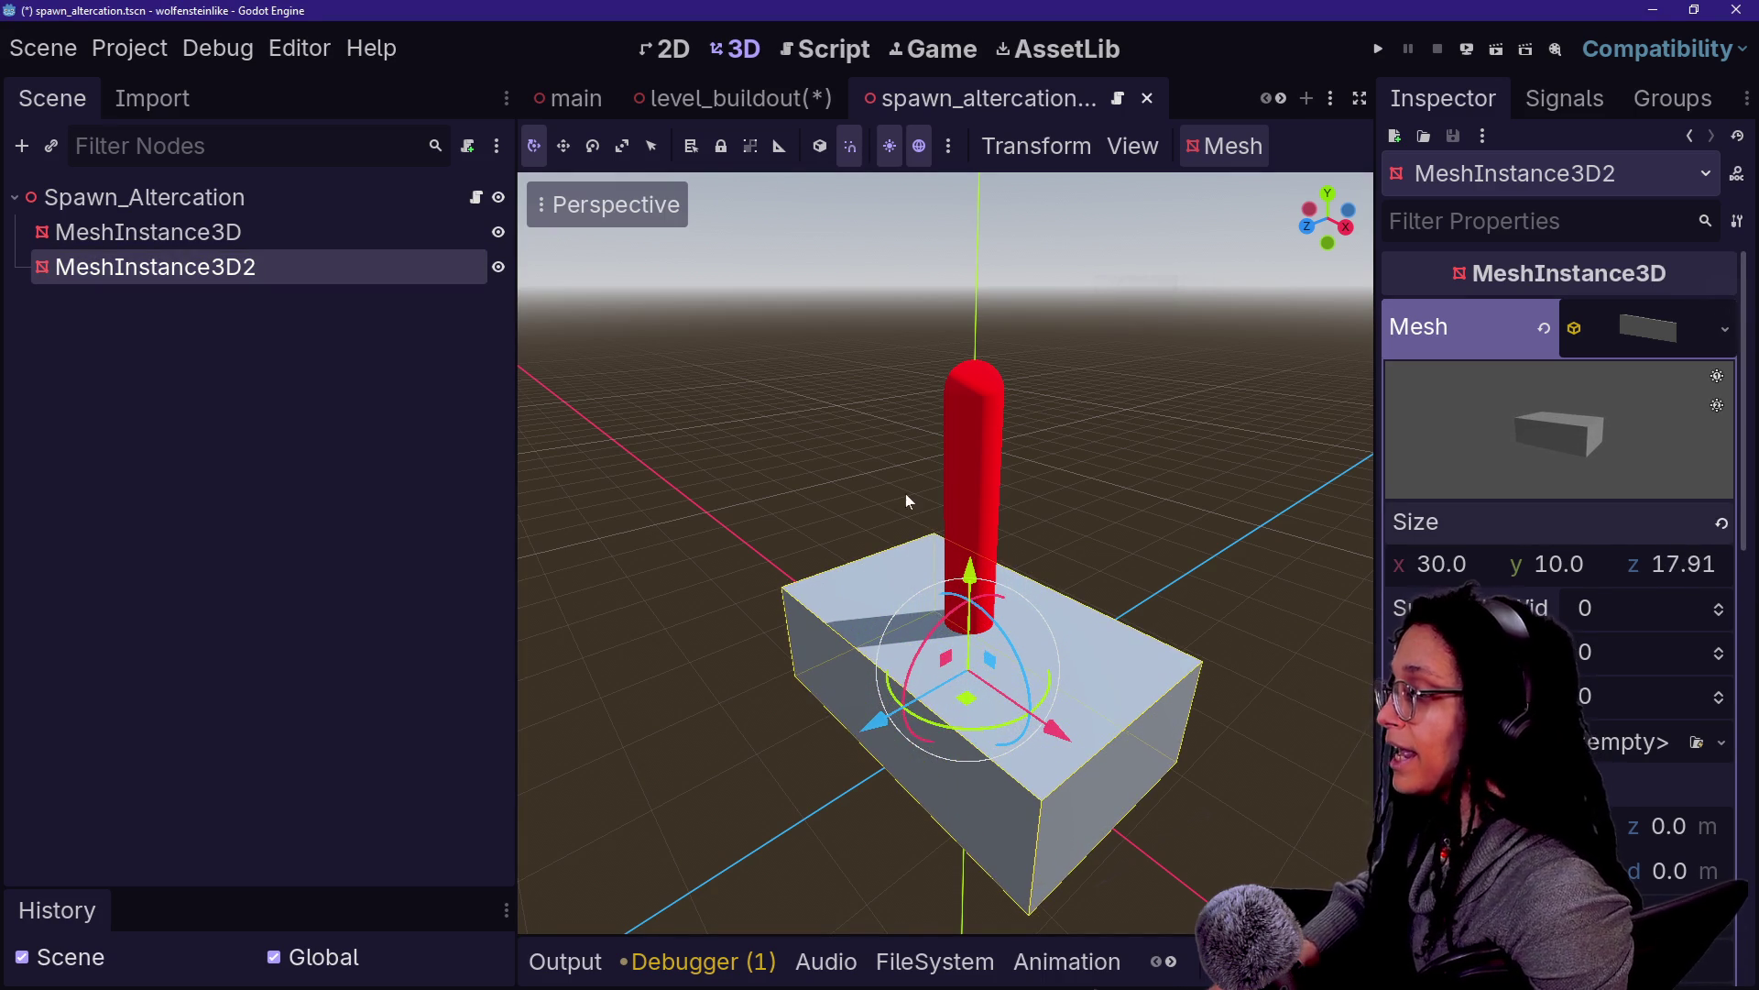
left_click(799, 409)
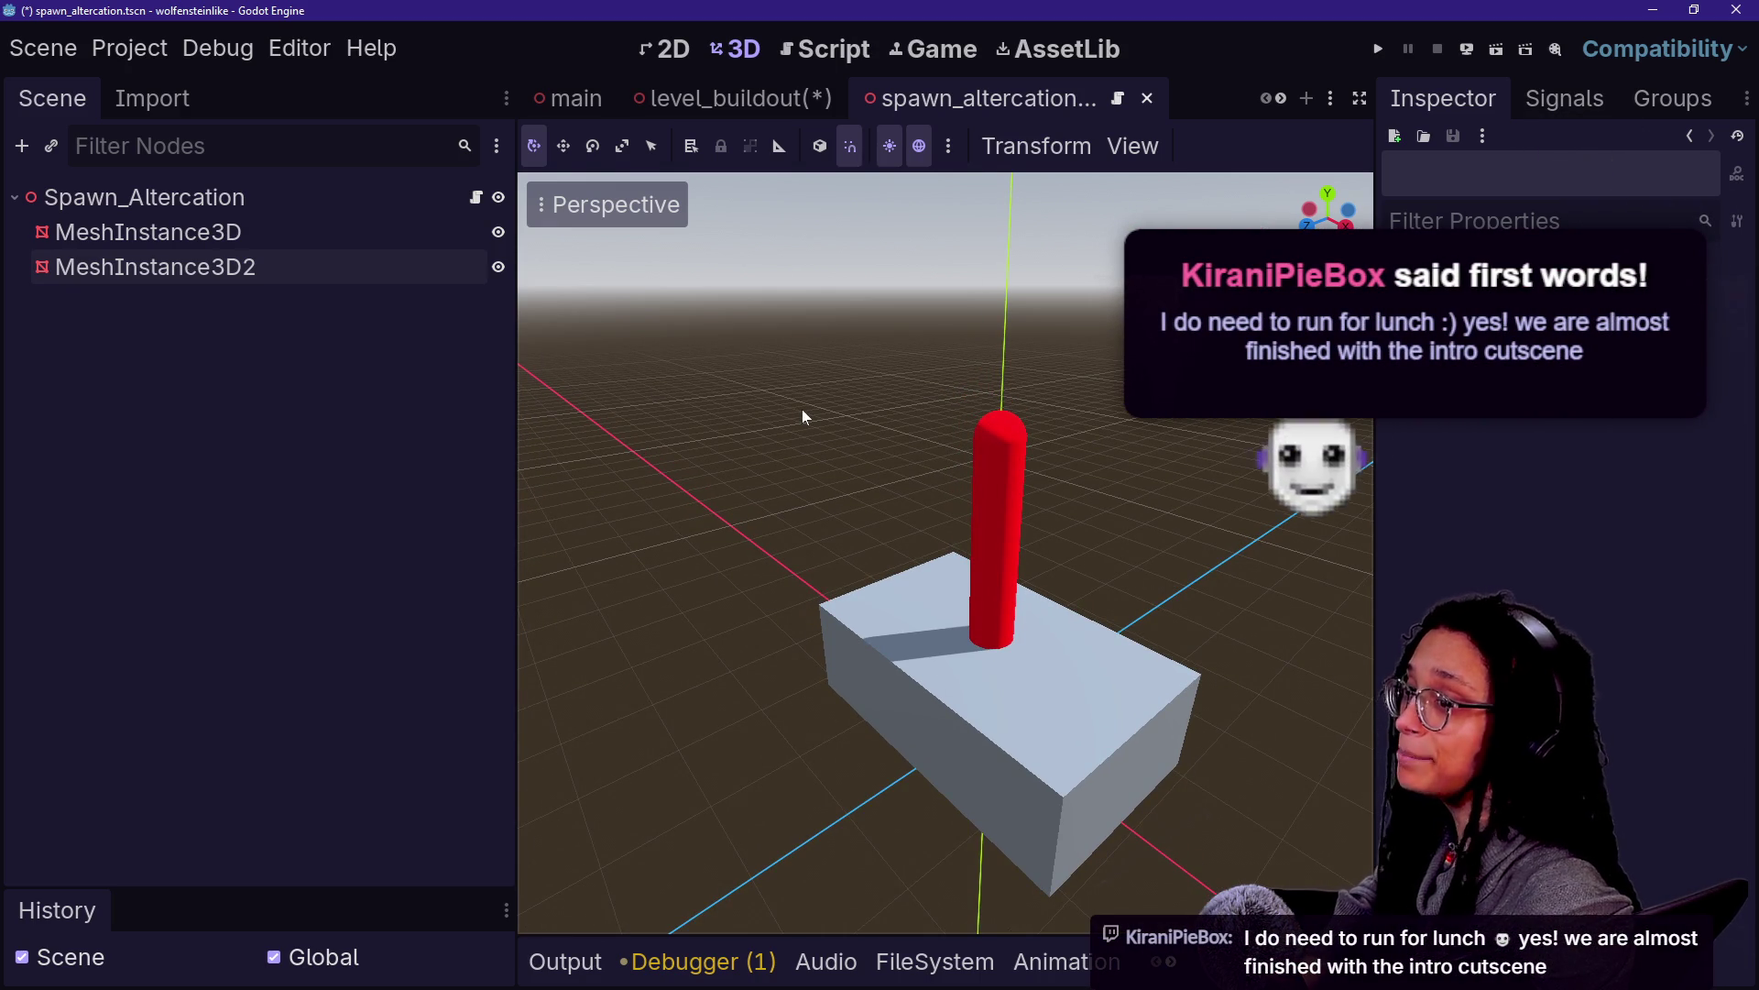
key("alt+Tab")
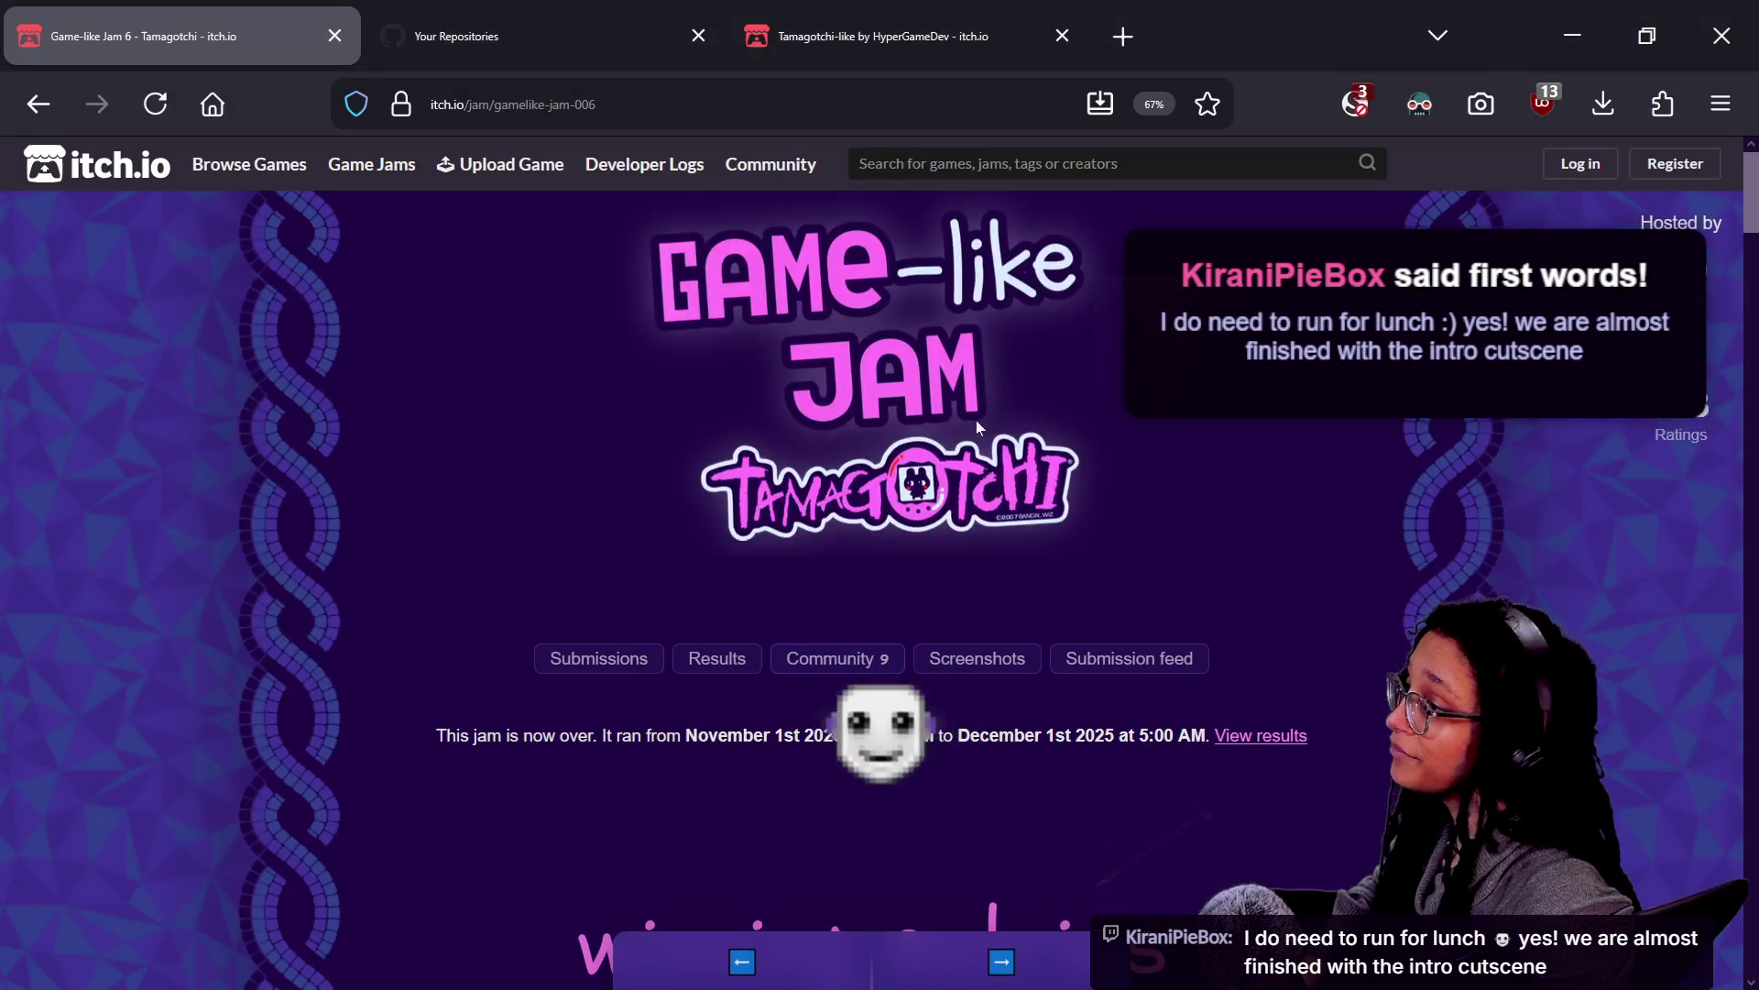
Load the streamer's Twitch channel in a new tab and switch Twitch to dark theme
left_click(1123, 37)
type("twitch.tv")
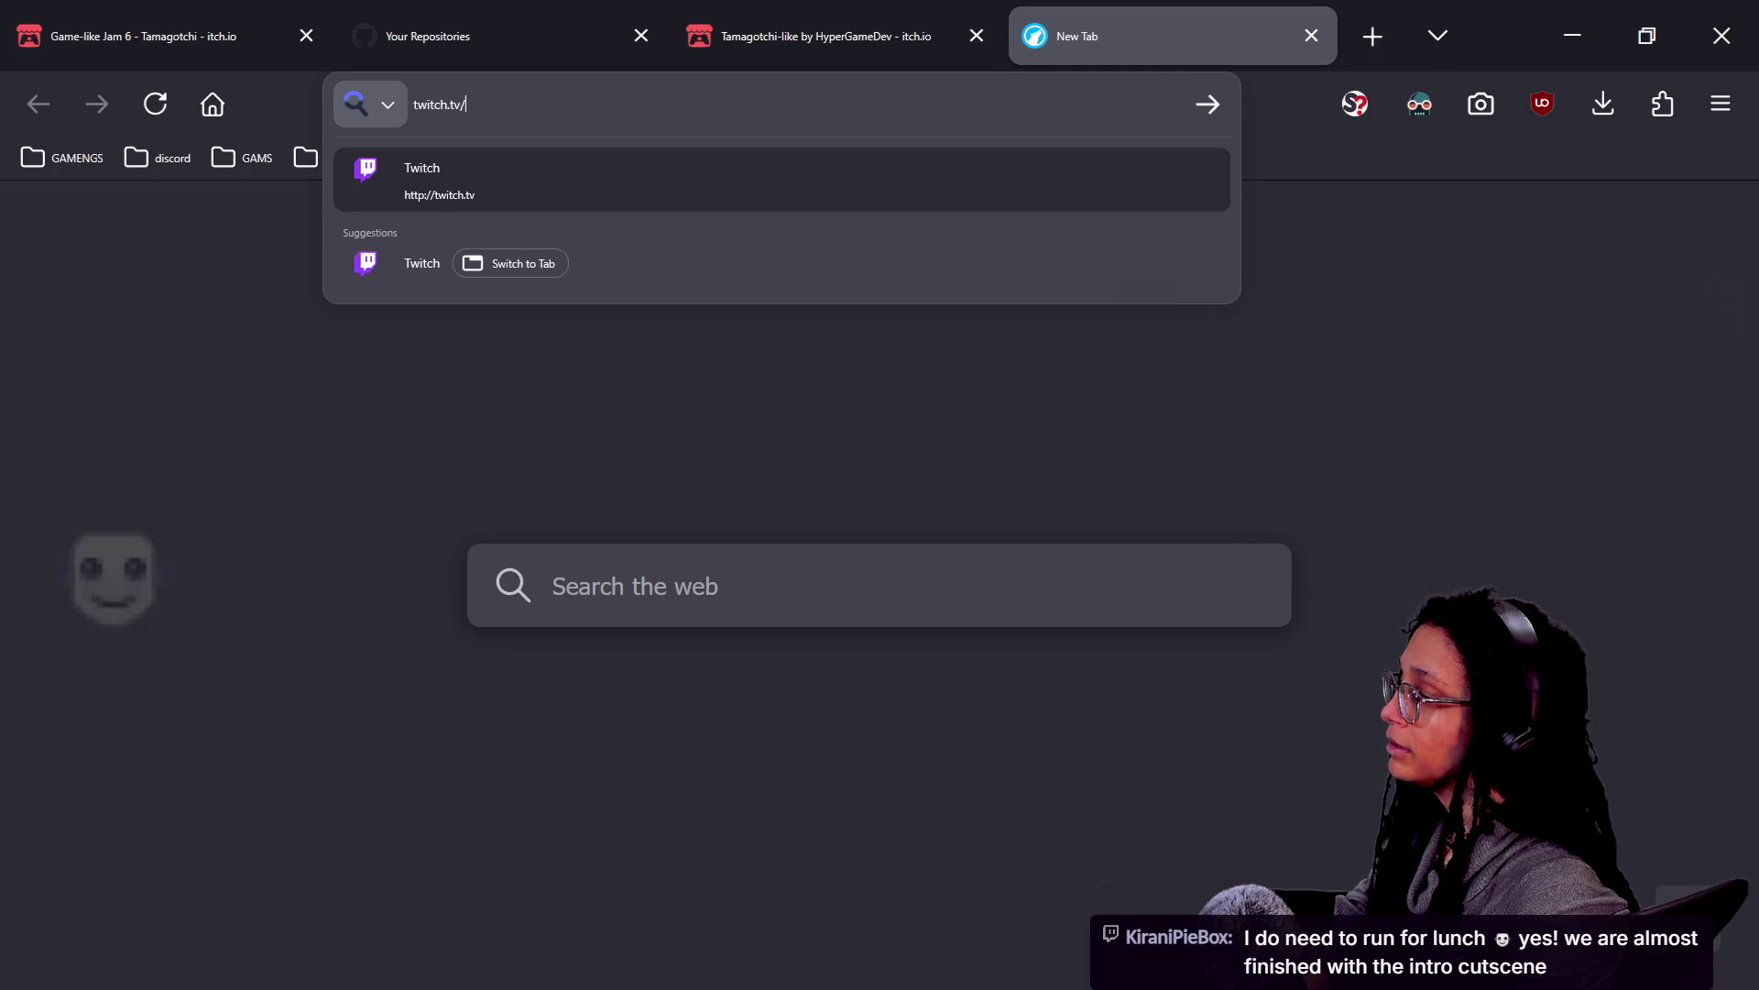
type("/kirani")
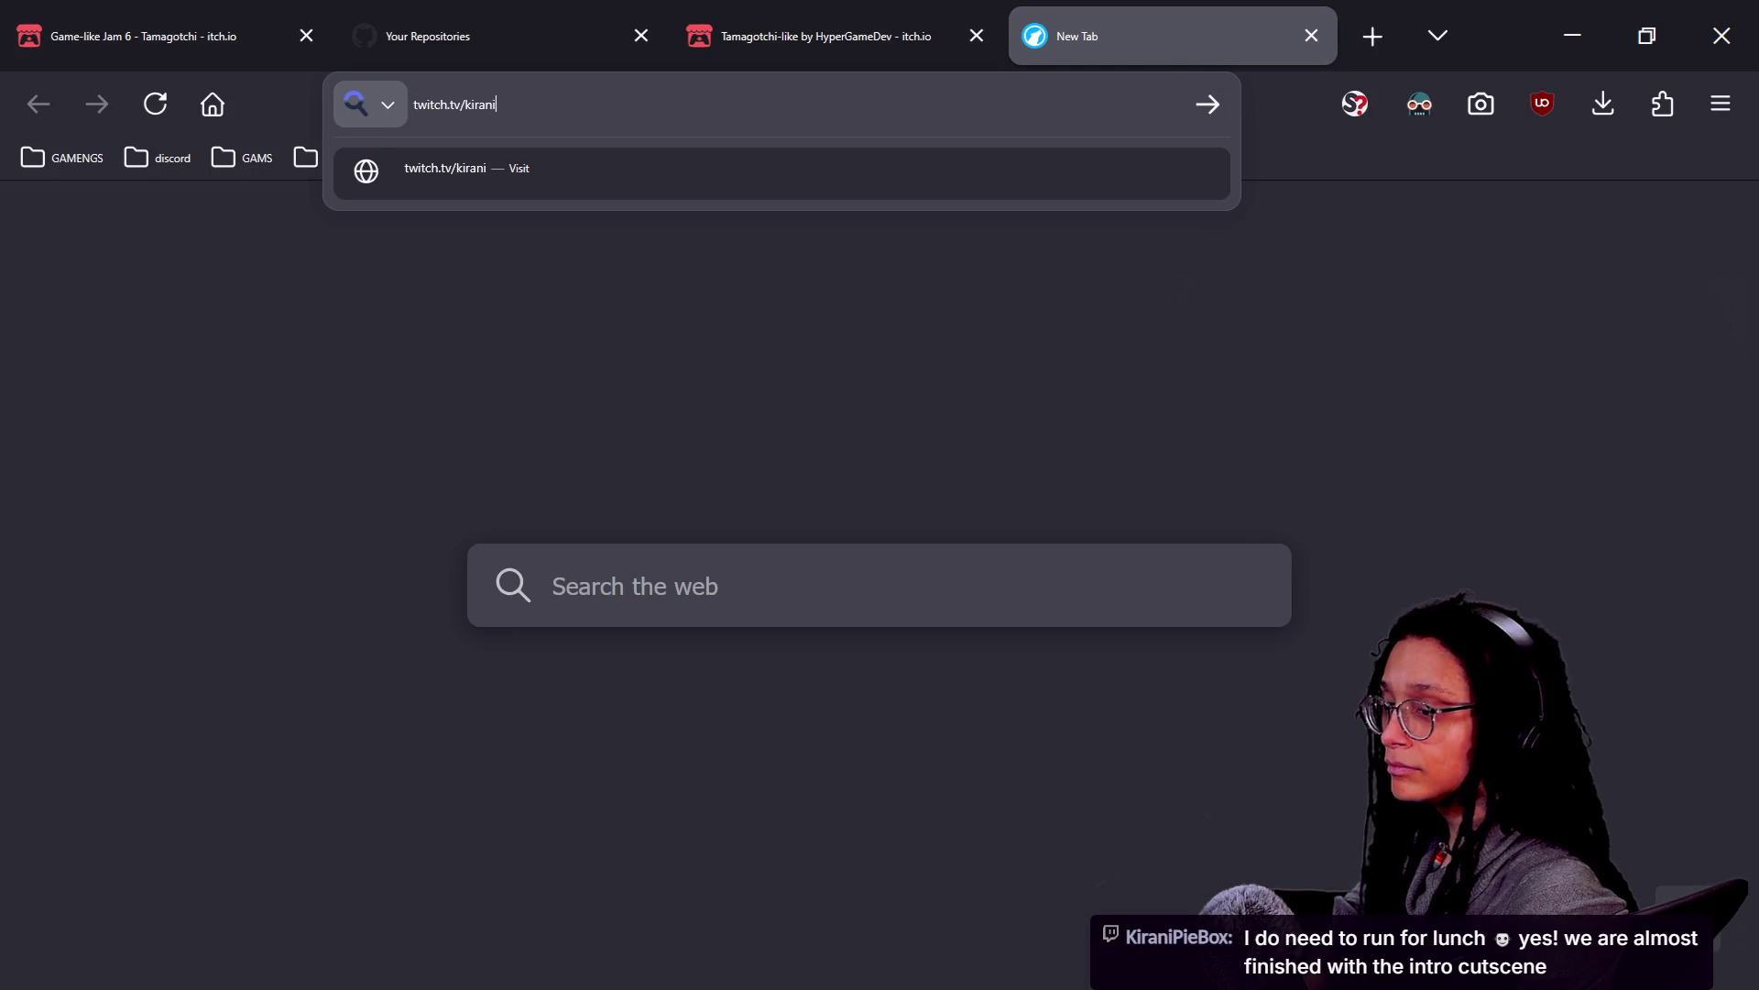
type("piebox")
key("Return")
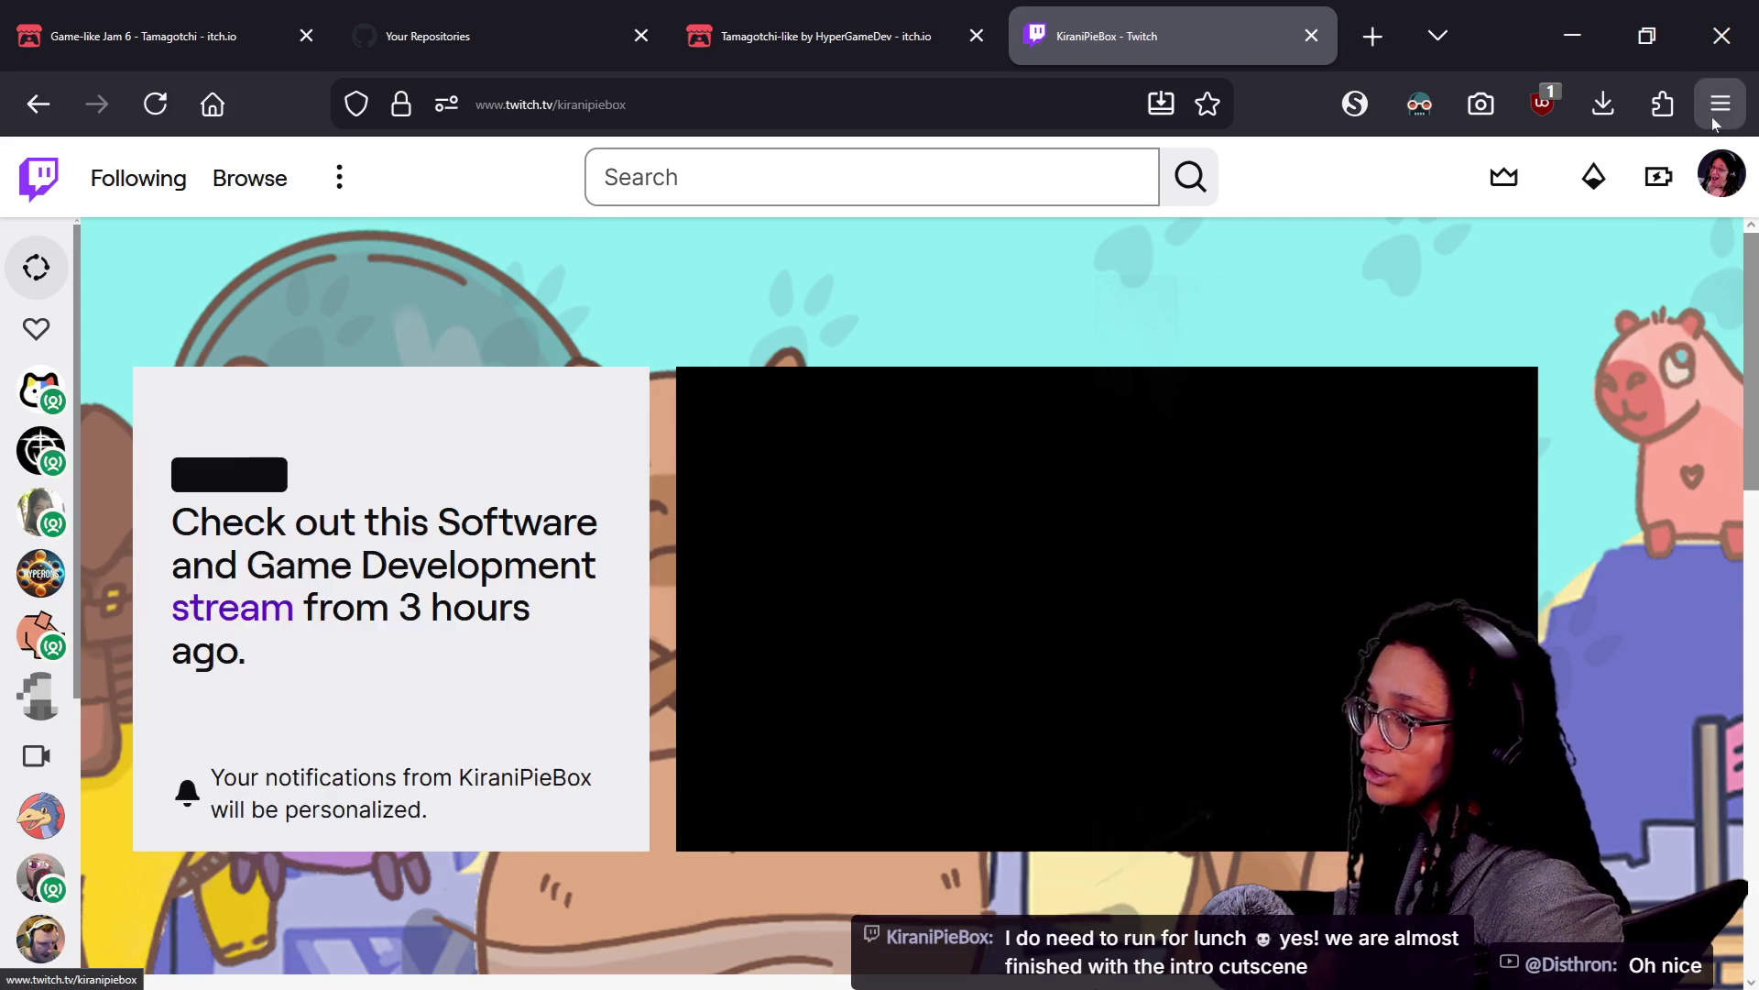
left_click(1722, 174)
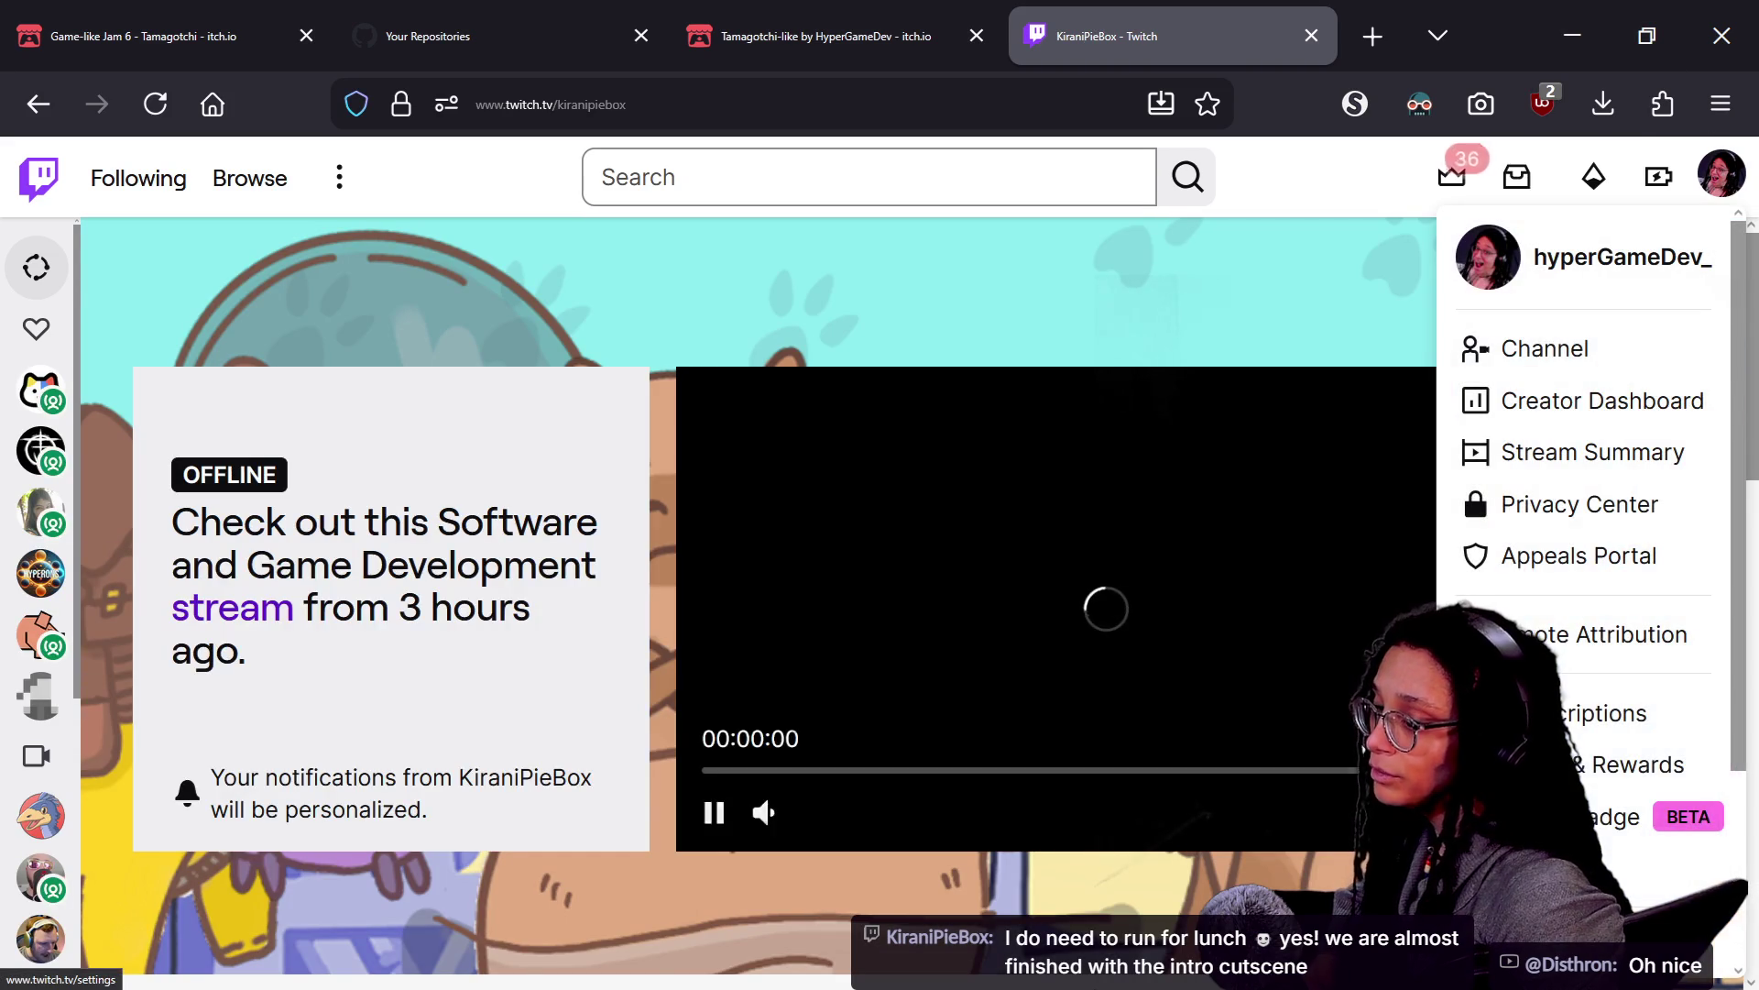
scroll(1617, 825, "down", 3)
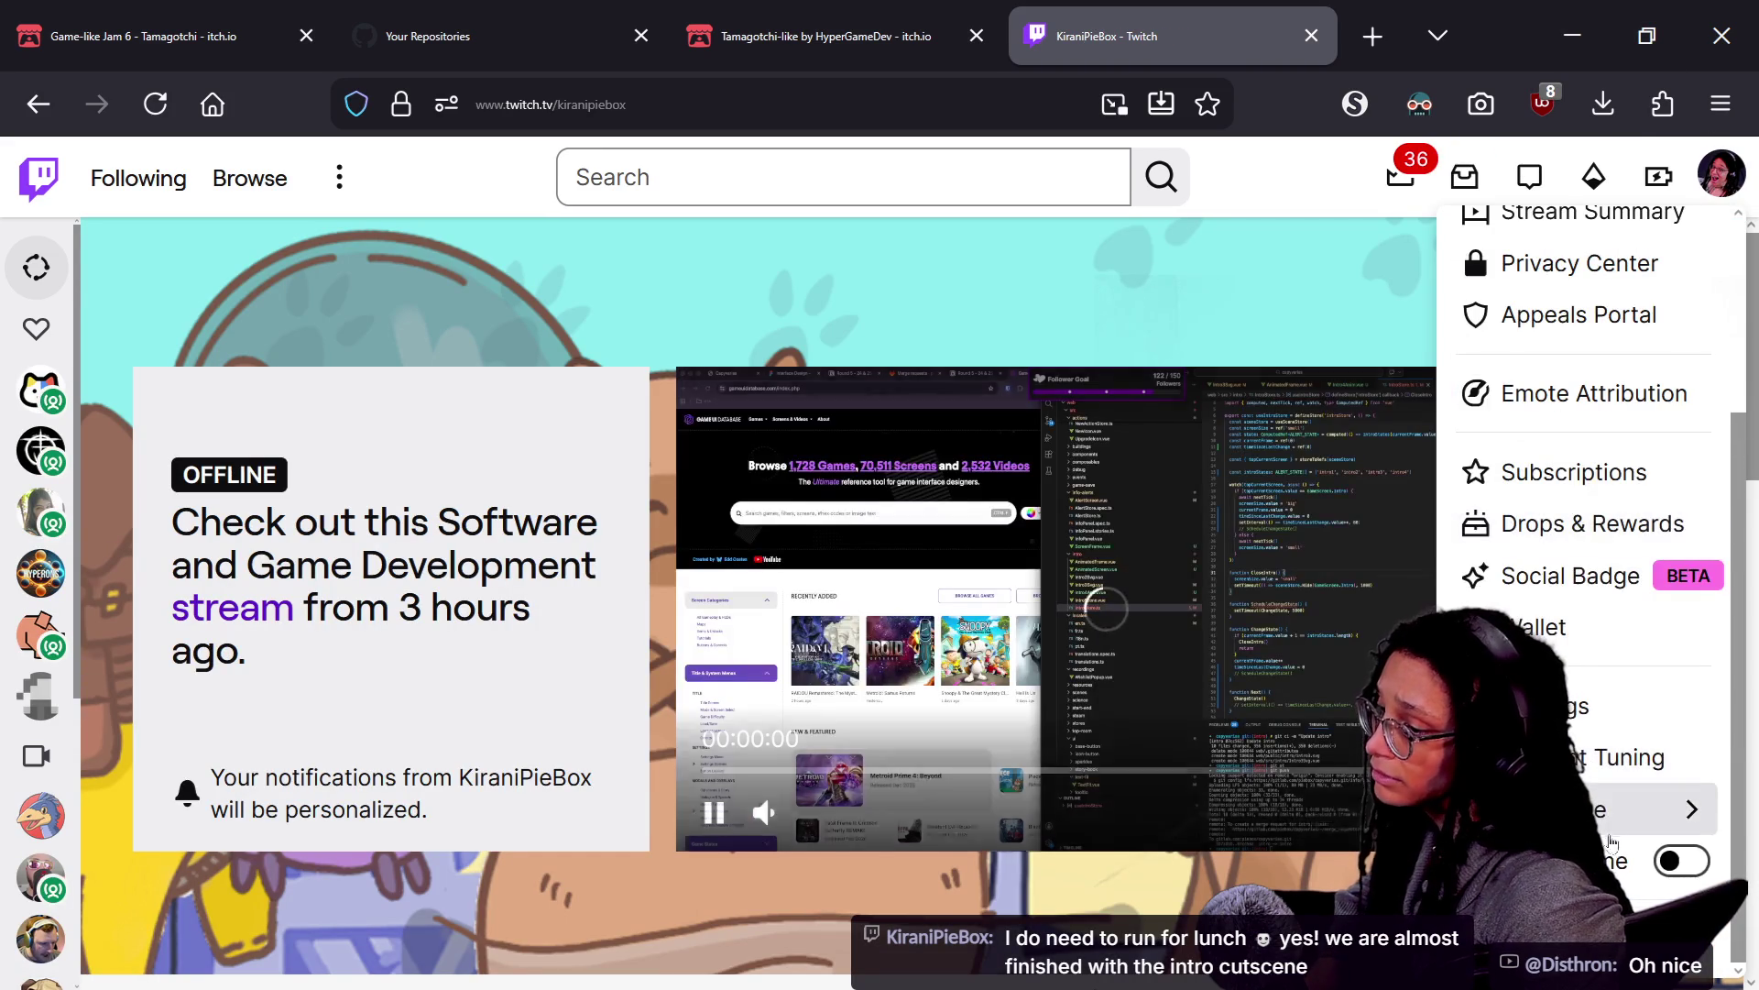
key("Escape")
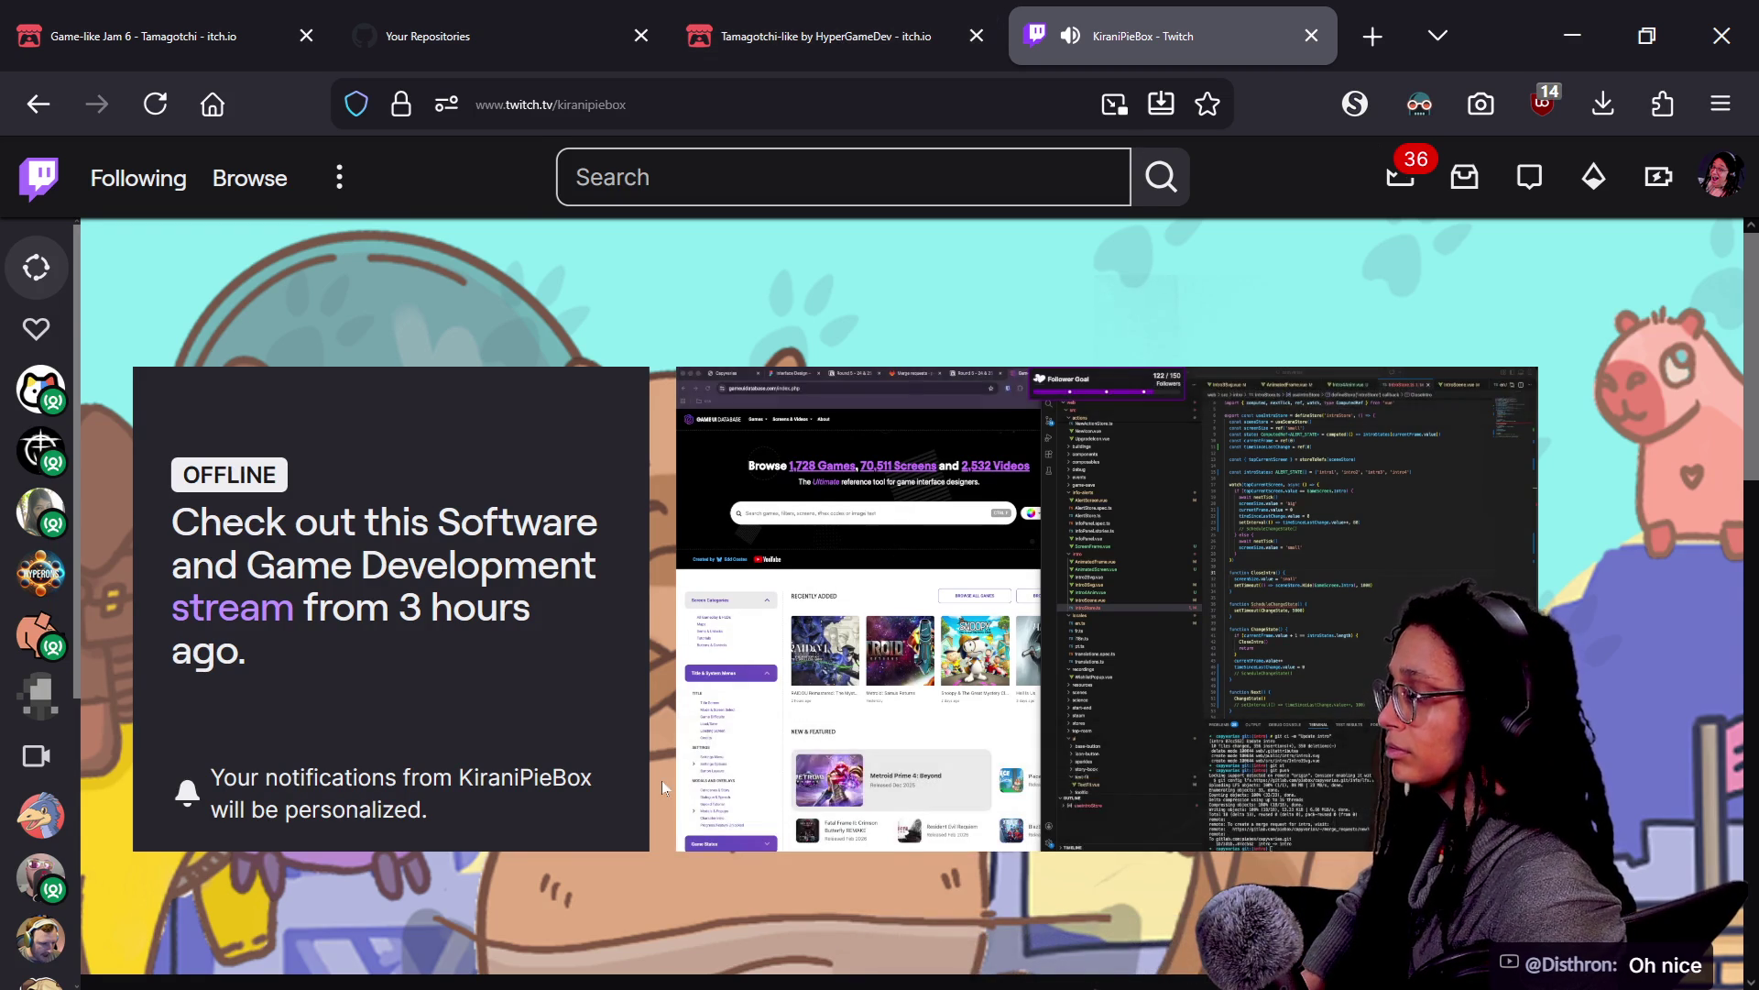
Open the channel's About page and follow its Linktree link
scroll(662, 780, "down", 5)
left_click(298, 822)
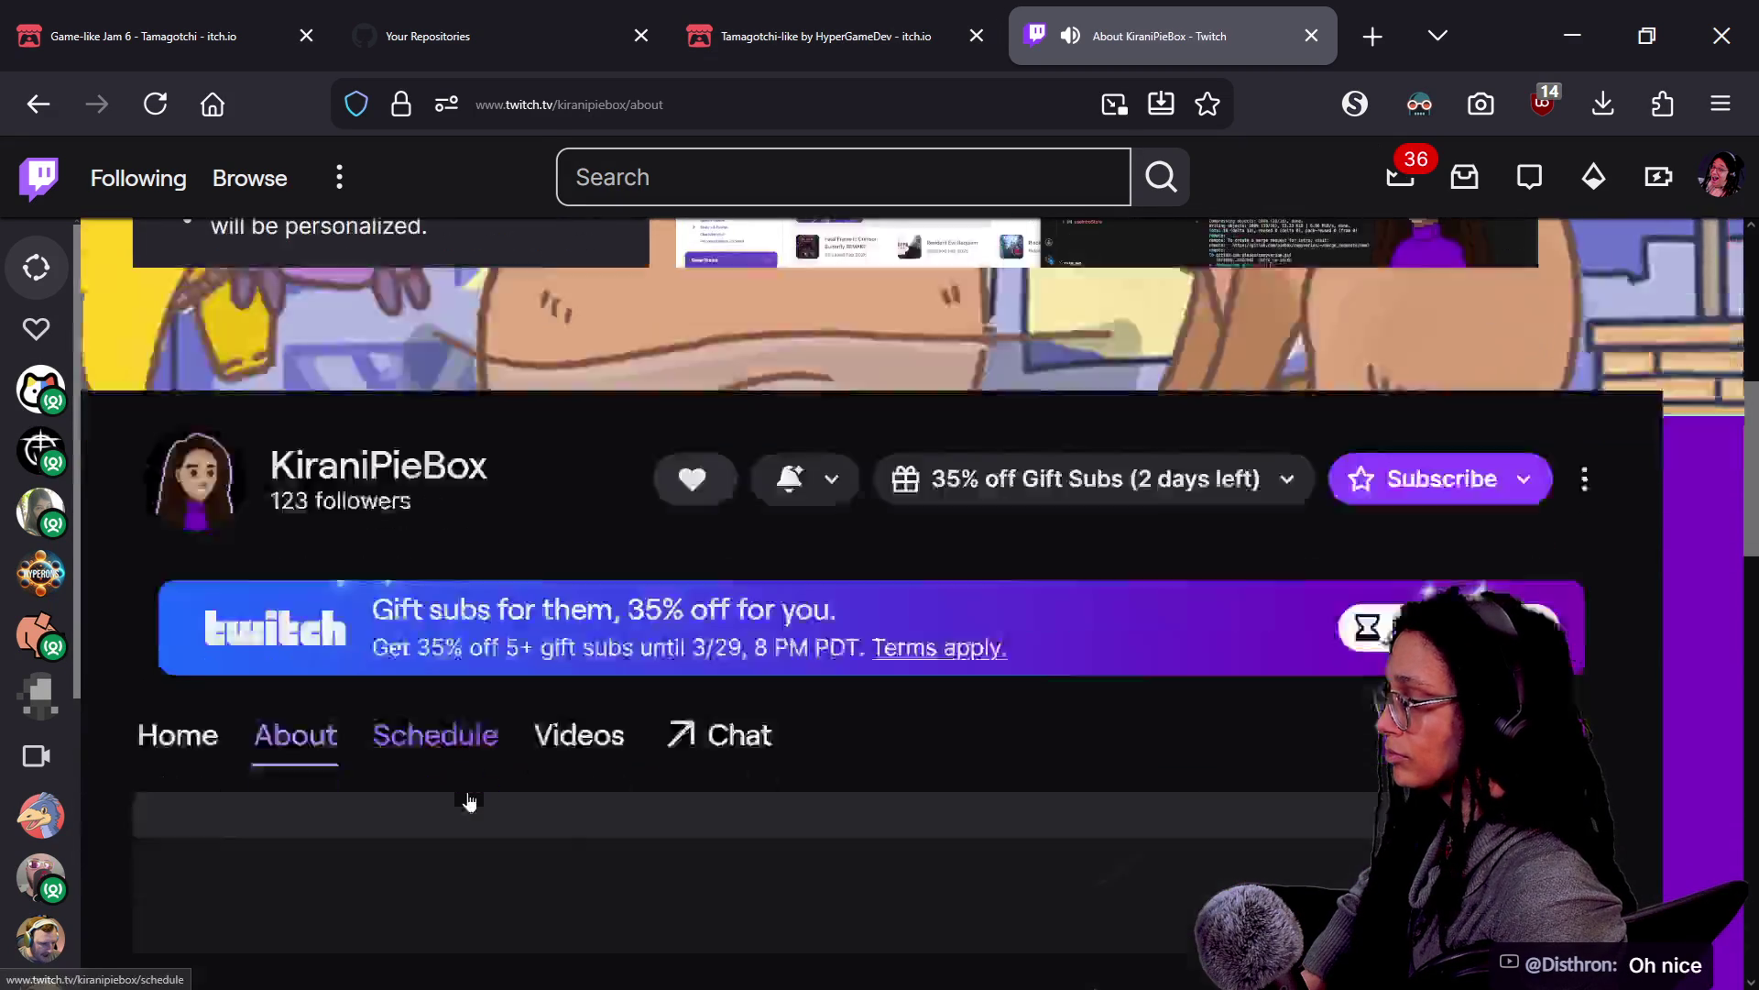
scroll(768, 623, "up", 2)
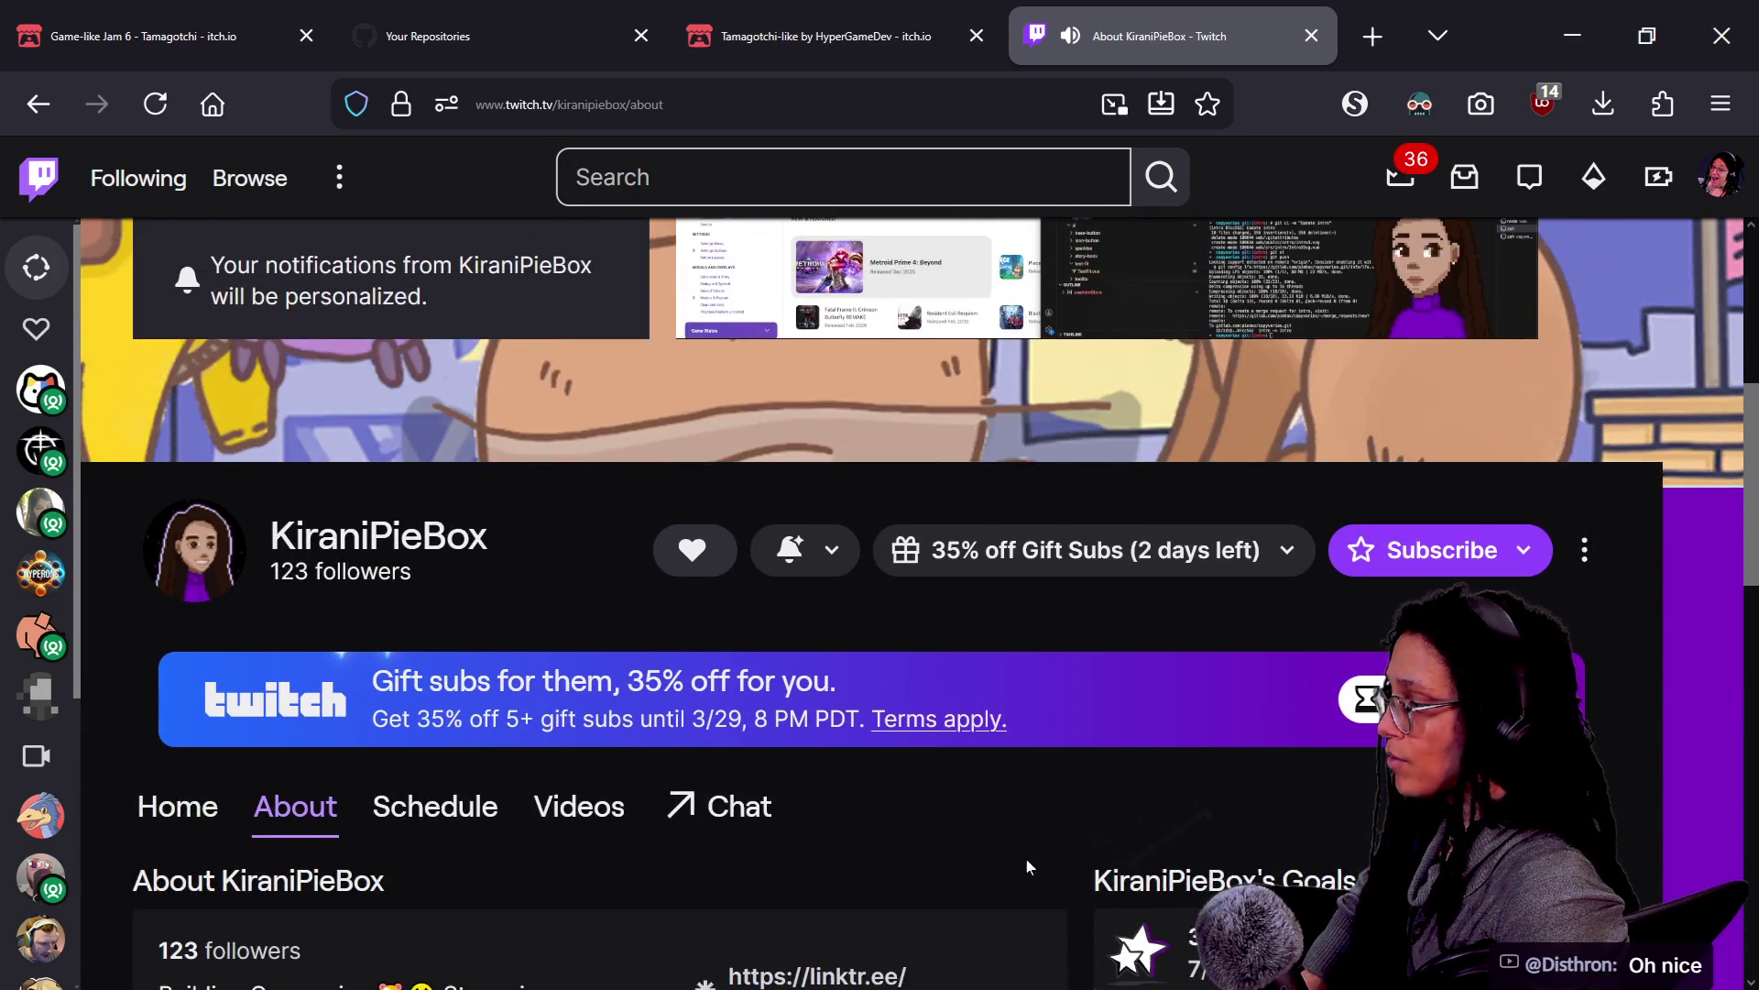
scroll(1028, 866, "down", 2)
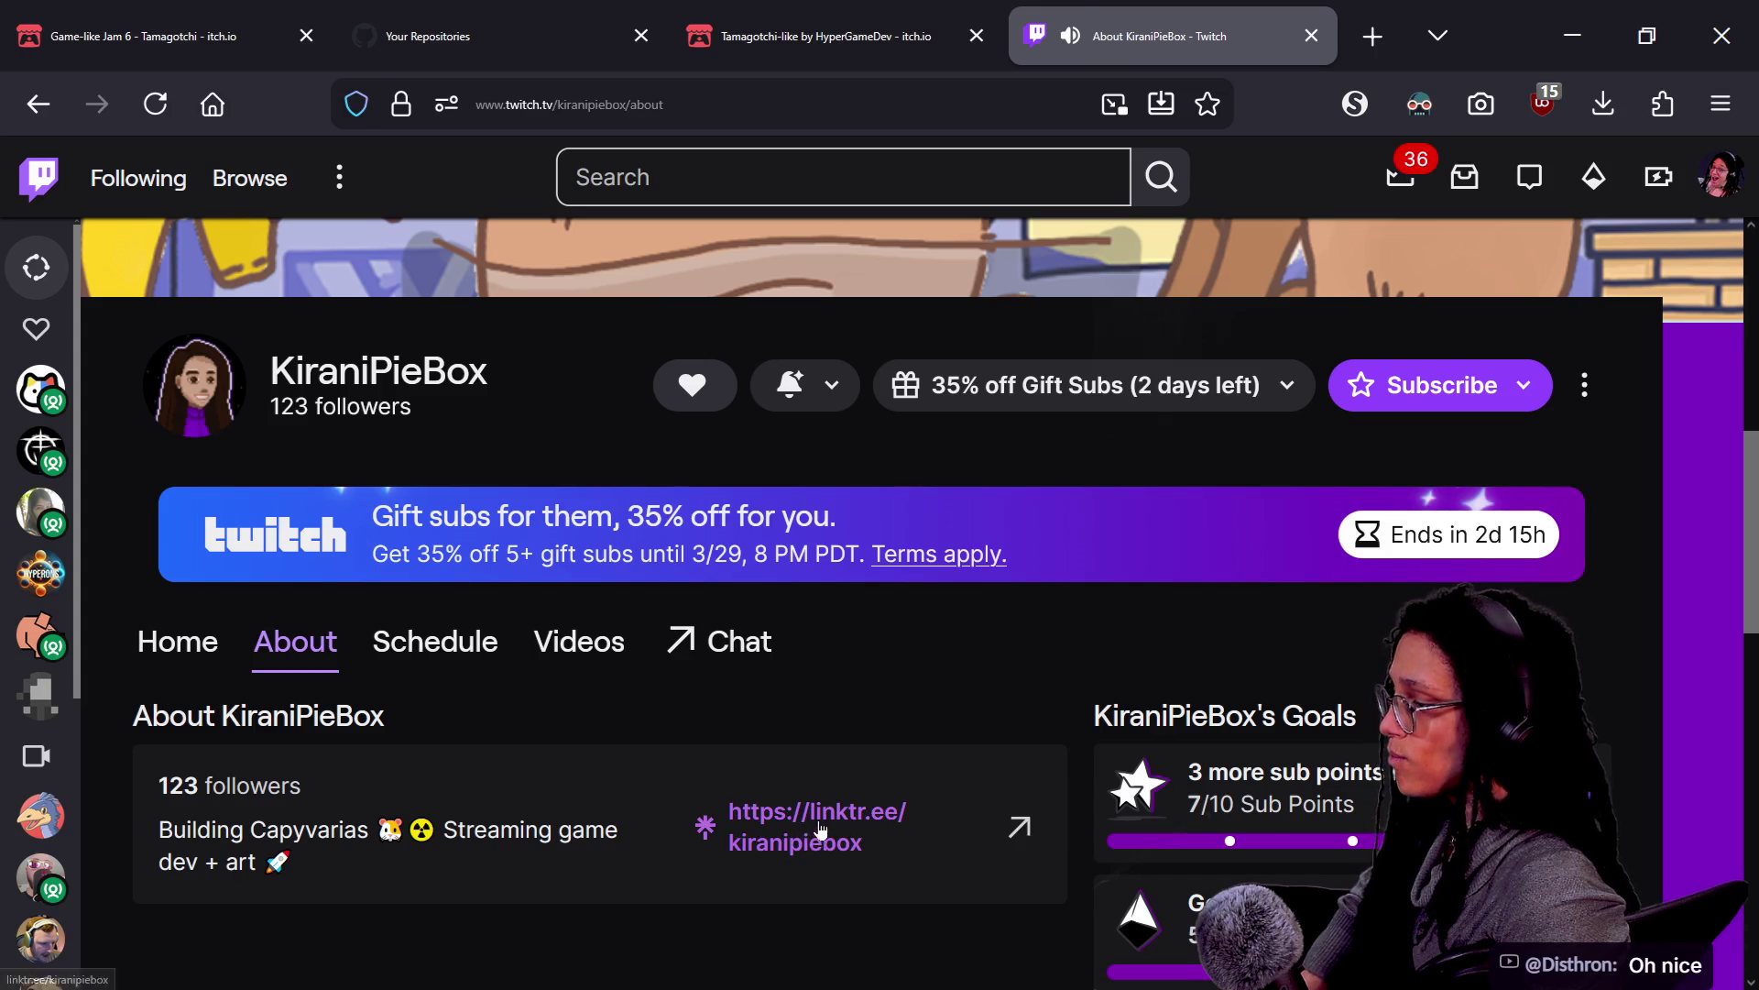
left_click(821, 830)
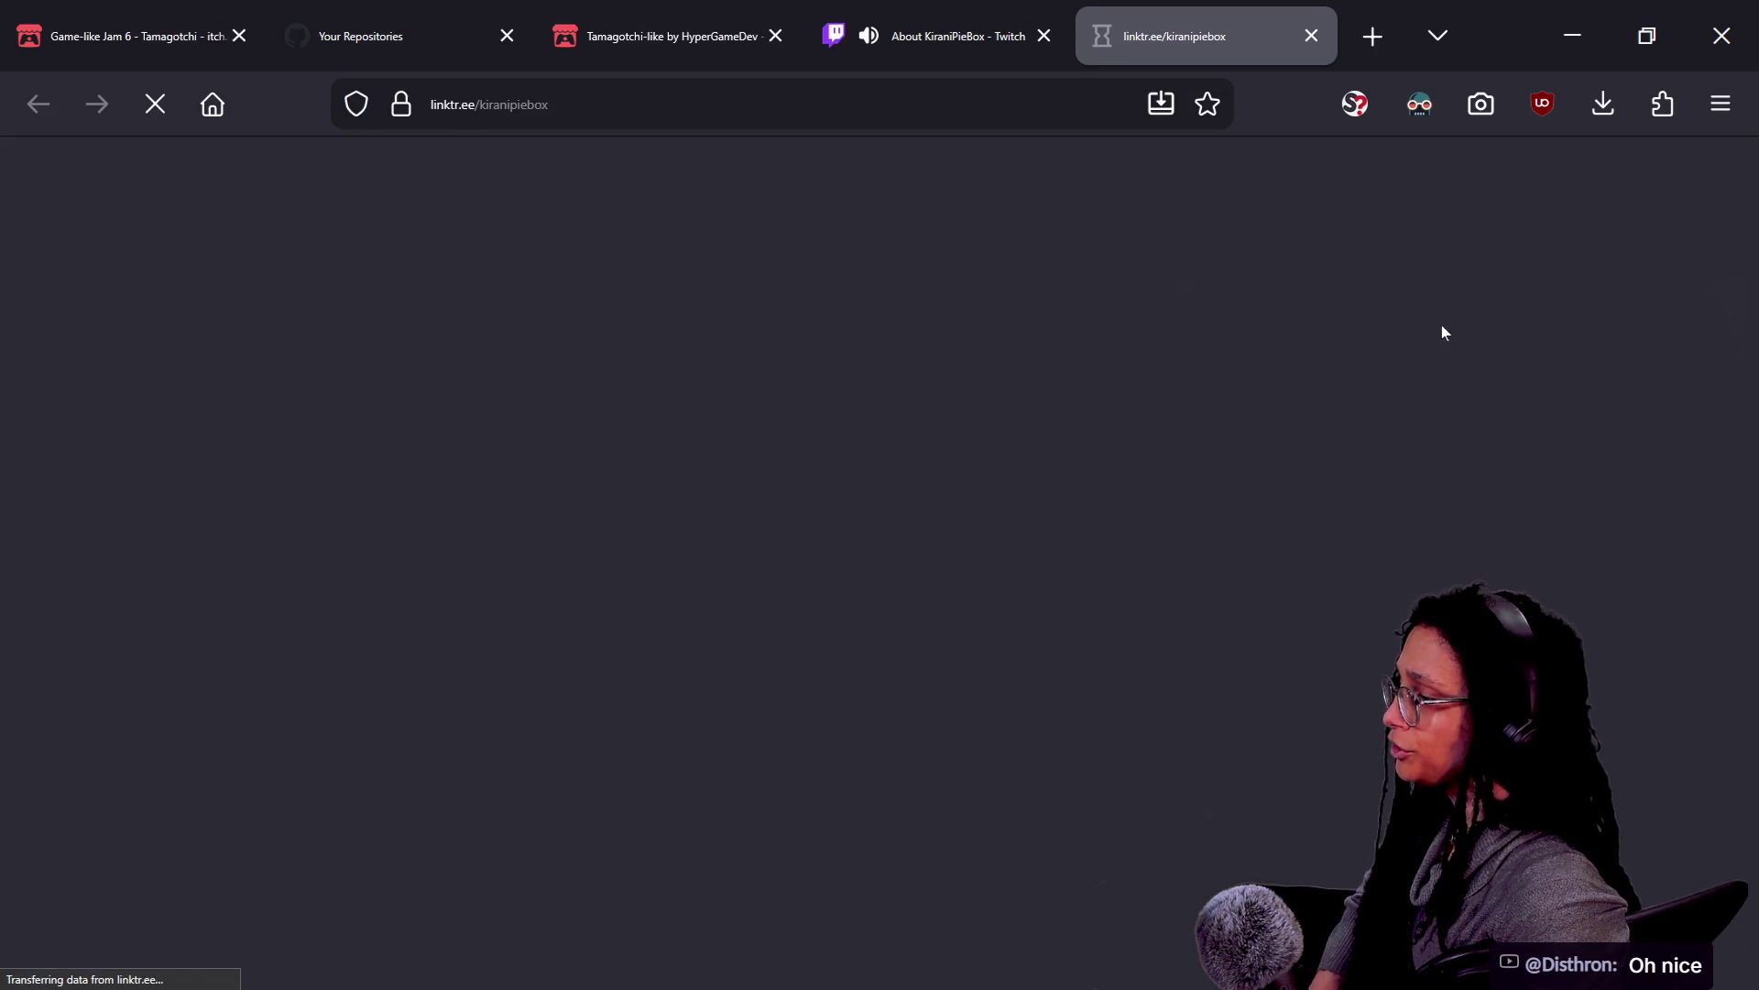
Trust linktr.ee in NoScript, allow WebGL, and open the creator's YouTube channel
scroll(804, 625, "down", 4)
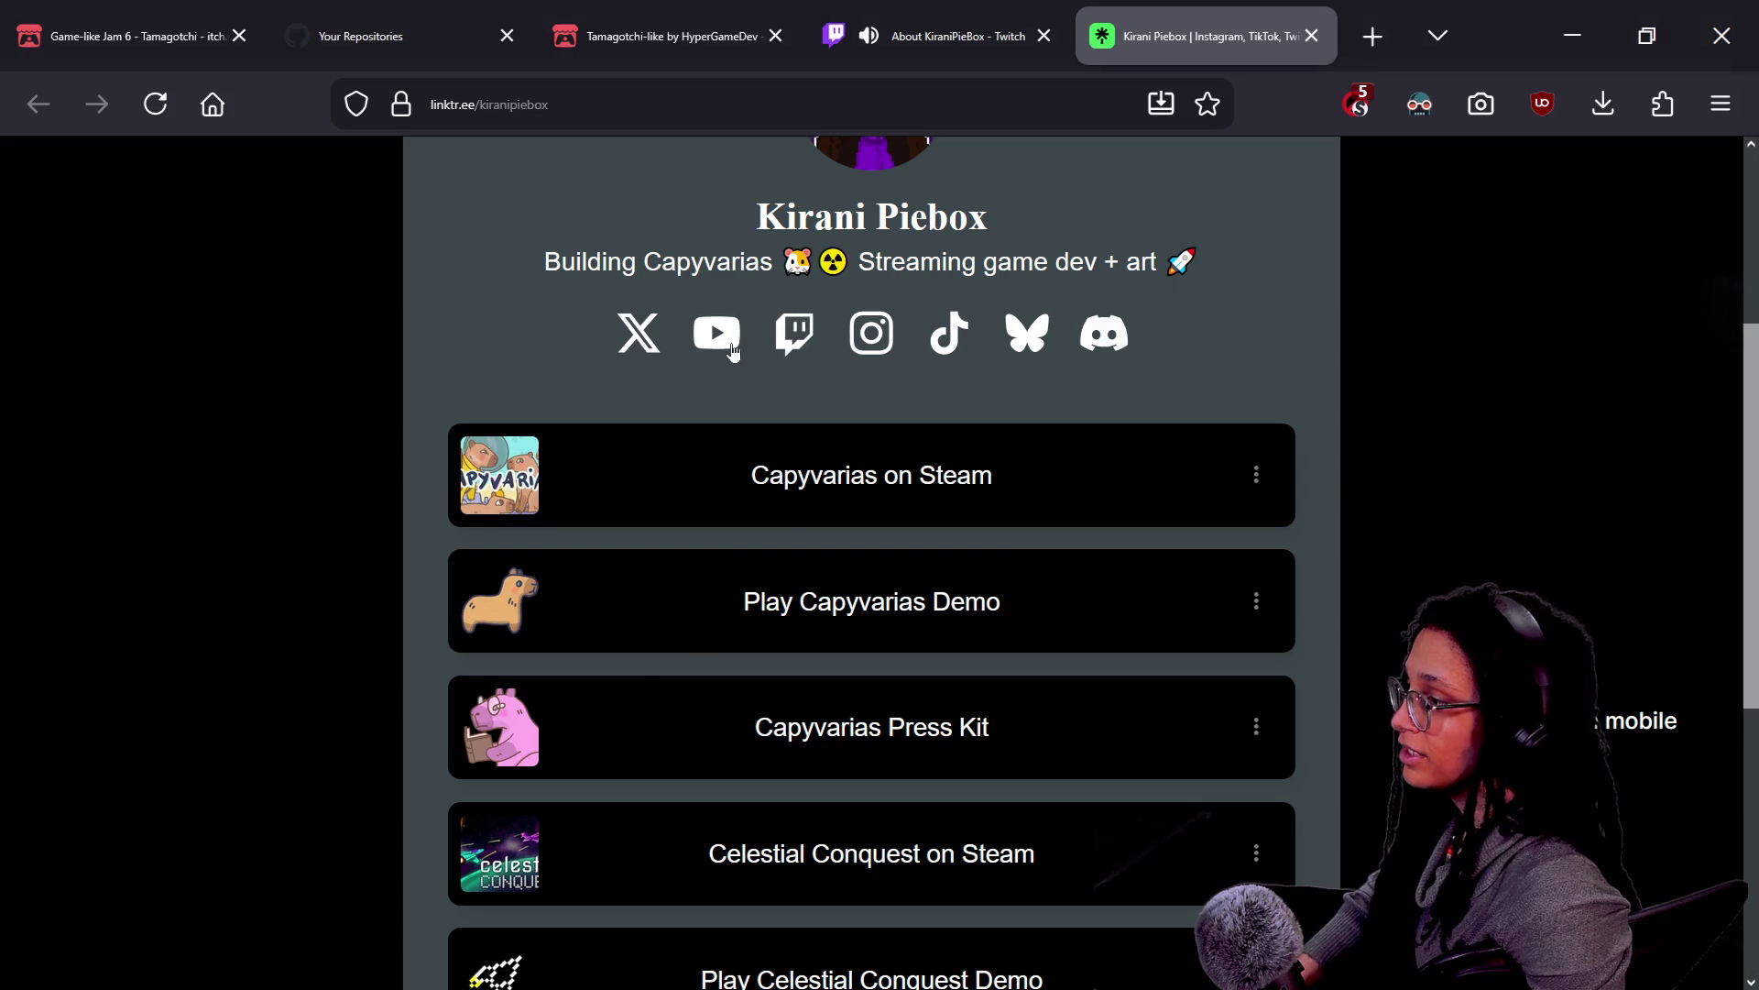
right_click(738, 351)
left_click(1411, 198)
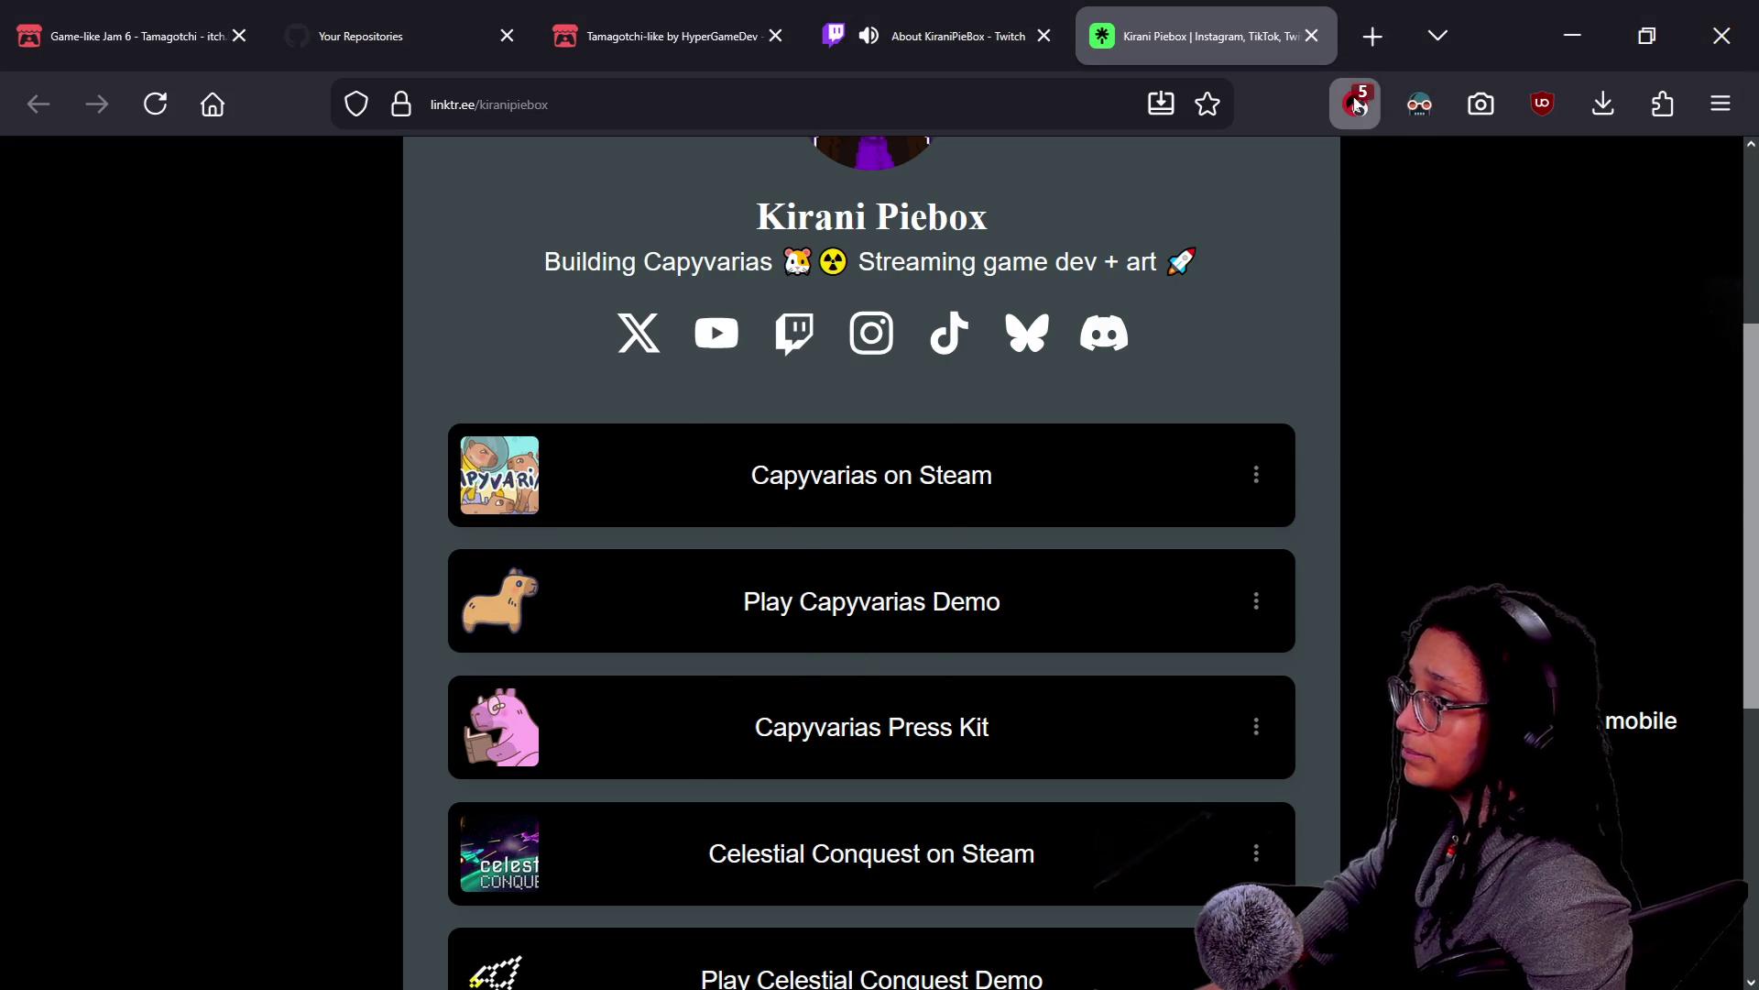
left_click(1356, 104)
left_click(646, 220)
left_click(1426, 479)
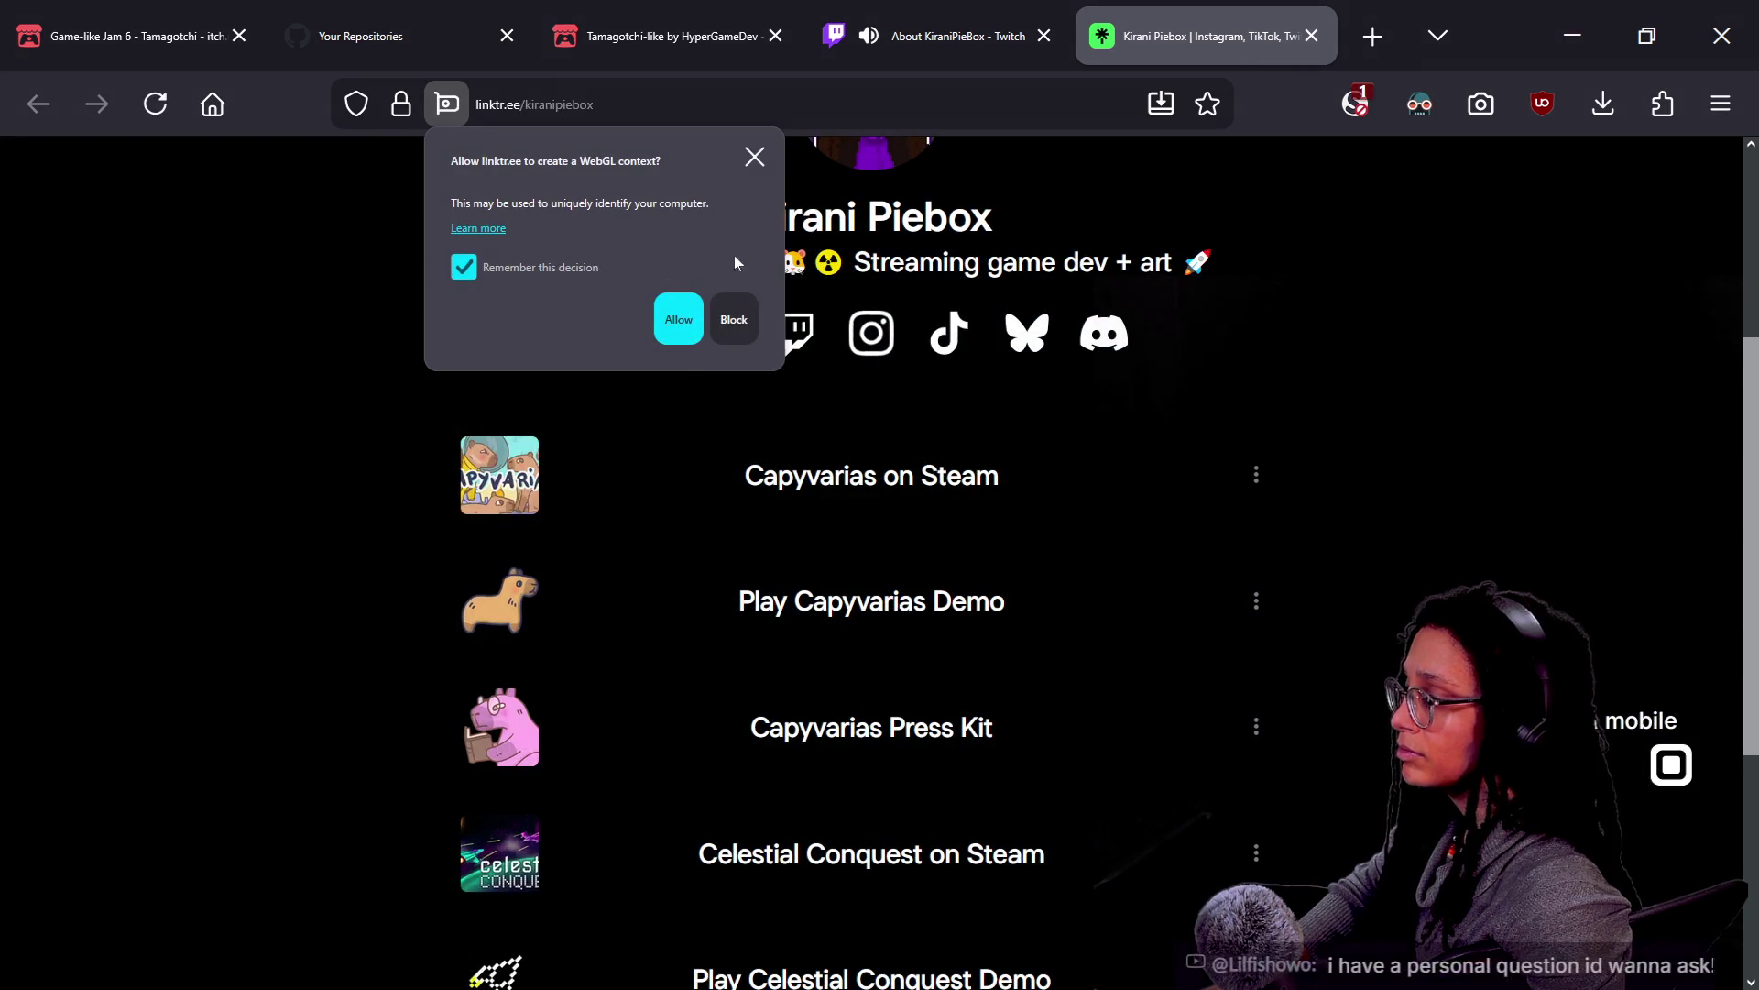
left_click(678, 320)
left_click(718, 334)
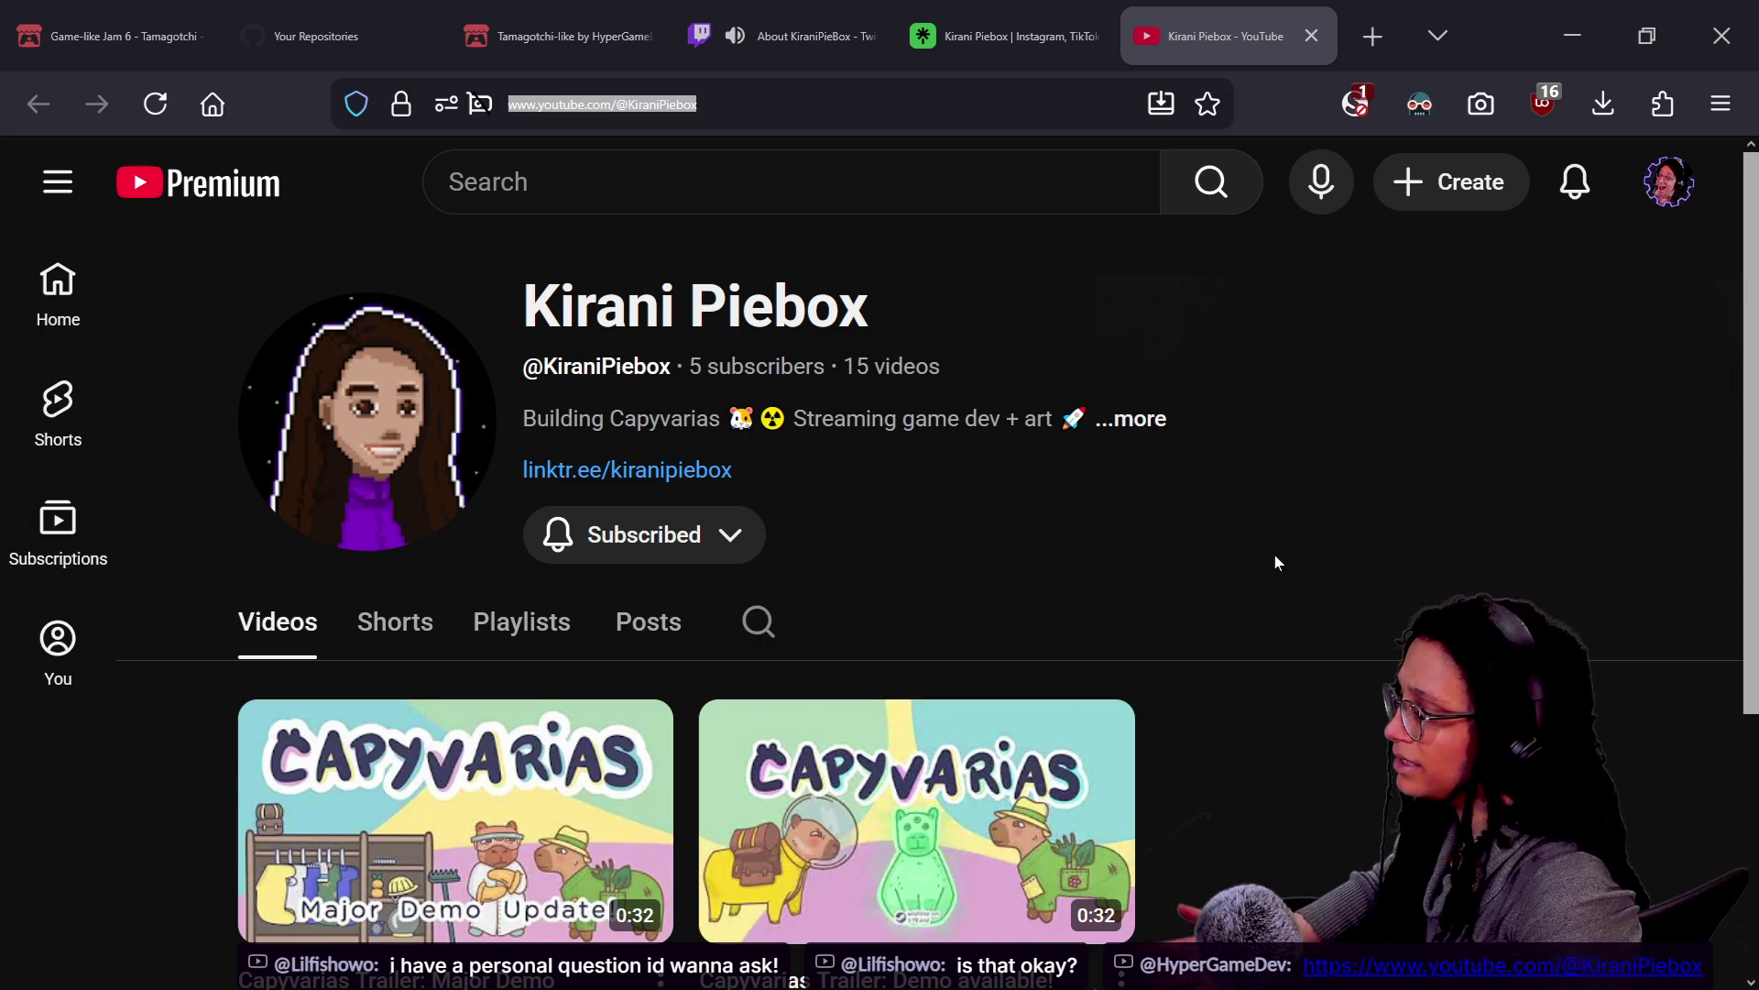
Back on the Twitch About page, play the previous stream full screen
left_click(797, 36)
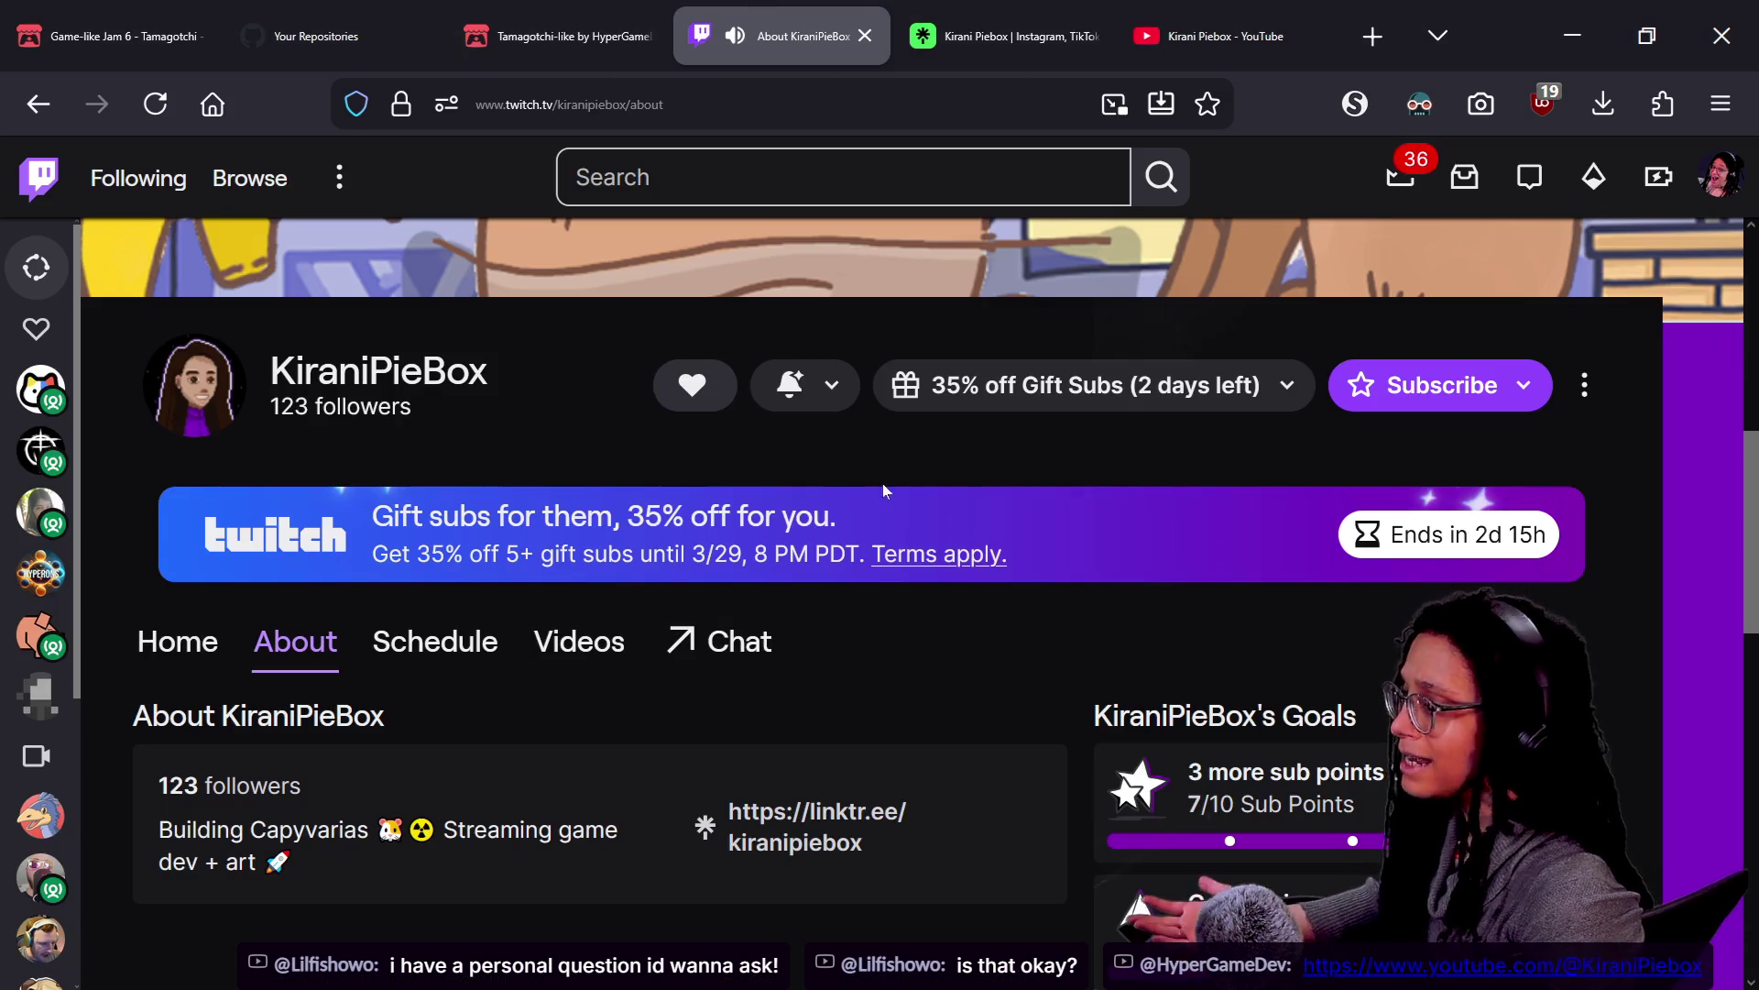
scroll(882, 482, "up", 5)
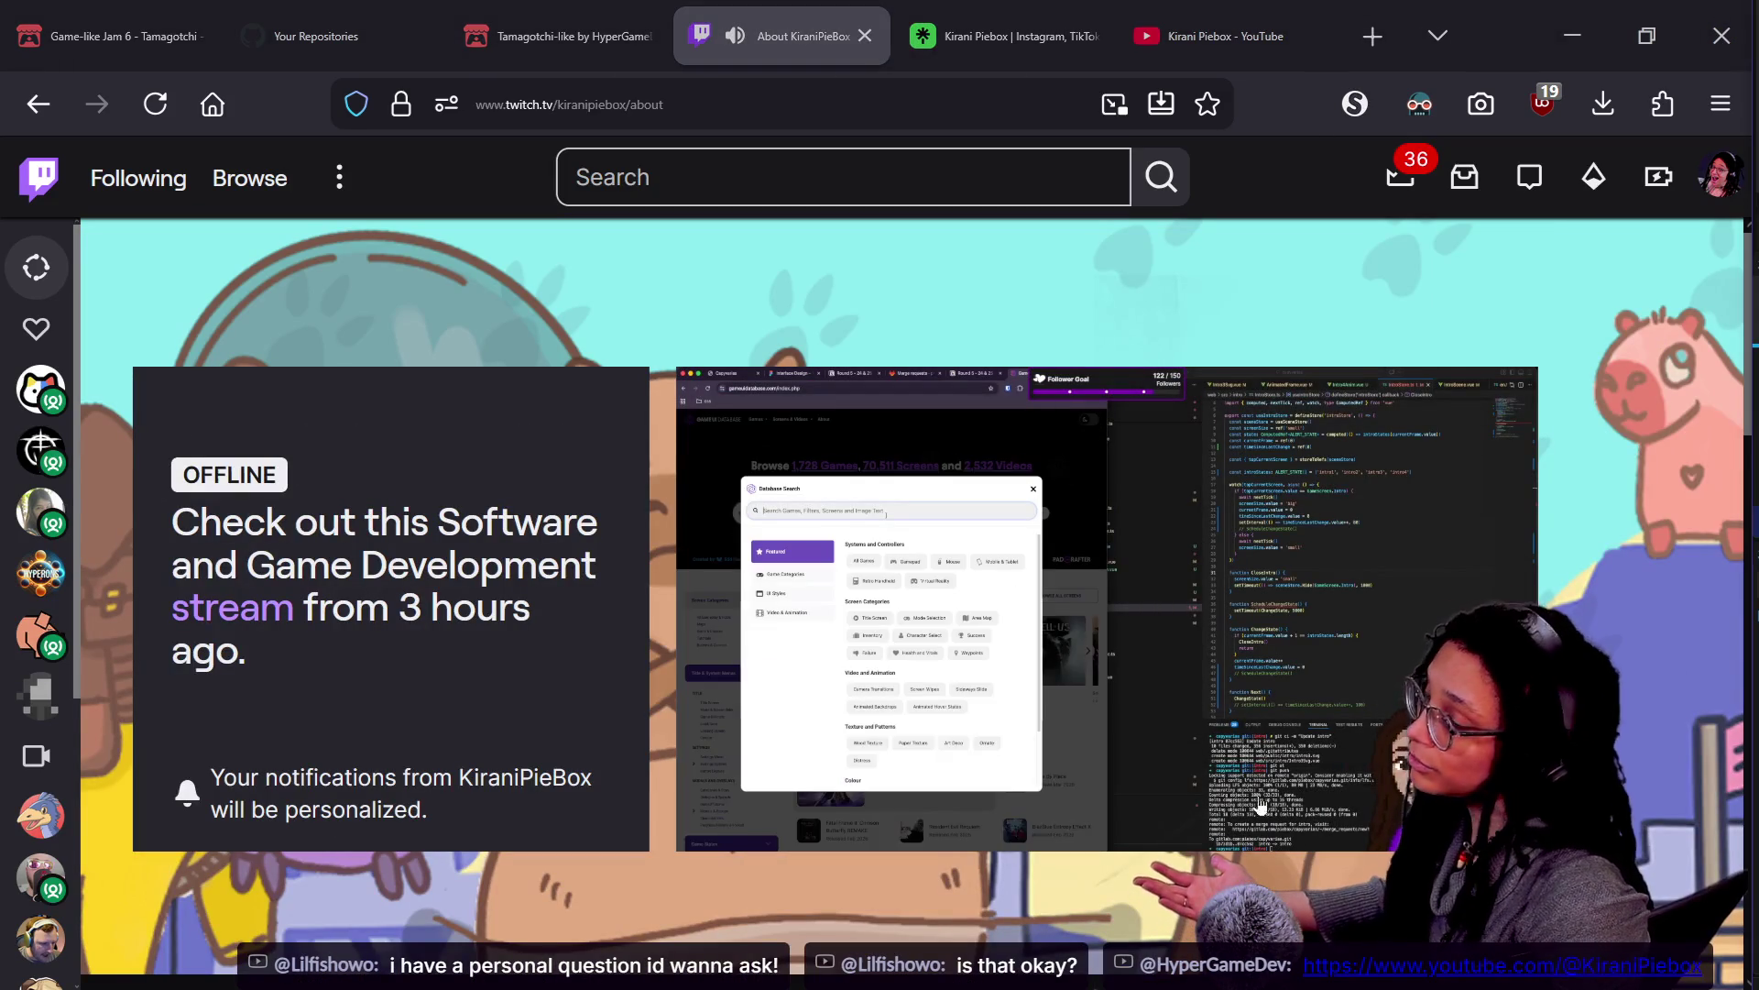
mouse_move(1338, 700)
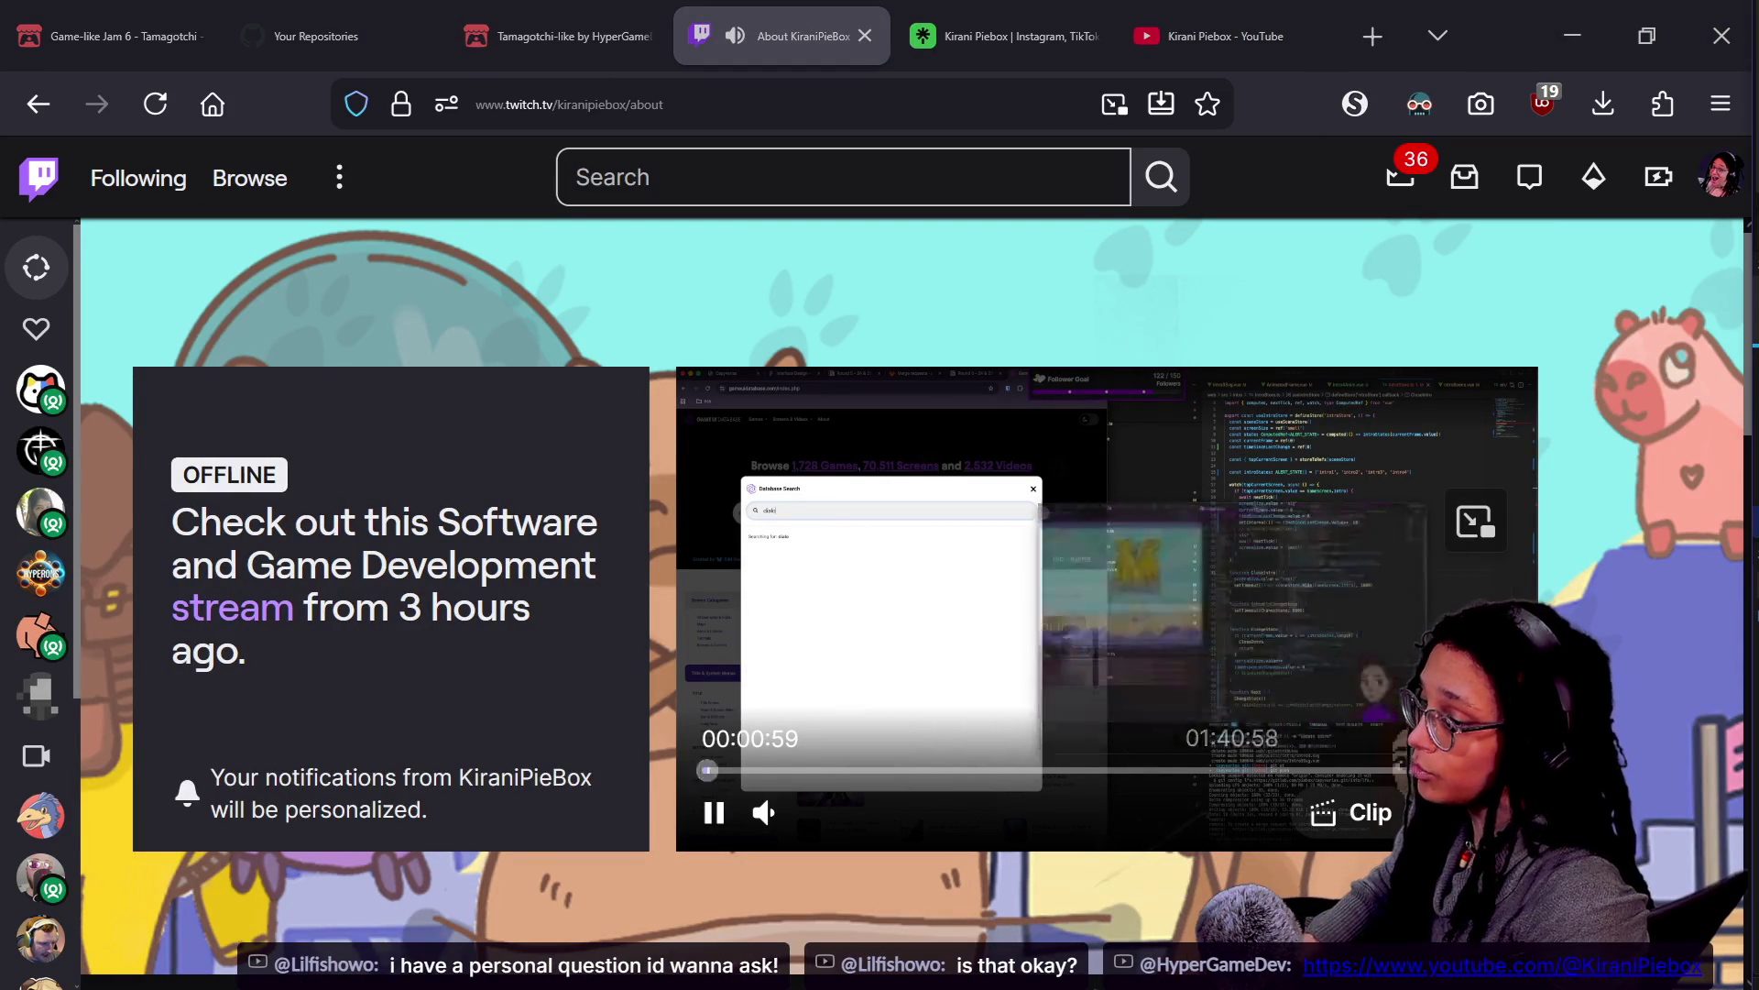
left_click(1416, 812)
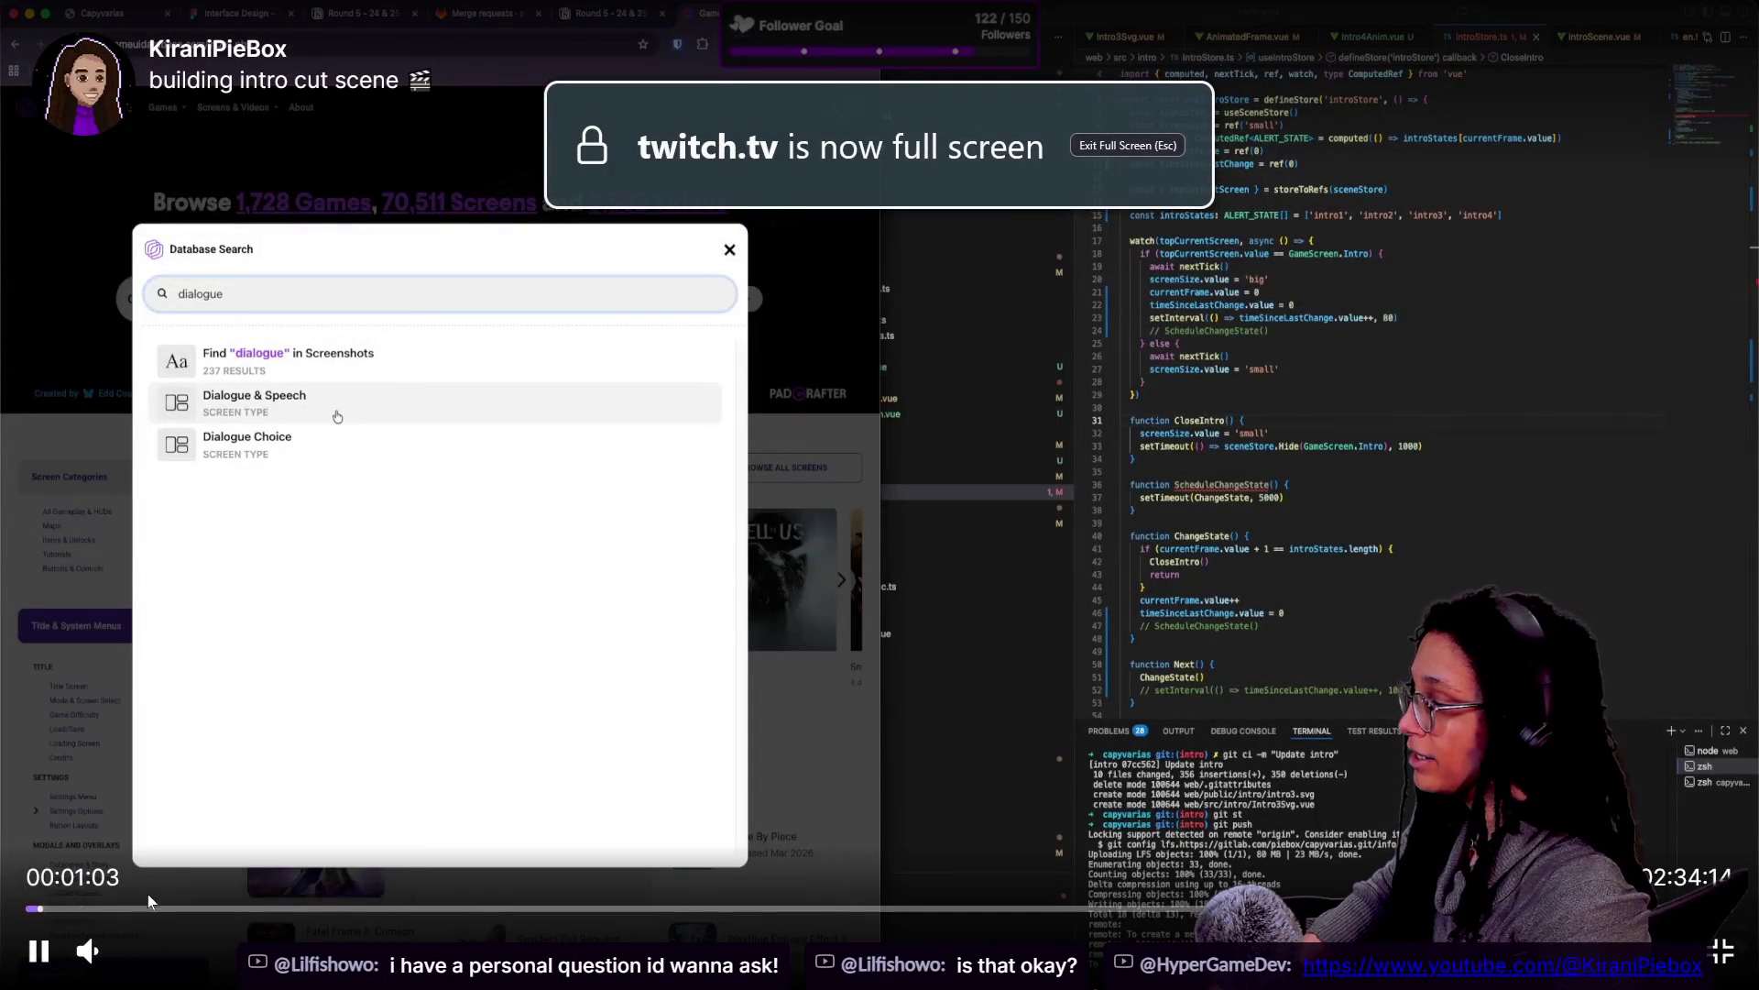
Seek the full-screen replay ahead to a later moment in the broadcast
left_click(146, 906)
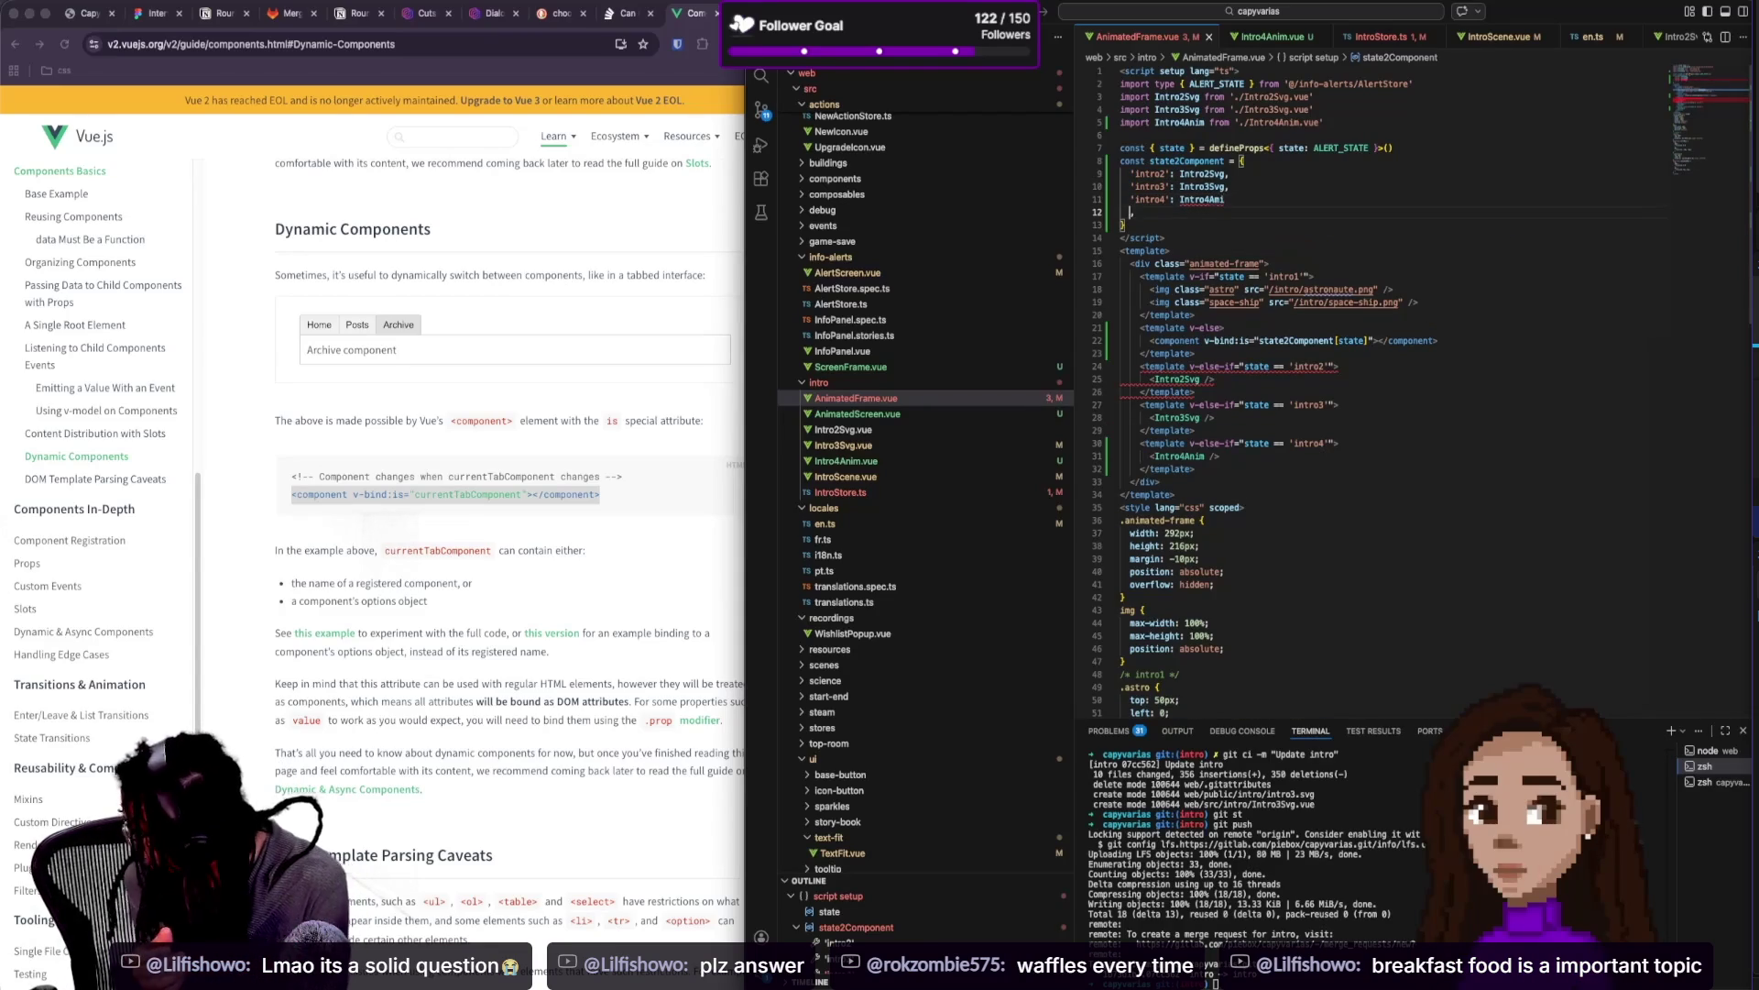
key("Tab")
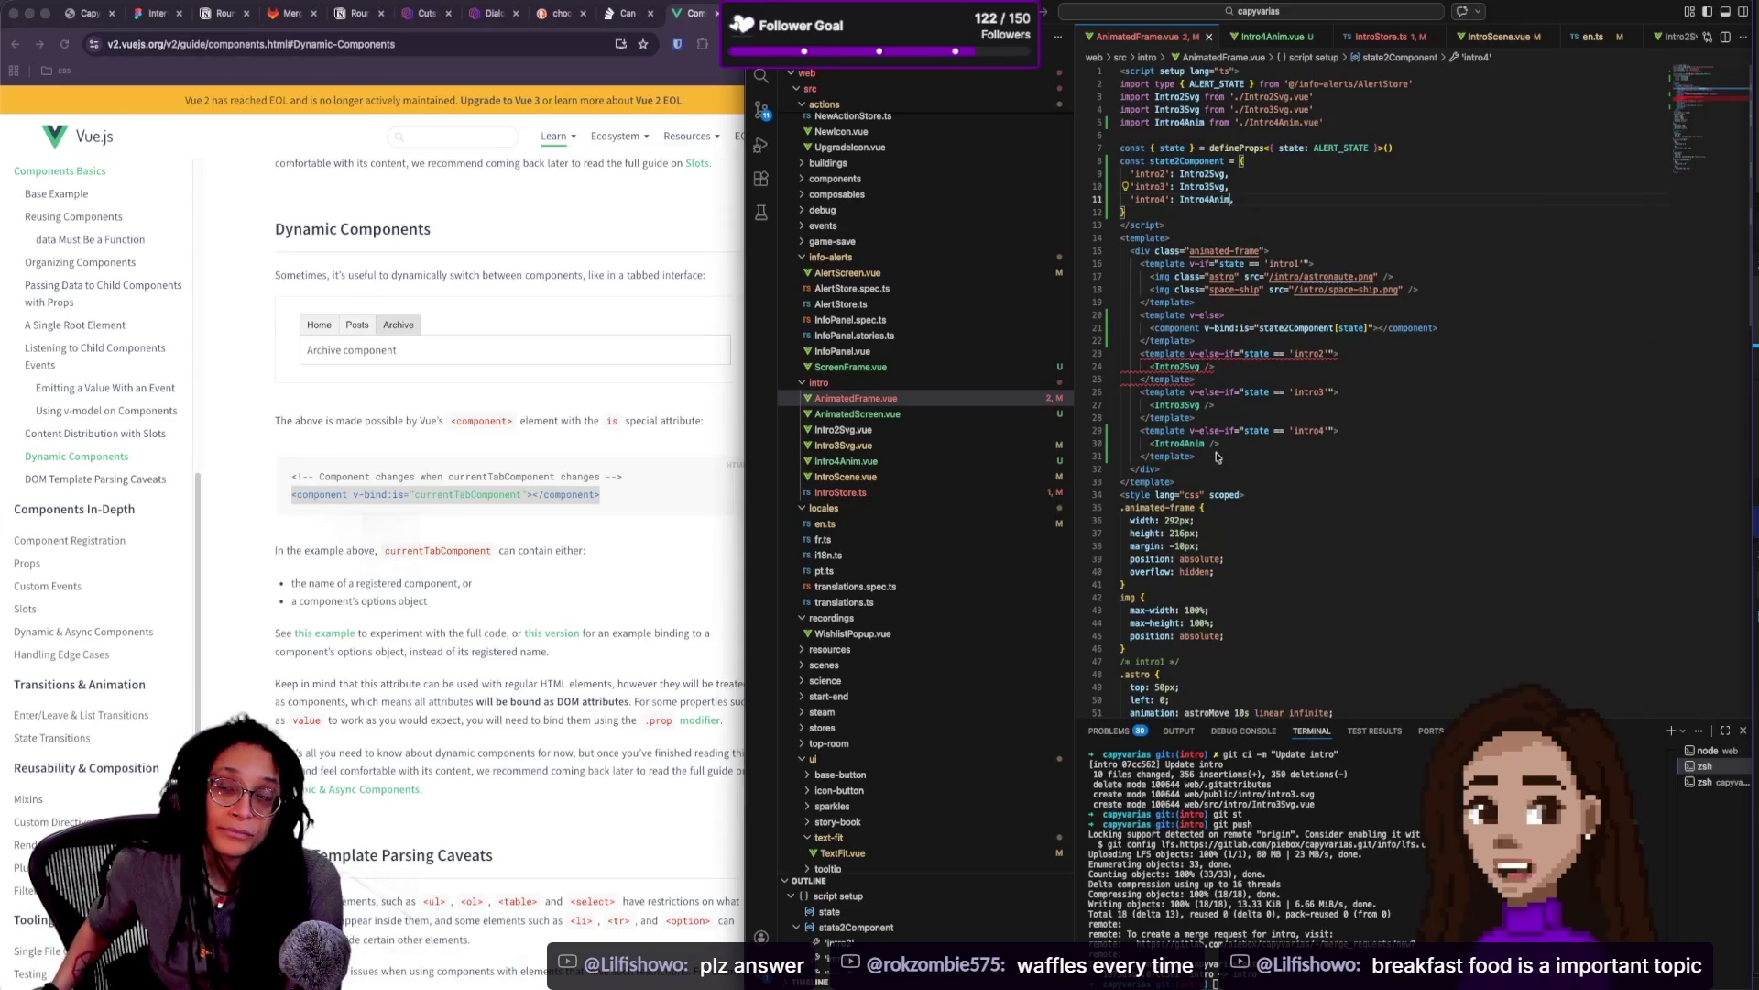
left_click_drag(1219, 461, 1136, 383)
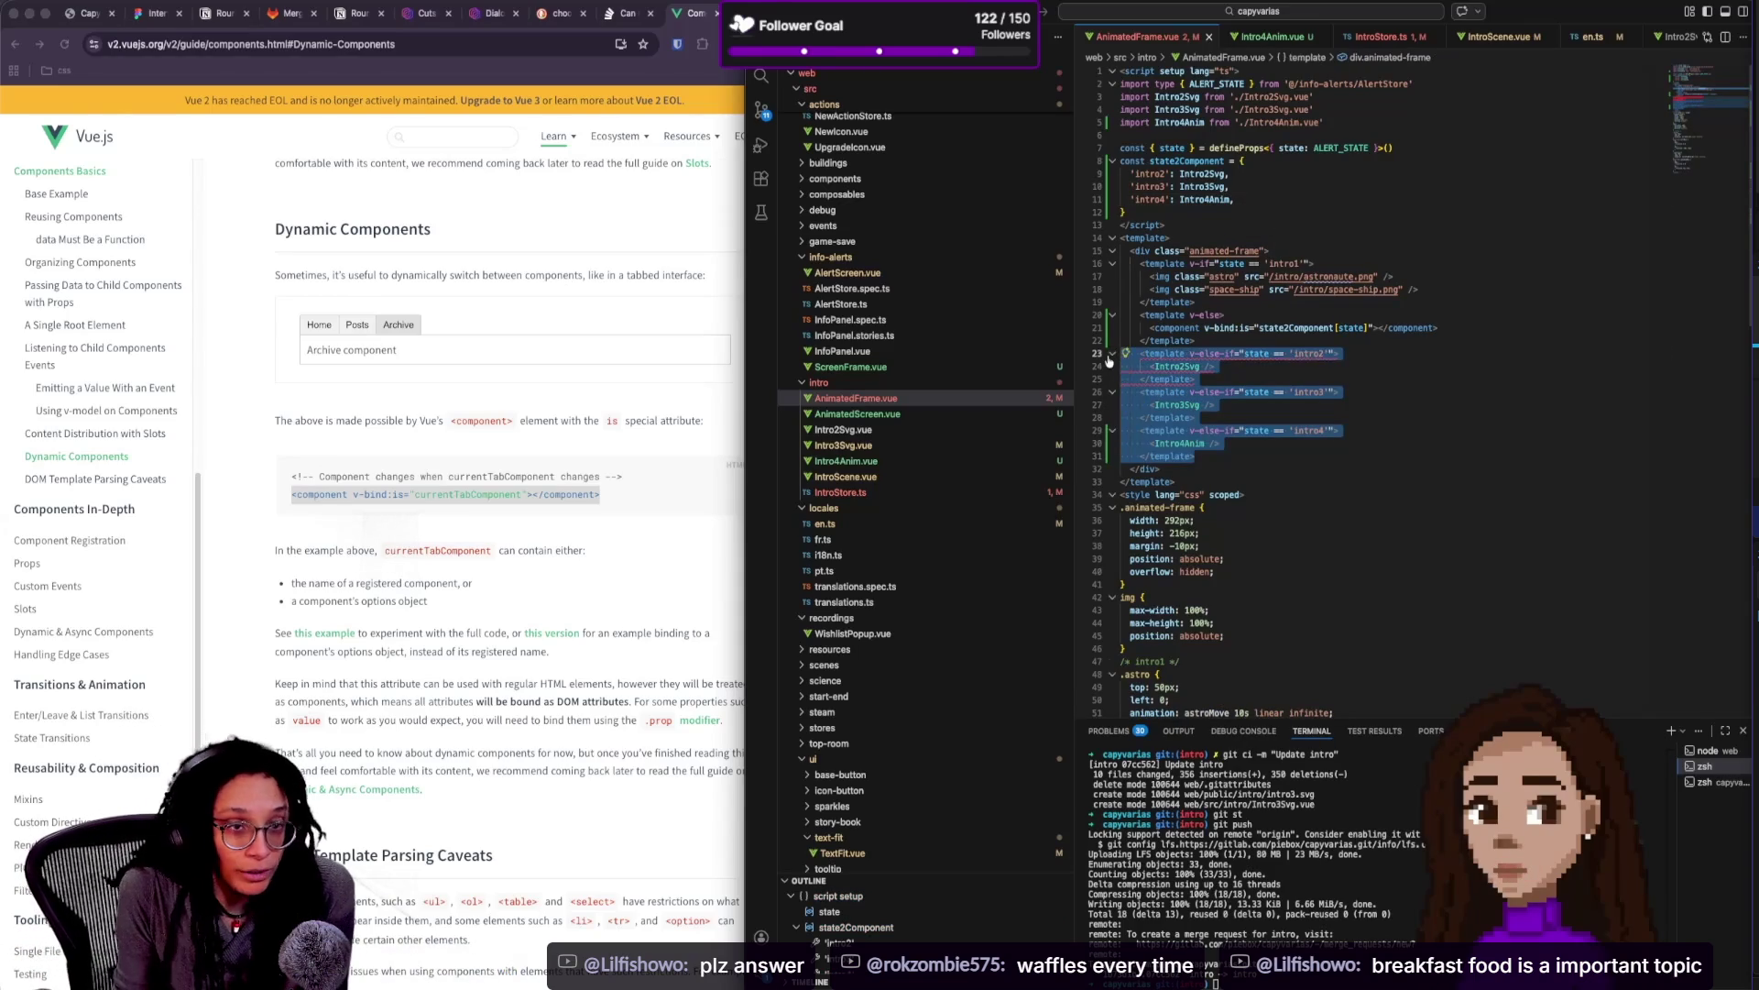
key("BackSpace")
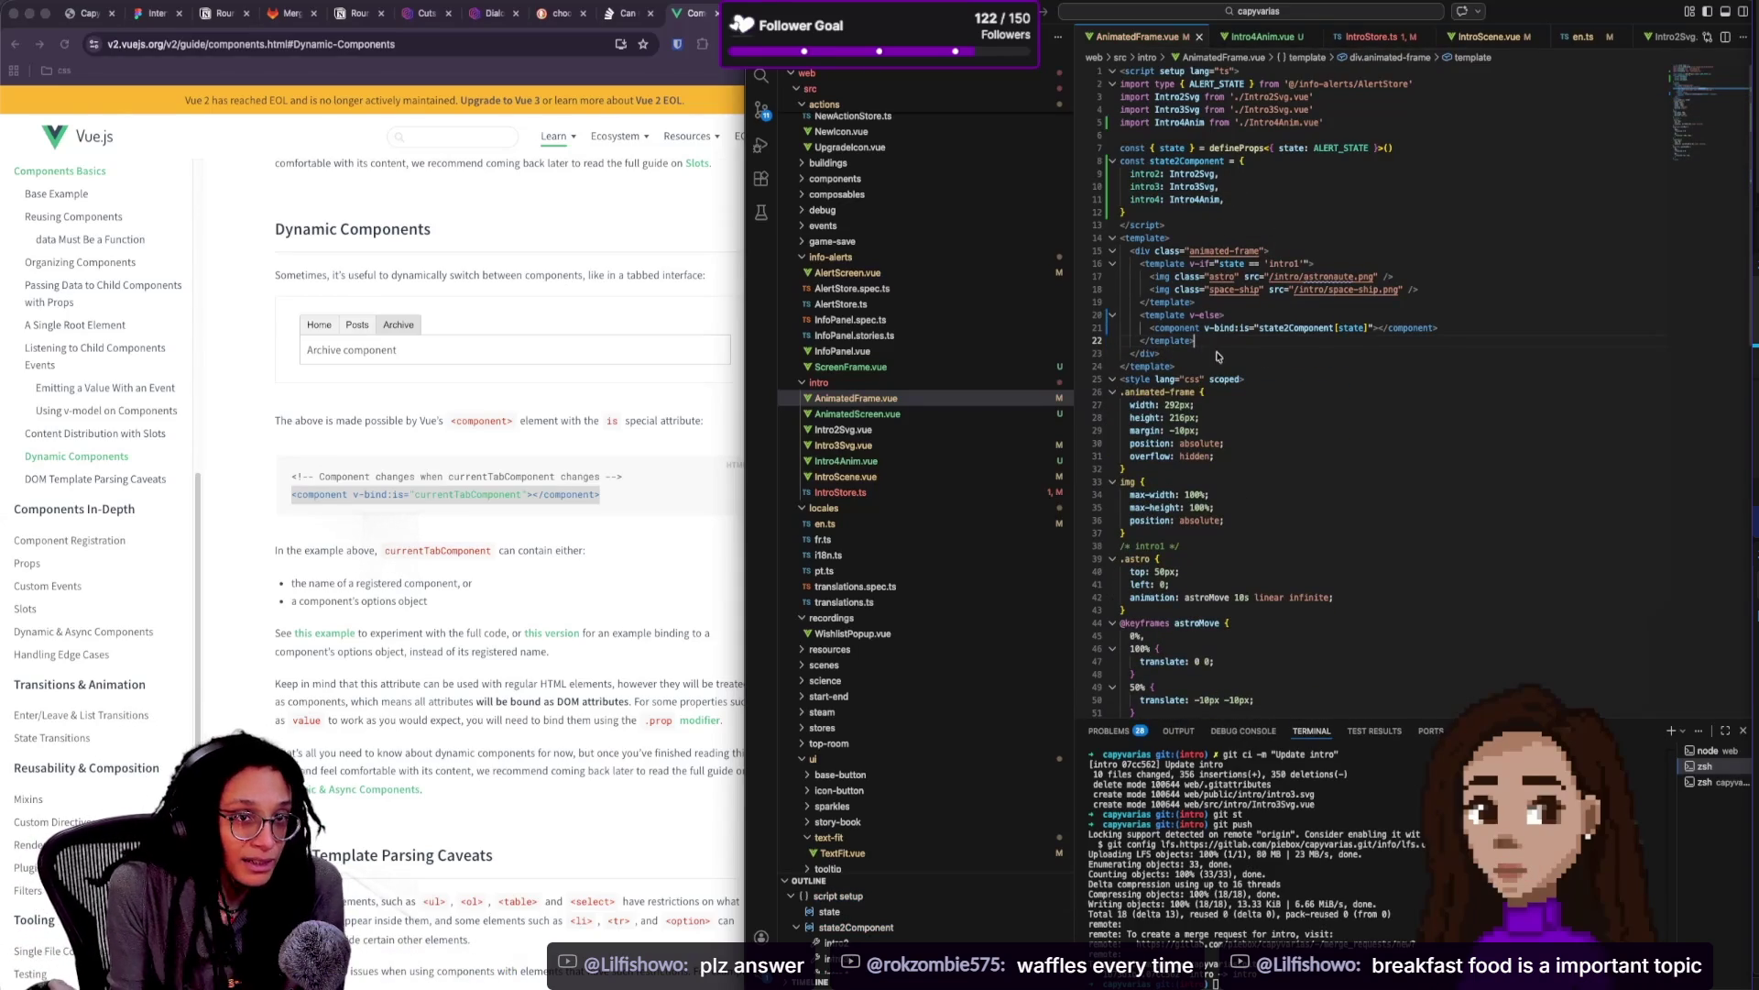
left_click(371, 190)
key("super+1")
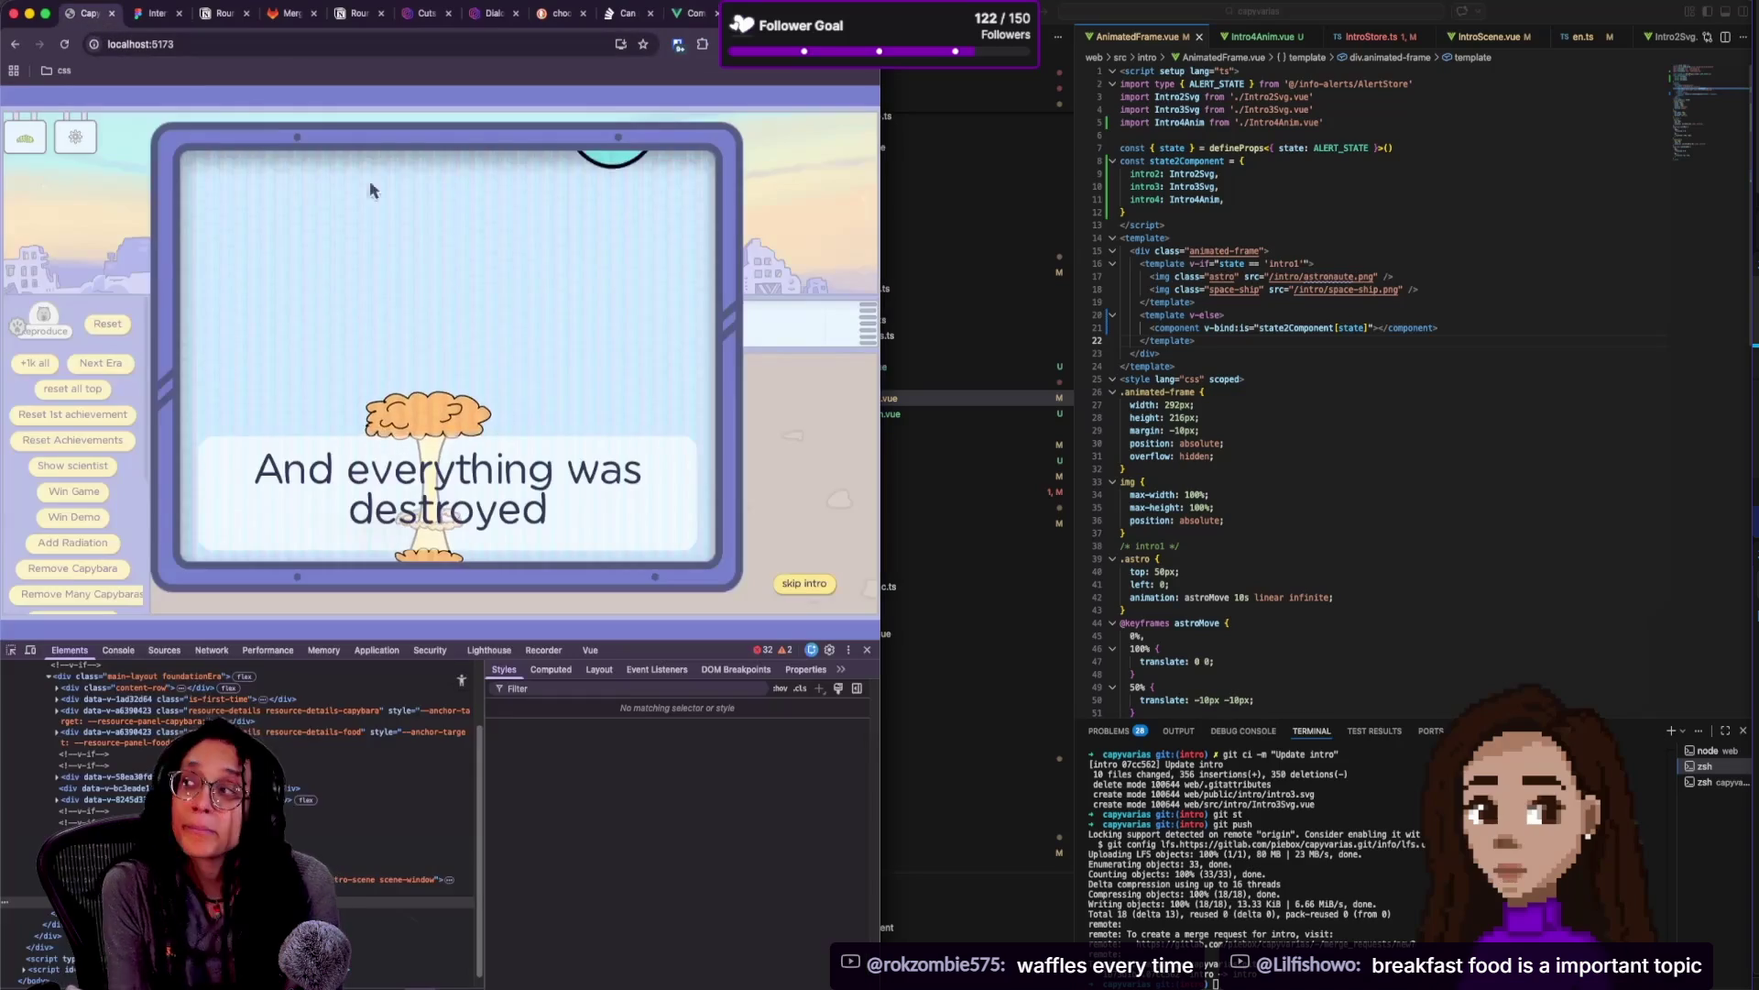
key("super+r")
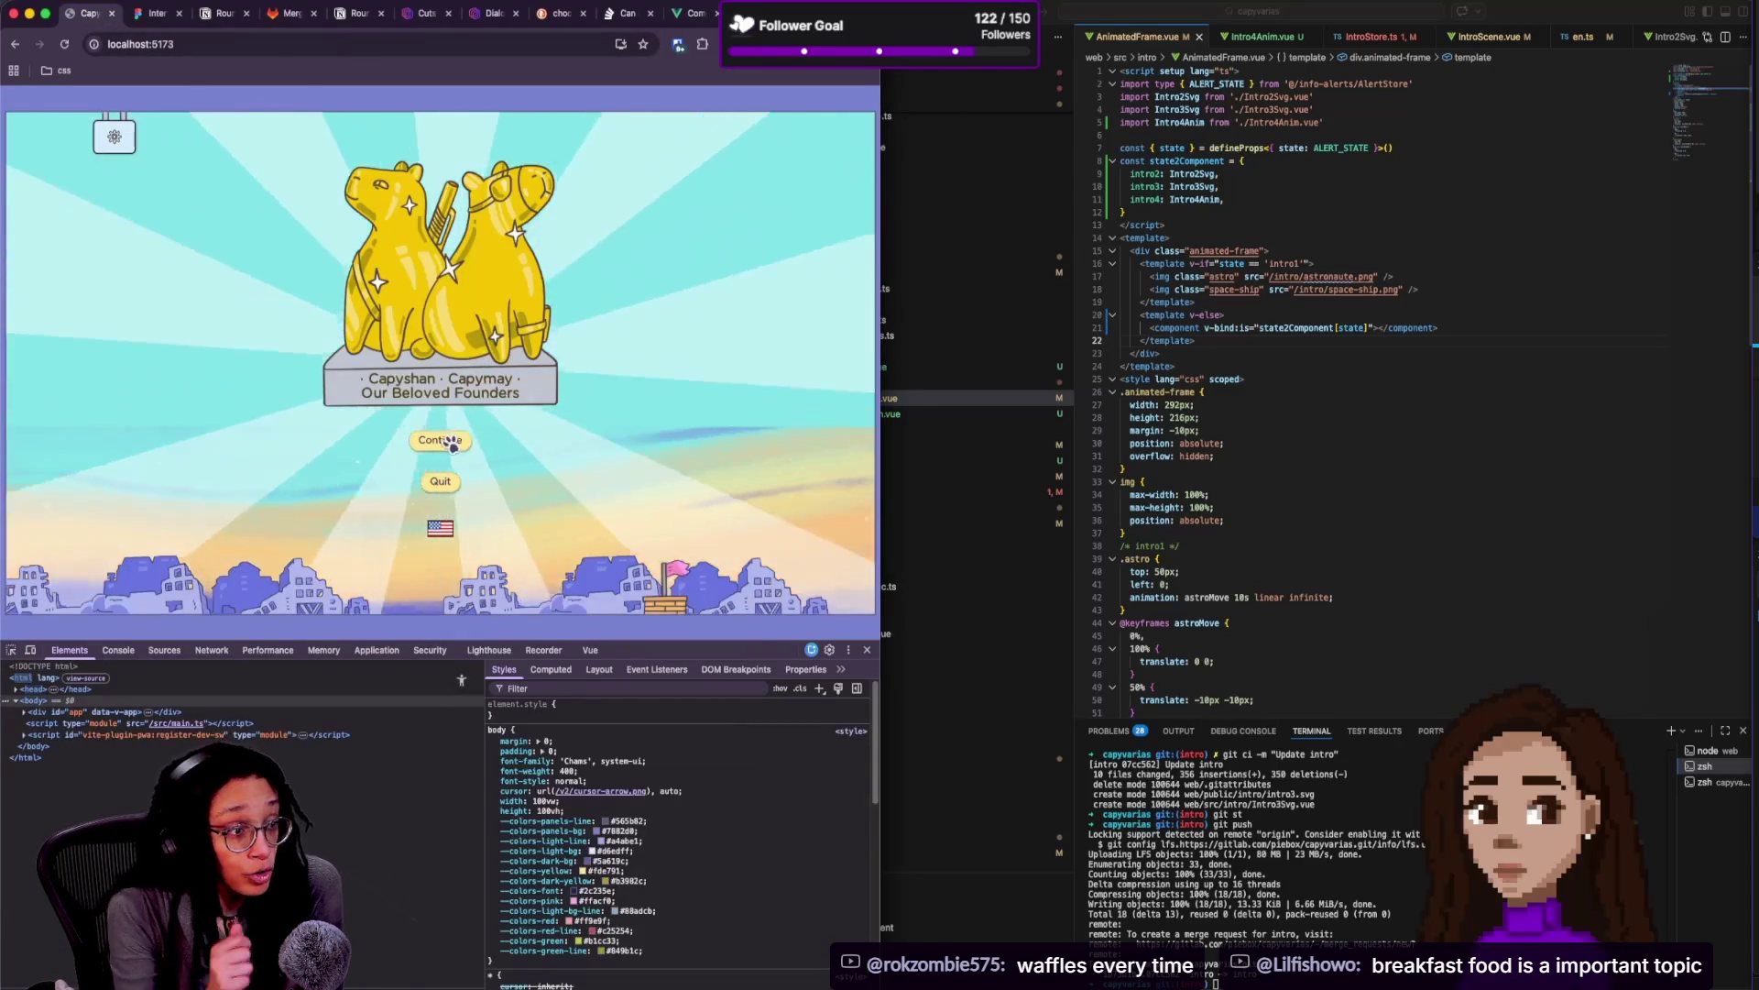
Keep the replay running through the capybara game's intro cut scene while using other windows
left_click(440, 441)
left_click(75, 145)
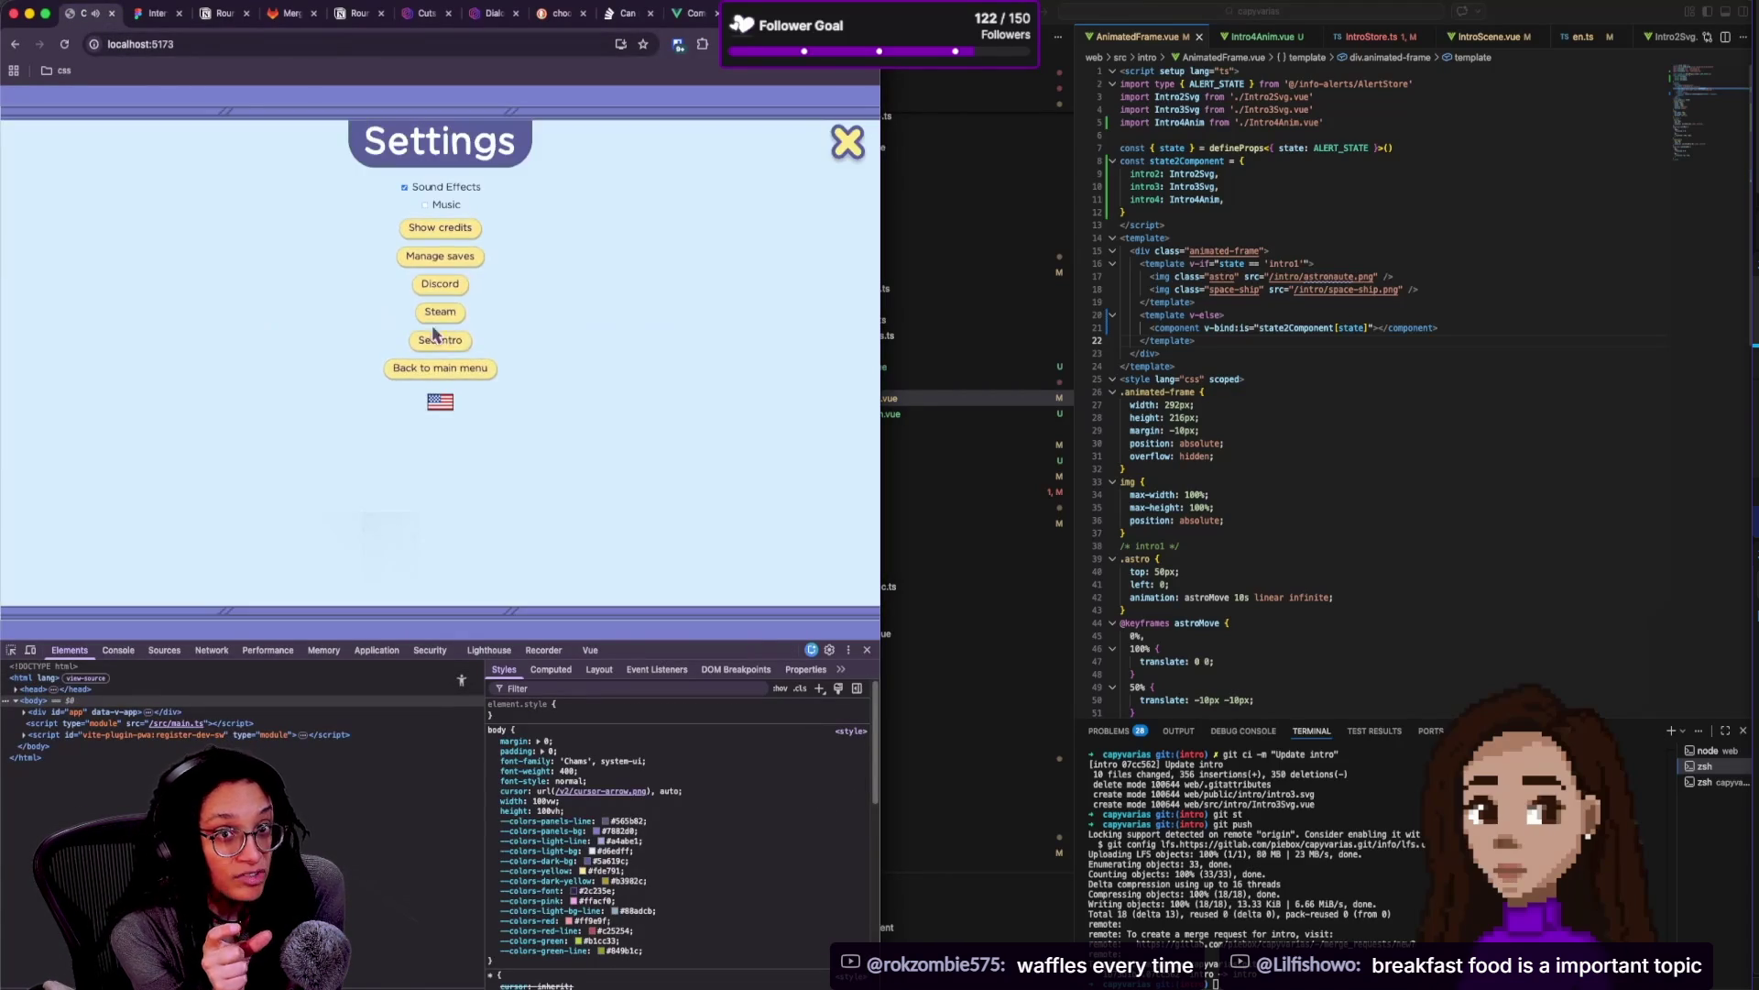
left_click(437, 337)
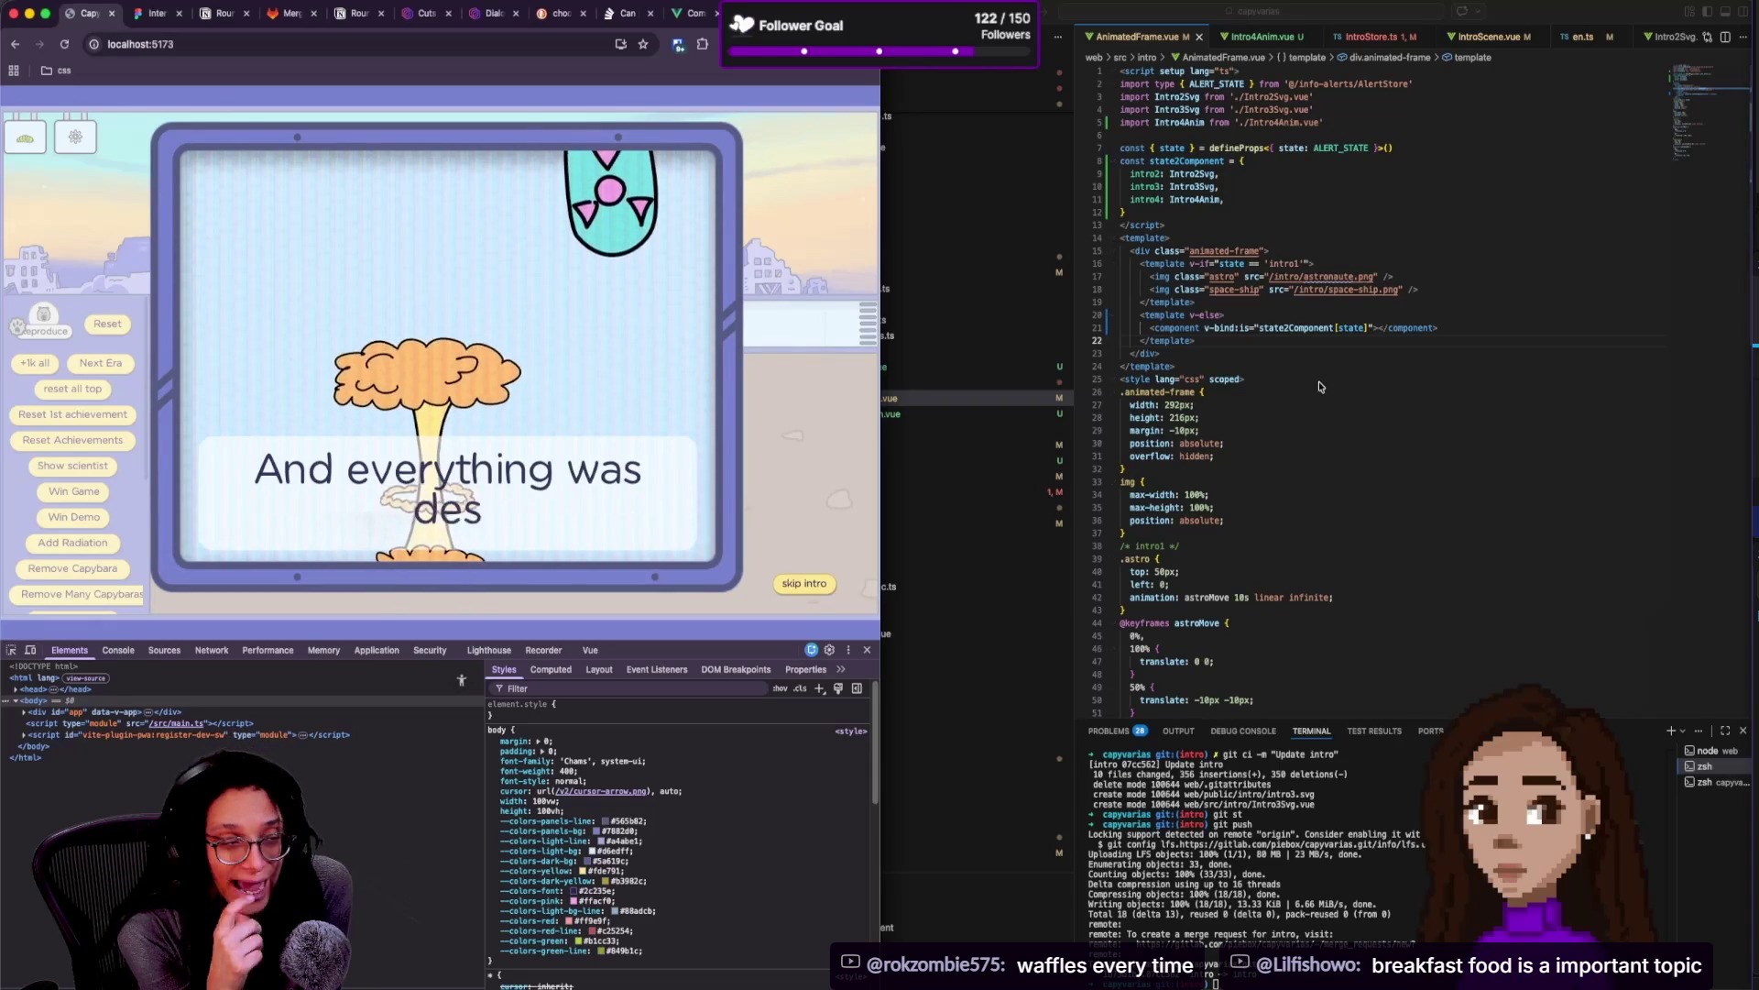
left_click(1354, 381)
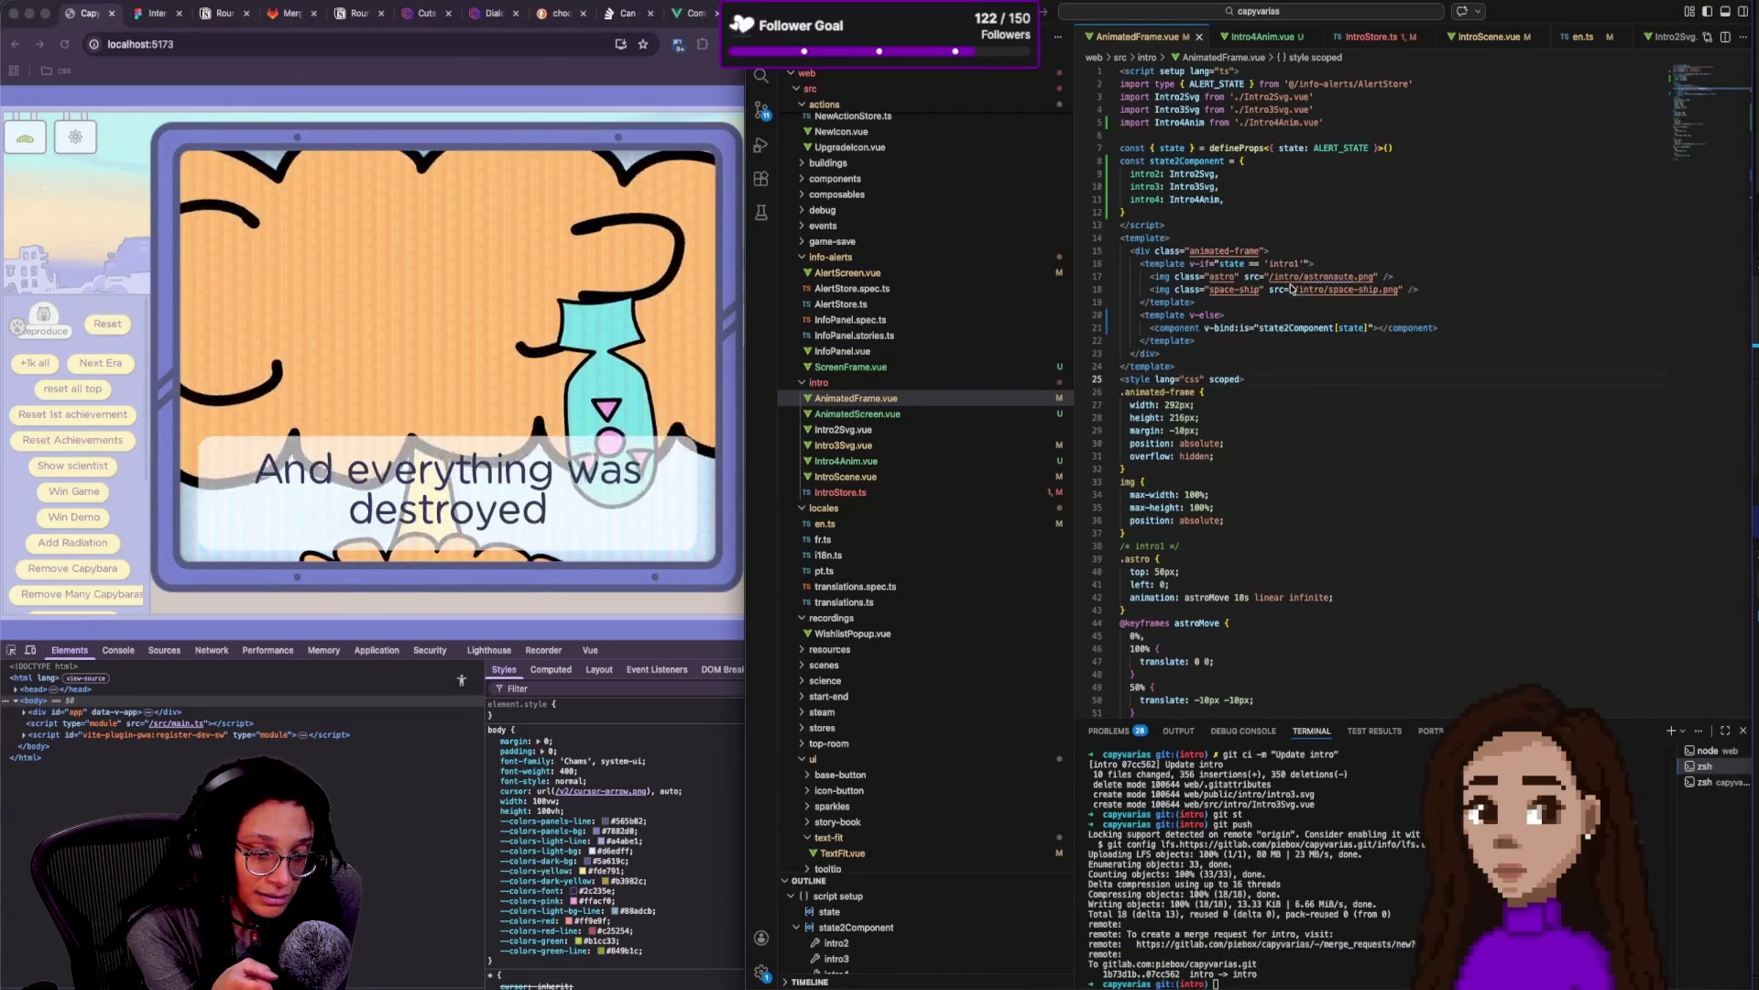
scroll(1296, 367, "down", 5)
scroll(1297, 396, "up", 5)
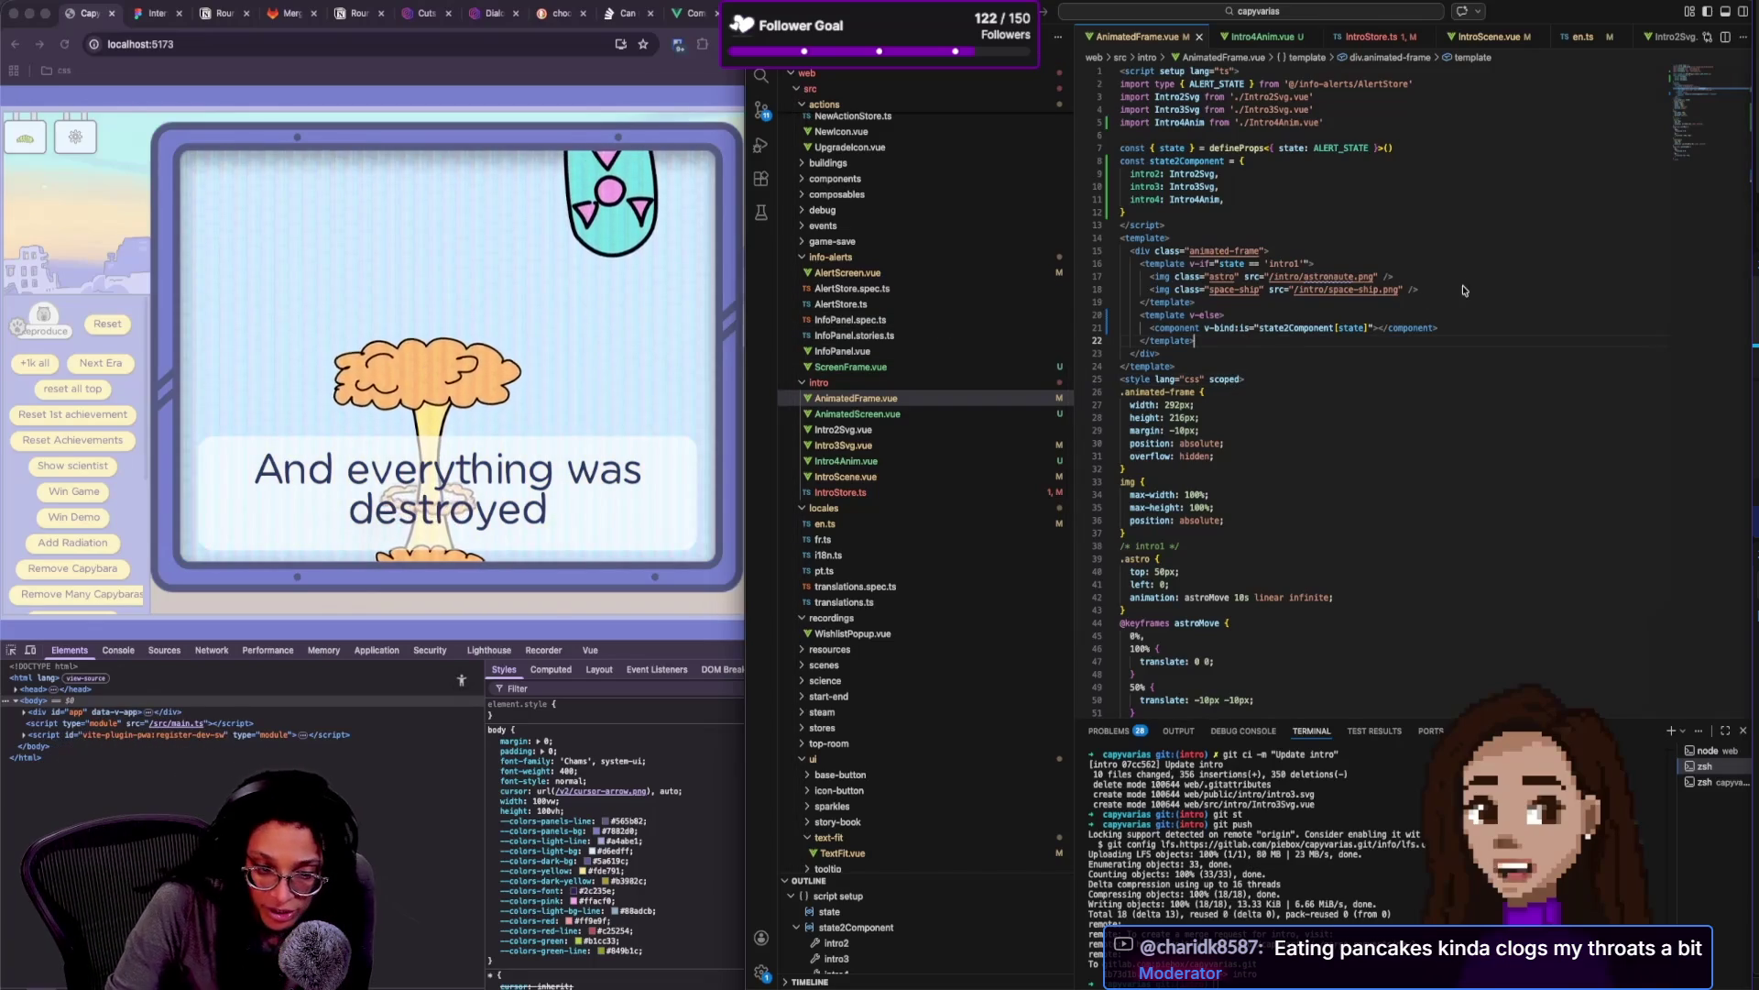
left_click(1325, 46)
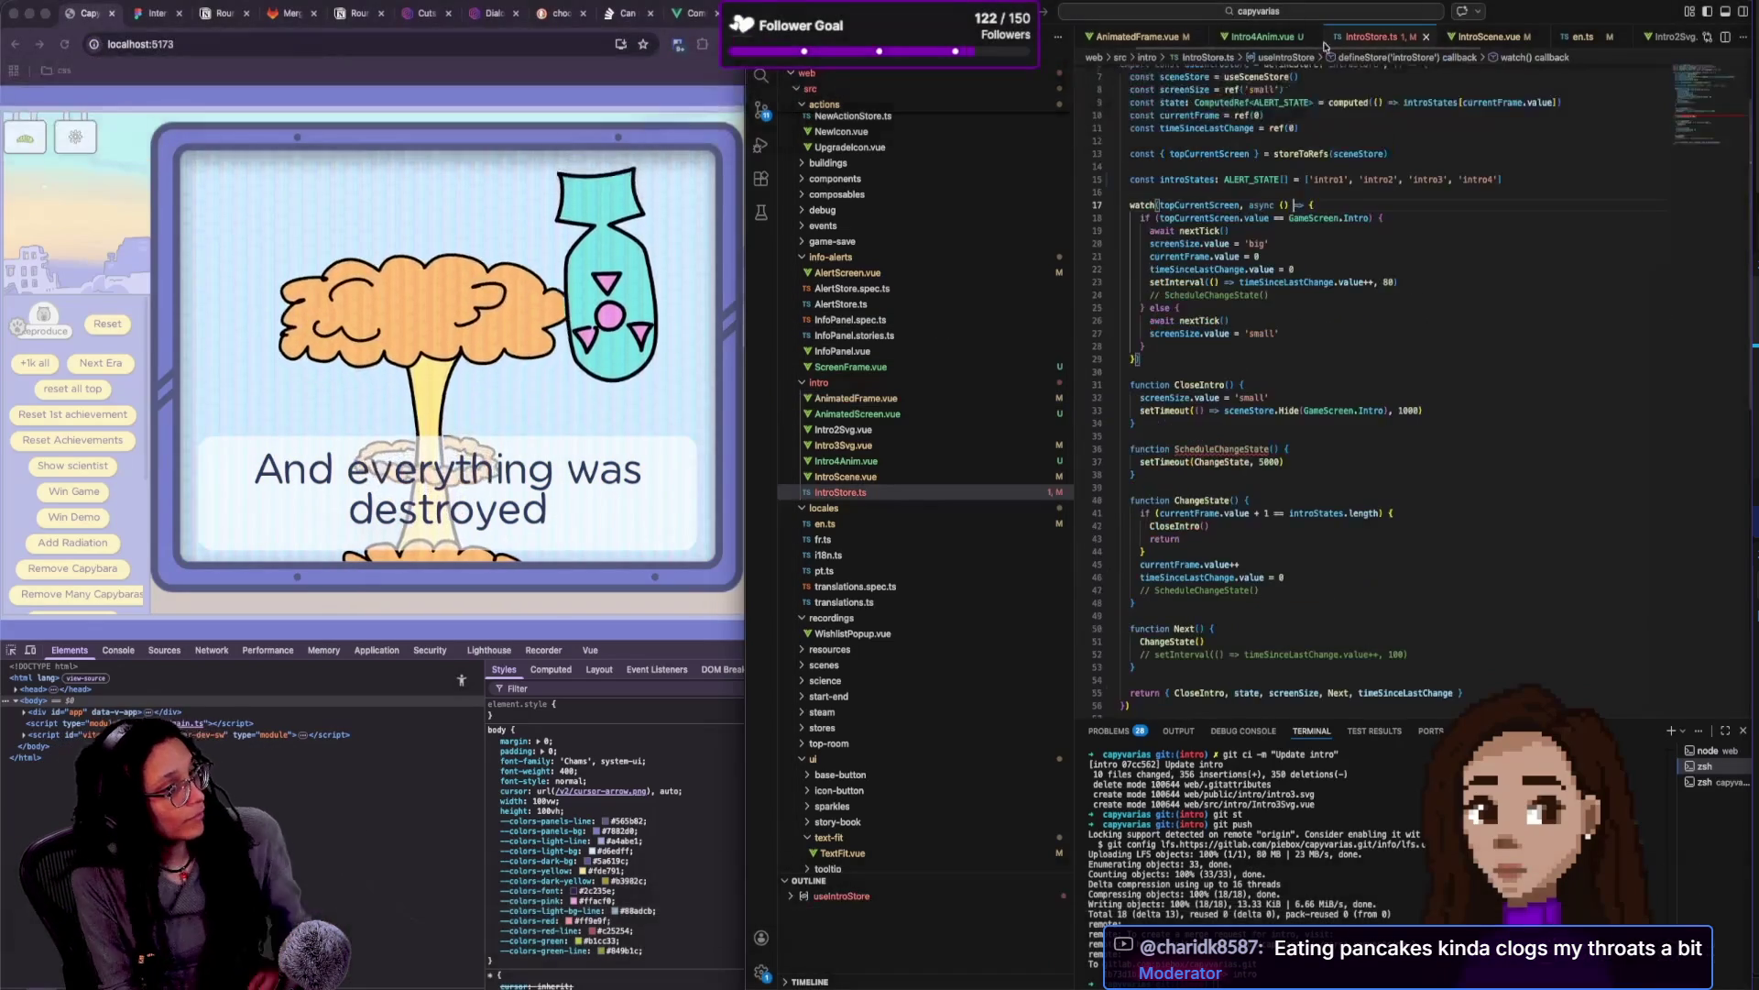
key("ctrl+Tab")
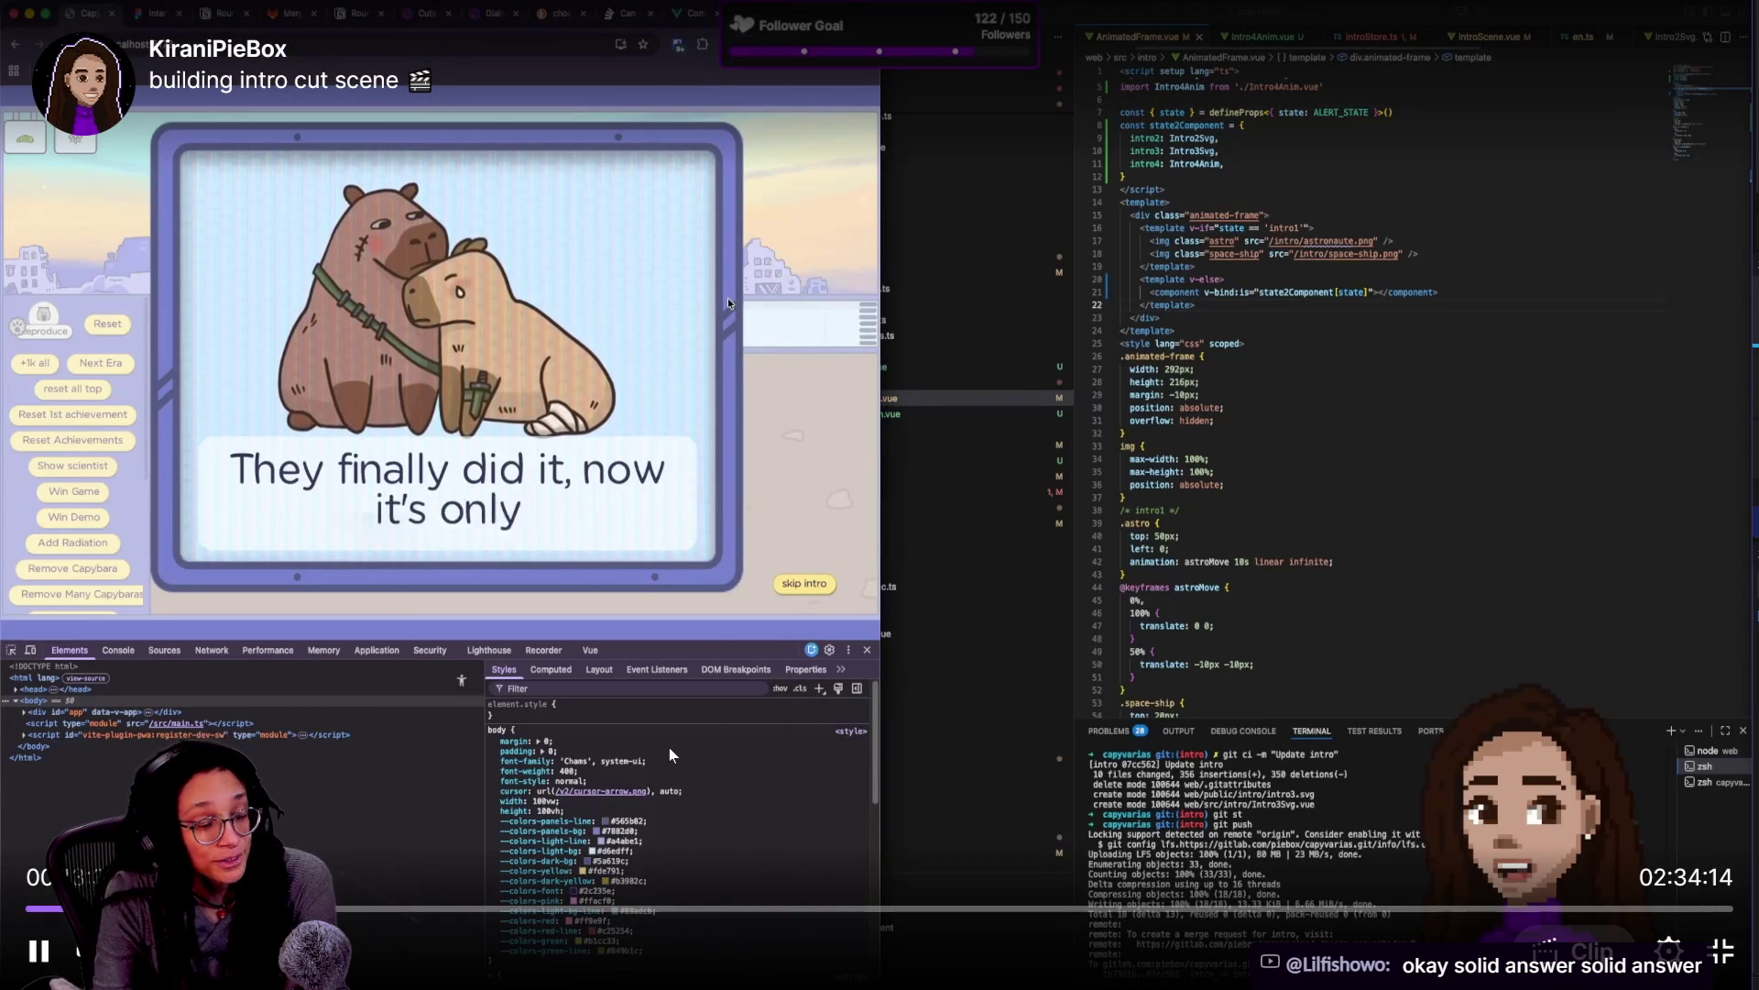
Skip the replay further ahead, then exit full screen back to the offline About page
left_click(101, 145)
left_click(432, 339)
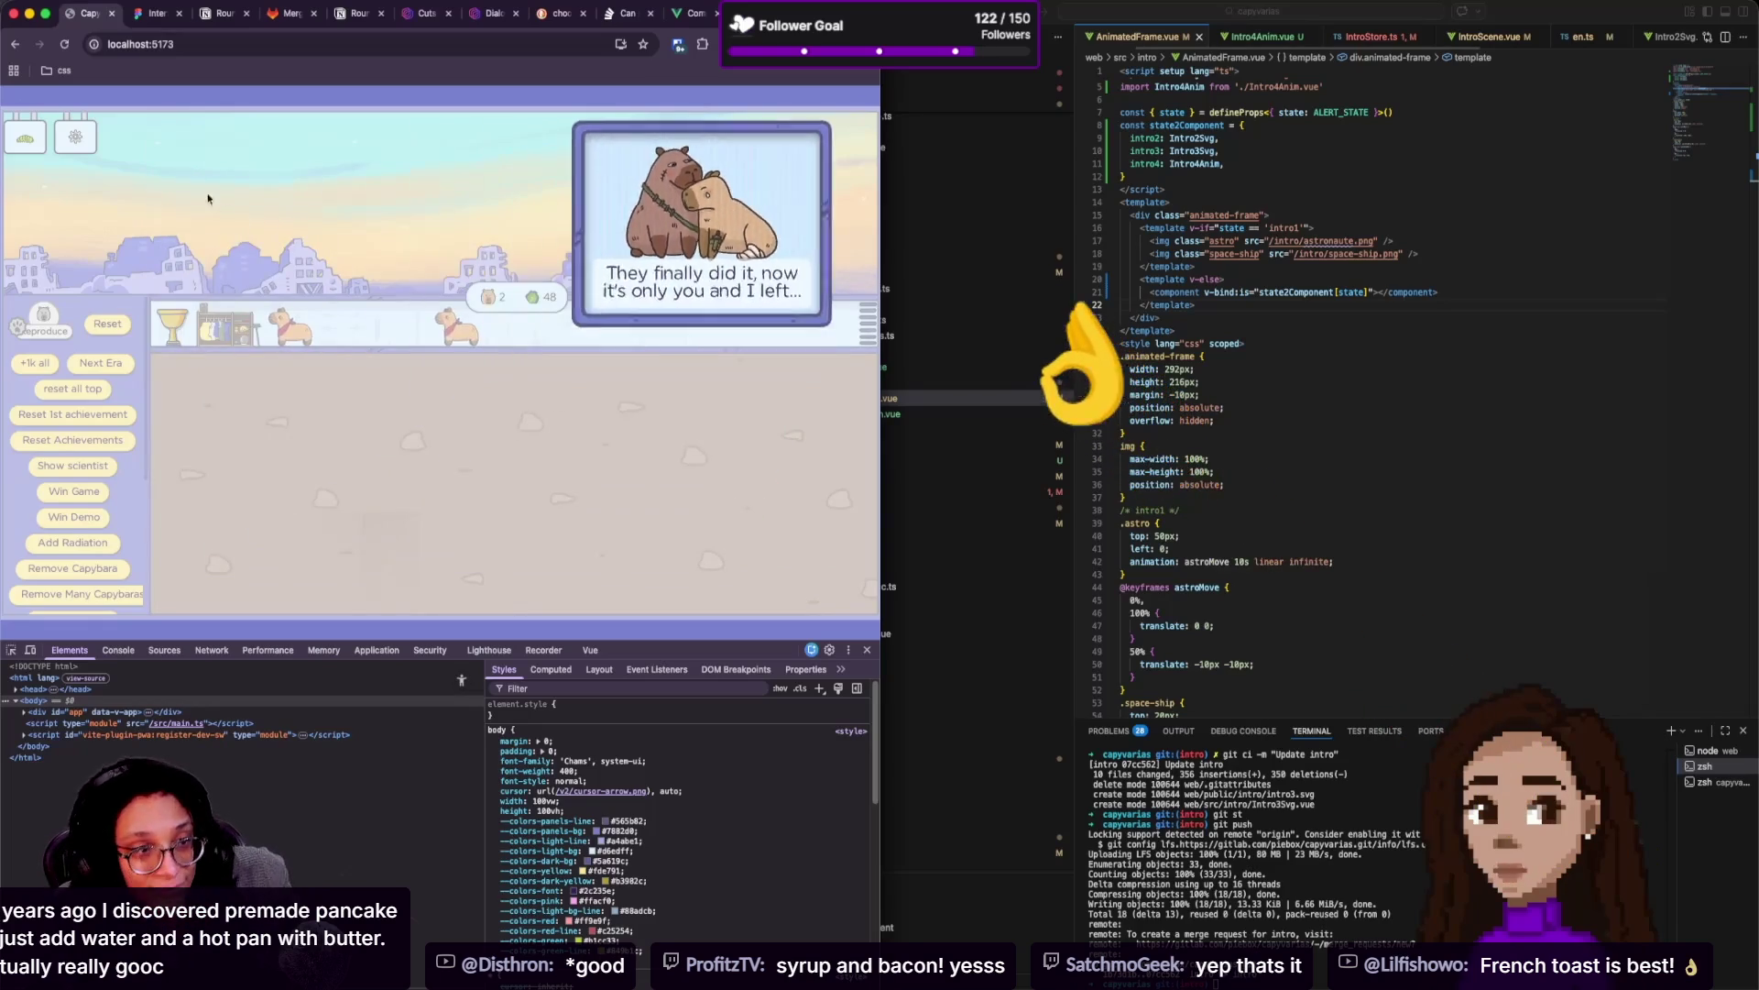
left_click(389, 366)
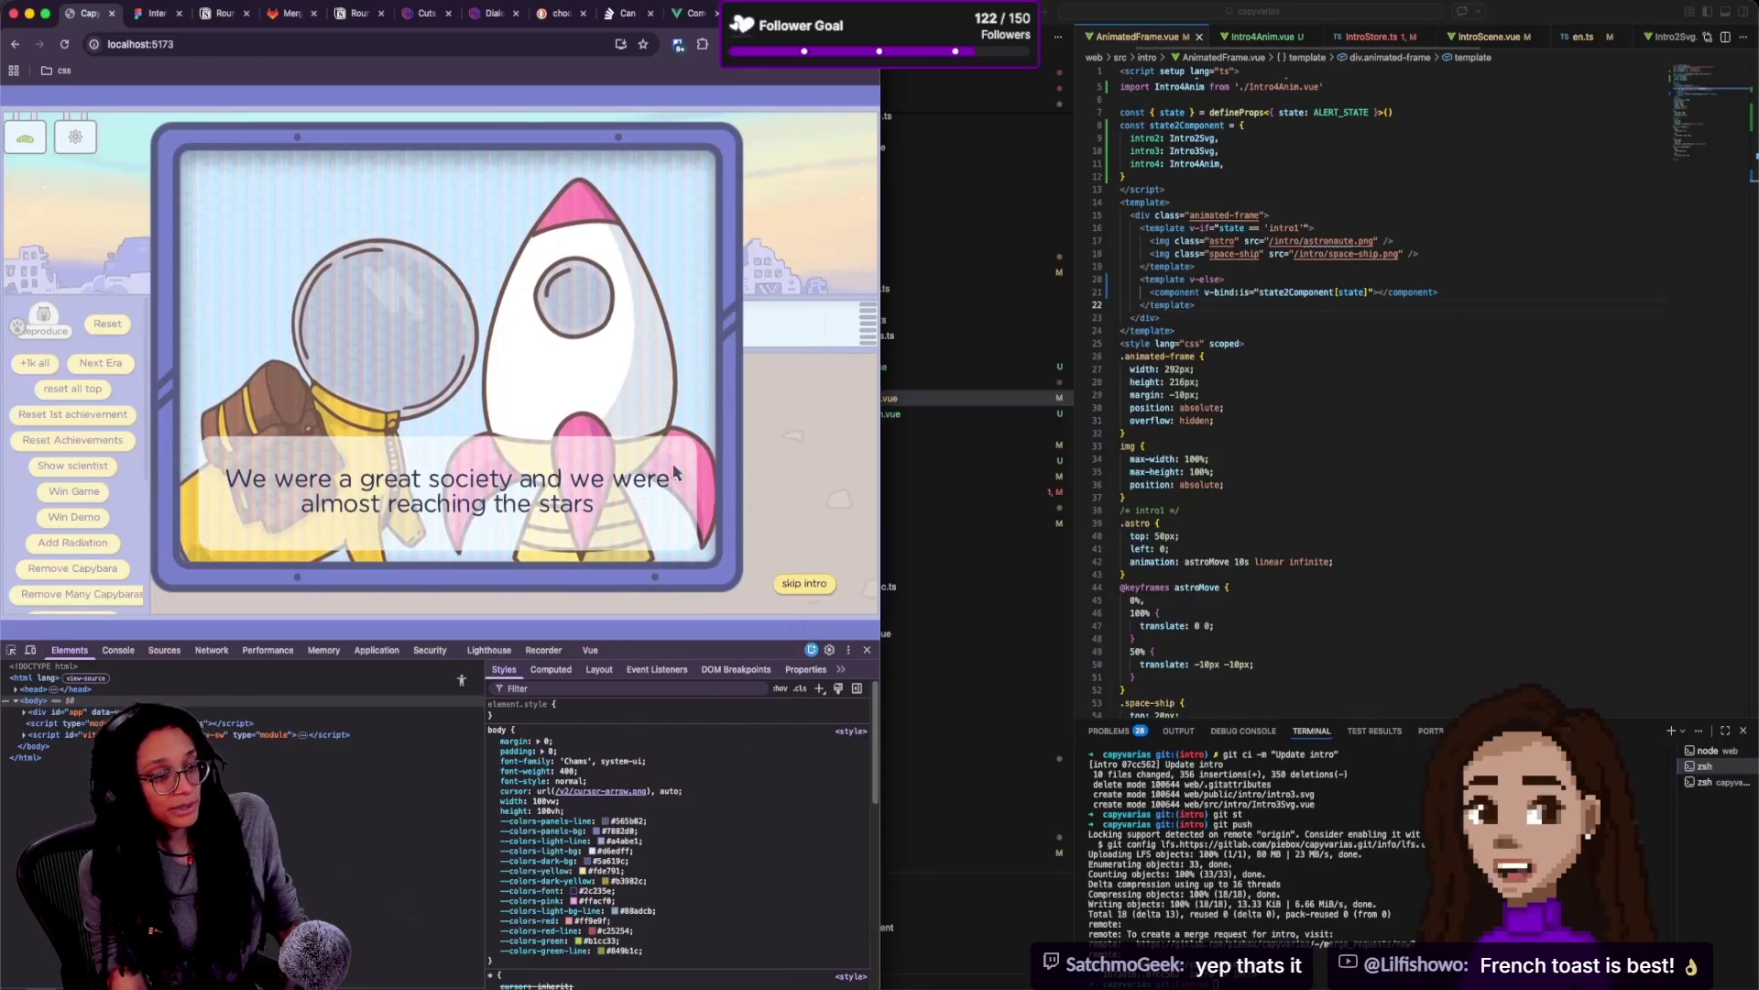
mouse_move(676, 303)
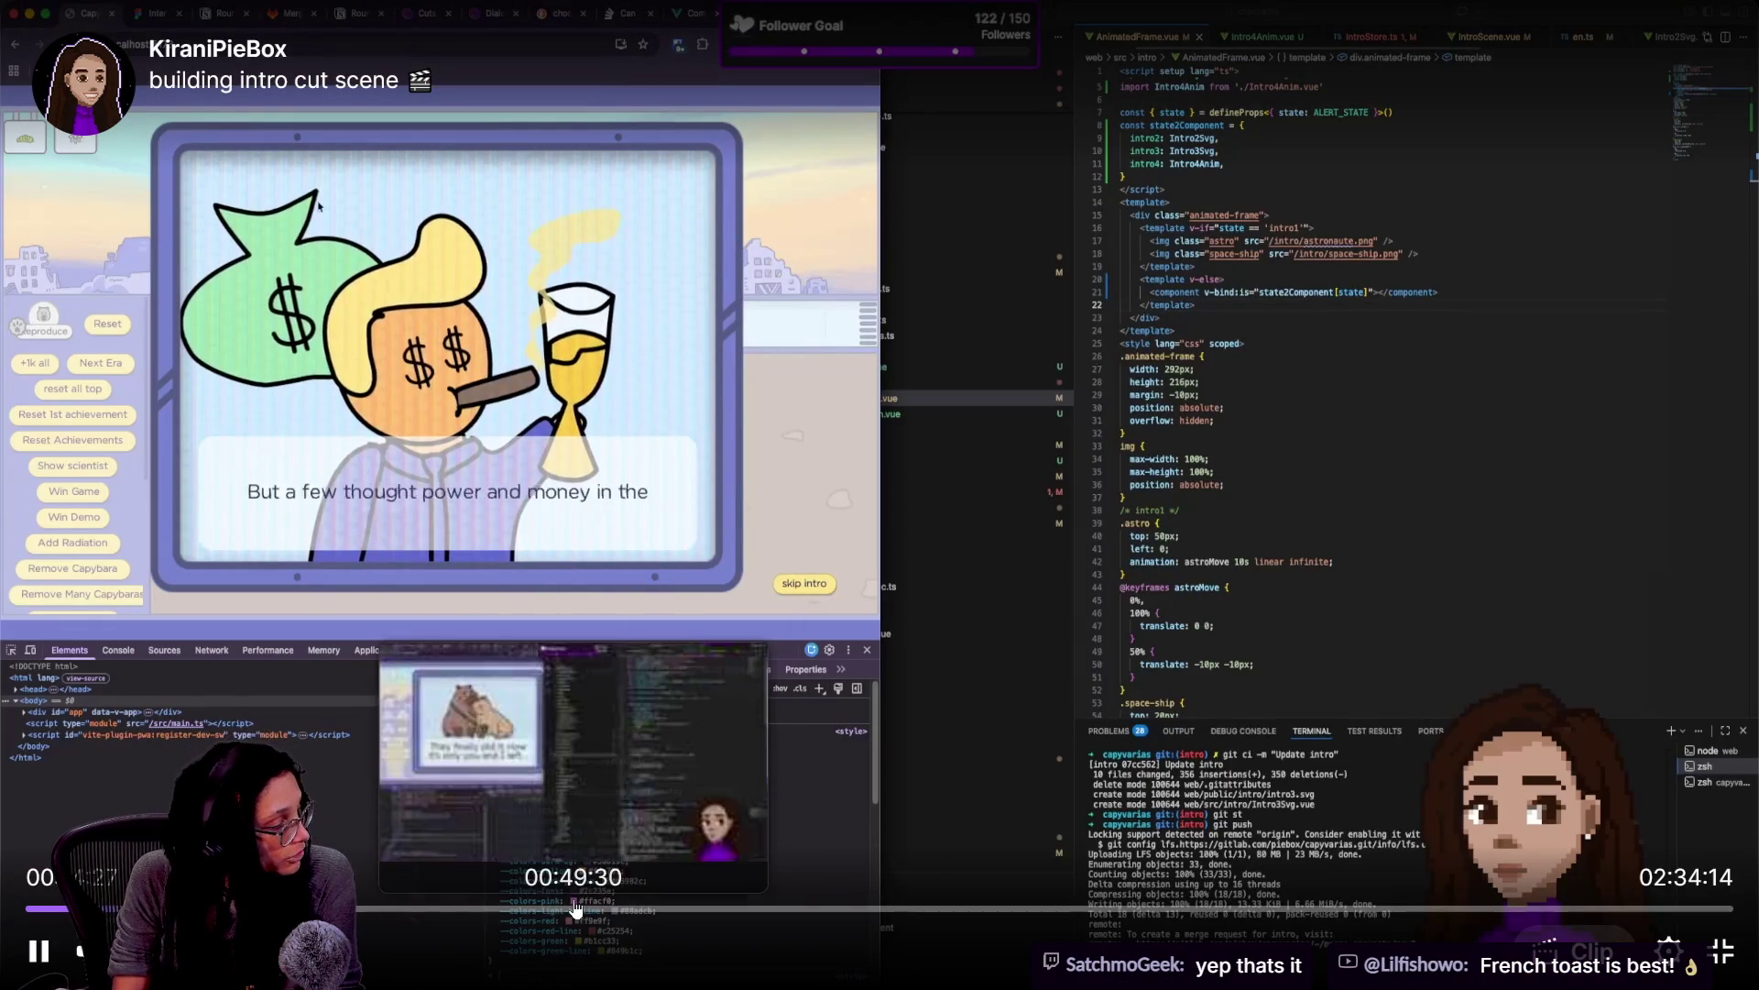
left_click_drag(880, 907, 1153, 930)
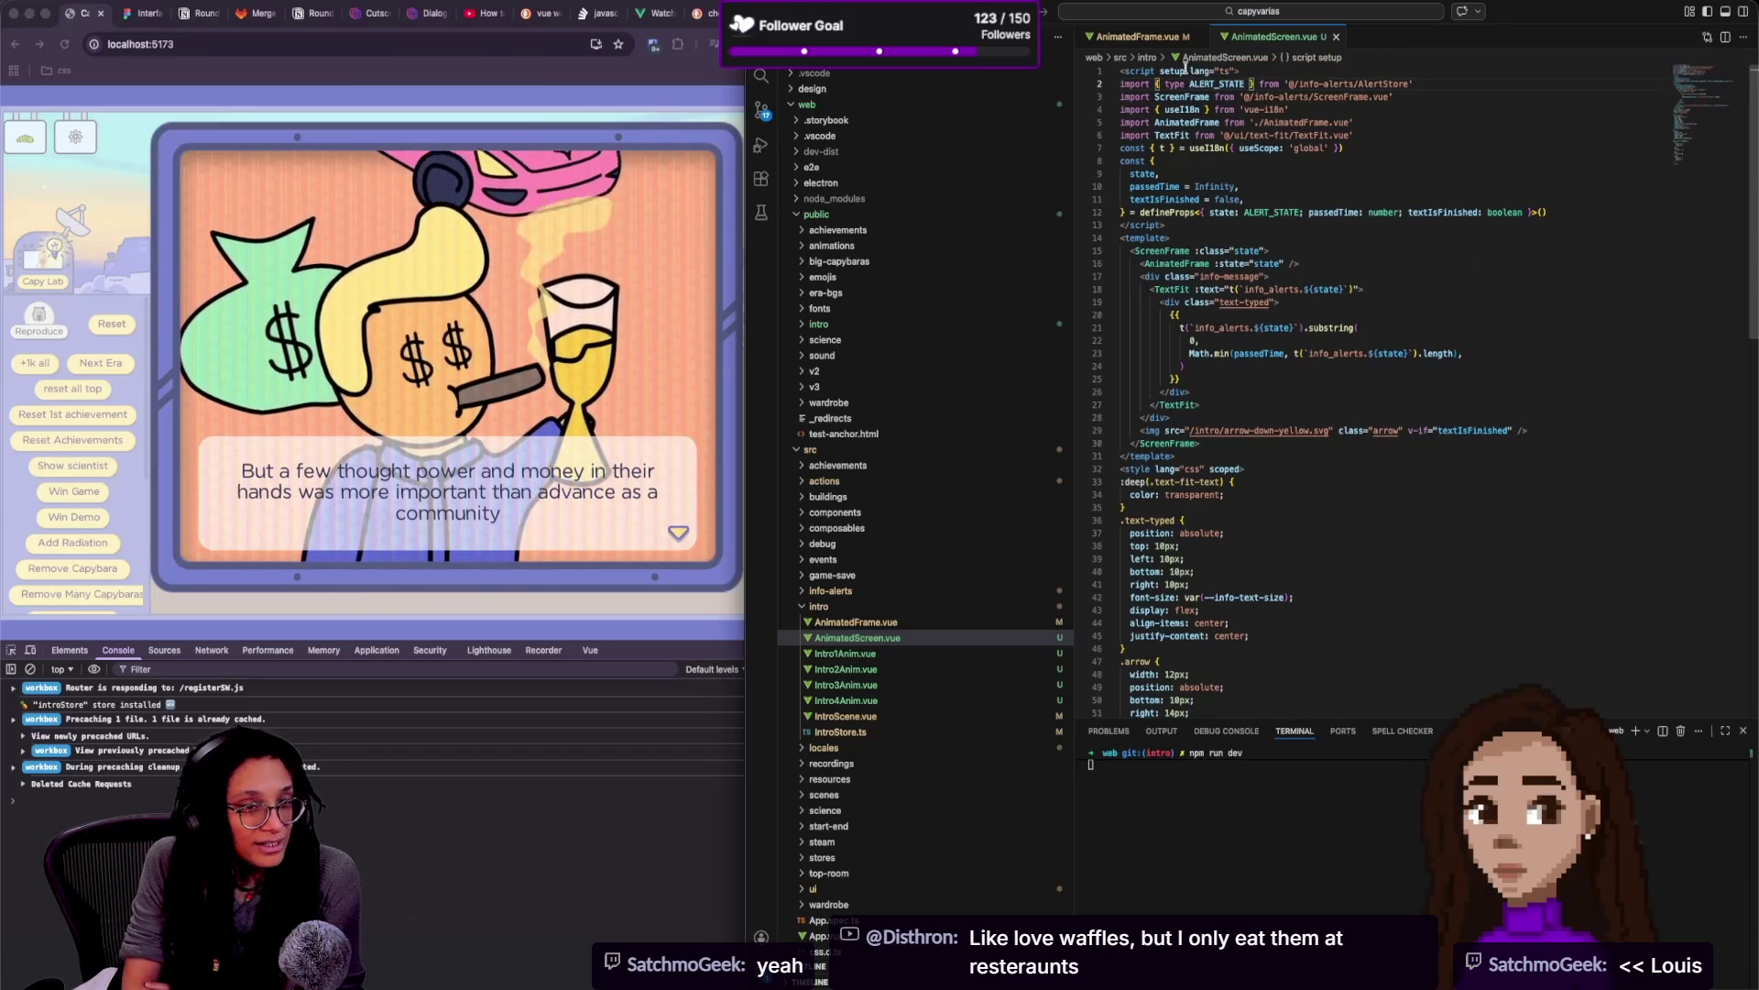
mouse_move(1299, 928)
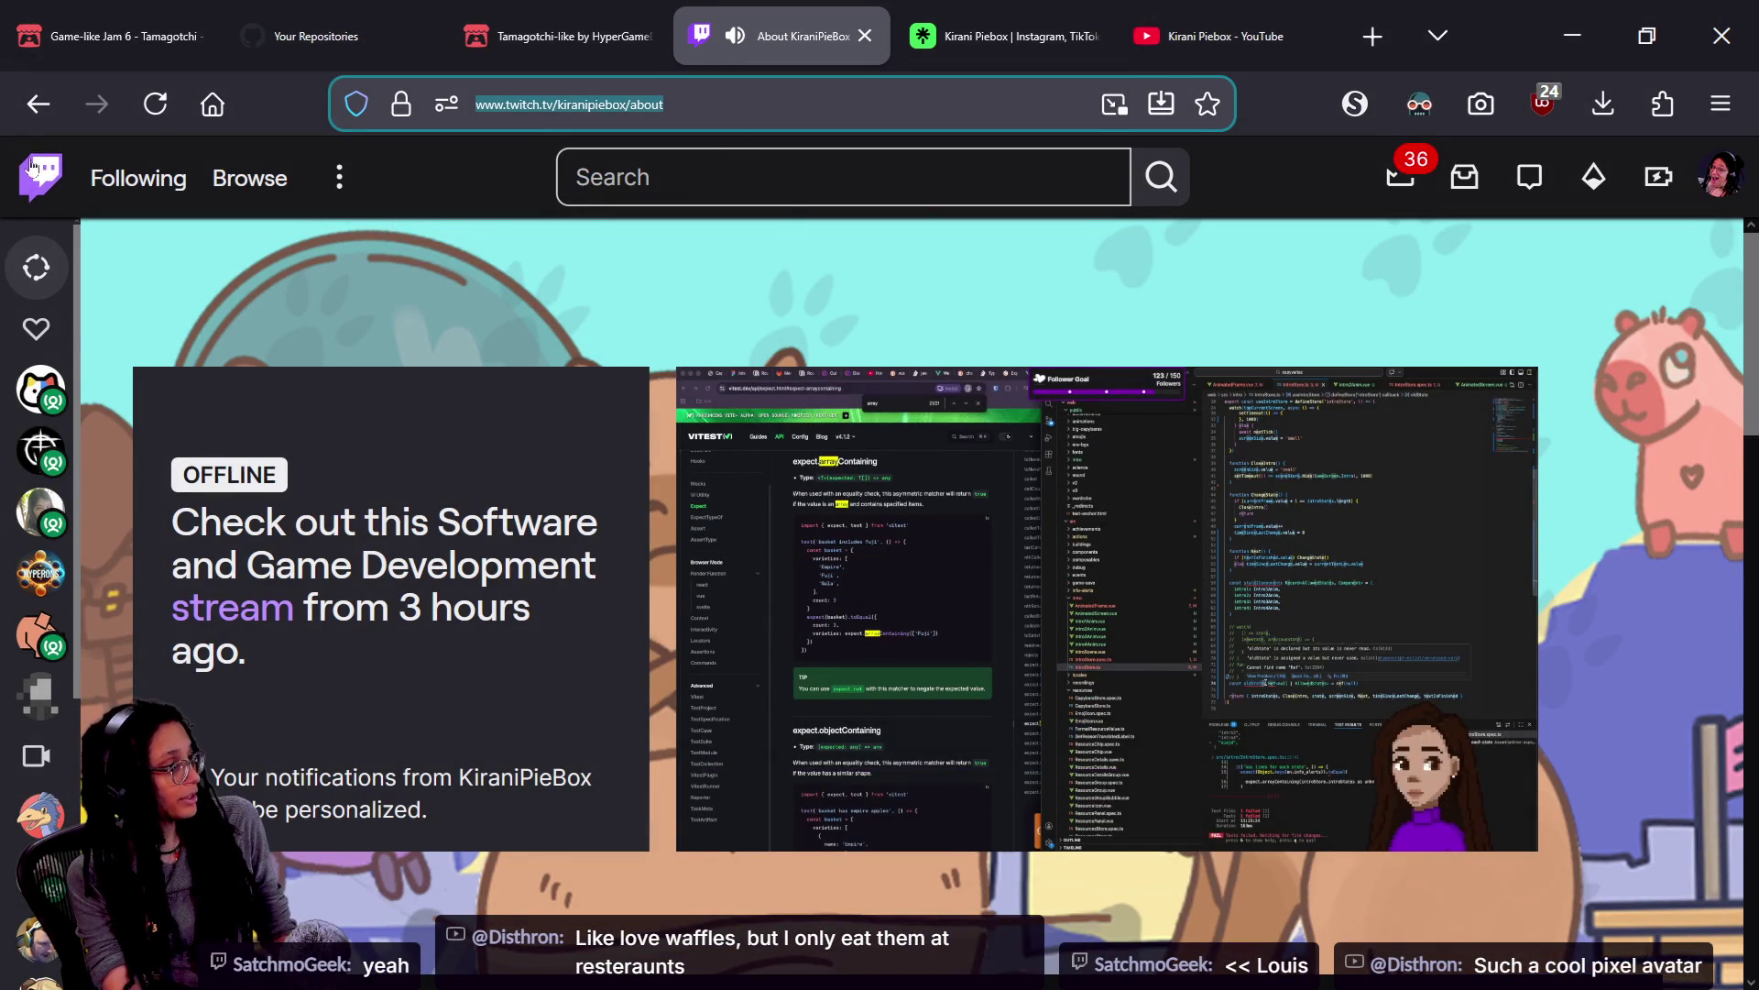
Return to the Twitch channel page and reopen the Linktree link in a new tab
left_click(38, 106)
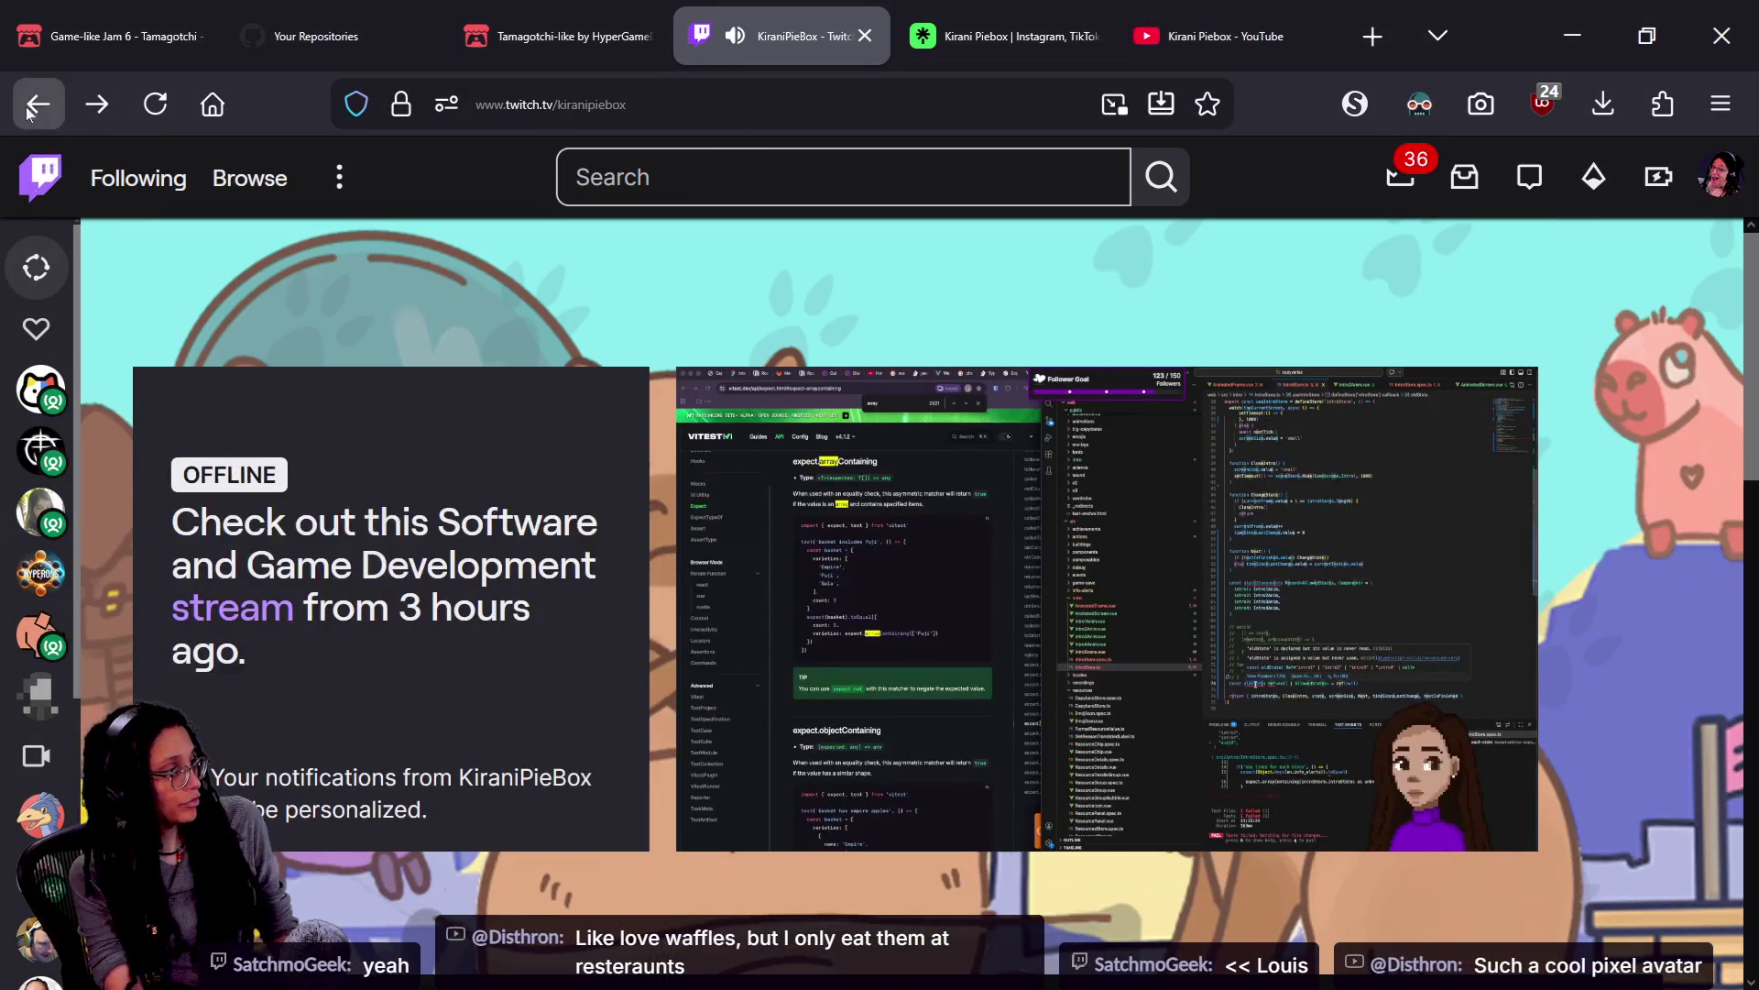
left_click(30, 108)
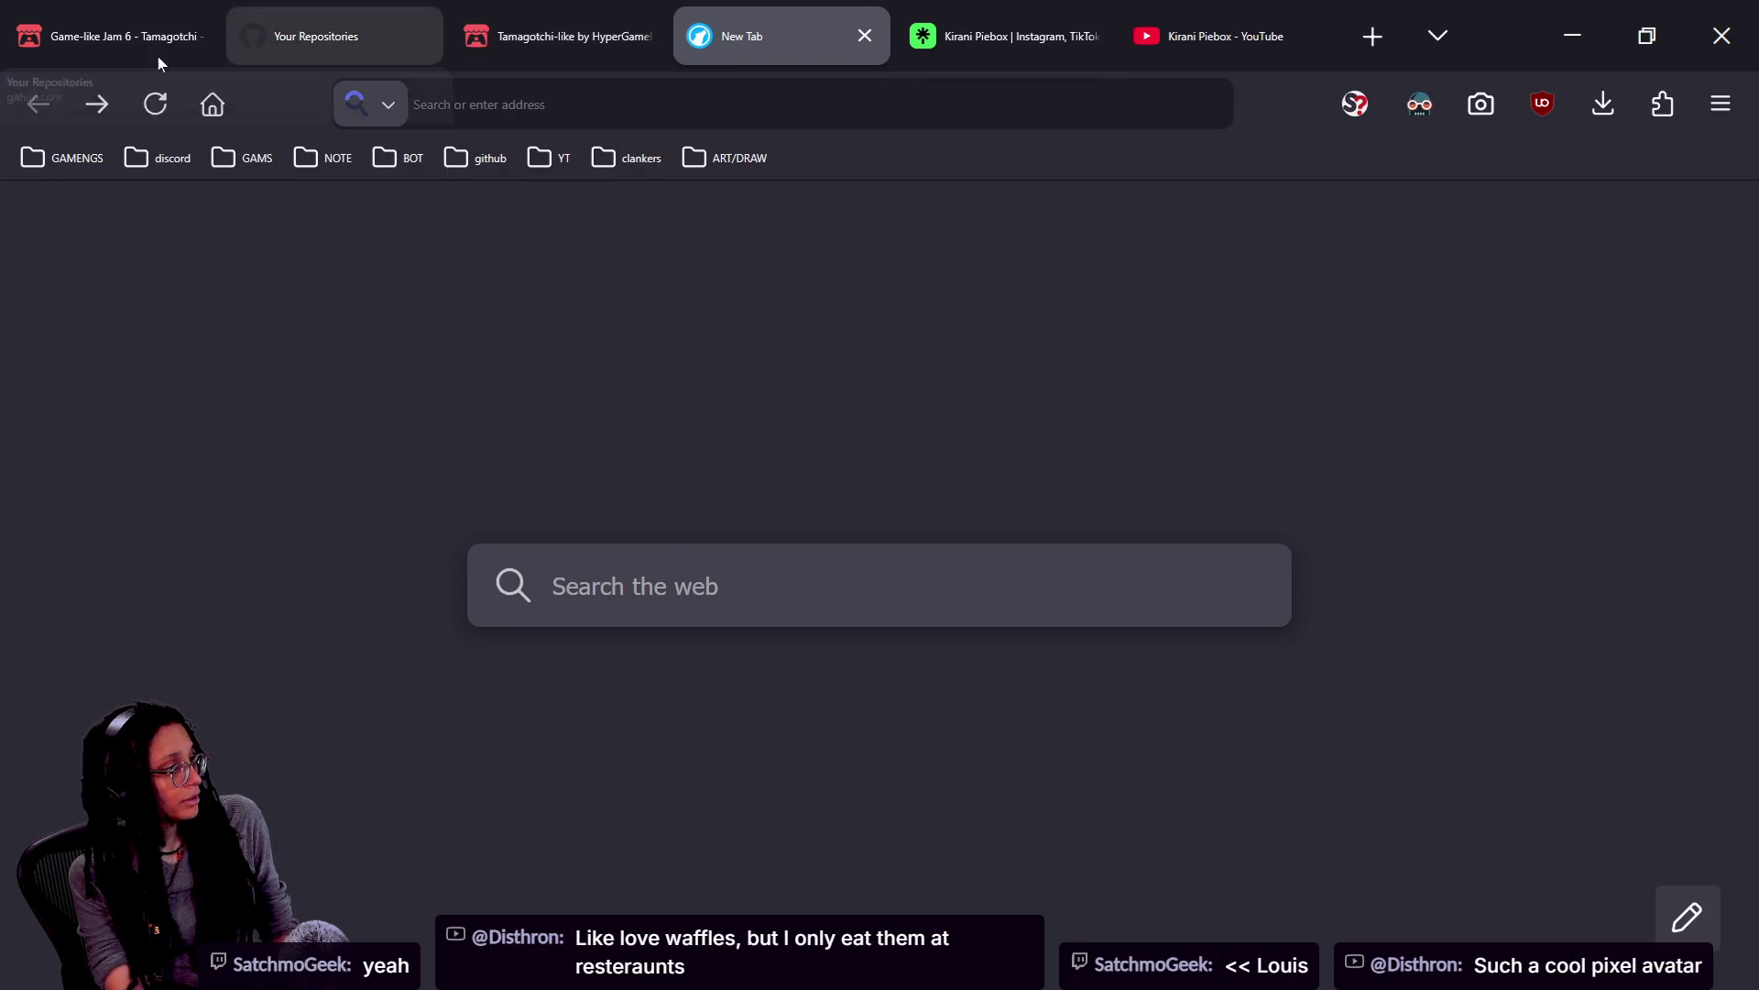
left_click(96, 93)
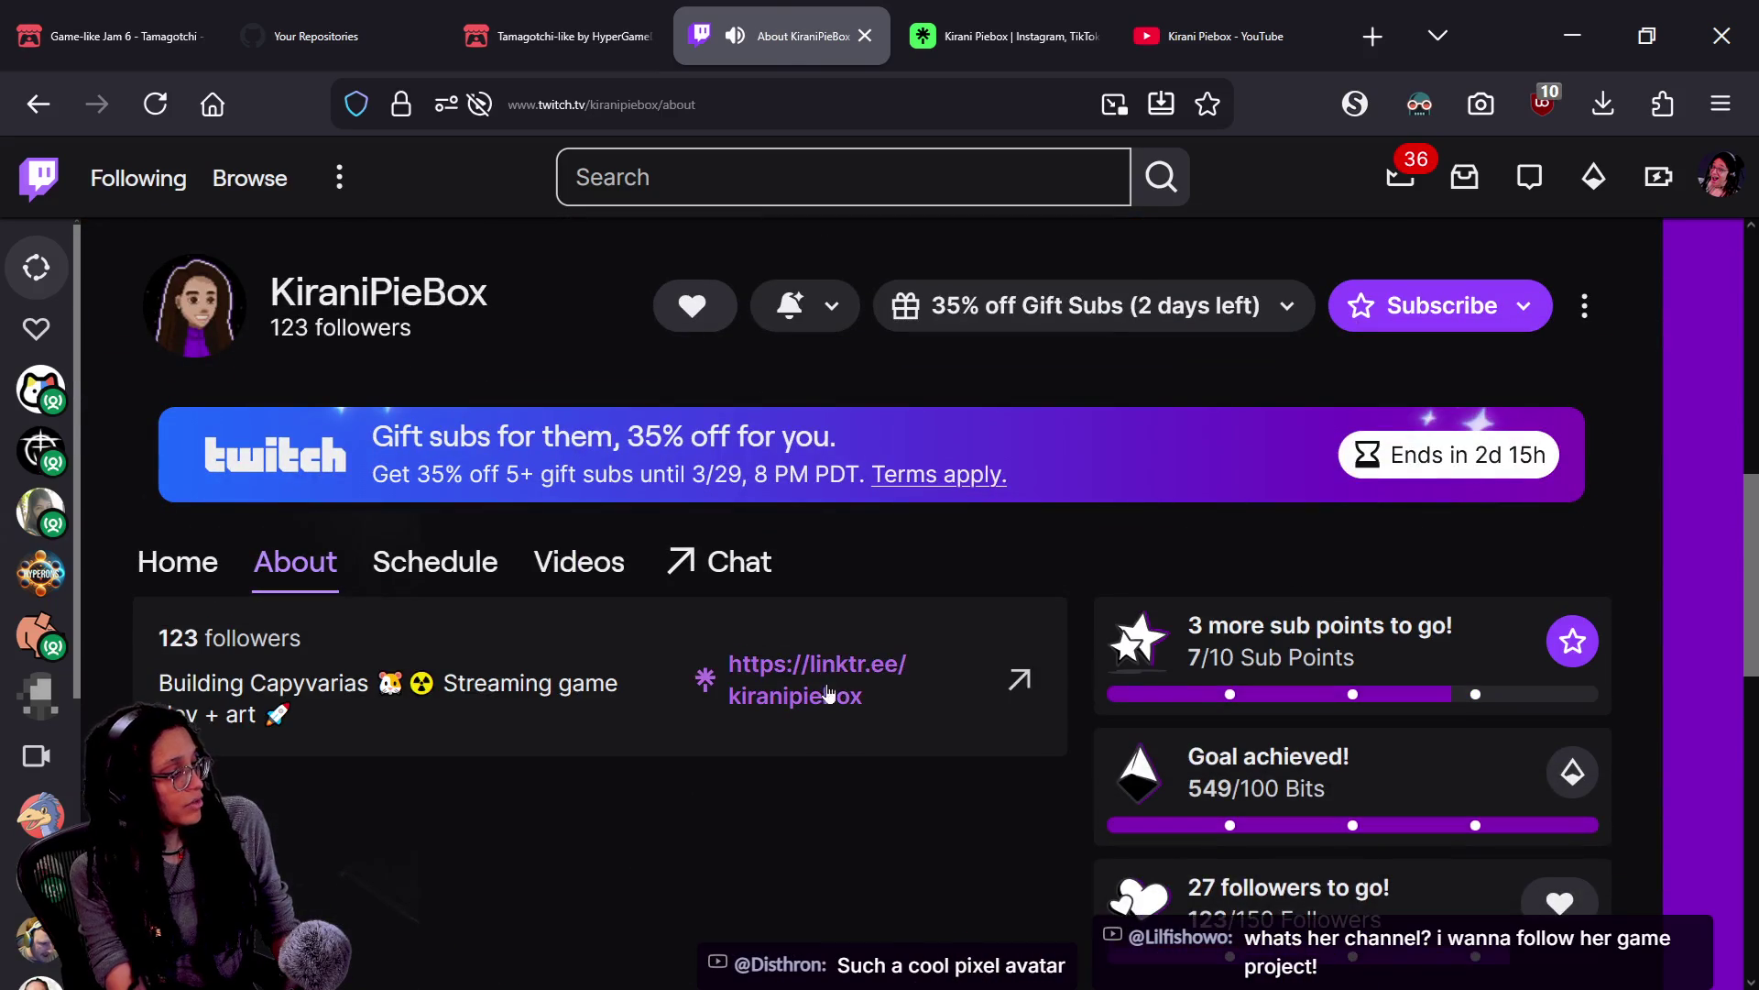
left_click(828, 694)
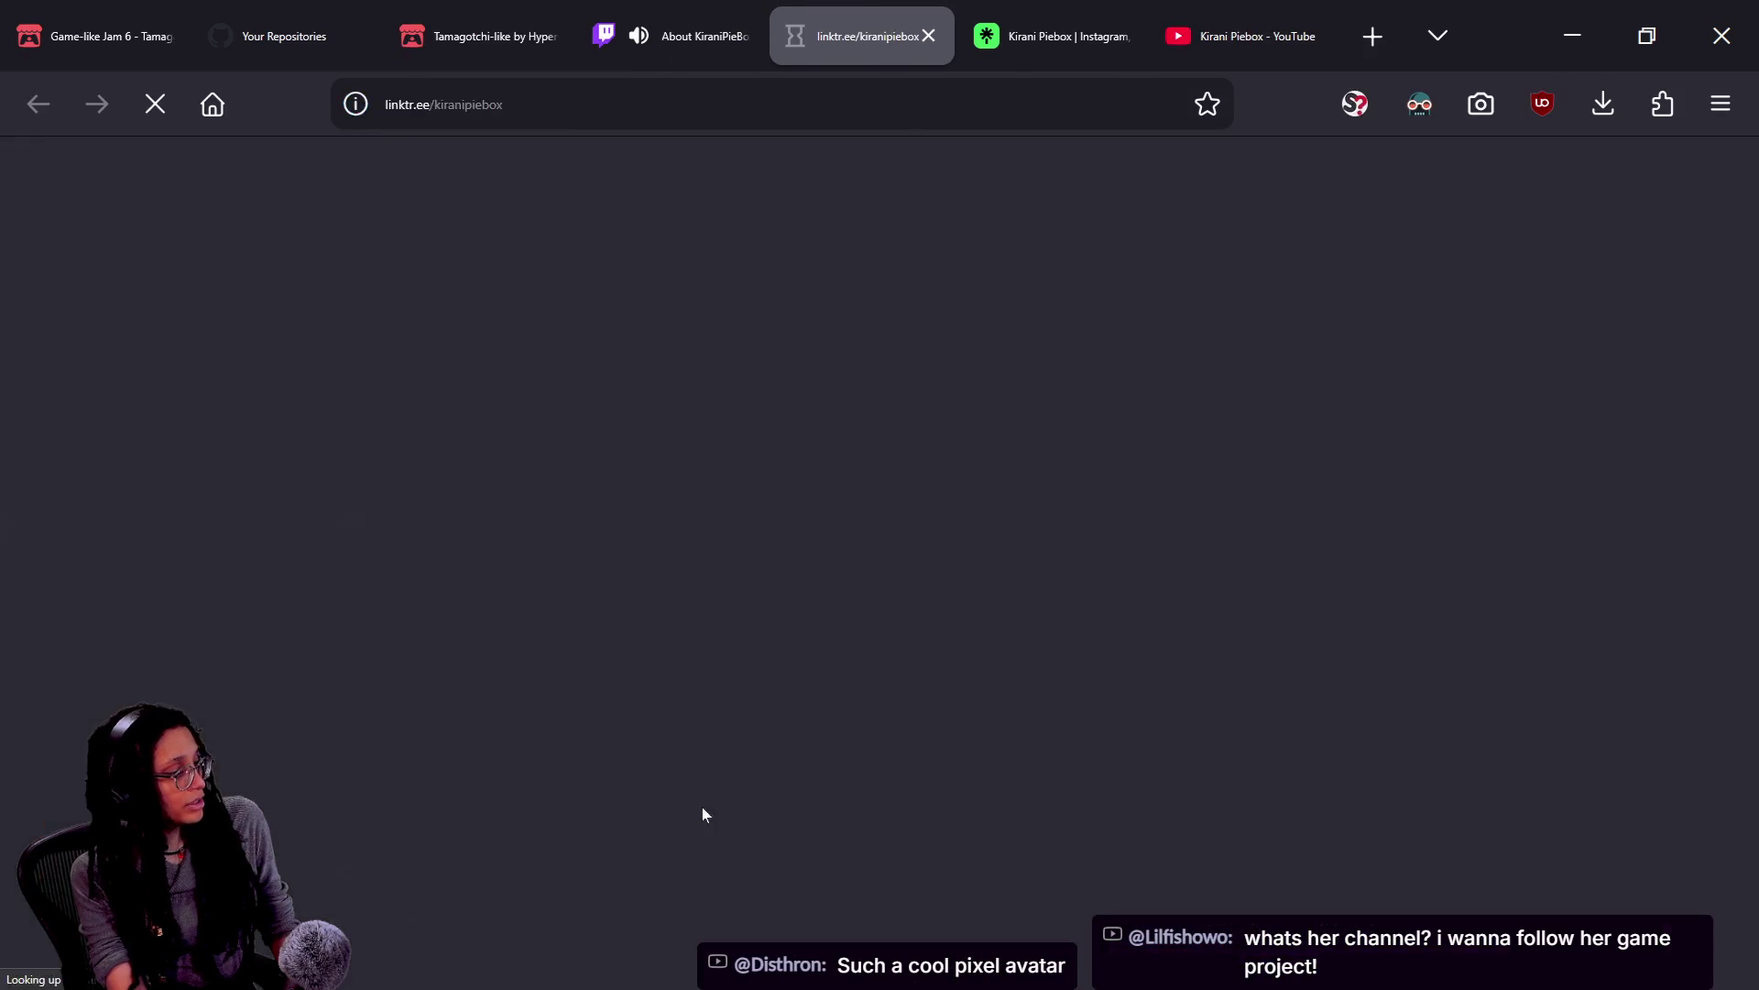
Open the 'Capyvarias on Steam' link from the Linktree list
scroll(764, 736, "down", 5)
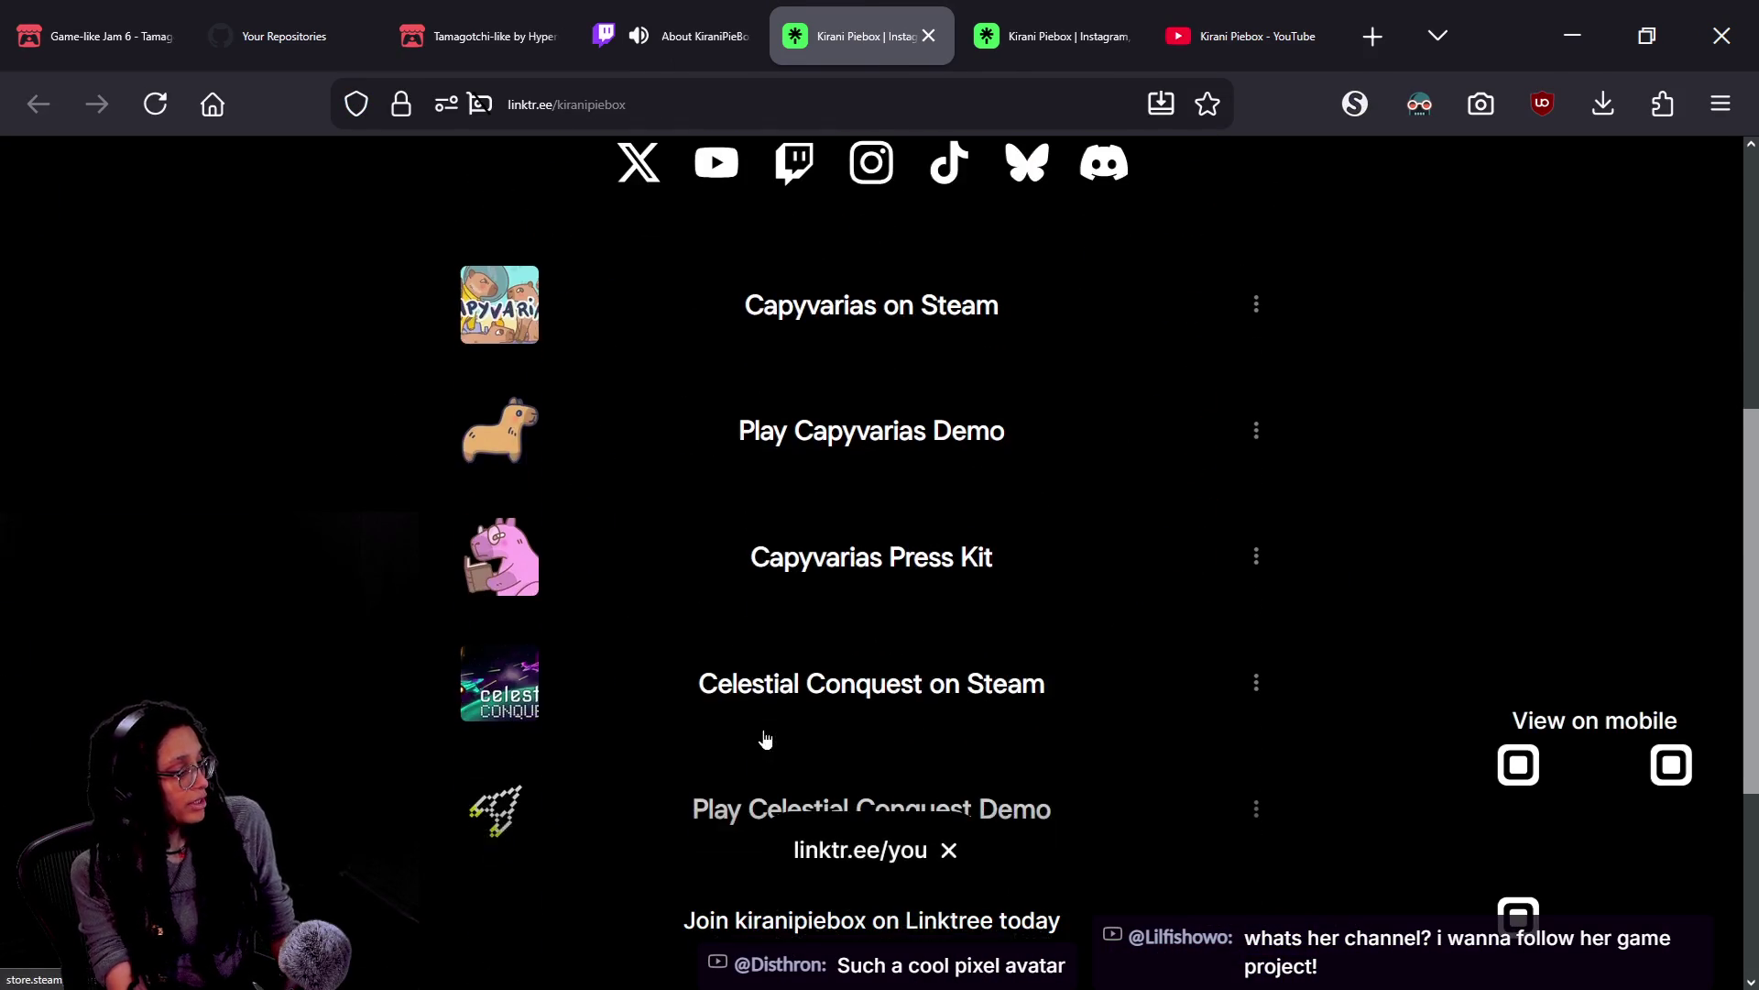
scroll(706, 694, "up", 6)
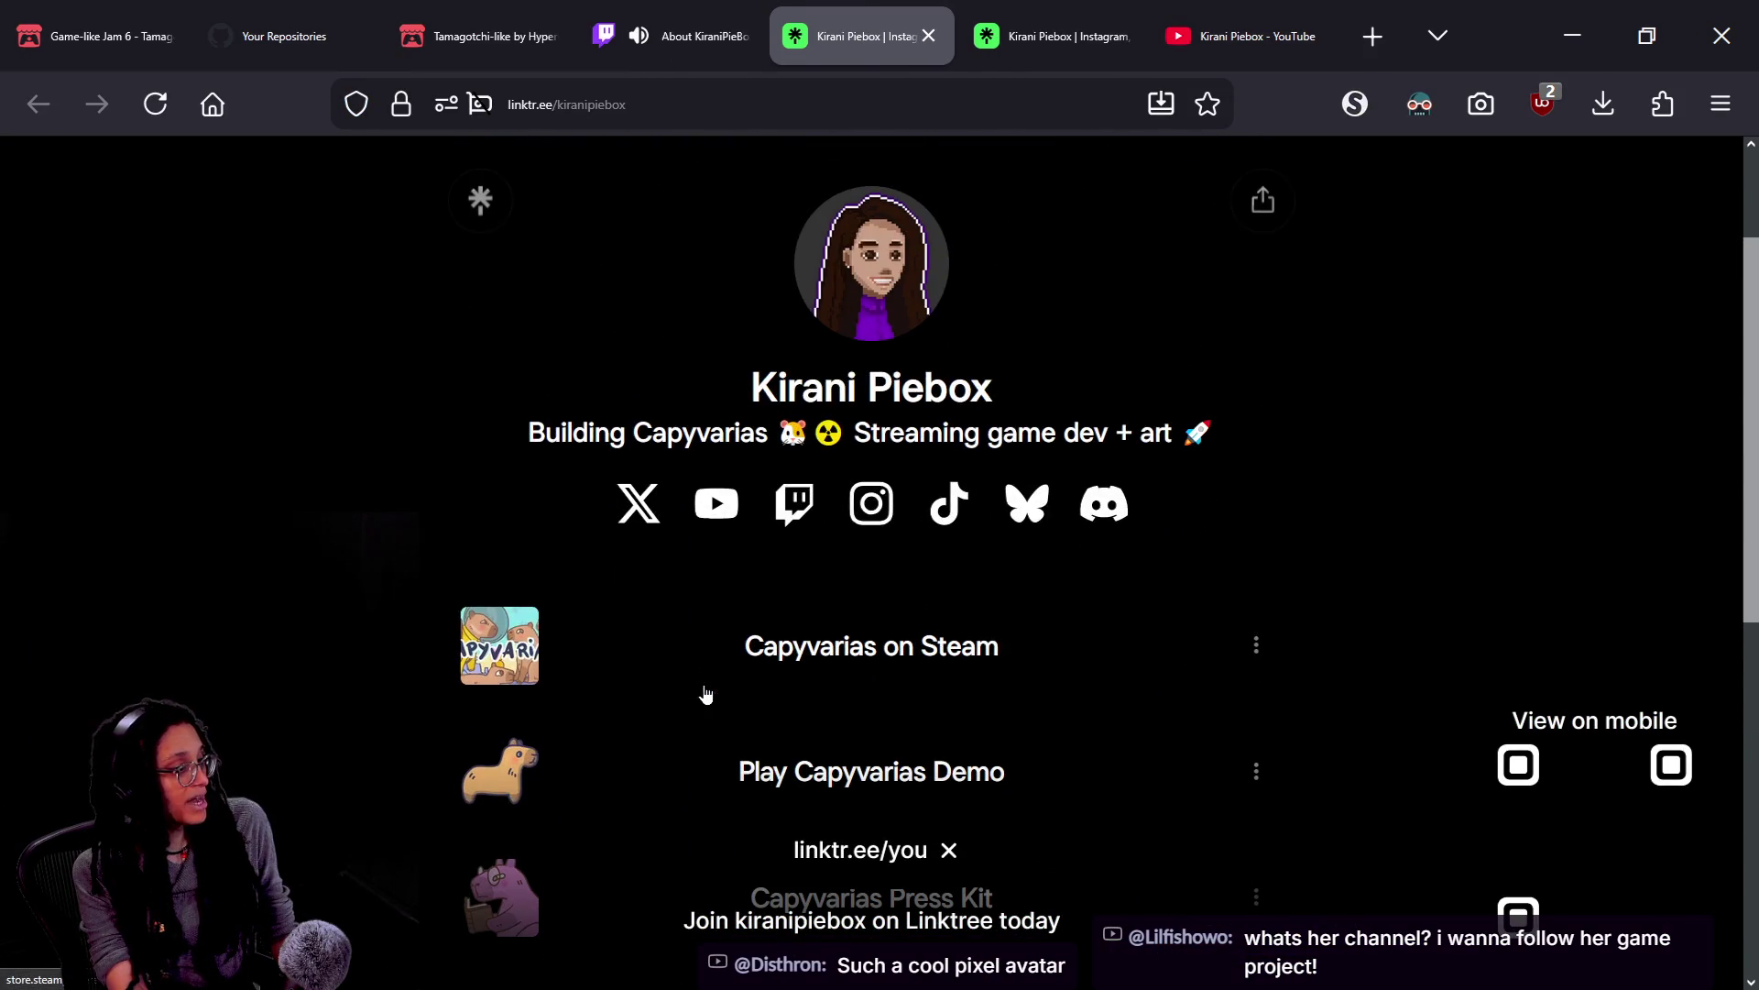
scroll(859, 583, "down", 4)
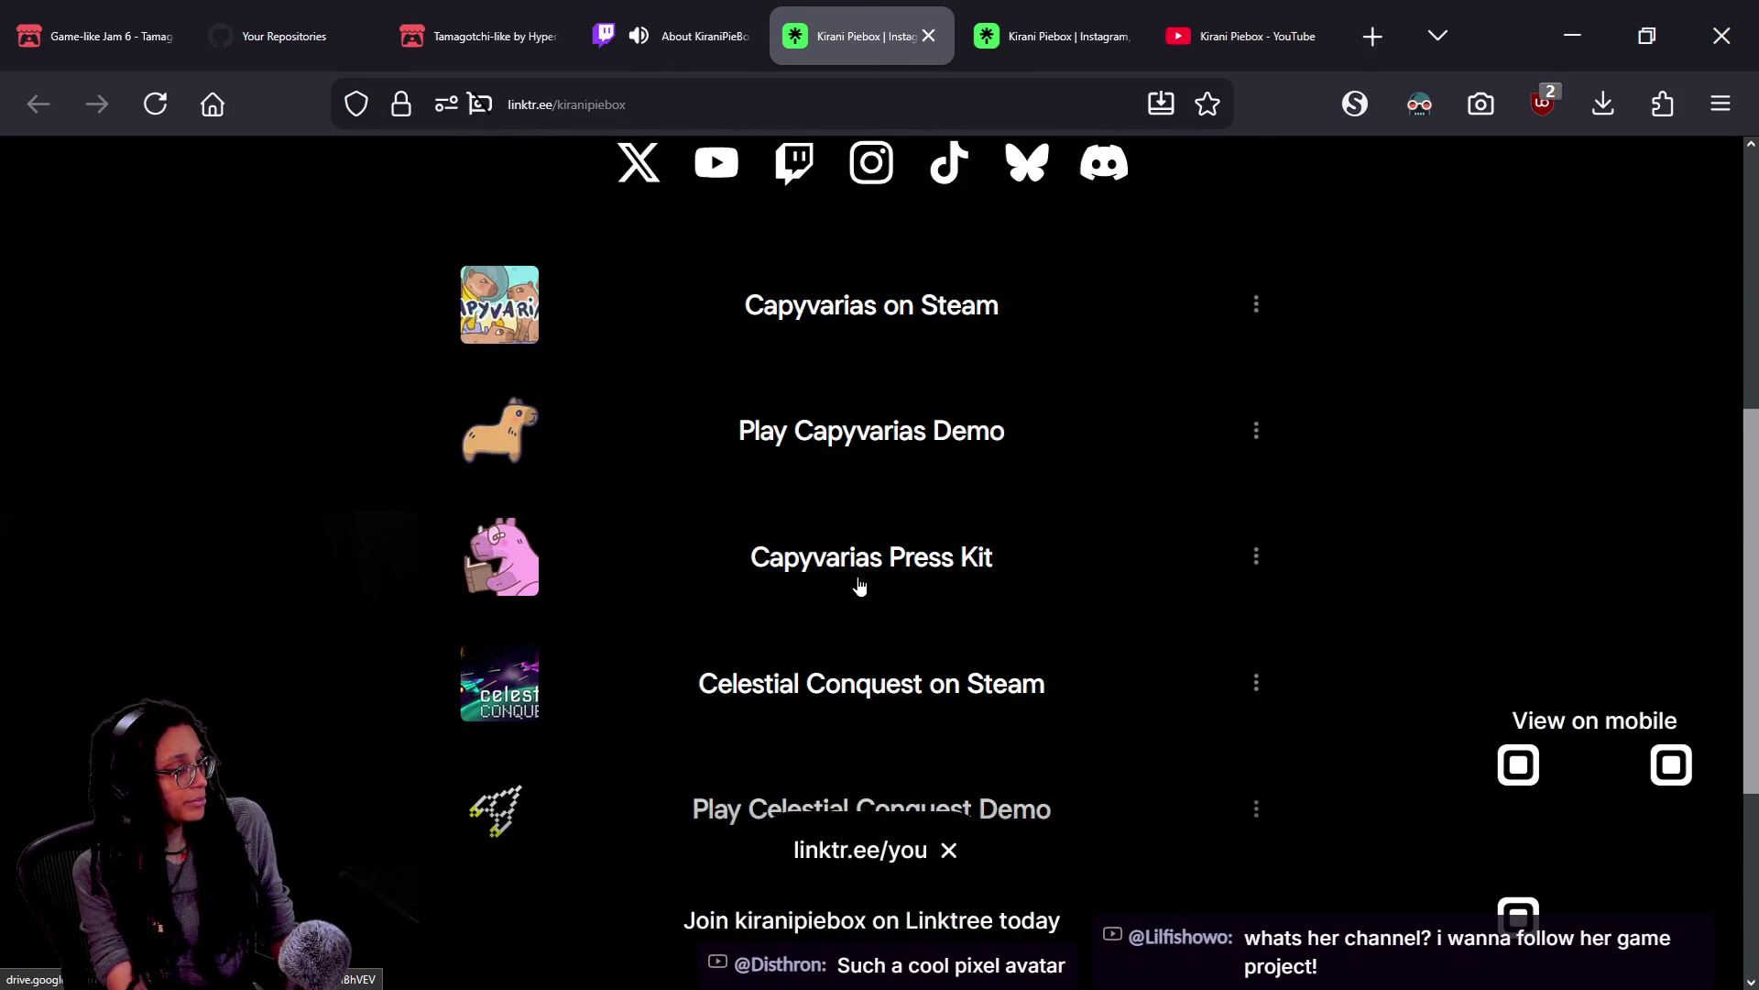
left_click(900, 347)
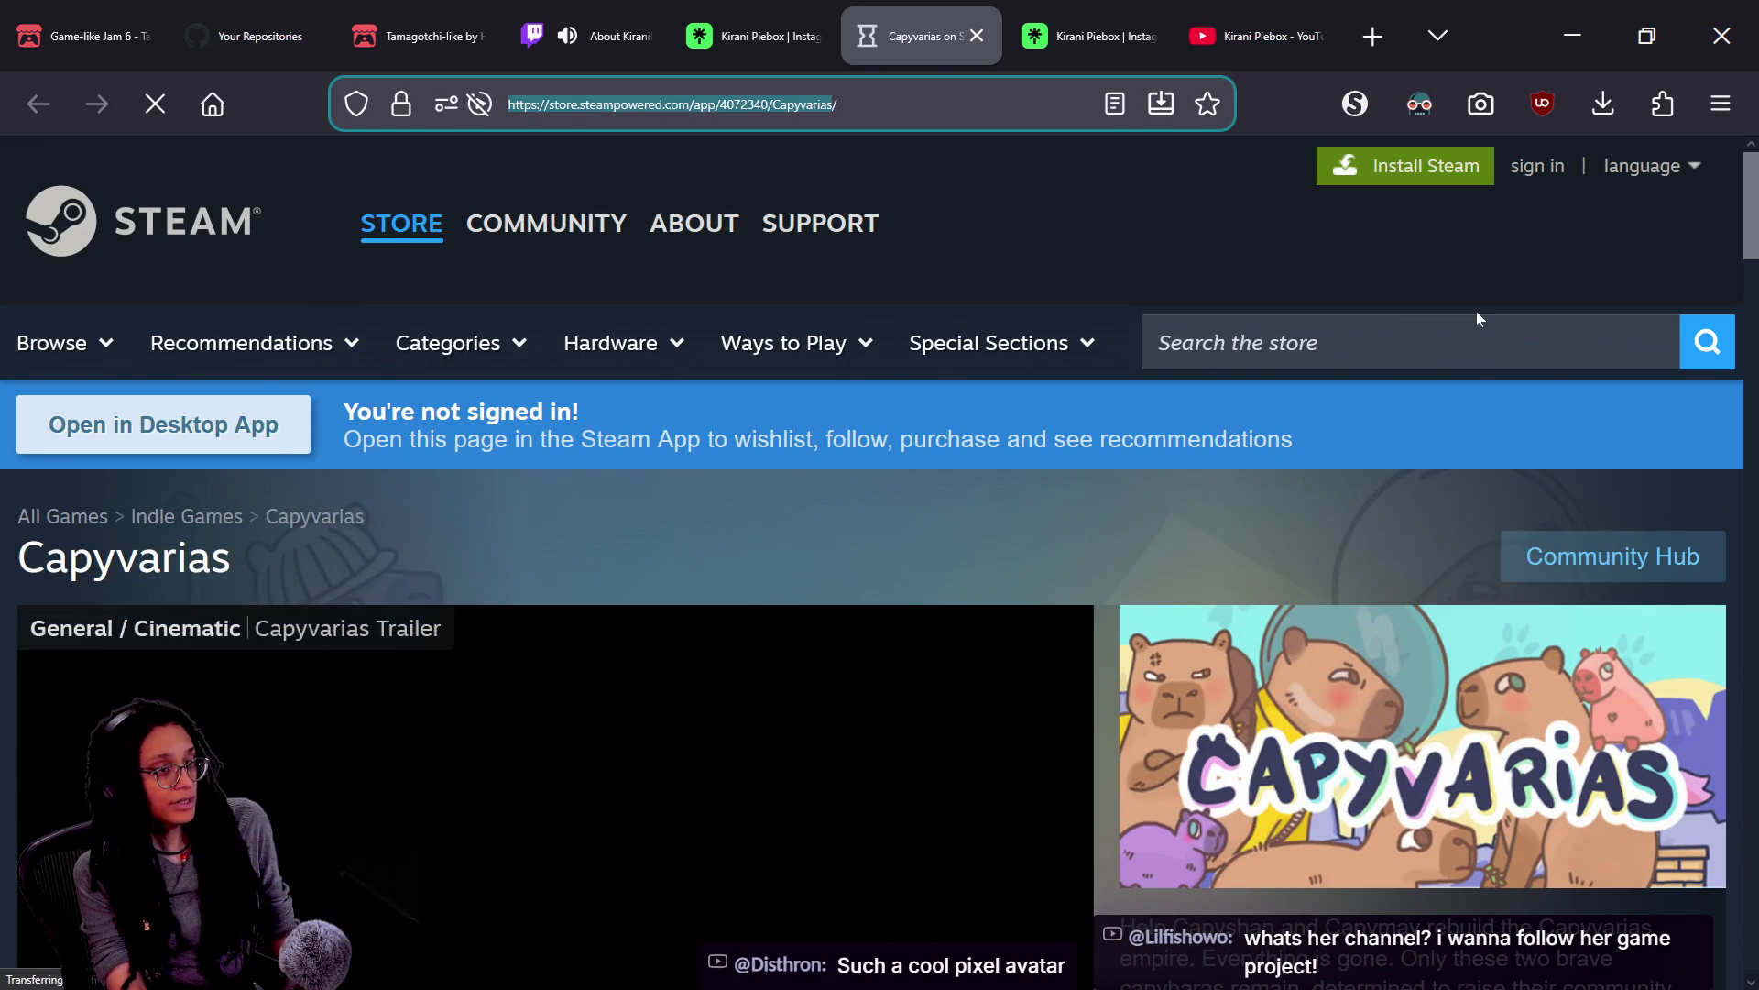
Paste the YouTube channel link from clipboard history into stream chat and send it
key("alt+Tab")
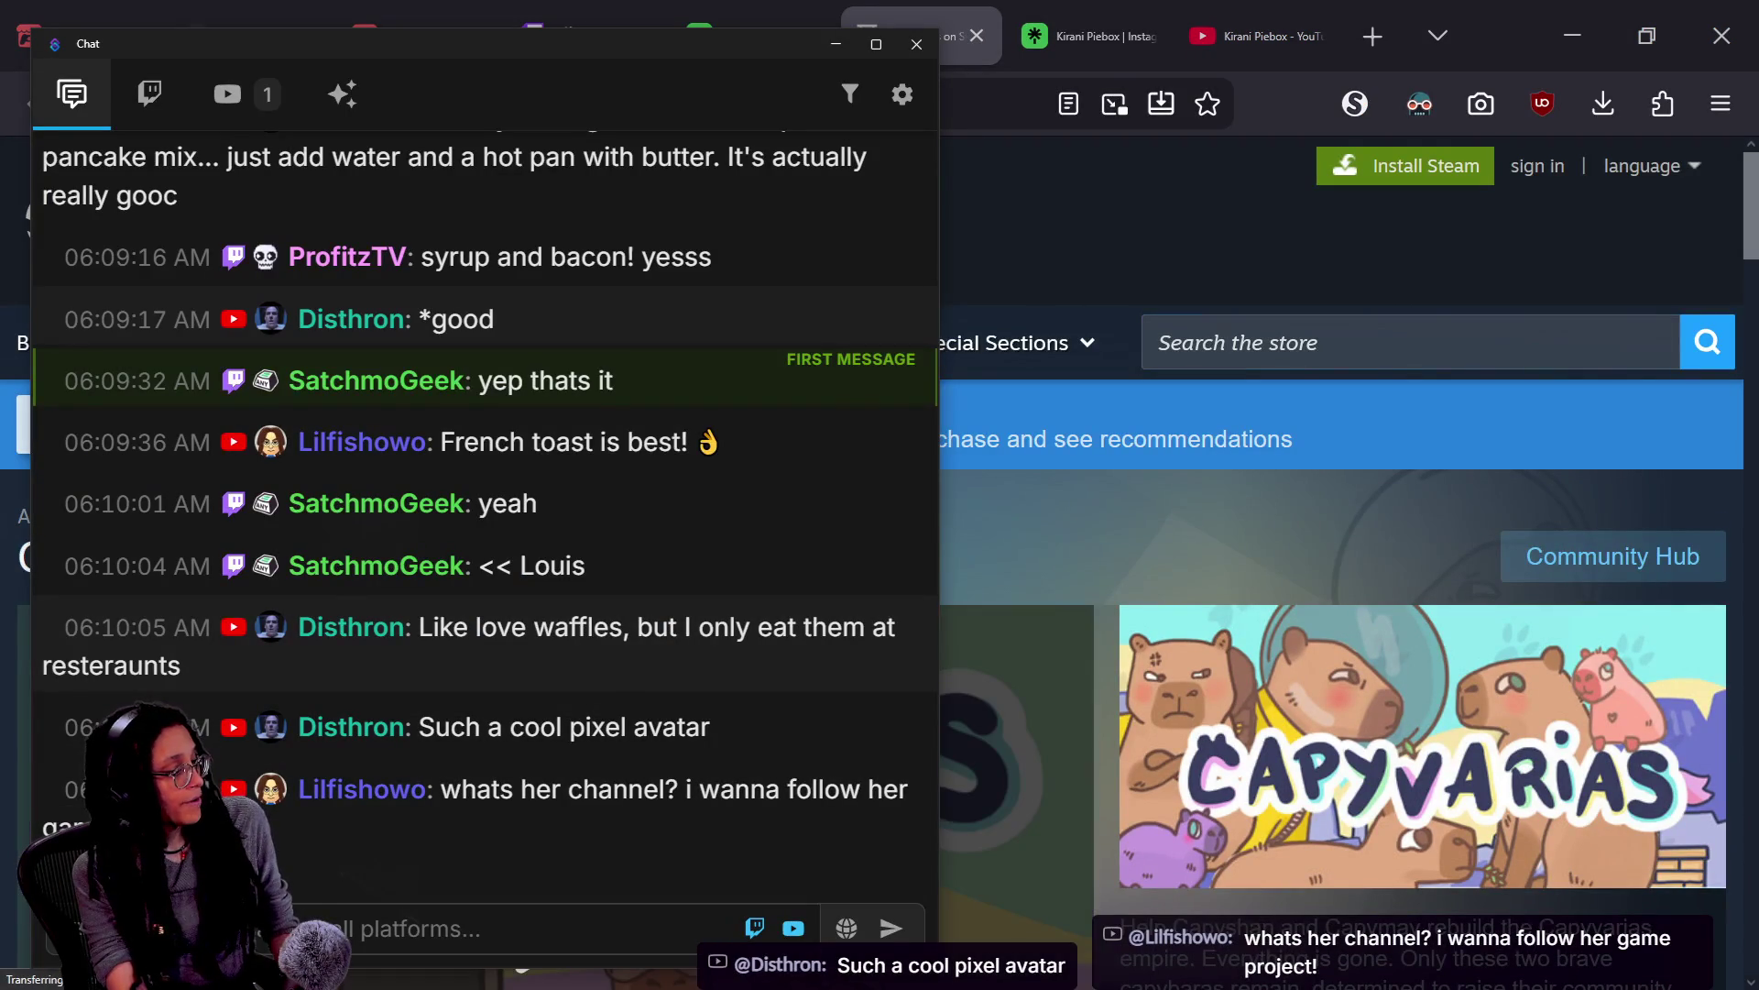
scroll(339, 815, "up", 15)
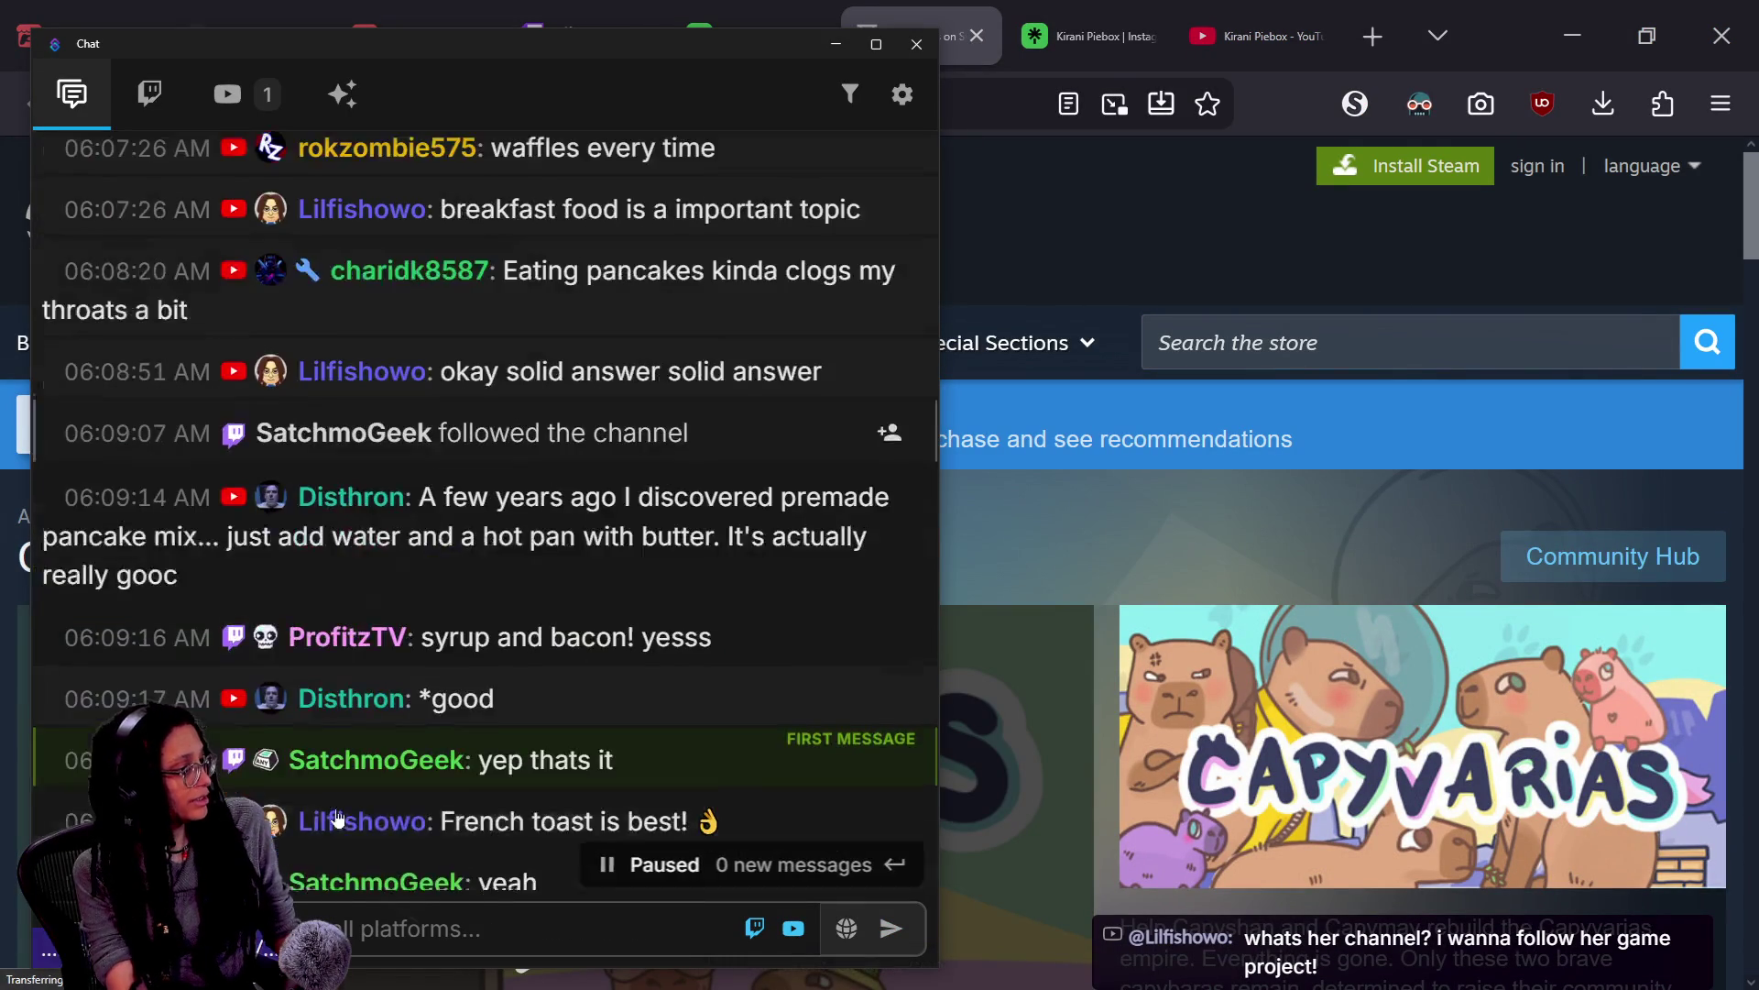
scroll(339, 816, "up", 20)
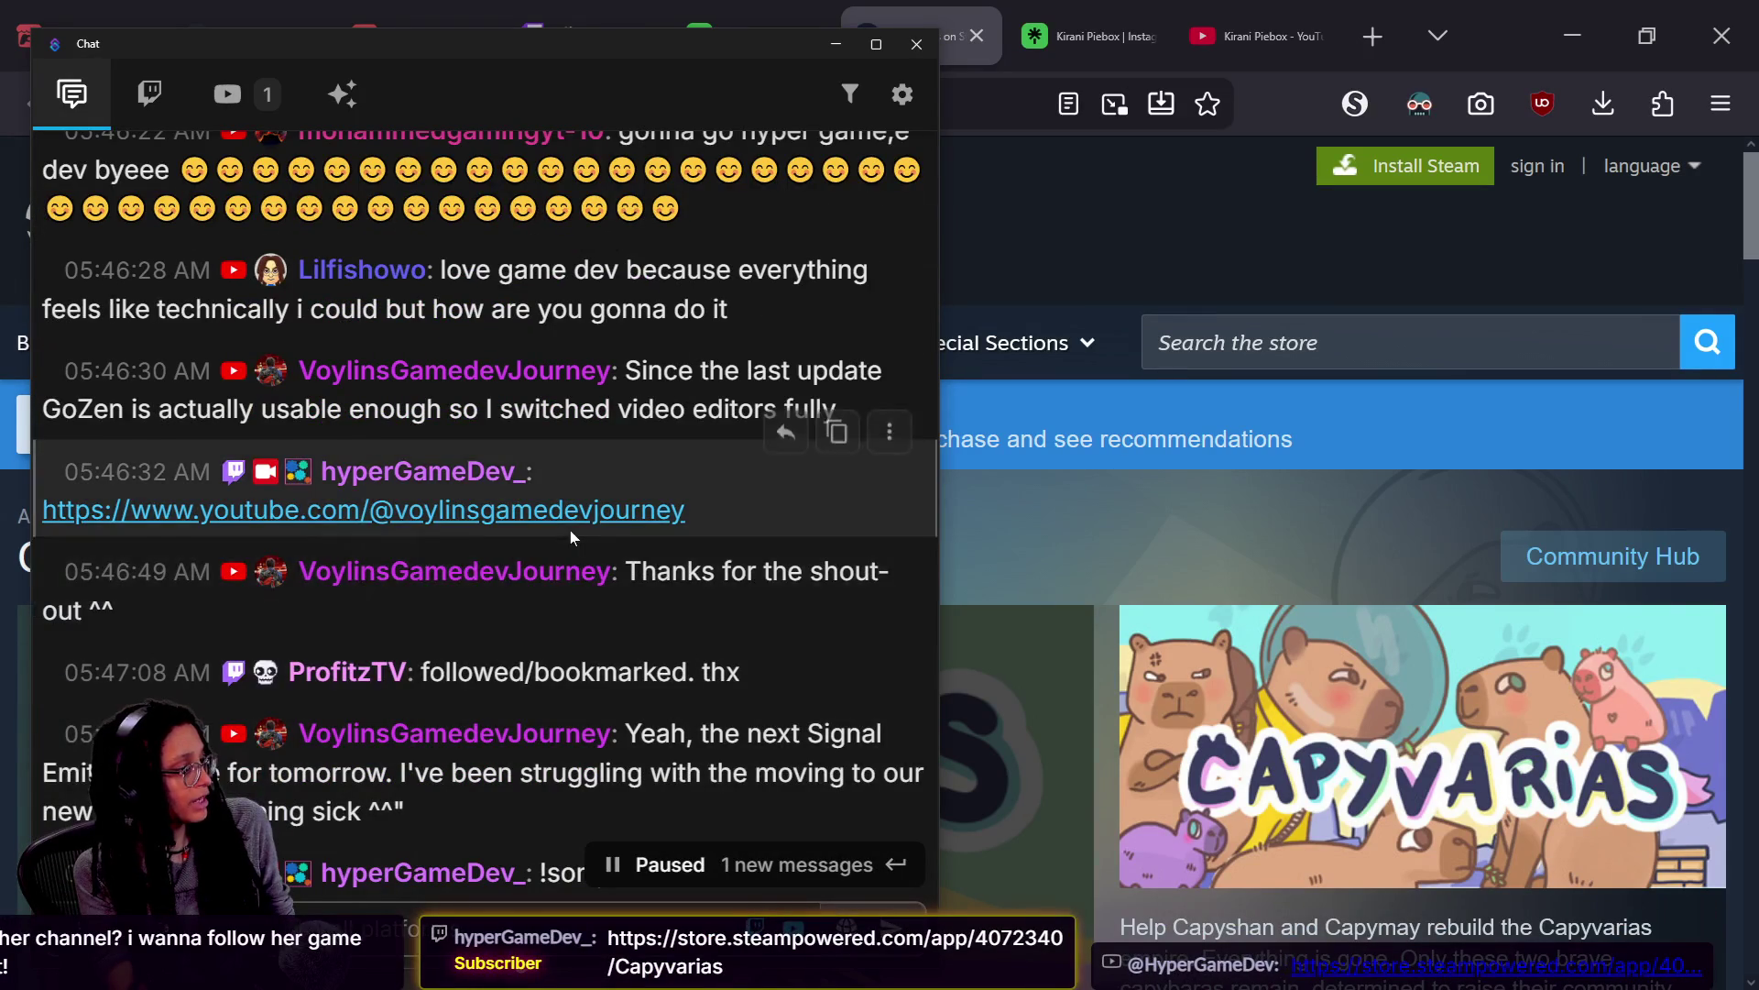
scroll(825, 477, "down", 20)
key("super+v")
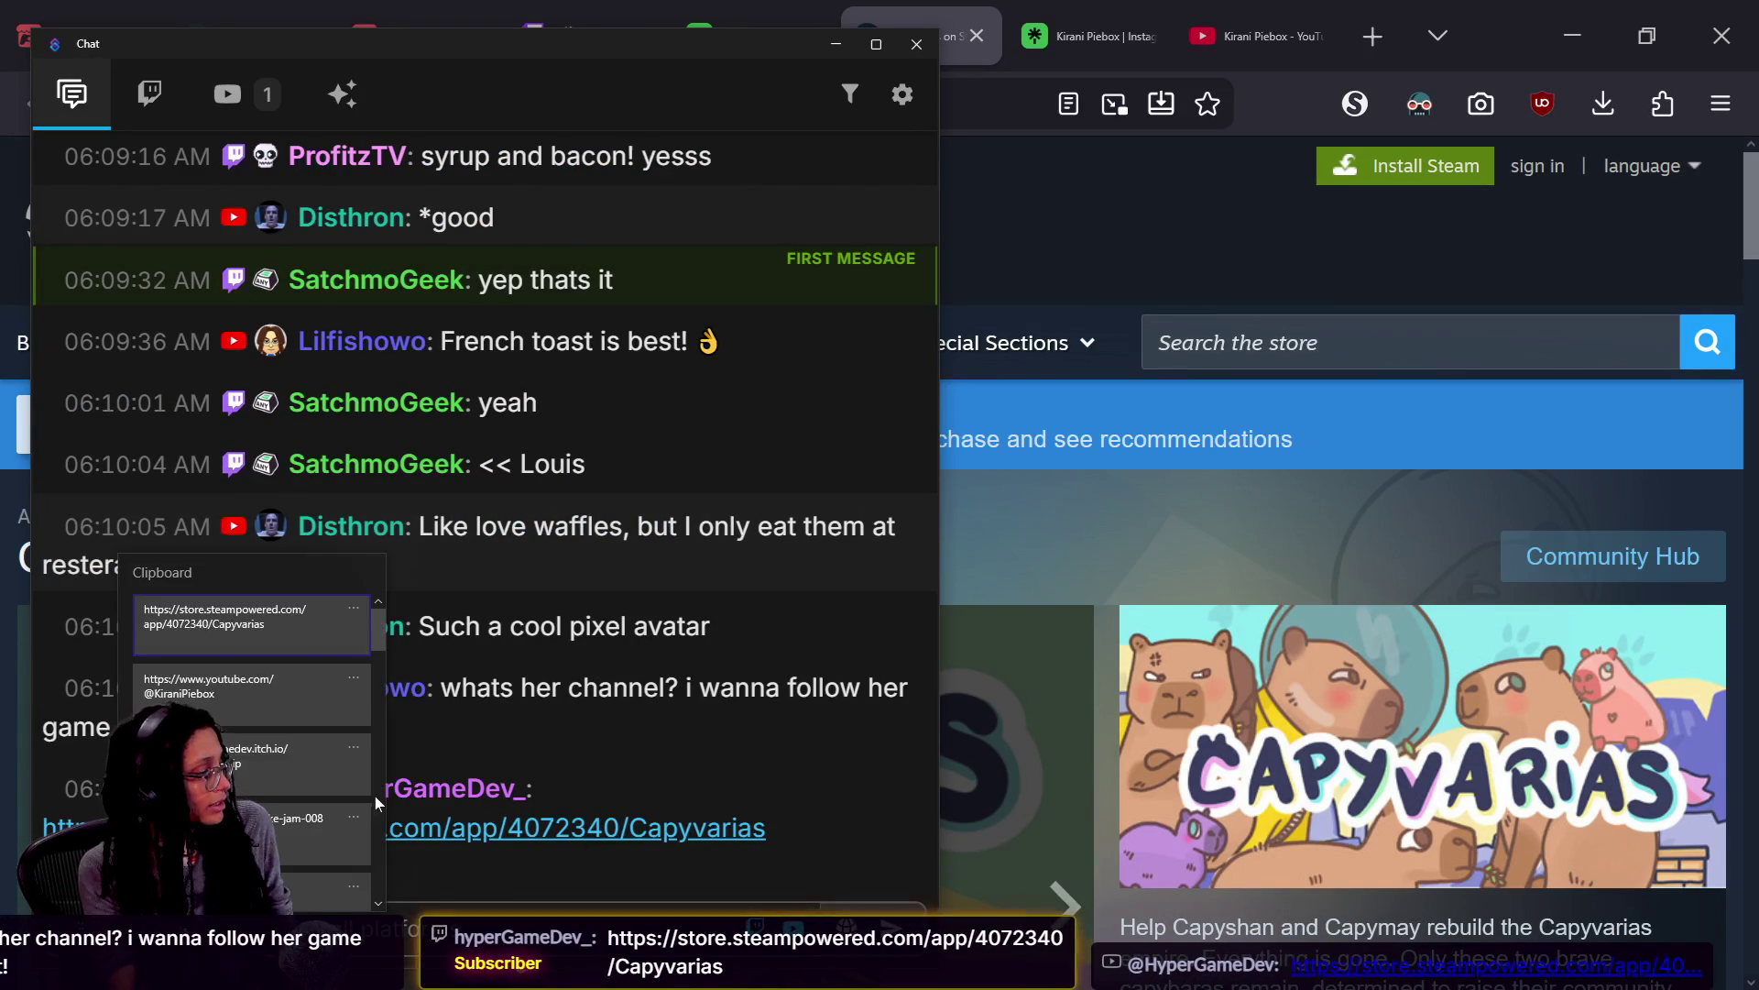
left_click(270, 682)
key("Return")
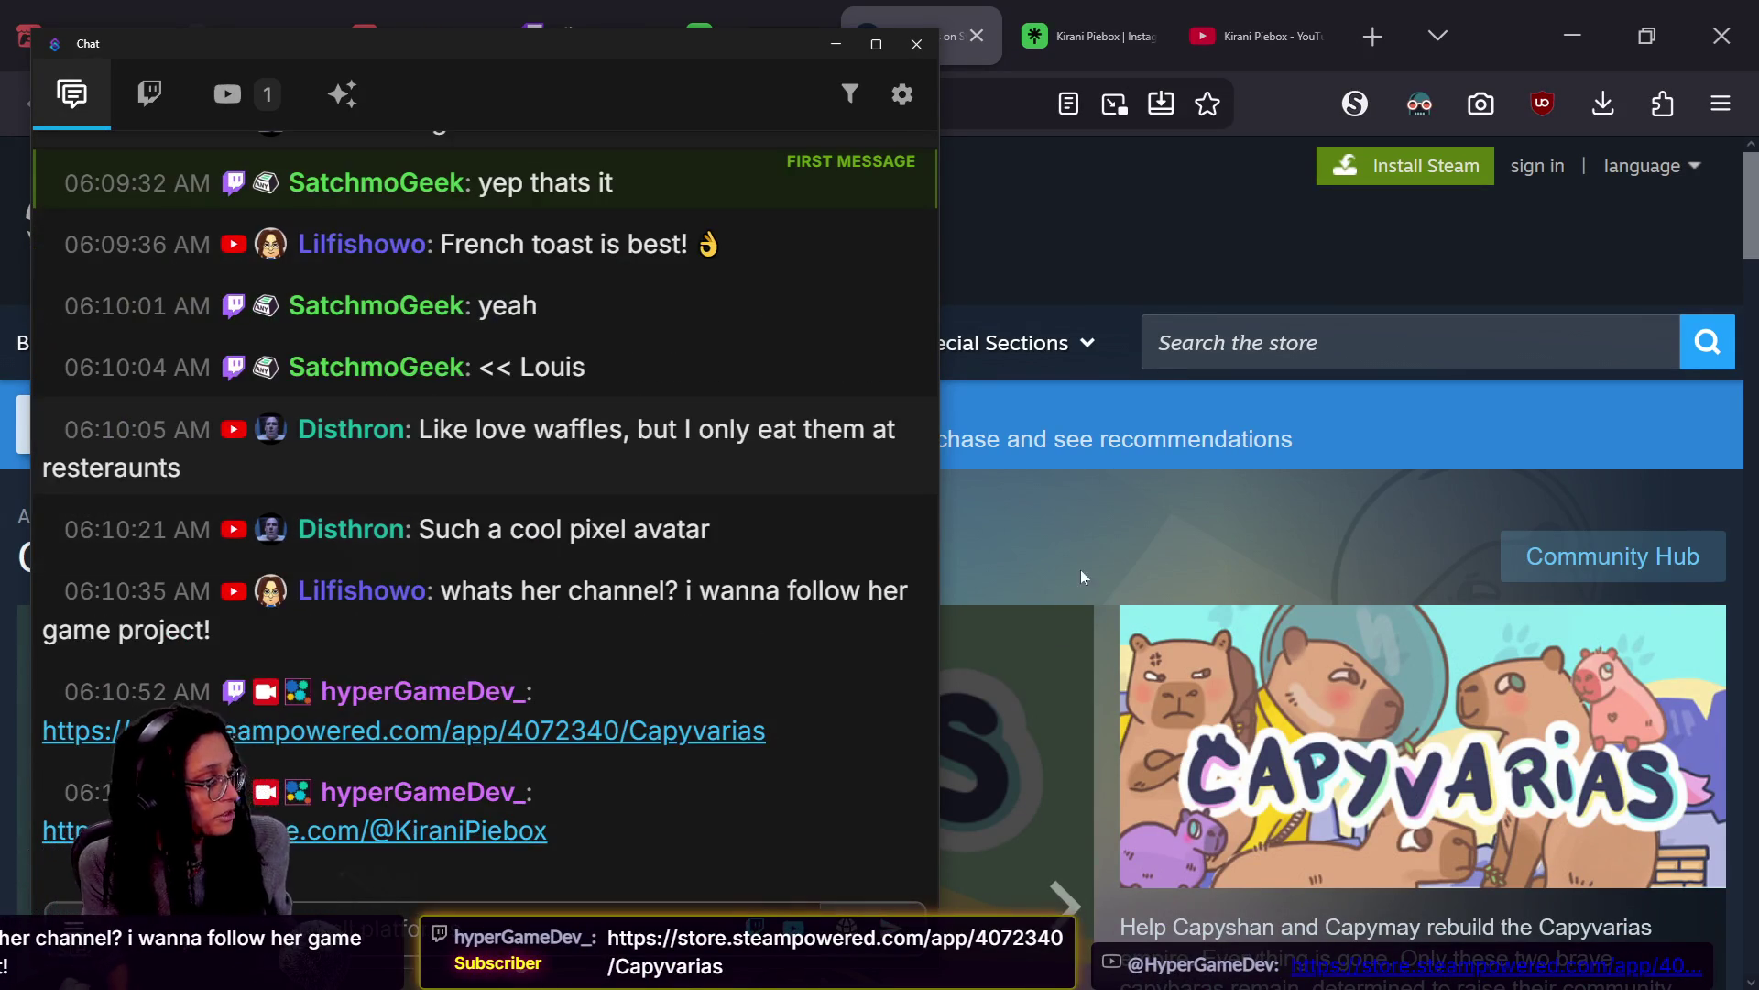
Browse the Capyvarias Steam store page's trailer and screenshots
left_click(1096, 261)
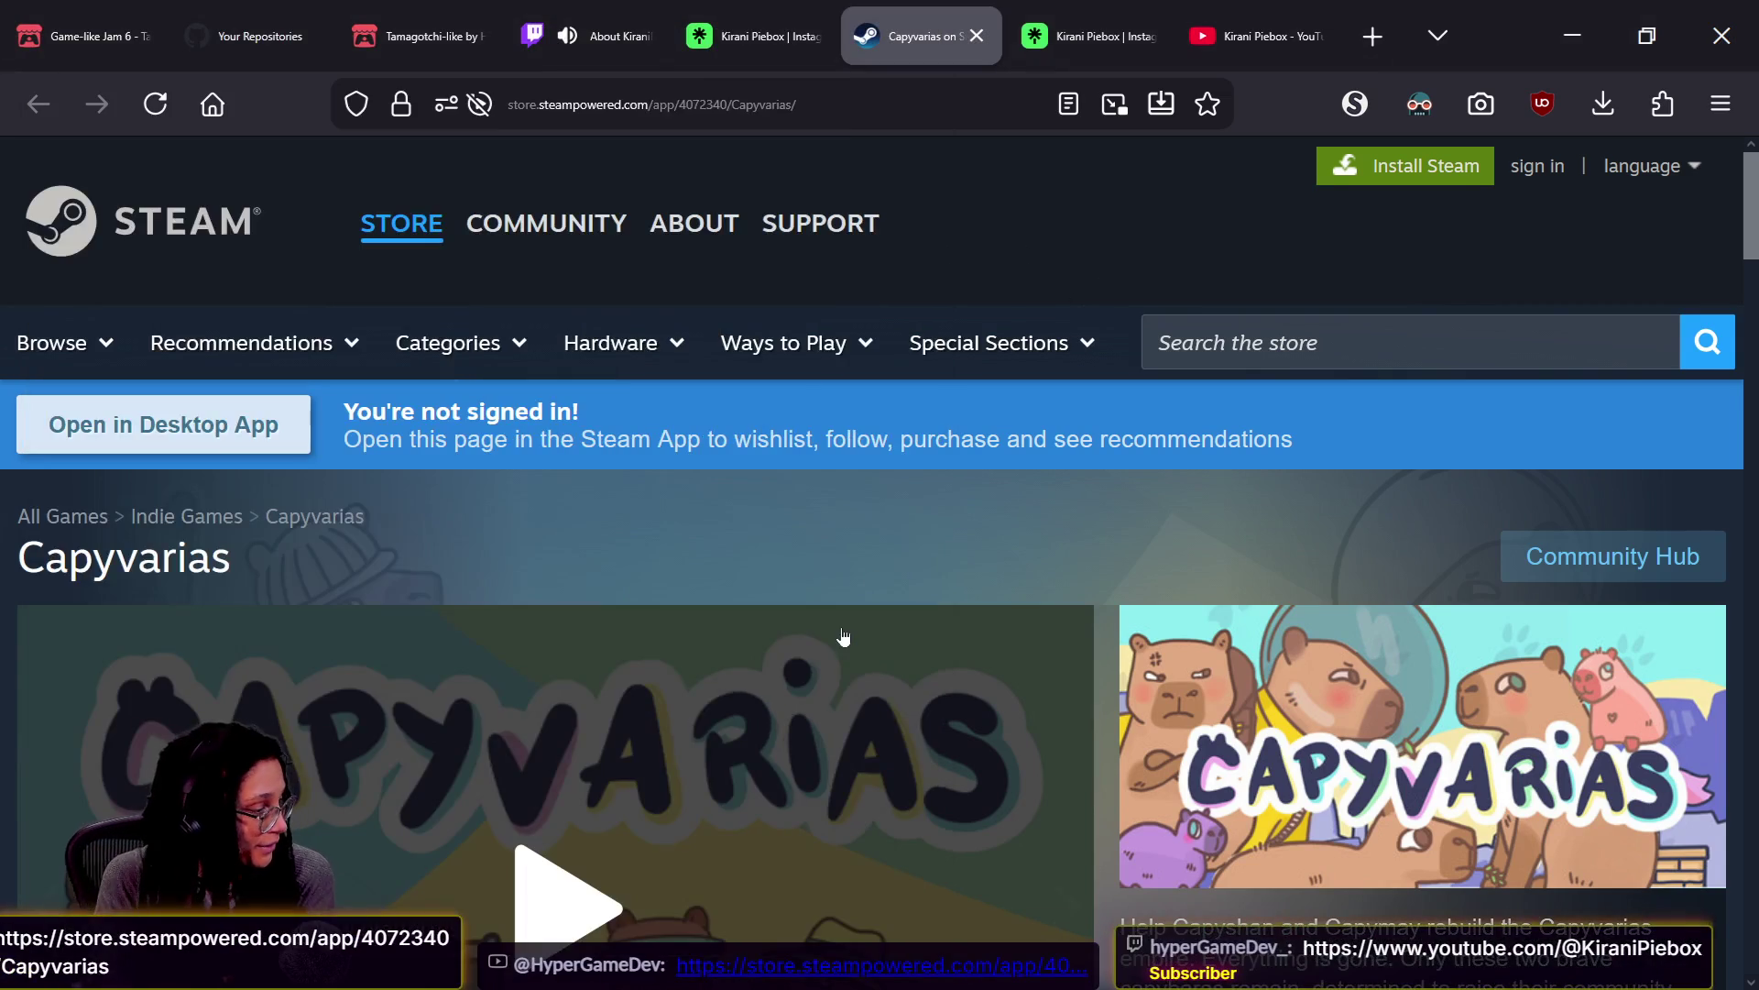
scroll(843, 635, "down", 1)
scroll(843, 635, "down", 1)
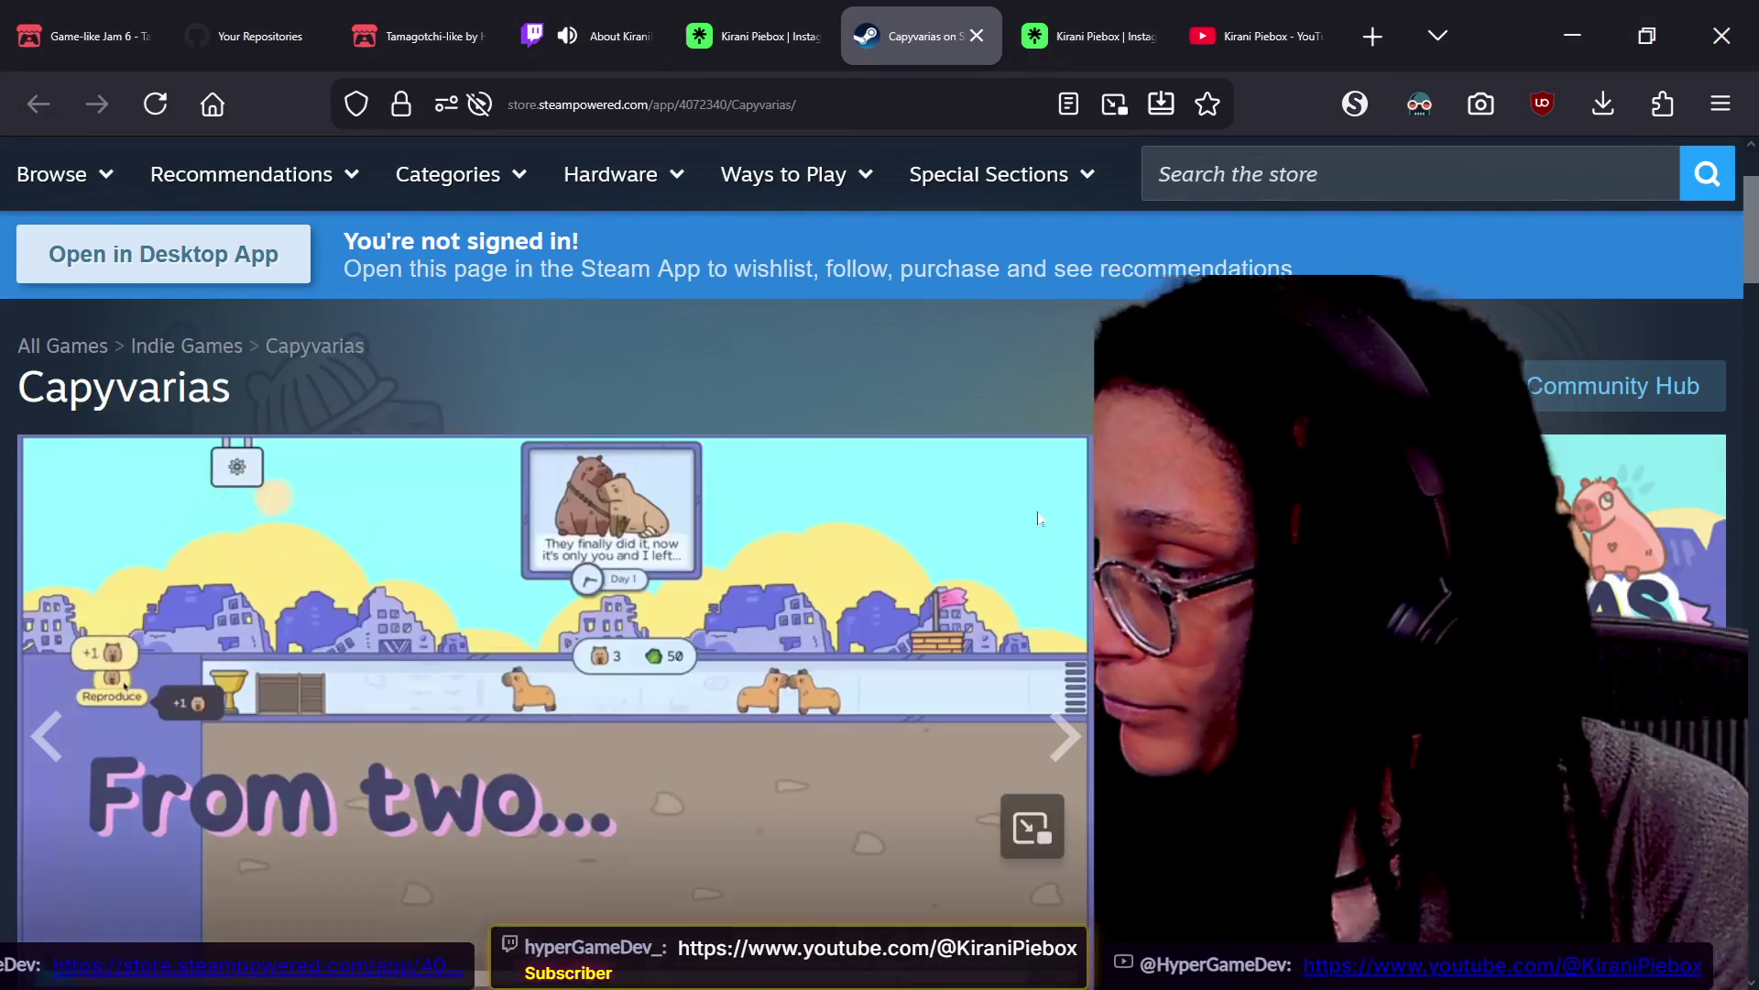
scroll(843, 635, "down", 3)
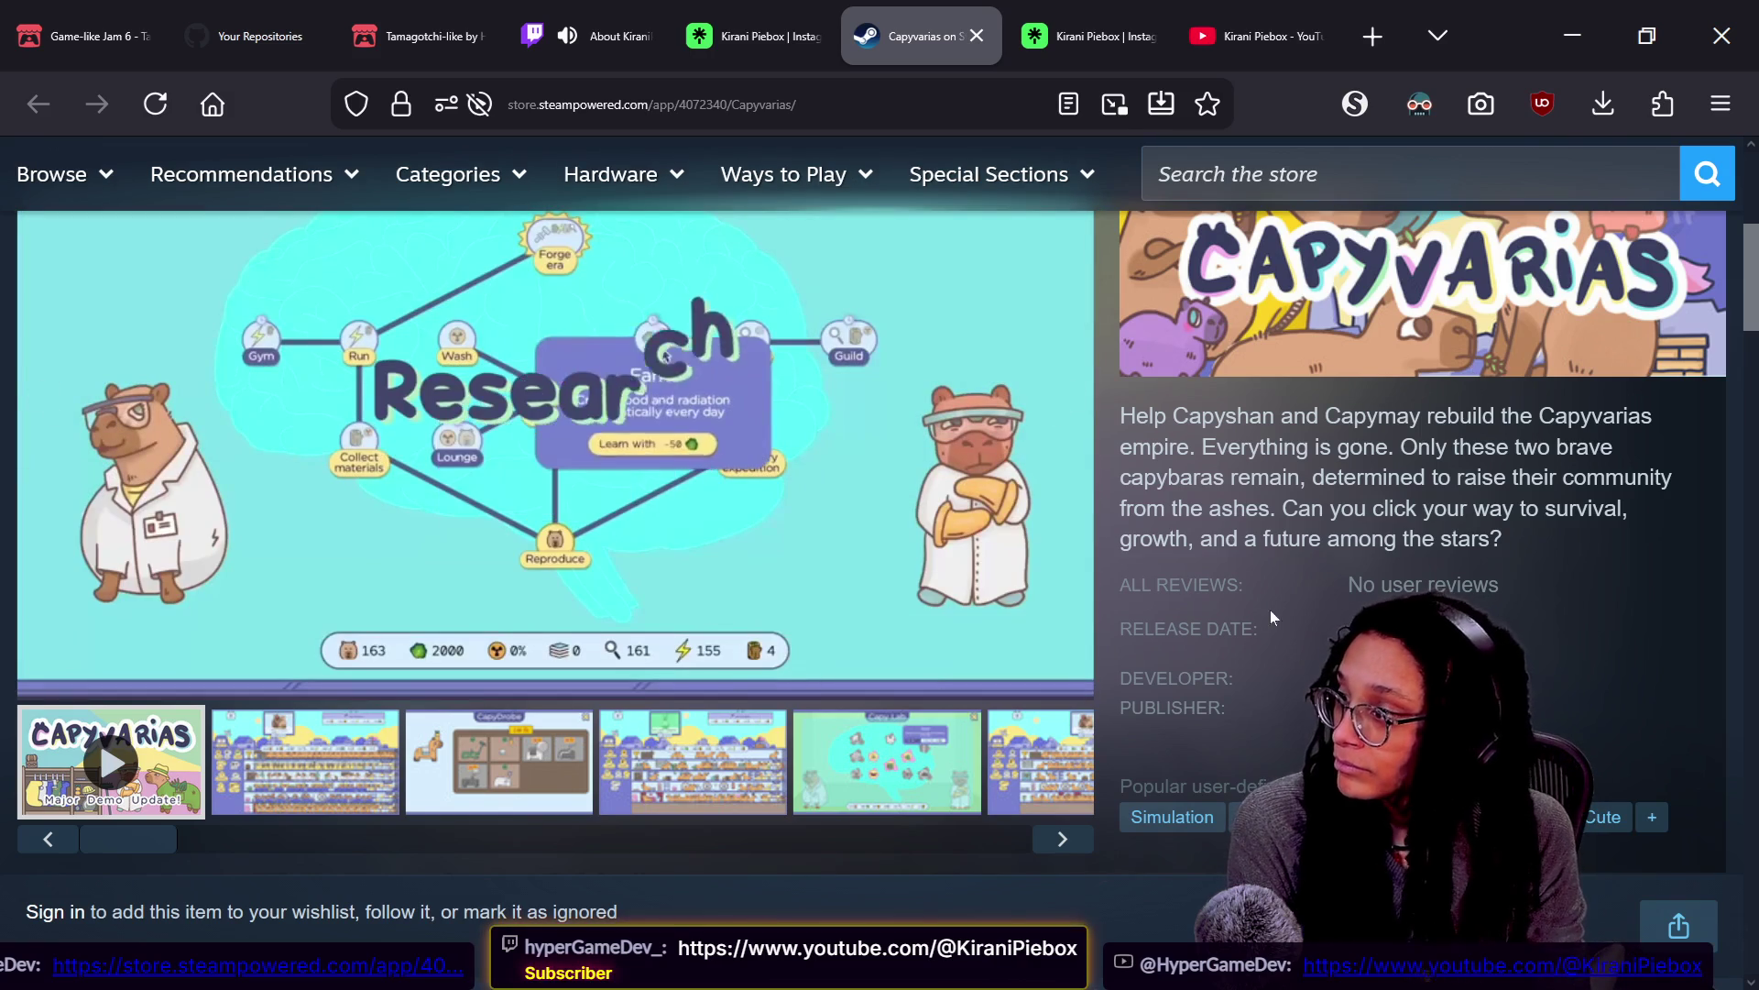
scroll(550, 641, "up", 1)
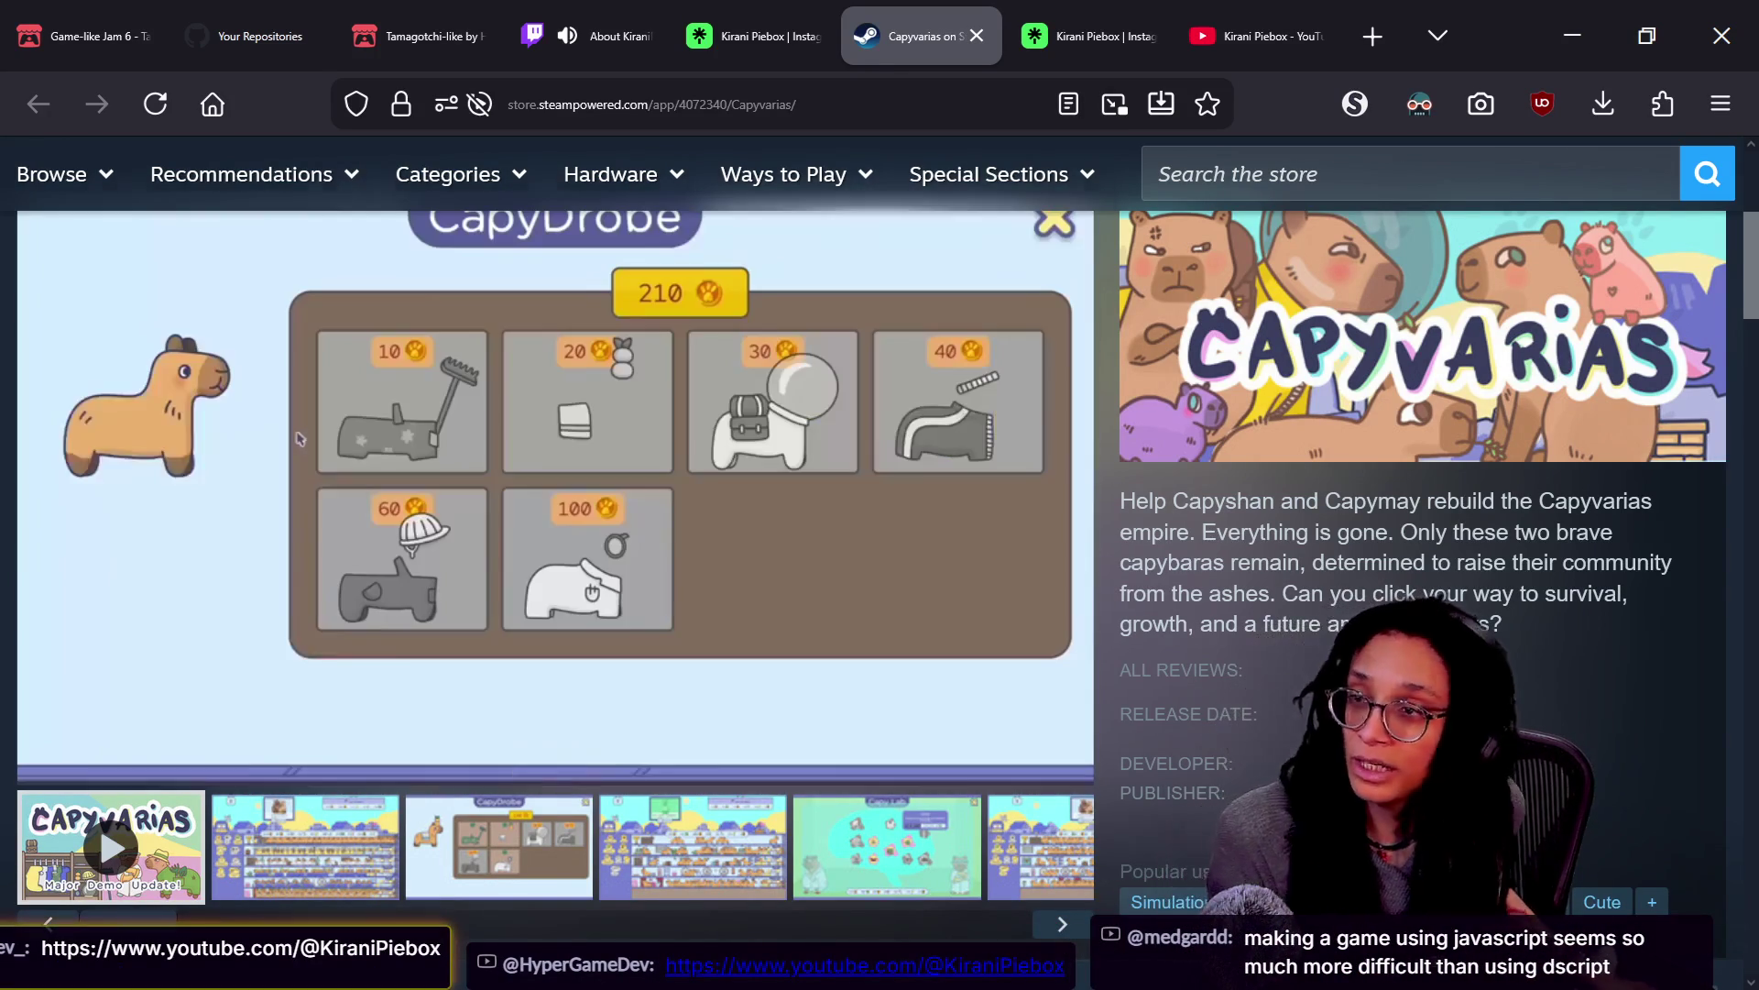
Close the Twitch About page tab and return to the Capyvarias store page
scroll(298, 438, "up", 1)
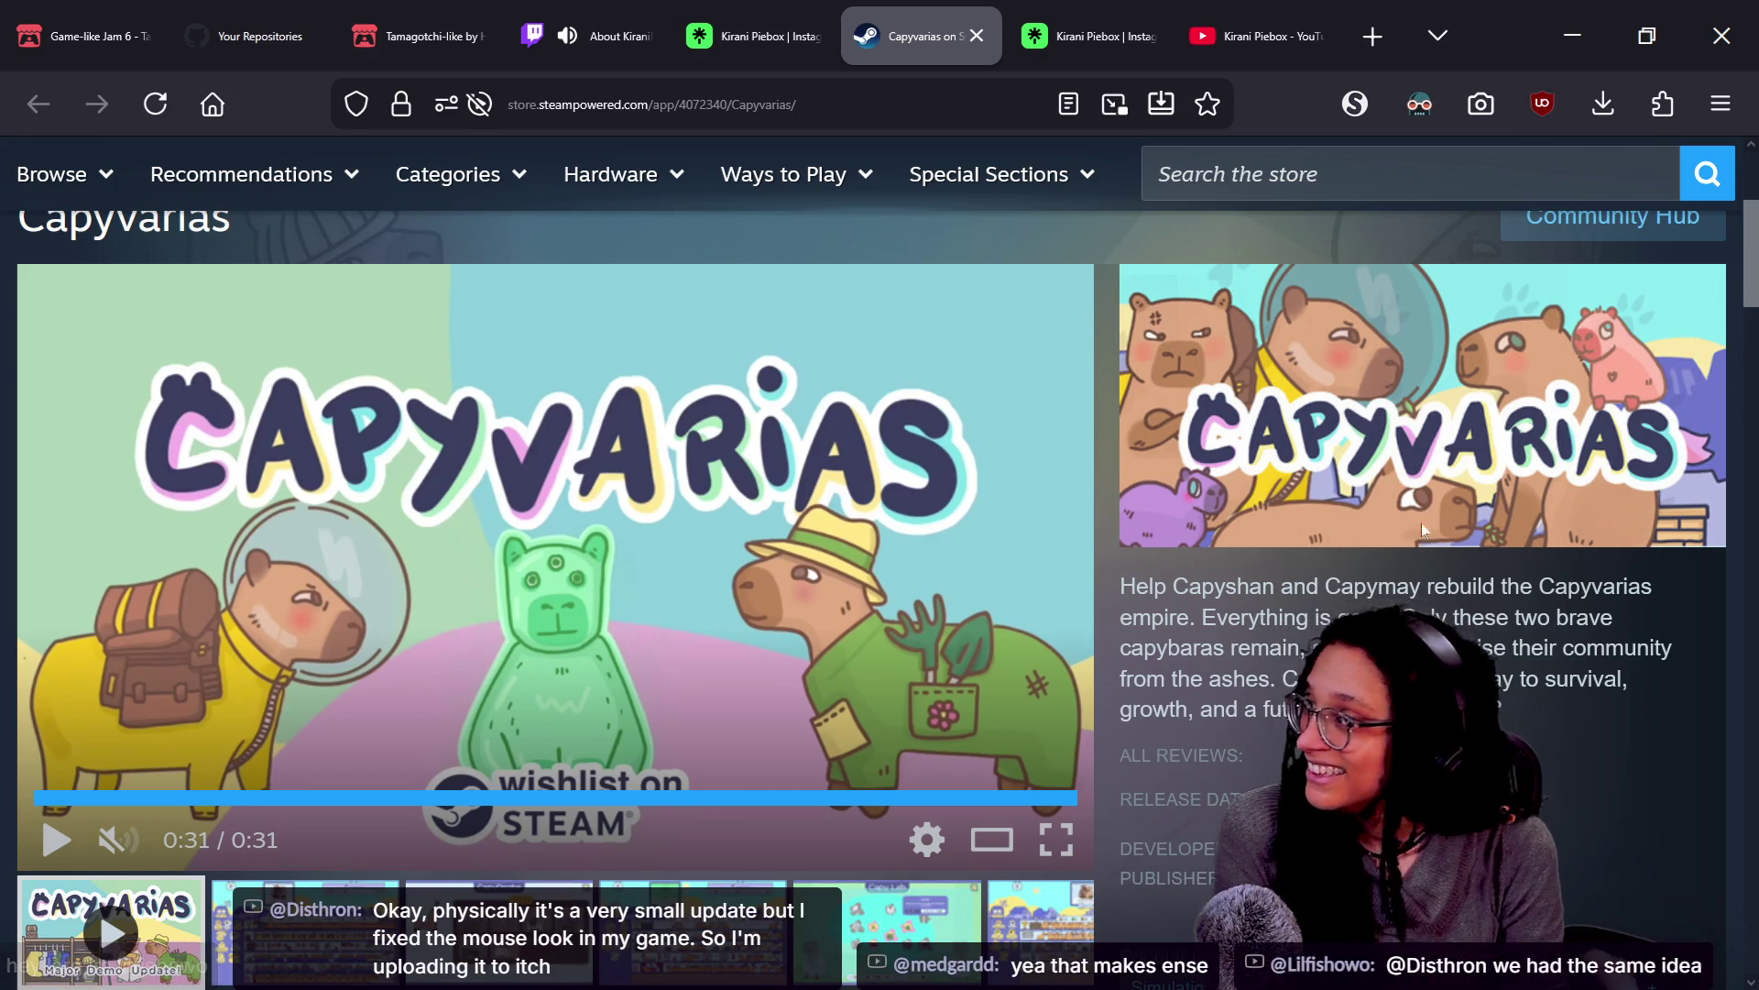
left_click(639, 46)
left_click(639, 46)
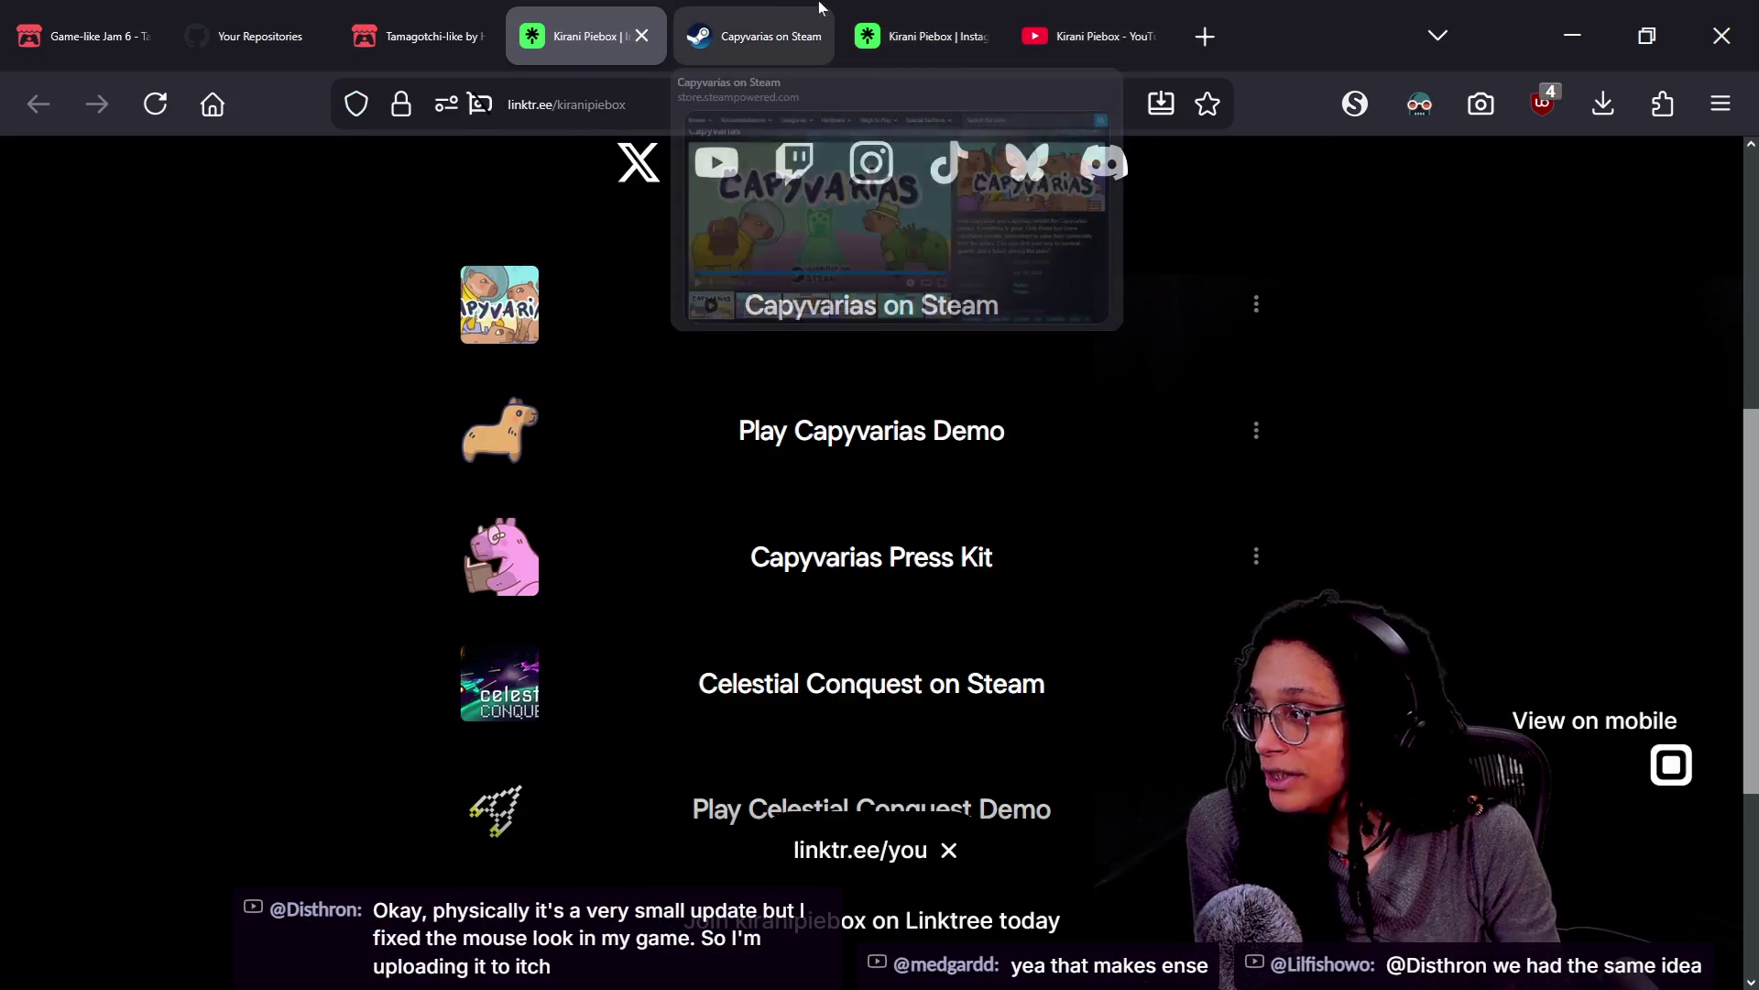
left_click(752, 37)
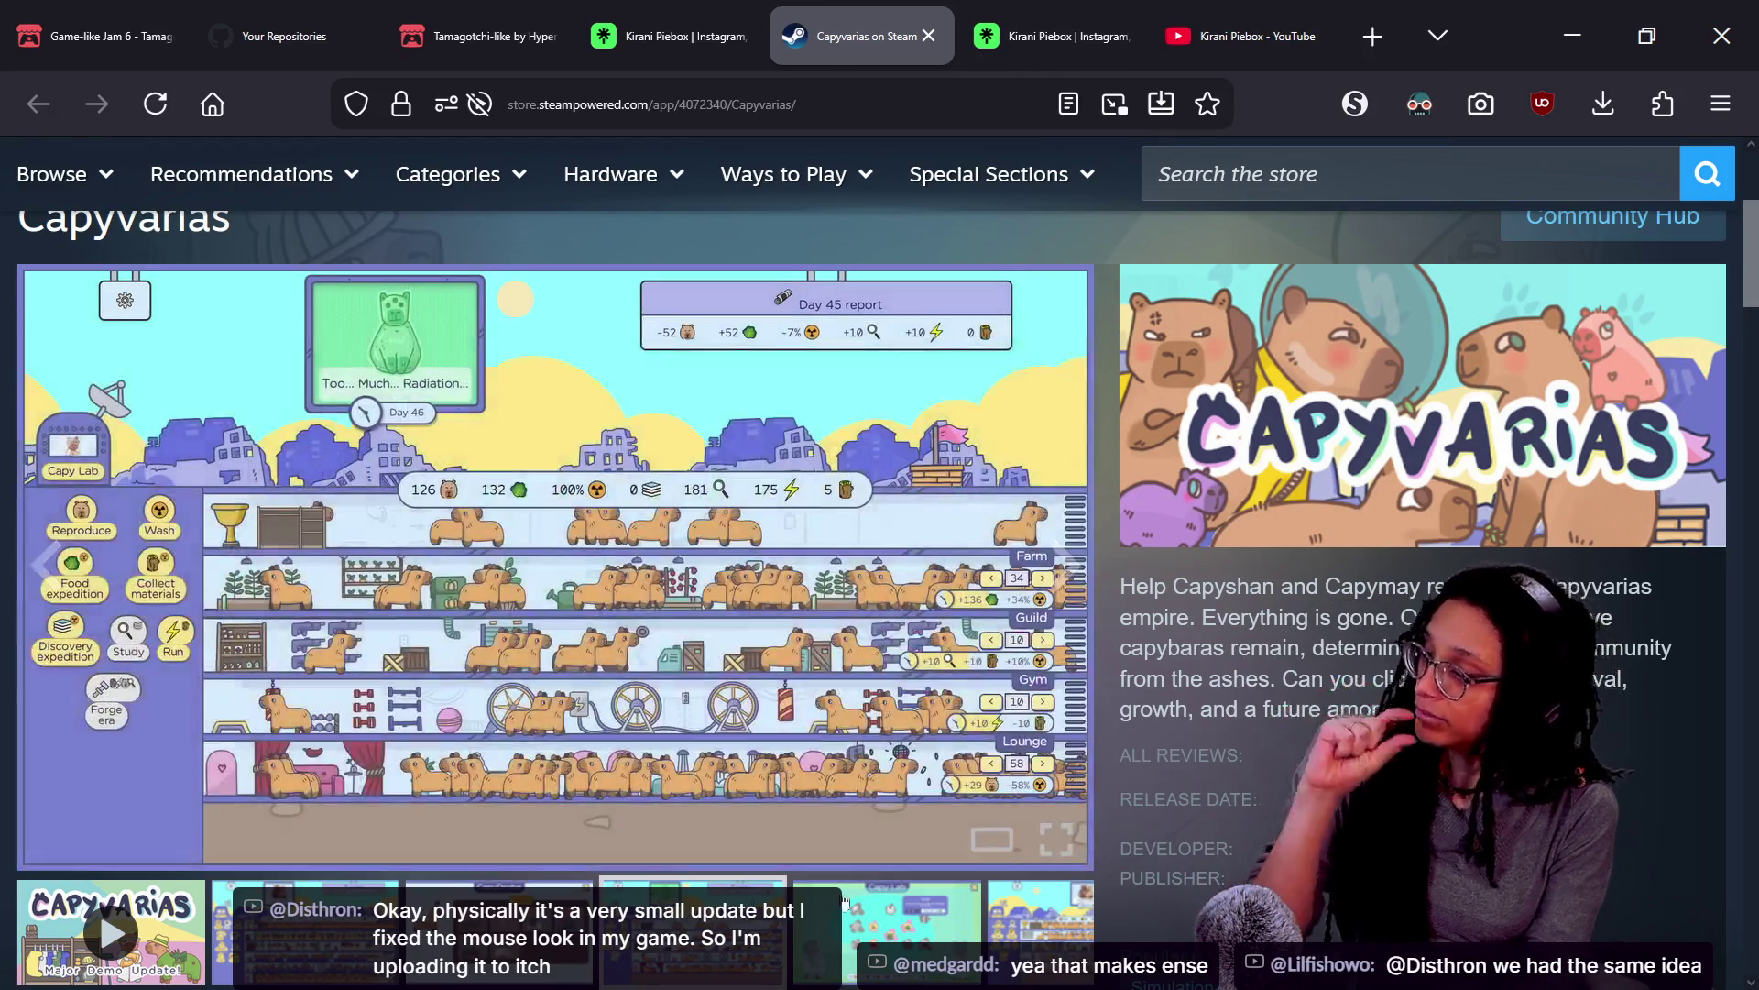
Check the stream chat, then bring the Godot spawn_altercation scene back
key("alt+Tab")
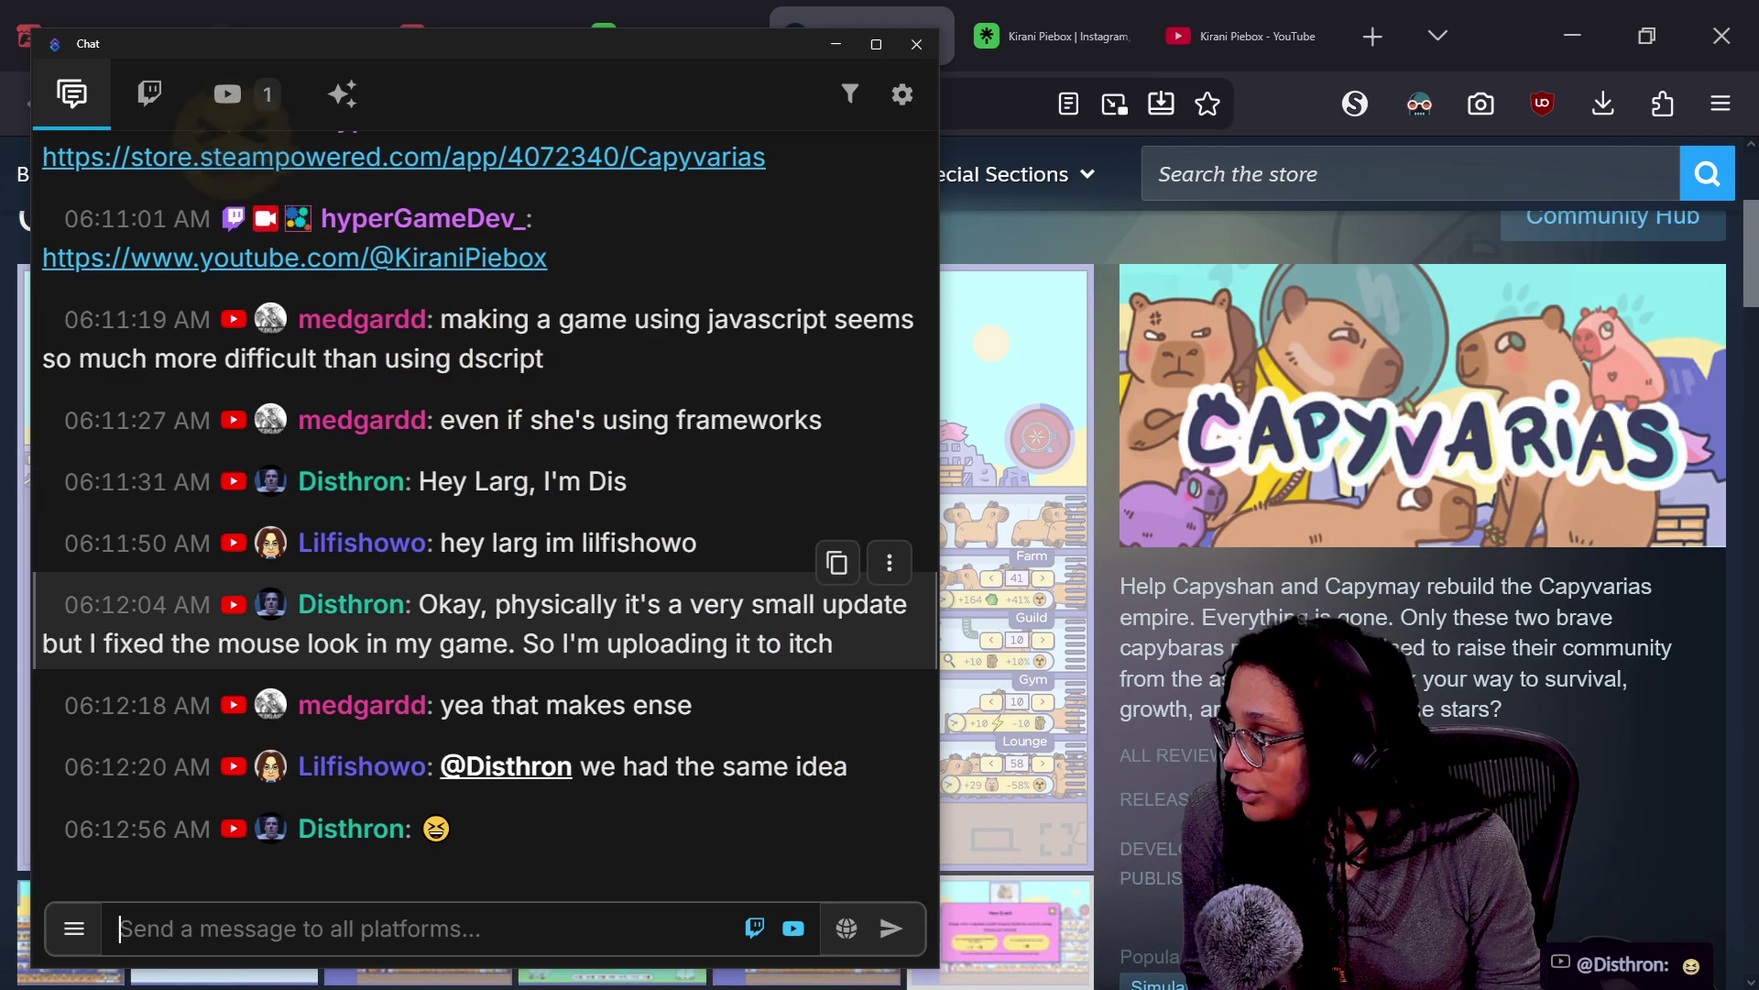
scroll(782, 626, "up", 3)
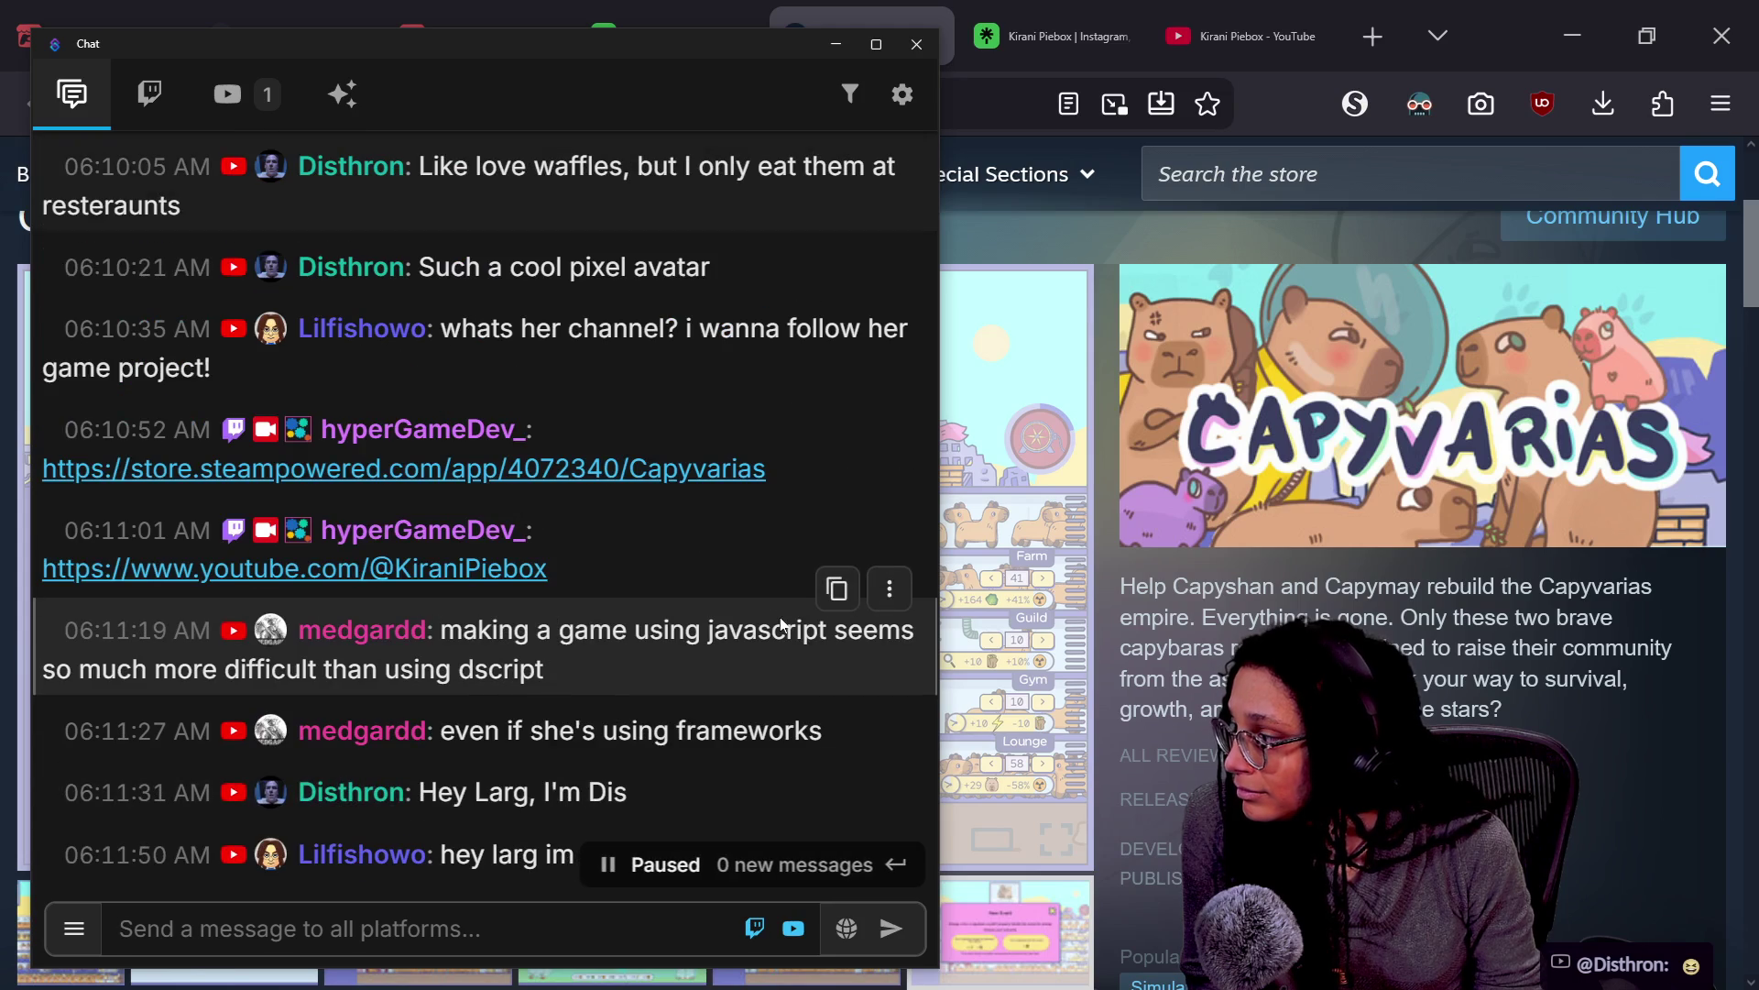
scroll(782, 626, "down", 3)
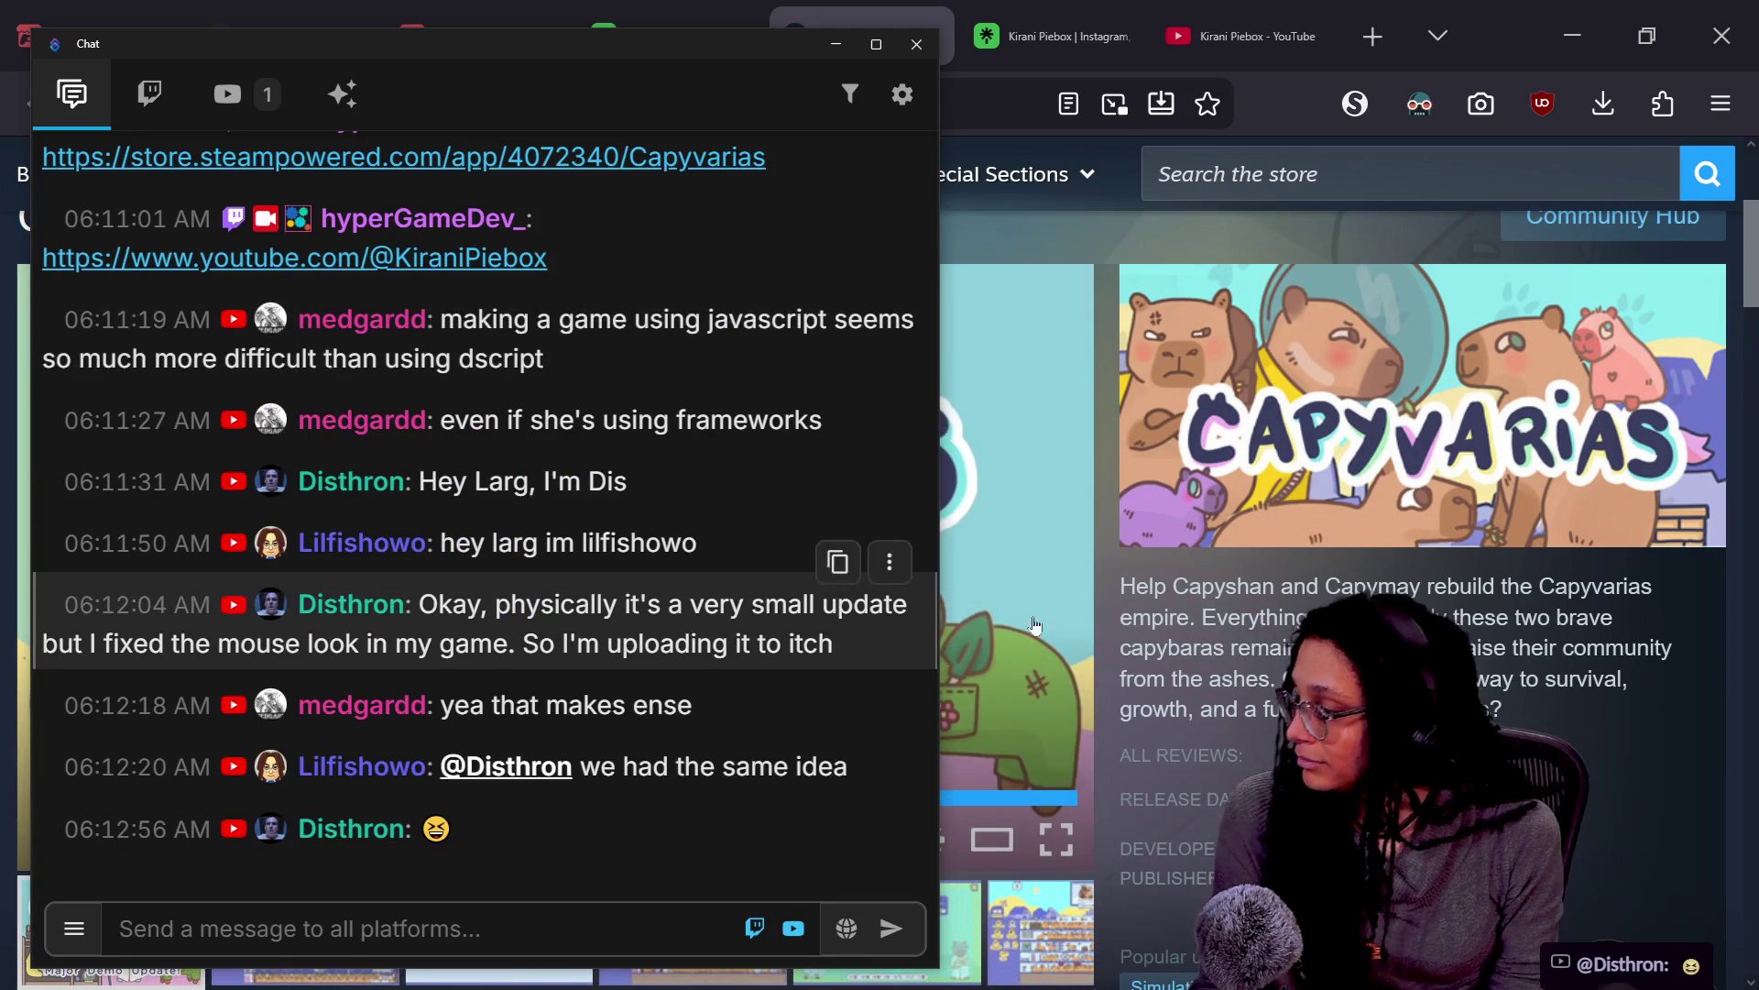
key("alt+Tab")
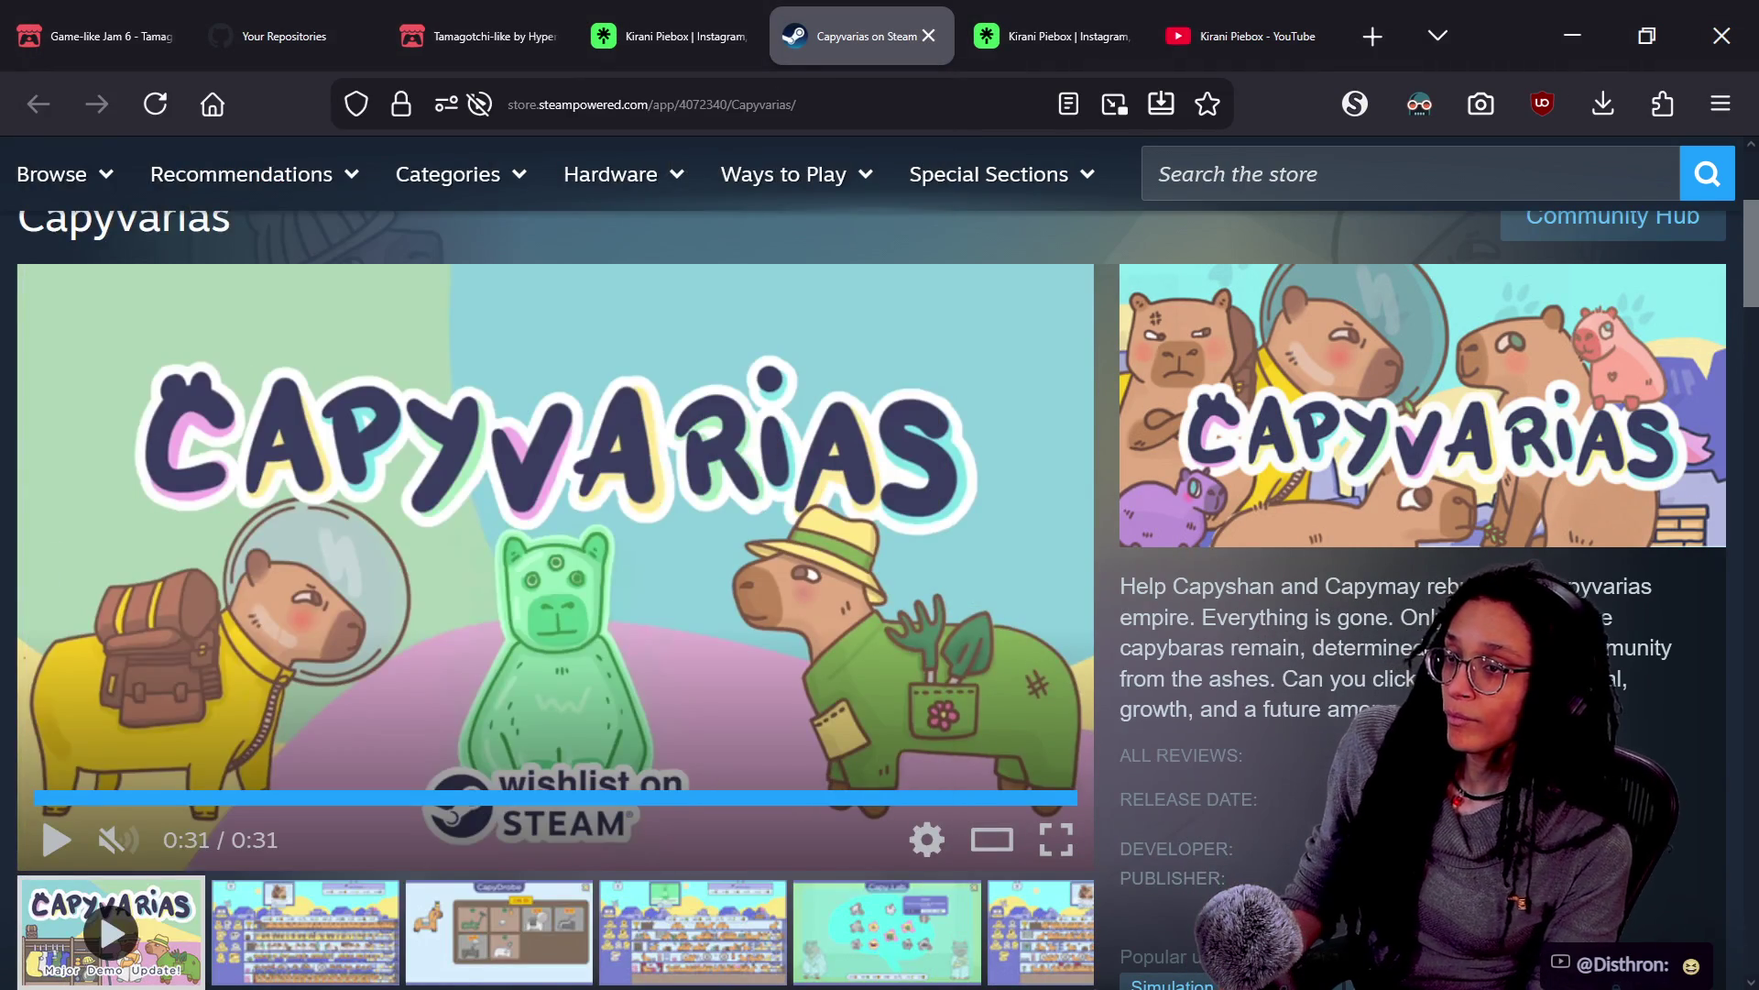
key("alt+Tab")
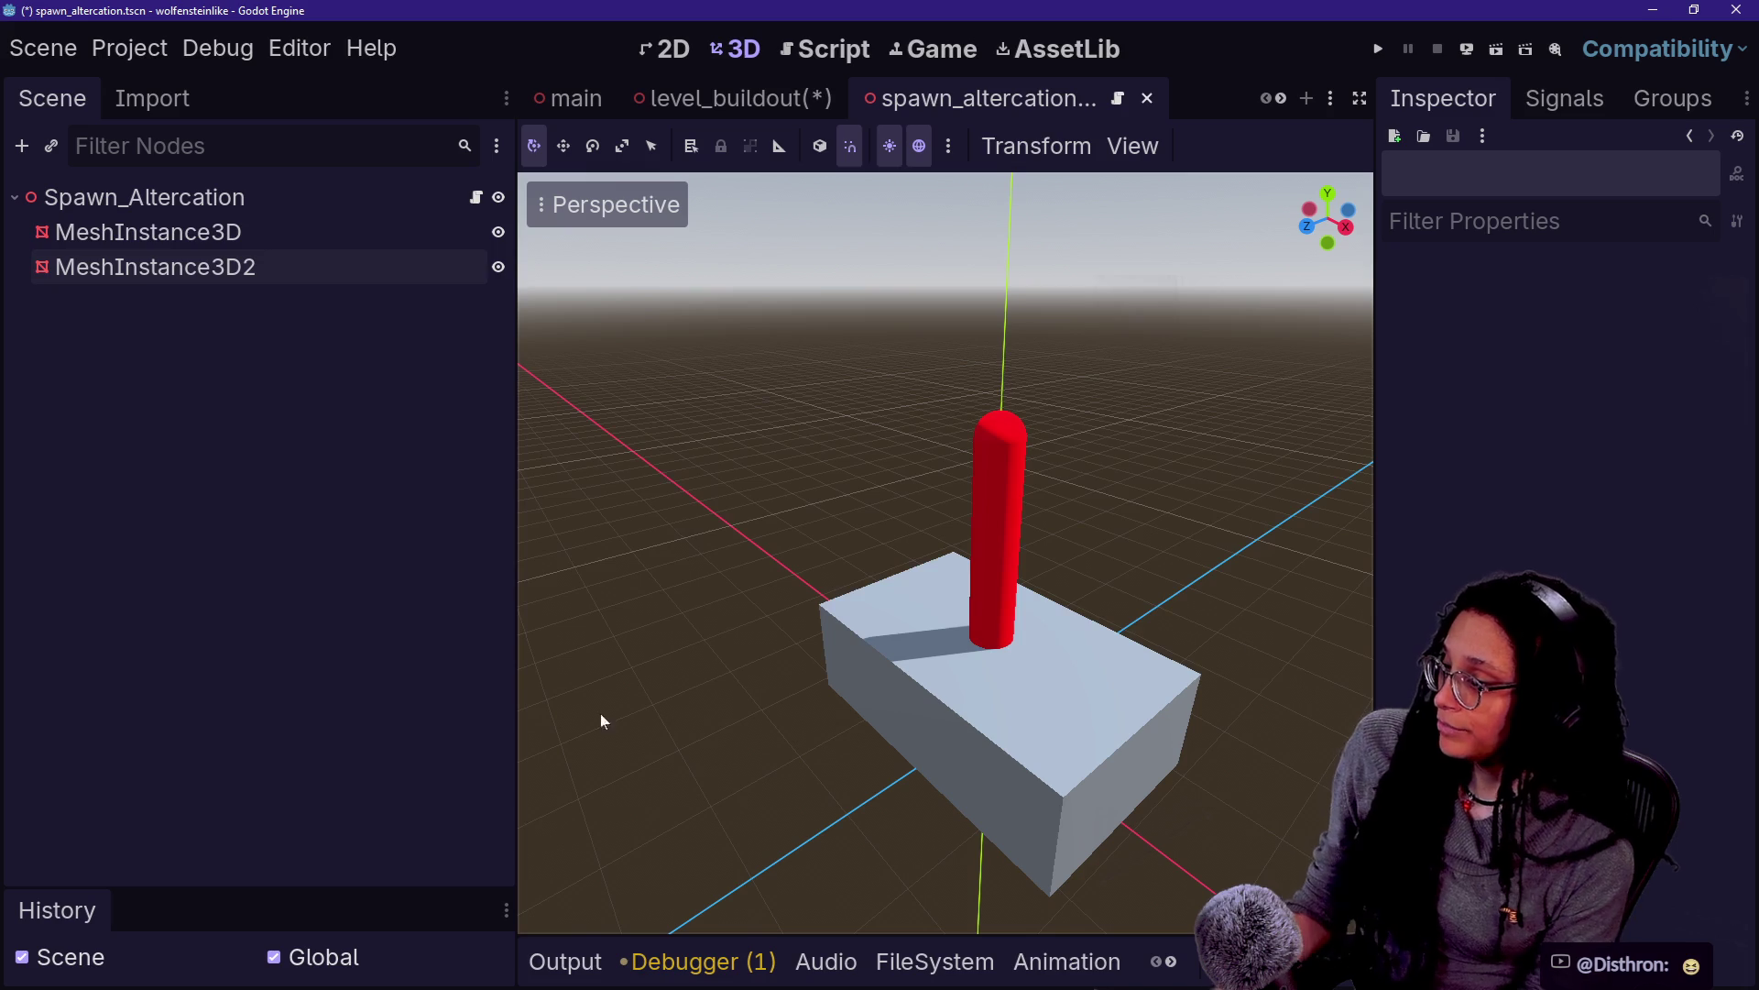
Save the level_buildout scene, run the game in an enlarged view, and raise the phone camera
left_click(834, 633)
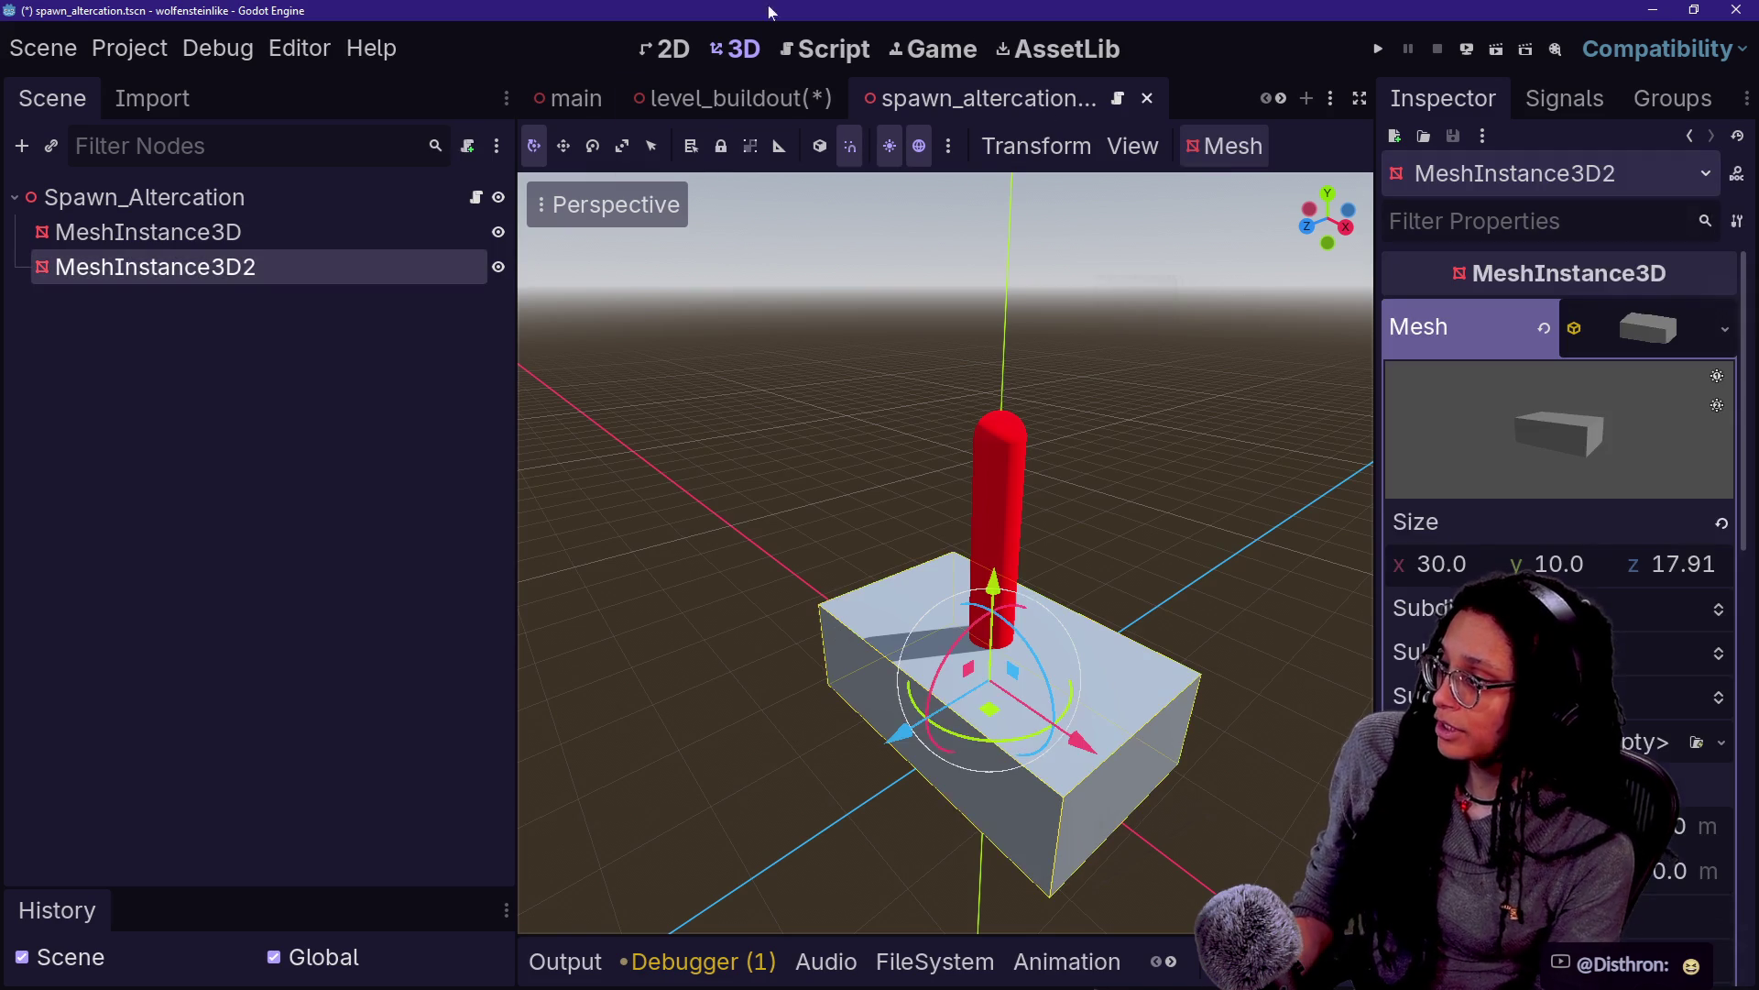
left_click(797, 98)
key("ctrl+s")
left_click(1377, 50)
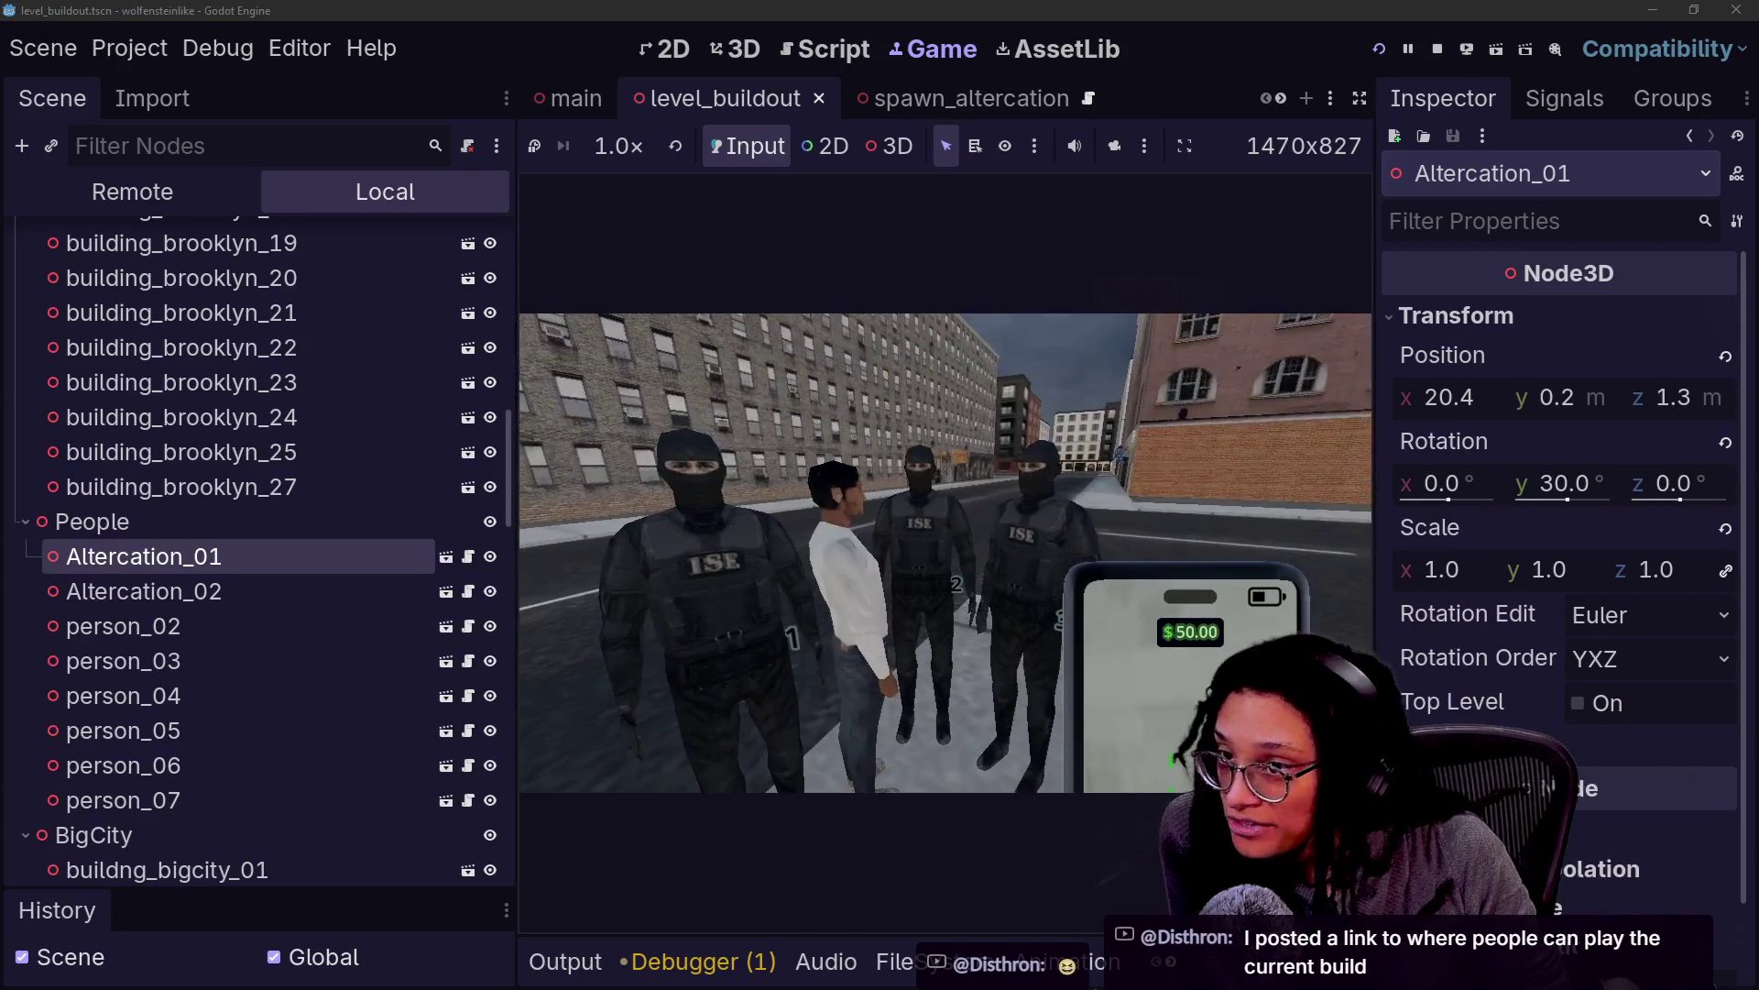
left_click(1355, 99)
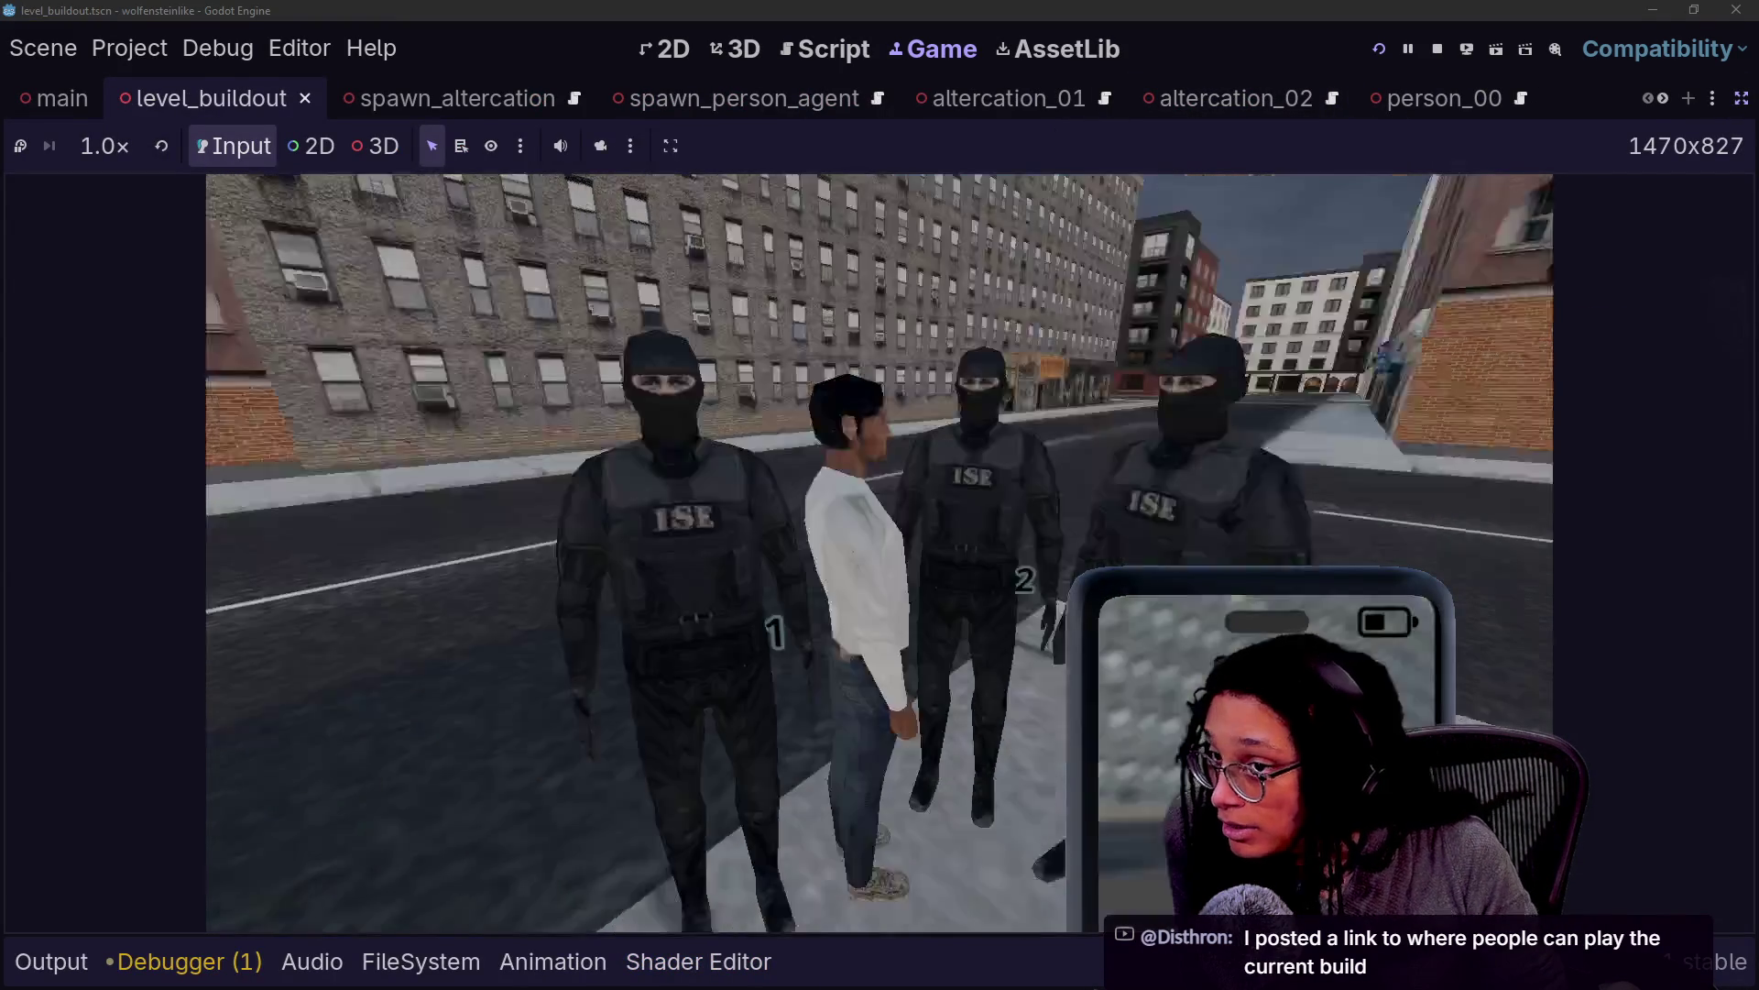
right_click(878, 516)
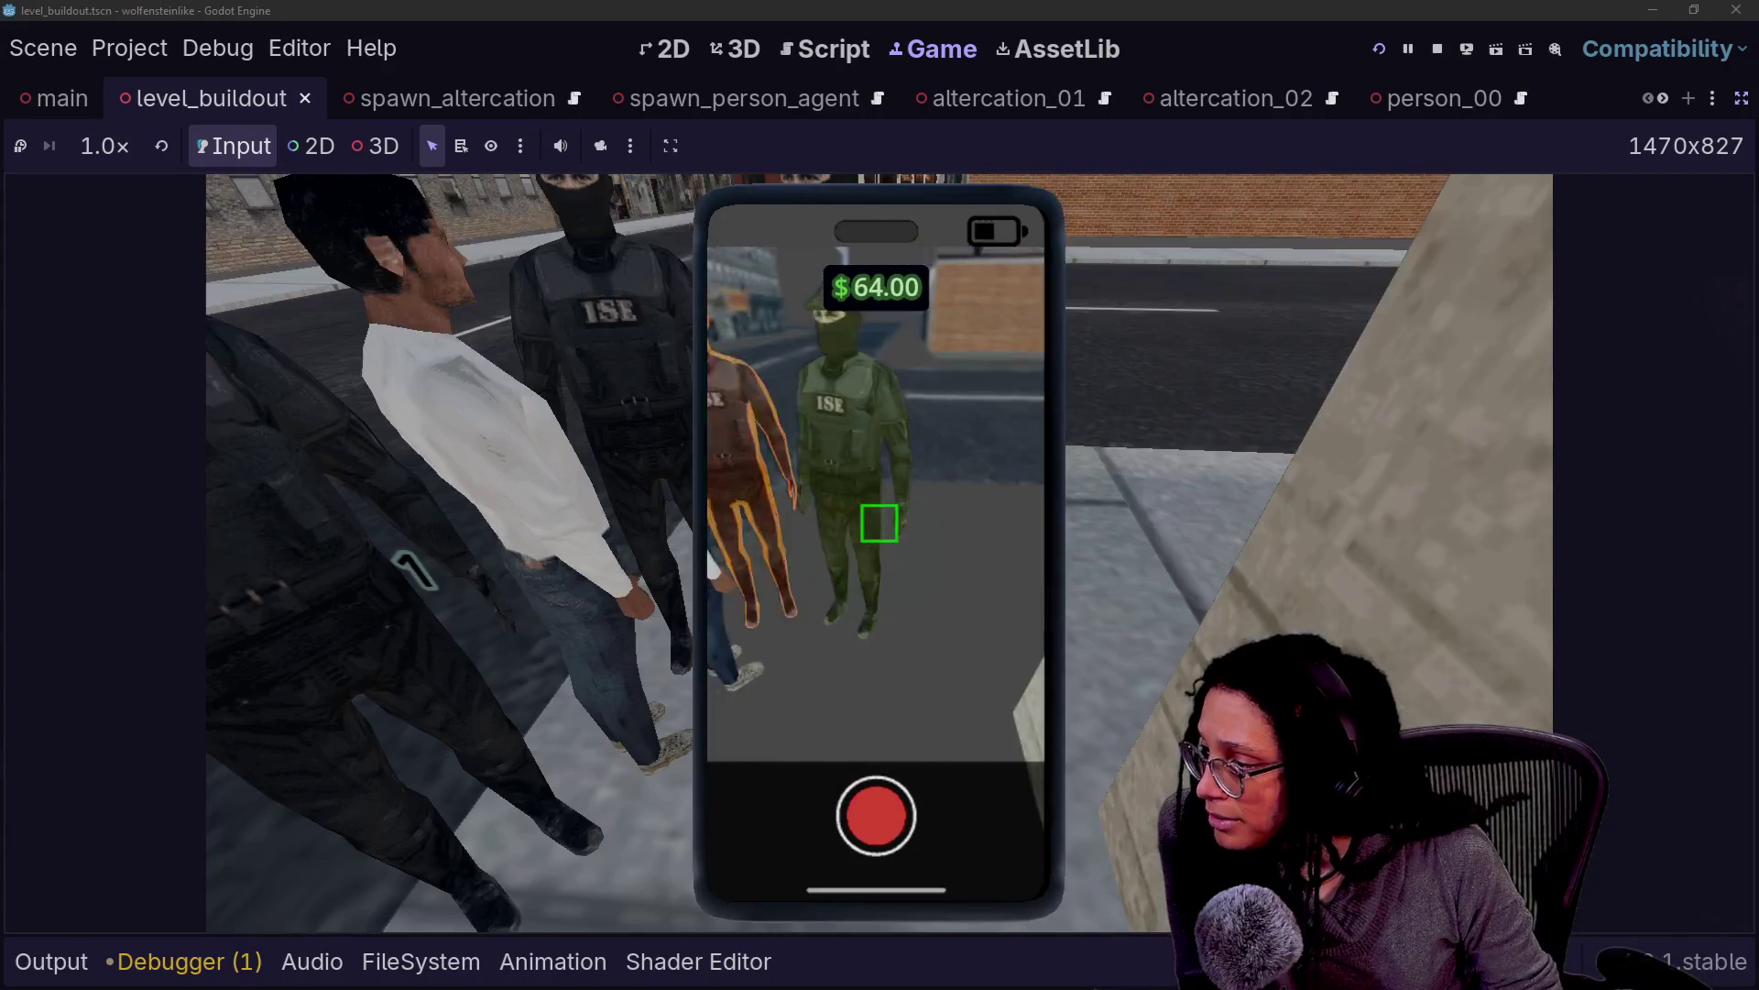
Zoom the in-game phone camera in and out, then return to spawn_altercation.gd in the script editor
scroll(875, 435, "up", 2)
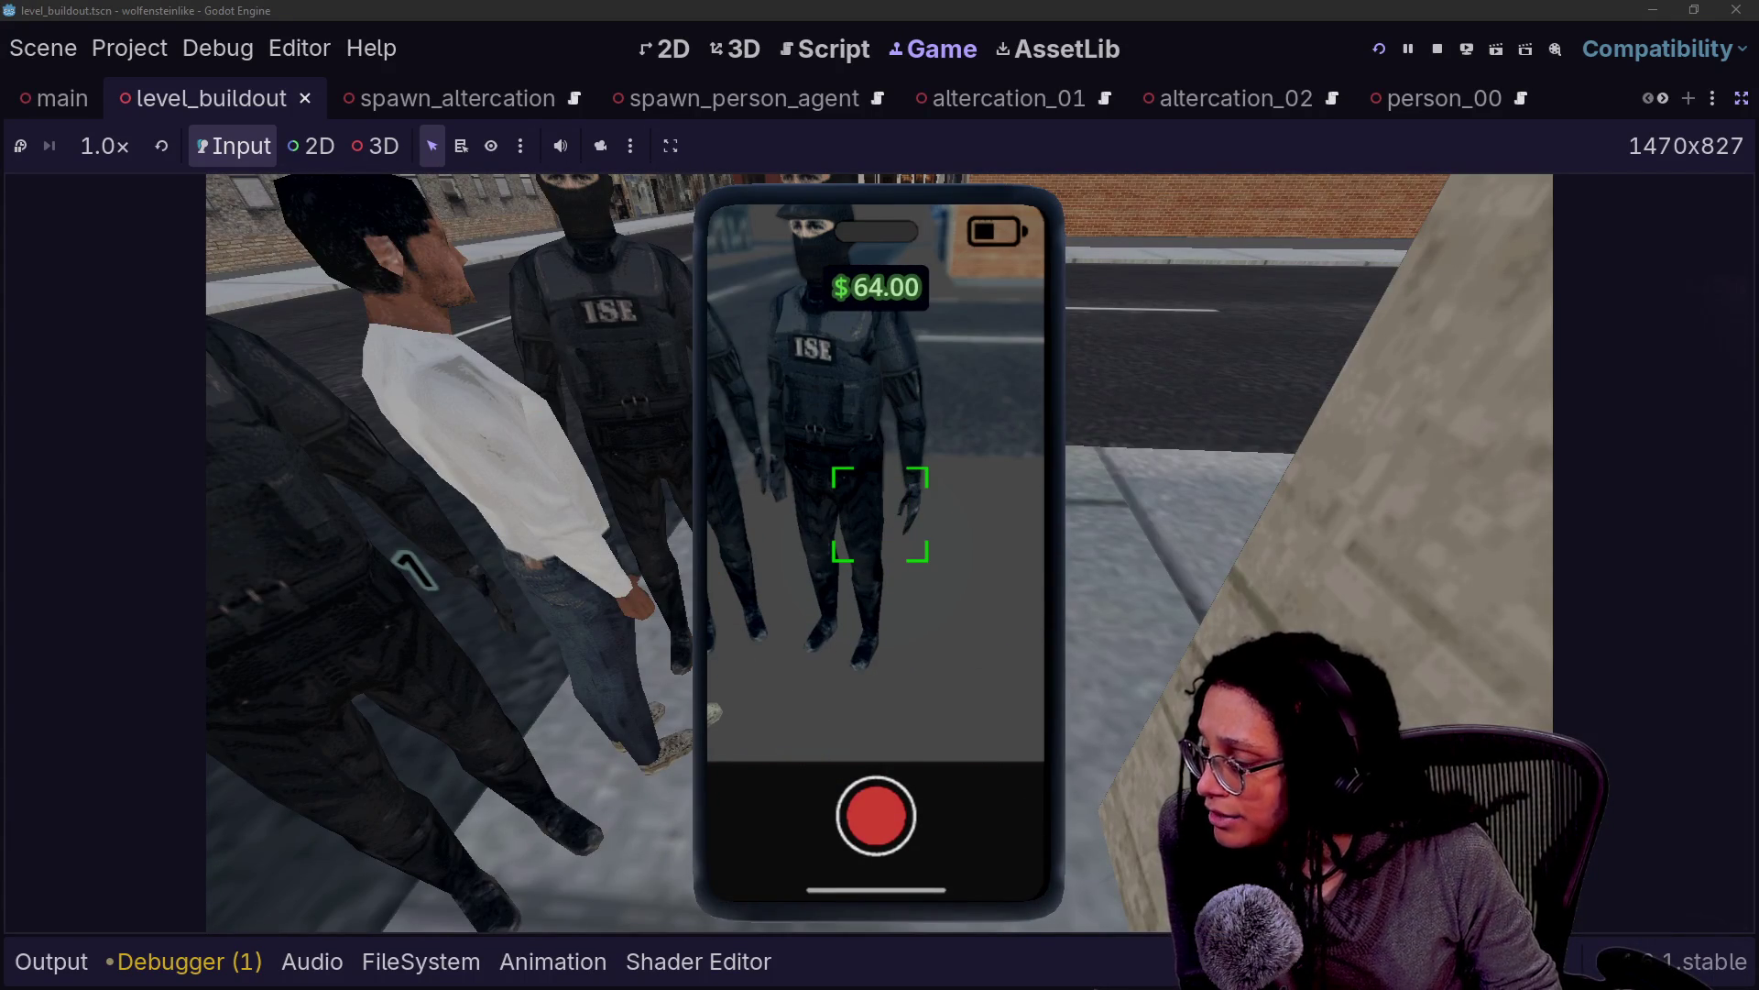
scroll(875, 435, "down", 2)
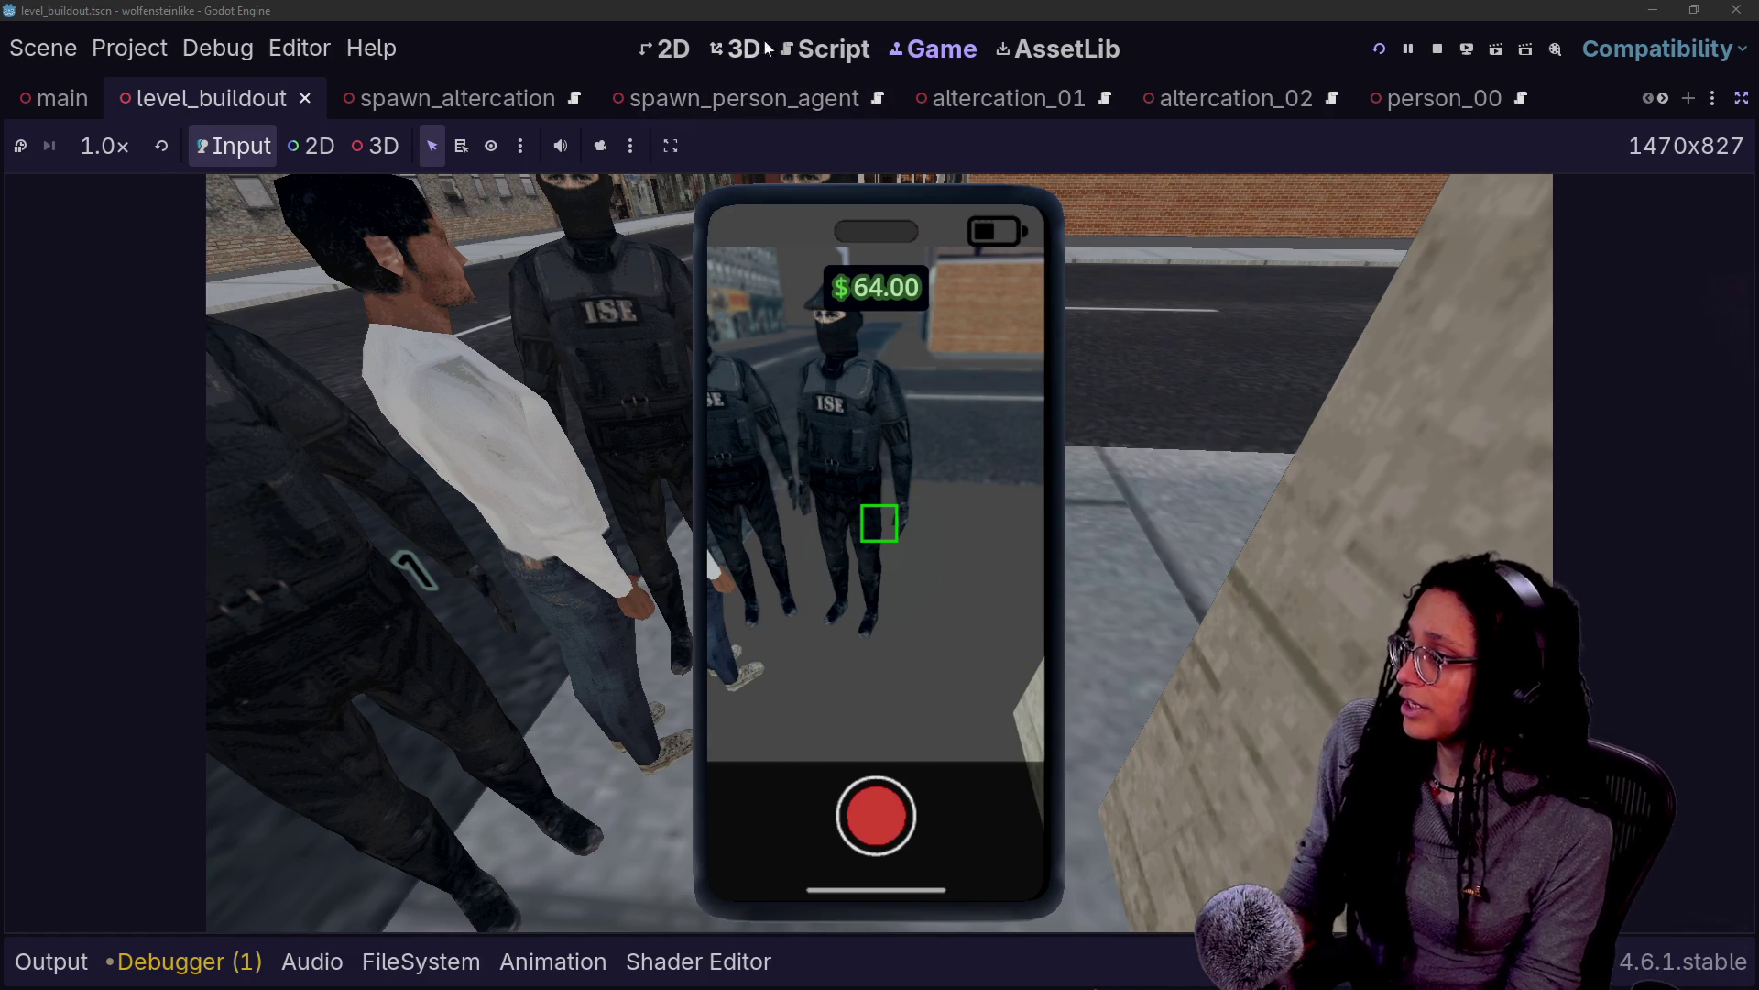
left_click(829, 48)
left_click(761, 376)
key("shift+alt+o")
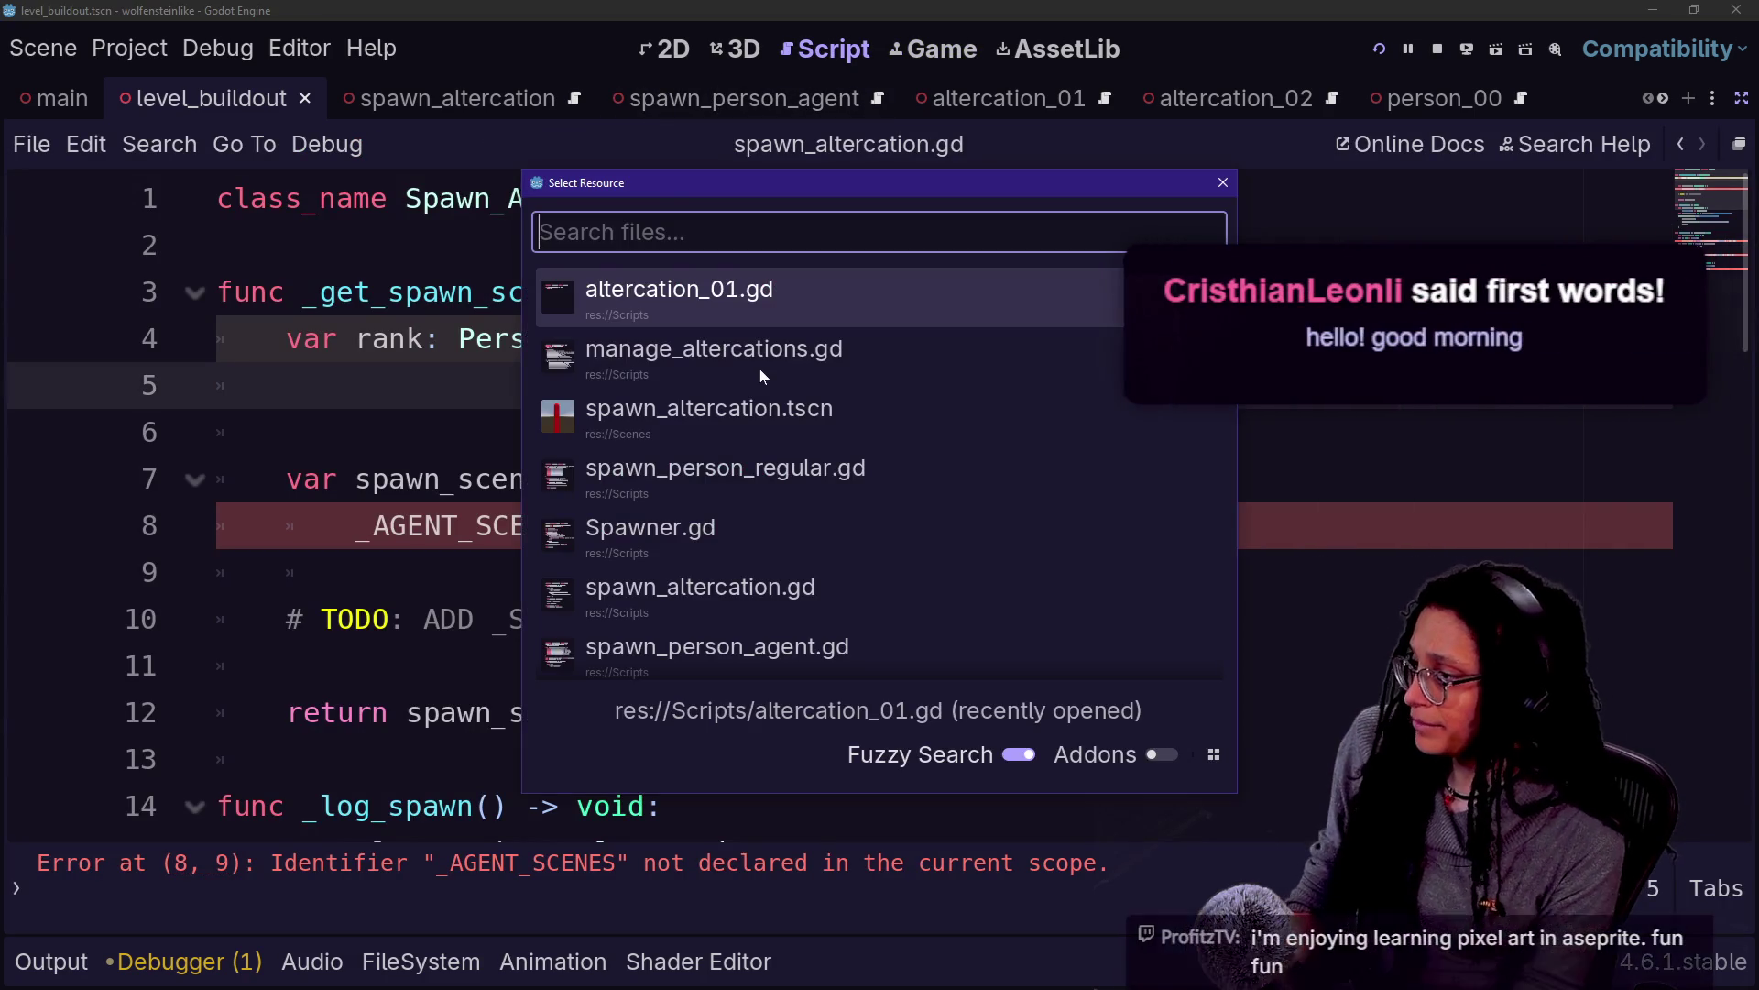
key("Escape")
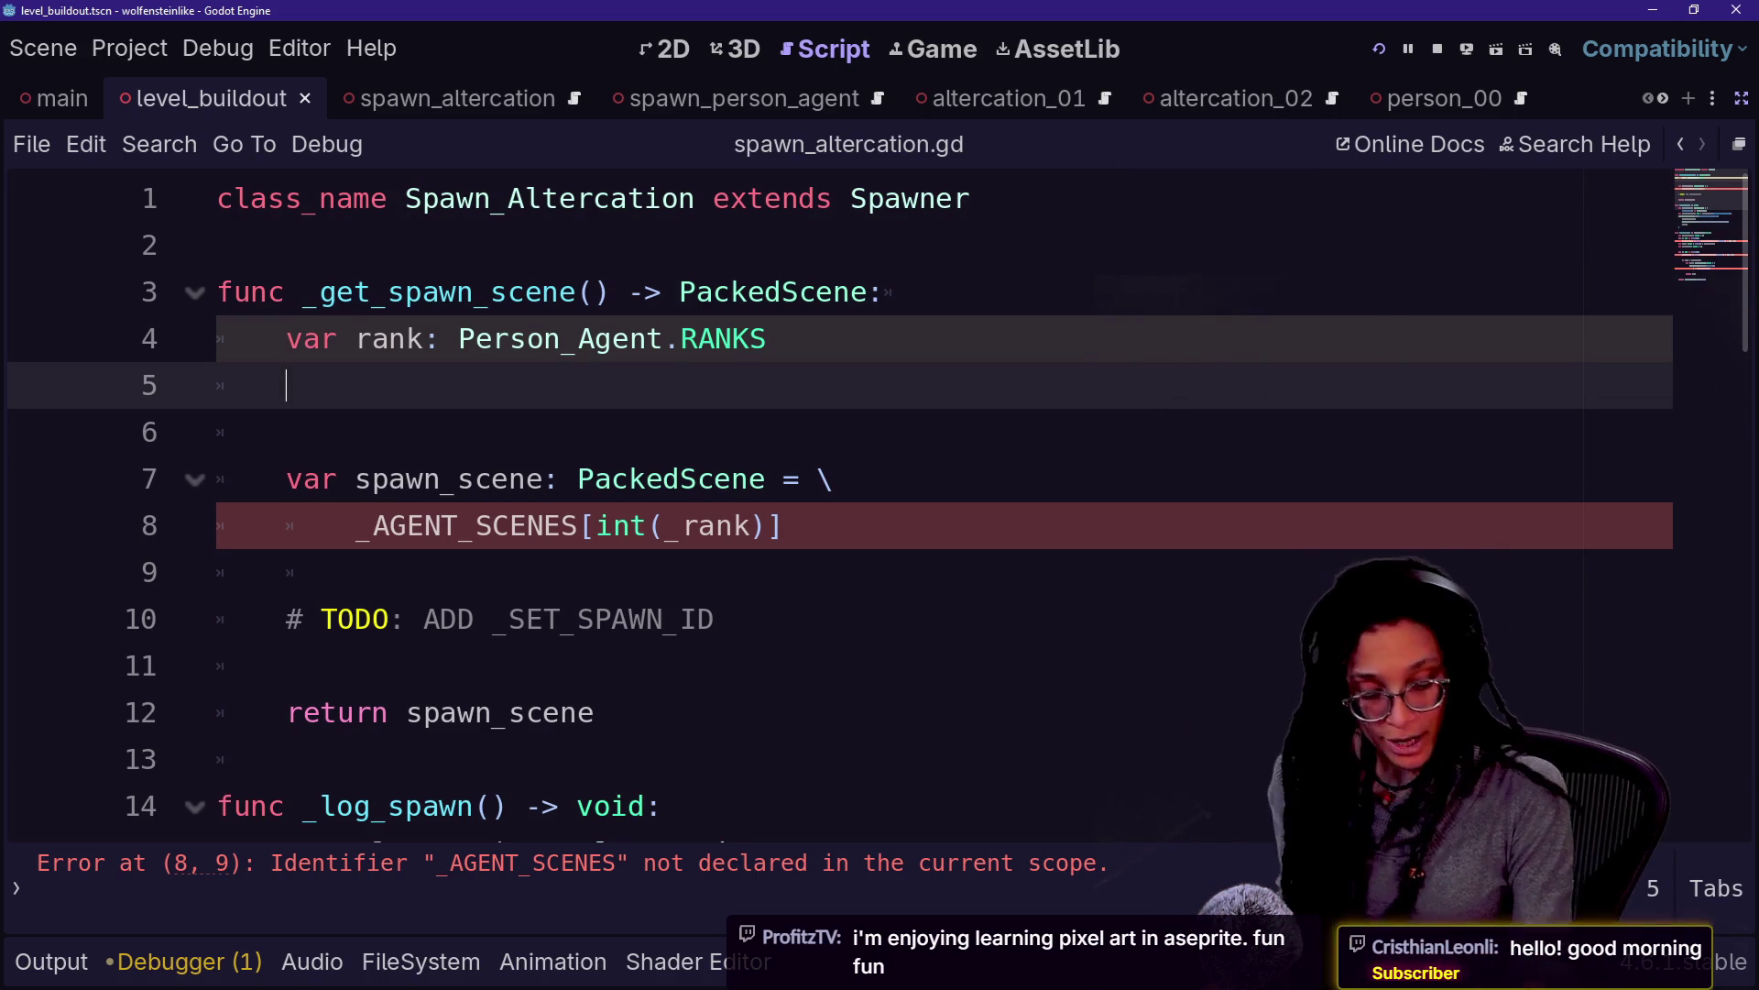
Quick-open player.tscn by searching 'player', and restore the scene tree and inspector docks
left_click(765, 291)
key("shift+alt+o")
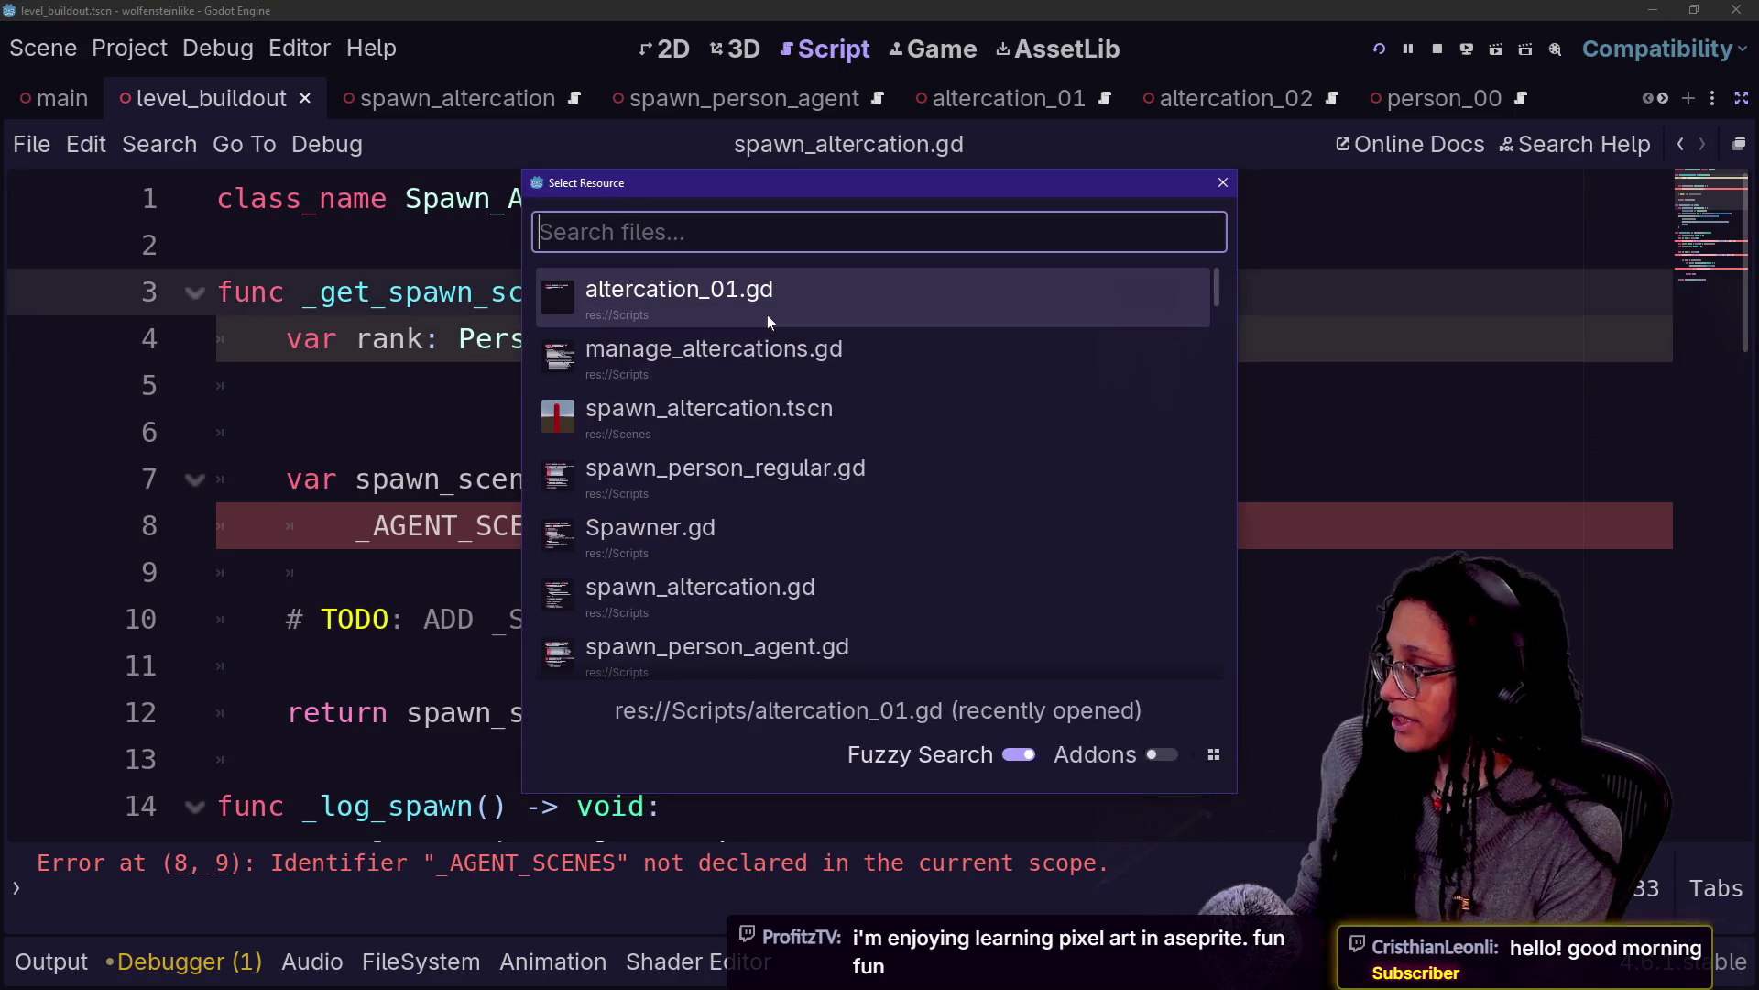
type("phone")
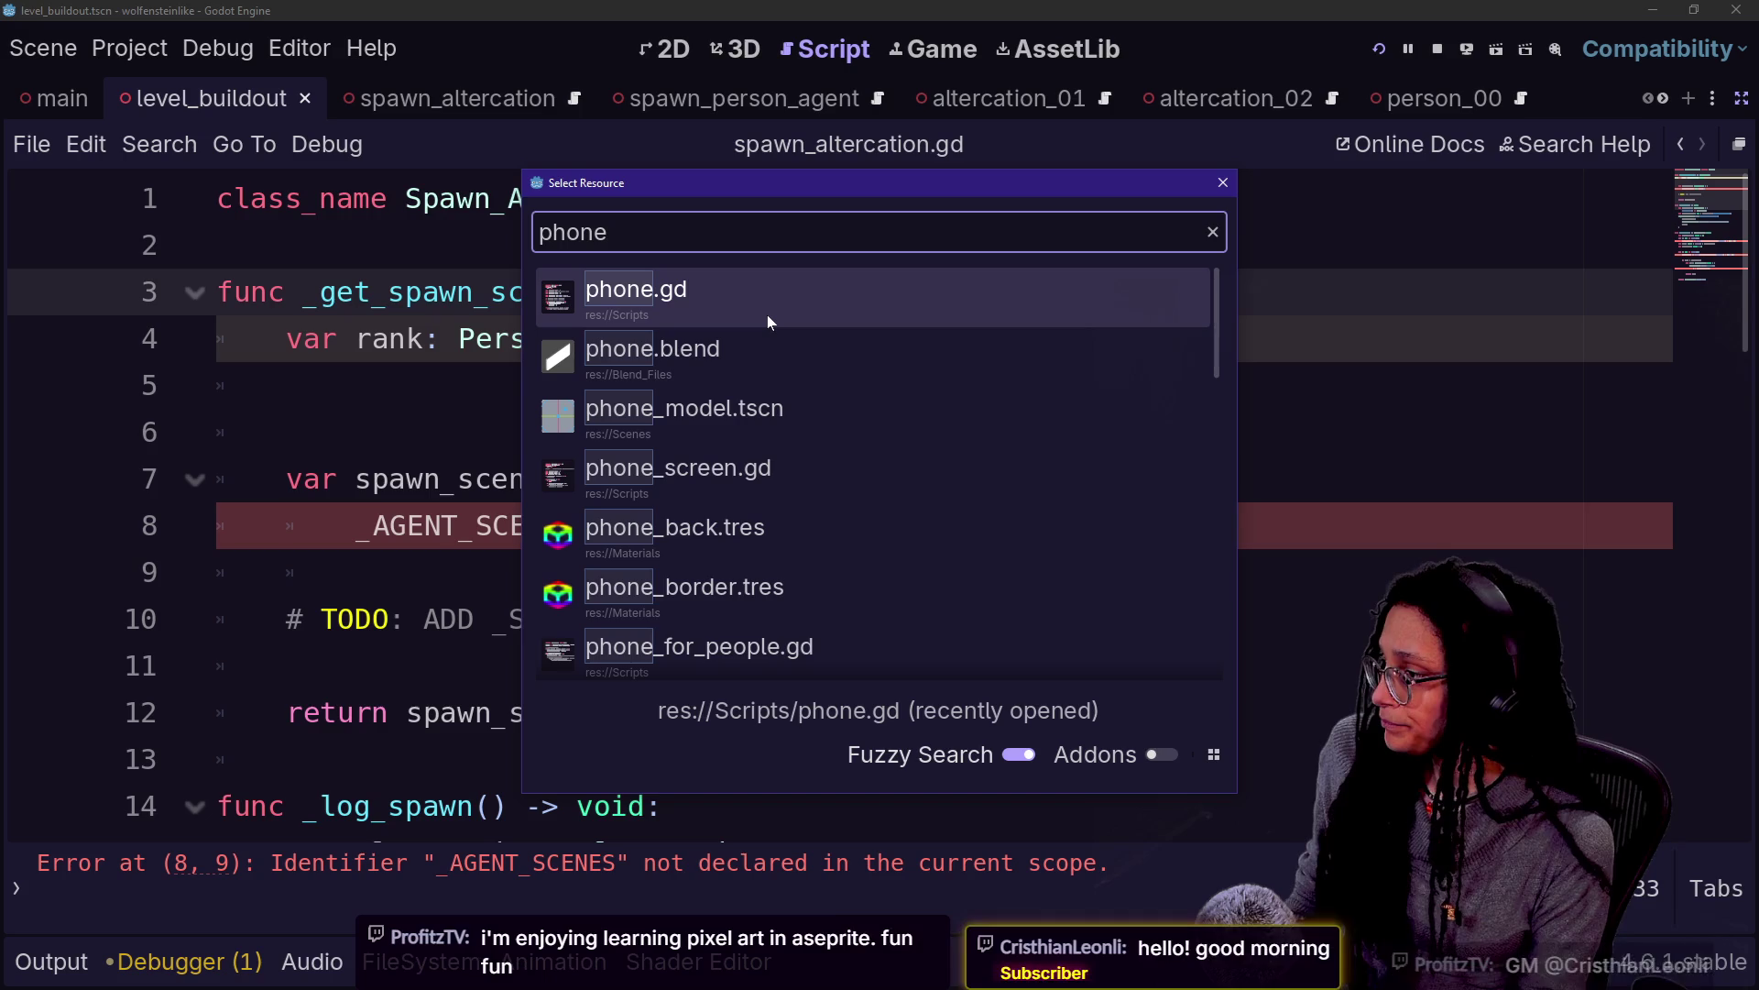
key("Down")
key("Down")
key("Down")
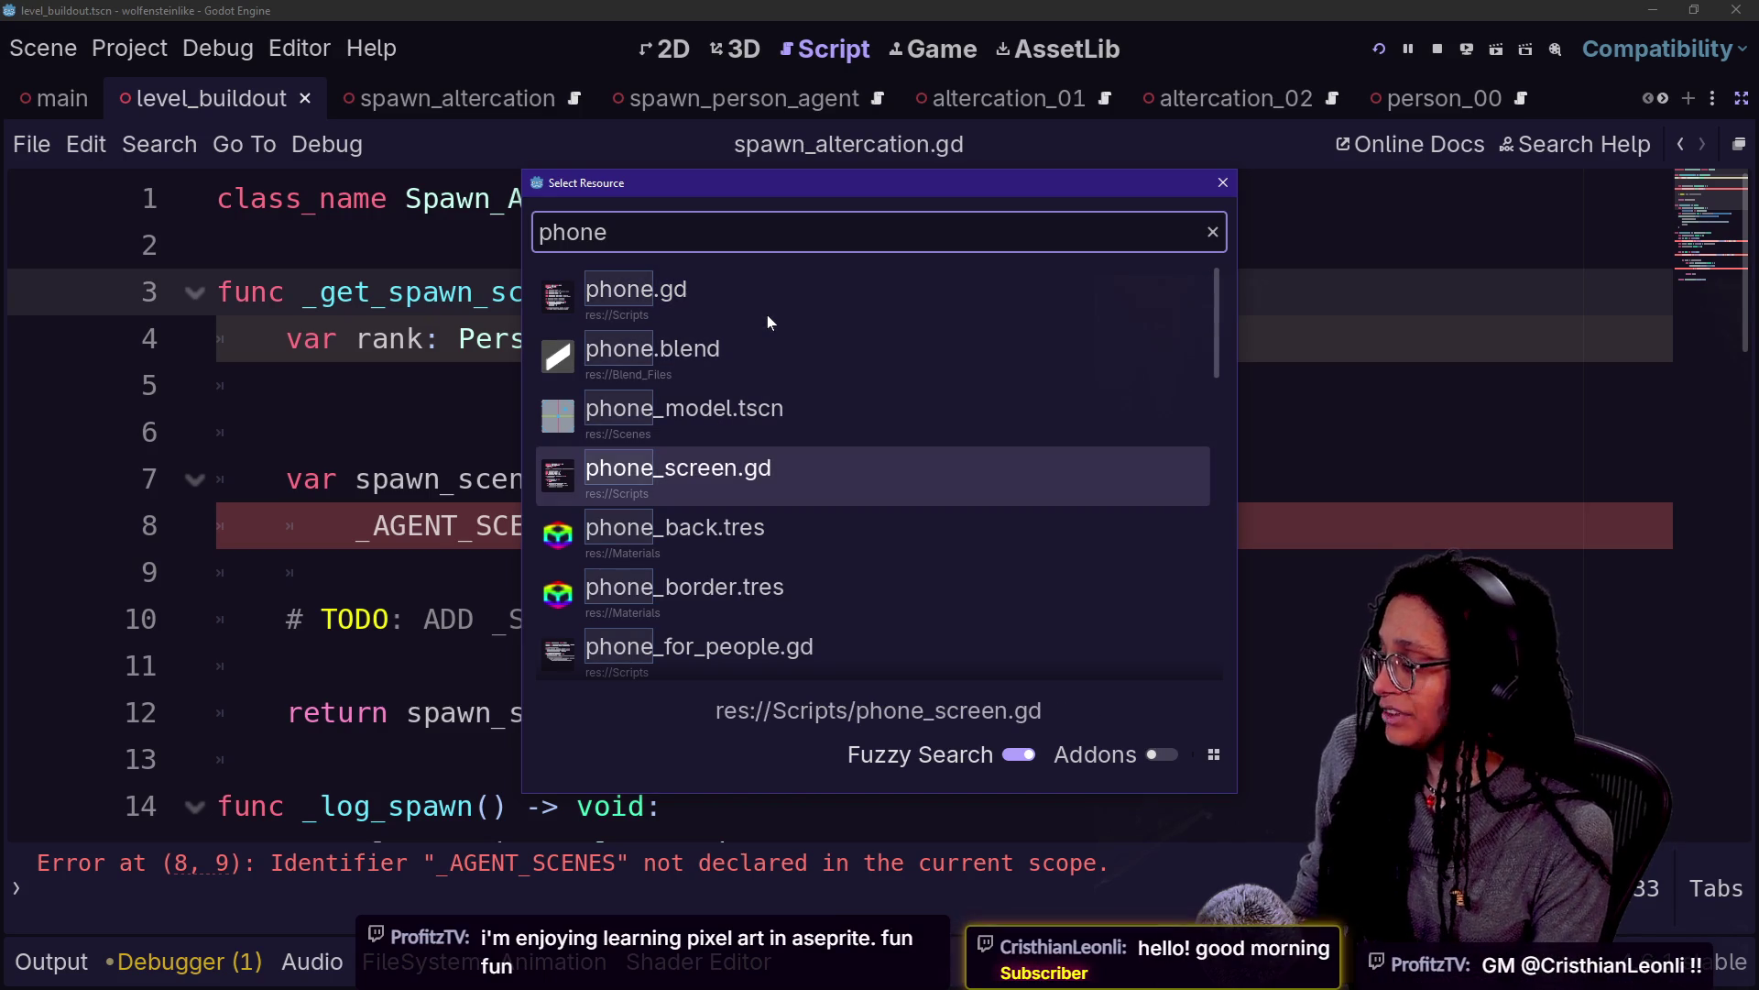
key("BackSpace")
key("BackSpace")
key("BackSpace")
type("layer")
key("Down")
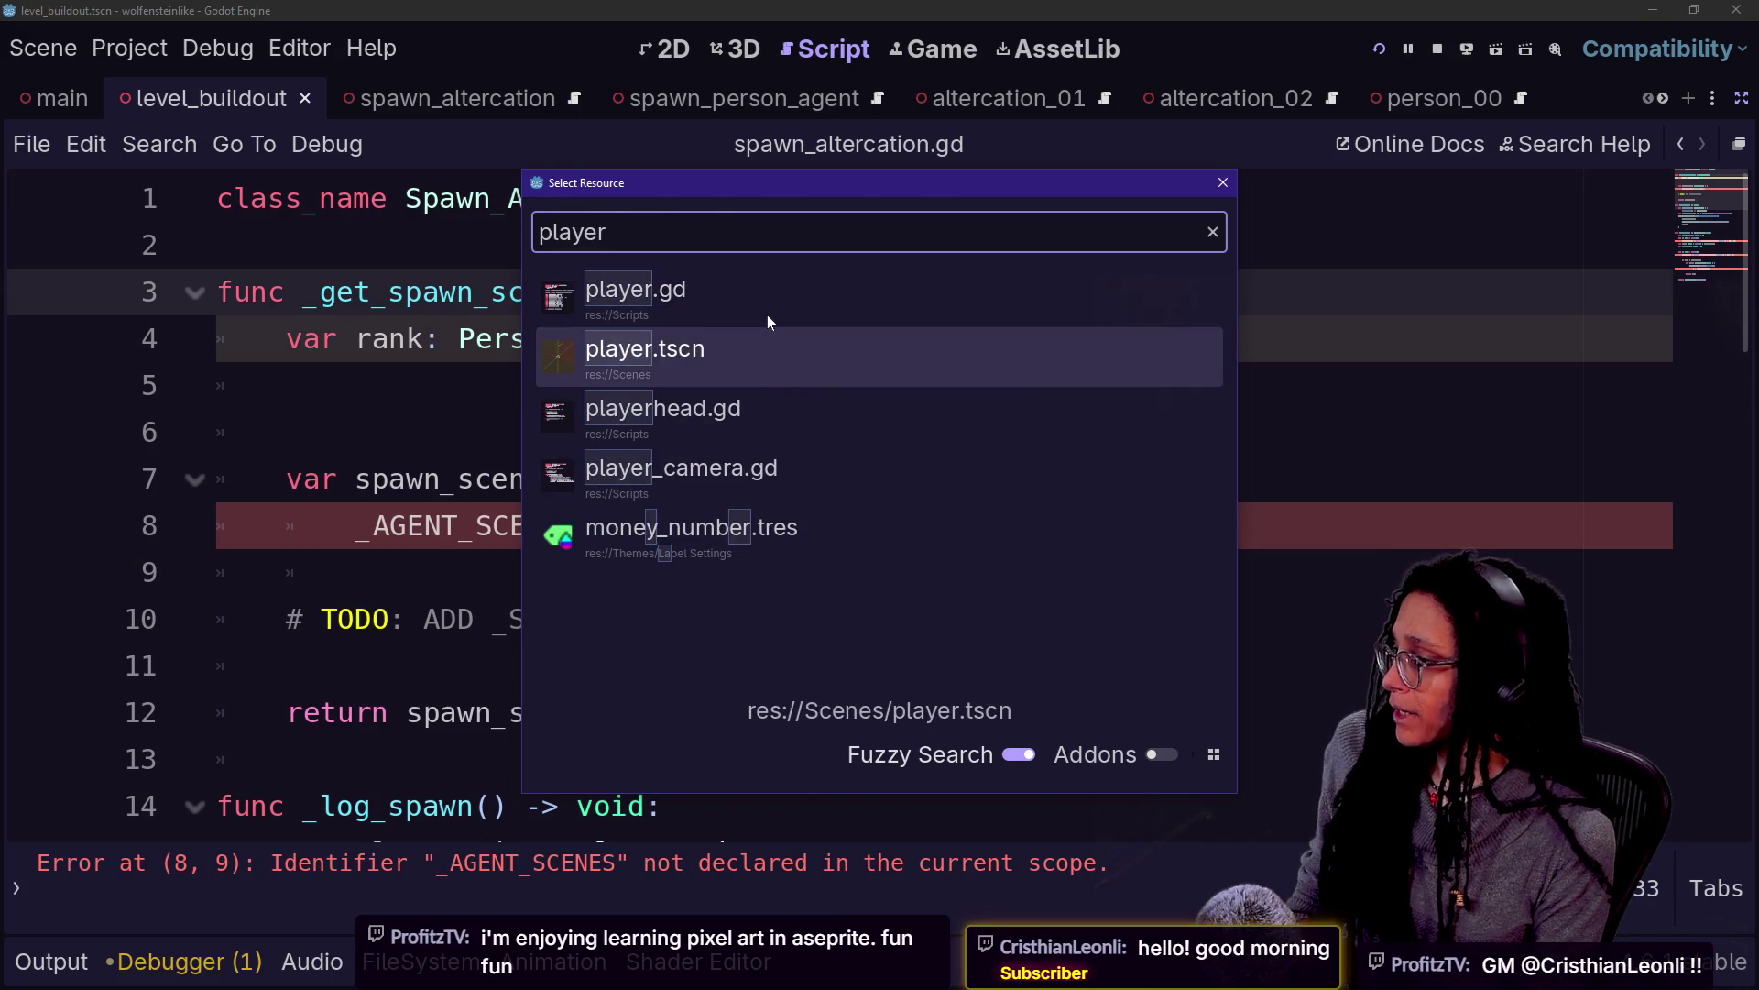
key("Return")
left_click(1741, 107)
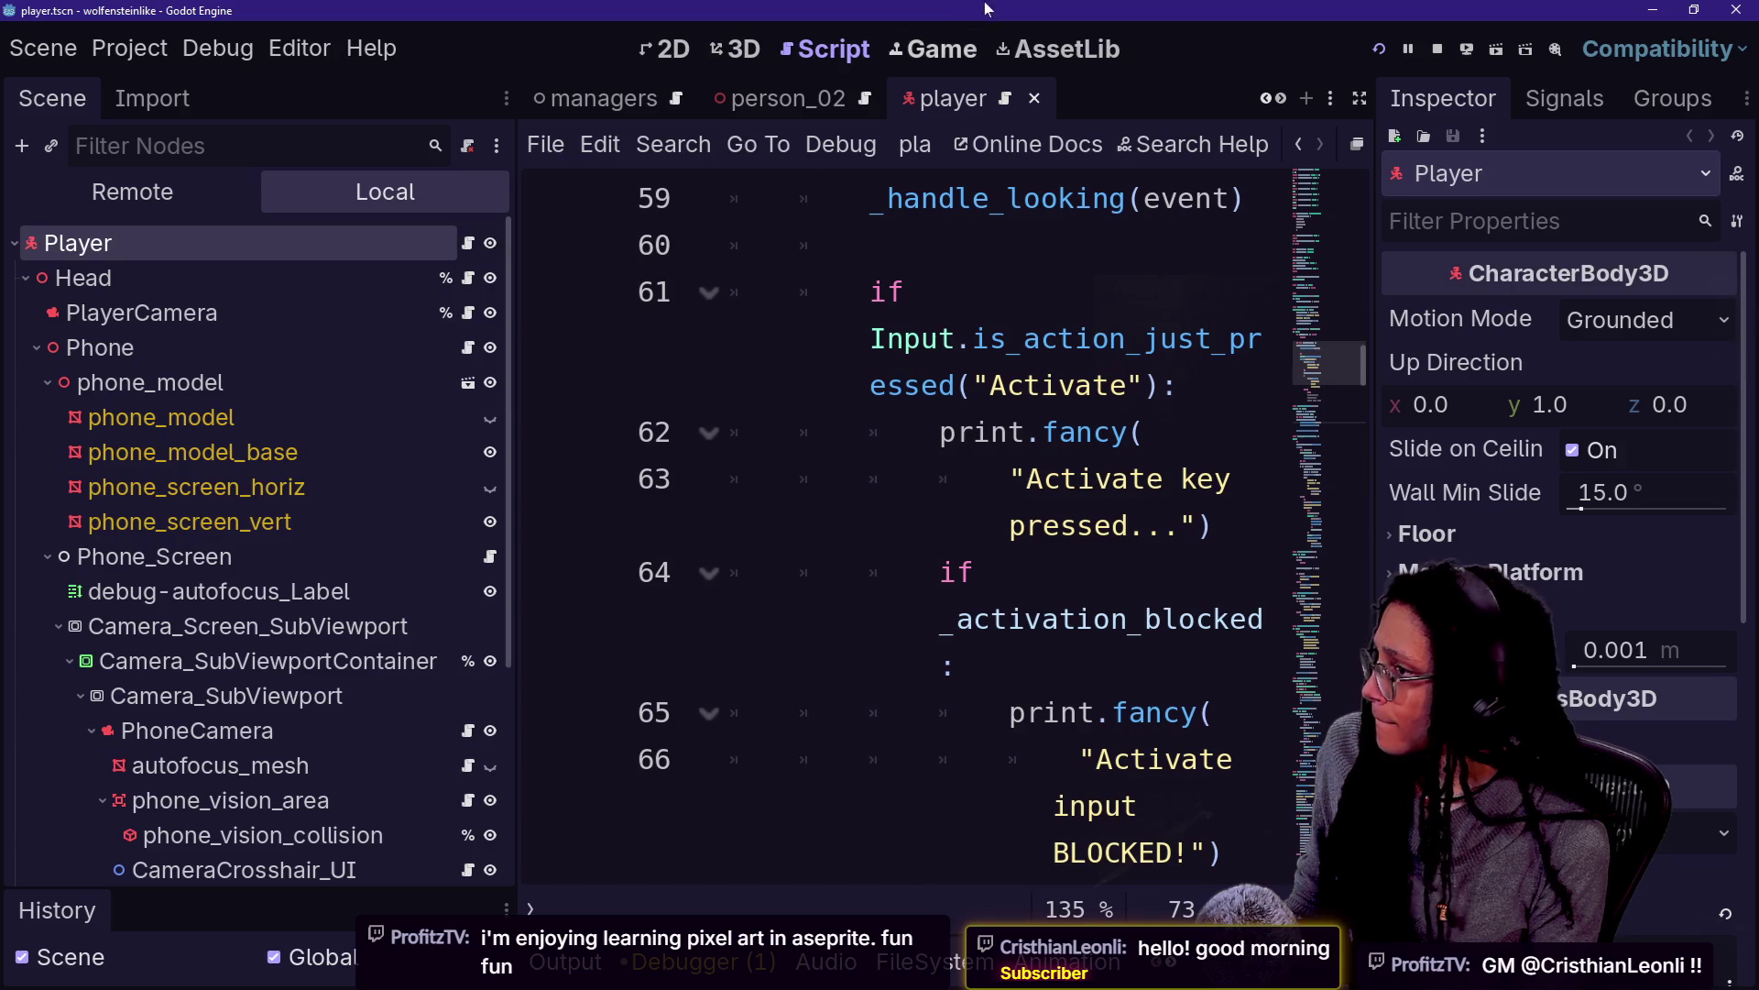
left_click(715, 49)
Open the Phone_Screen node's script from the player scene
left_click(678, 51)
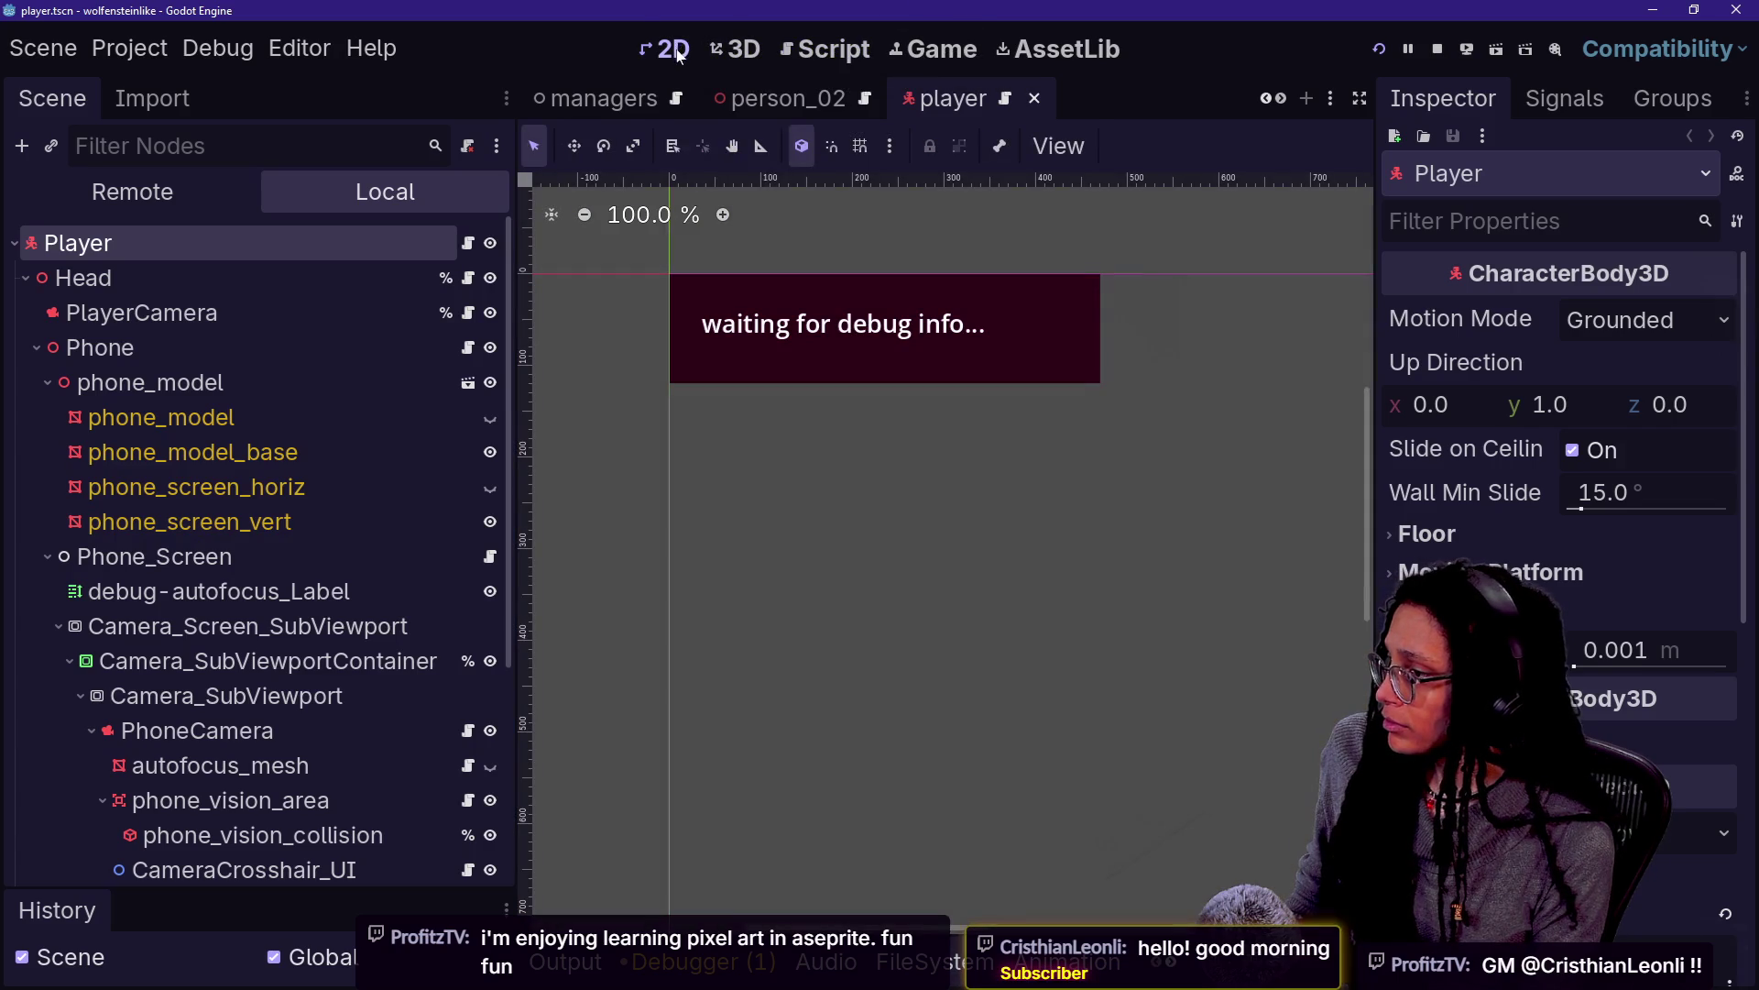
scroll(942, 387, "down", 3)
scroll(942, 386, "down", 1)
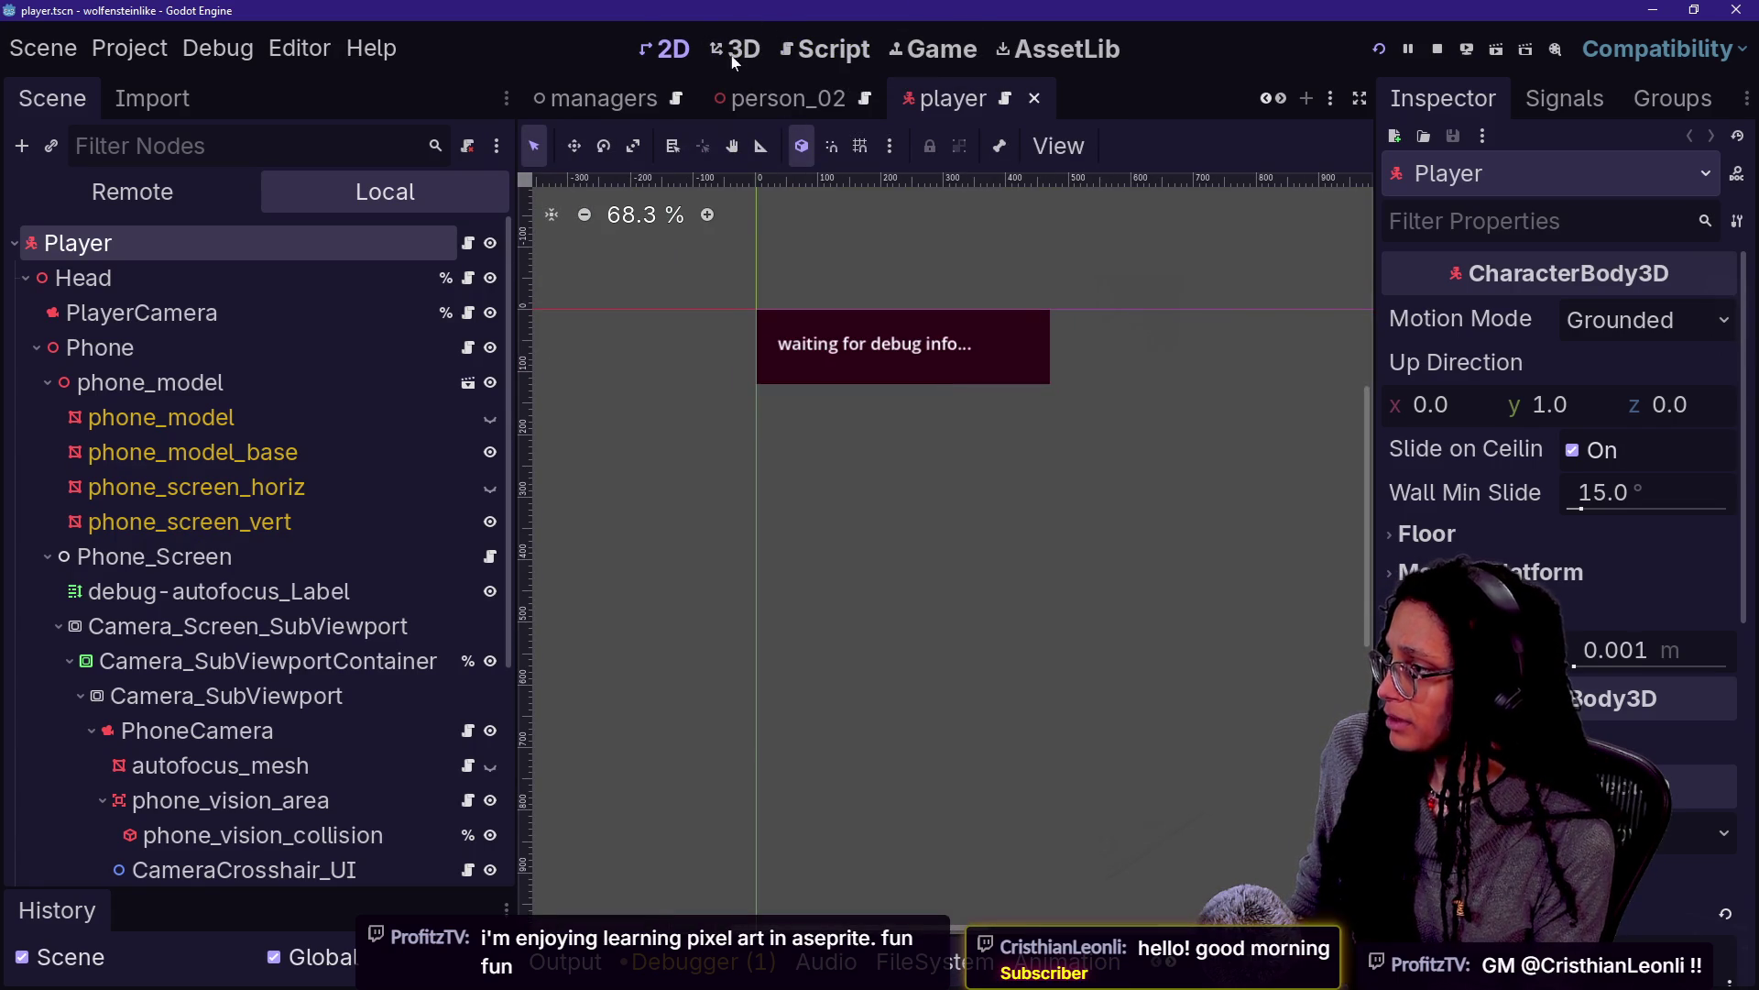
left_click(731, 53)
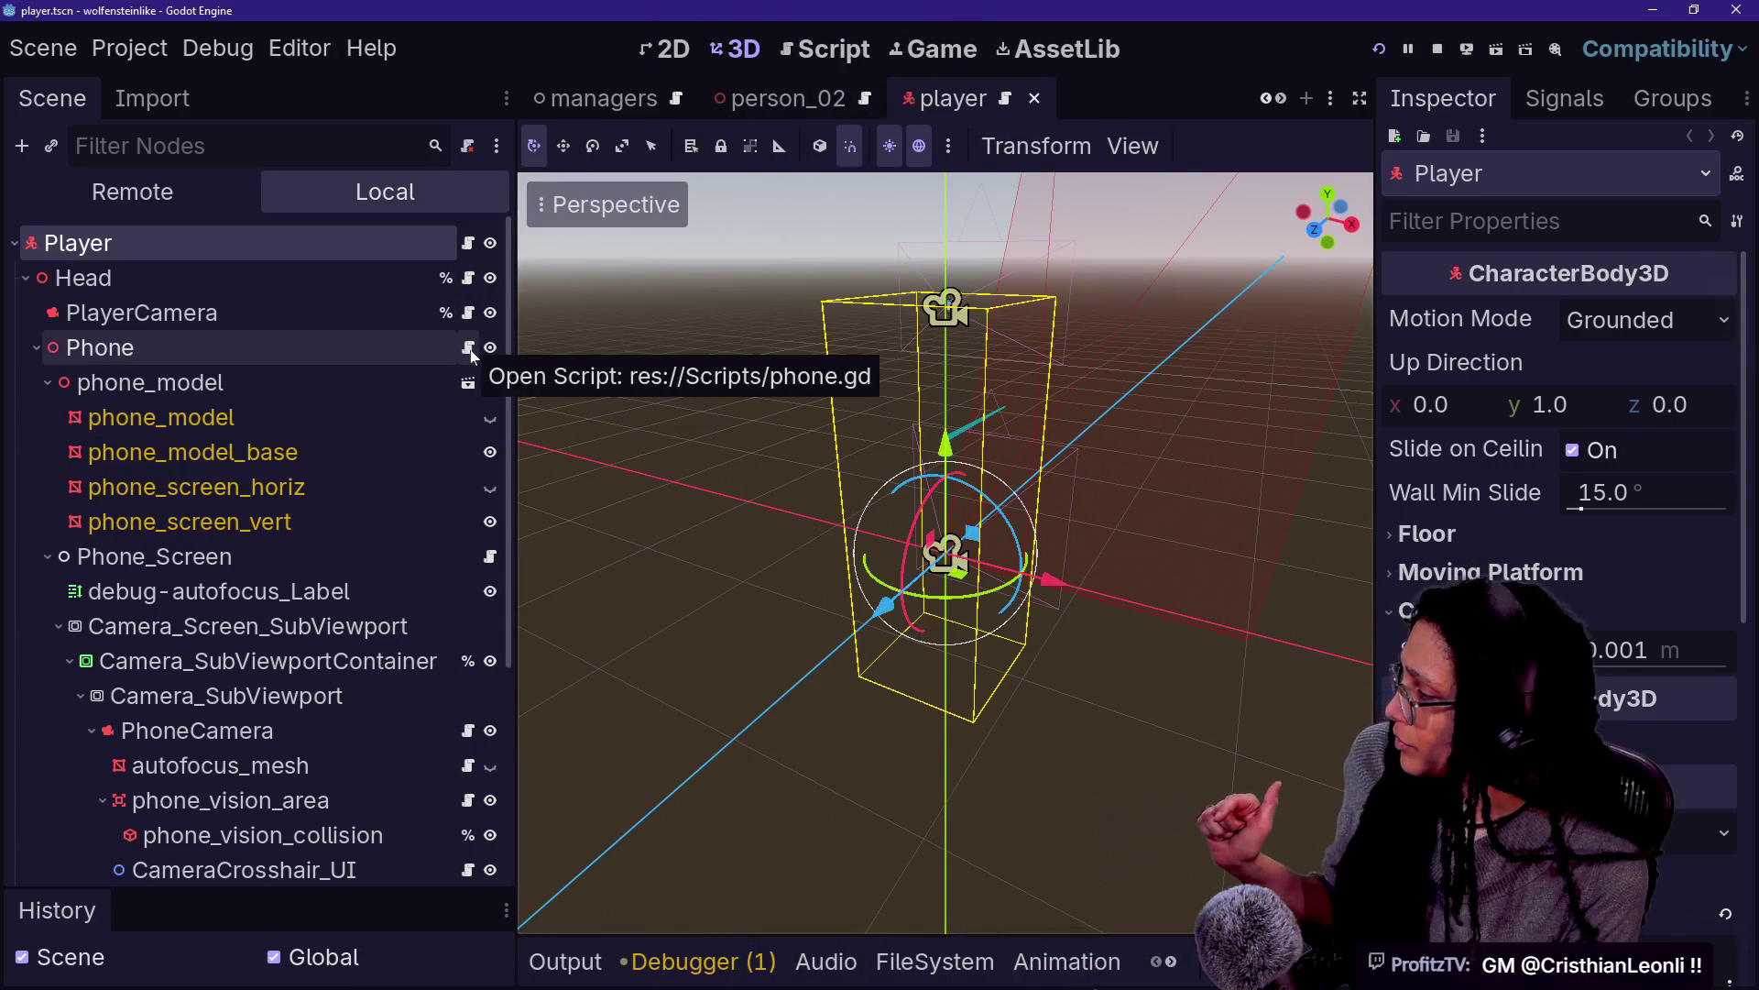
left_click(490, 556)
Clear the .8 _ZOOM_MIN value on line 9, save, and launch the game to test
left_click(1106, 525)
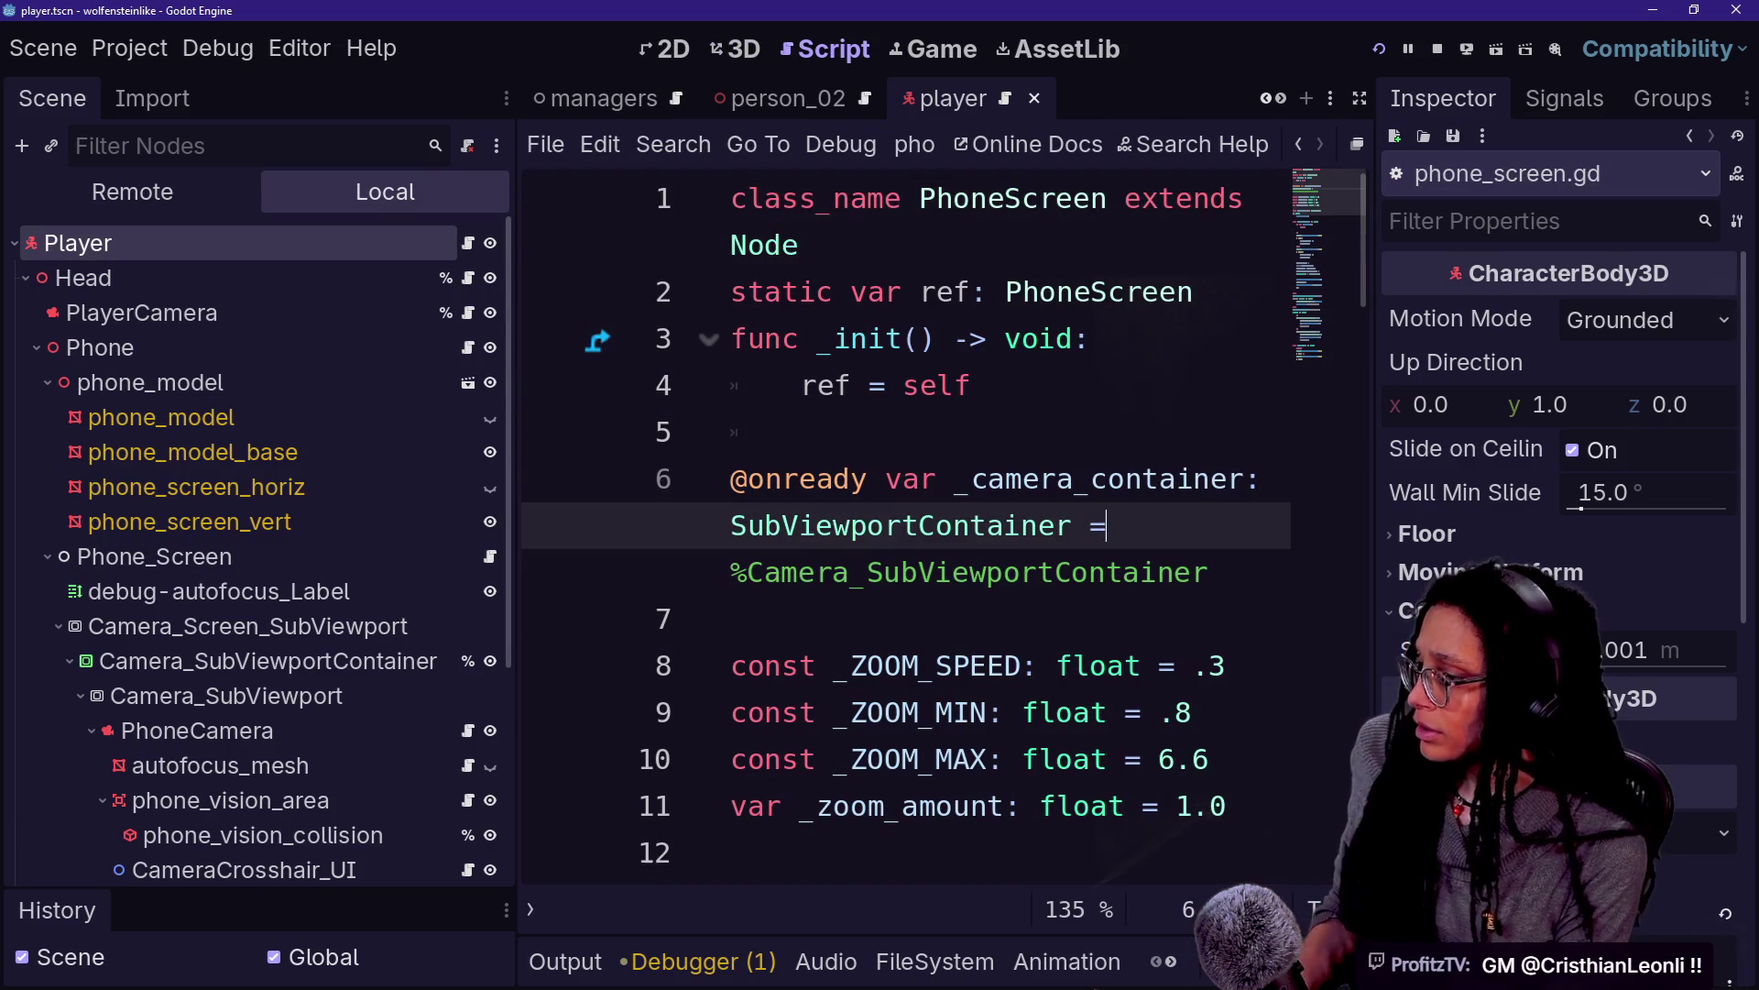
left_click(1193, 712)
key("BackSpace")
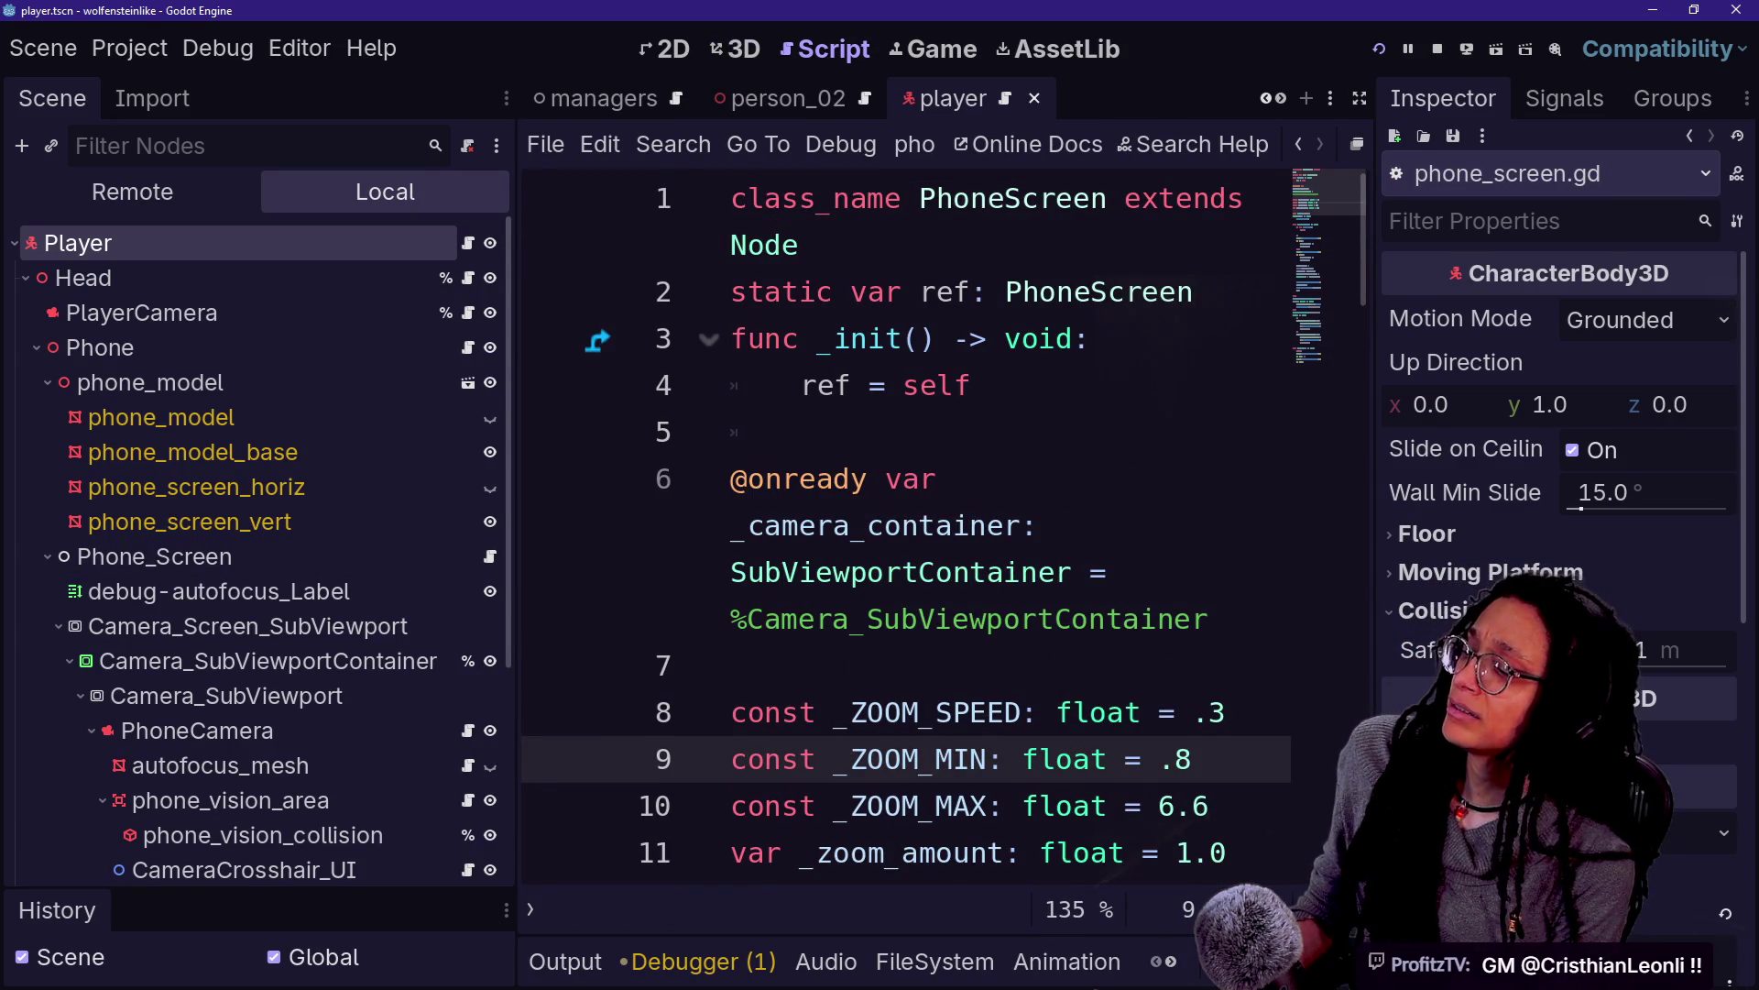
key("BackSpace")
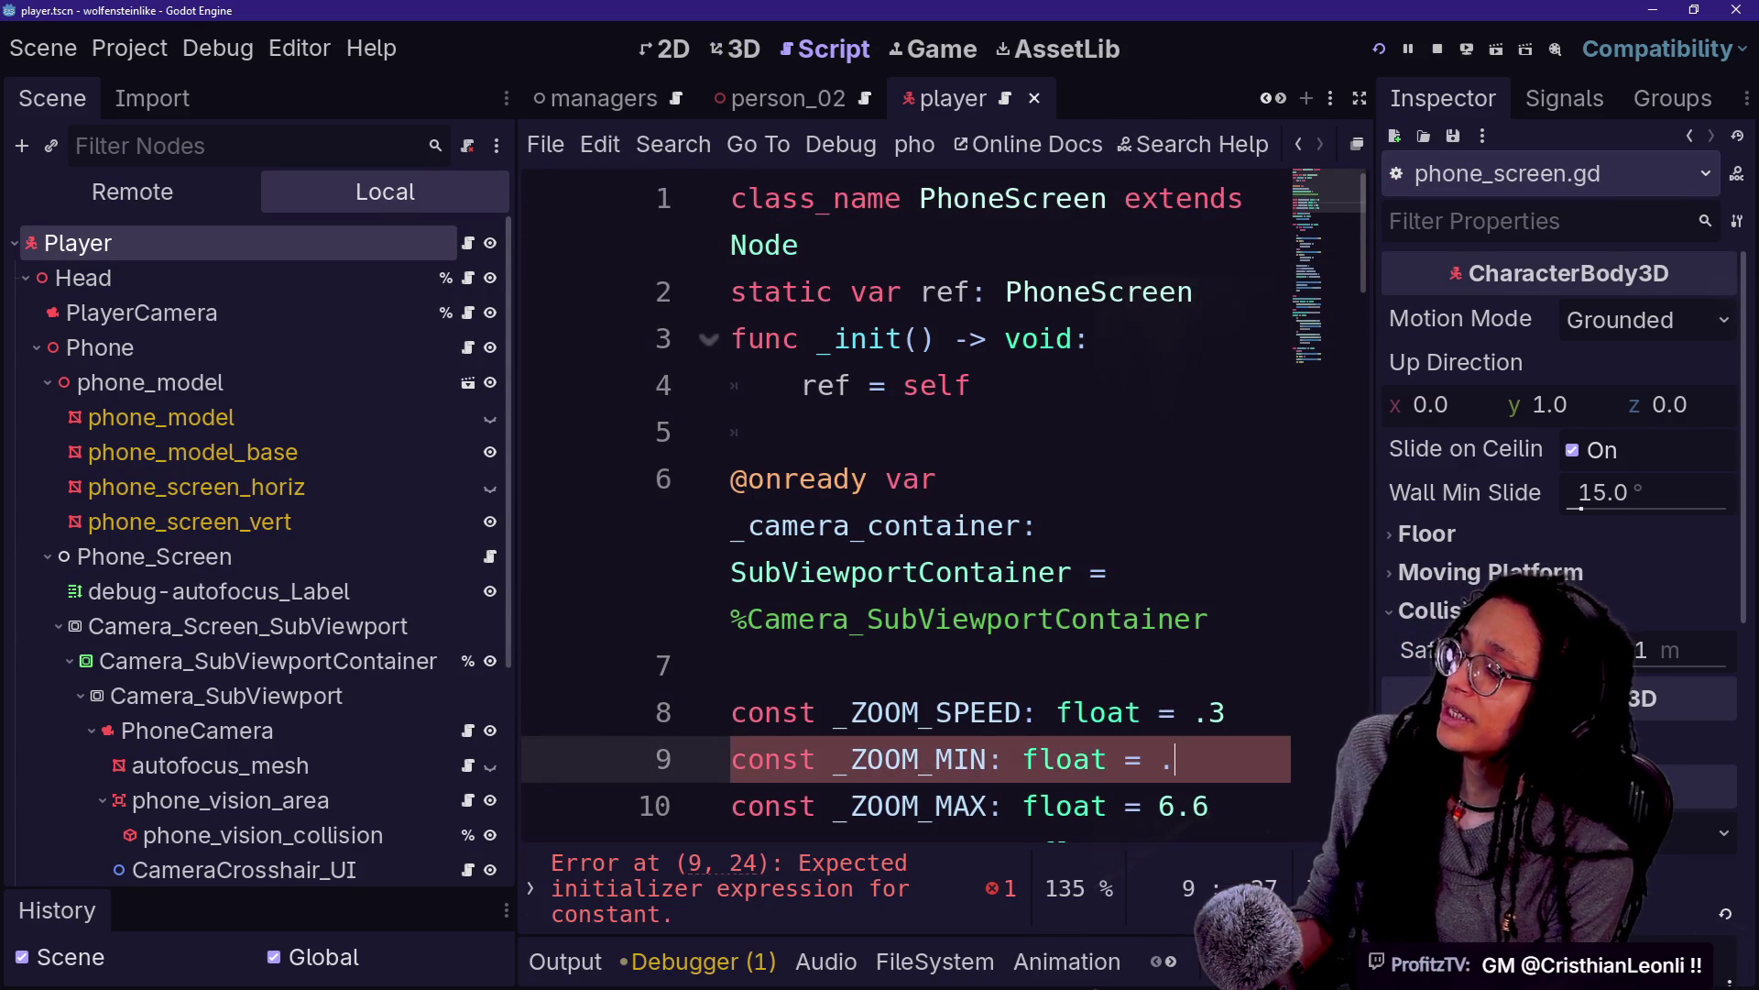
type("12")
key("ctrl+s")
left_click(1379, 55)
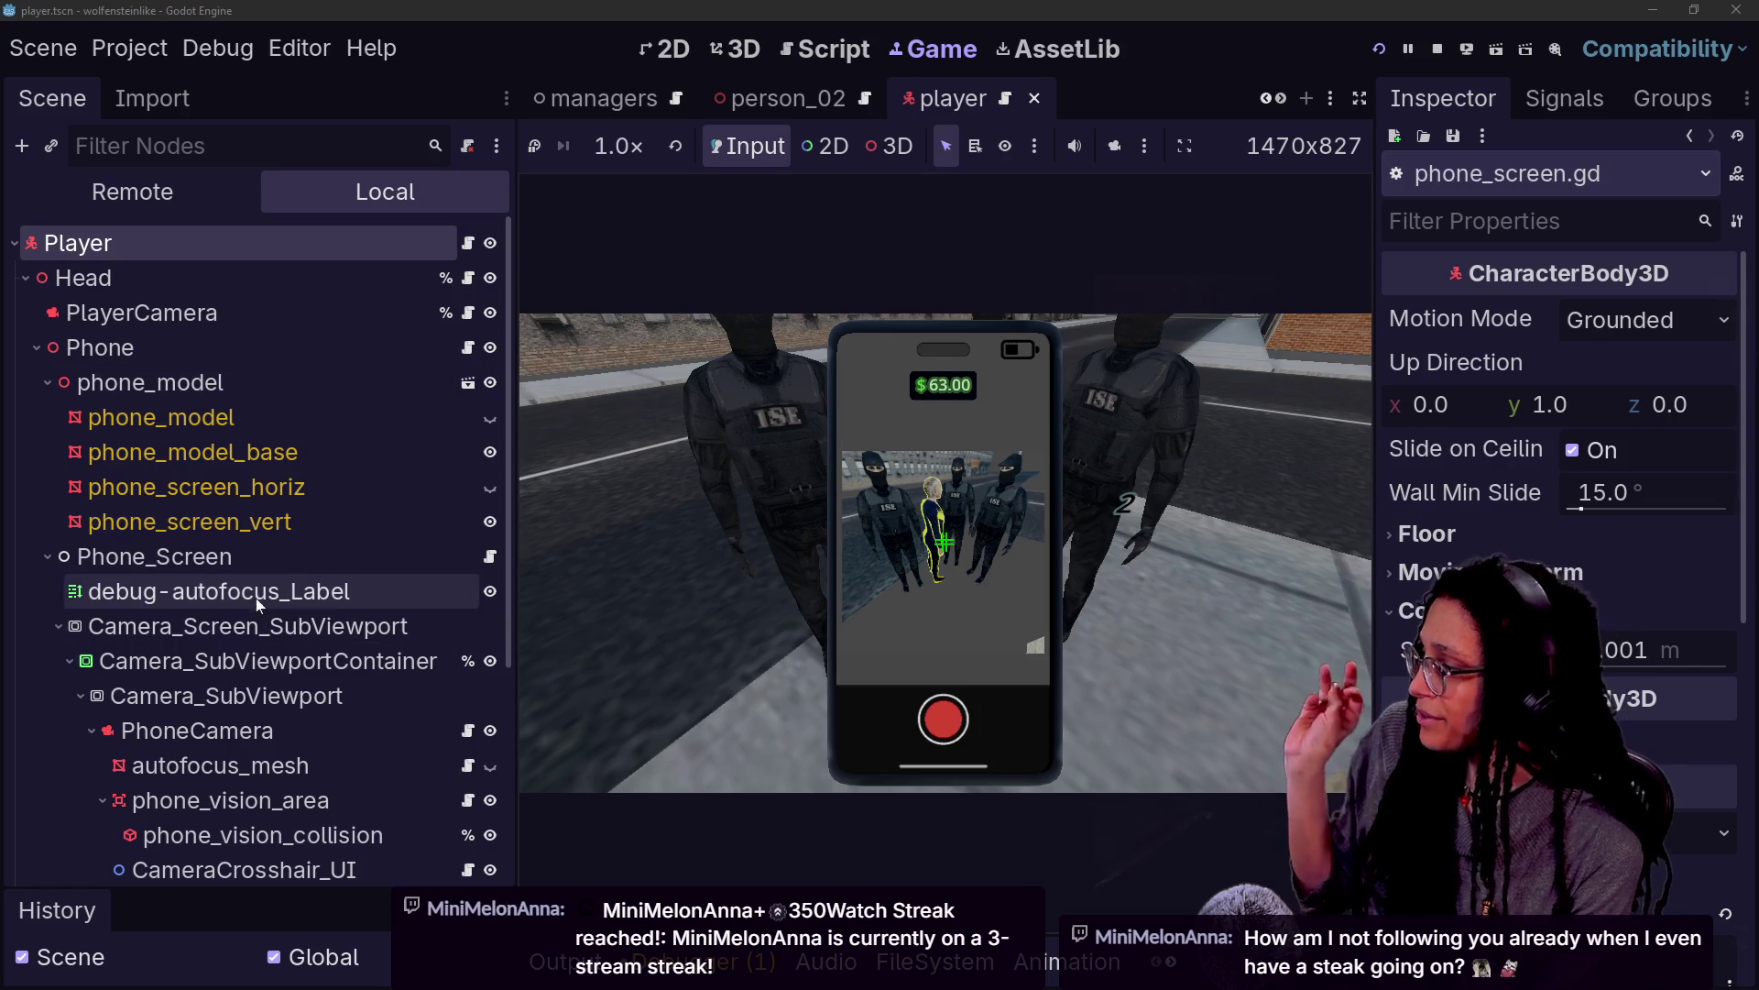
left_click(252, 626)
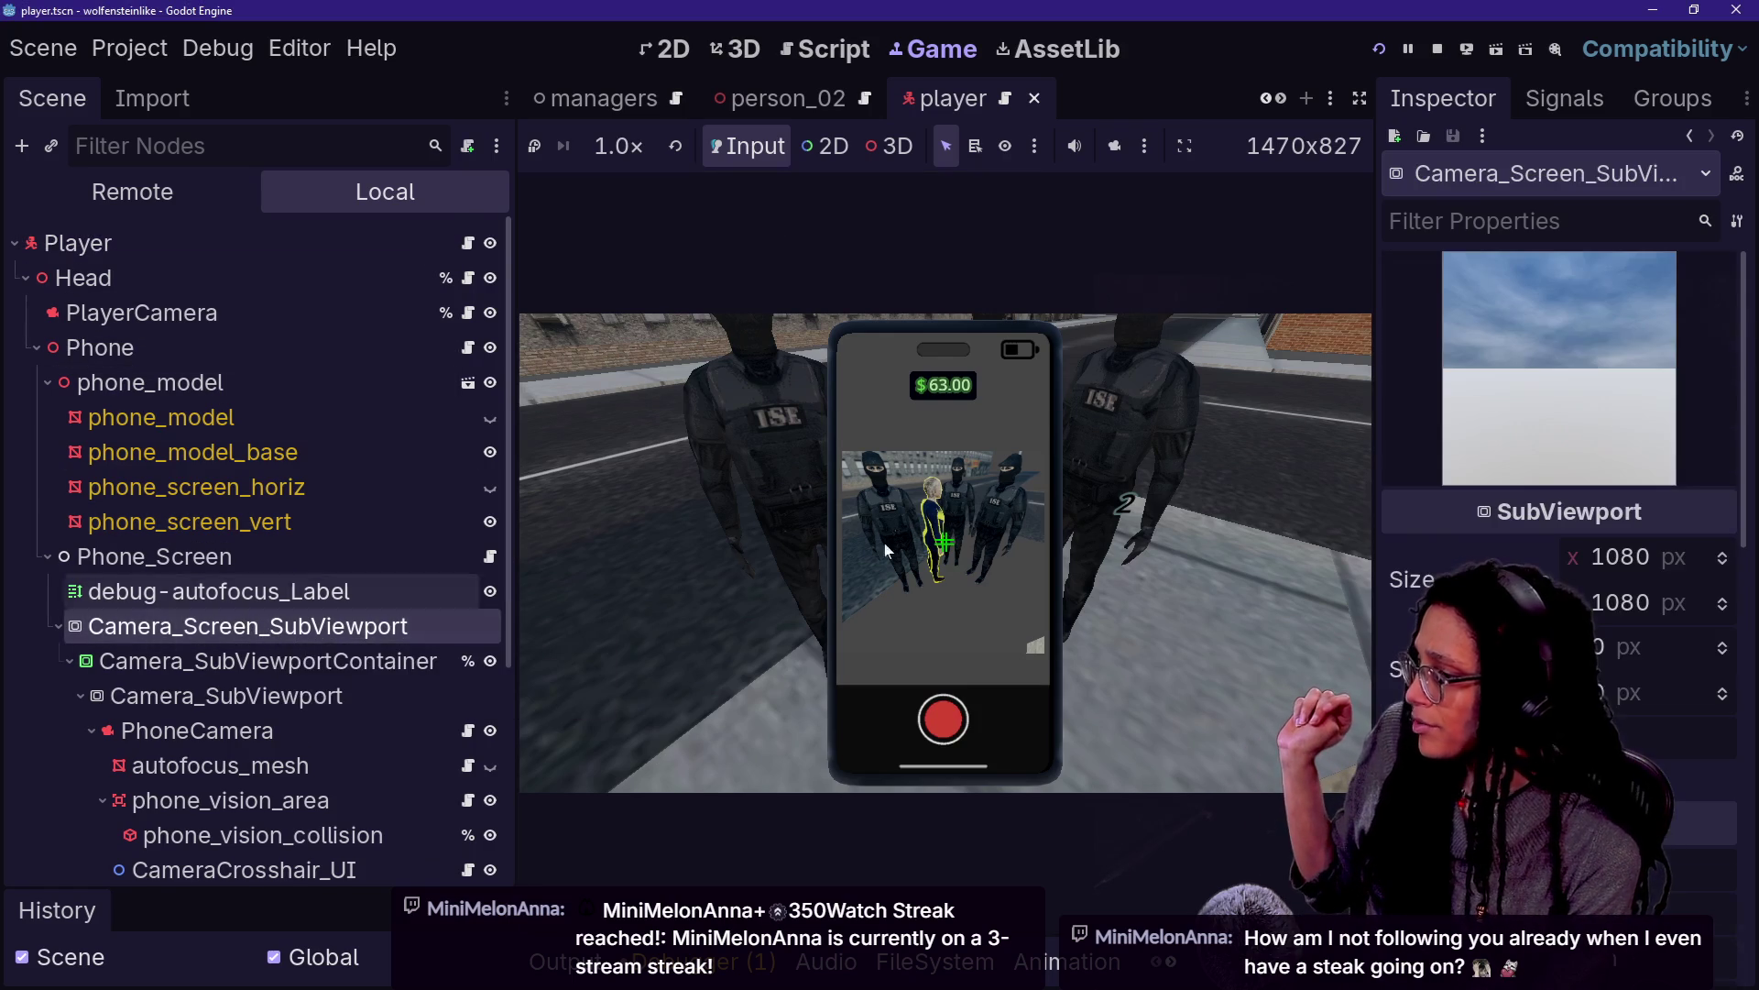
scroll(1558, 458, "down", 5)
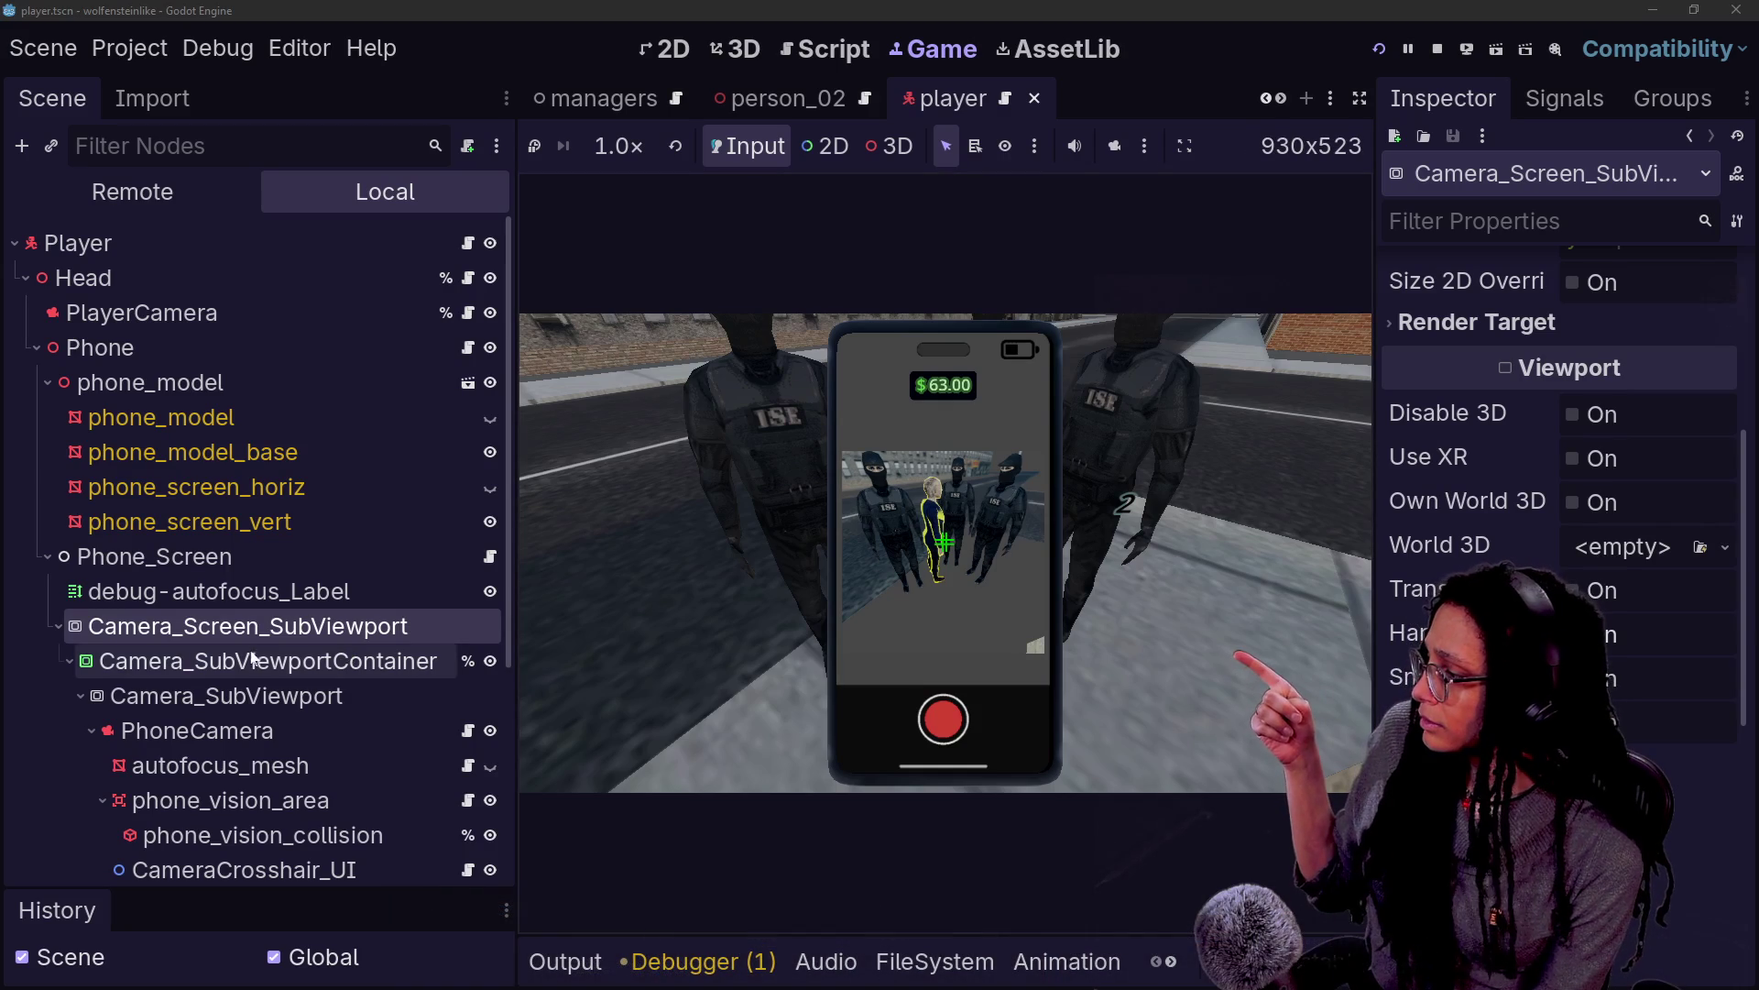
left_click(227, 696)
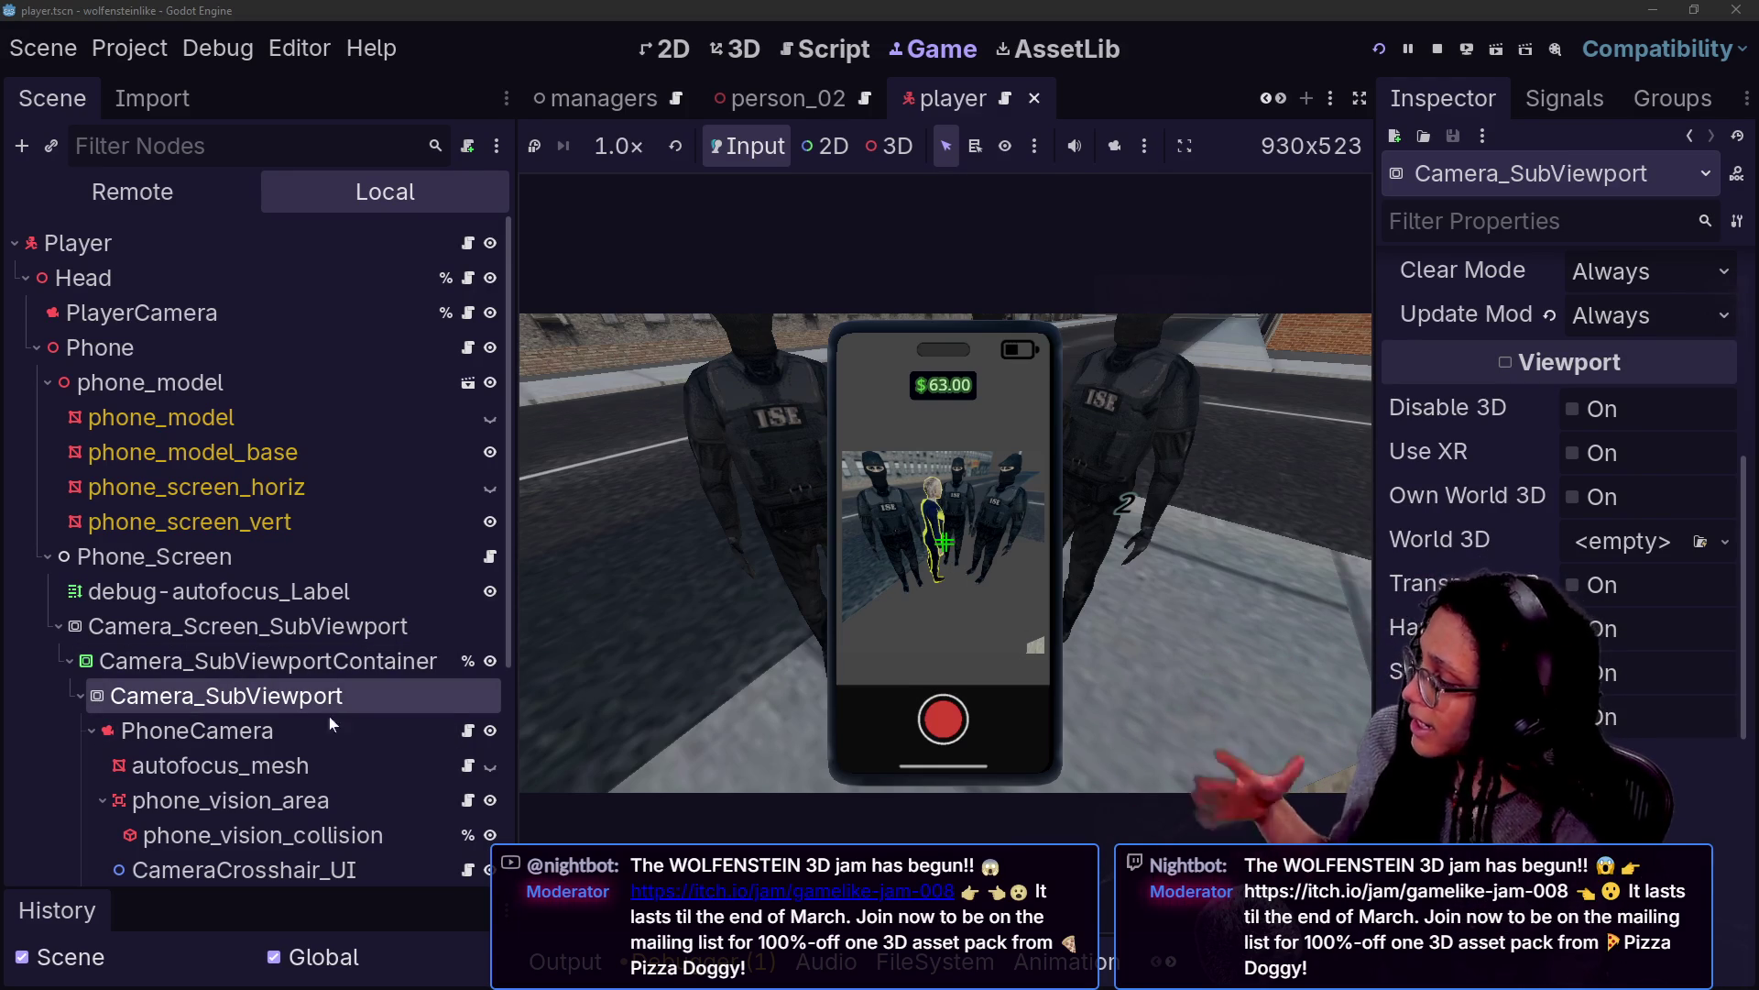
left_click(322, 665)
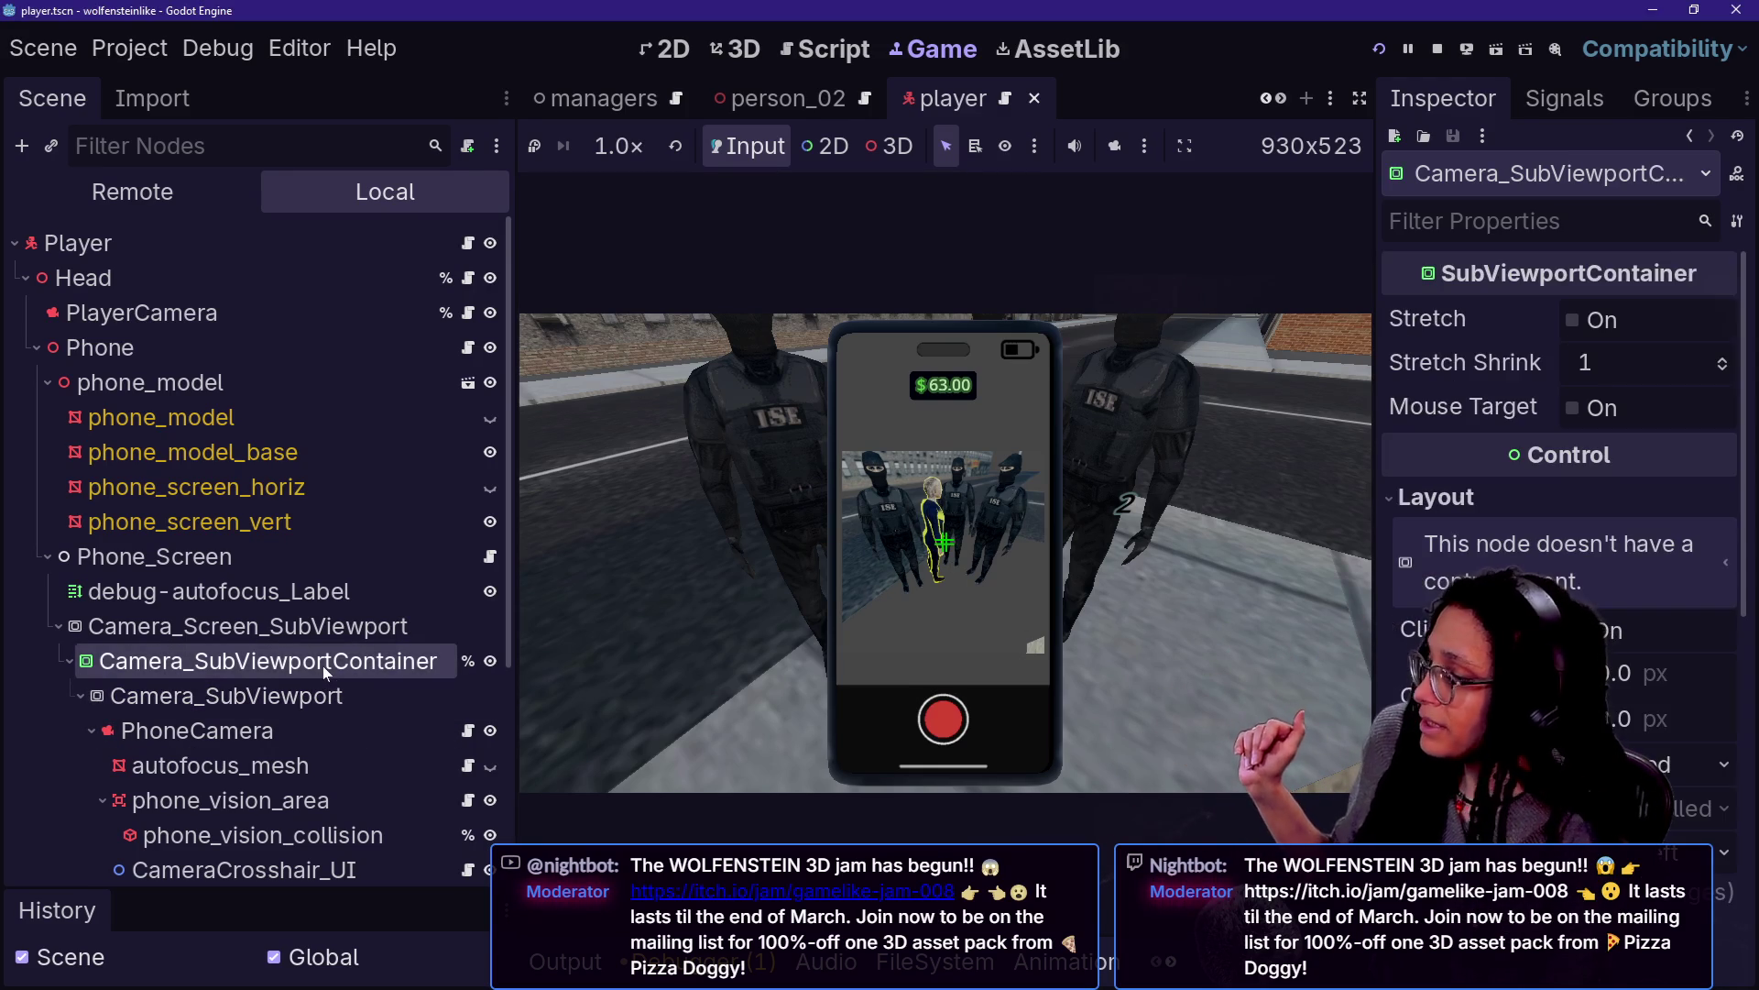
scroll(1558, 412, "down", 5)
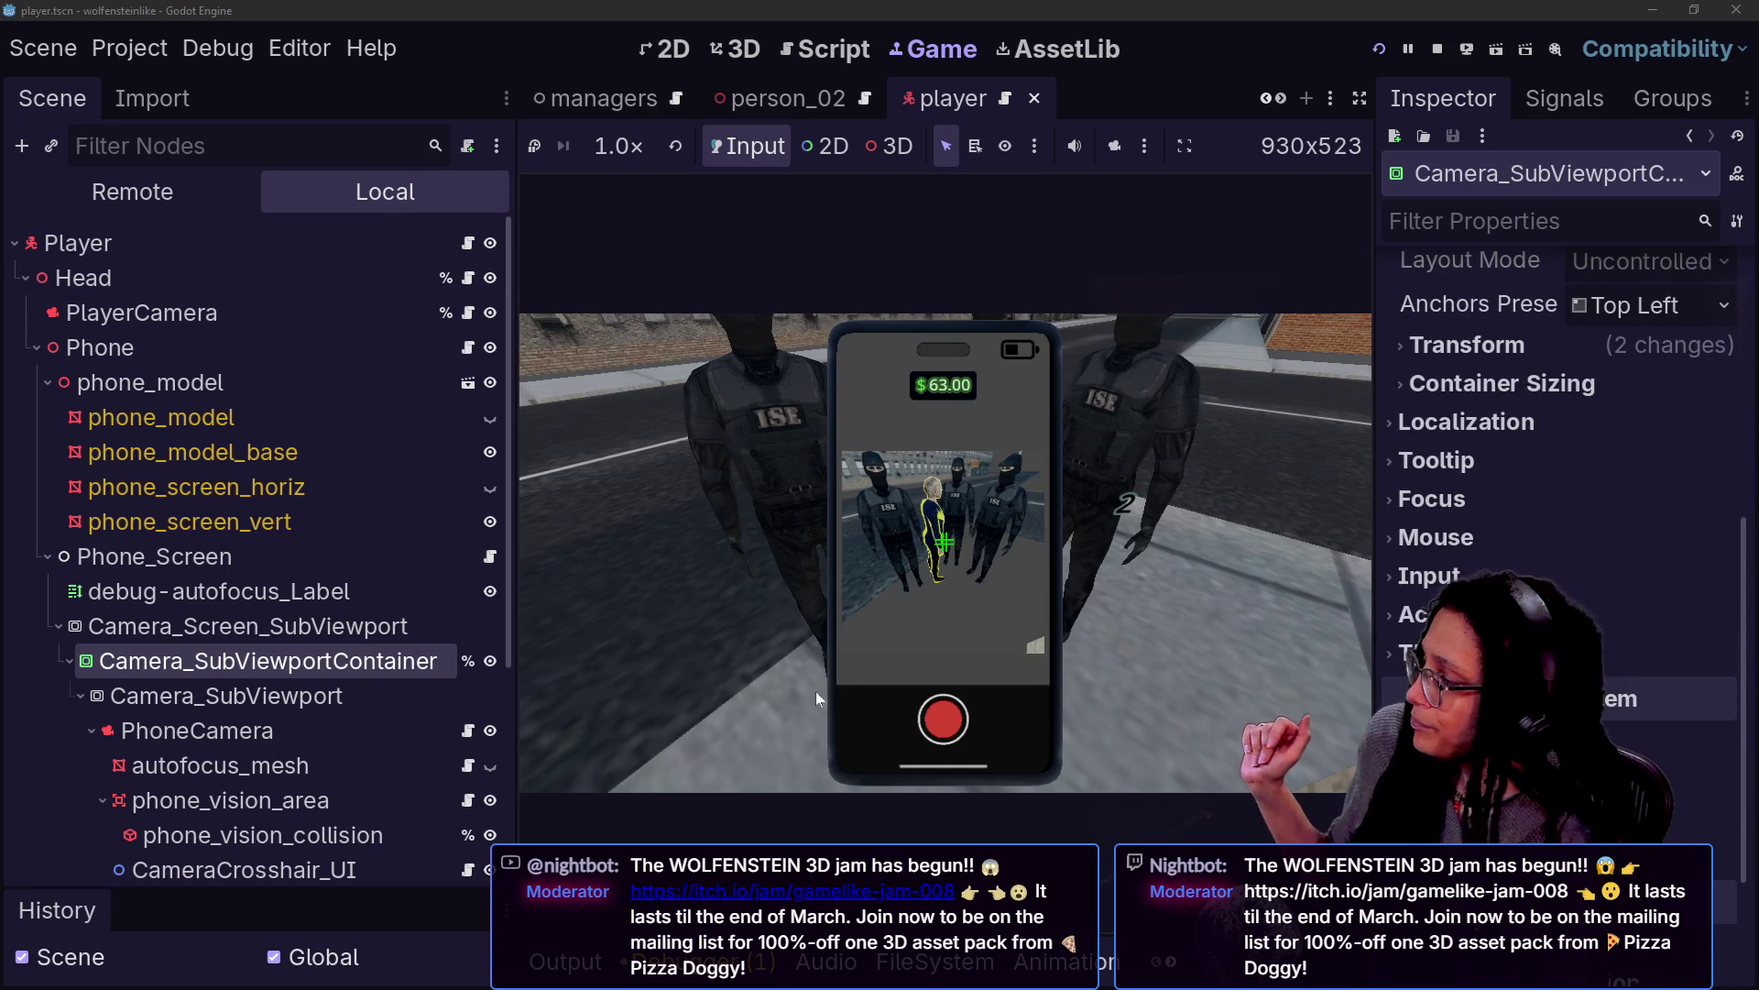
scroll(335, 733, "down", 5)
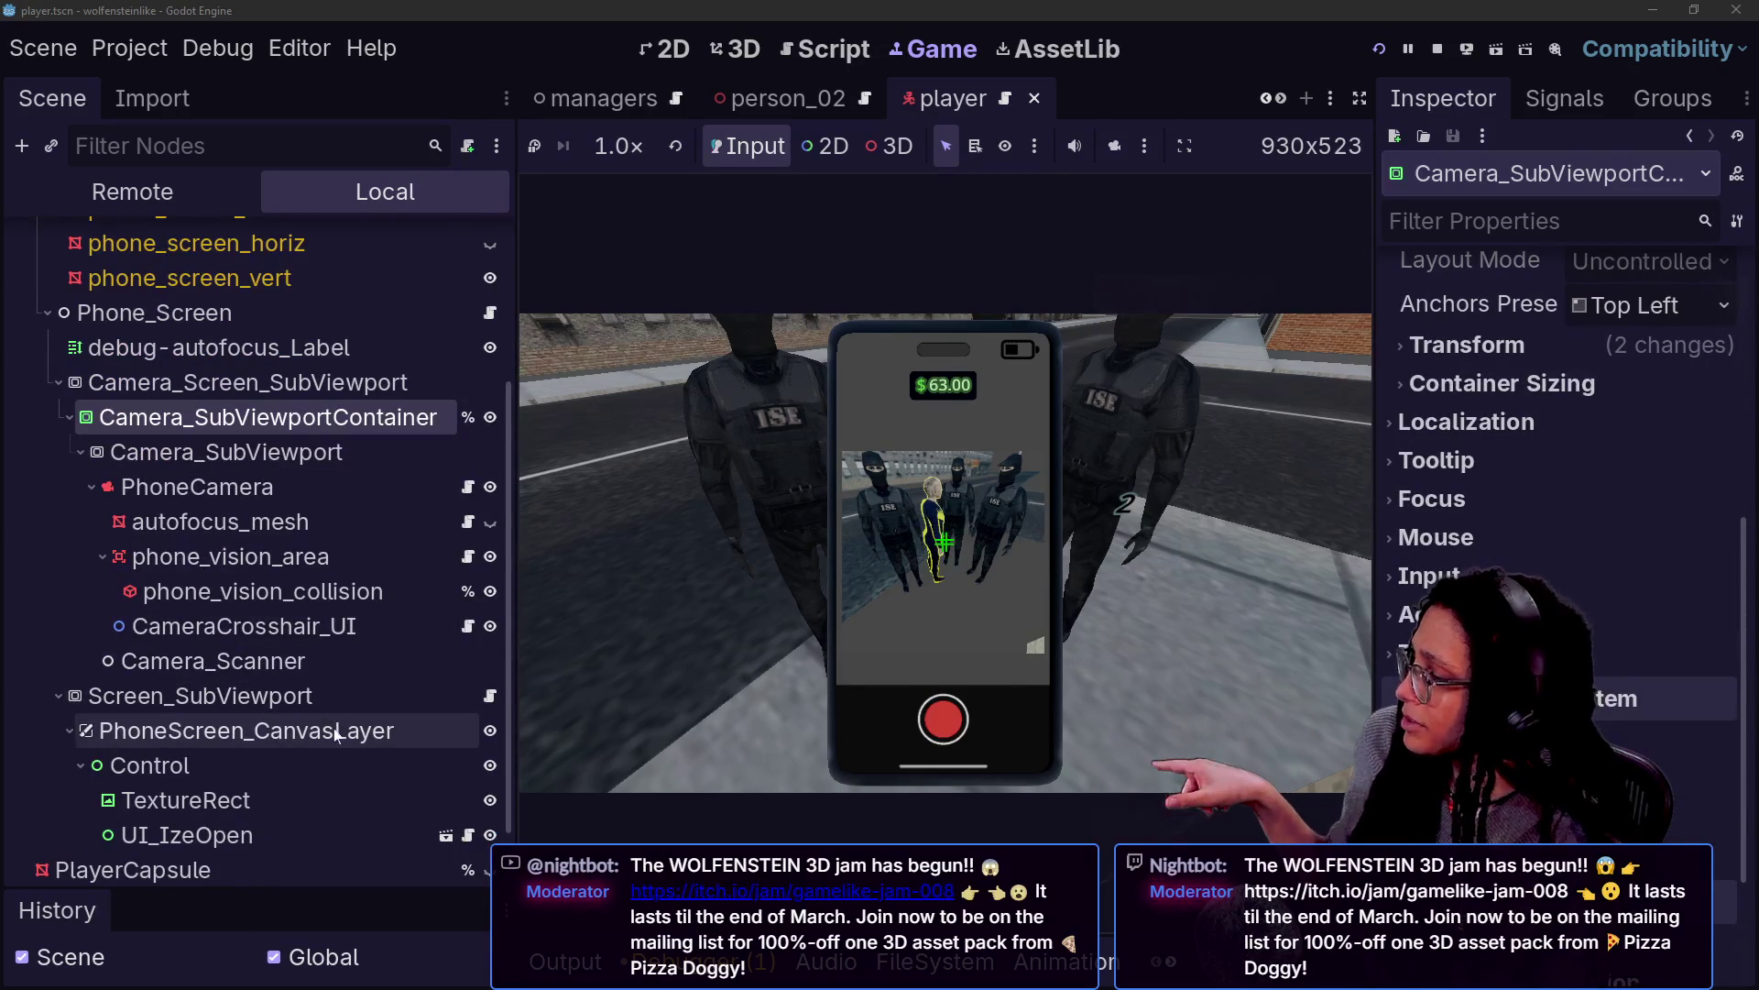
scroll(346, 741, "down", 2)
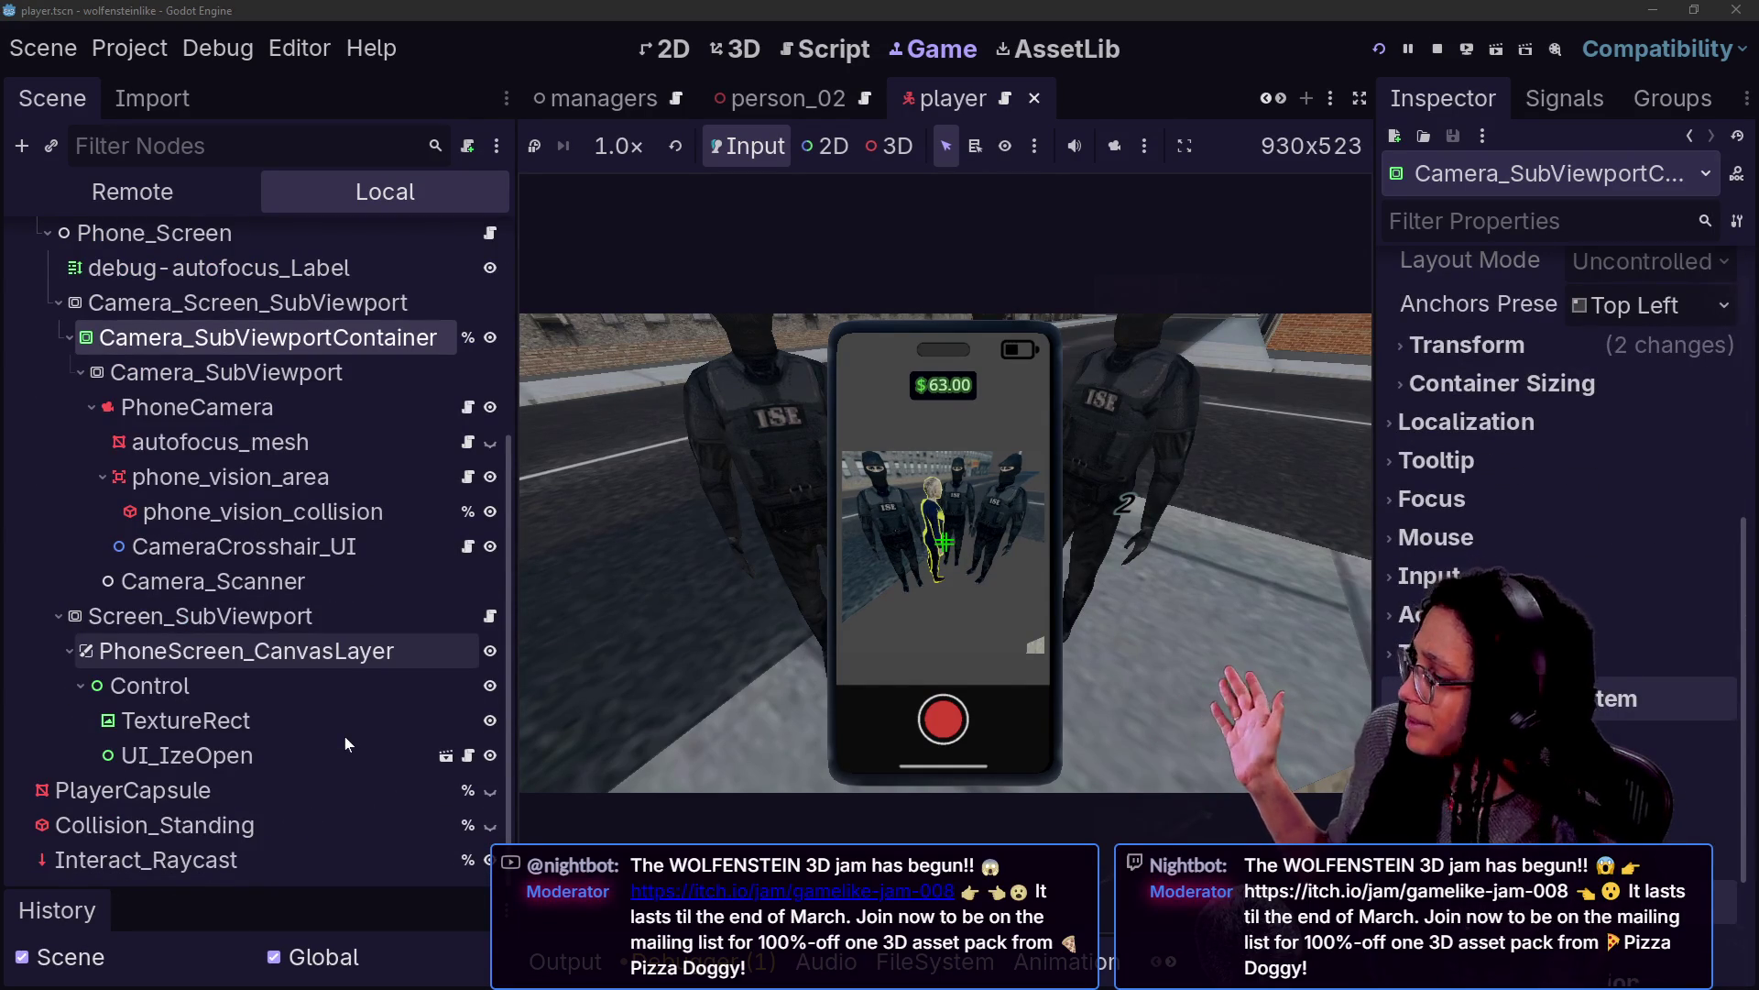
left_click(238, 303)
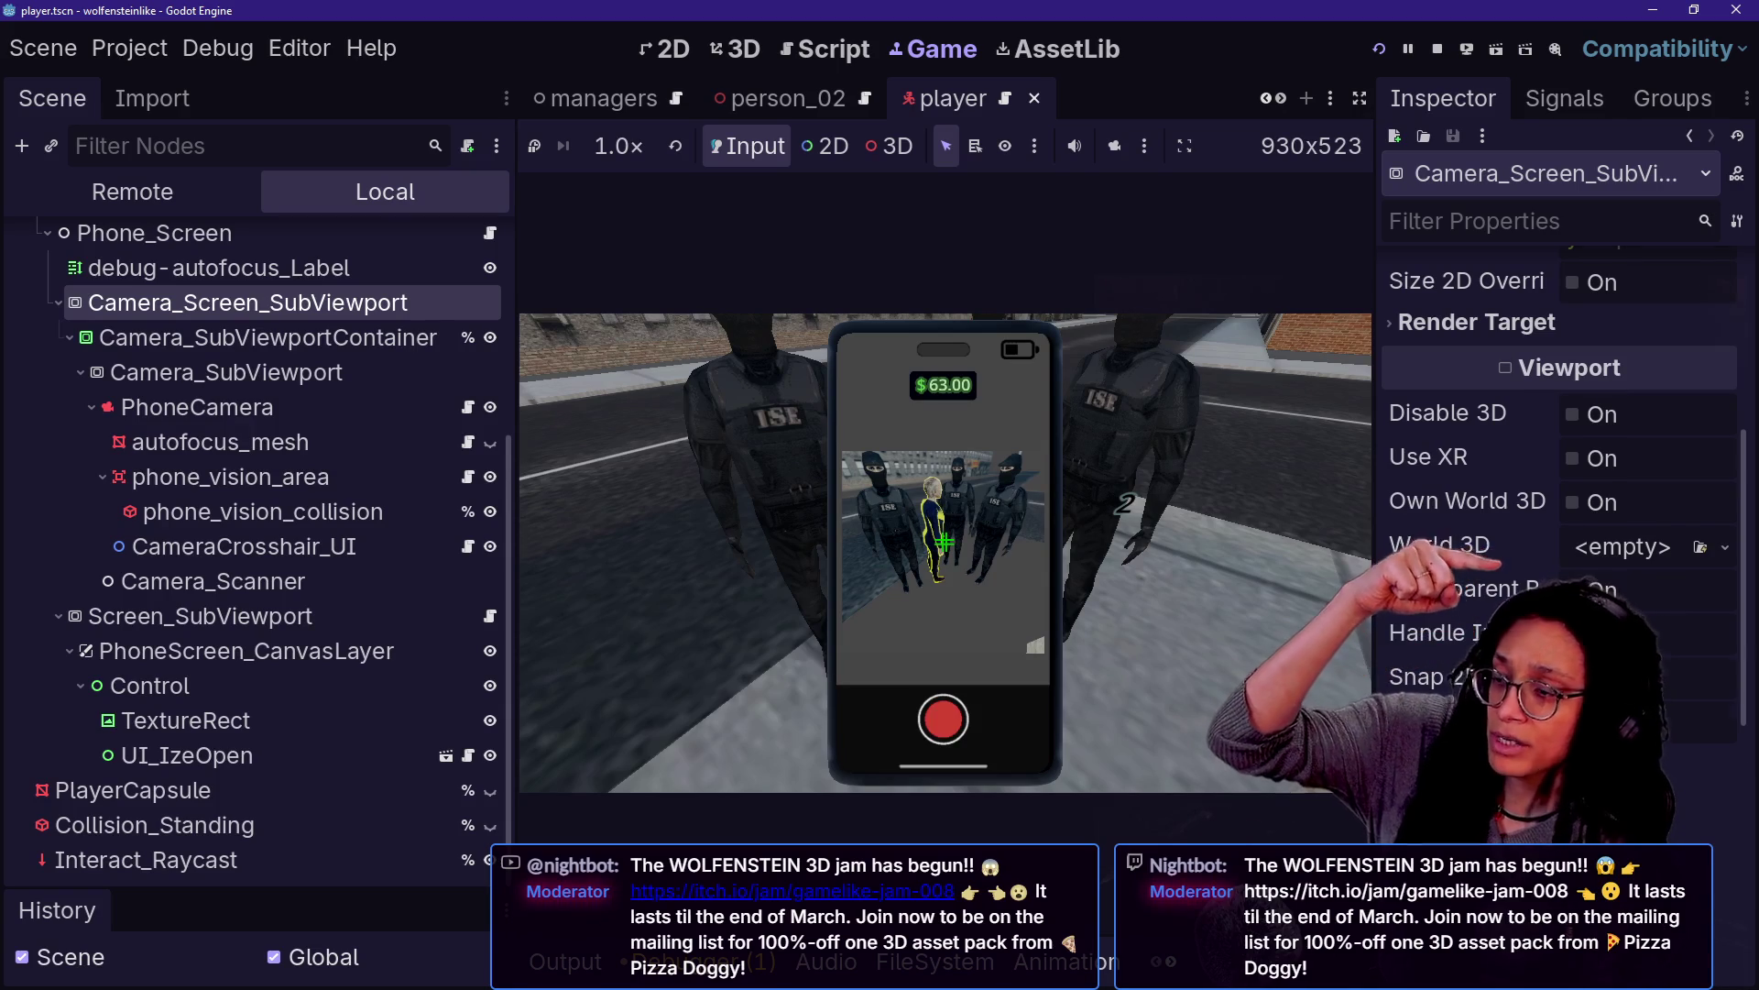
scroll(1577, 500, "down", 2)
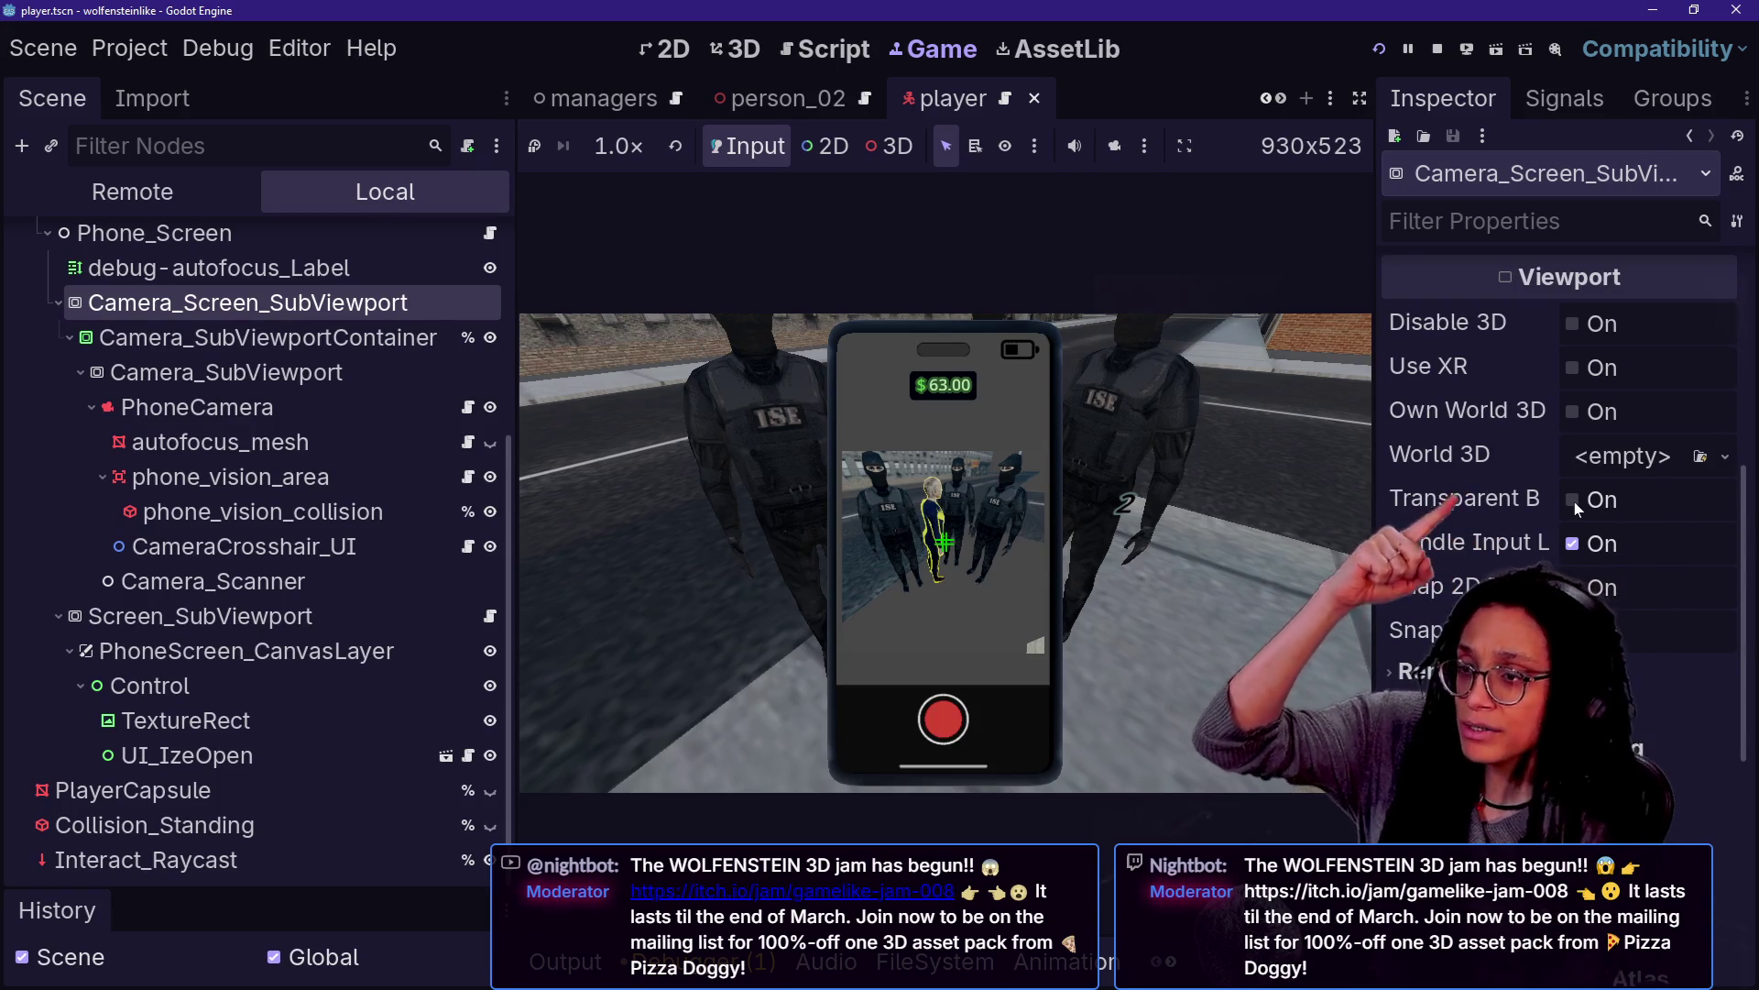
scroll(272, 350, "up", 2)
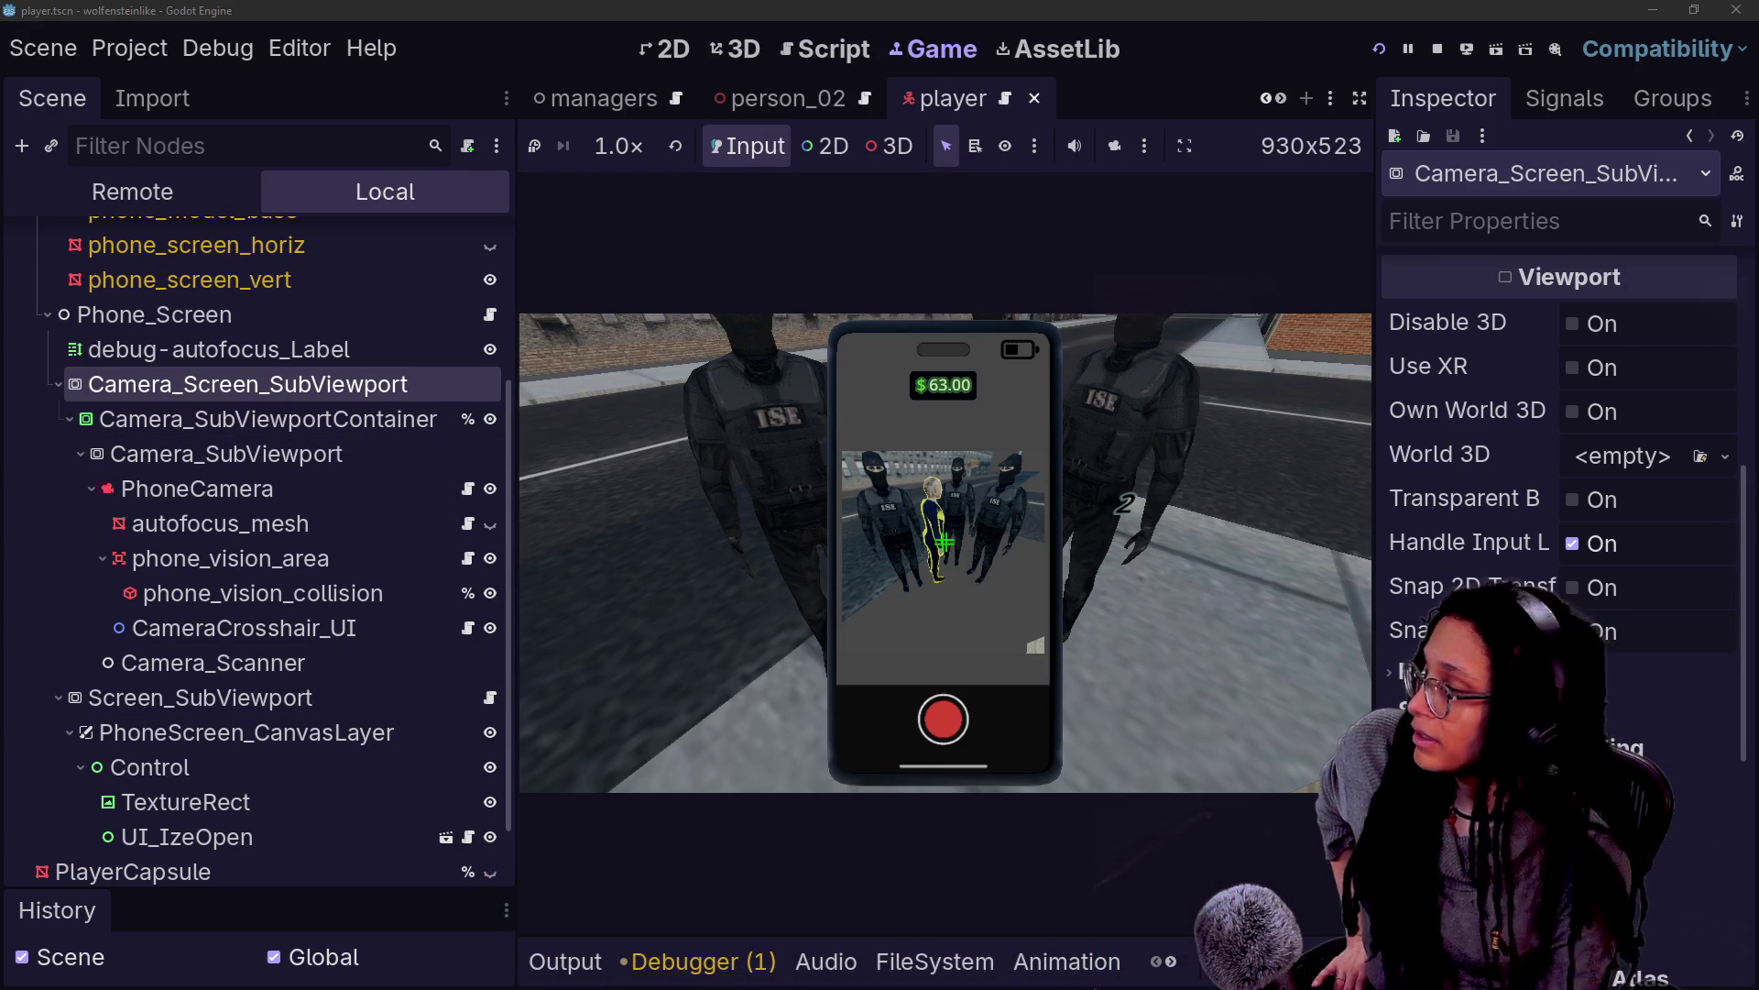
Set _ZOOM_MIN to .4 in the PhoneScreen script, save, and launch the game
left_click(247, 486)
left_click(828, 48)
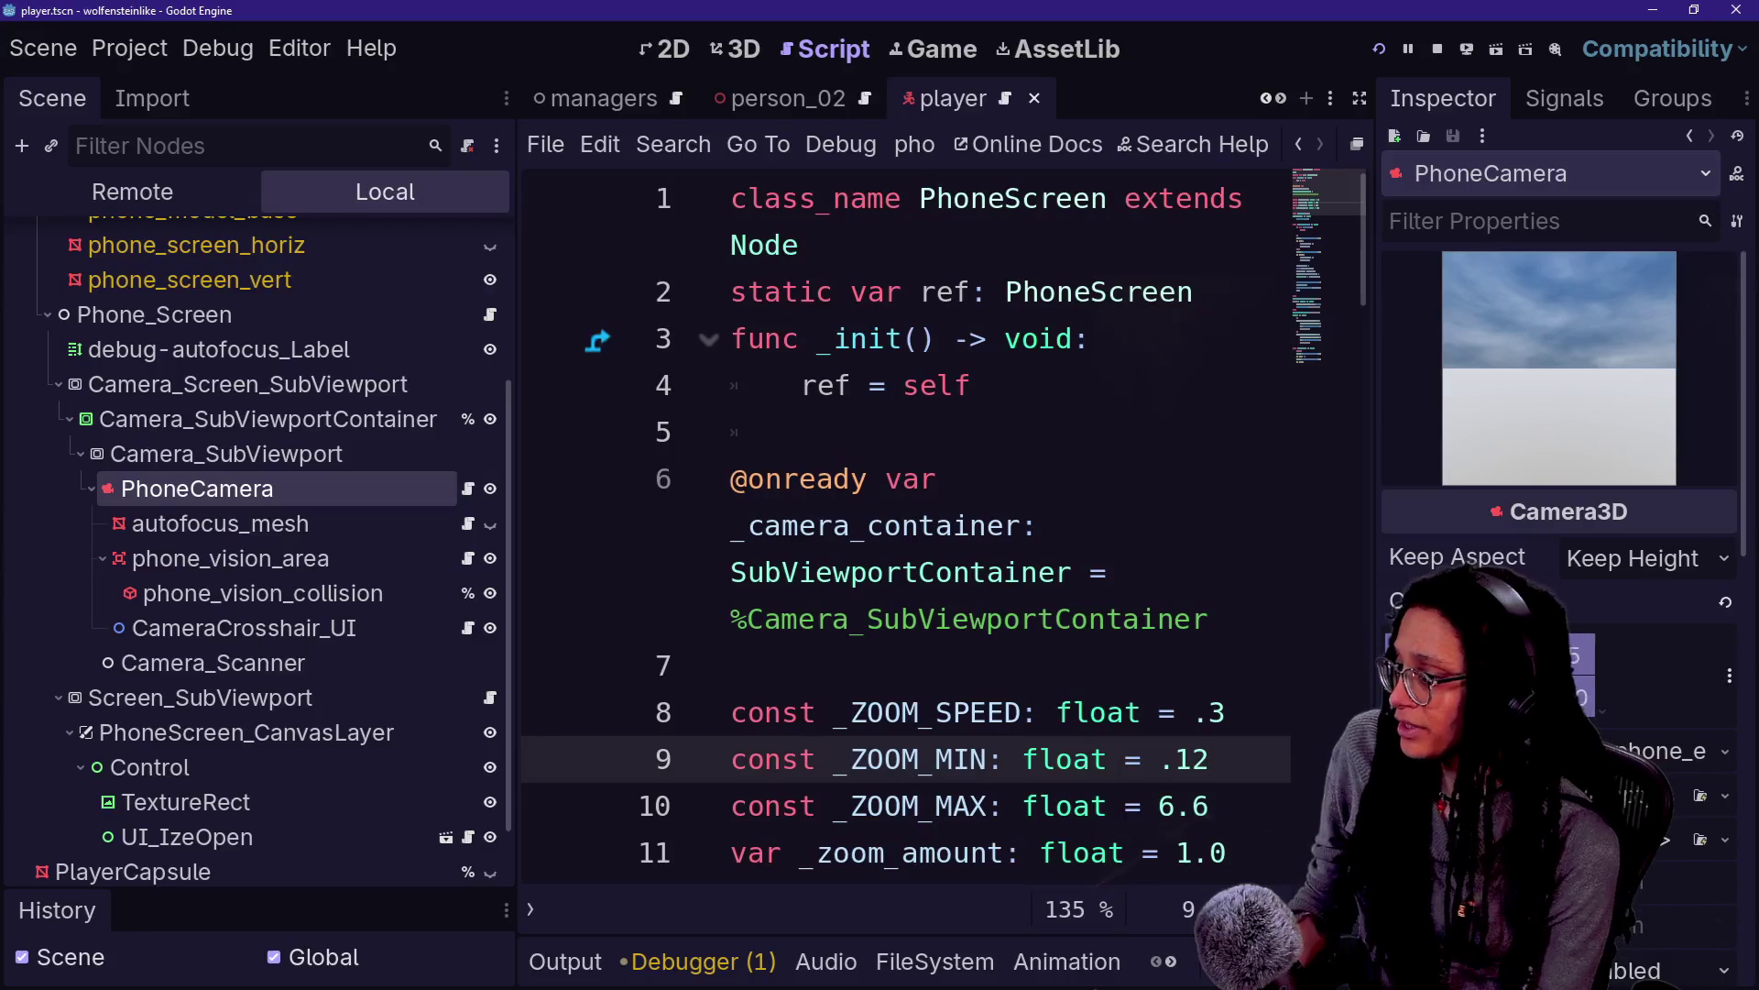
key("BackSpace")
key("BackSpace")
type("4")
key("ctrl+s")
left_click(1380, 49)
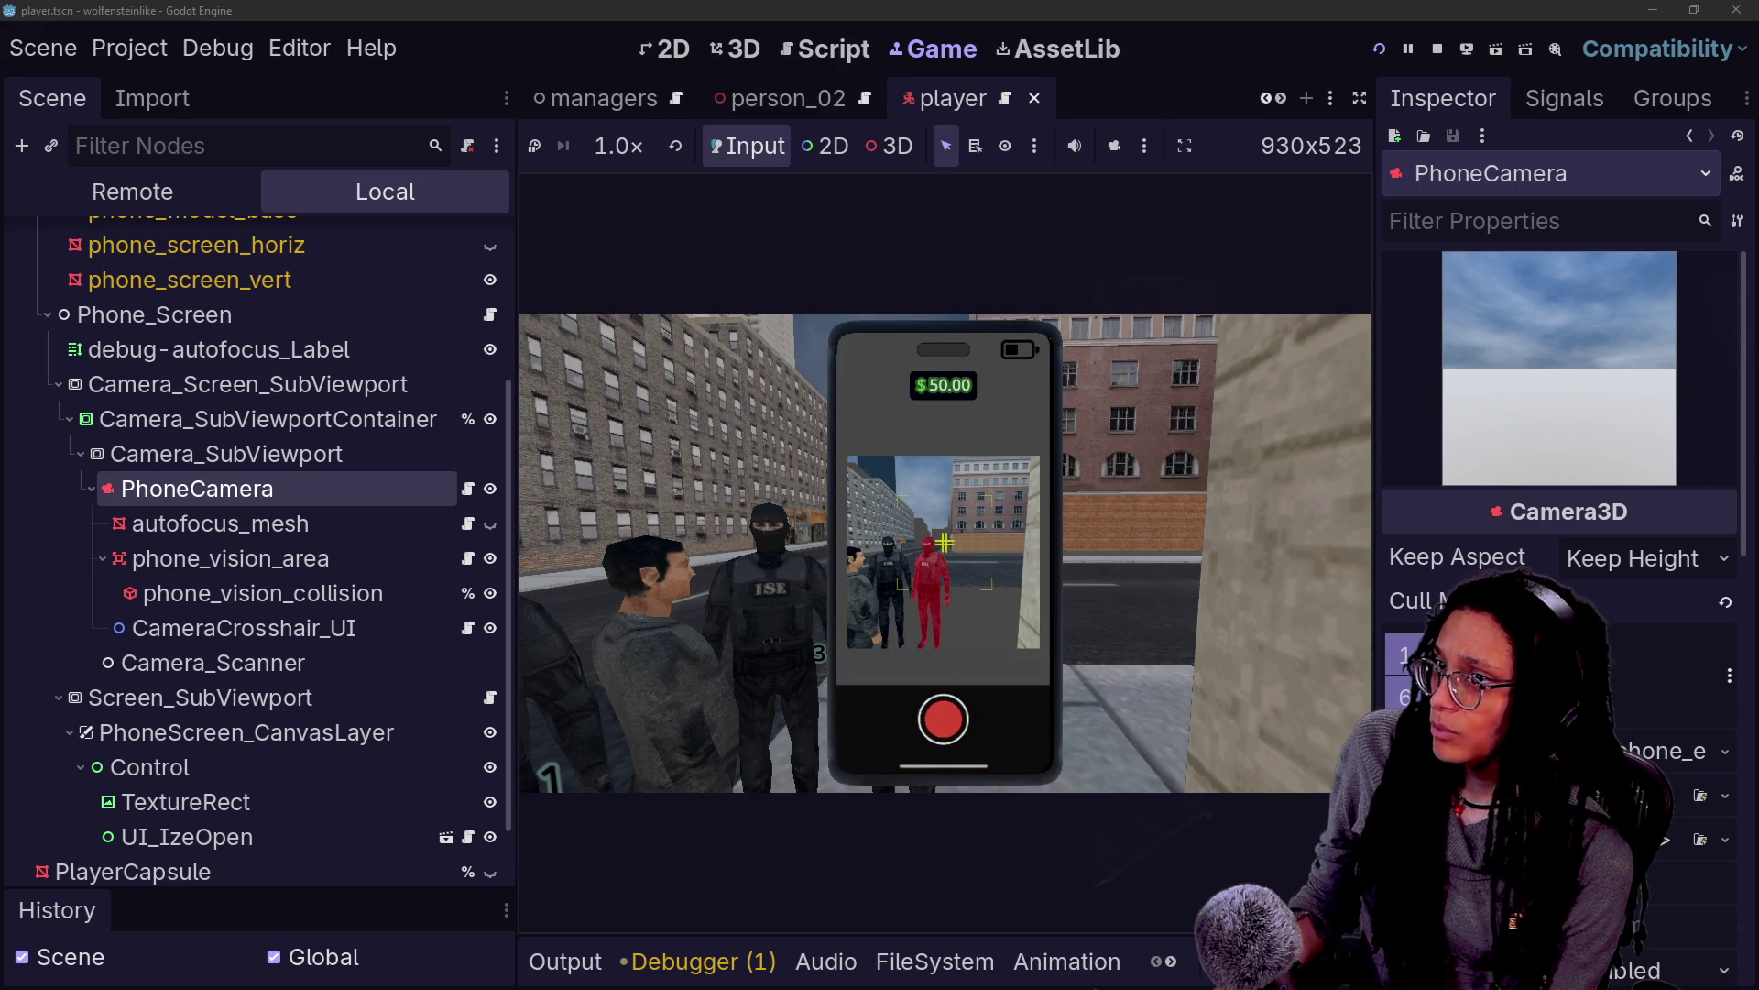
Restore _ZOOM_MIN to .8 and relaunch the game
left_click(834, 48)
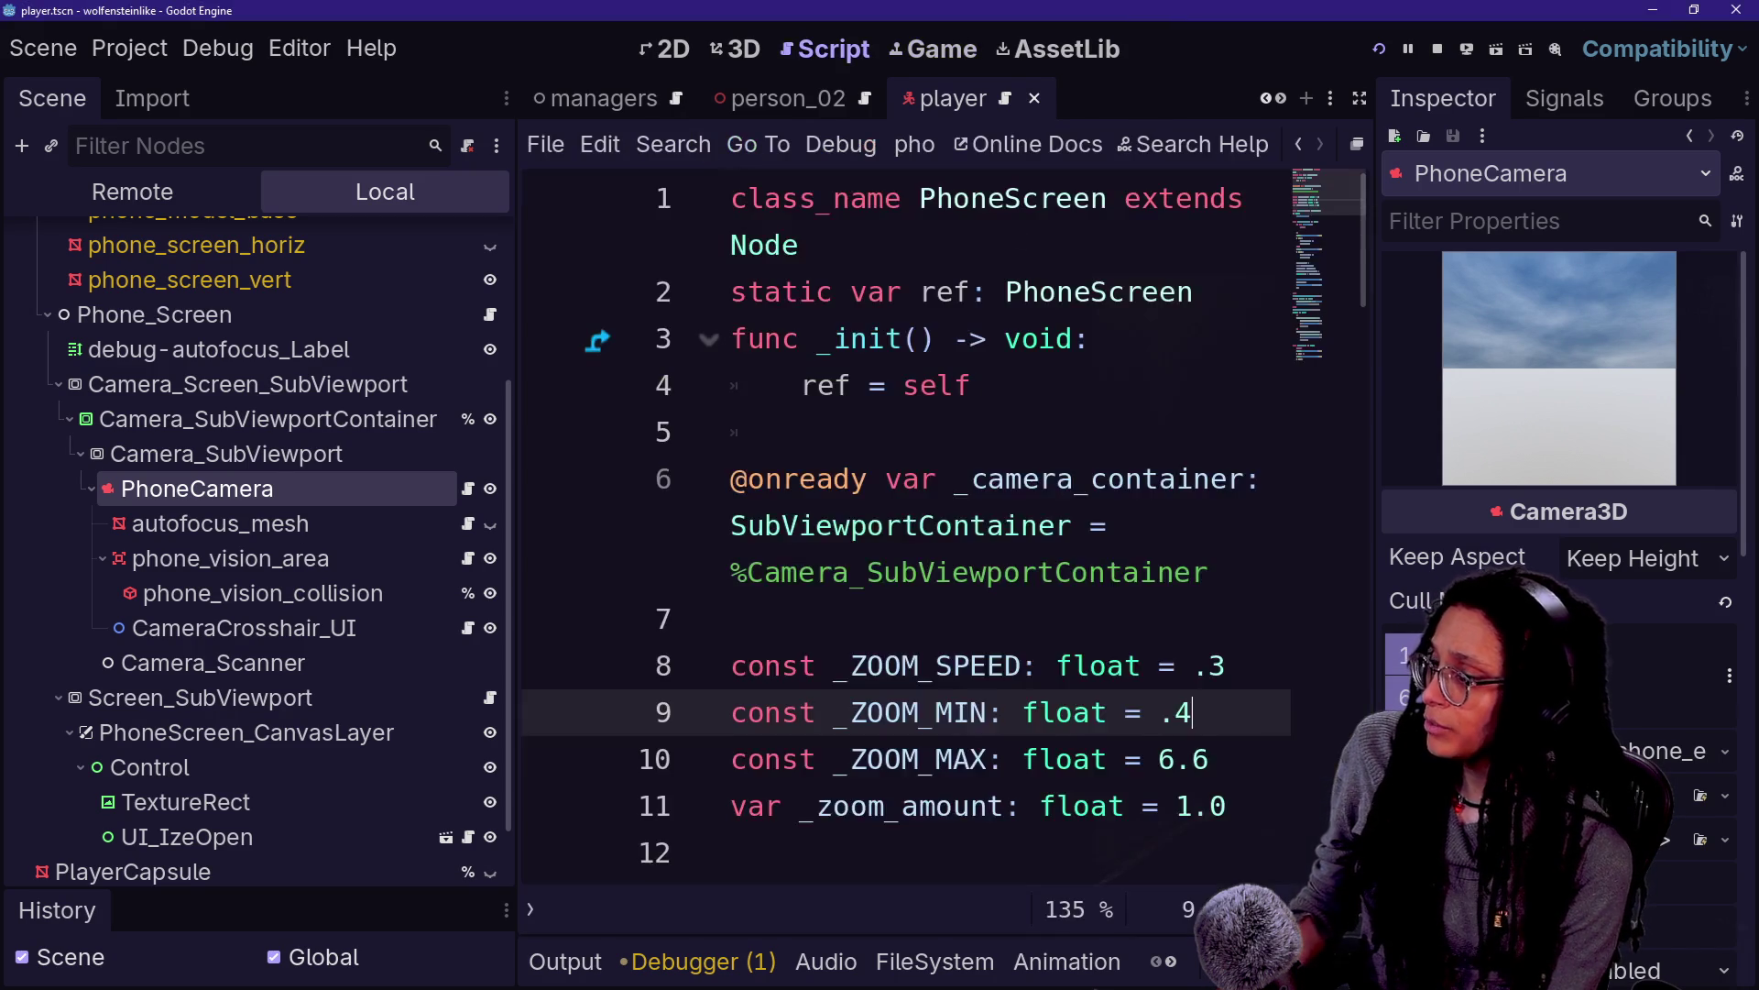
key("BackSpace")
type("12")
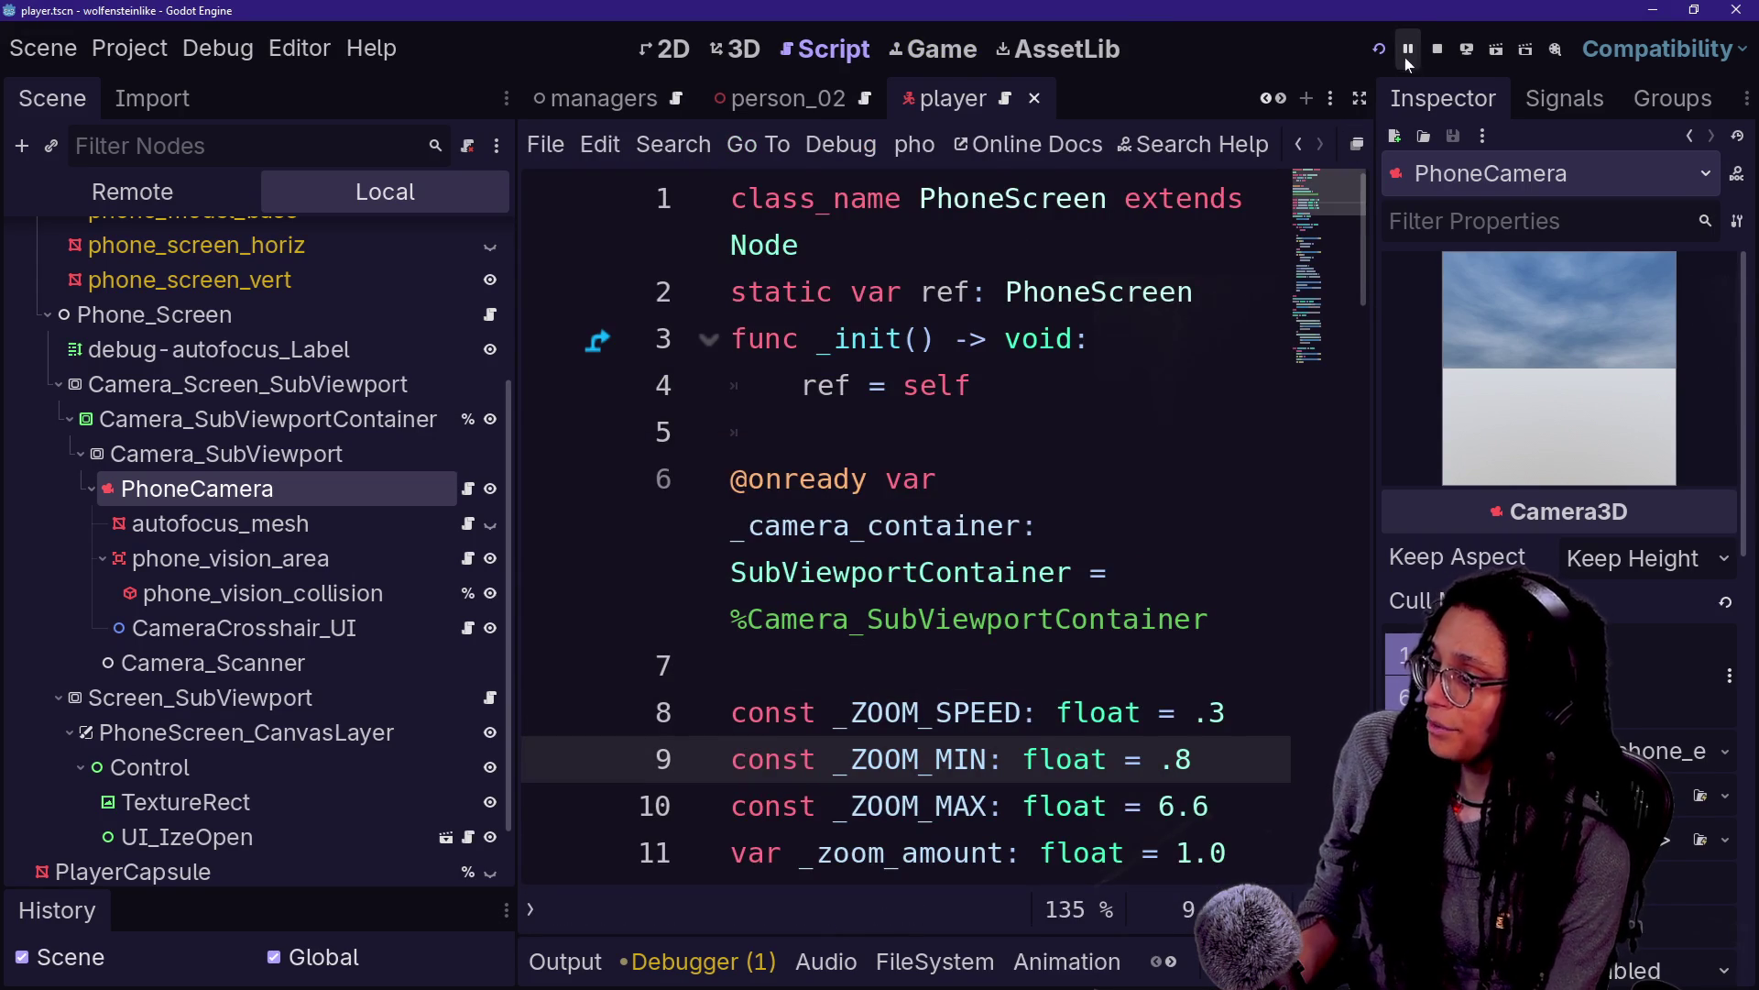
left_click(1378, 51)
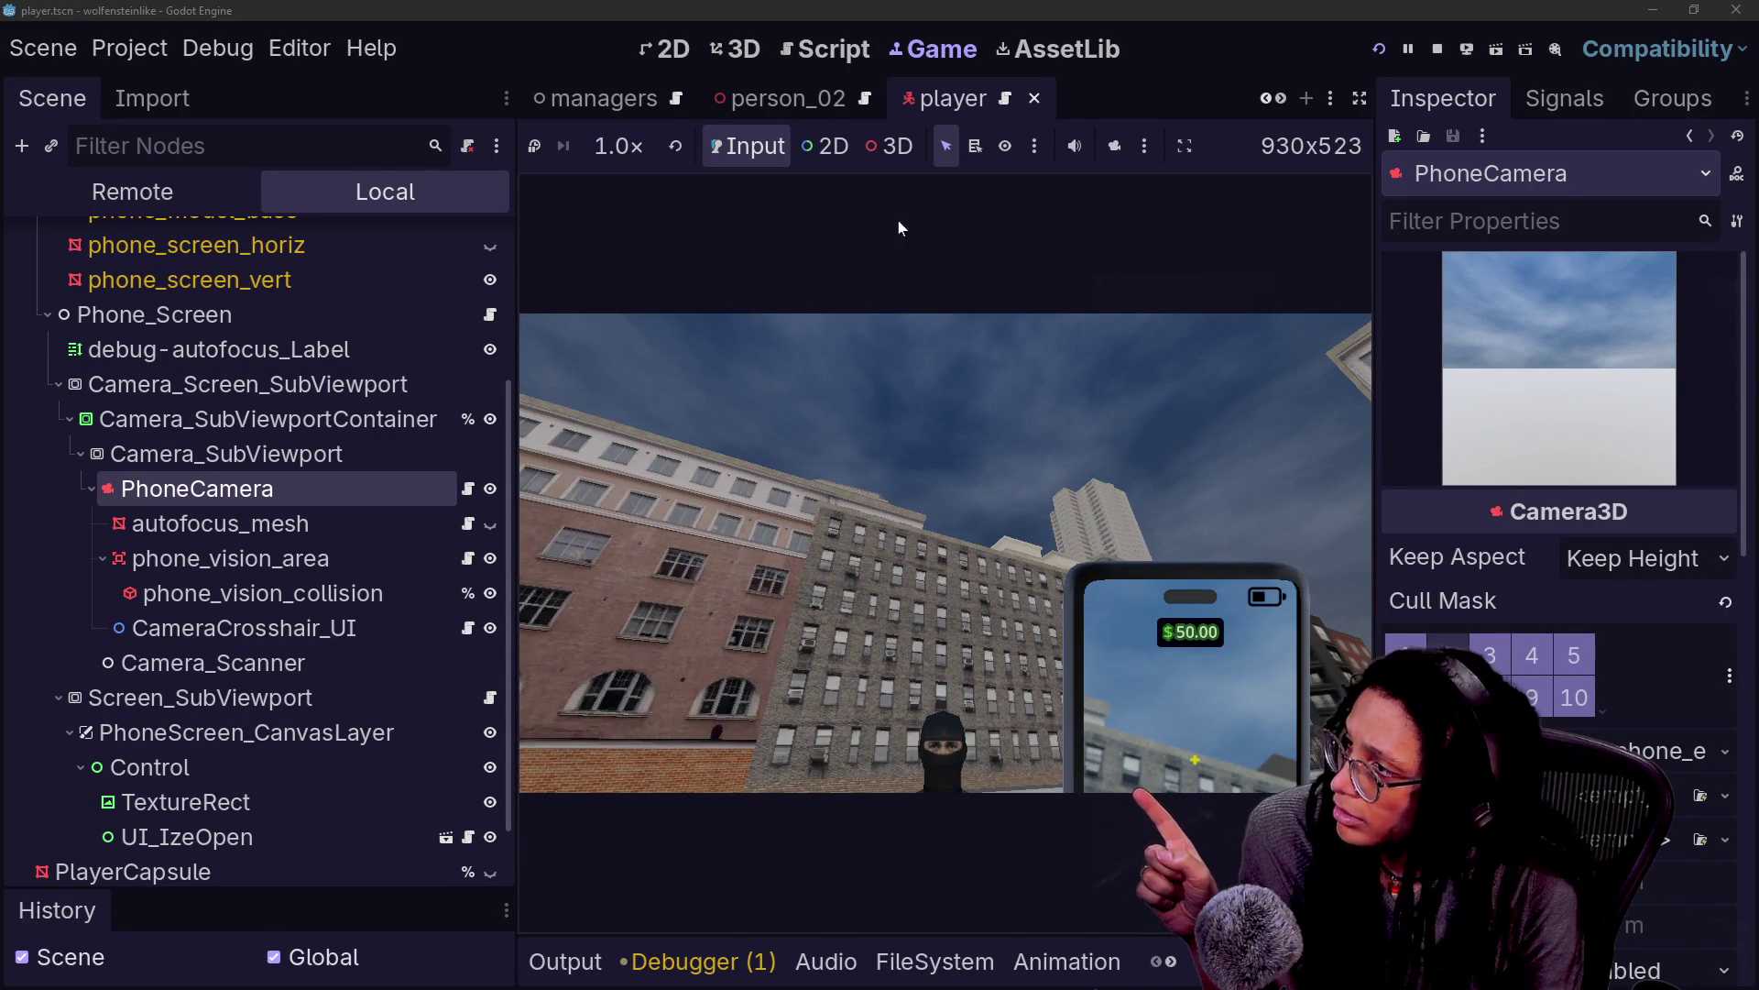
Change _ZOOM_MIN to 1 in the PhoneScreen script, then save and launch the game
left_click(830, 51)
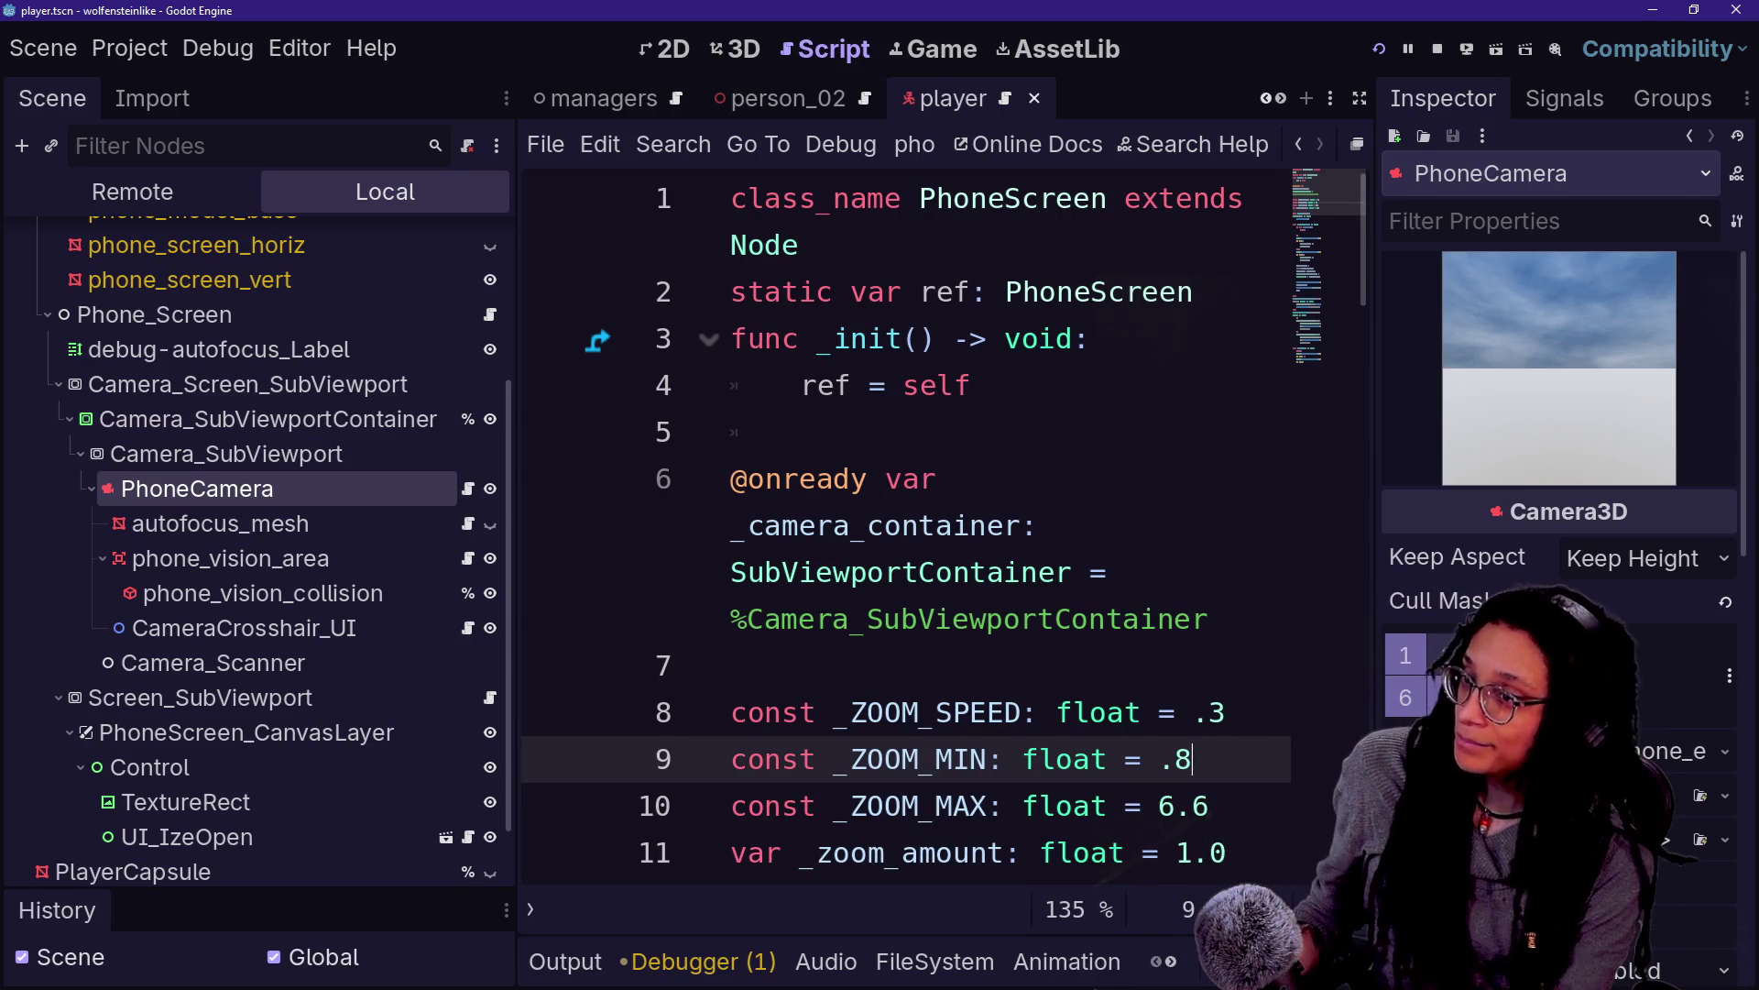
key("BackSpace")
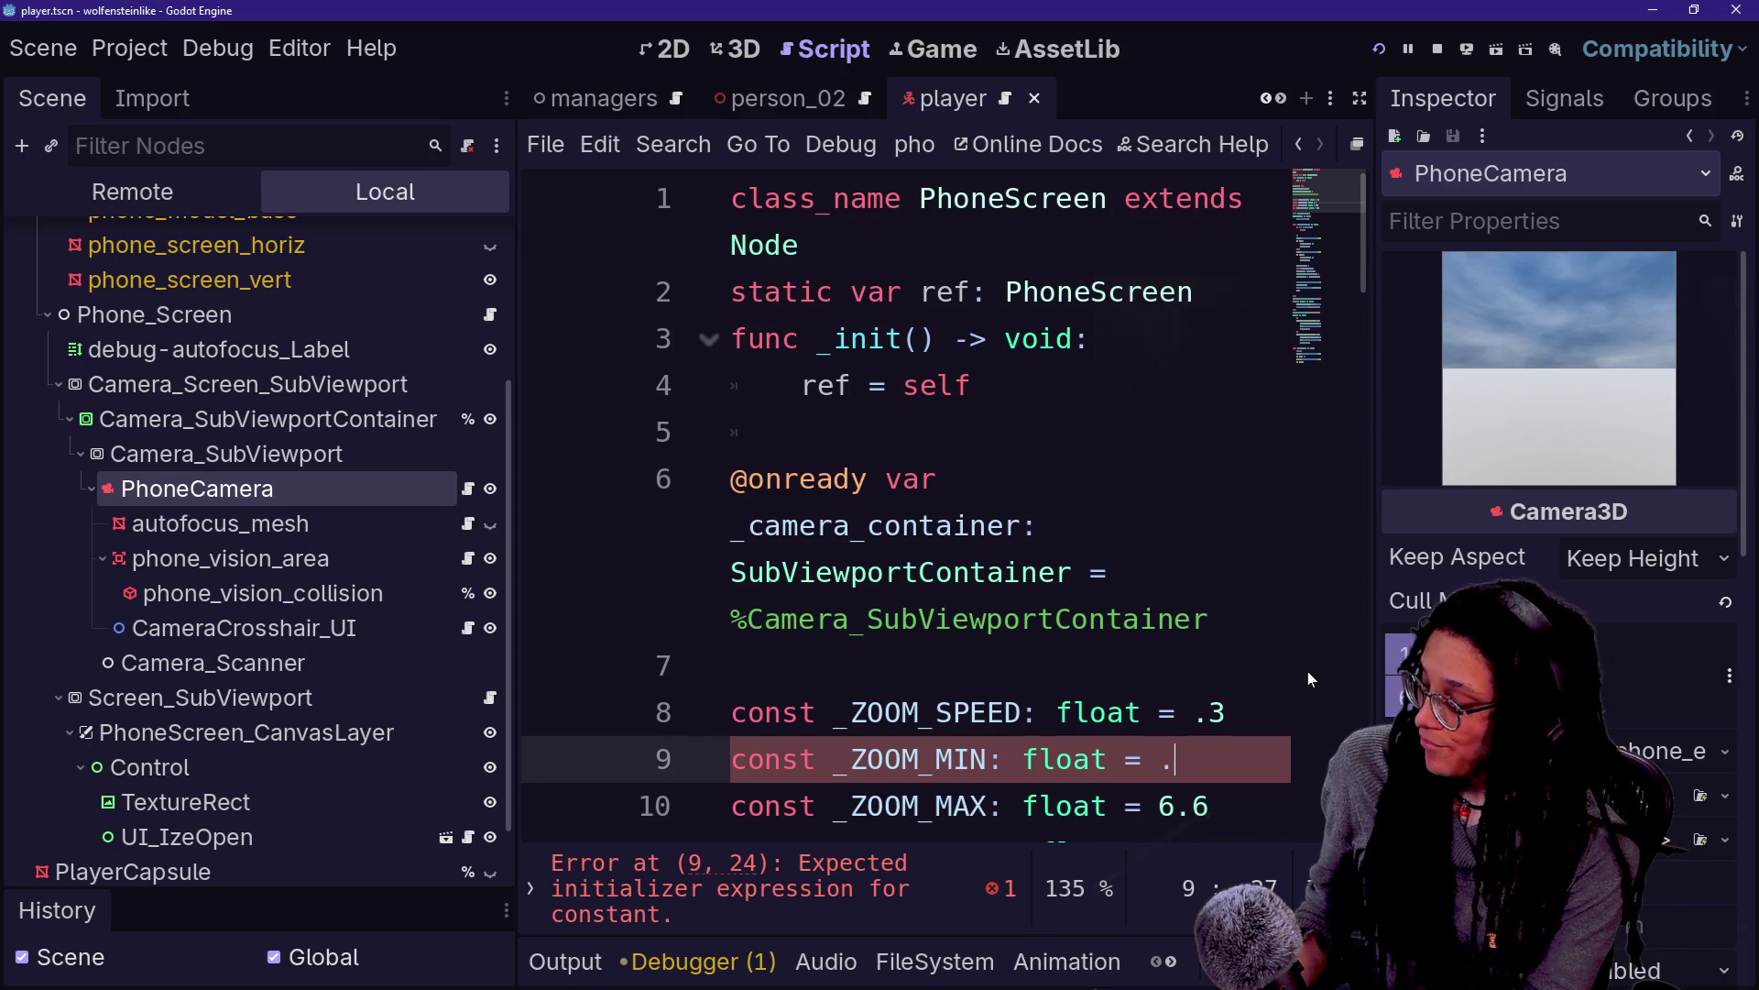
key("BackSpace")
type("1.")
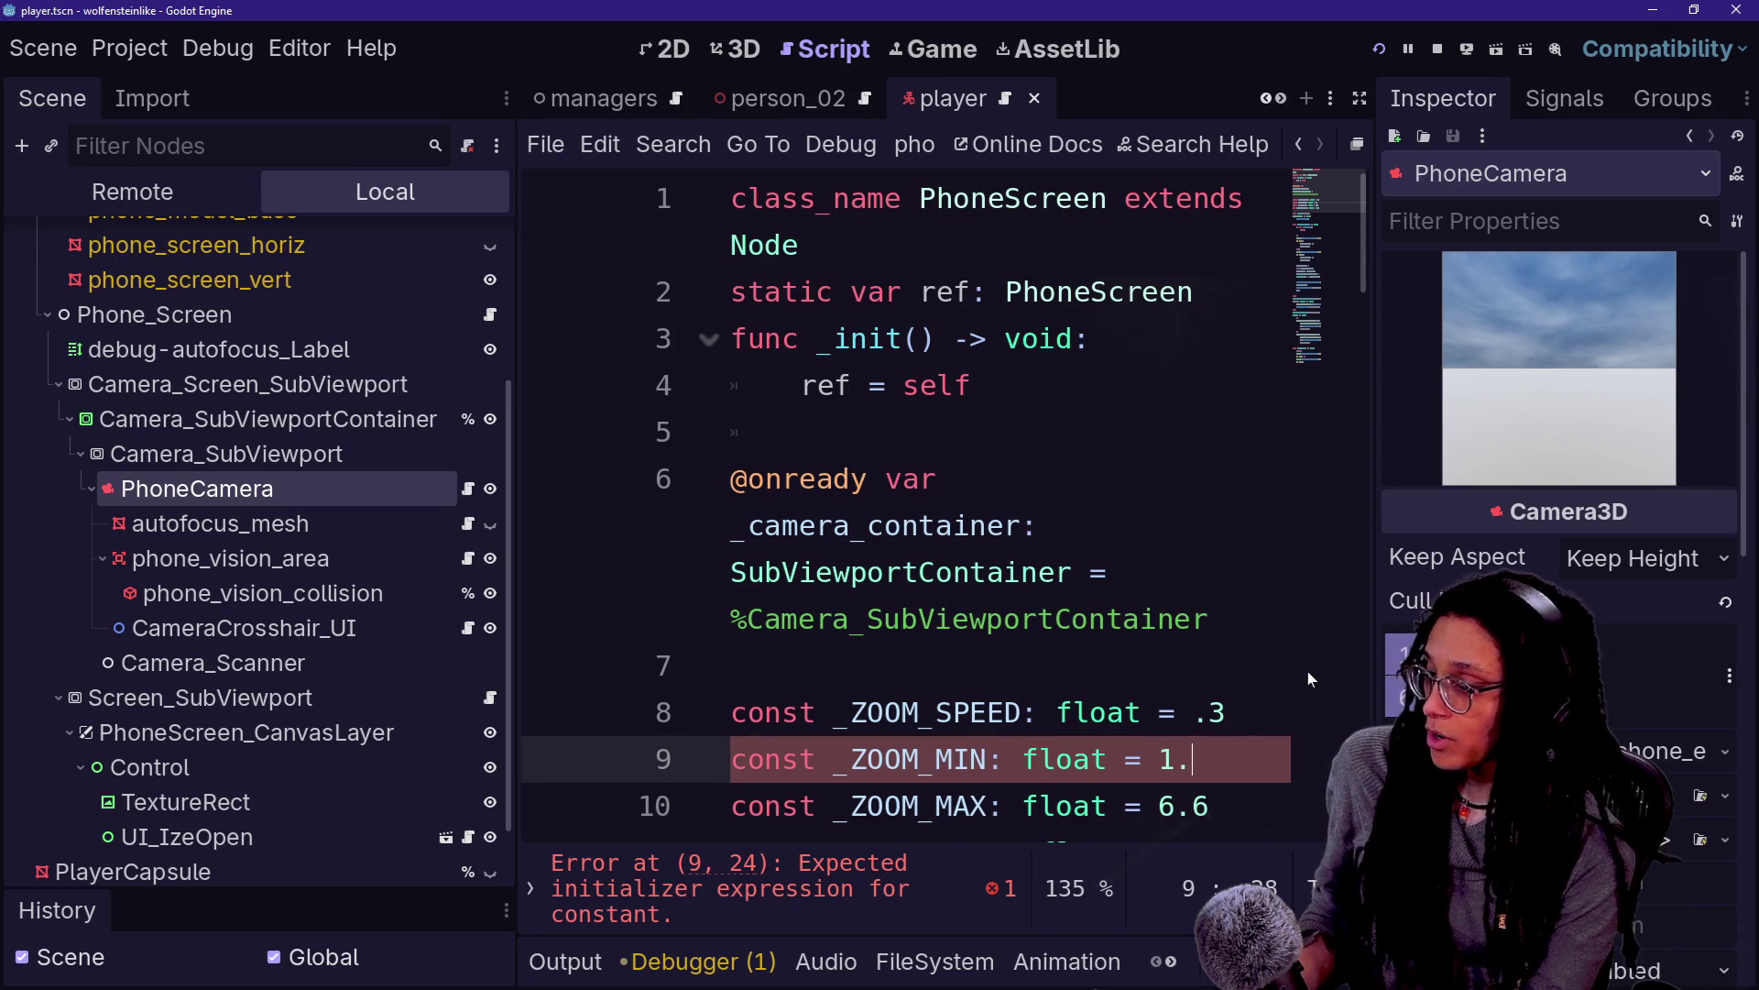
left_click(1379, 48)
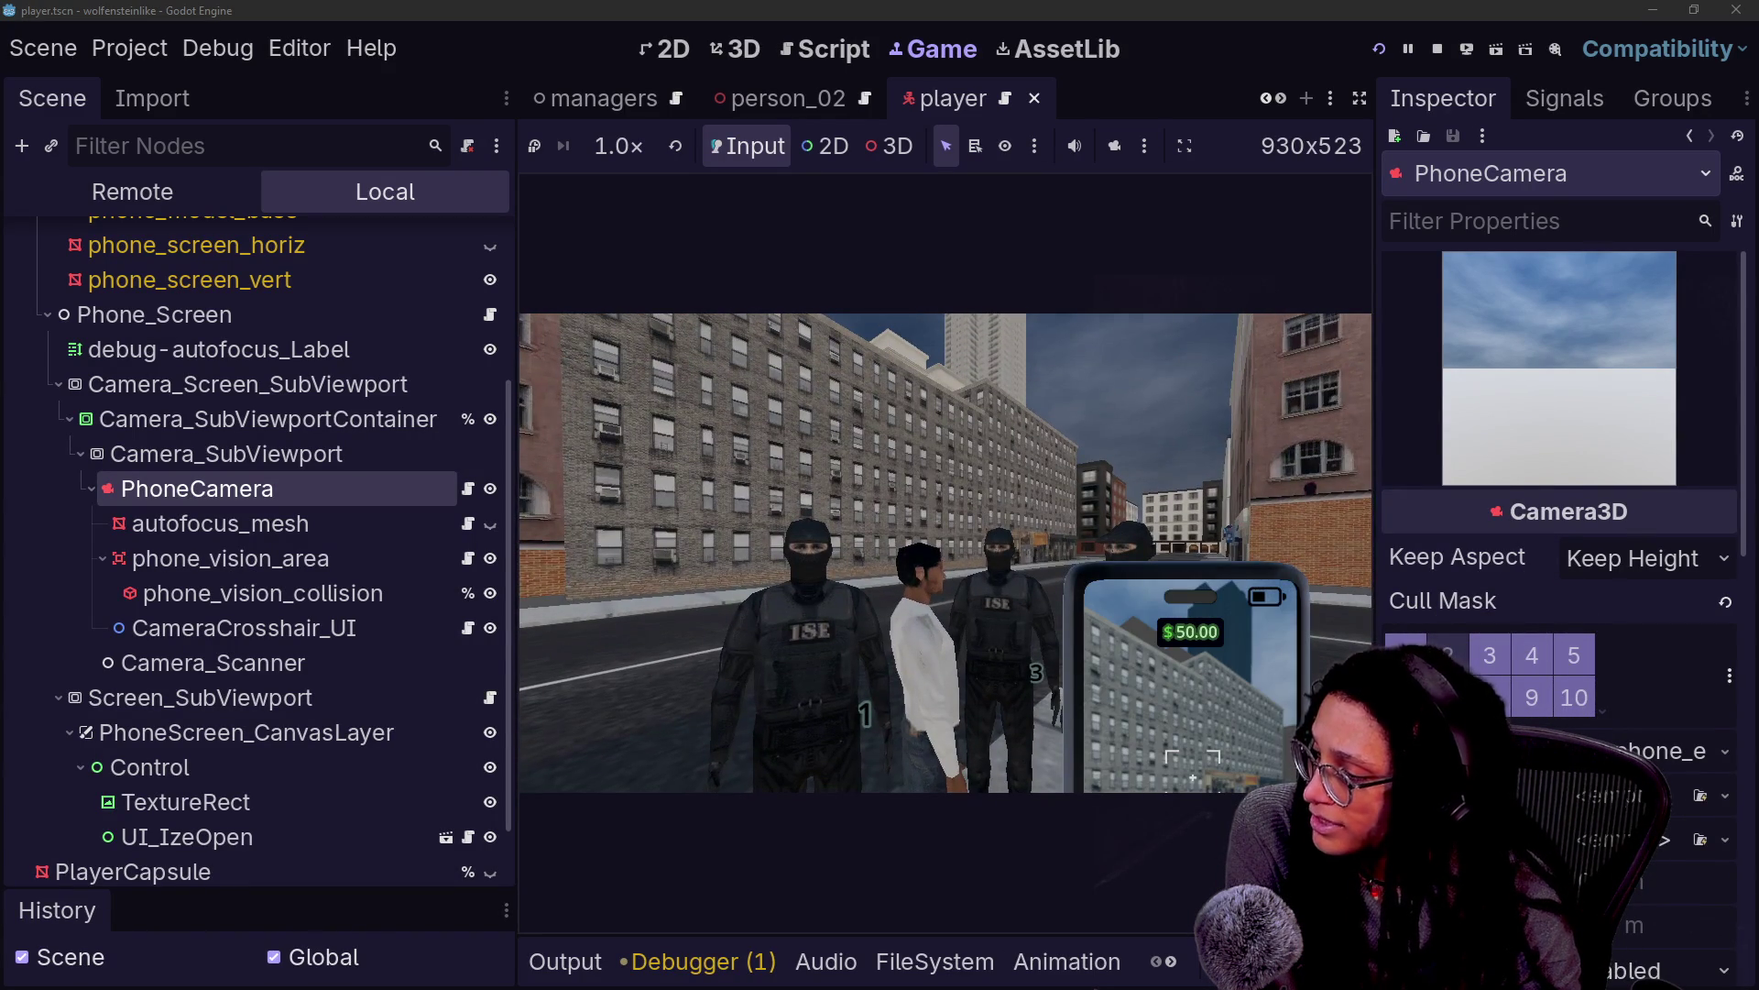
Test the phone camera in the running game, then stop it and switch to the chat window
left_click(804, 57)
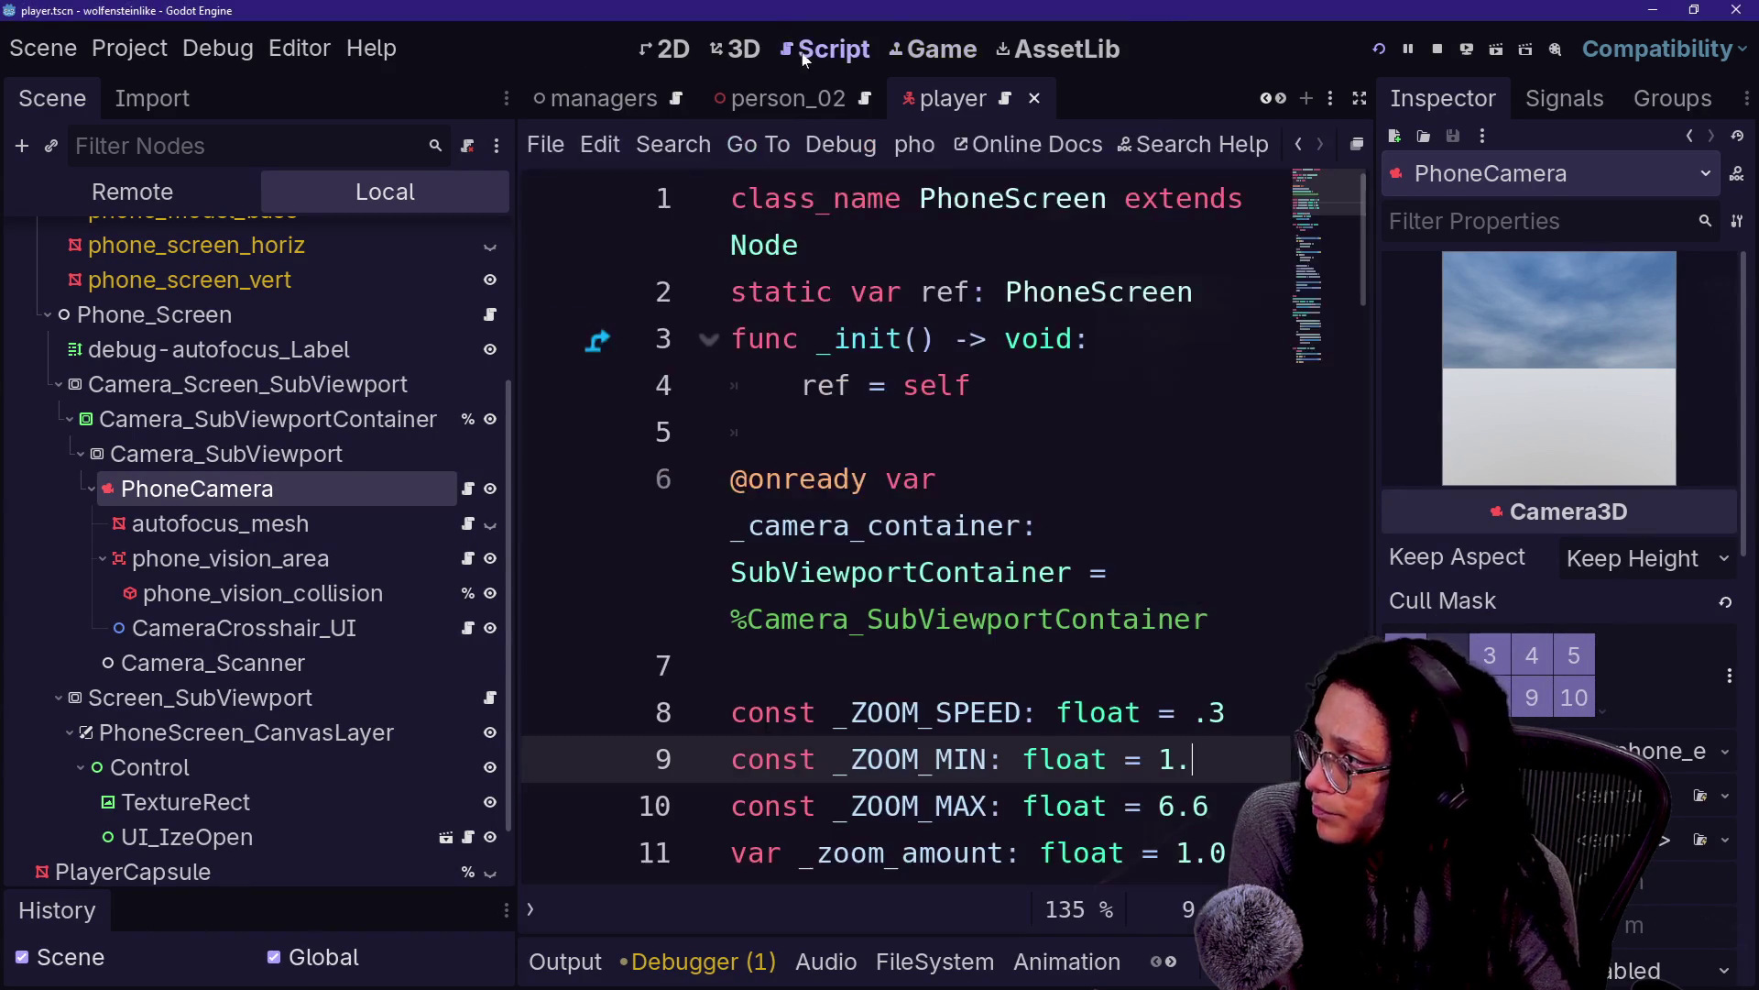
left_click(935, 51)
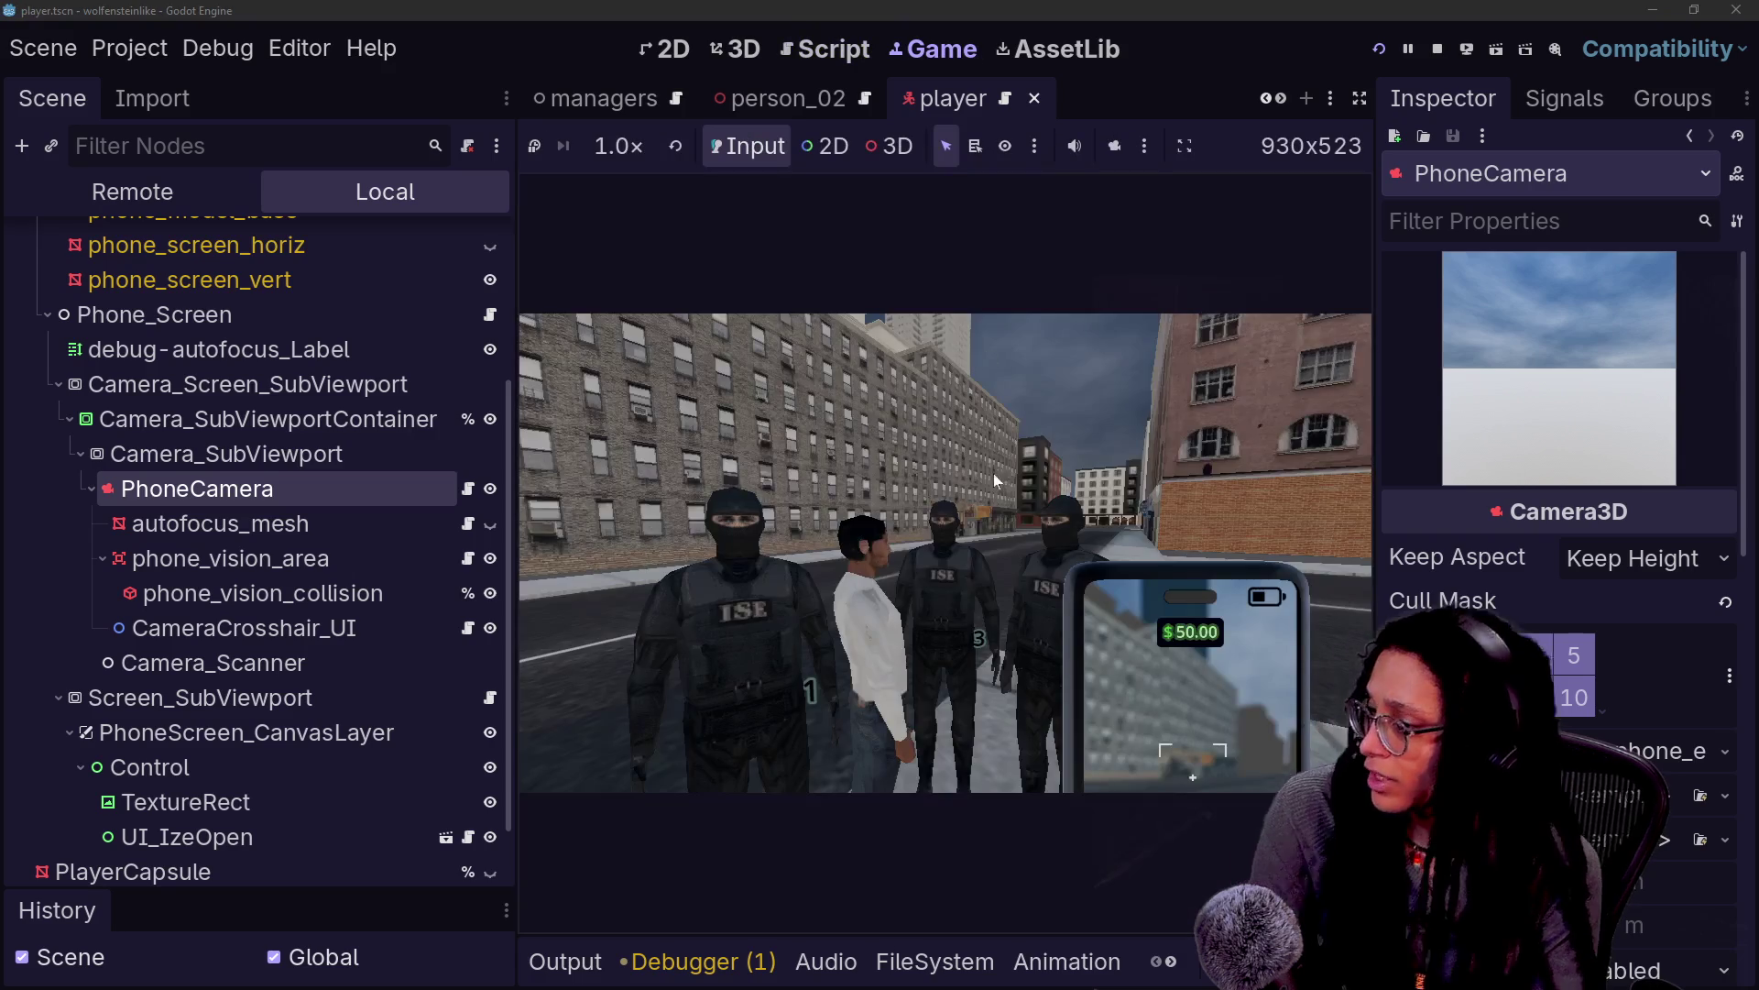
right_click(671, 616)
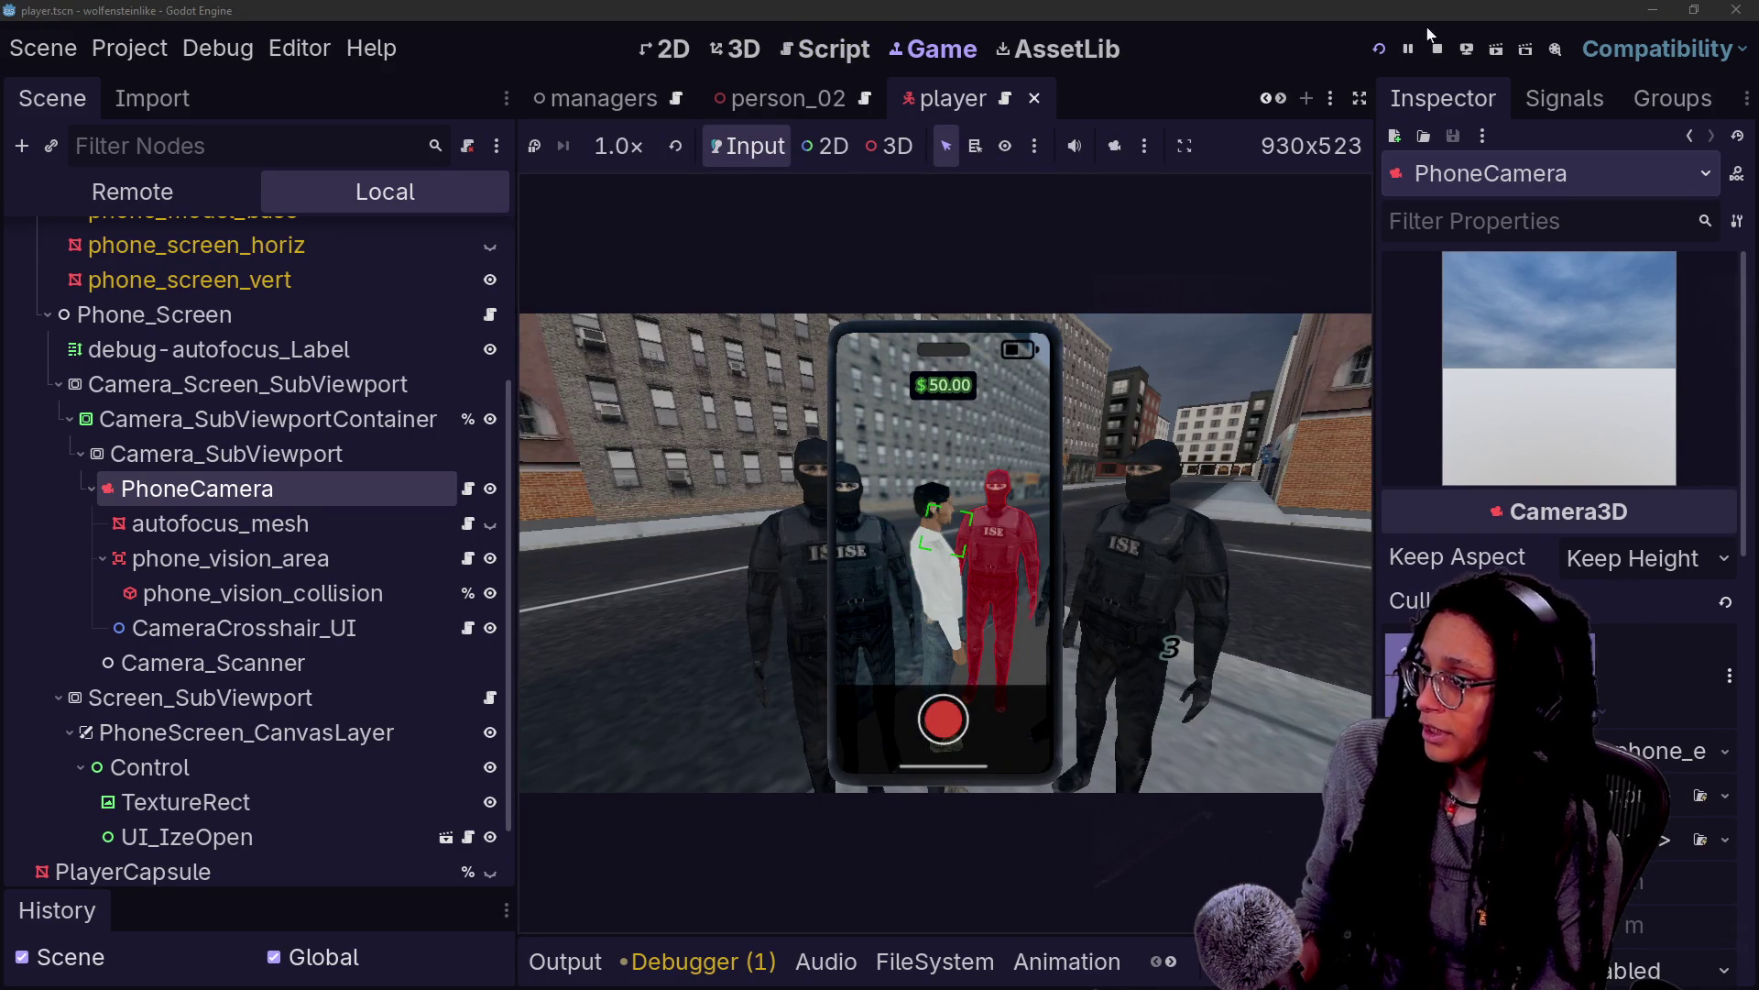
left_click(1437, 49)
key("alt+Tab")
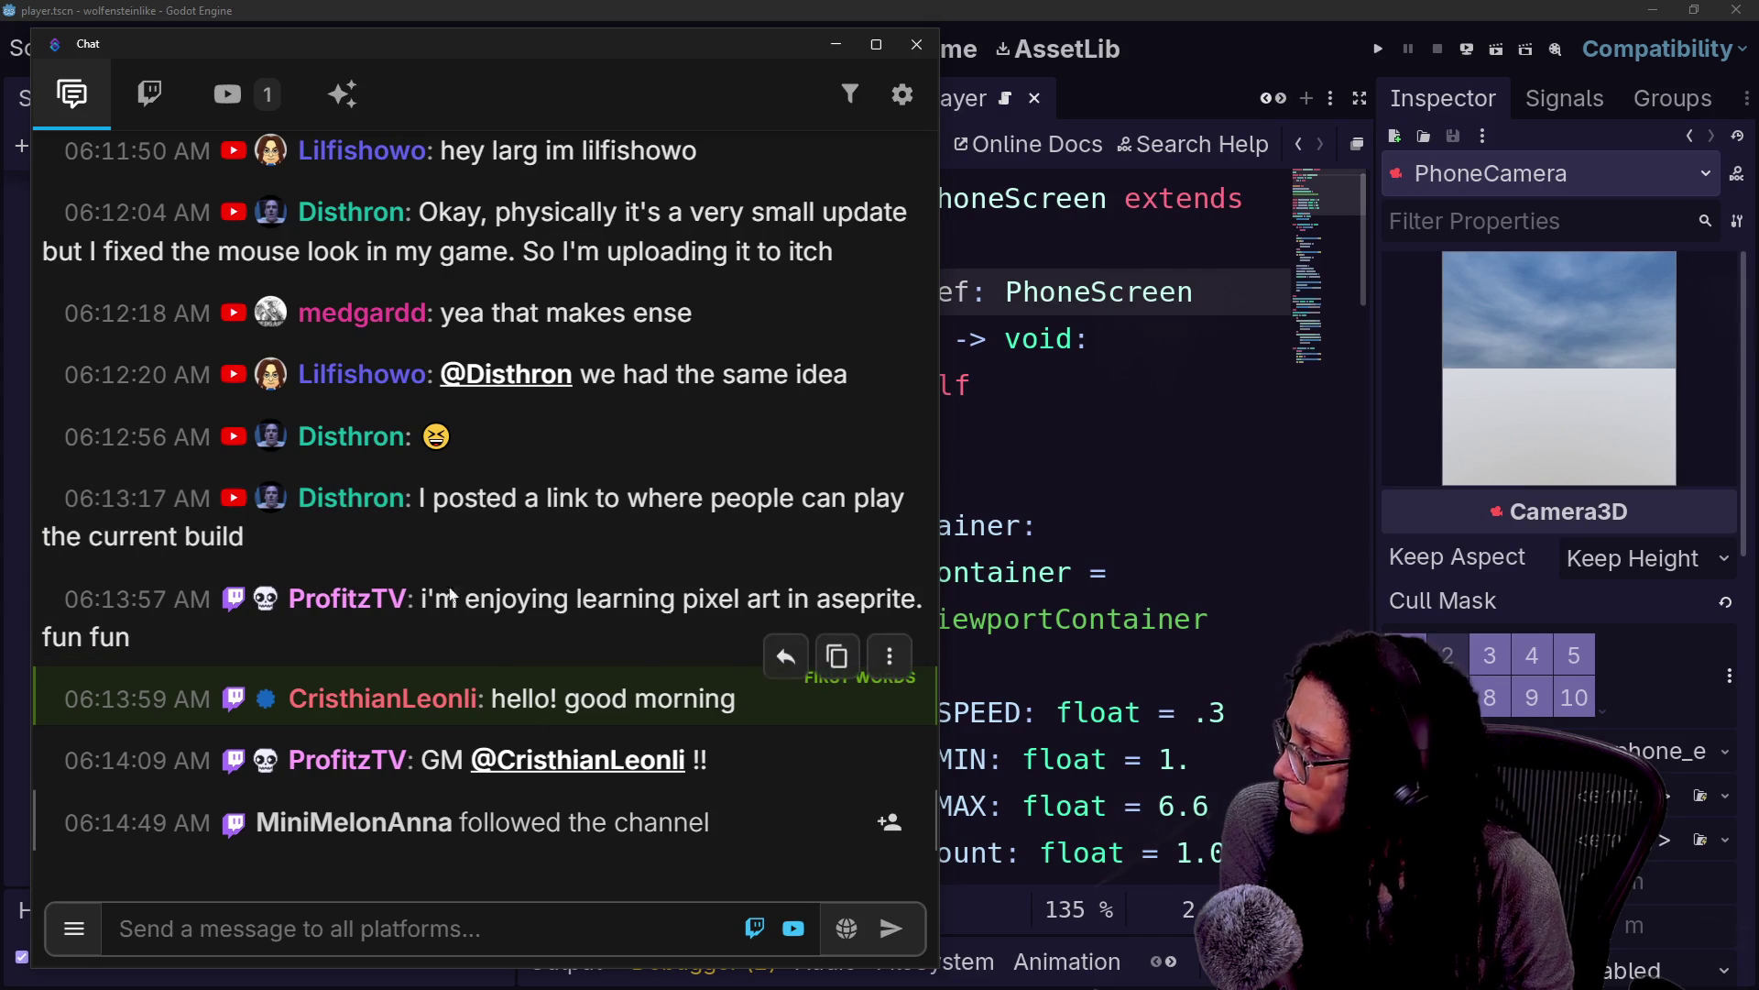
Select and deselect a posted-link chat message, make the Twitch chat taller, then switch to the browser
left_click_drag(420, 497, 531, 600)
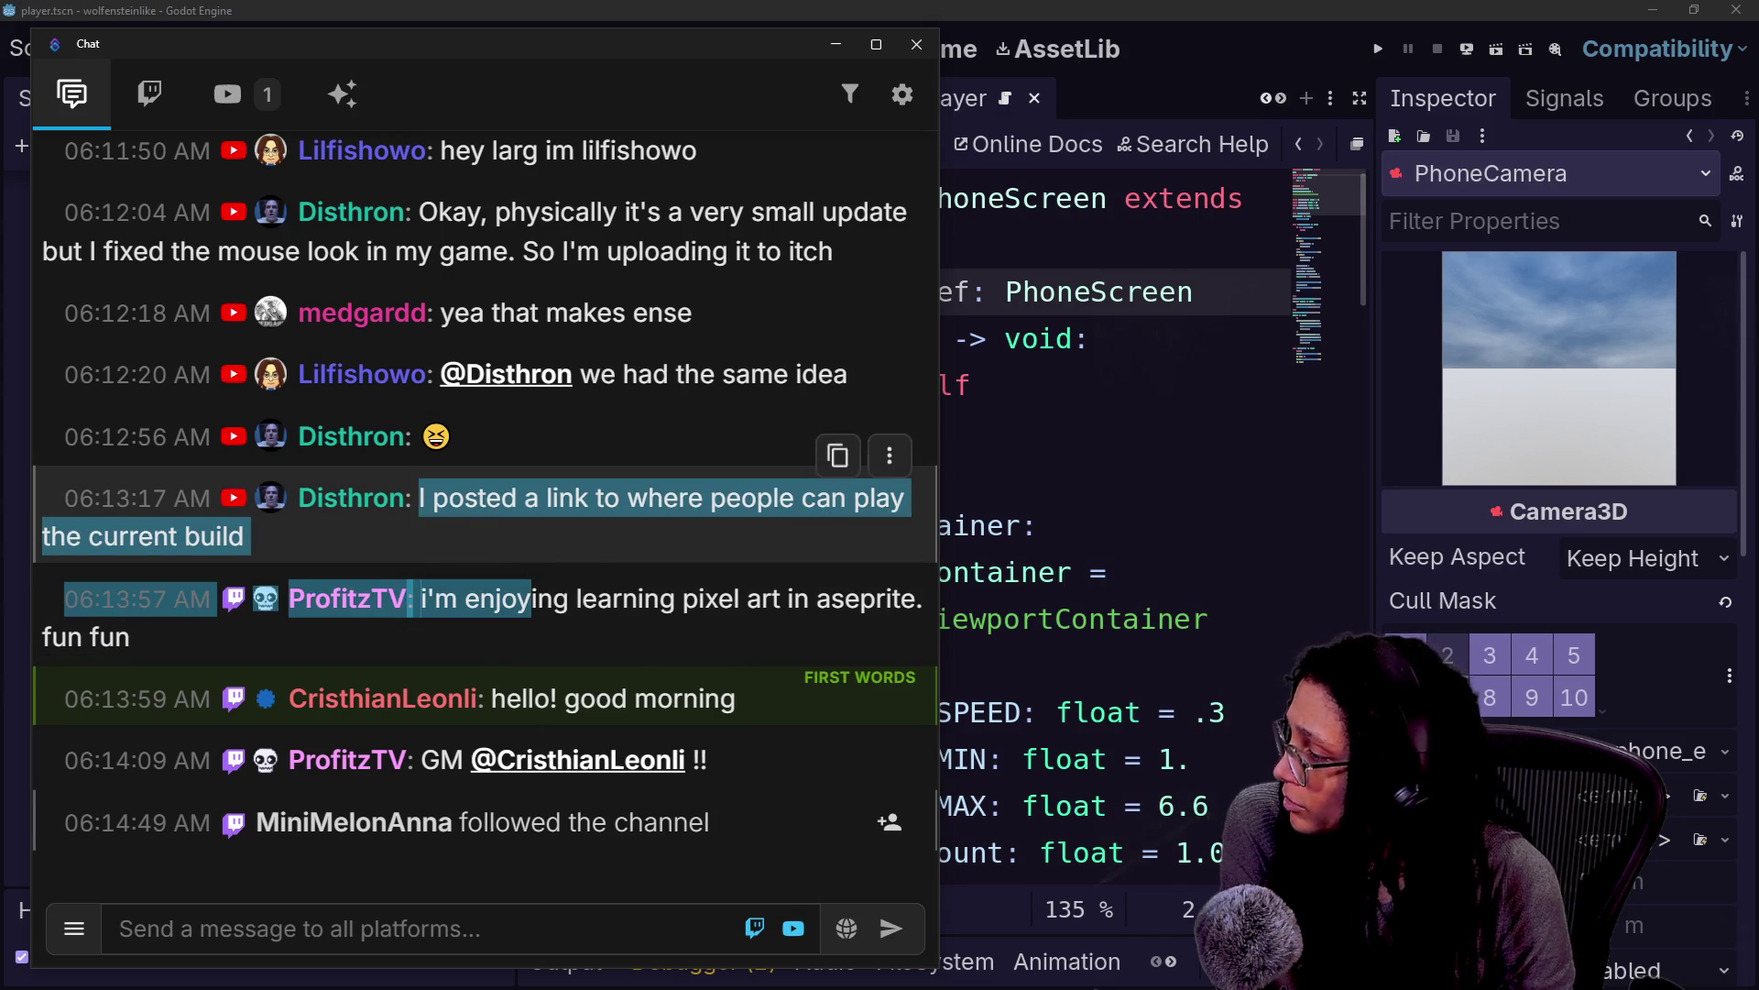
left_click(605, 529)
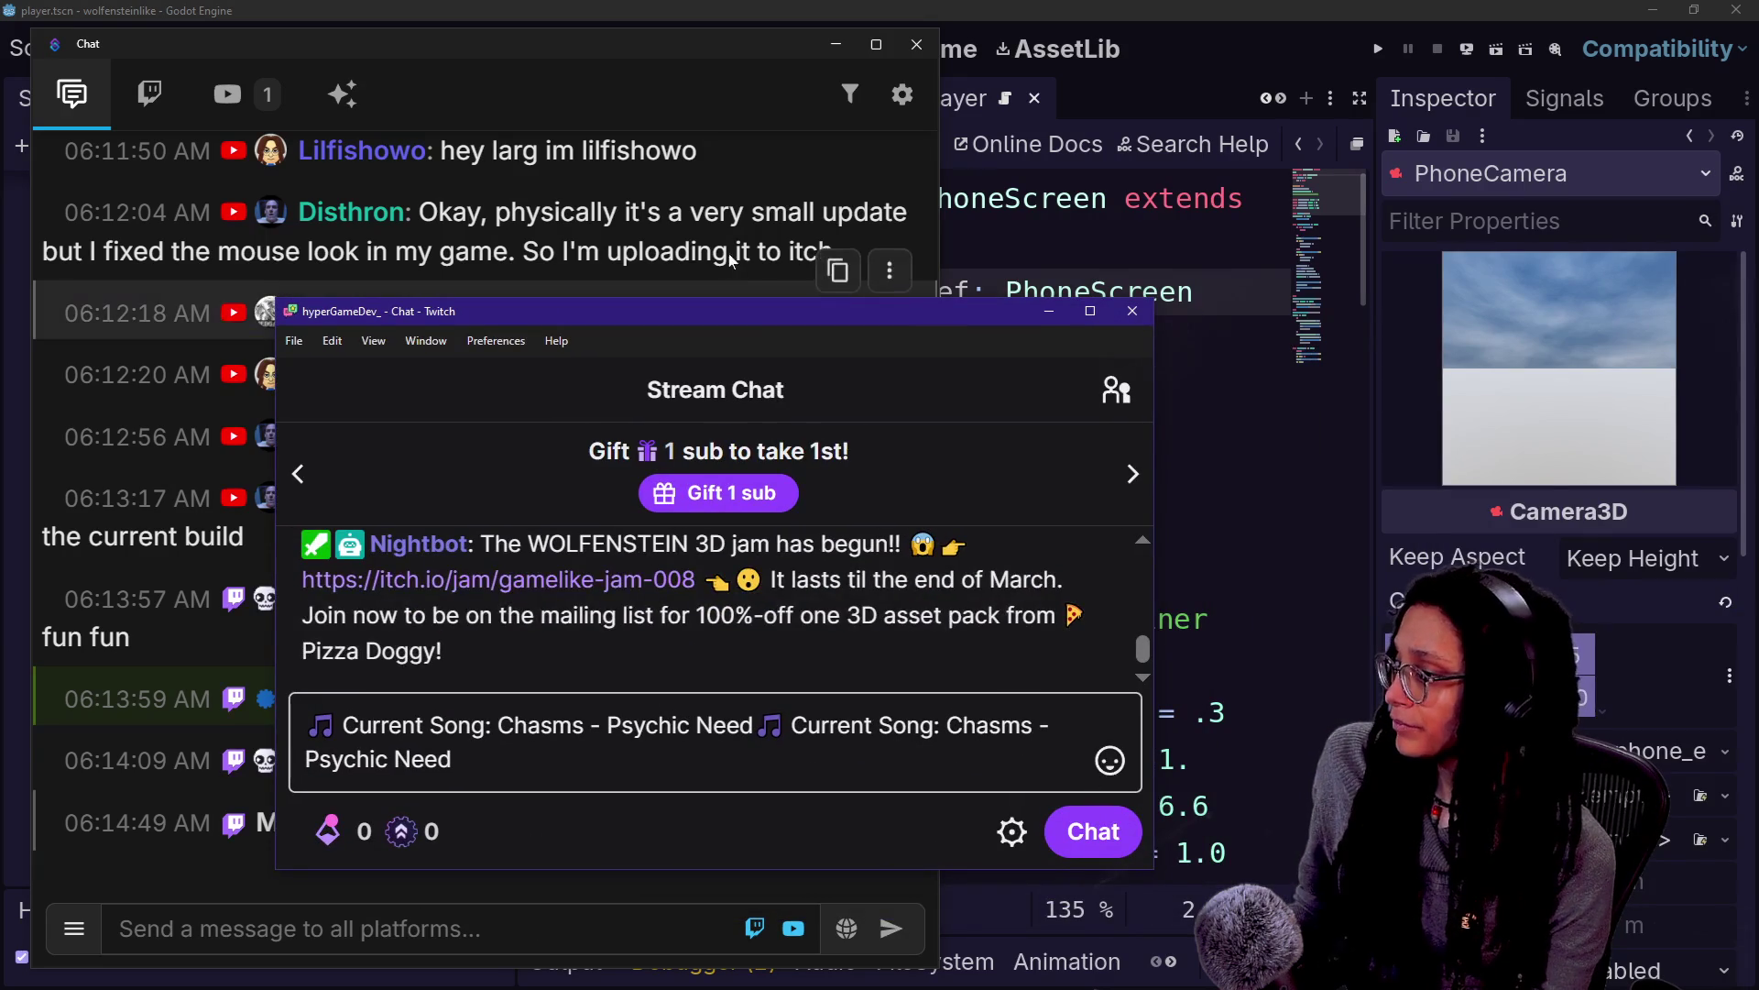
left_click_drag(730, 300, 713, 50)
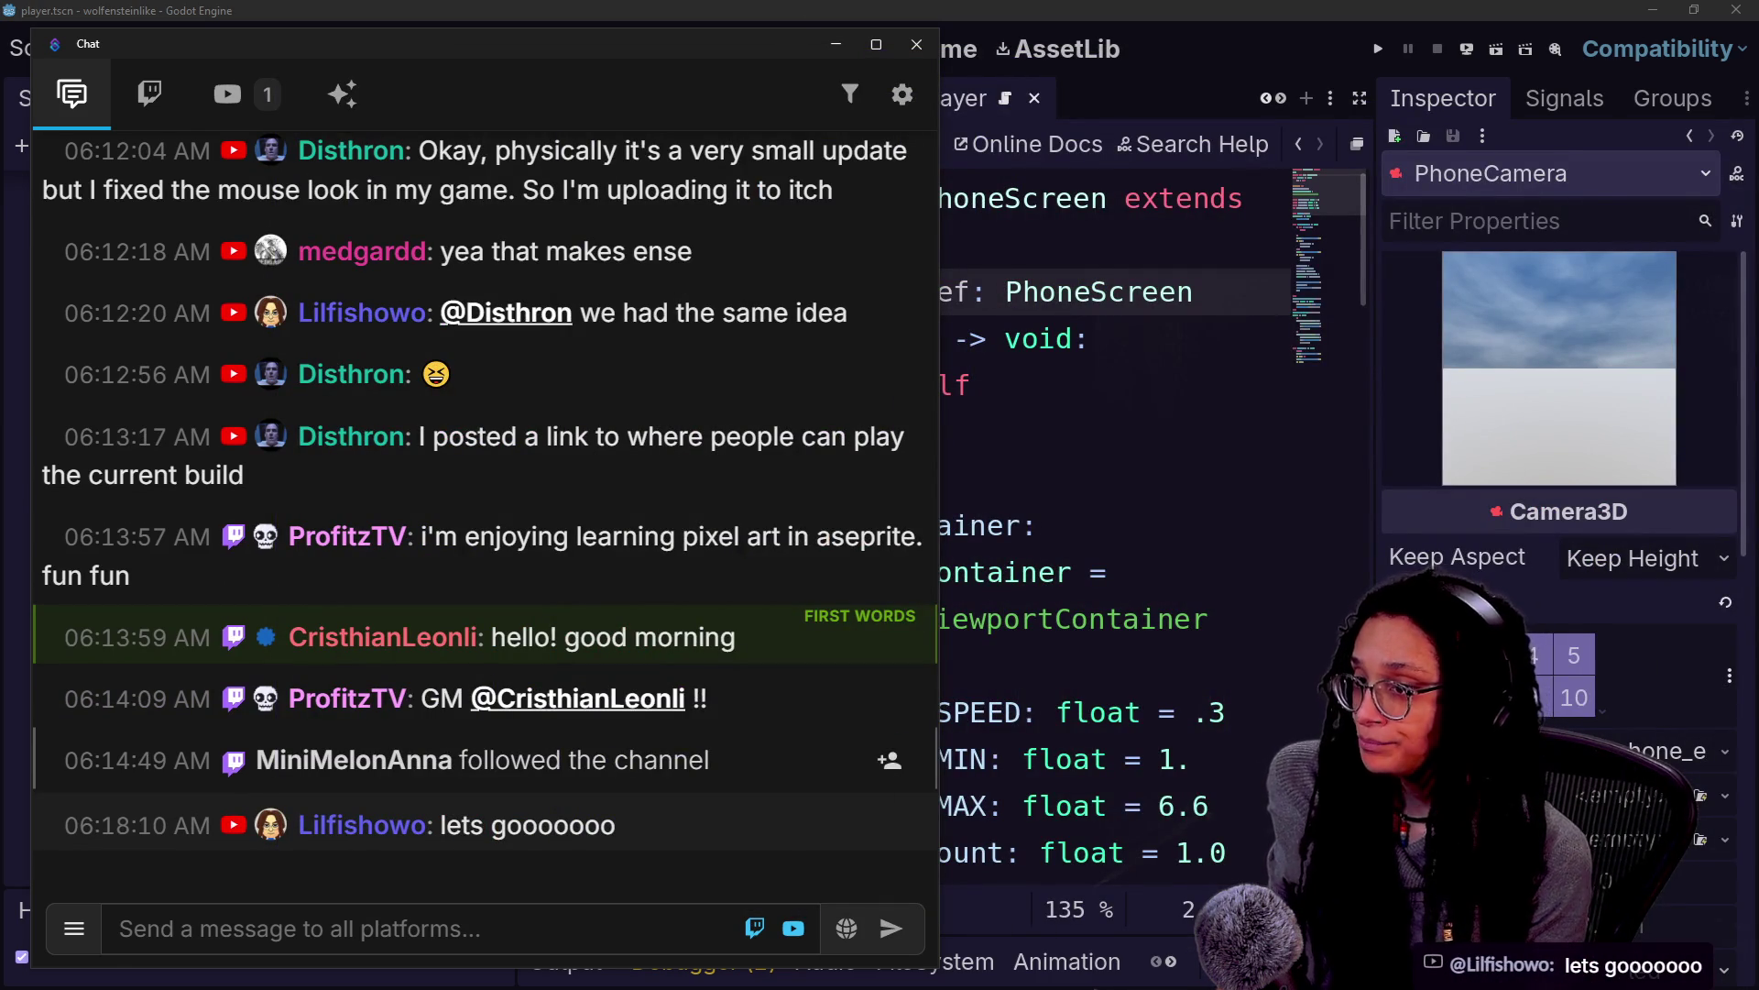
key("alt+Tab")
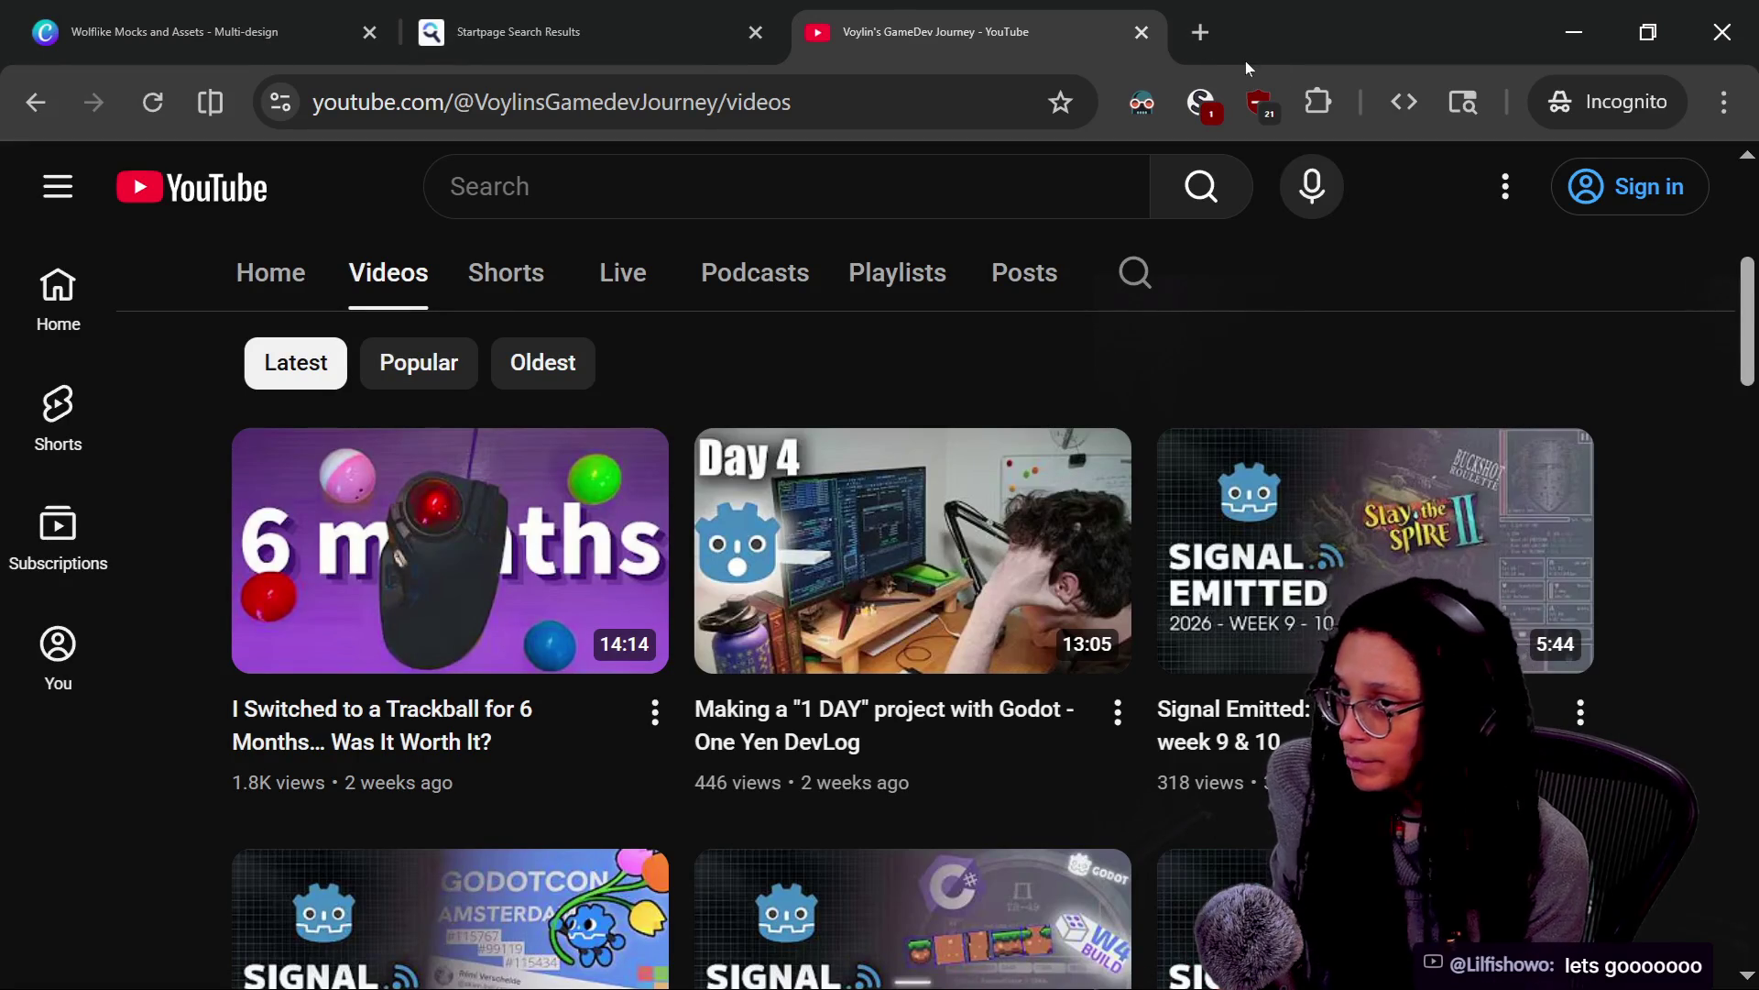
Close the Capyvarias Steam, duplicate, YouTube, Linktree and itch.io tabs, then open a blank tab
key("alt+Tab")
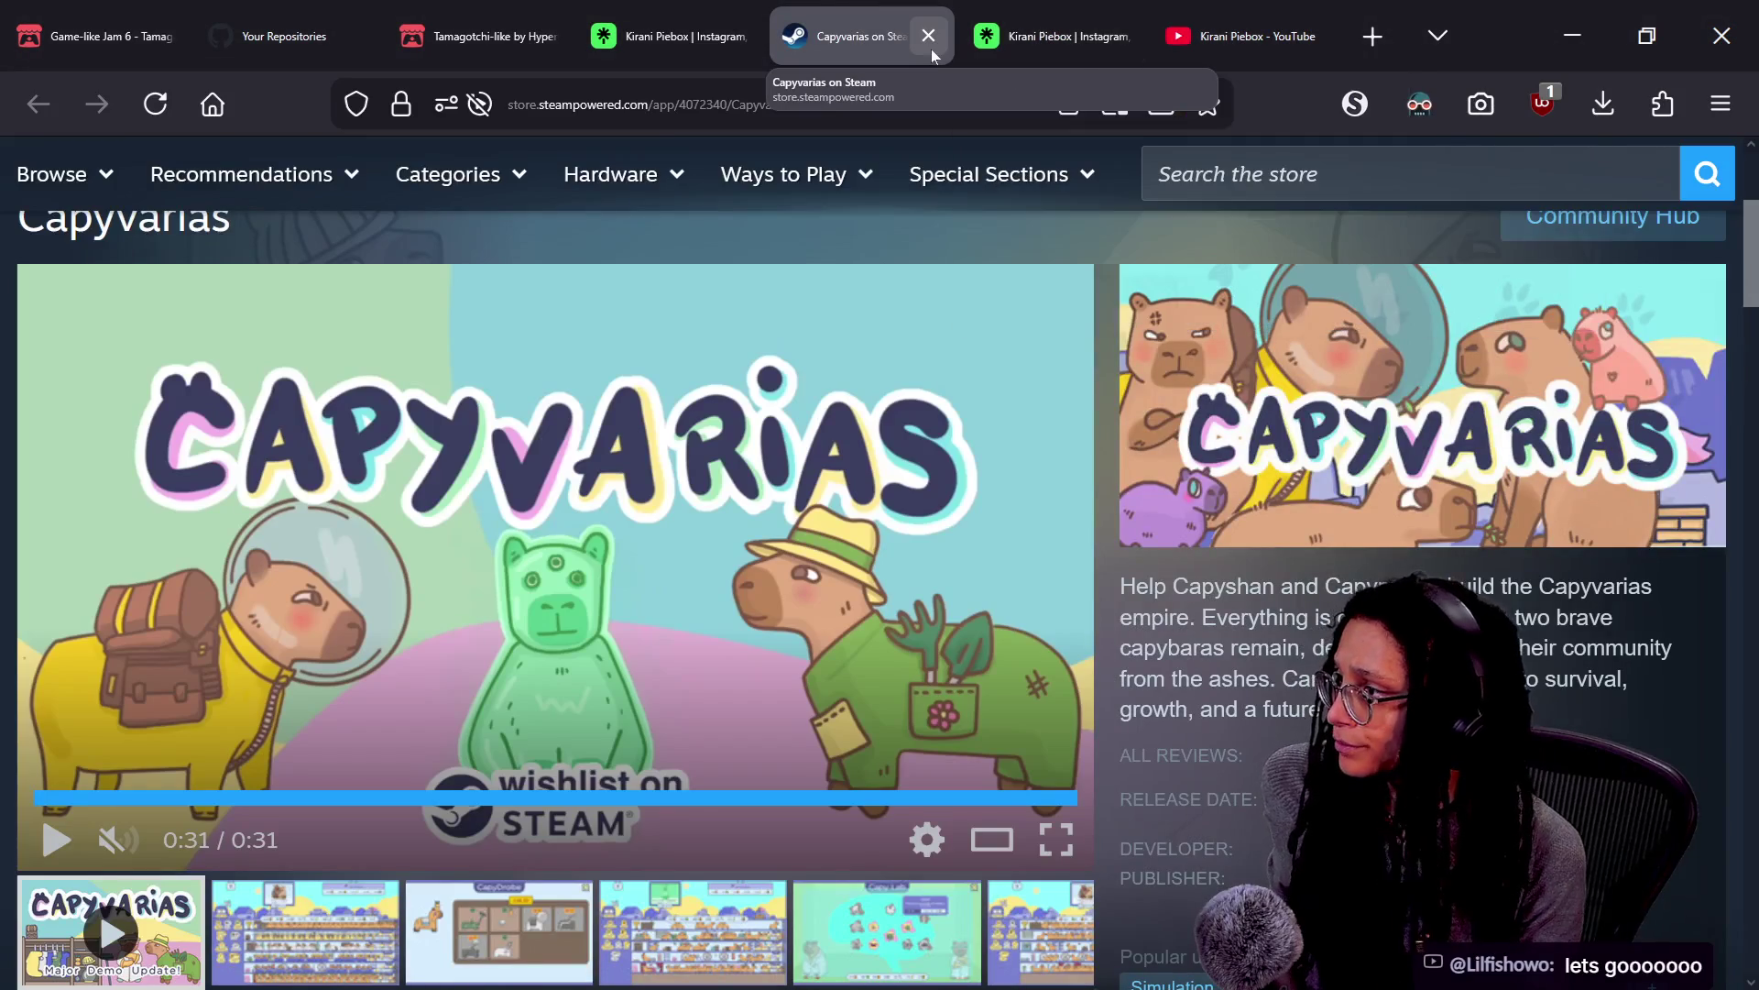
left_click(937, 47)
left_click(937, 46)
left_click(934, 44)
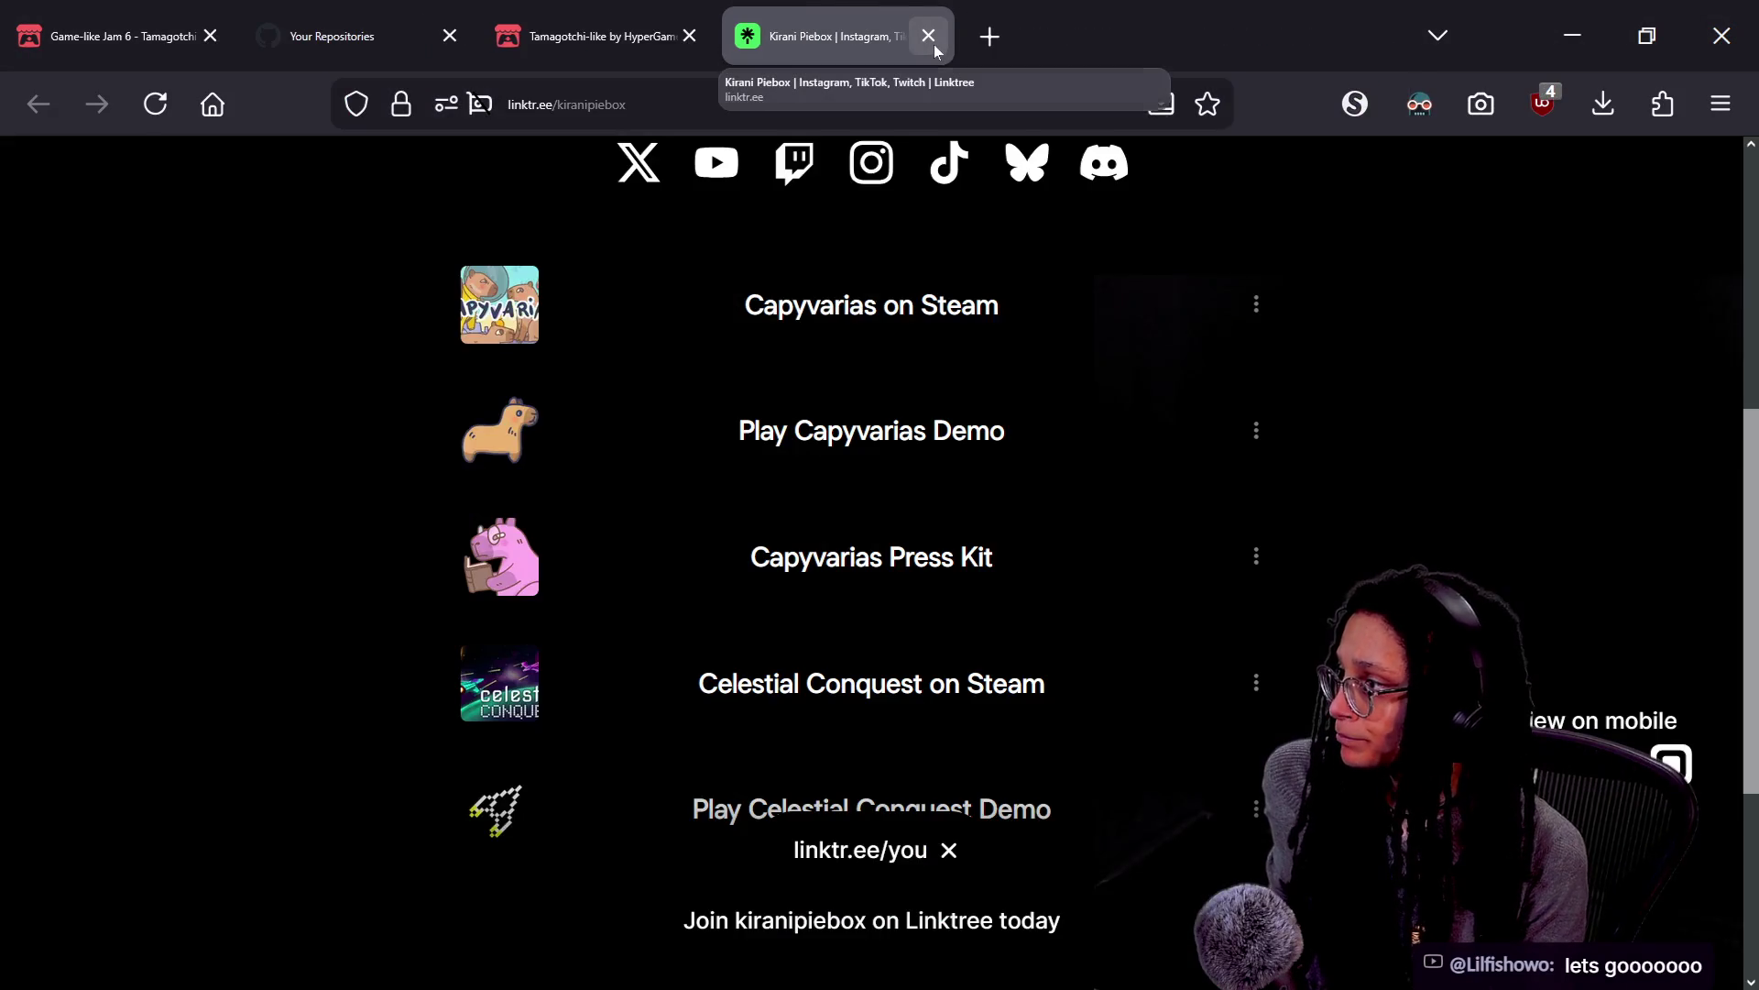
left_click(933, 44)
left_click(935, 46)
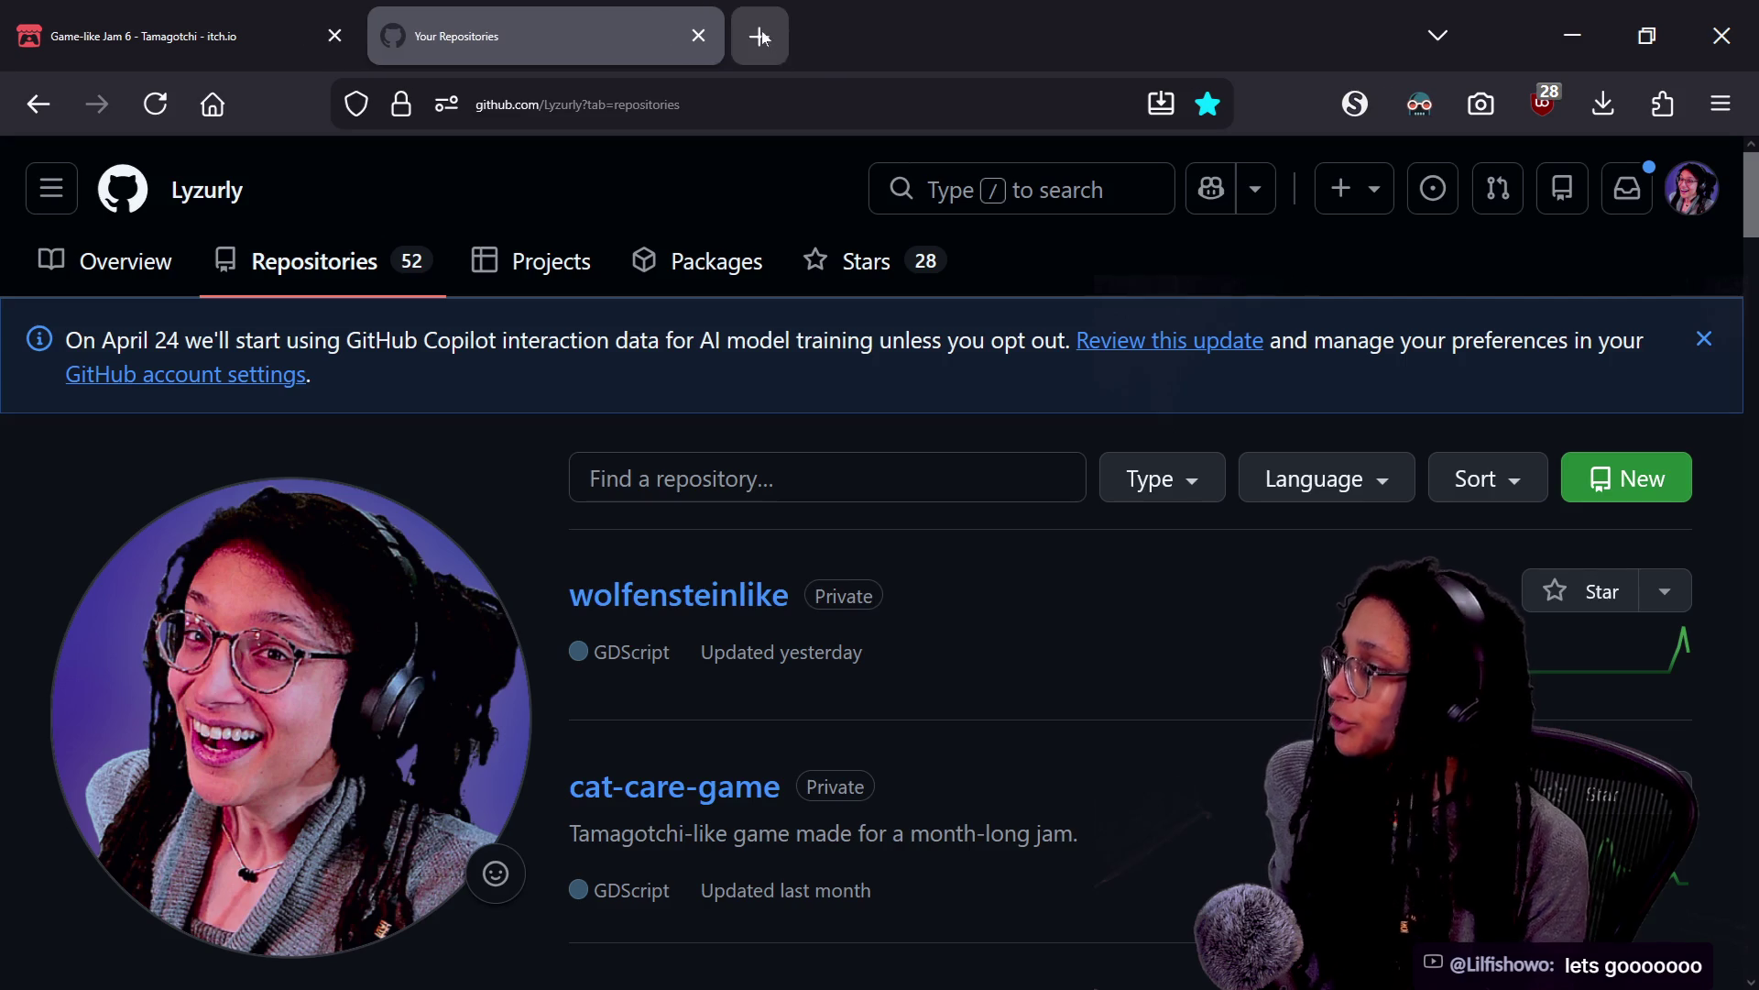
key("ctrl+t")
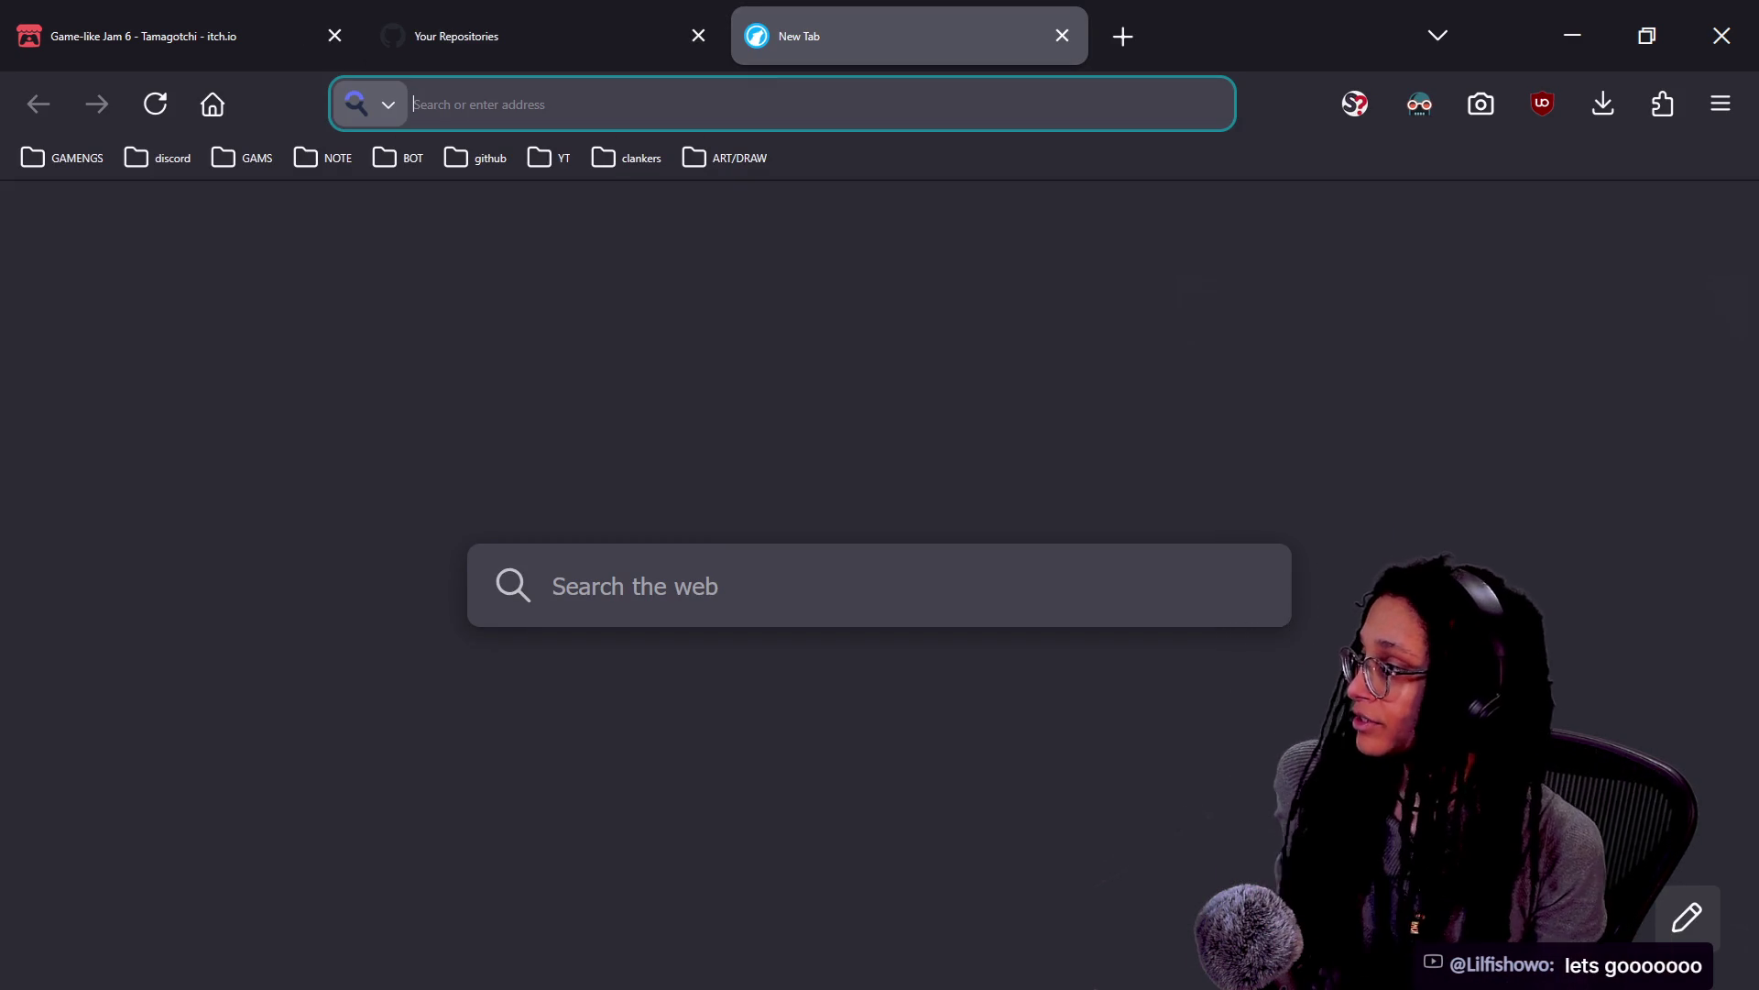
Go to Discord's live-text channel via the bookmarks, then open the game-like-jam forum
type("dd")
key("BackSpace")
key("BackSpace")
left_click(192, 163)
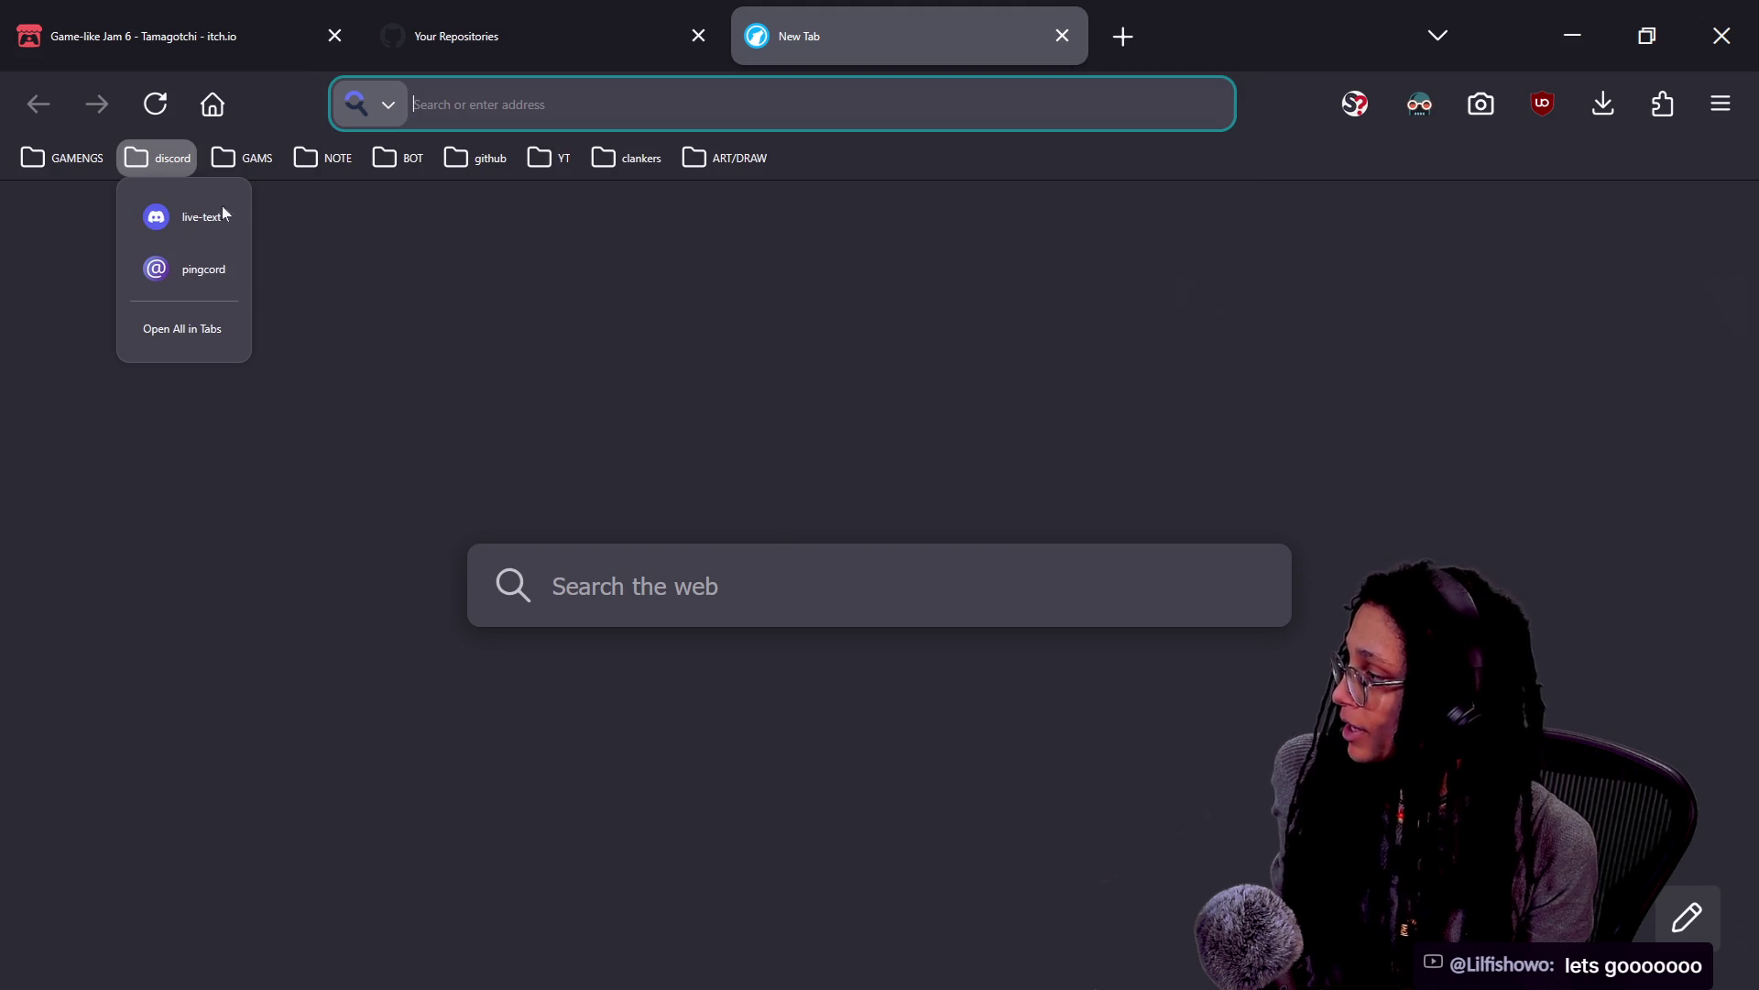
left_click(201, 218)
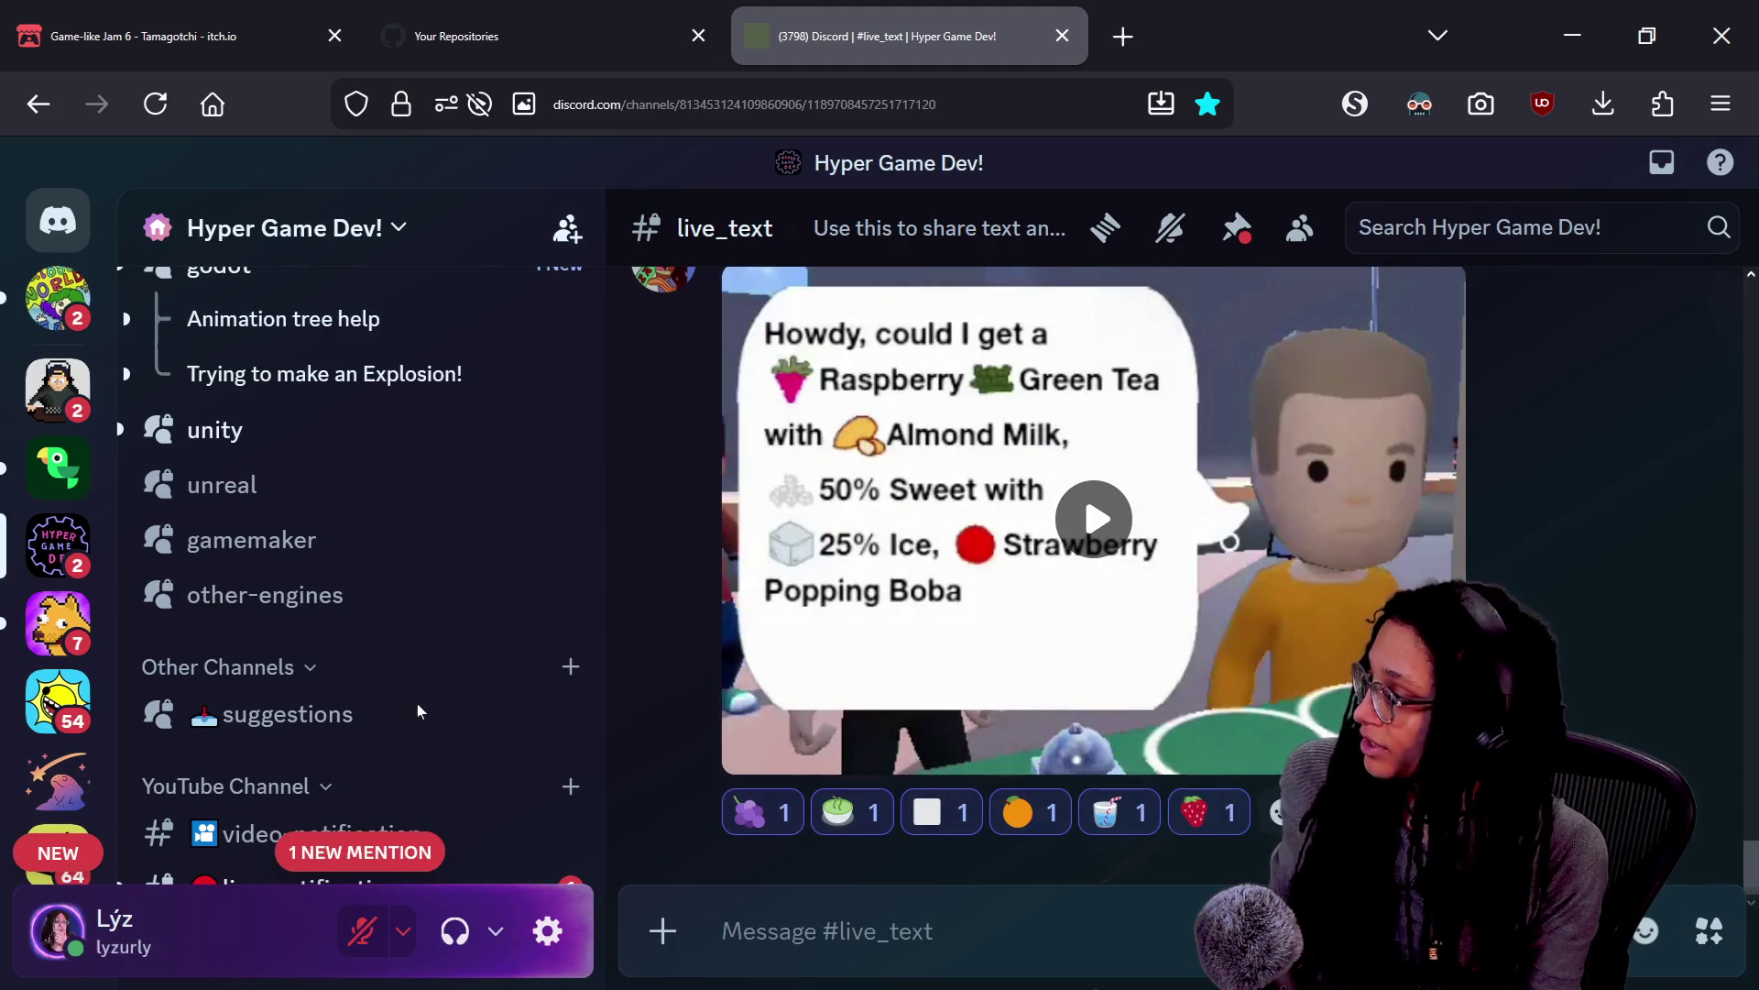
scroll(406, 624, "up", 15)
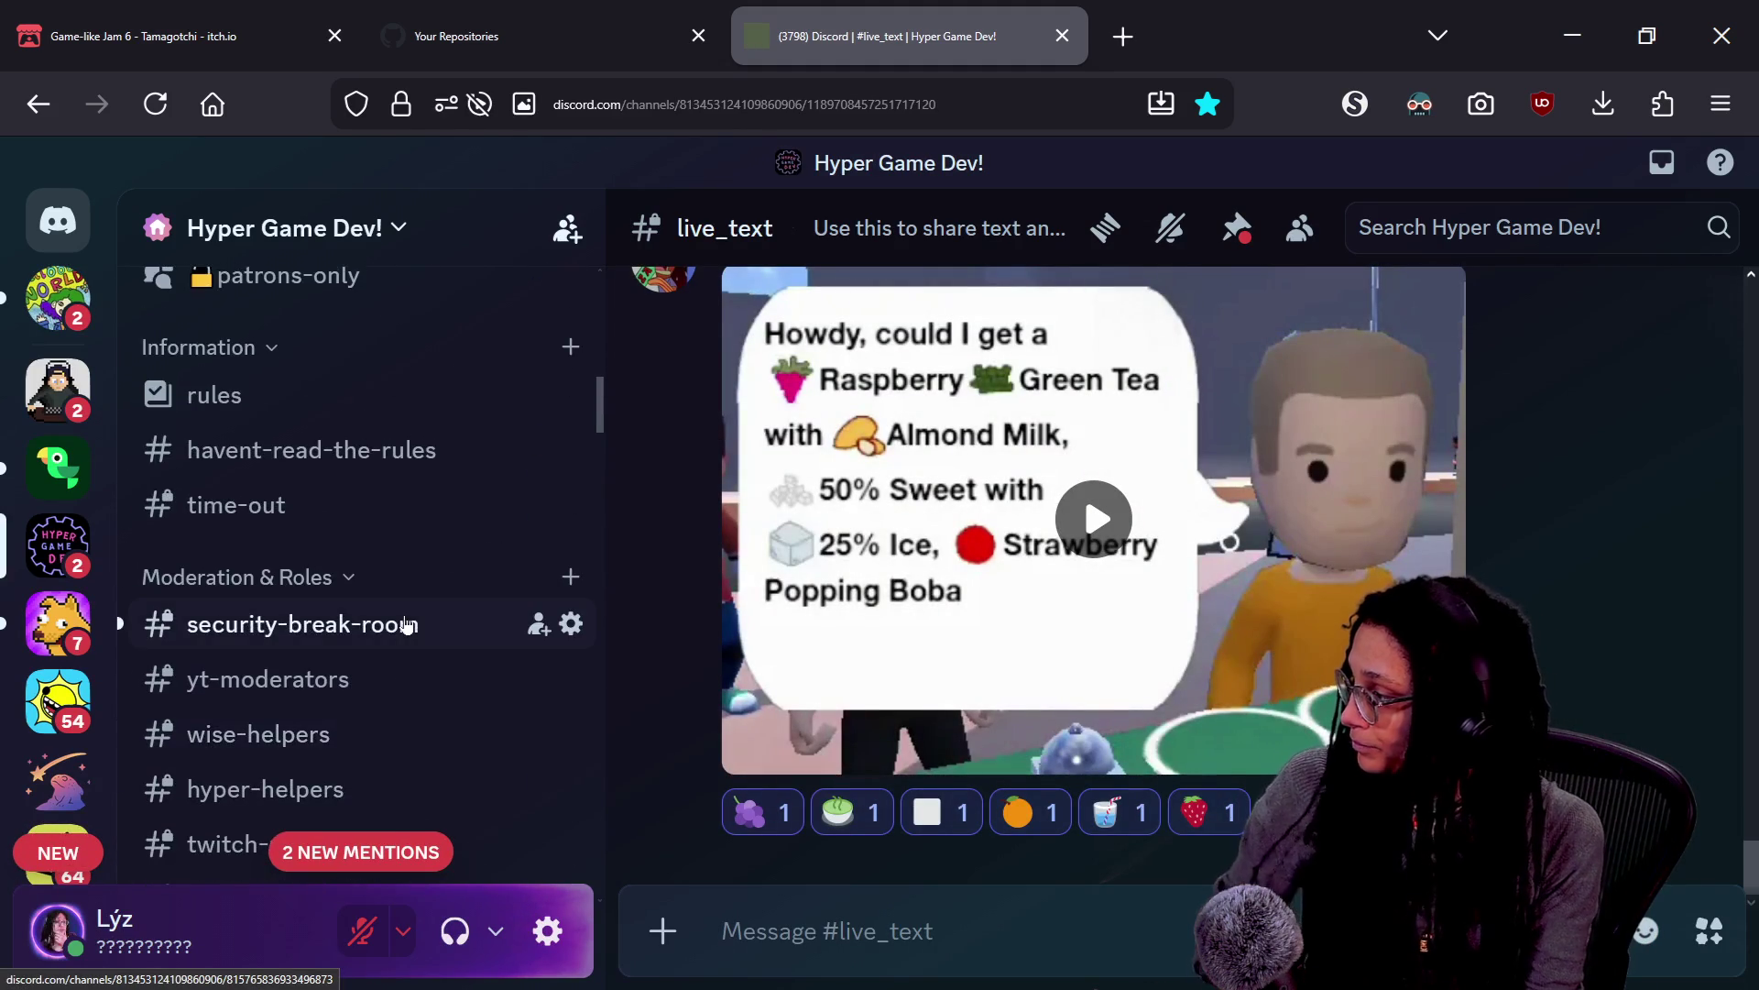
scroll(406, 624, "down", 10)
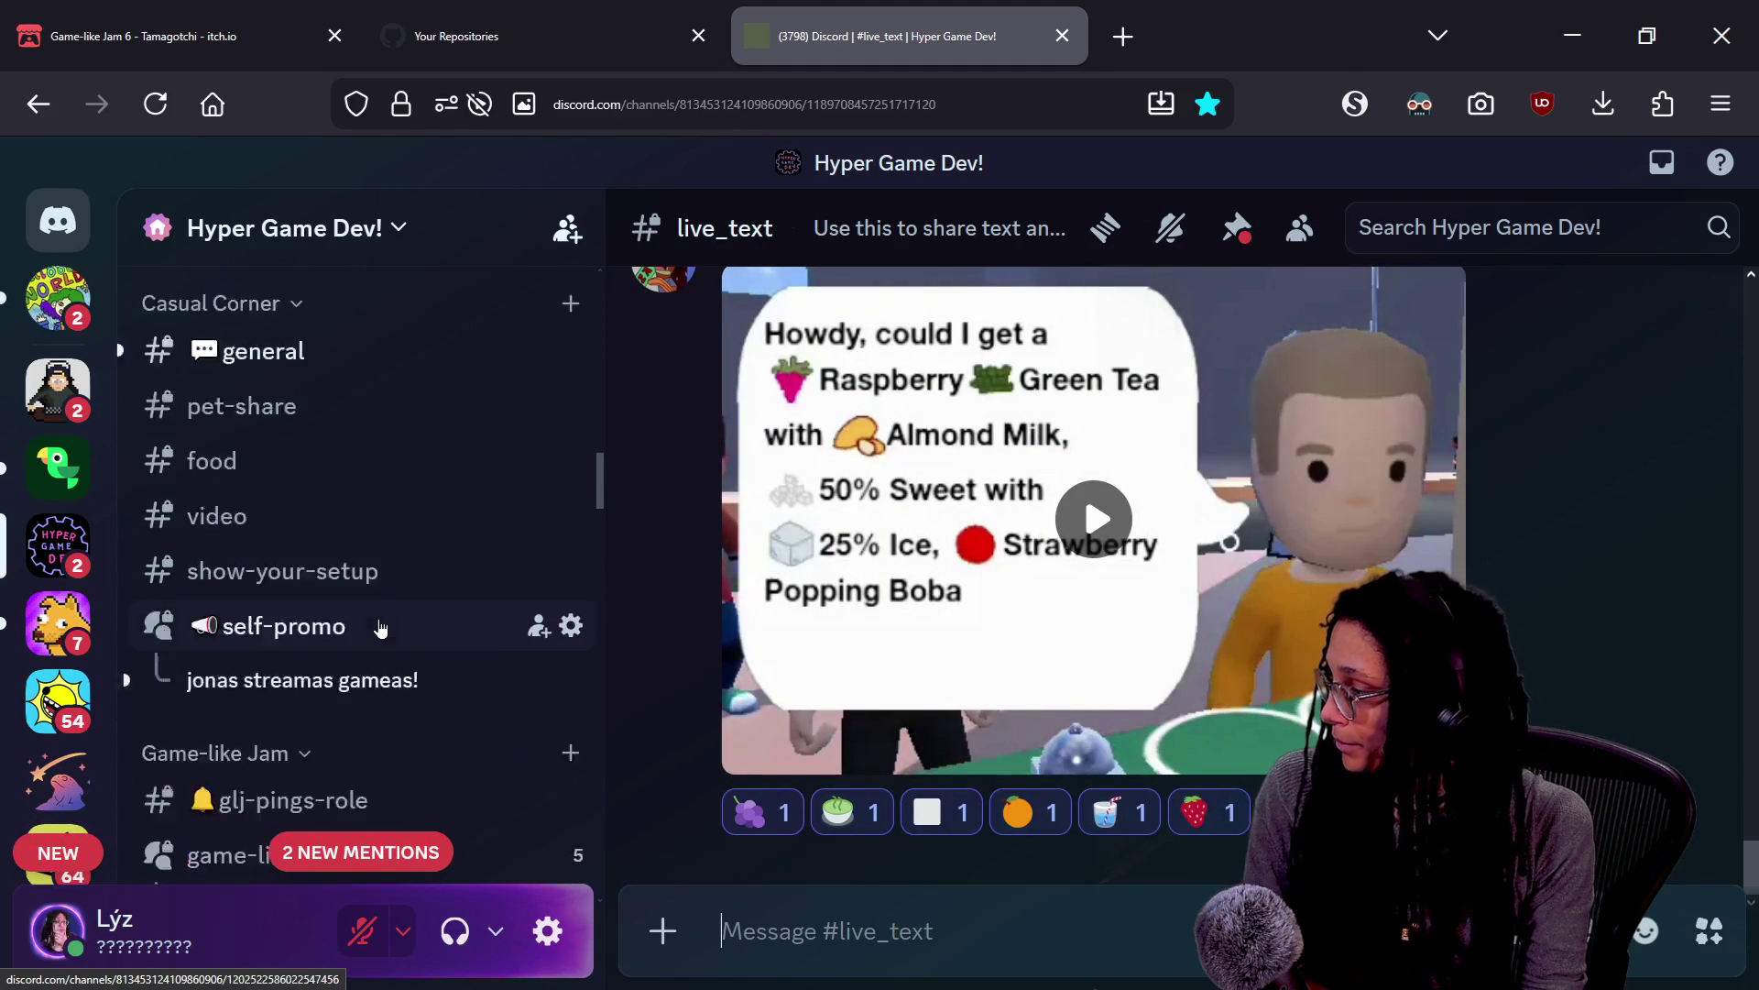
scroll(383, 627, "down", 3)
left_click(311, 541)
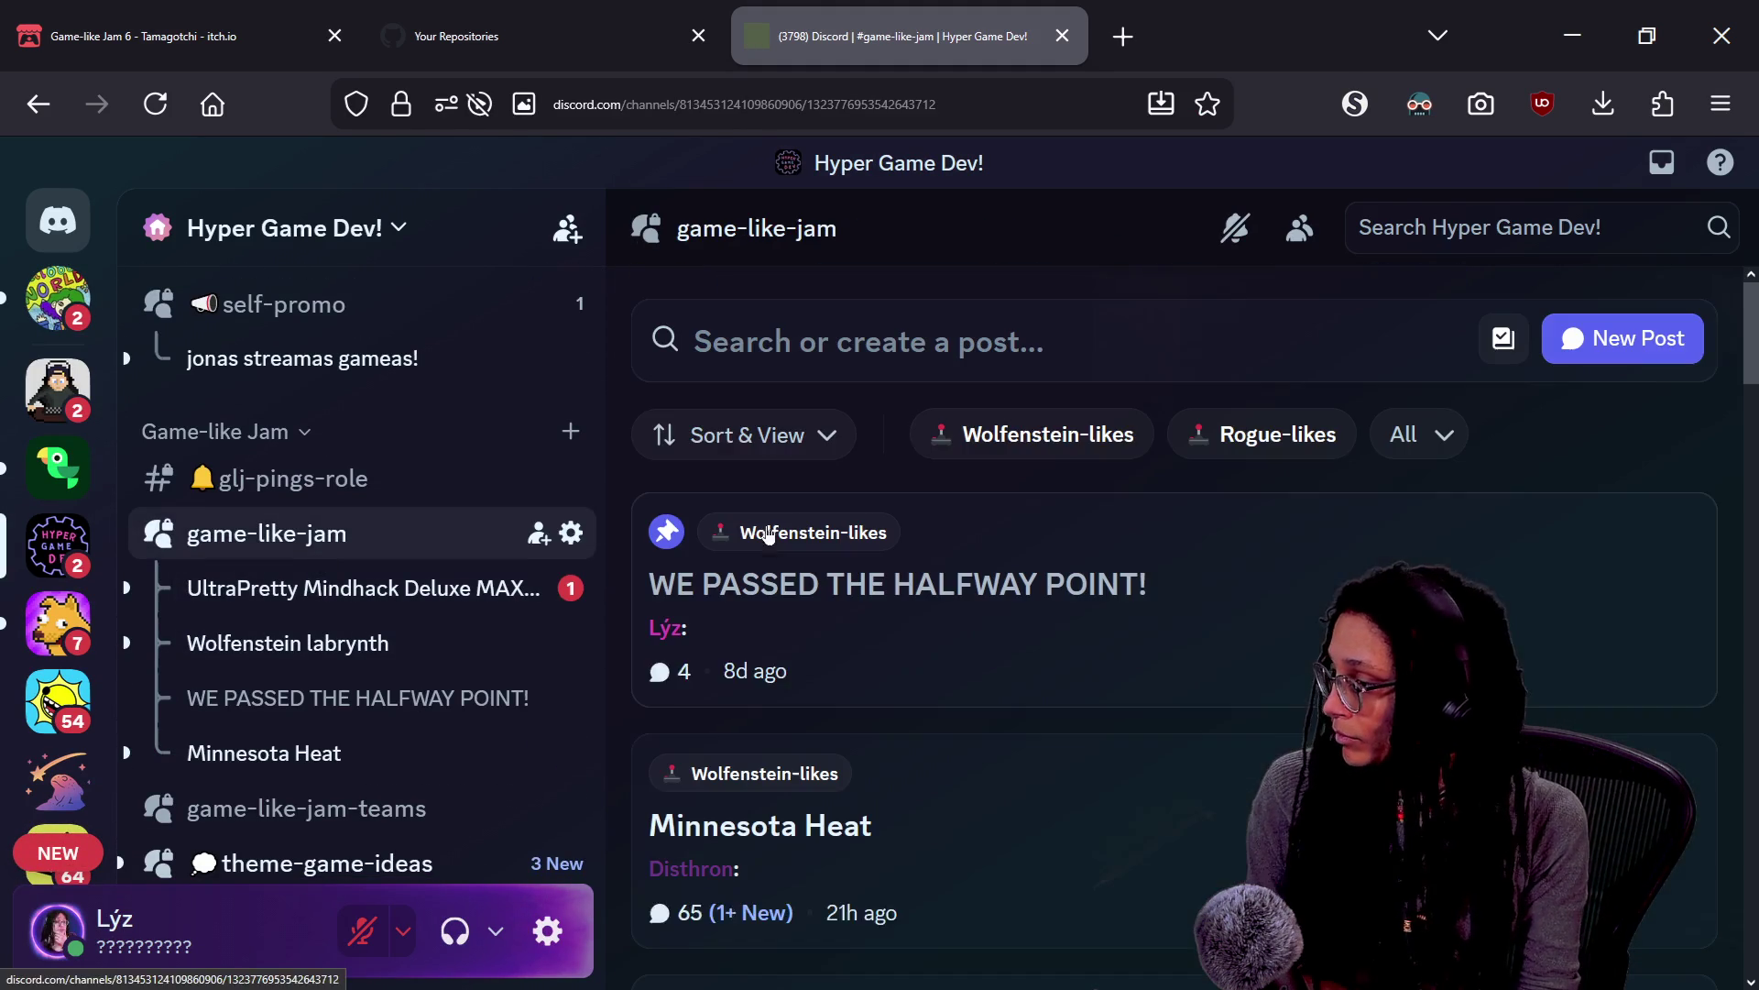
Open the Minnesota Heat thread and scroll through its replies about texture compression
scroll(1136, 591, "down", 5)
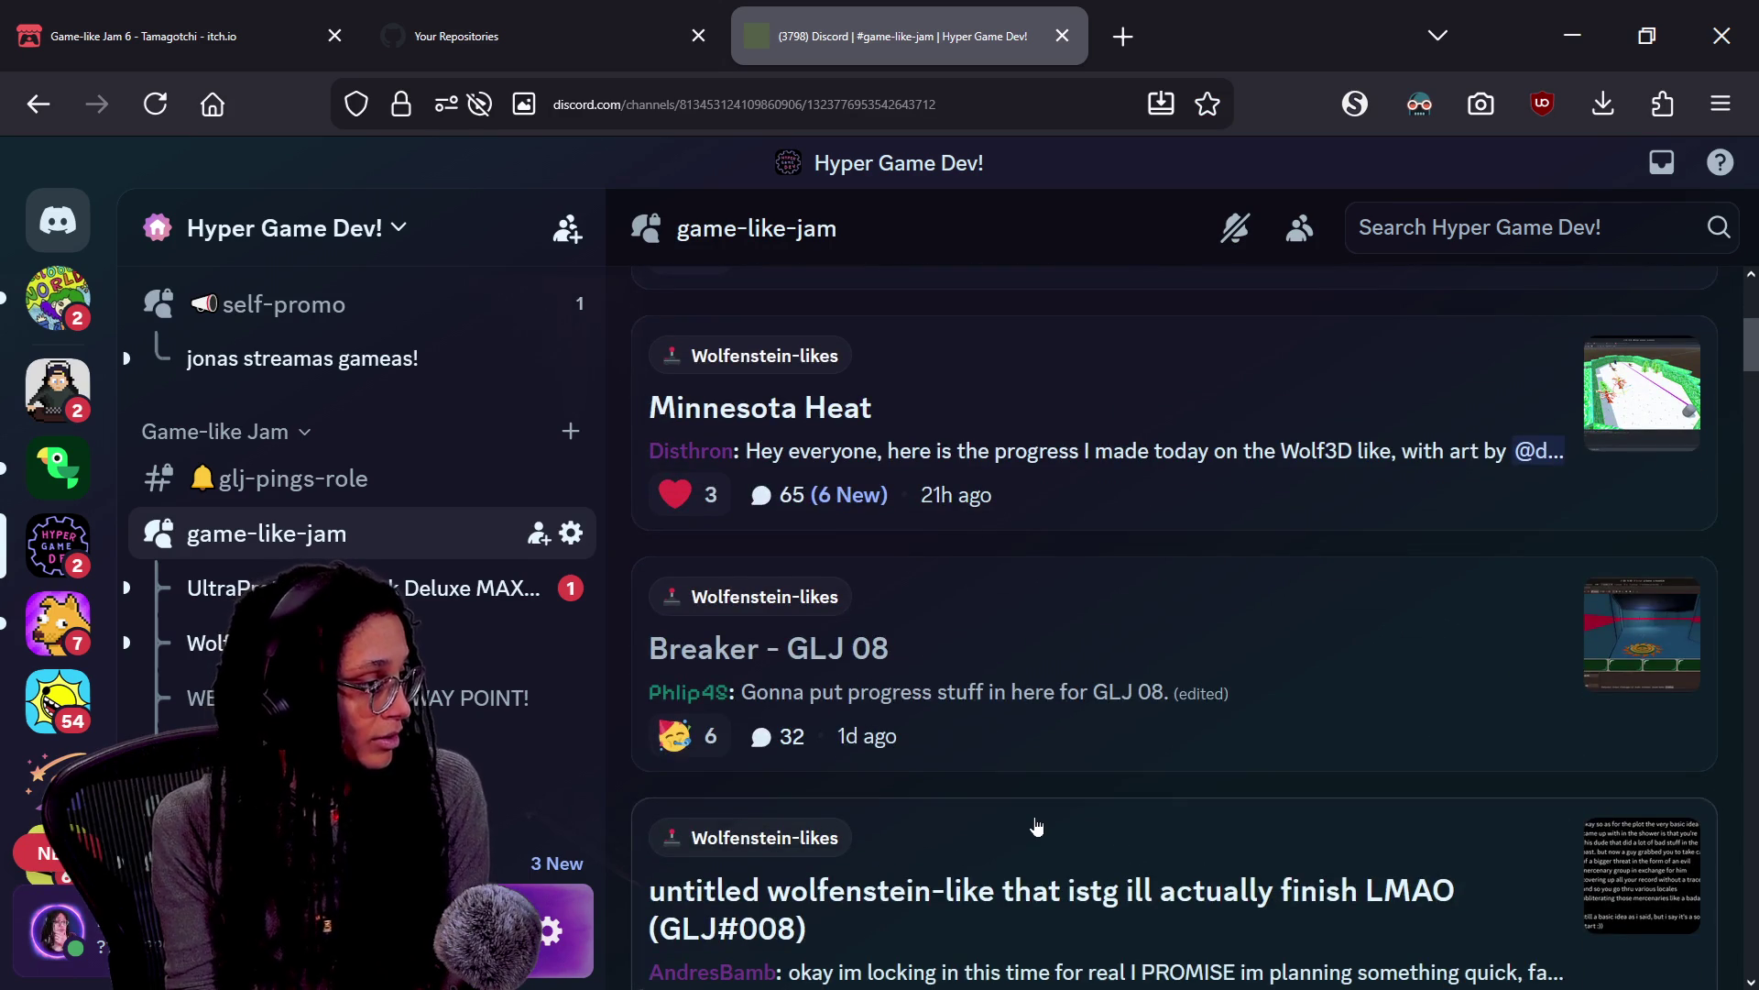
scroll(1037, 826, "up", 2)
left_click(1029, 675)
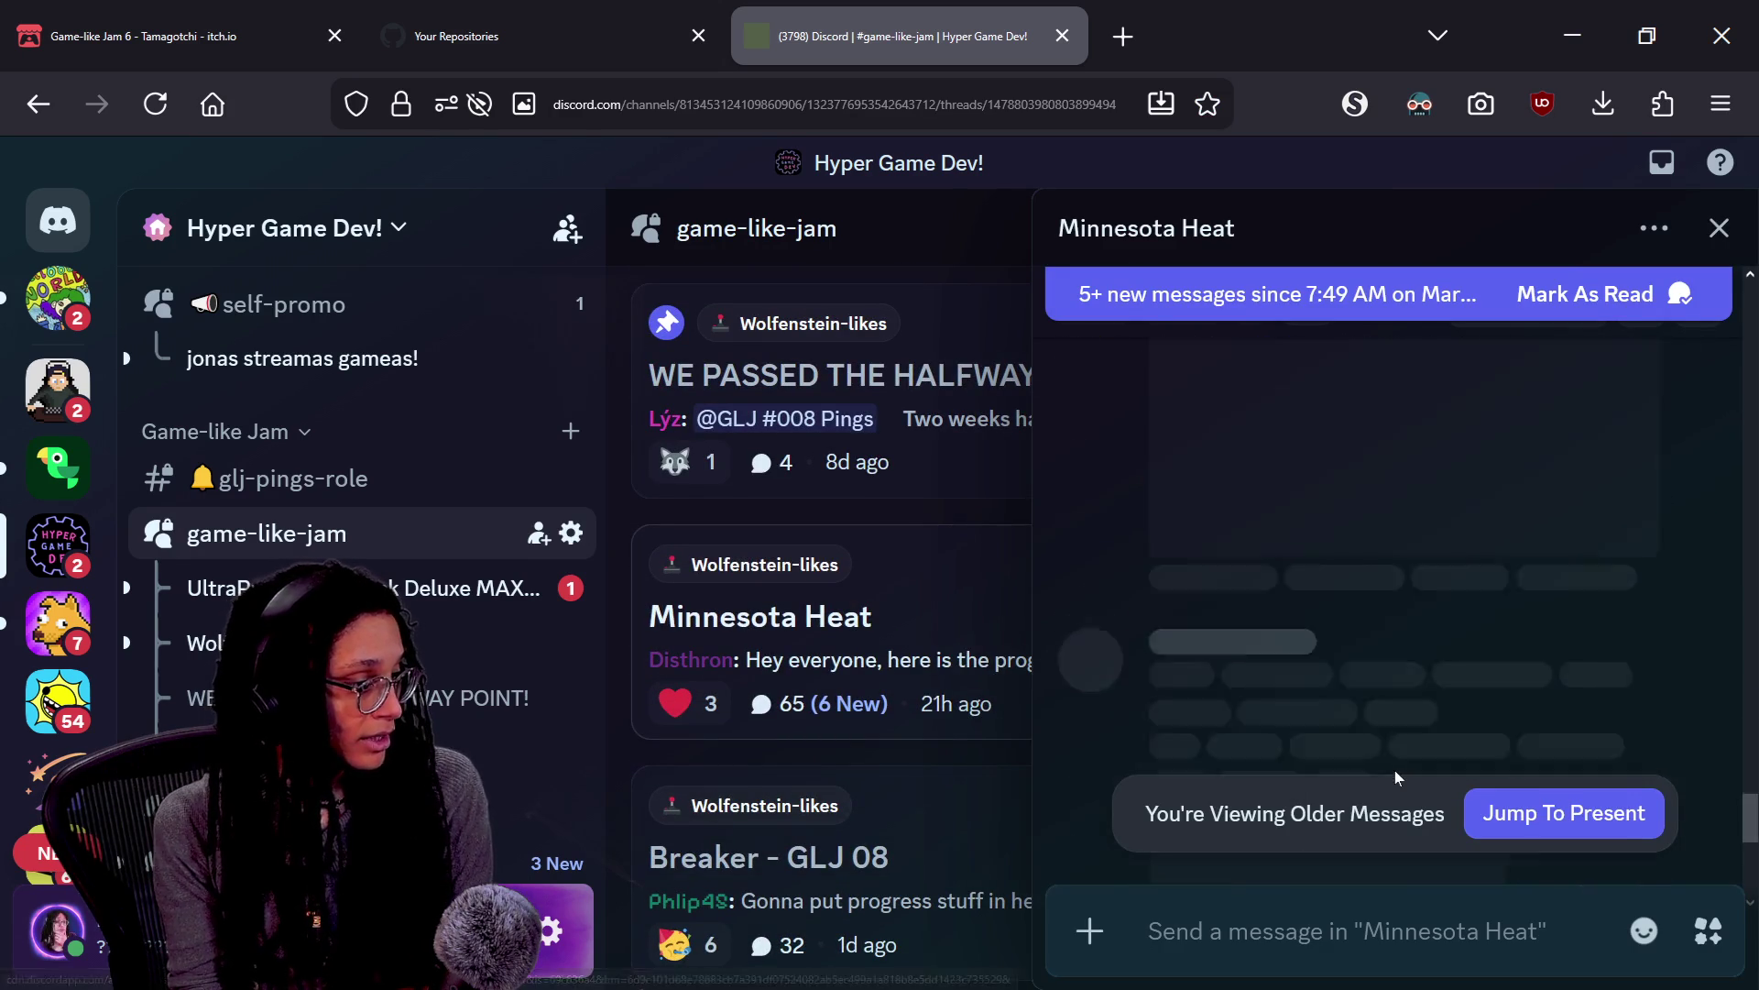
scroll(1395, 759, "up", 15)
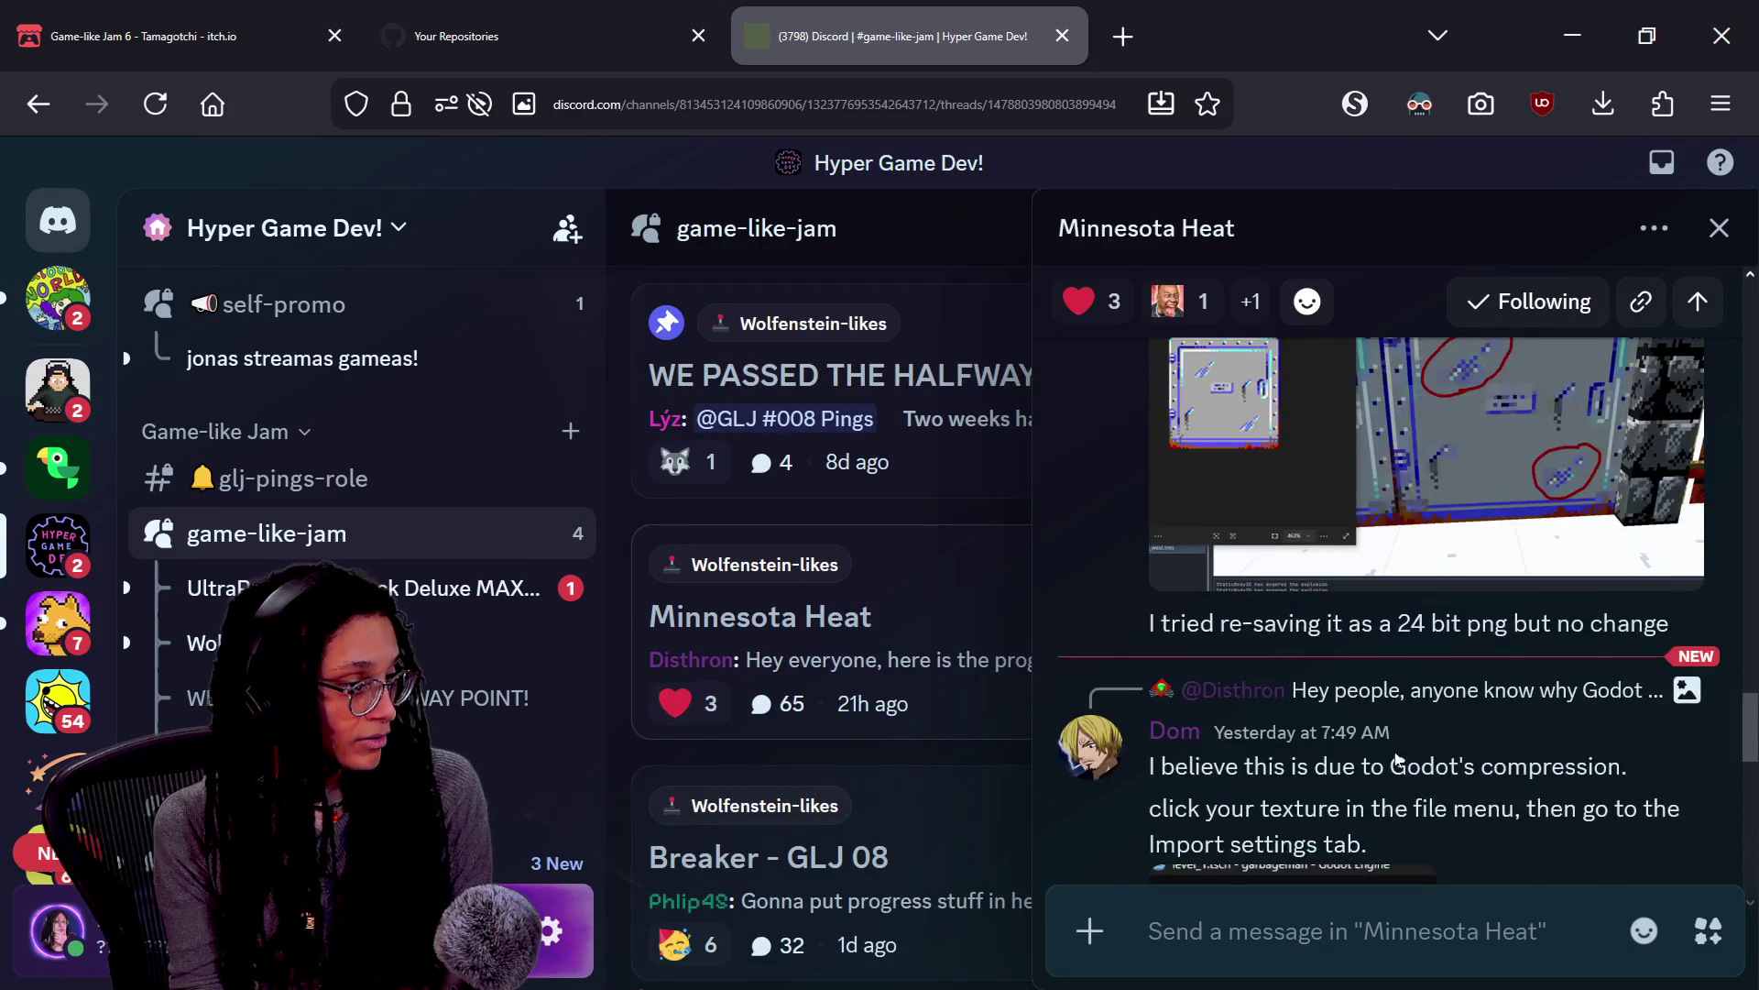
scroll(1399, 760, "down", 15)
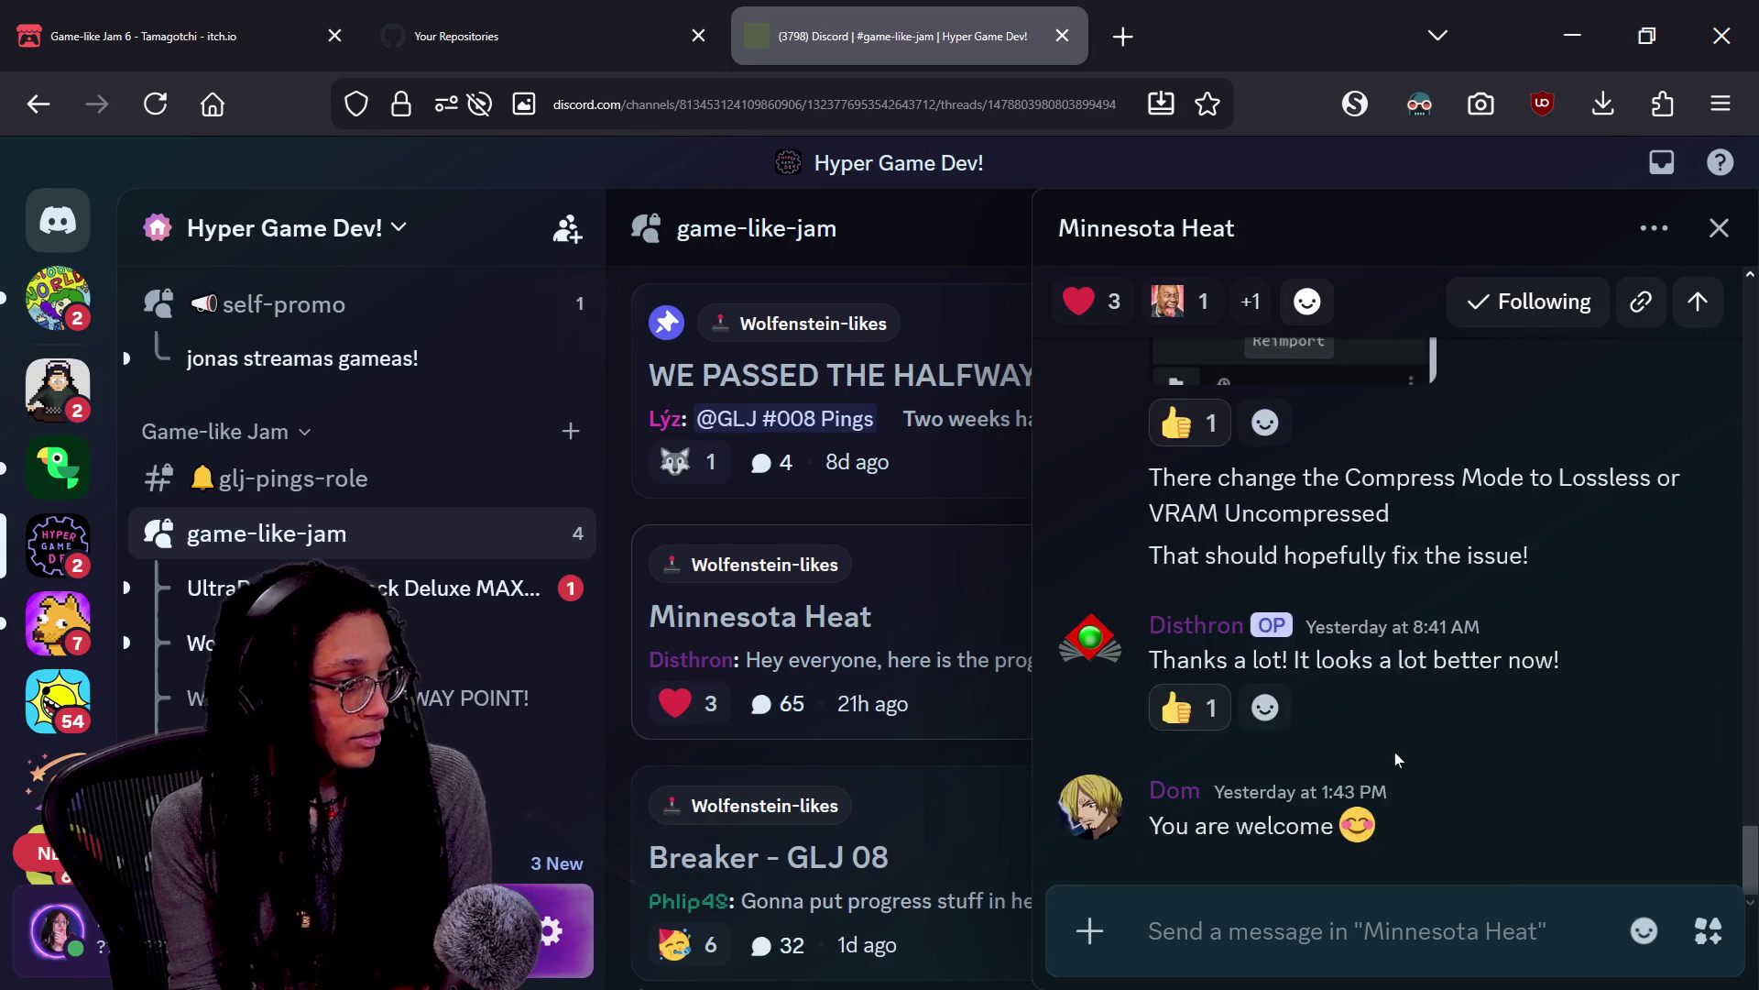
scroll(1397, 760, "up", 5)
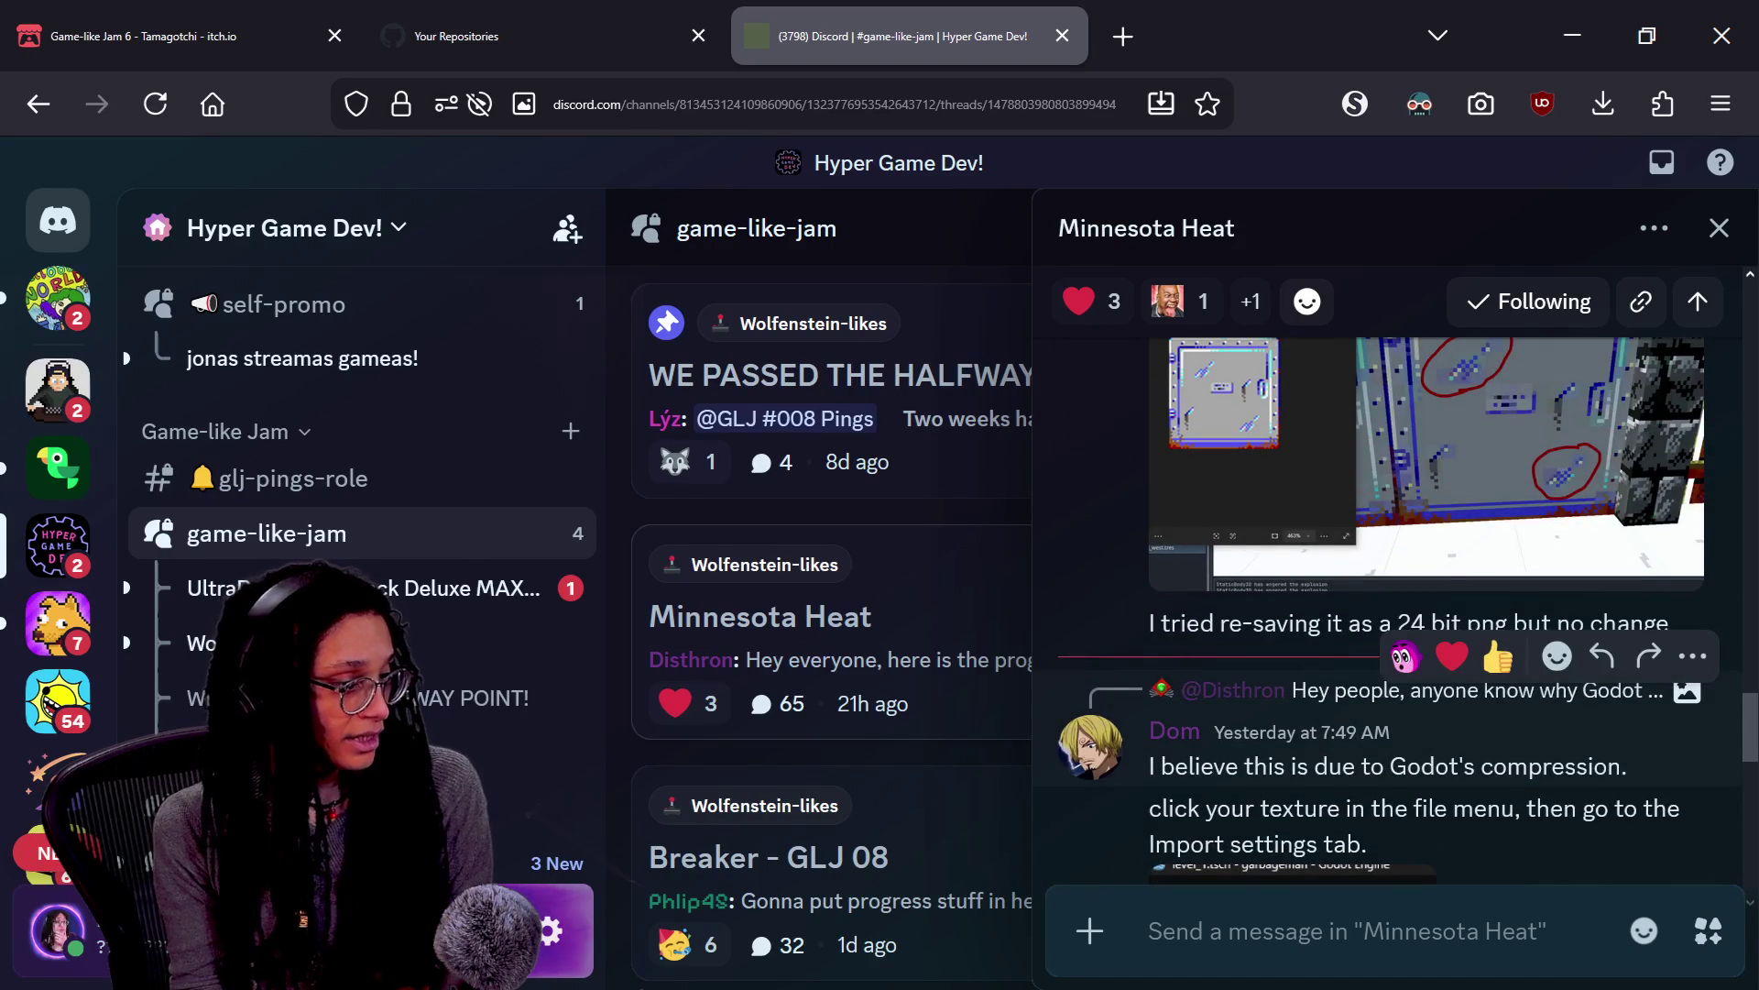
scroll(1503, 771, "up", 5)
scroll(1503, 772, "down", 10)
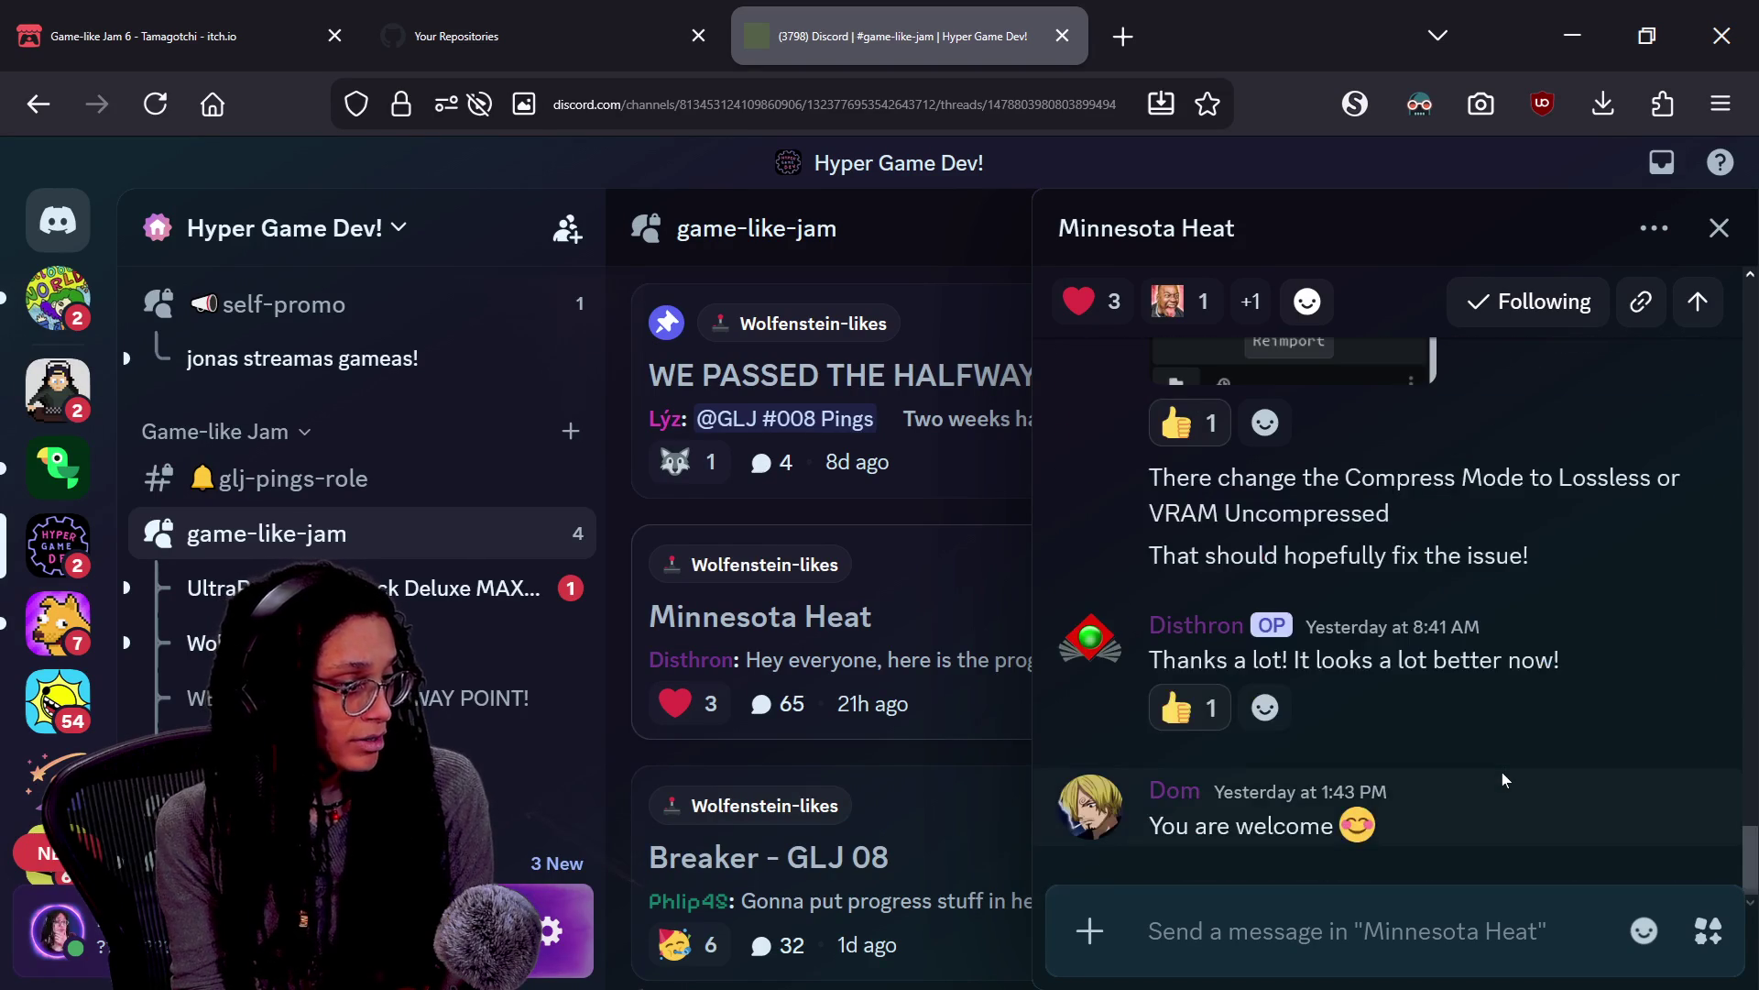
scroll(1503, 772, "up", 2)
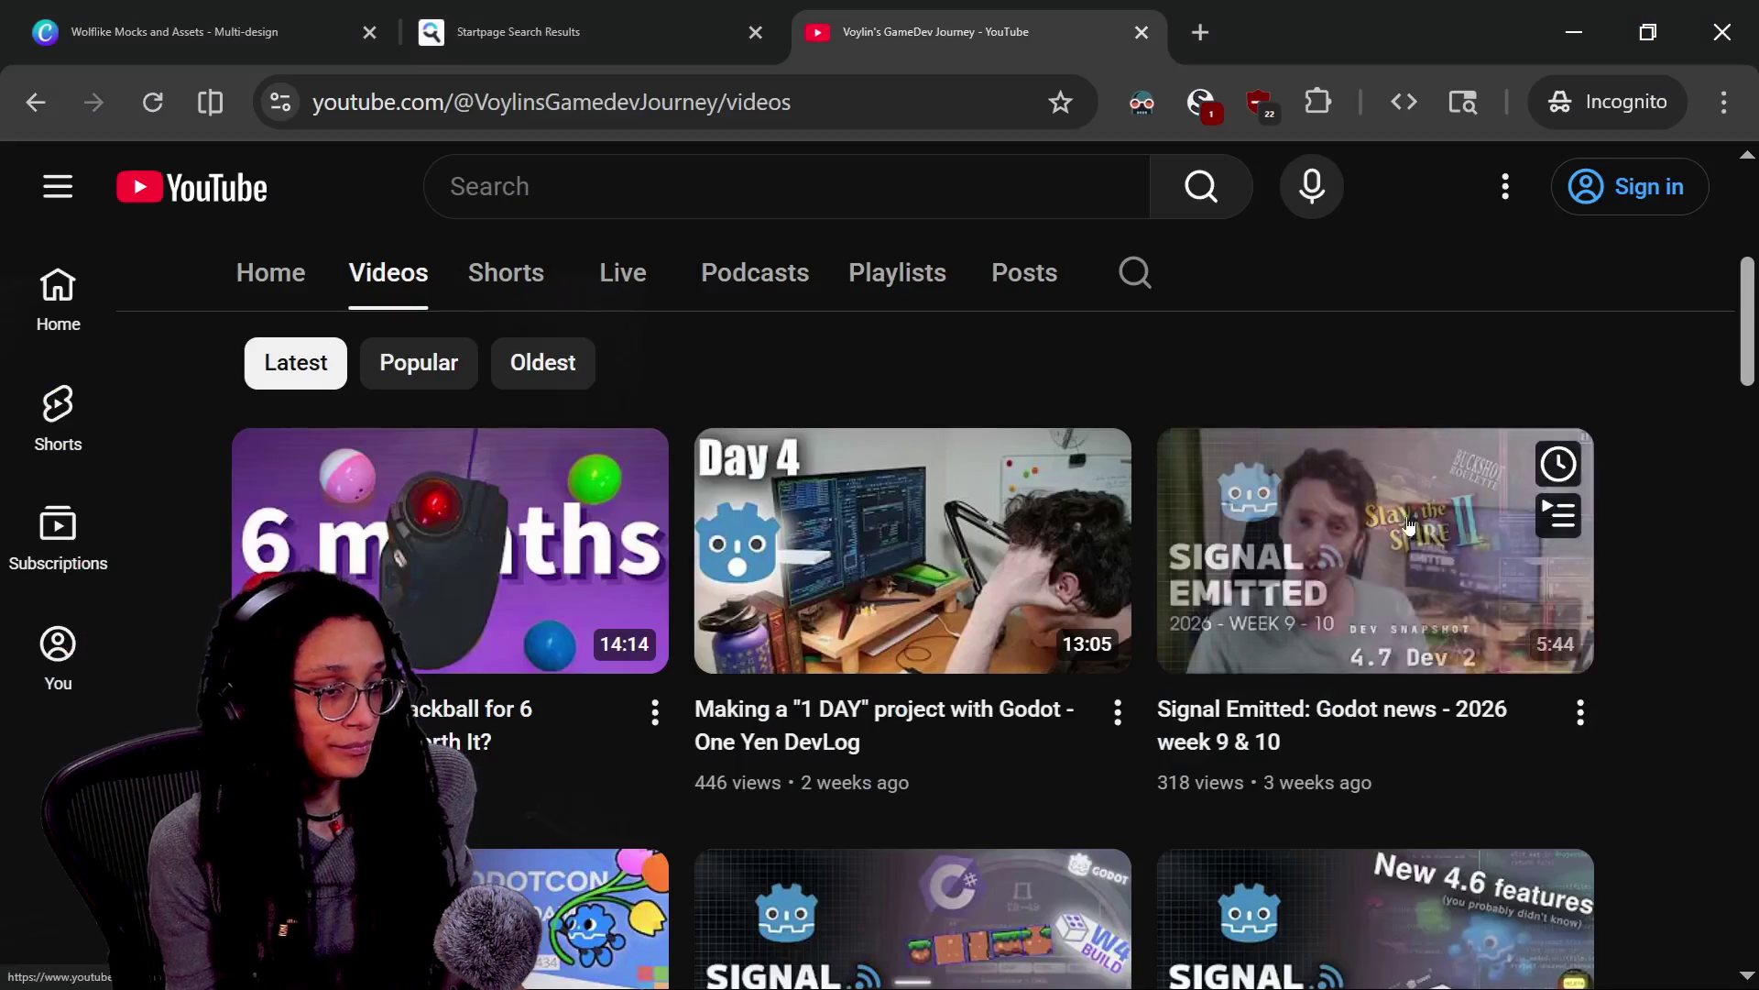
mouse_move(1233, 451)
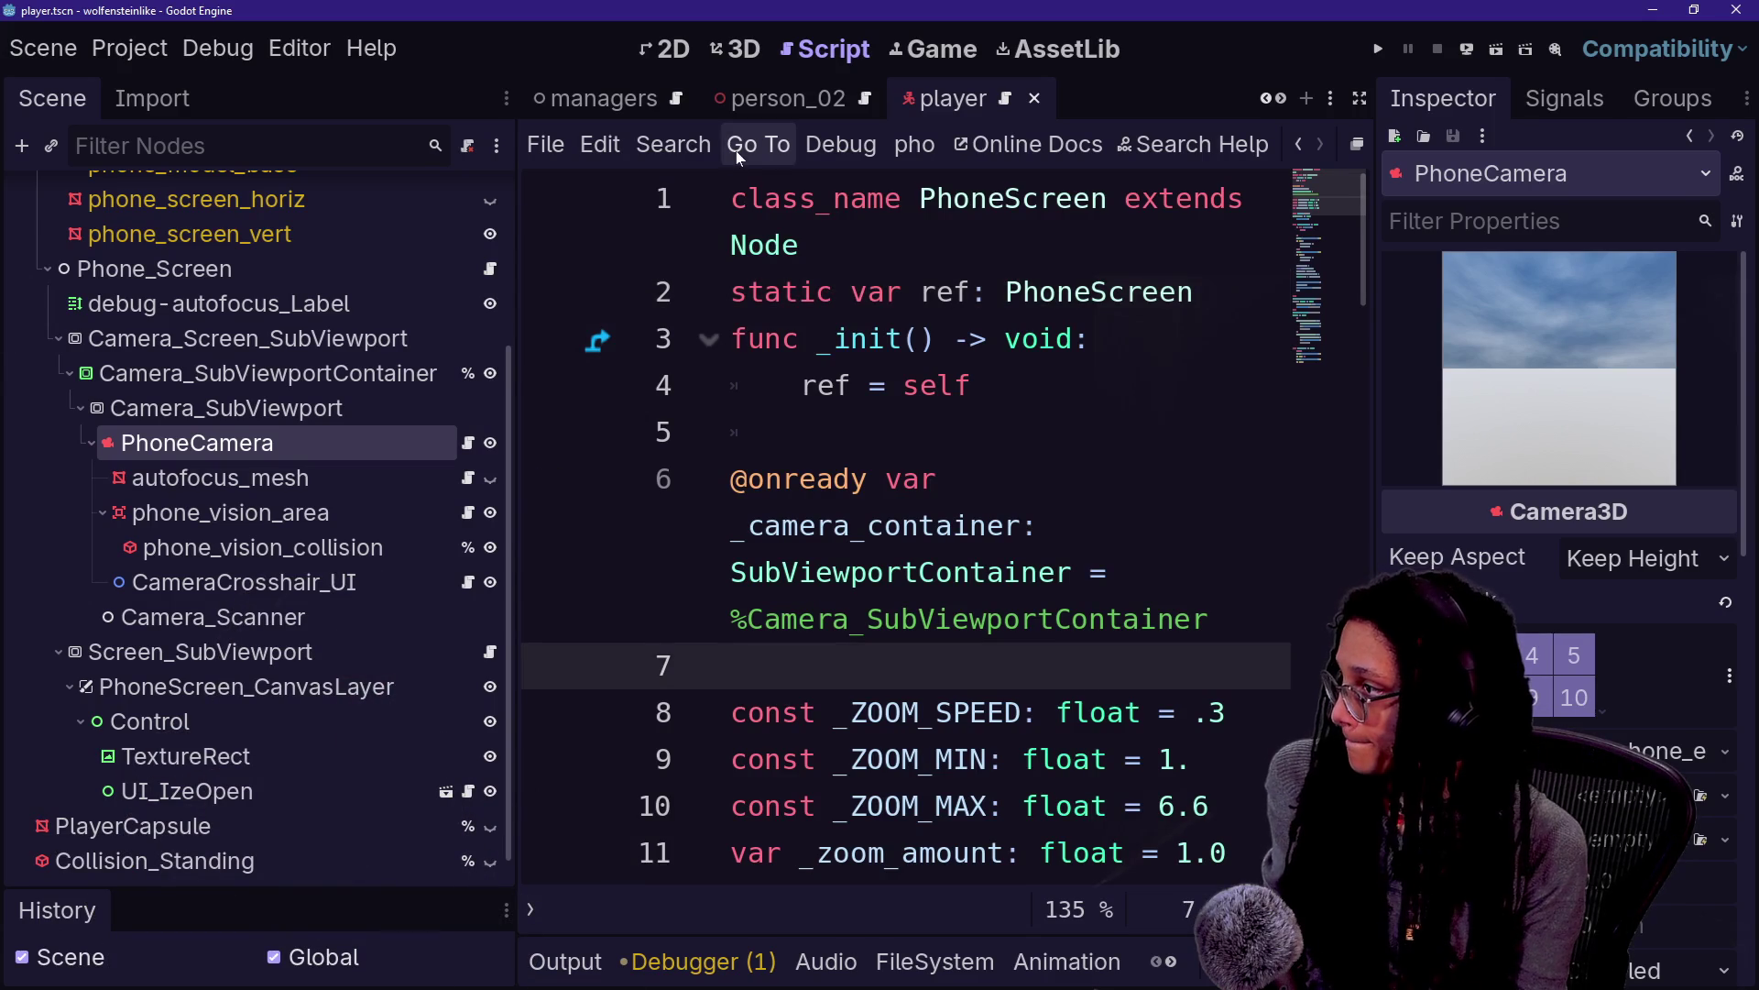
Open the spawn_altercation scene and place the cursor on its script's empty line 5
scroll(773, 101, "down", 3)
left_click(773, 100)
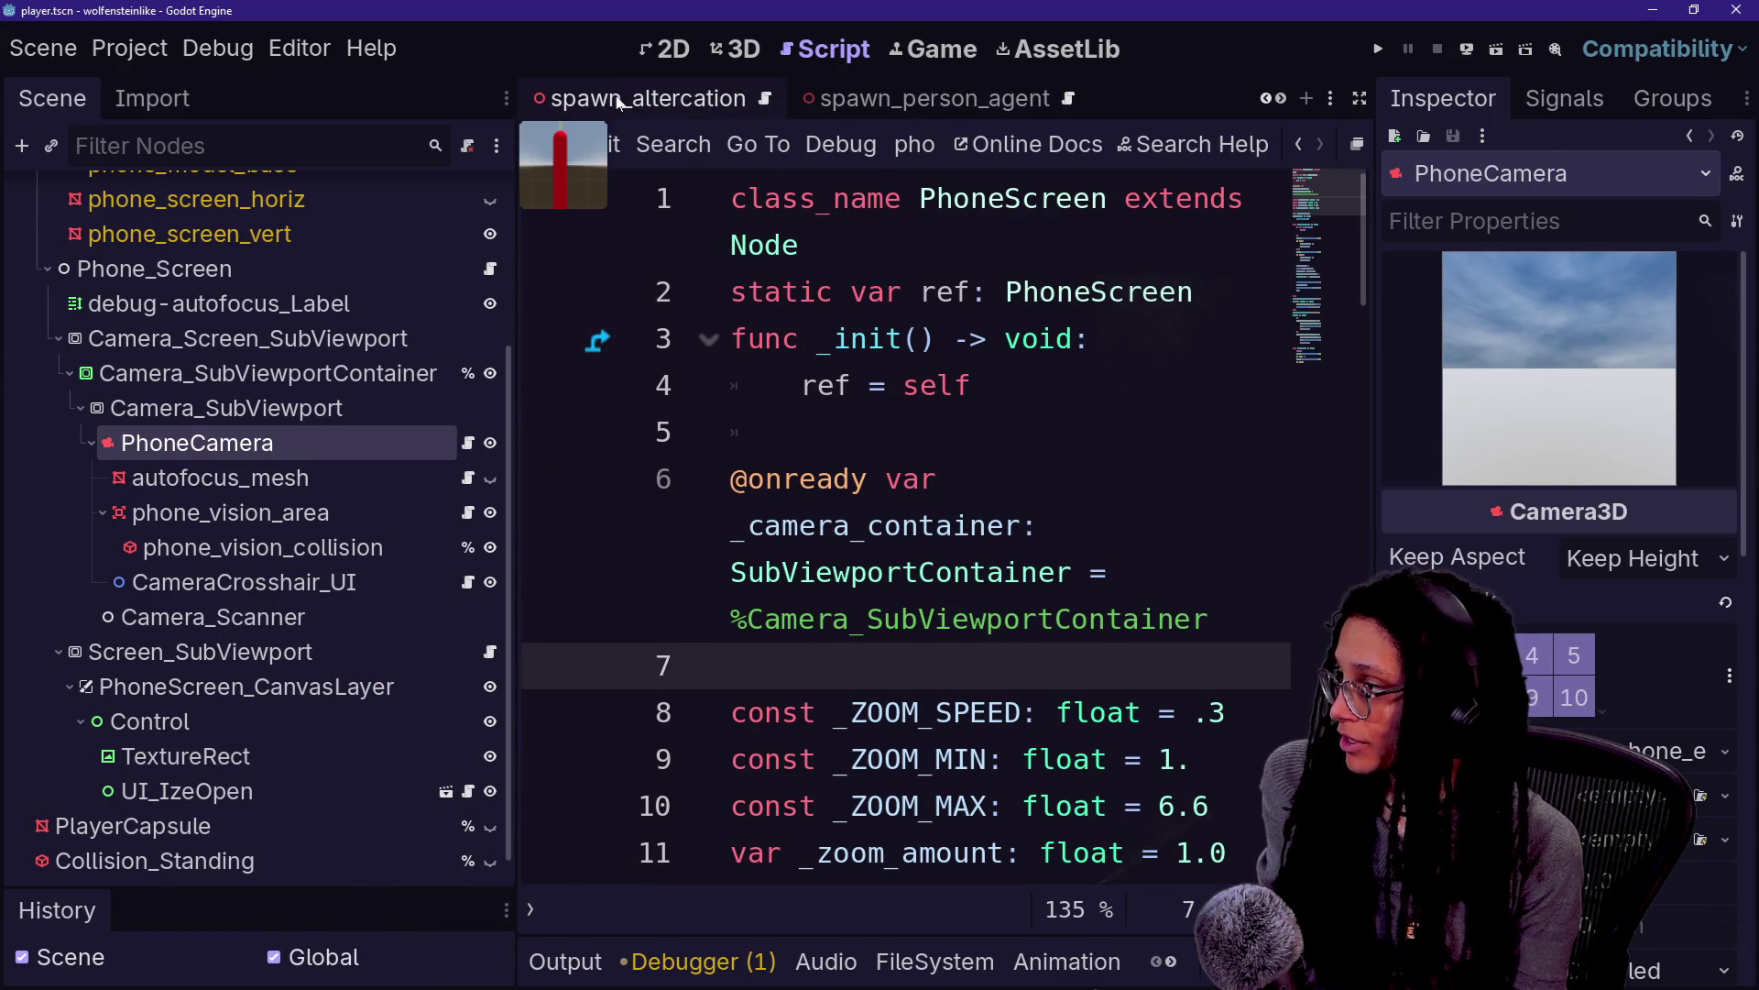
left_click(742, 525)
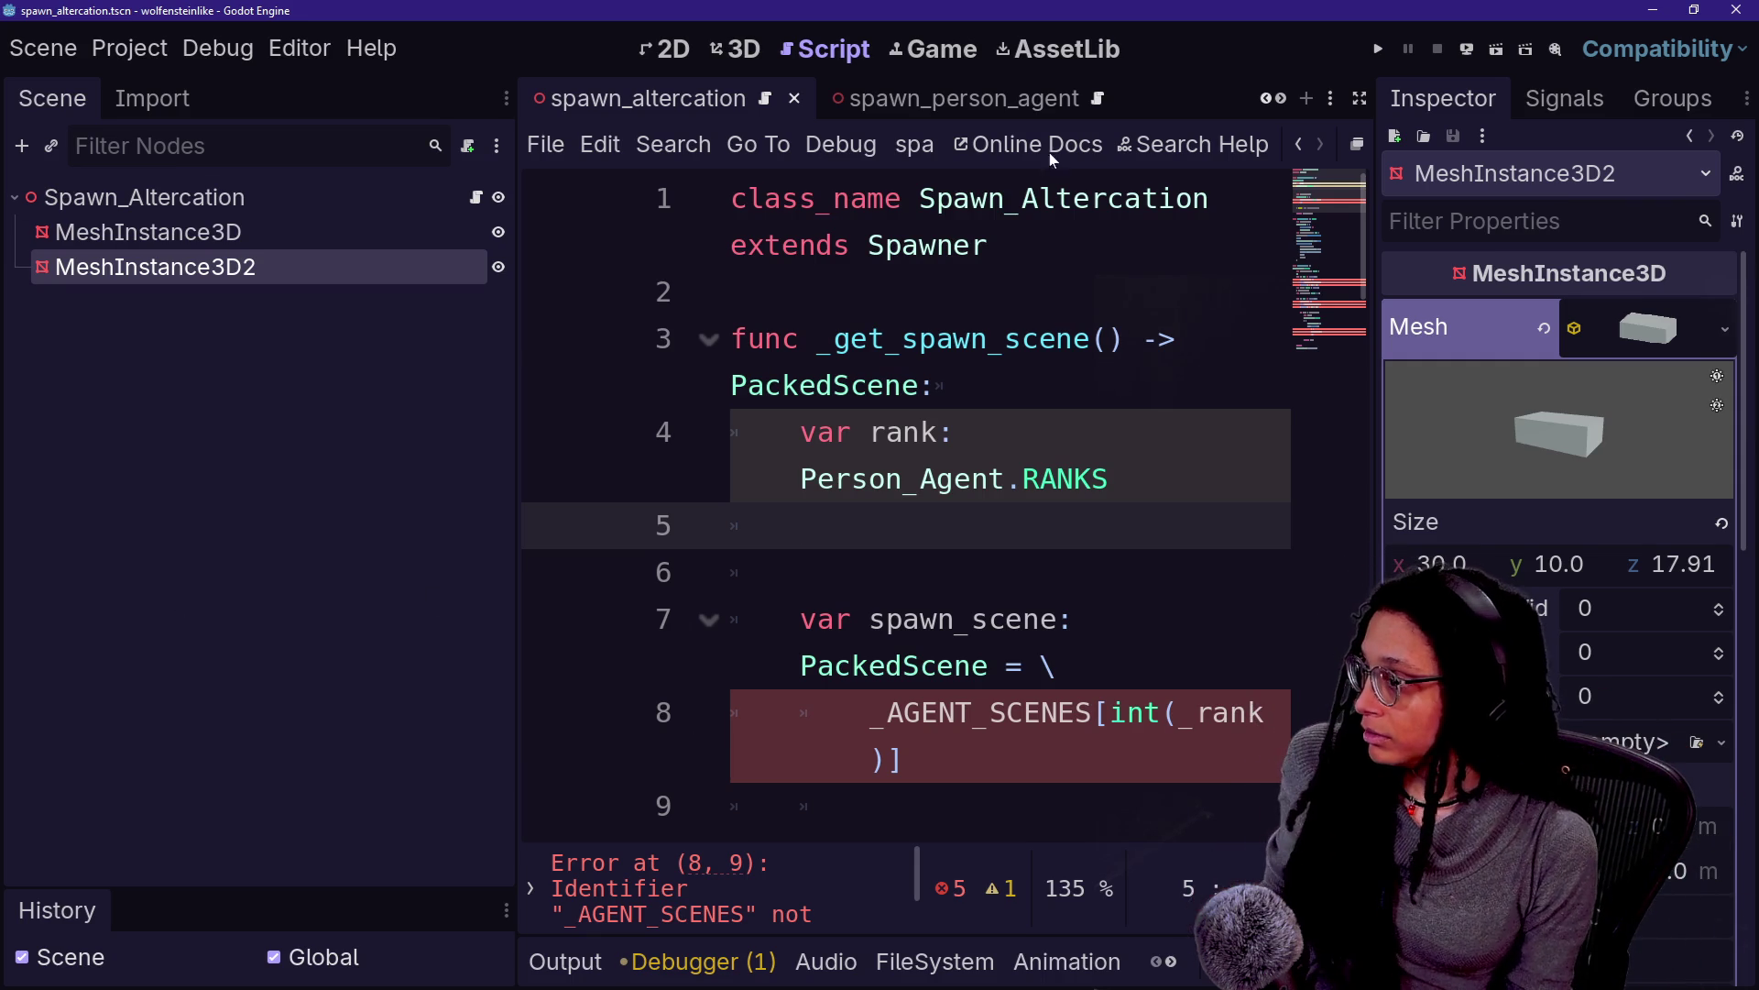
In 3D, select the 30 × 10 × 17.91 box mesh under the red capsule and zoom around it
left_click(736, 48)
left_click(1119, 719)
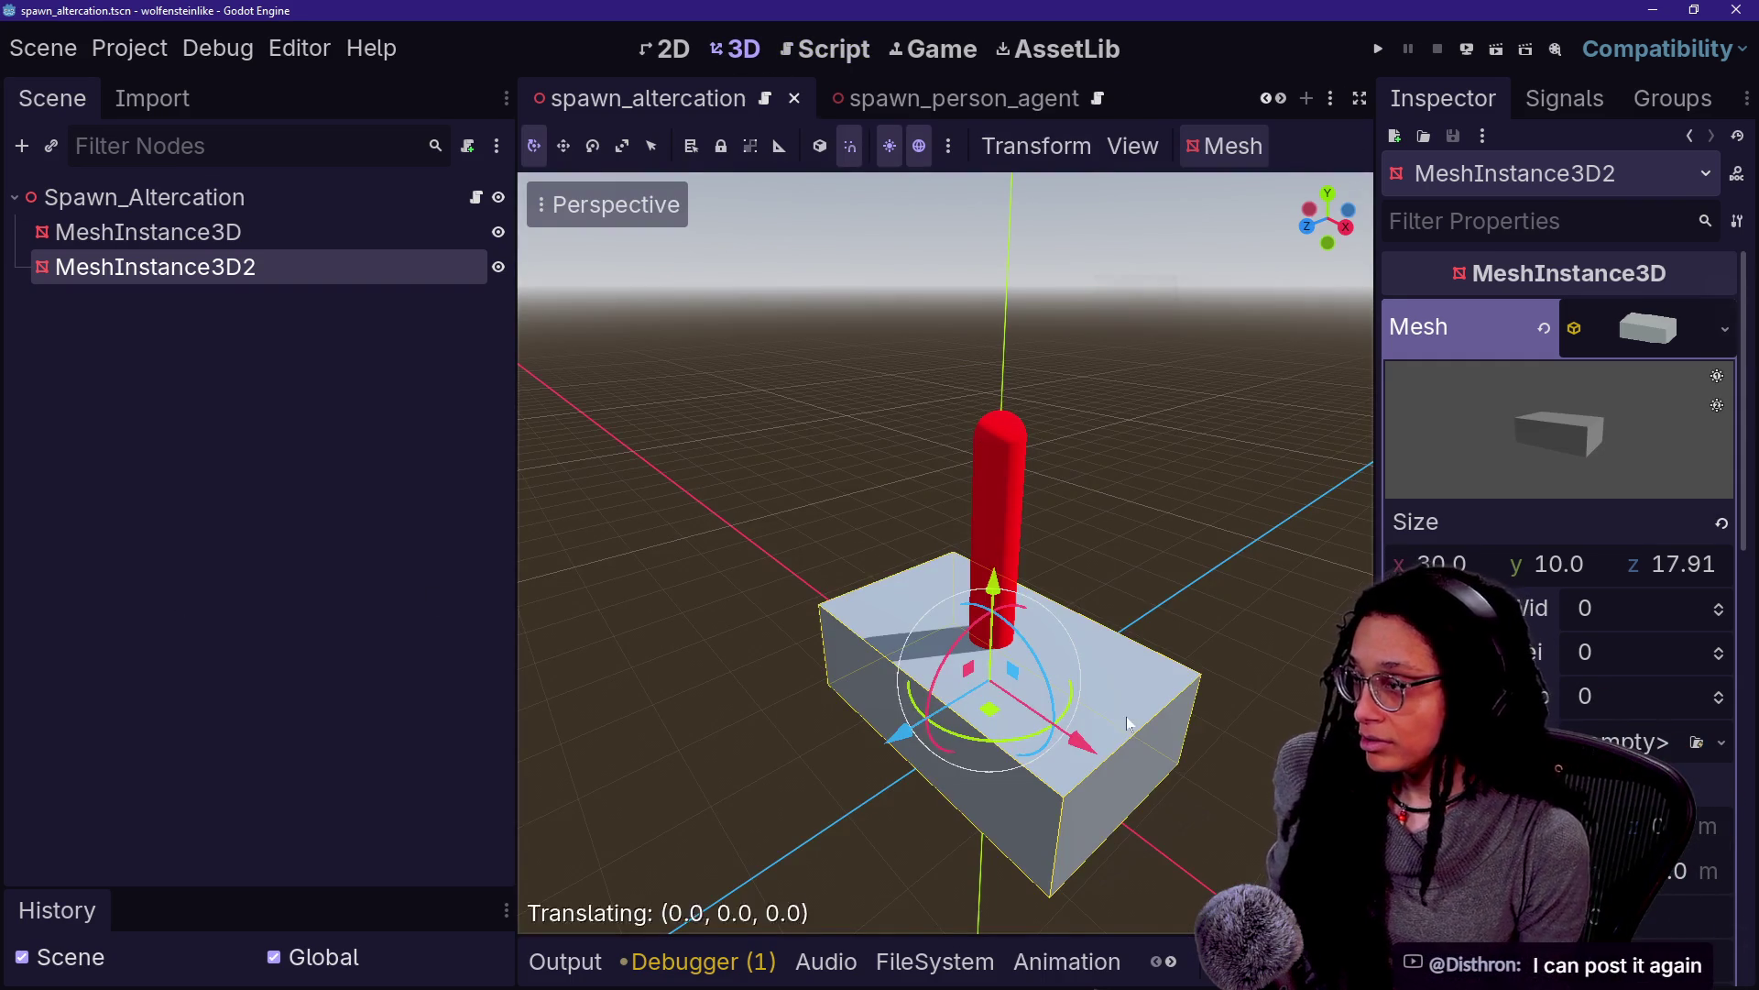
scroll(946, 553, "up", 5)
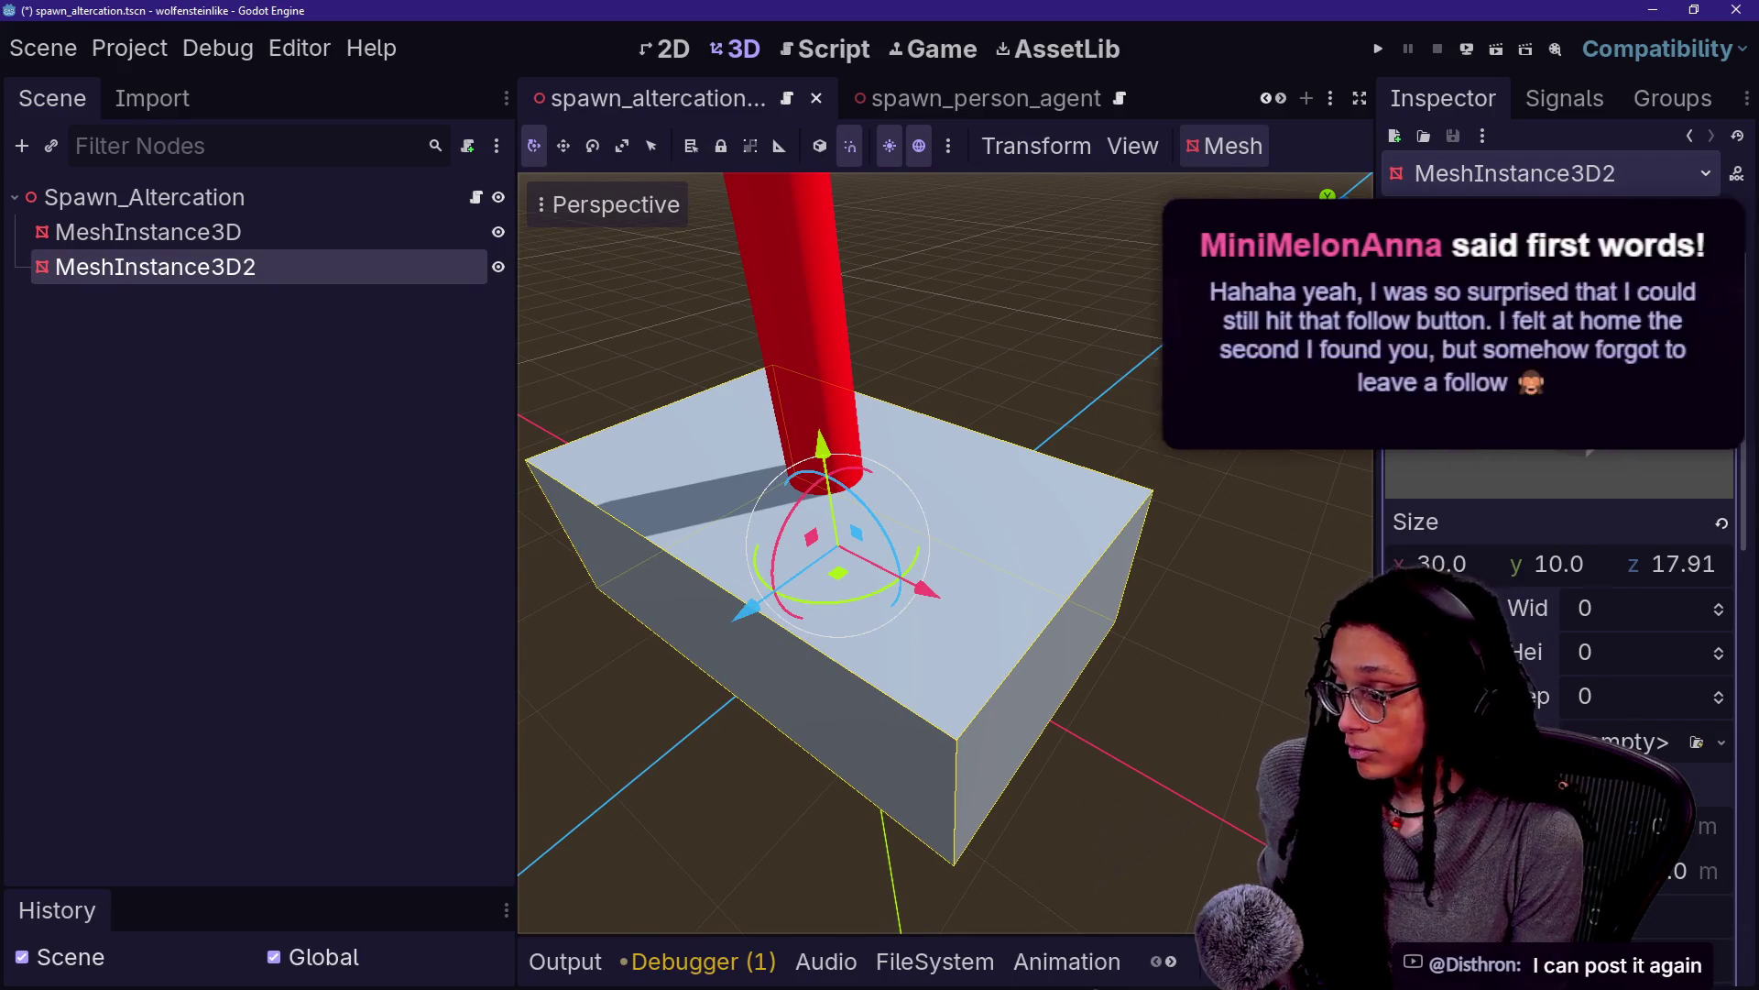
scroll(1590, 556, "down", 5)
scroll(1558, 550, "up", 5)
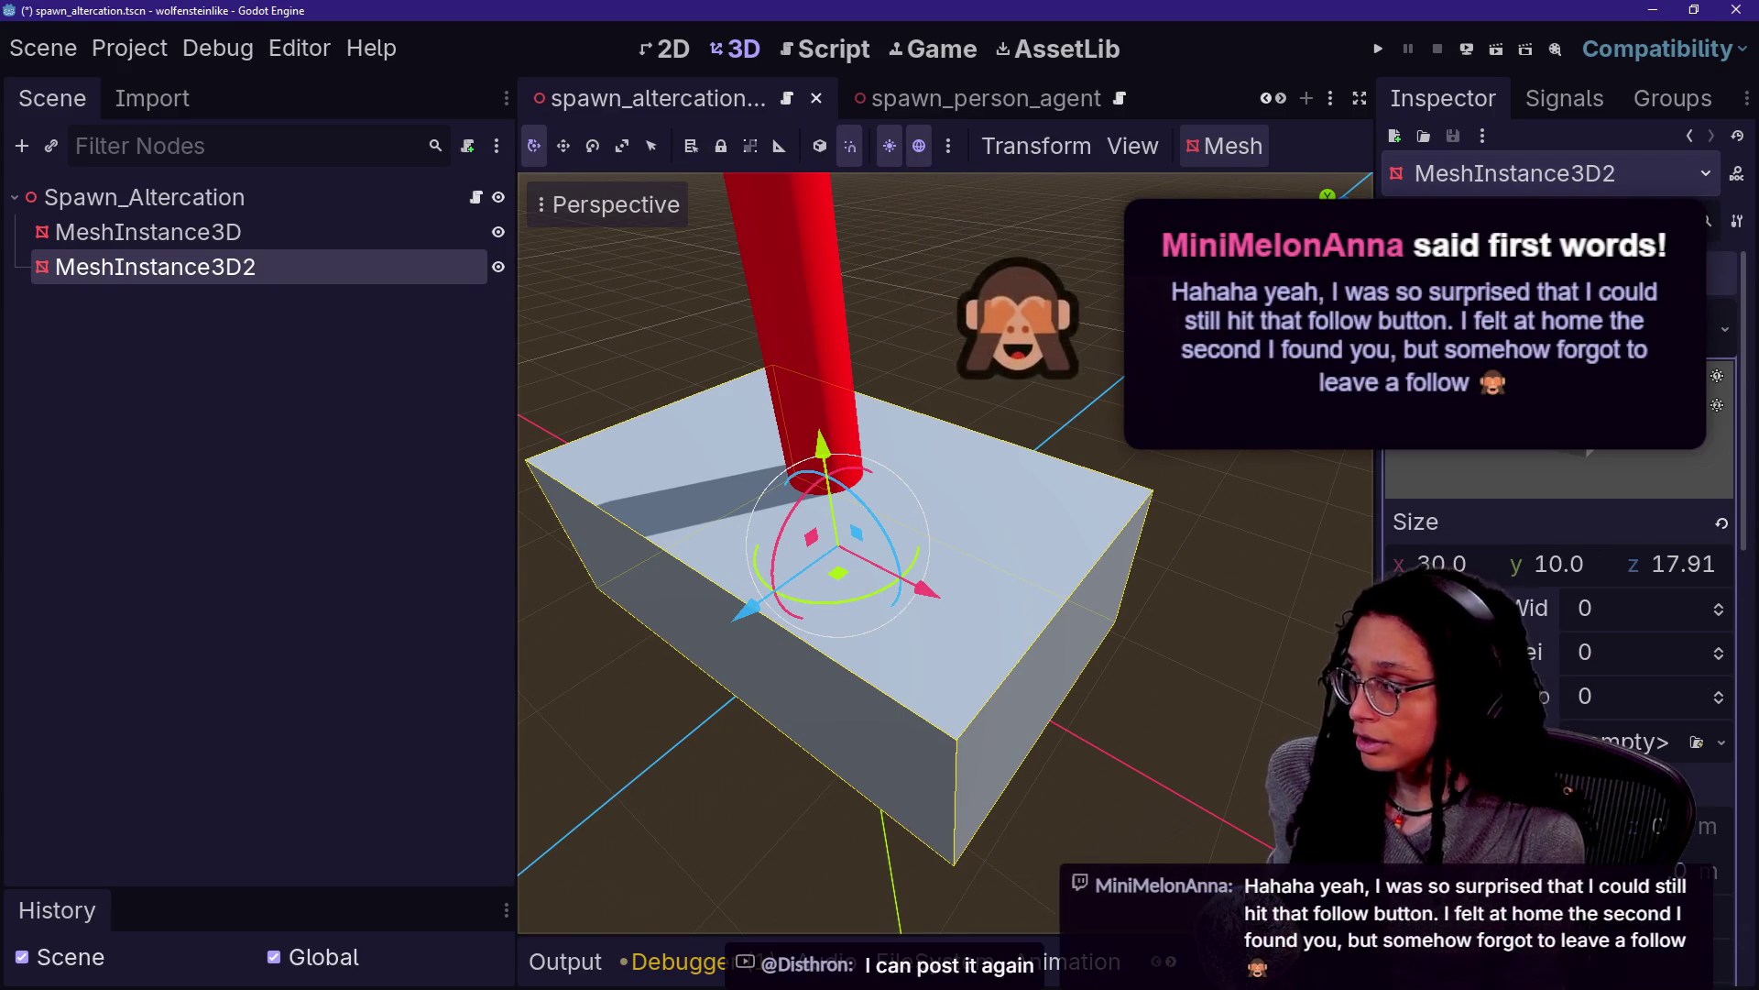
scroll(1558, 550, "down", 3)
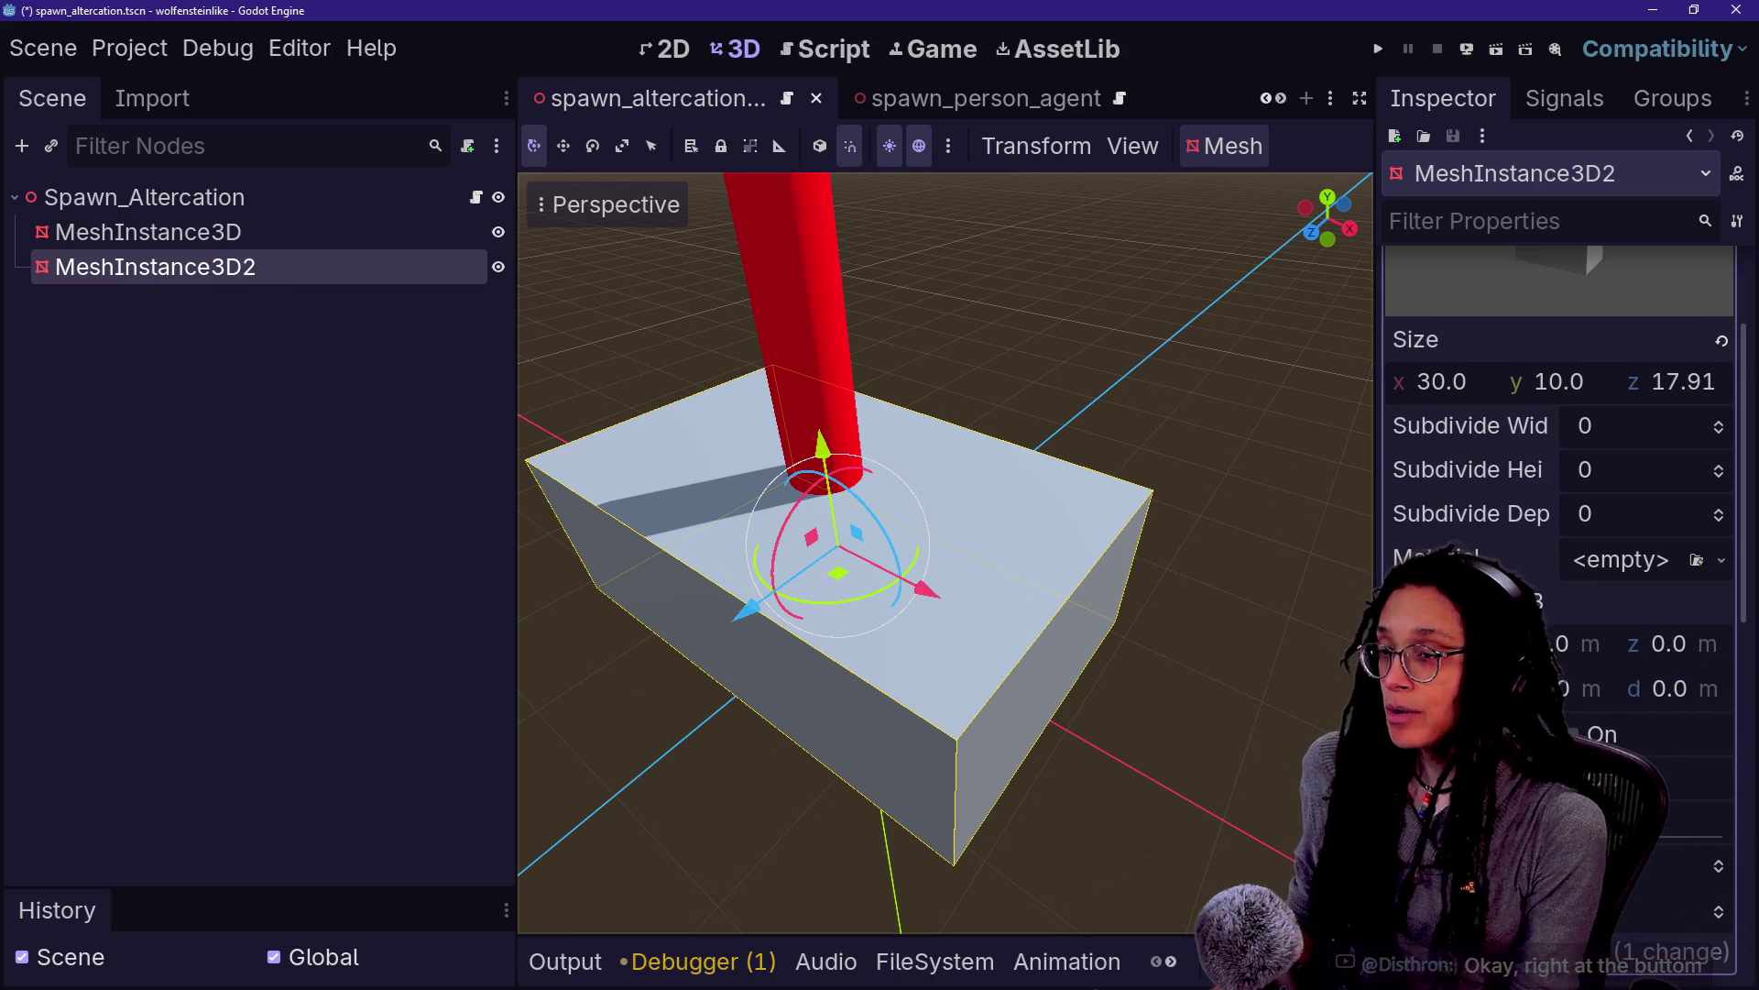
key("alt+Tab")
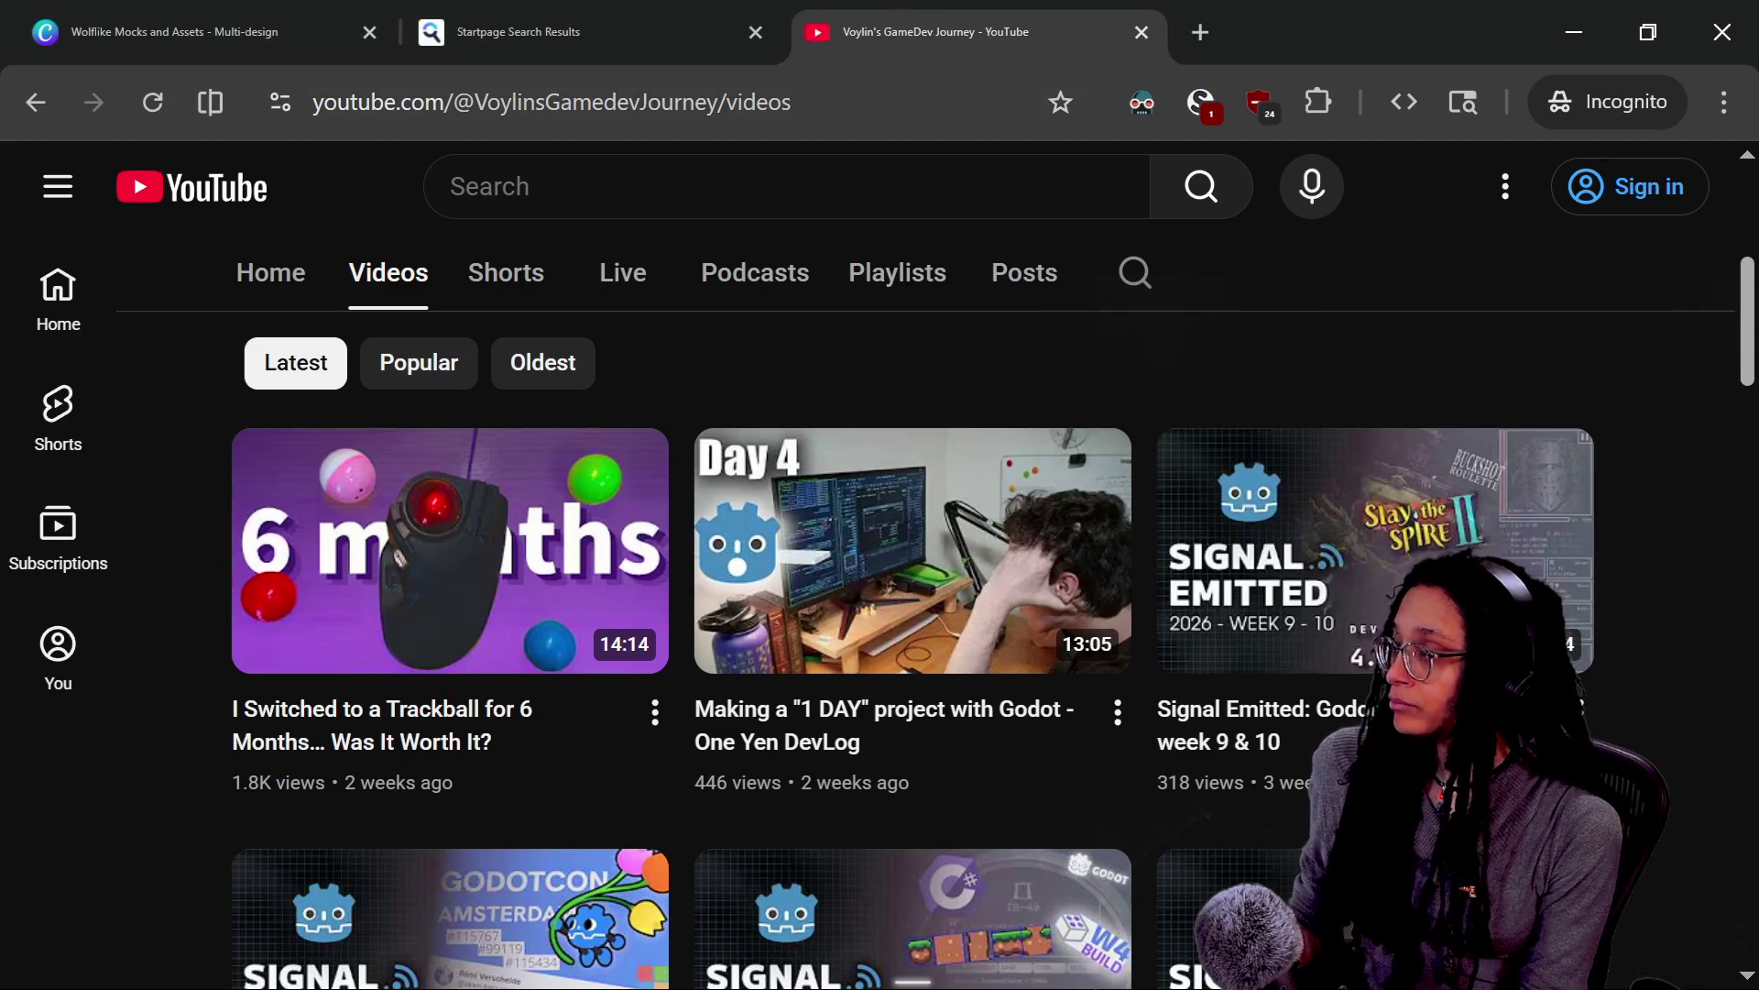
Follow the Discord post's itch.io link to Minnesota Heat and run the web game
key("alt+Tab")
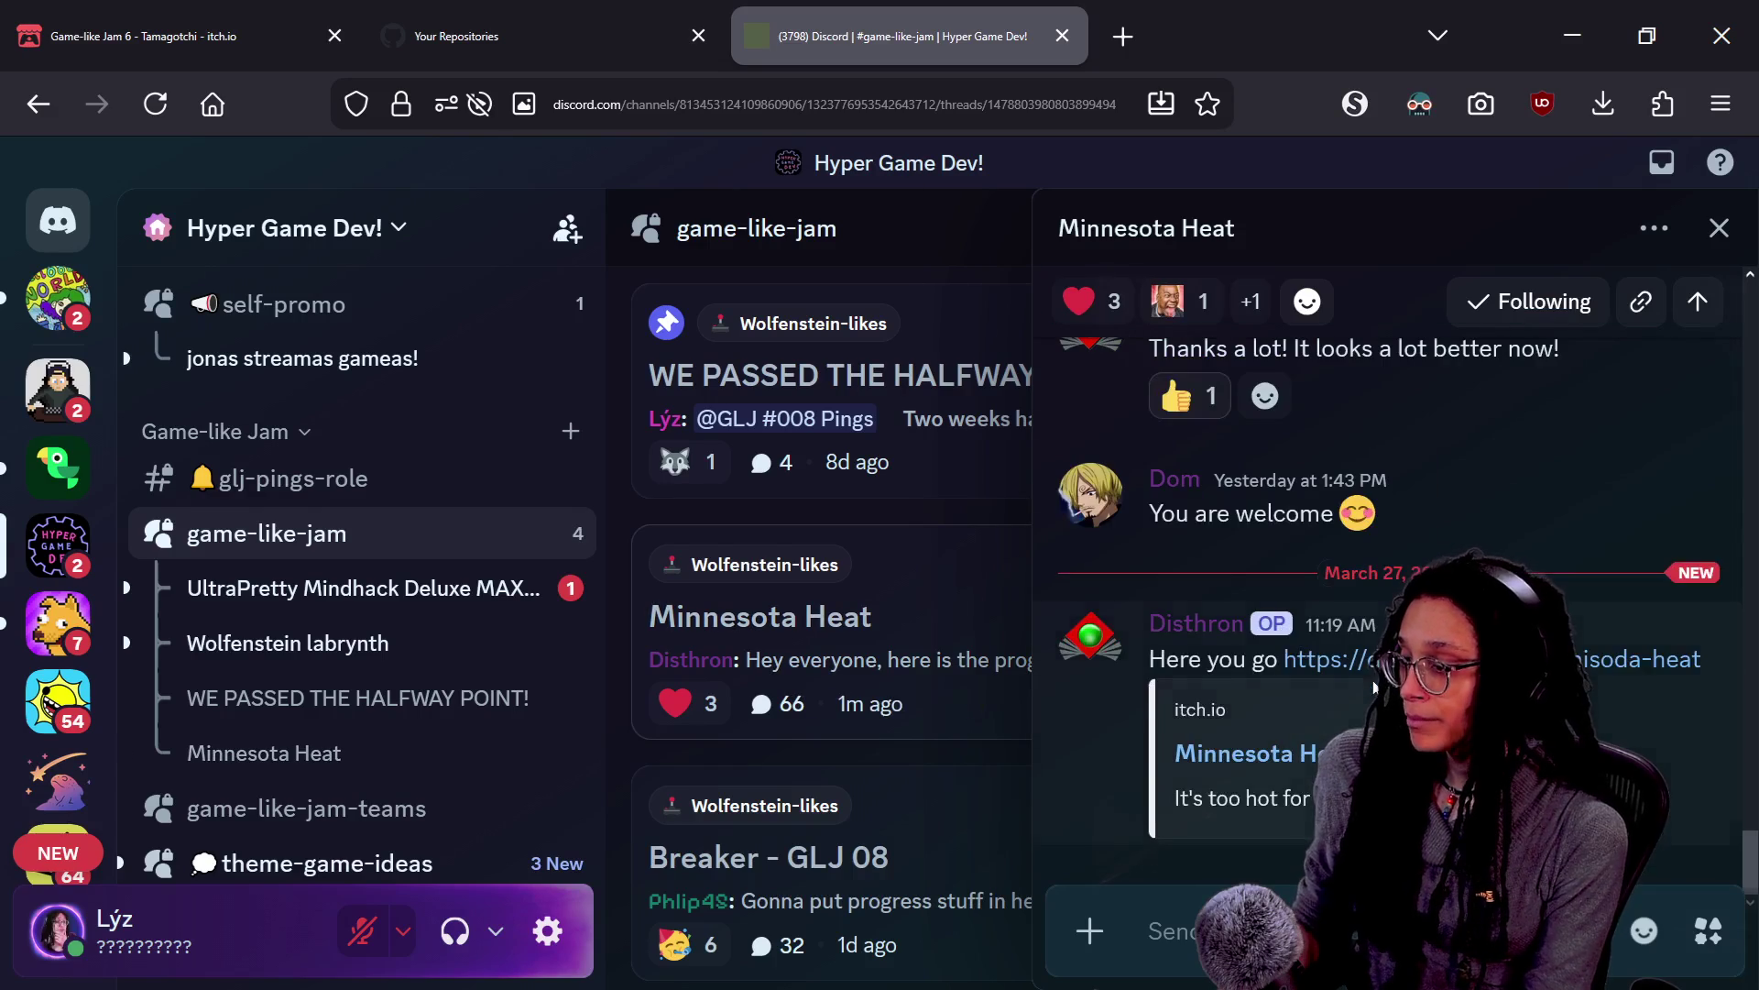
left_click(1356, 661)
left_click(1120, 558)
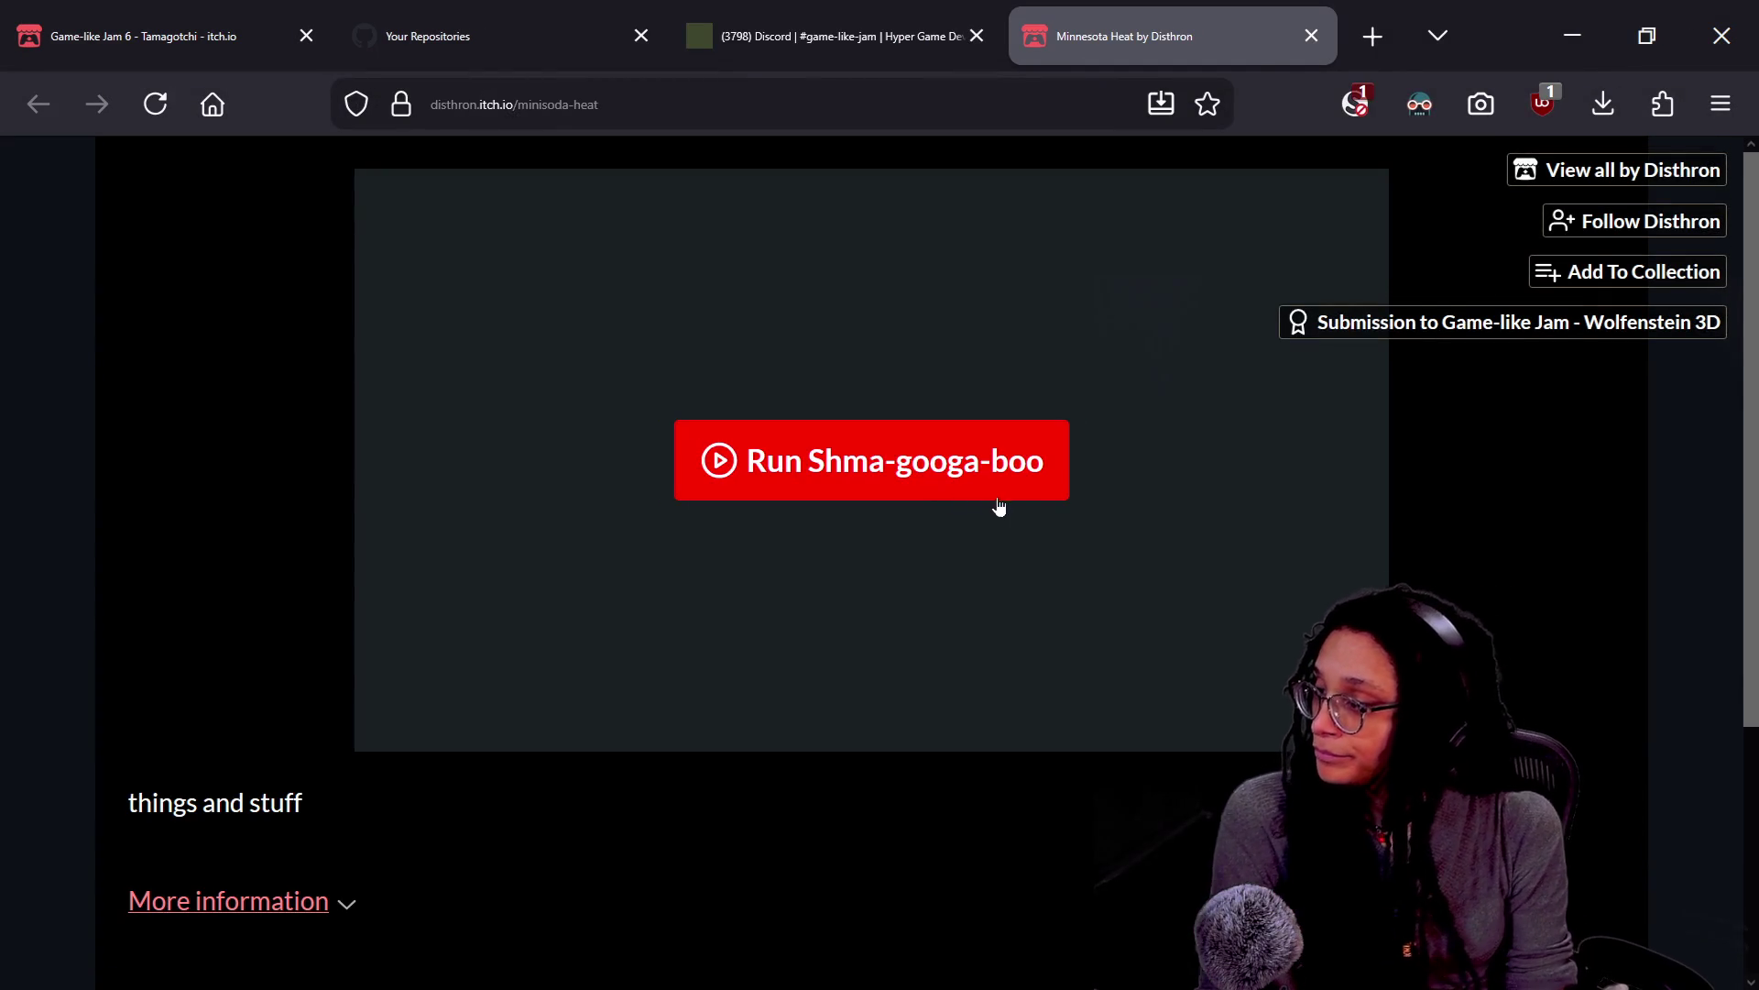
left_click(1017, 495)
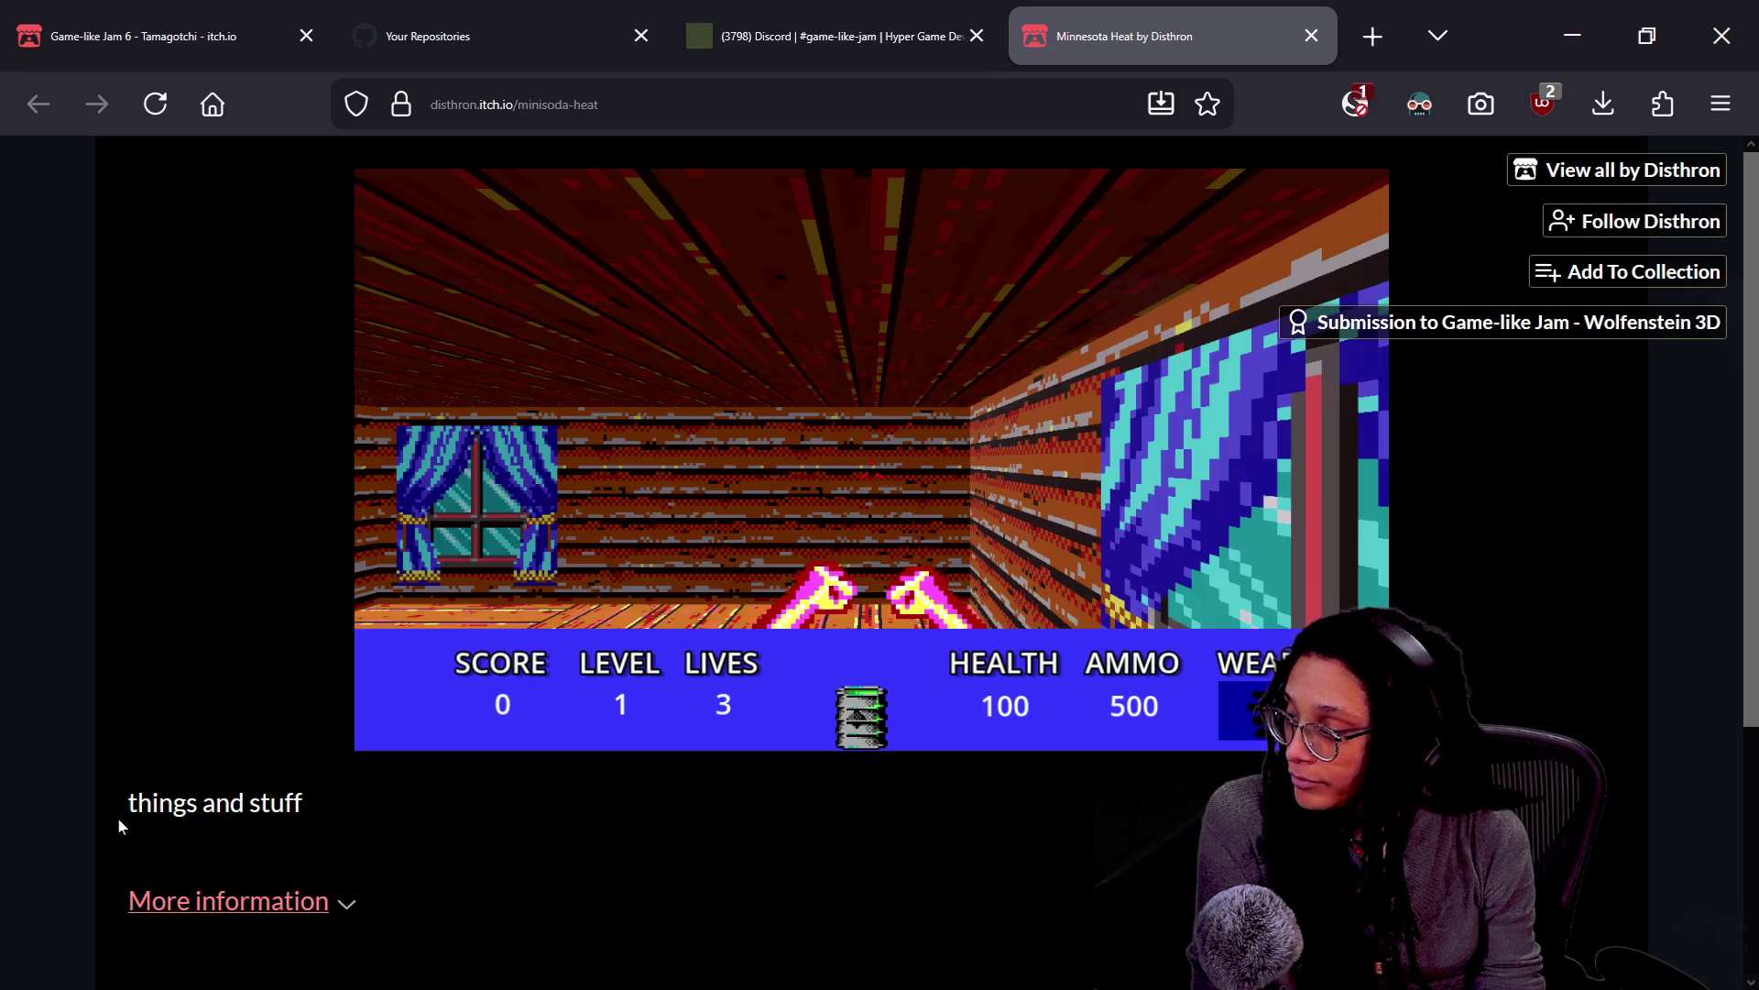
left_click(522, 652)
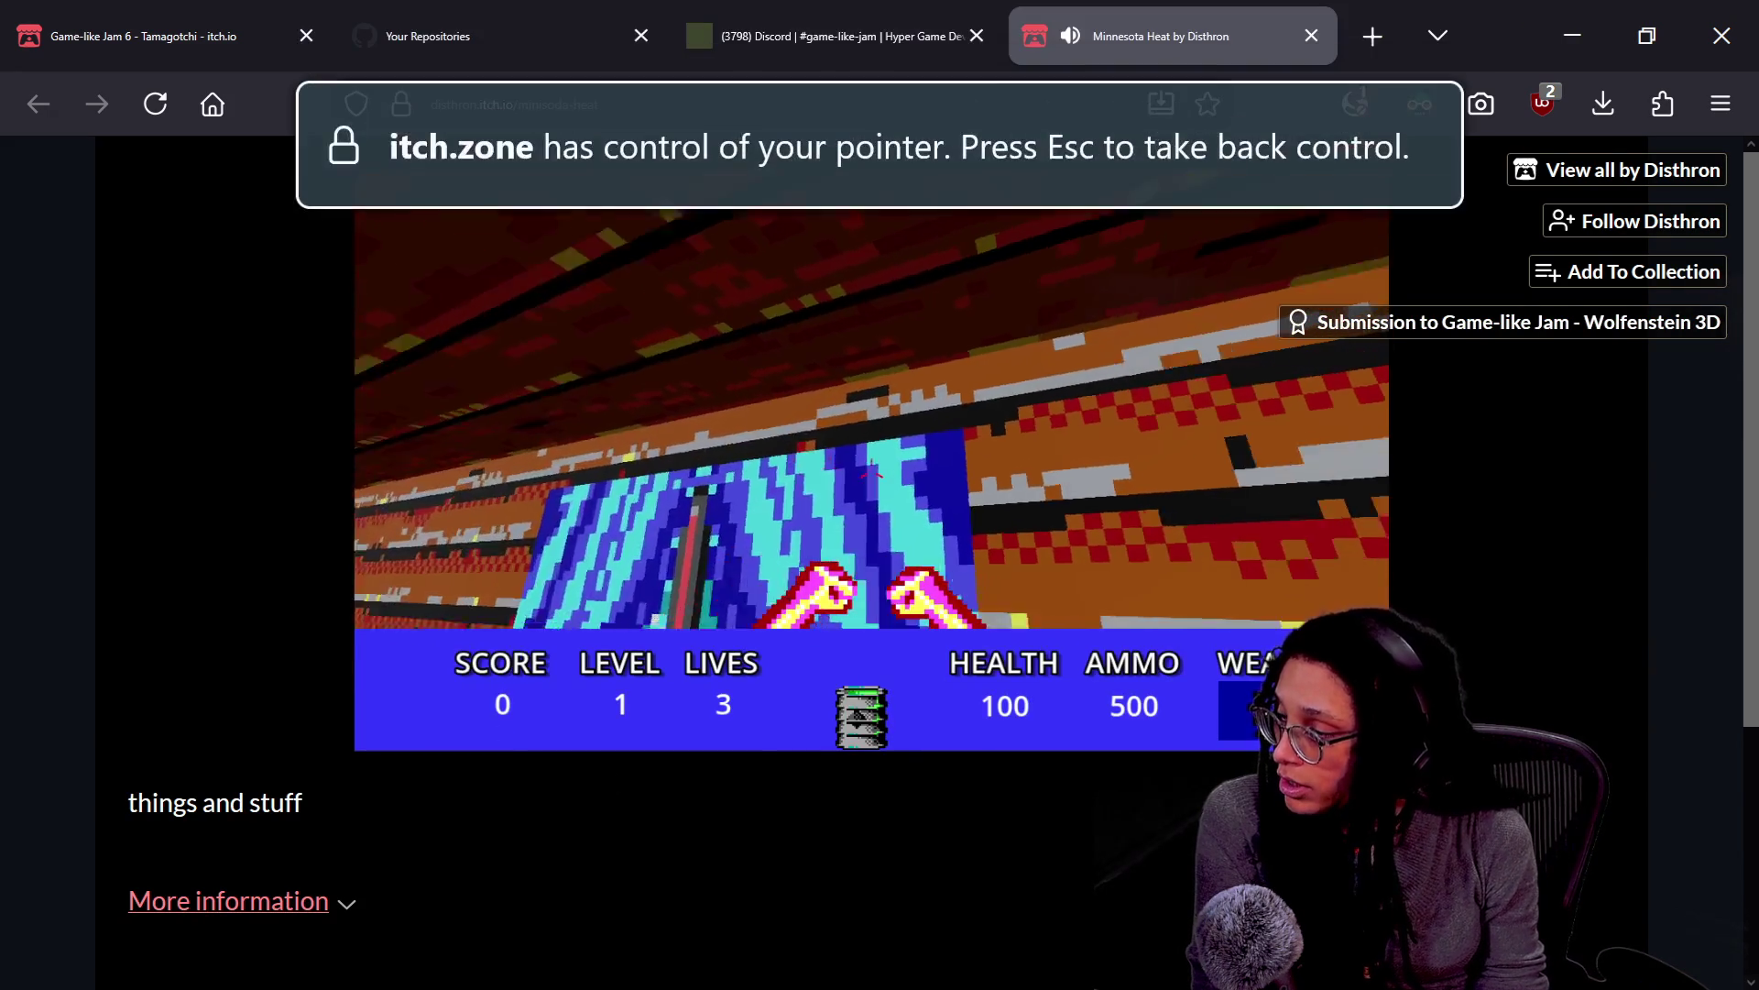
Walk forward in the game, then pause the background music in VLC
key("w")
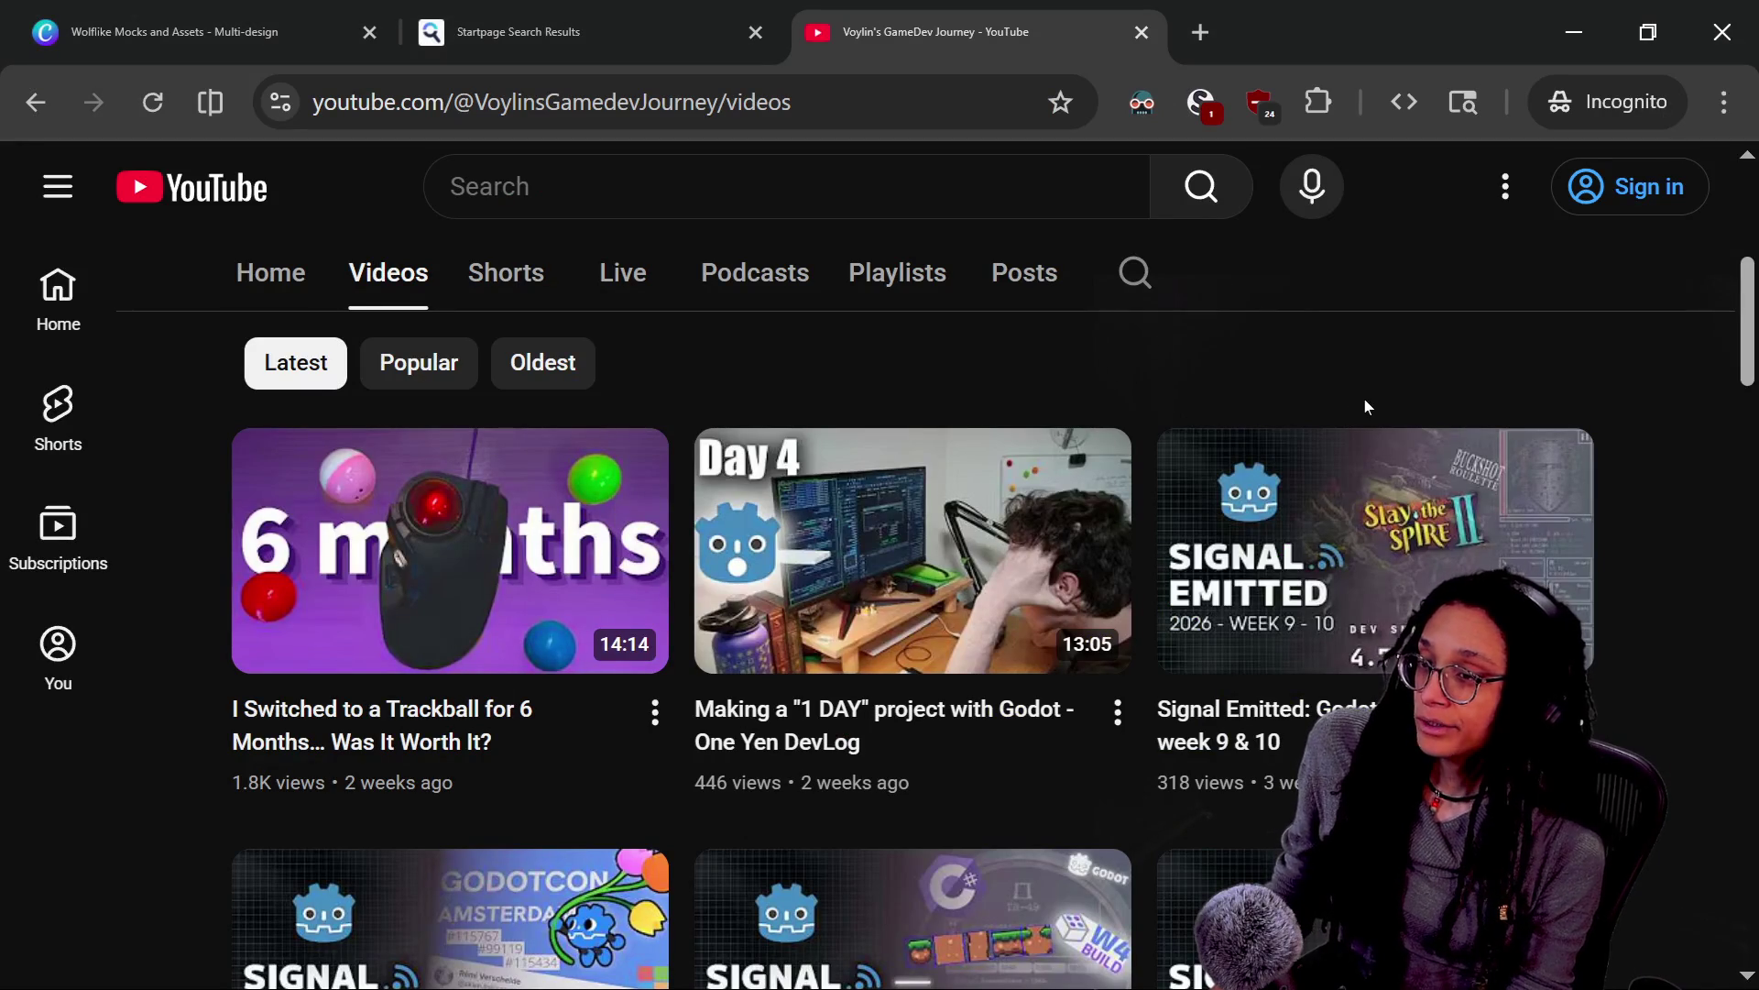
key("alt+Tab")
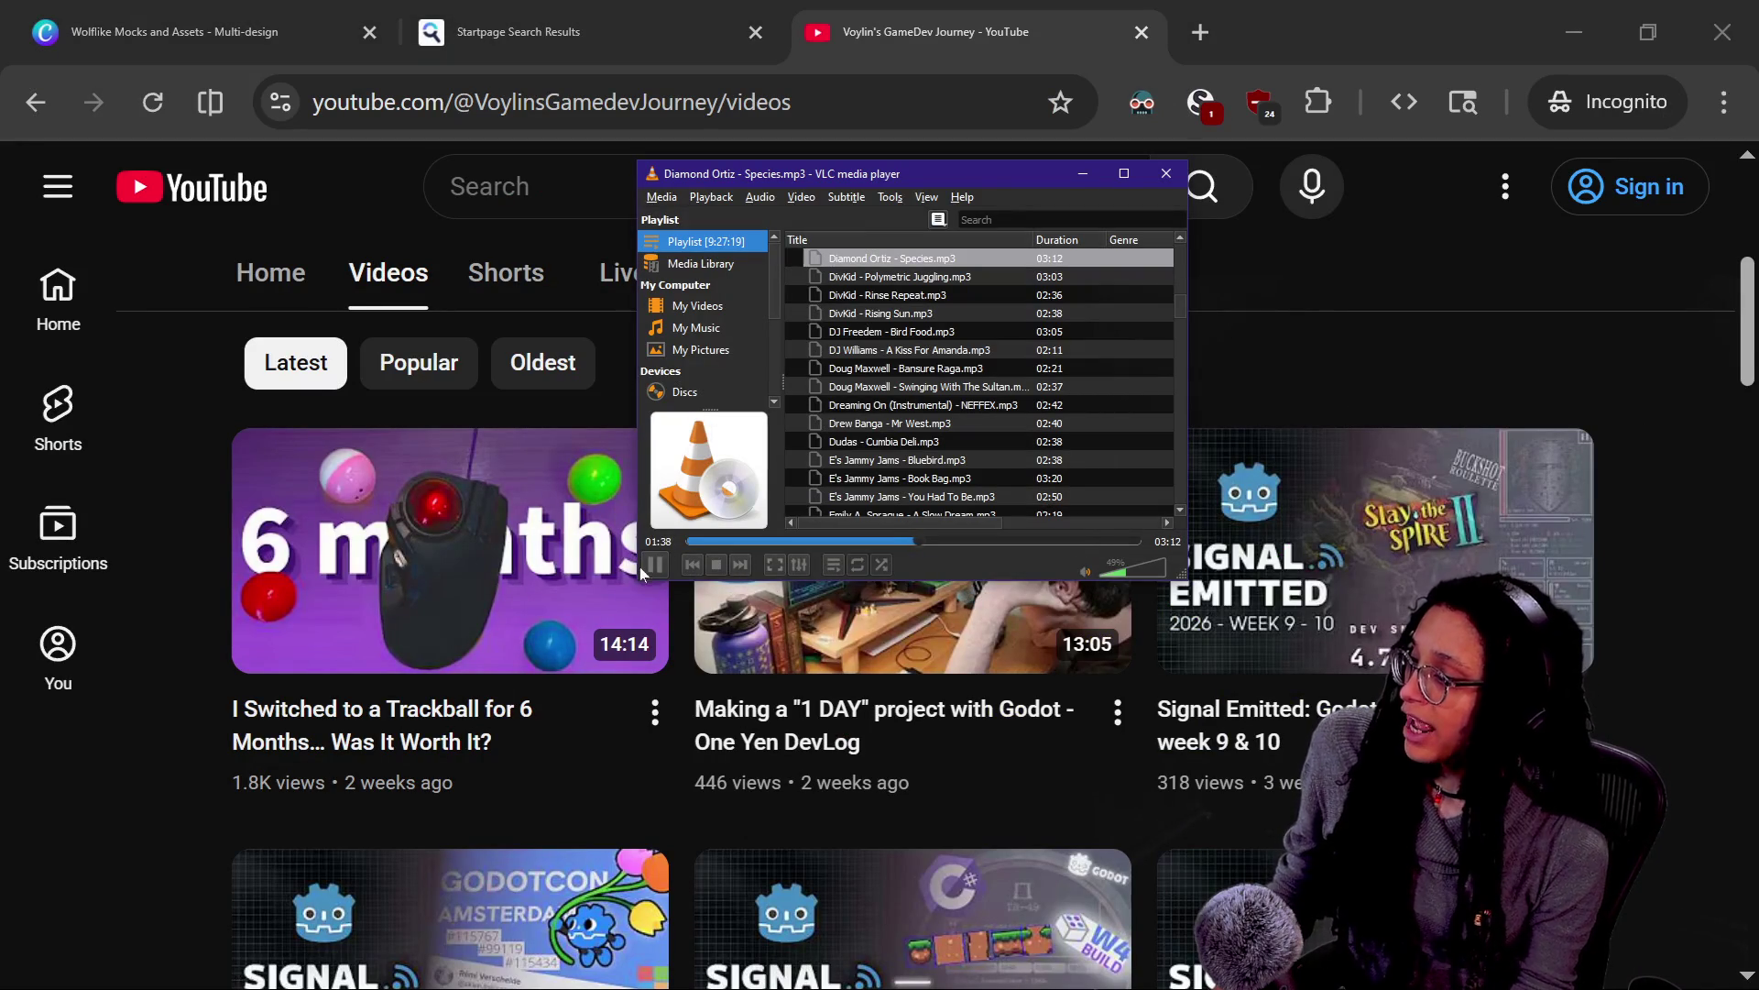
key("space")
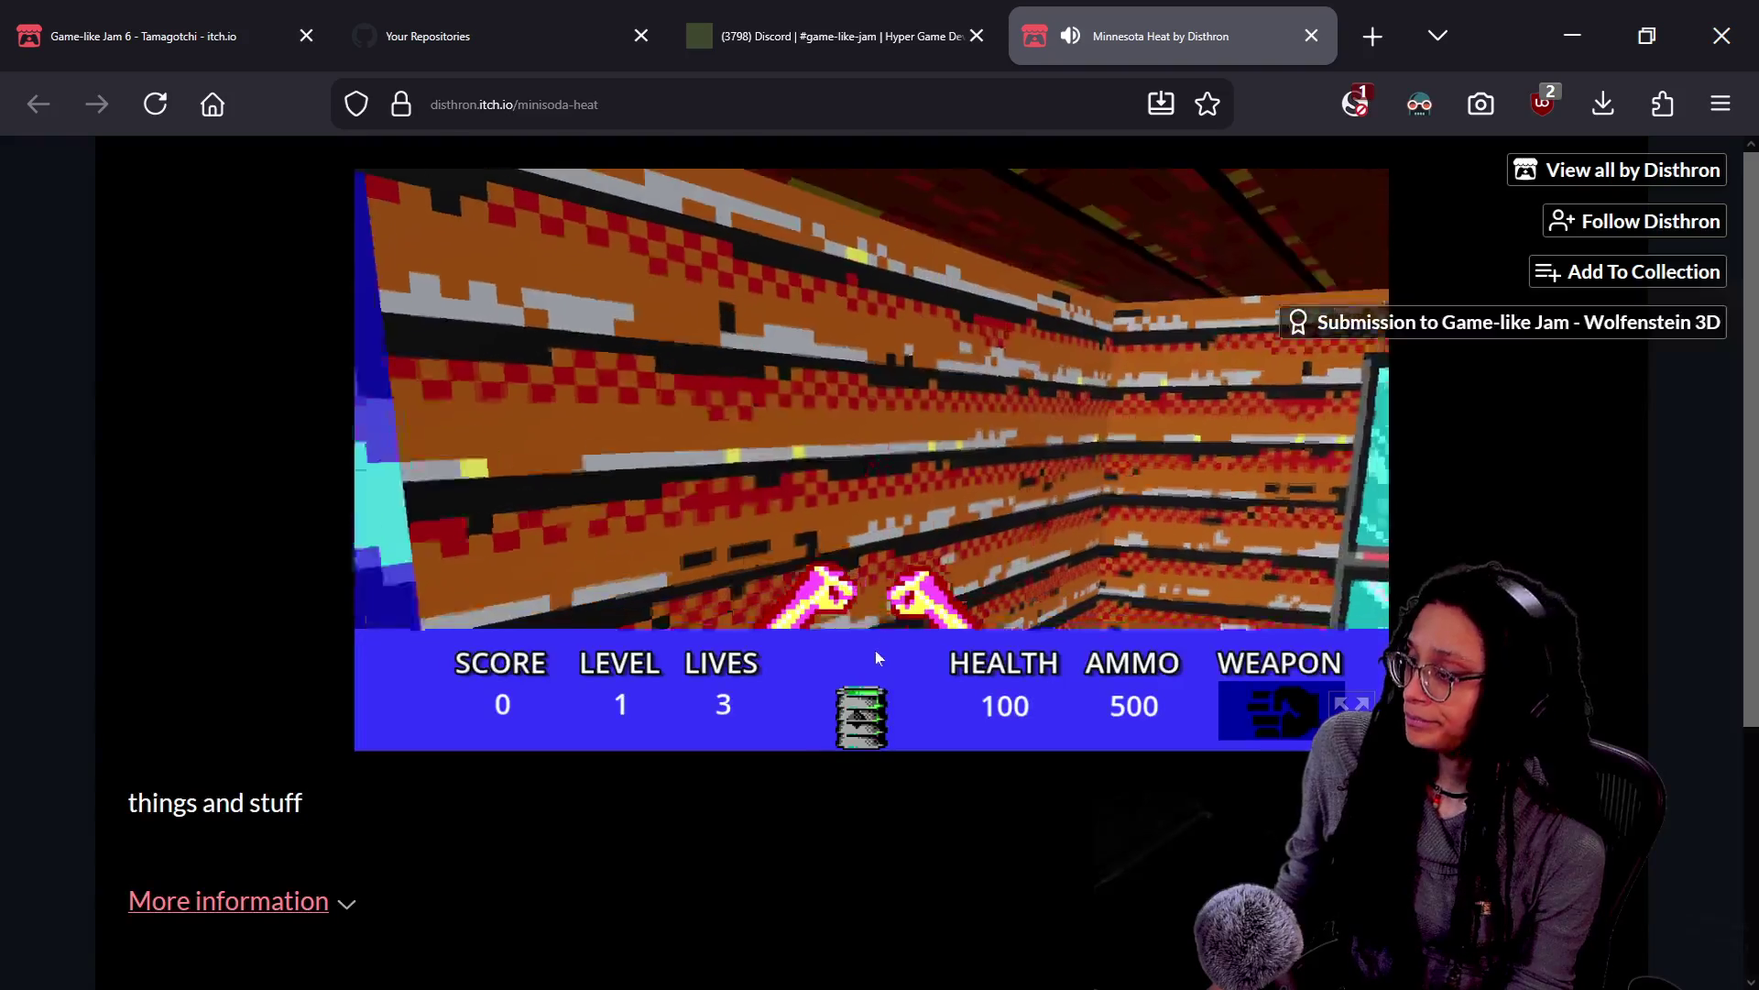
Try the game fullscreen, check the page's script permissions, and reset page zoom to default
left_click(876, 656)
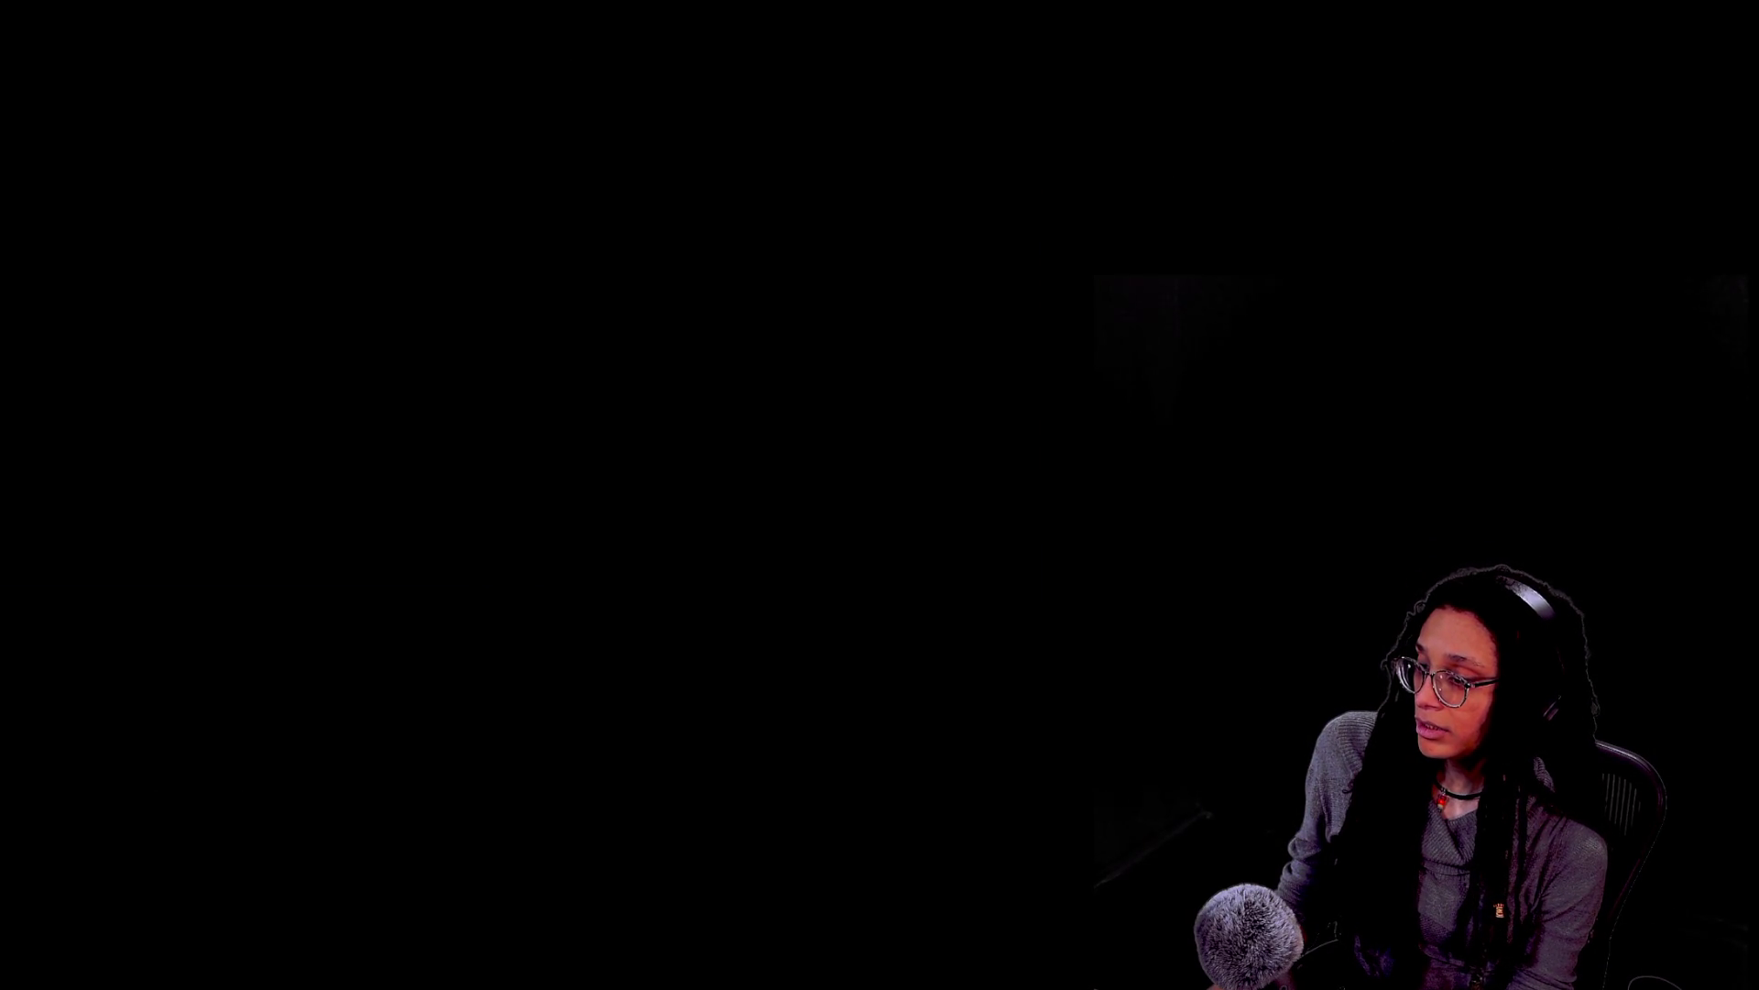
key("Escape")
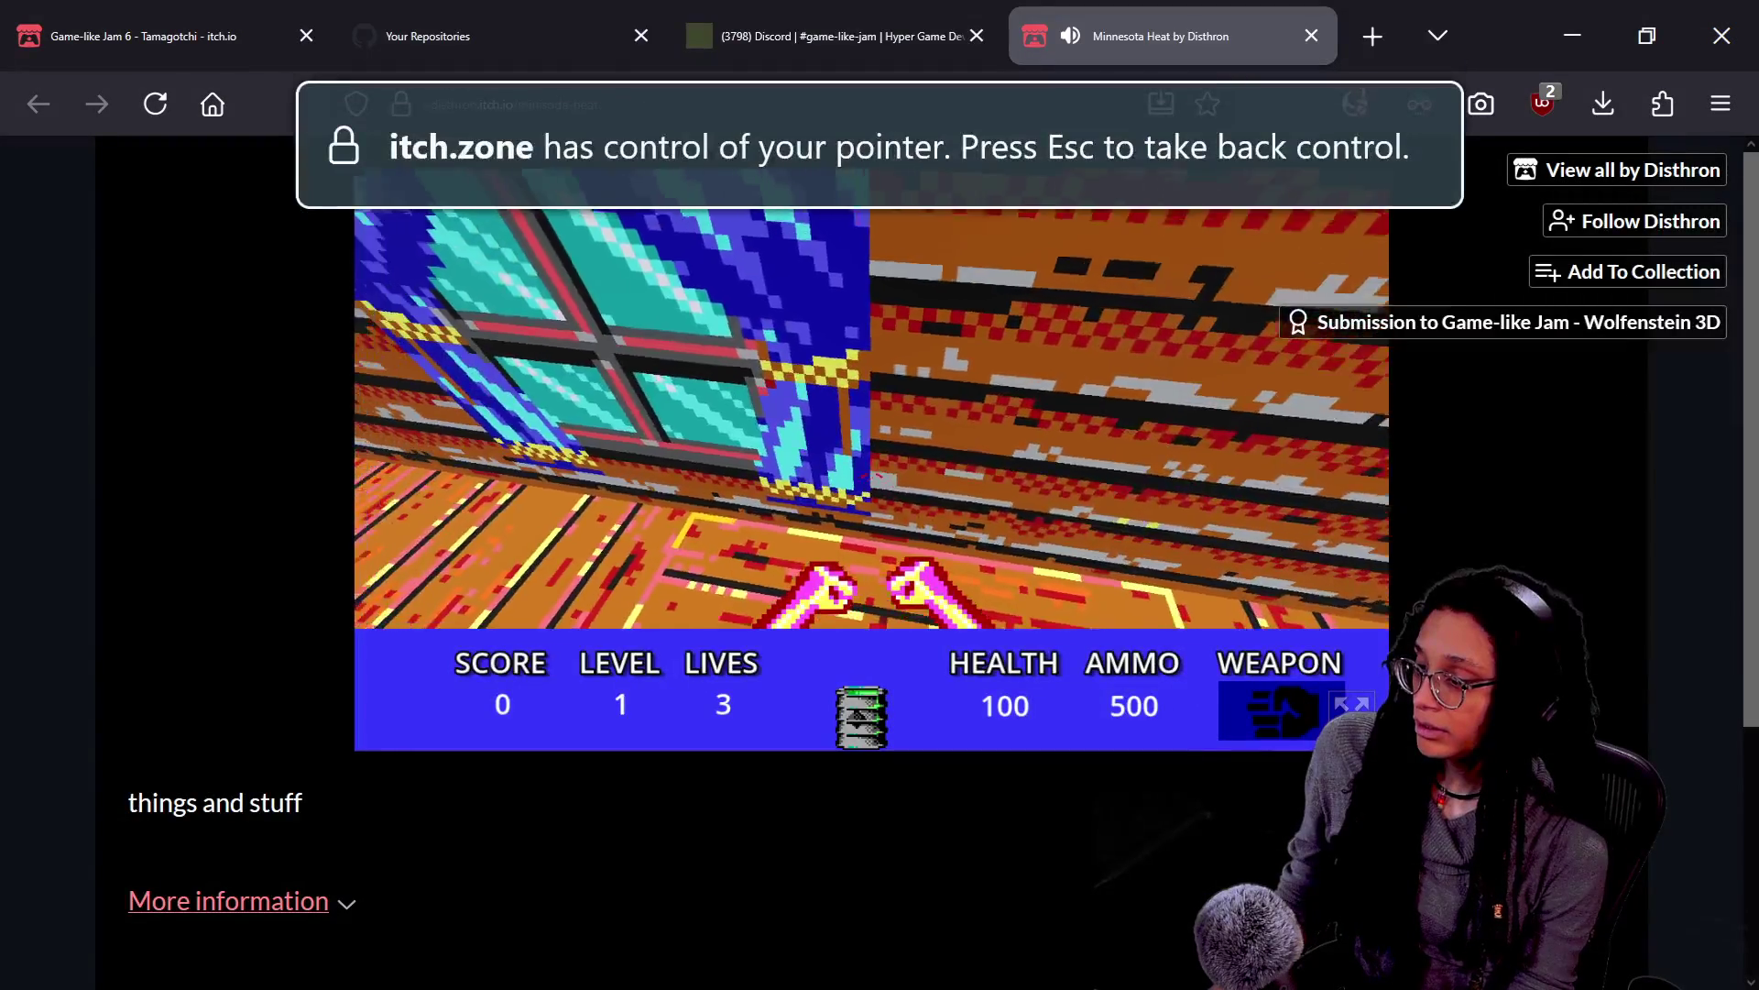
left_click(1352, 704)
key("Escape")
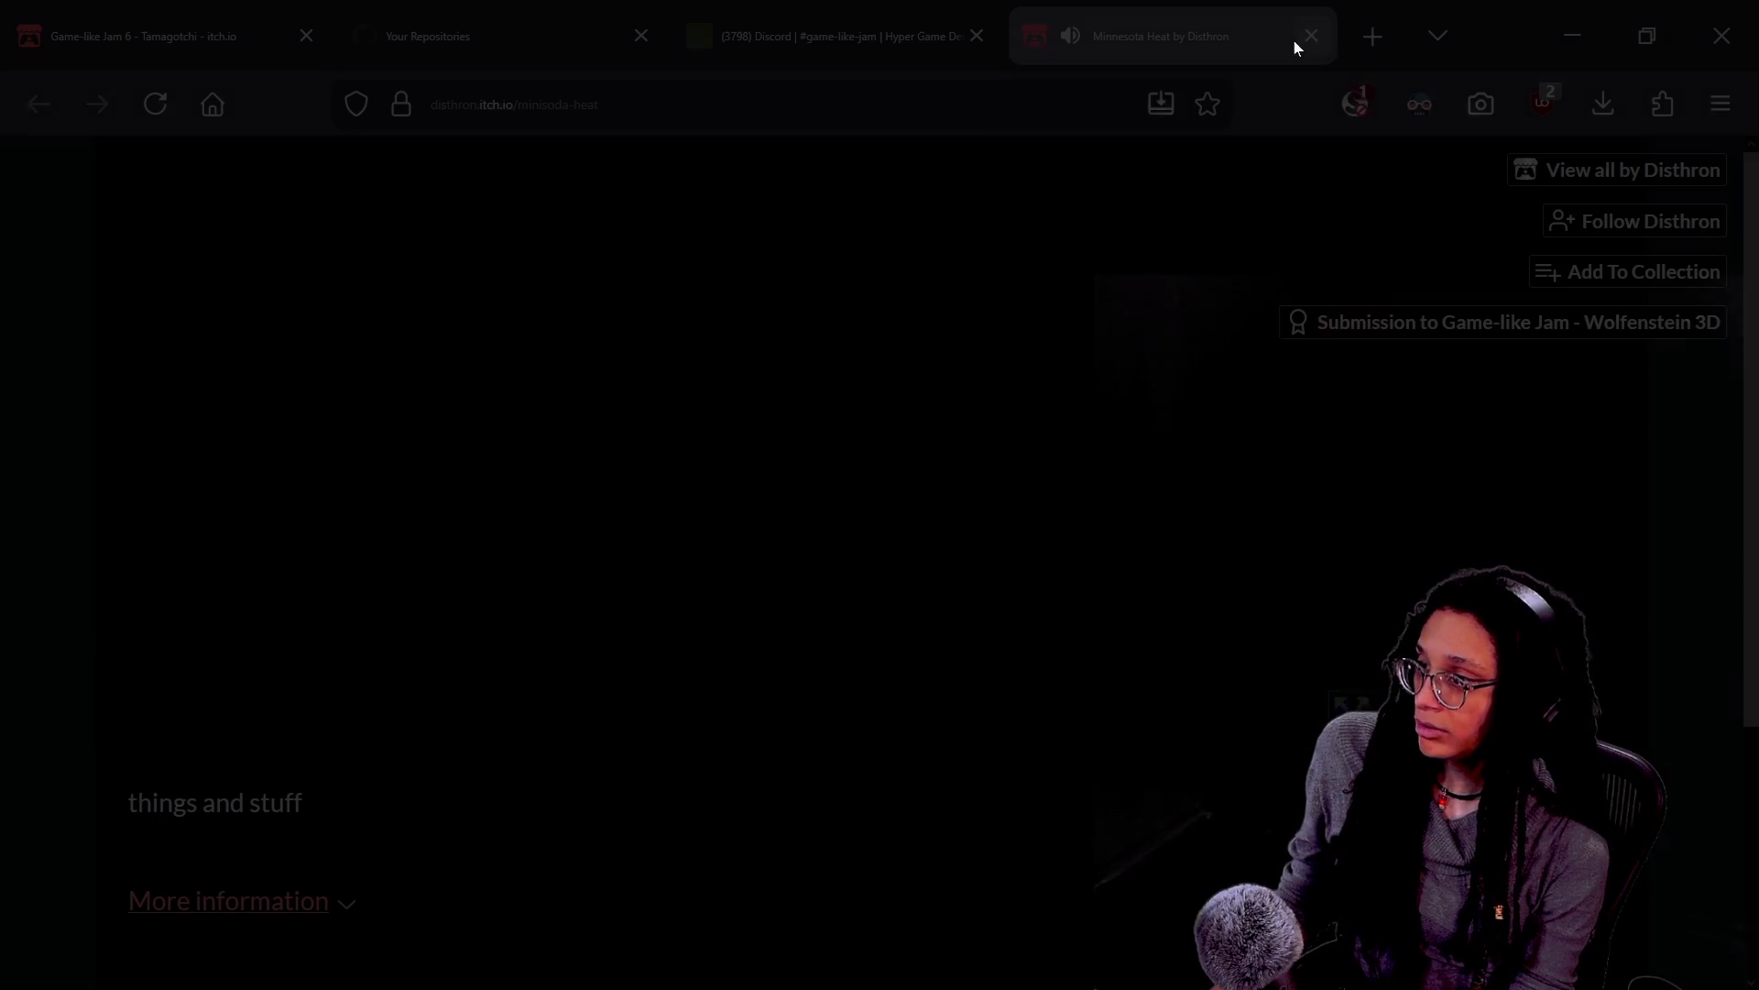
left_click(1355, 103)
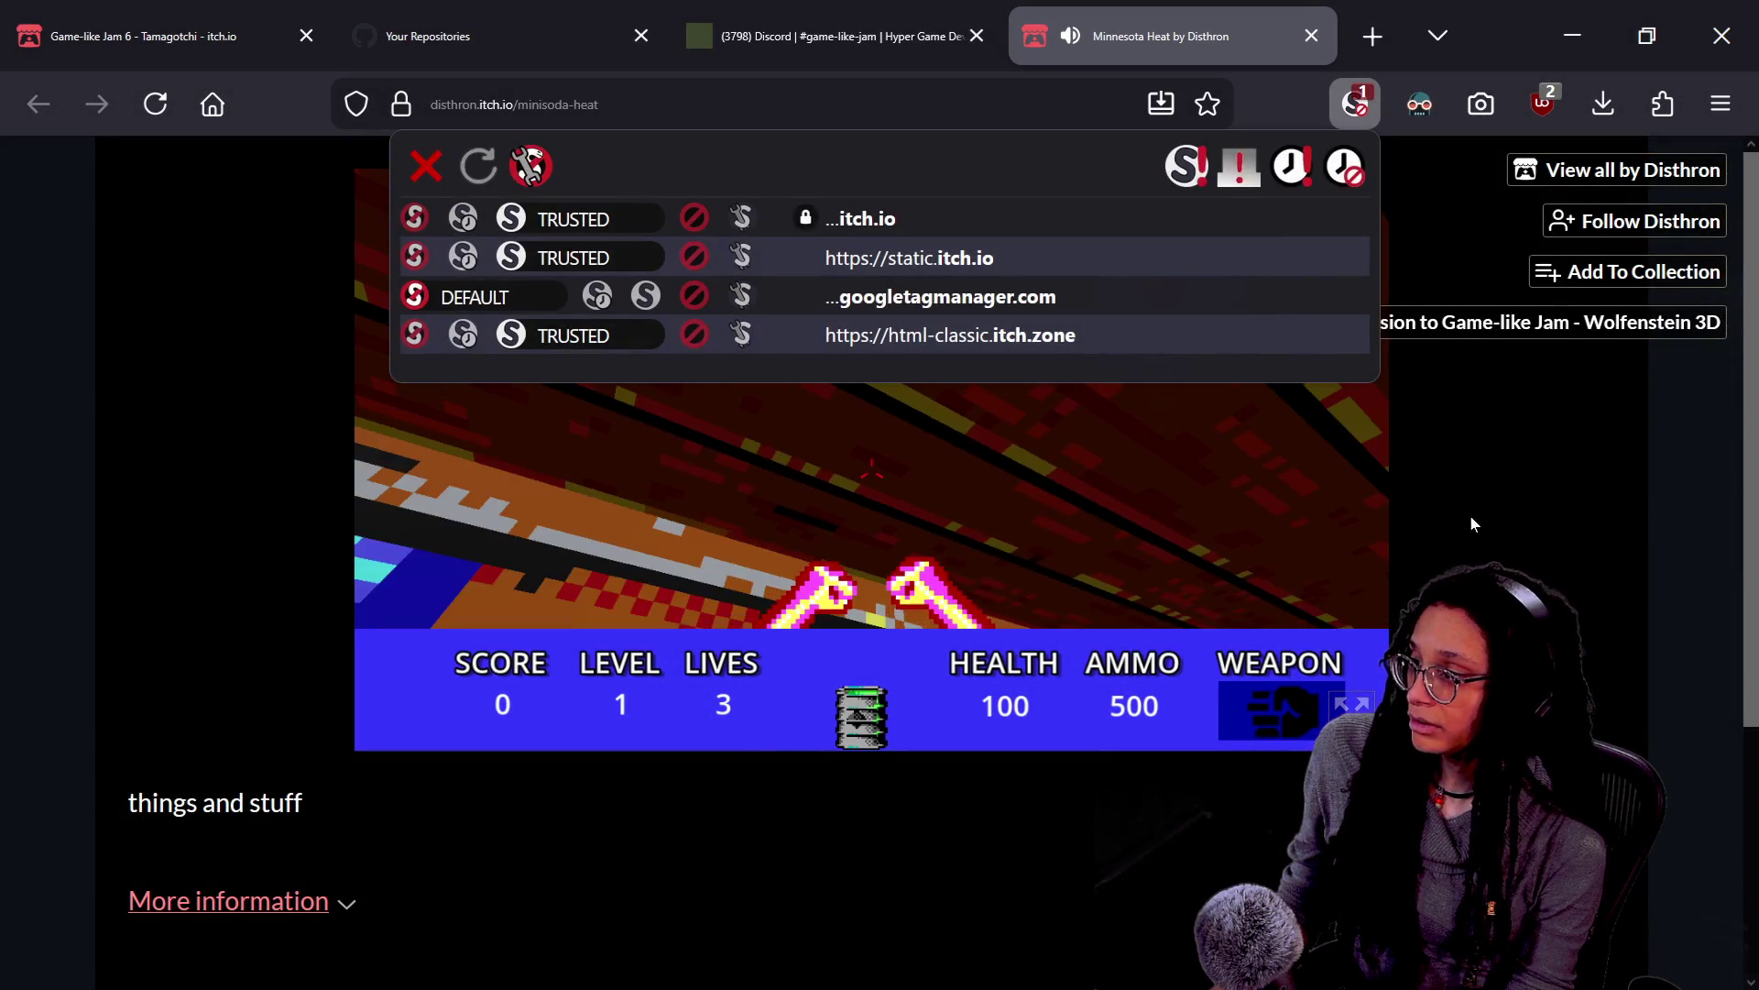
left_click(1470, 515)
key("ctrl+plus")
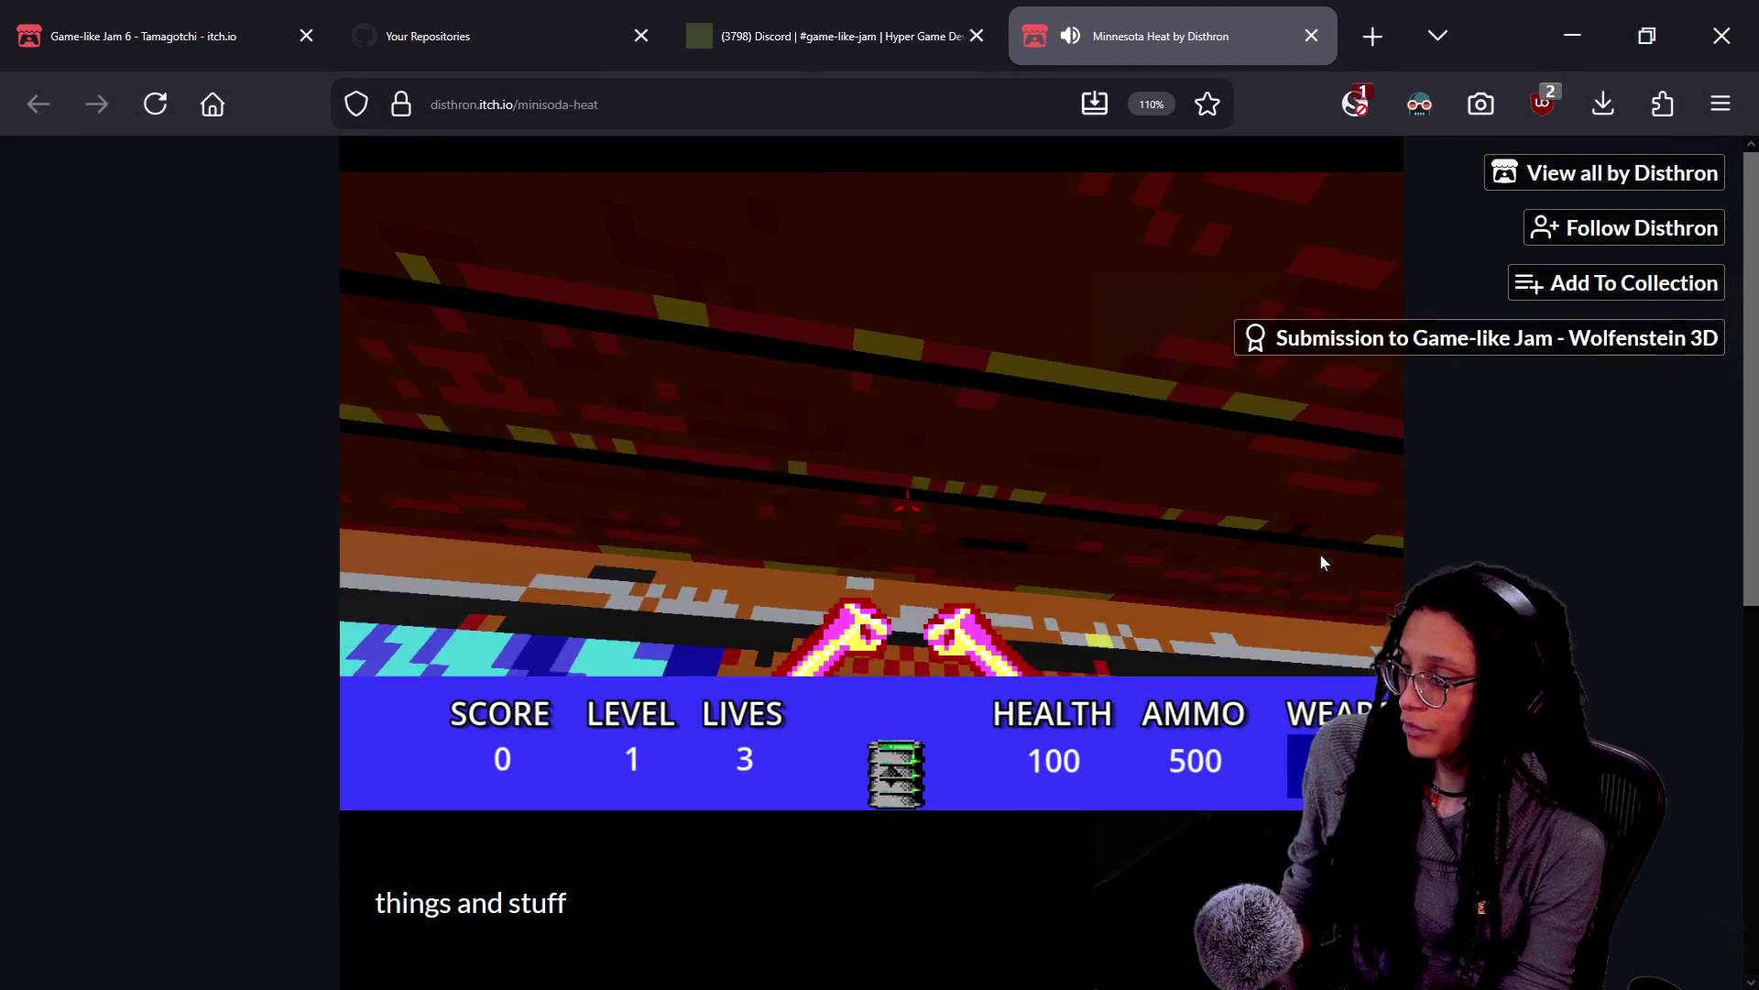
key("ctrl+minus")
Return to the game and walk toward the curtained window corner
left_click(1322, 553)
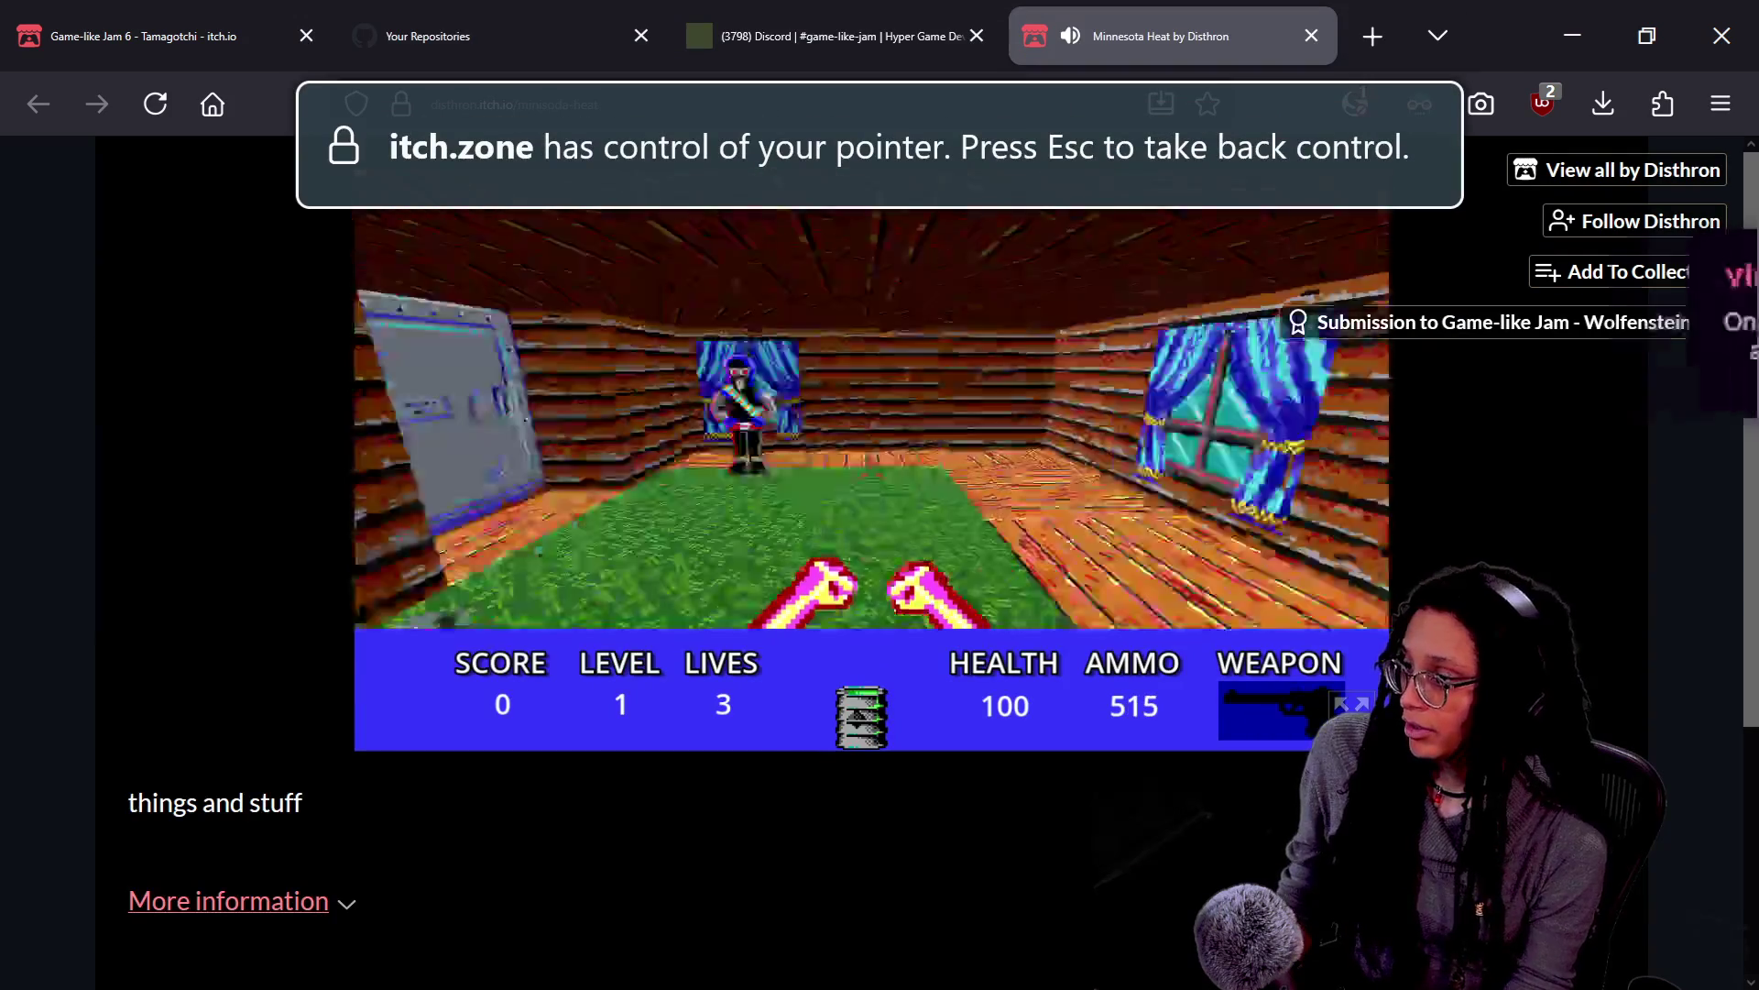
key("w")
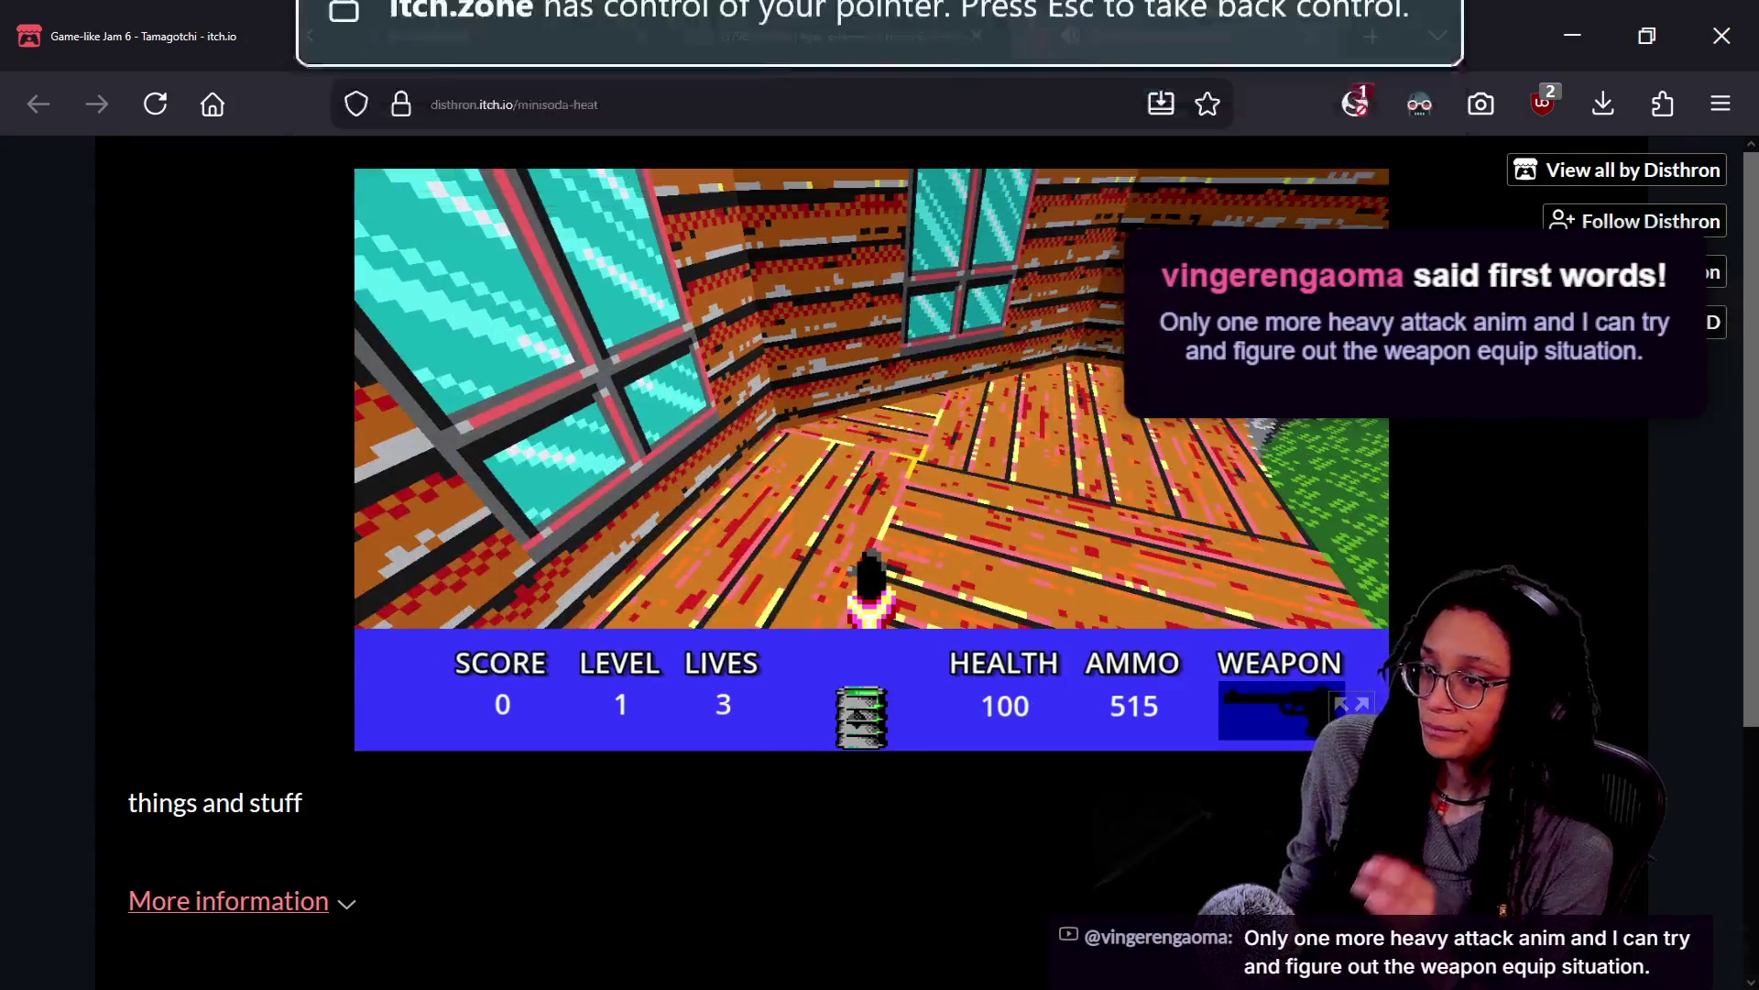
key("Left")
key("Left")
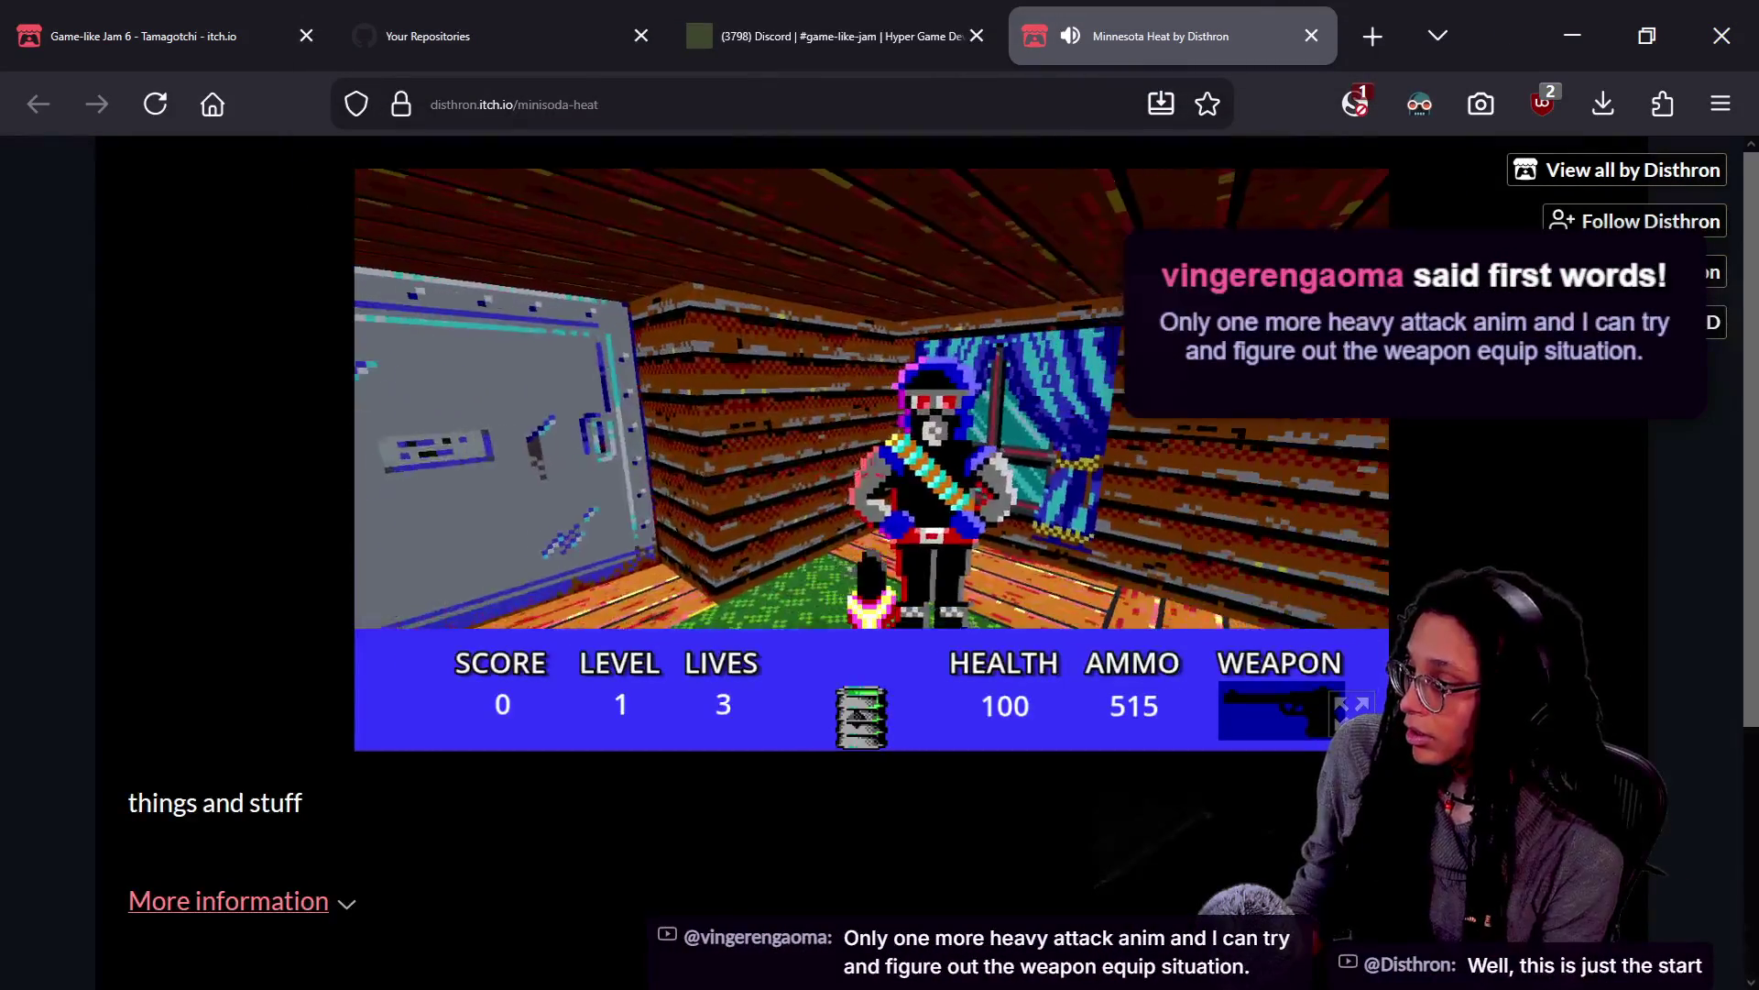
Approach the enemy by the vault door and fire at it
key("w")
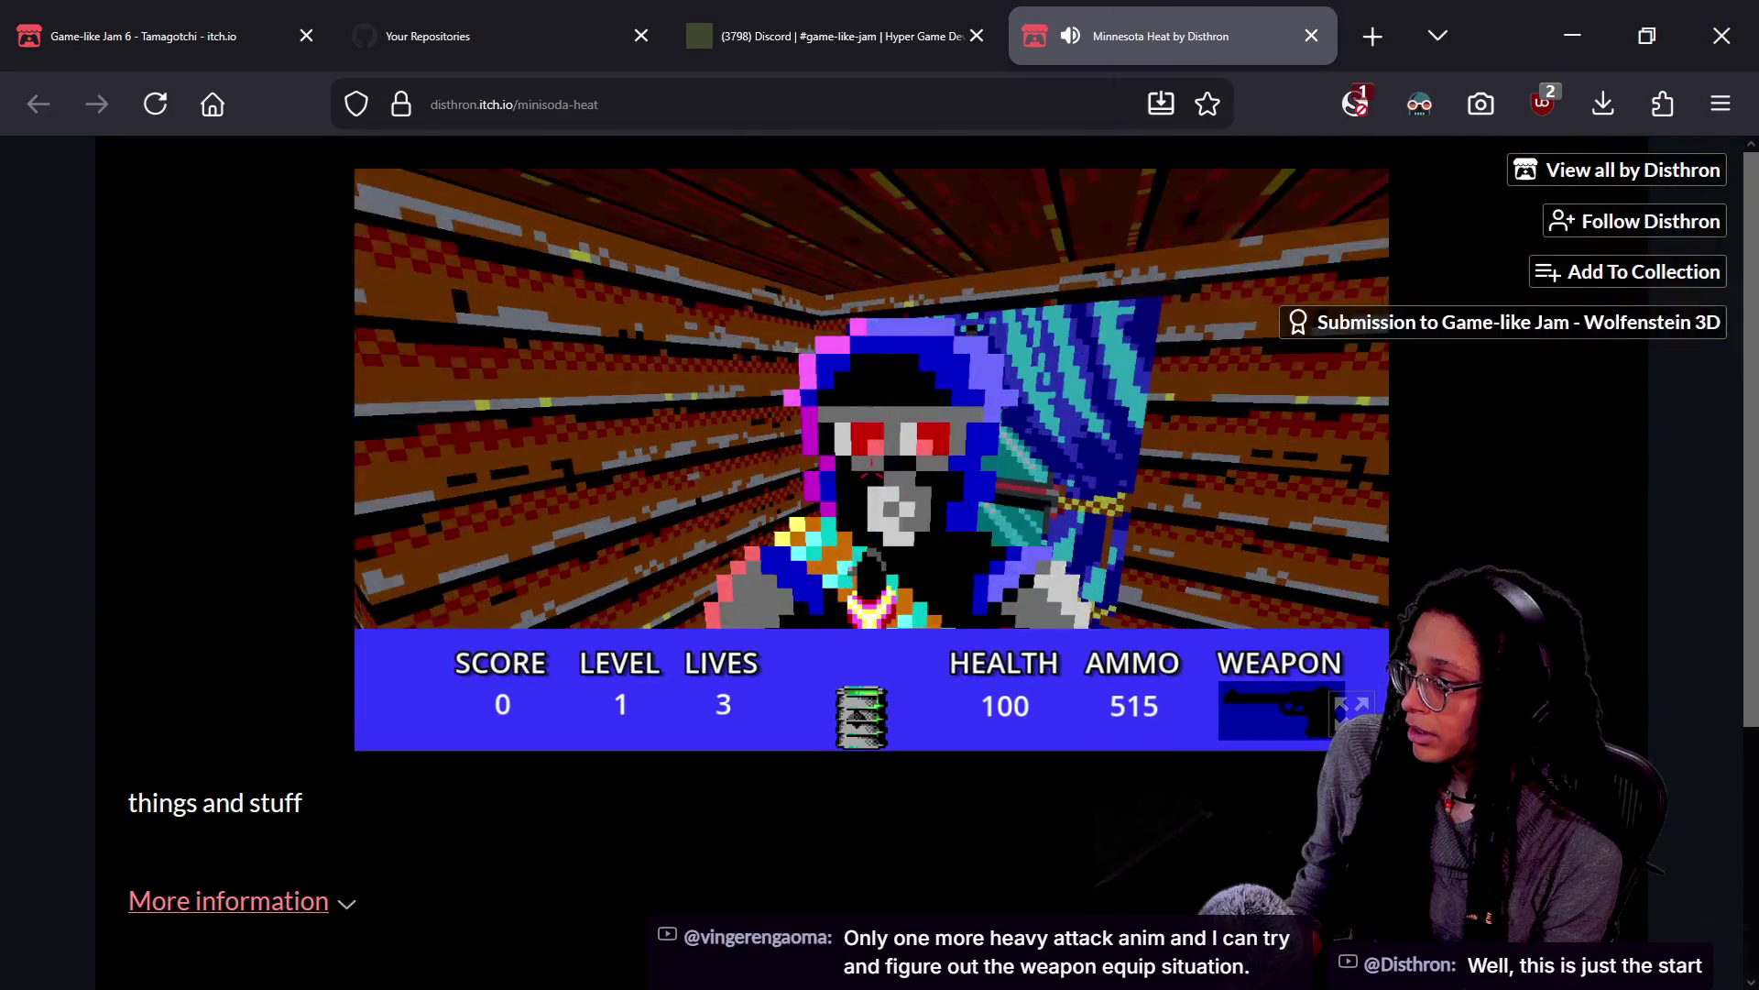
key("Left")
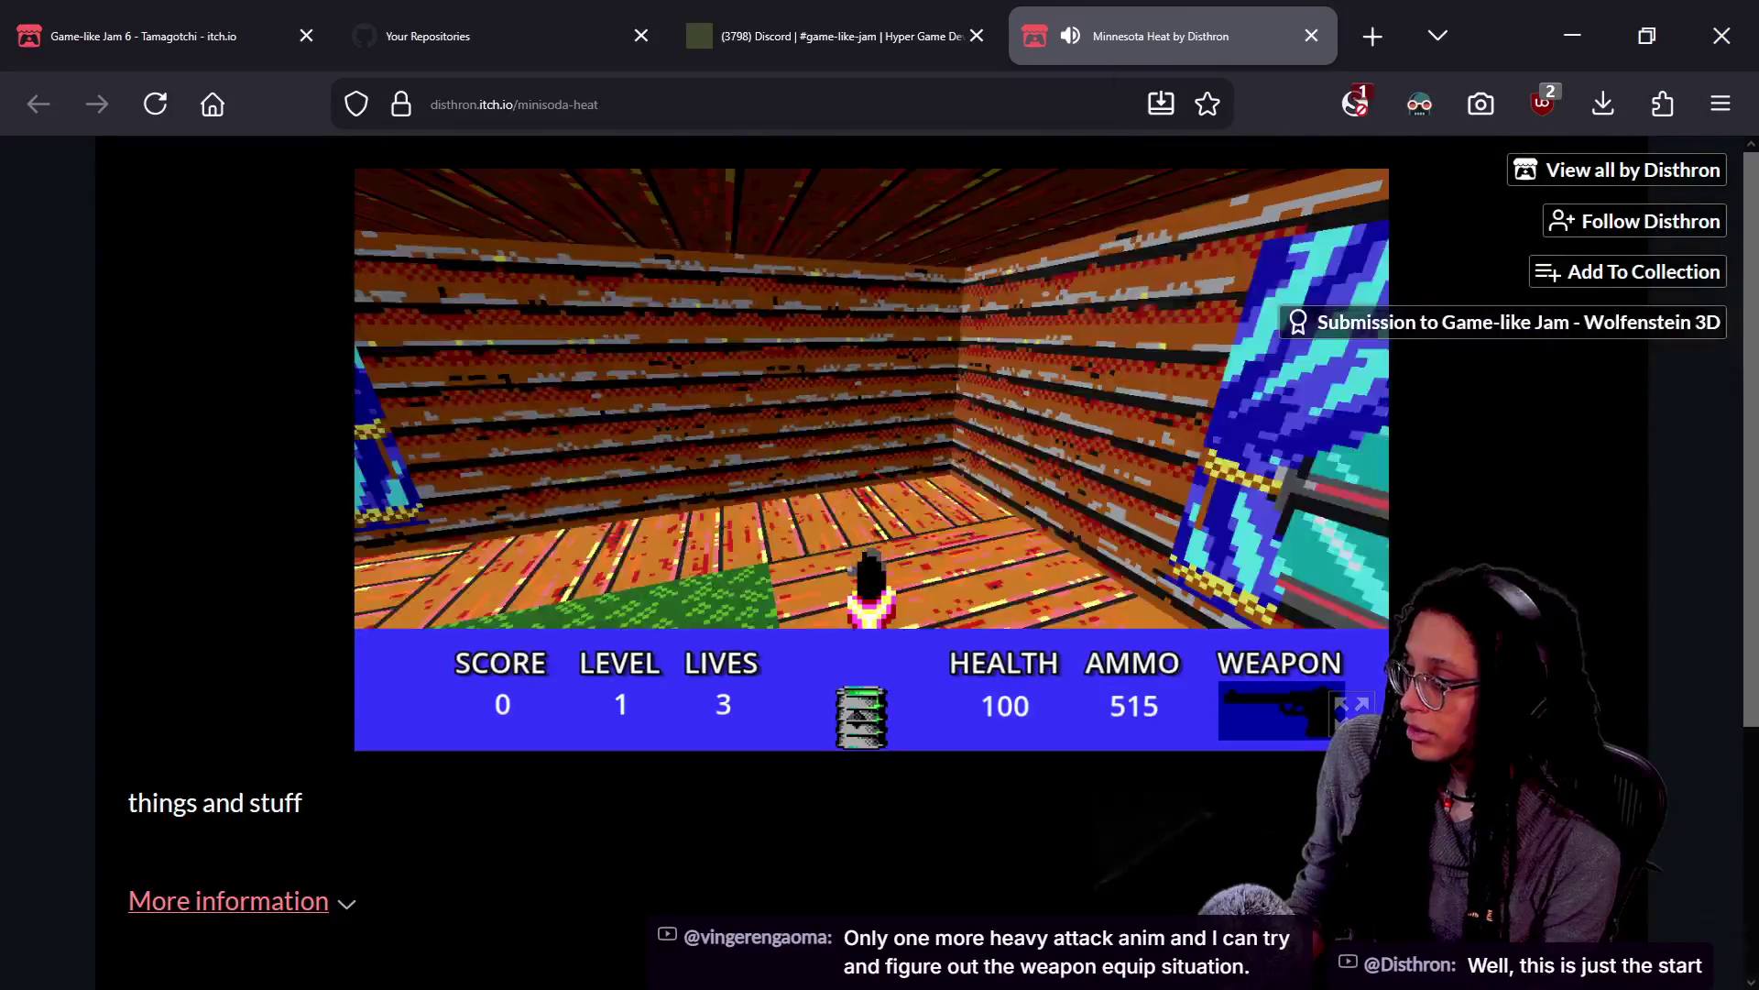
key("Left")
key("ctrl")
key("Right")
key("ctrl")
key("ctrl")
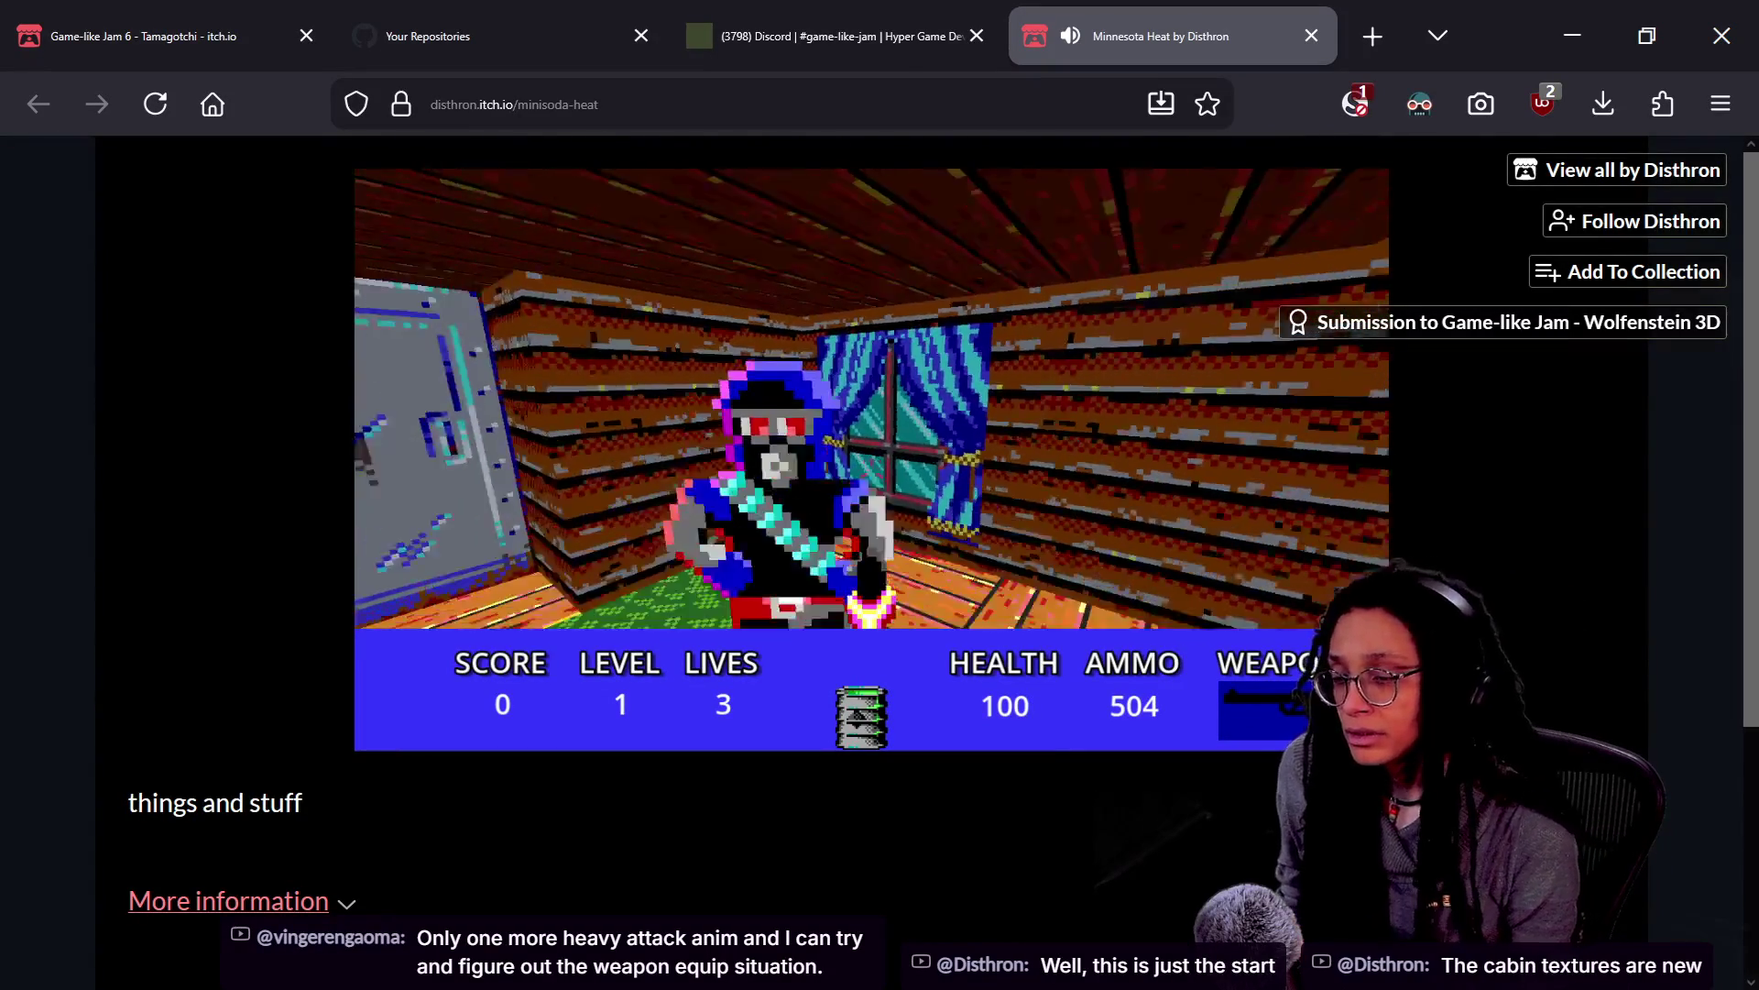
Keep tracking the approaching enemy around the room and shoot it twice more
key("Right")
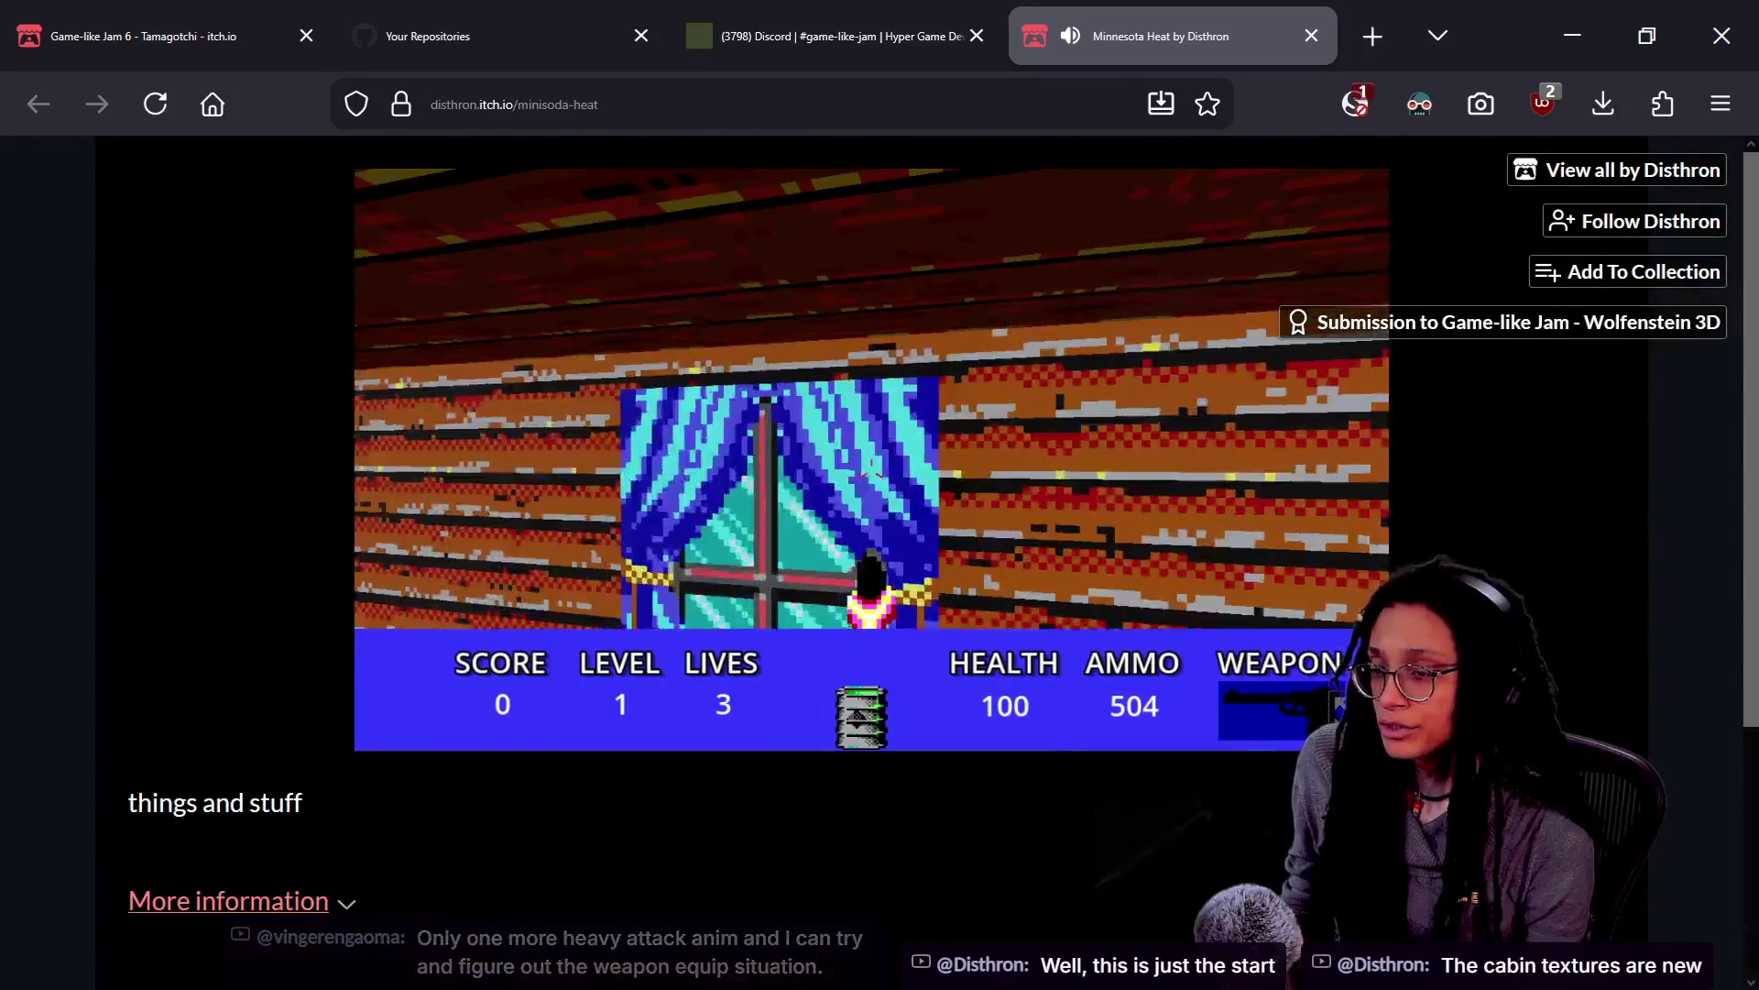
key("Down")
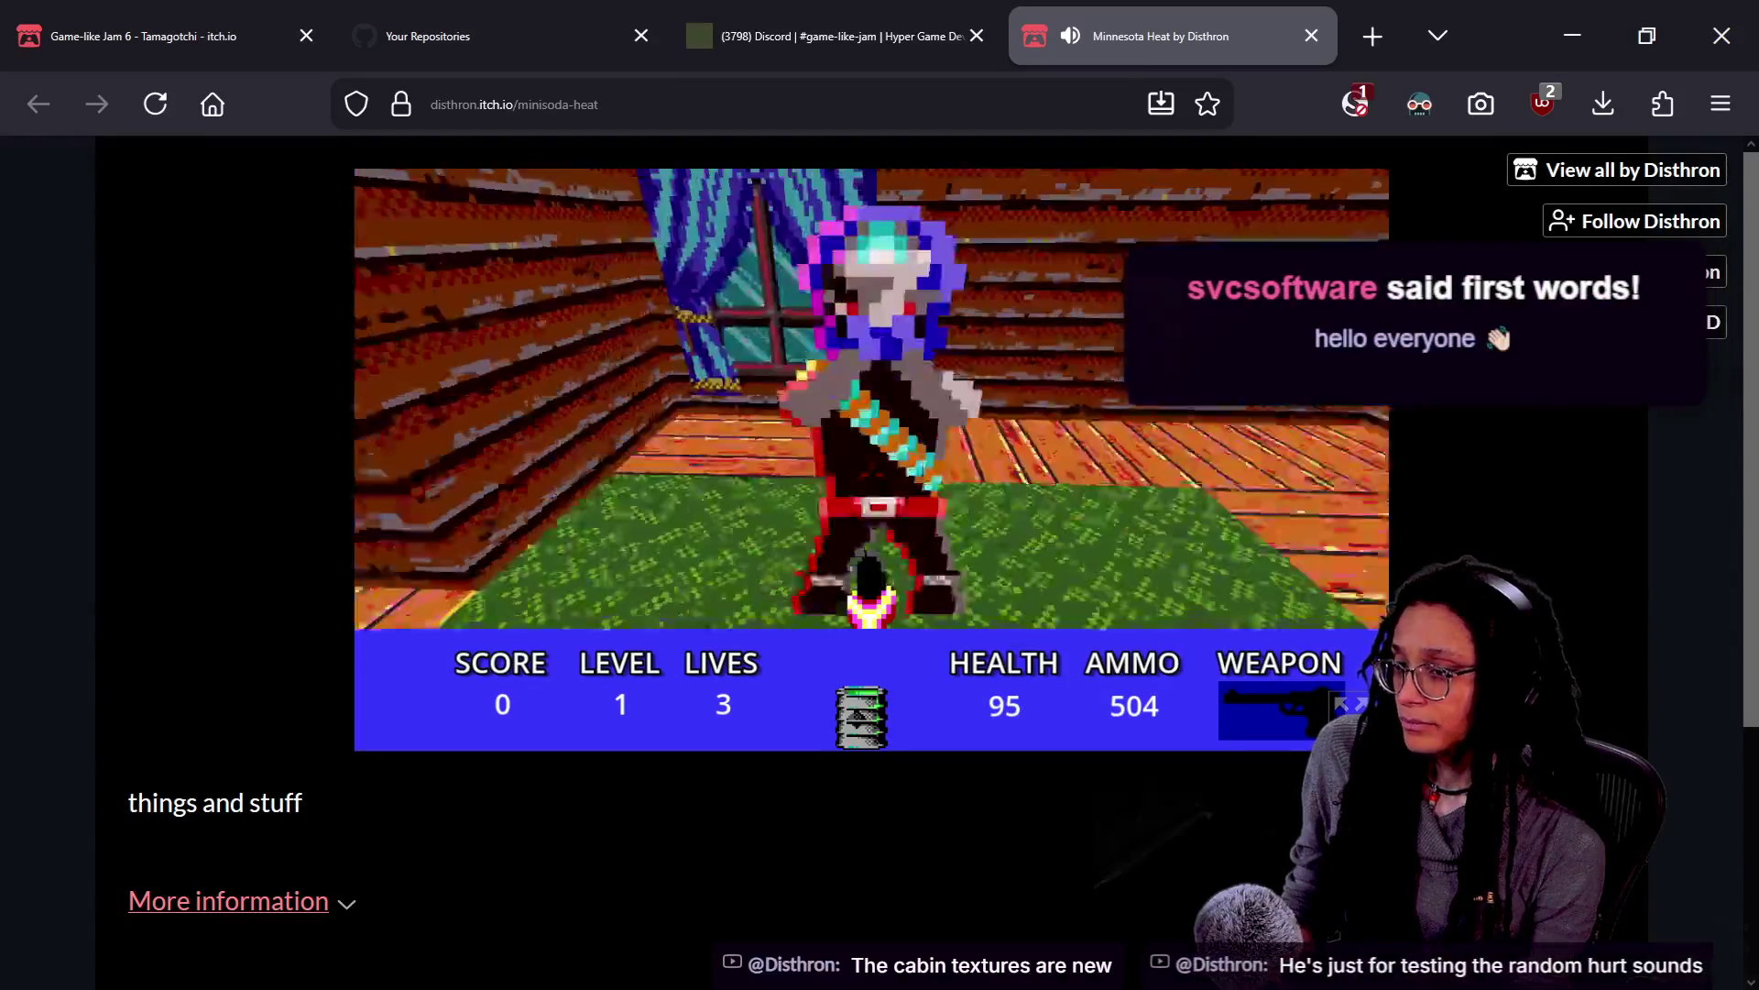
key("Up")
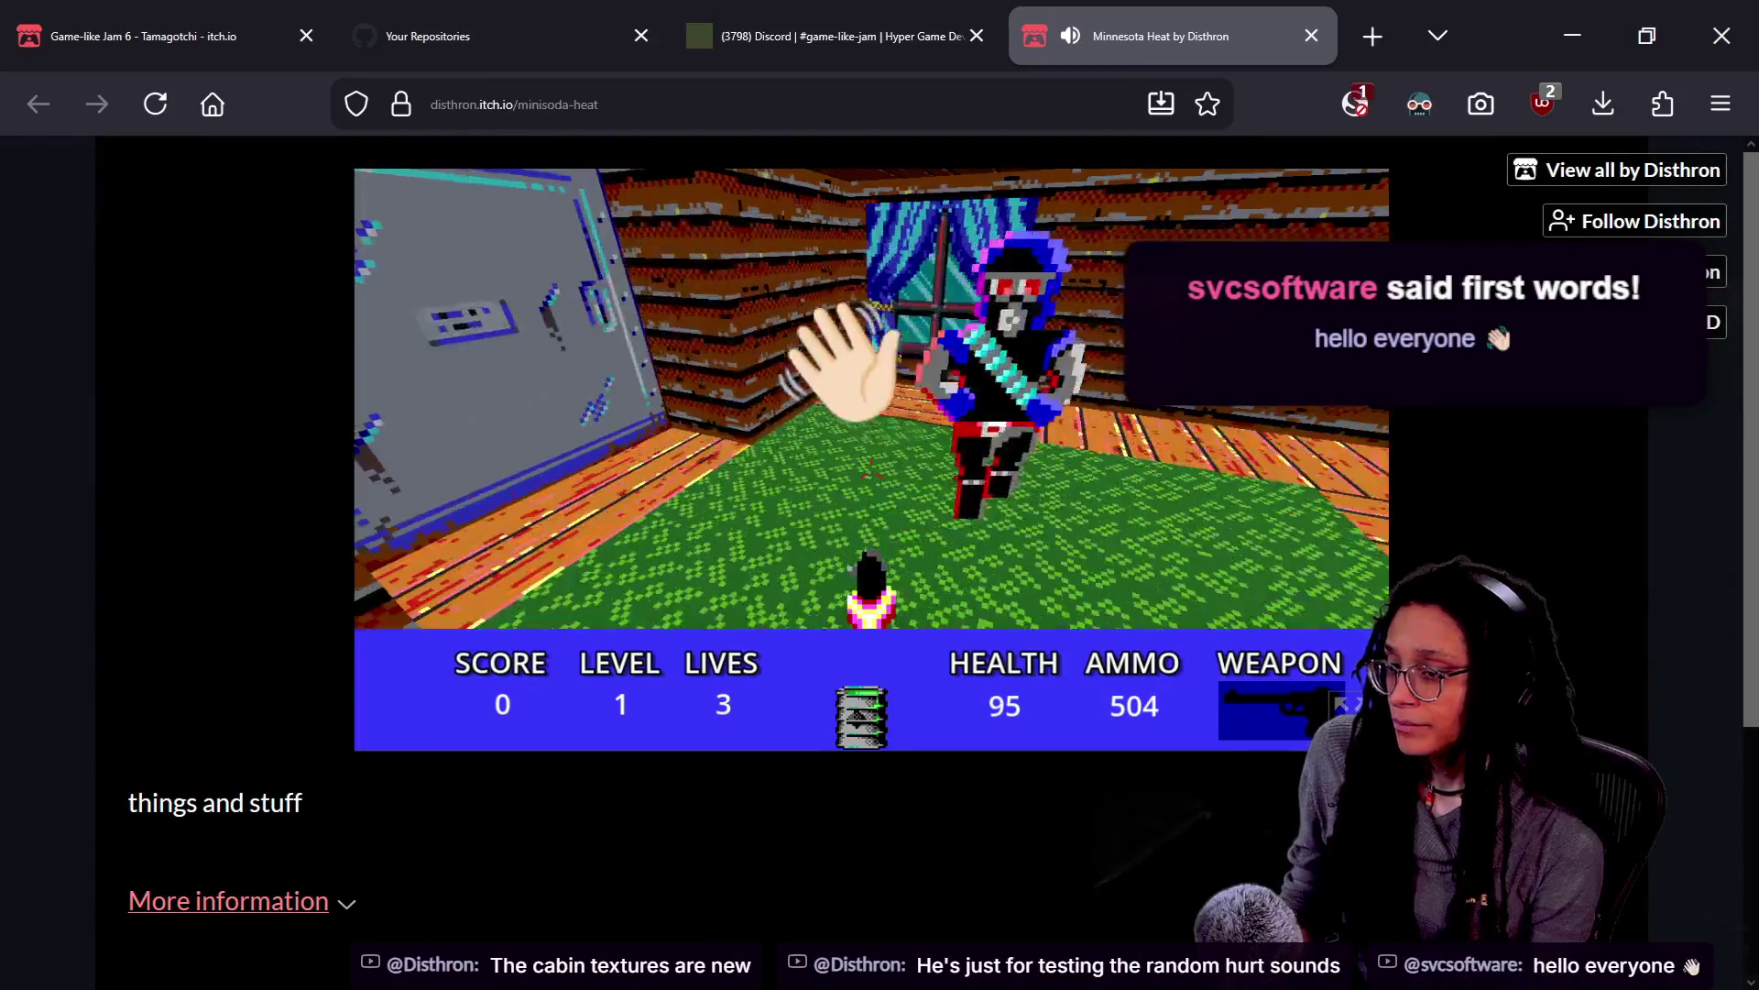
key("Up")
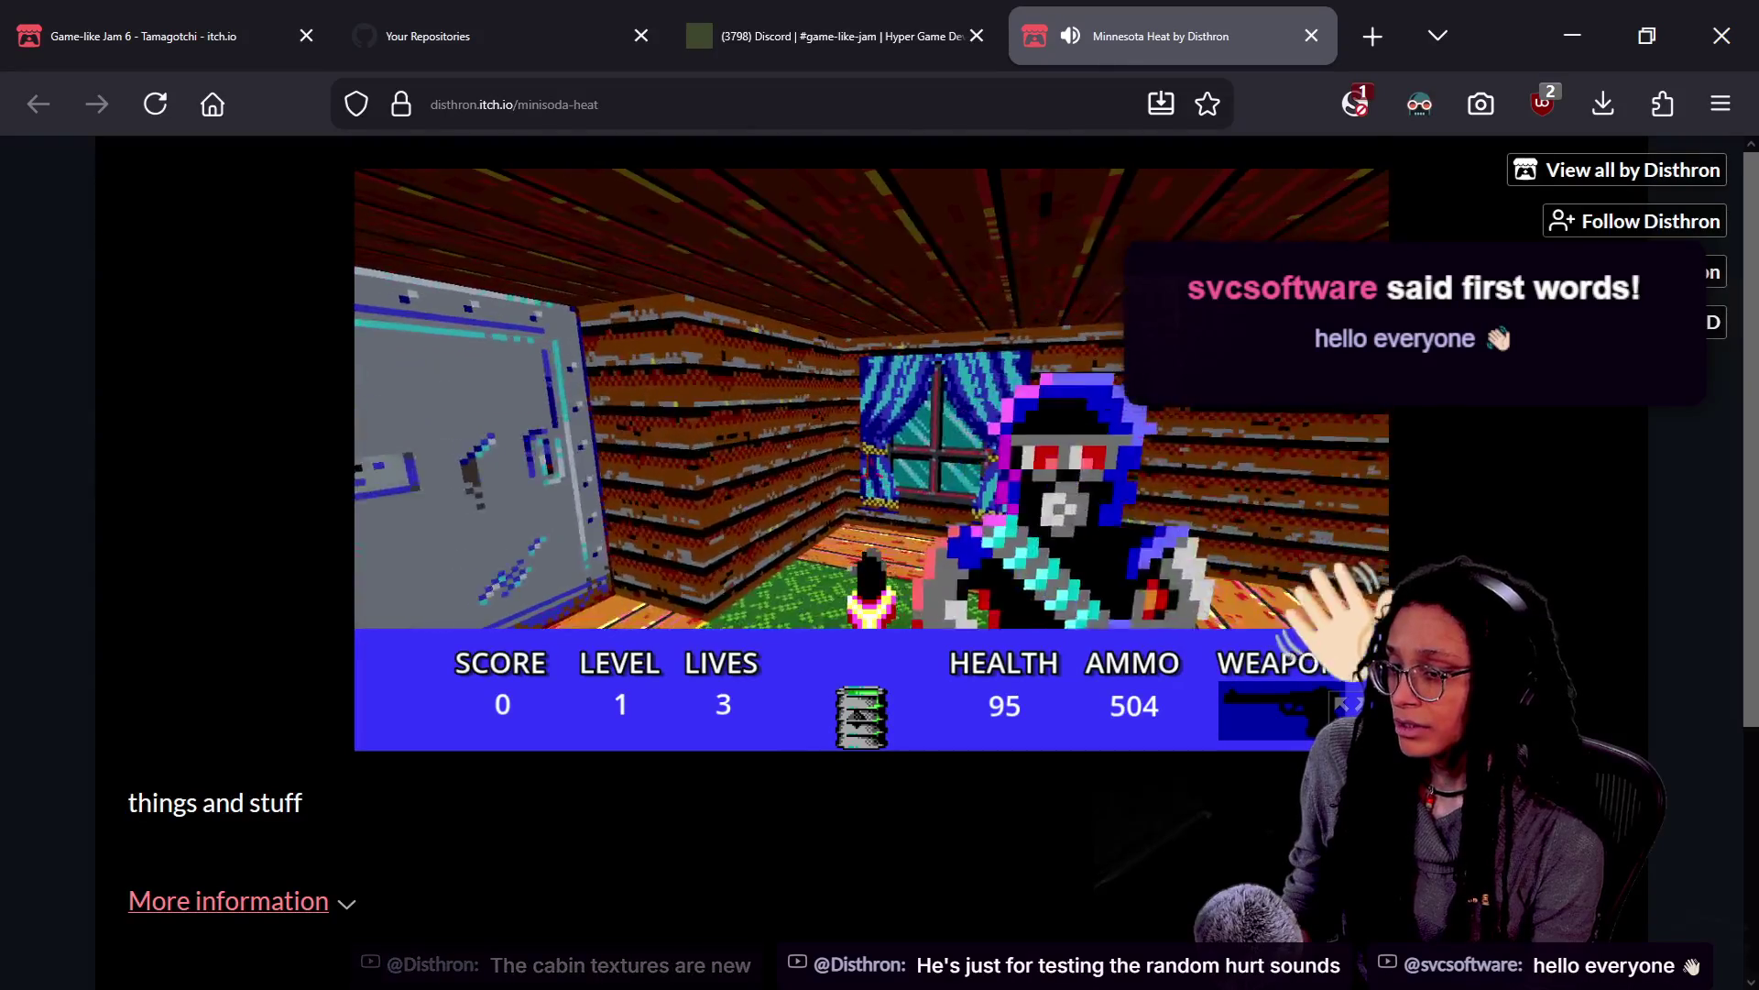
key("Right")
key("Left")
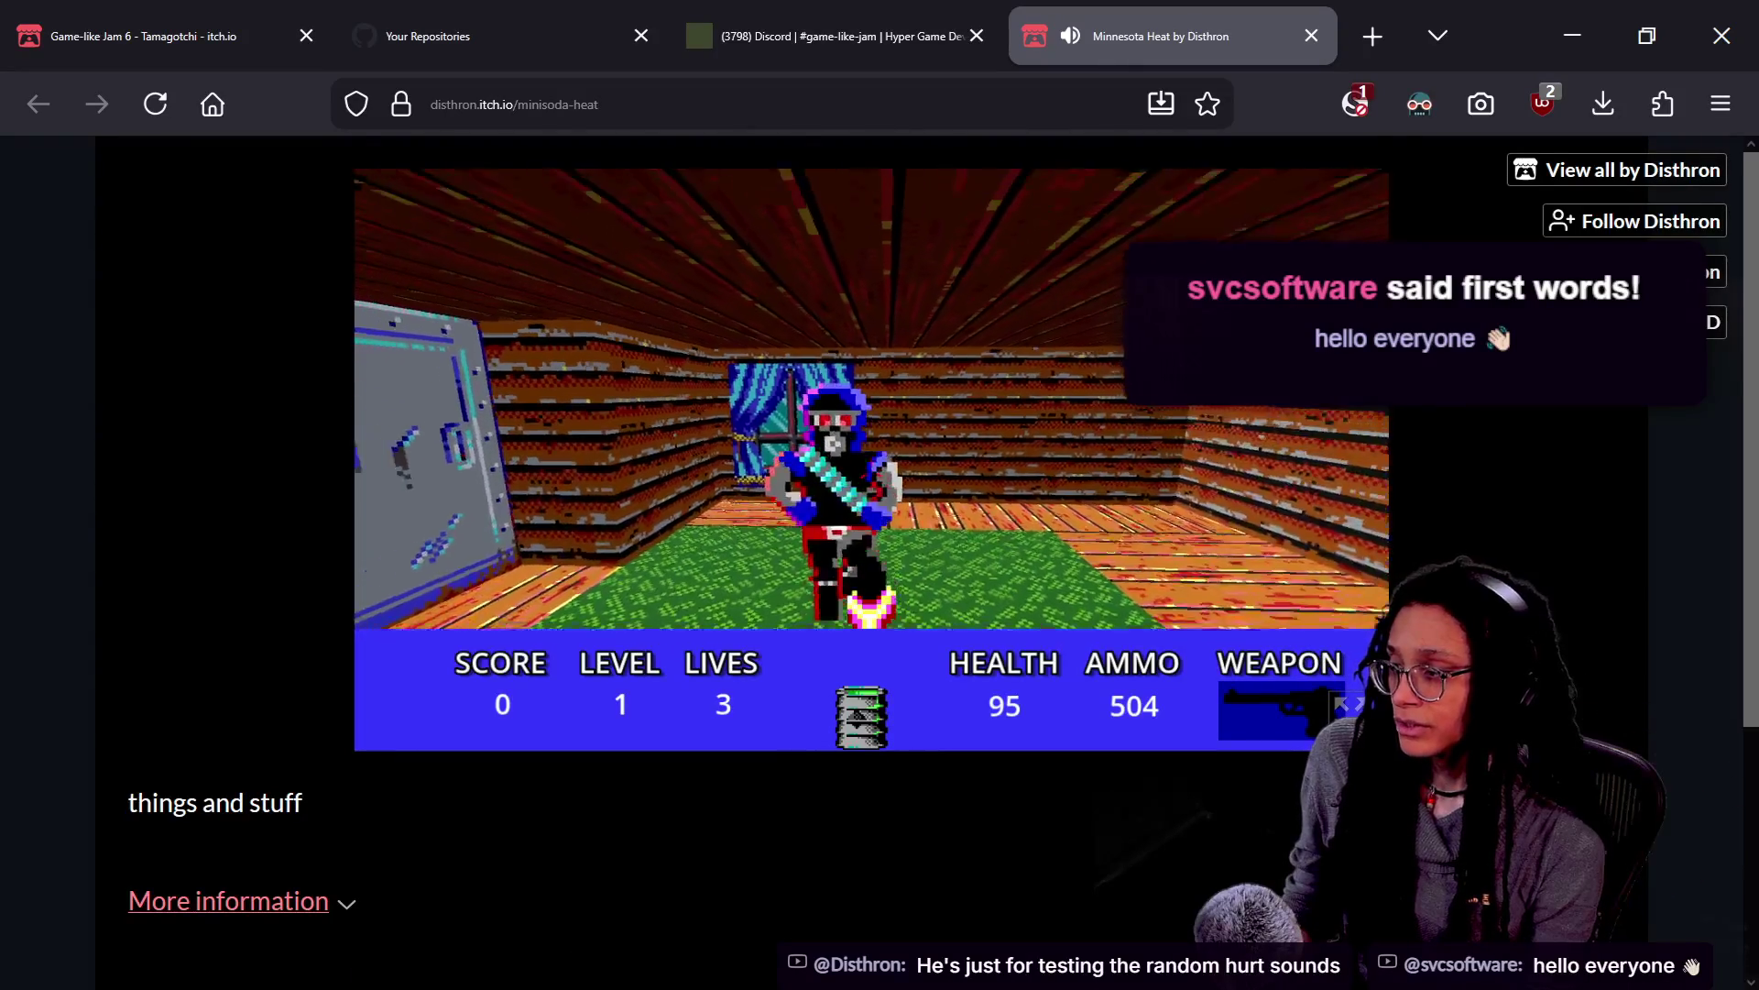
key("ctrl")
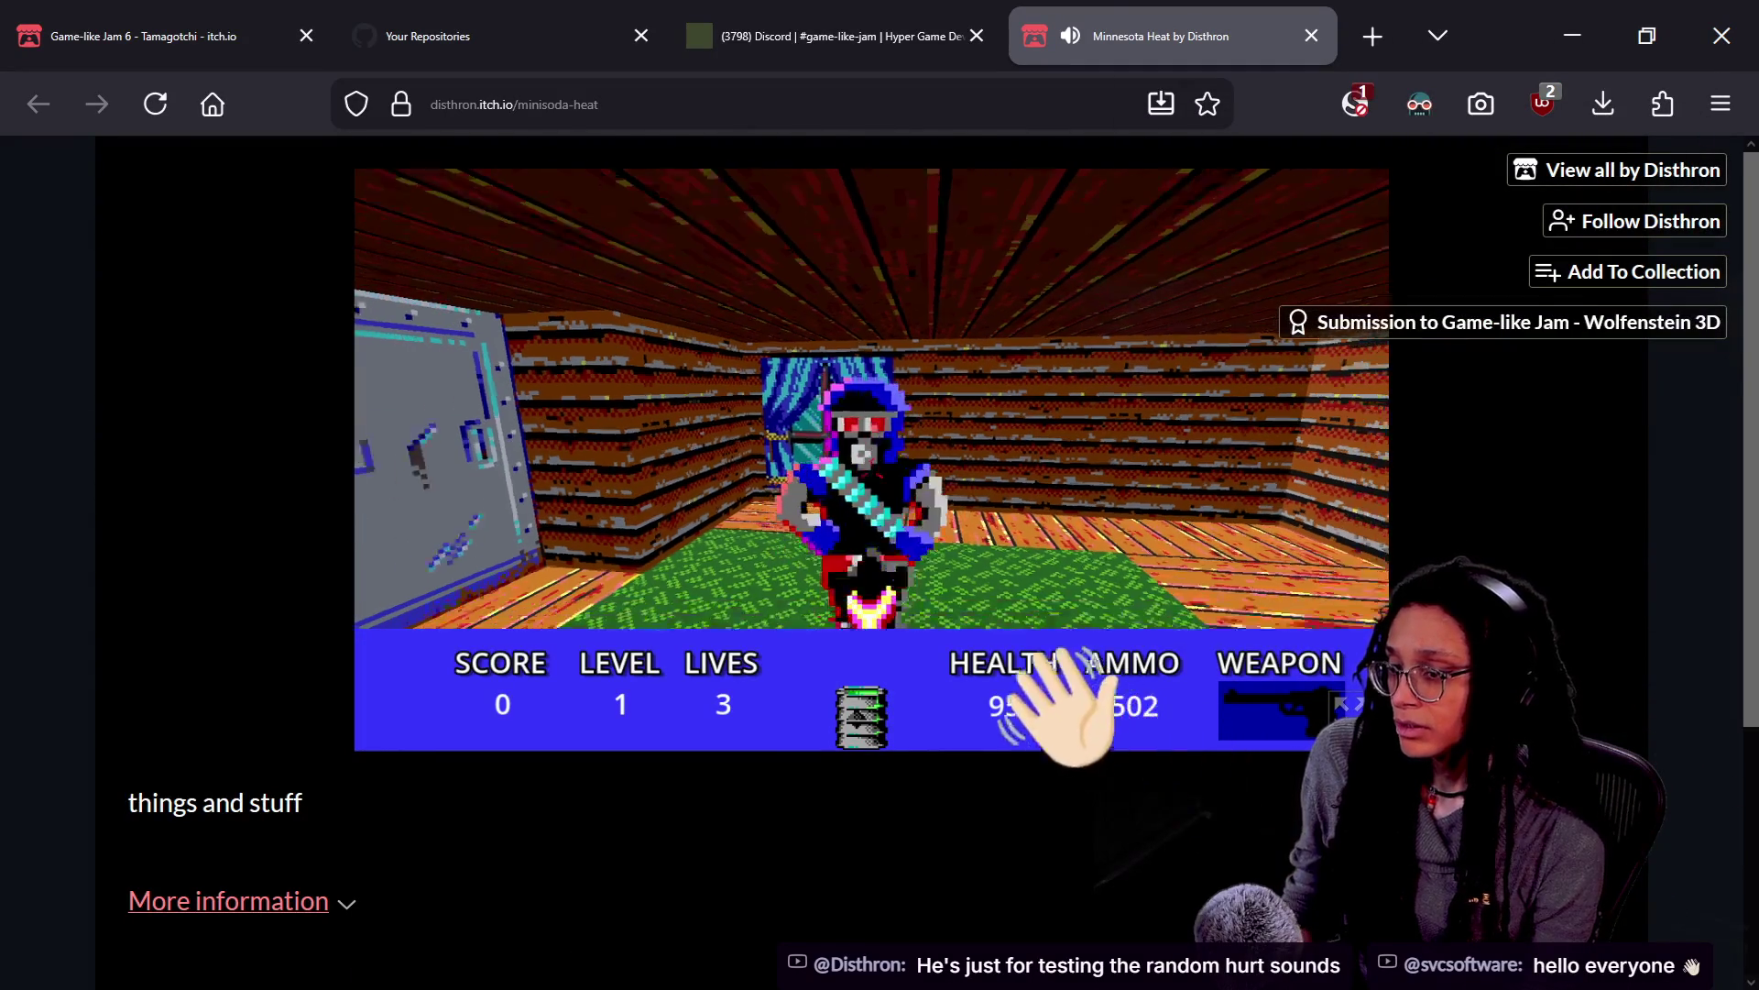
key("ctrl")
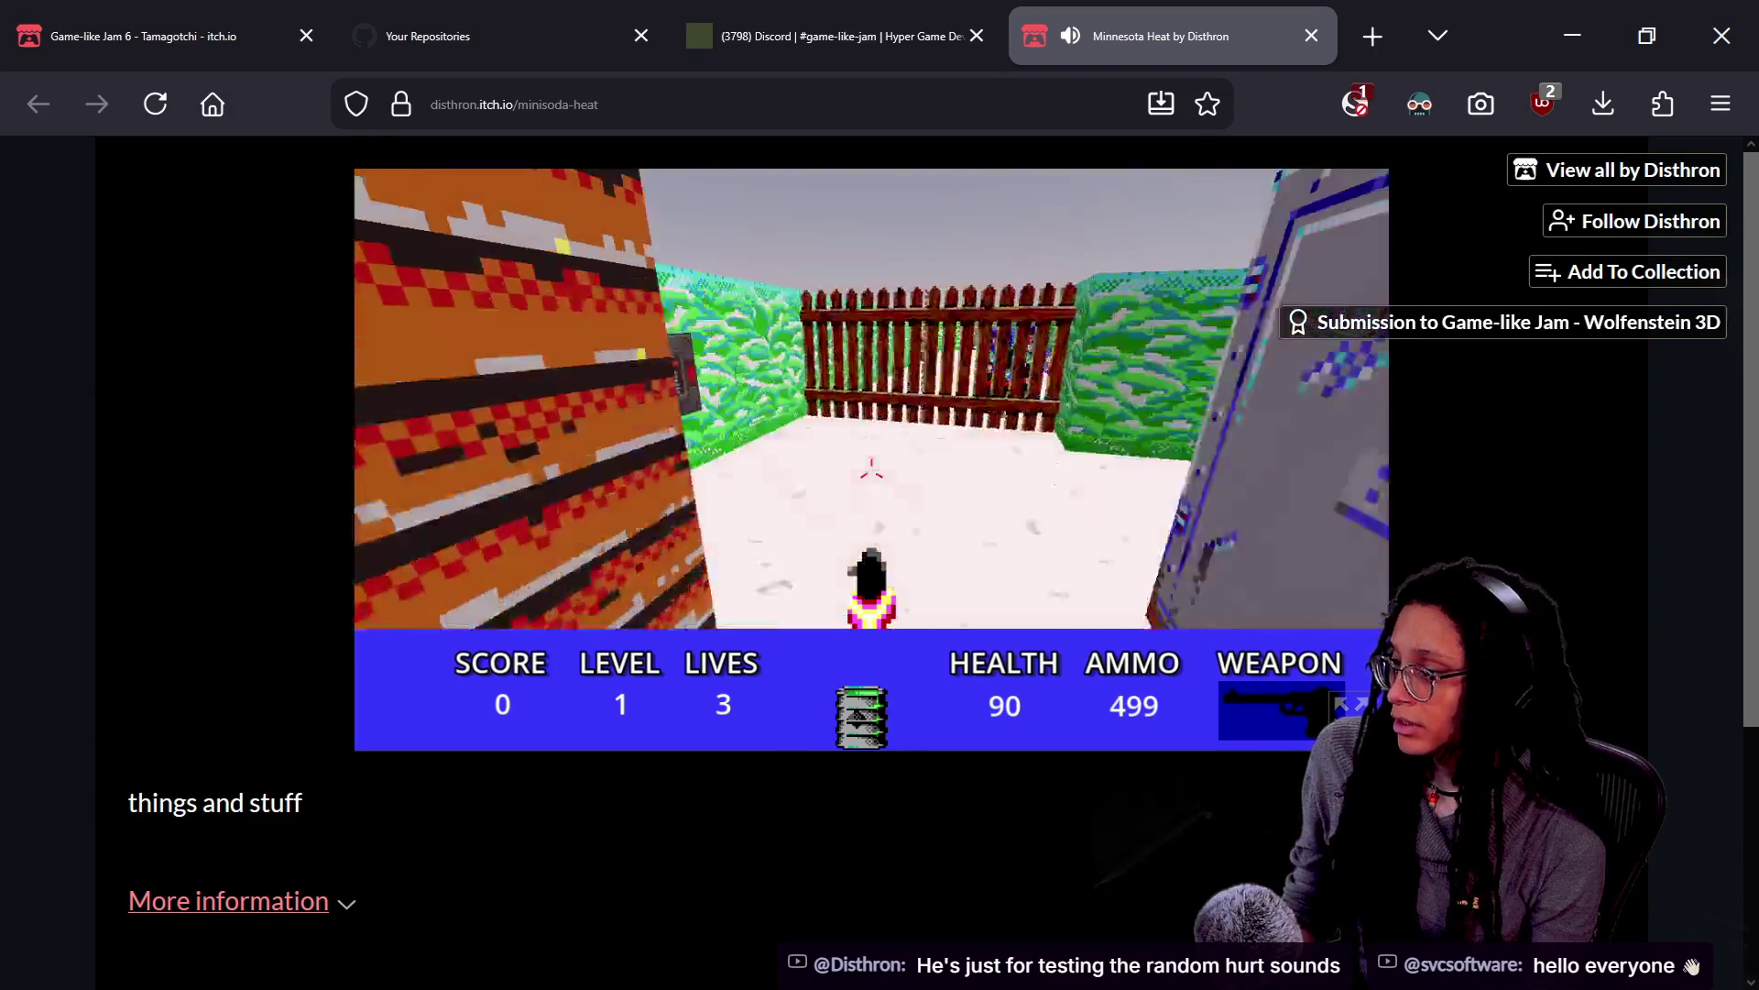
Head out into the snowy yard past the green wall and grab a new weapon
key("Right")
key("Up")
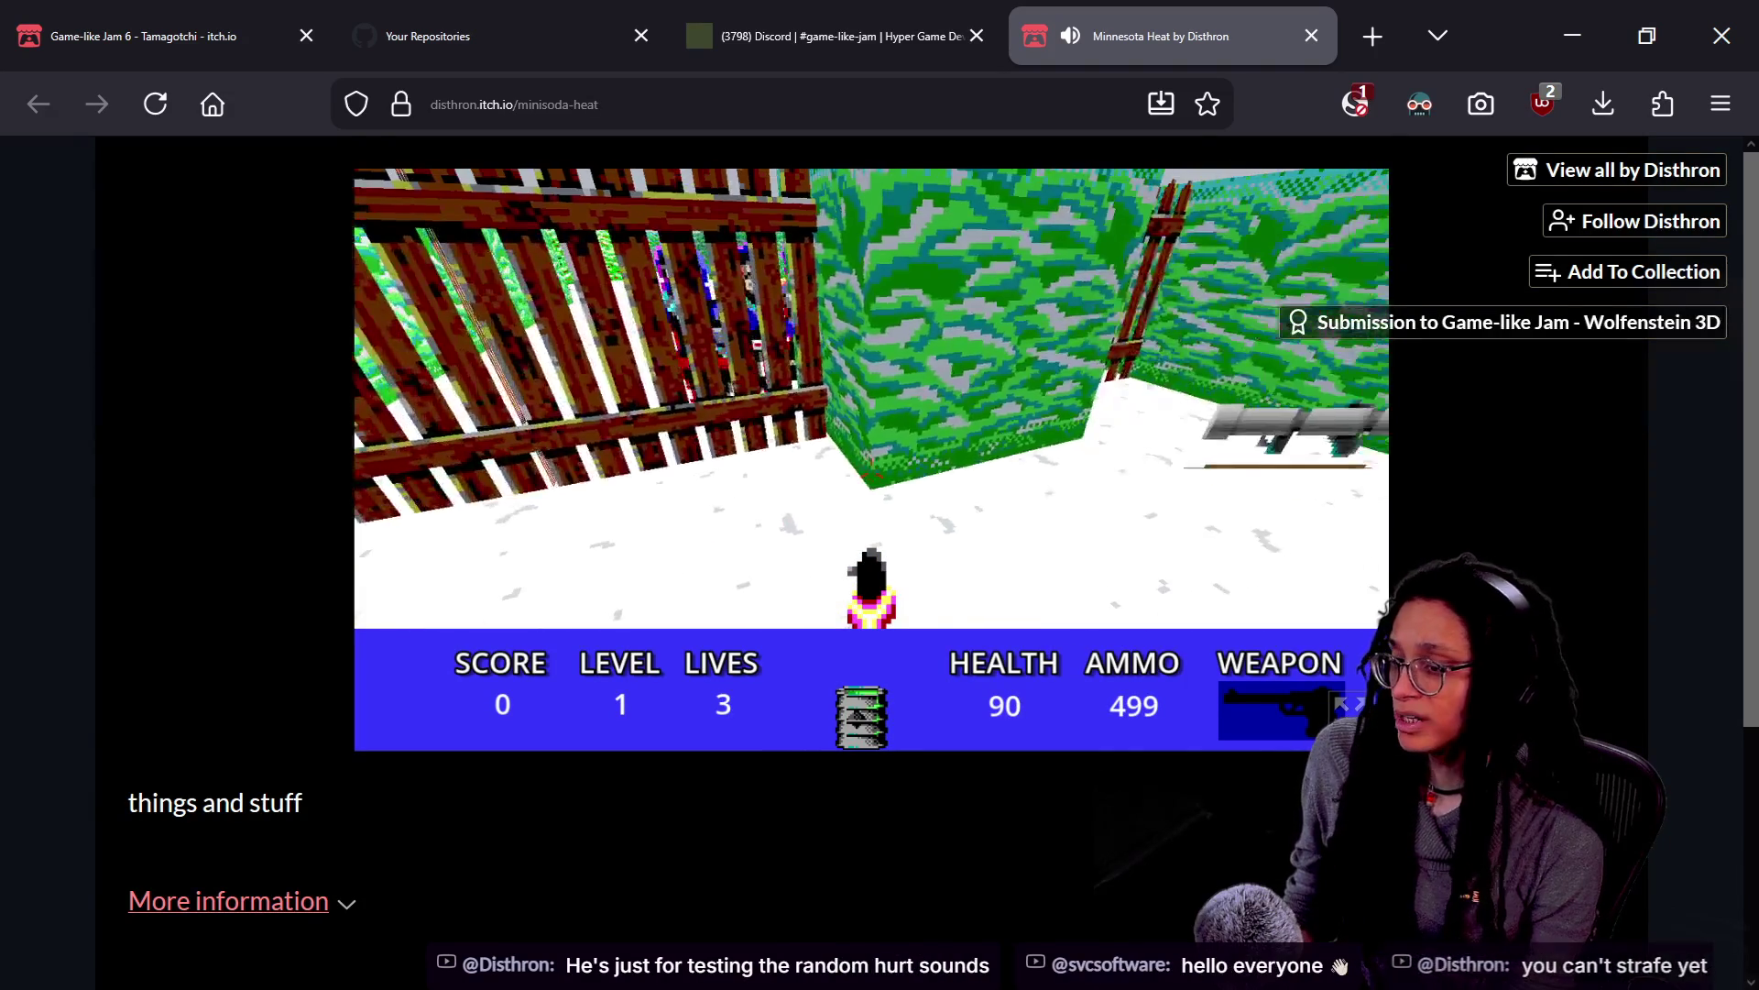
key("Right")
key("Up")
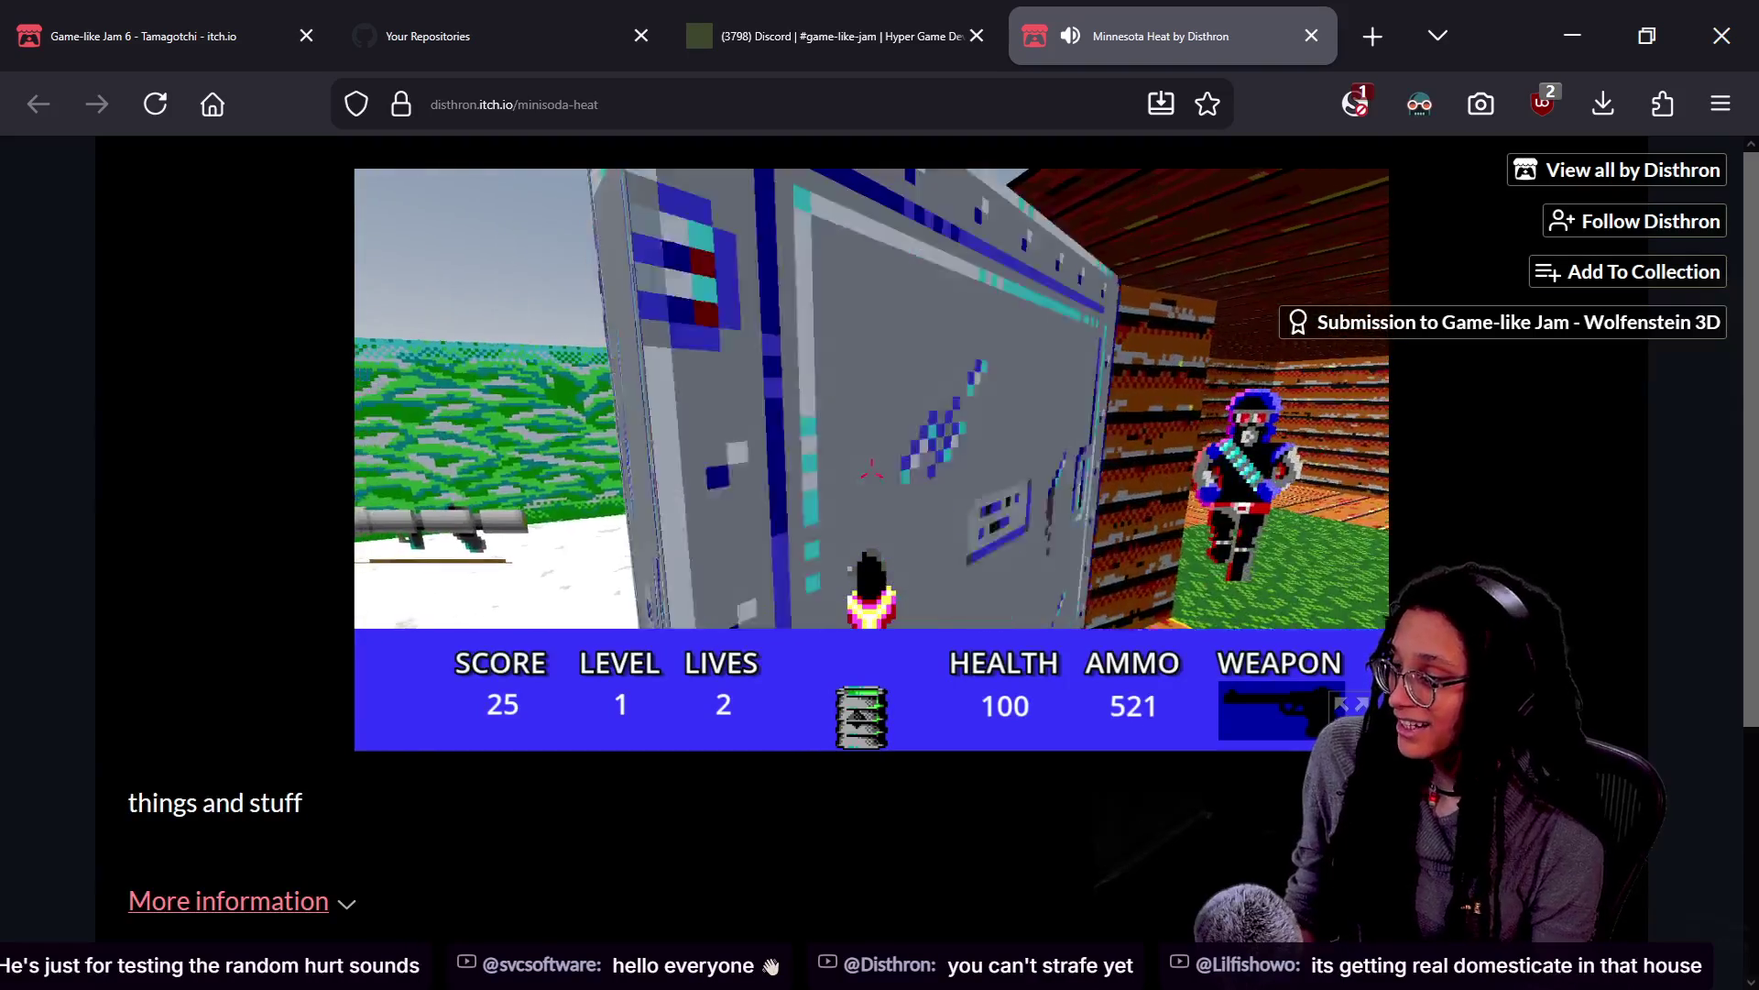
key("w")
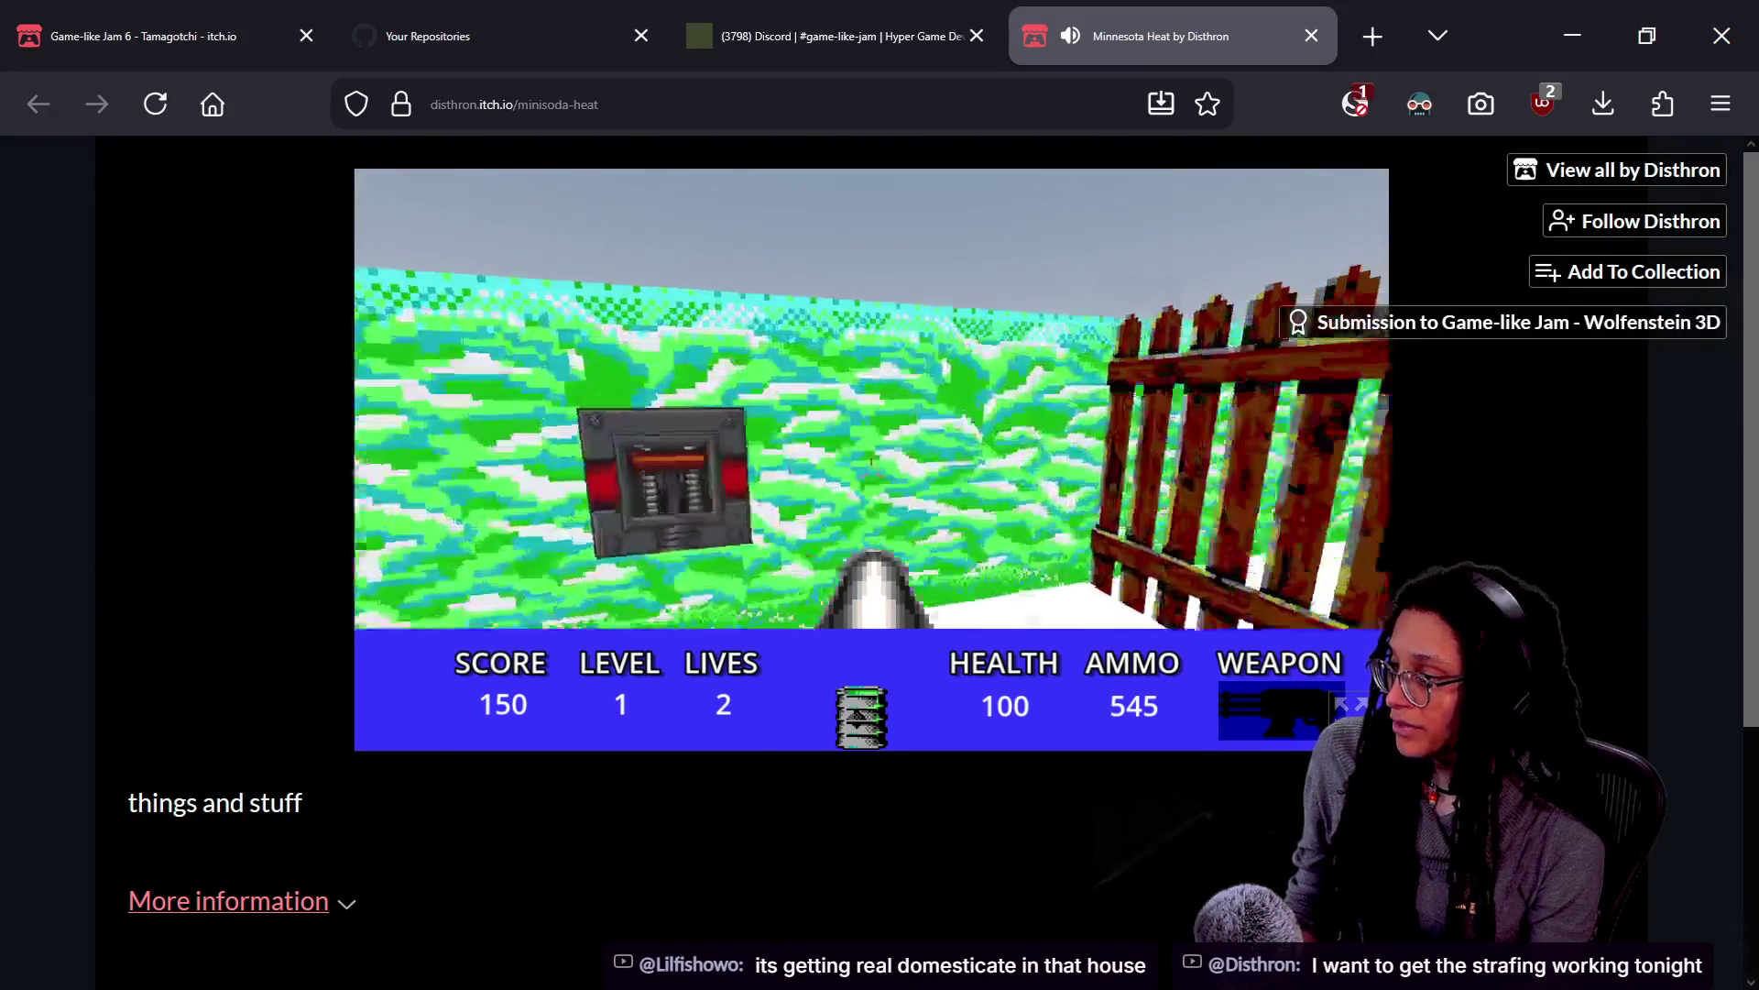
Collect ammo along the green wall and walk over the burger, raising health to 150
key("Left")
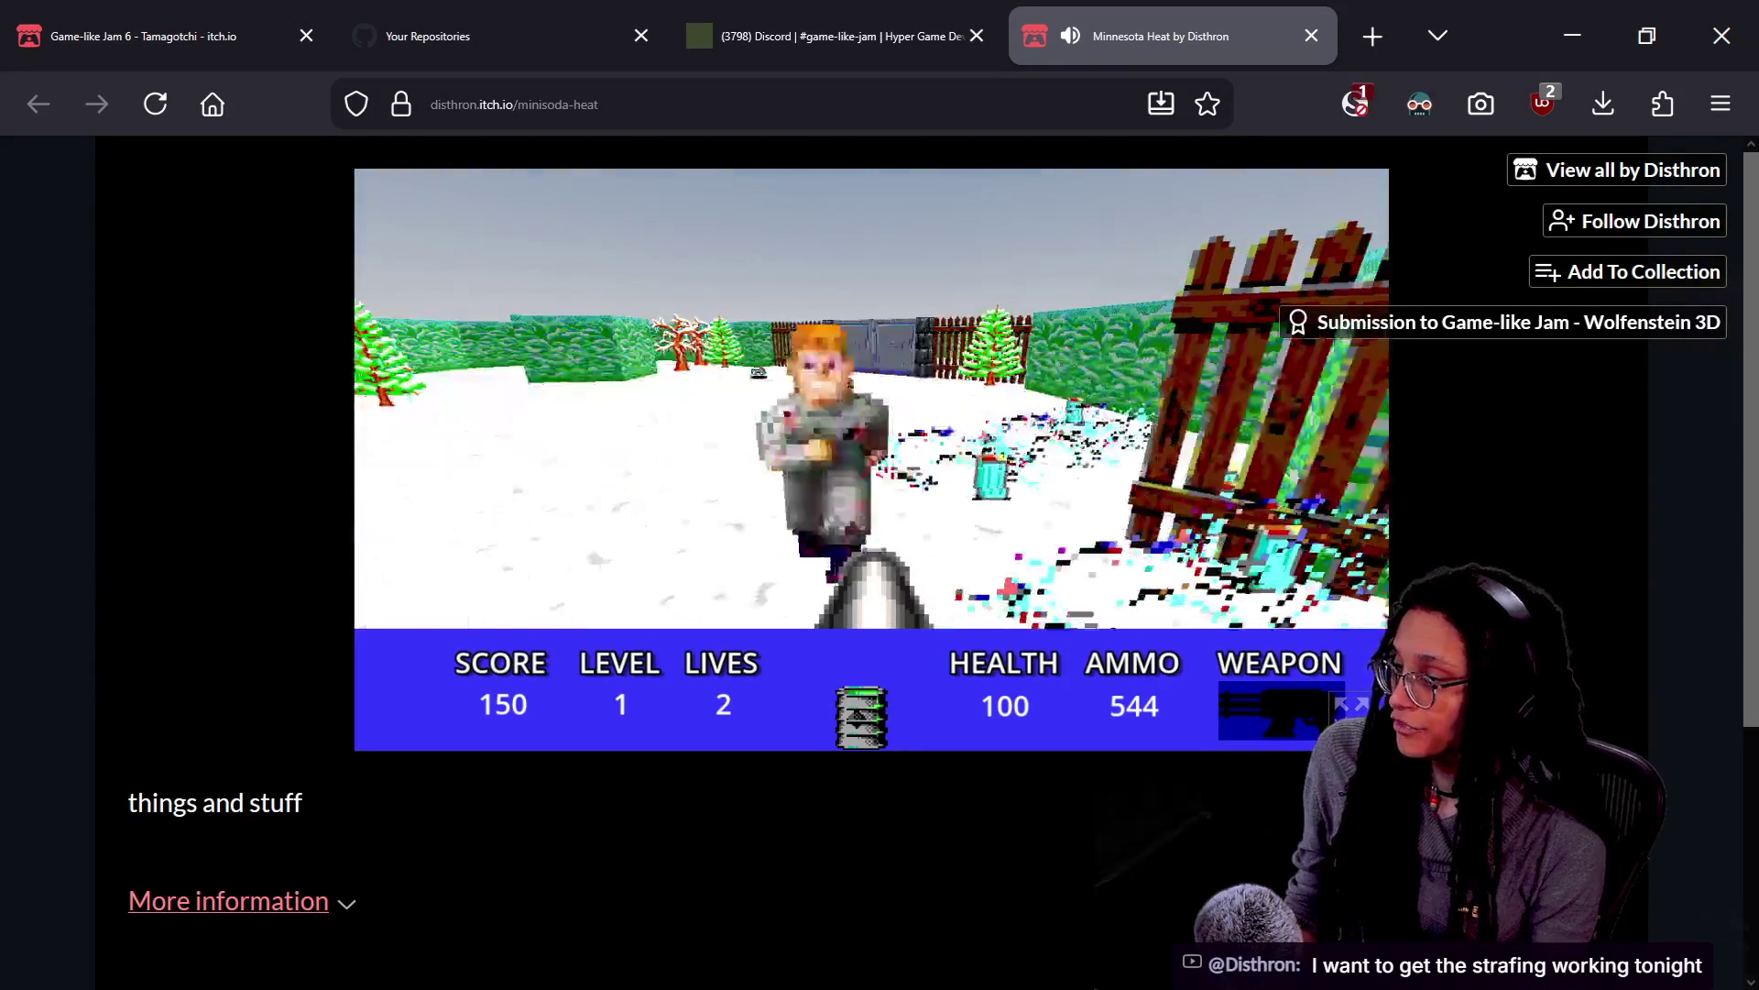
key("Up")
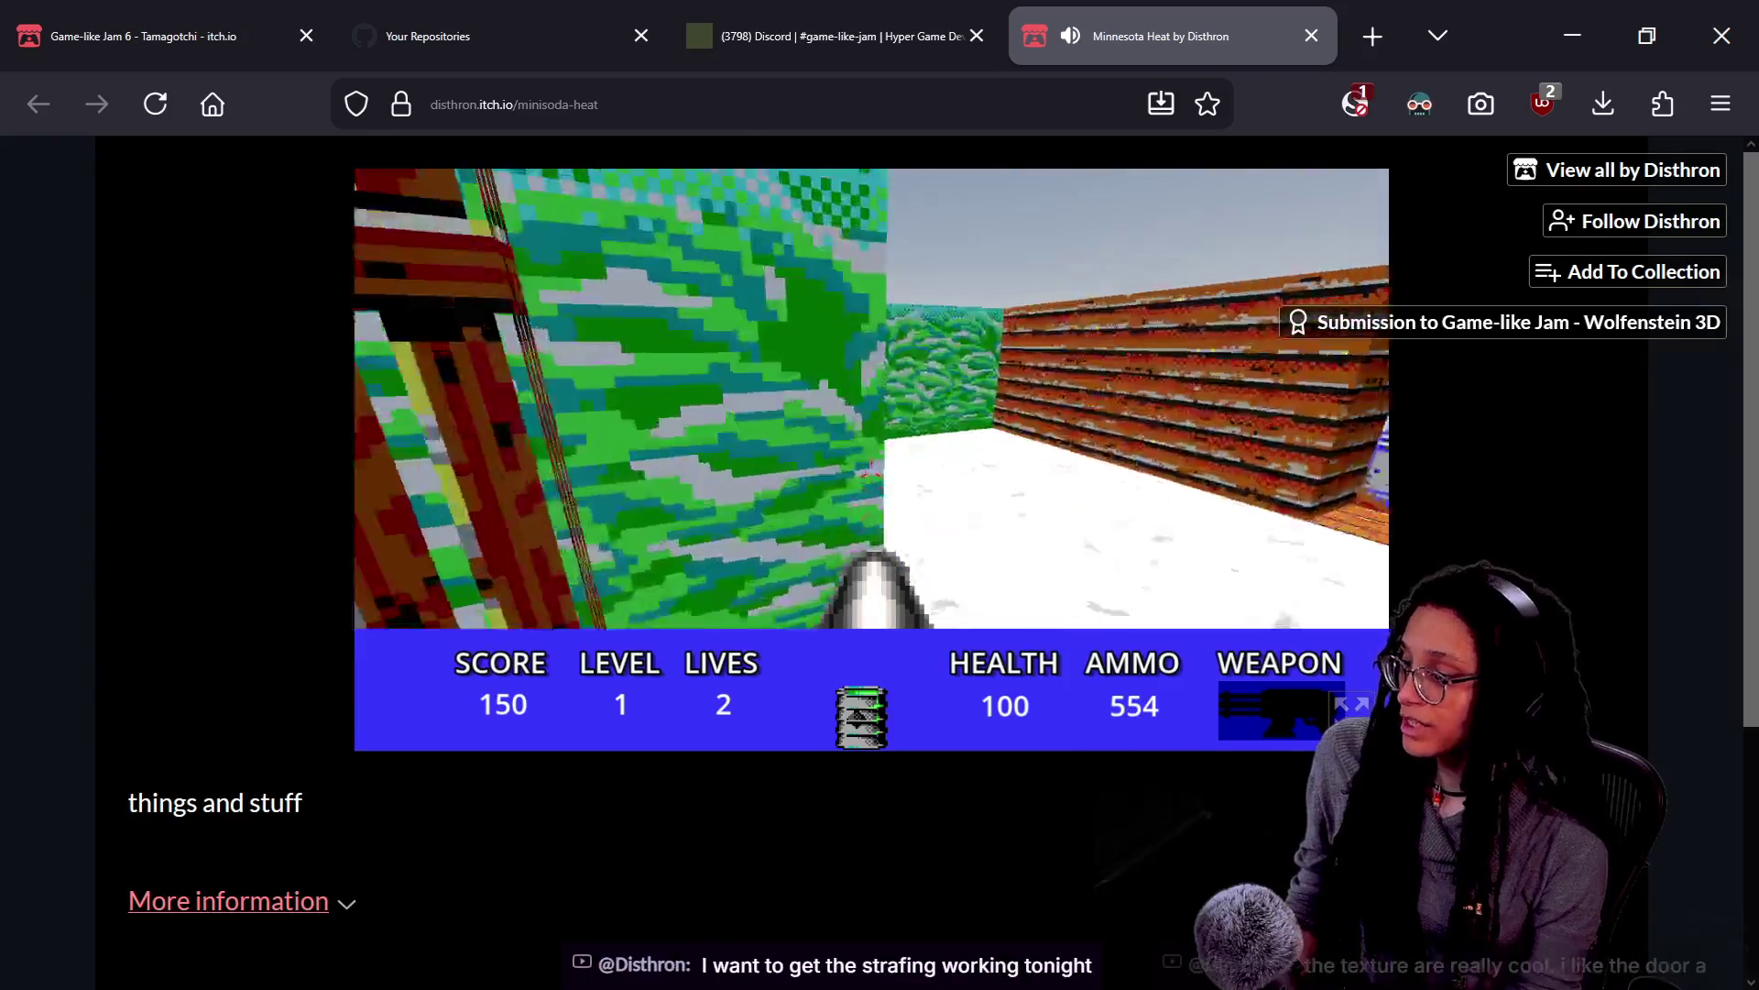
key("Right")
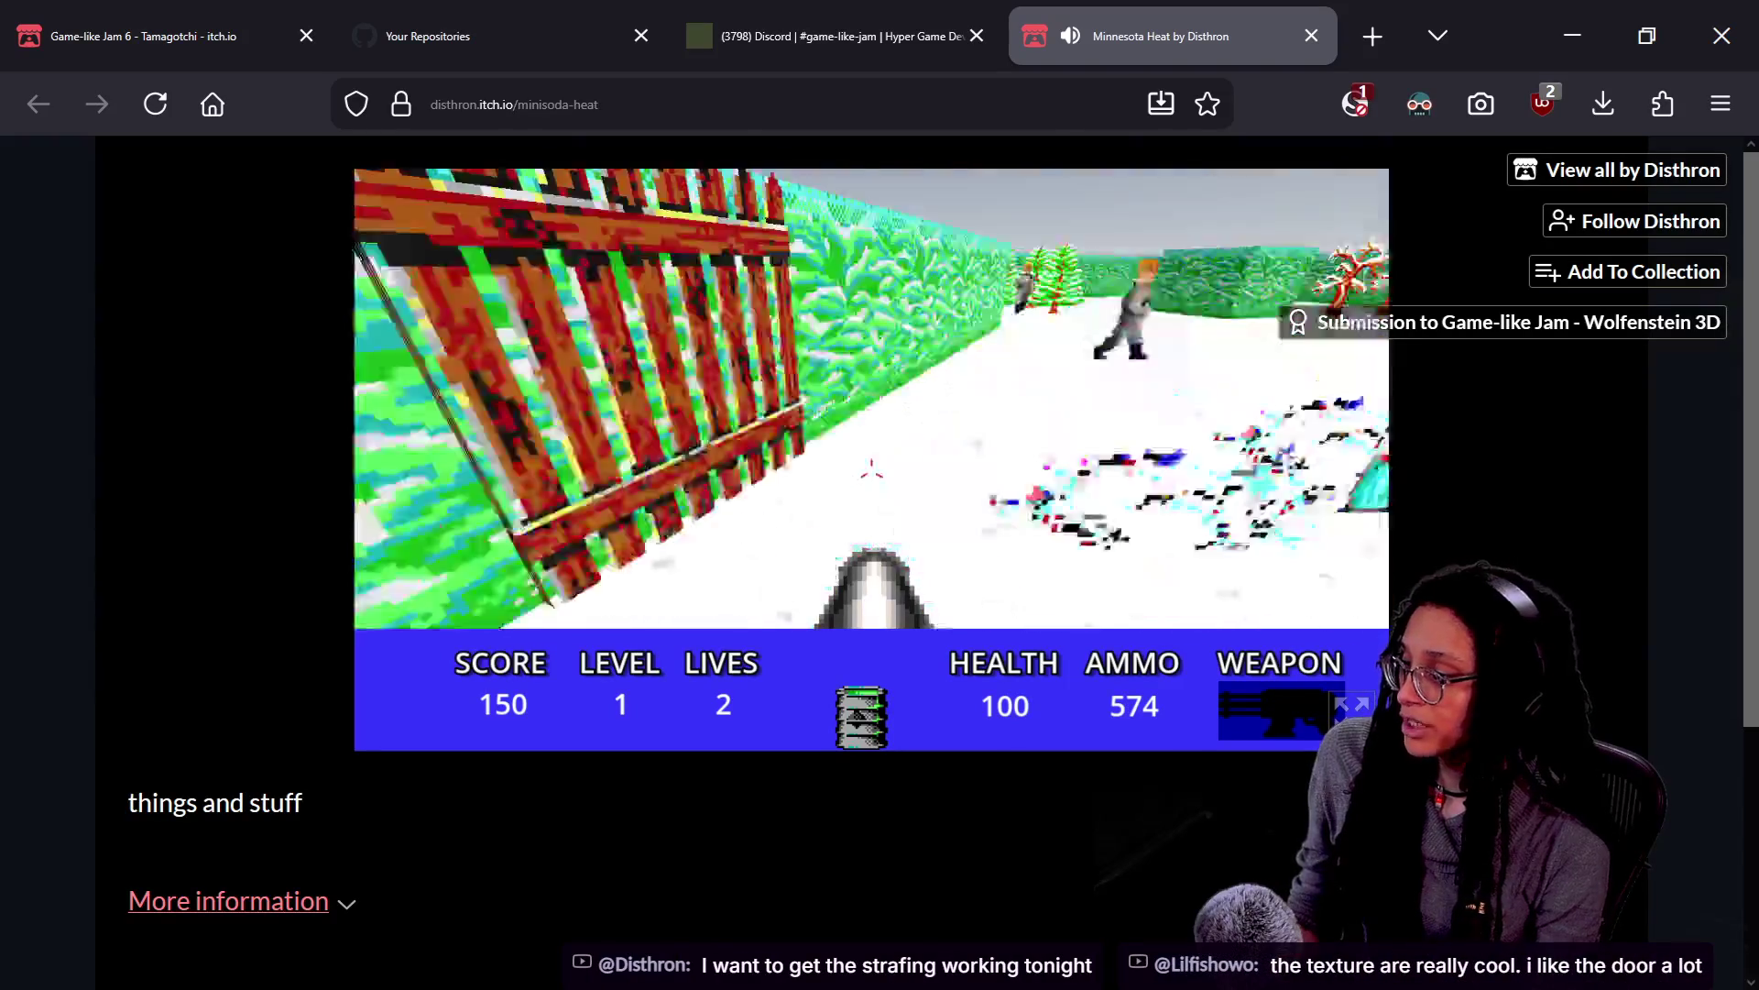
key("Right")
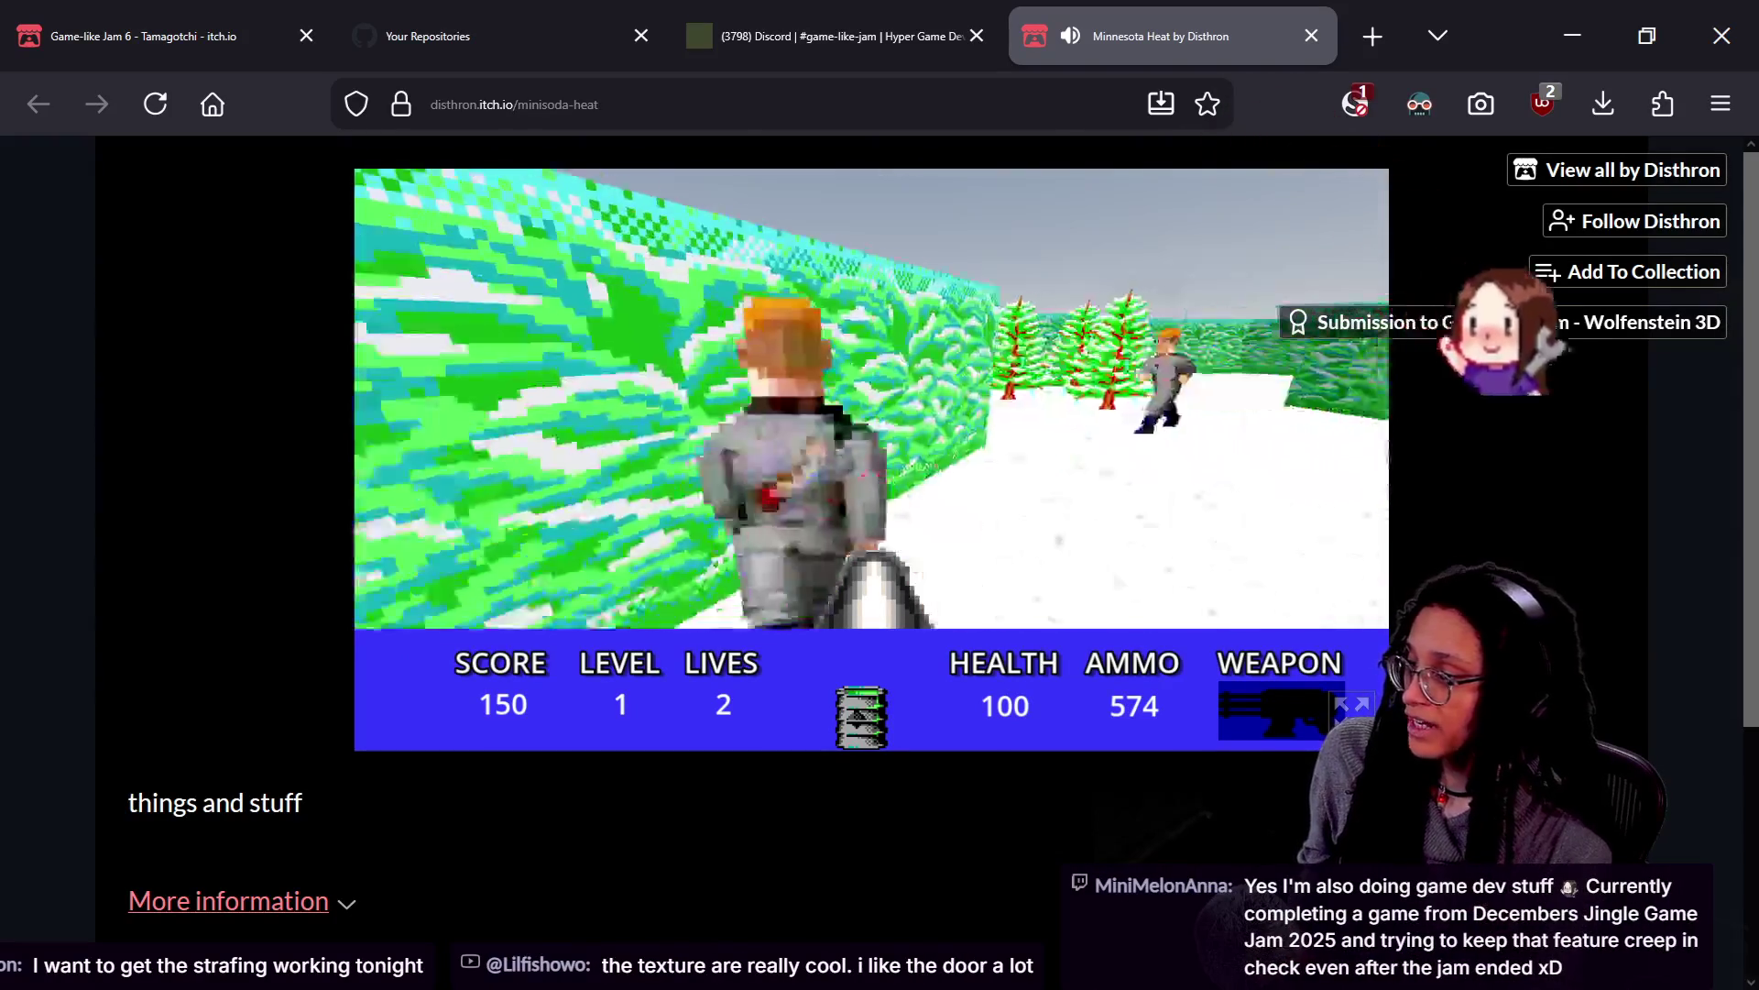
key("Right")
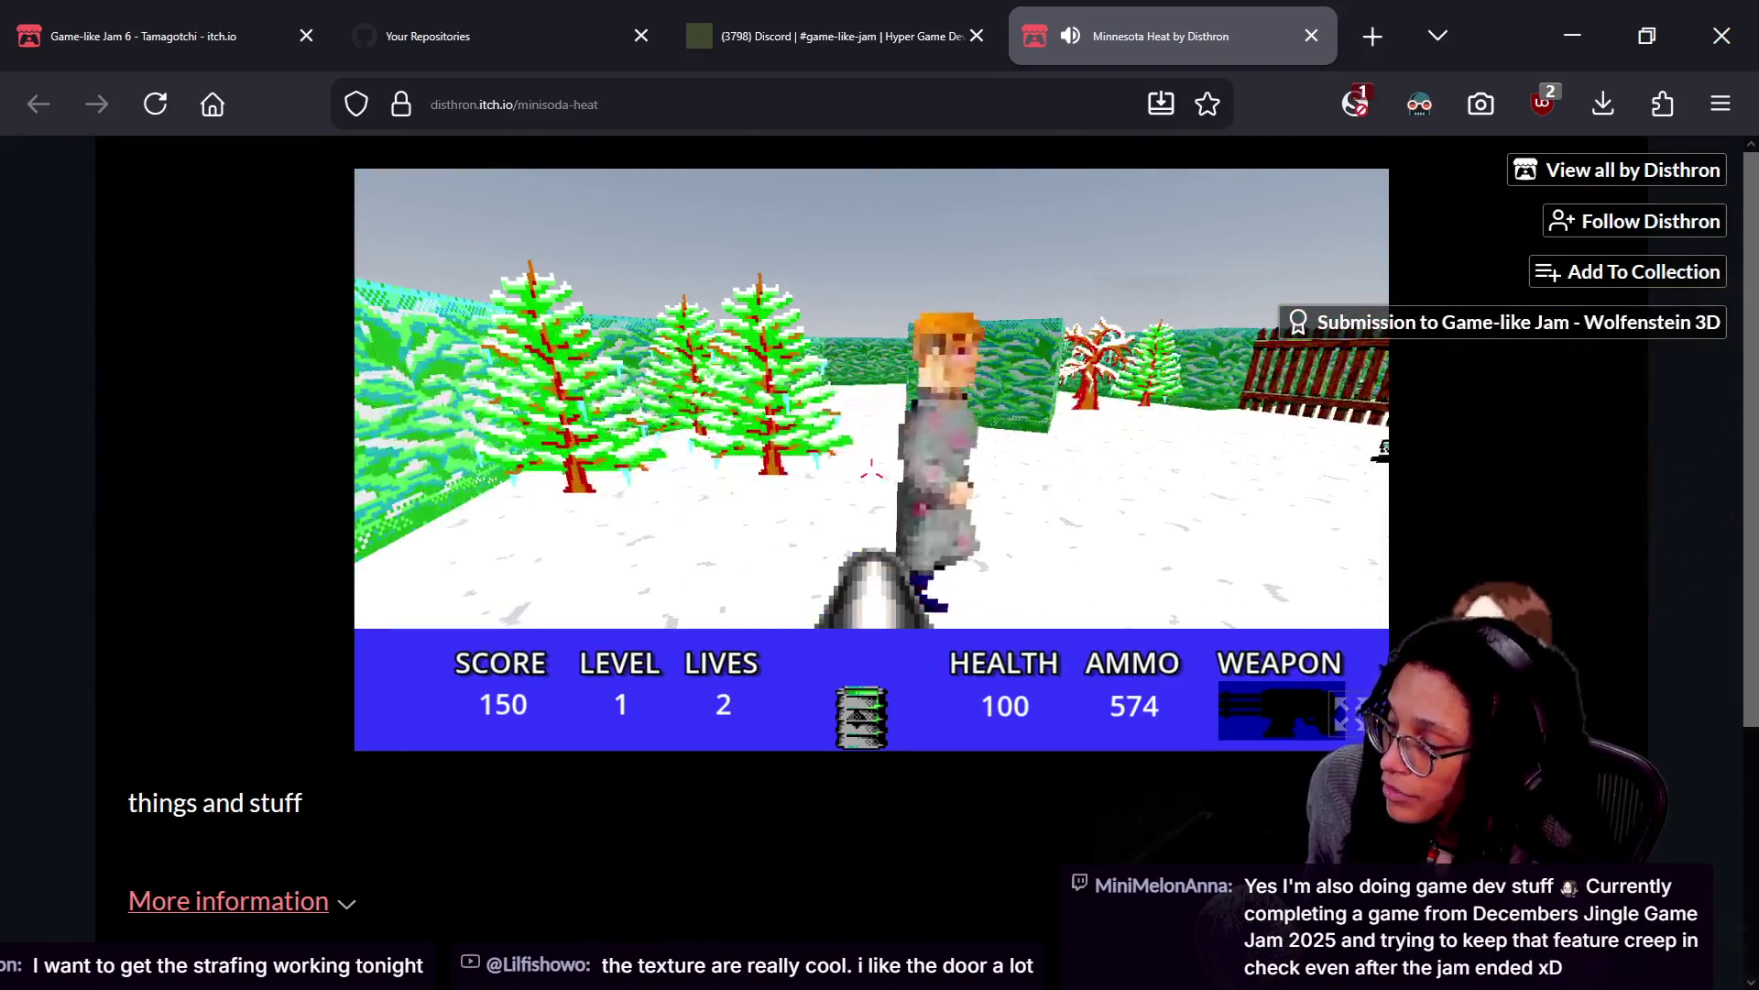
key("Left")
key("Up")
Track the enemy near the fence and metal door, then walk toward the hedge
key("Left")
key("Right")
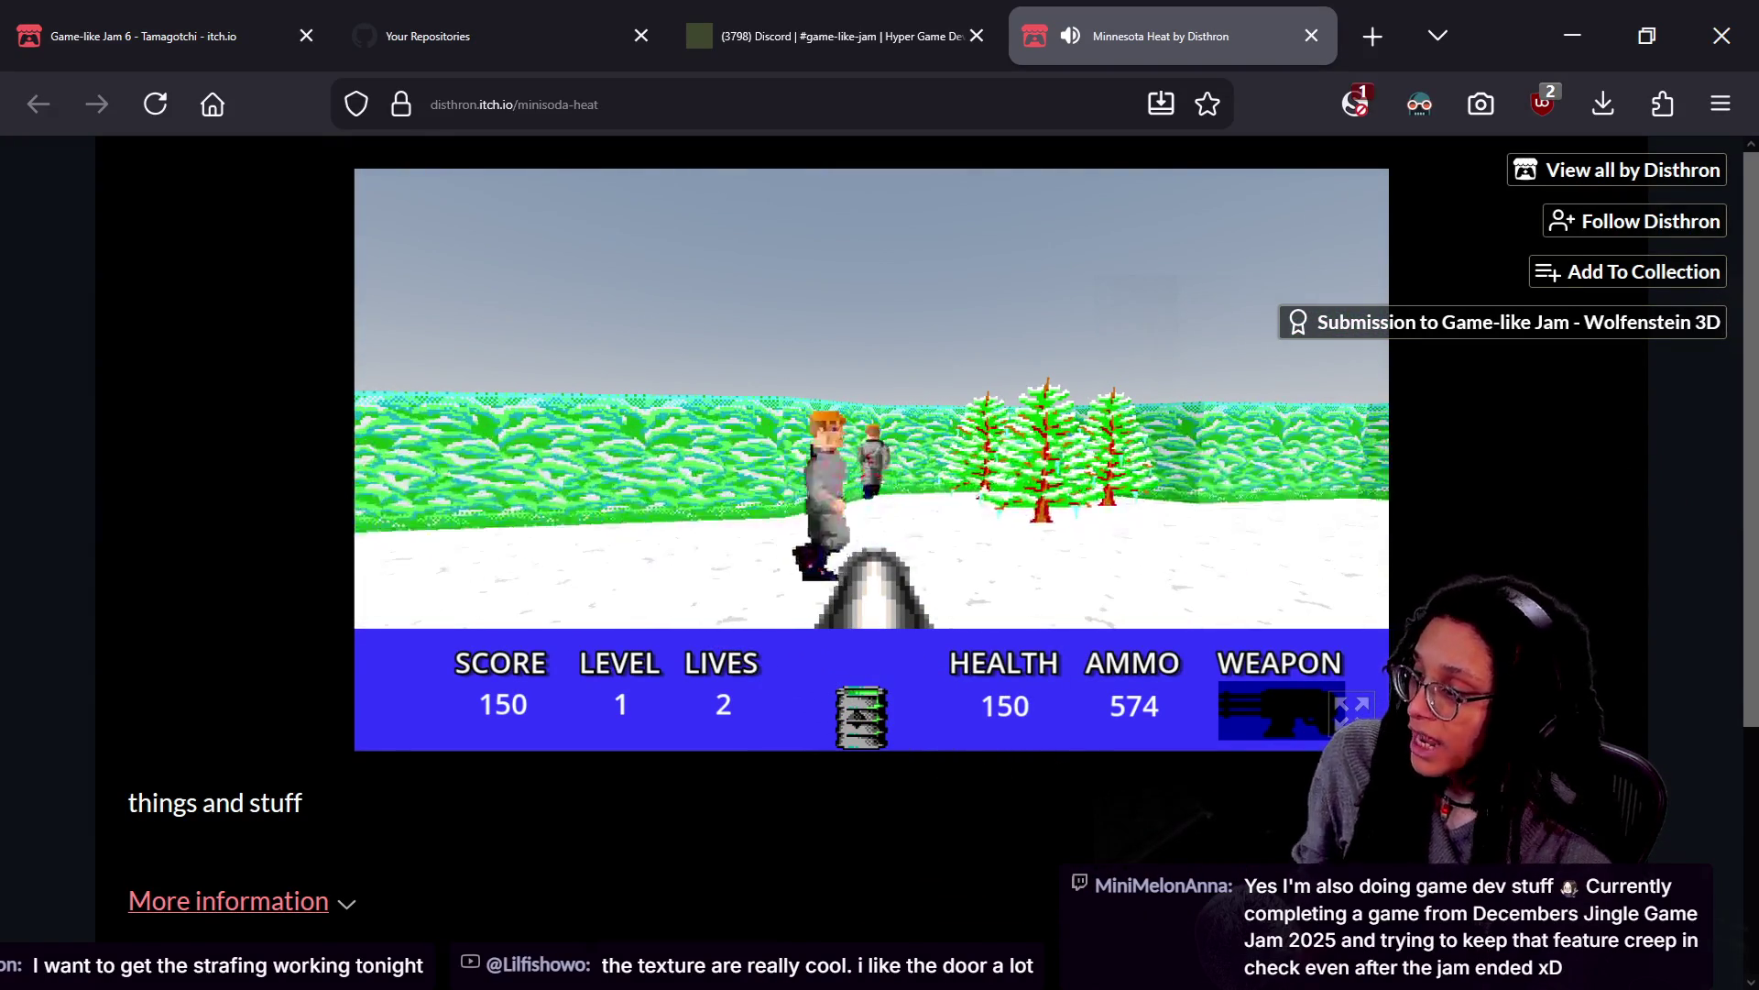
key("Left")
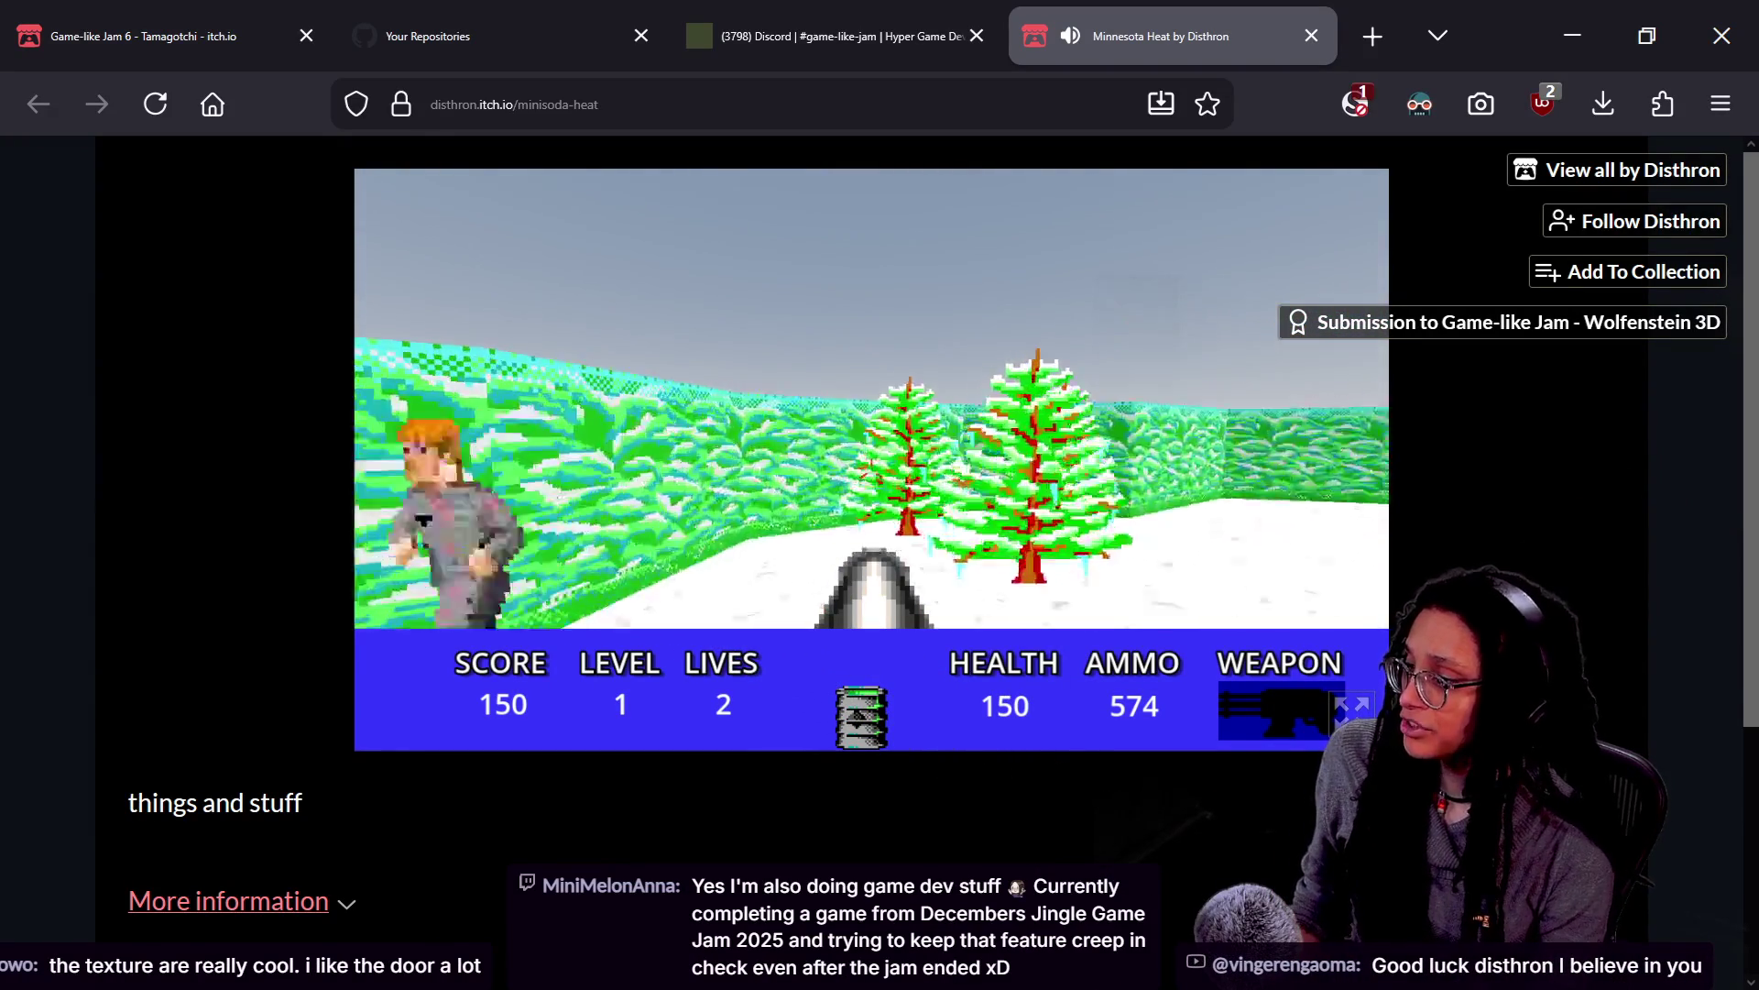
key("Left")
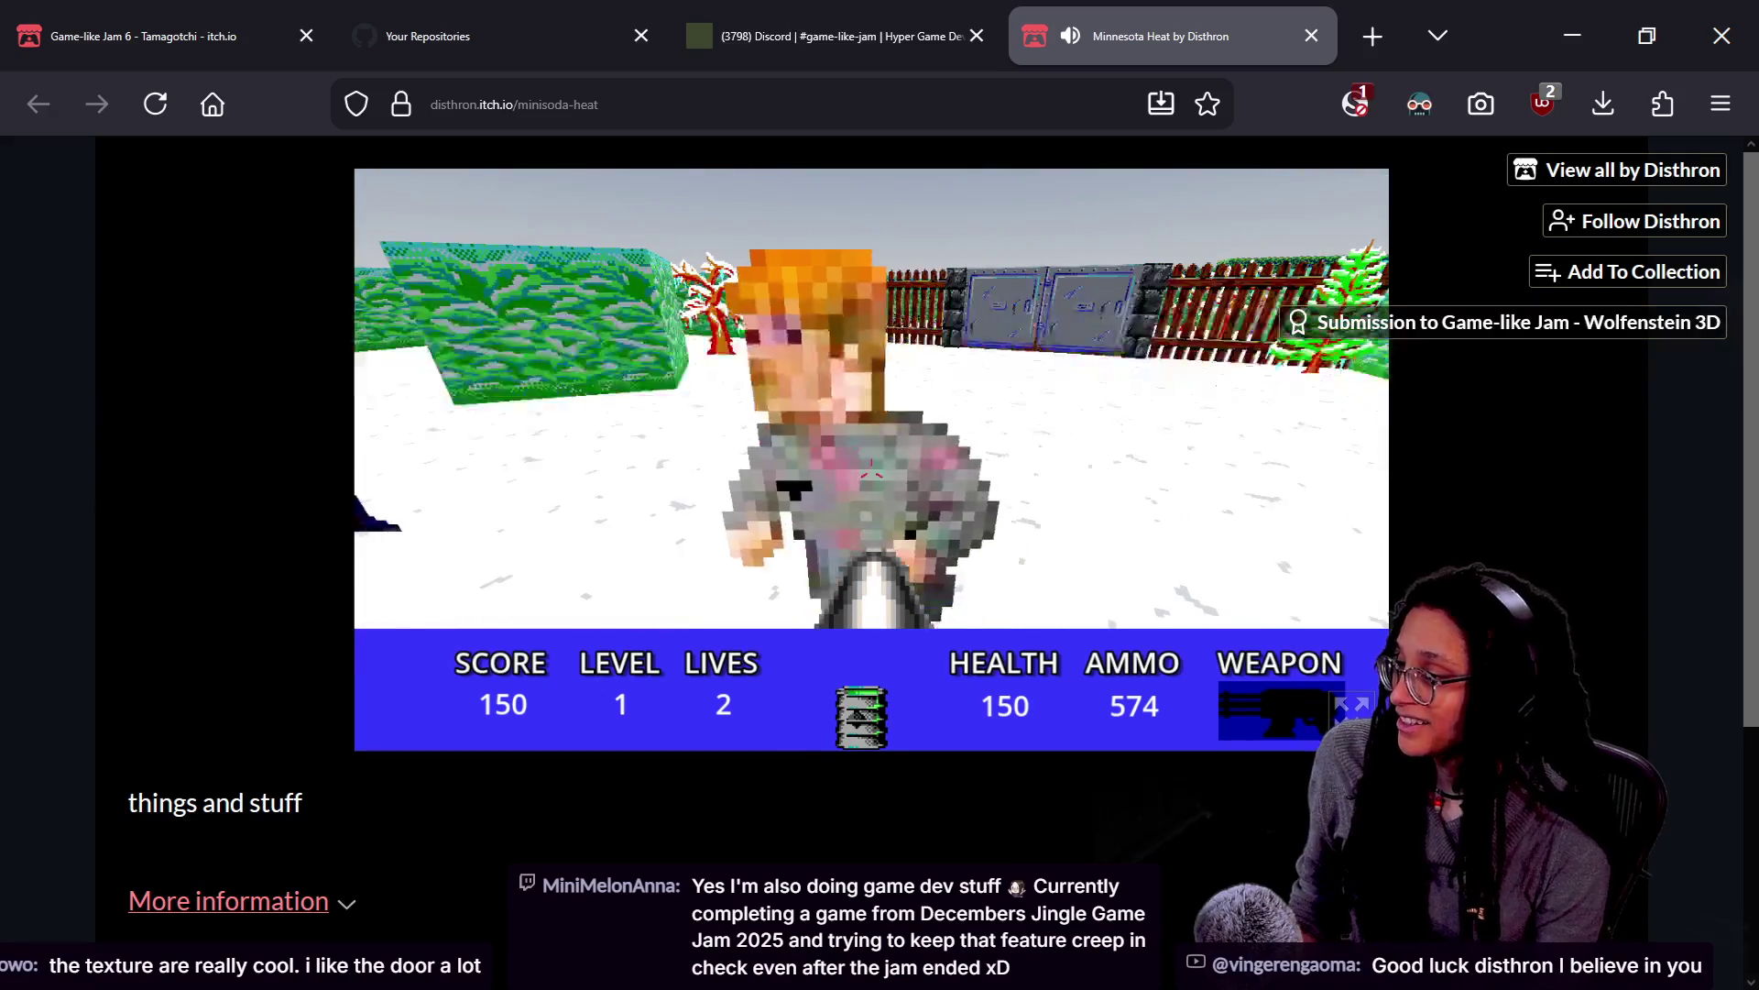
key("Left")
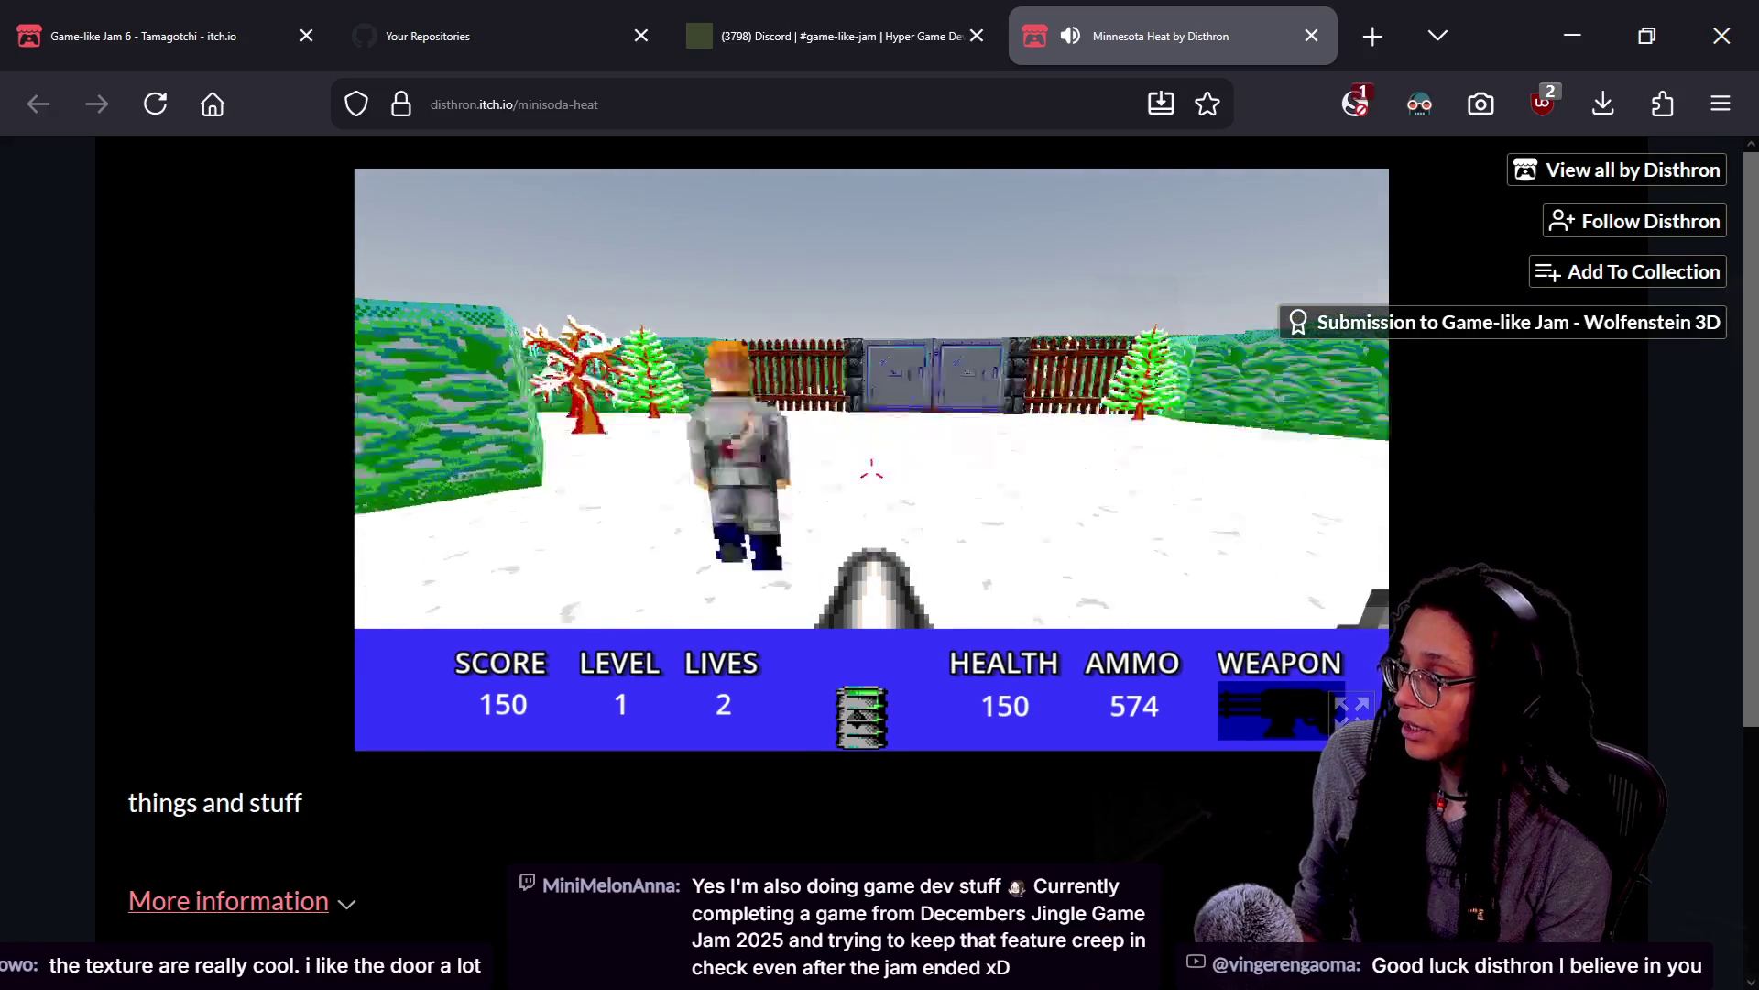
key("Right")
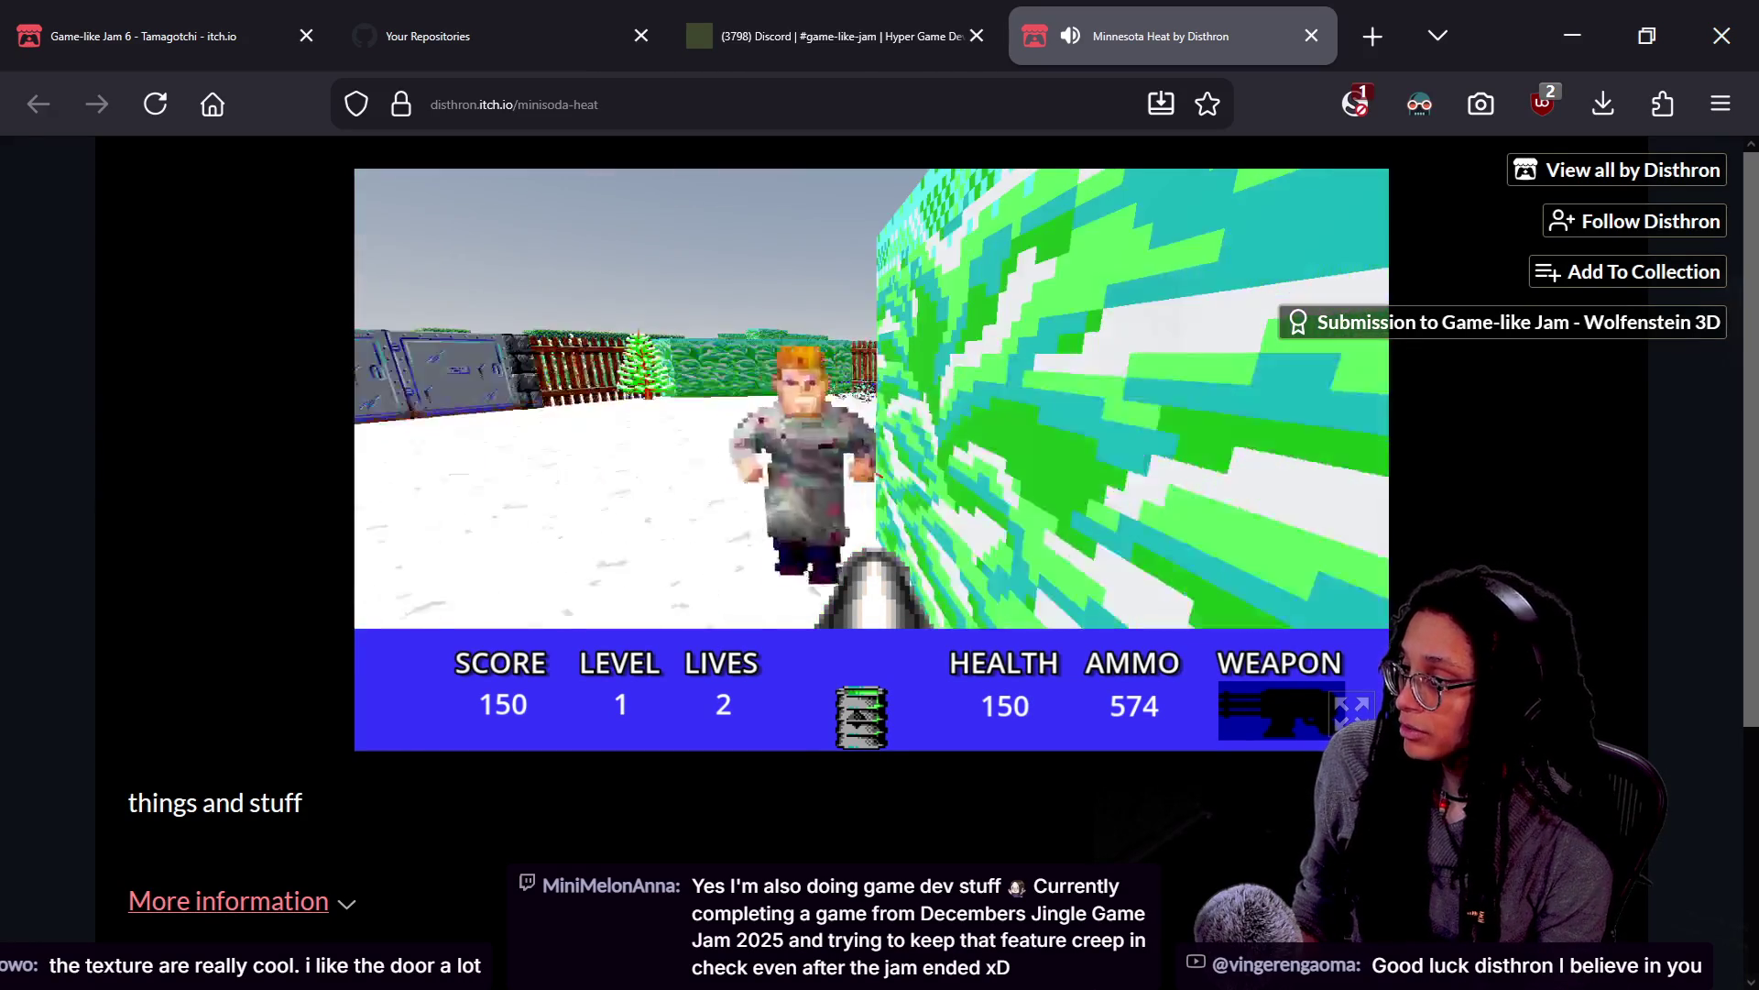
key("Left")
key("Left")
key("Right")
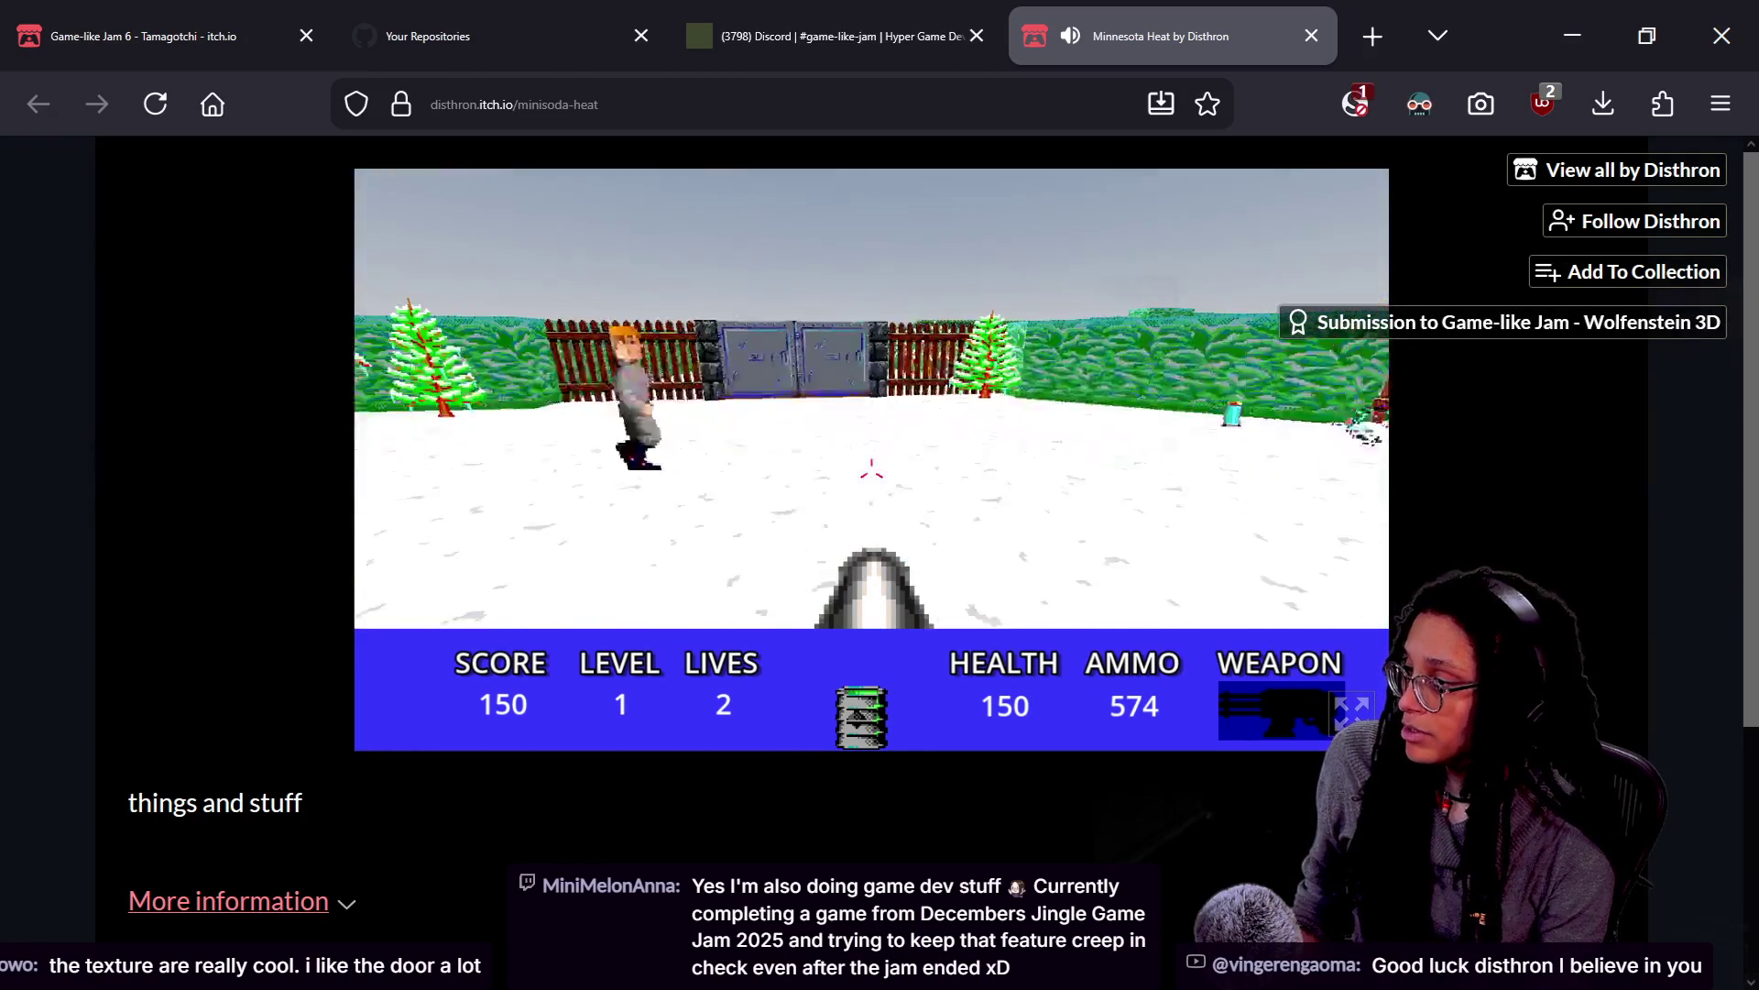
key("Right")
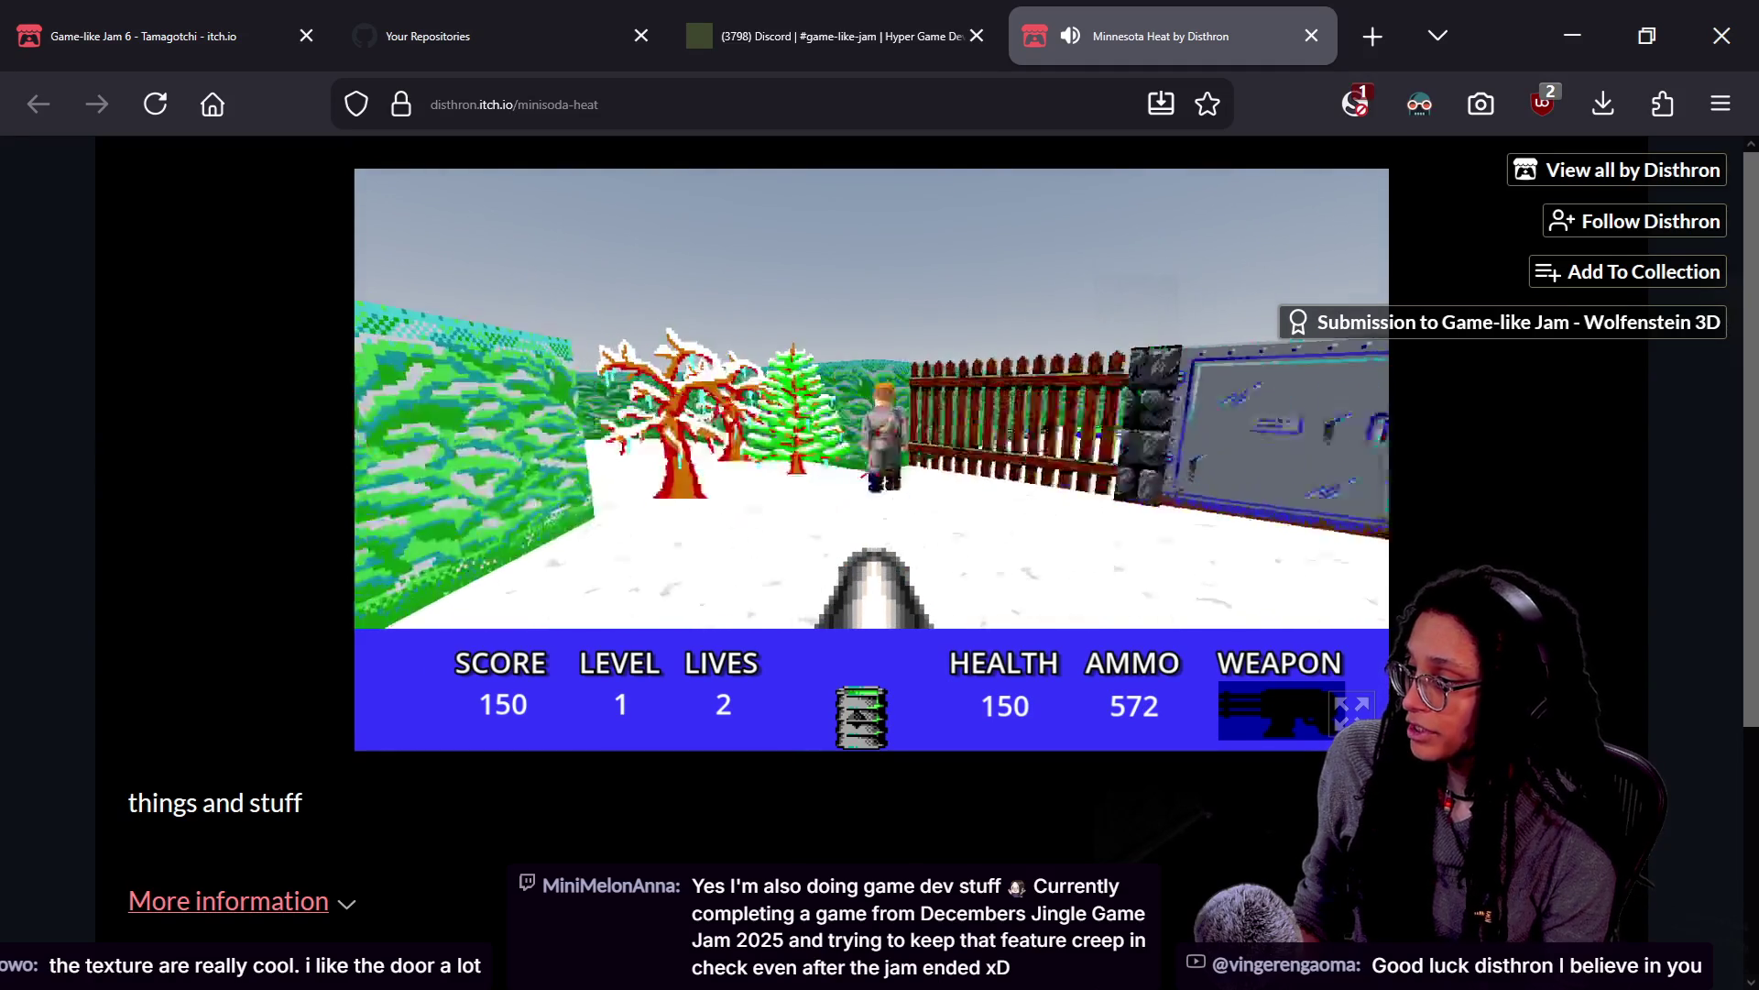
key("Right")
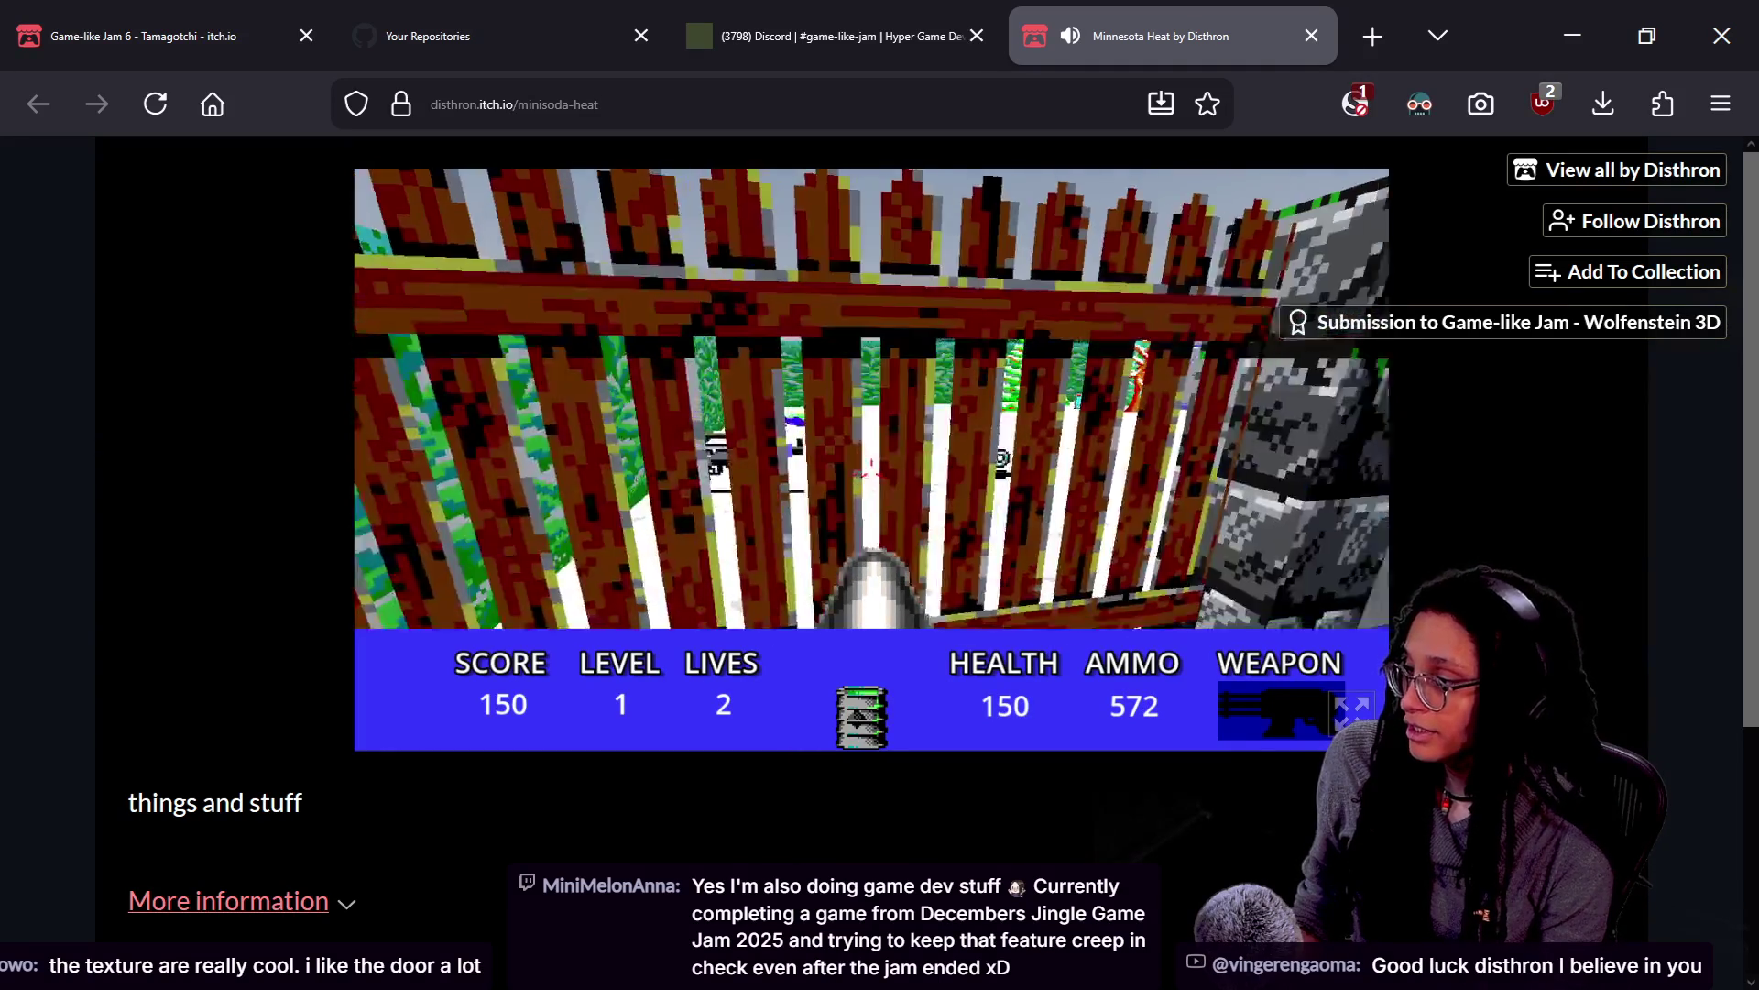
key("Up")
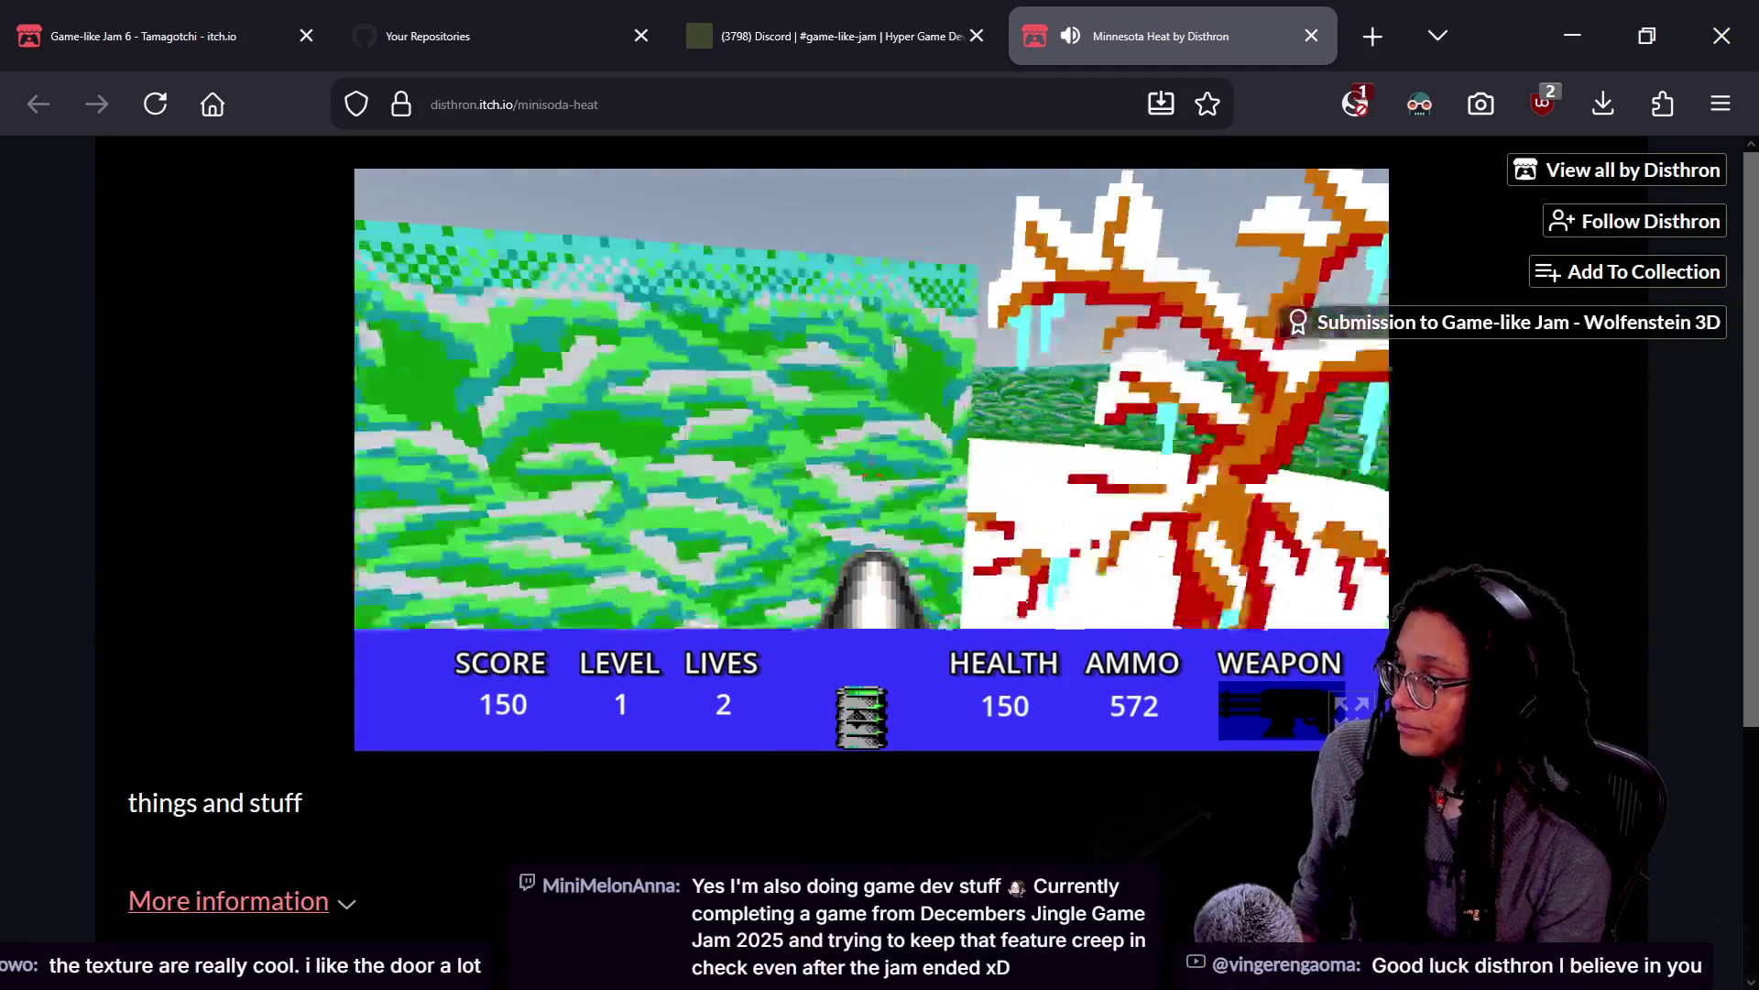
Turn left to find the enemy again
key("Left")
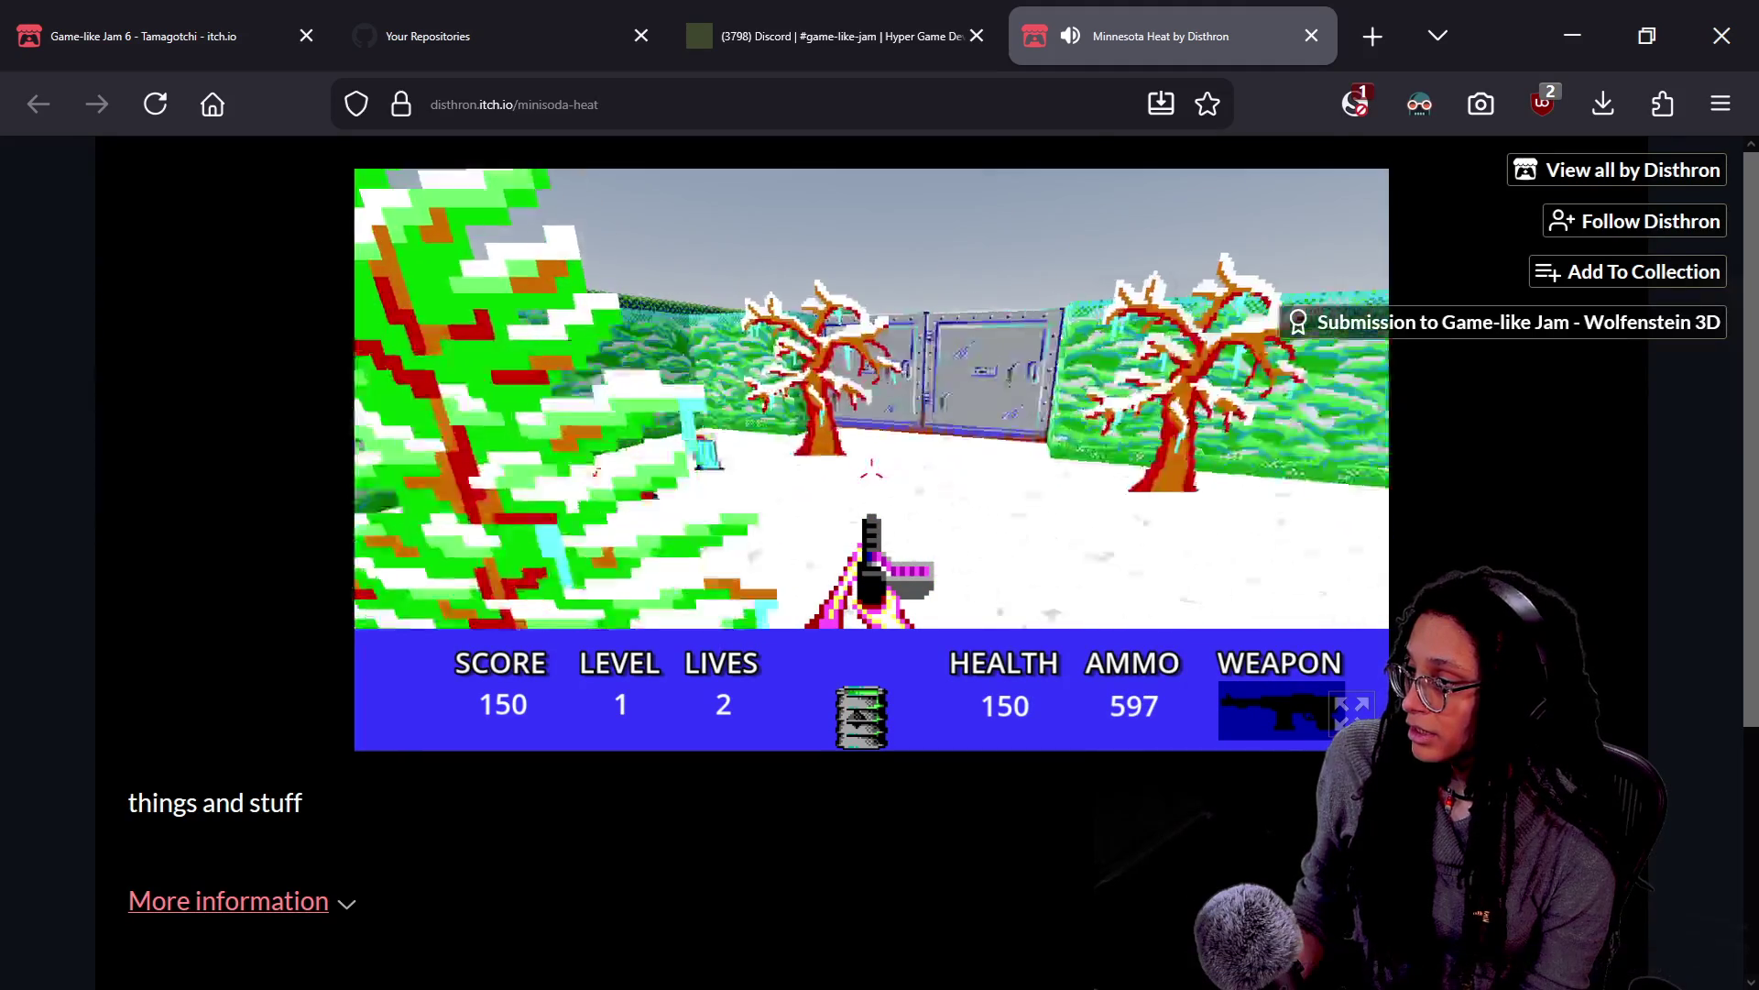
Walk the snowy path and corridor to the end of Level 1, collecting ammo
key("w")
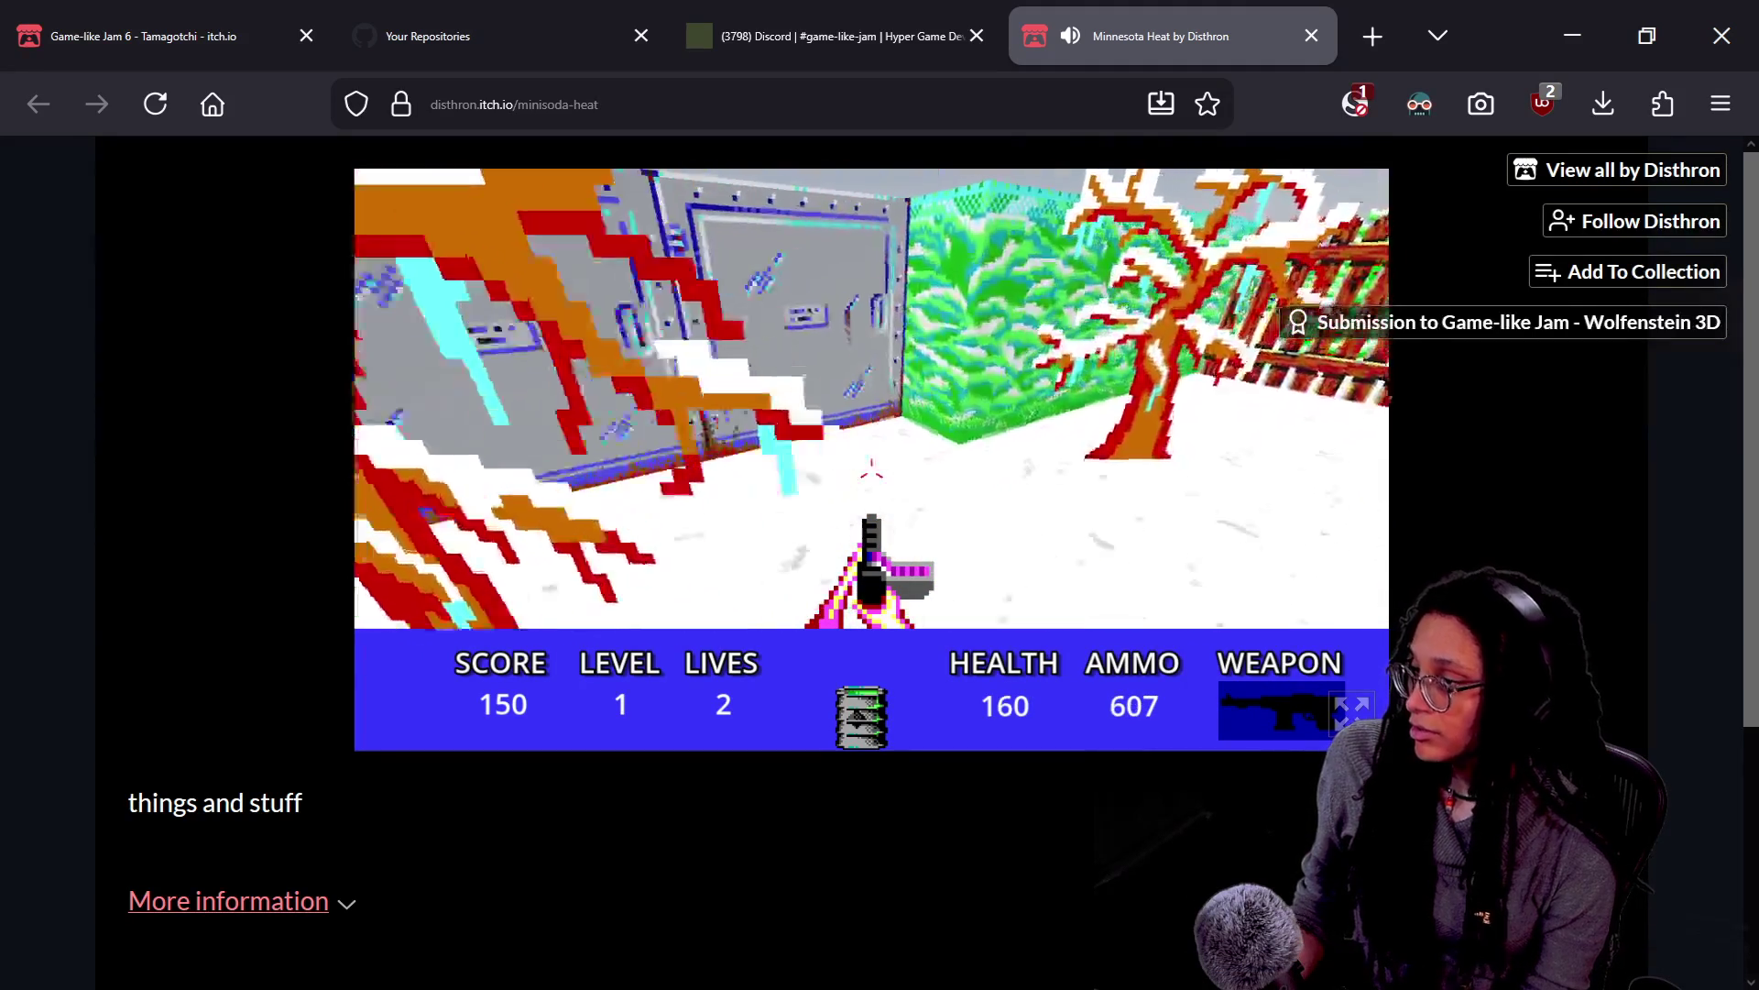
key("w")
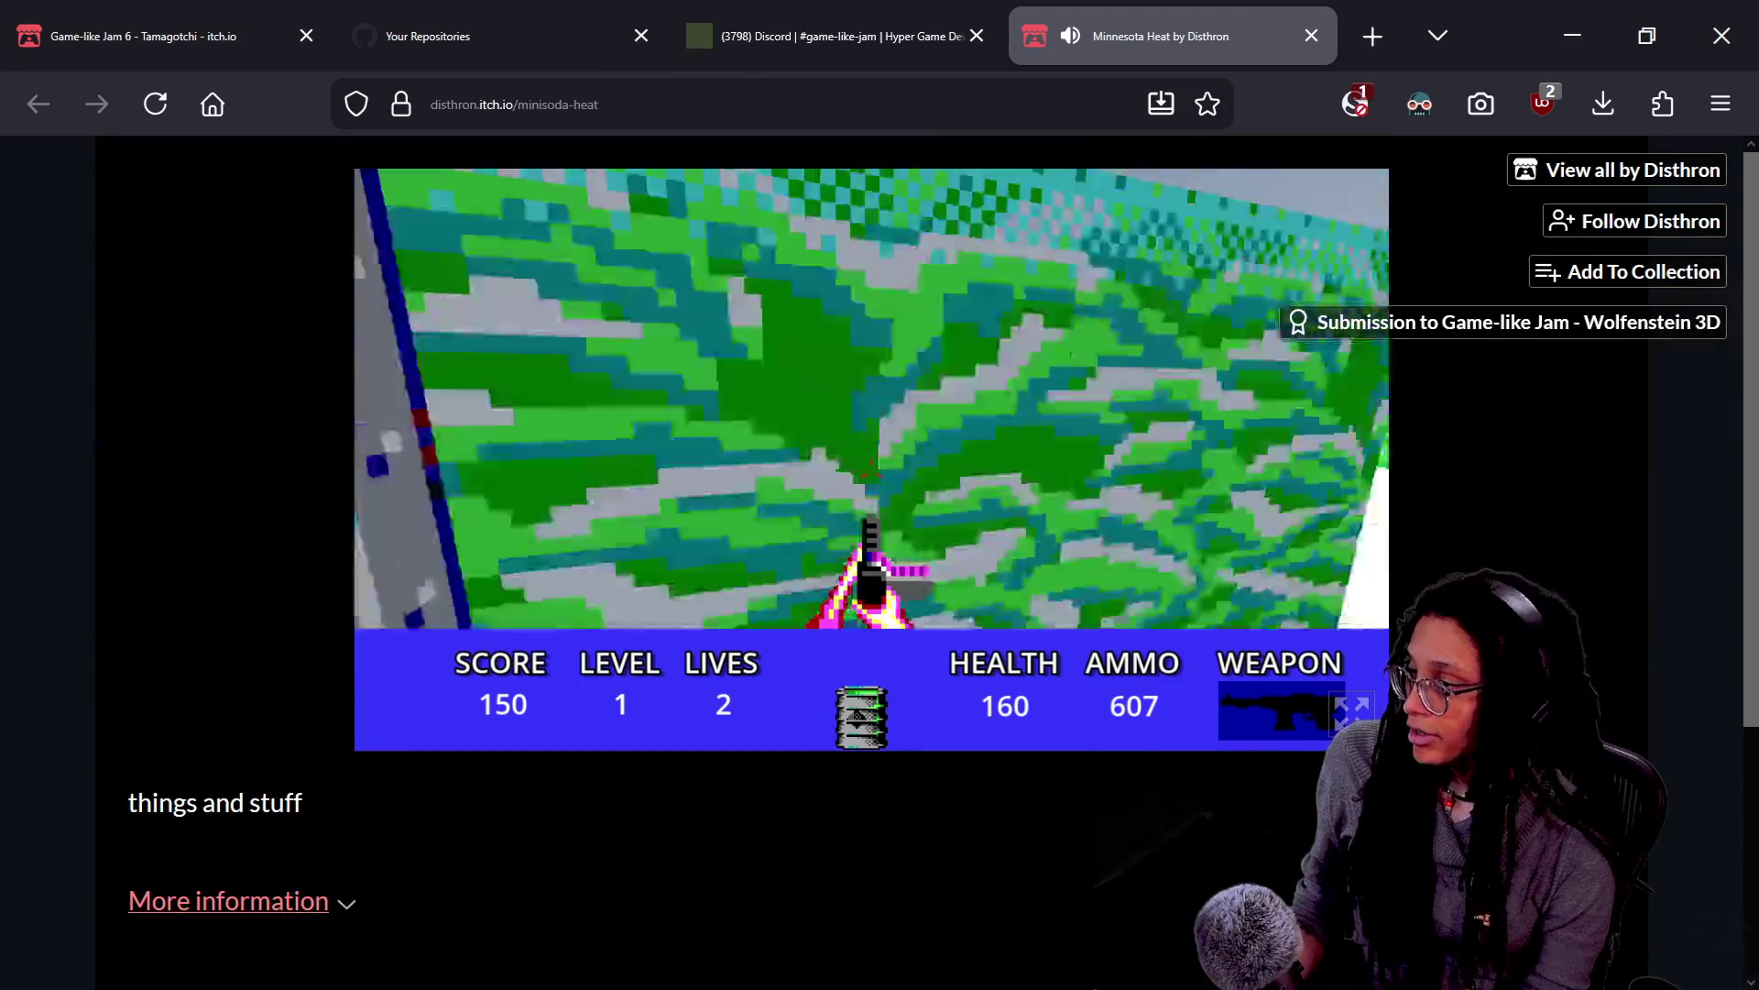
key("w")
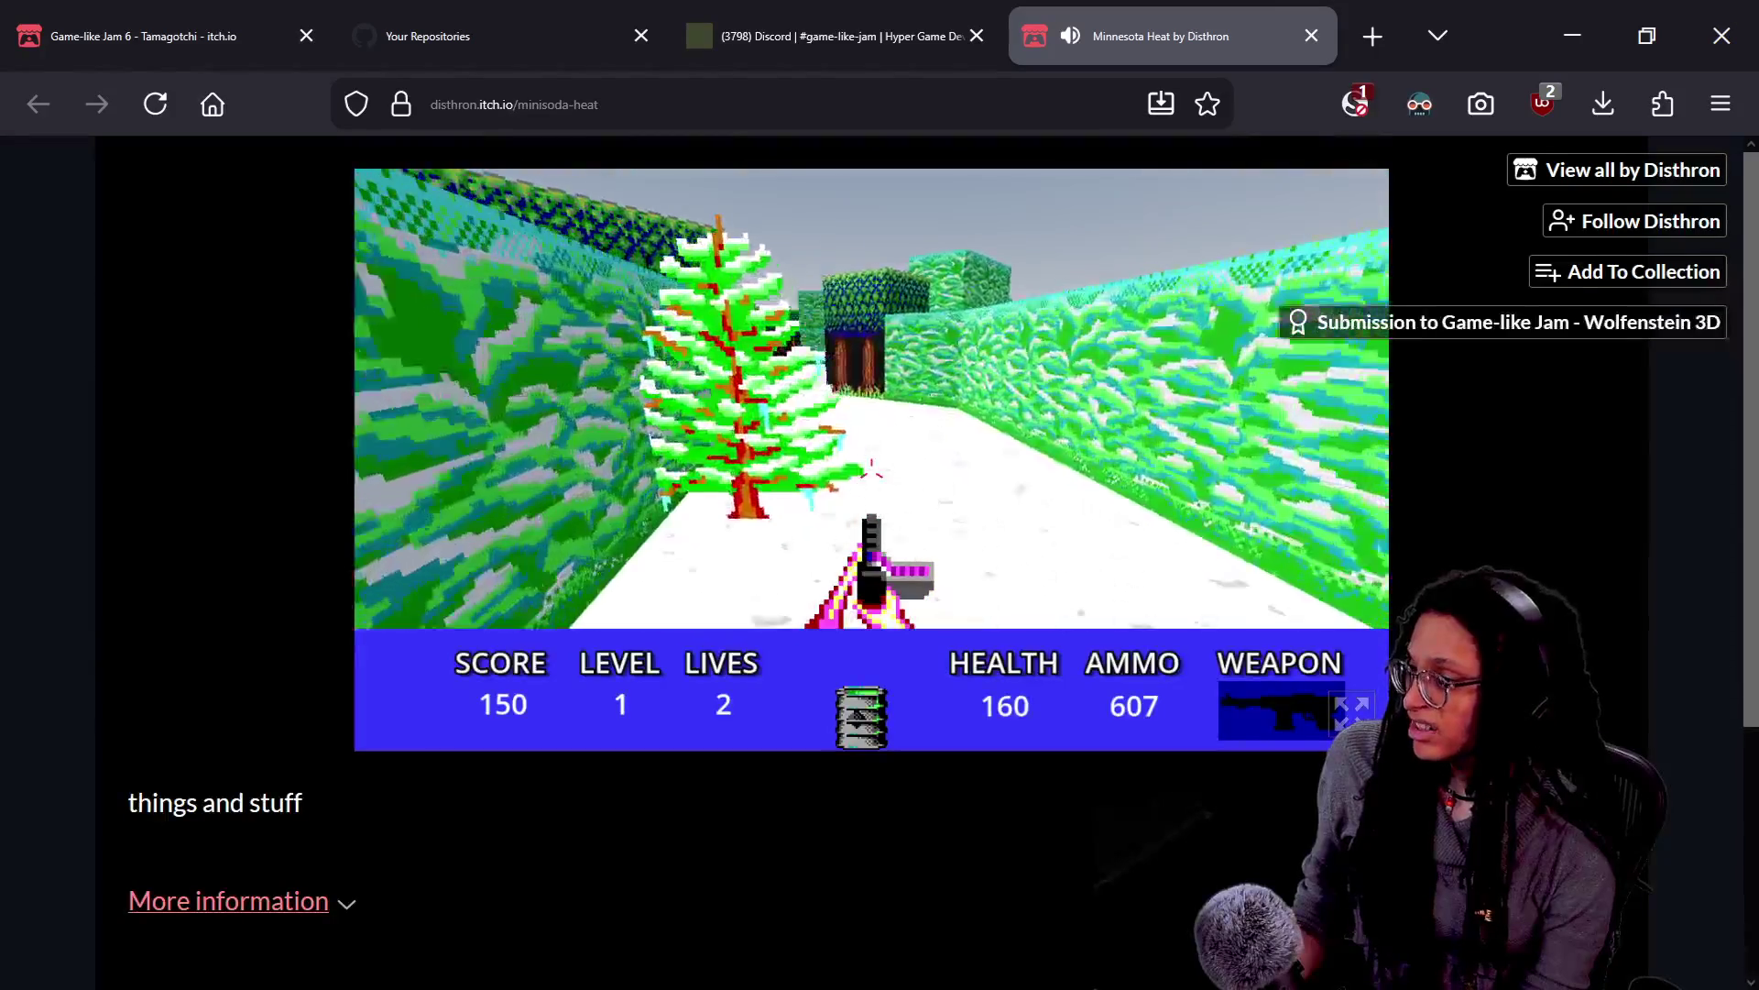
key("w")
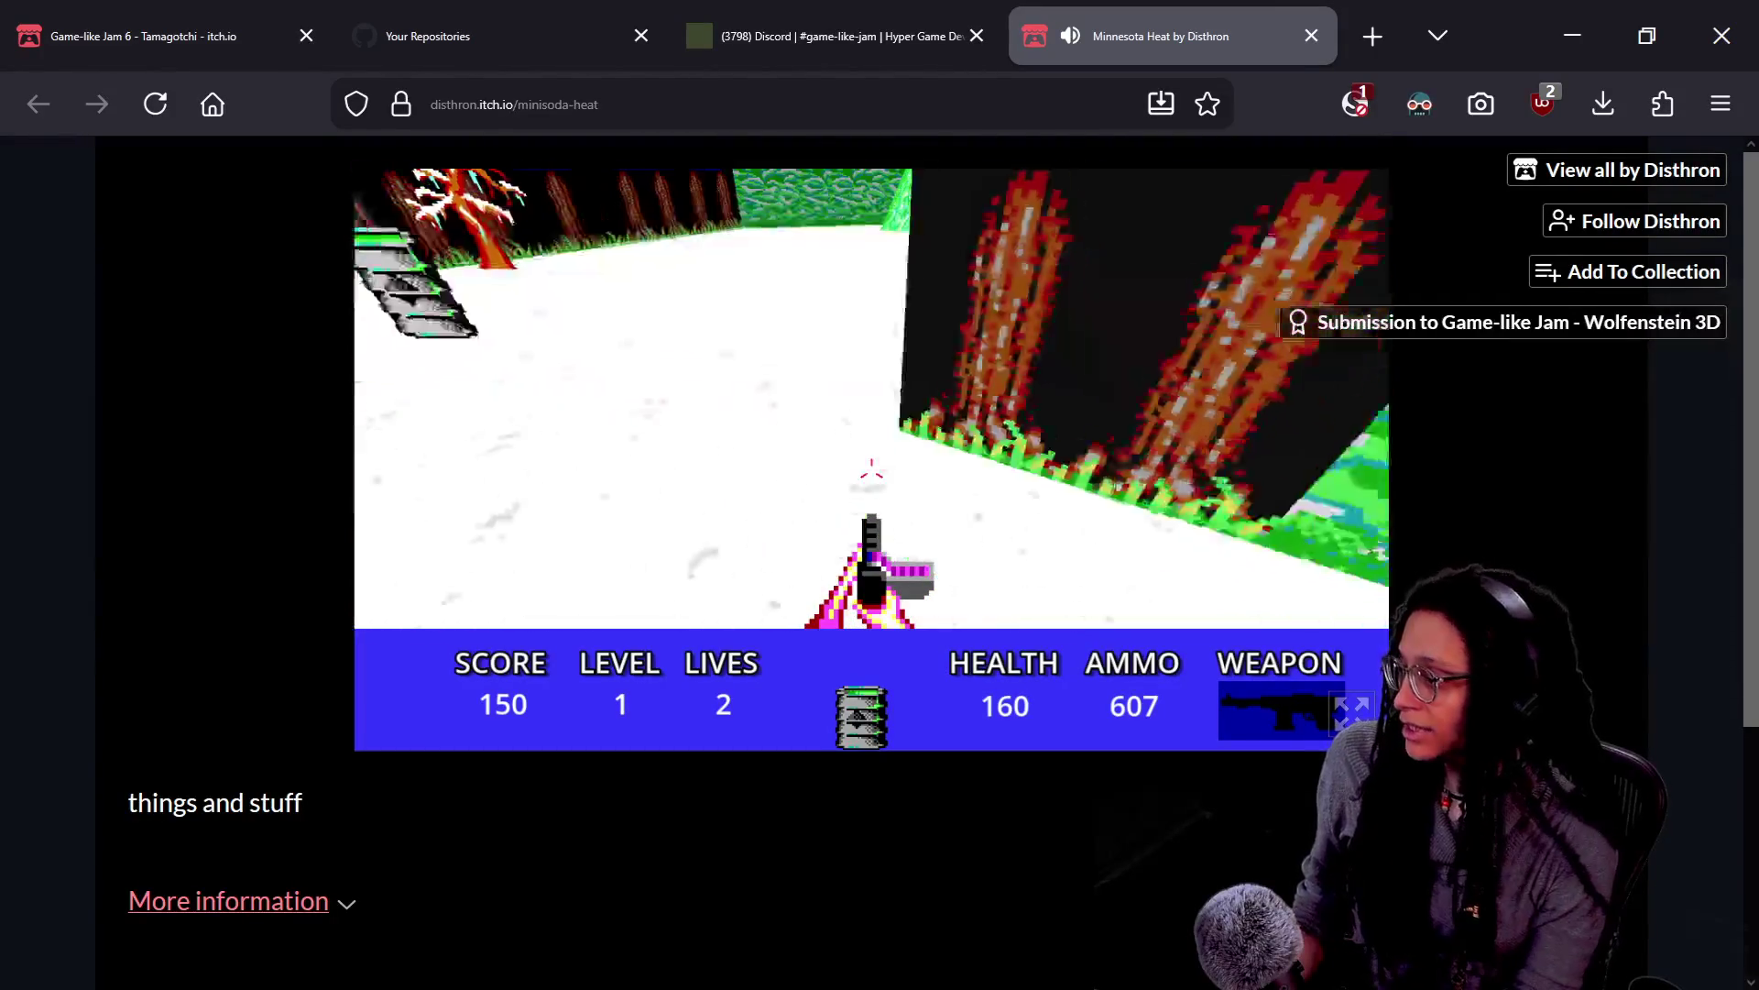
key("w")
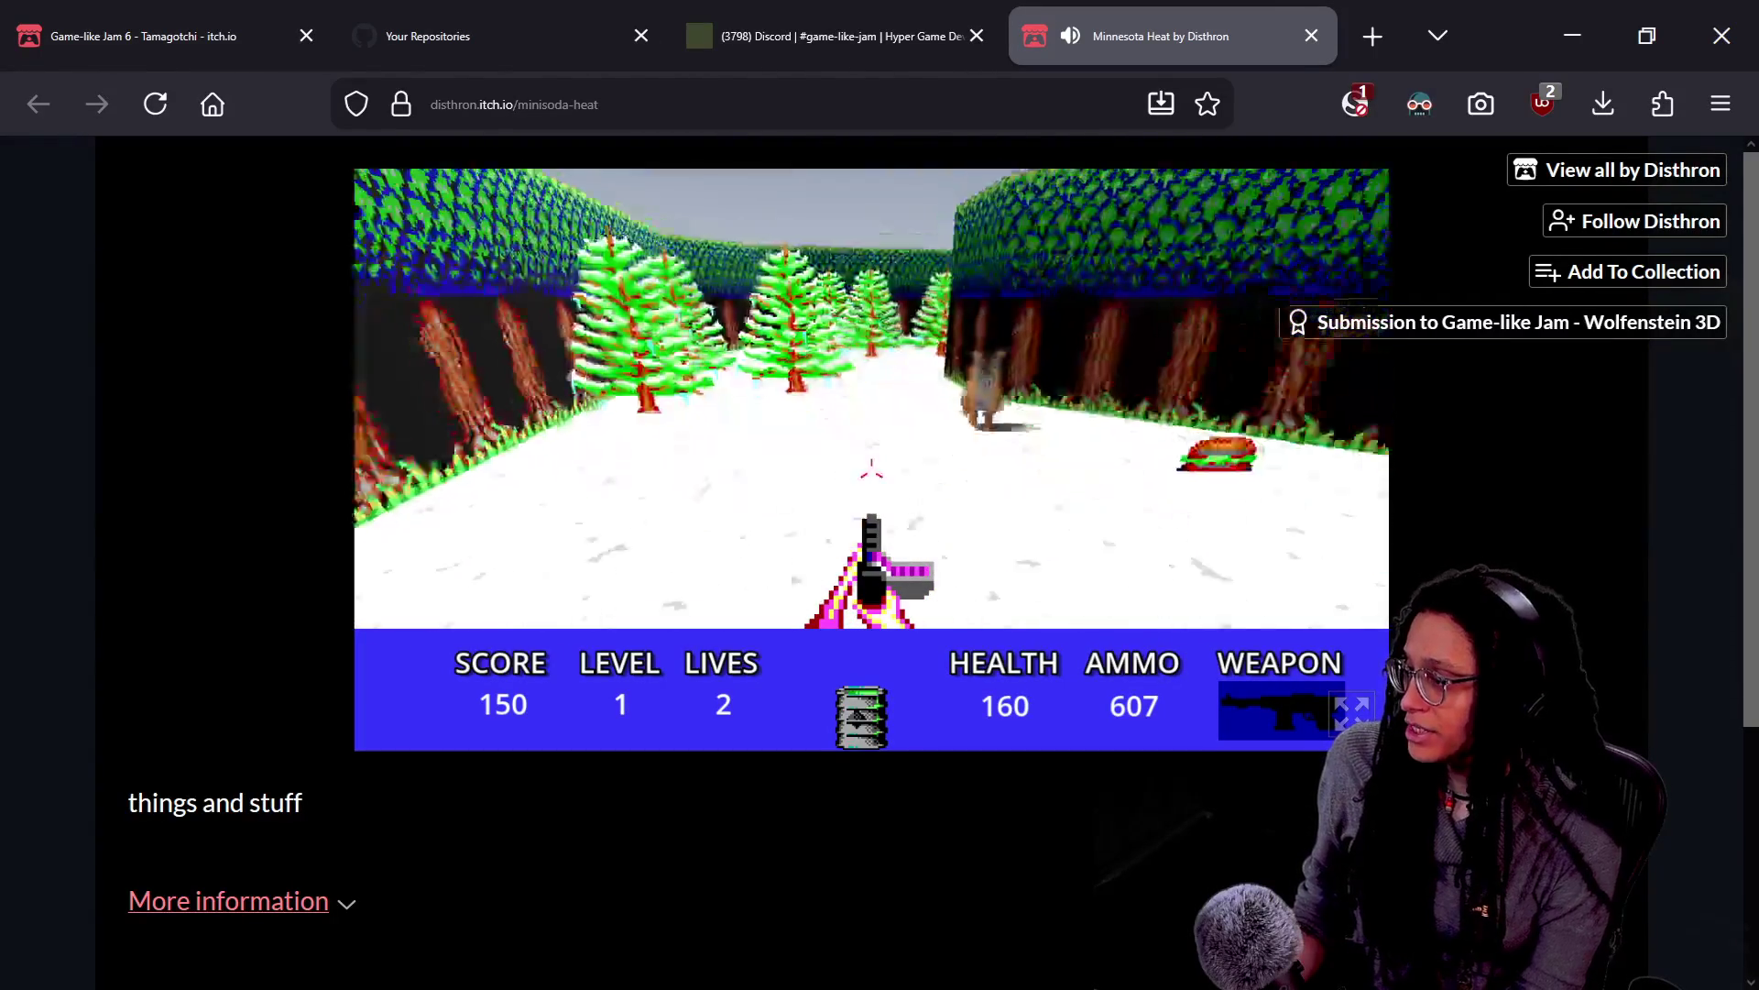
key("w")
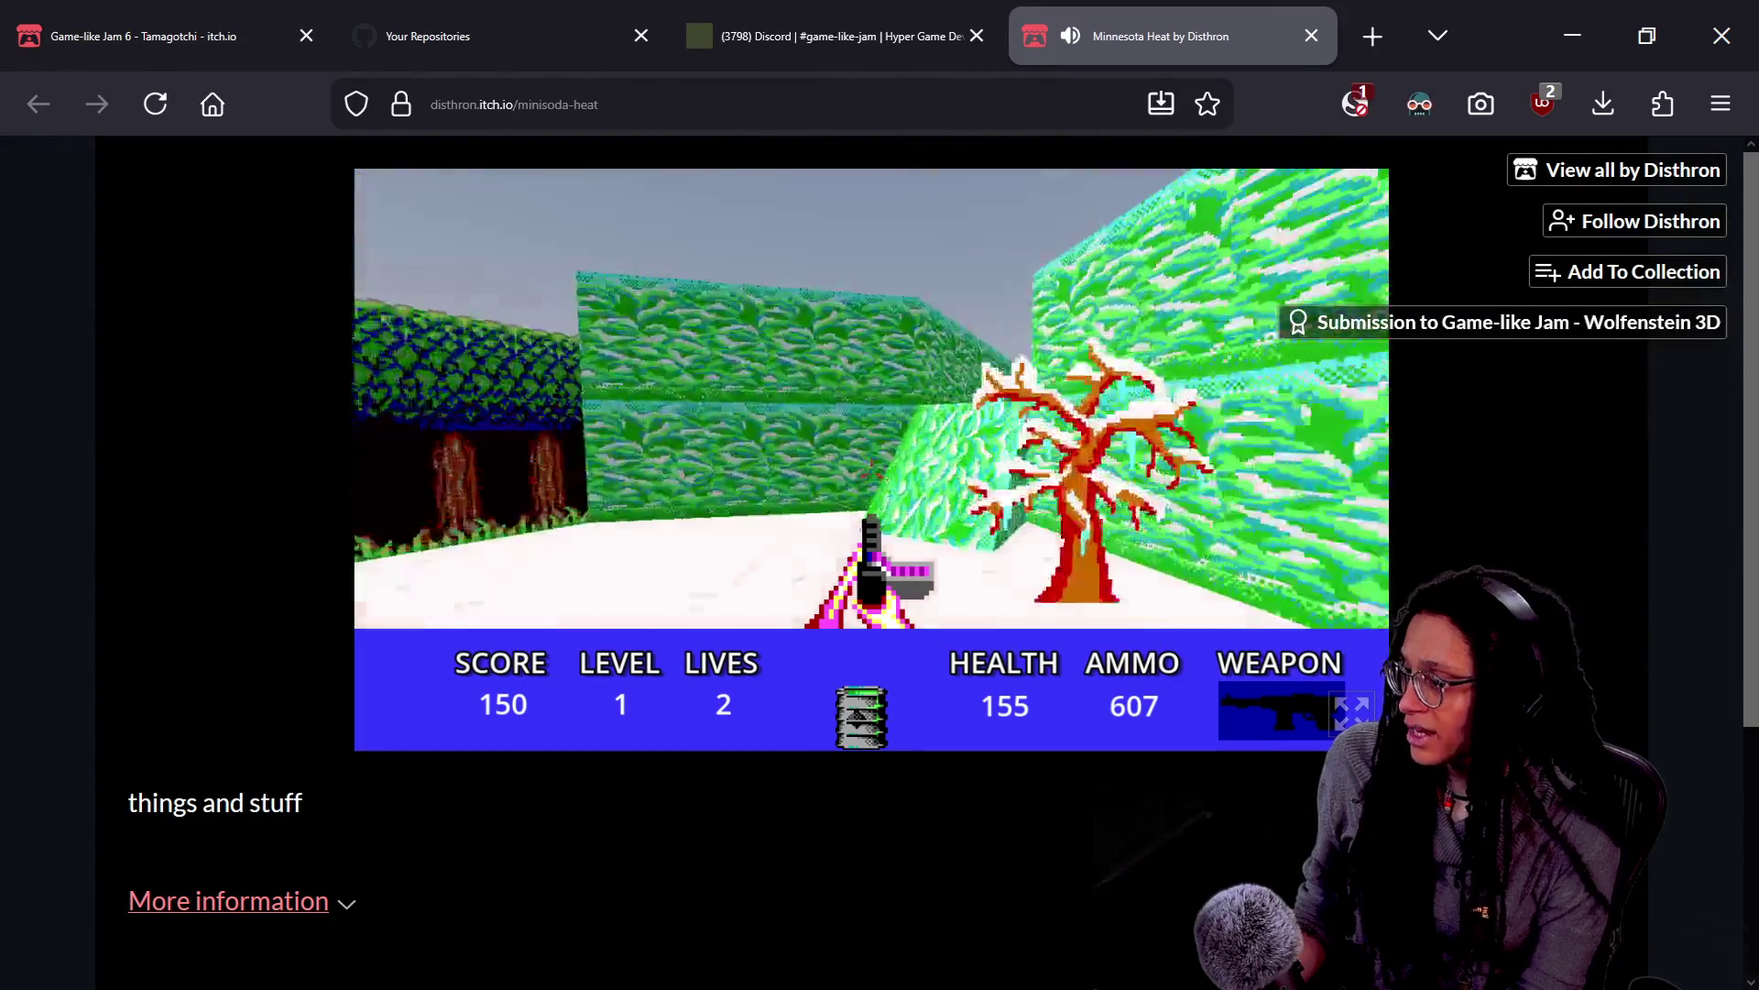
key("w")
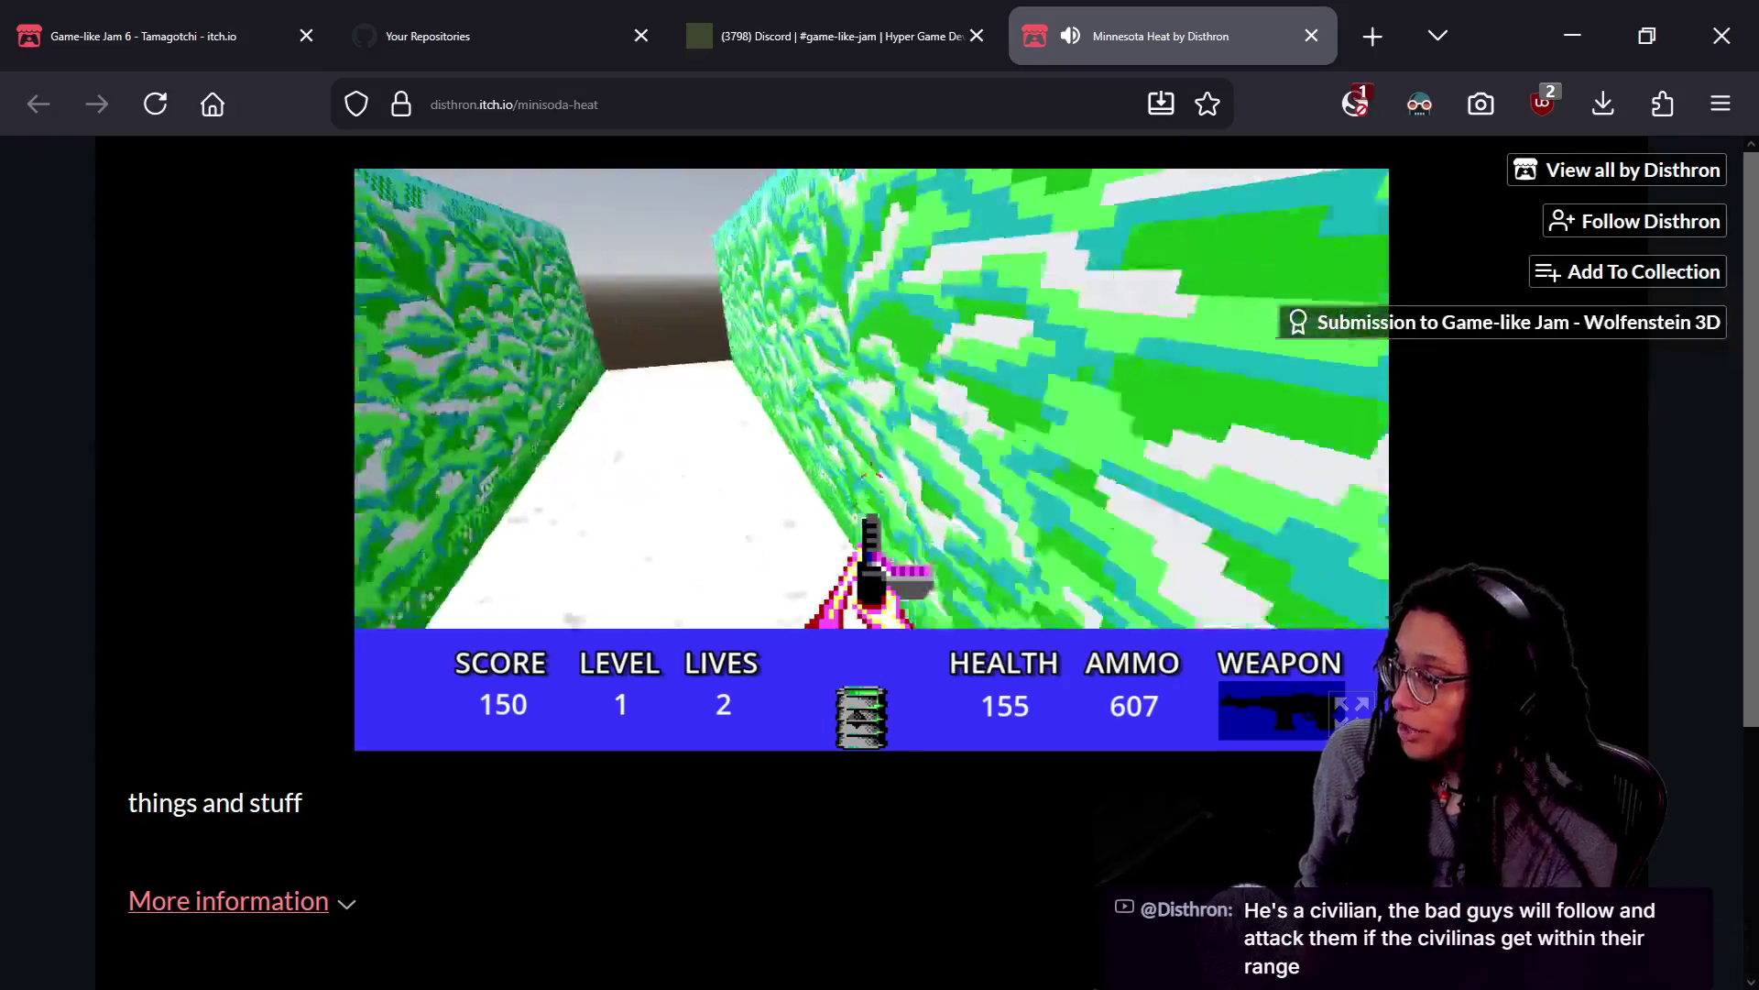
key("w")
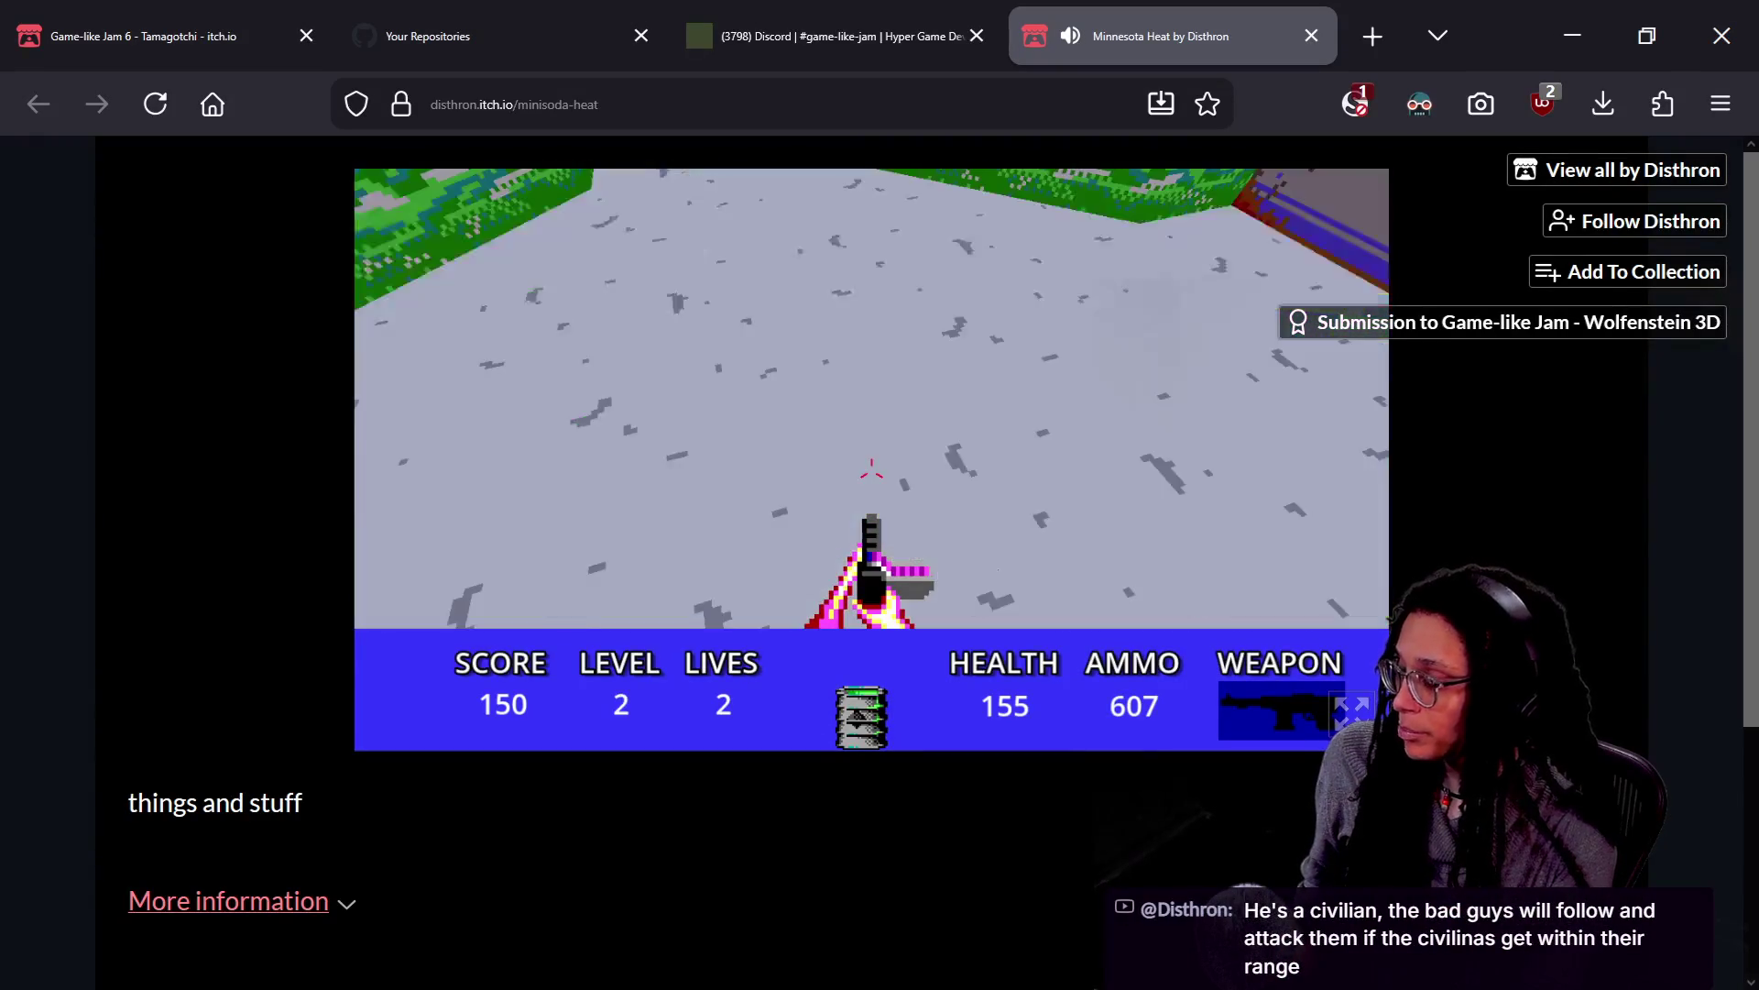
Explore the Level 2 room around the grey door and green walls
key("w")
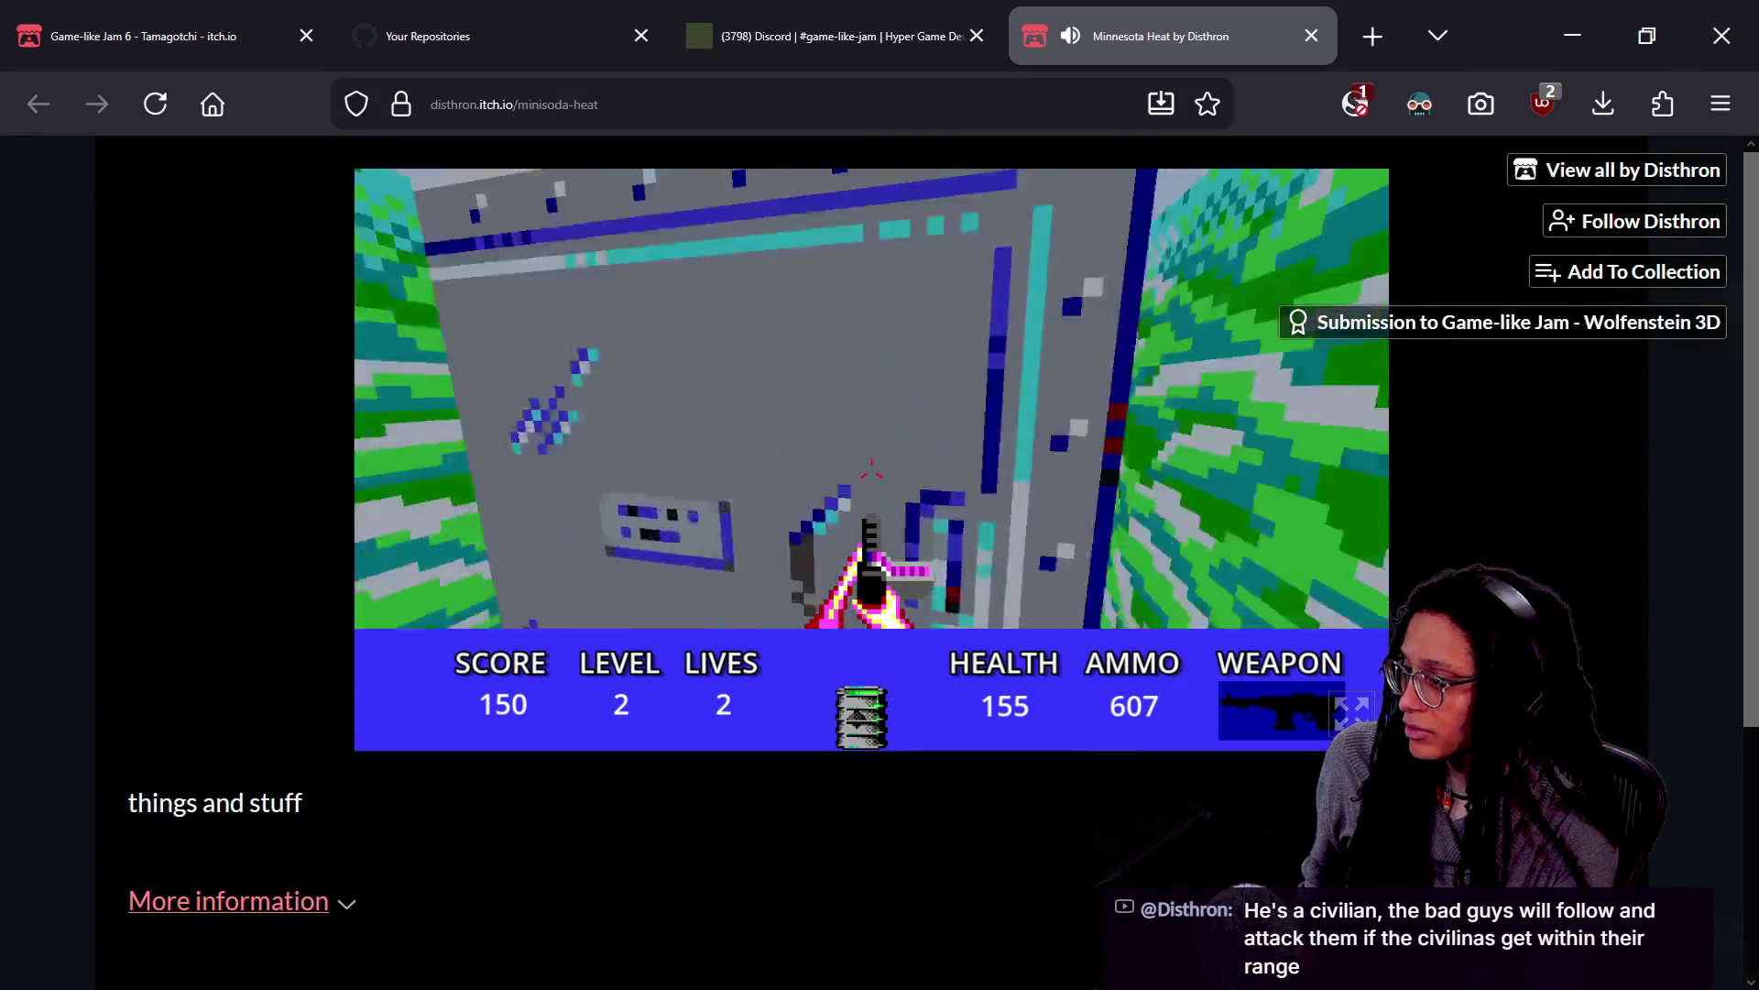
key("w")
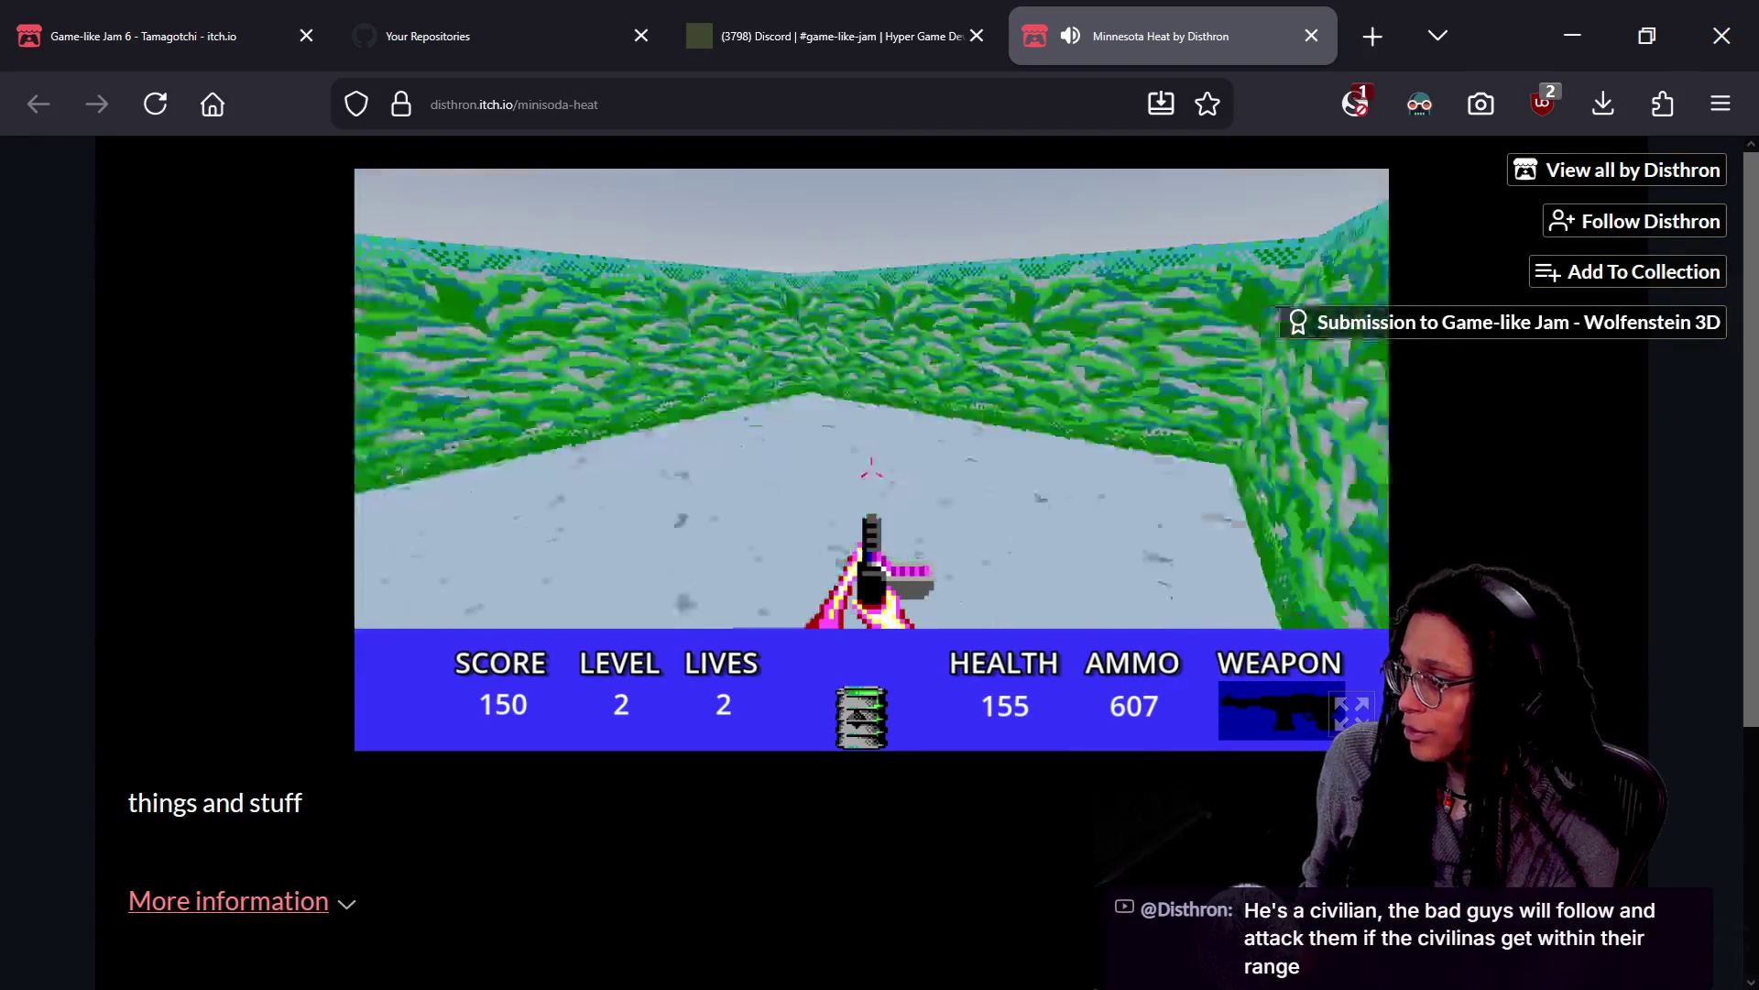
key("w")
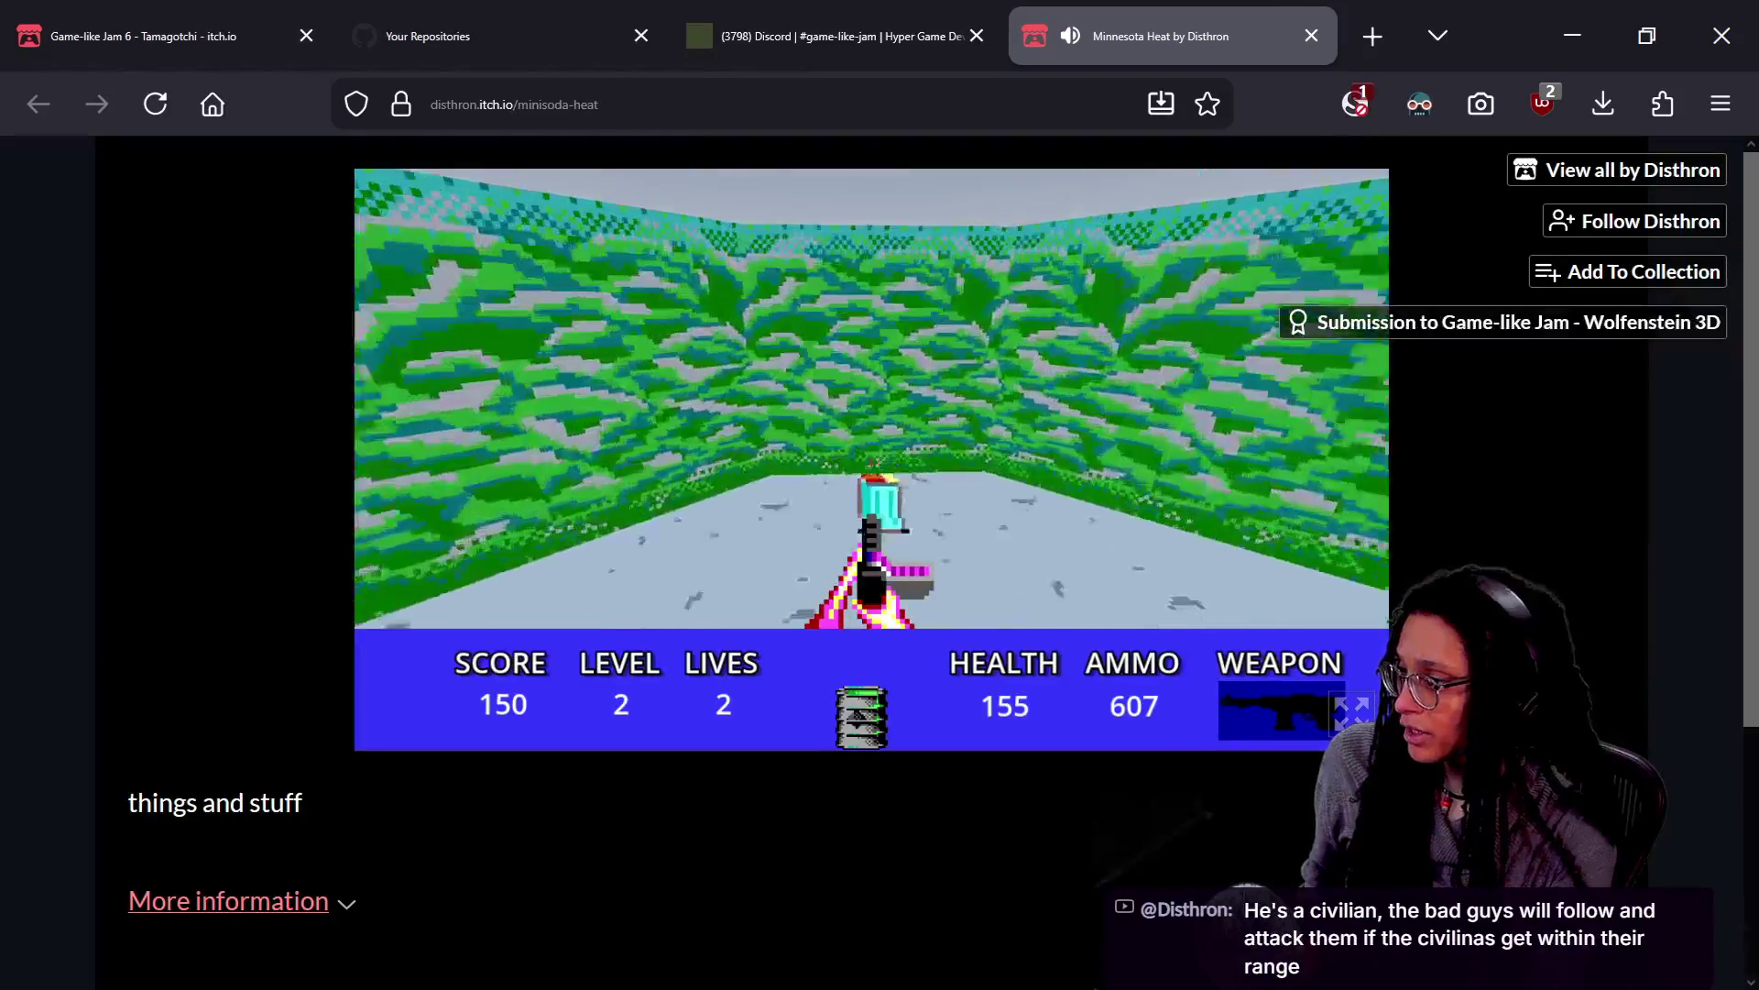
key("d")
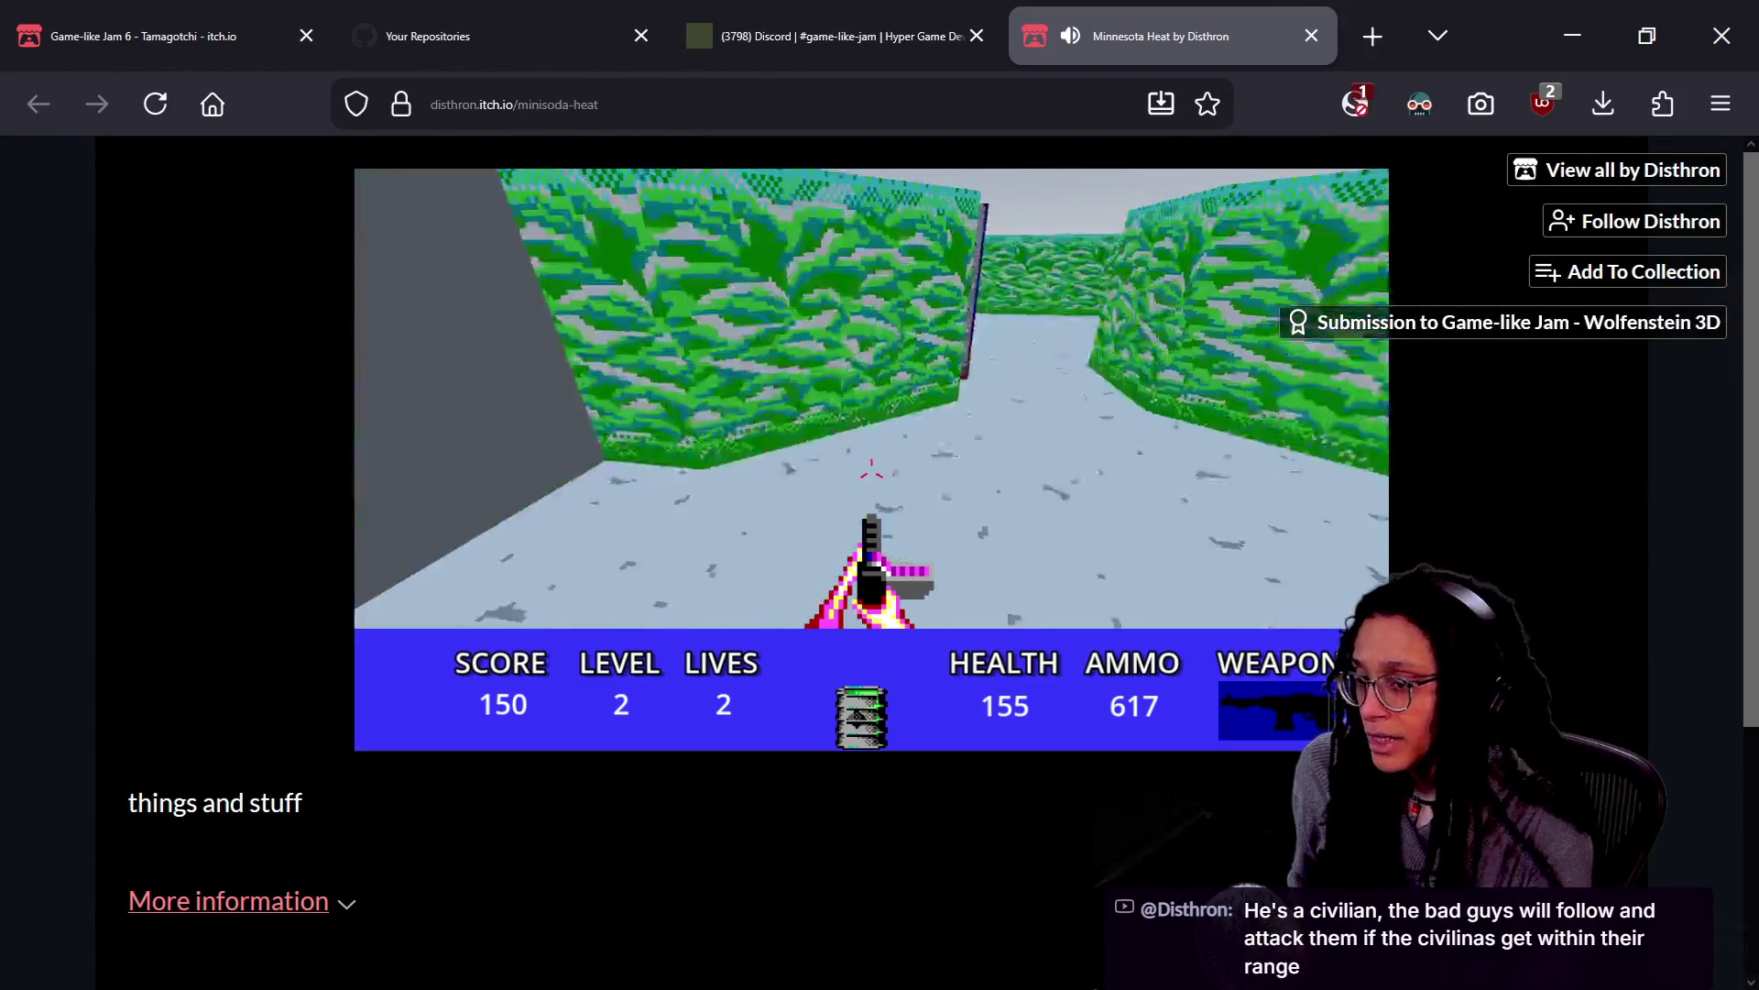
key("w")
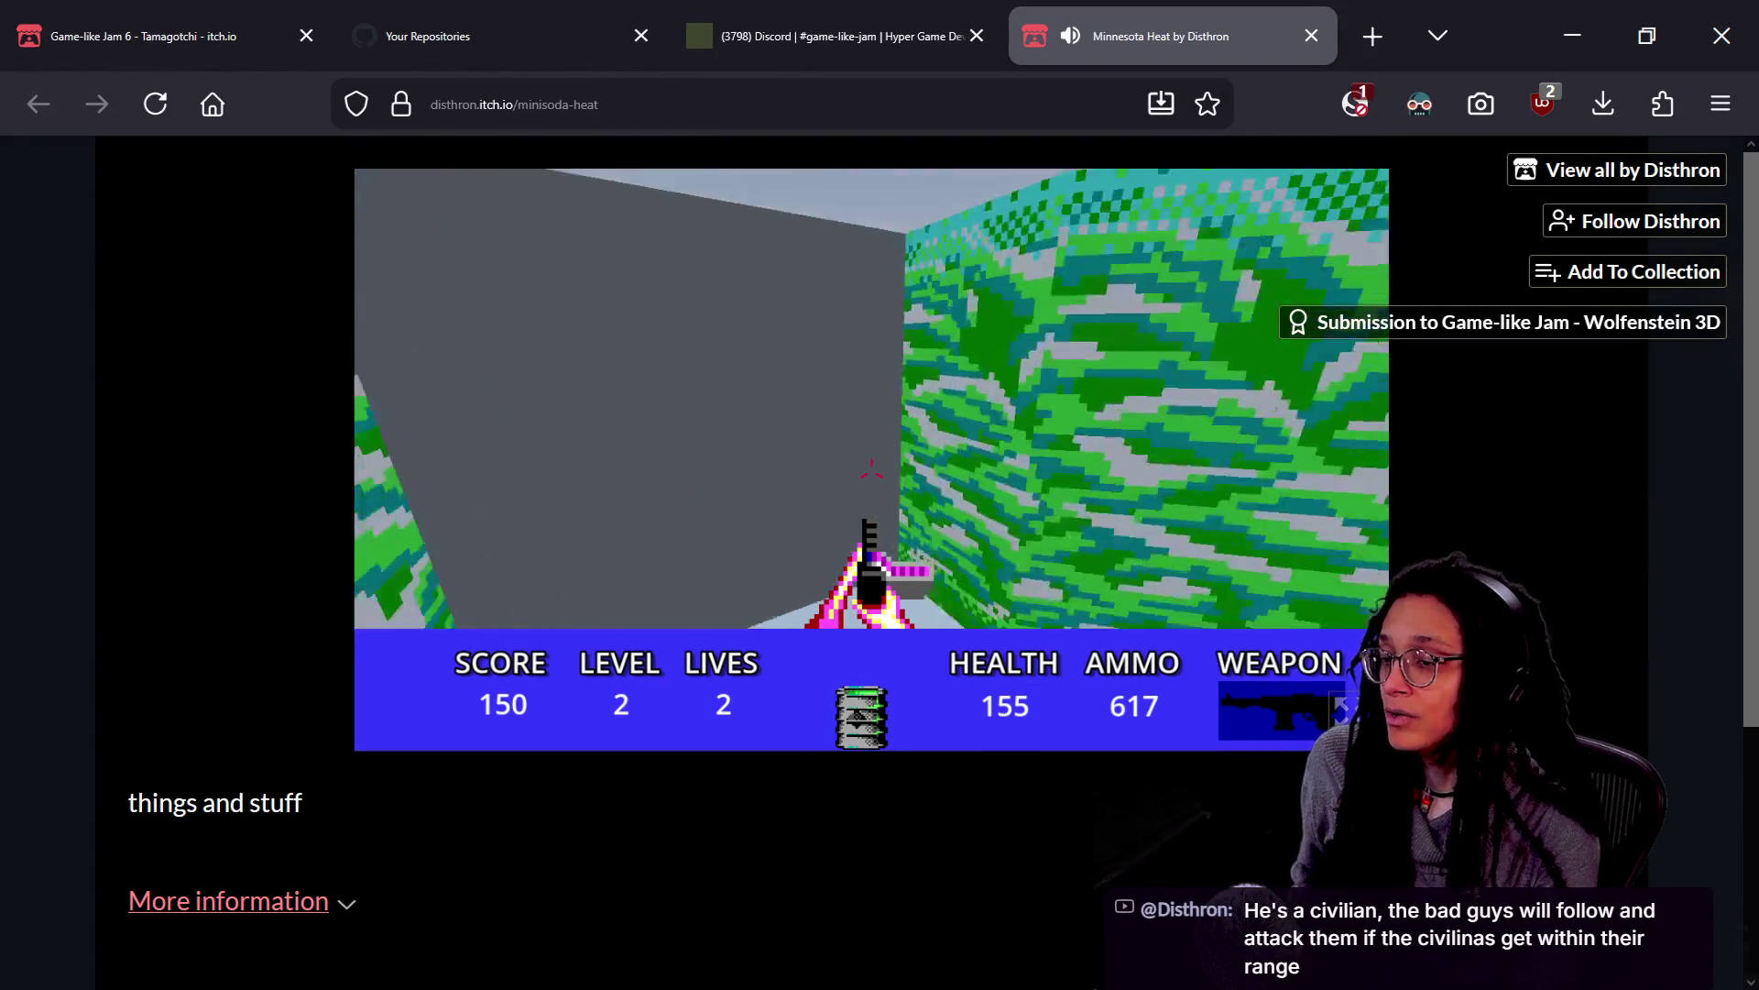
key("a")
key("w")
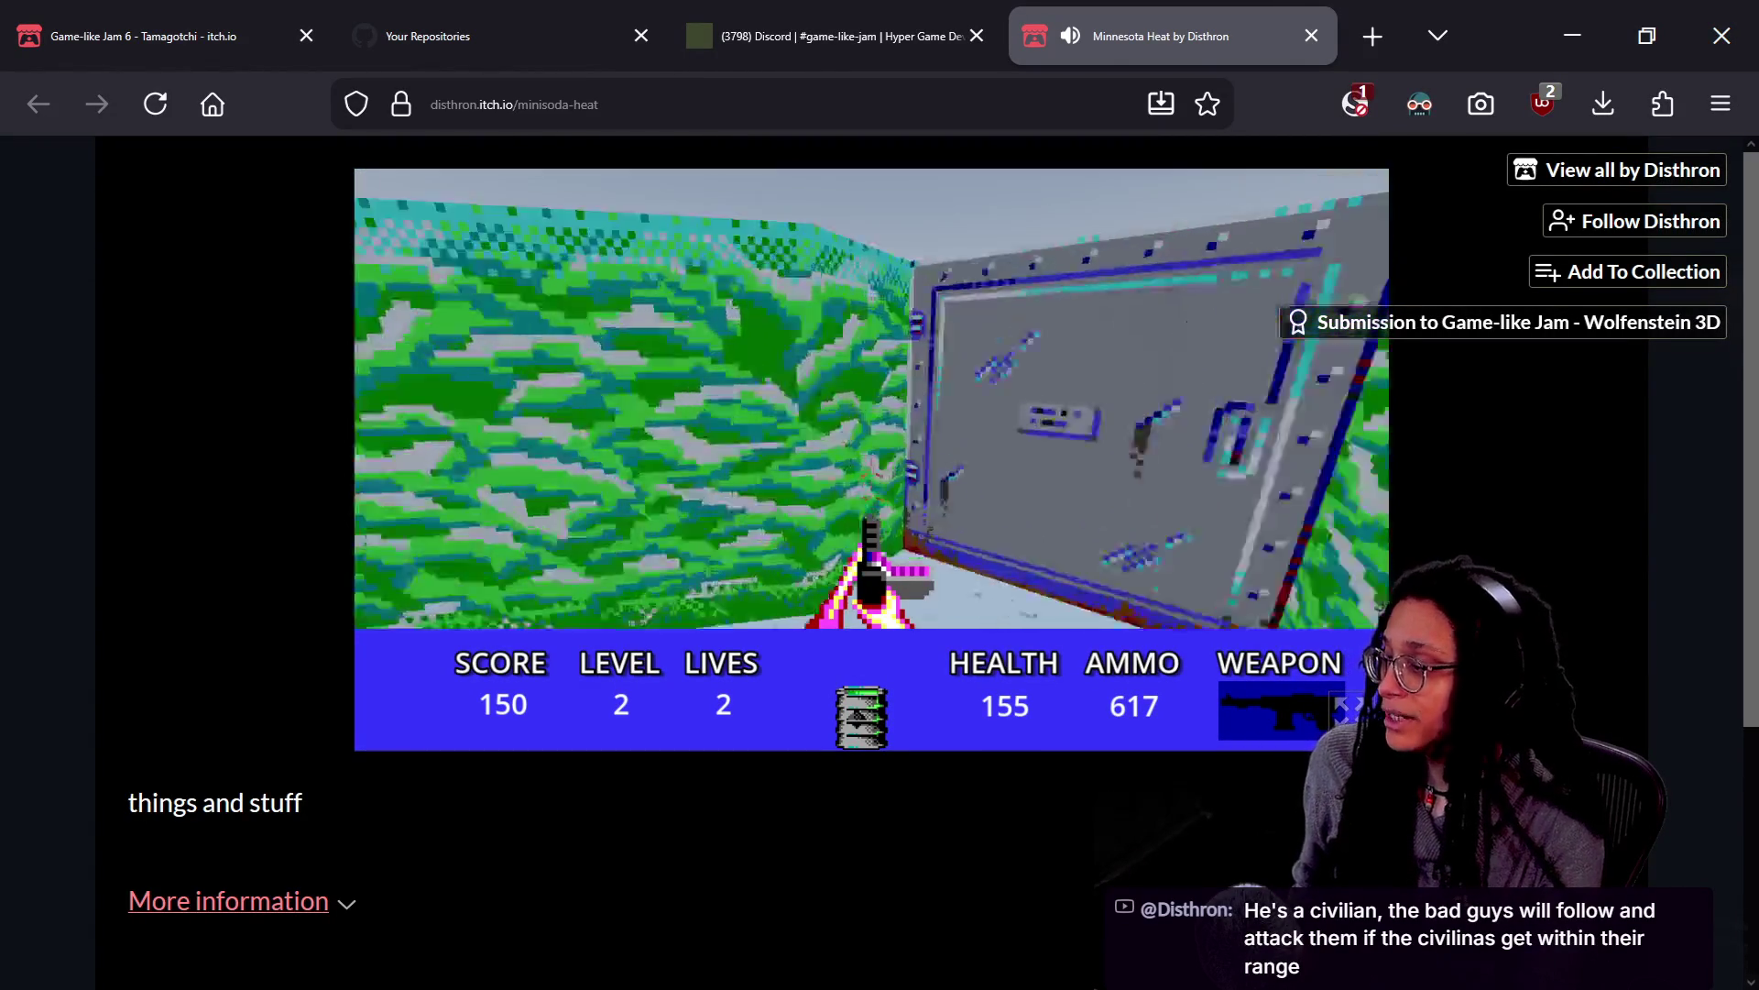
key("s")
key("w")
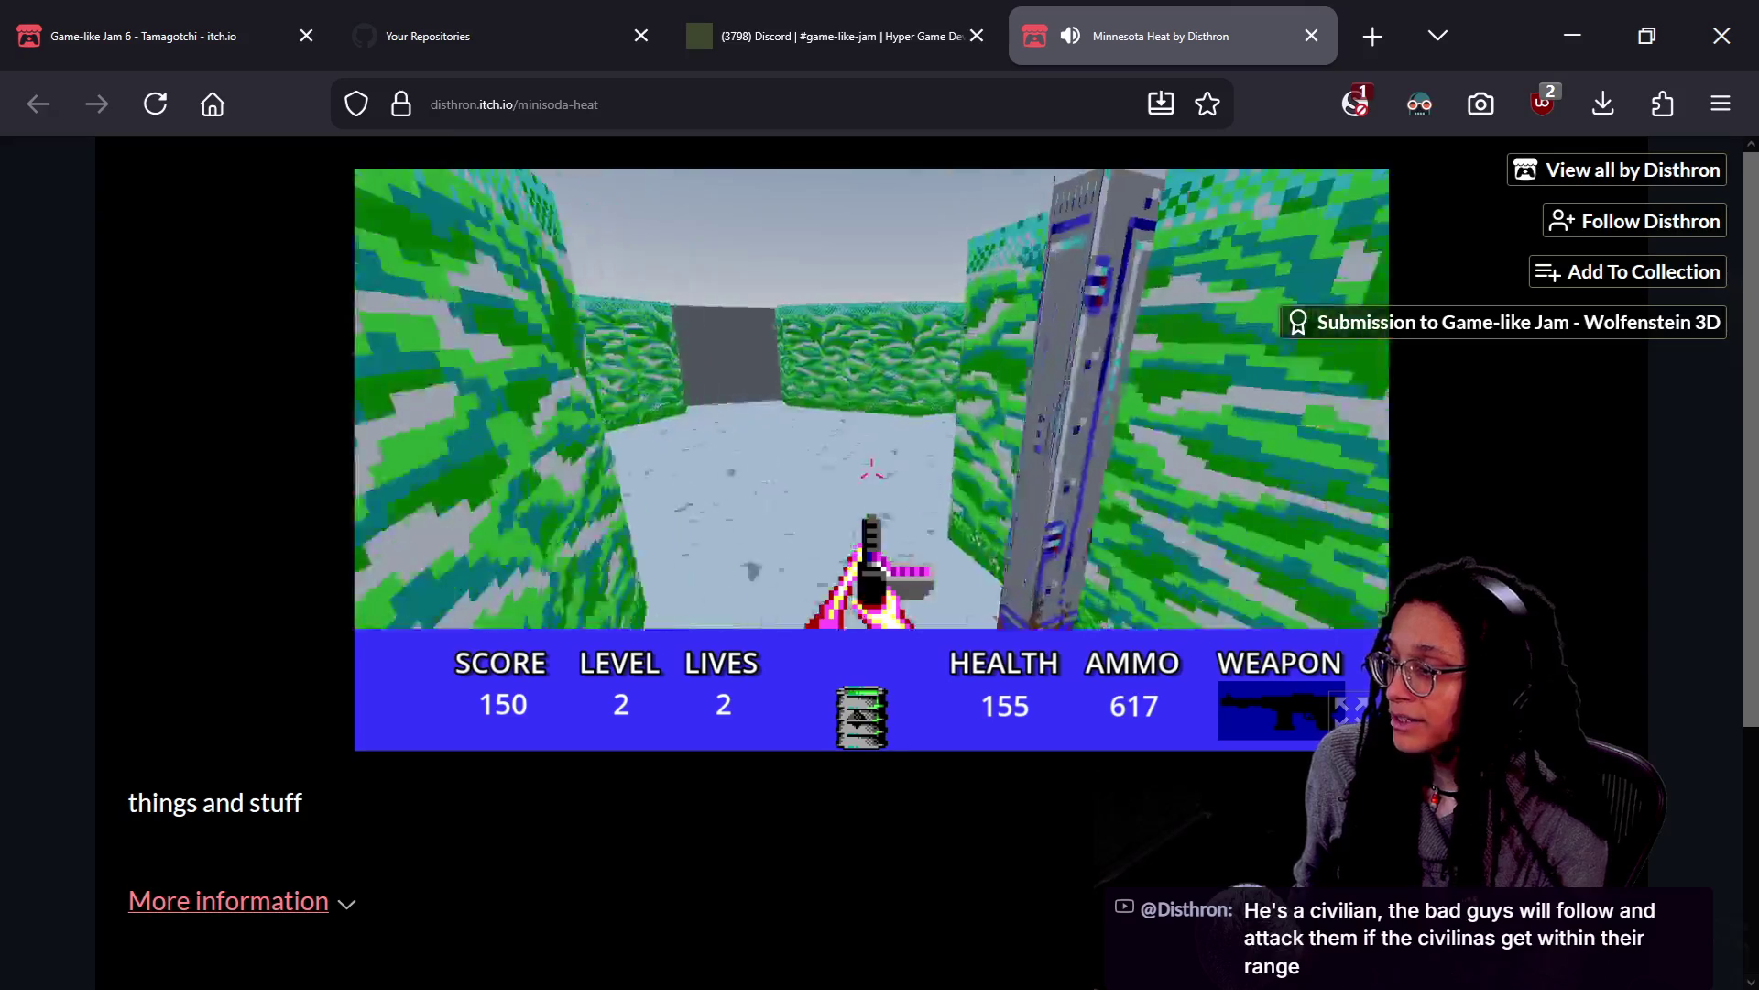
key("s")
key("a")
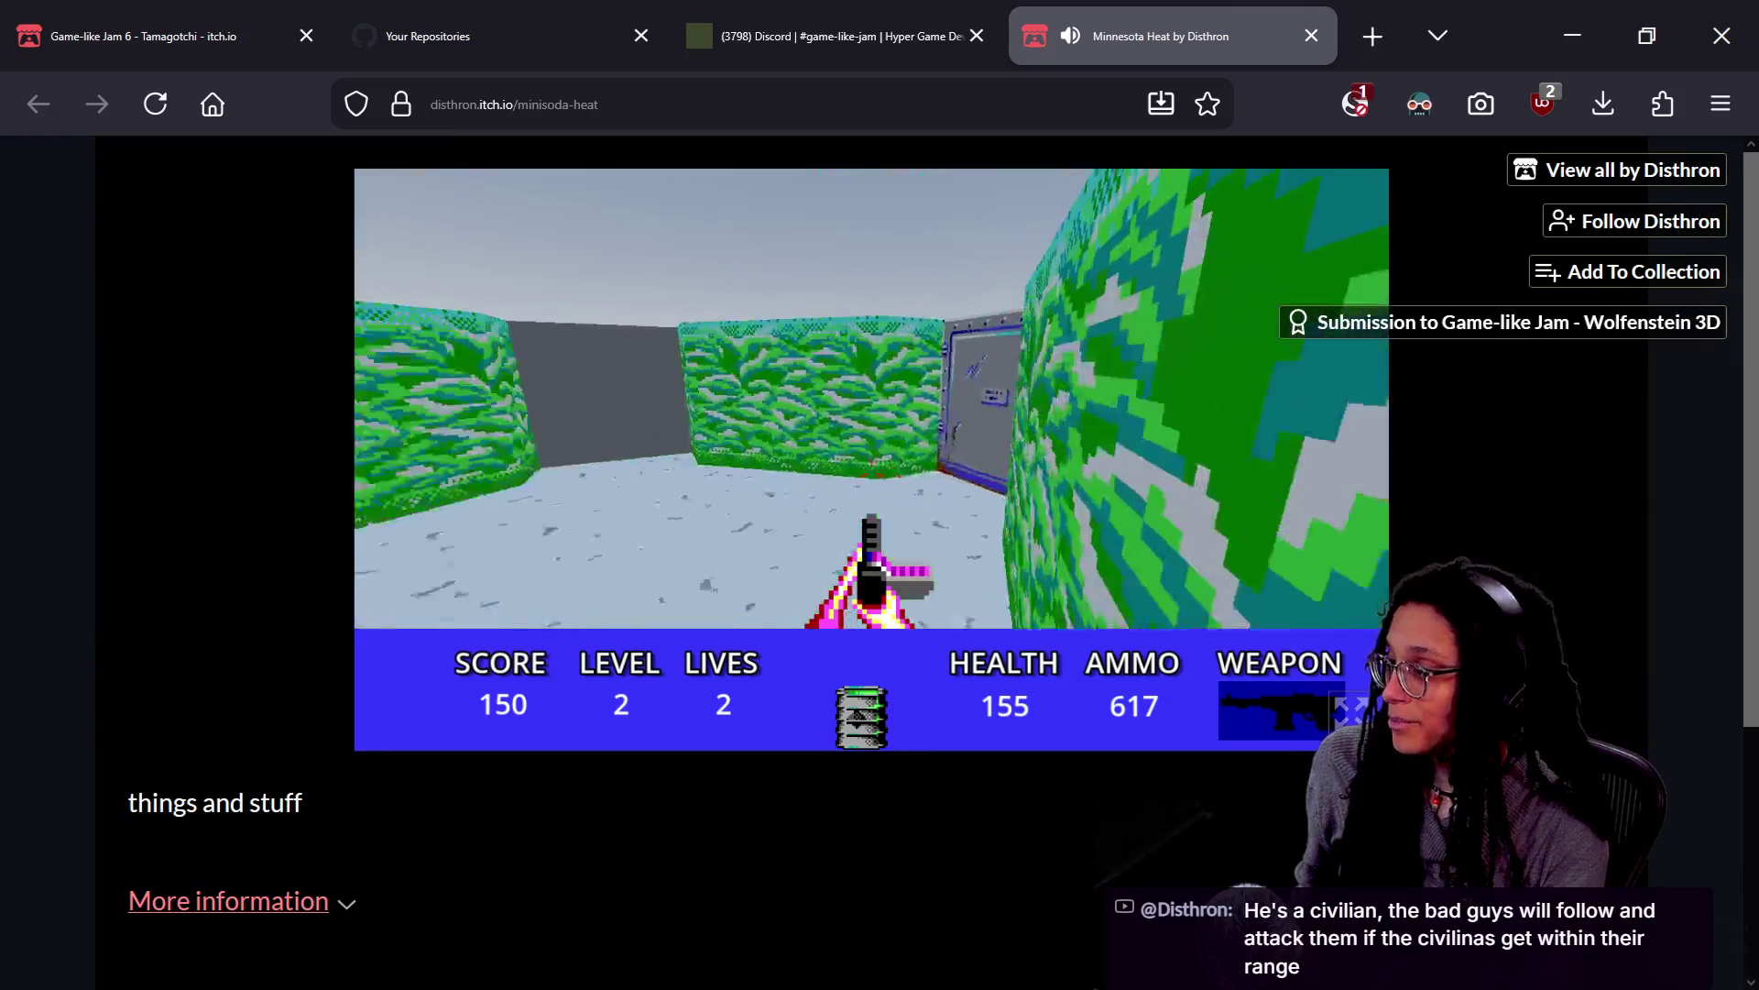
key("w")
key("a")
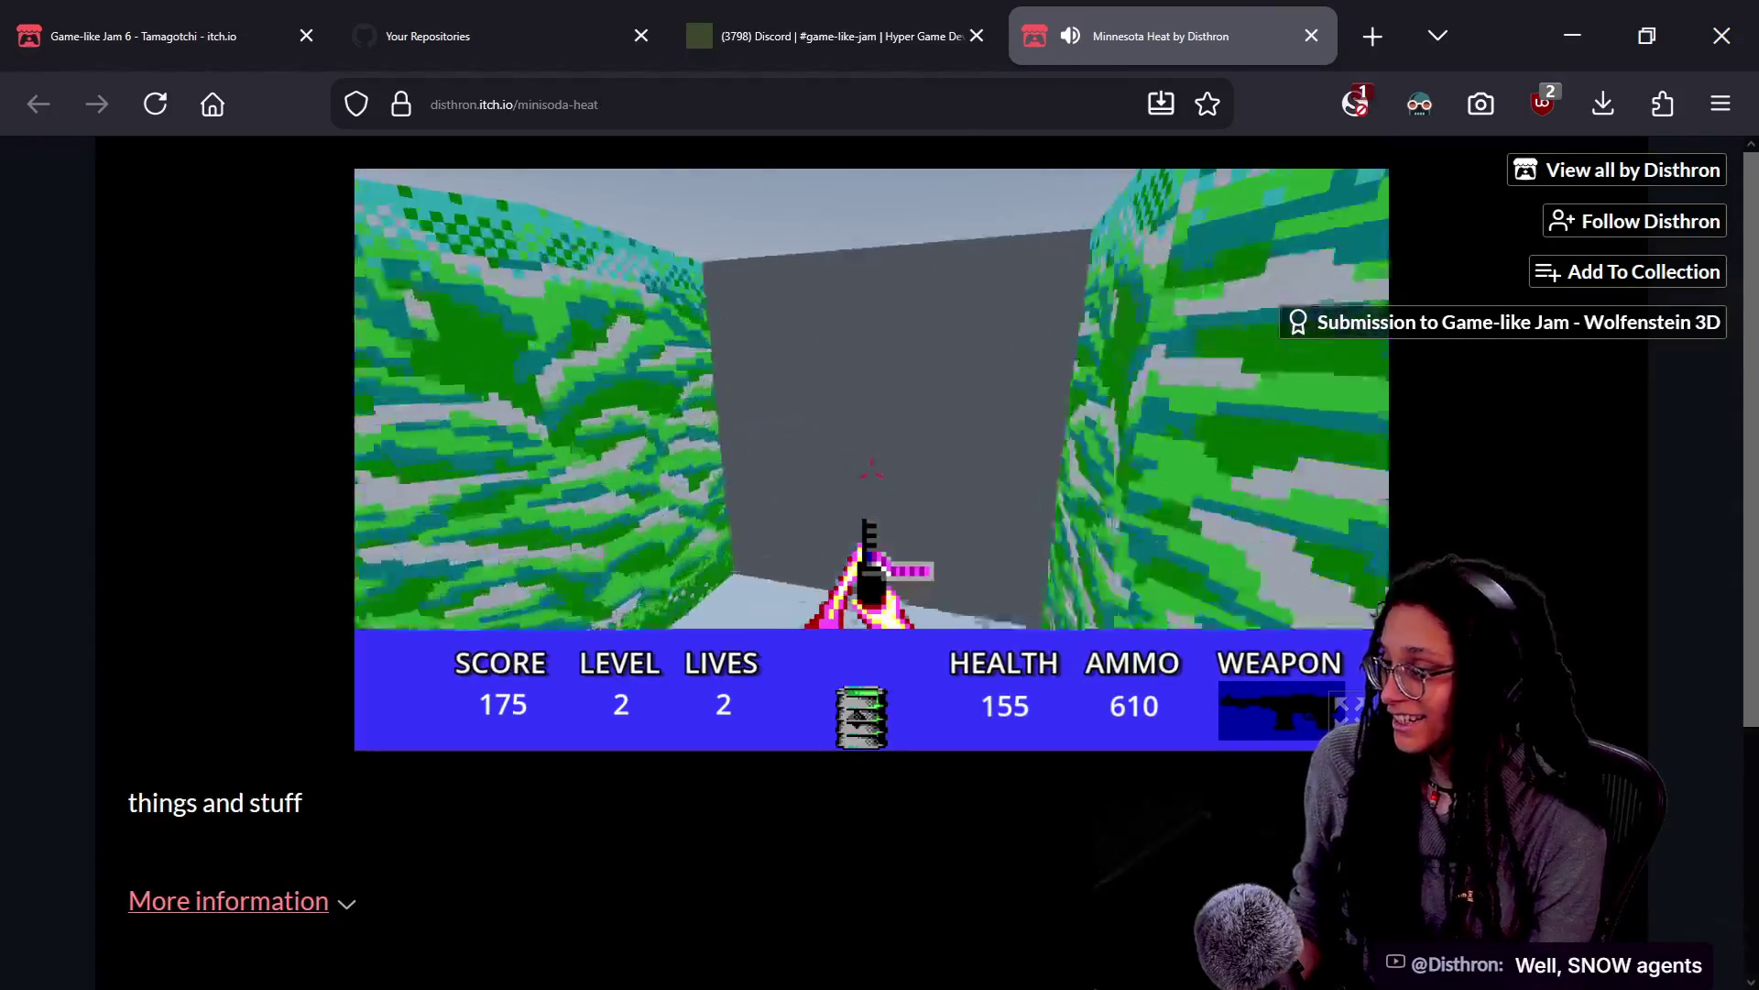
Walk toward the door wall and green corridor, then reload the page to stop the game
key("w")
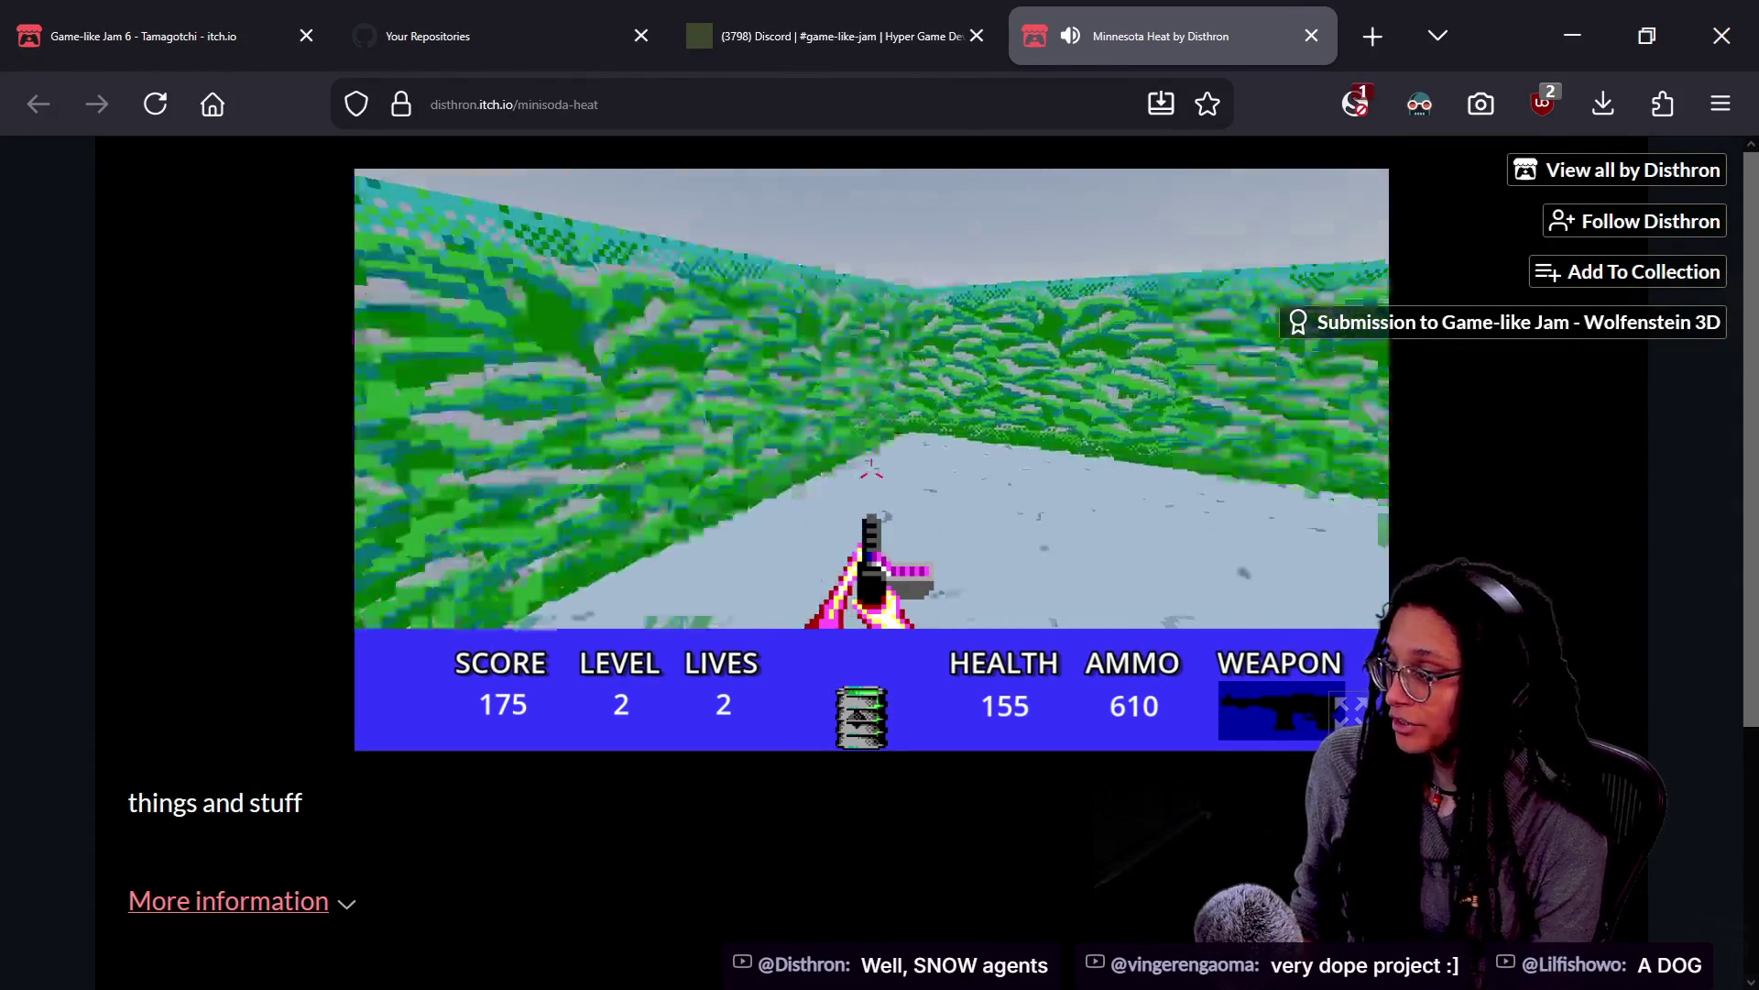
key("s")
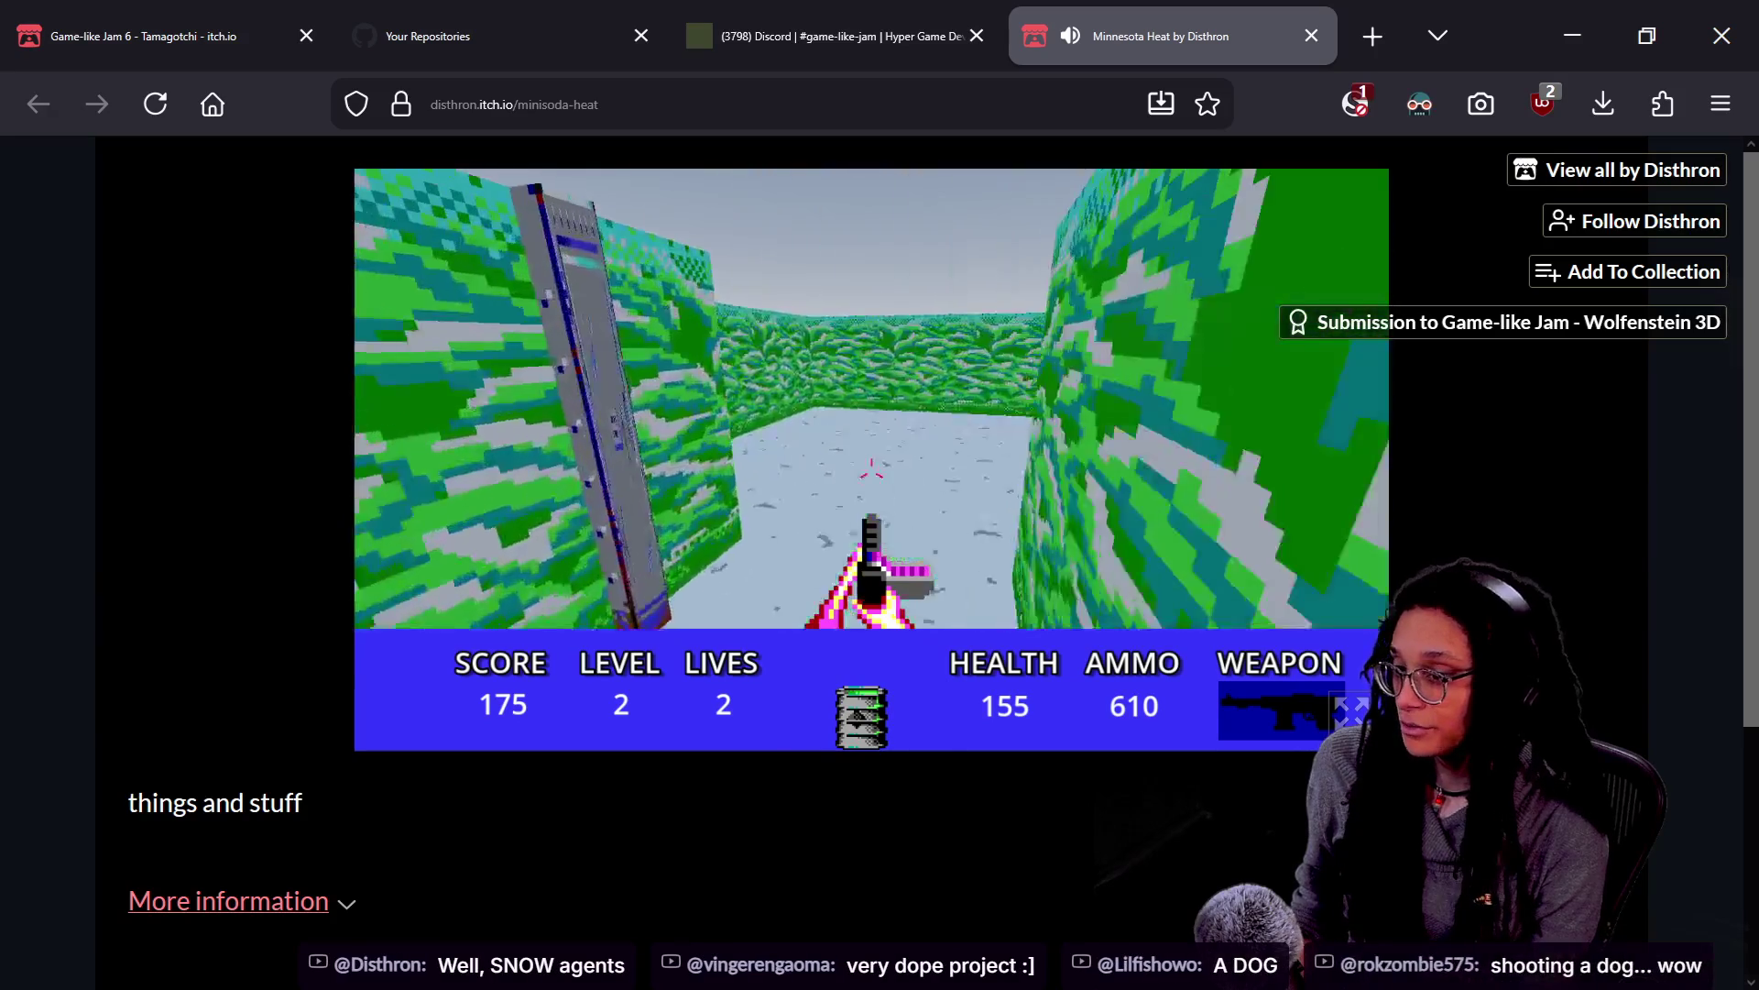
key("Right")
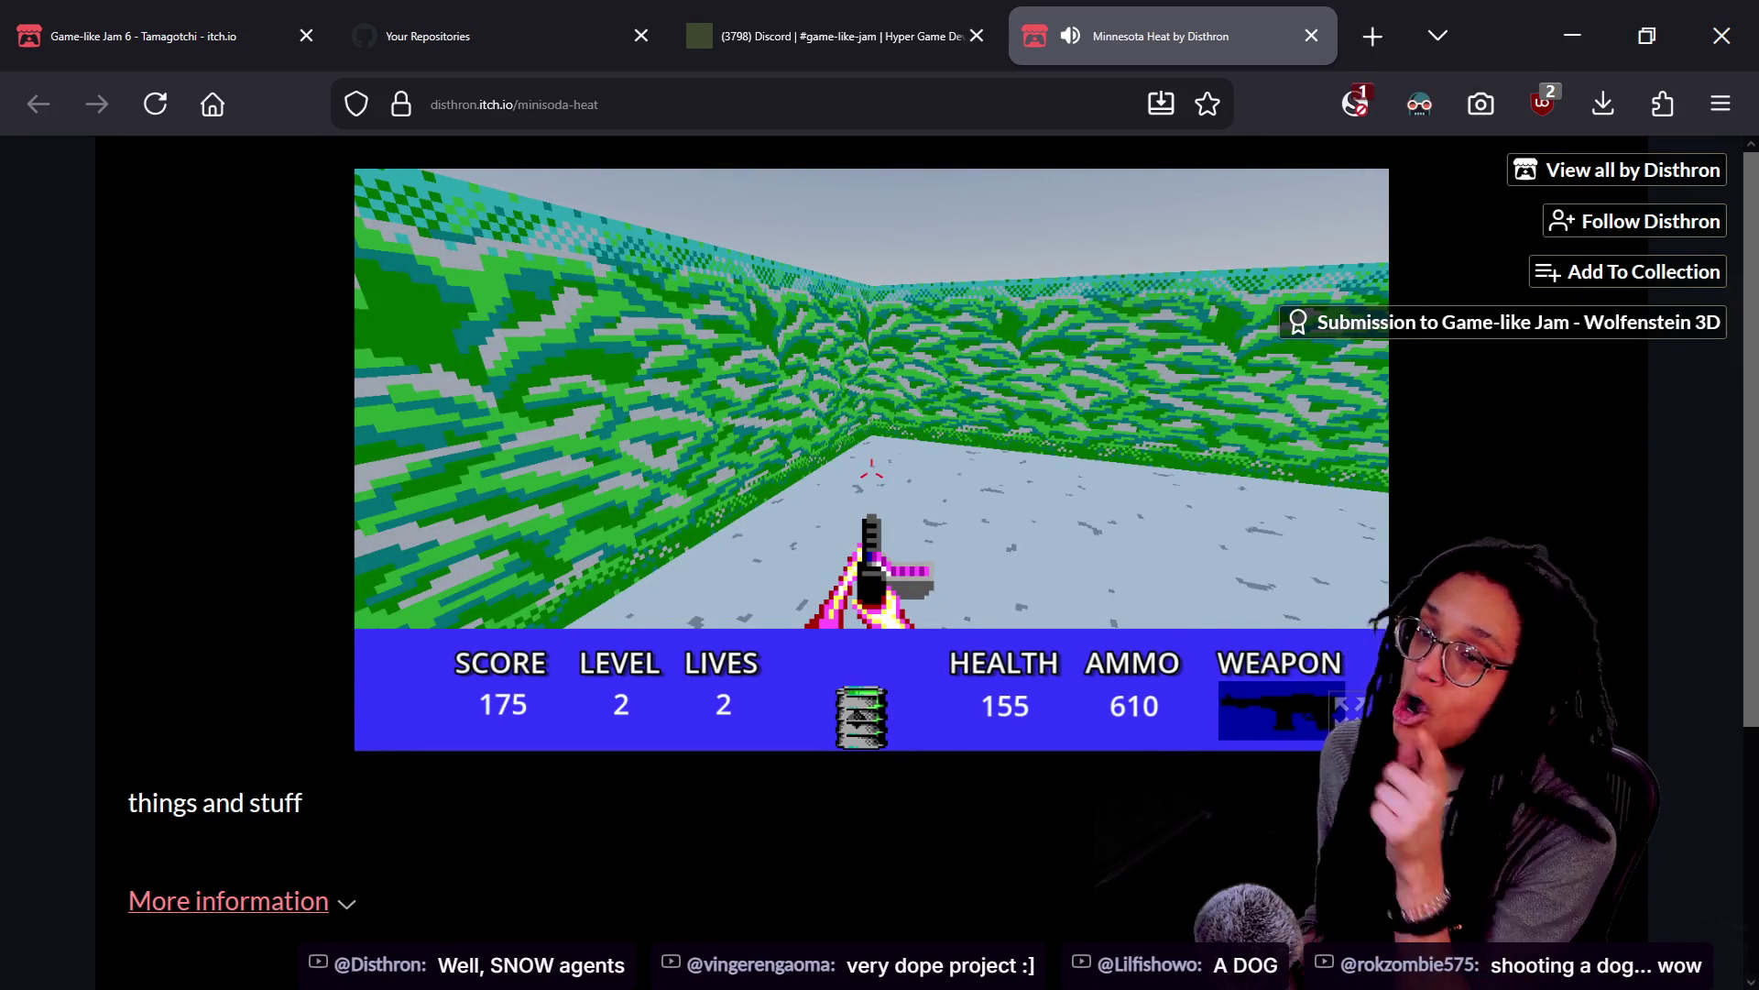
key("Left")
key("Right")
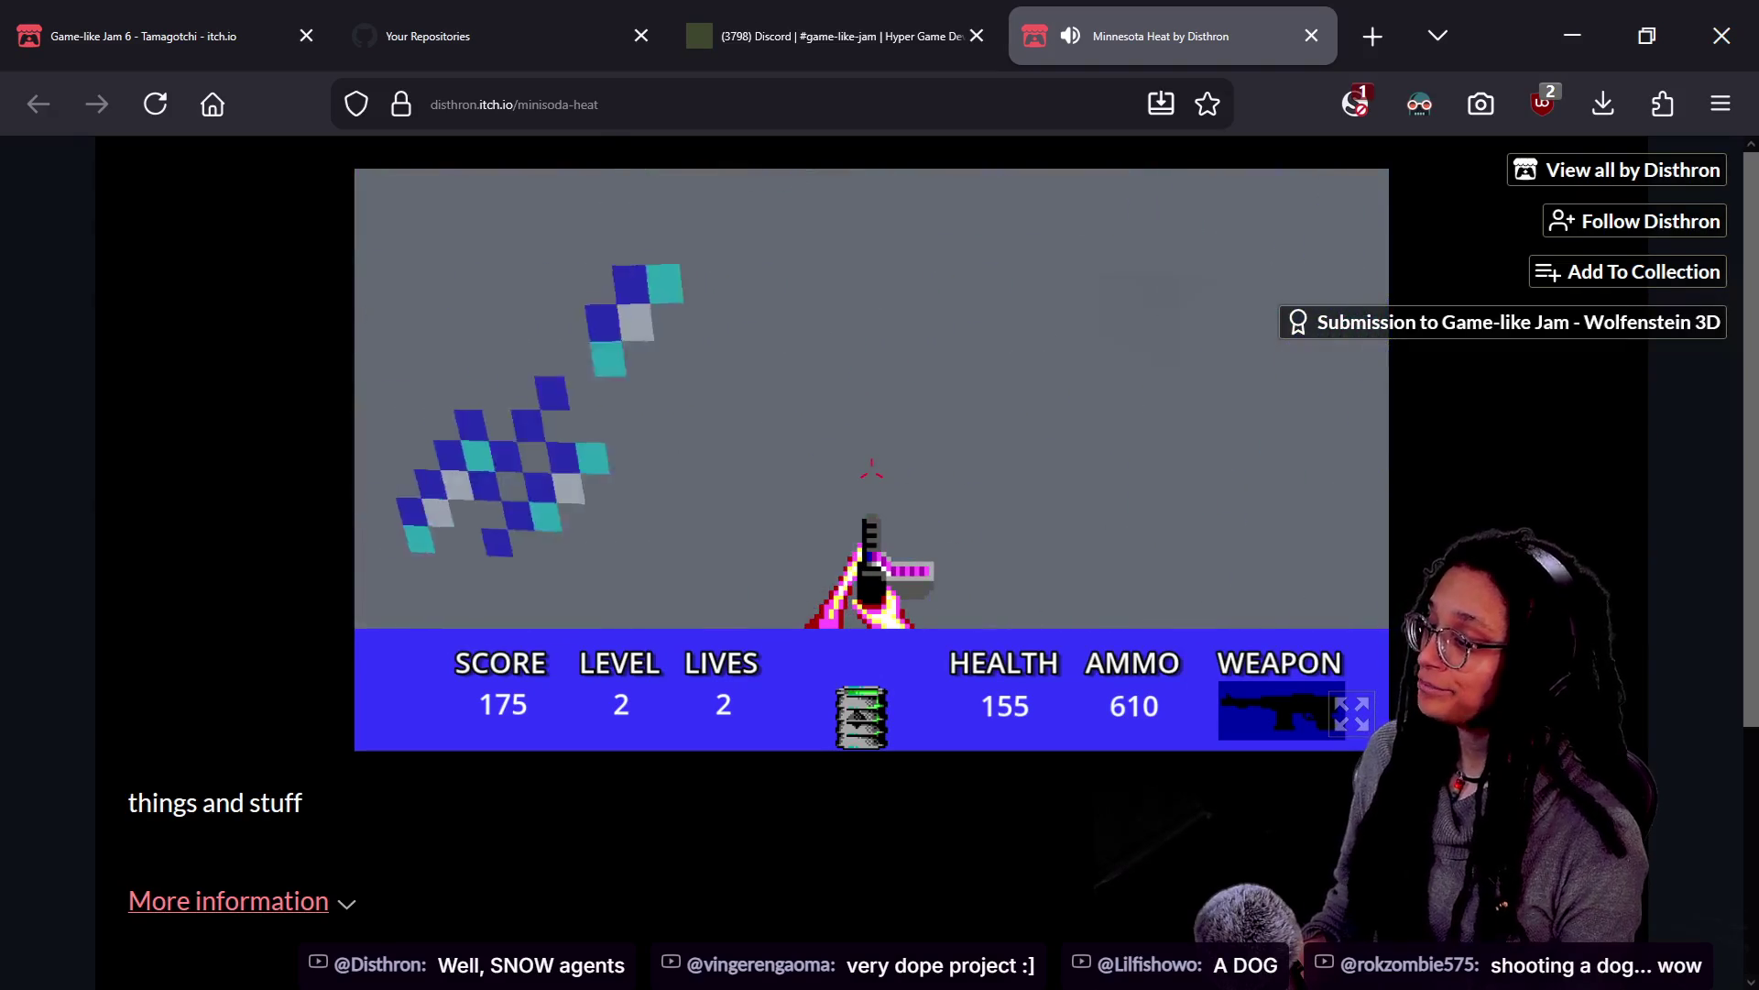
key("Left")
key("Up")
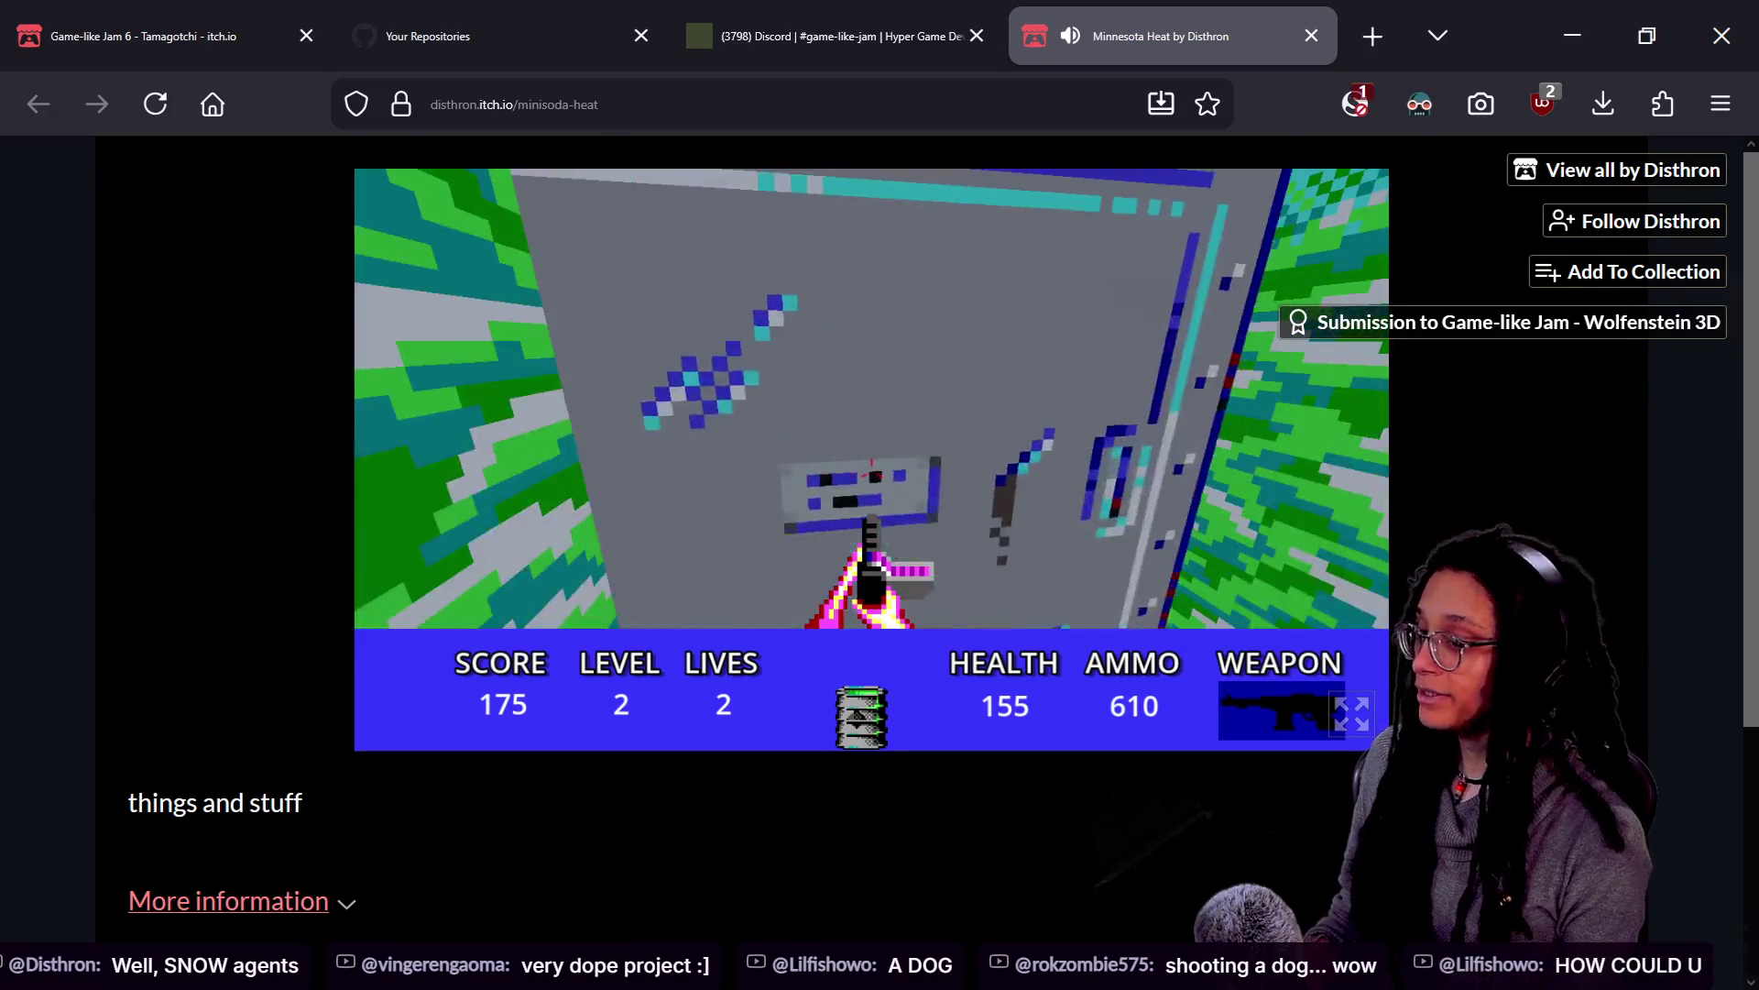
key("Right")
key("Left")
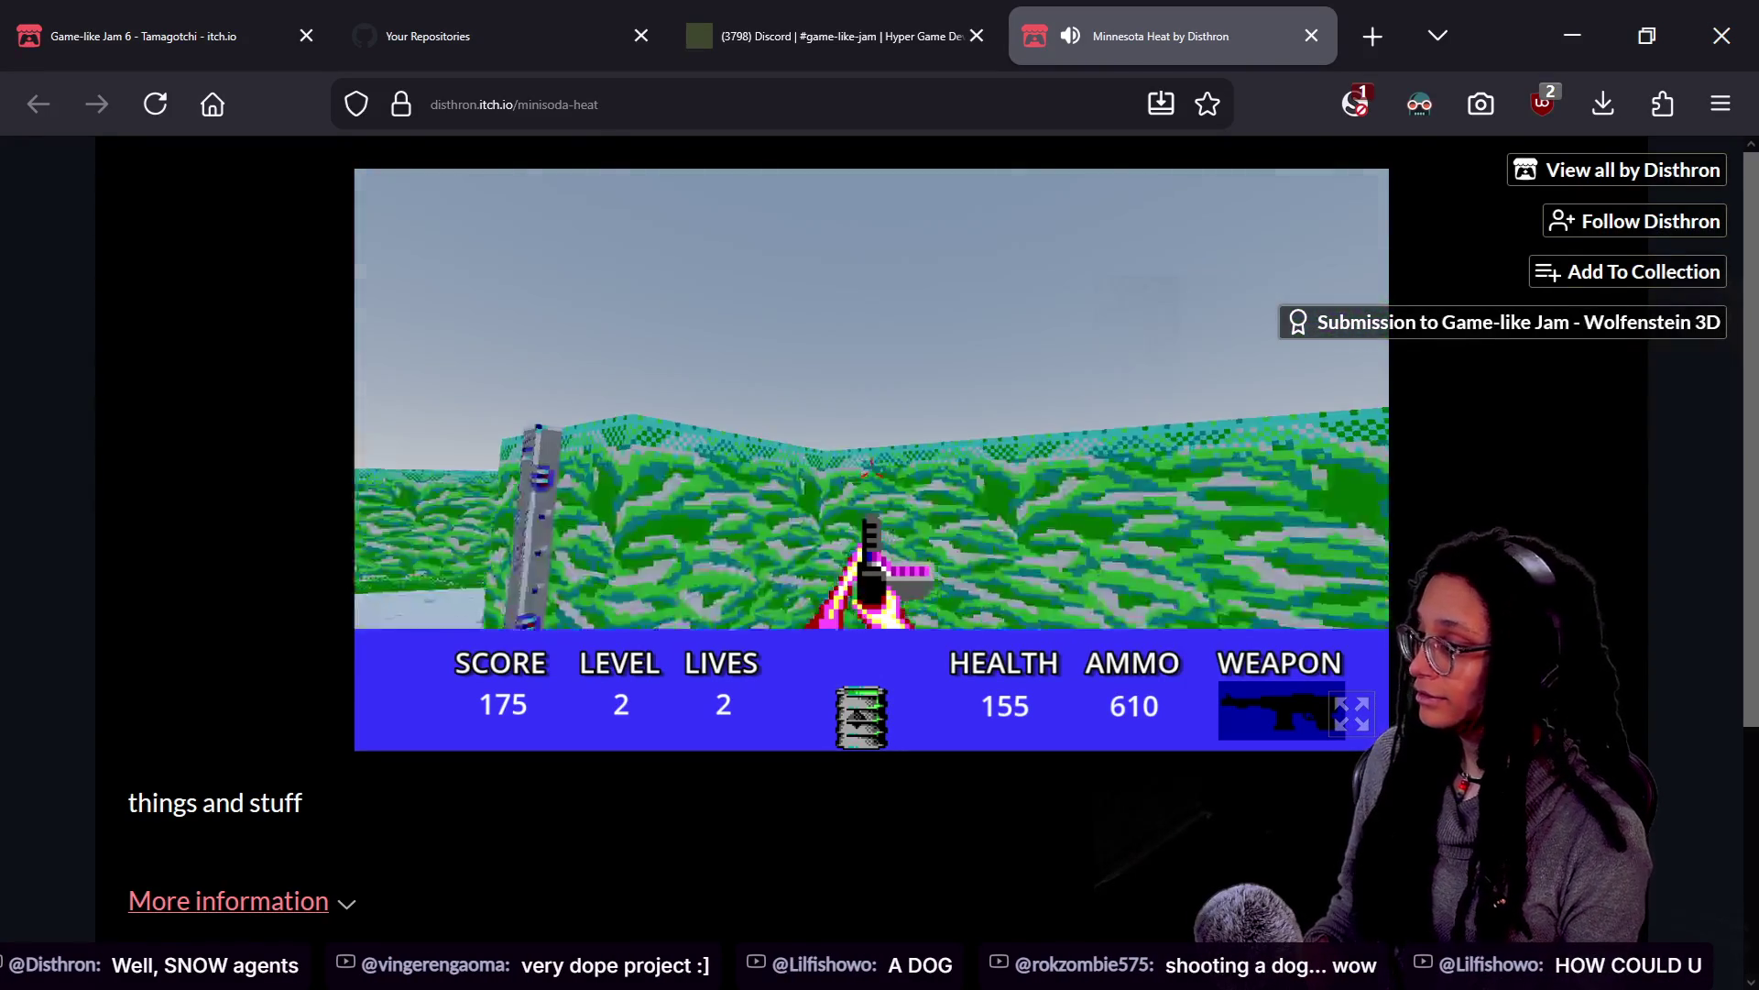
key("Up")
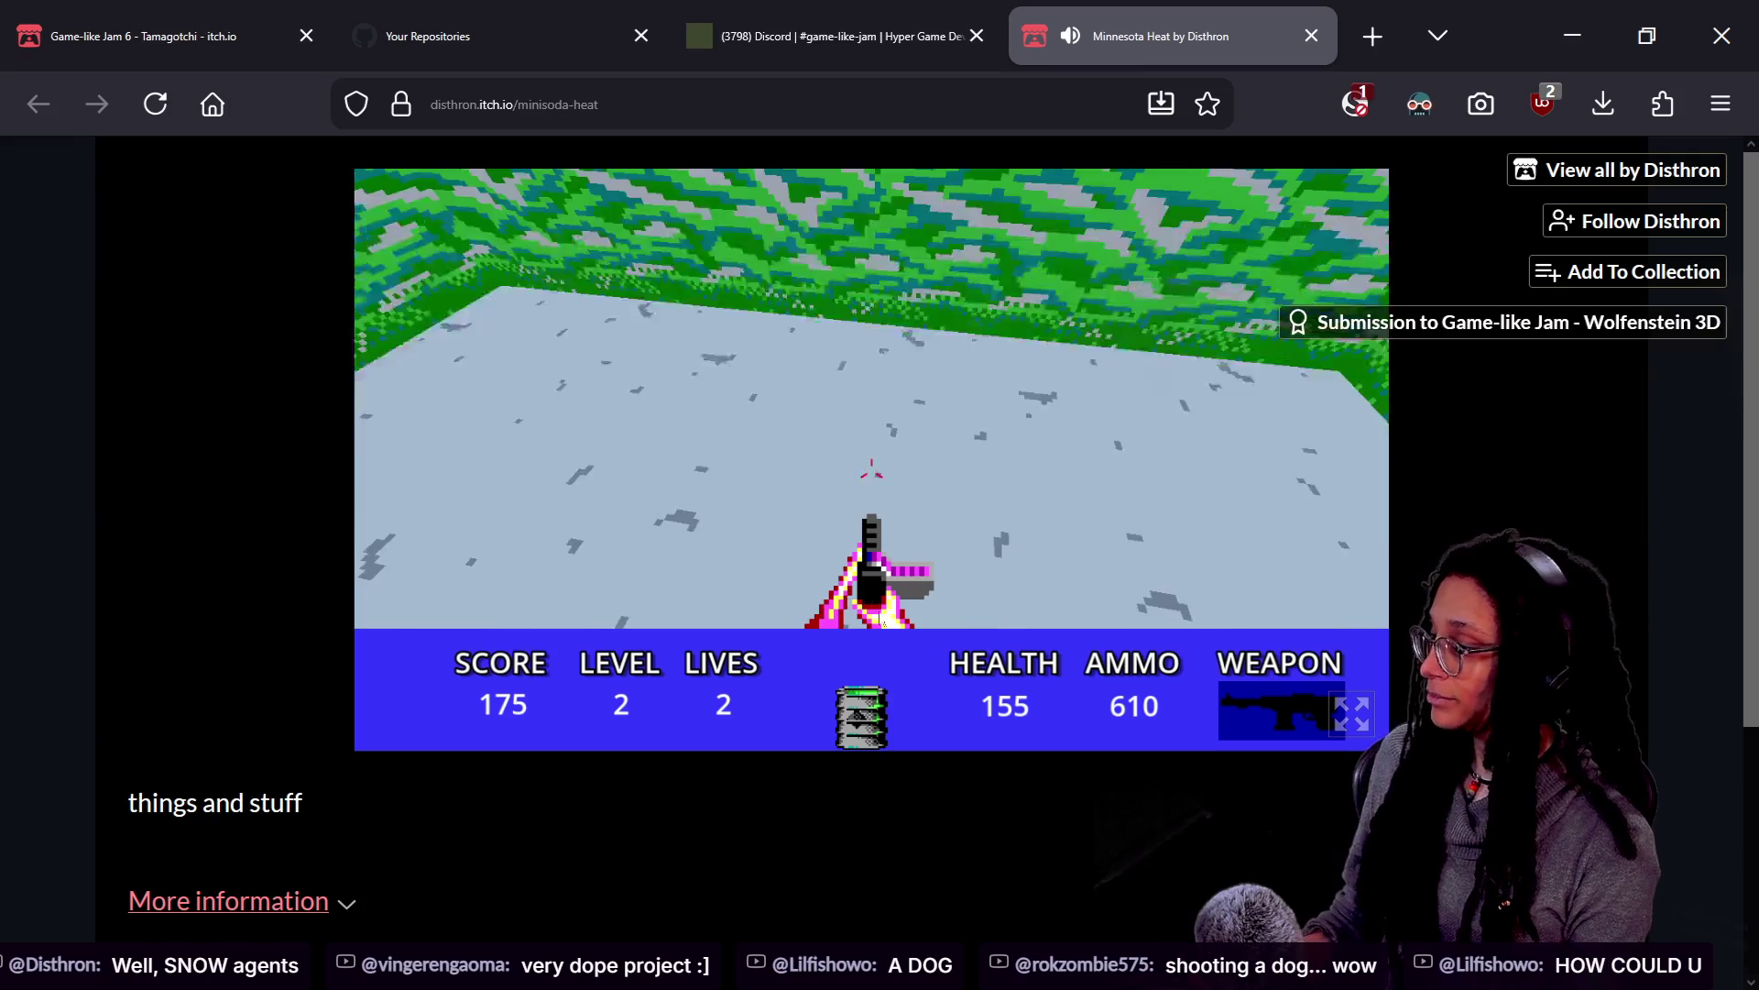
mouse_move(308, 161)
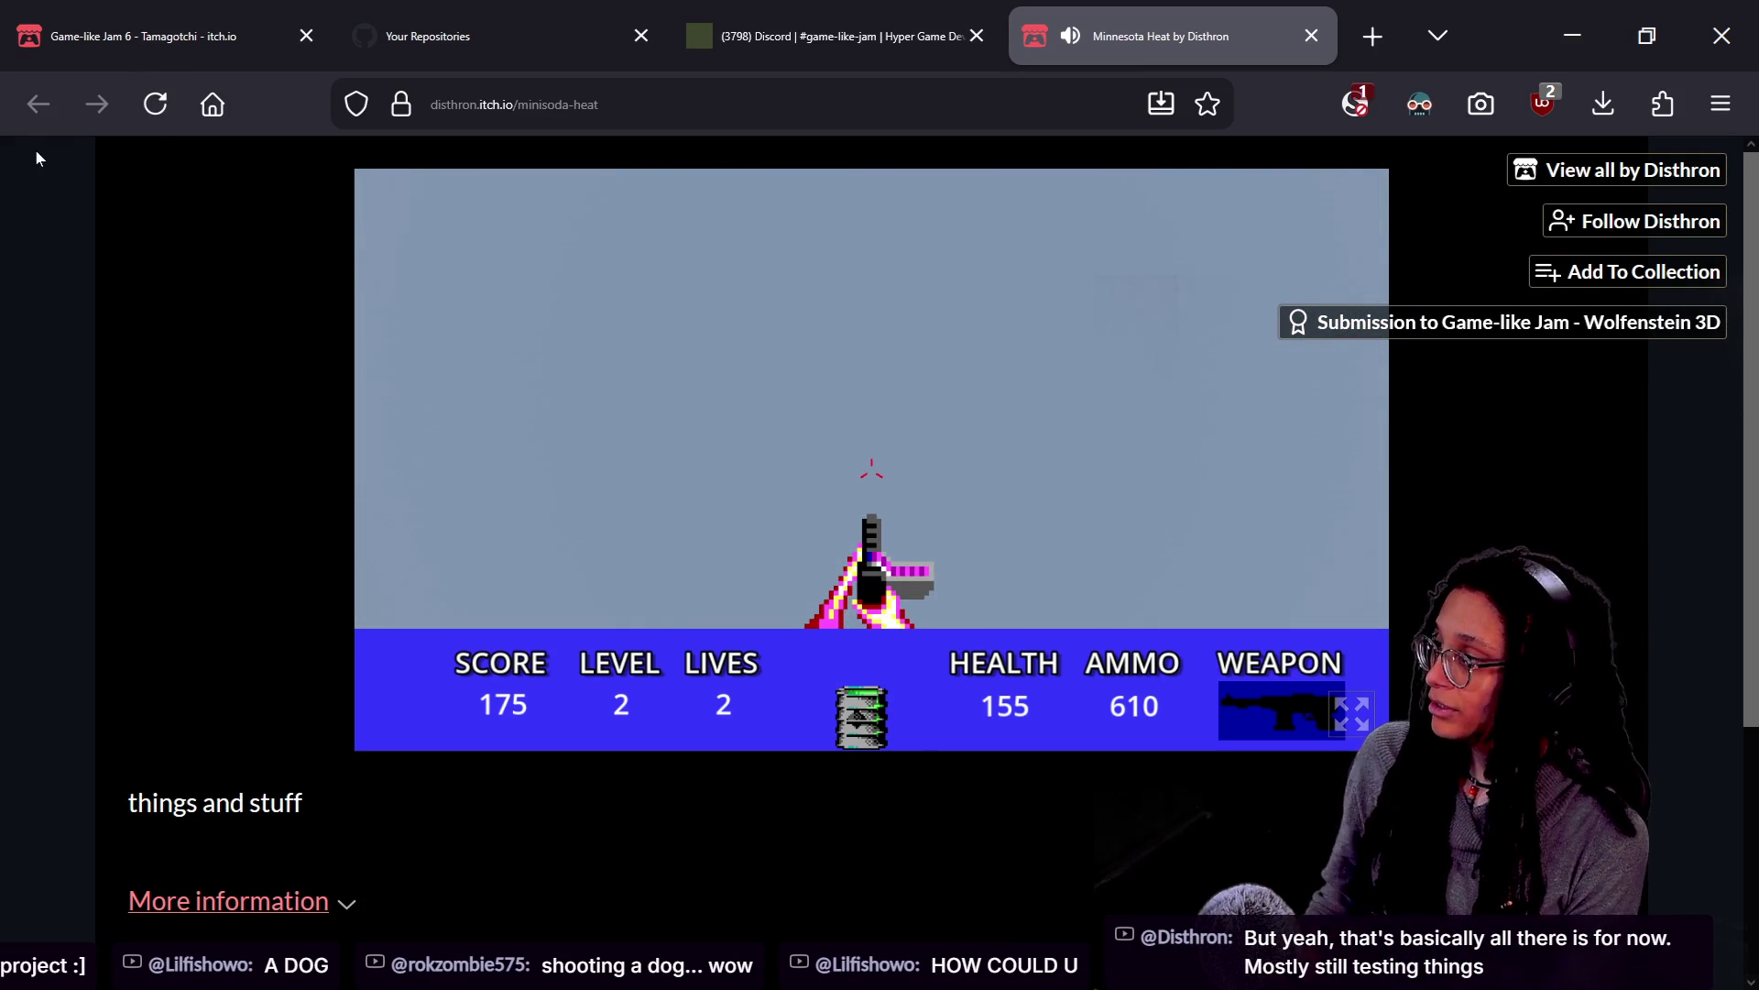
left_click(151, 118)
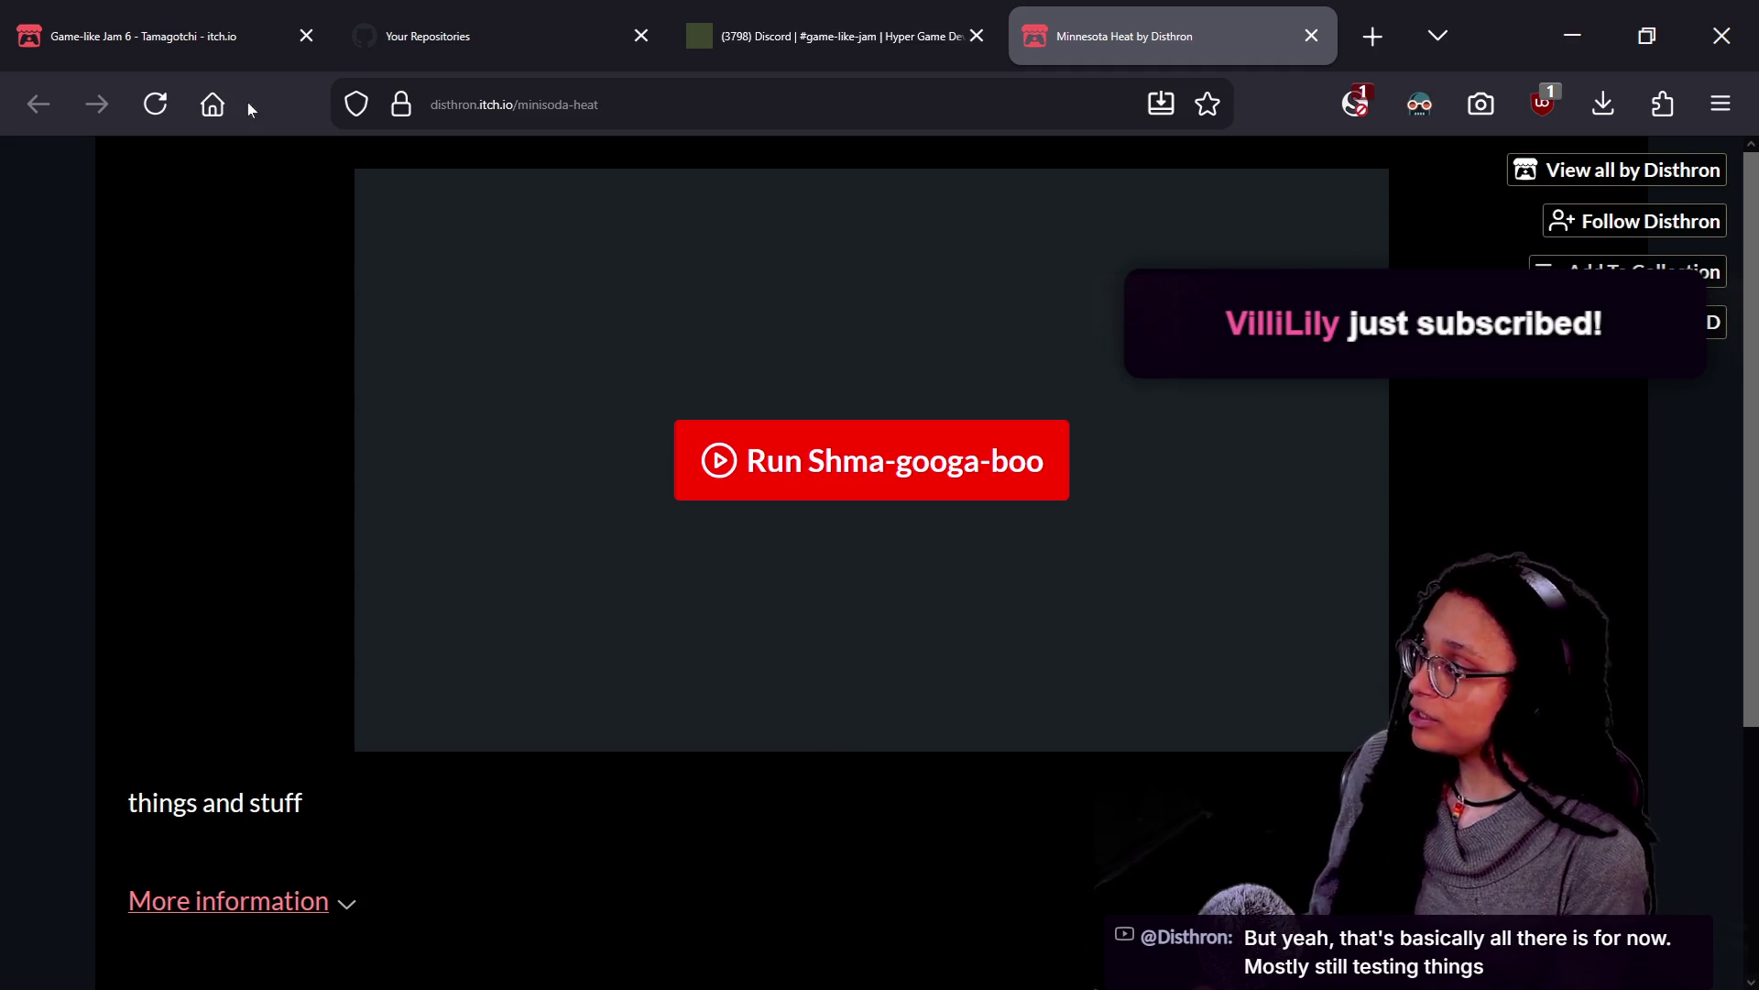
From the Tamagotchi jam, page back through Granny, SkiFree, Puyo Puyo and Bloons TD to Frogger
left_click(88, 35)
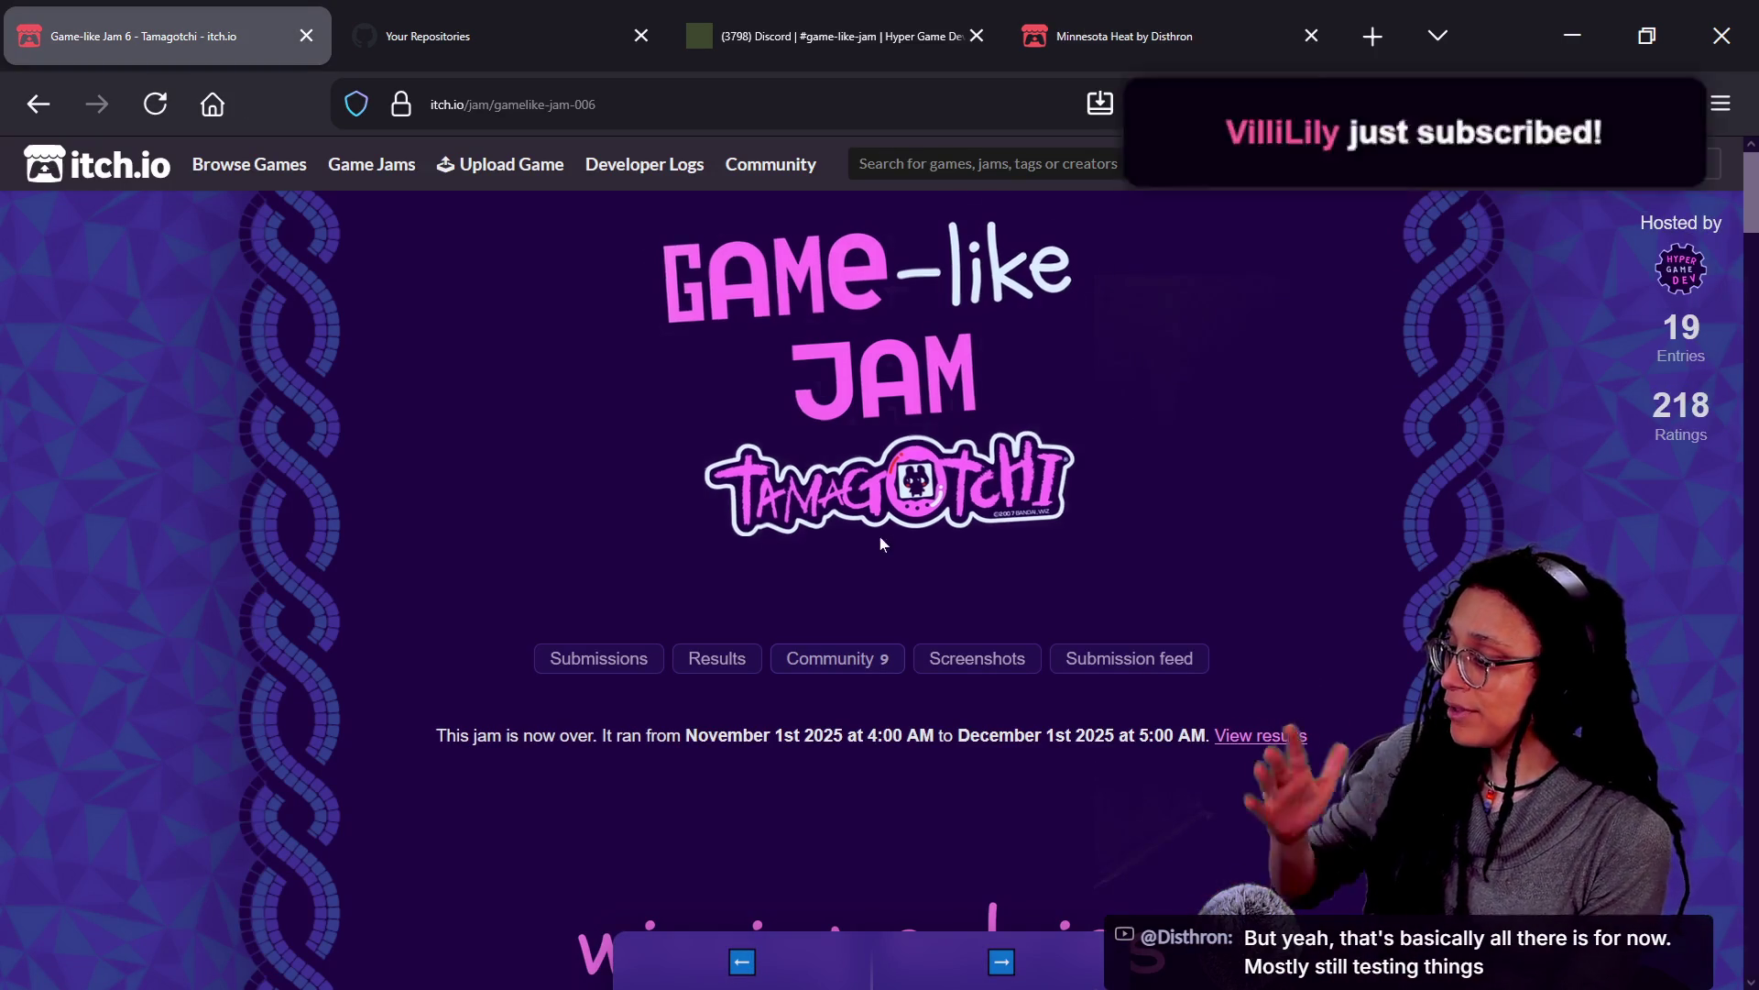
left_click(823, 919)
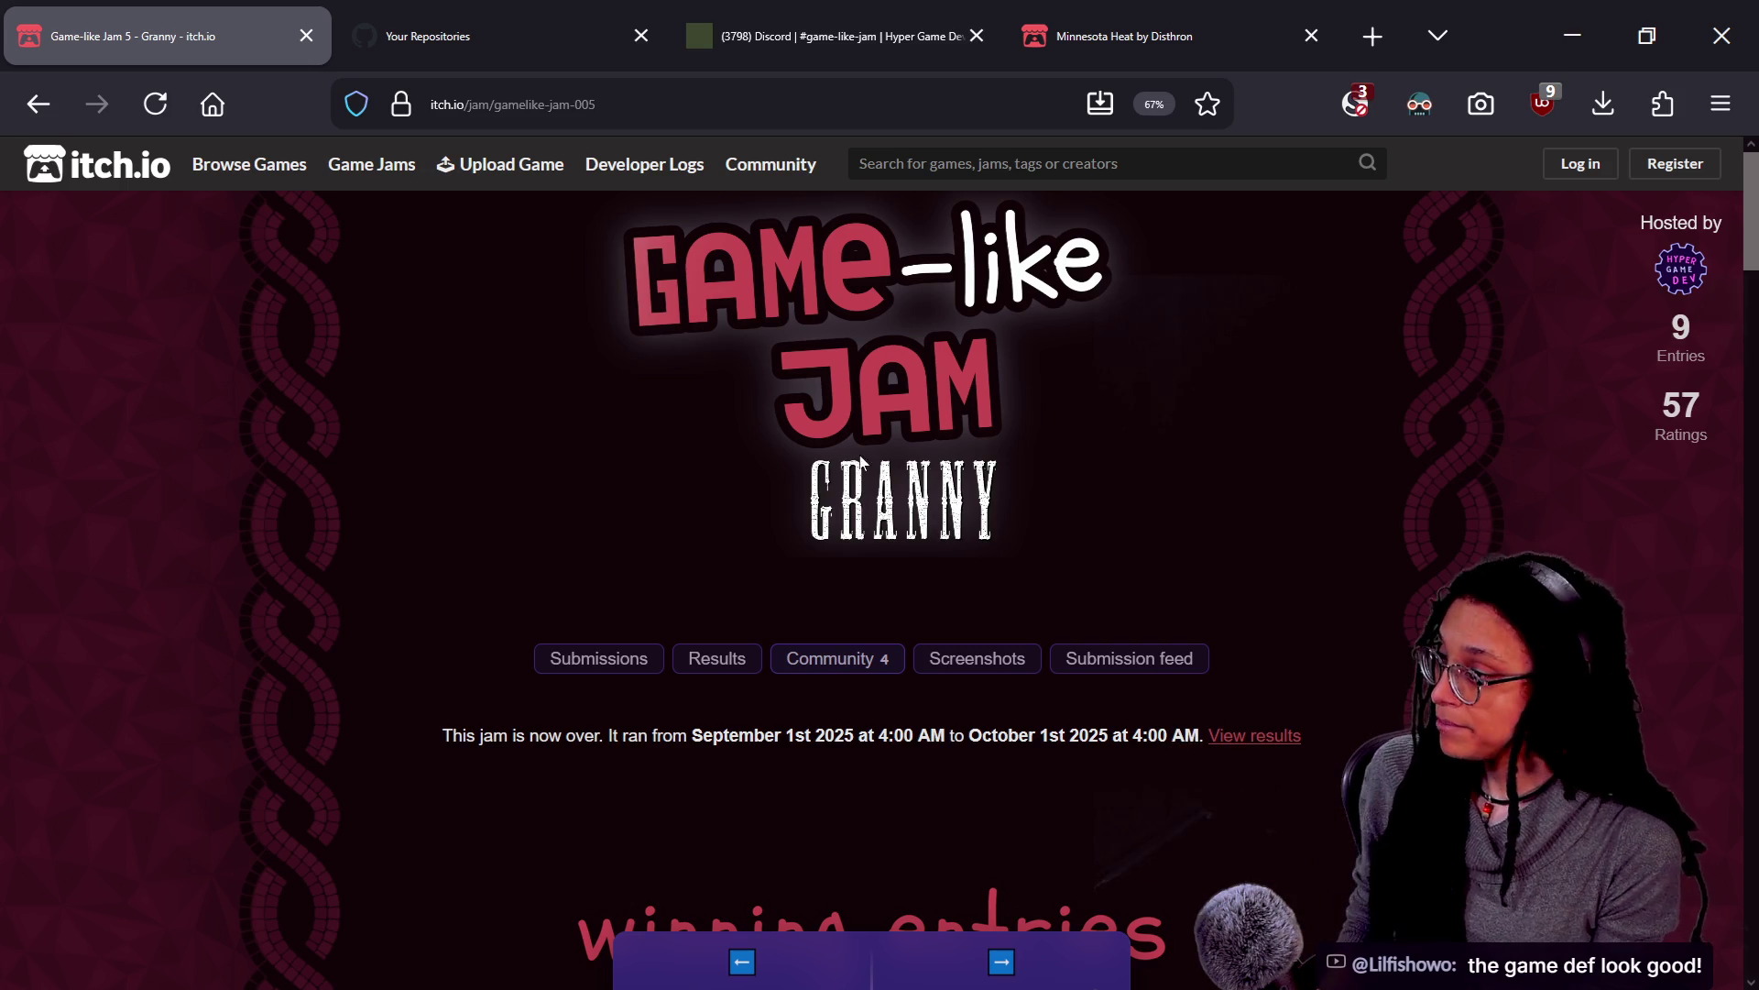
left_click(699, 947)
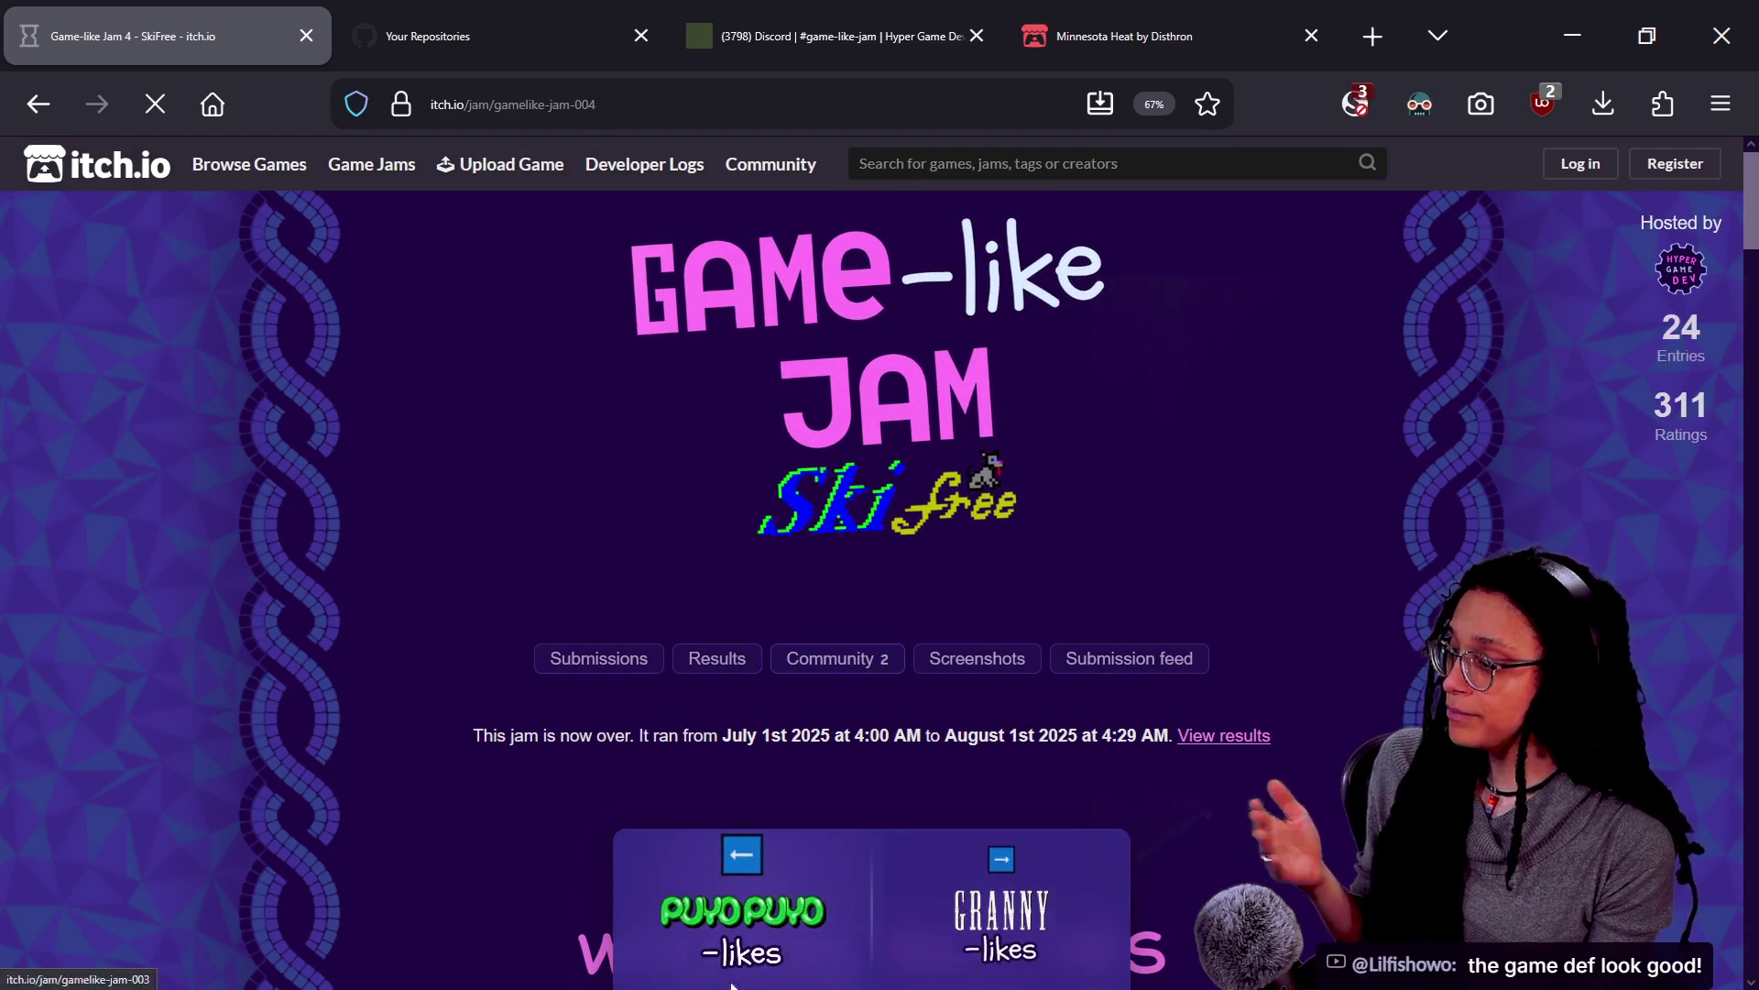
left_click(848, 911)
left_click(742, 926)
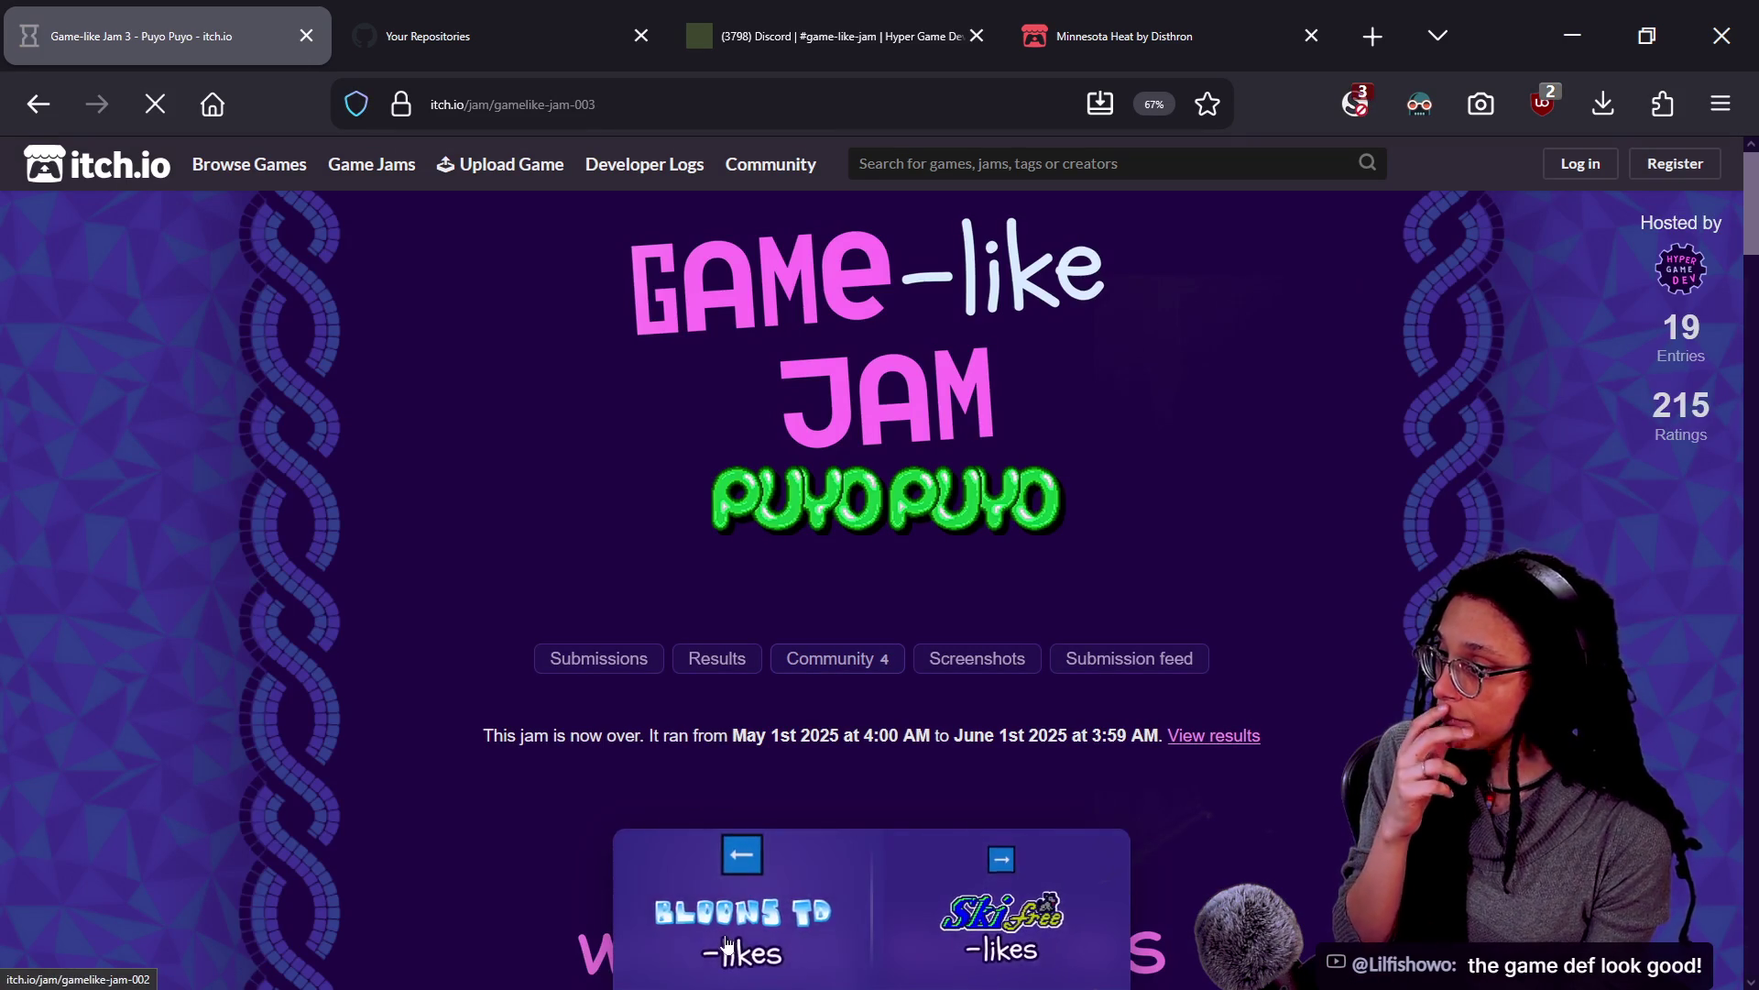
left_click(733, 907)
Page forward through Bloons TD, Puyo Puyo, SkiFree, Granny and Tamagotchi to newer jams
left_click(925, 912)
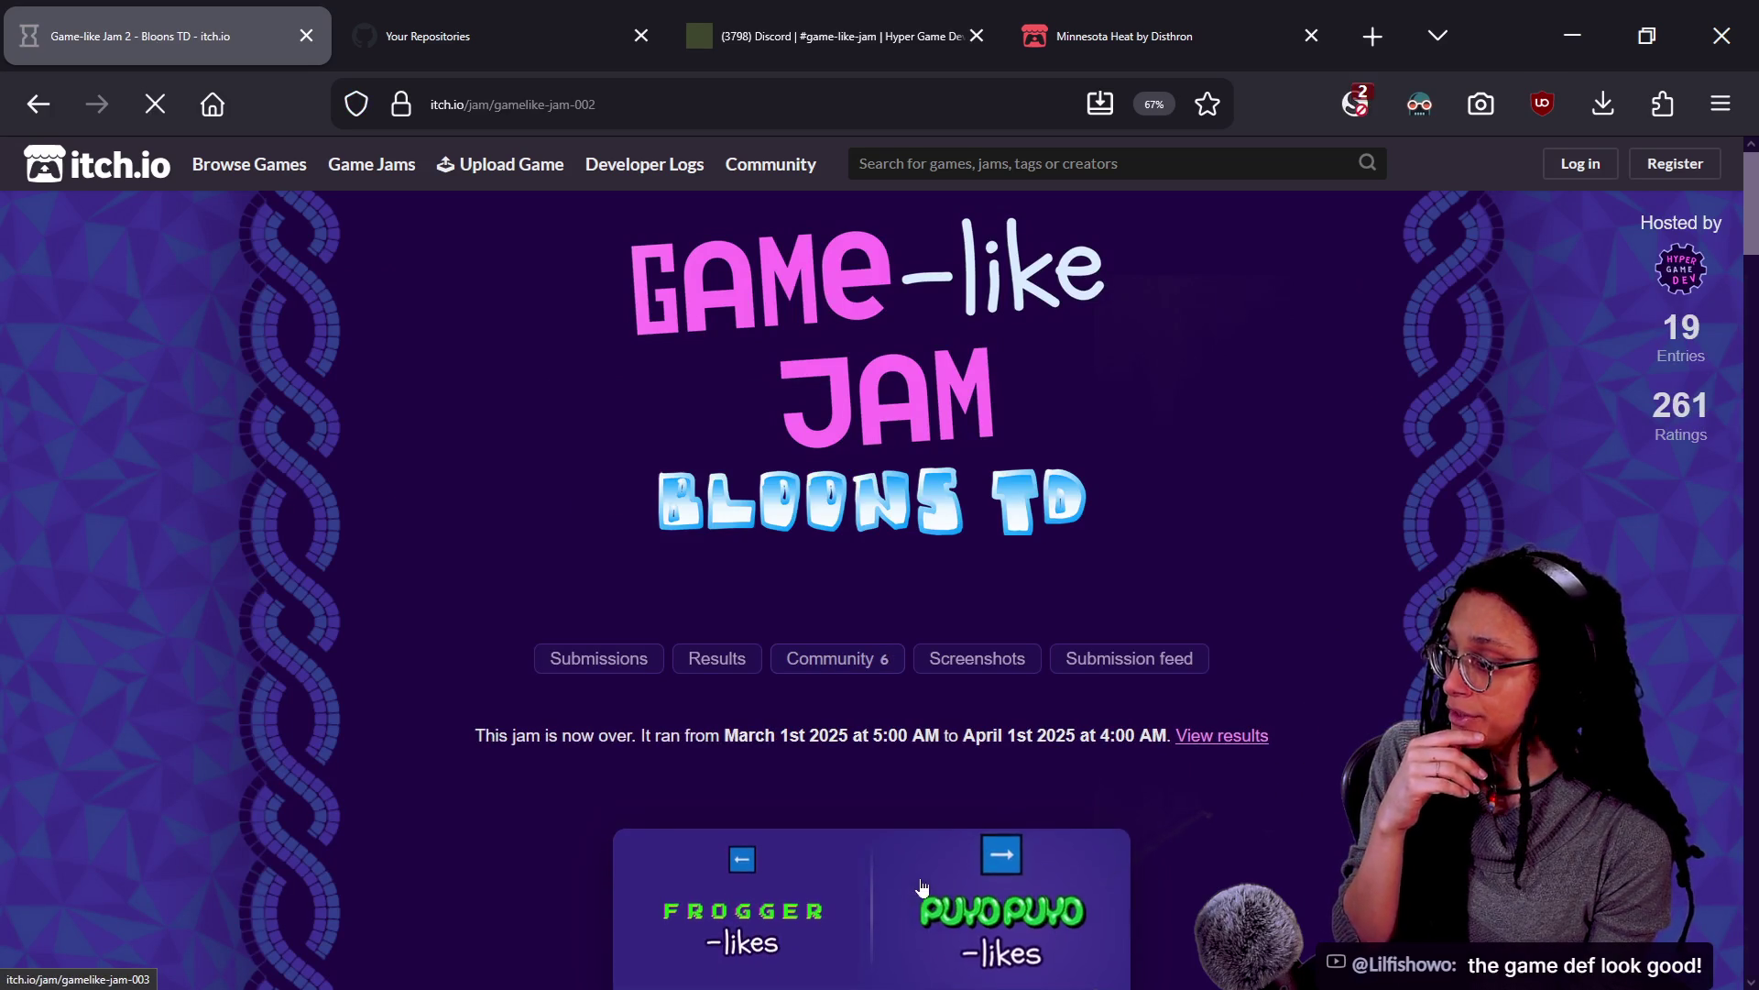
left_click(927, 910)
left_click(954, 899)
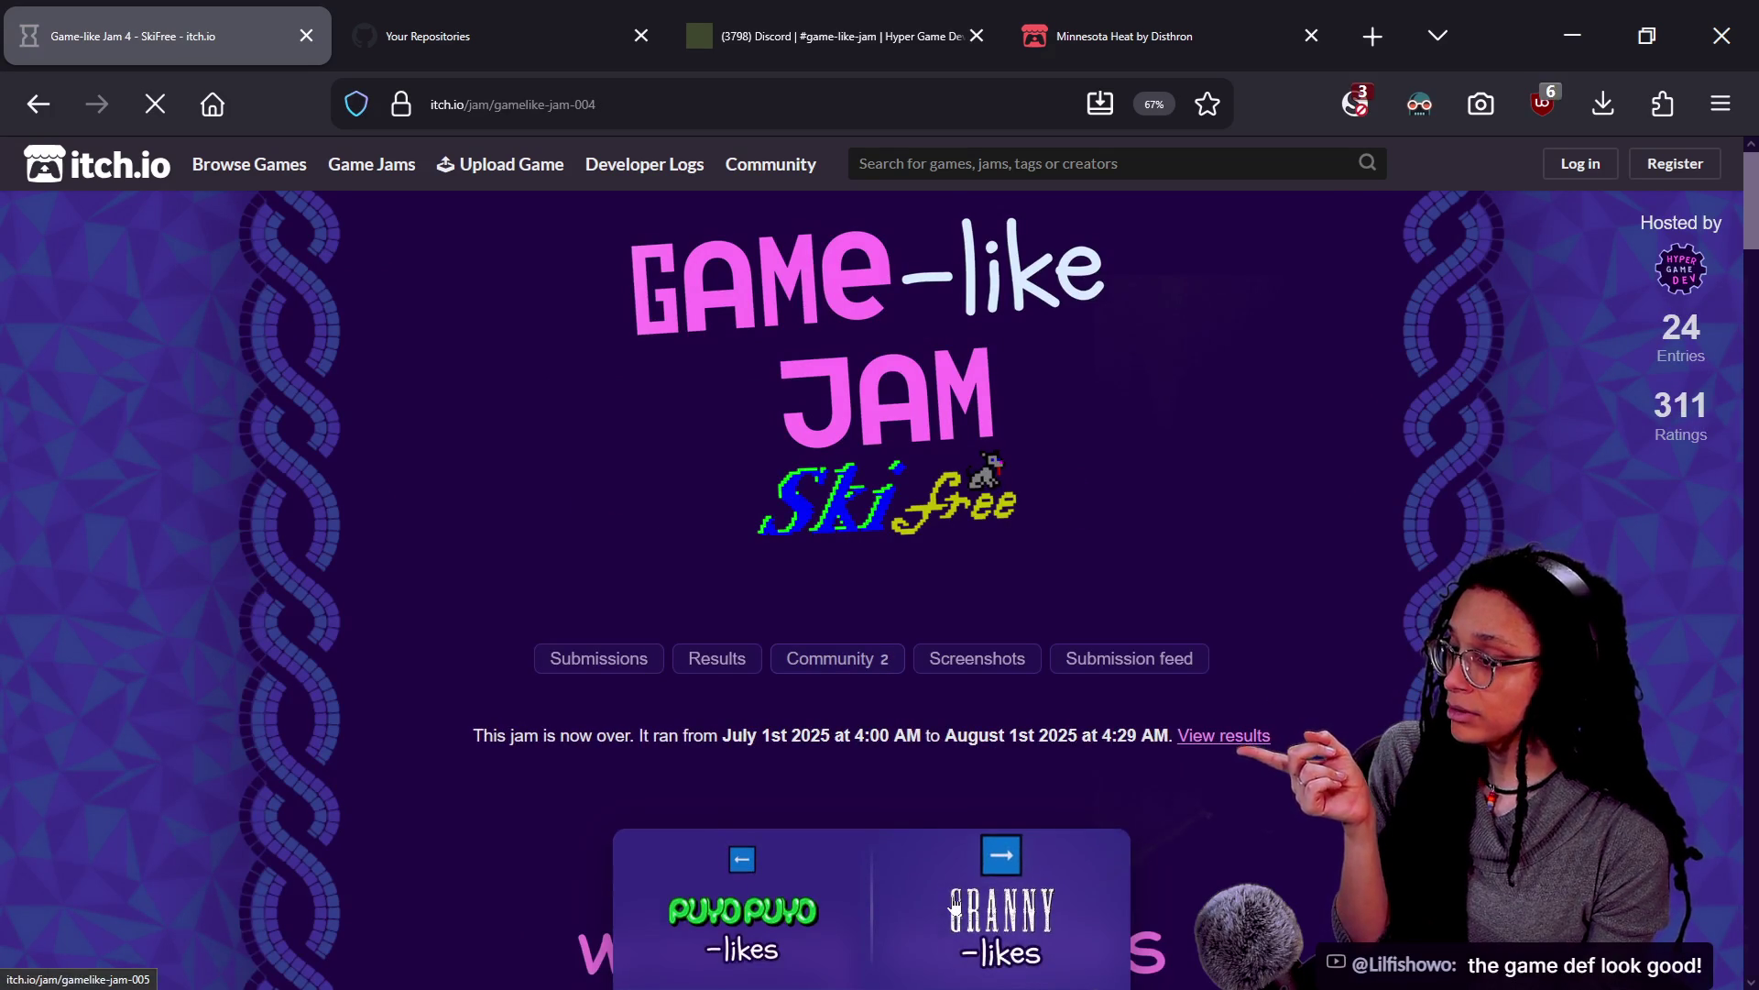
left_click(954, 907)
left_click(954, 905)
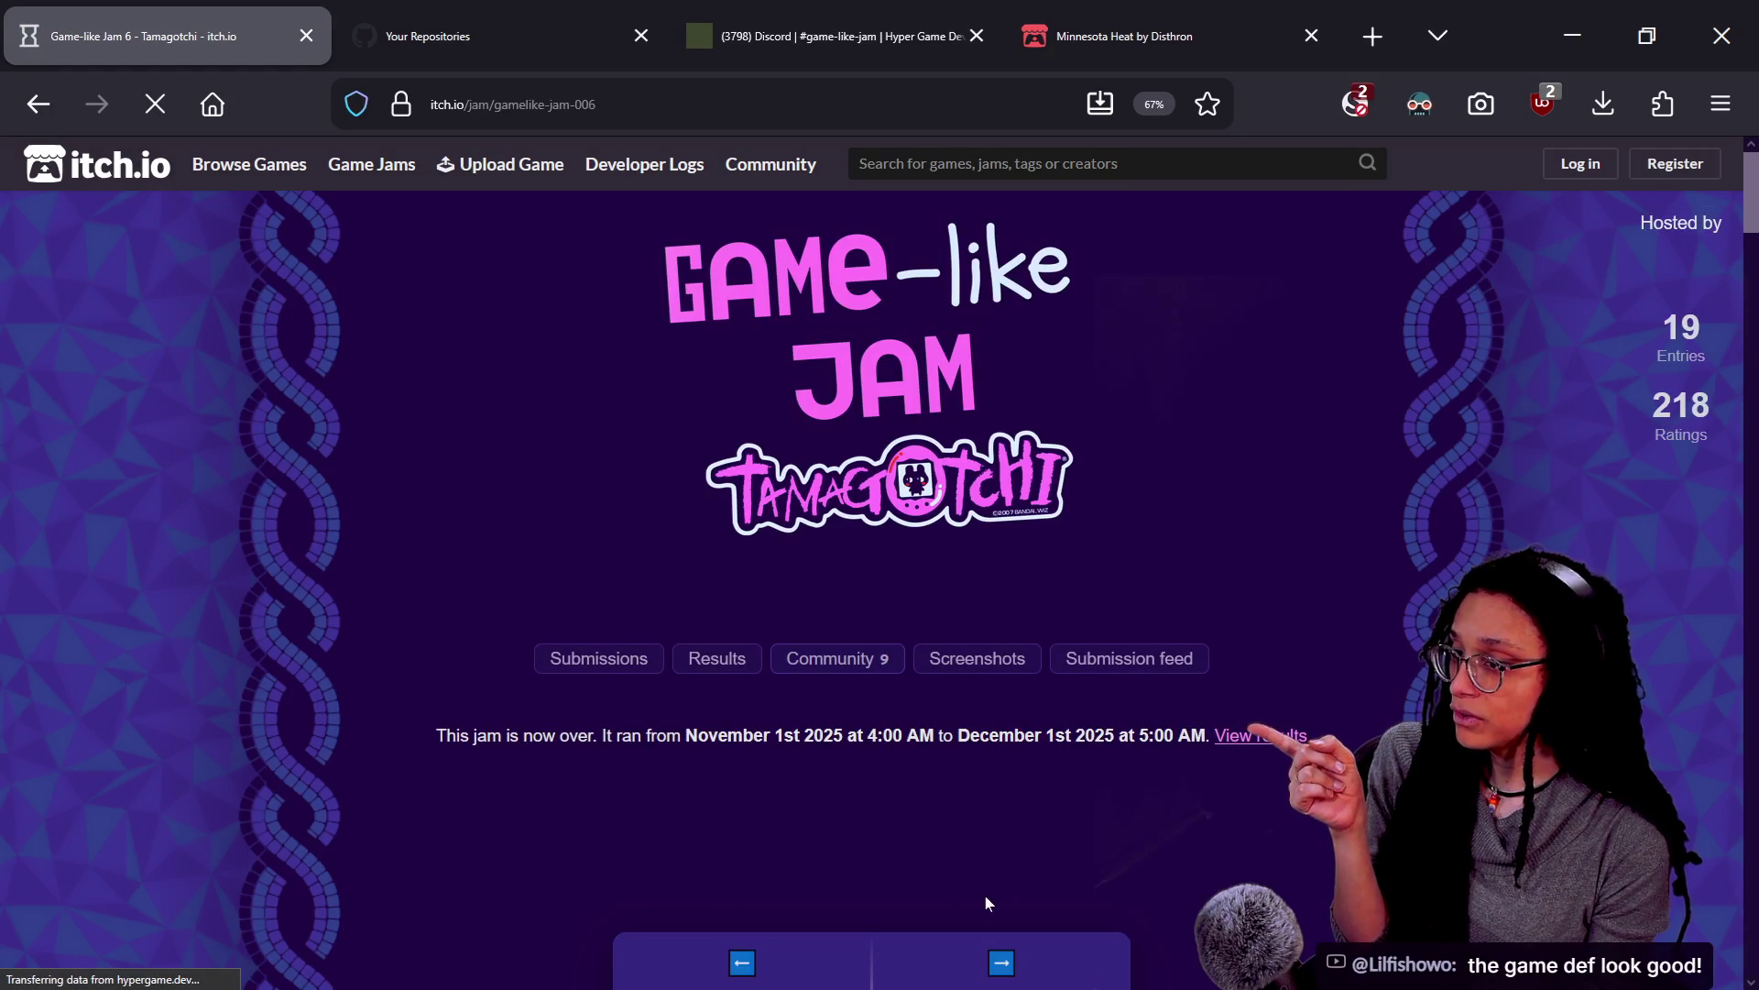
left_click(986, 904)
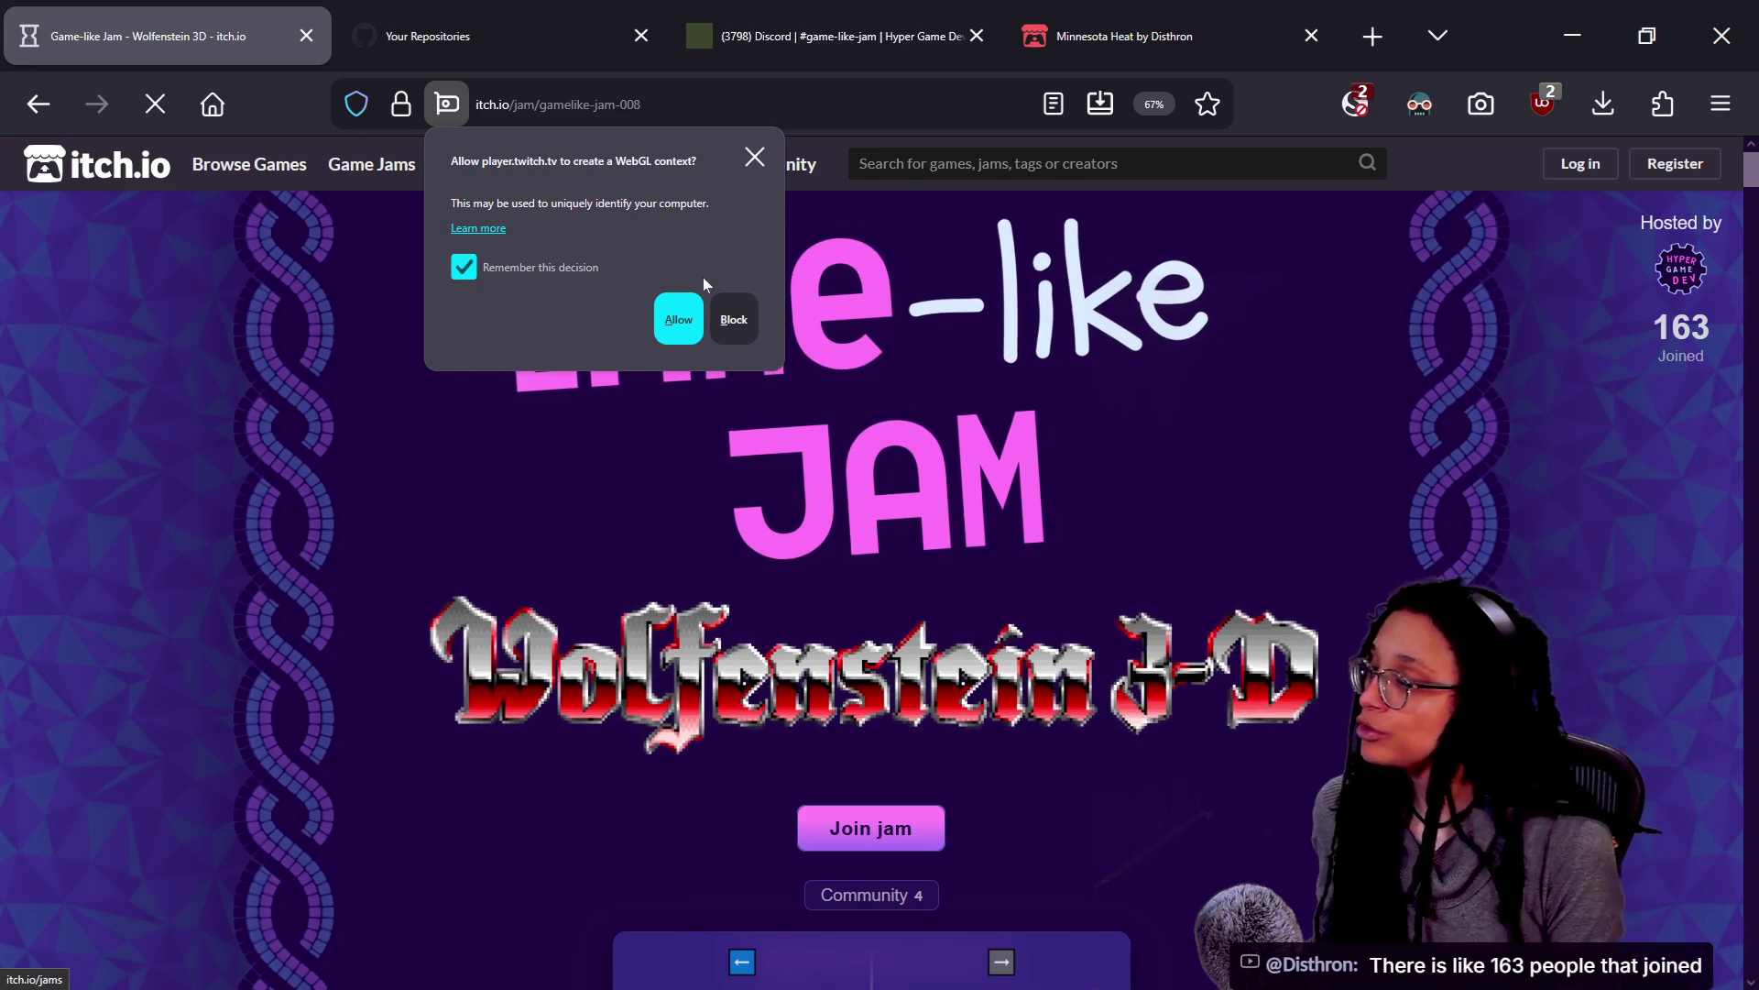
Allow WebGL on the jam page, then minimize the music player and hide the chat window
left_click(679, 319)
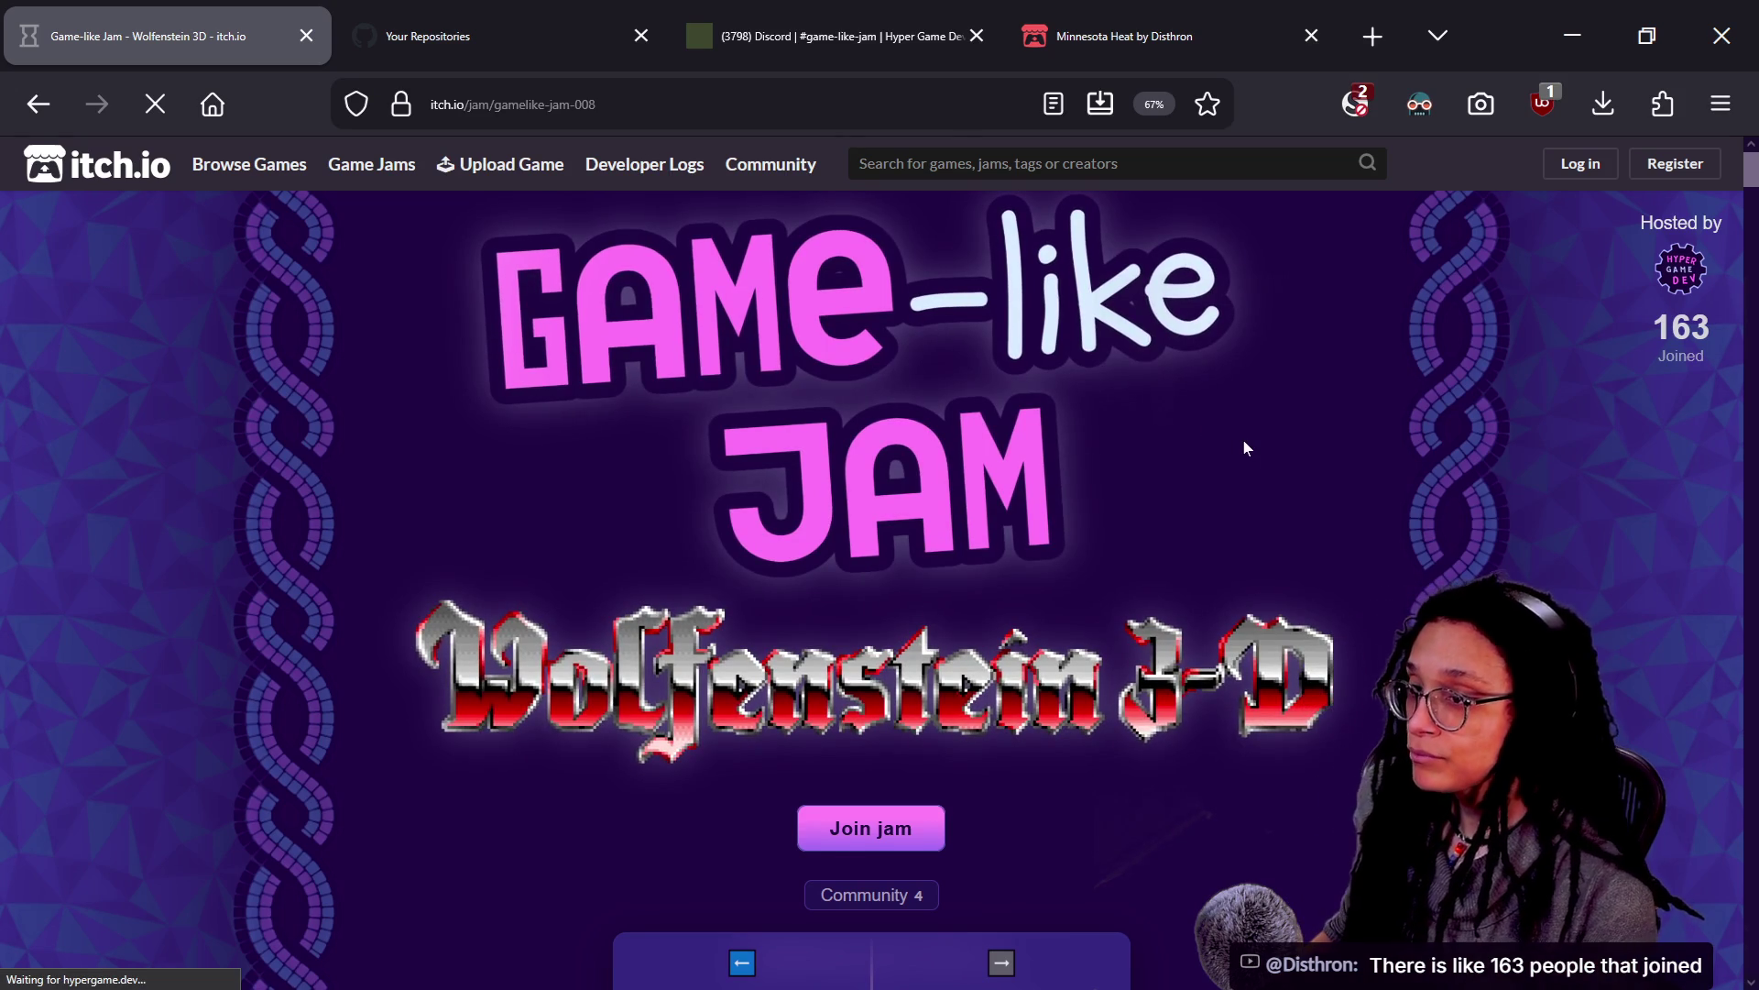
key("alt+Tab")
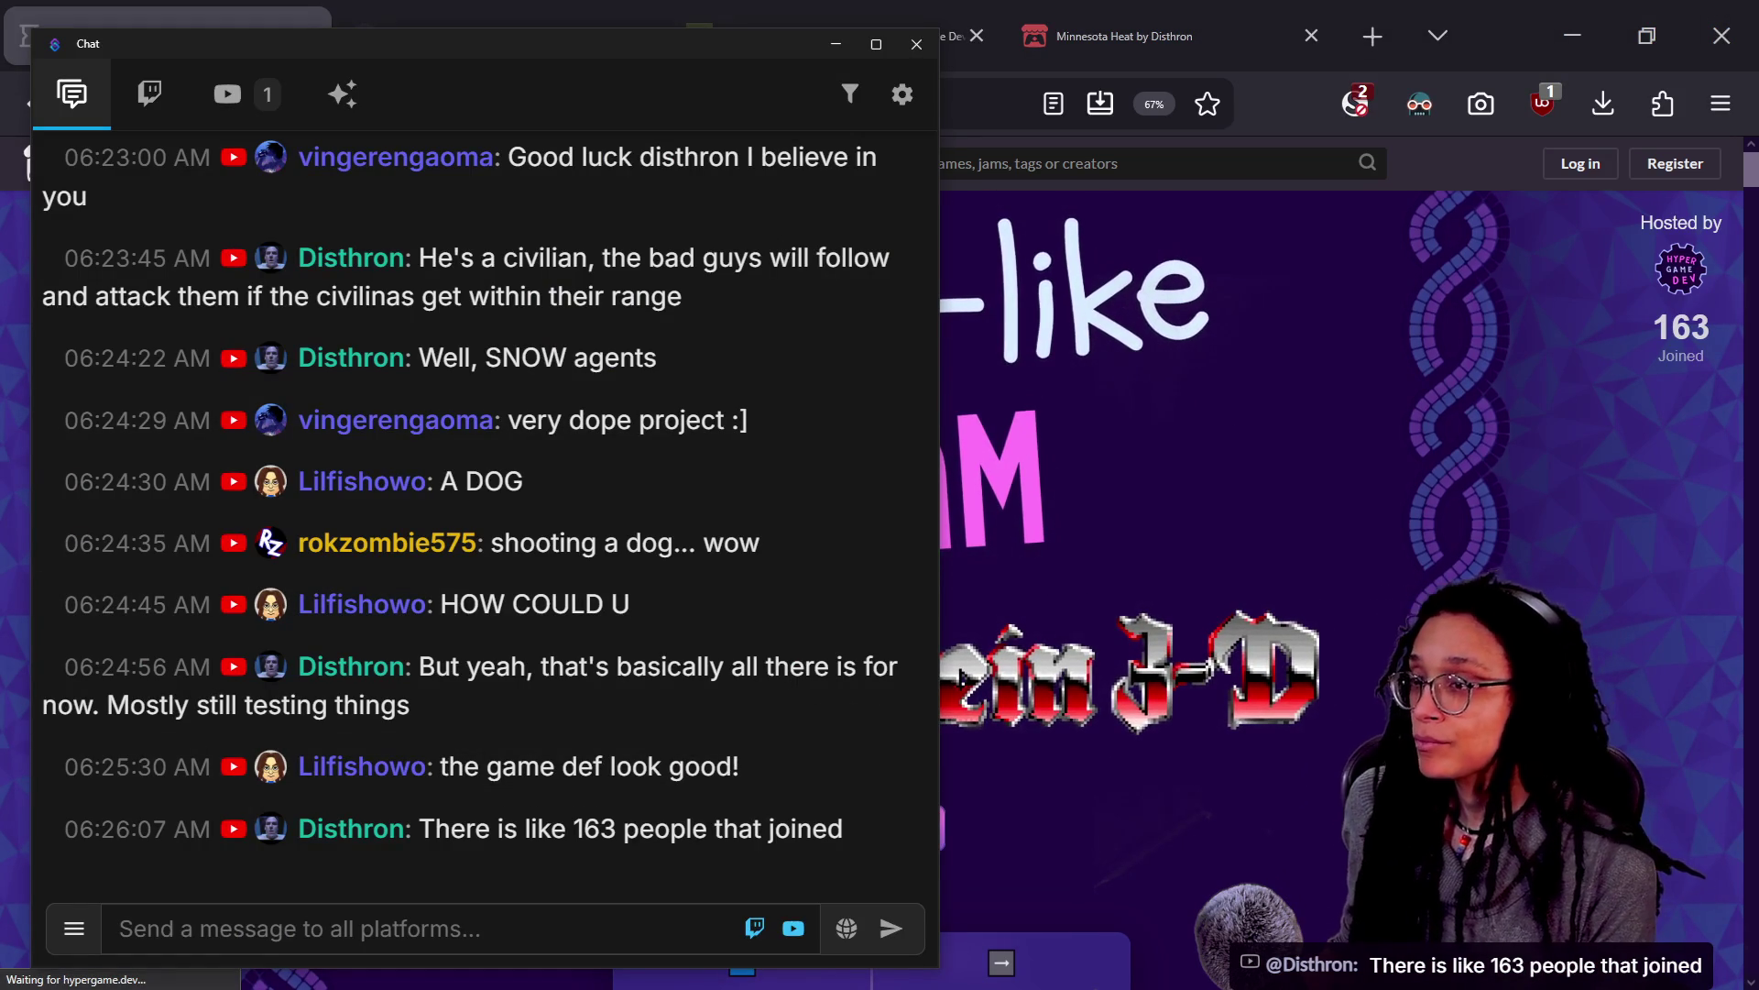
key("alt+Tab")
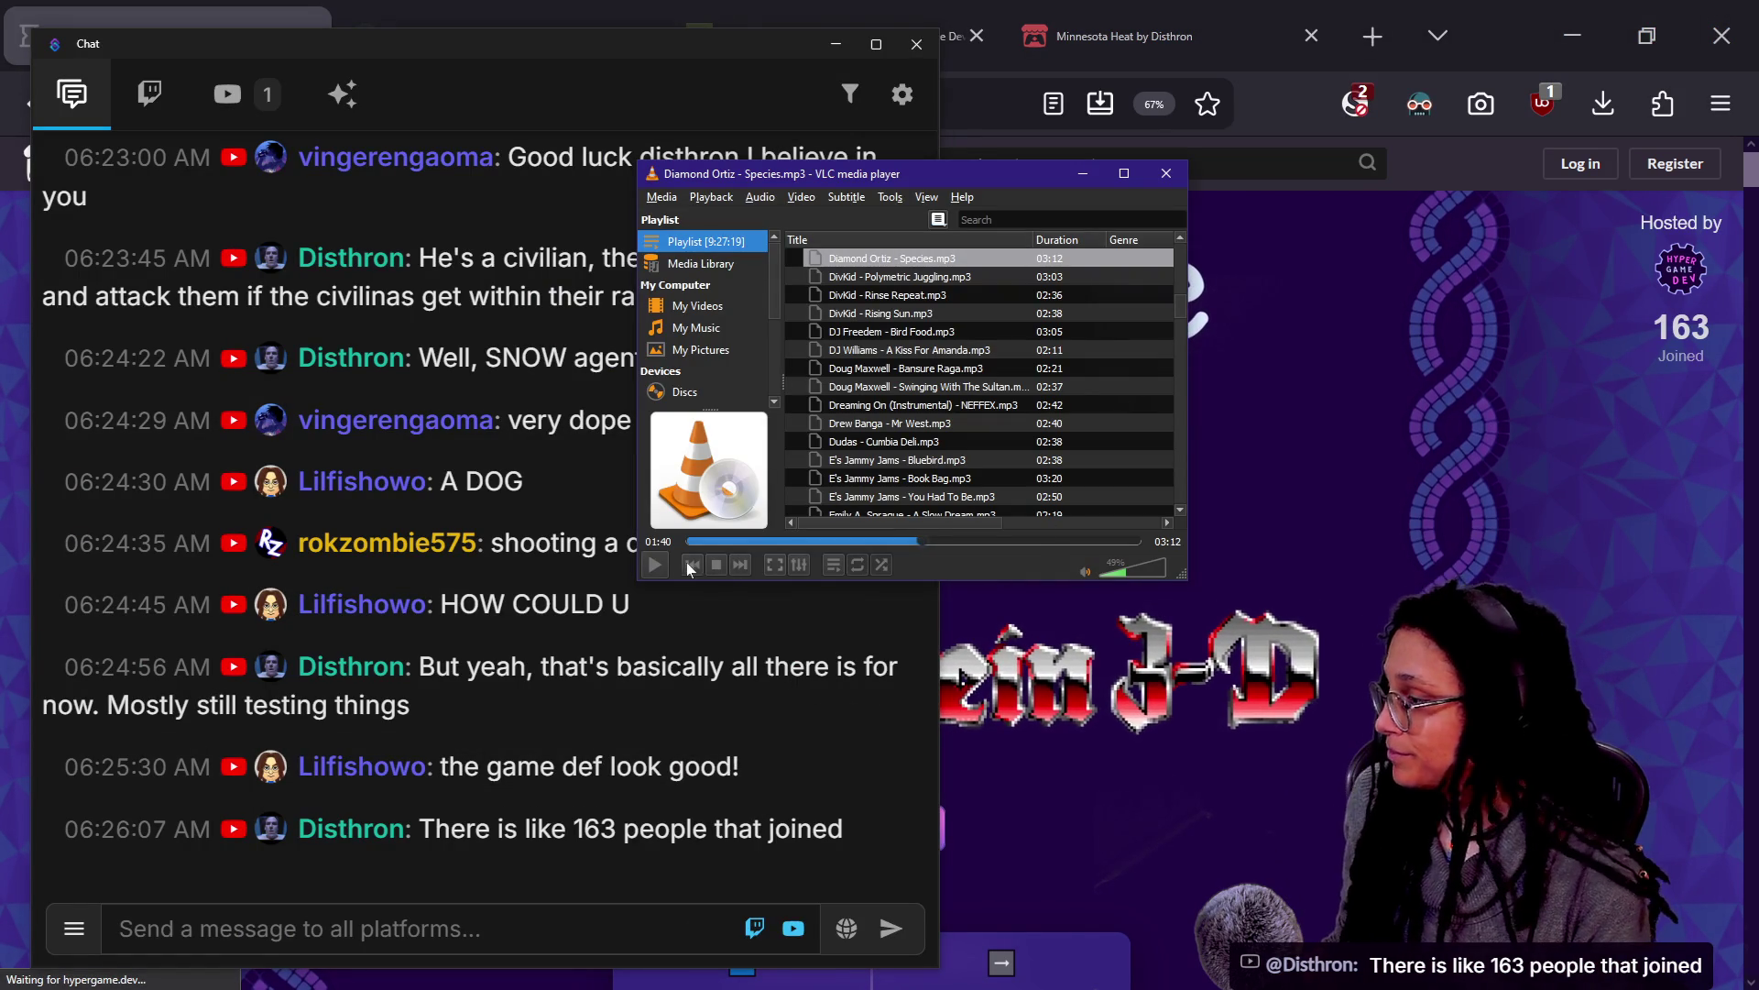
left_click(1065, 168)
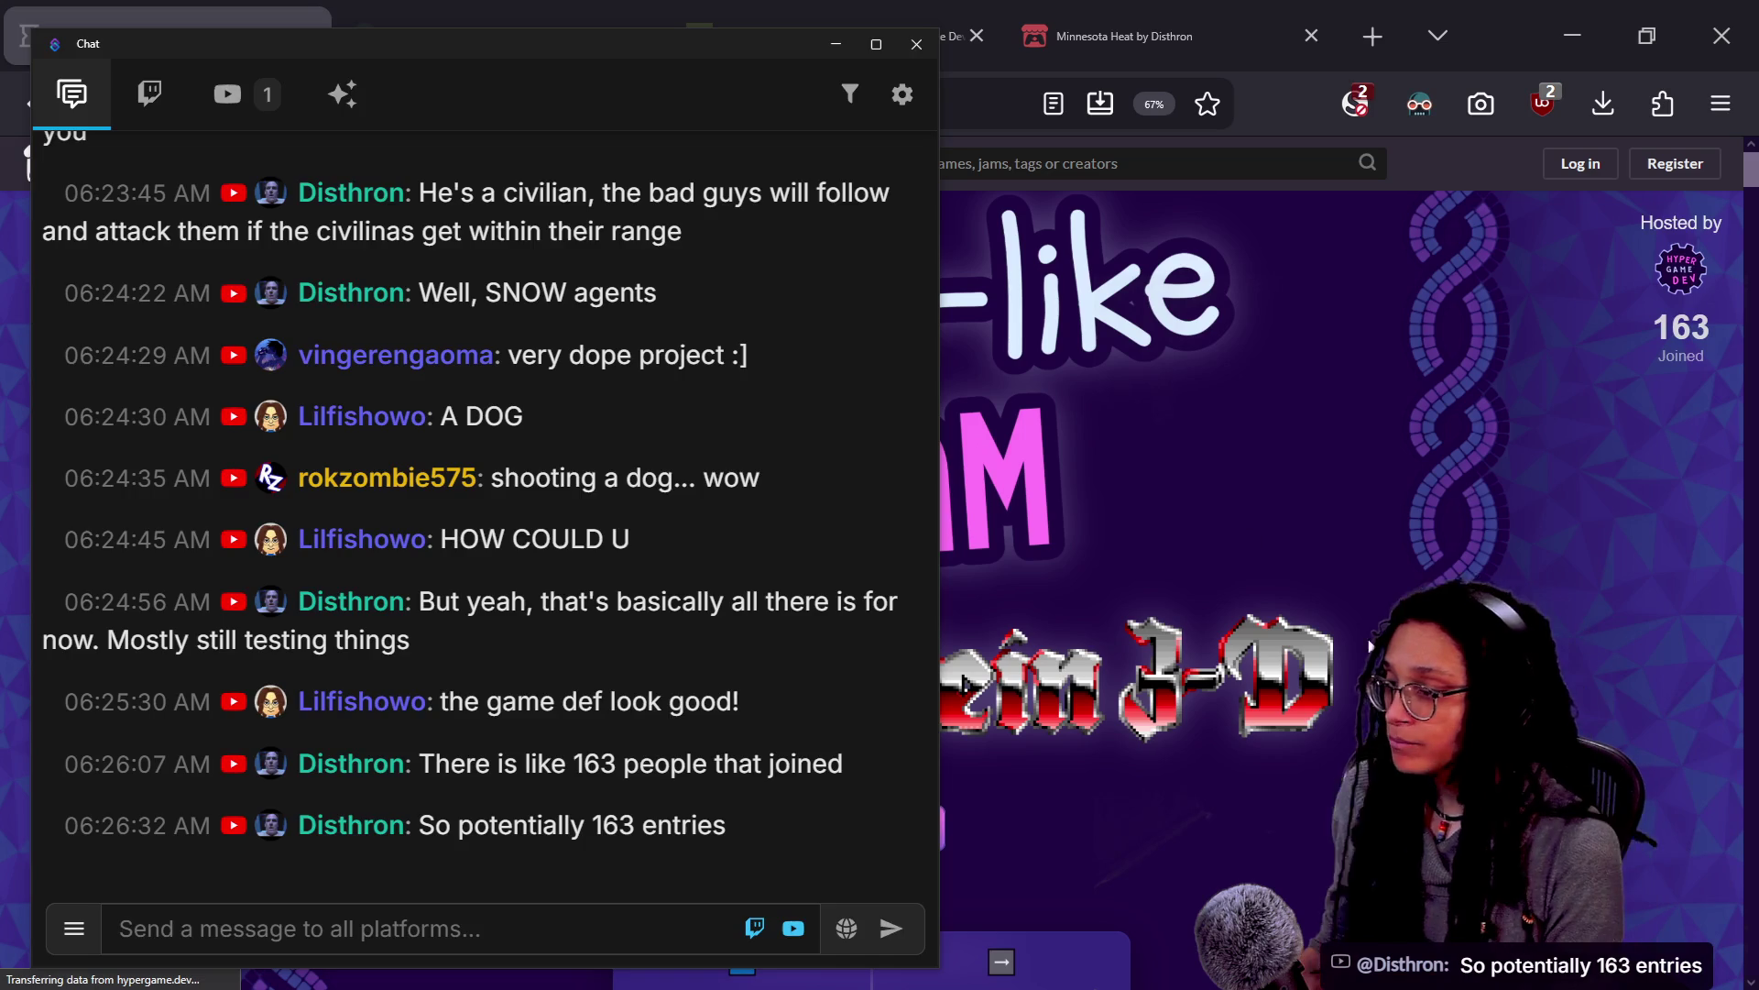
left_click(1372, 646)
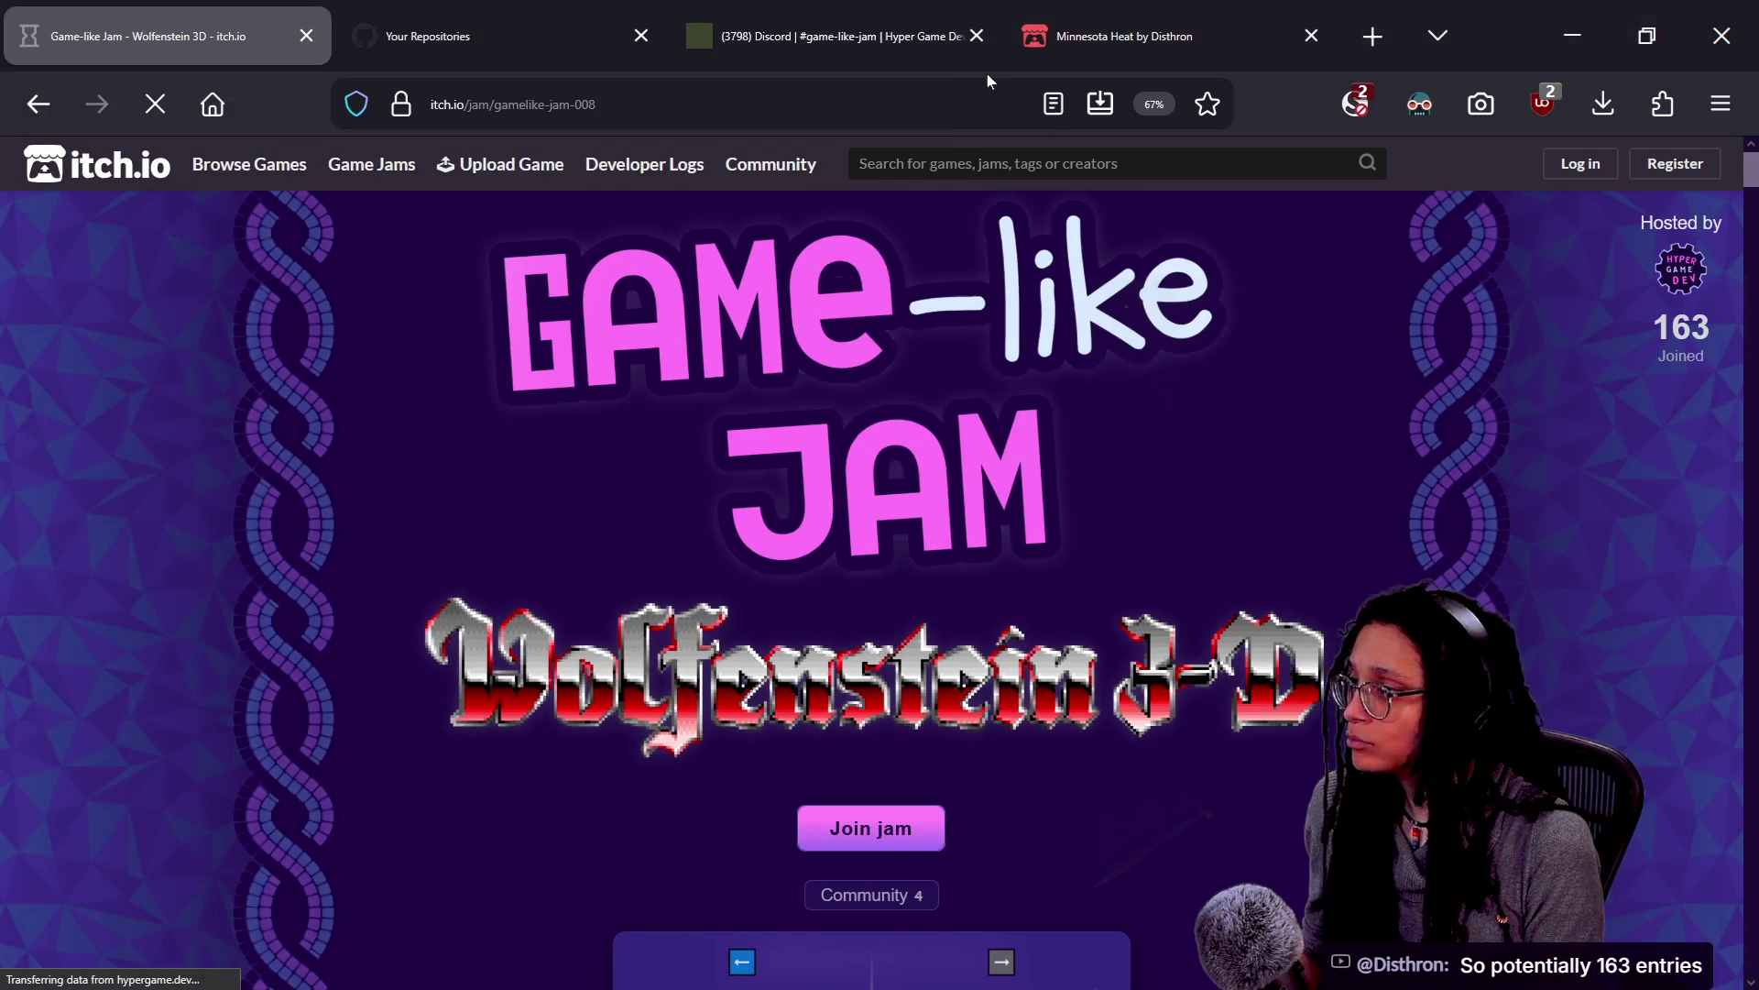
Toggle the browser menu bar and select the jam page's web address
key("alt")
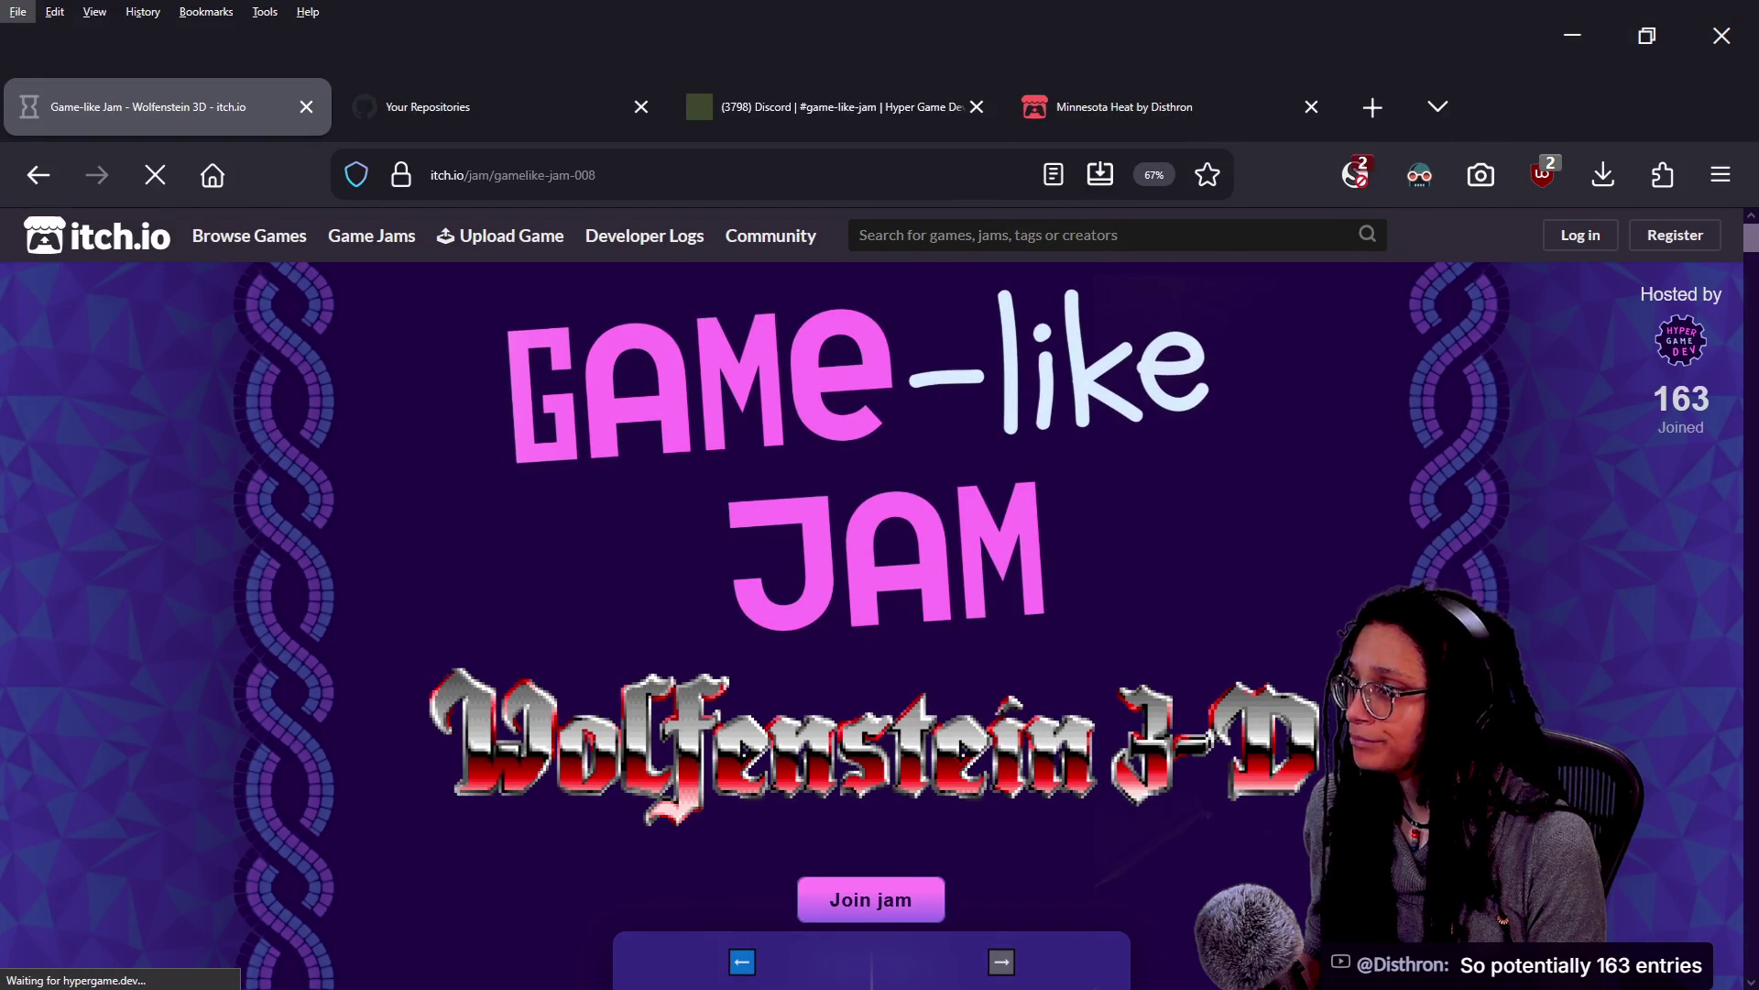
key("alt")
left_click(513, 104)
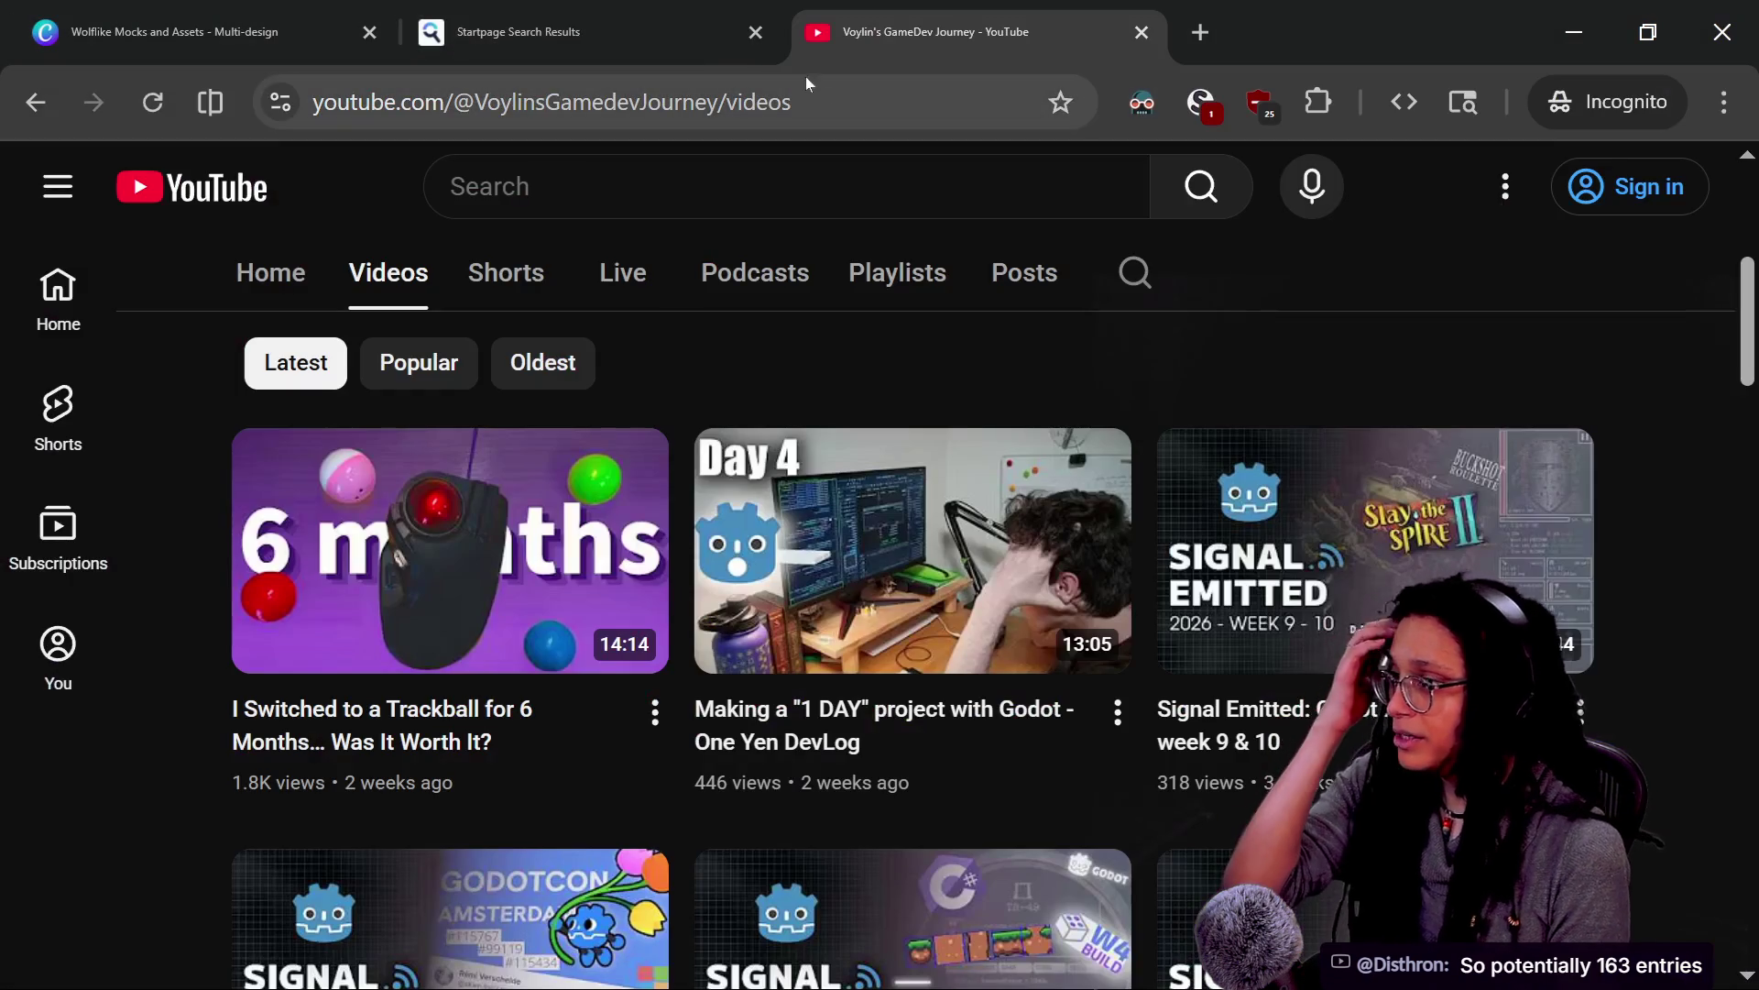
In a new incognito tab, open the HyperGameDev hosted jams list from bookmarks
left_click(1200, 33)
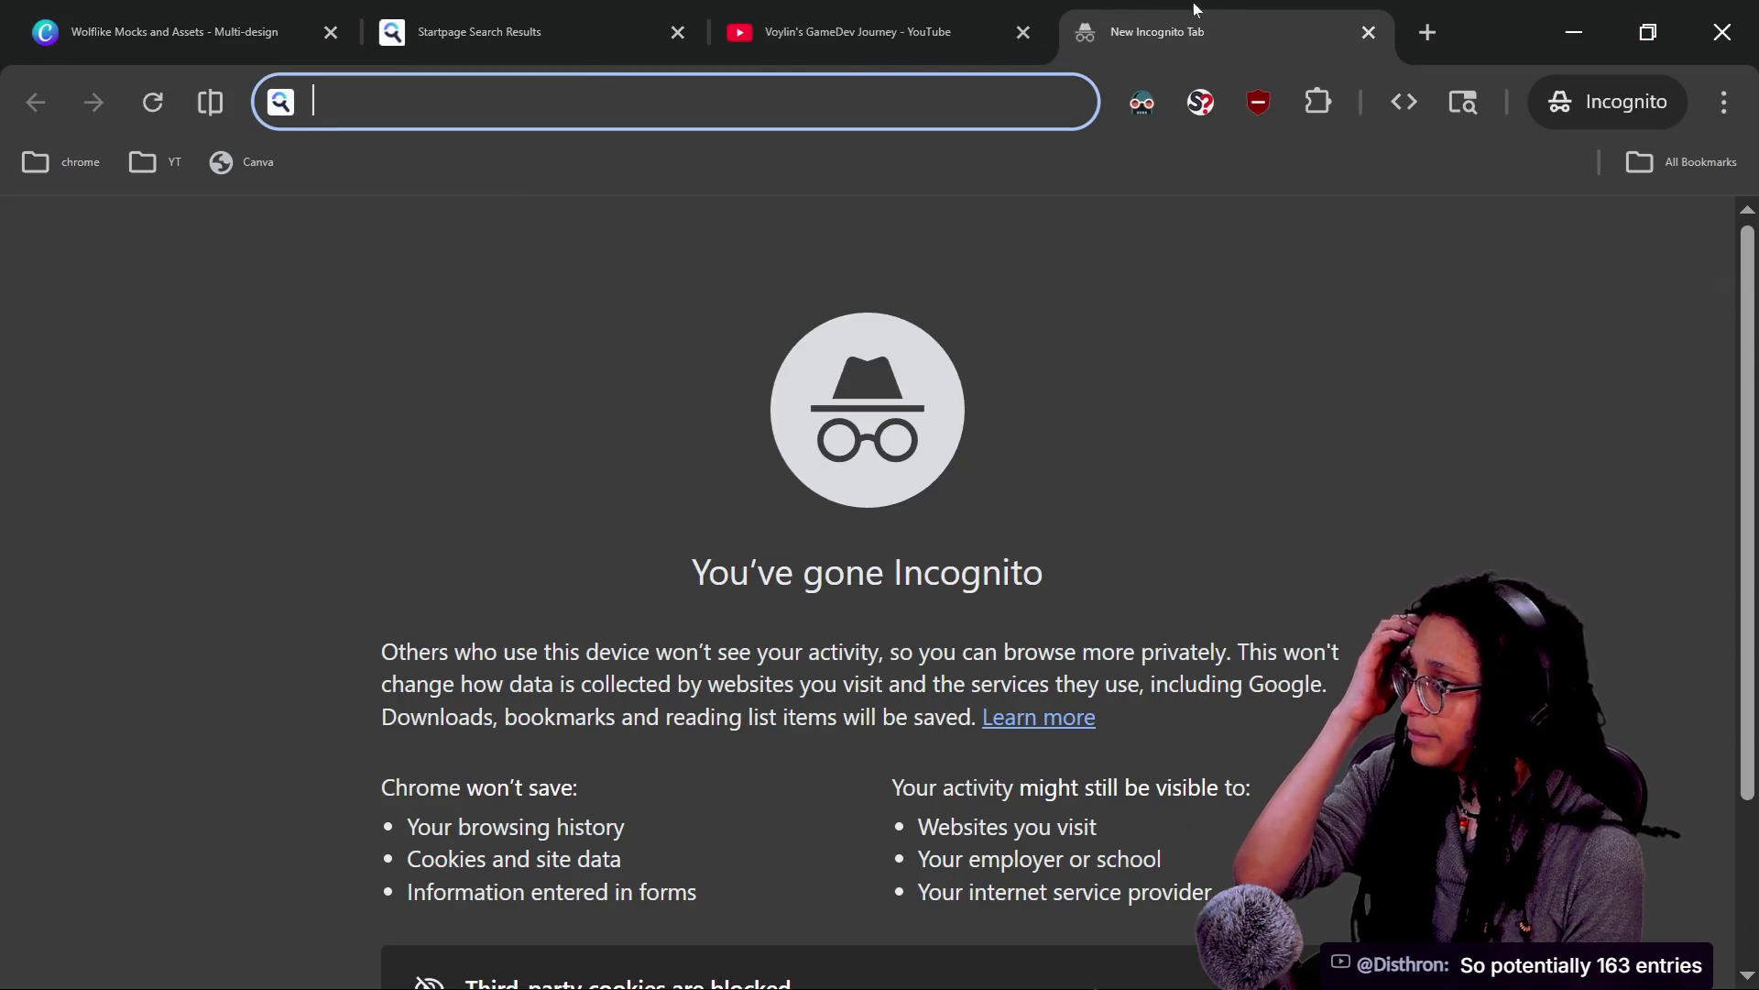
left_click(59, 170)
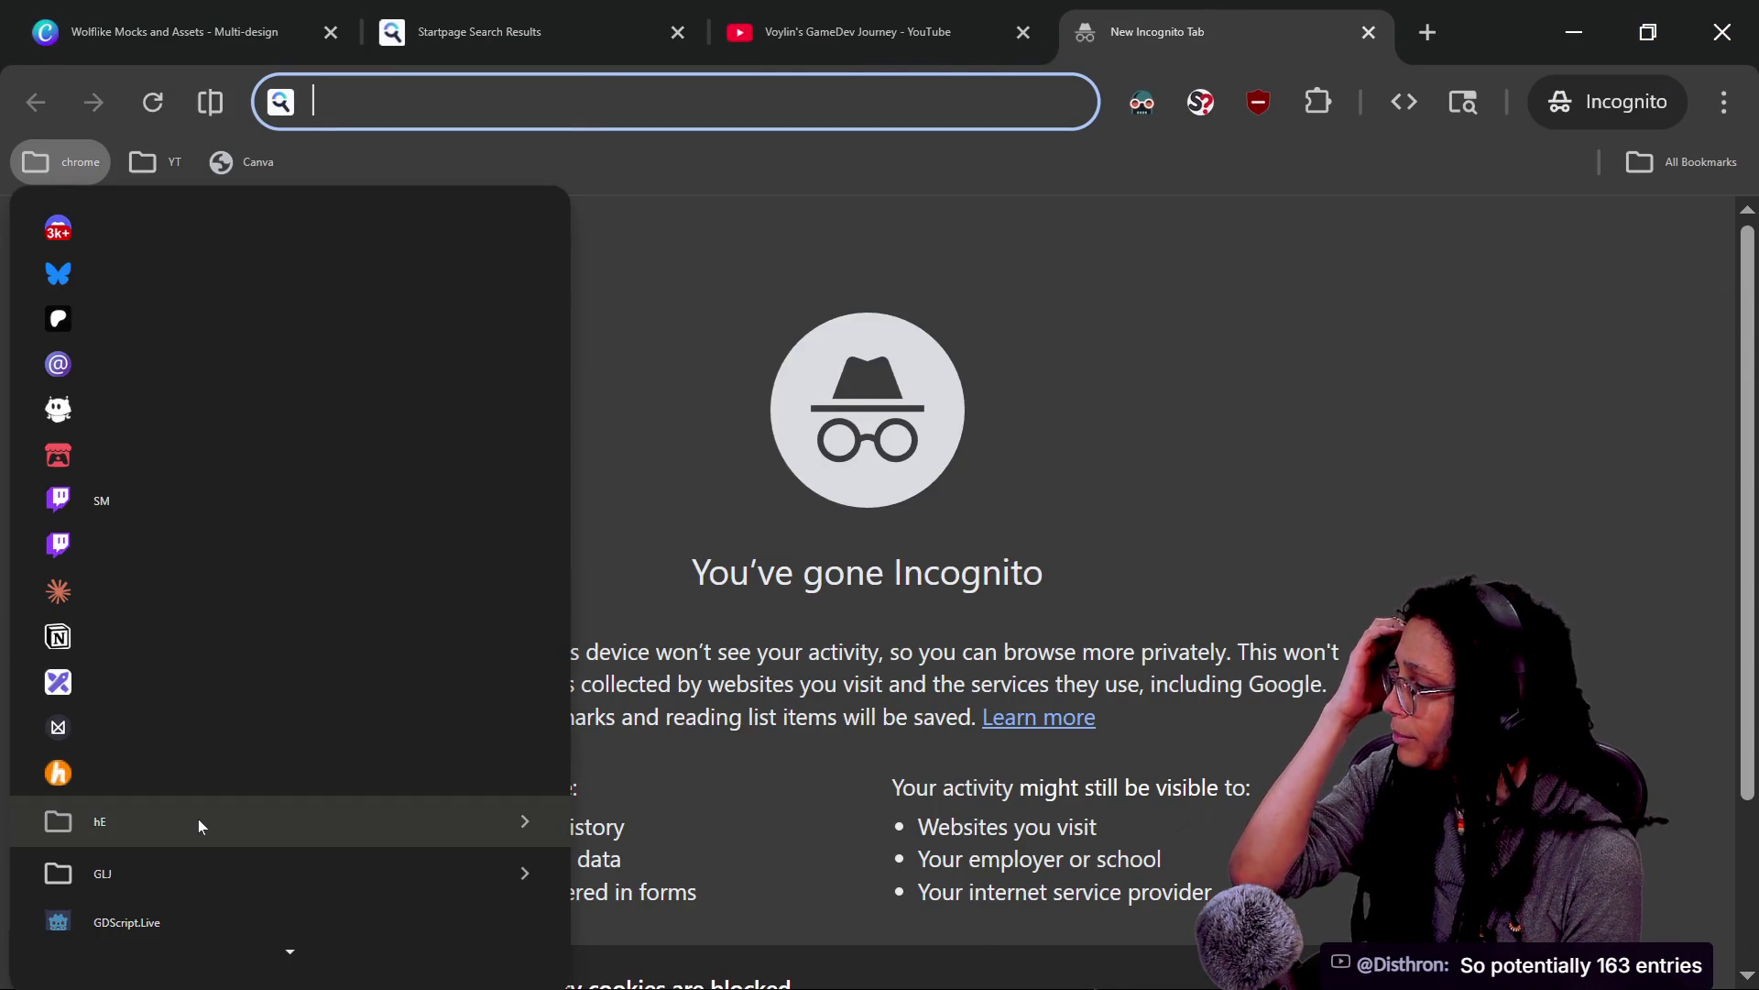
scroll(198, 817, "down", 1)
mouse_move(179, 696)
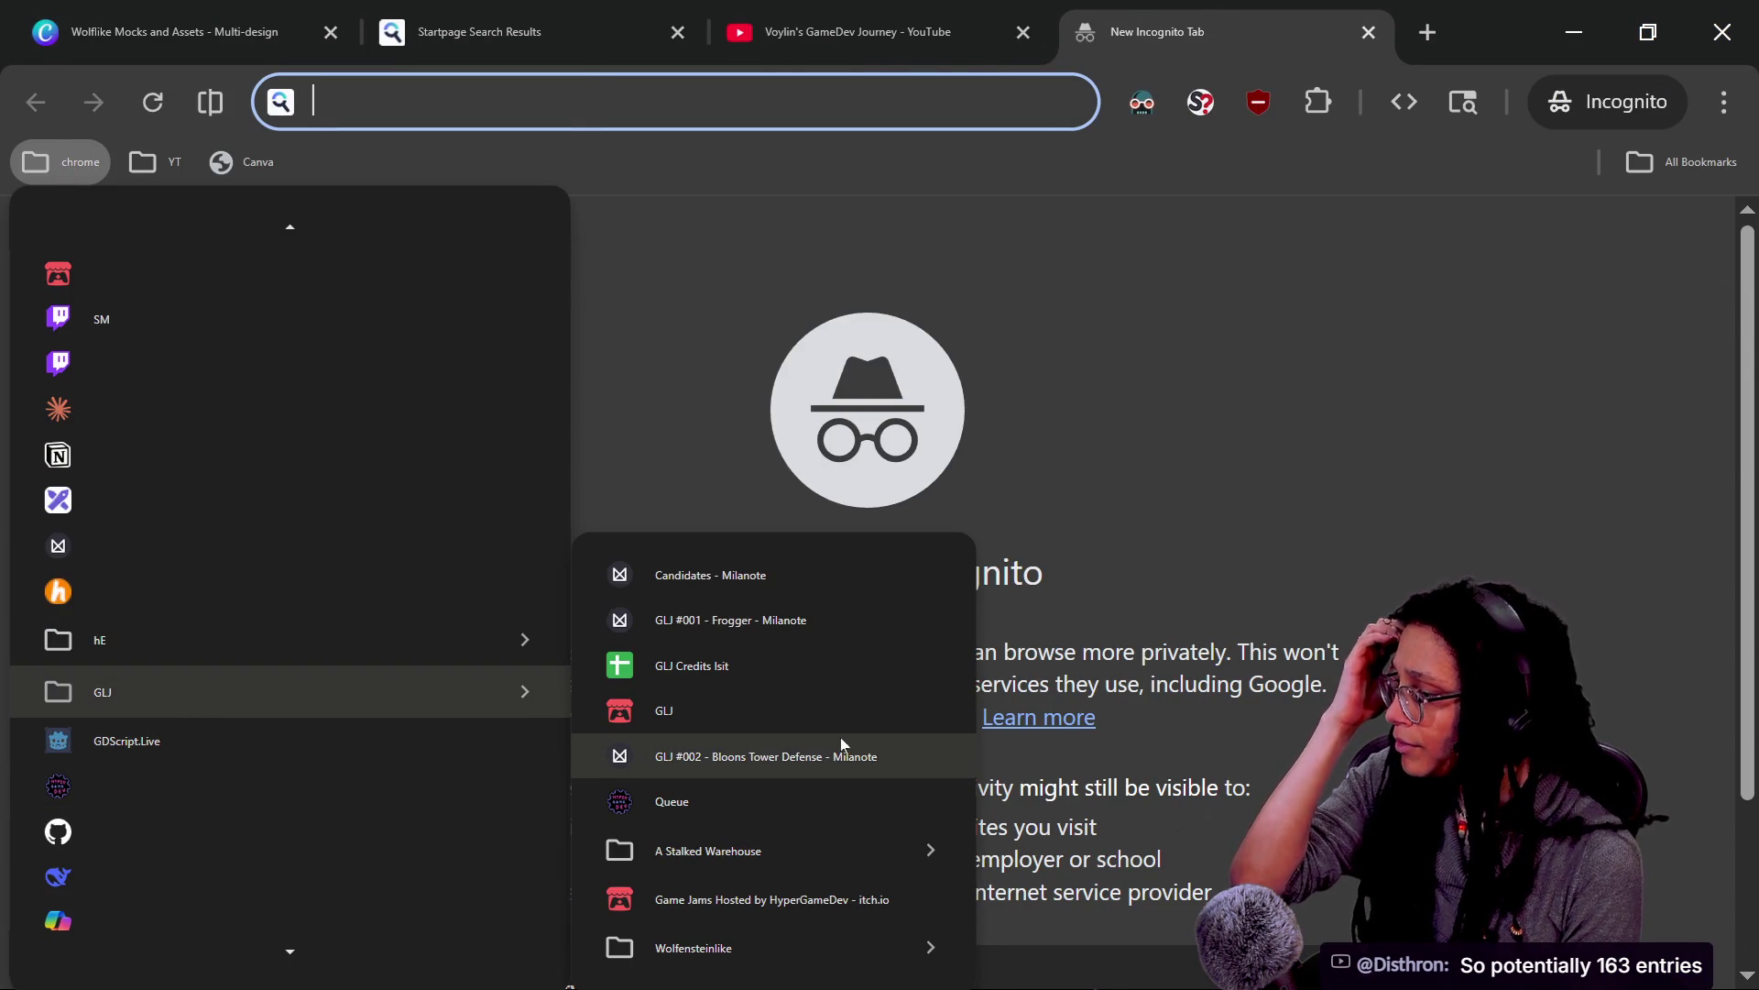
left_click(899, 915)
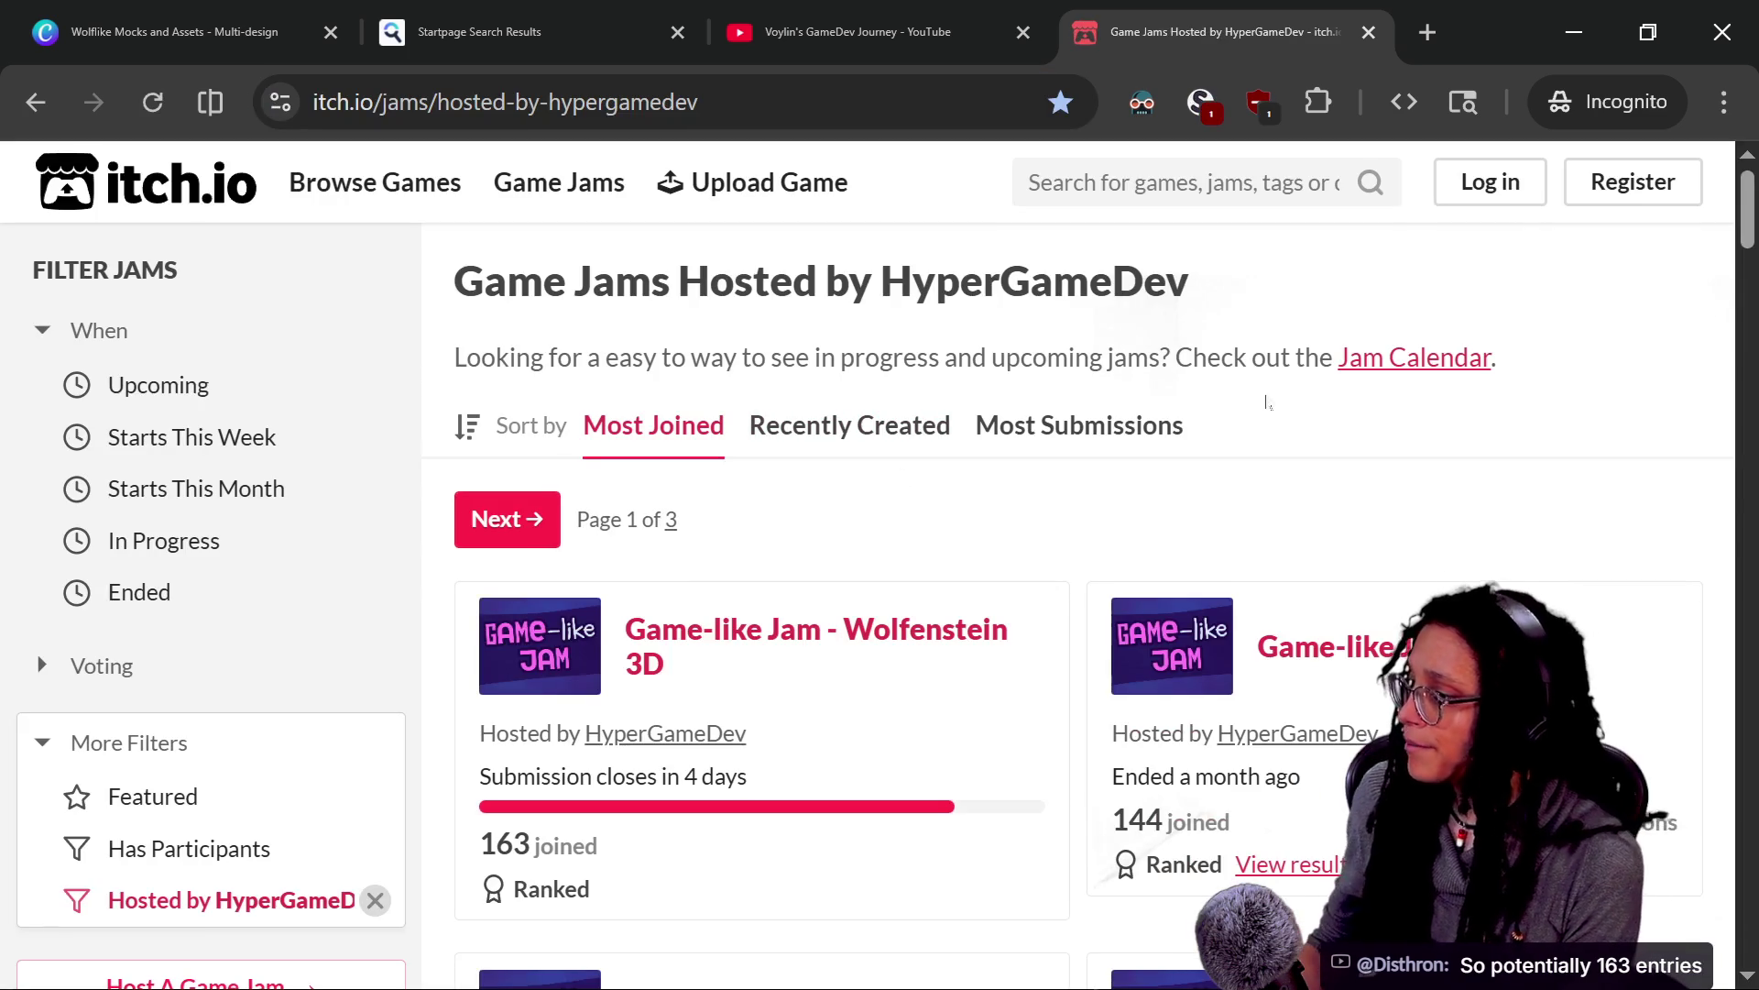
Turn on itch.io dark mode and zoom the jams page out to 50%
left_click(1142, 102)
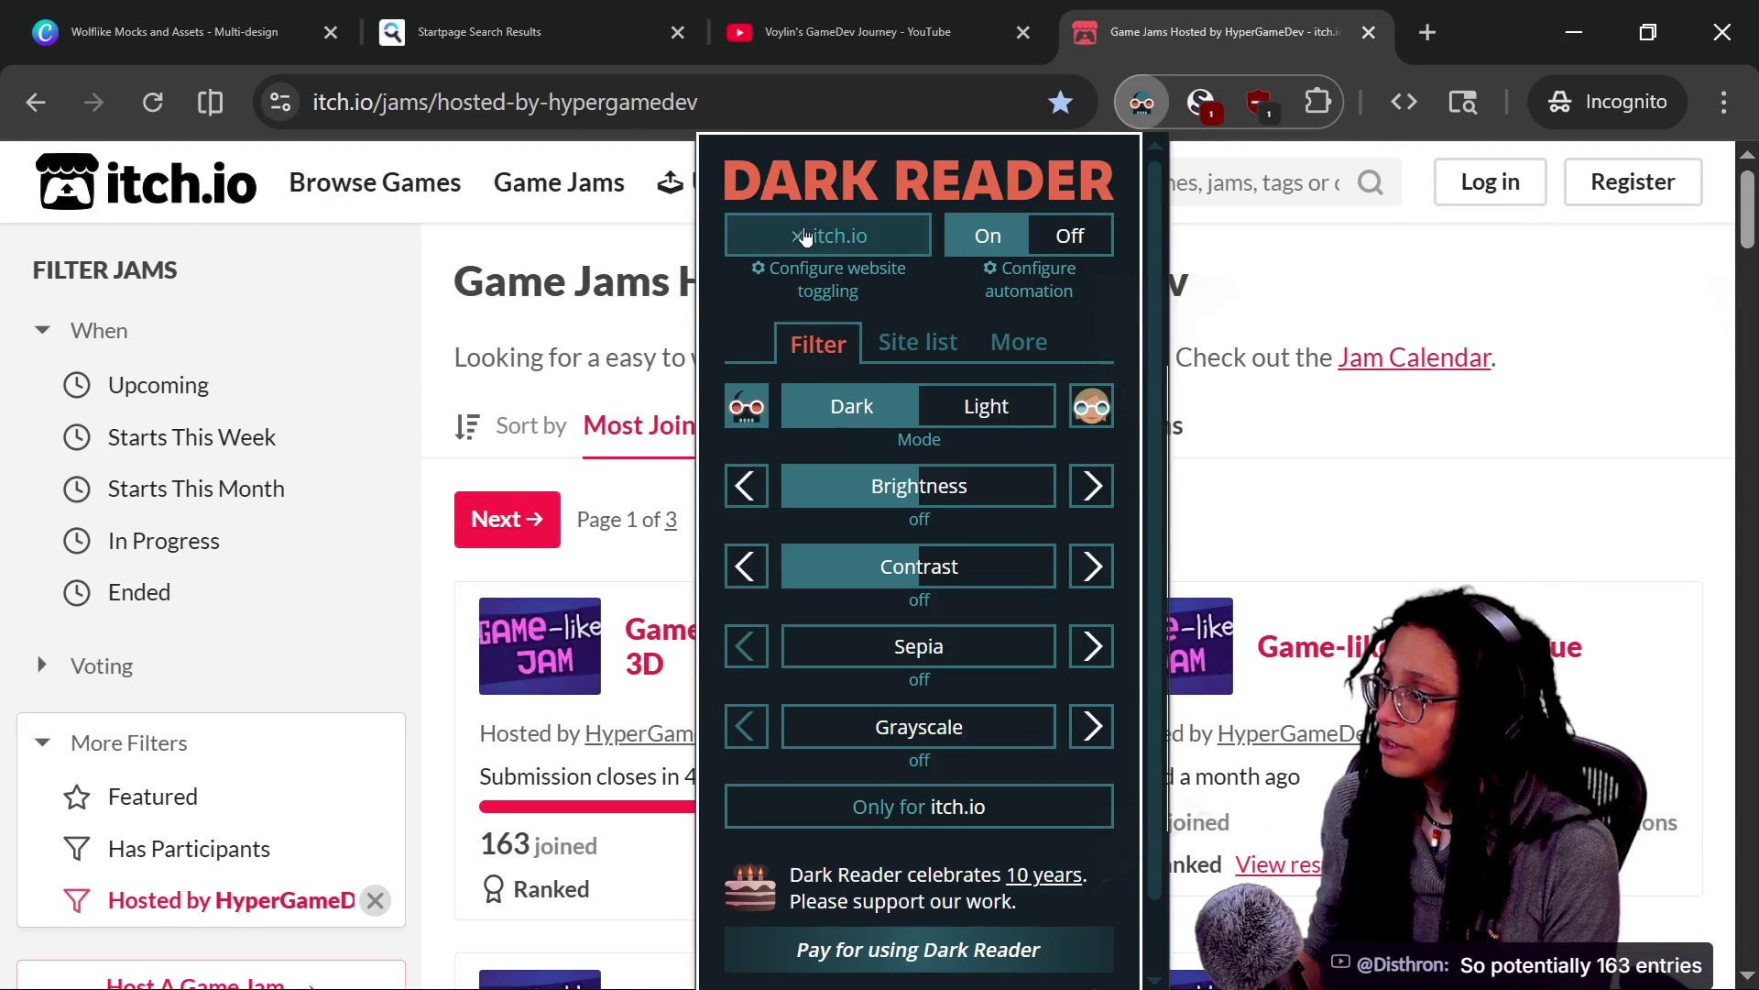
left_click(828, 235)
left_click(1527, 316)
key("ctrl+minus")
key("ctrl+minus")
key("ctrl+minus")
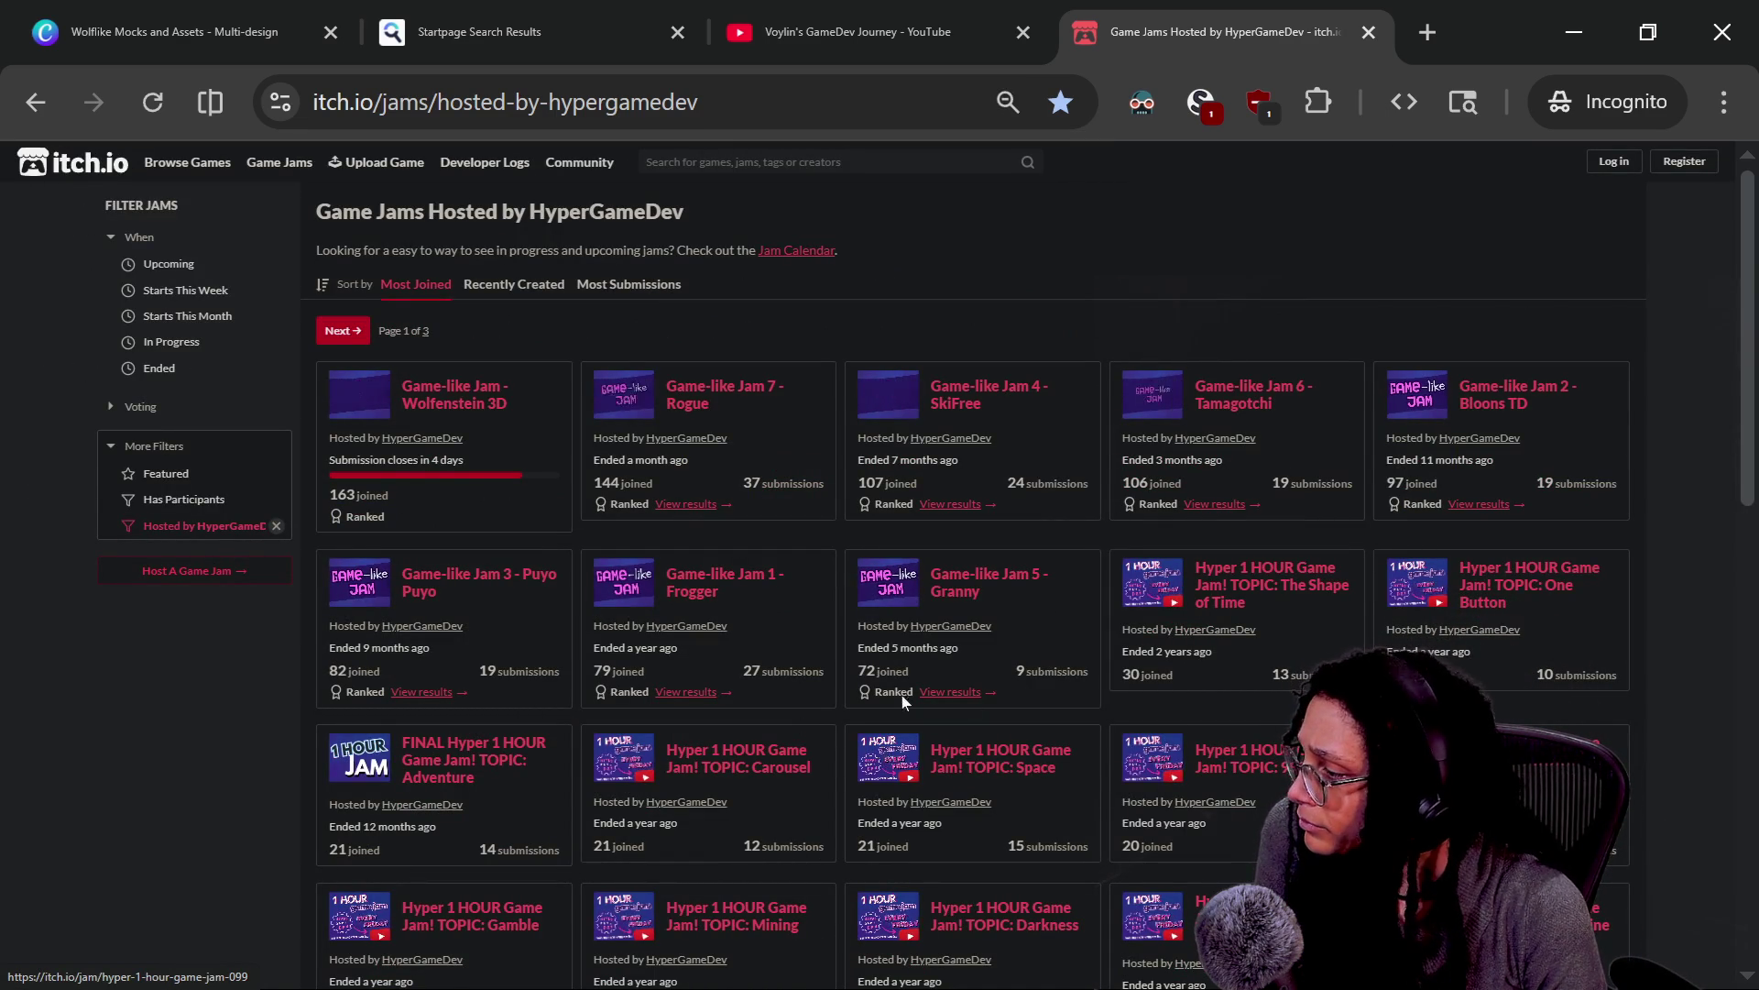
Zoom the jams page to 67%, highlighting details like Granny's 72 joined and the SkiFree jam
left_click_drag(859, 671, 909, 671)
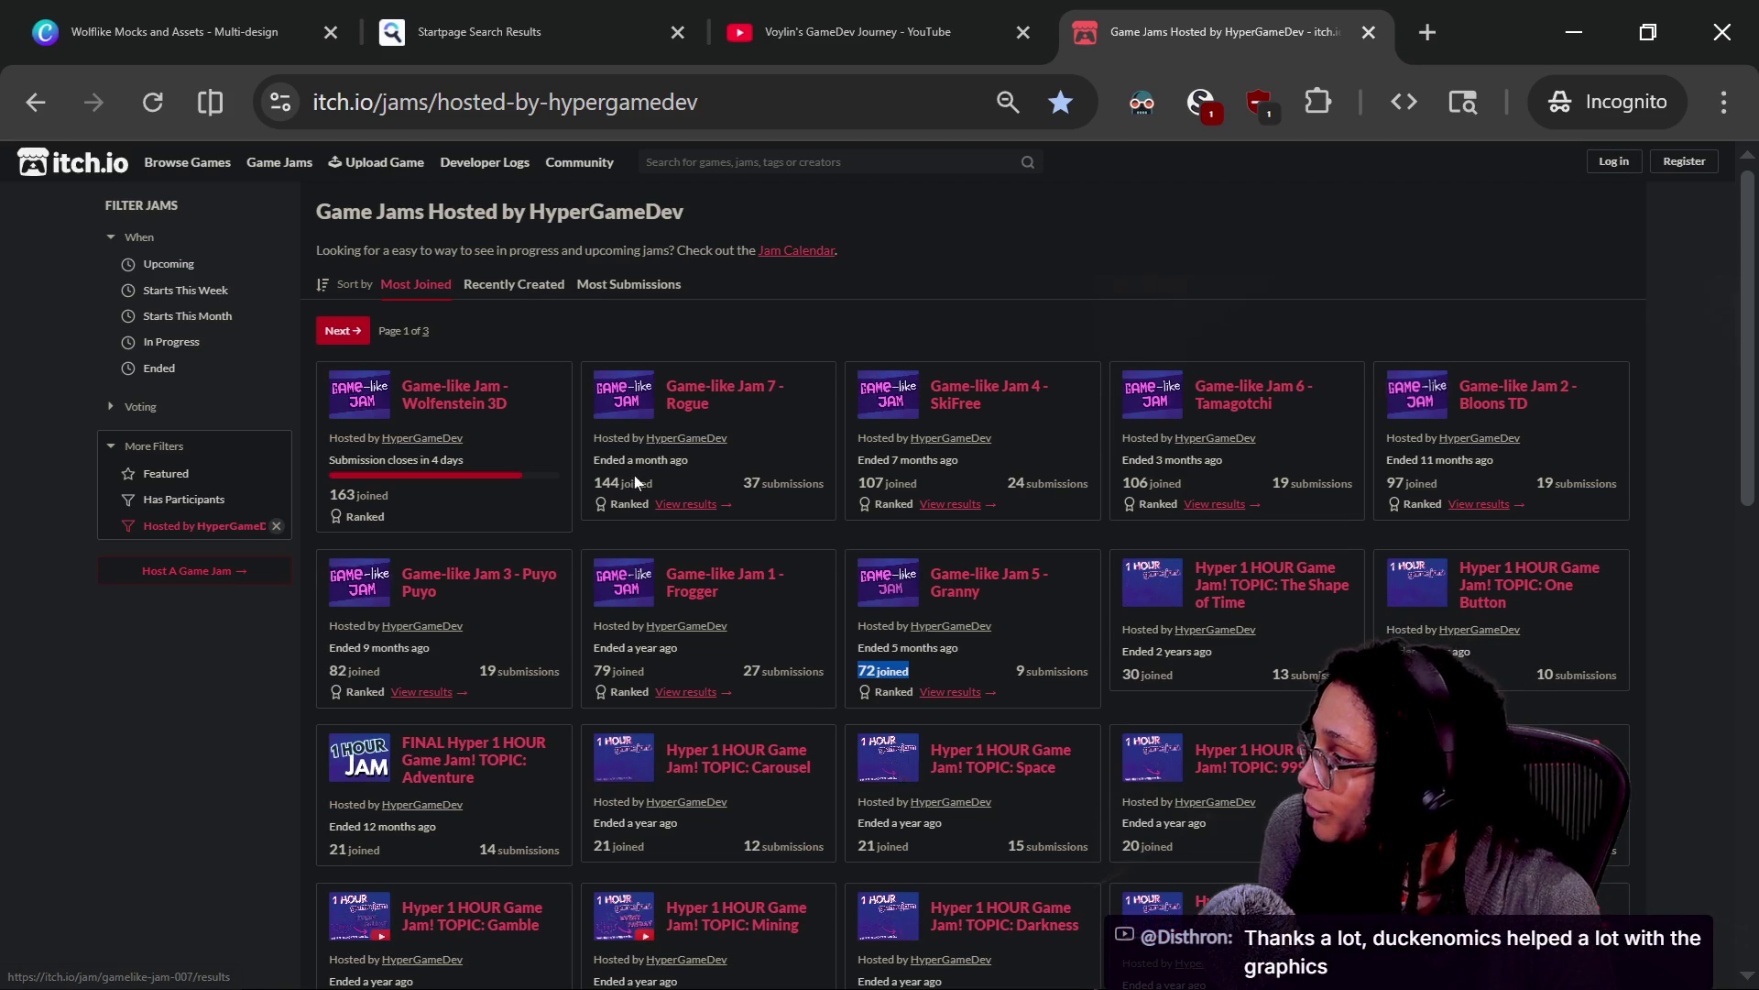
left_click(682, 488)
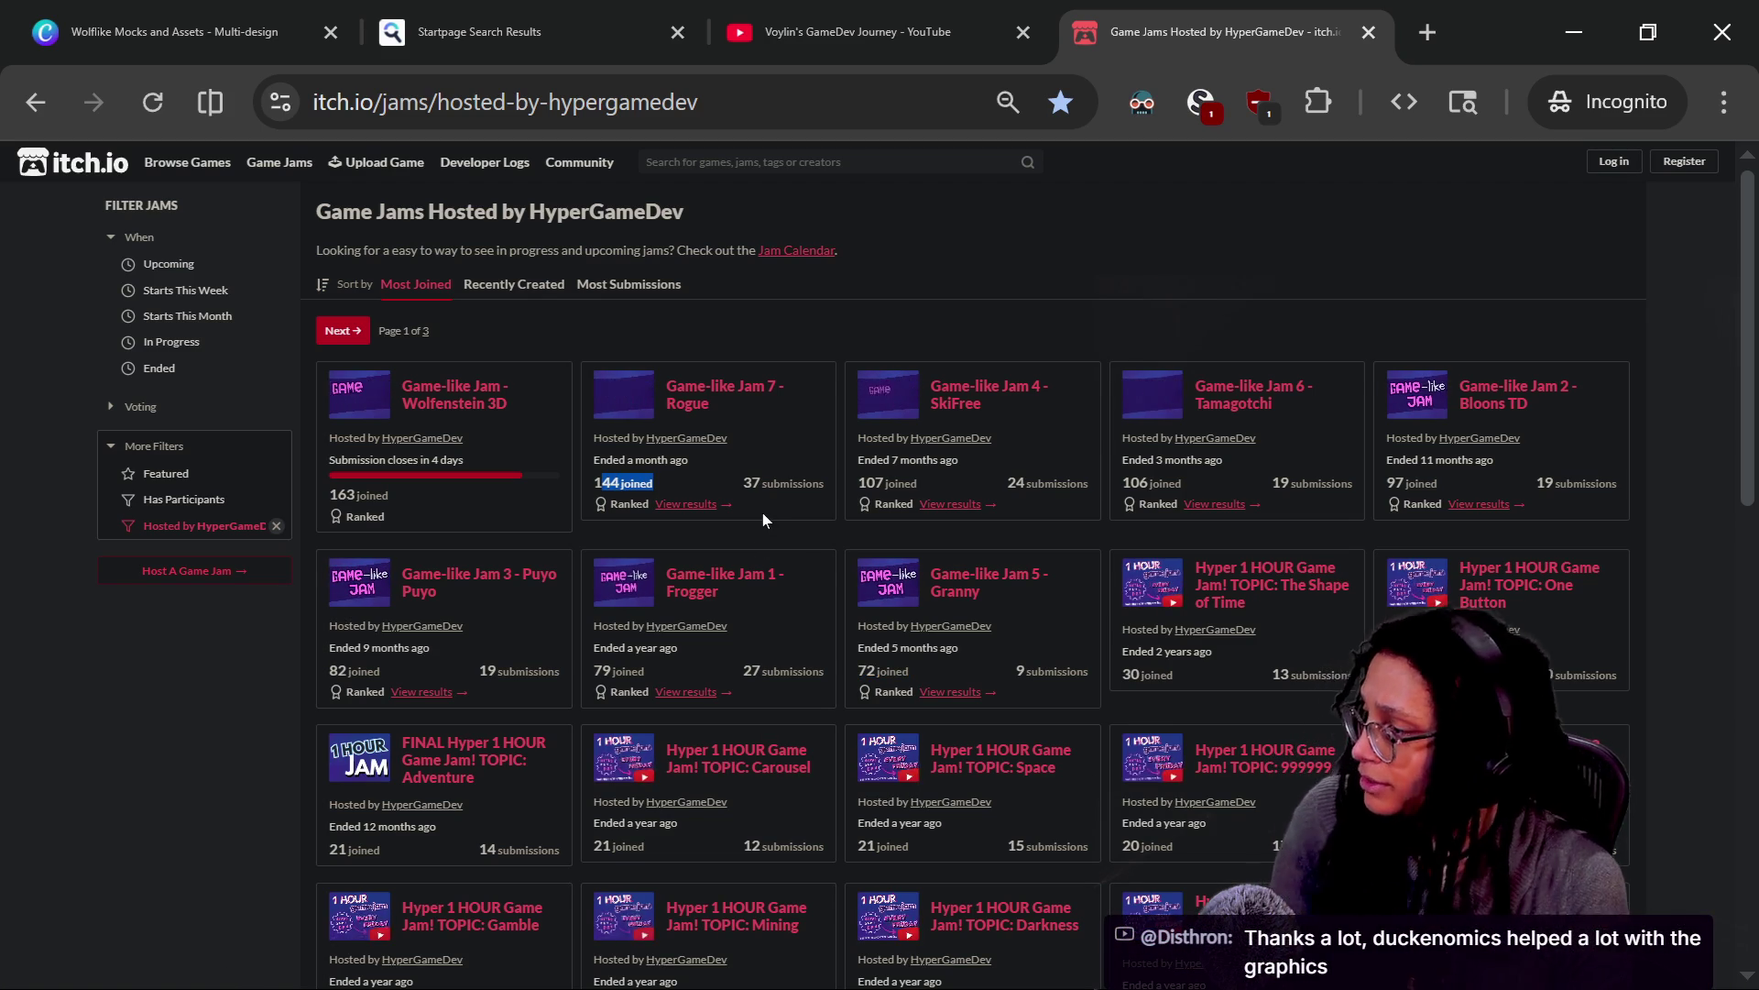
key("ctrl+plus")
left_click(678, 600)
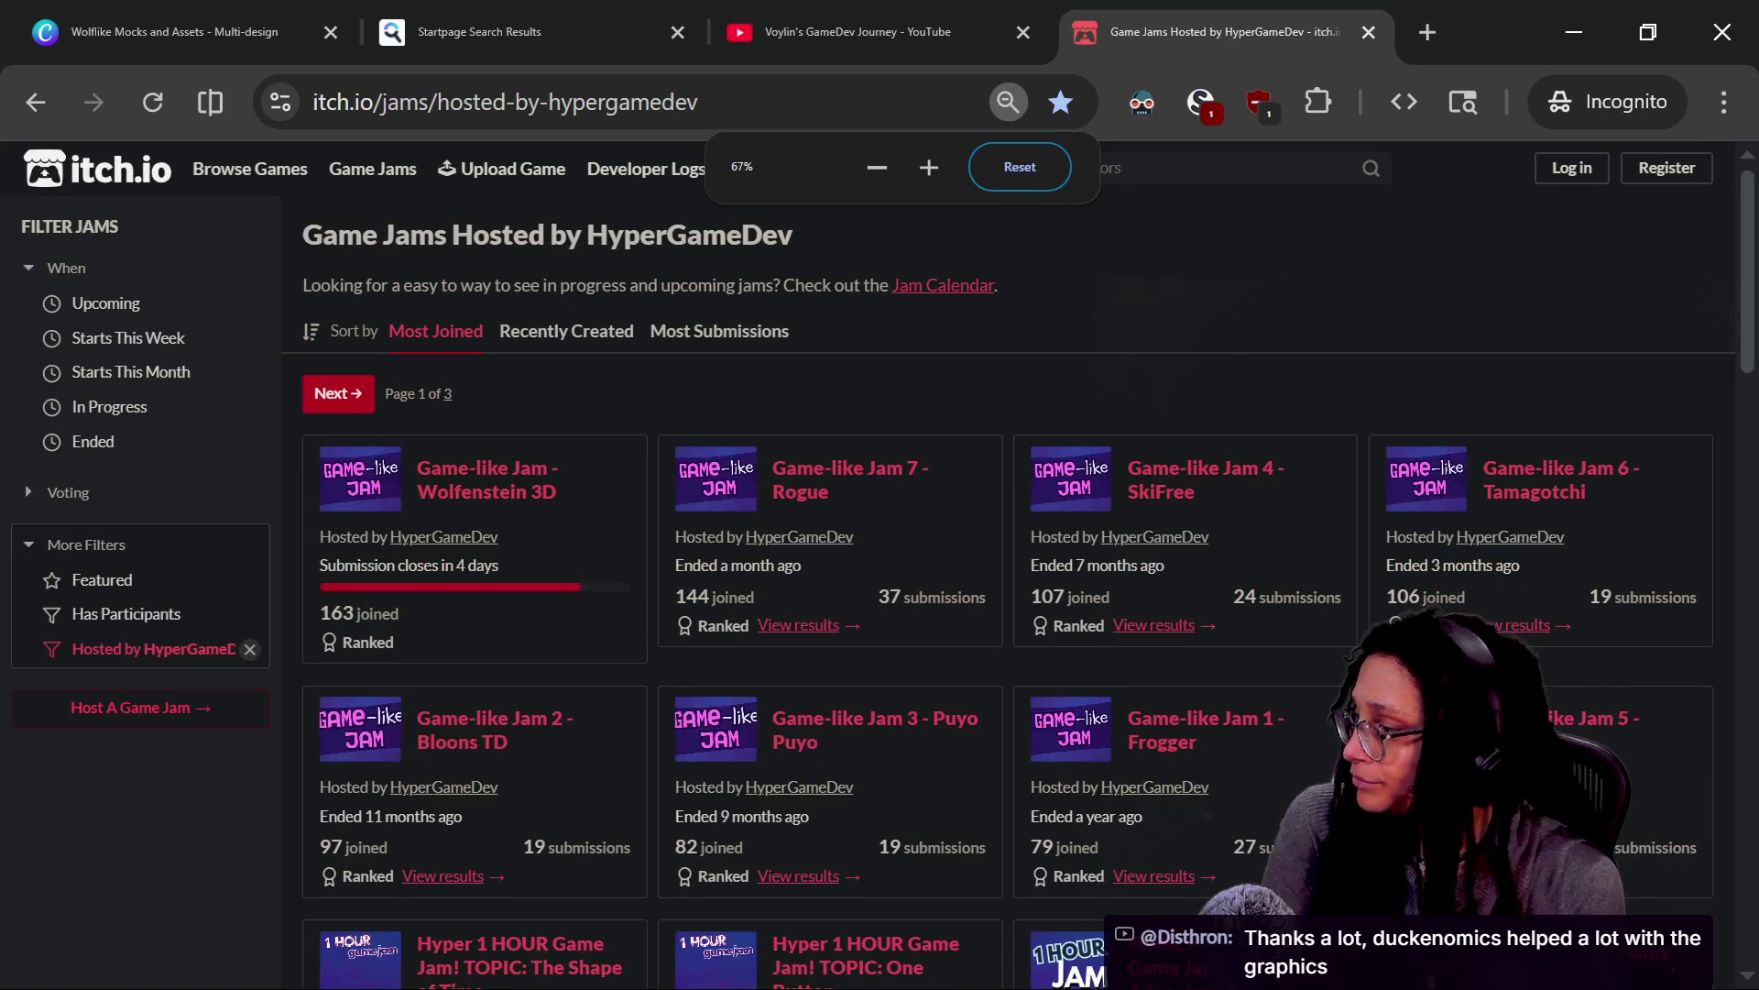
left_click_drag(1024, 564, 1019, 580)
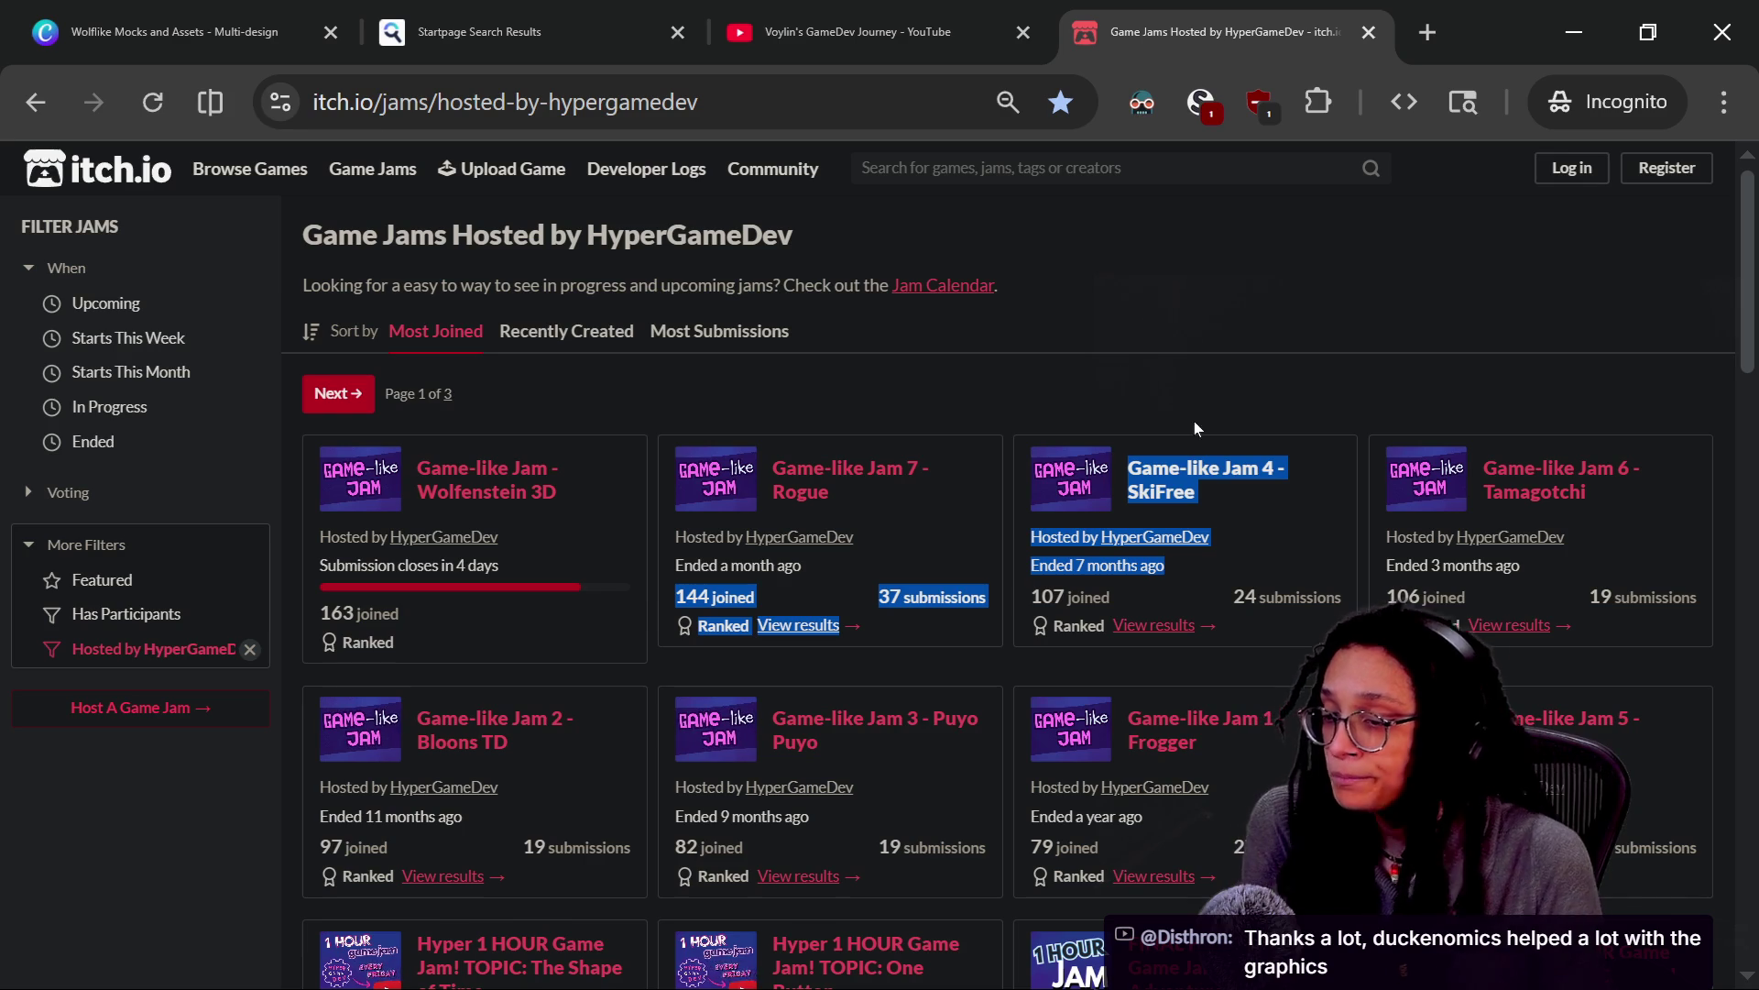
left_click(1171, 261)
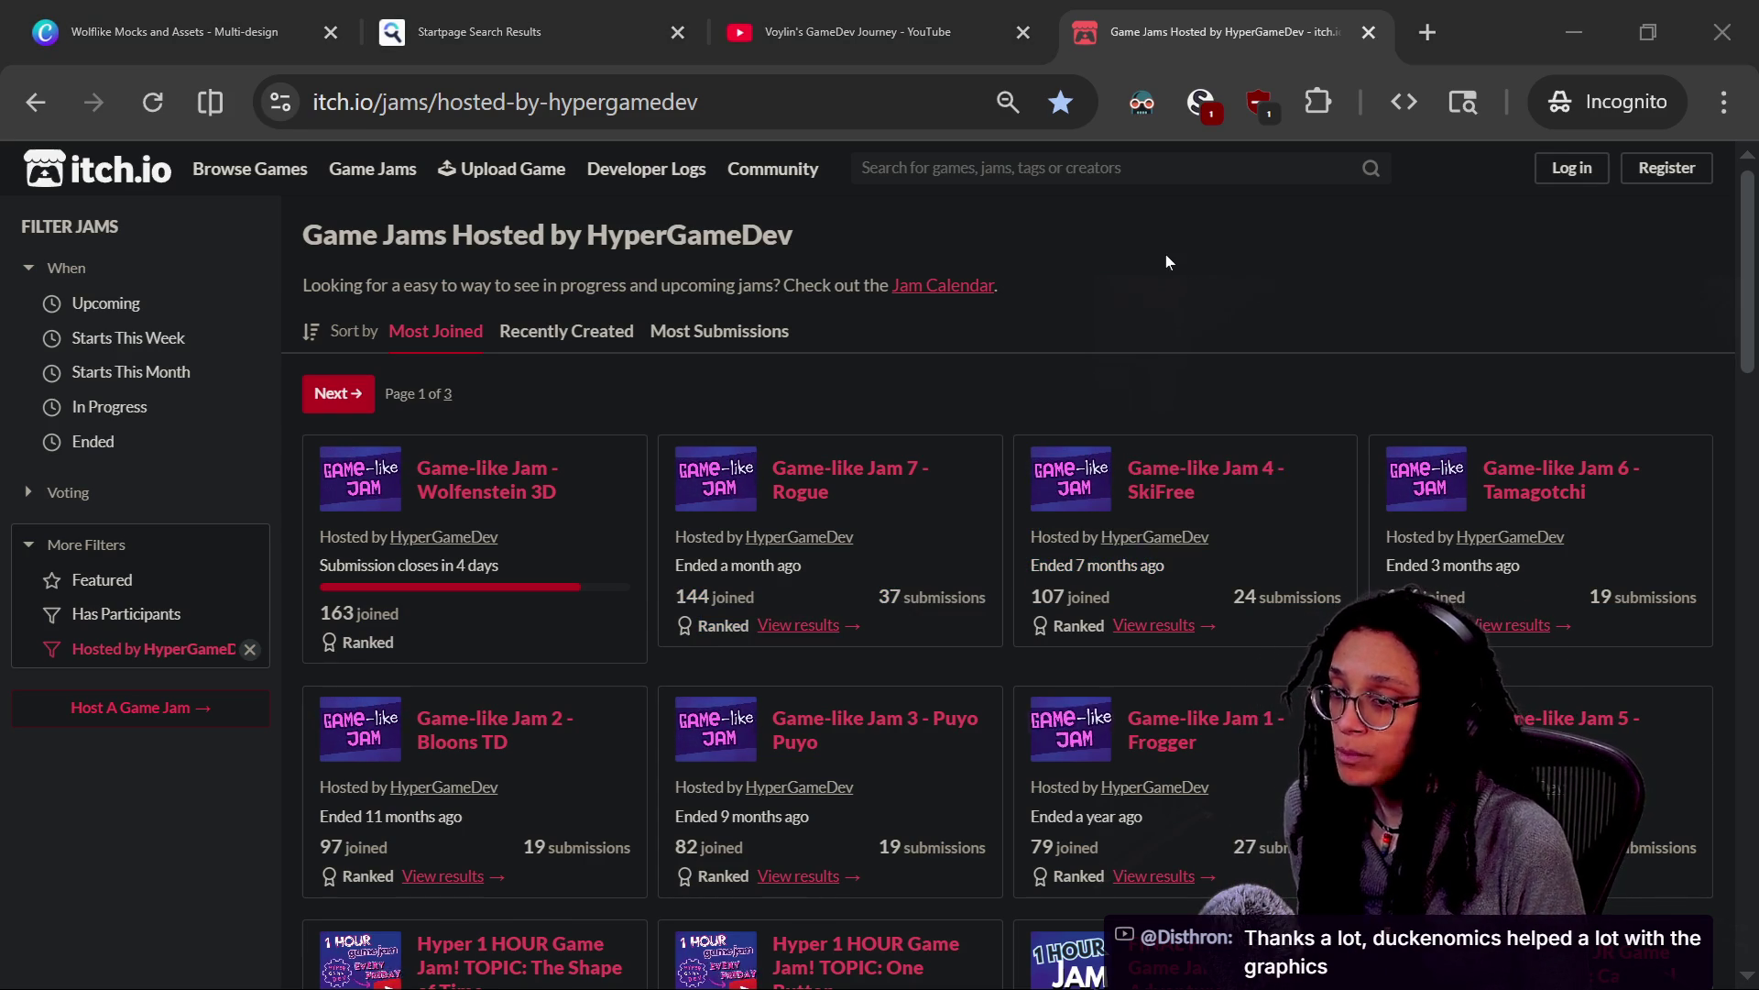
key("alt+Tab")
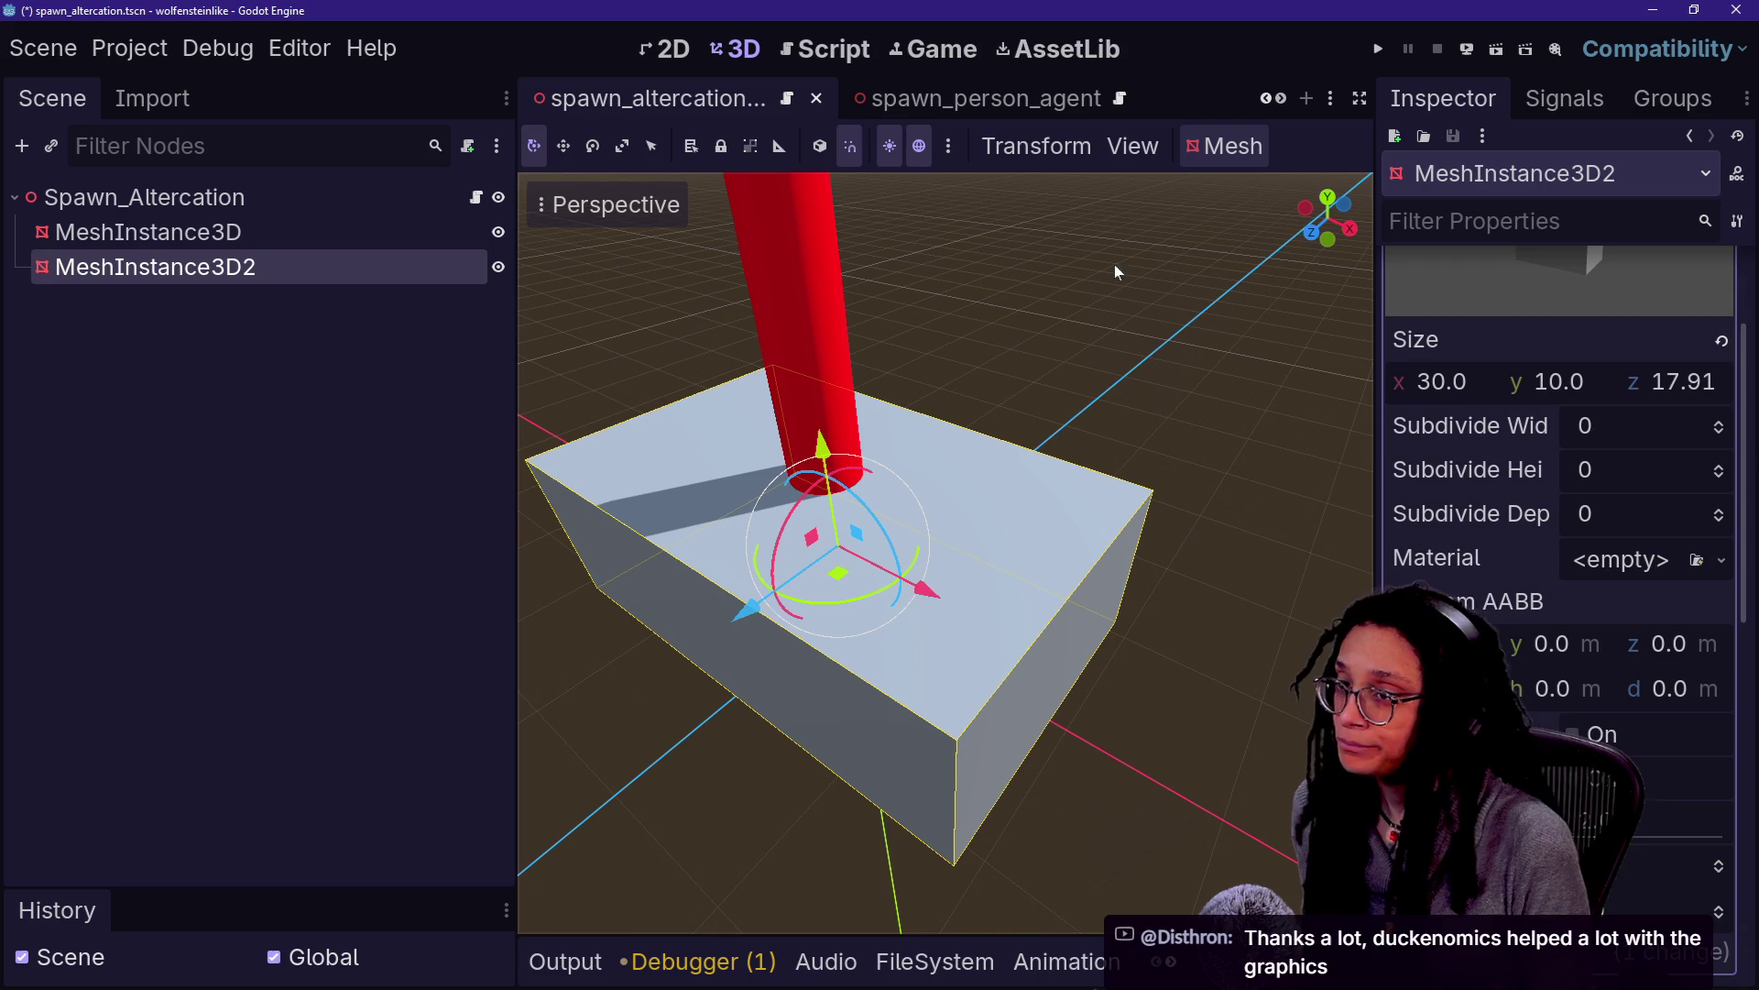
Copy the red material from the cylinder marker mesh
scroll(1532, 445, "up", 3)
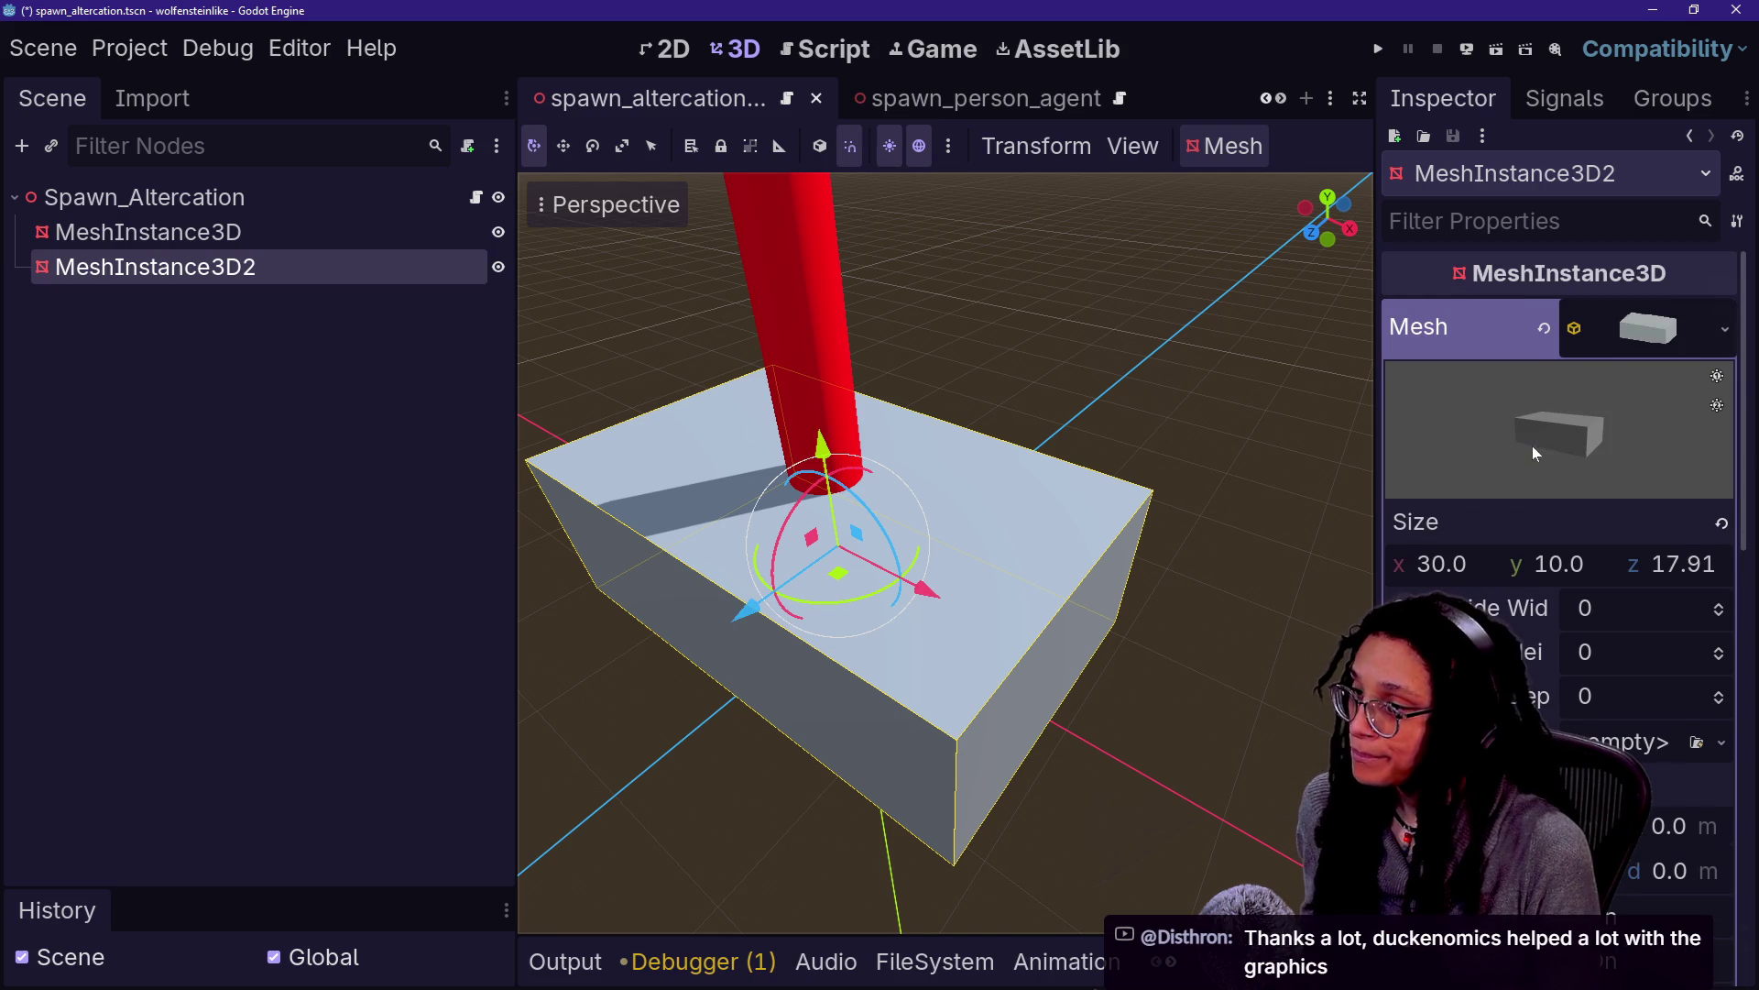
left_click(260, 232)
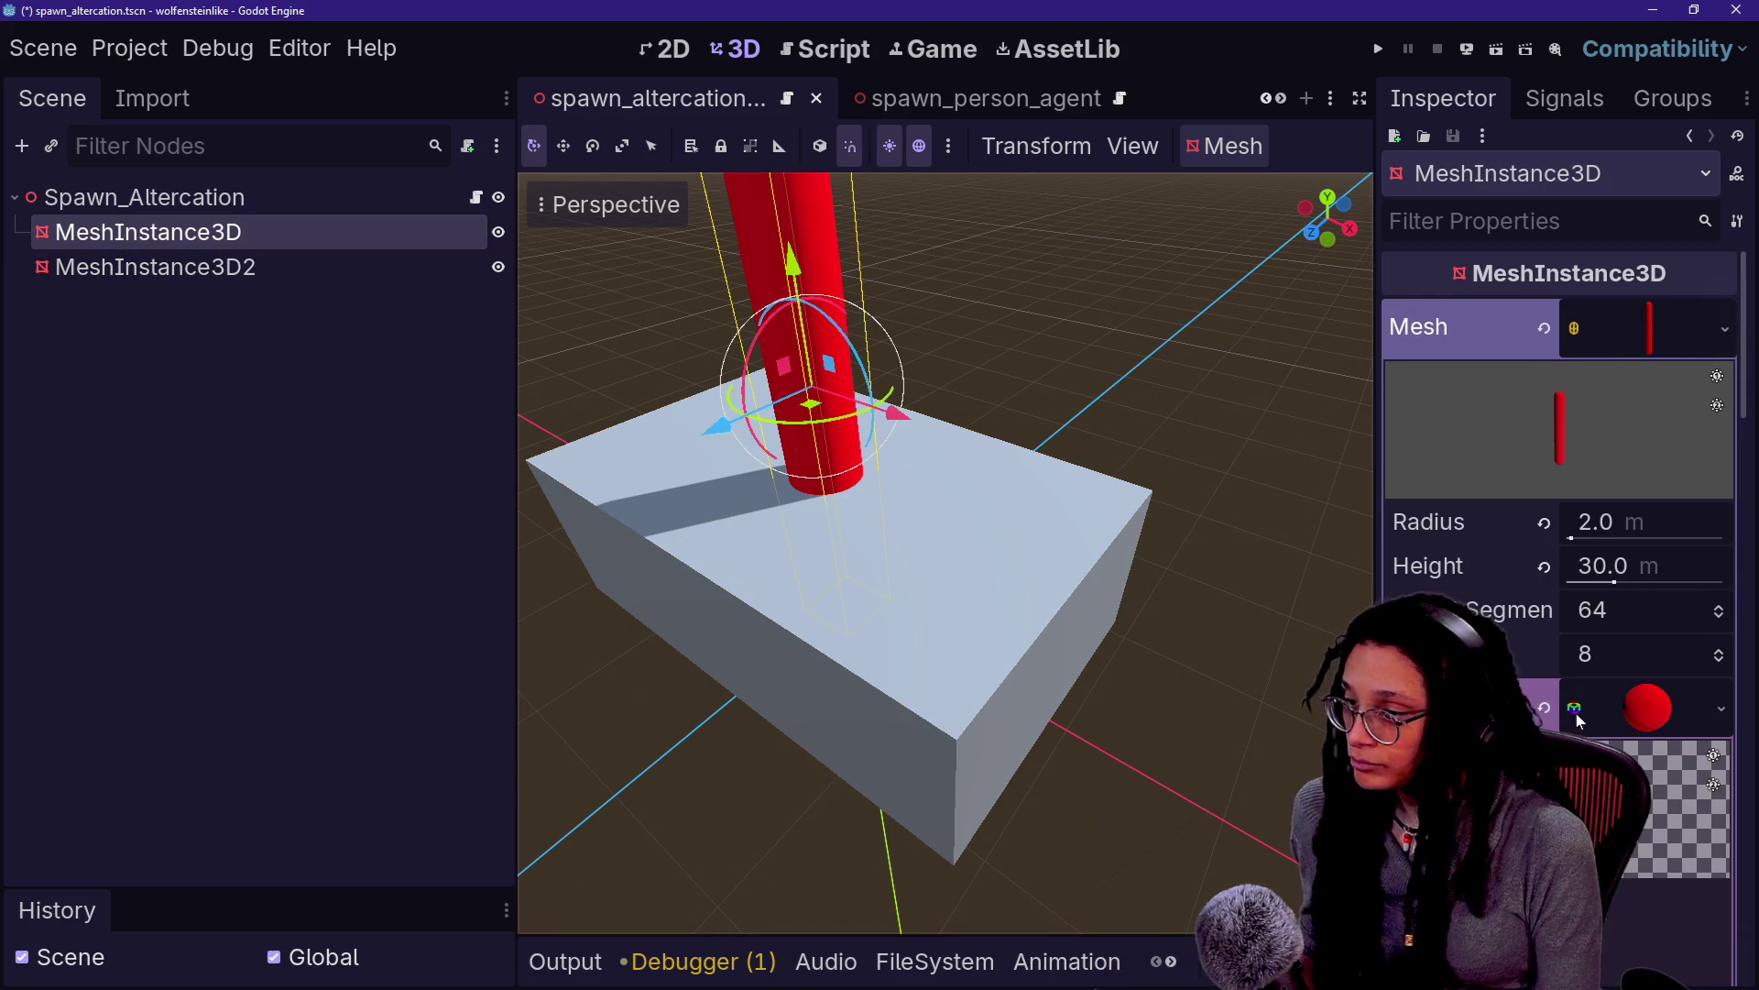
right_click(1613, 706)
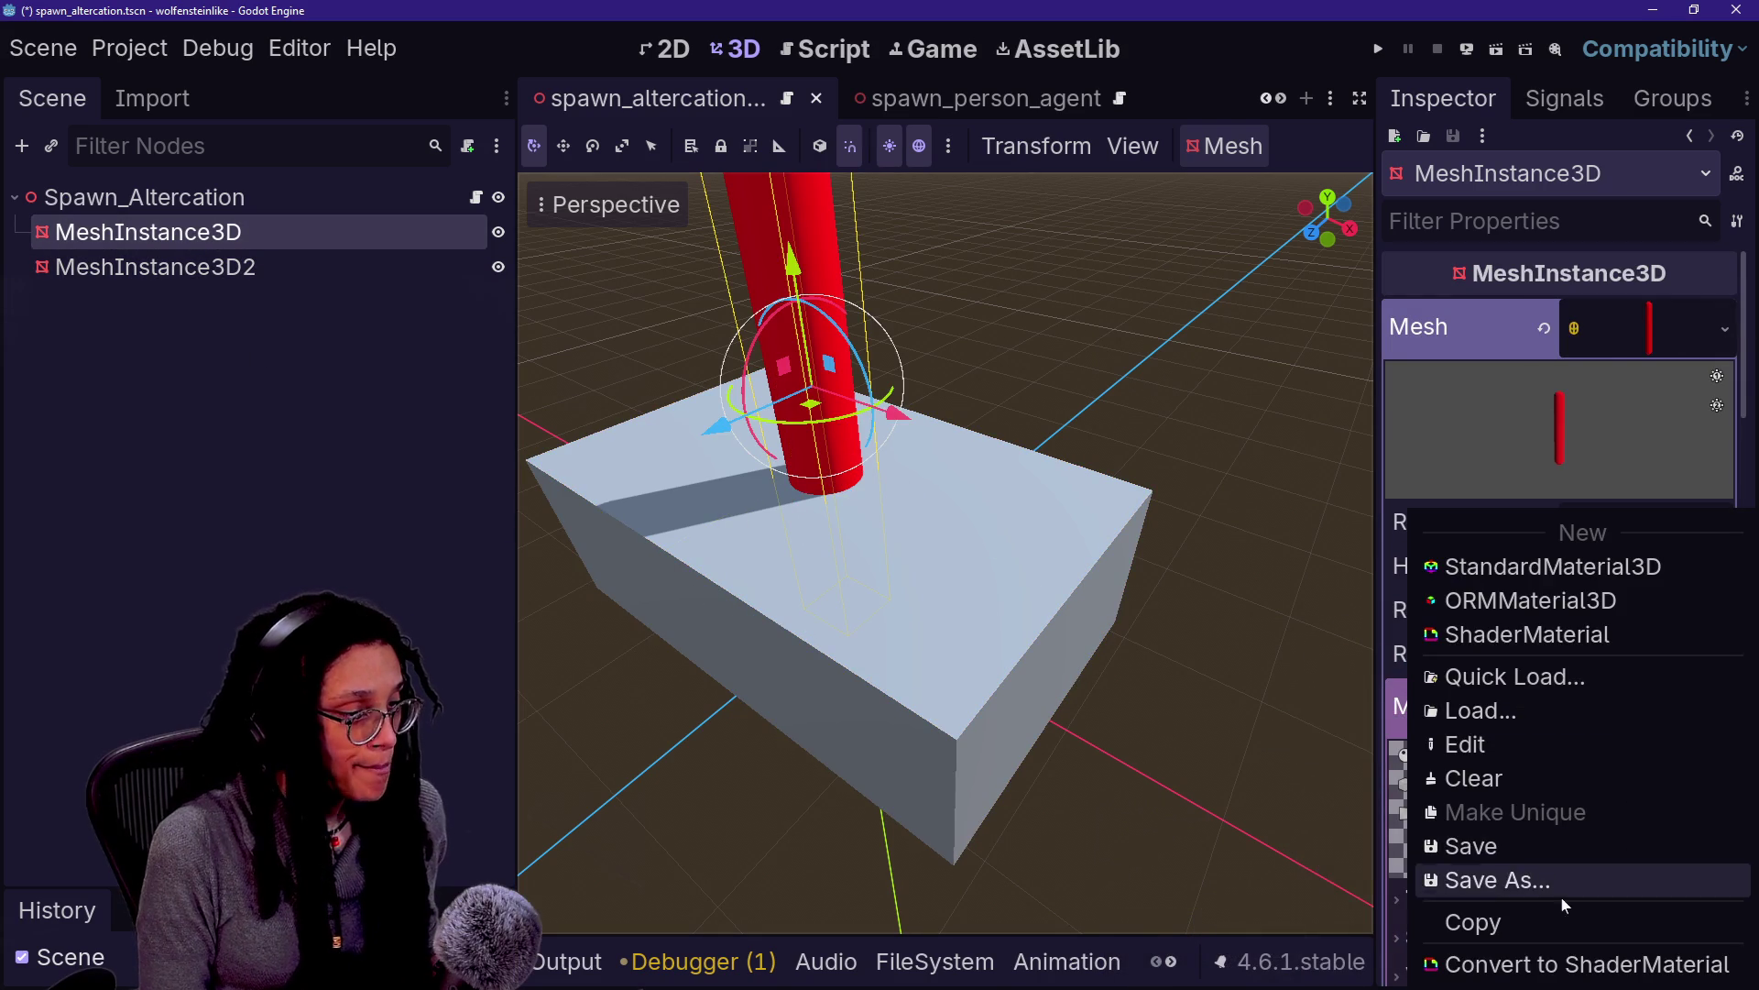
left_click(1134, 561)
Paste the red material into the box marker mesh's empty Material slot
left_click(275, 267)
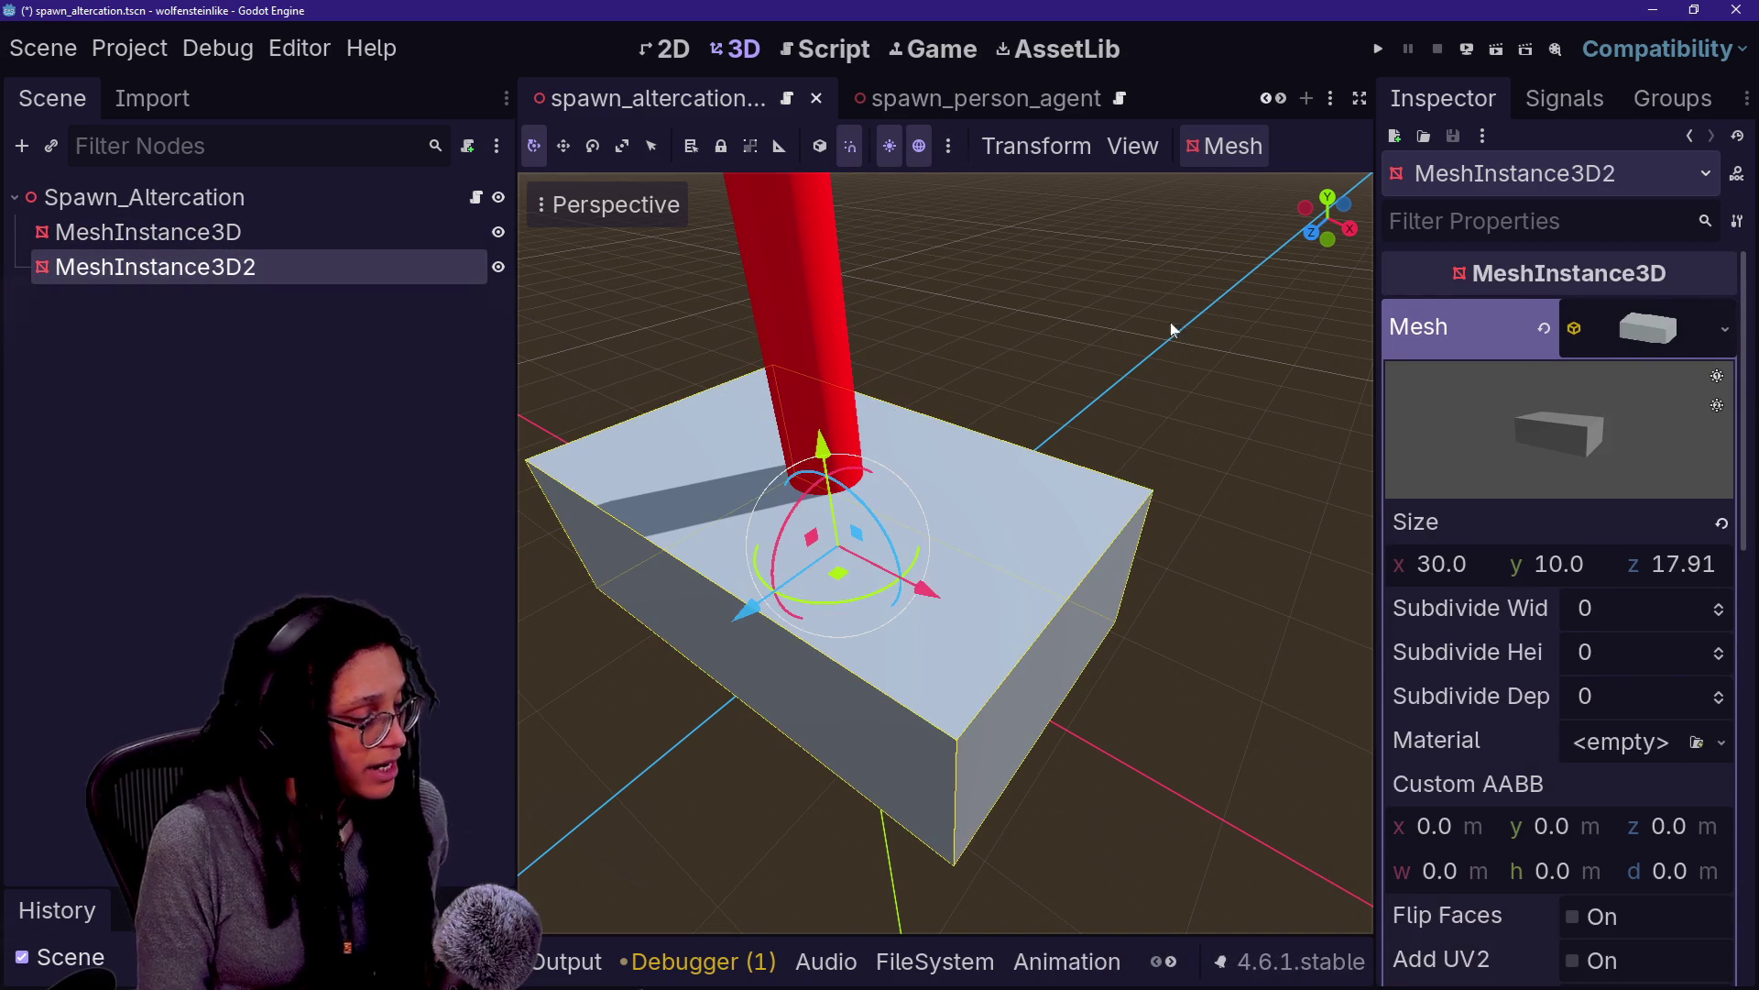
left_click(1572, 633)
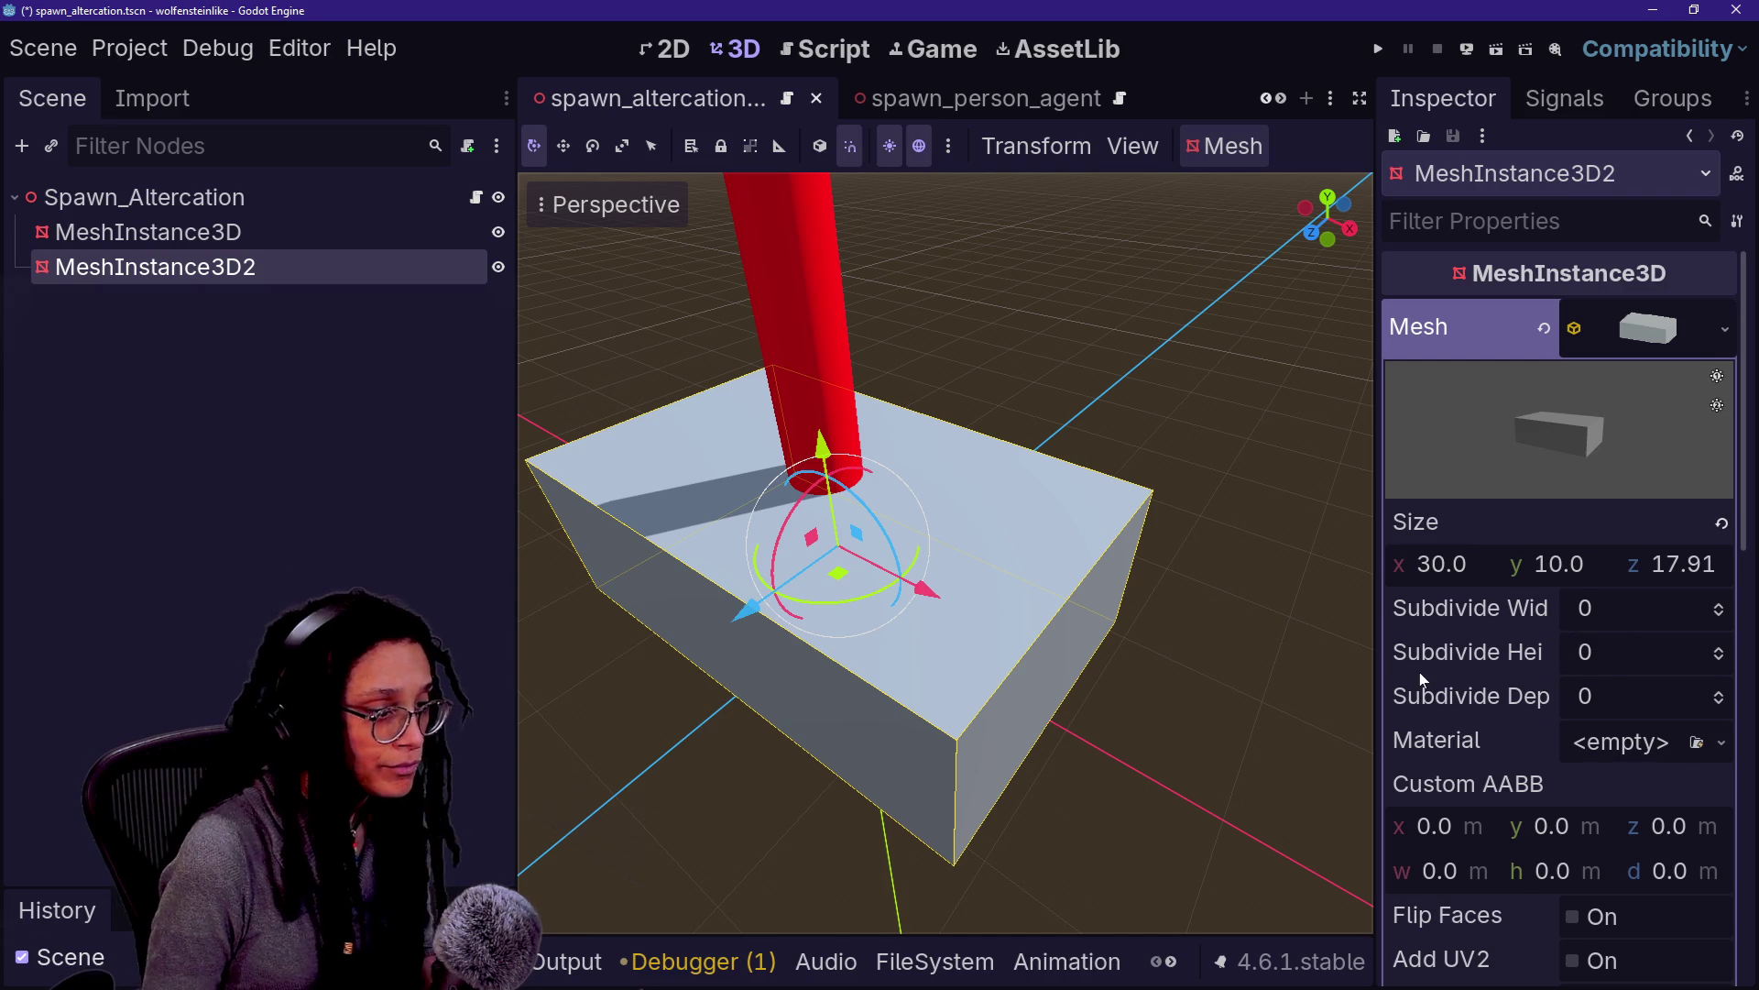
scroll(1420, 673, "down", 15)
scroll(1420, 673, "up", 15)
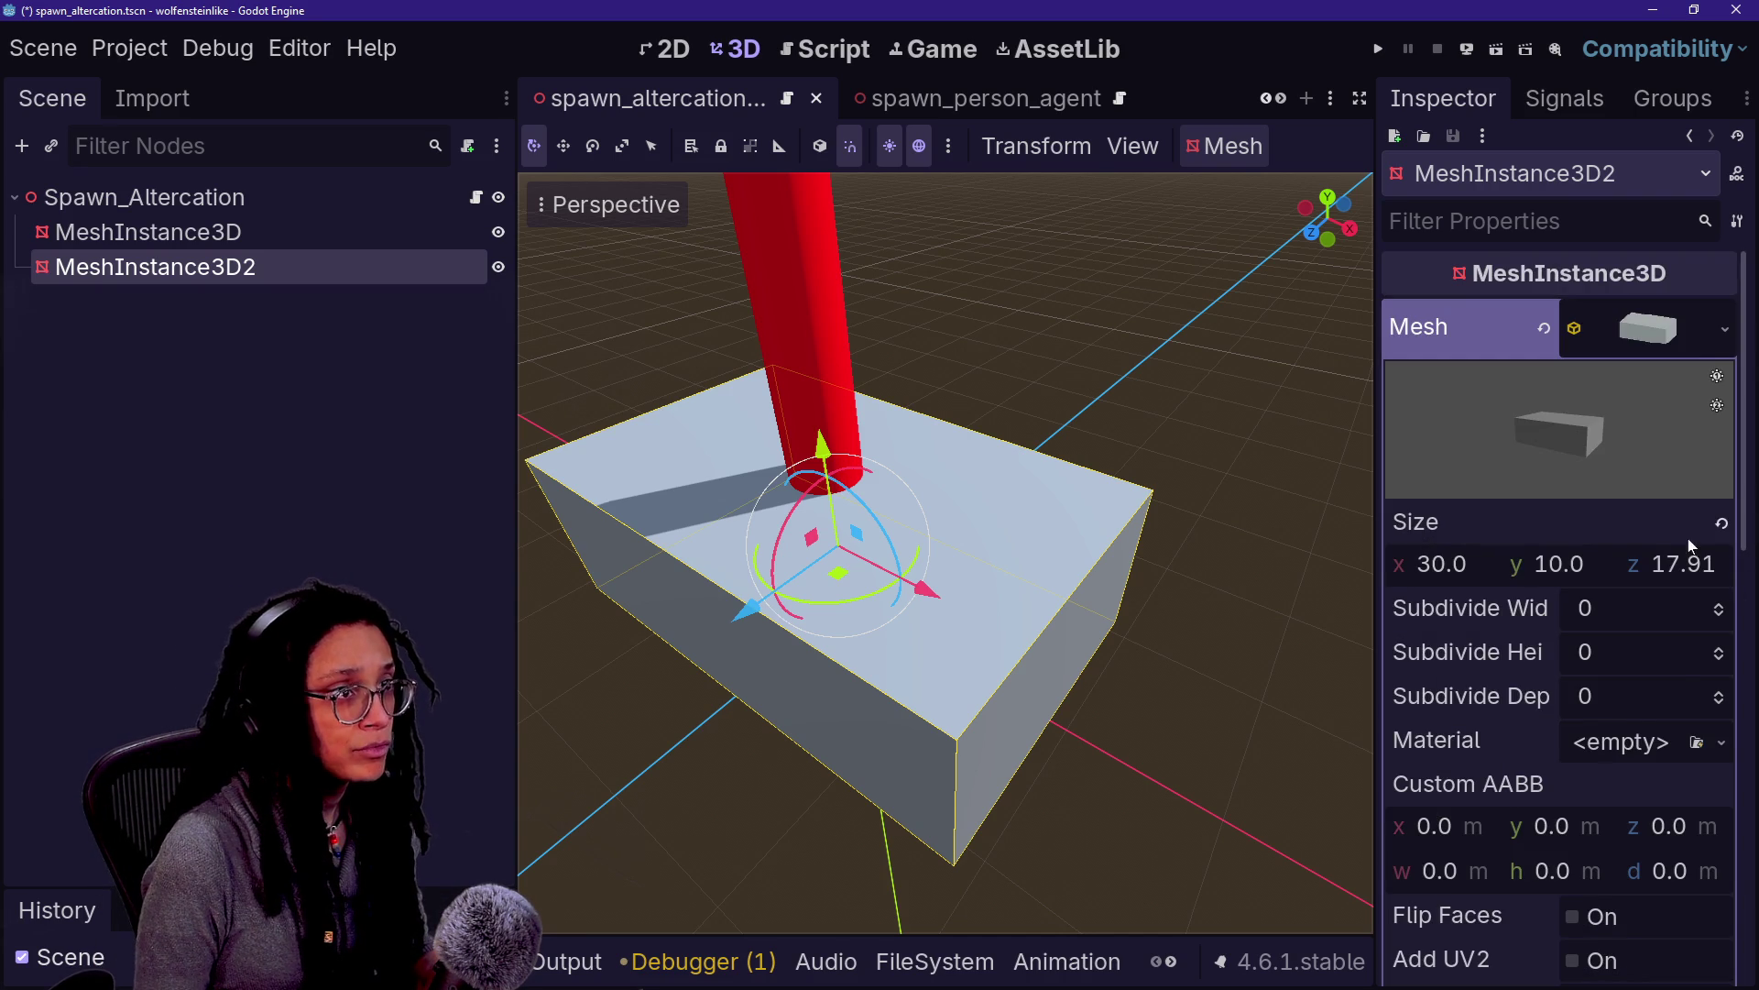
left_click(1642, 744)
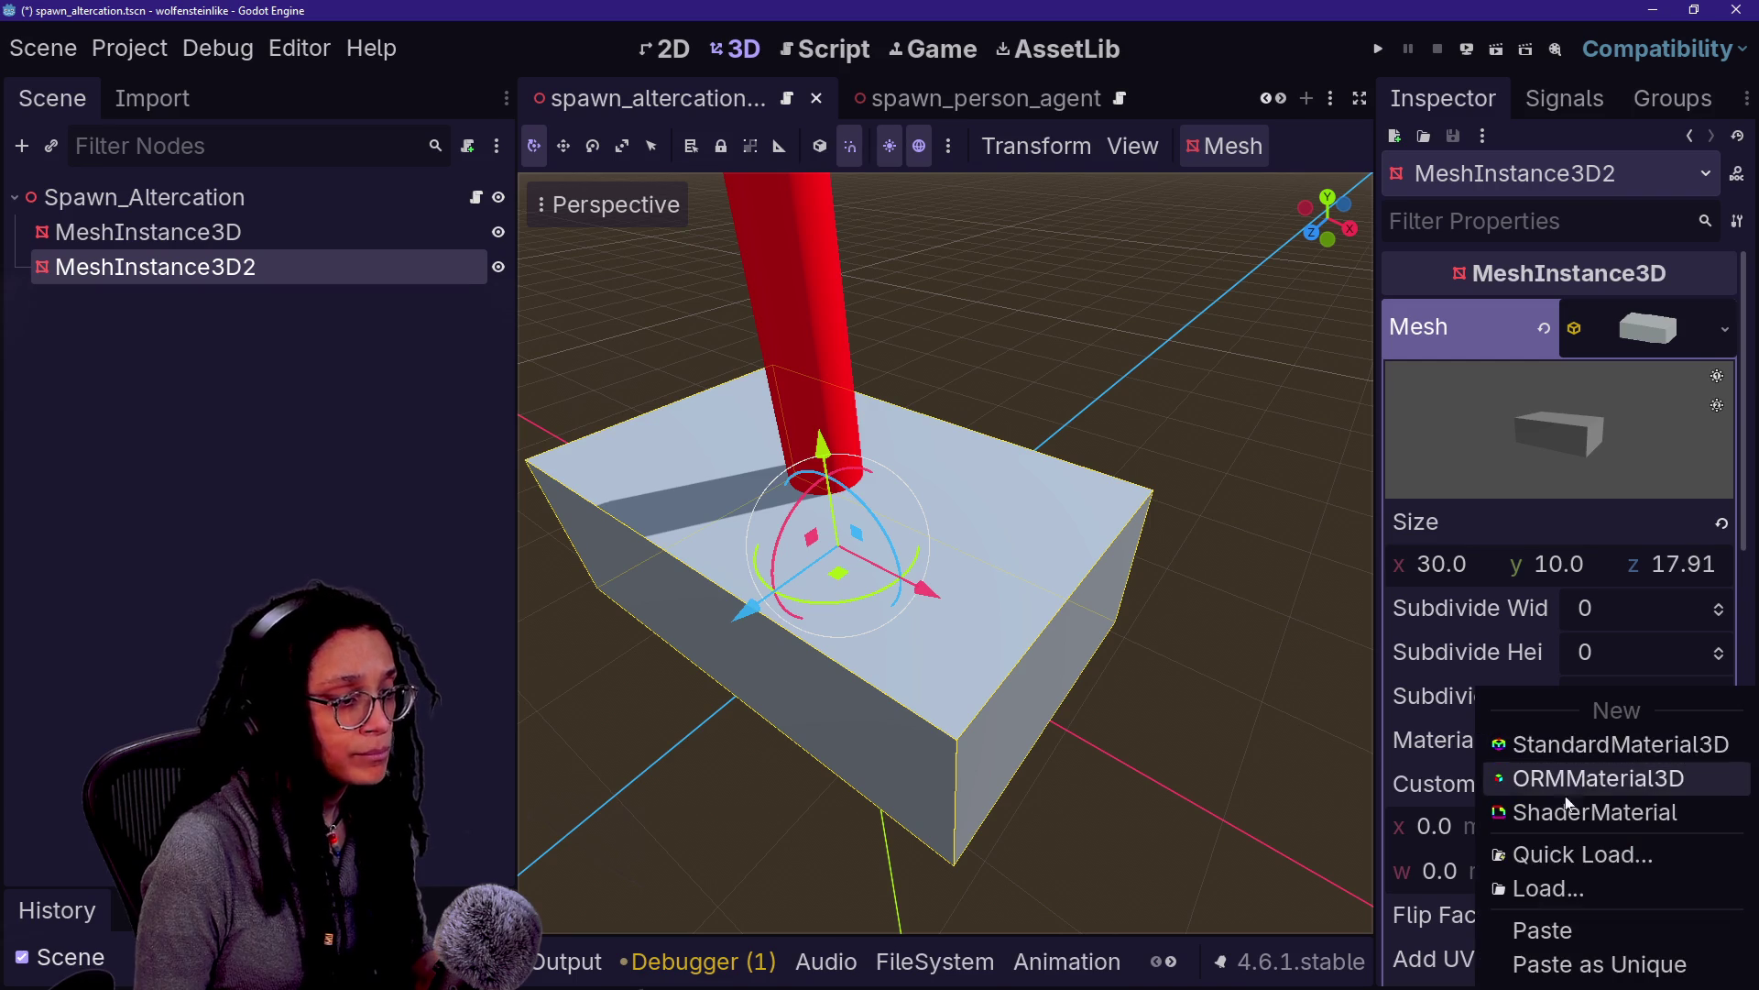
left_click(1622, 958)
left_click(1191, 687)
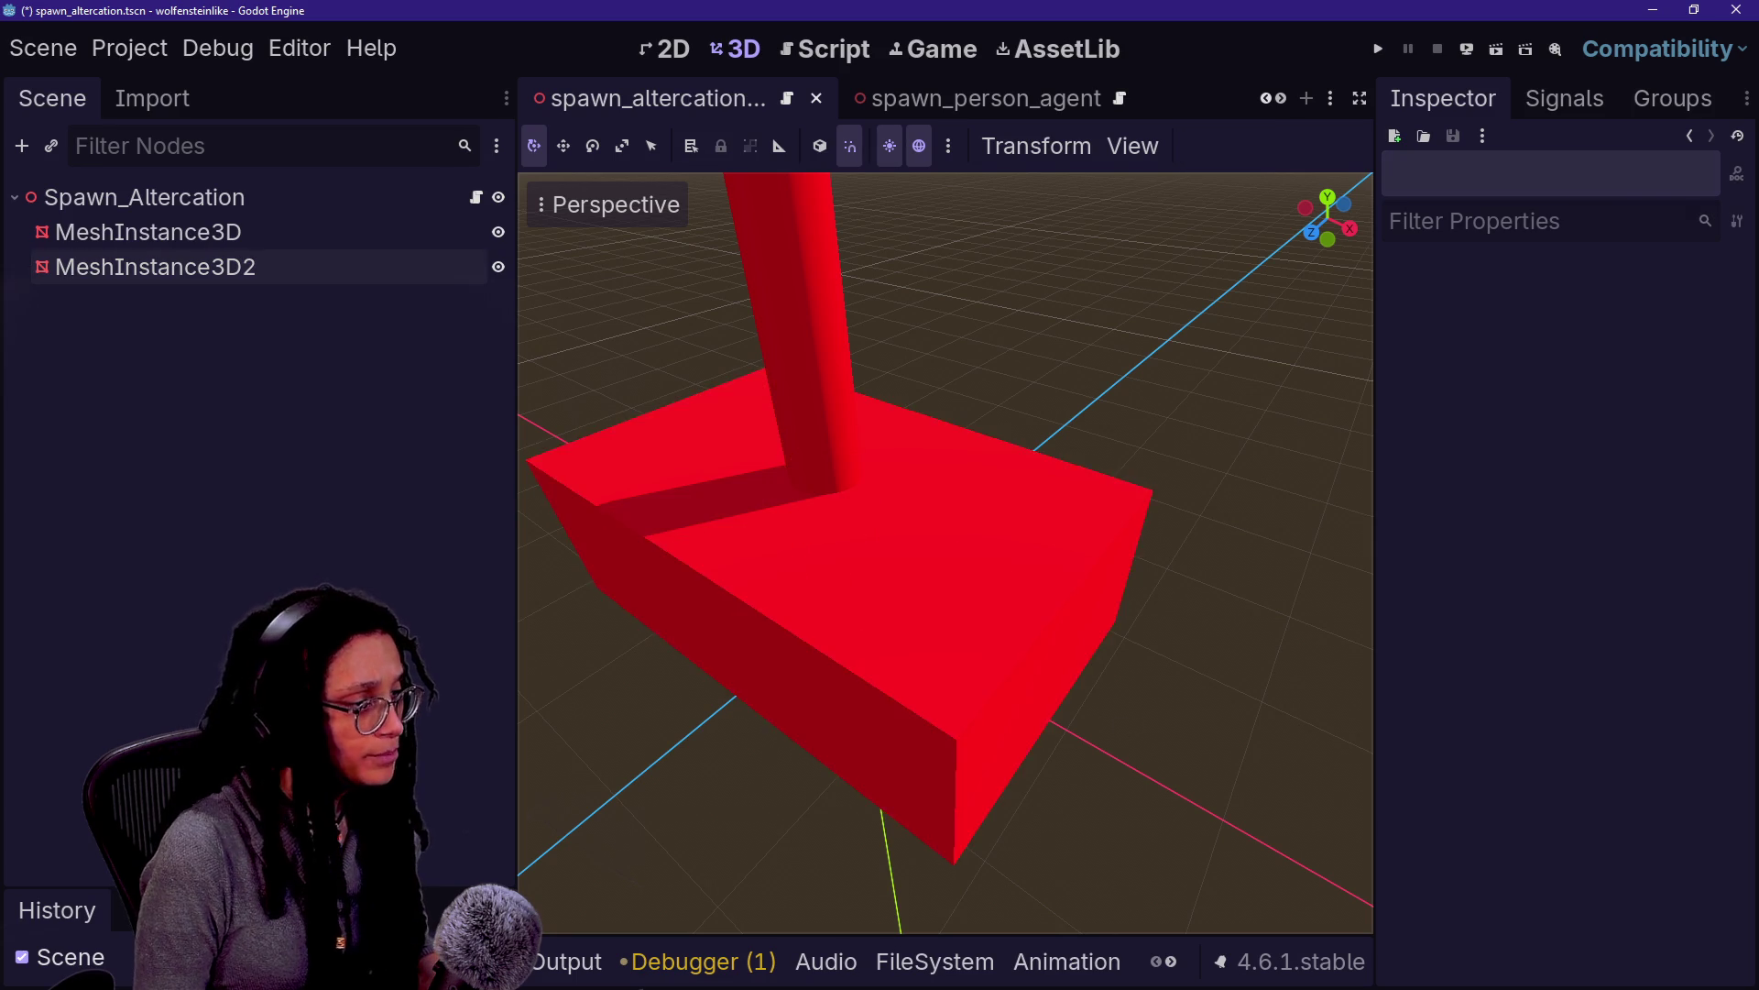
Fly the view around the red markers and save the spawn_altercation scene
key("s")
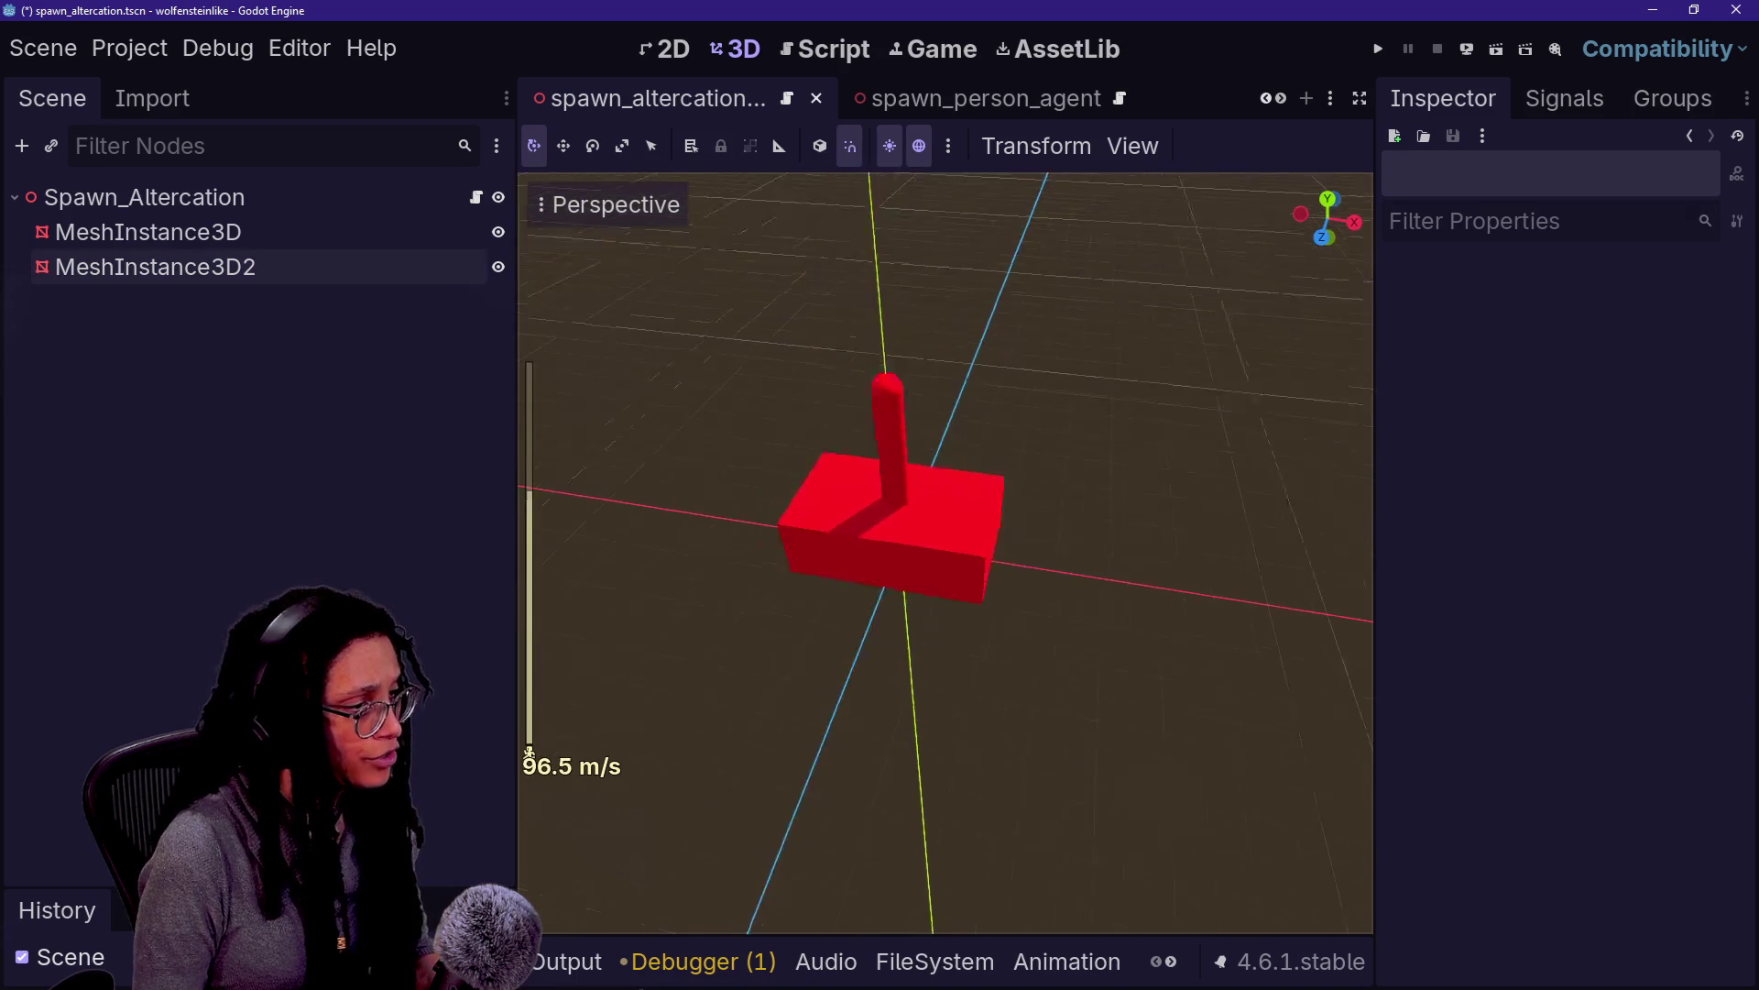
key("w")
key("e")
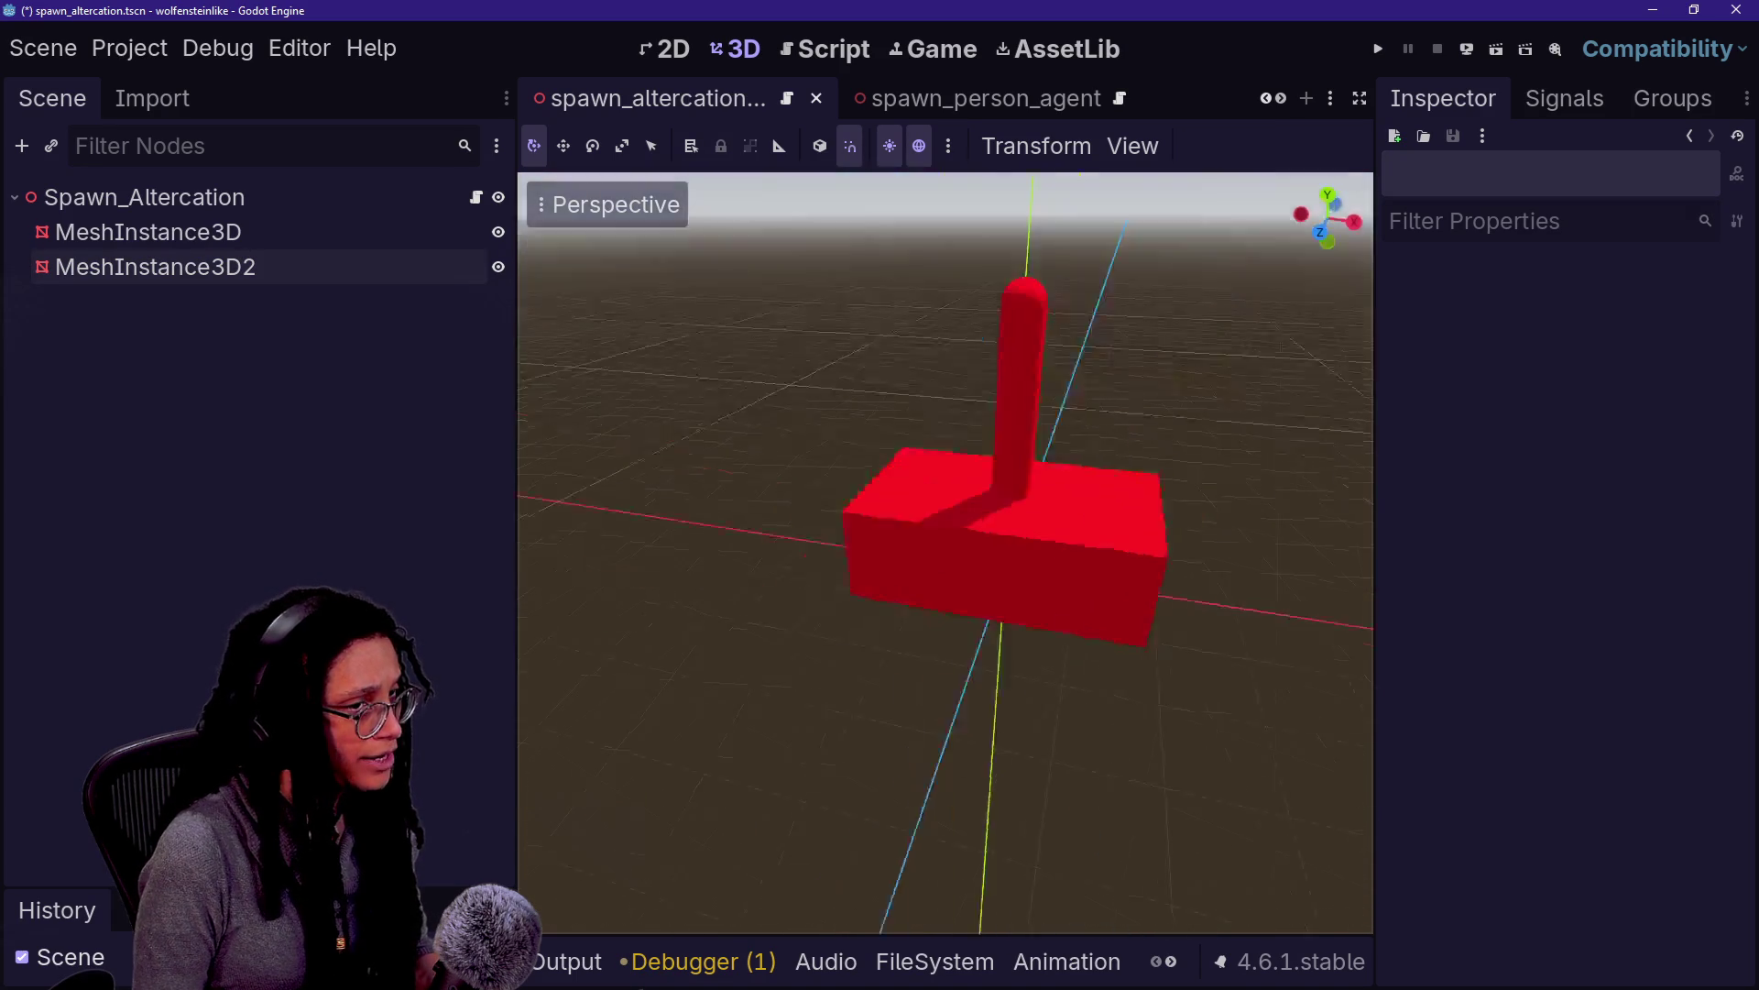
key("w")
key("ctrl+s")
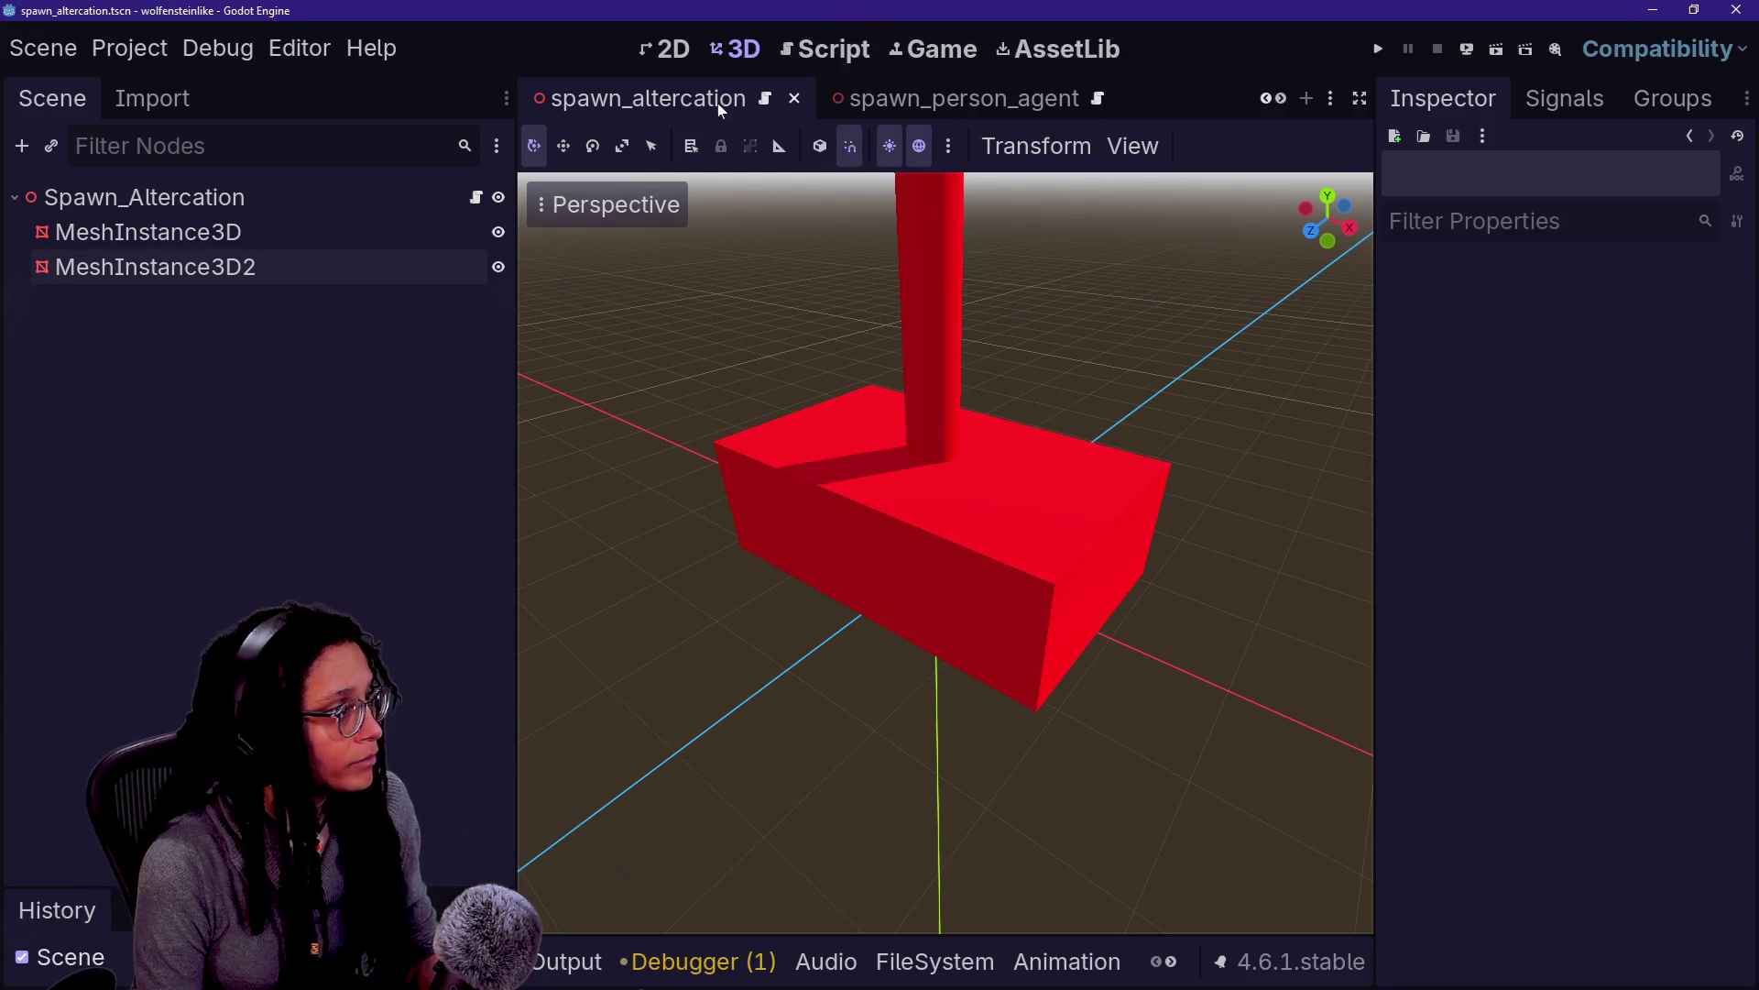
left_click(240, 229)
right_click(249, 209)
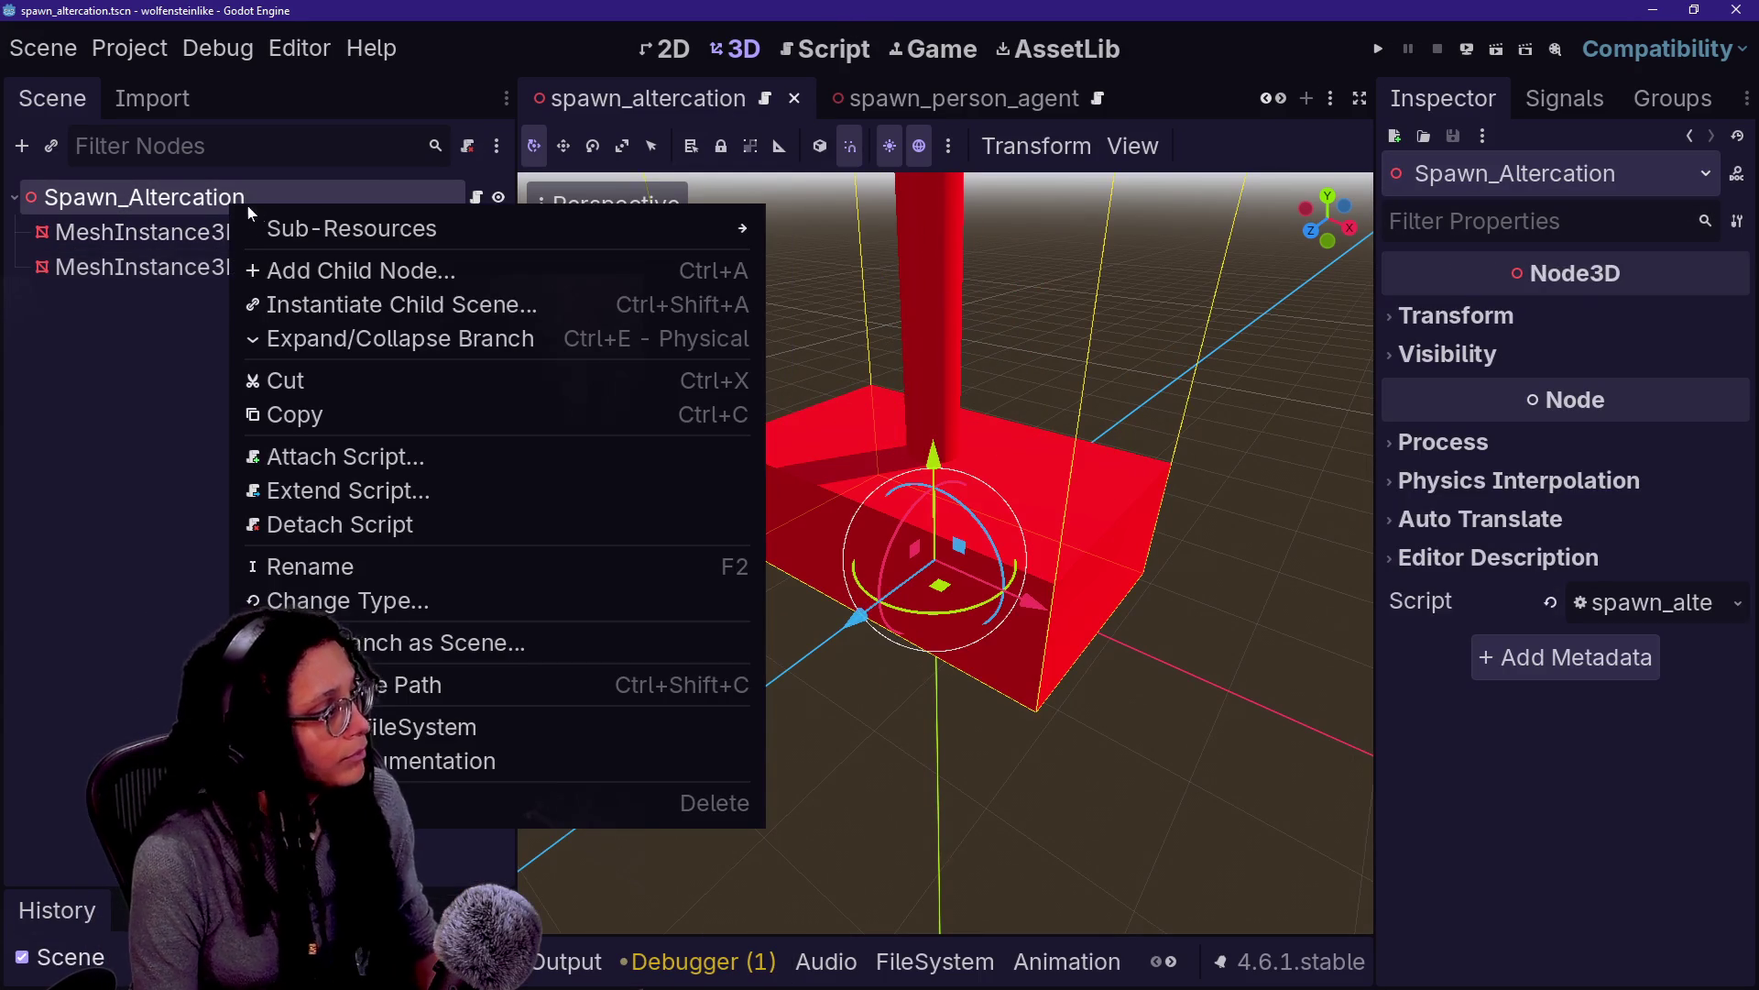
Open the root node's spawn_altercation.gd script in distraction-free mode at the class_name line
mouse_move(539, 240)
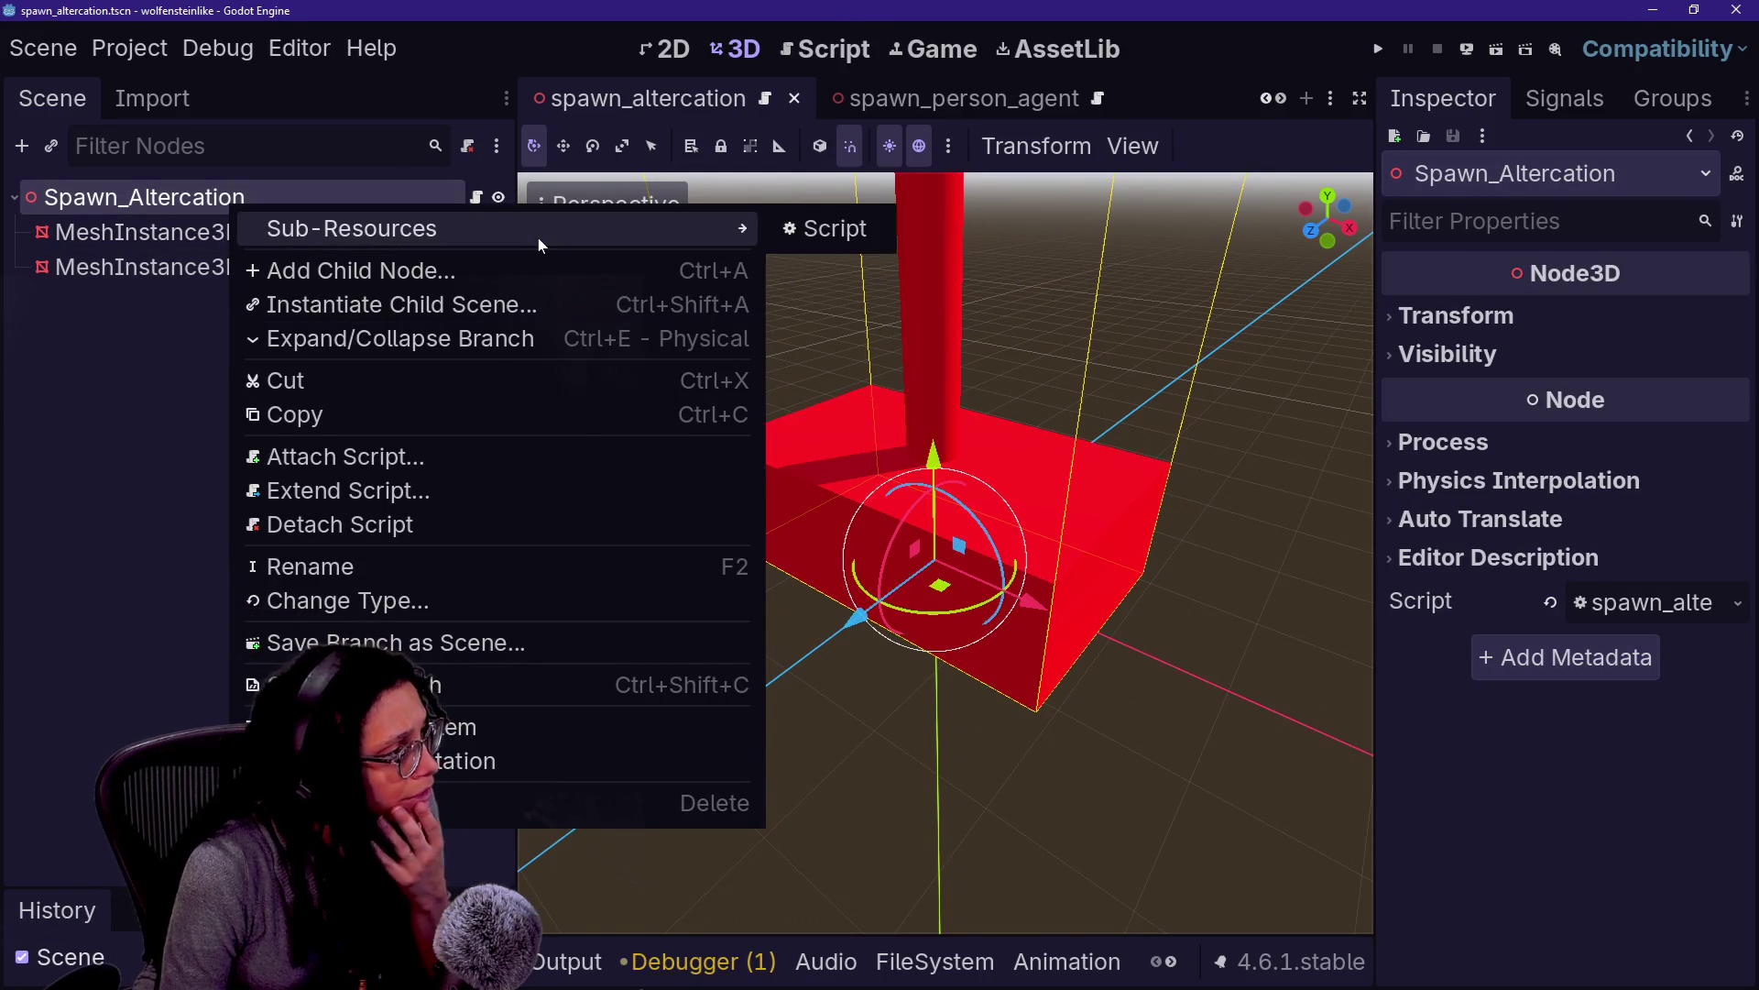
key("Escape")
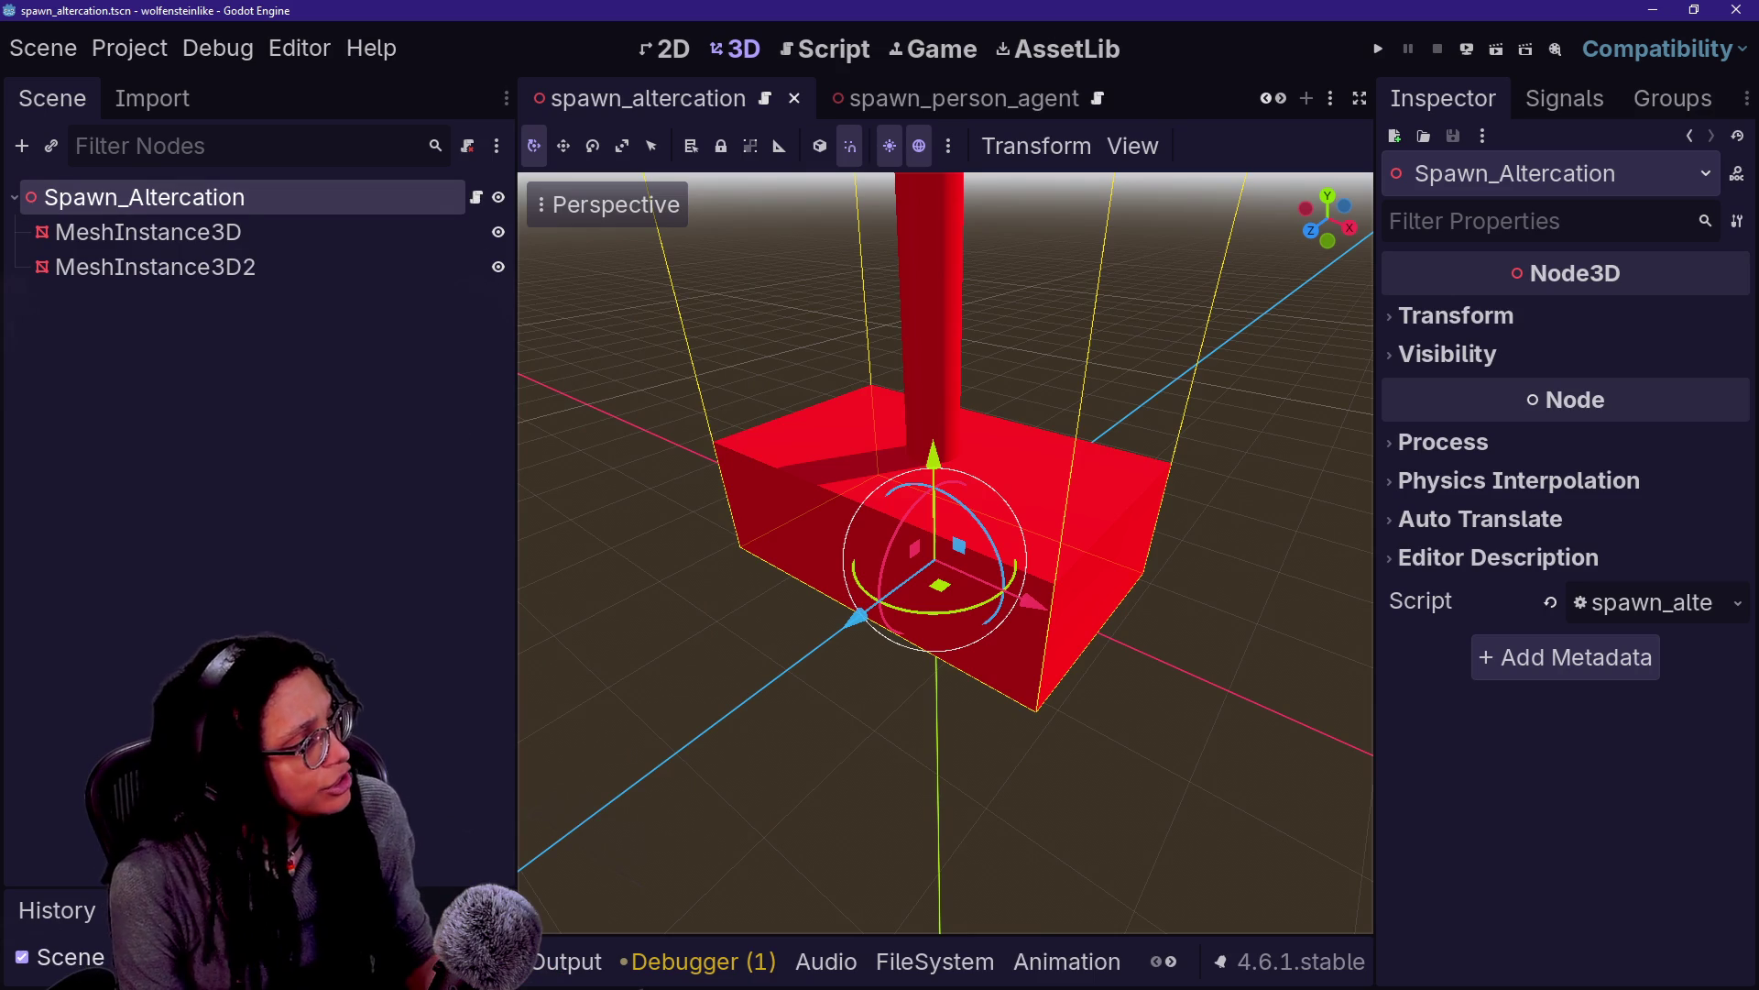
left_click(477, 197)
key("Up")
key("Up")
key("Up")
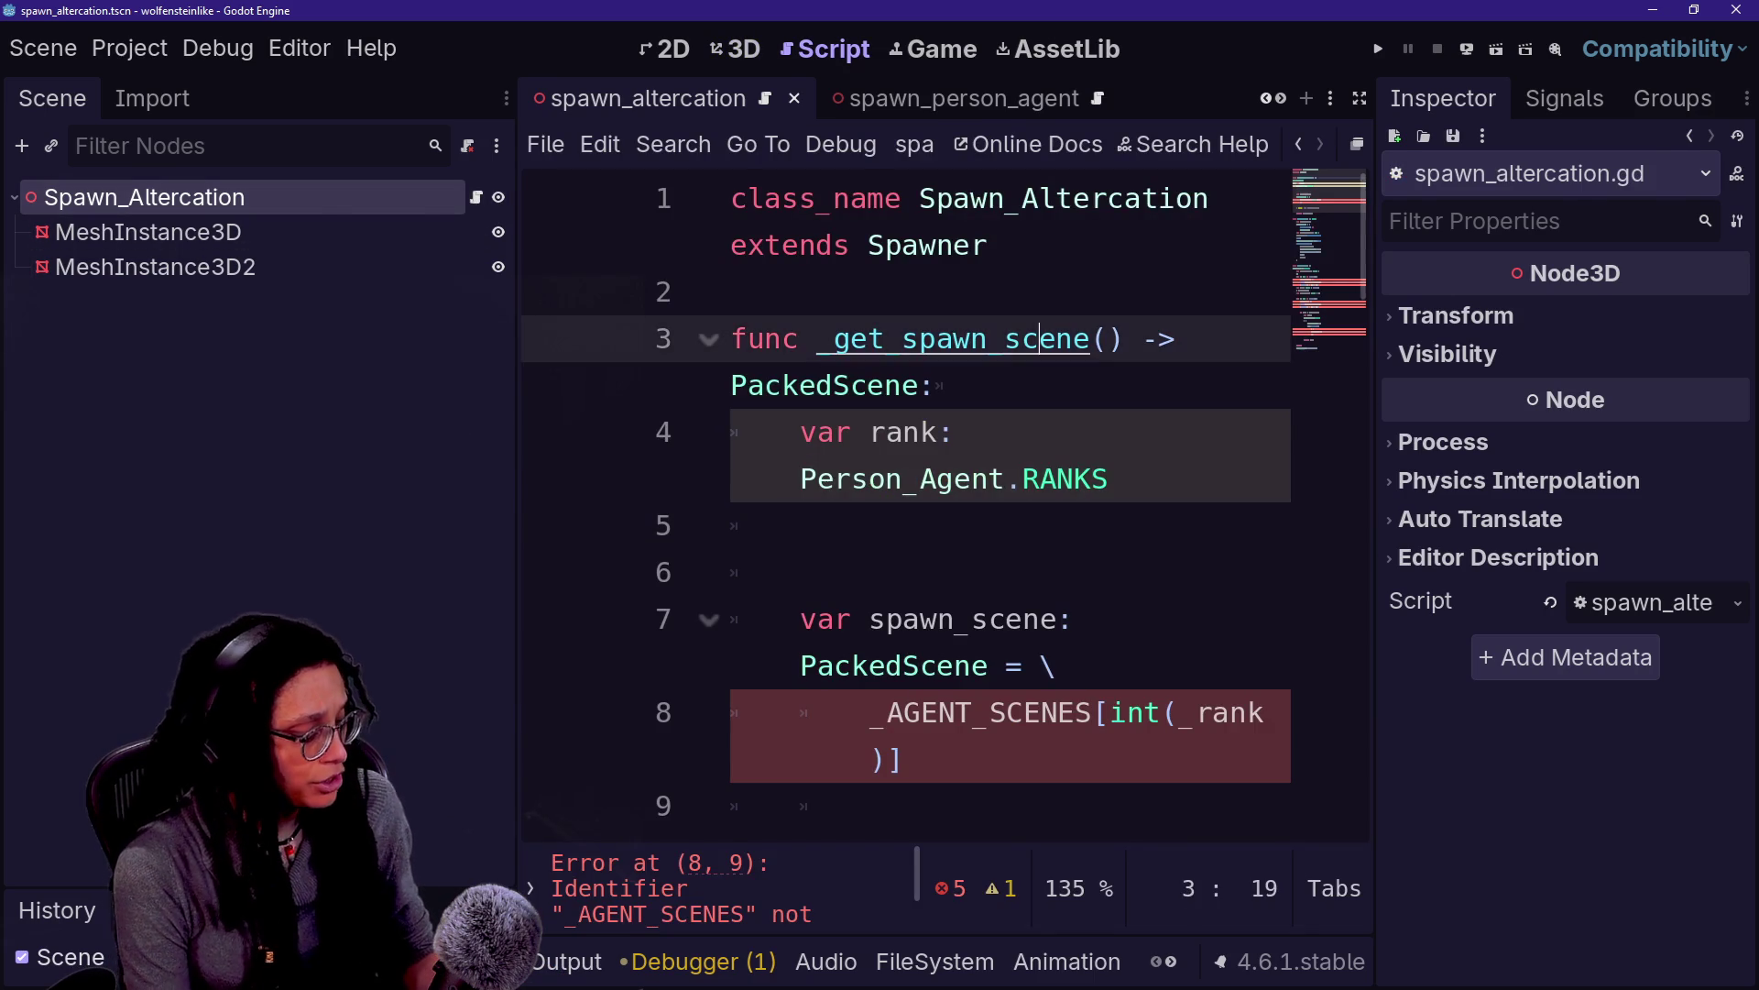
key("ctrl+shift+F11")
key("Up")
key("Up")
key("End")
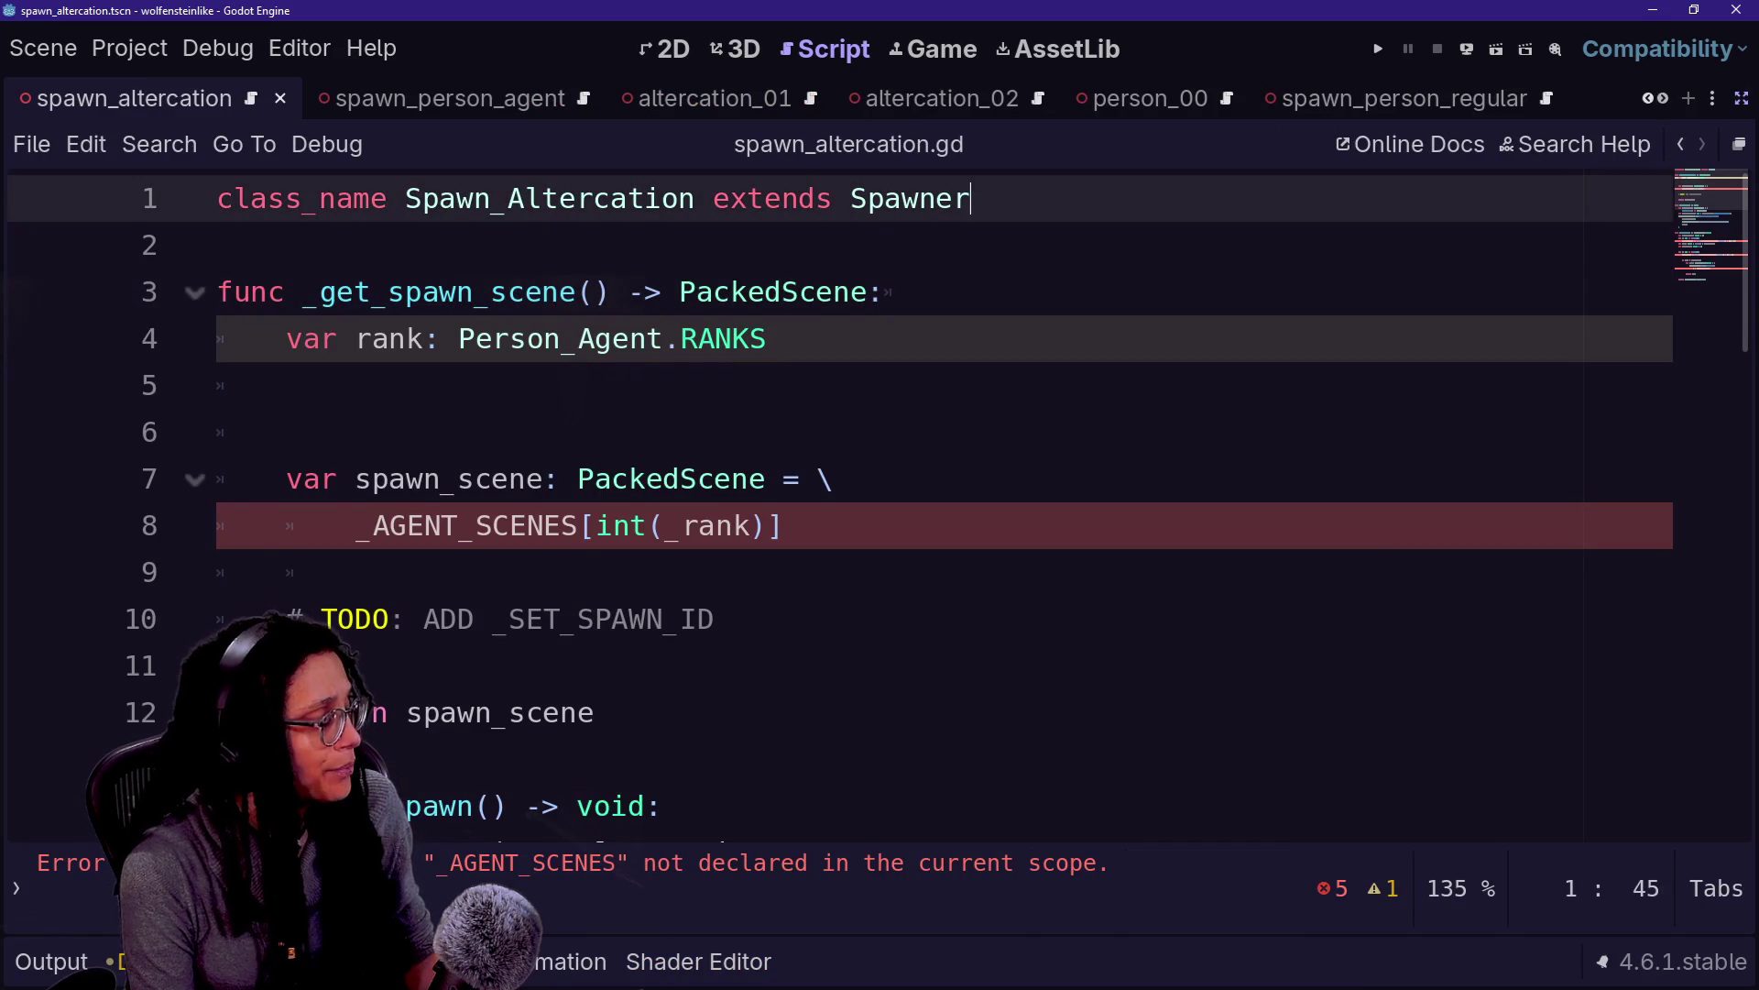
Add func _ready() -> void: calling super._ready() below the class declaration, then restore the docks
key("Return")
key("Return")
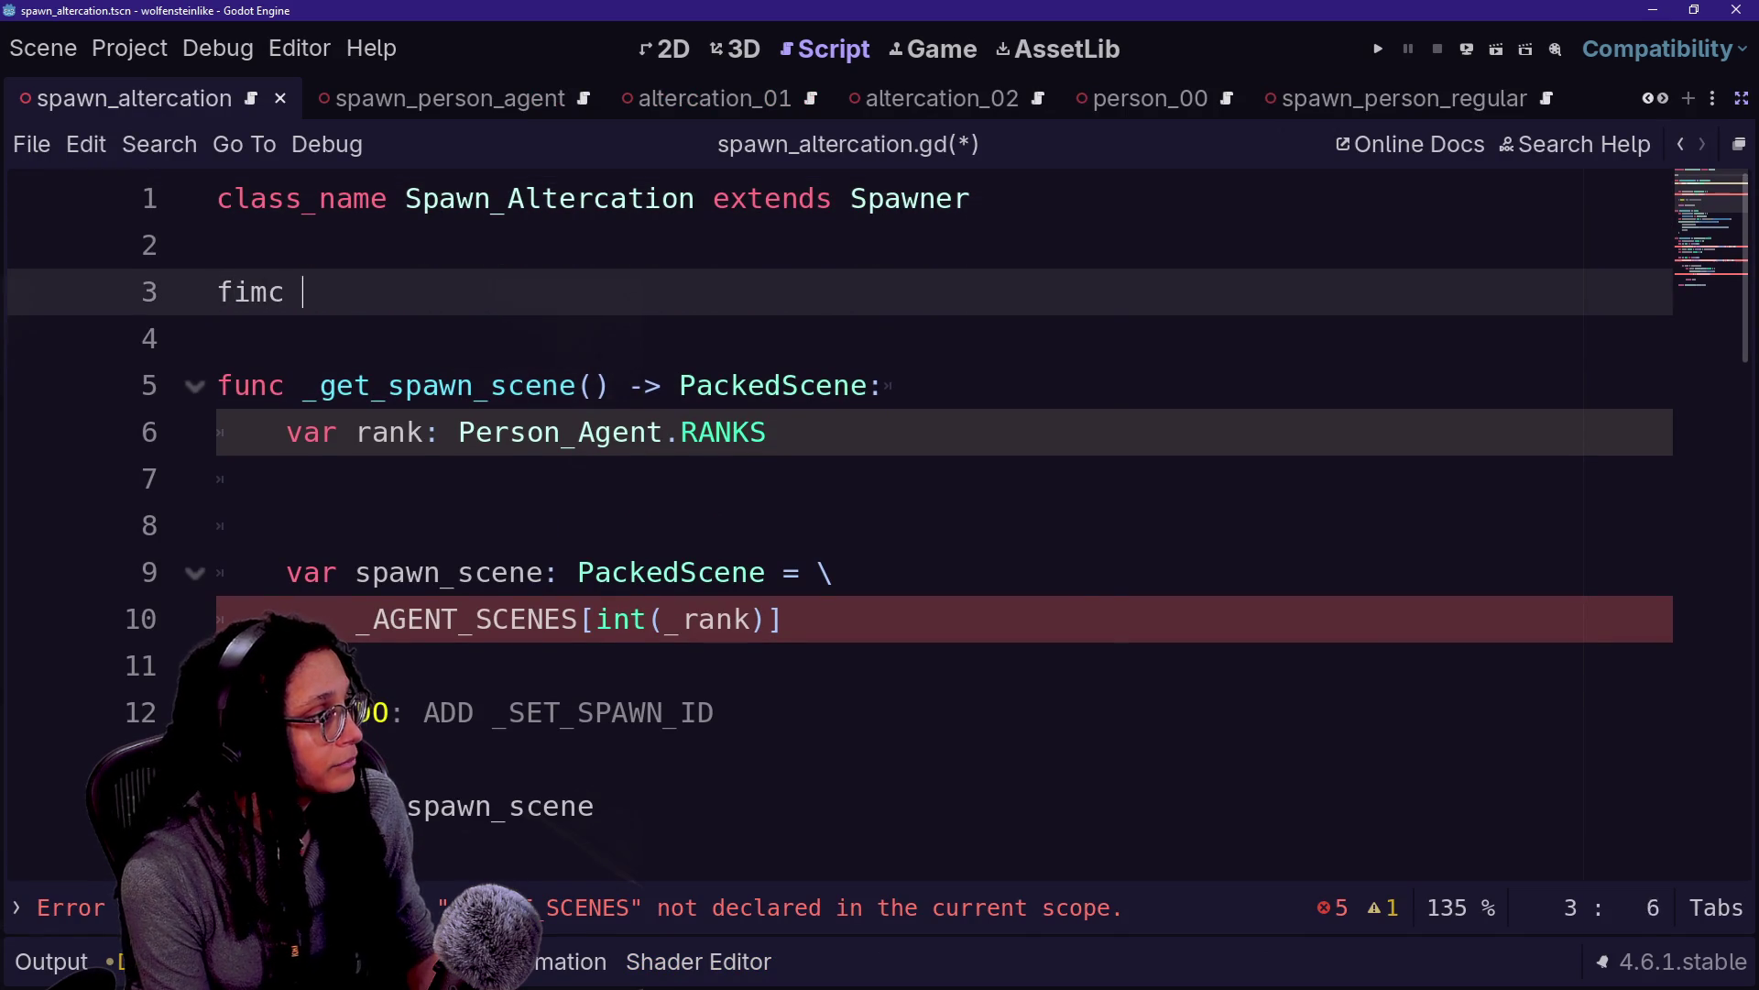
key("BackSpace")
key("BackSpace")
key("BackSpace")
type("nc _ready")
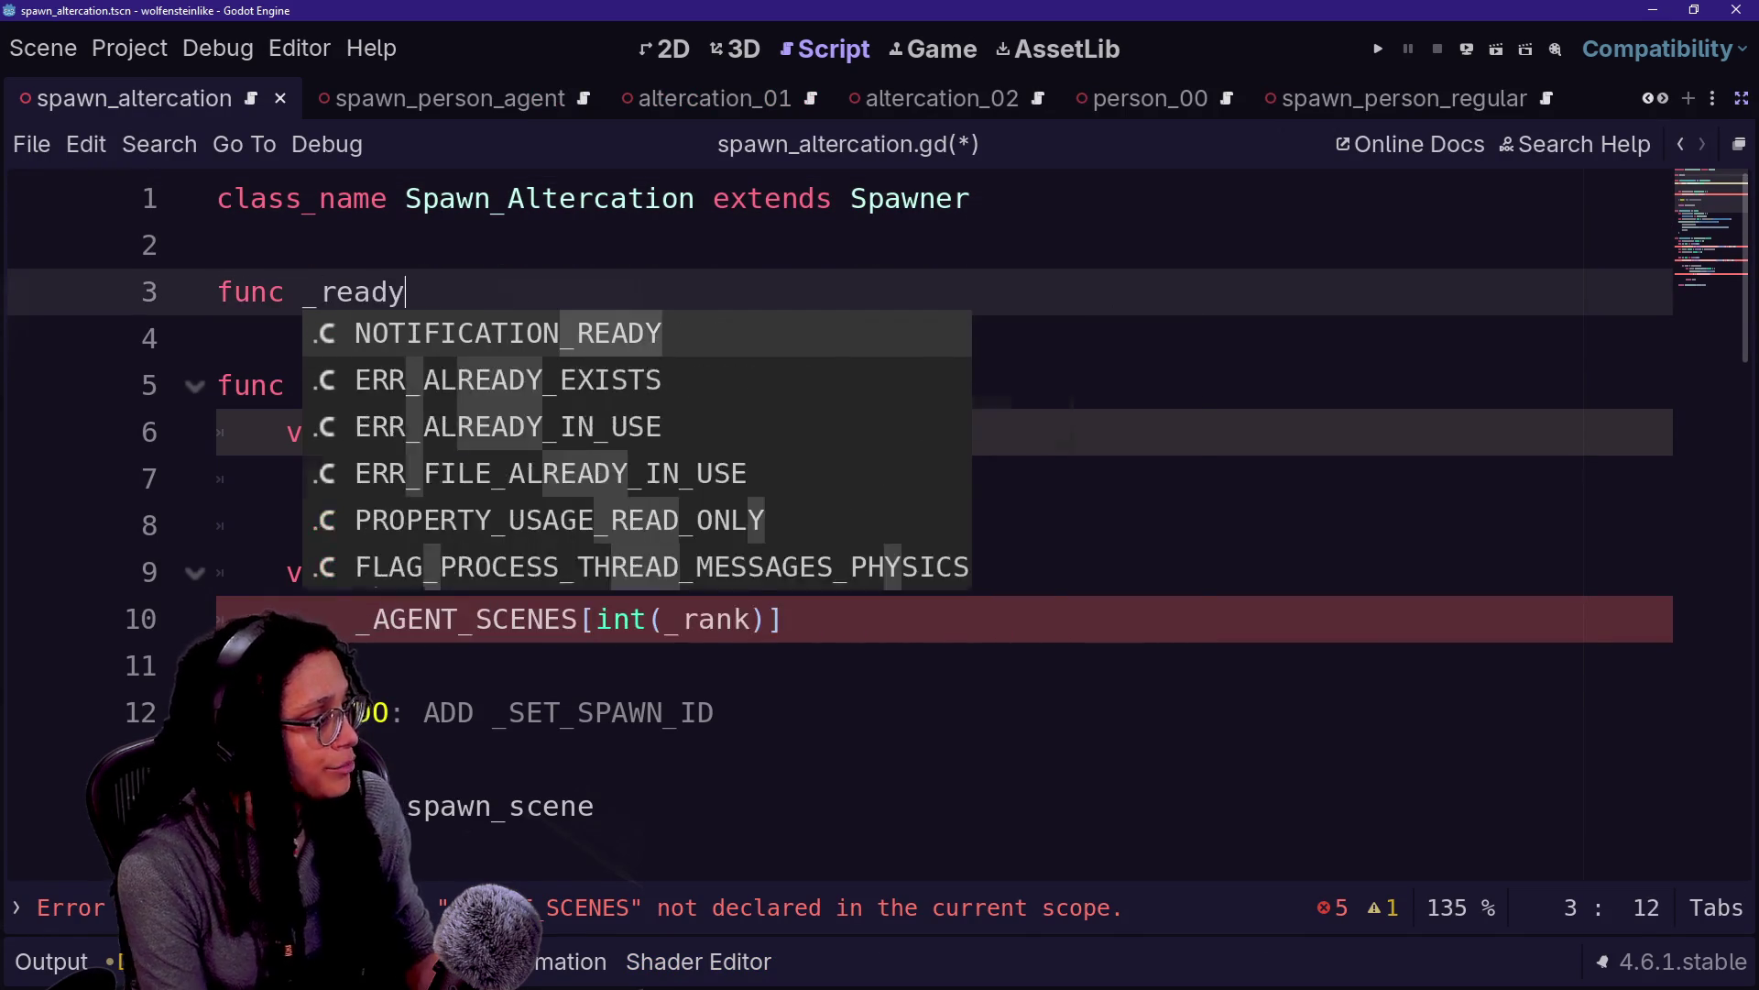
key("Return")
key("Return")
type("super.r")
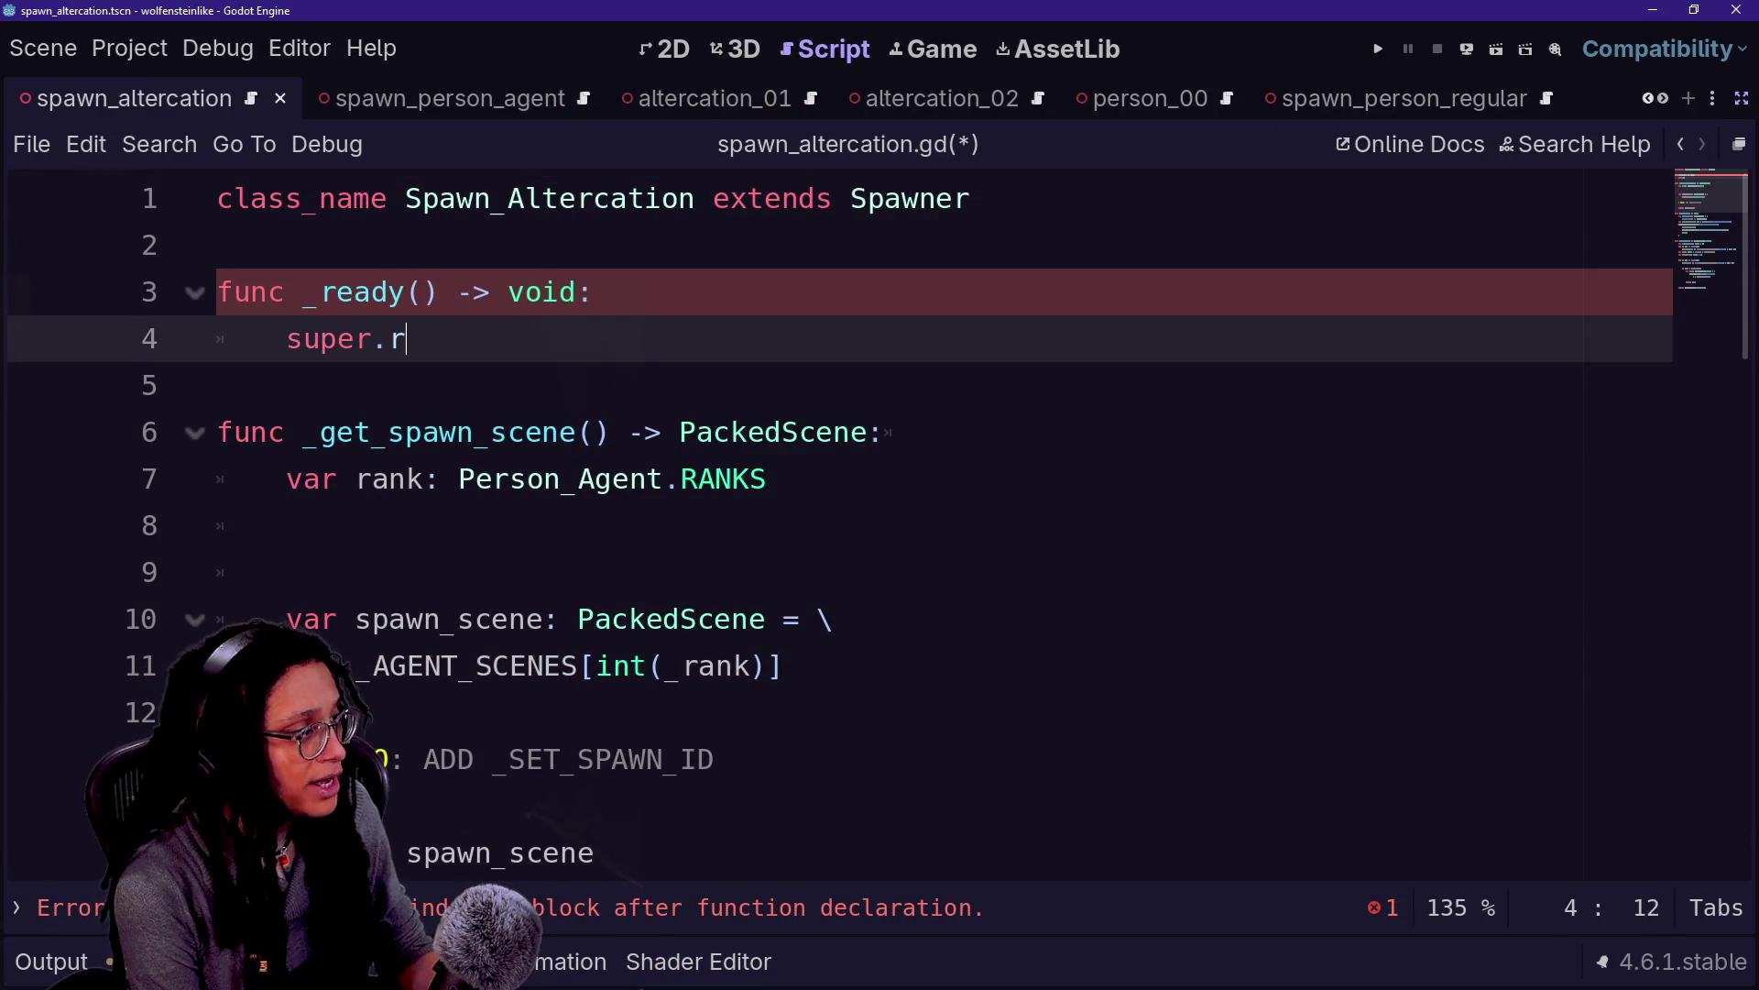
key("BackSpace")
type("_read")
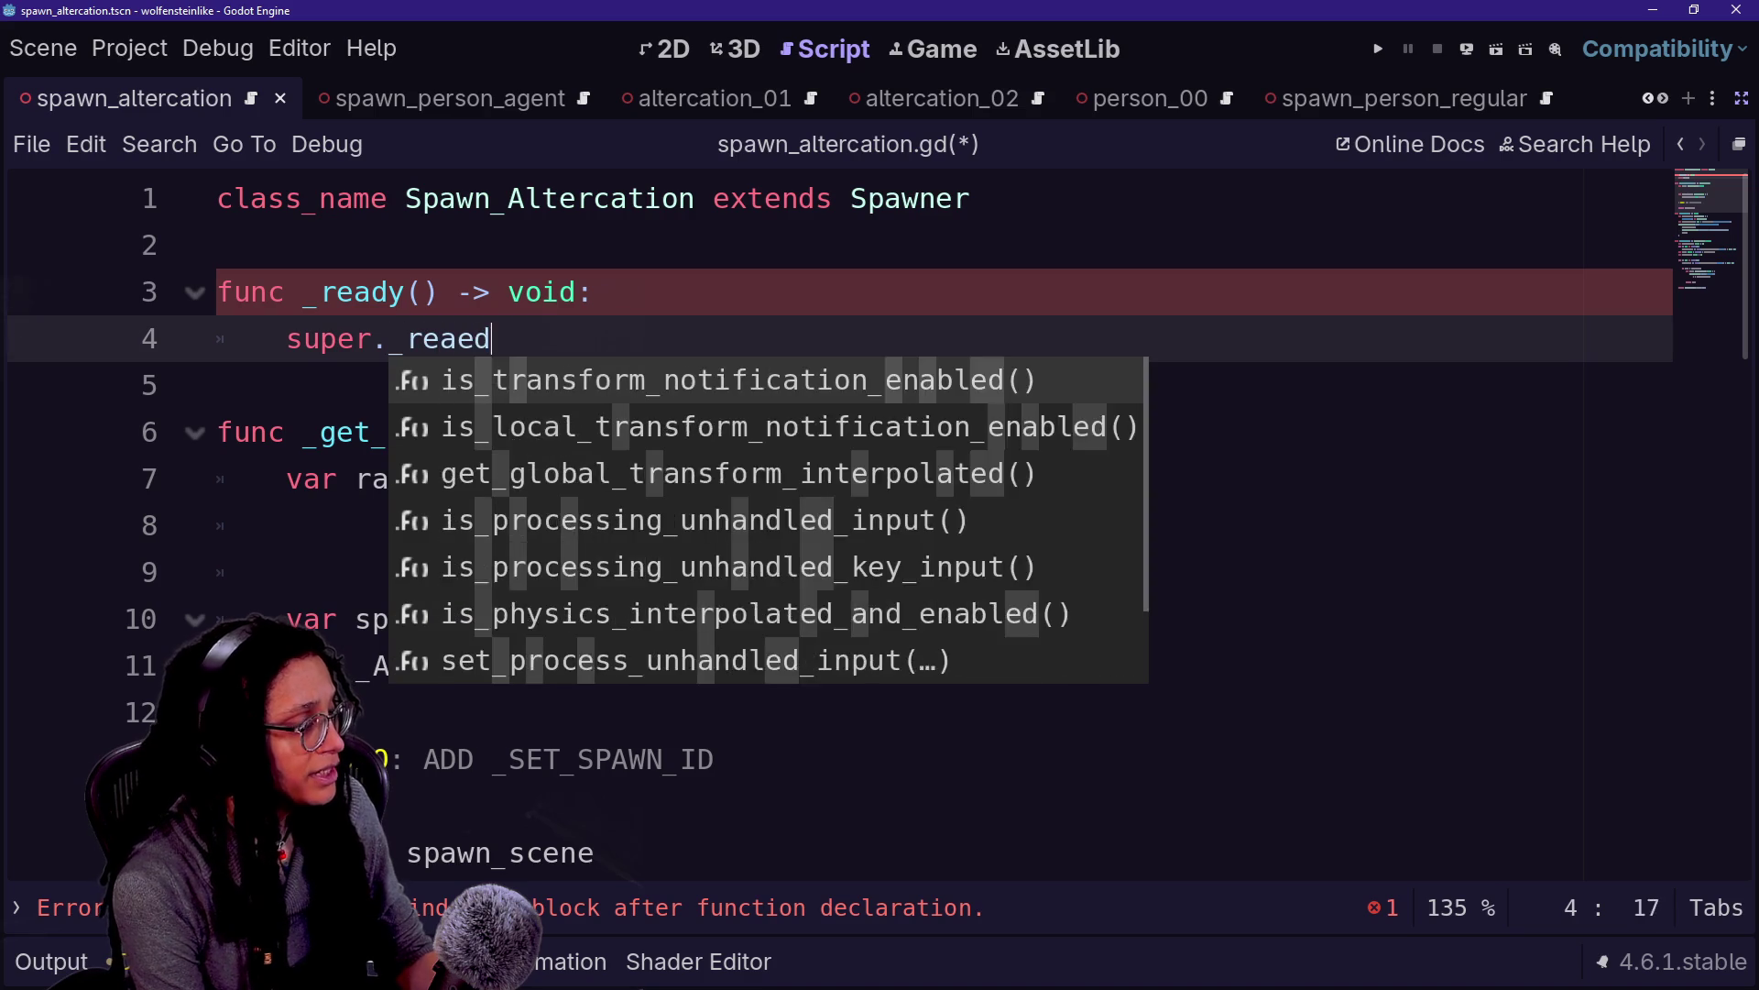
type("y(")
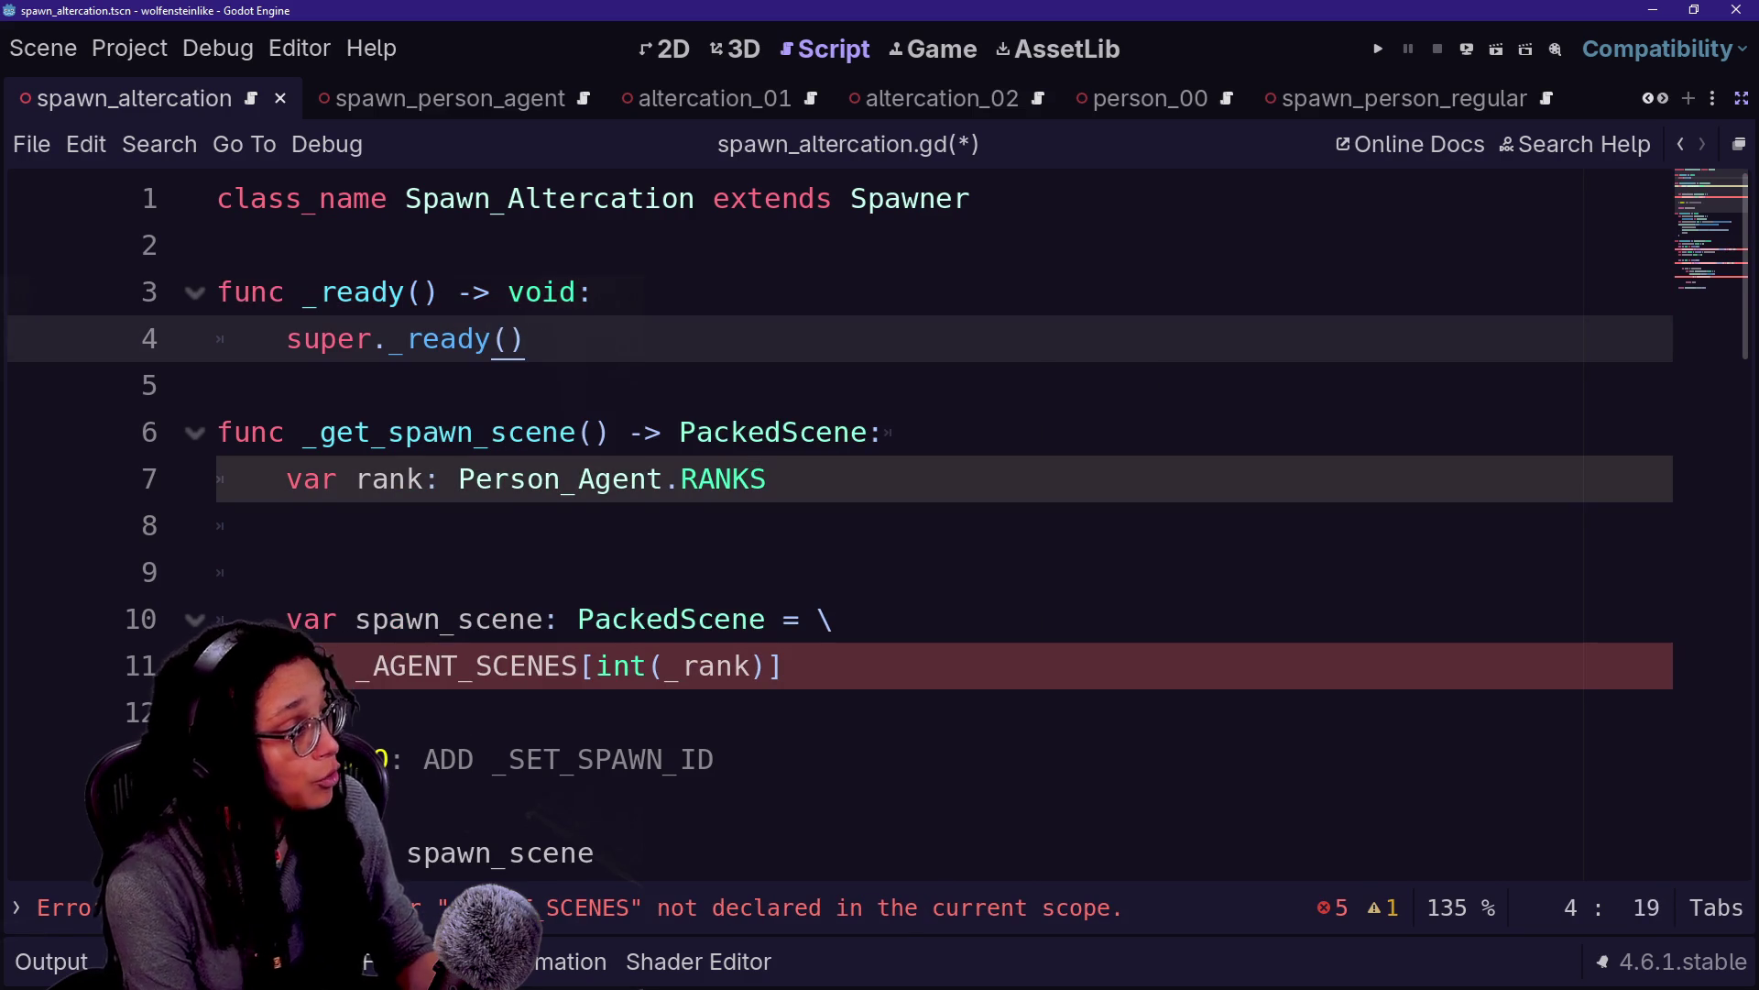
key("Return")
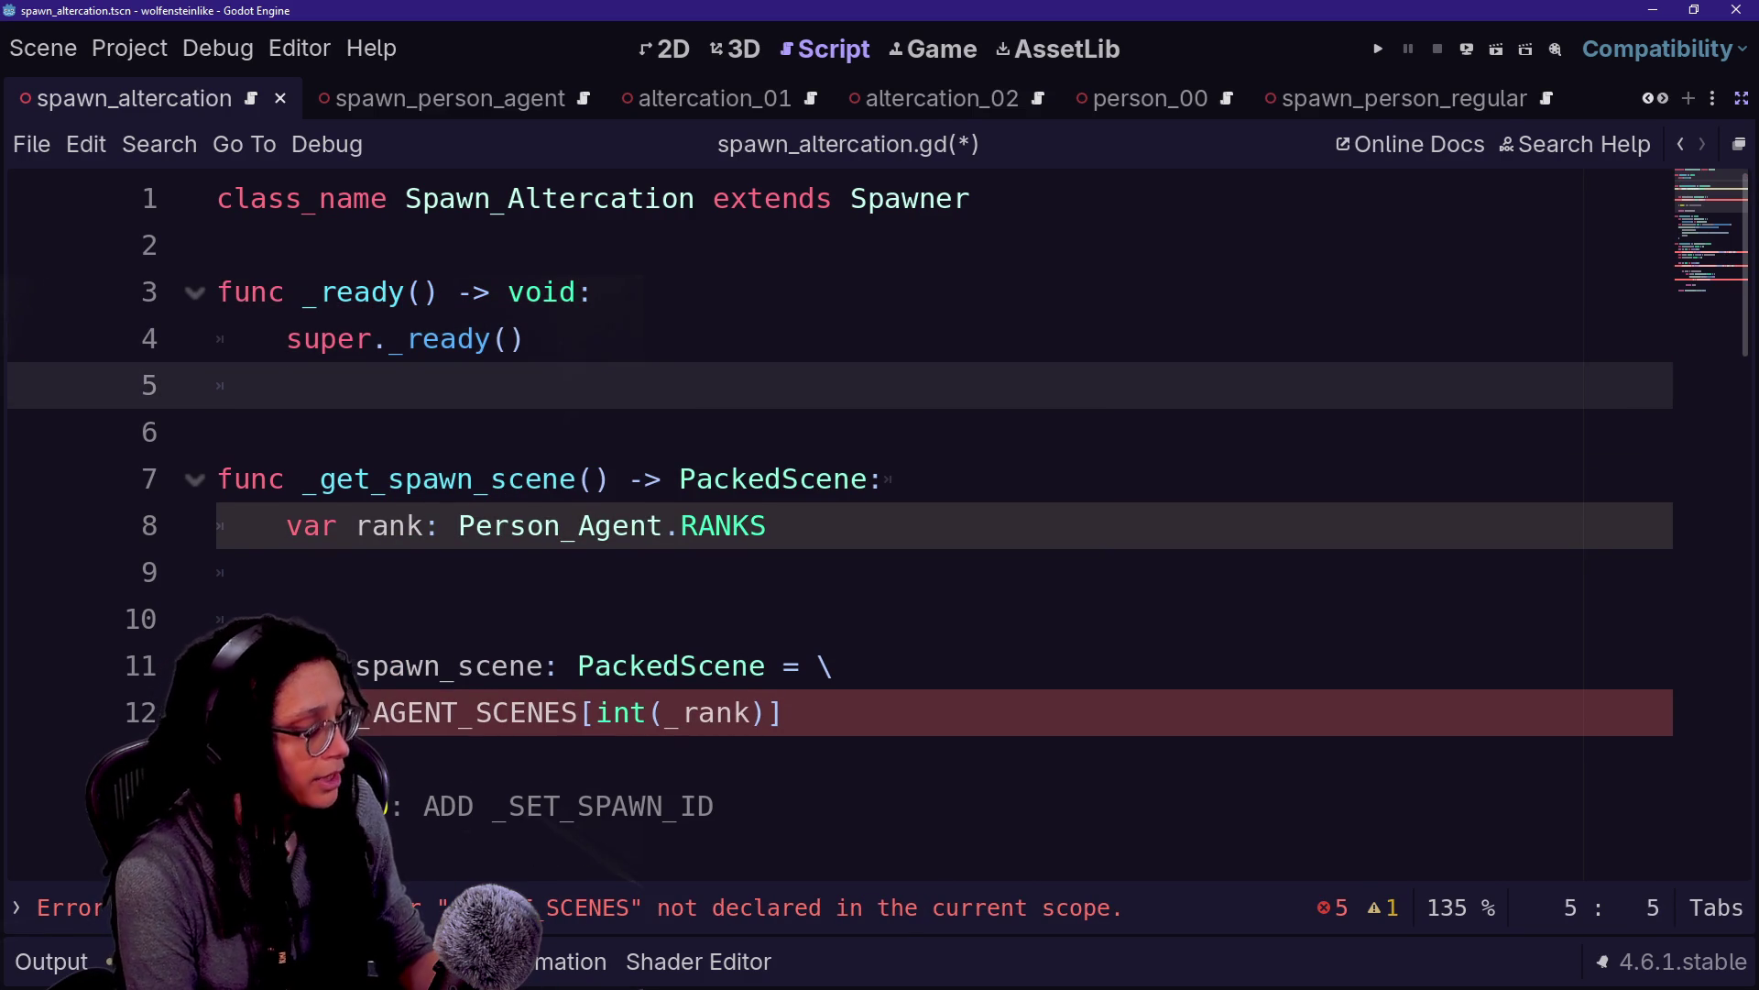
key("ctrl+shift+F11")
Add a Node3D child under Spawn_Altercation and rename it EditorMeshes
right_click(367, 210)
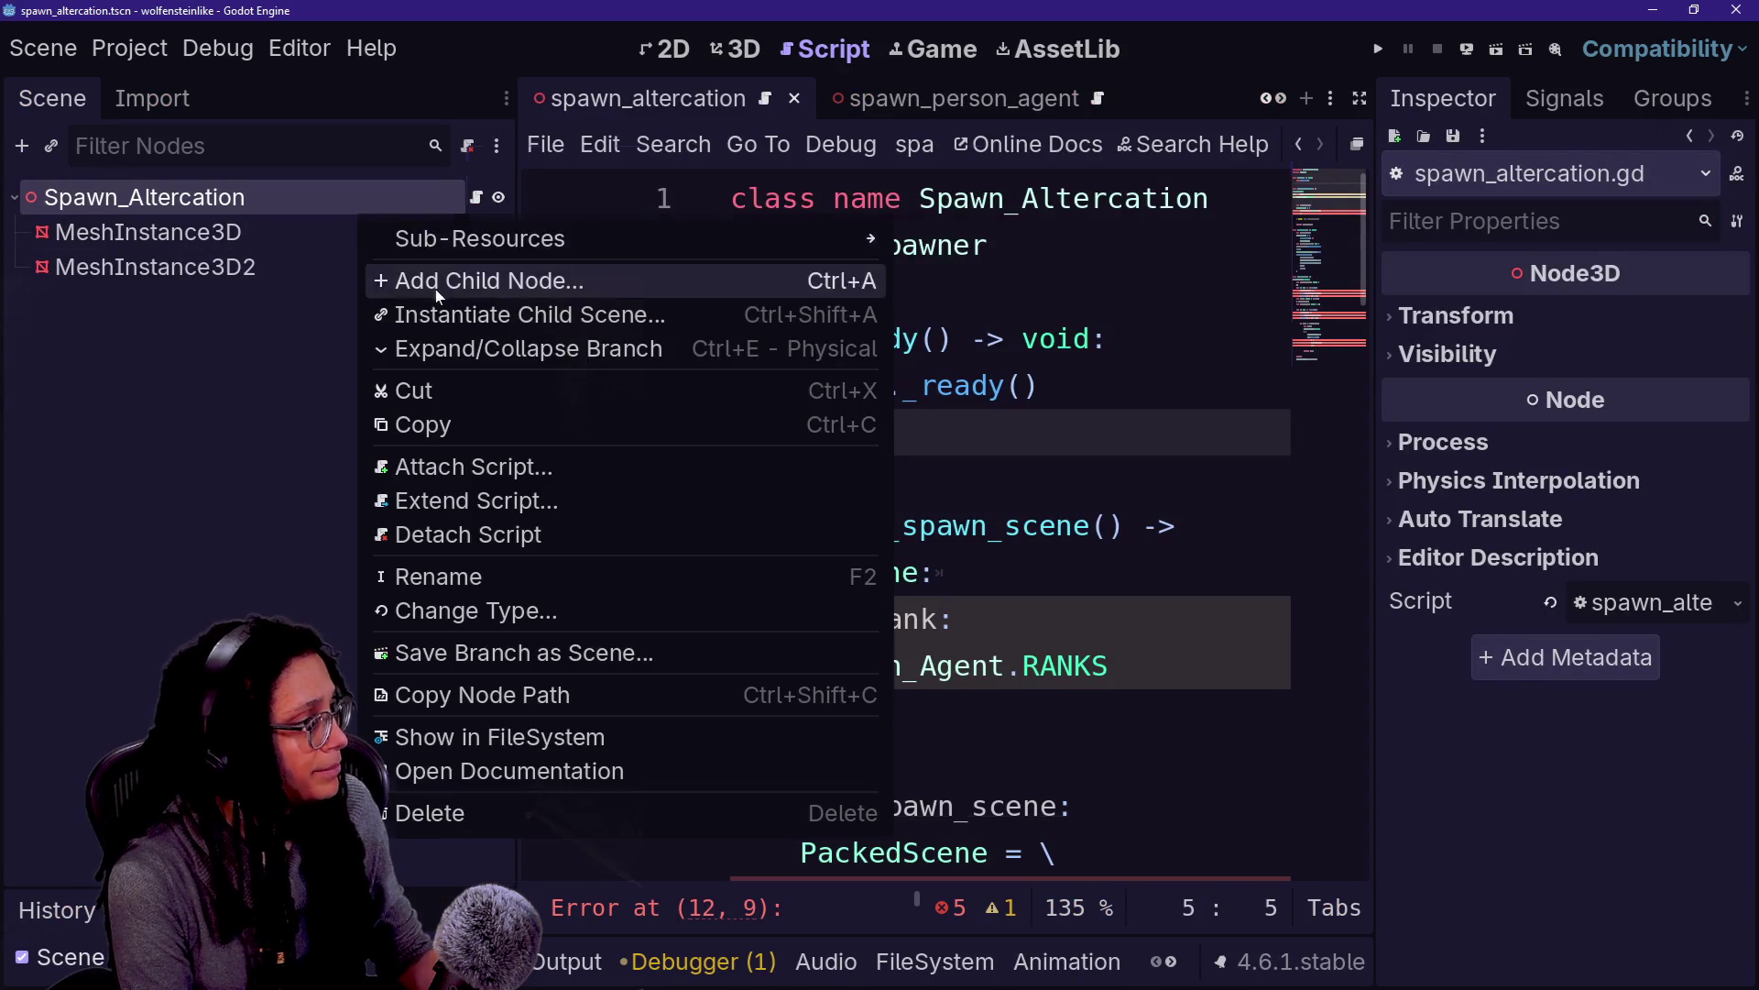
left_click(394, 284)
double_click(749, 483)
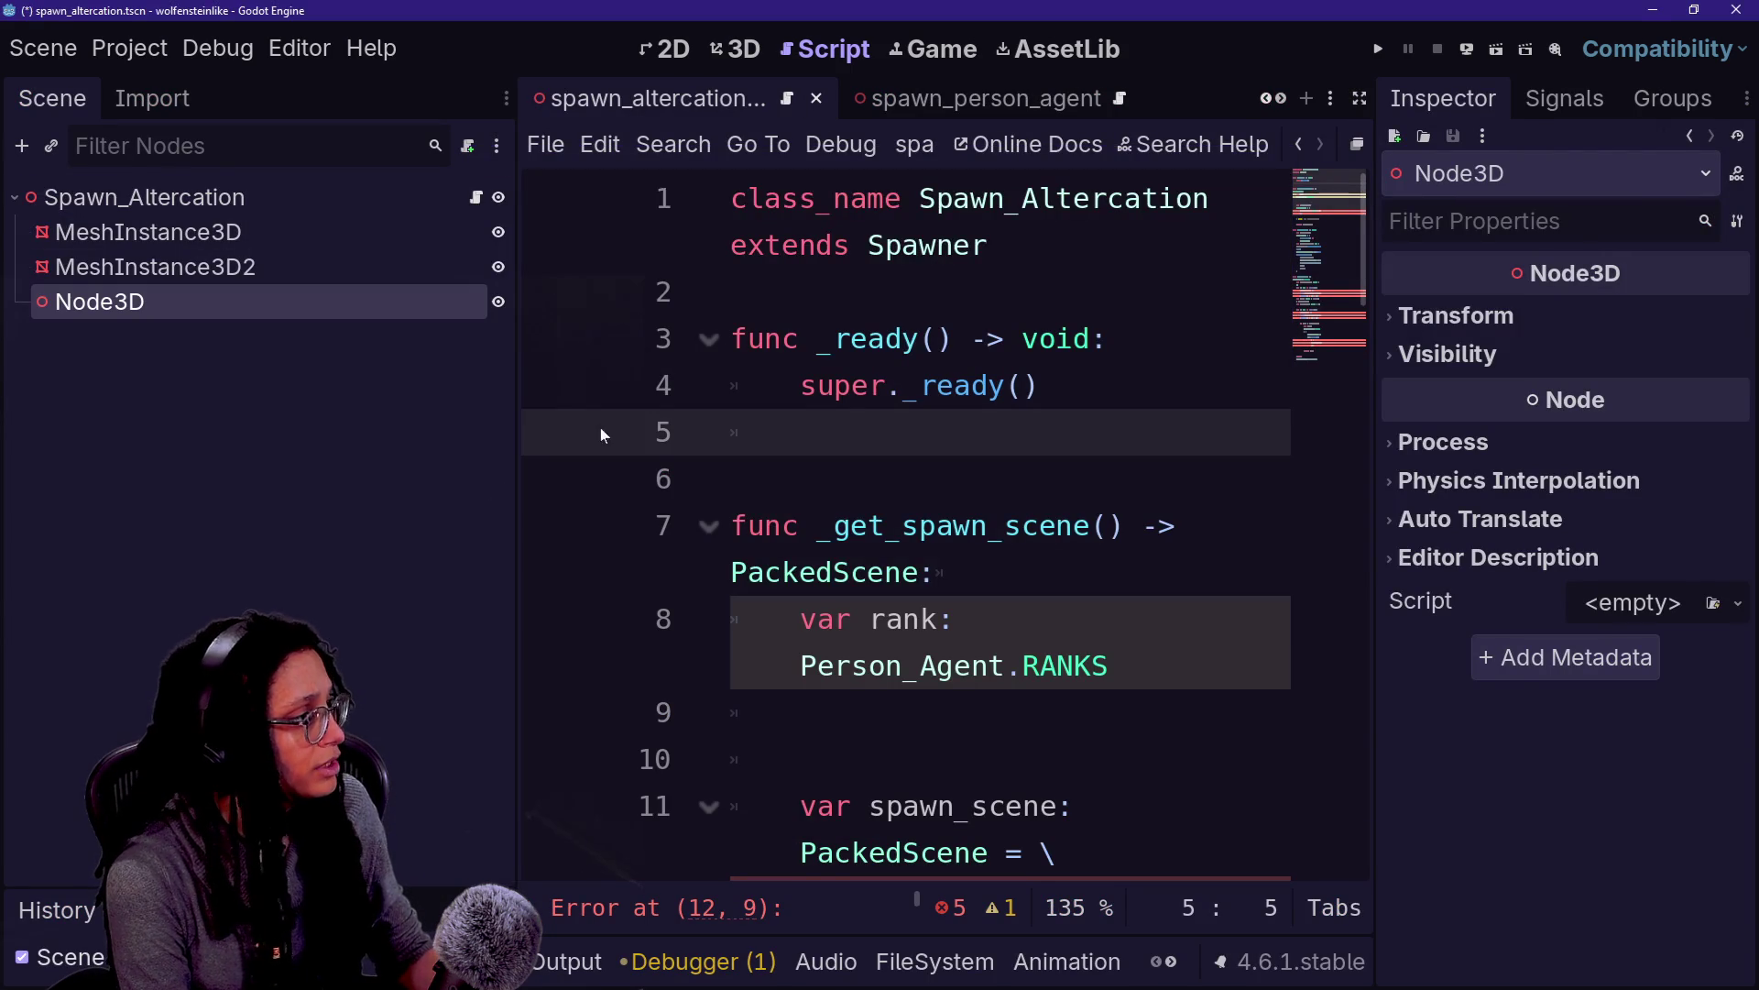
double_click(281, 315)
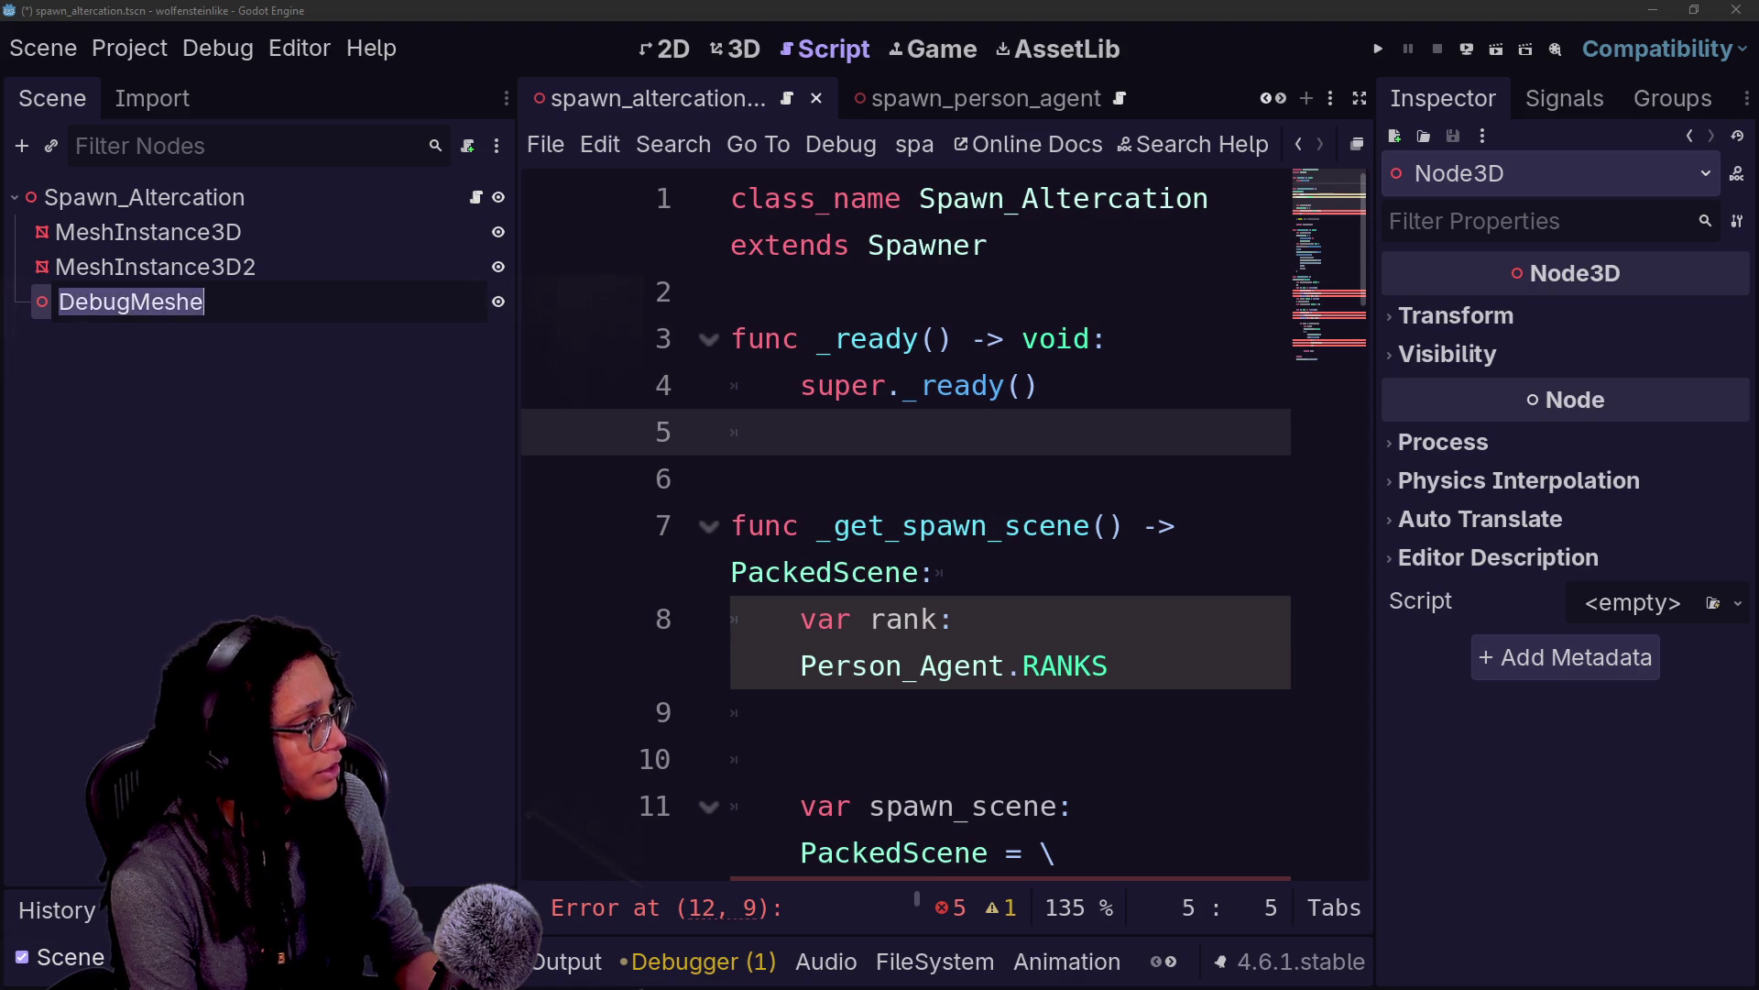
type("Meshes")
key("Return")
Move both mesh instances under EditorMeshes and set it to Access as Unique Name
mouse_move(203, 255)
left_mouse_down()
mouse_move(202, 316)
mouse_move(184, 235)
left_mouse_up()
right_click(182, 236)
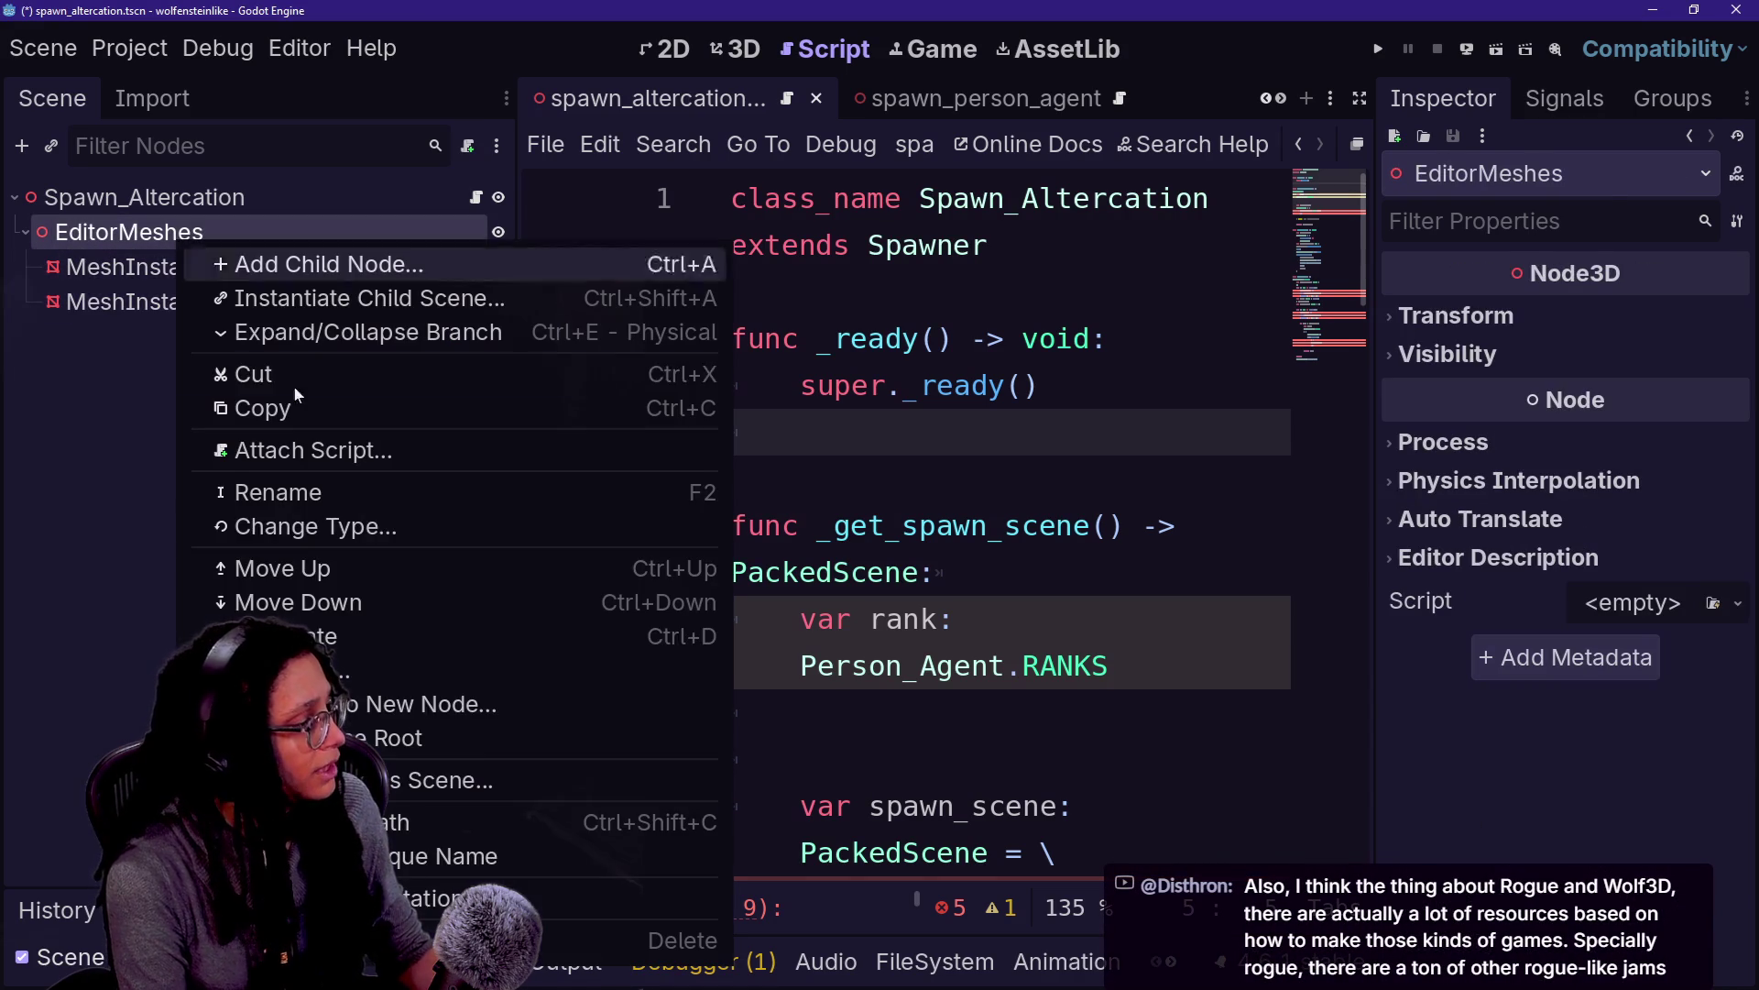
left_click(385, 856)
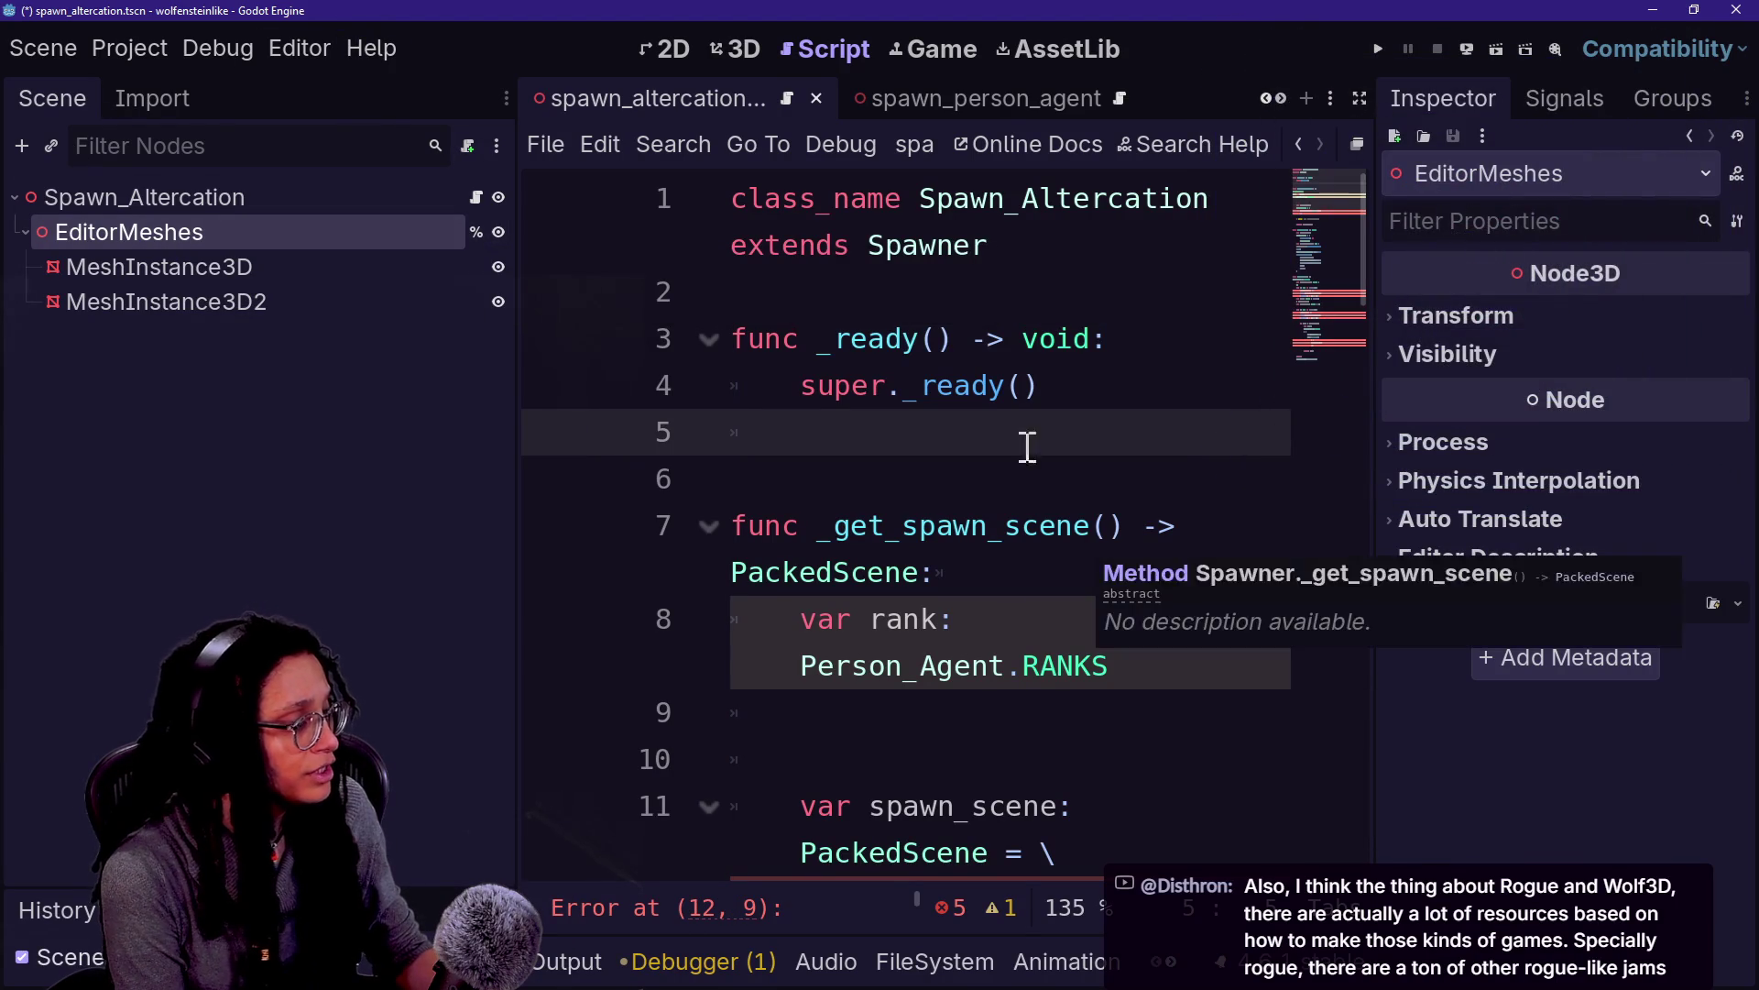
Try dragging EditorMeshes into the script's _ready at line 5, and inspect the parent Spawner script
mouse_move(323, 240)
left_mouse_down()
mouse_move(702, 344)
mouse_move(753, 440)
left_mouse_up()
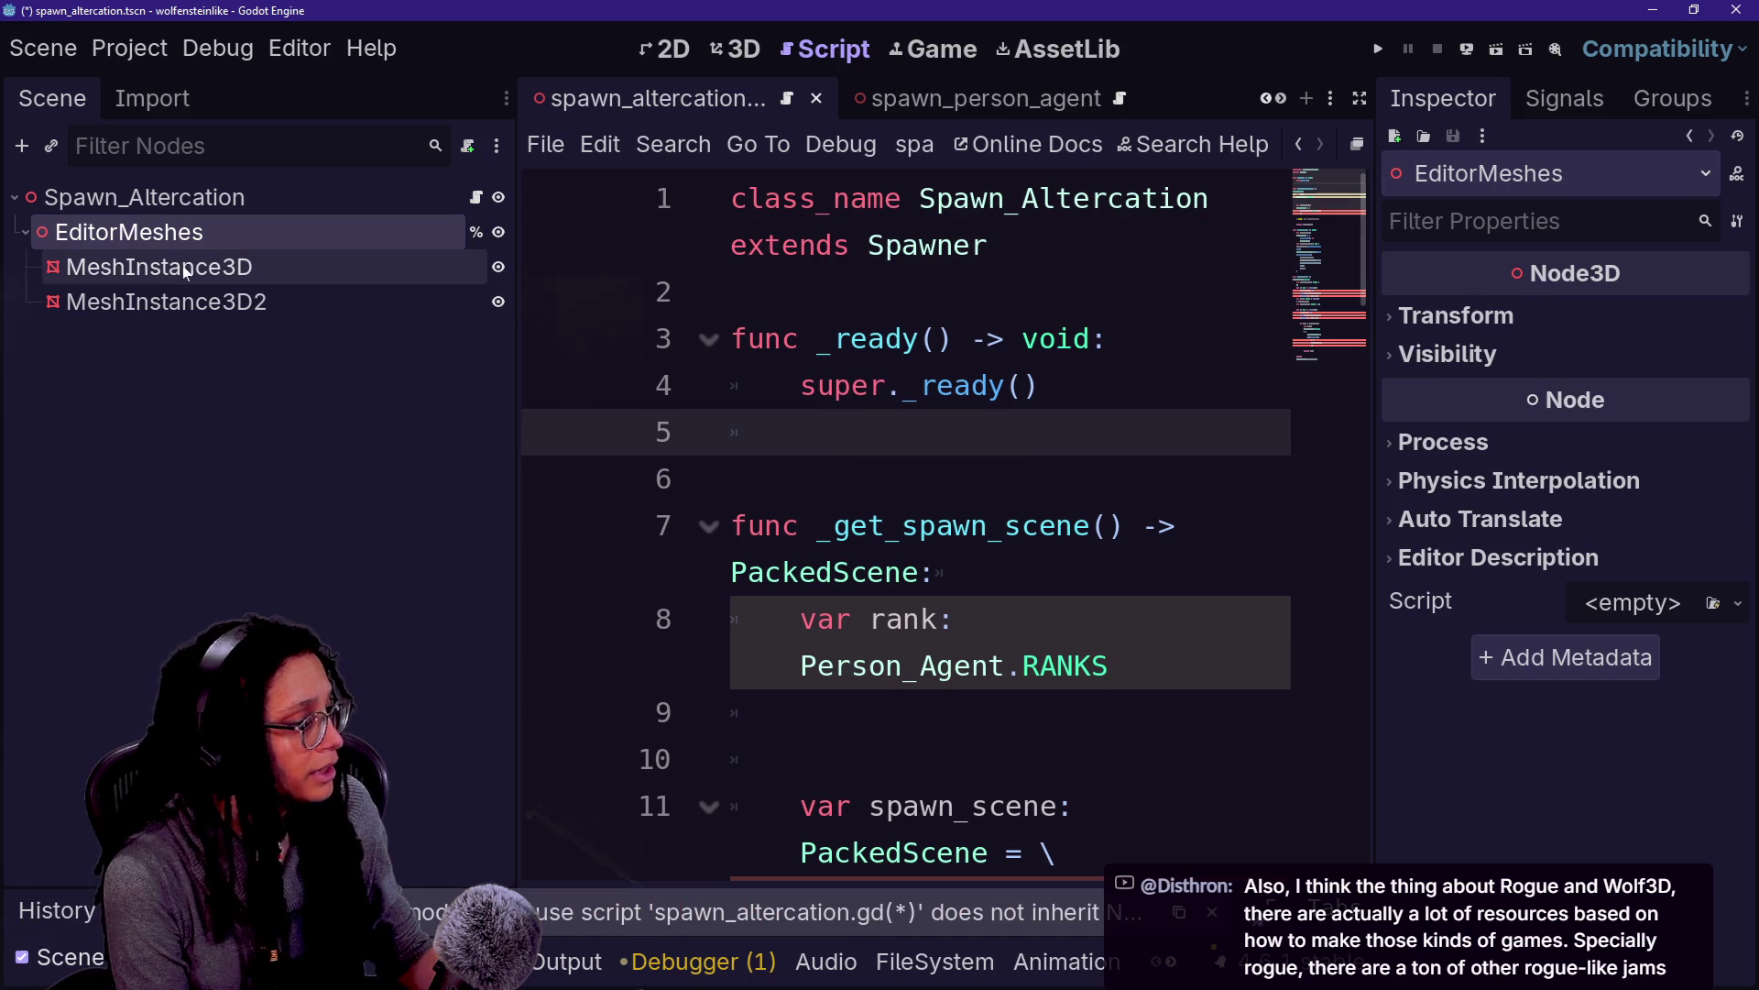
left_click_drag(275, 234, 898, 433)
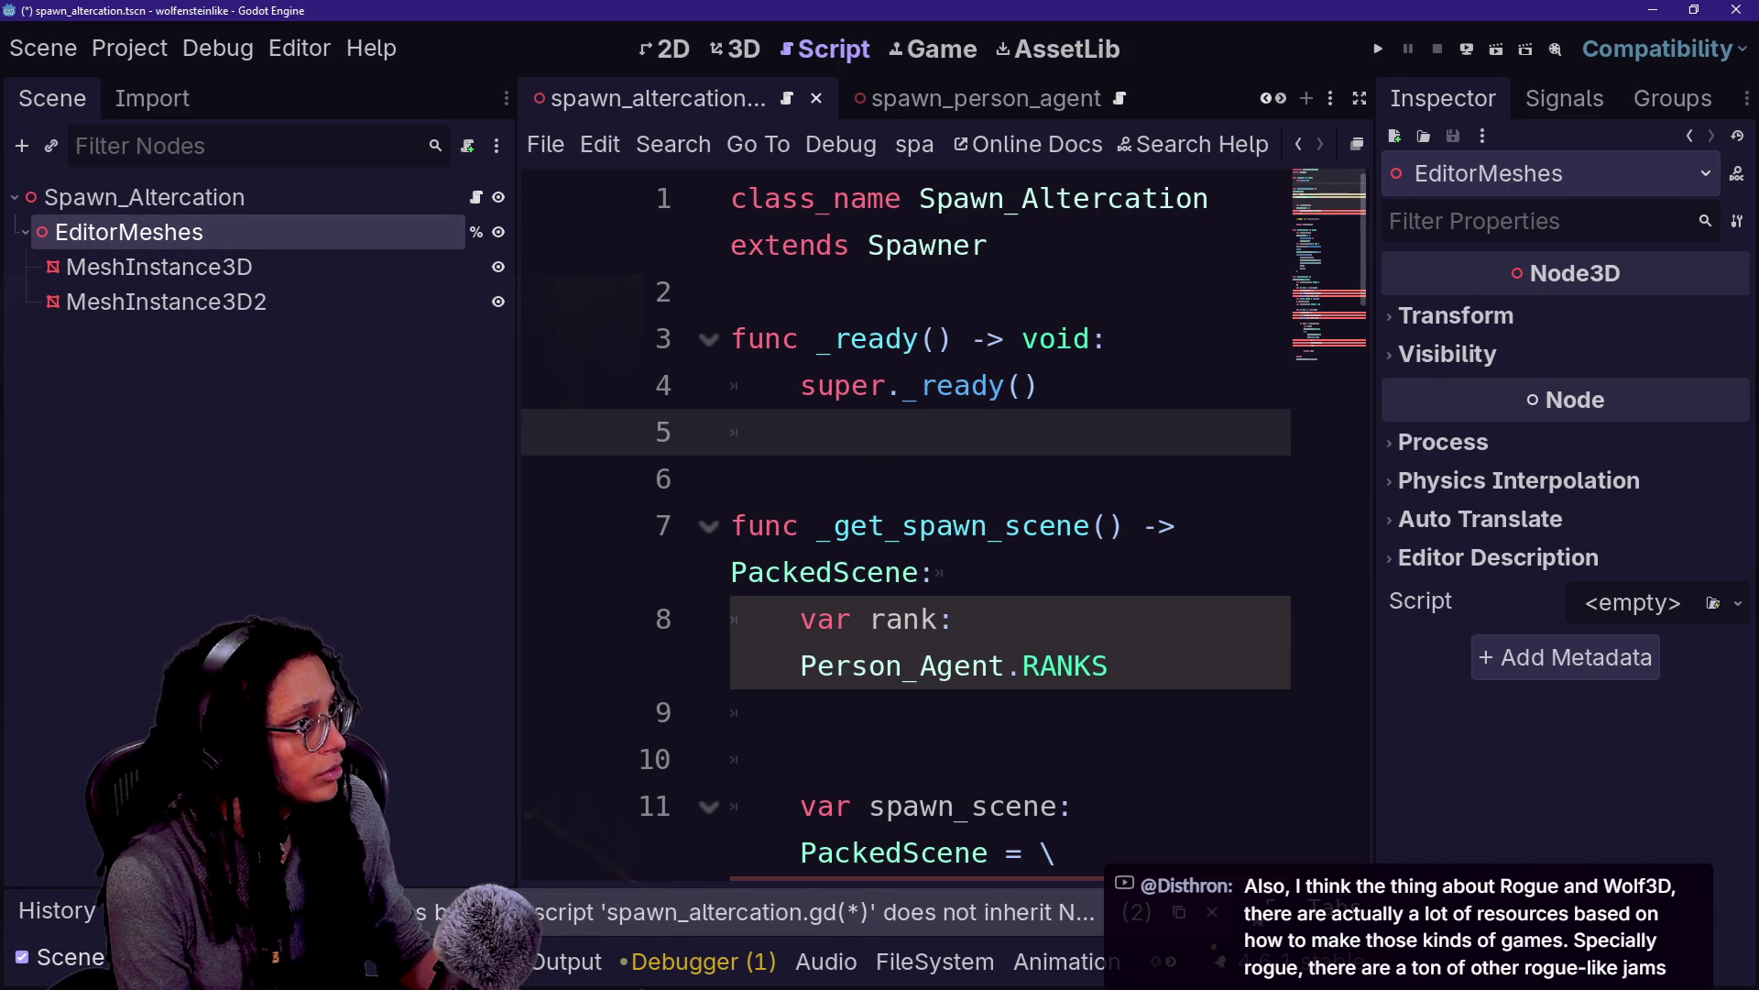
right_click(379, 234)
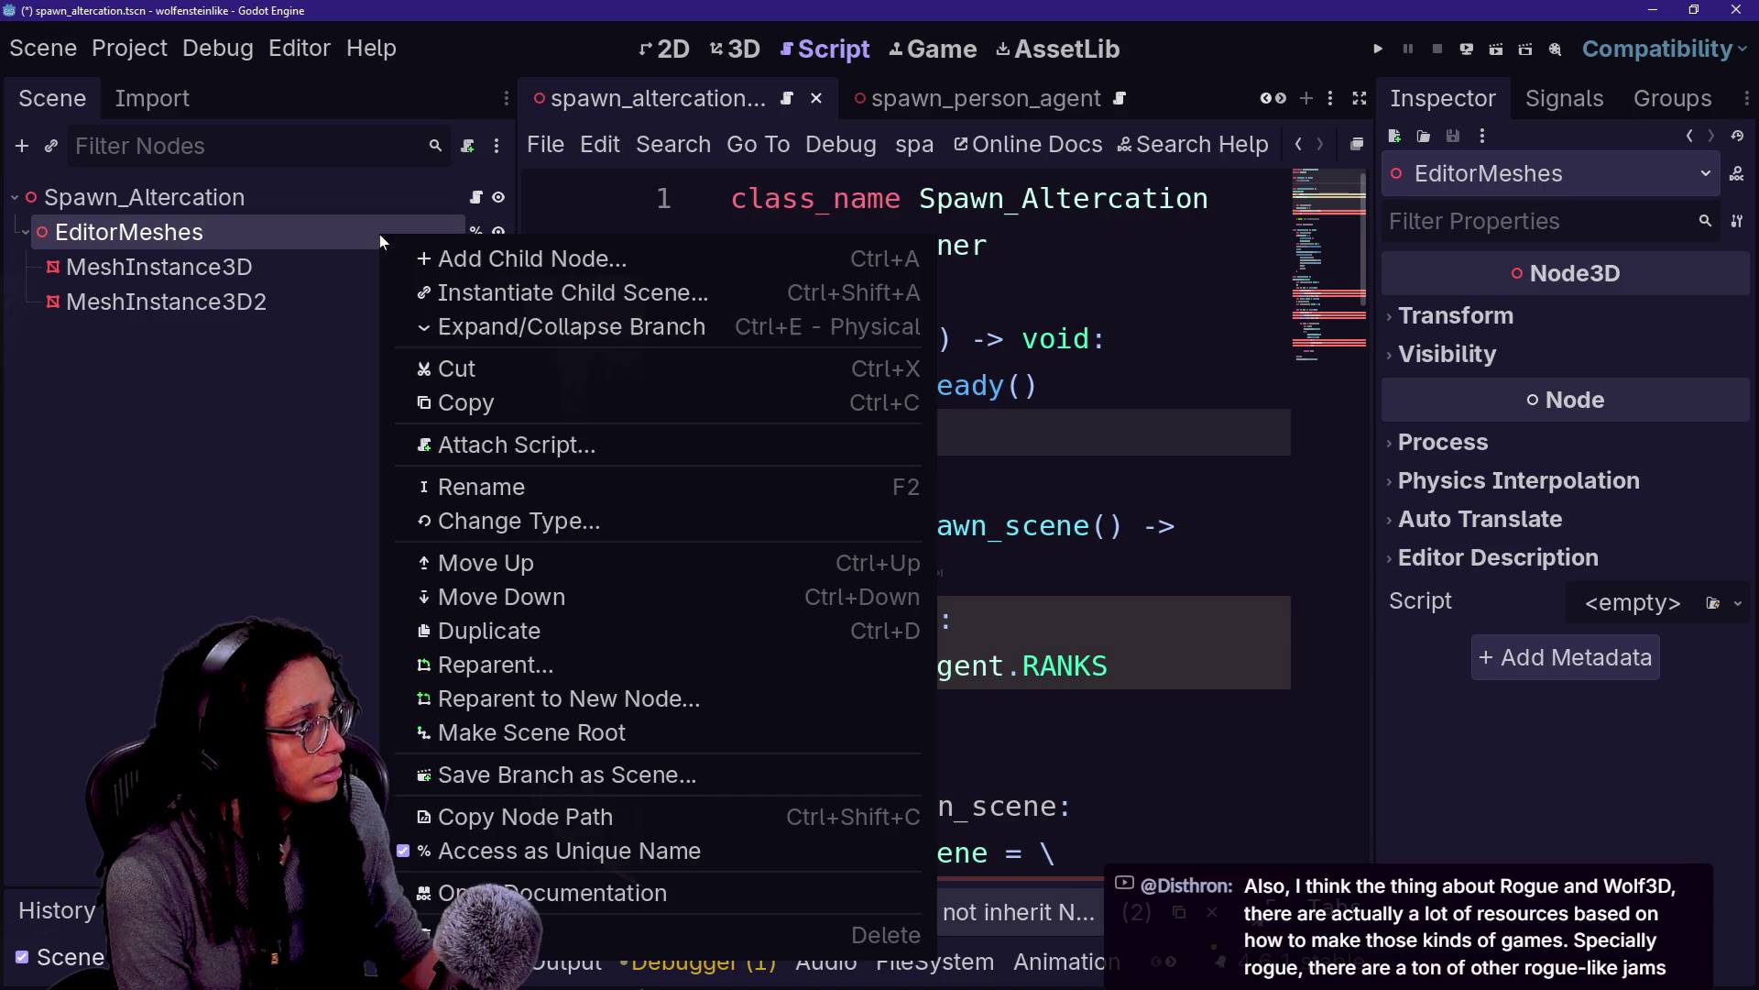
left_click(1209, 289)
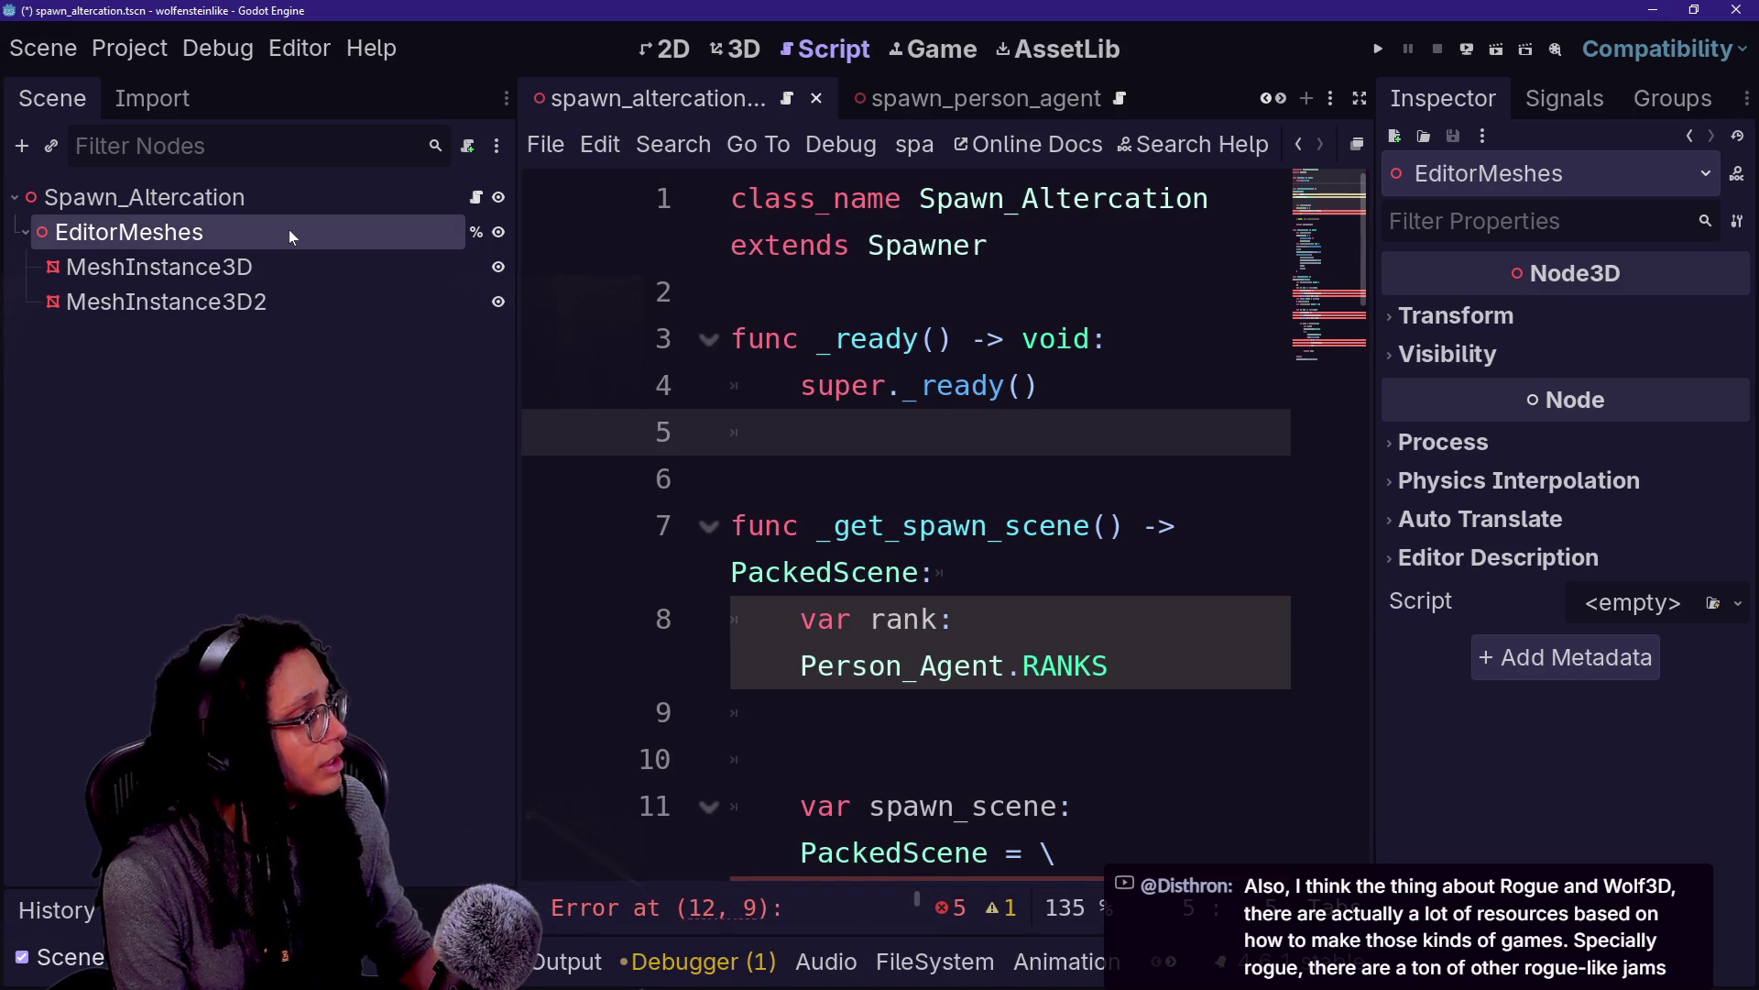
left_click_drag(288, 229, 809, 300)
left_click_drag(903, 385, 800, 431)
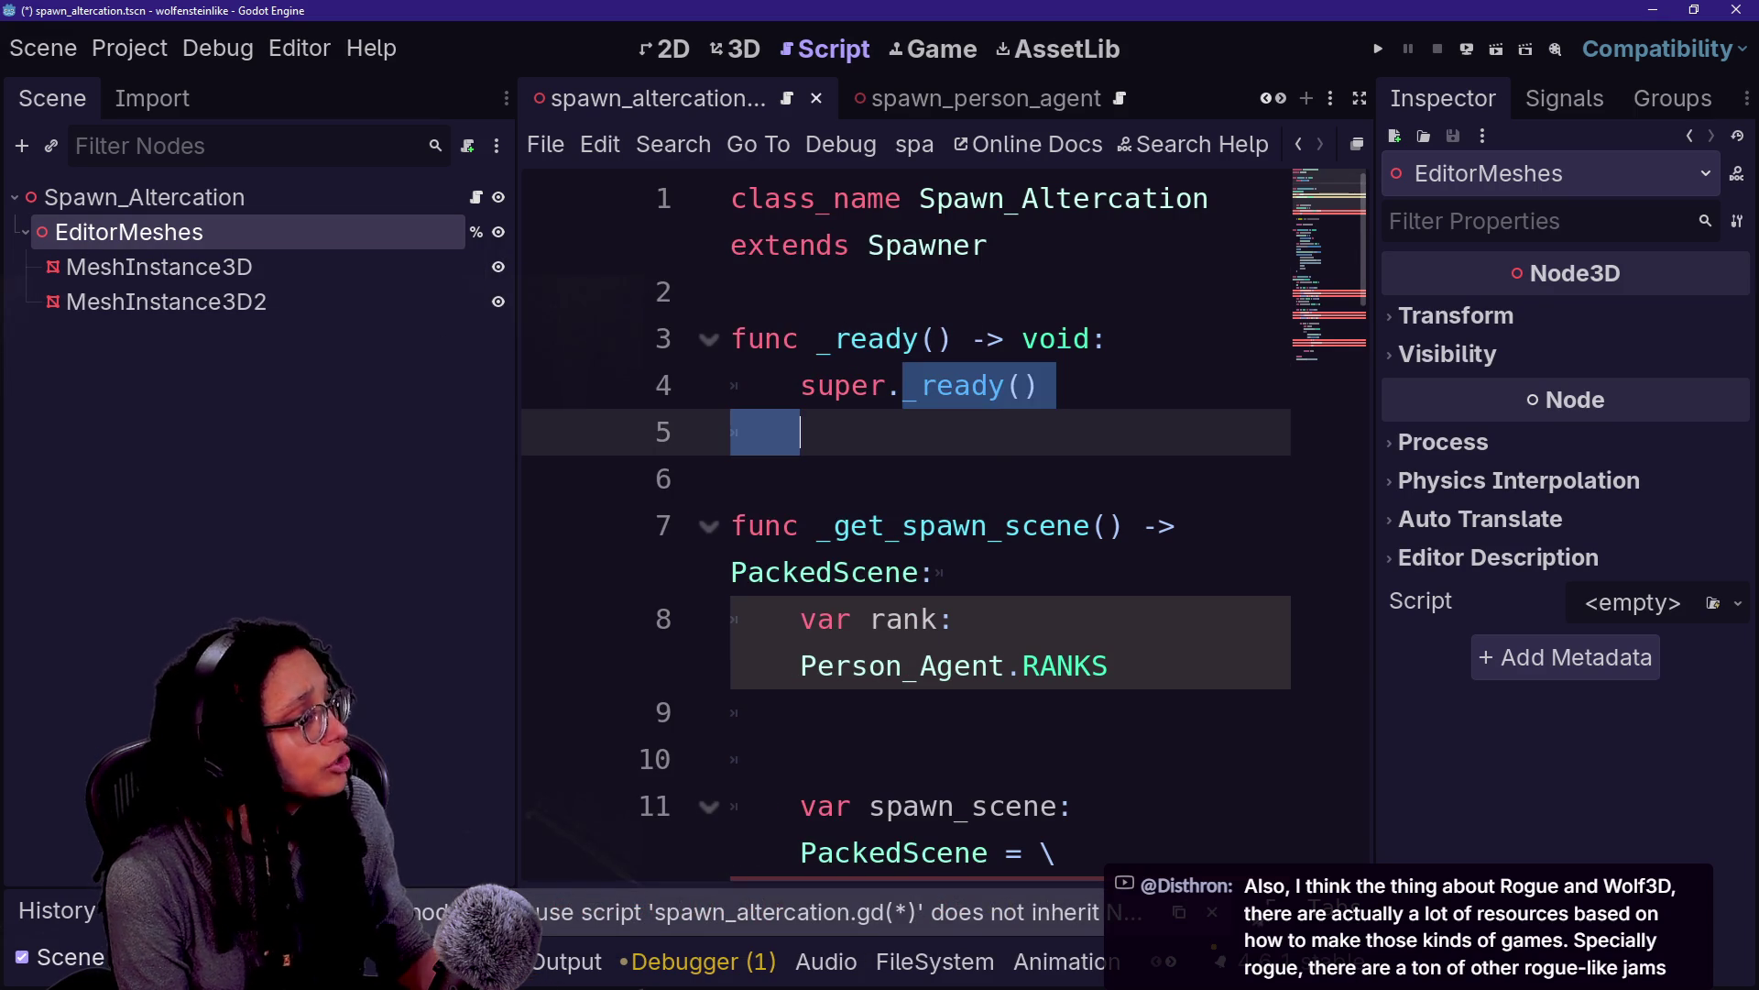
left_click(800, 432)
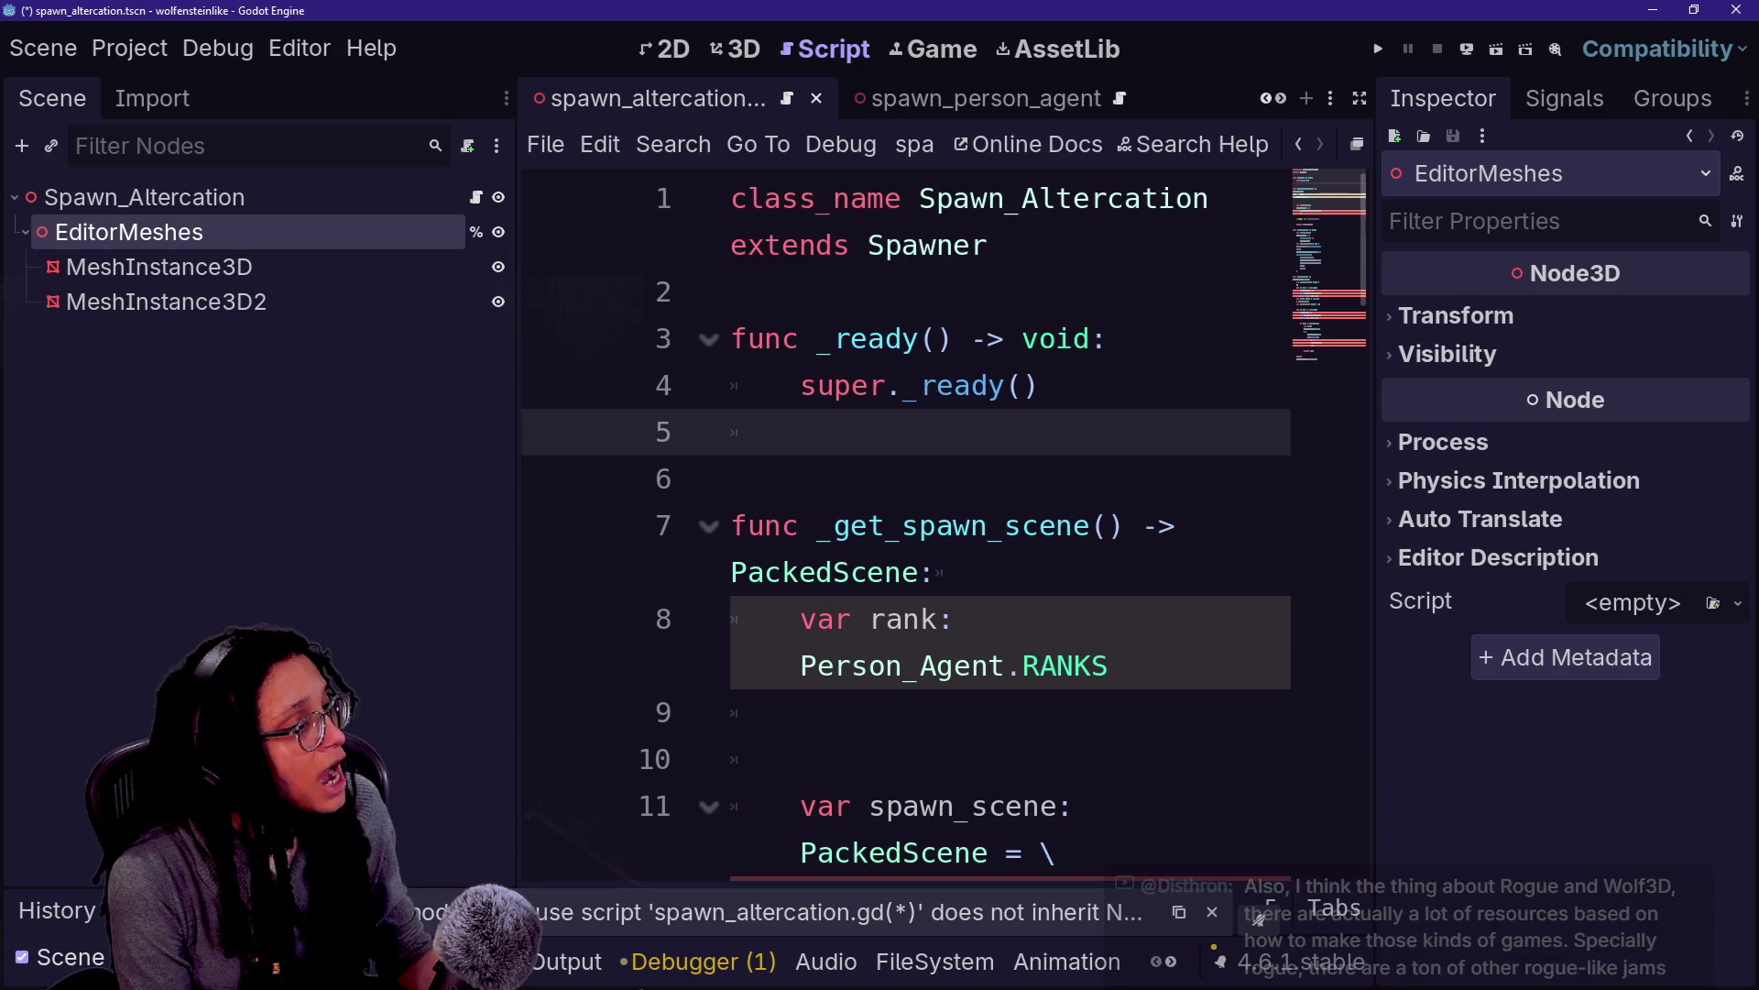
left_click(927, 244, "ctrl")
left_click(1299, 144)
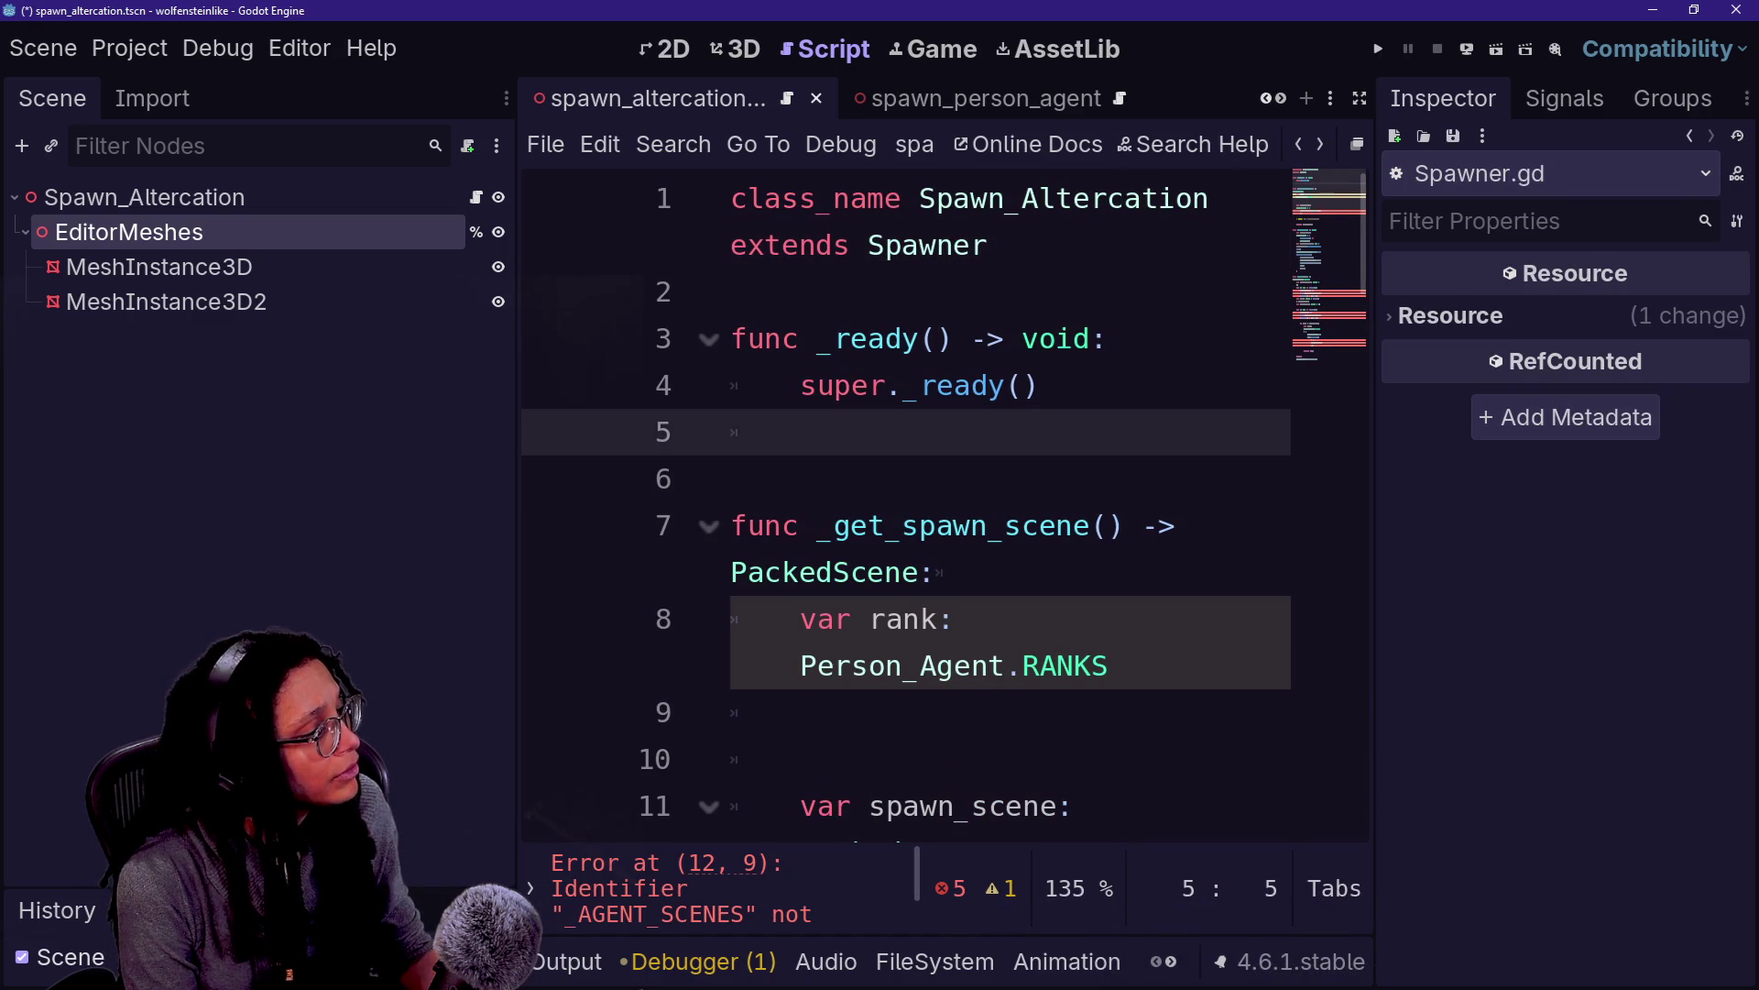
Comment out the unfinished spawn-scene and rank-rolling code starting at line 11
scroll(916, 513, "down", 4)
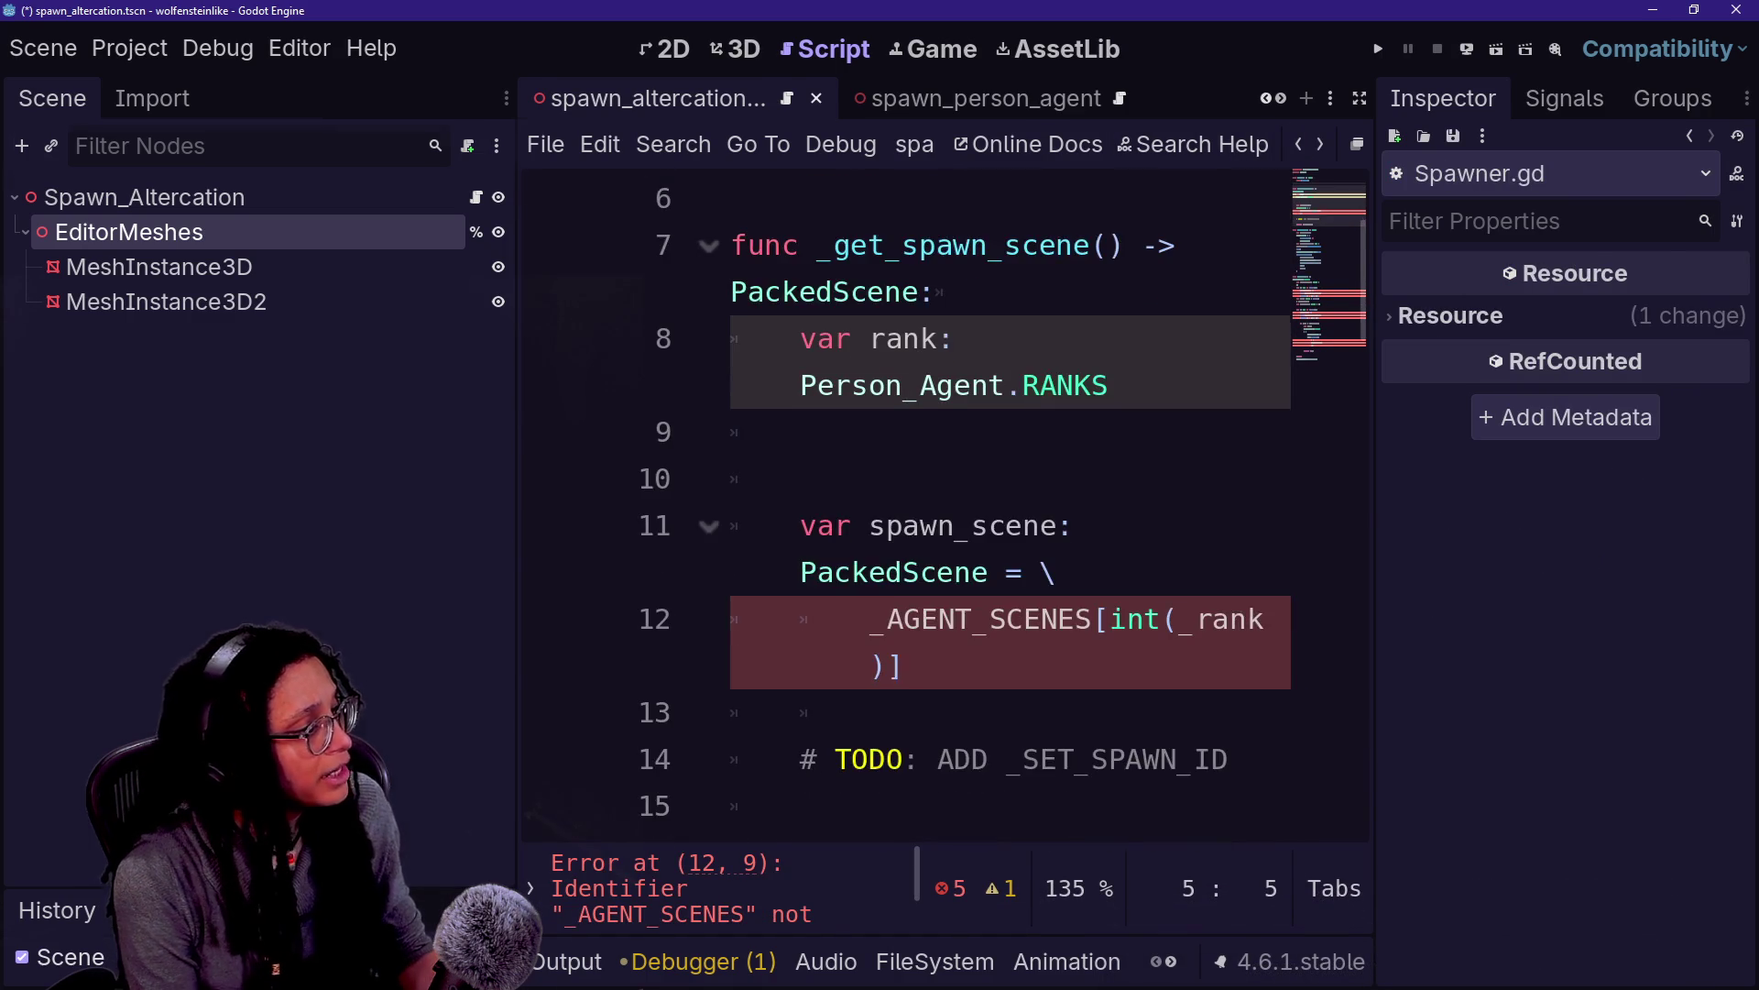
key("ctrl+shift+F11")
key("ctrl+a")
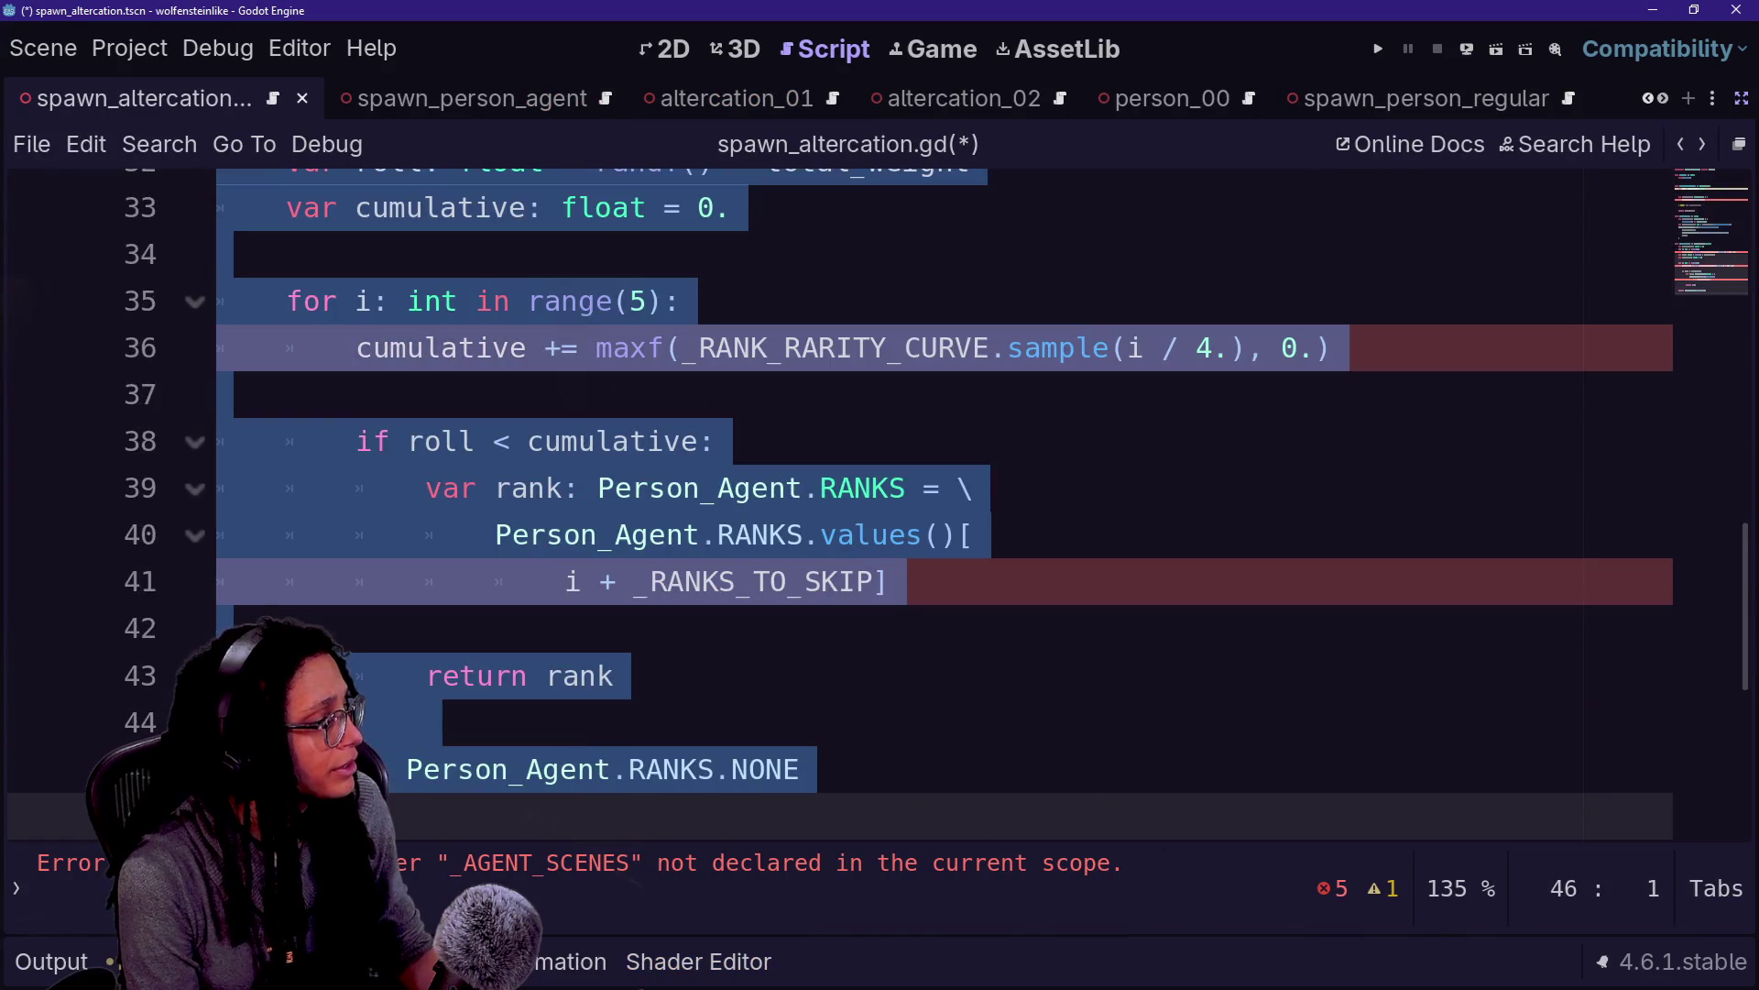
key("ctrl+space")
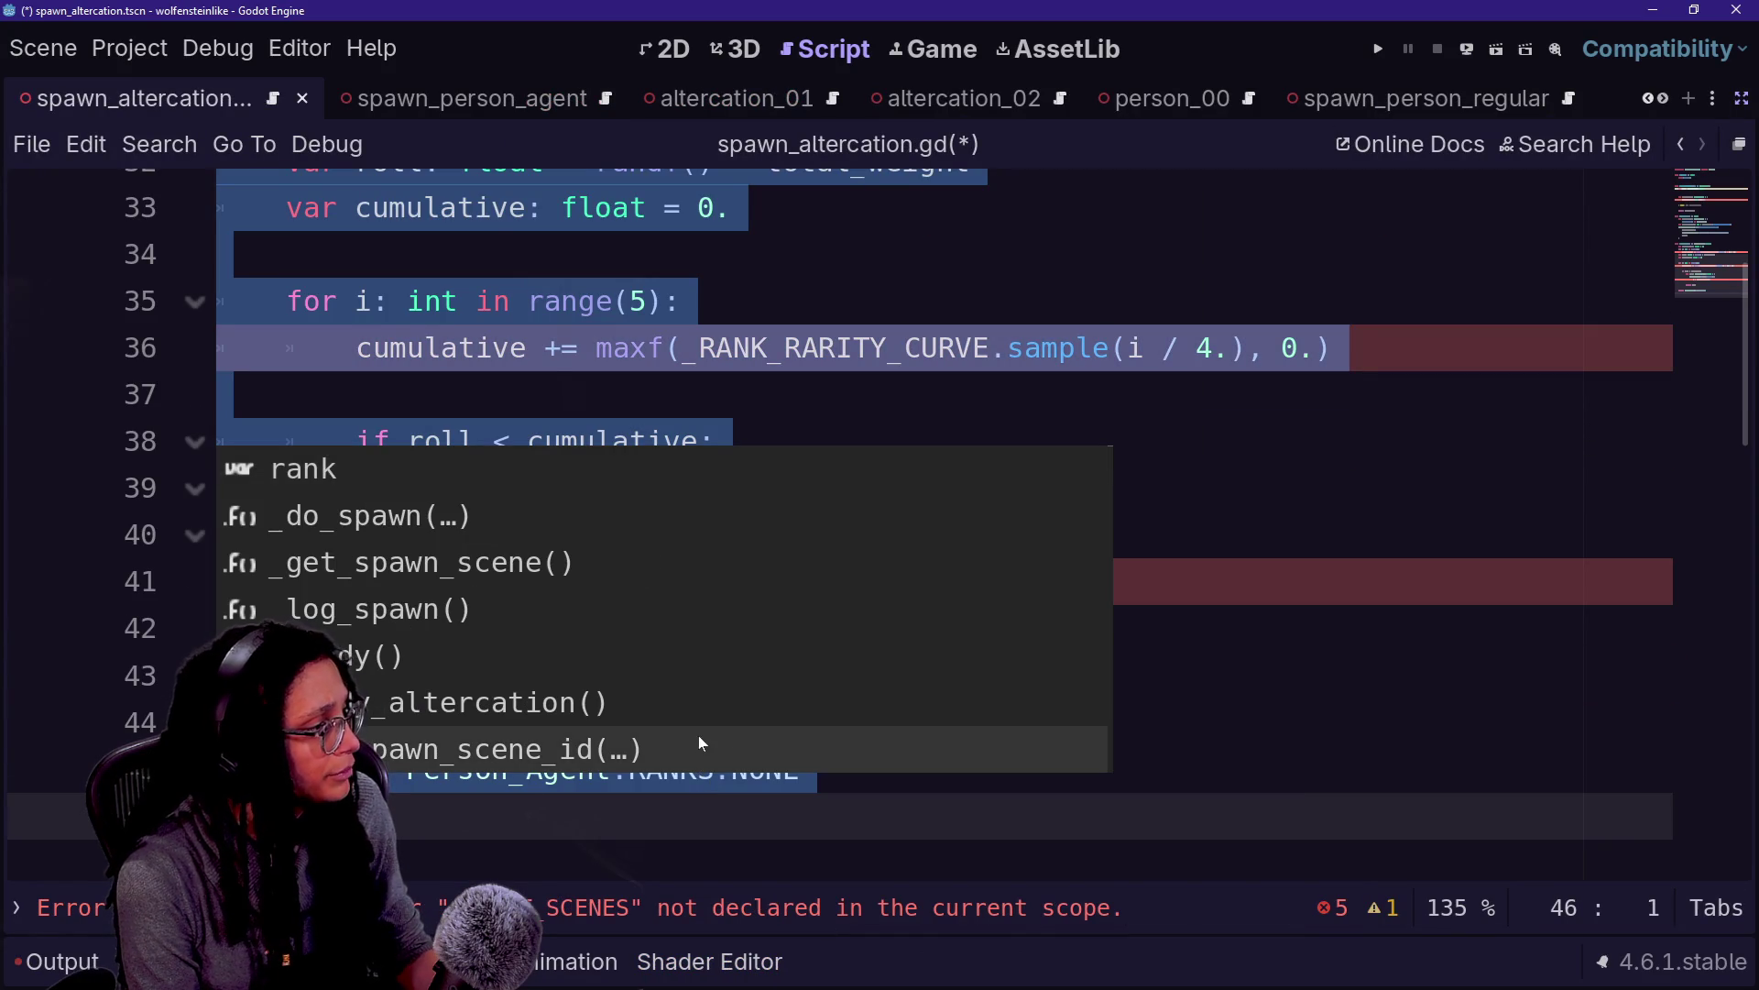
key("Escape")
left_click(724, 440)
scroll(733, 513, "up", 10)
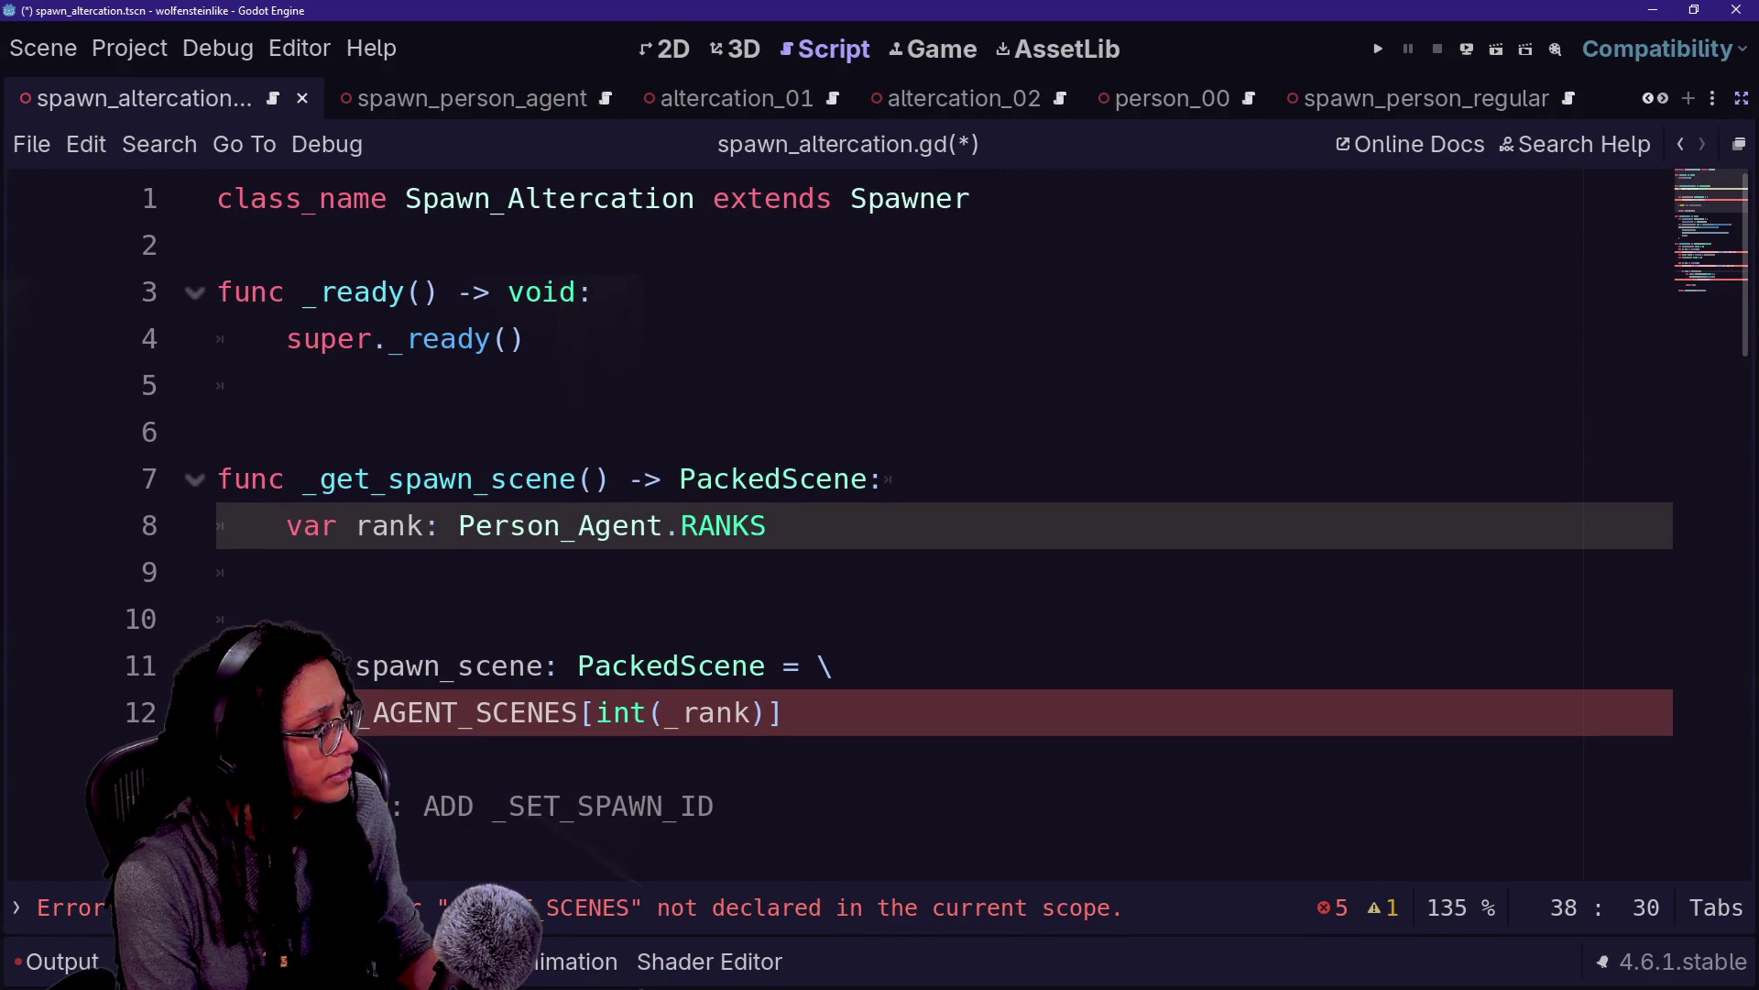
left_click(322, 665)
left_click_drag(334, 658, 275, 870)
key("ctrl+k")
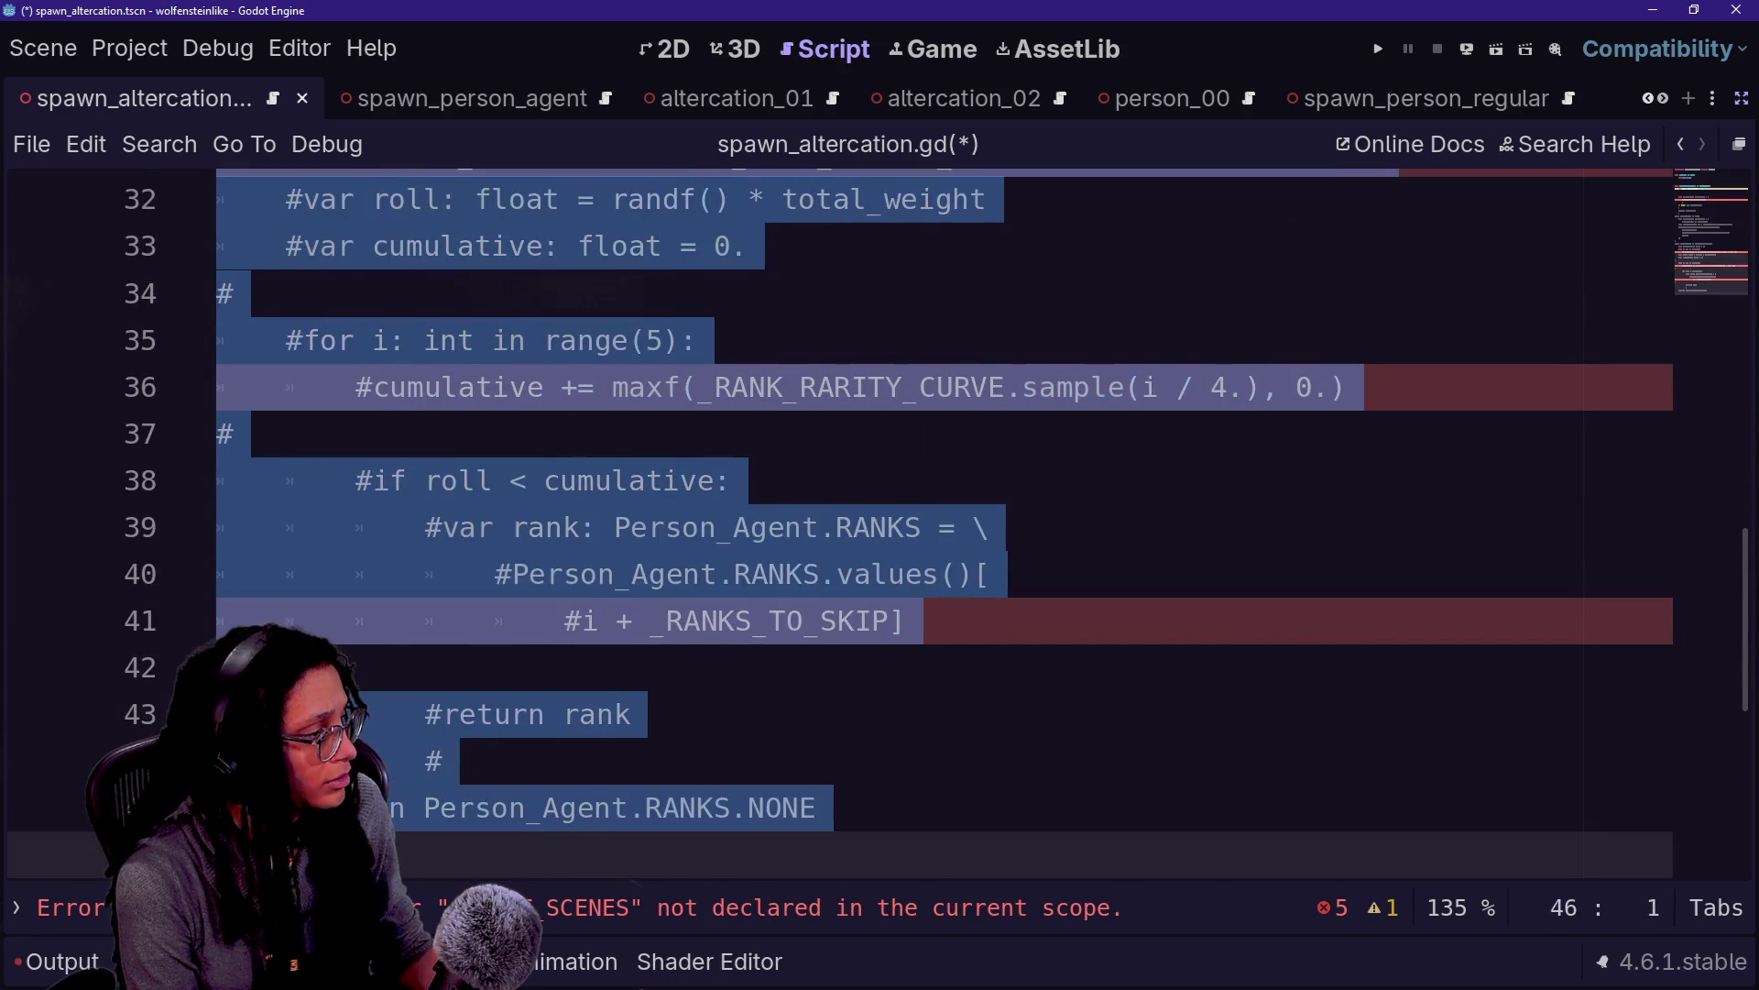
left_click(240, 667)
Make _get_spawn_scene return null on line 9
scroll(917, 514, "up", 10)
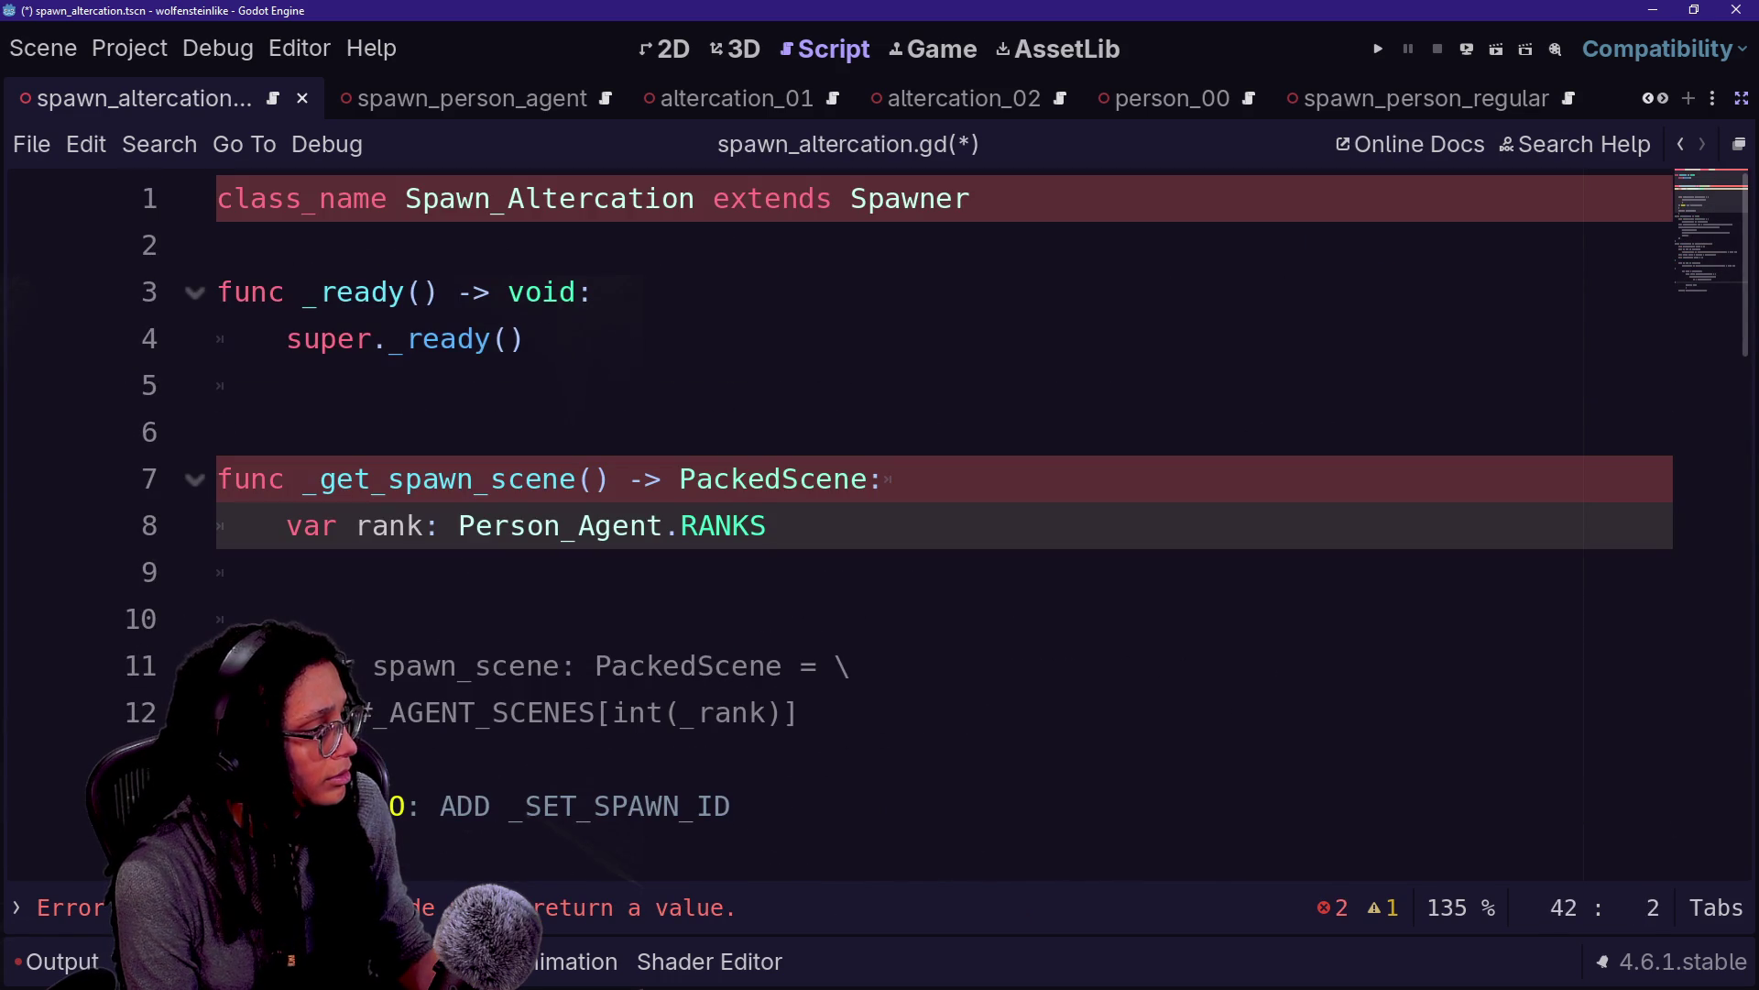
left_click(287, 571)
type("return ")
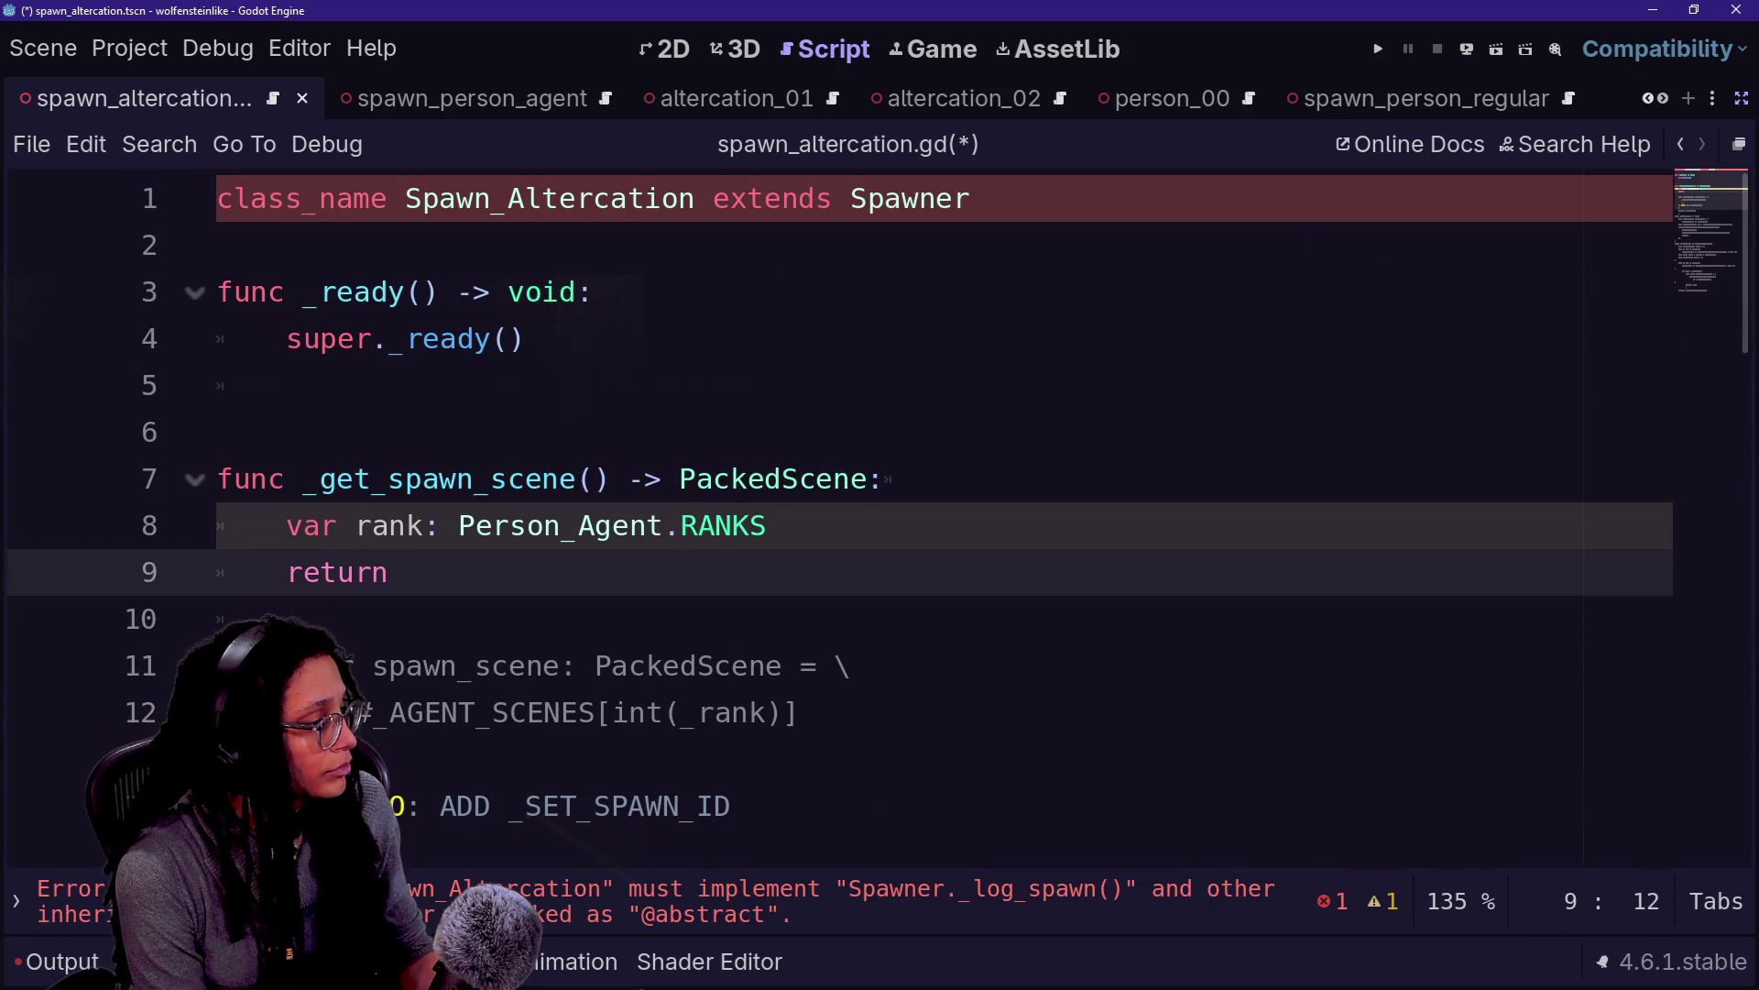
type("null")
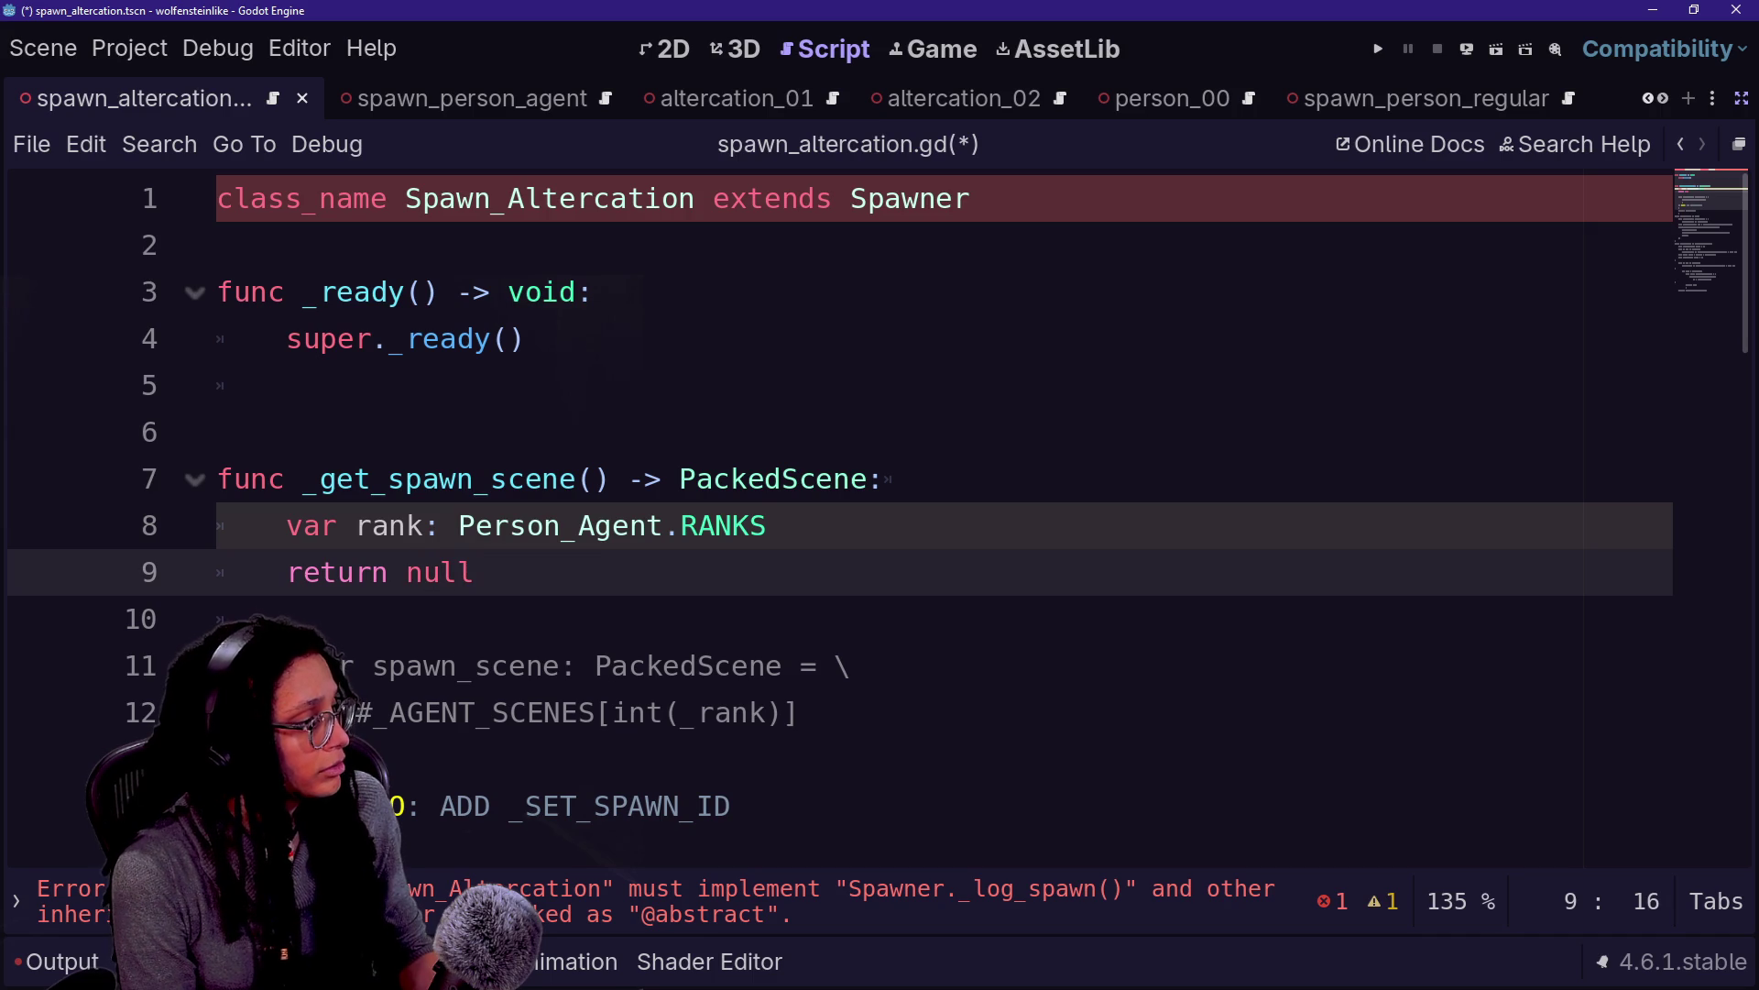
Uncomment the _log_spawn function
scroll(916, 513, "down", 6)
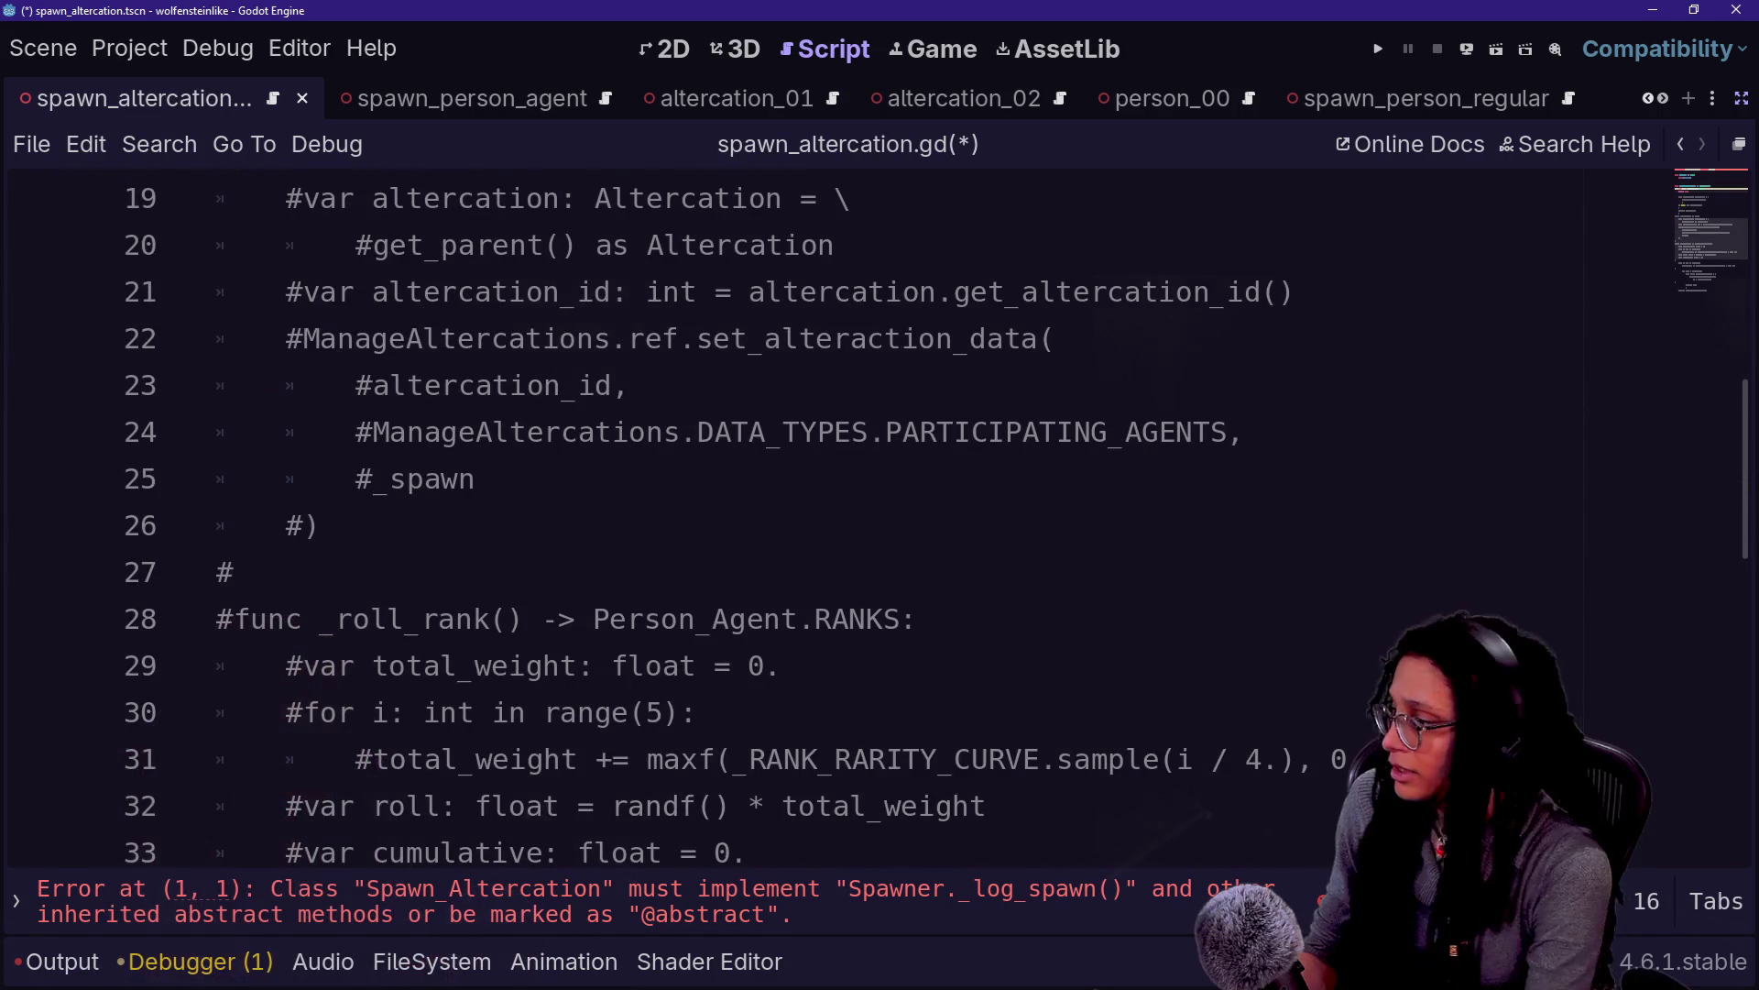
scroll(917, 513, "down", 5)
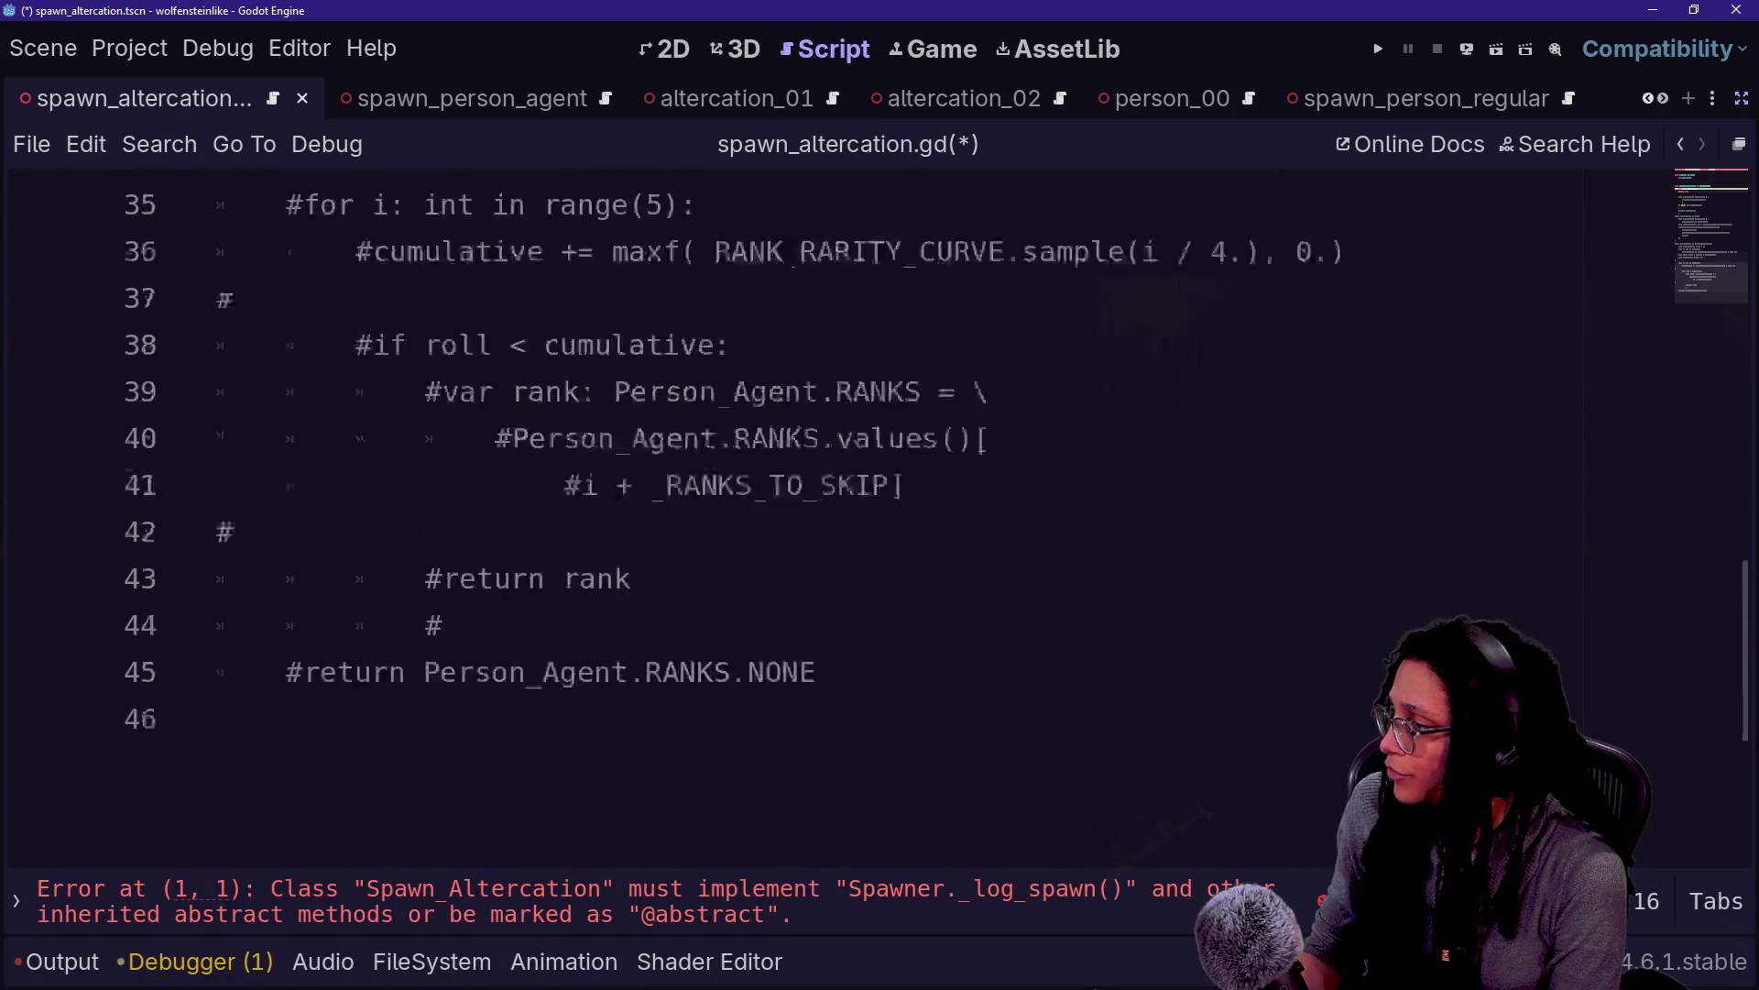
scroll(916, 514, "up", 7)
mouse_move(386, 432)
left_mouse_down()
mouse_move(474, 758)
mouse_move(319, 805)
left_mouse_up()
scroll(319, 806, "down", 1)
left_click(234, 712, "shift")
key("ctrl+k")
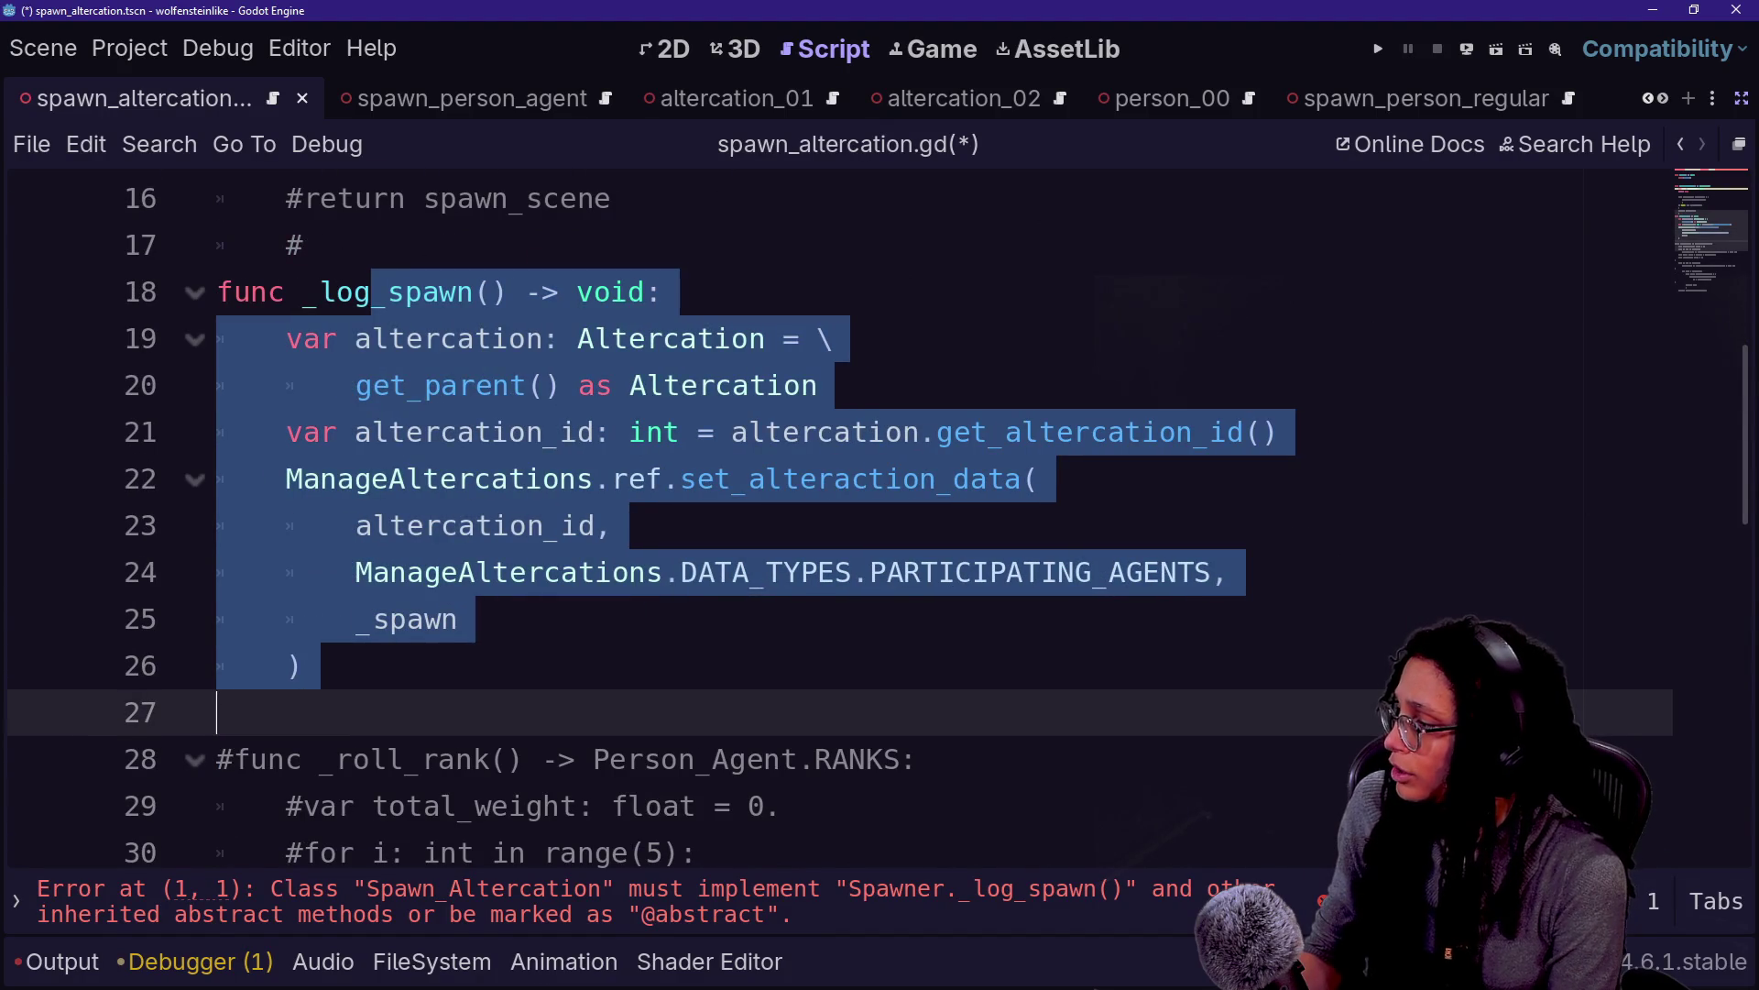
left_click(497, 478)
Restore the scene and inspector panels and drag EditorMeshes into the script at line 5
left_click(658, 291)
scroll(825, 513, "up", 5)
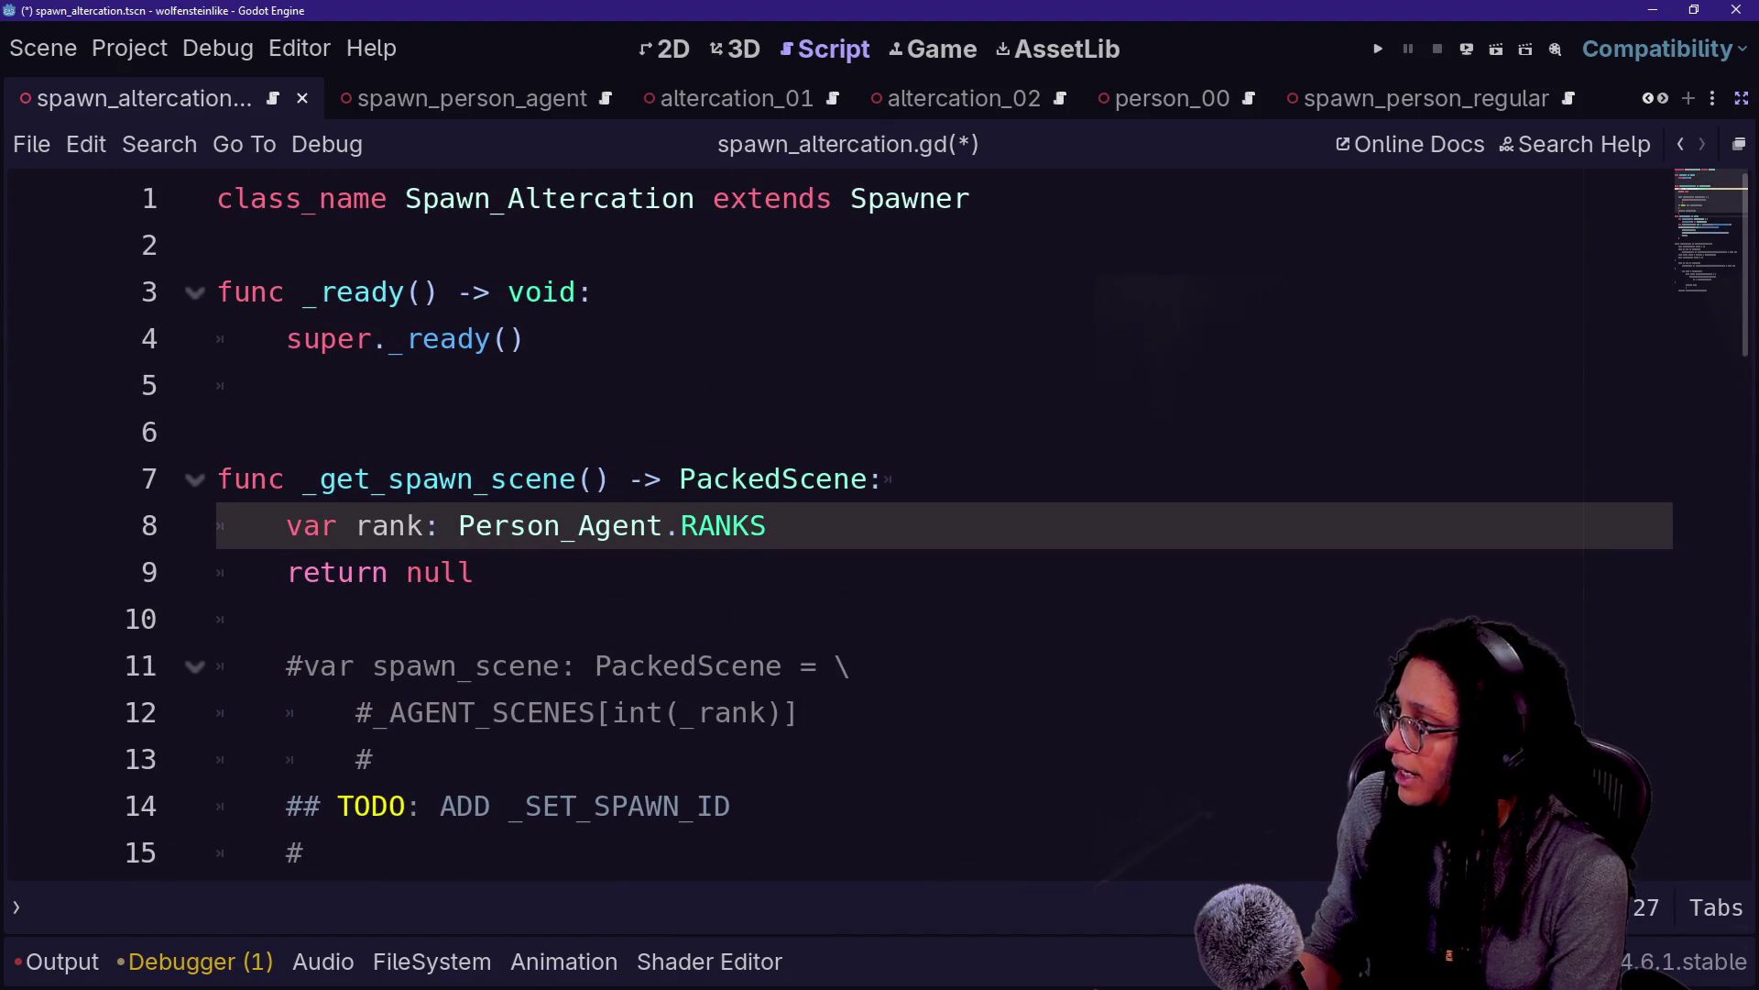
left_click(526, 338)
key("ctrl+shift+F11")
left_click_drag(129, 231, 926, 420)
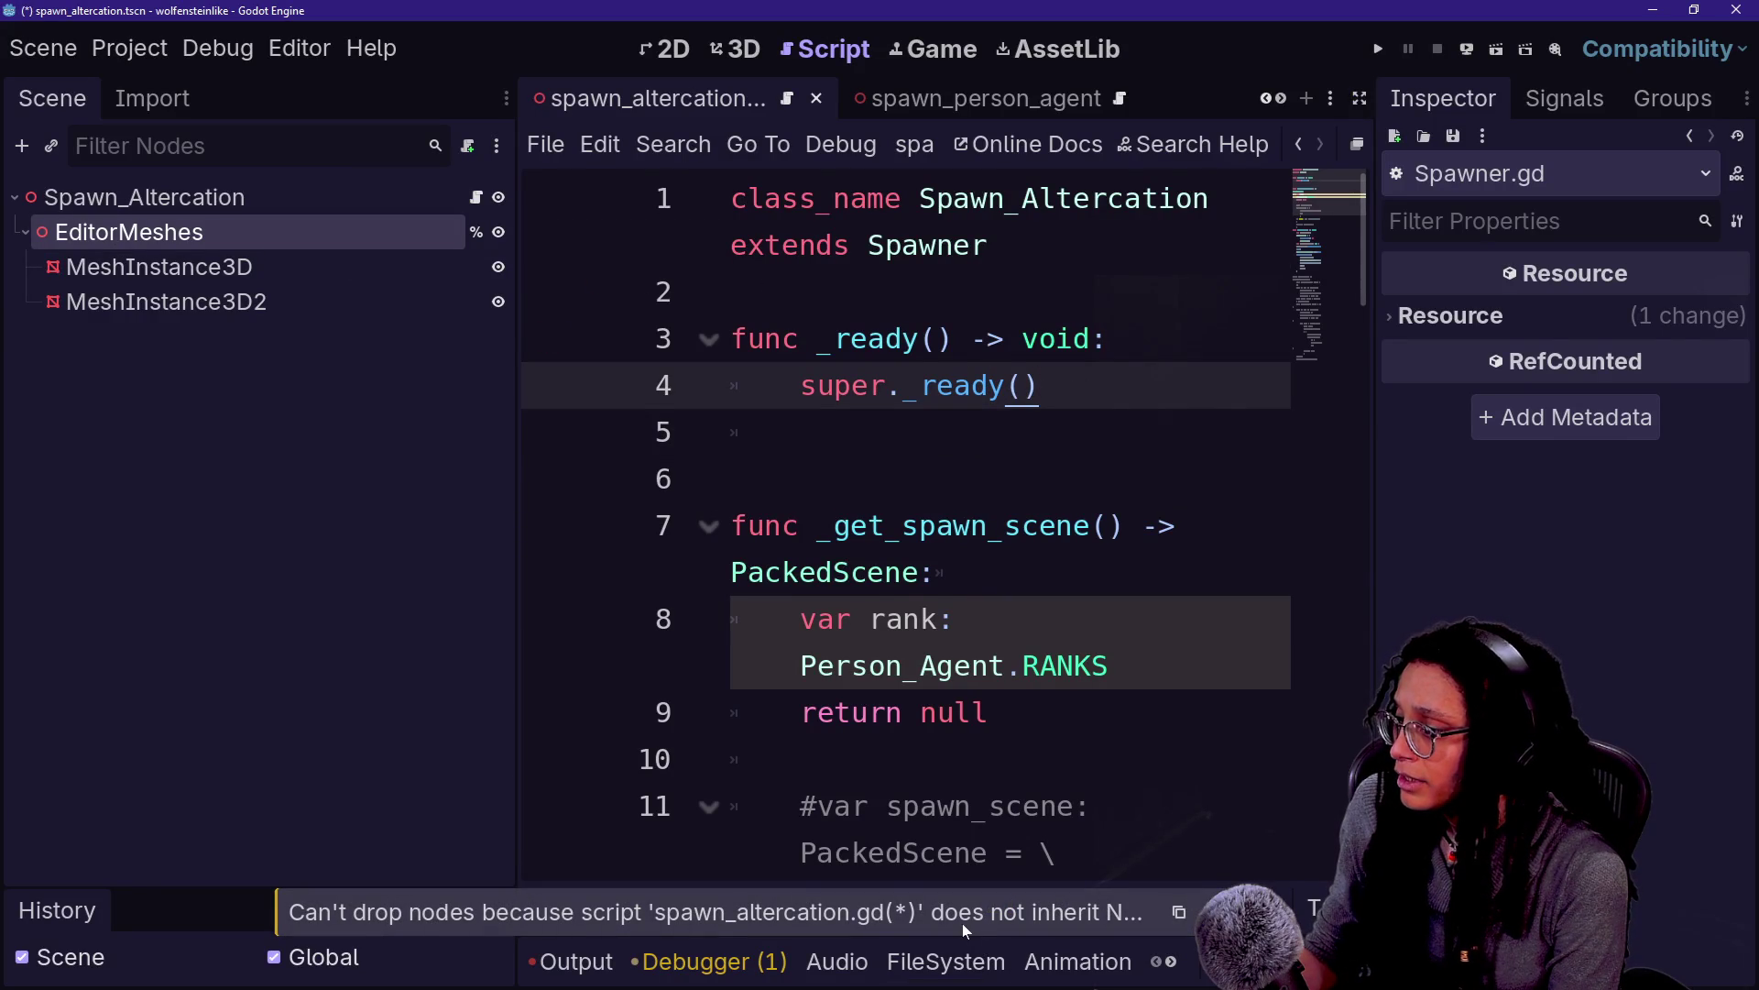
Save the scene and reload the current project
left_click(730, 478)
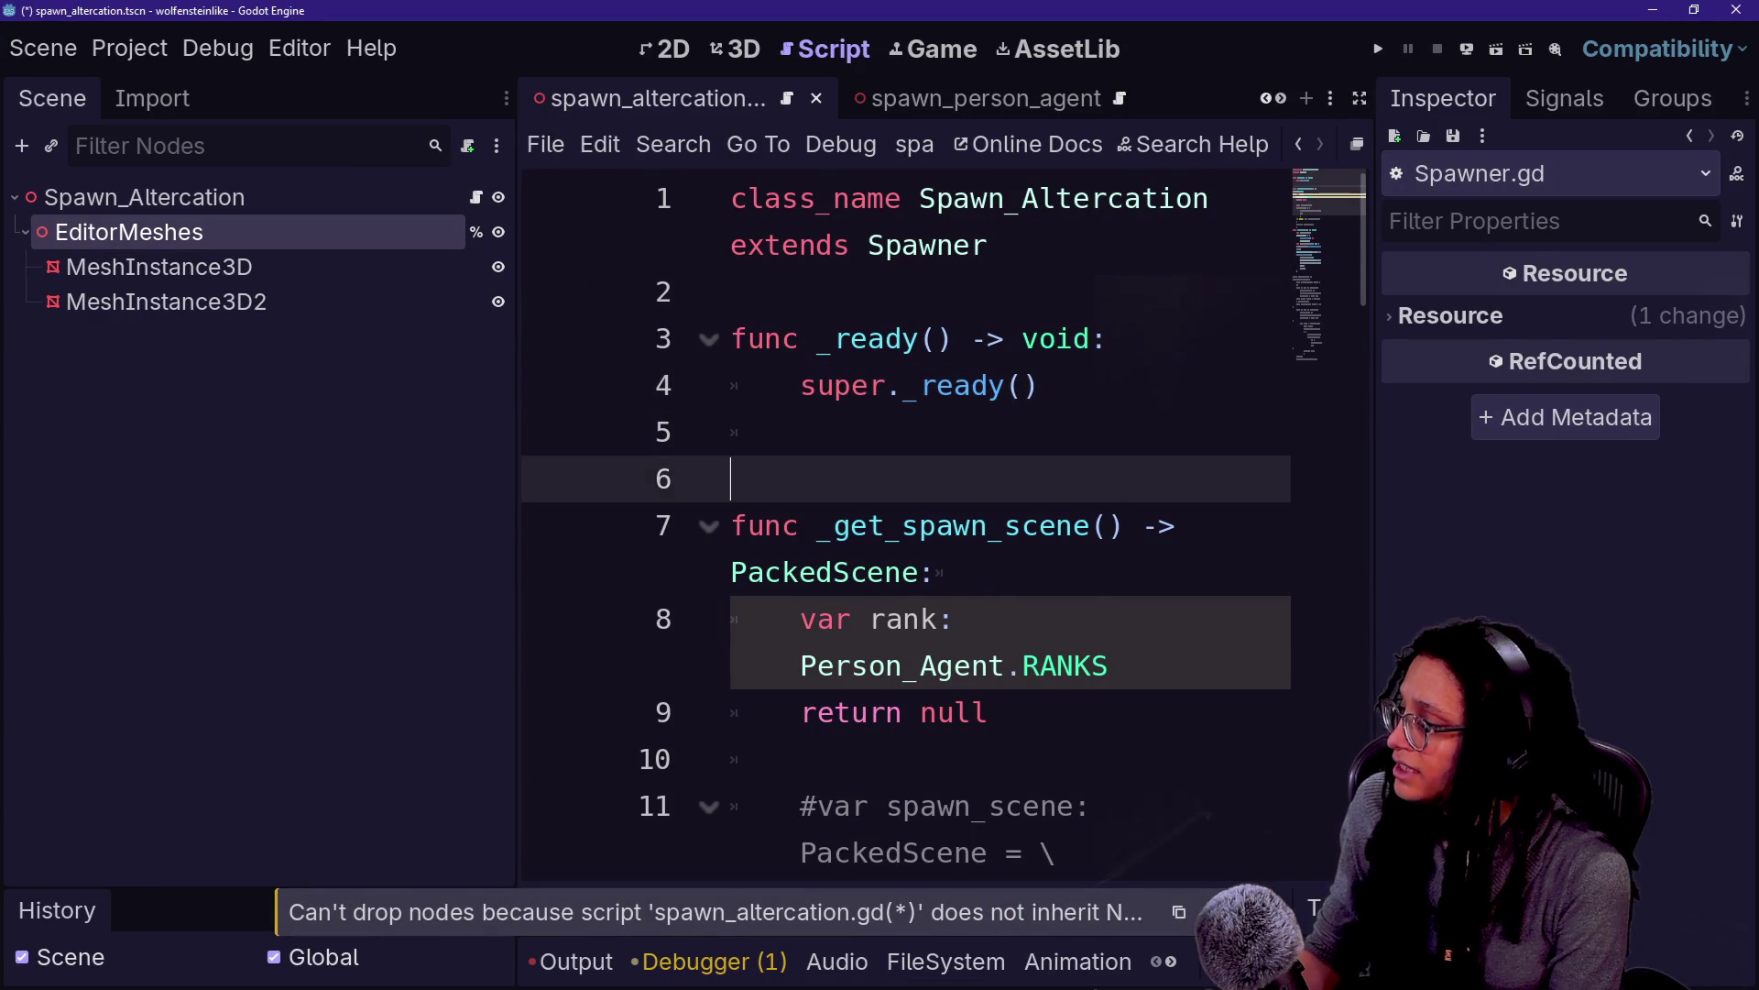
key("ctrl+s")
left_click(129, 48)
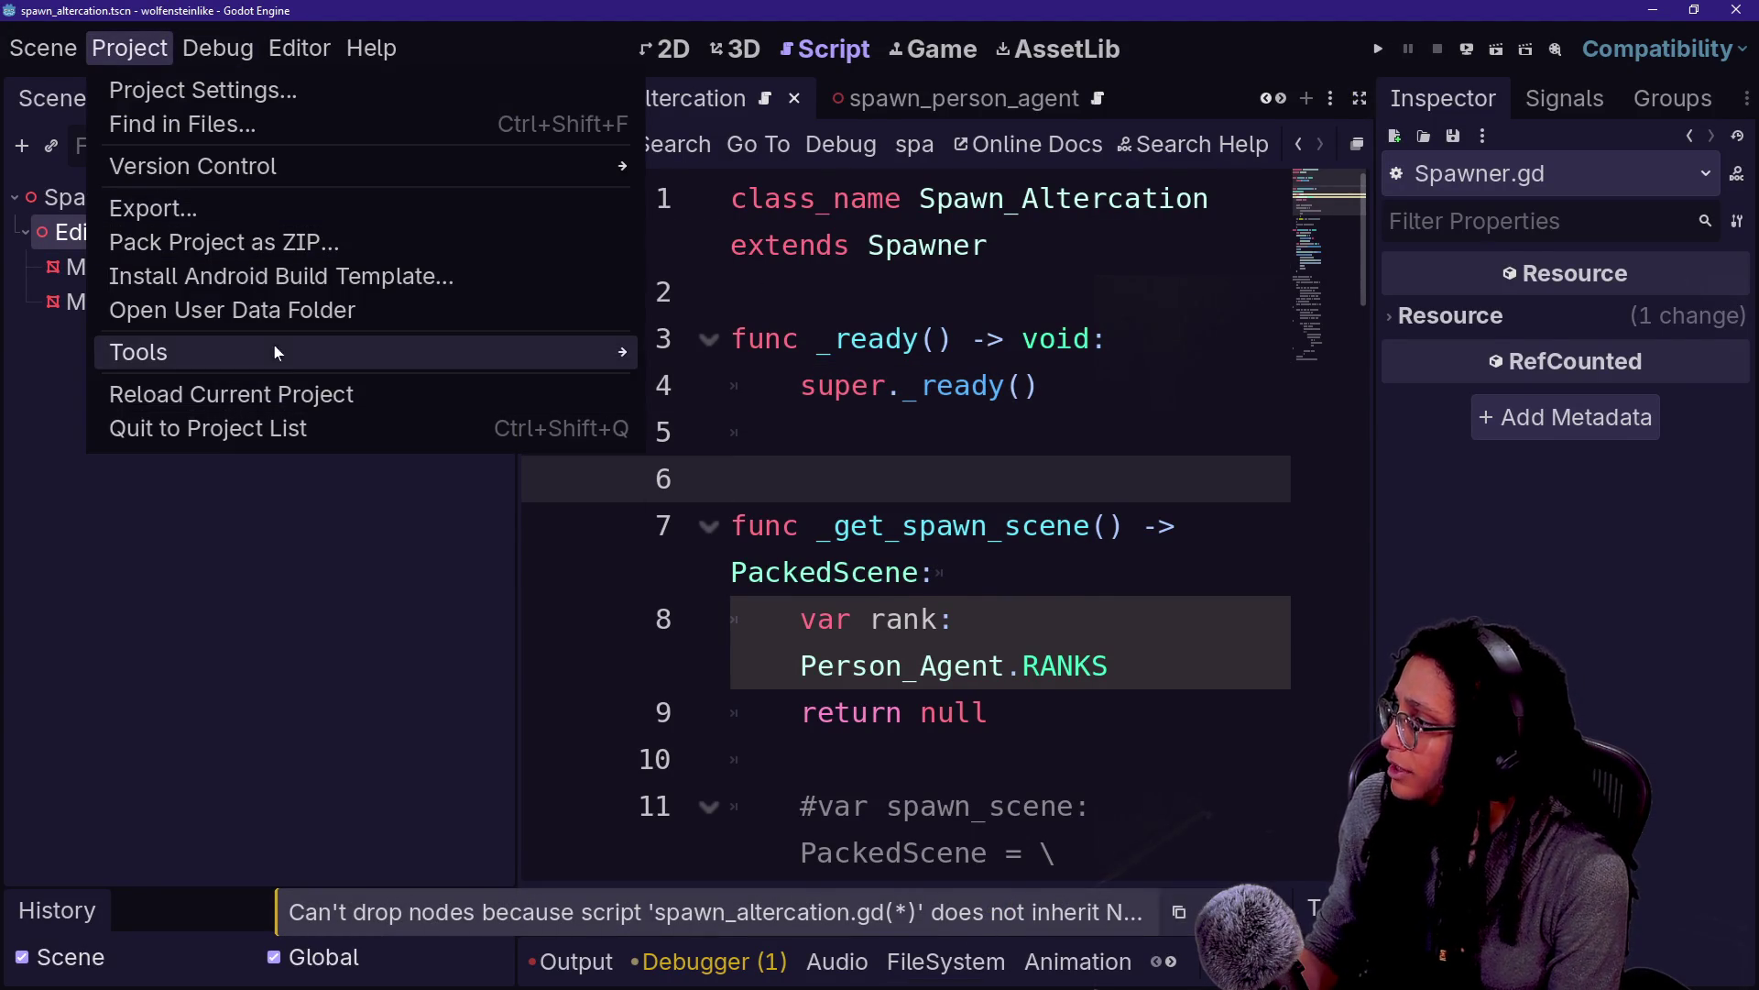
left_click(286, 392)
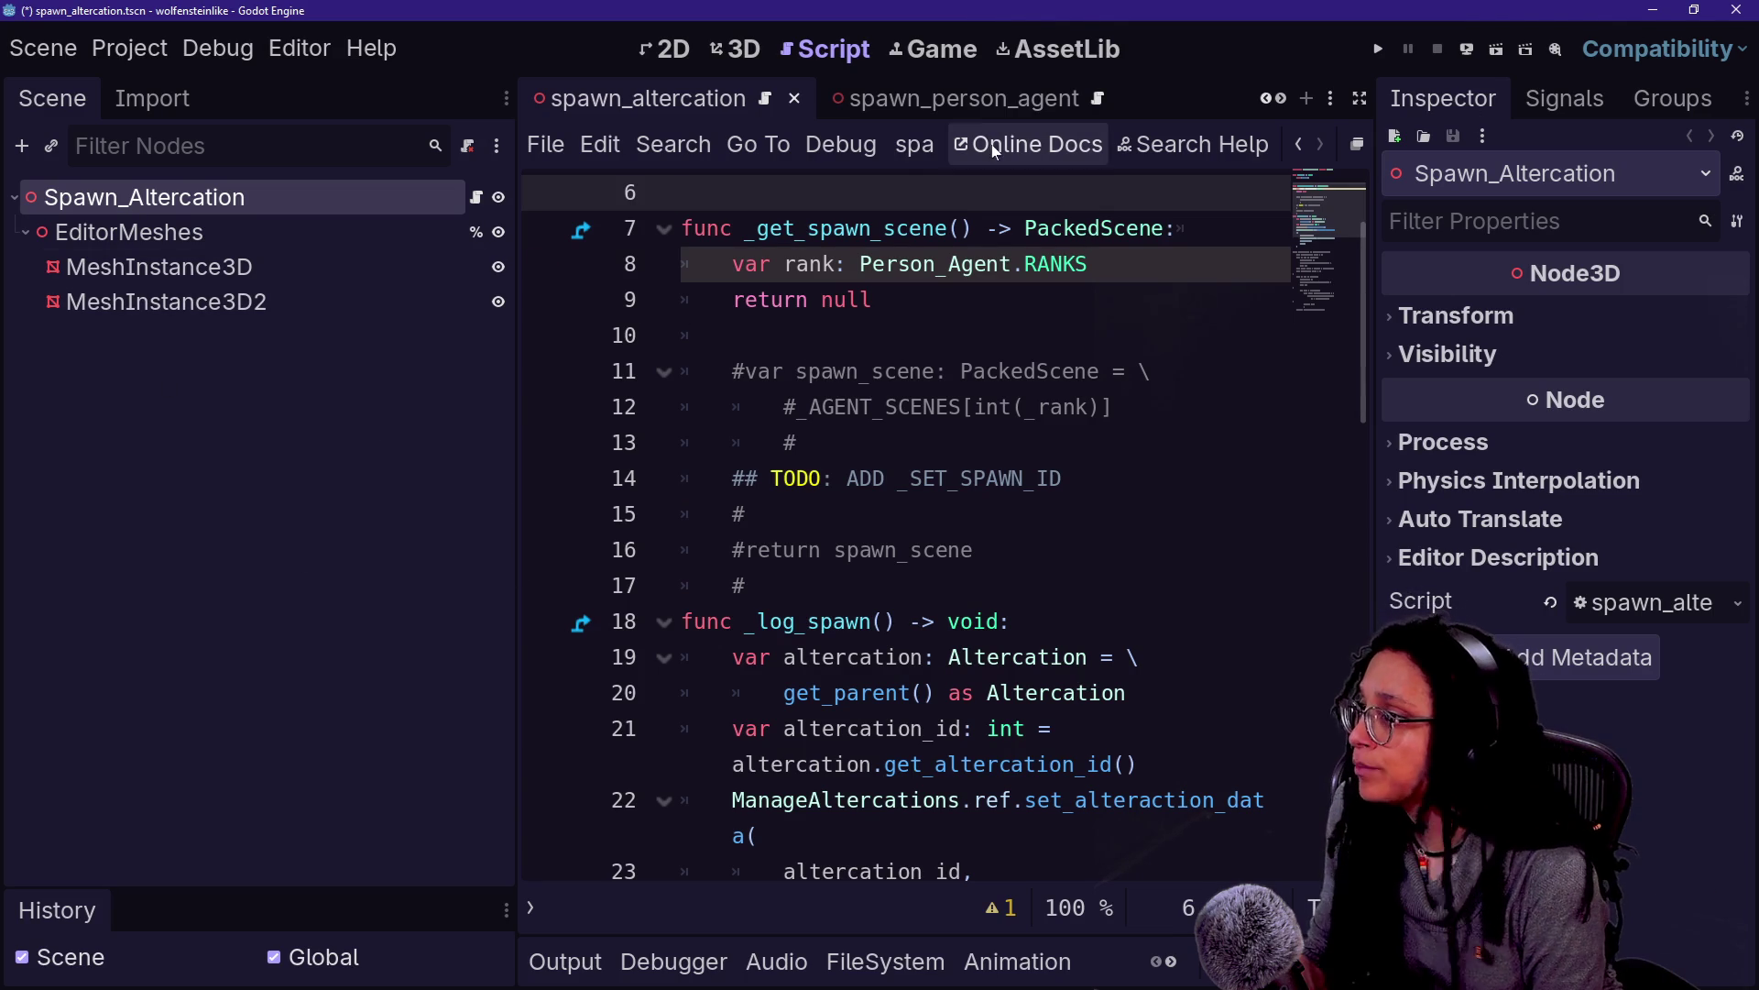
Insert %EditorMeshes on line 5 of _ready by dragging the node, enlarge the text, and switch to the stream chat
scroll(733, 366, "up", 2)
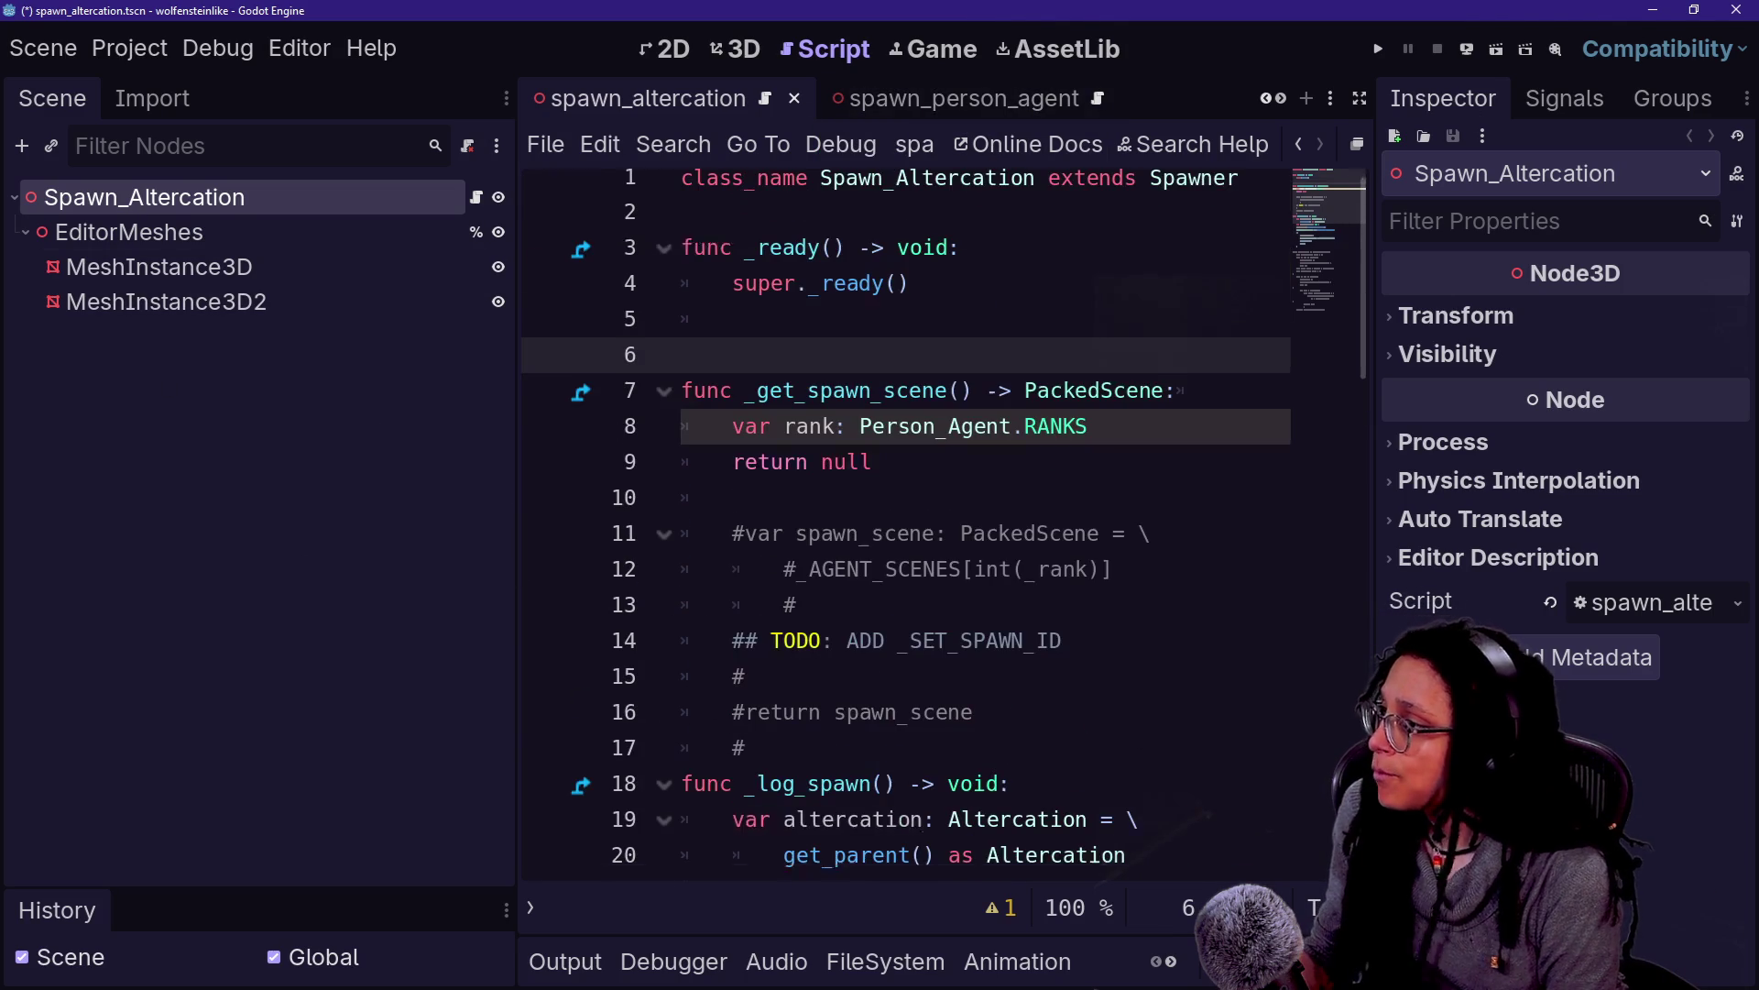
mouse_move(197, 232)
left_mouse_down()
mouse_move(866, 291)
mouse_move(866, 335)
left_mouse_up()
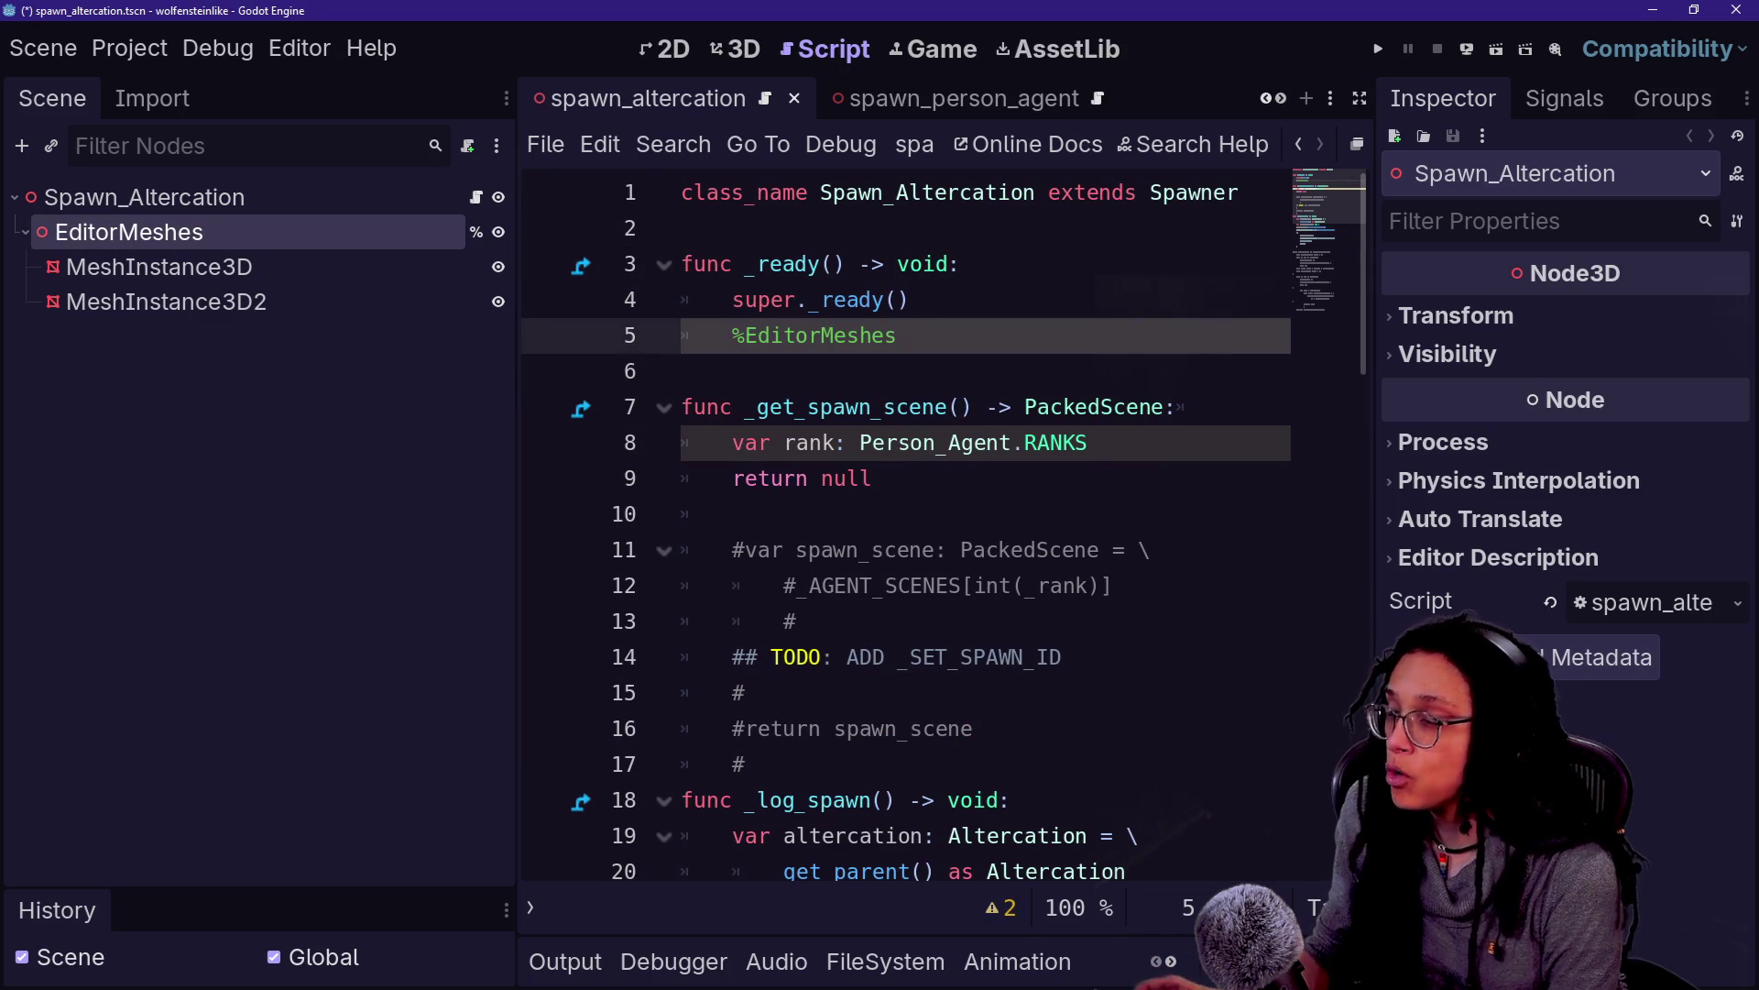
key("ctrl+equal")
key("ctrl+equal")
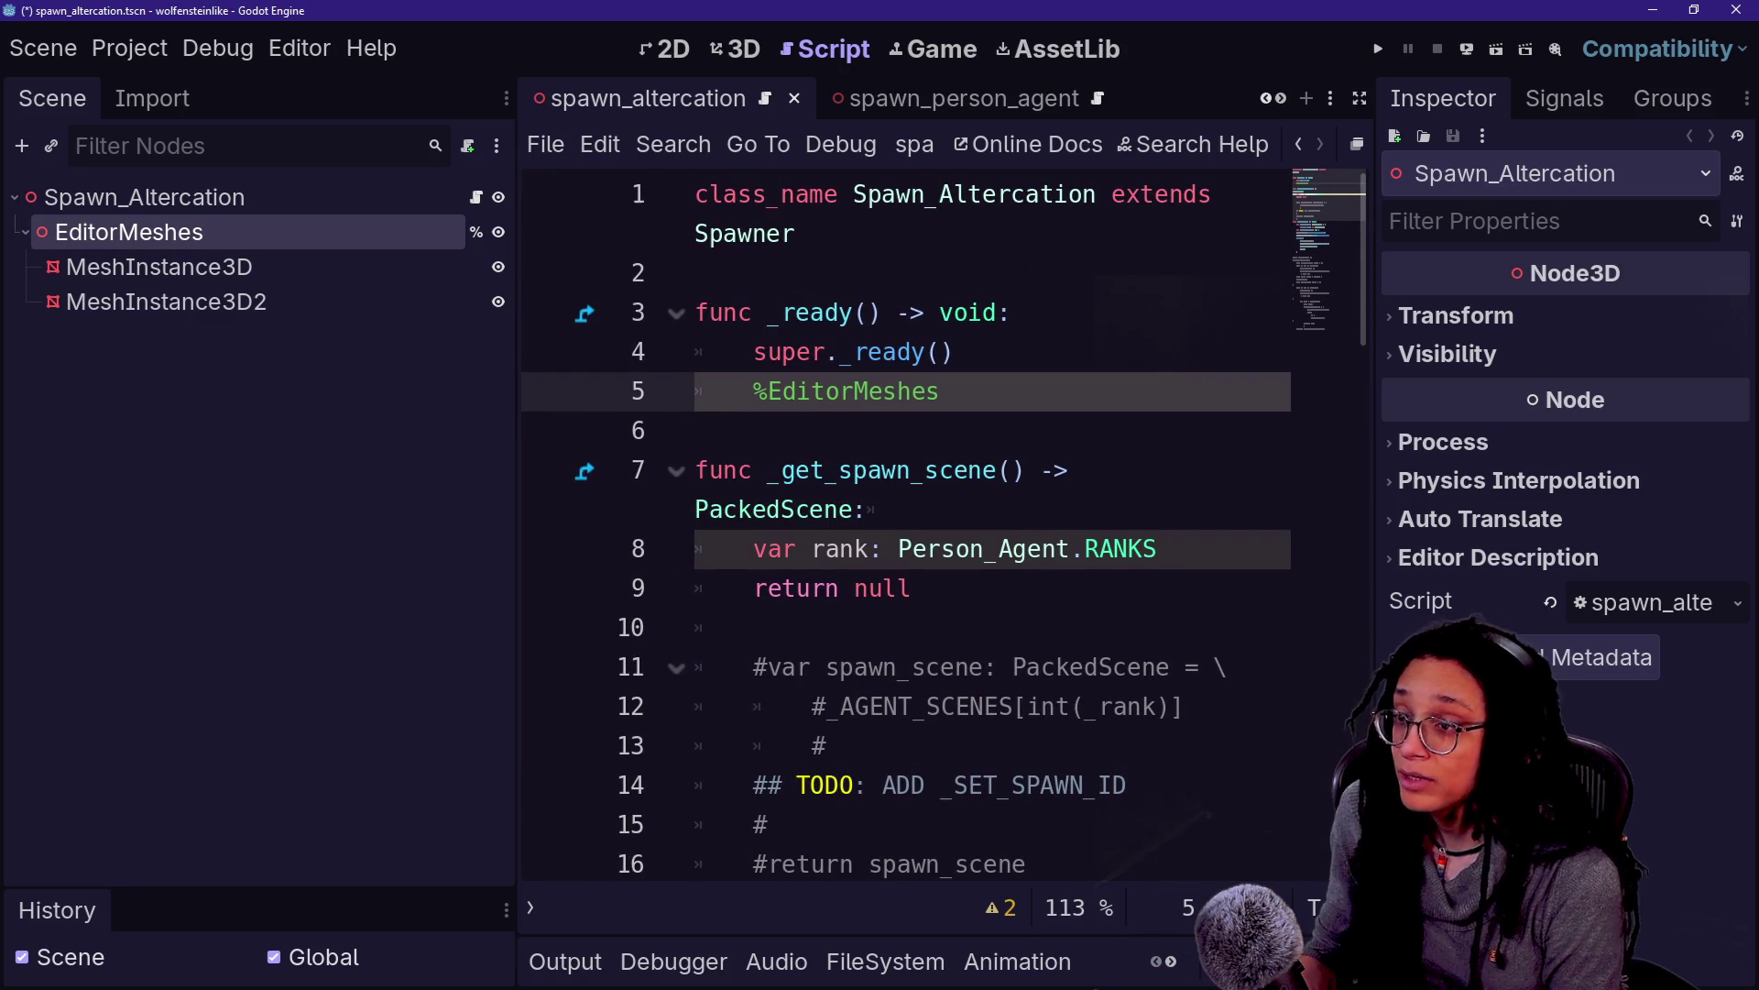
key("alt+Tab")
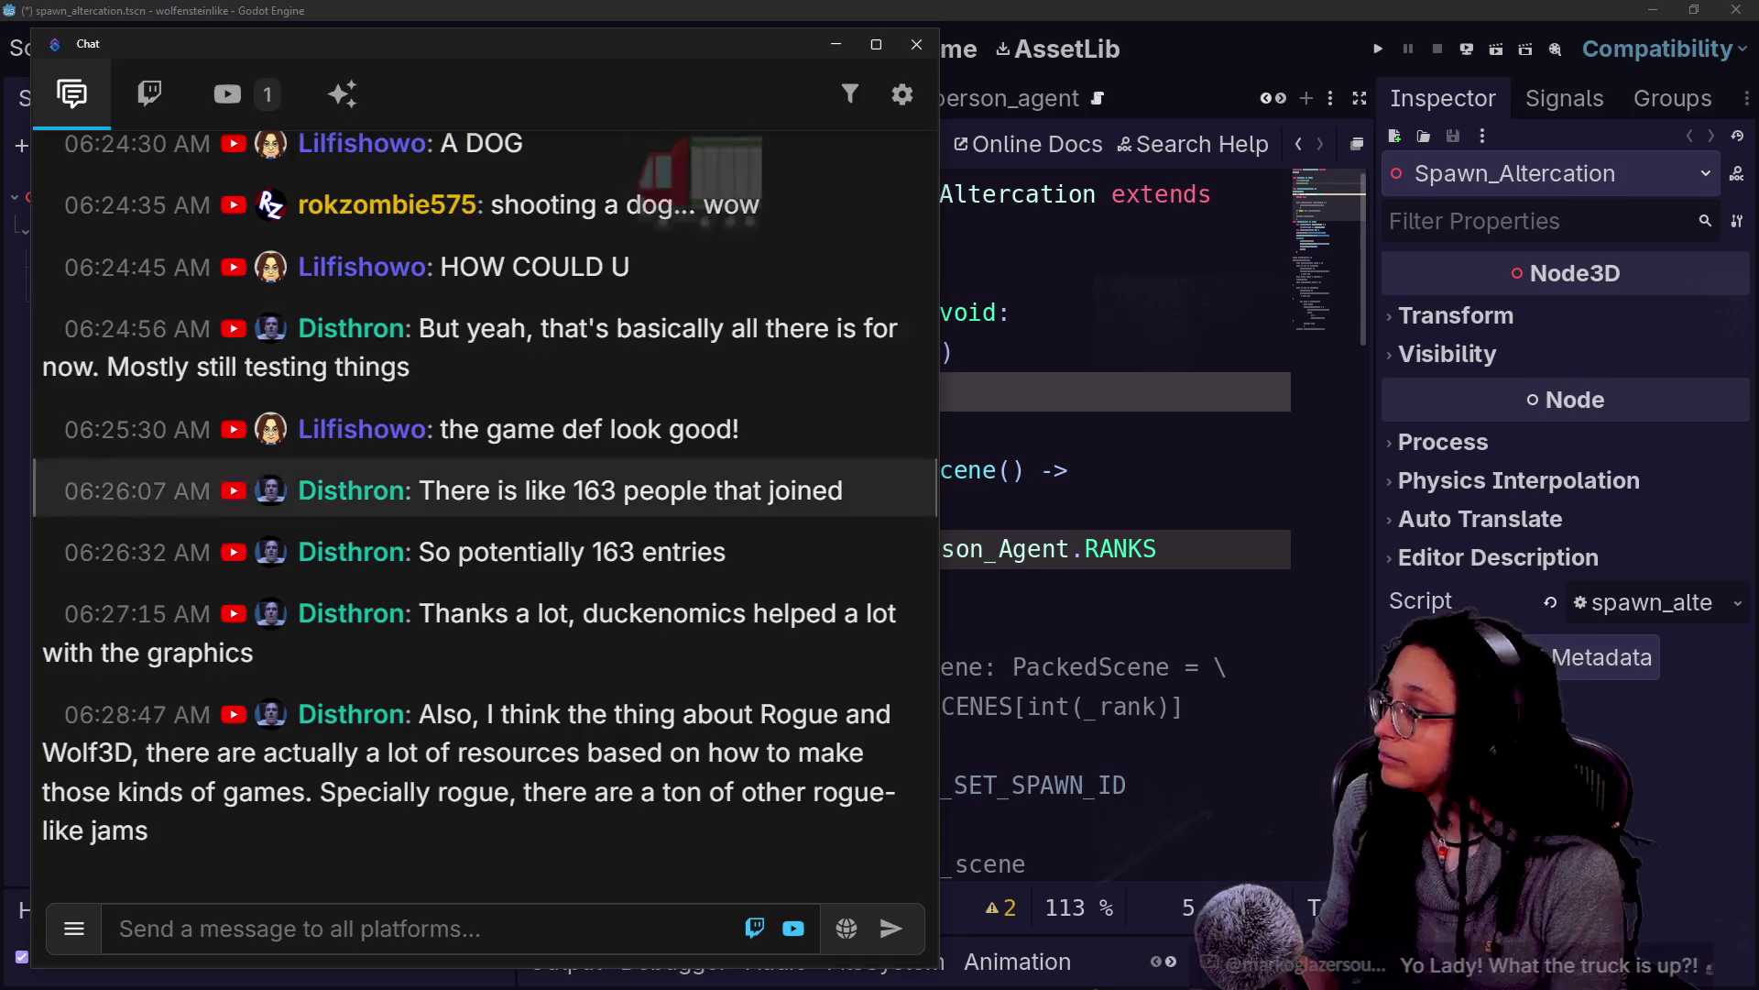
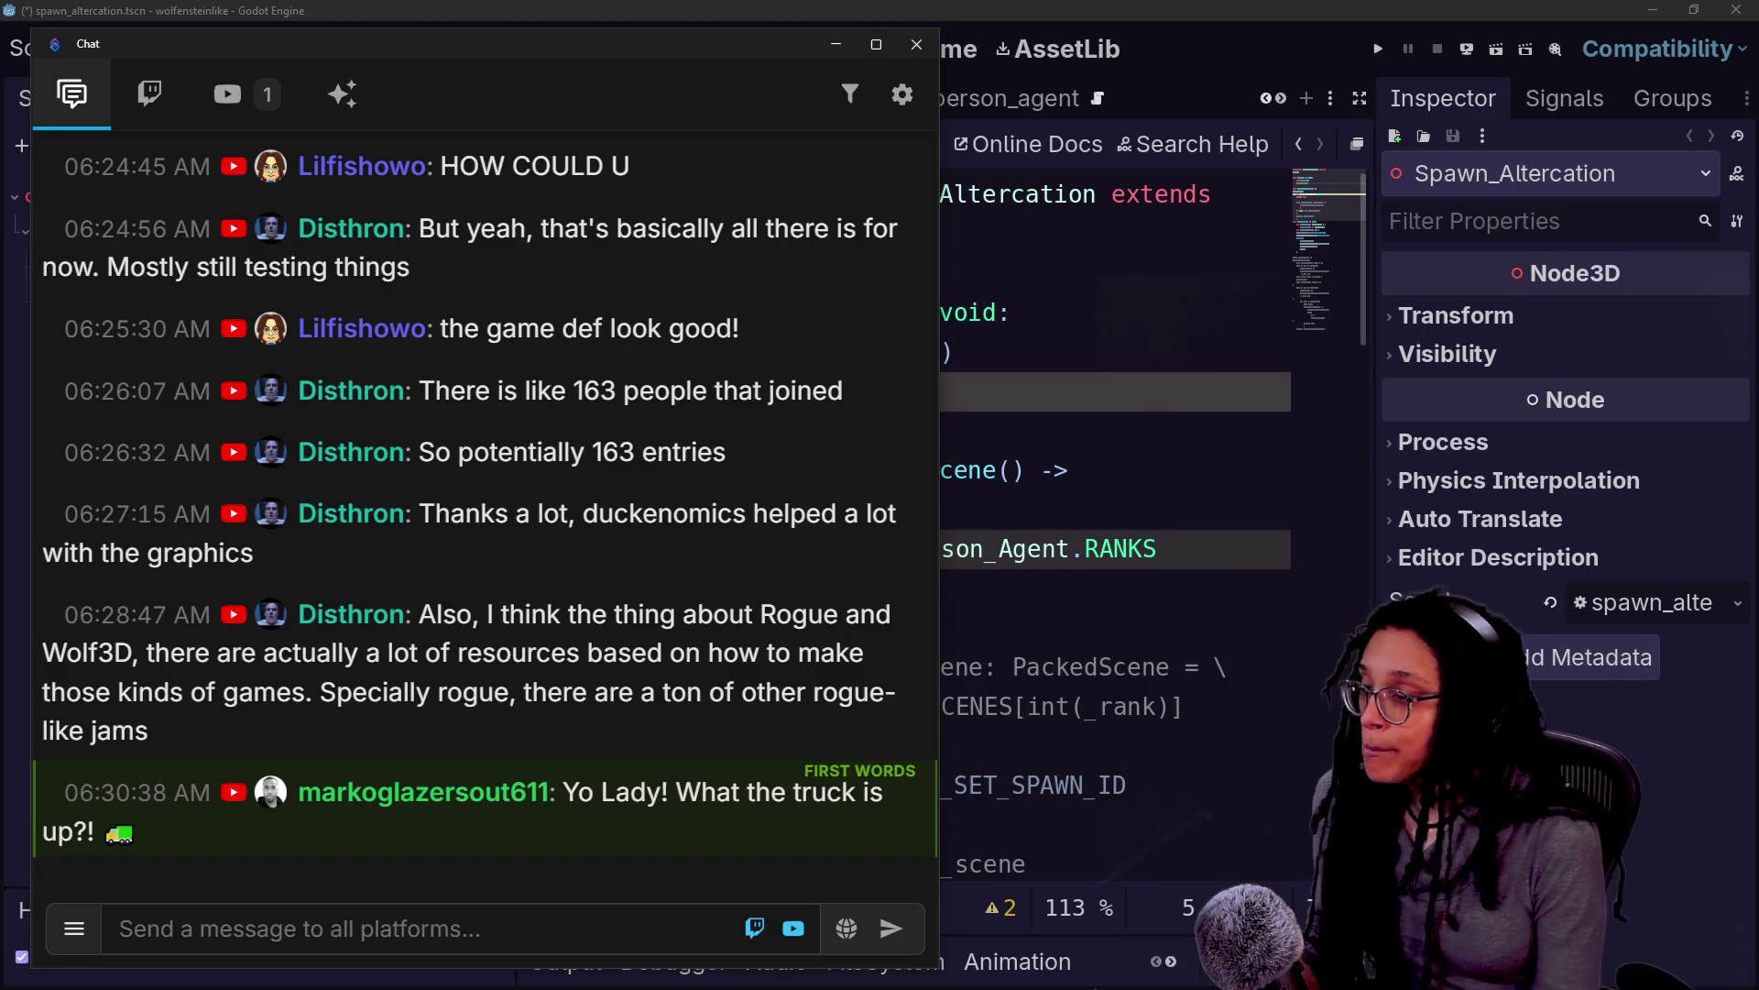
Dismiss the floating Stream chat window to bring back the spawn_altercation script
key("alt+Tab")
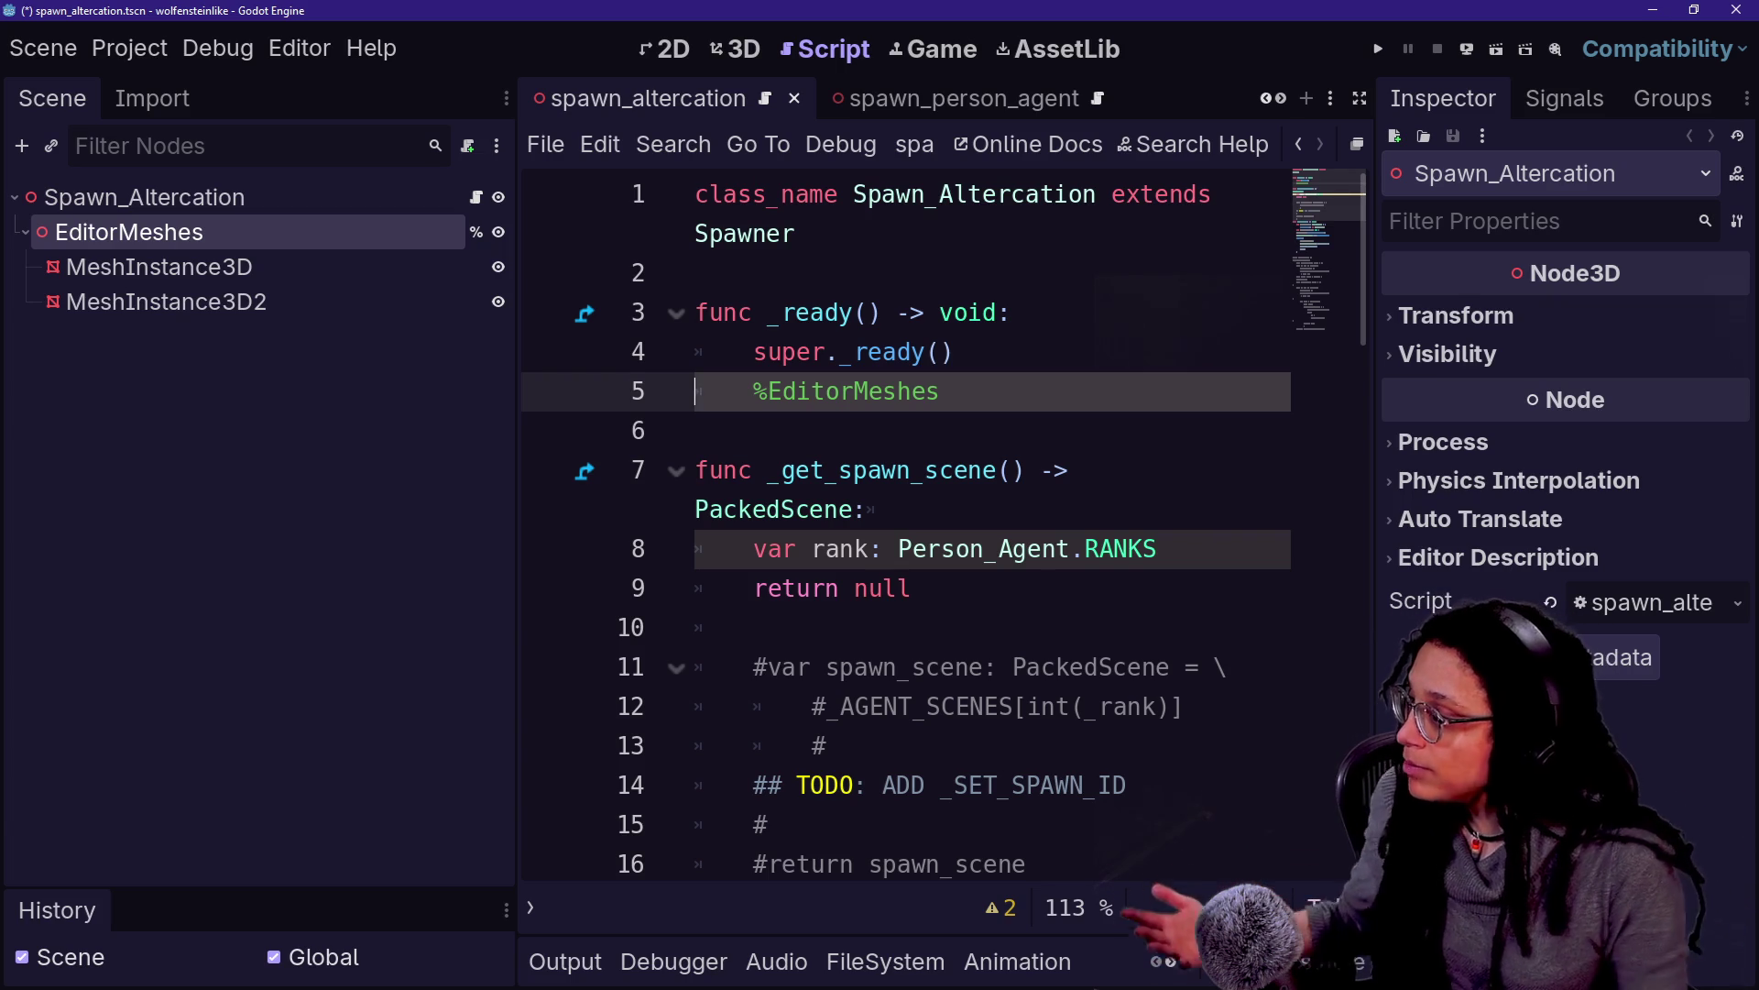
Drag the Scene dock divider left so the spawn_altercation code lines stop wrapping
left_click_drag(516, 266, 420, 251)
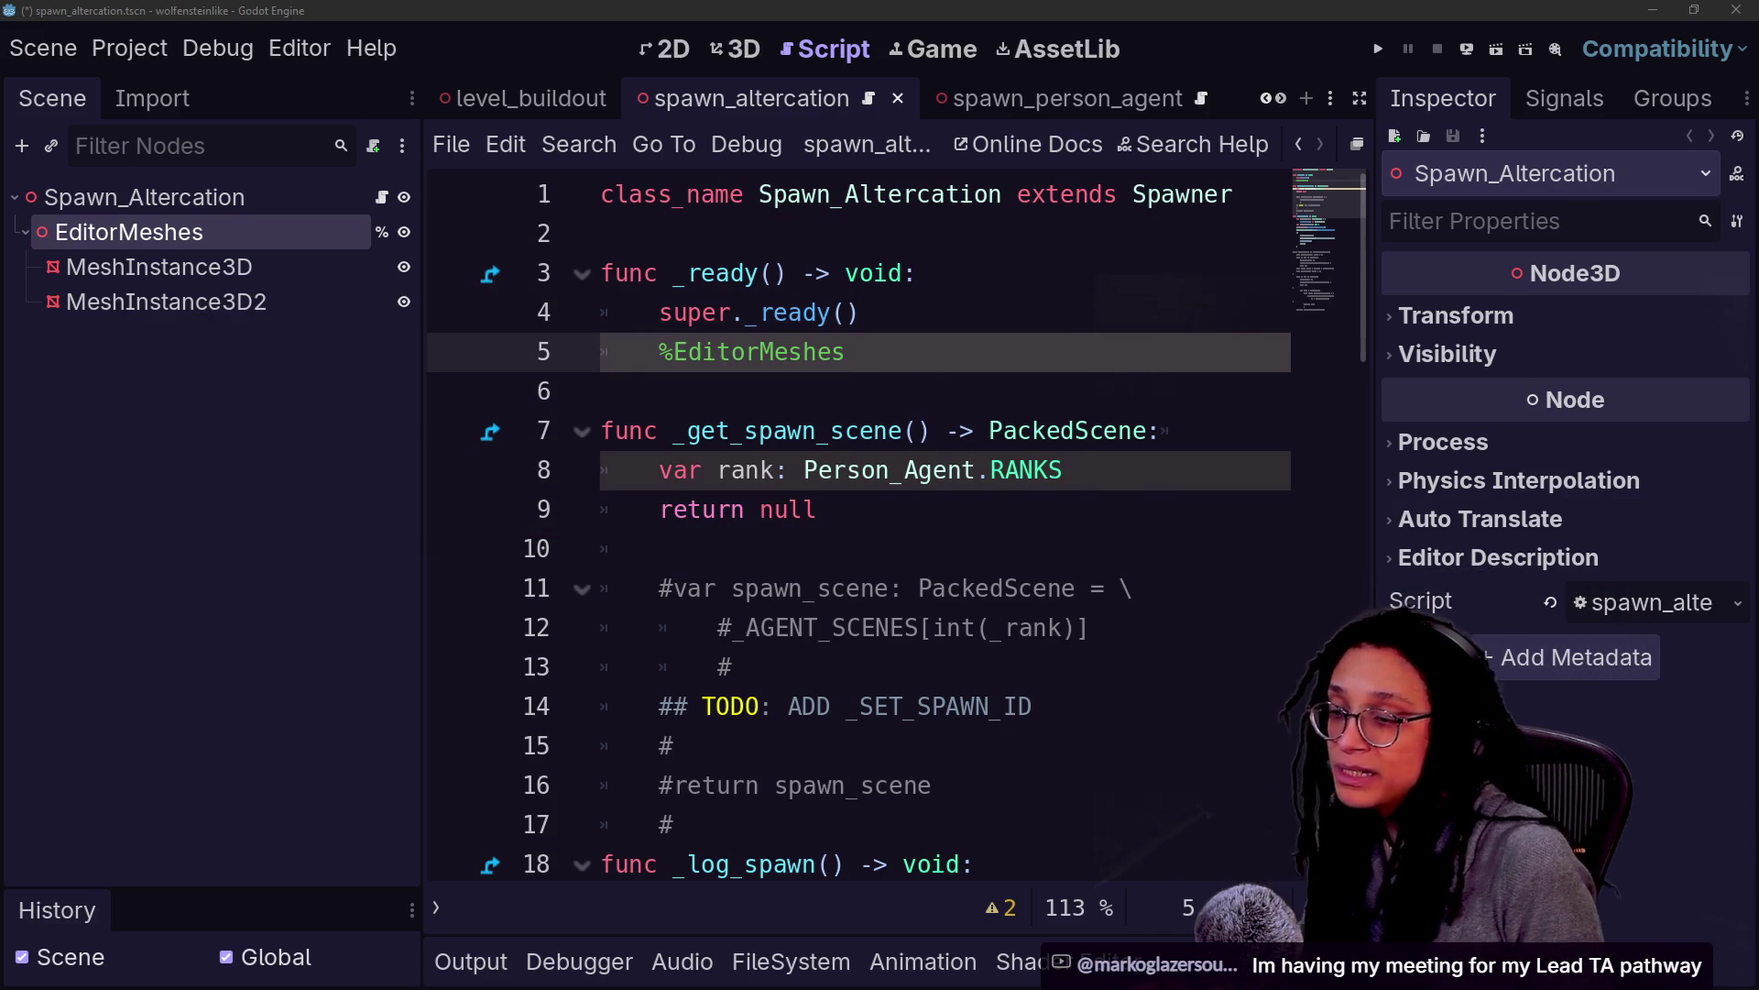
Append .visible = false to %EditorMeshes on line 5 and widen the code area further
left_click(1279, 400)
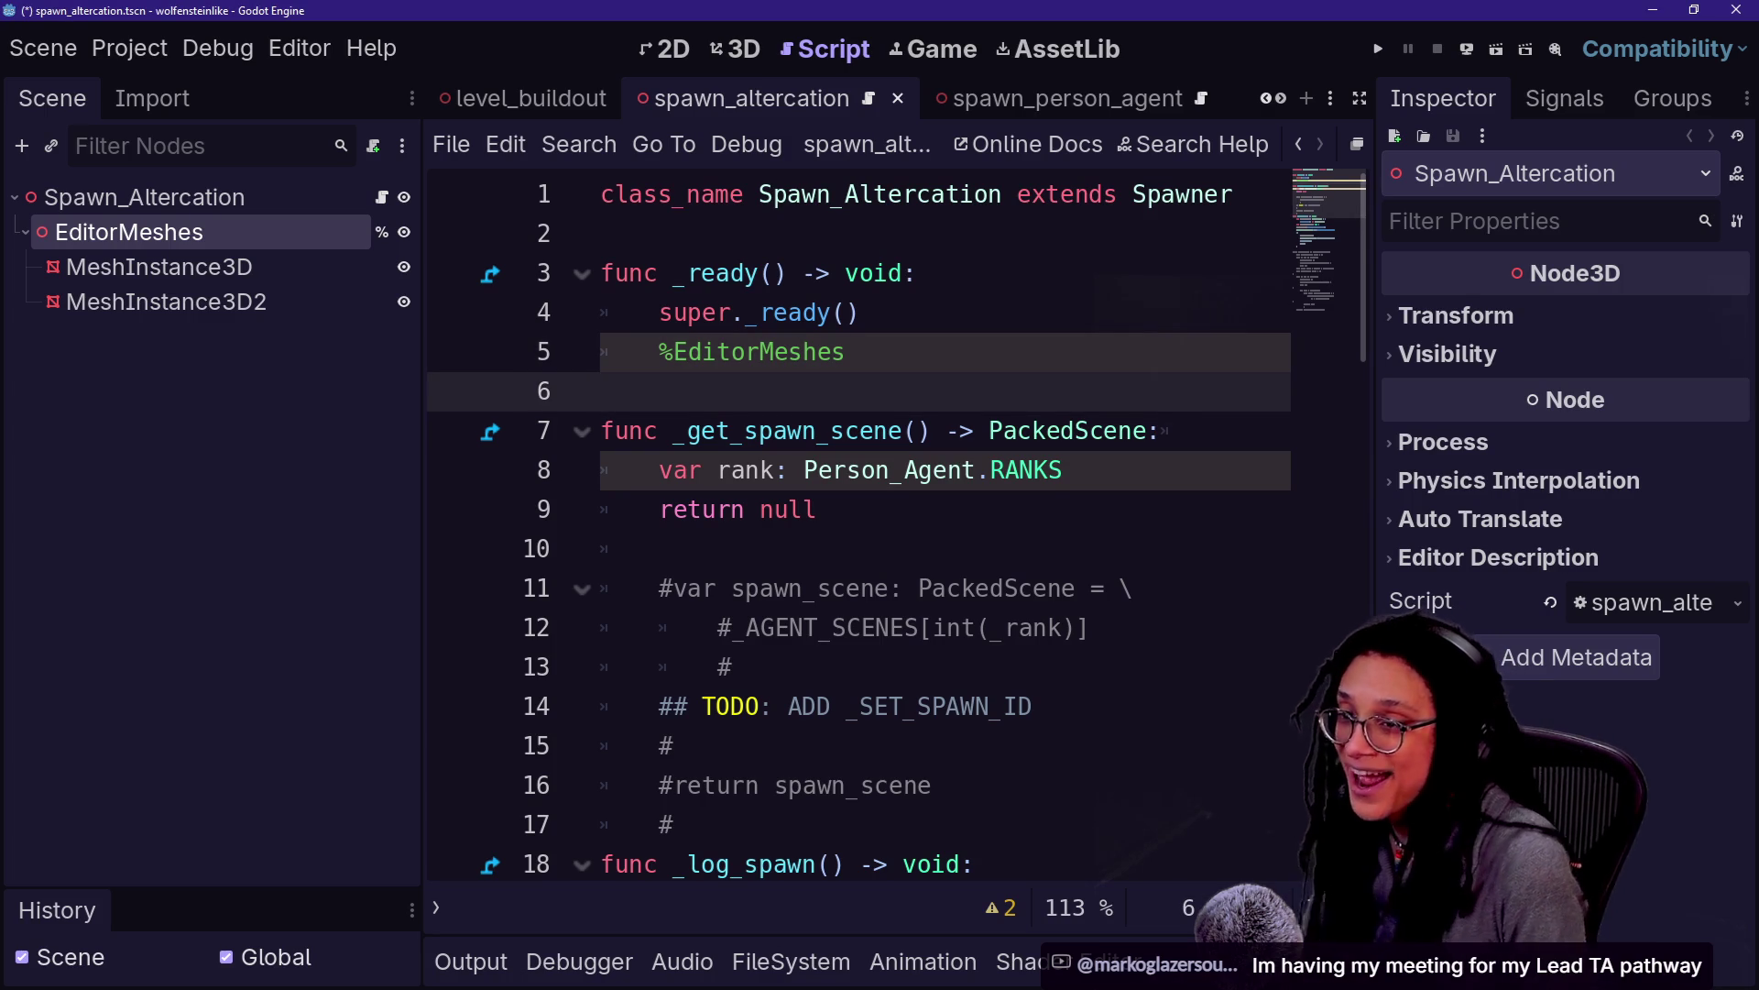
key("Up")
left_click(974, 430)
left_click(659, 352)
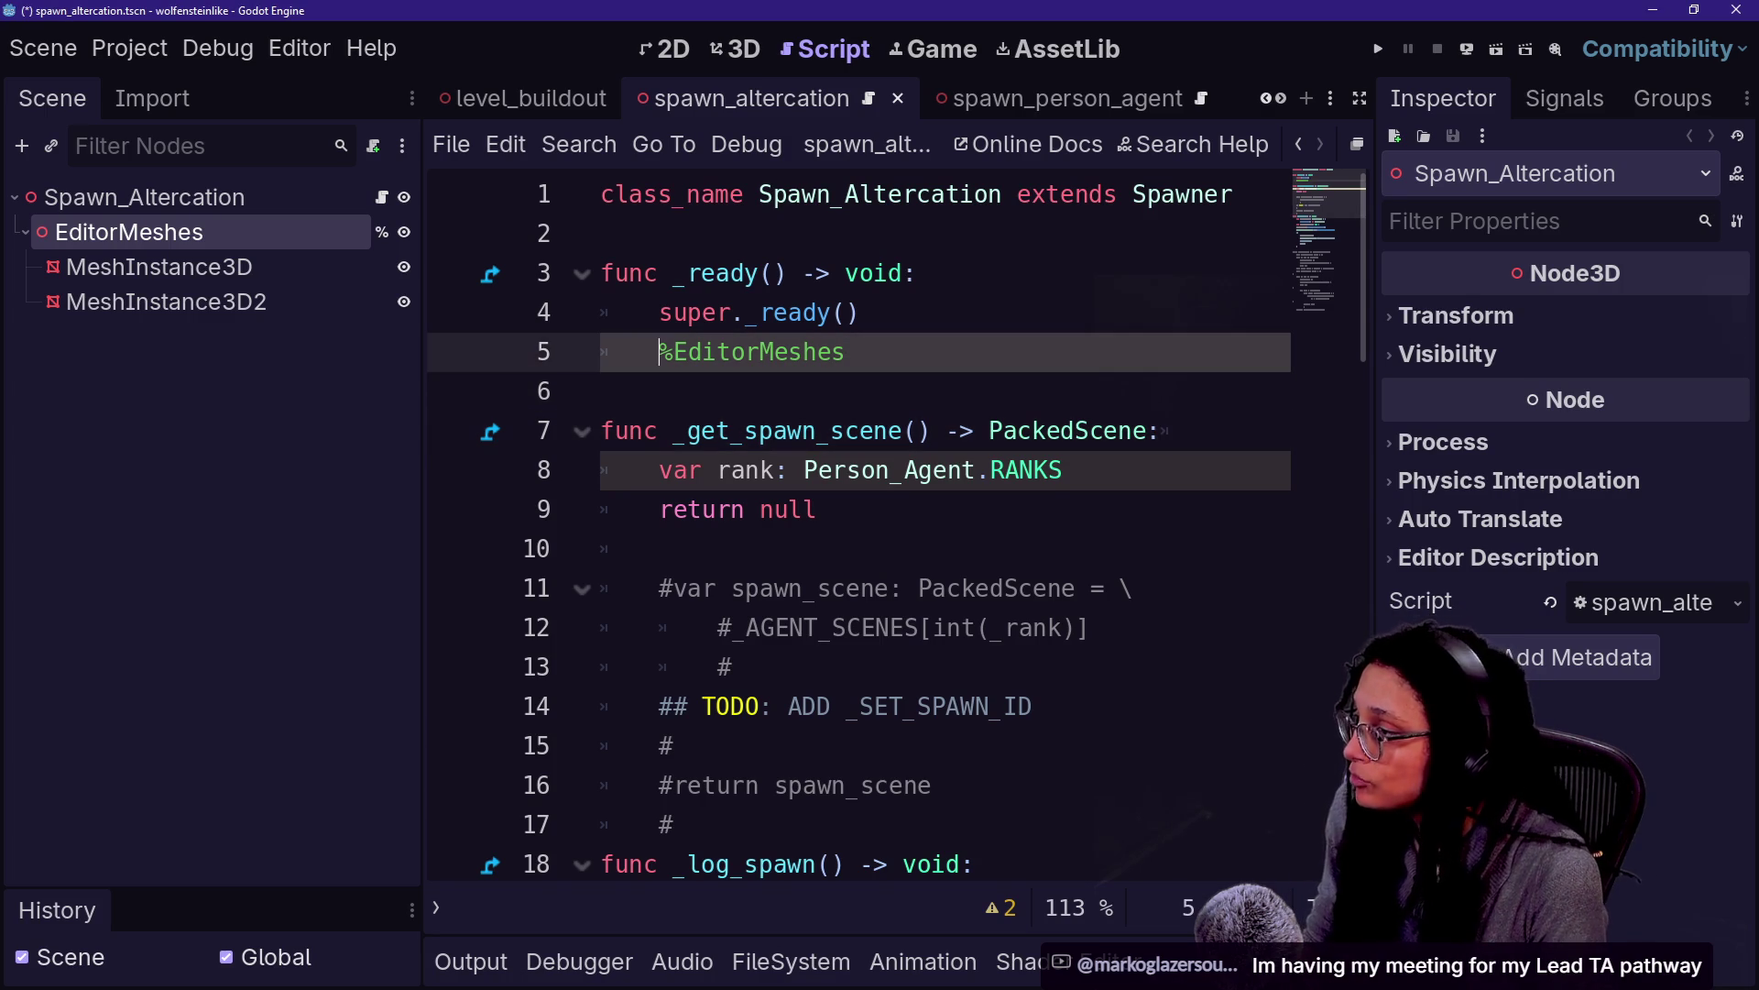
type(".vi")
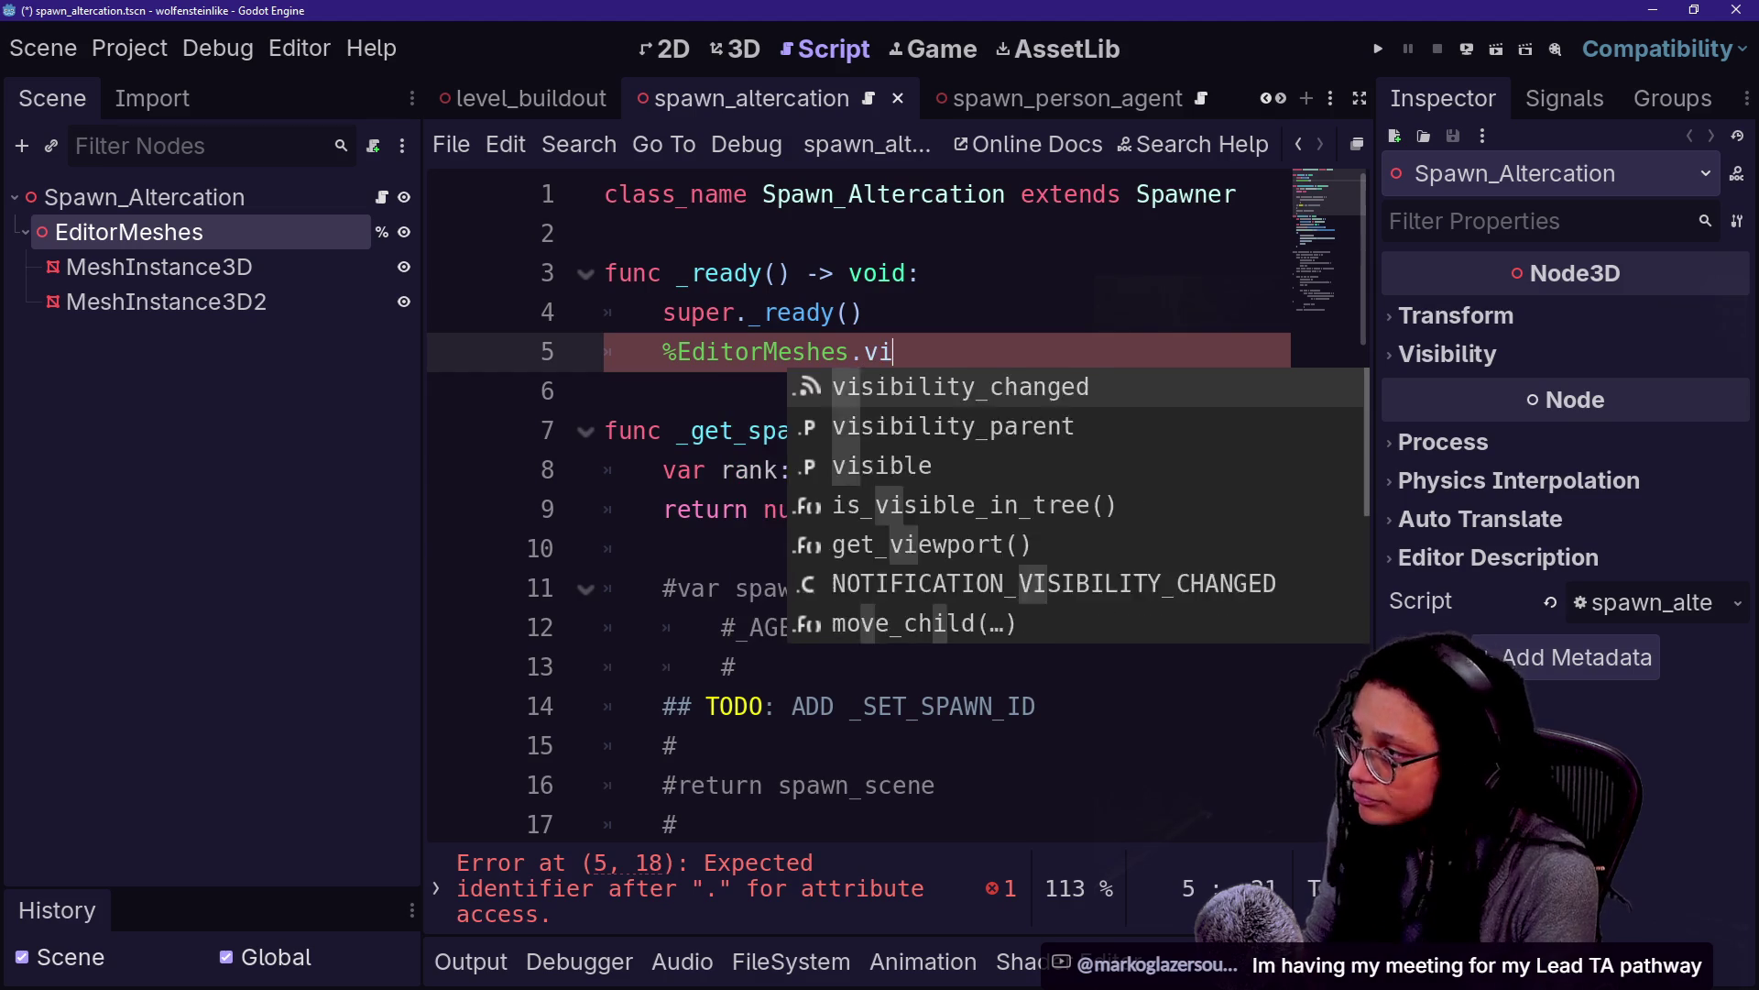
type("sible ")
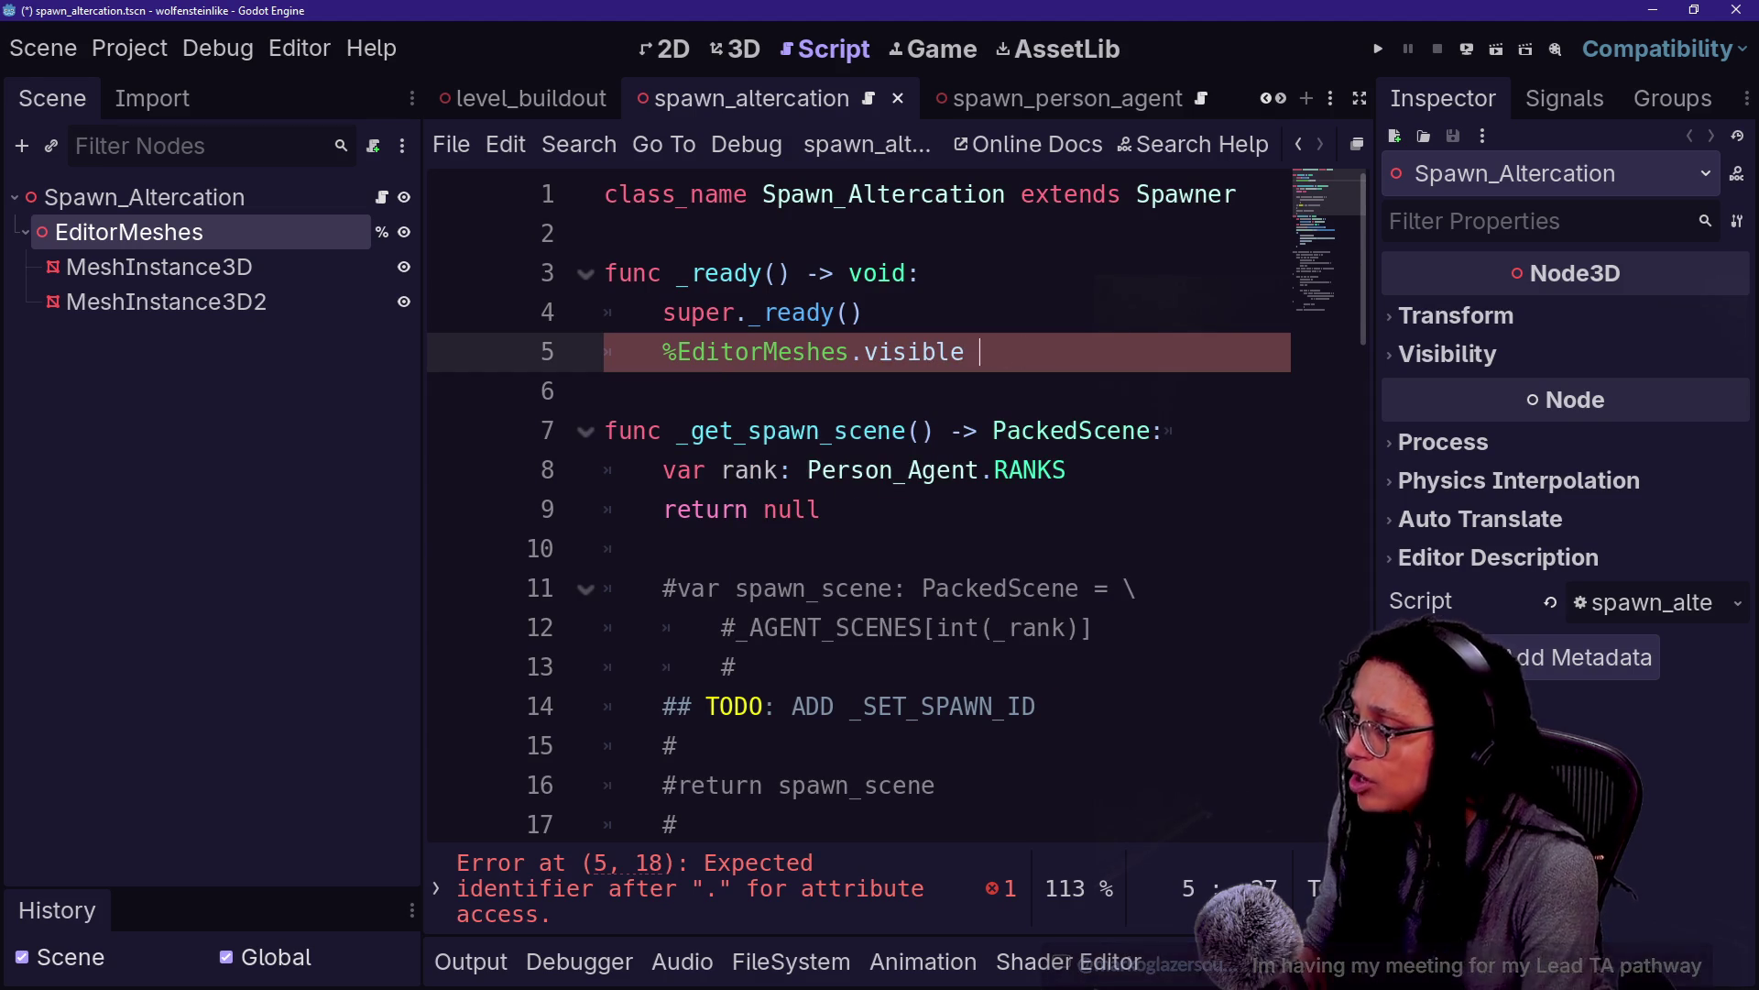
type("= false")
left_click(1066, 470)
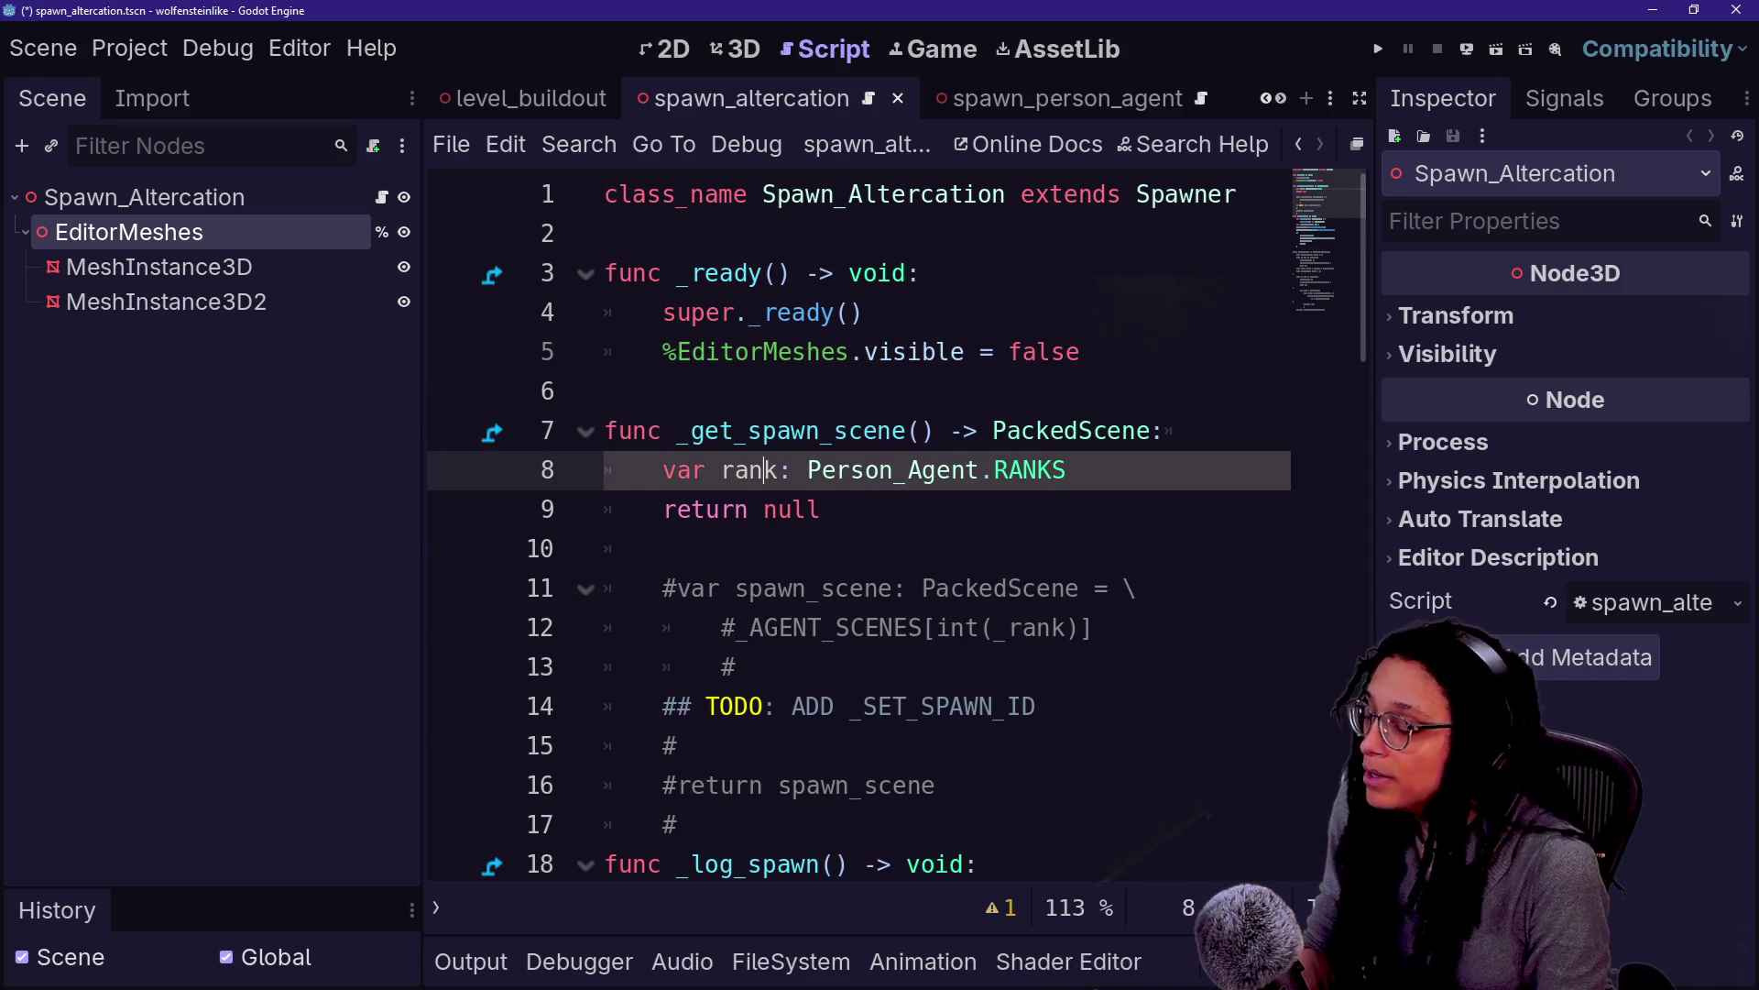
left_click(766, 313)
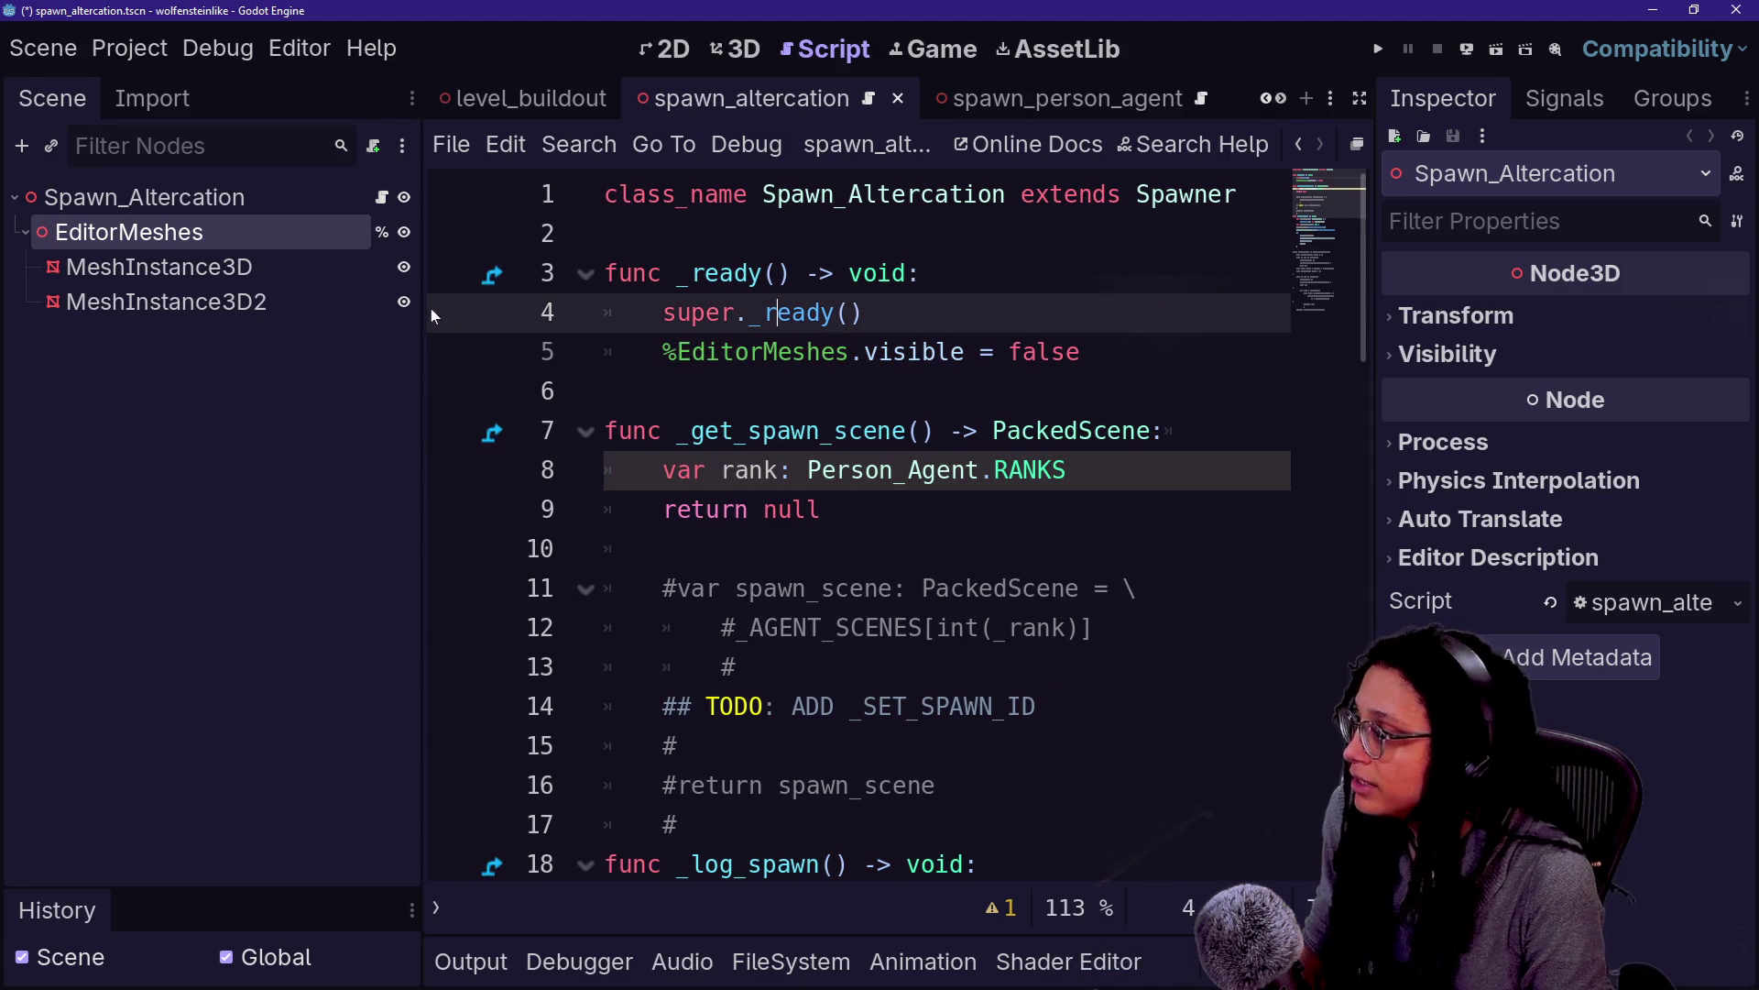
left_click_drag(422, 303, 284, 303)
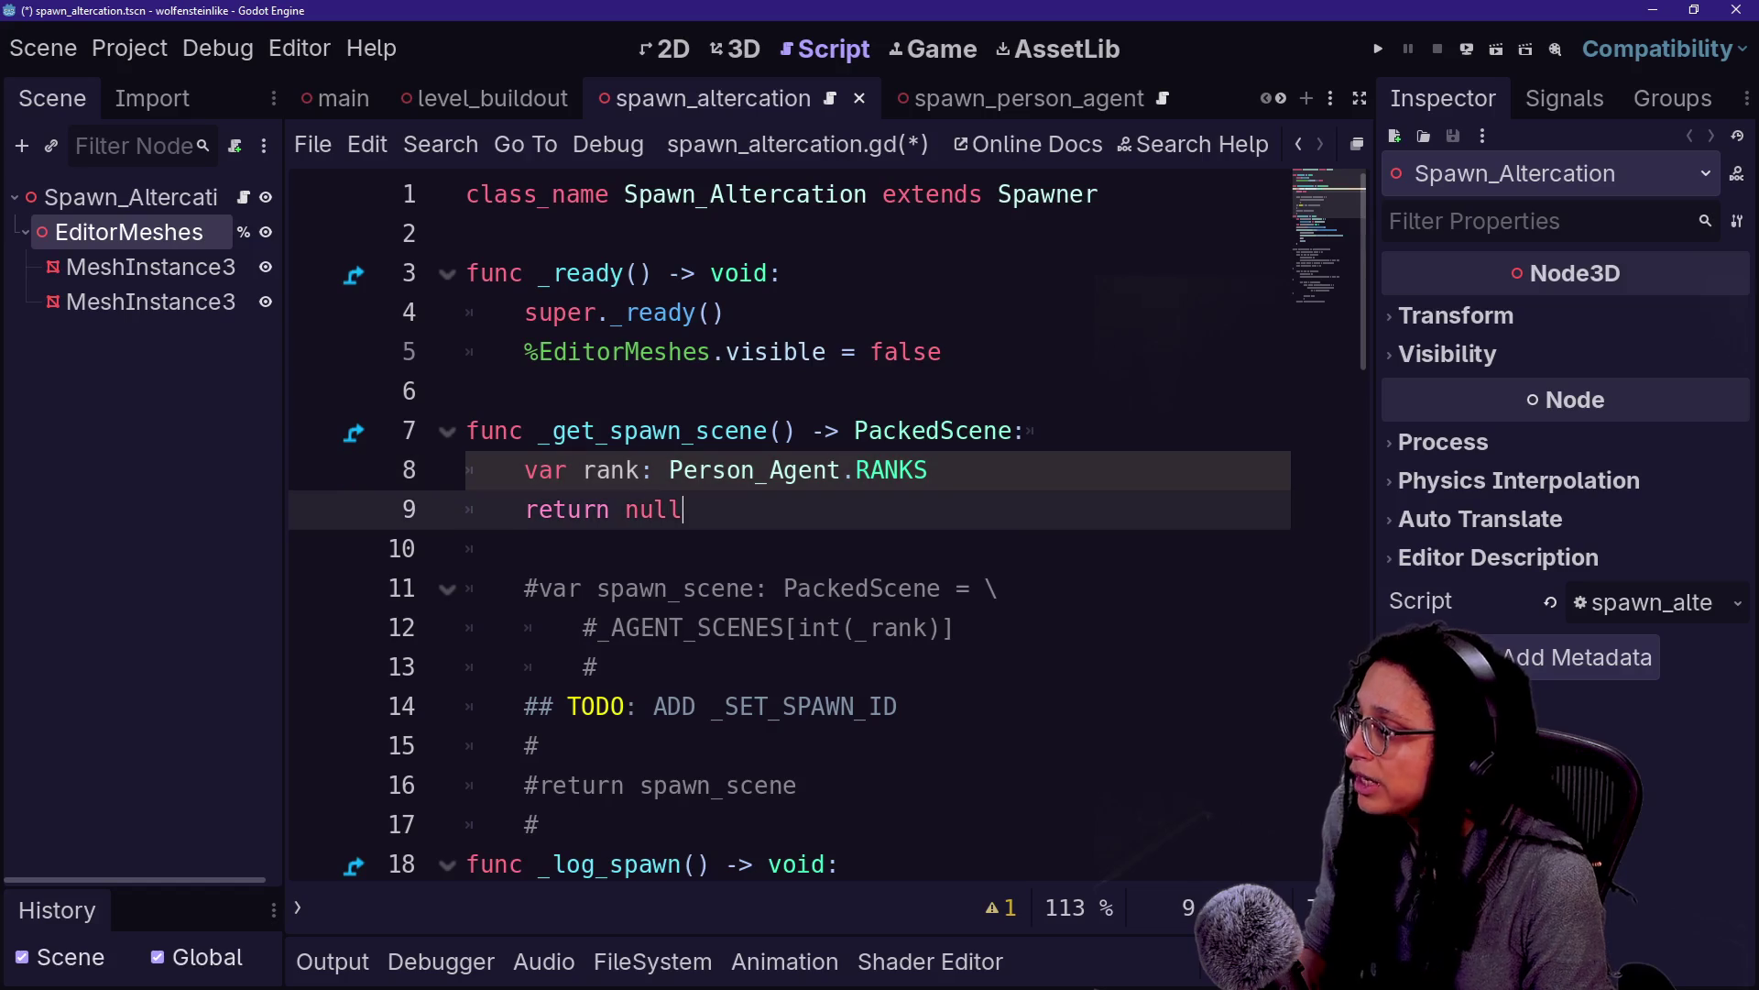
left_click(597, 313)
Save the scene and select the _ready and class declaration lines
key("ctrl+s")
left_click_drag(468, 273, 467, 392)
left_click(476, 391)
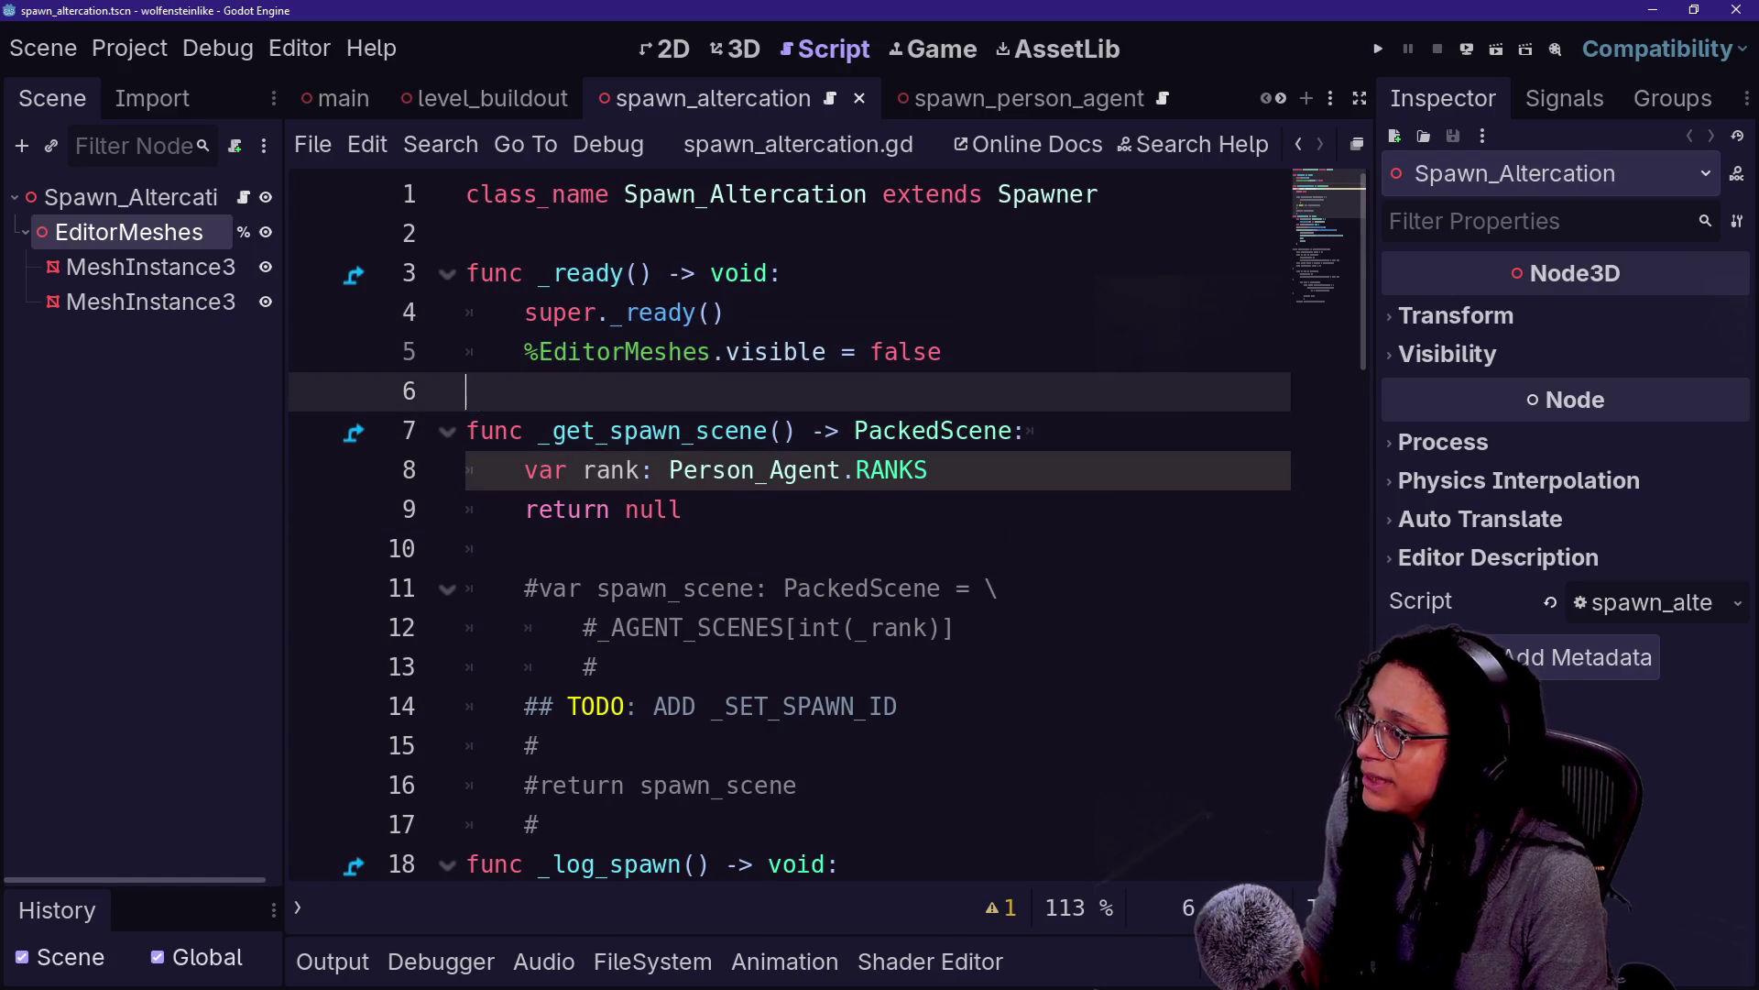
mouse_move(789, 274)
left_mouse_down()
mouse_move(686, 194)
mouse_move(753, 194)
left_mouse_up()
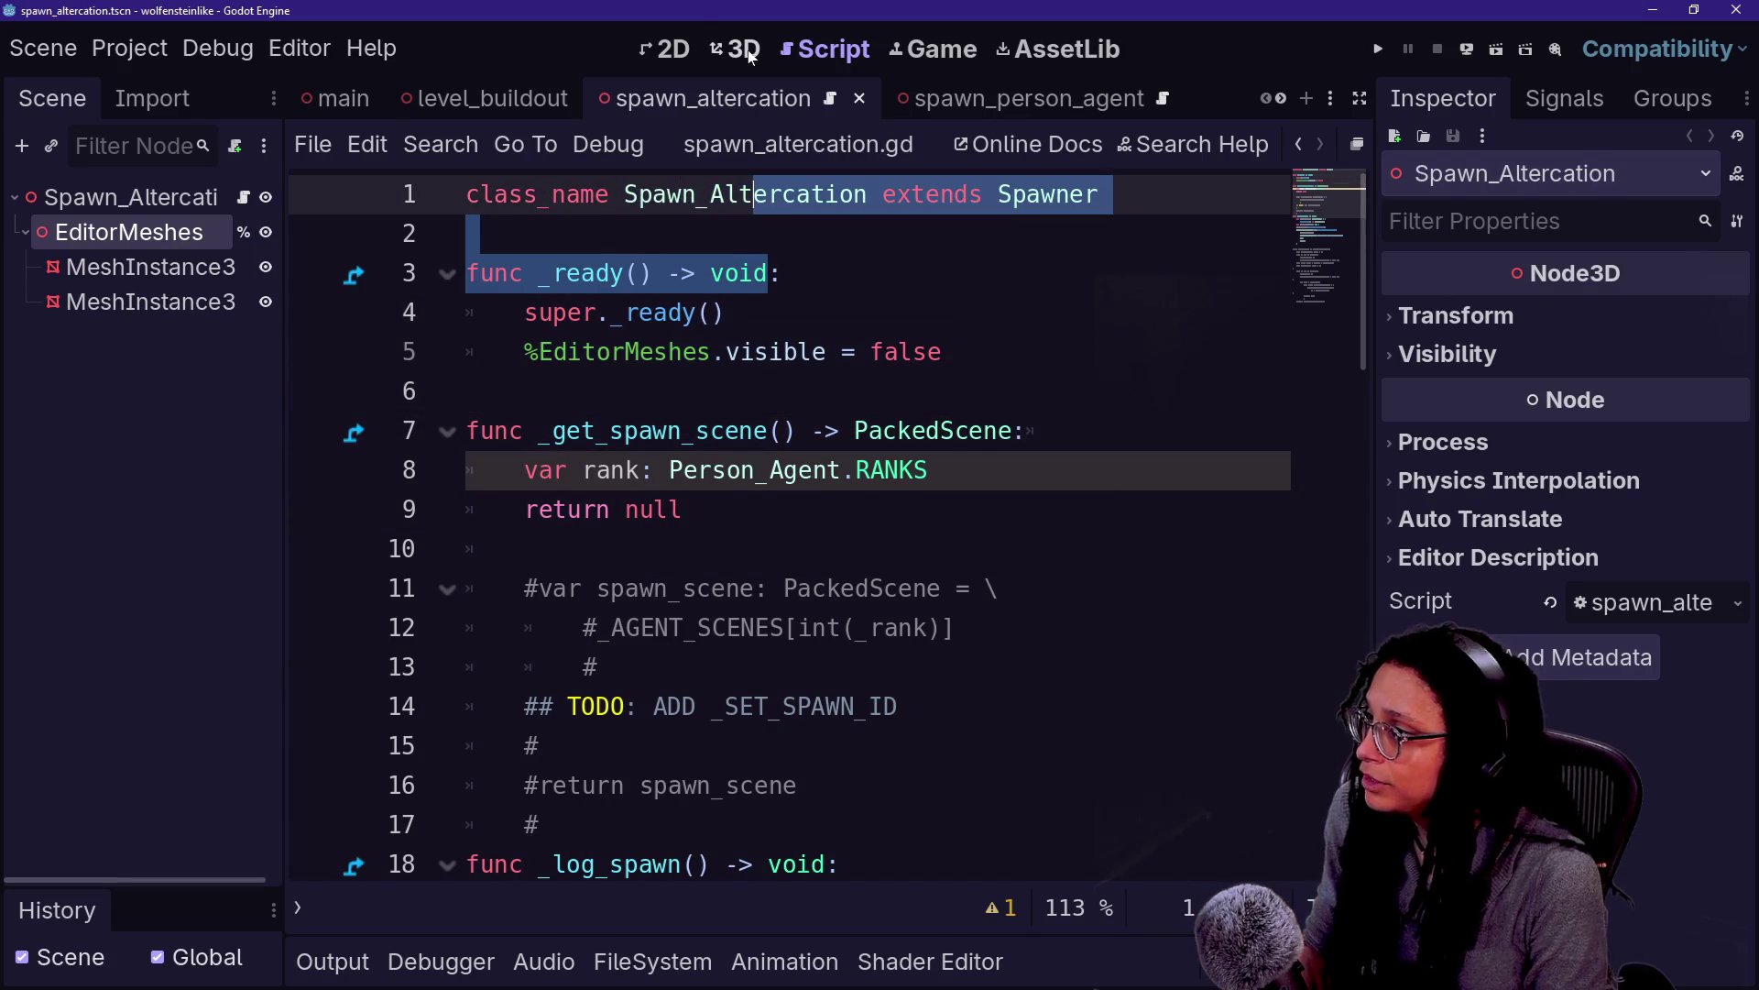
Inspect the red placeholder meshes from below in the 3D view, then return to _get_spawn_scene
left_click(747, 50)
left_click_drag(770, 275, 1152, 438)
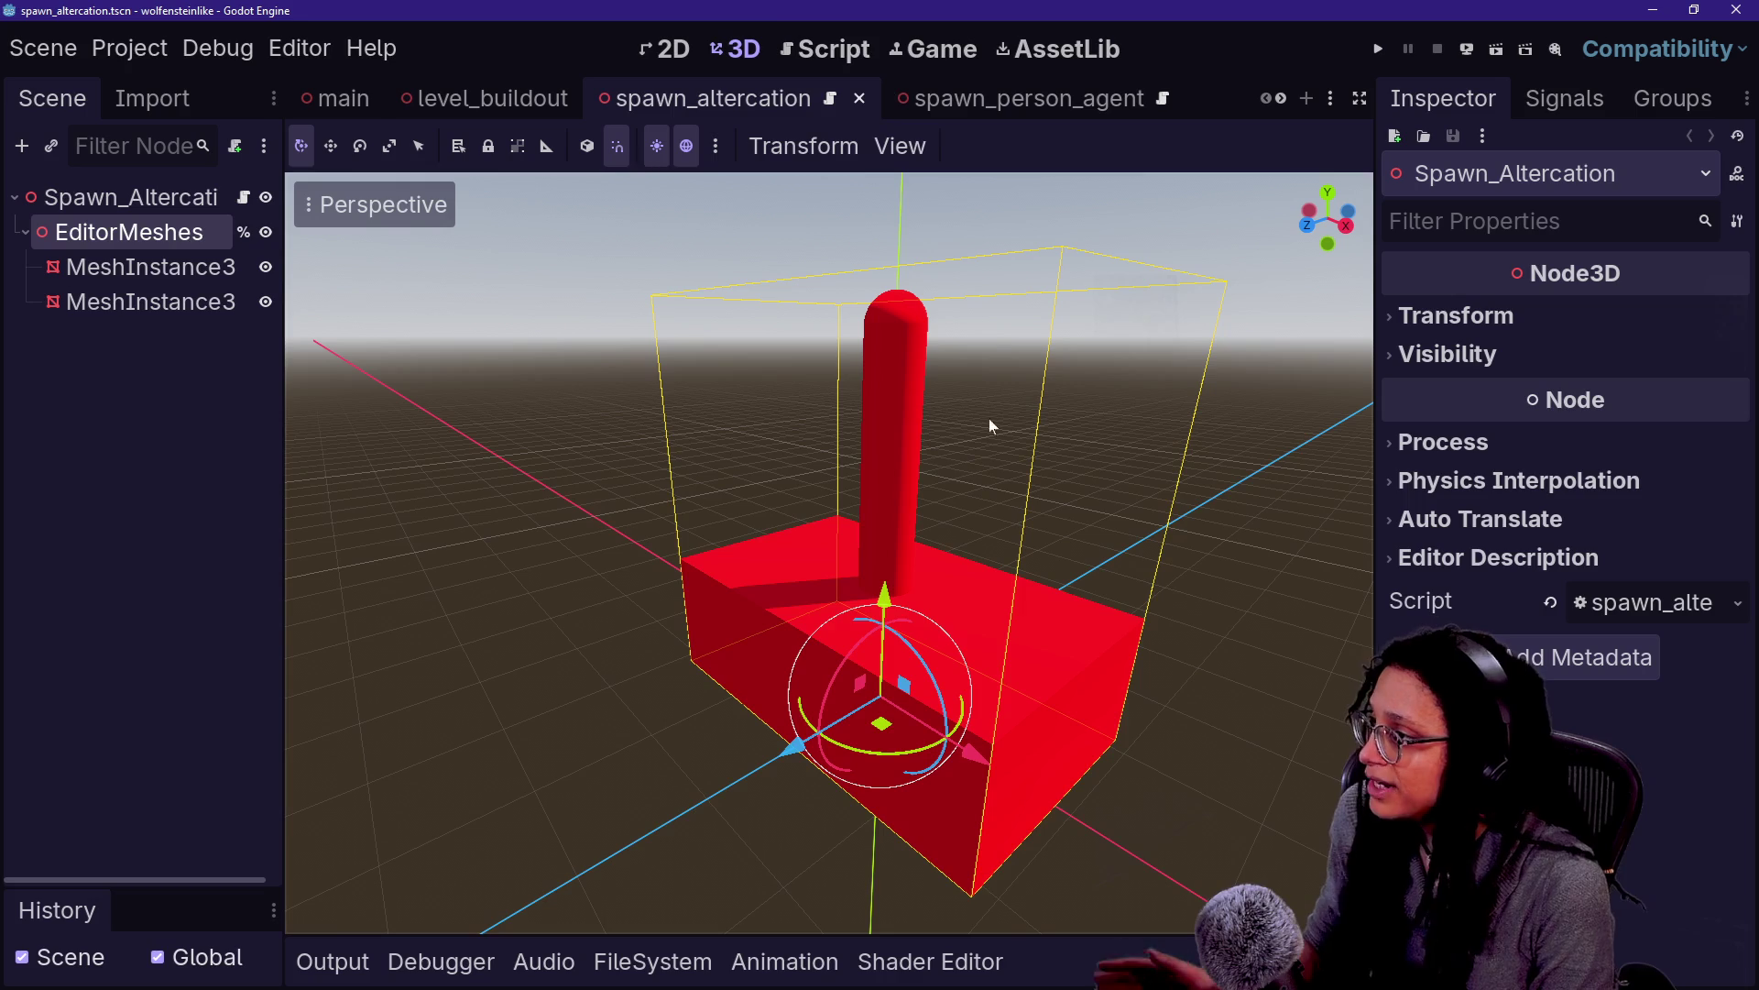
left_click(825, 50)
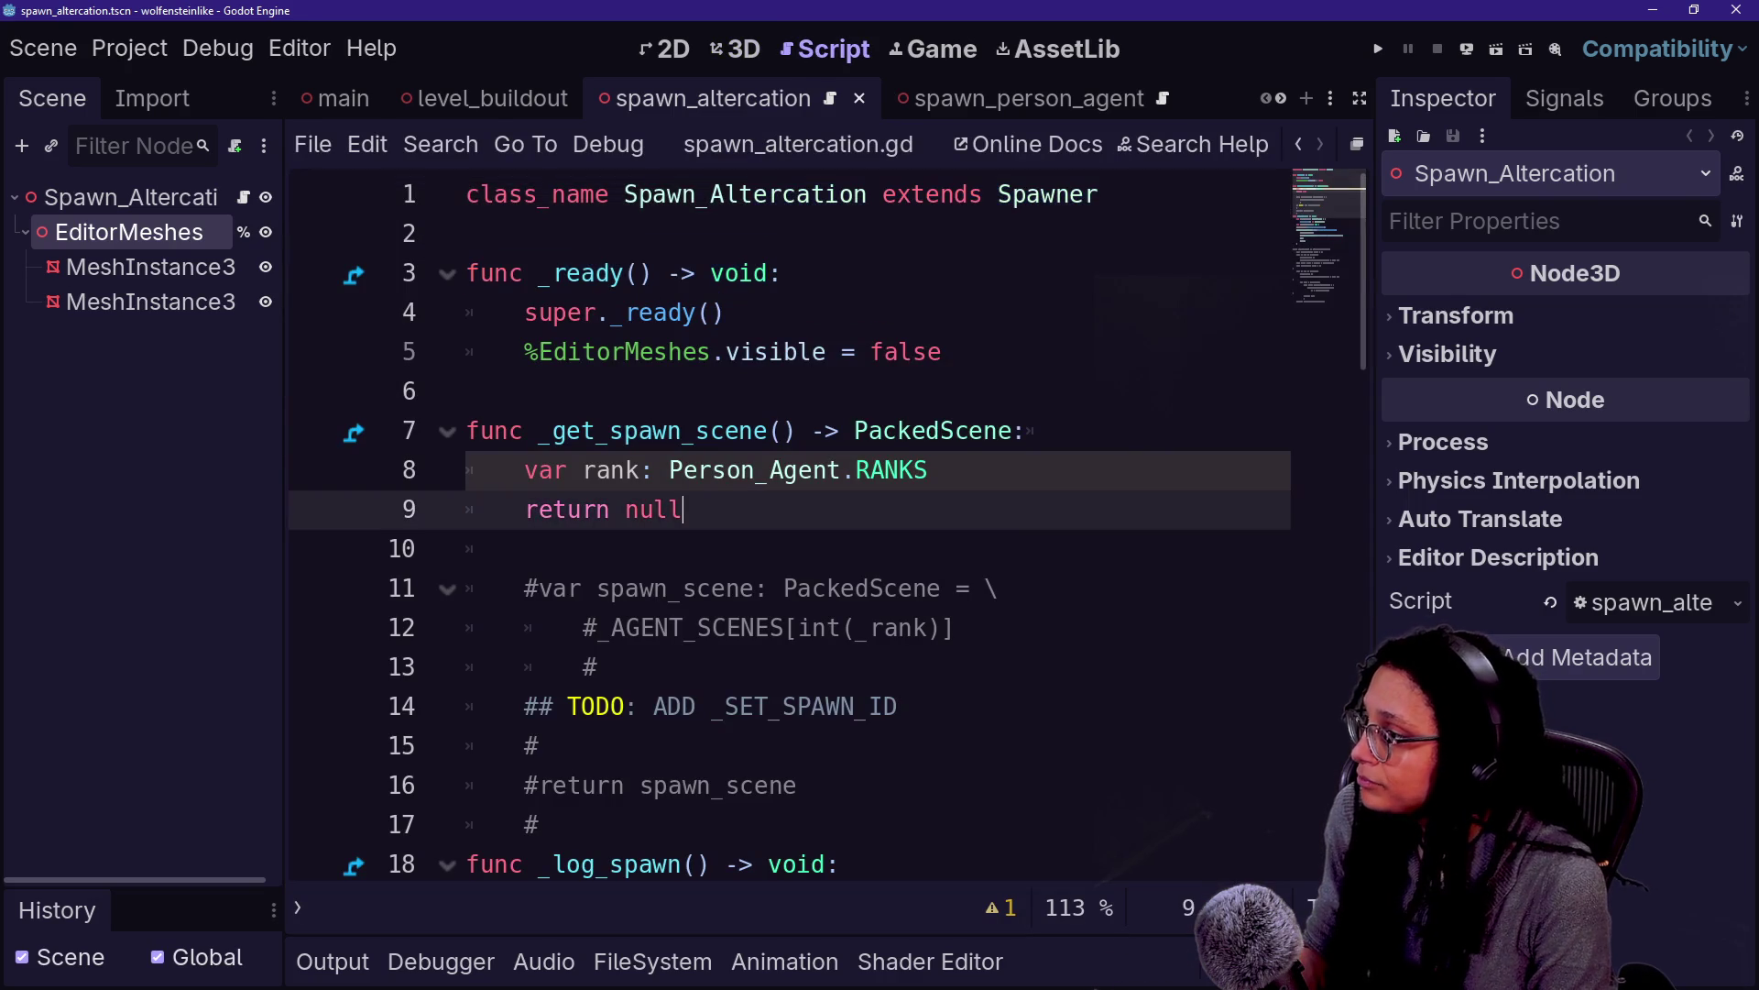
key("Up")
key("Home")
key("shift+Down")
key("shift+Down")
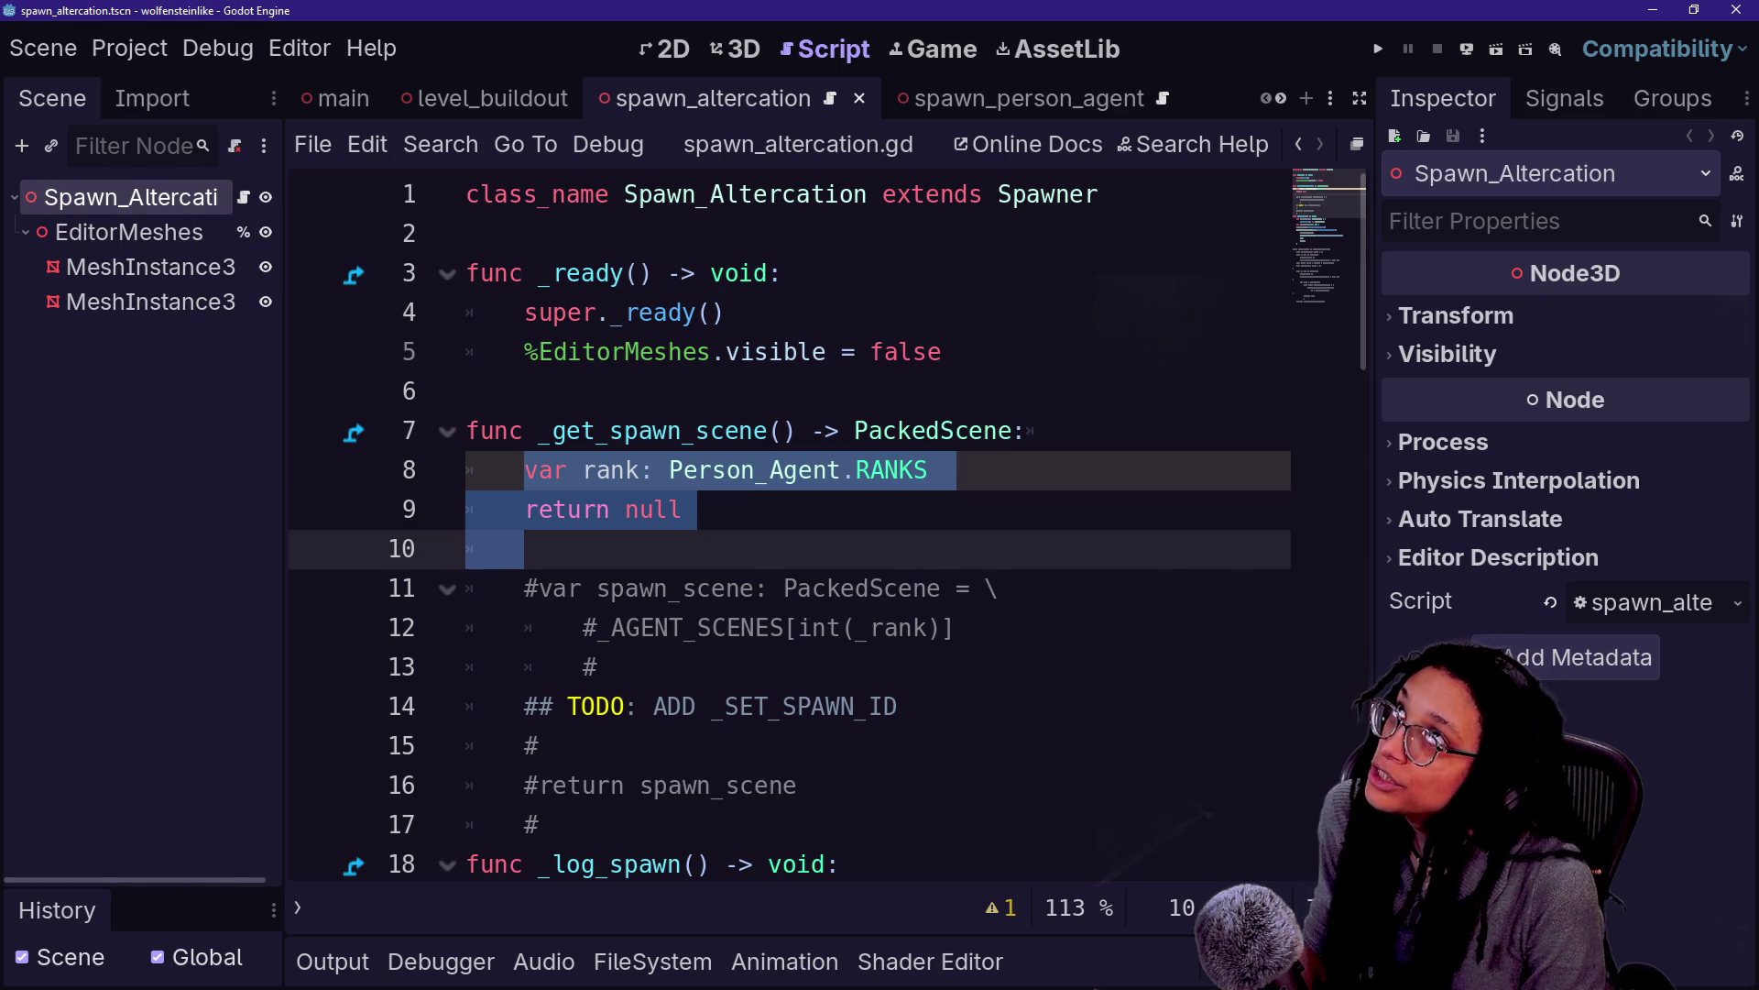
left_click(652, 273)
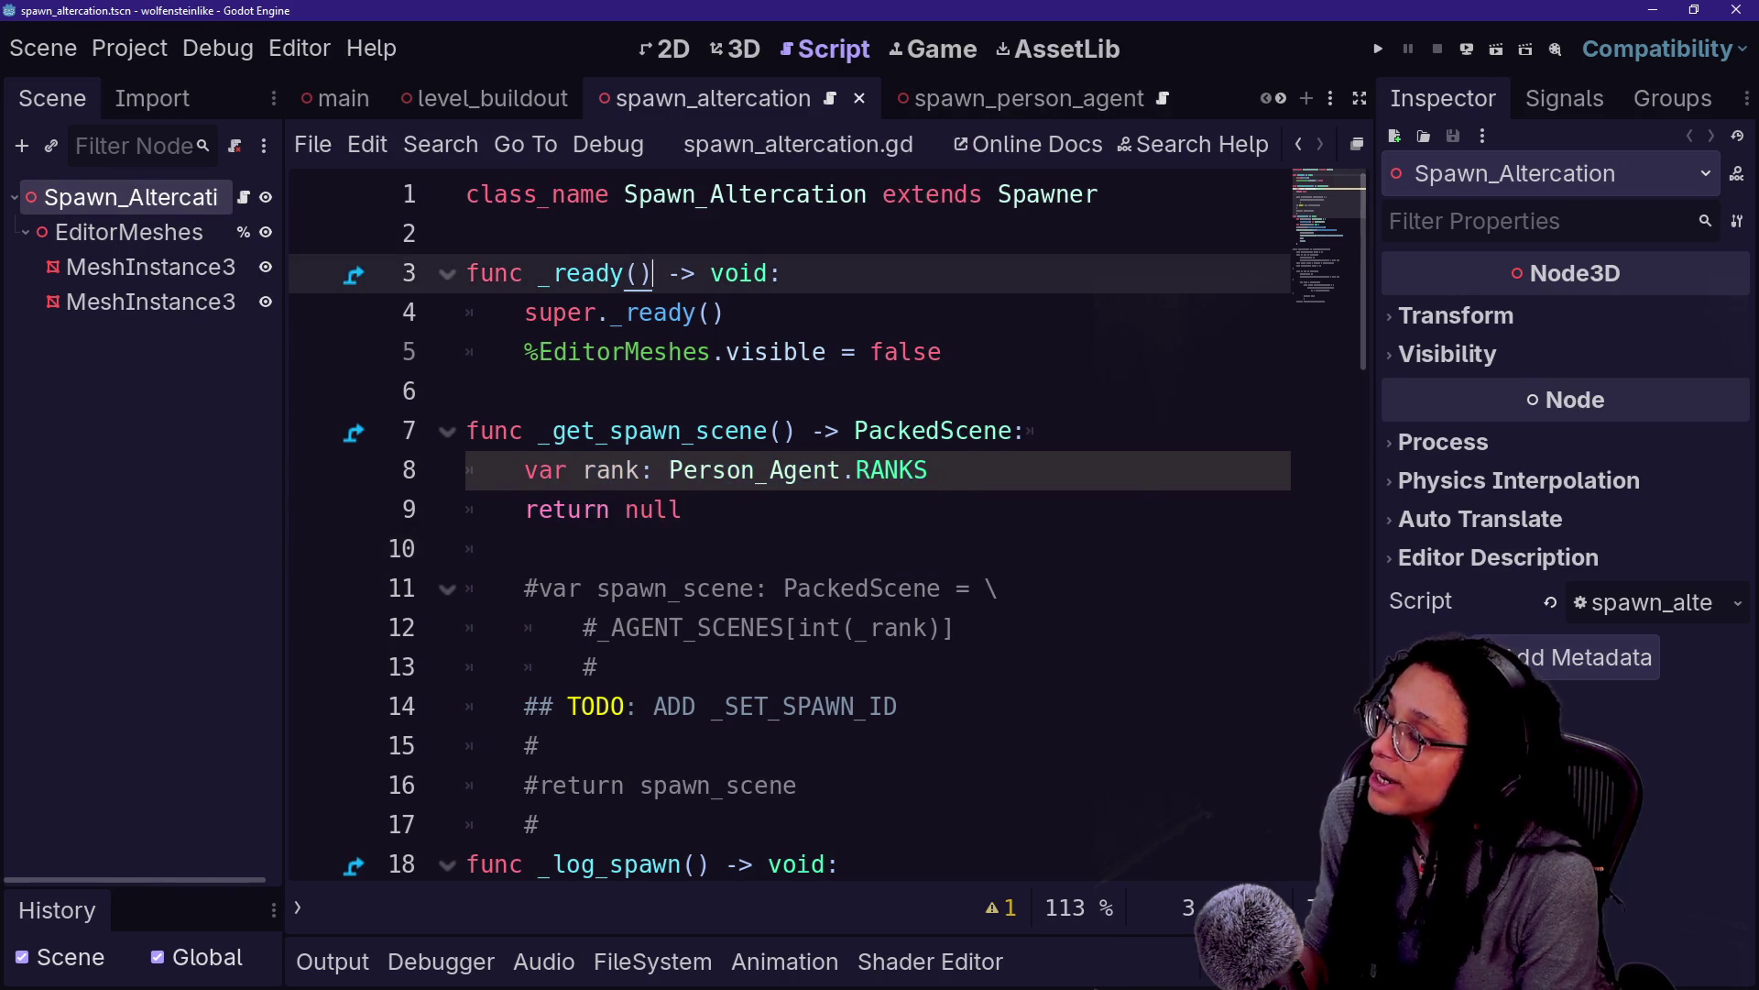
Open manage_altercations.gd via quick file search and hide the side panels
key("shift+alt+o")
type("manage")
key("Down")
key("Down")
key("Down")
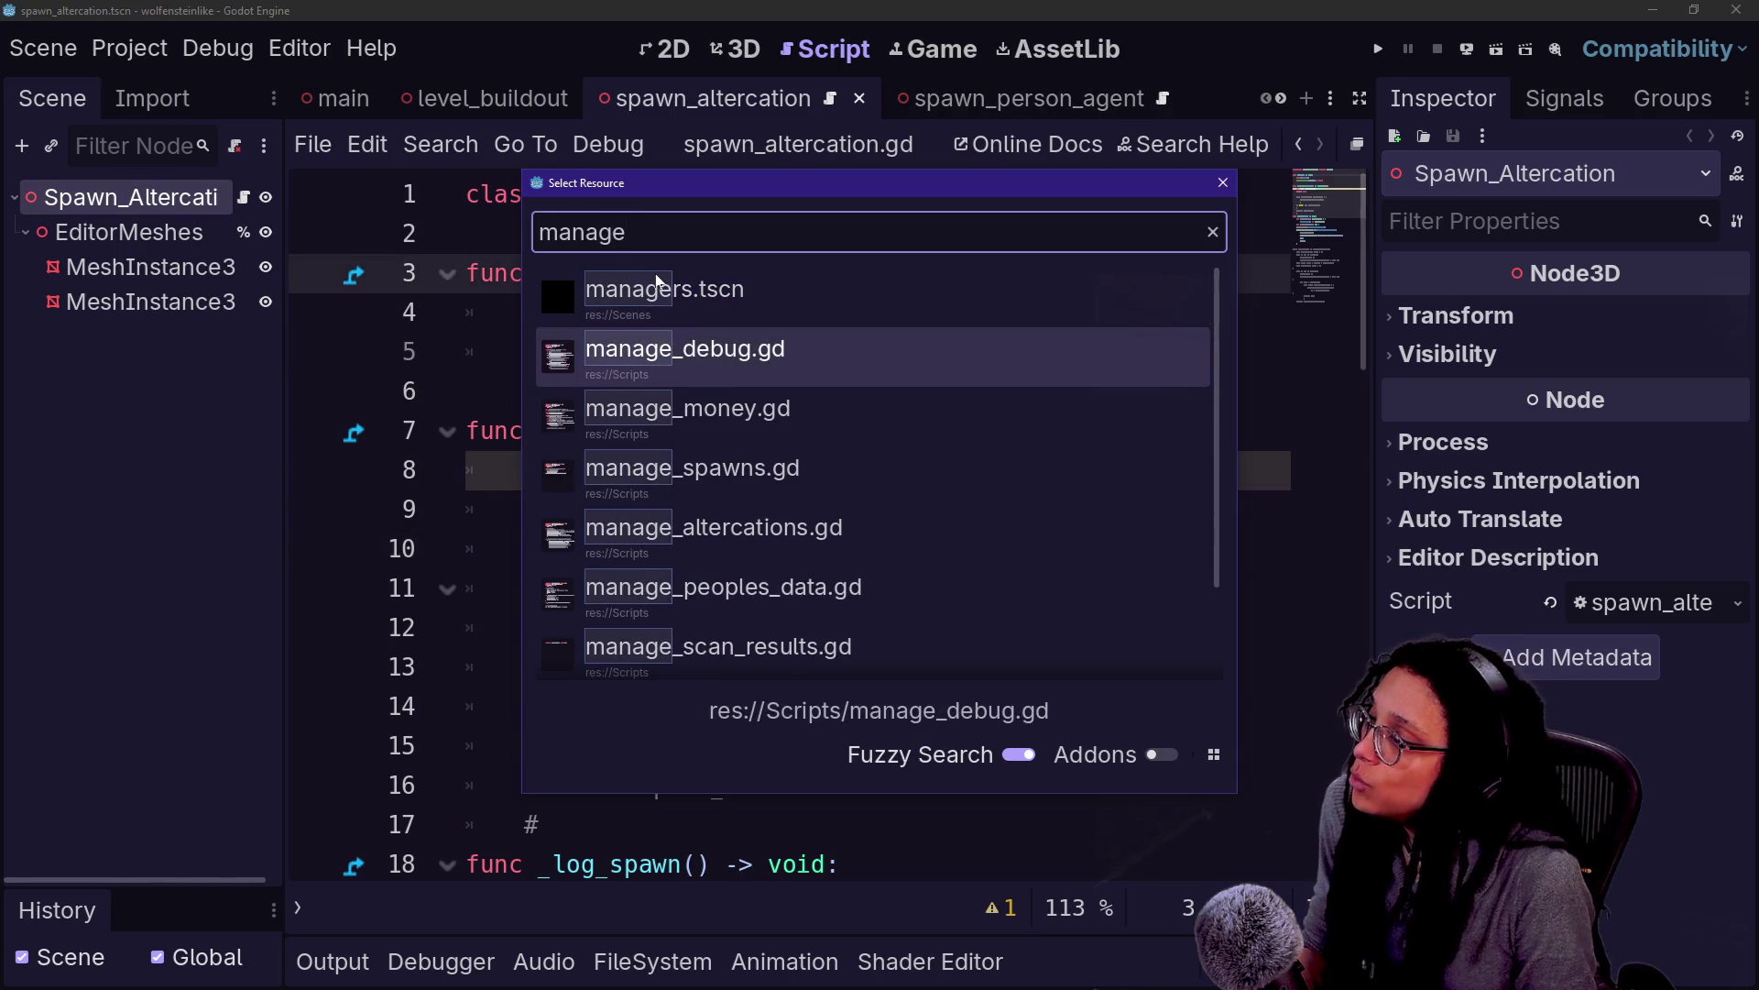
key("Down")
key("Return")
scroll(907, 513, "up", 3)
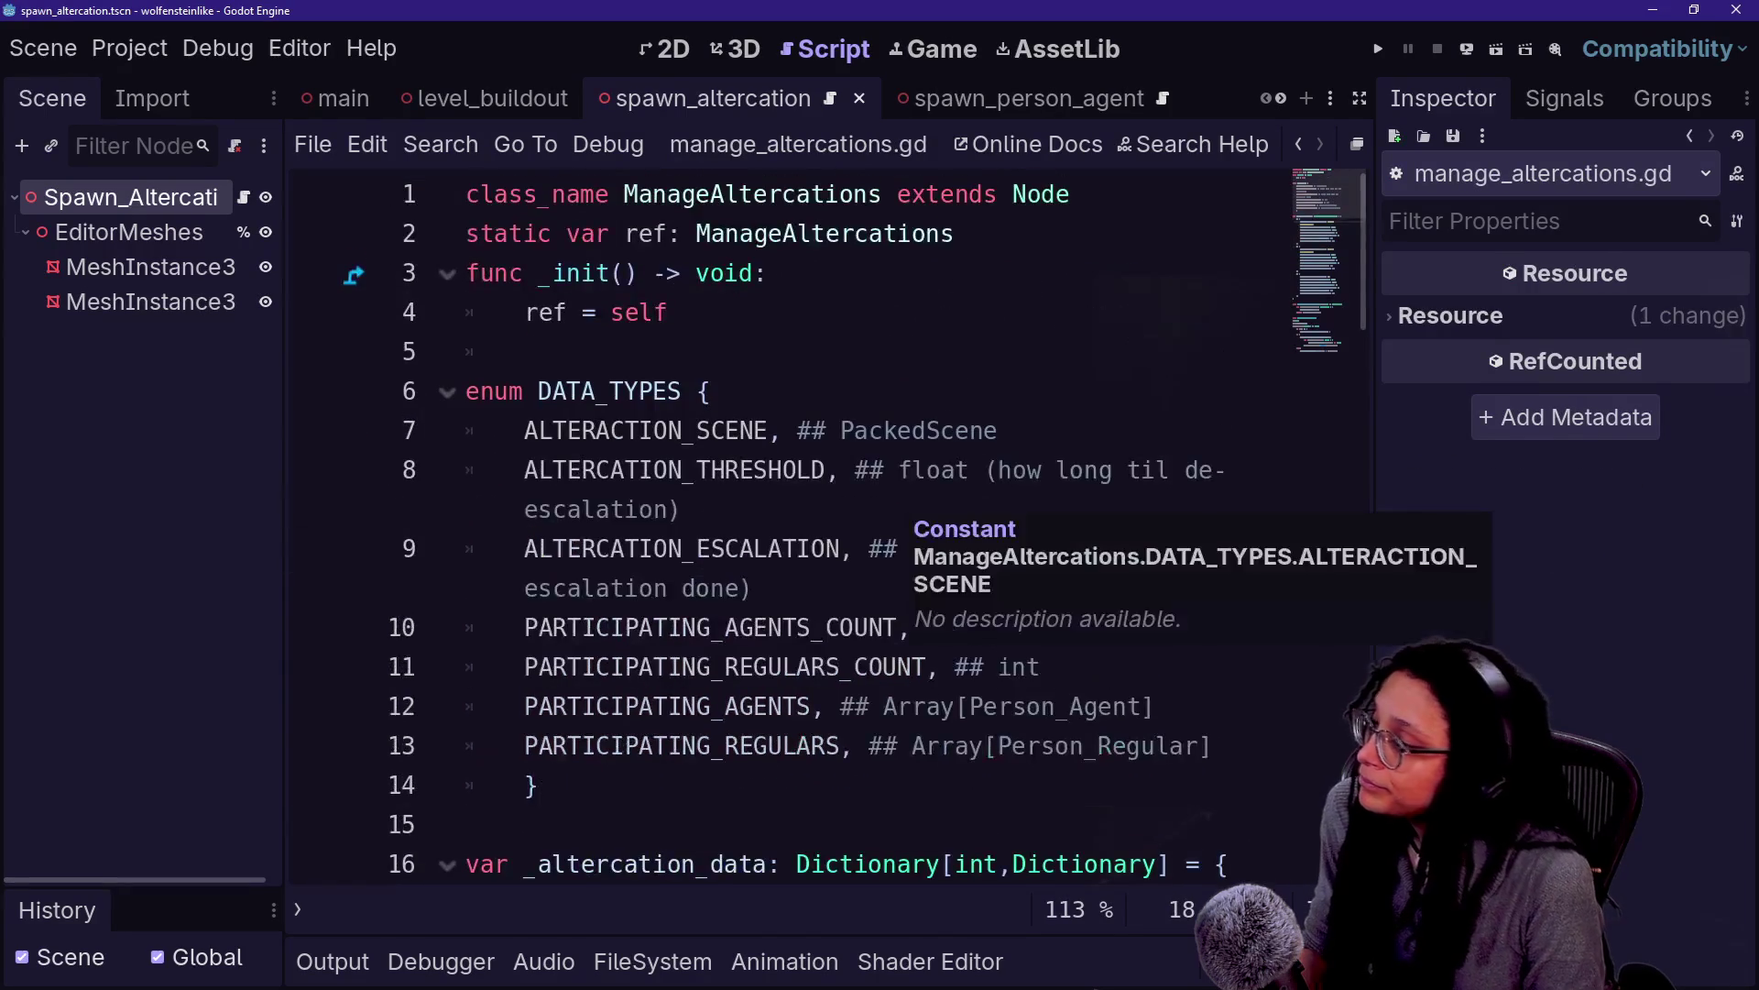
left_click(683, 508)
key("ctrl+shift+F11")
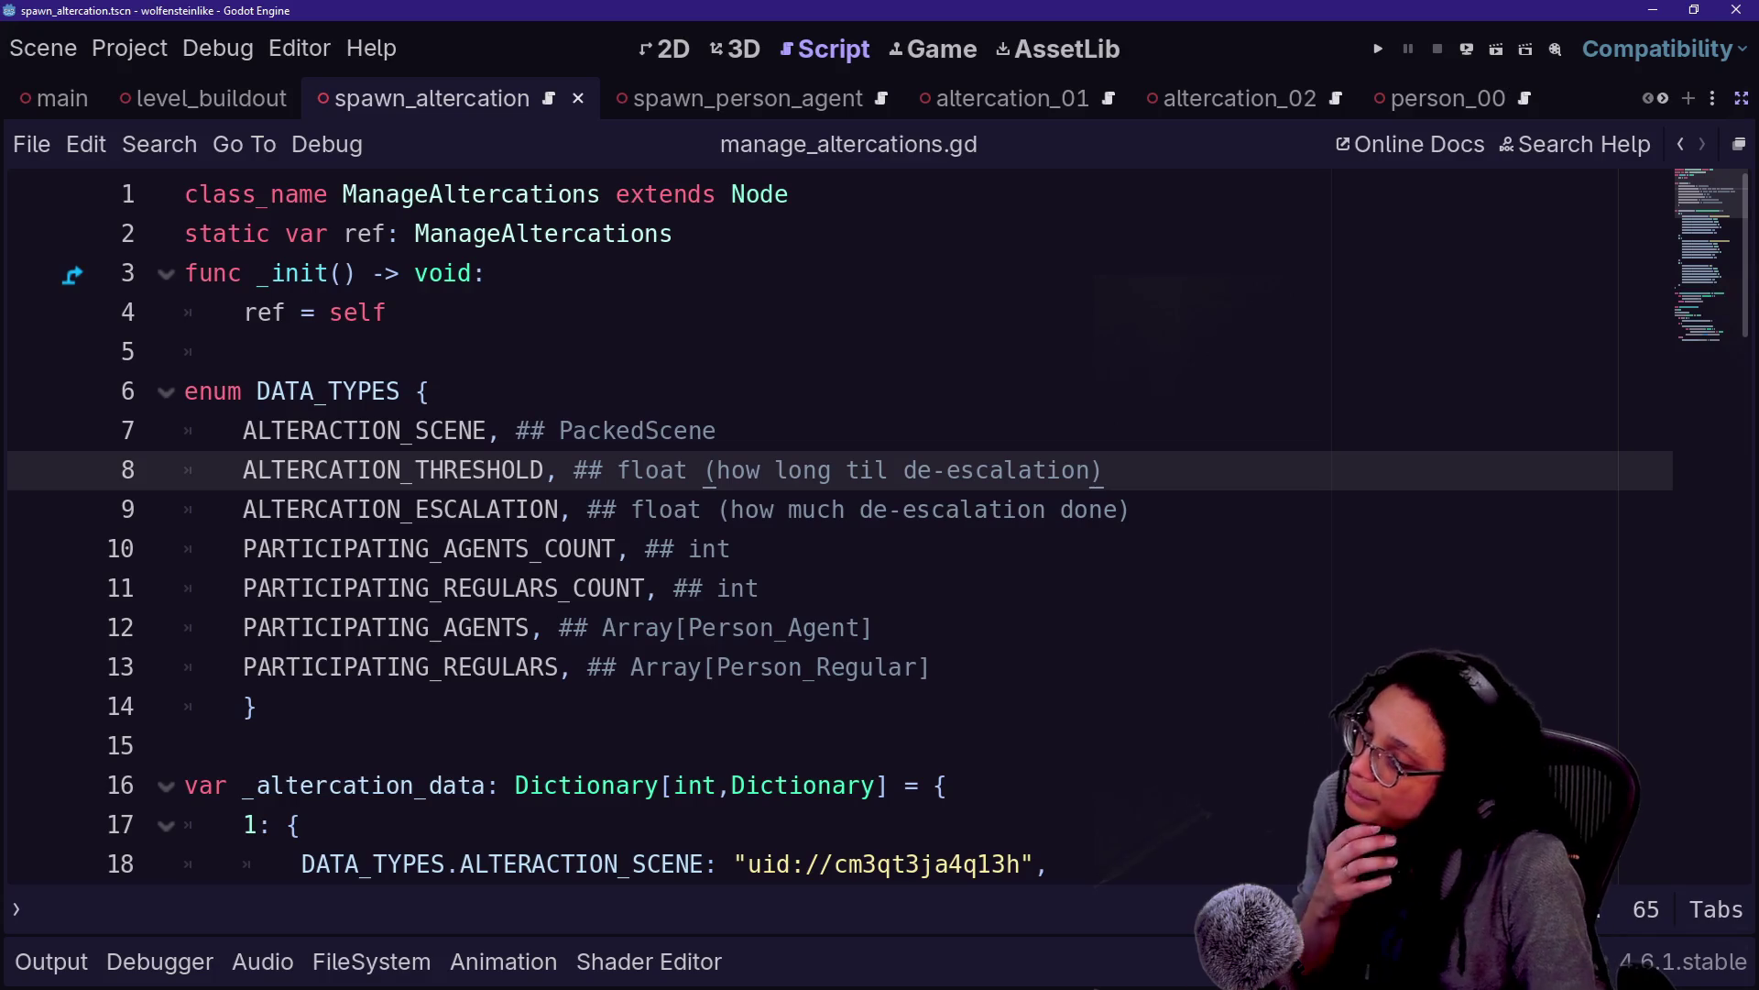
Review the DATA_TYPES enum and altercation 2's scene and threshold data entry
left_click(186, 745)
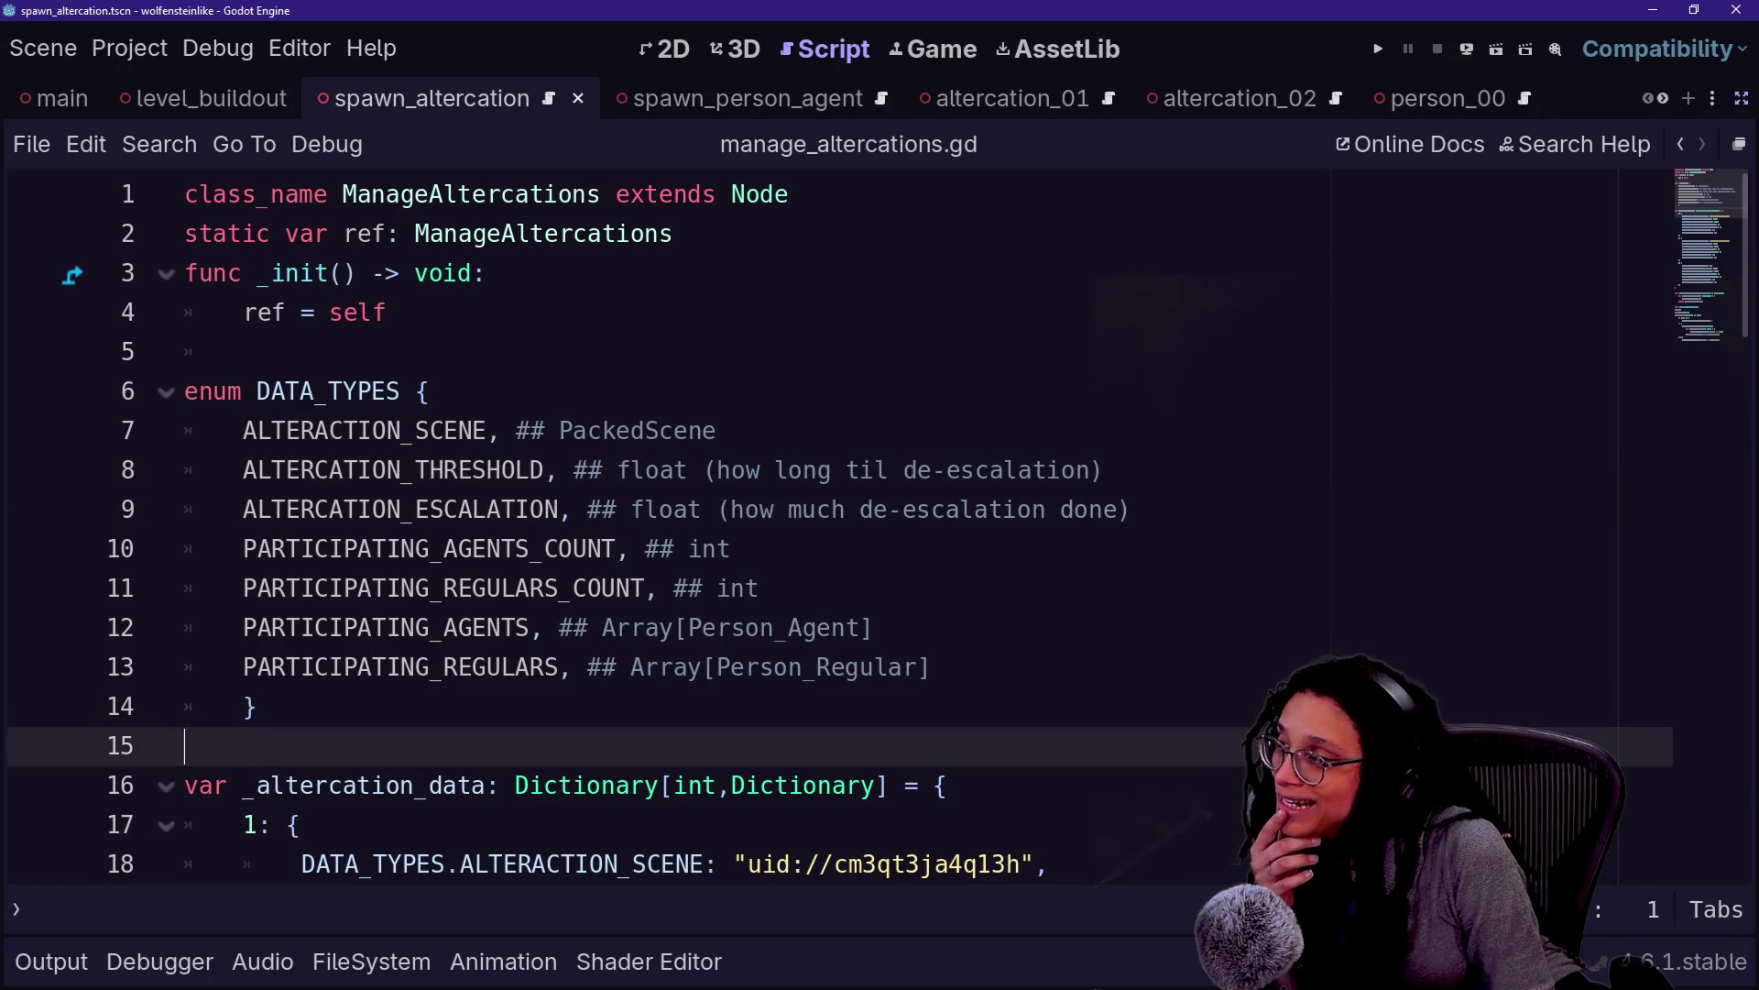
left_click(257, 706)
scroll(825, 532, "down", 4)
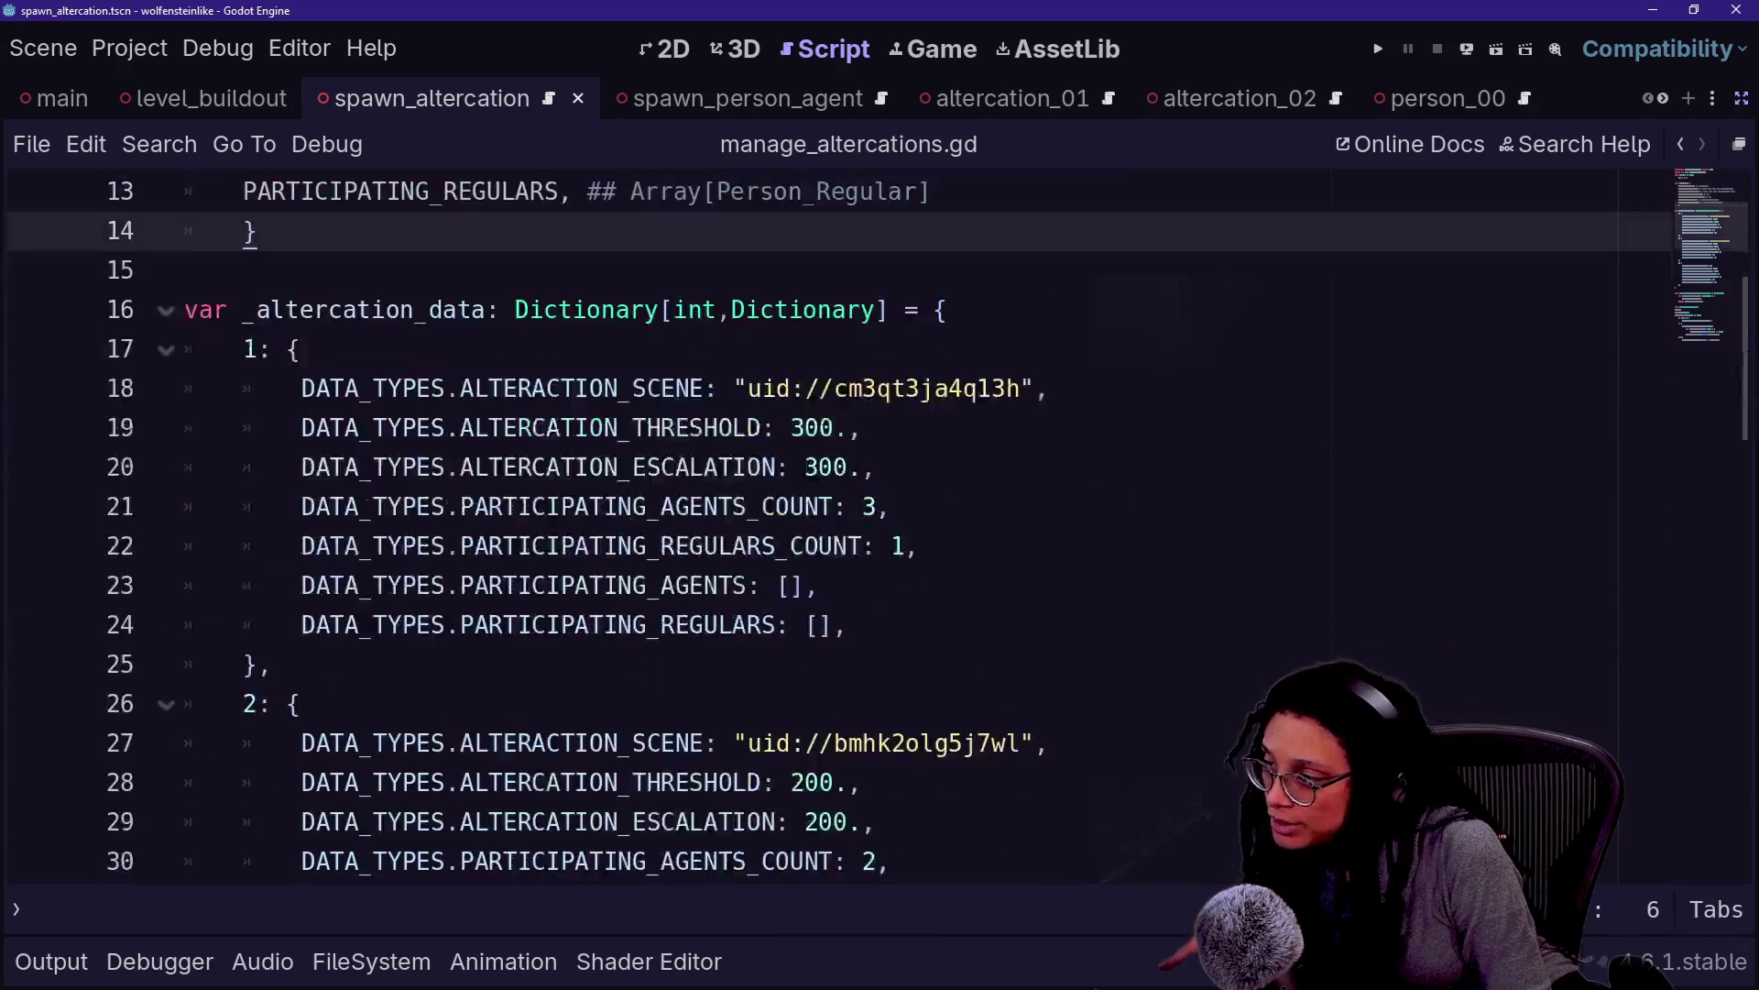
scroll(824, 532, "down", 2)
left_click(272, 782)
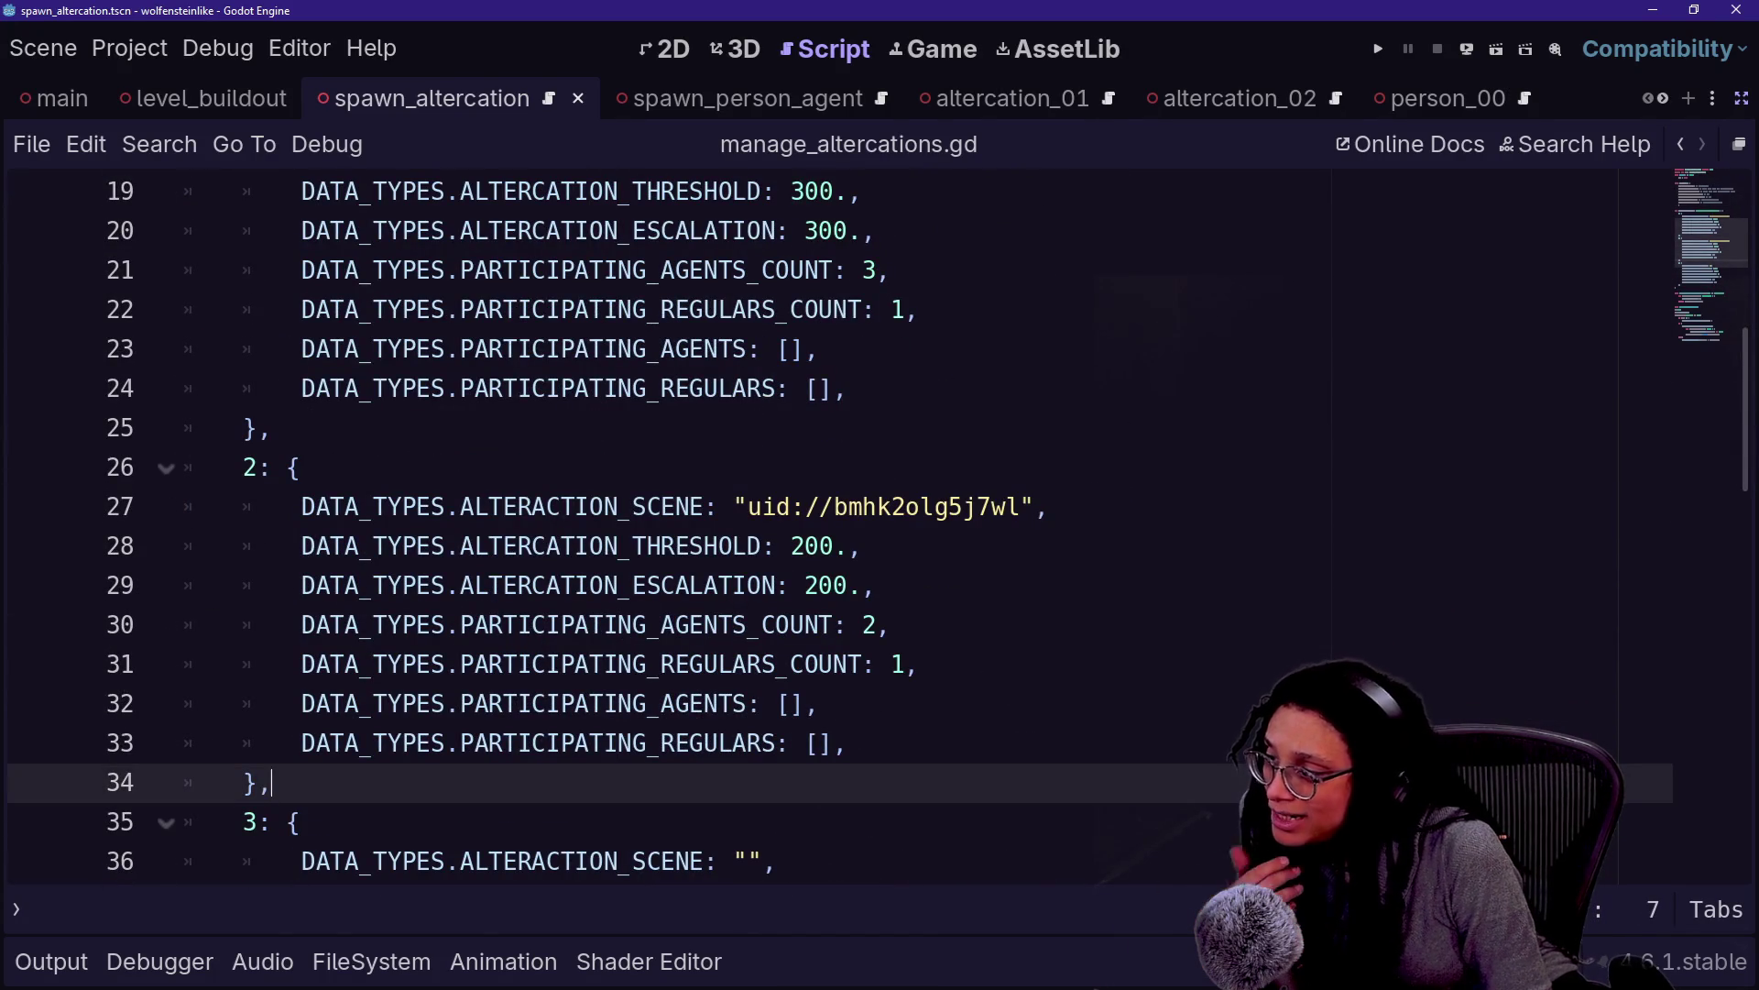
scroll(824, 532, "up", 3)
scroll(824, 531, "down", 14)
scroll(825, 532, "up", 3)
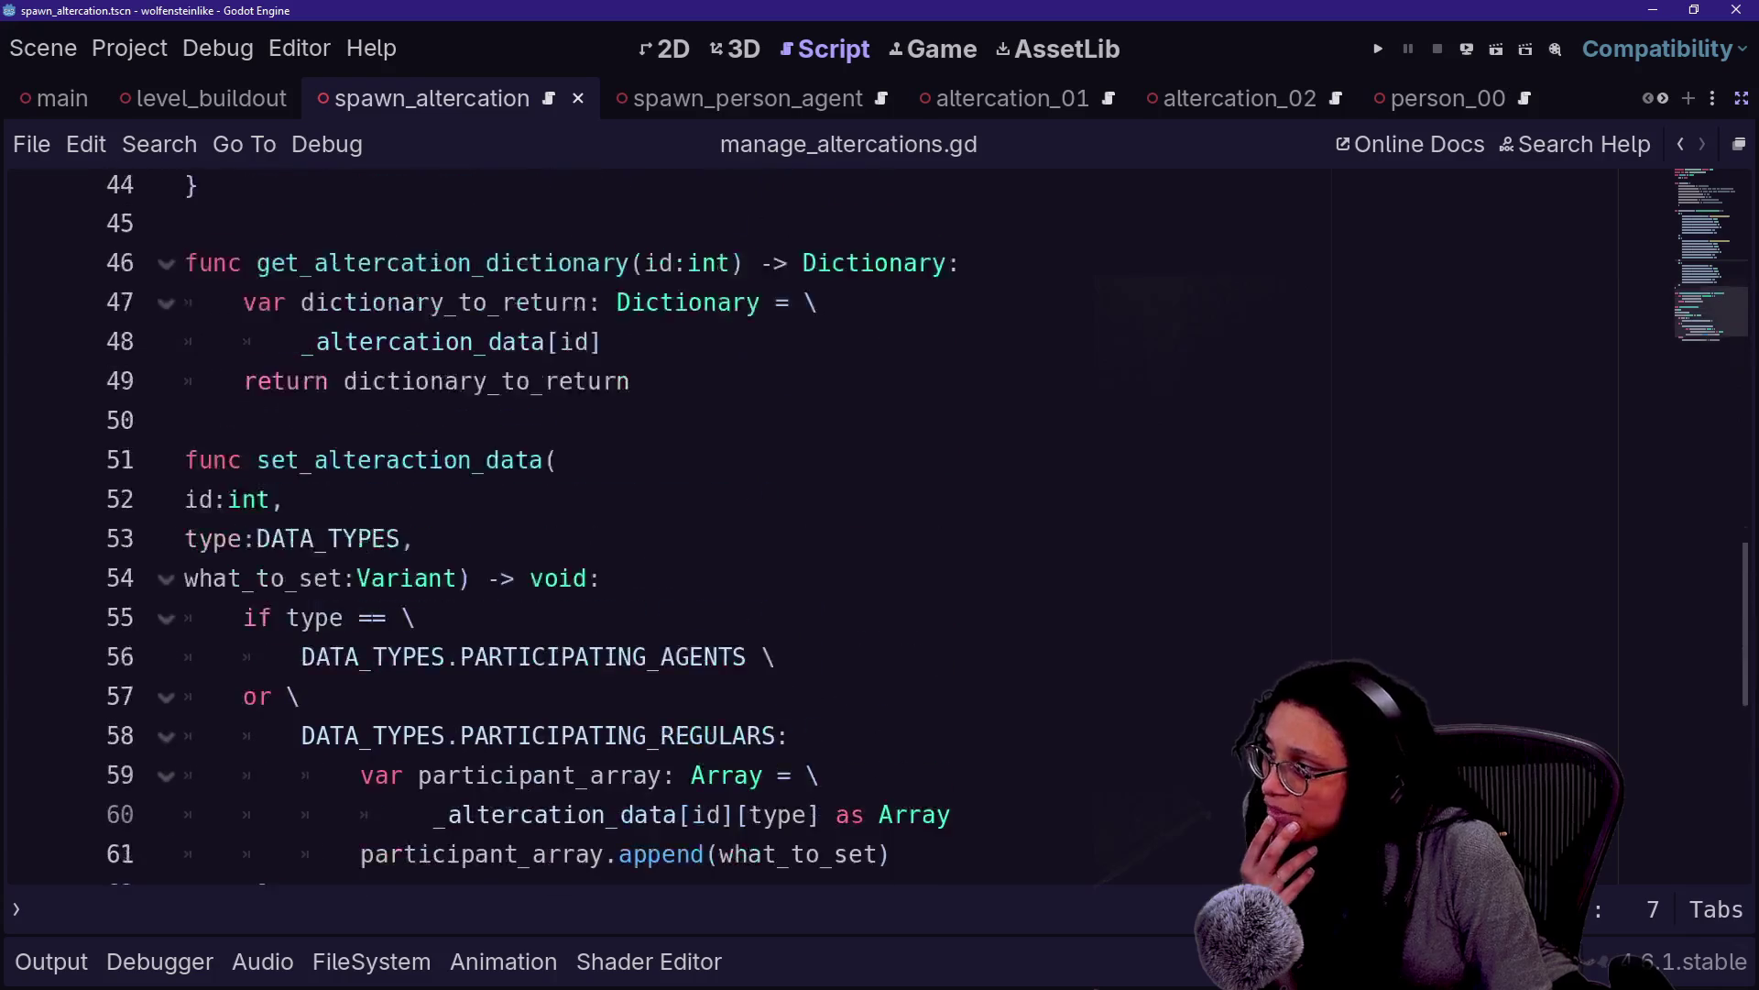
scroll(825, 532, "up", 1)
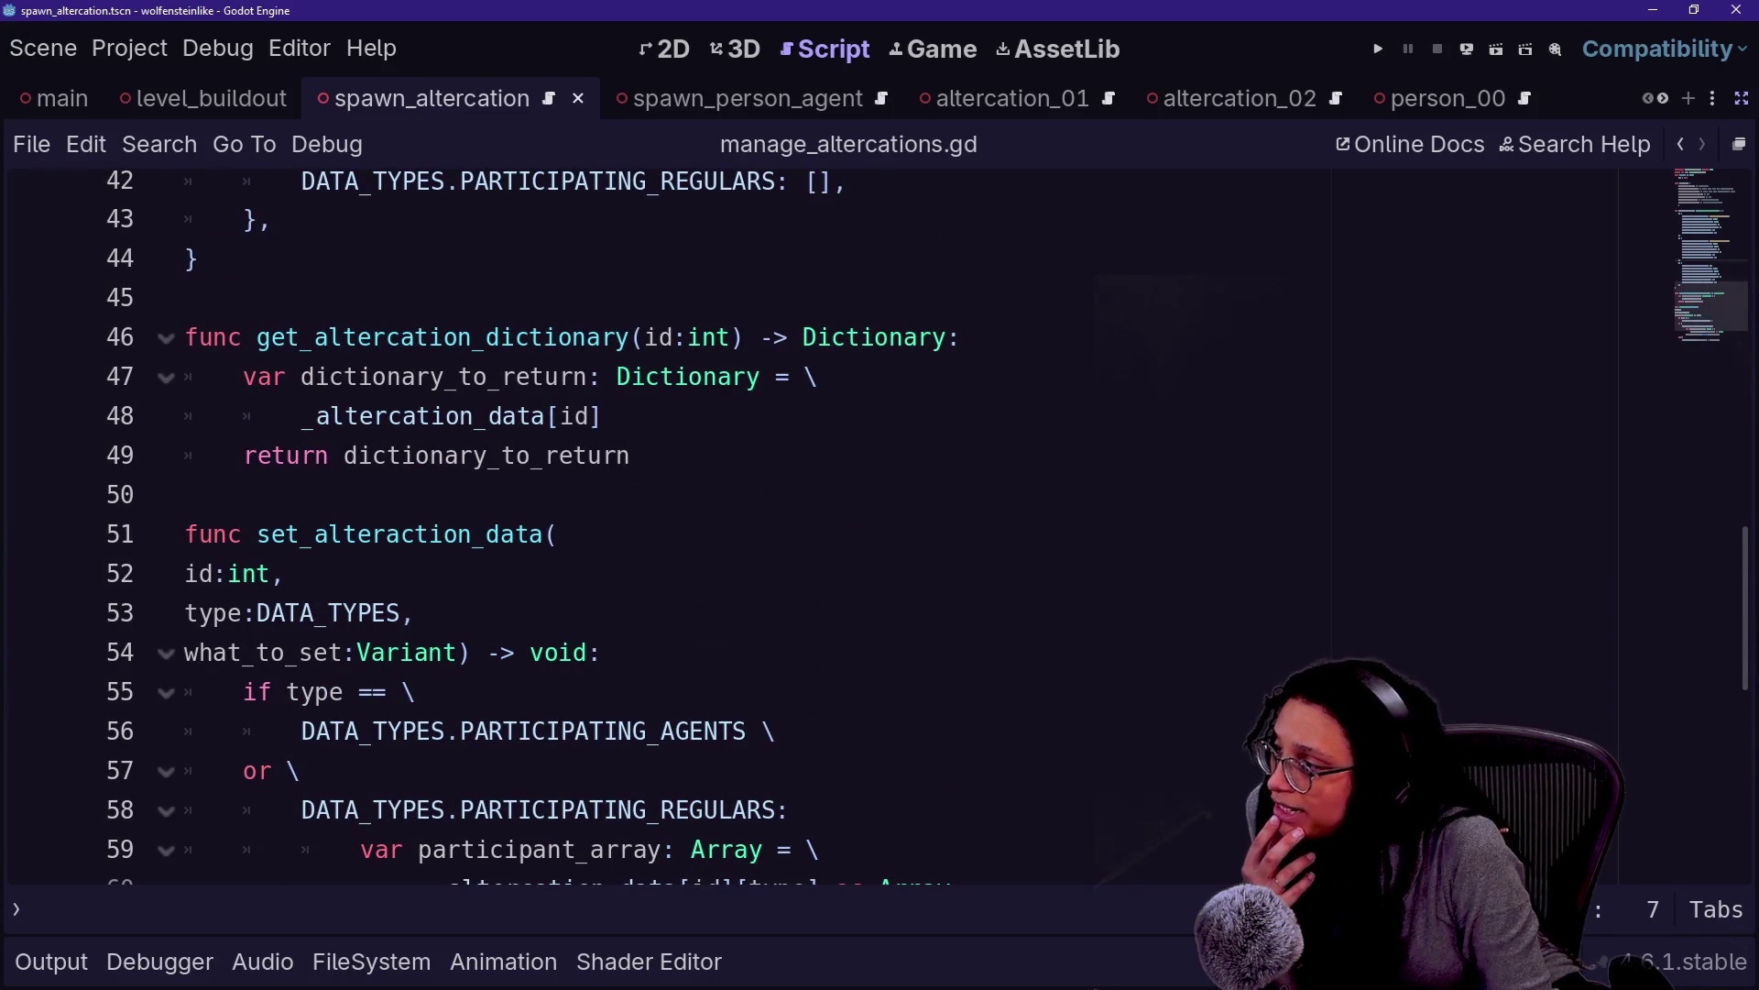
scroll(879, 529, "up", 4)
scroll(879, 529, "down", 7)
scroll(880, 529, "up", 4)
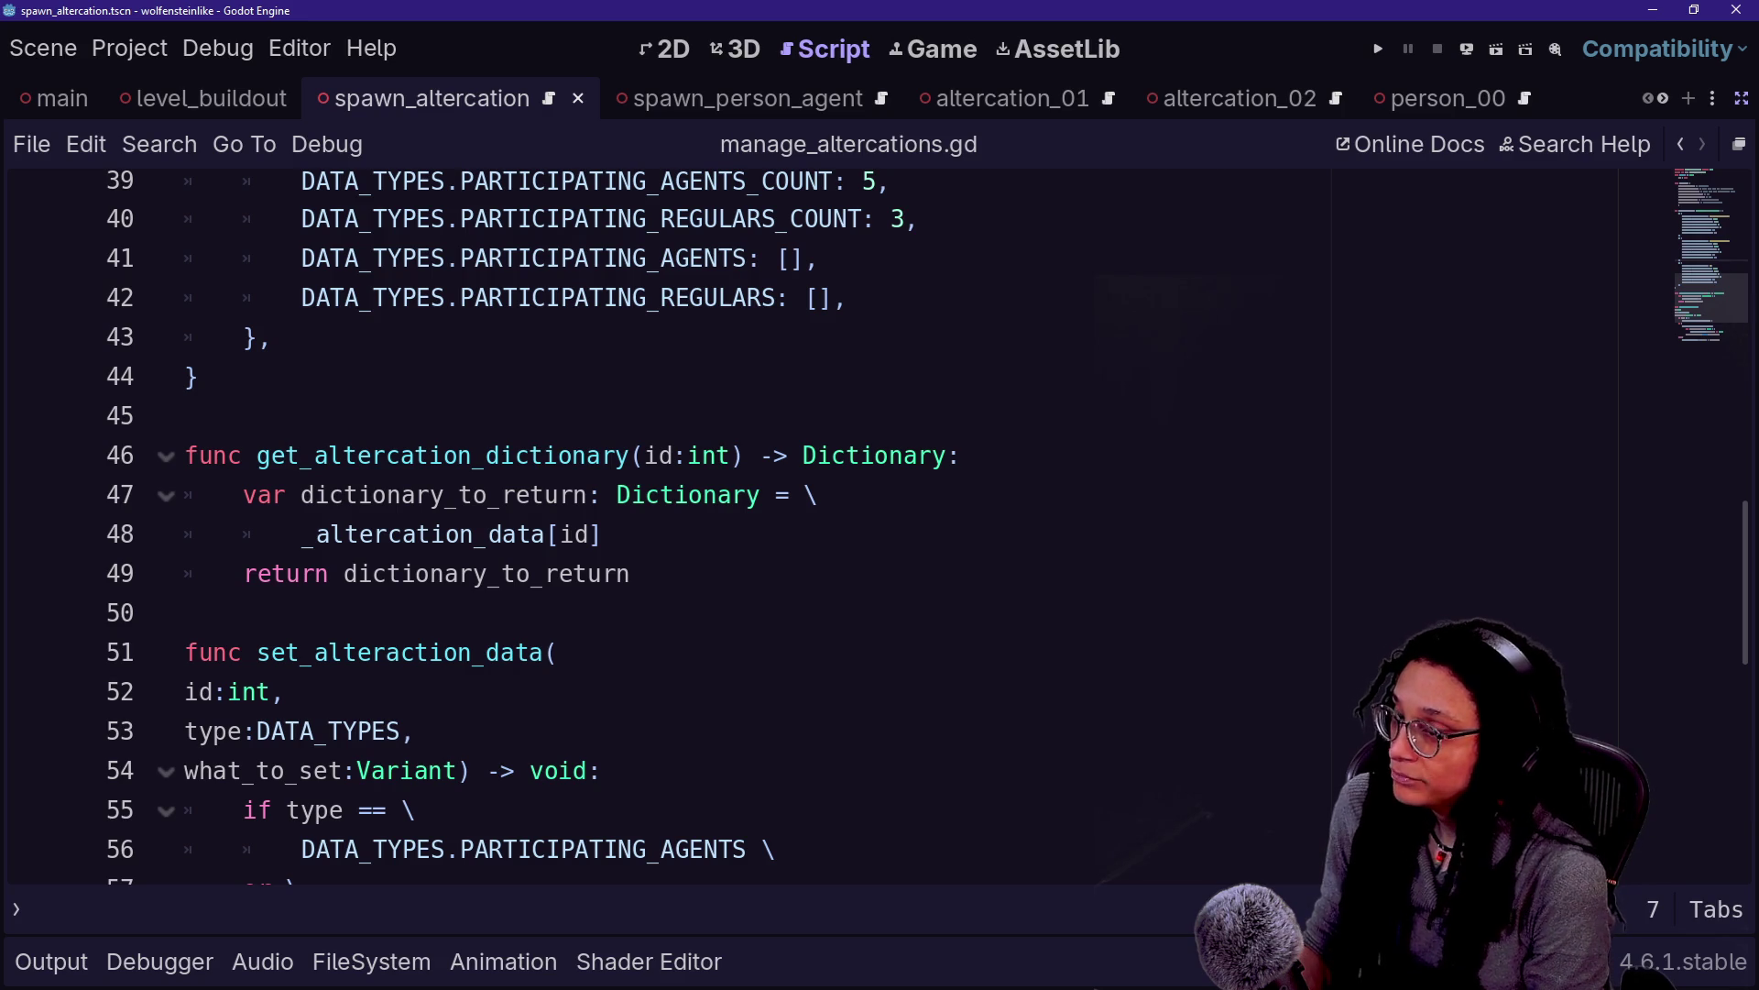
scroll(153, 691, "up", 3)
key("Down")
key("Down")
key("Down")
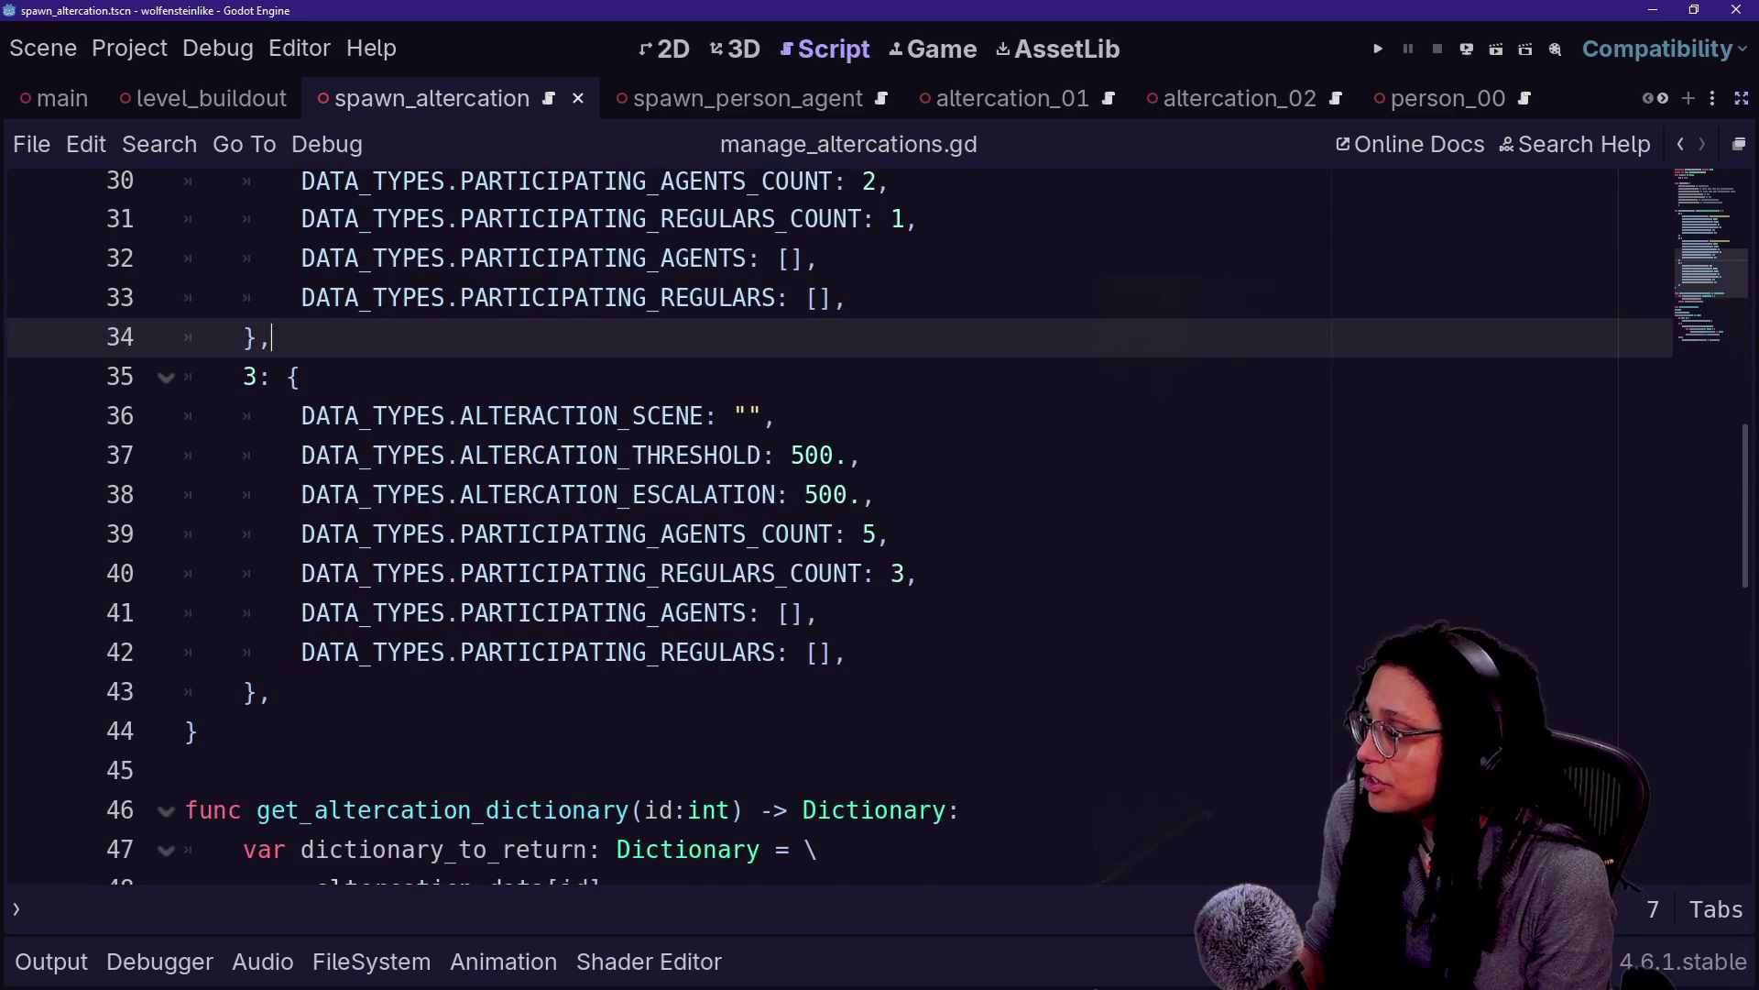
scroll(825, 526, "up", 2)
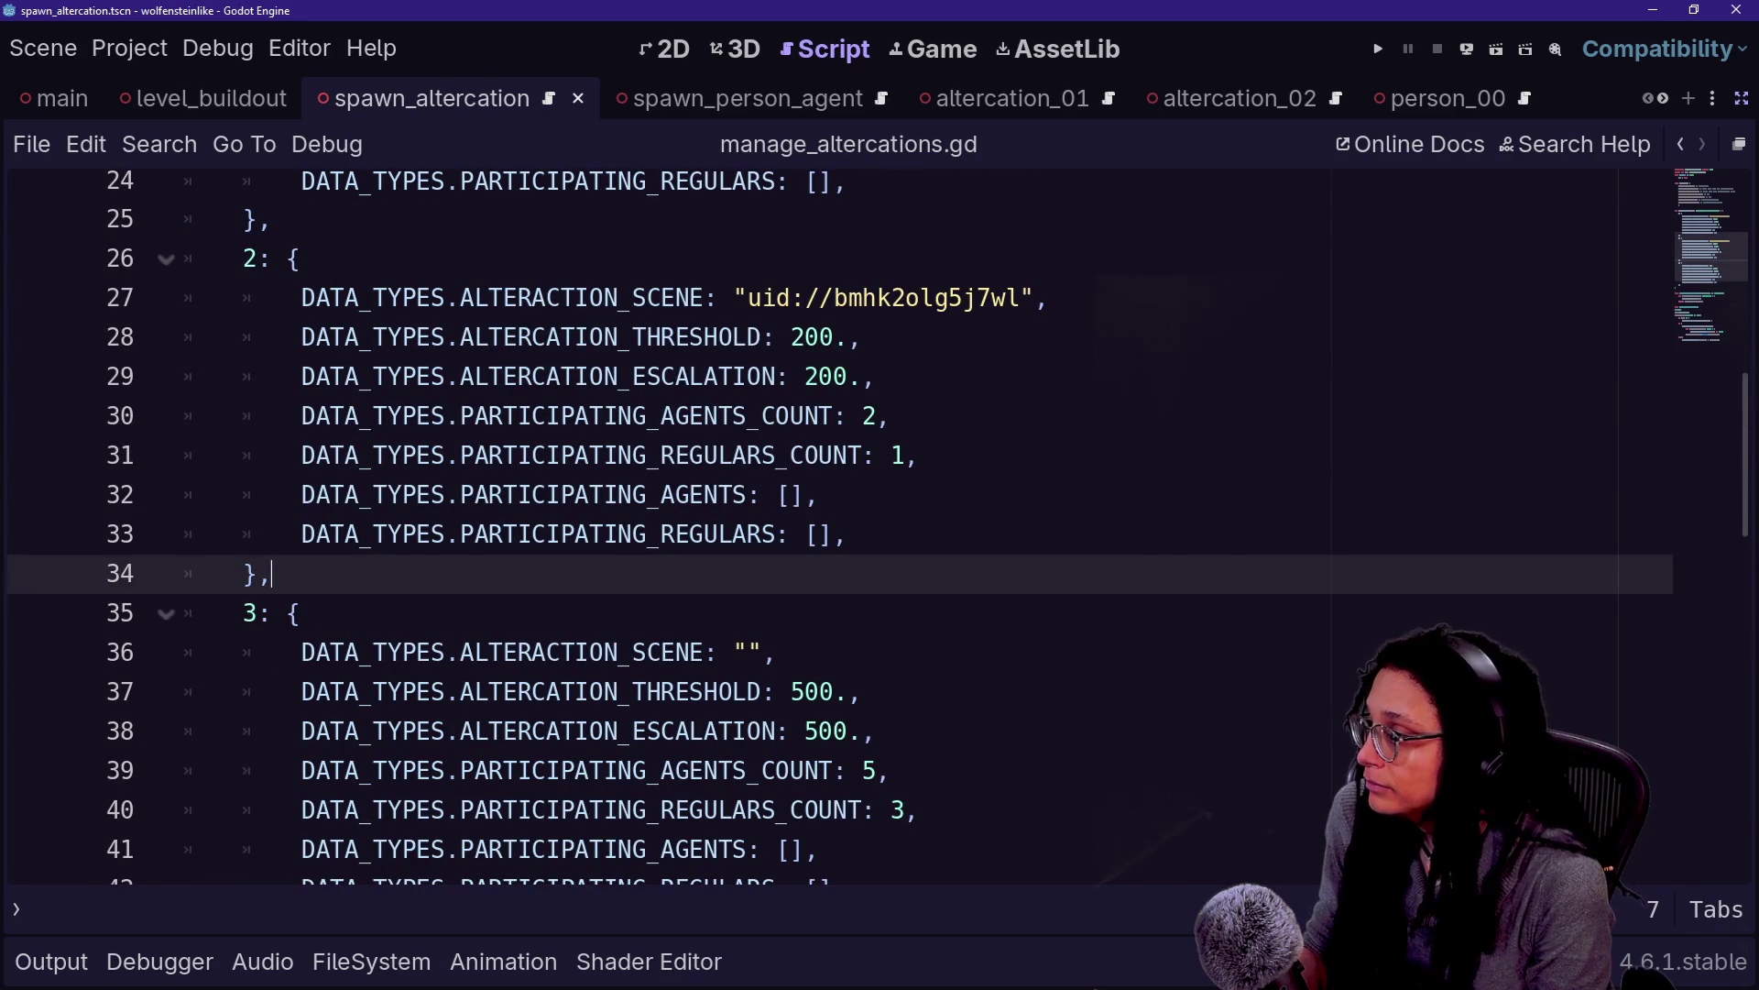
left_click(511, 376)
left_click_drag(848, 534, 460, 297)
left_click_drag(311, 258, 719, 336)
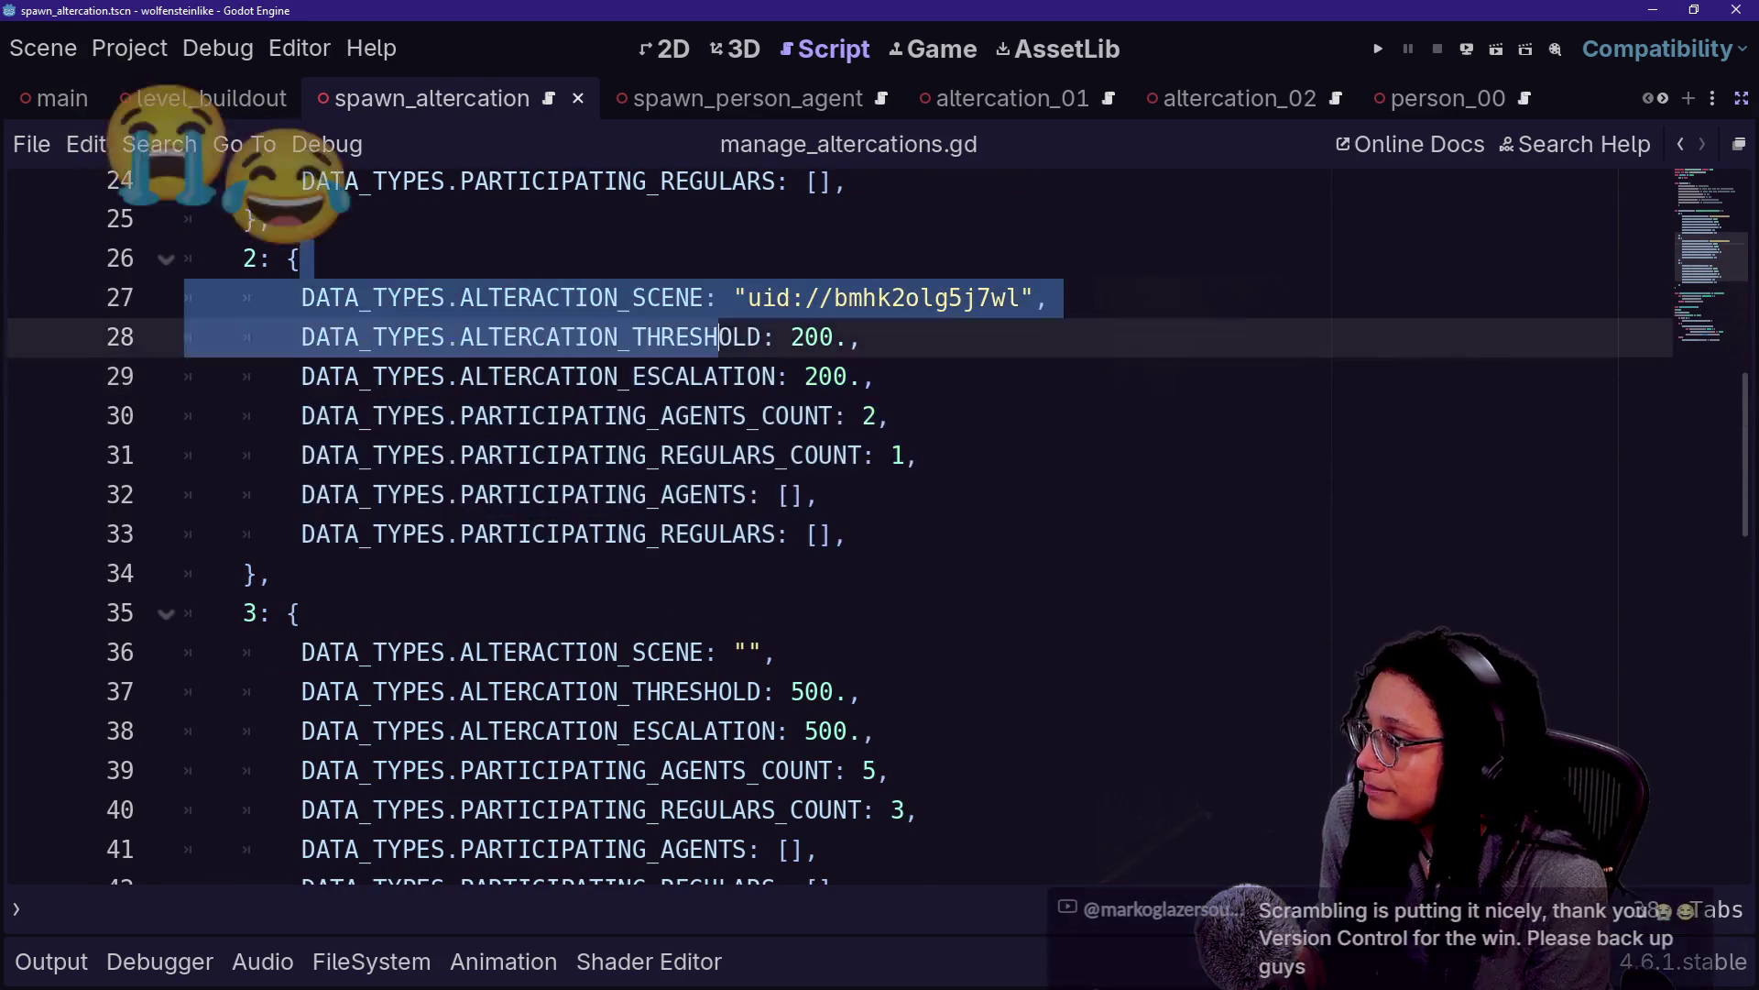
left_click(848, 534)
scroll(848, 535, "down", 2)
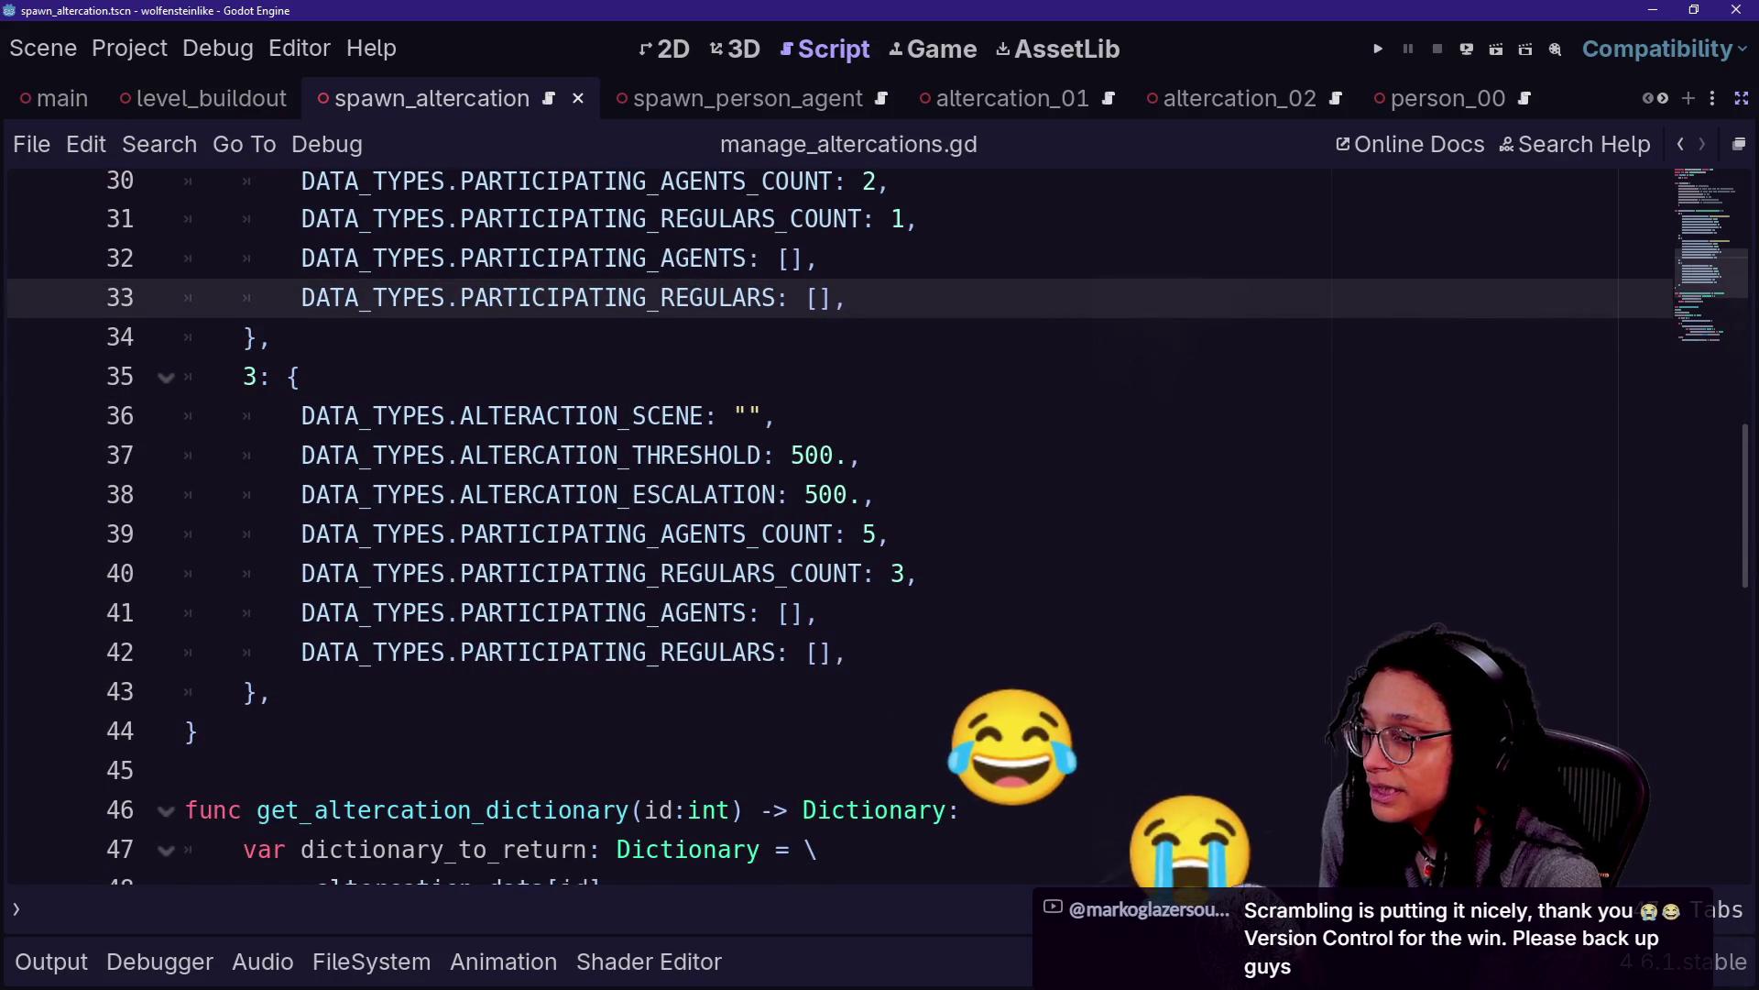
Add type:DATA_TYPES and what_to_set:Variant parameters and an if type == DATA_TYPES.PARTICIPATING_ check
key("ctrl+End")
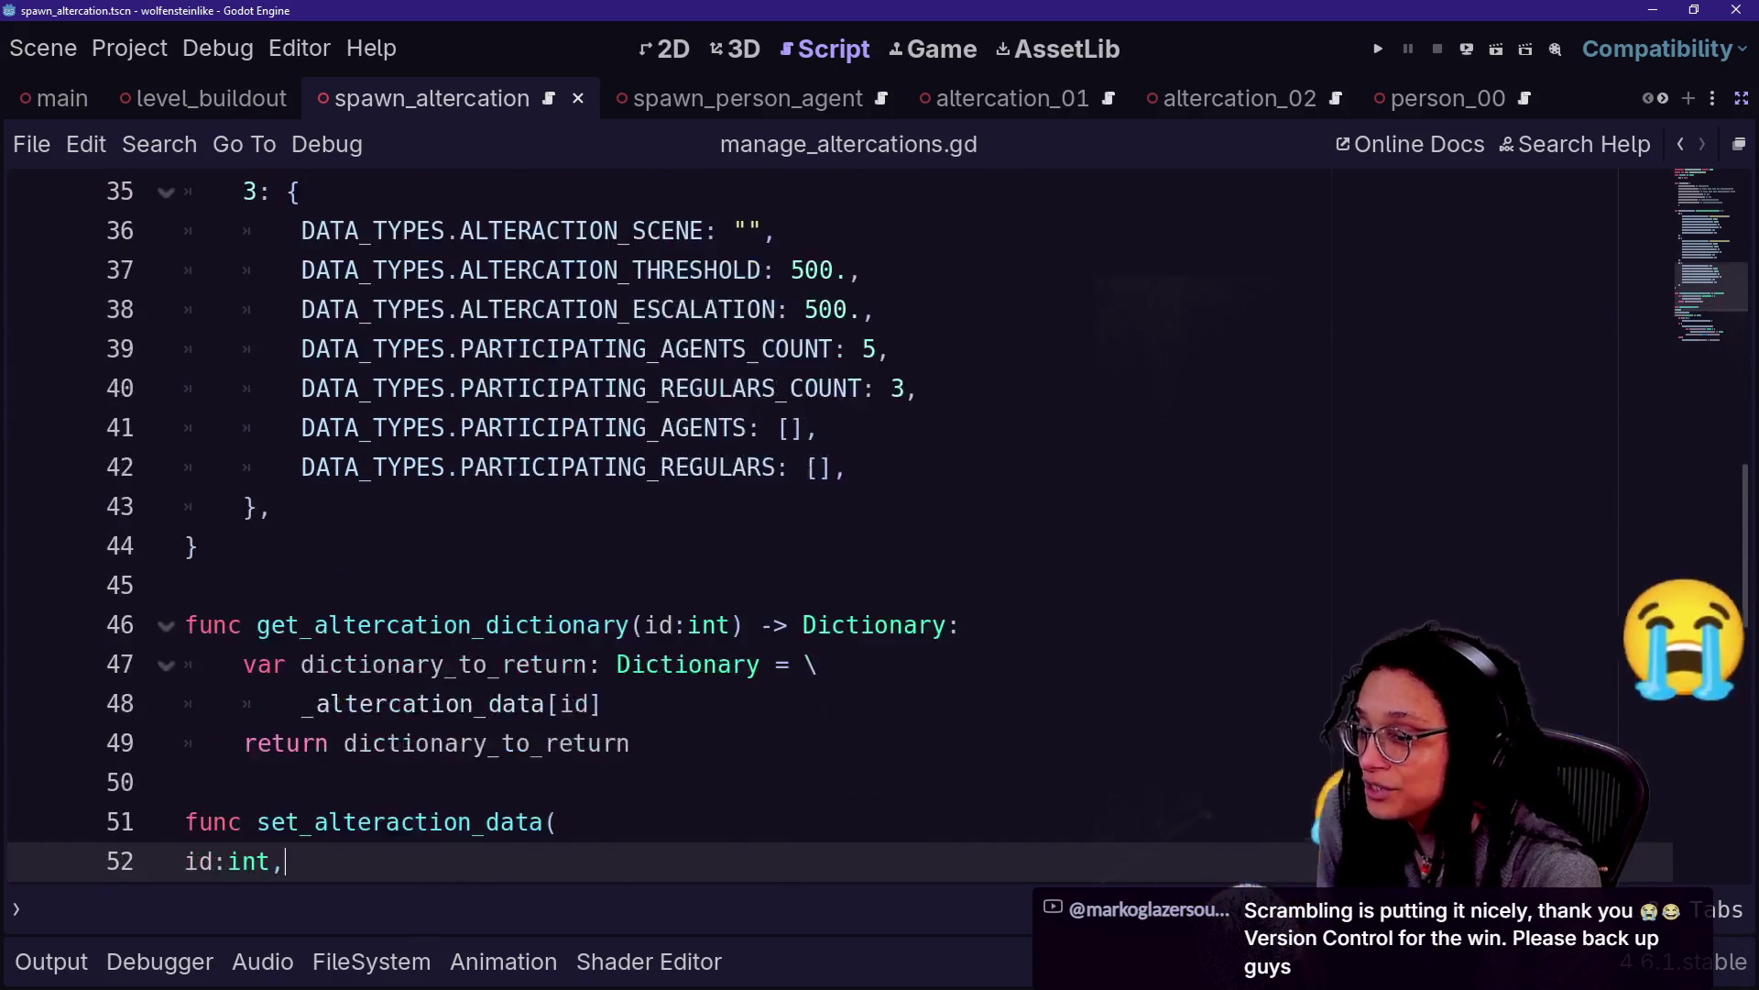
type("type:DATA_TYPES, what_to_set:Variant) -> void: if type == \\ DATA_TYPES.PARTICIPATING_AGENTS \\ or \\ DATA_TYPES.PARTICIPATING_REGULARS:")
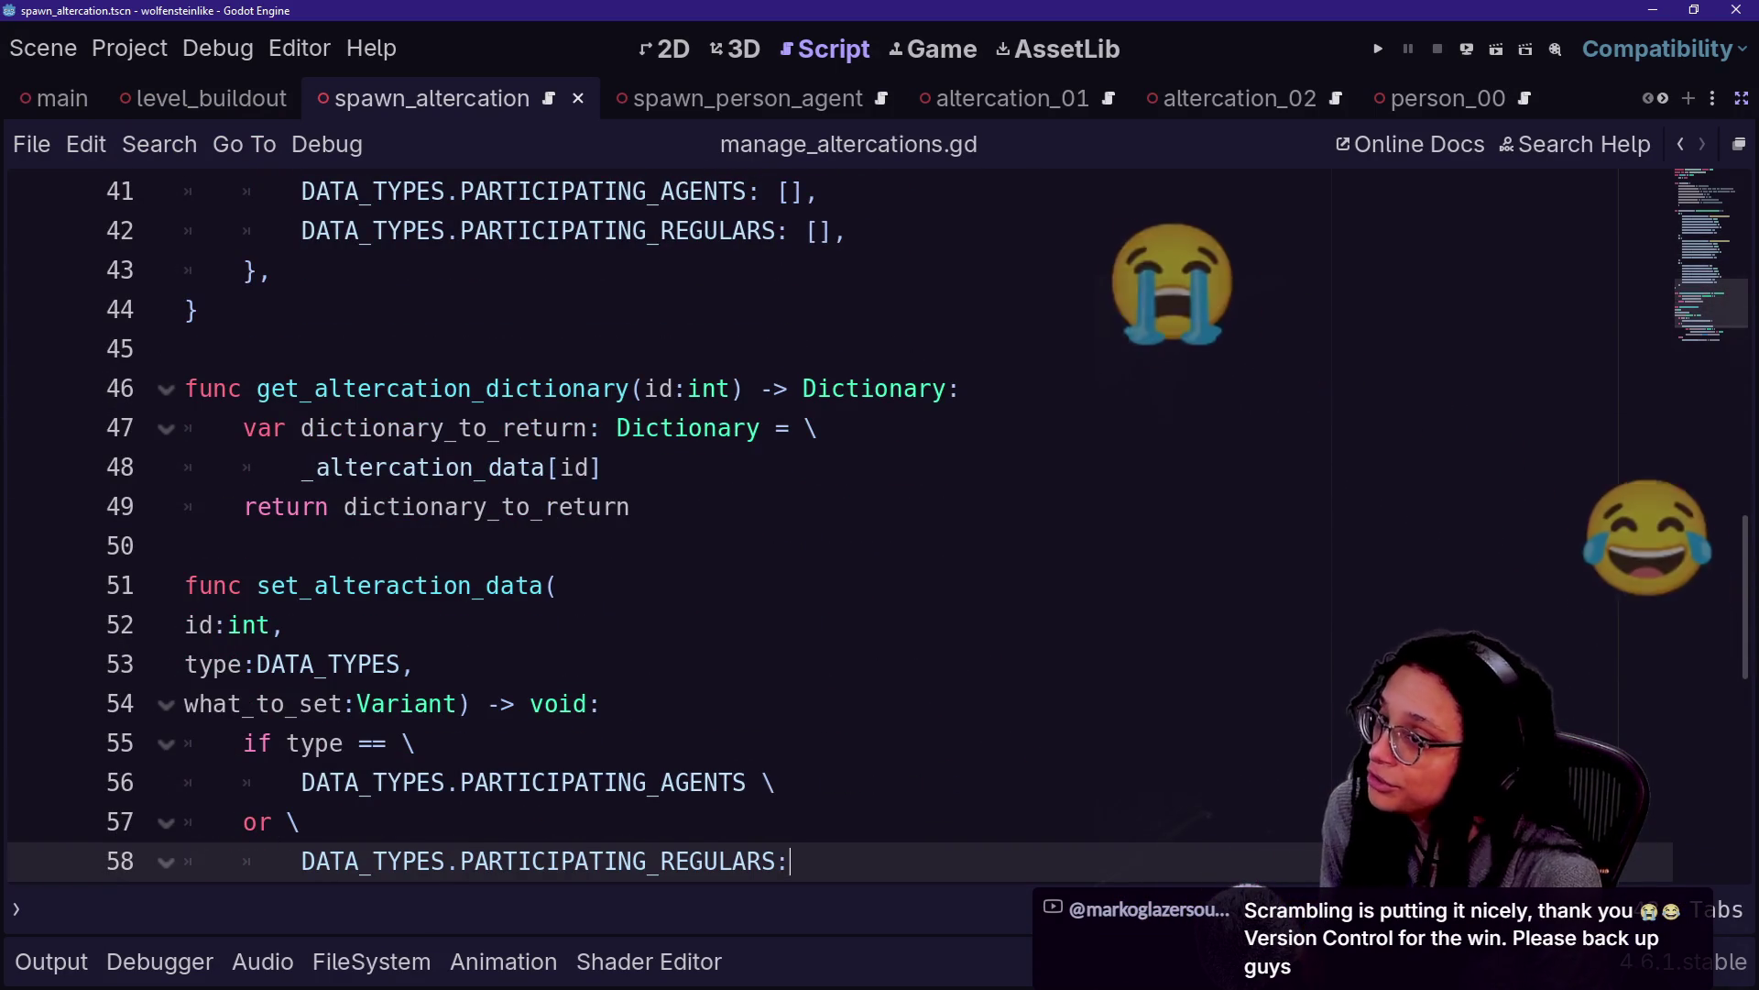
key("alt+Tab")
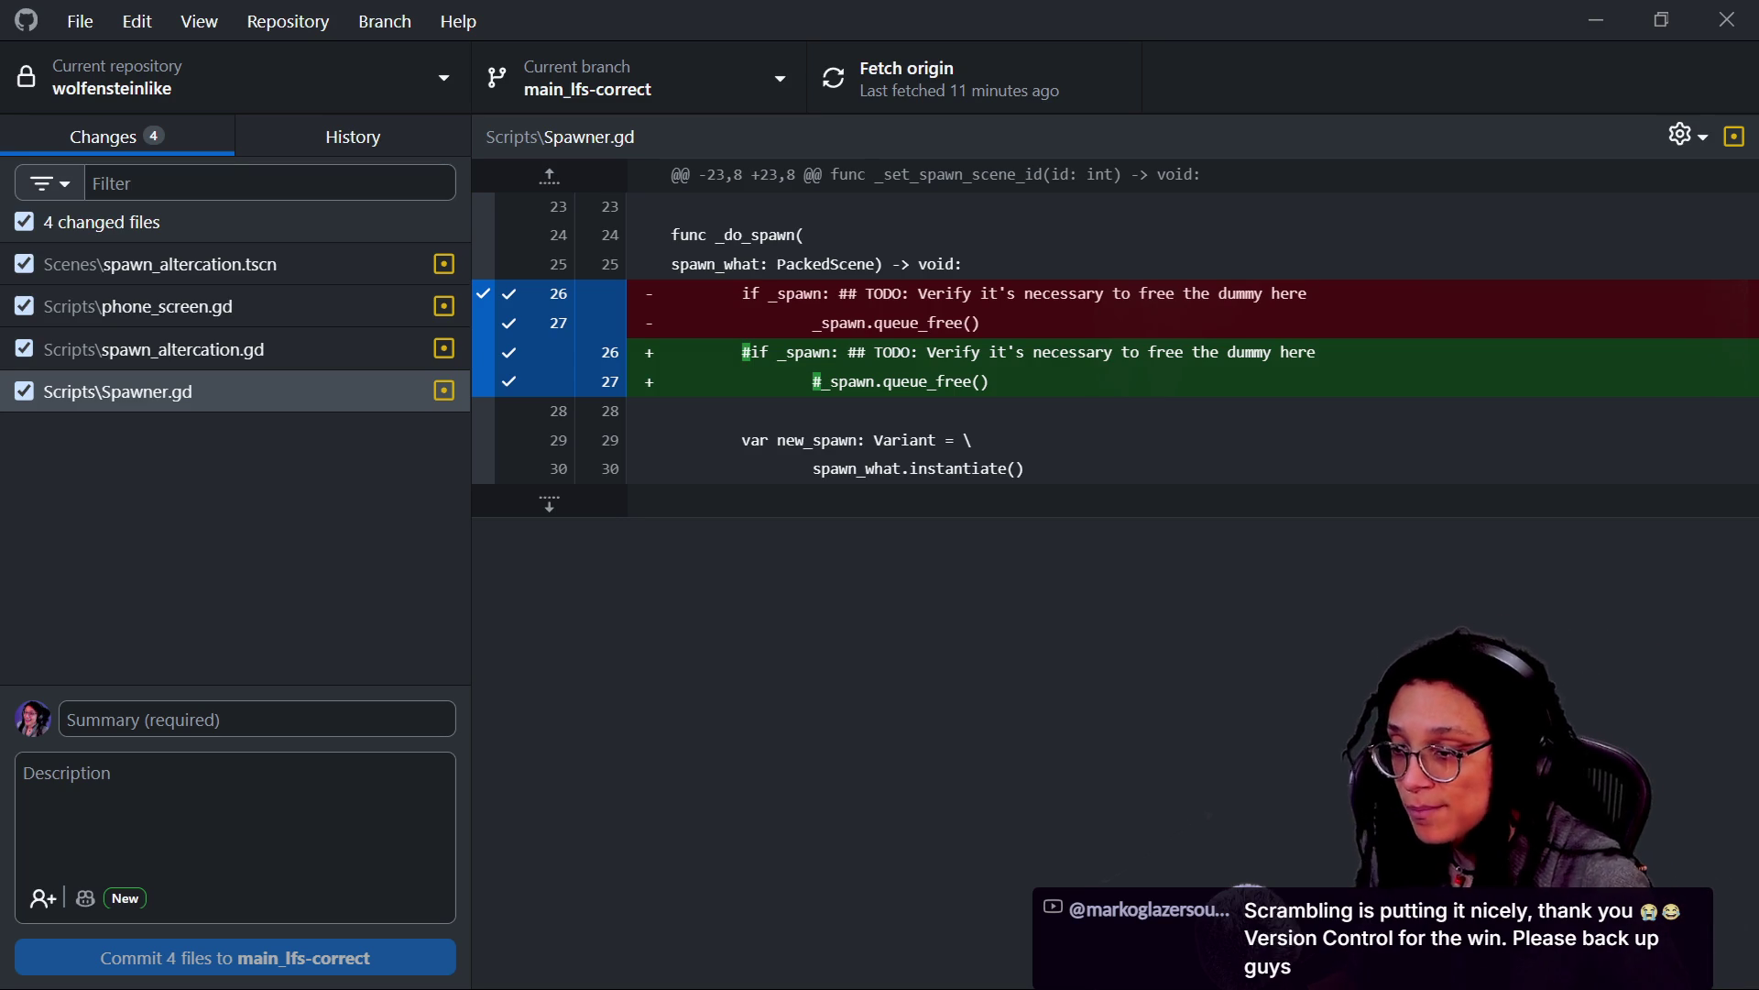
Return to manage_altercations.gd in Godot after reviewing the Spawner.gd diff
key("alt+Tab")
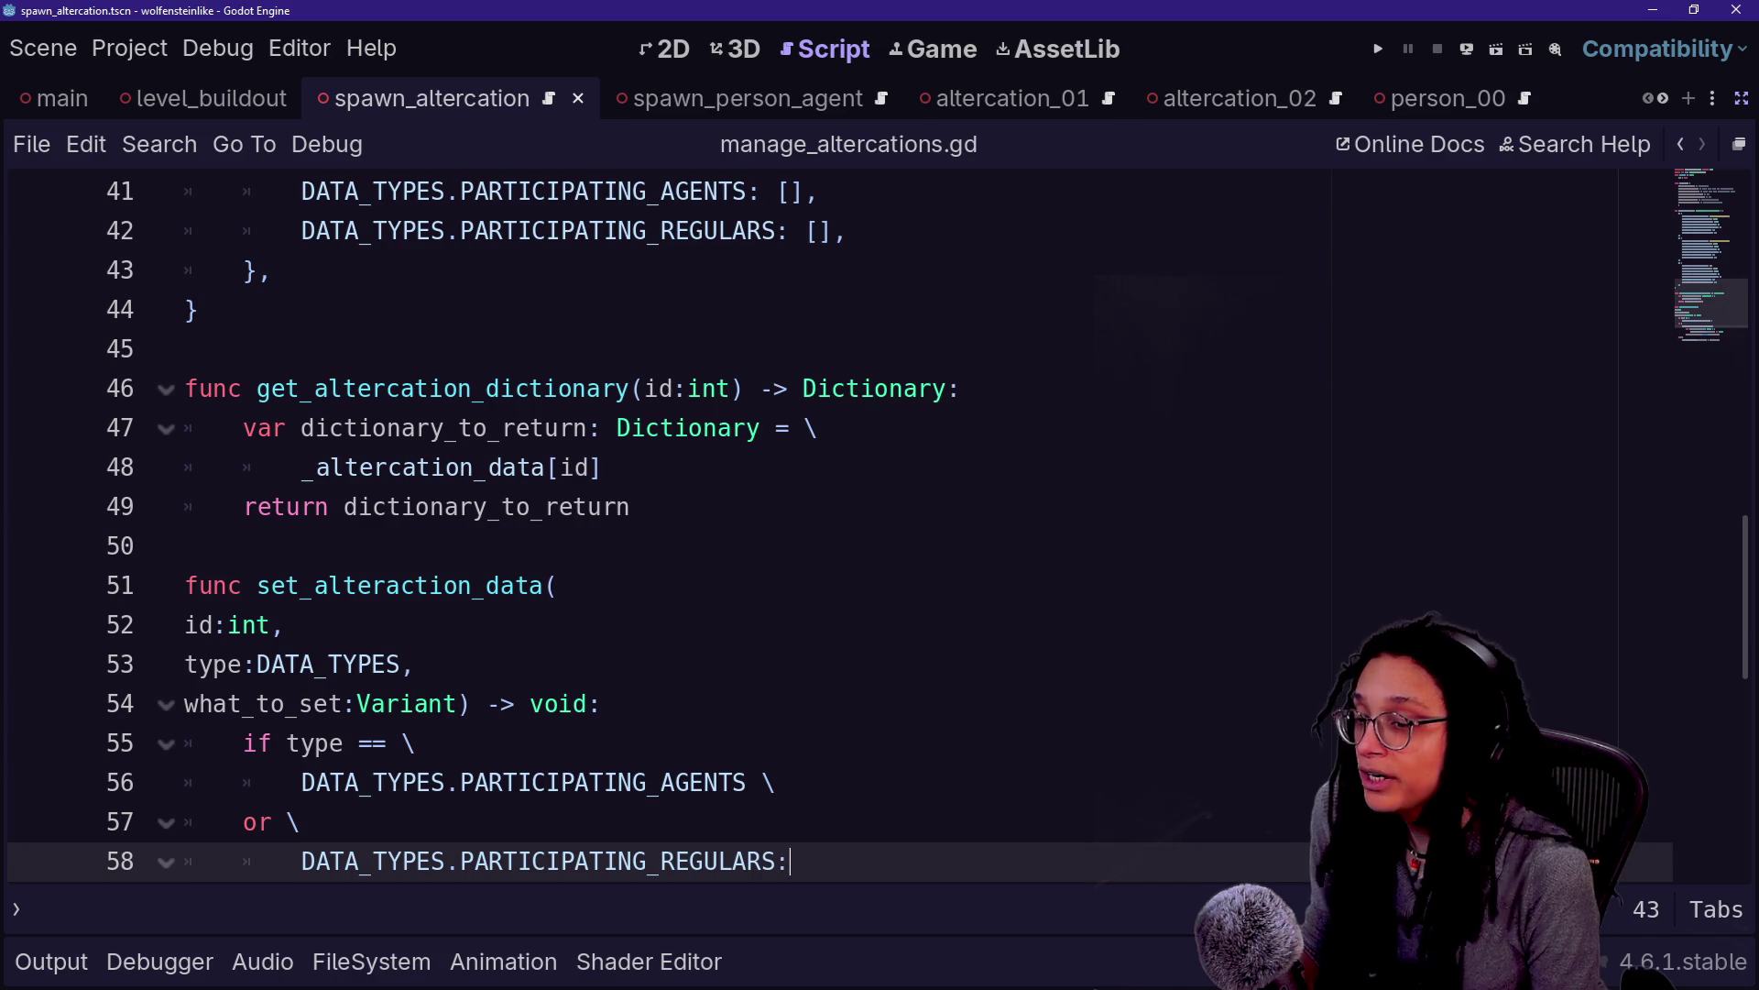
Check the set_alteraction_data function around line 49, then run the game project
key("Up")
key("Up")
key("Up")
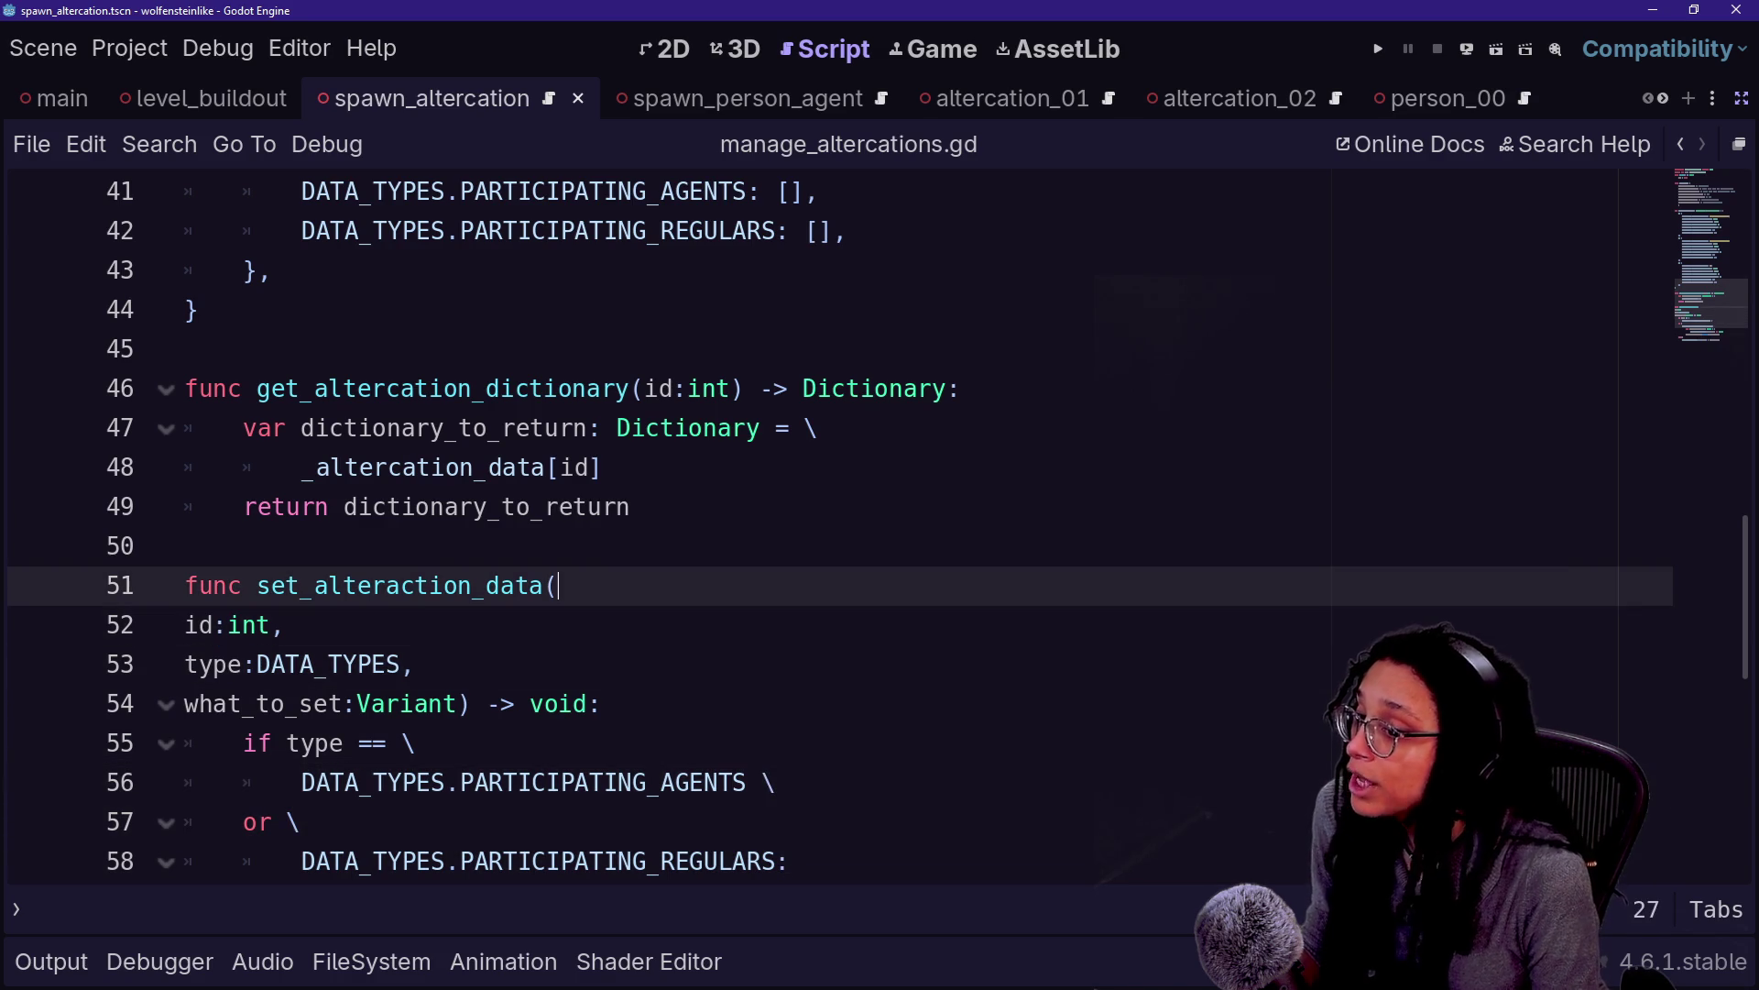
key("Up")
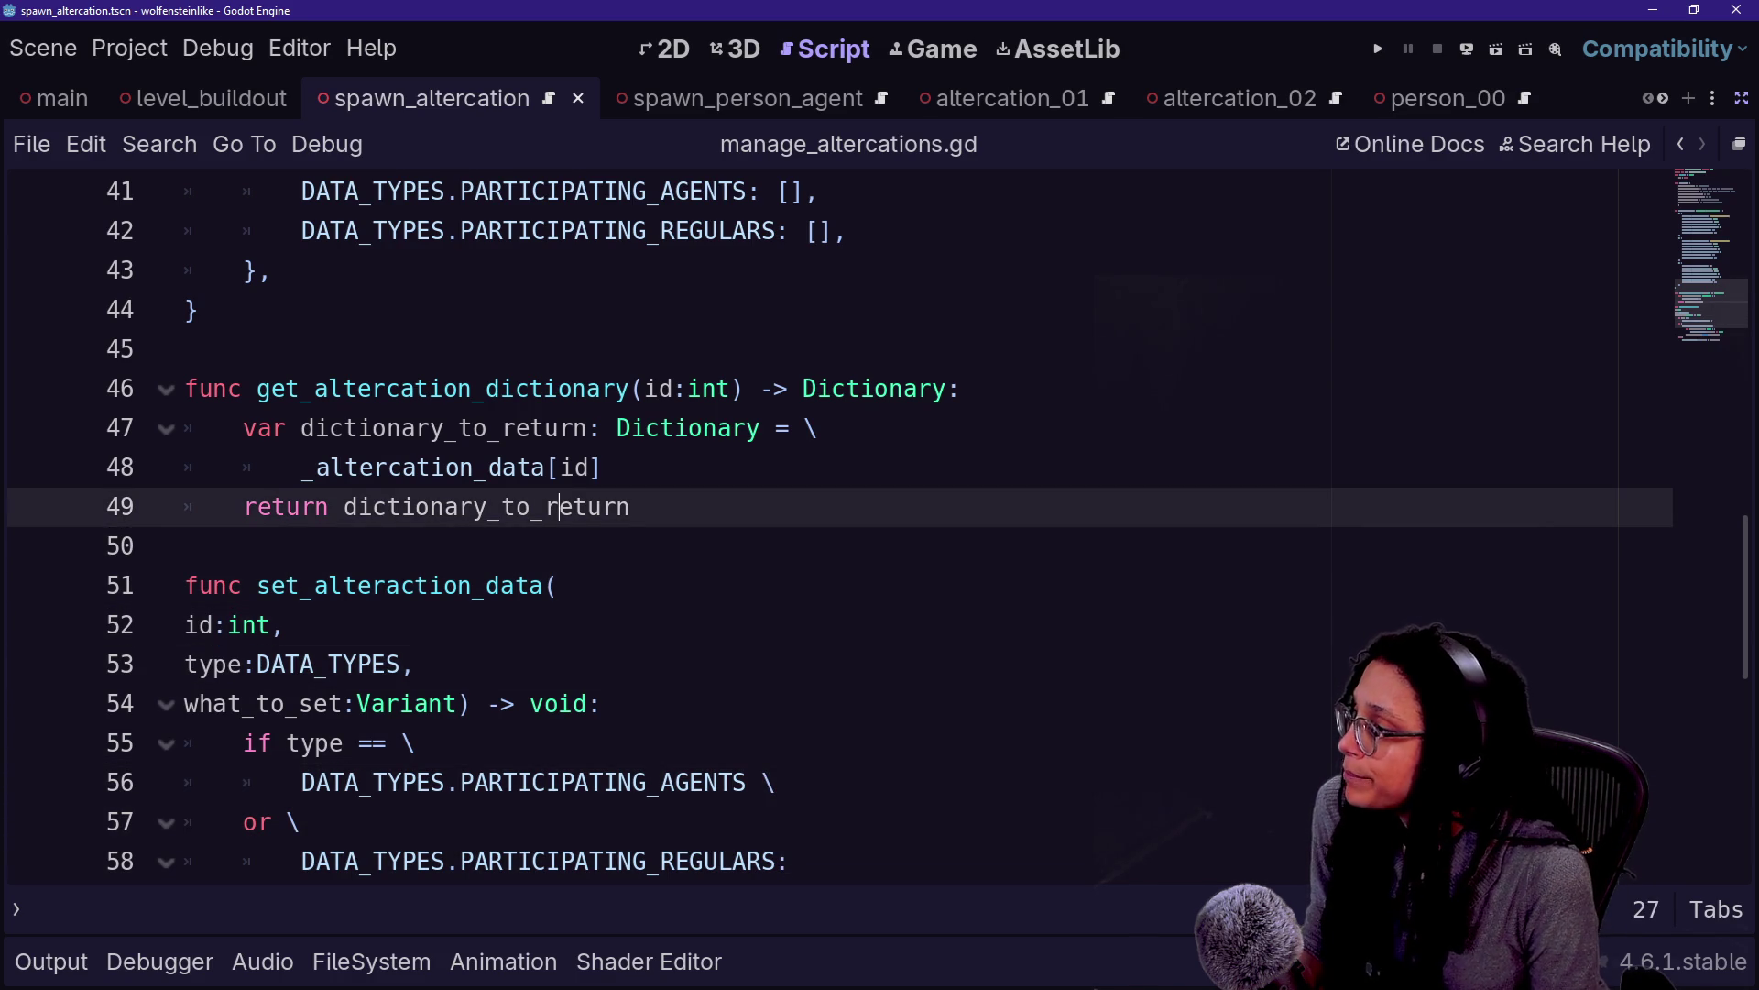
scroll(824, 522, "up", 3)
scroll(825, 522, "down", 10)
scroll(825, 523, "up", 4)
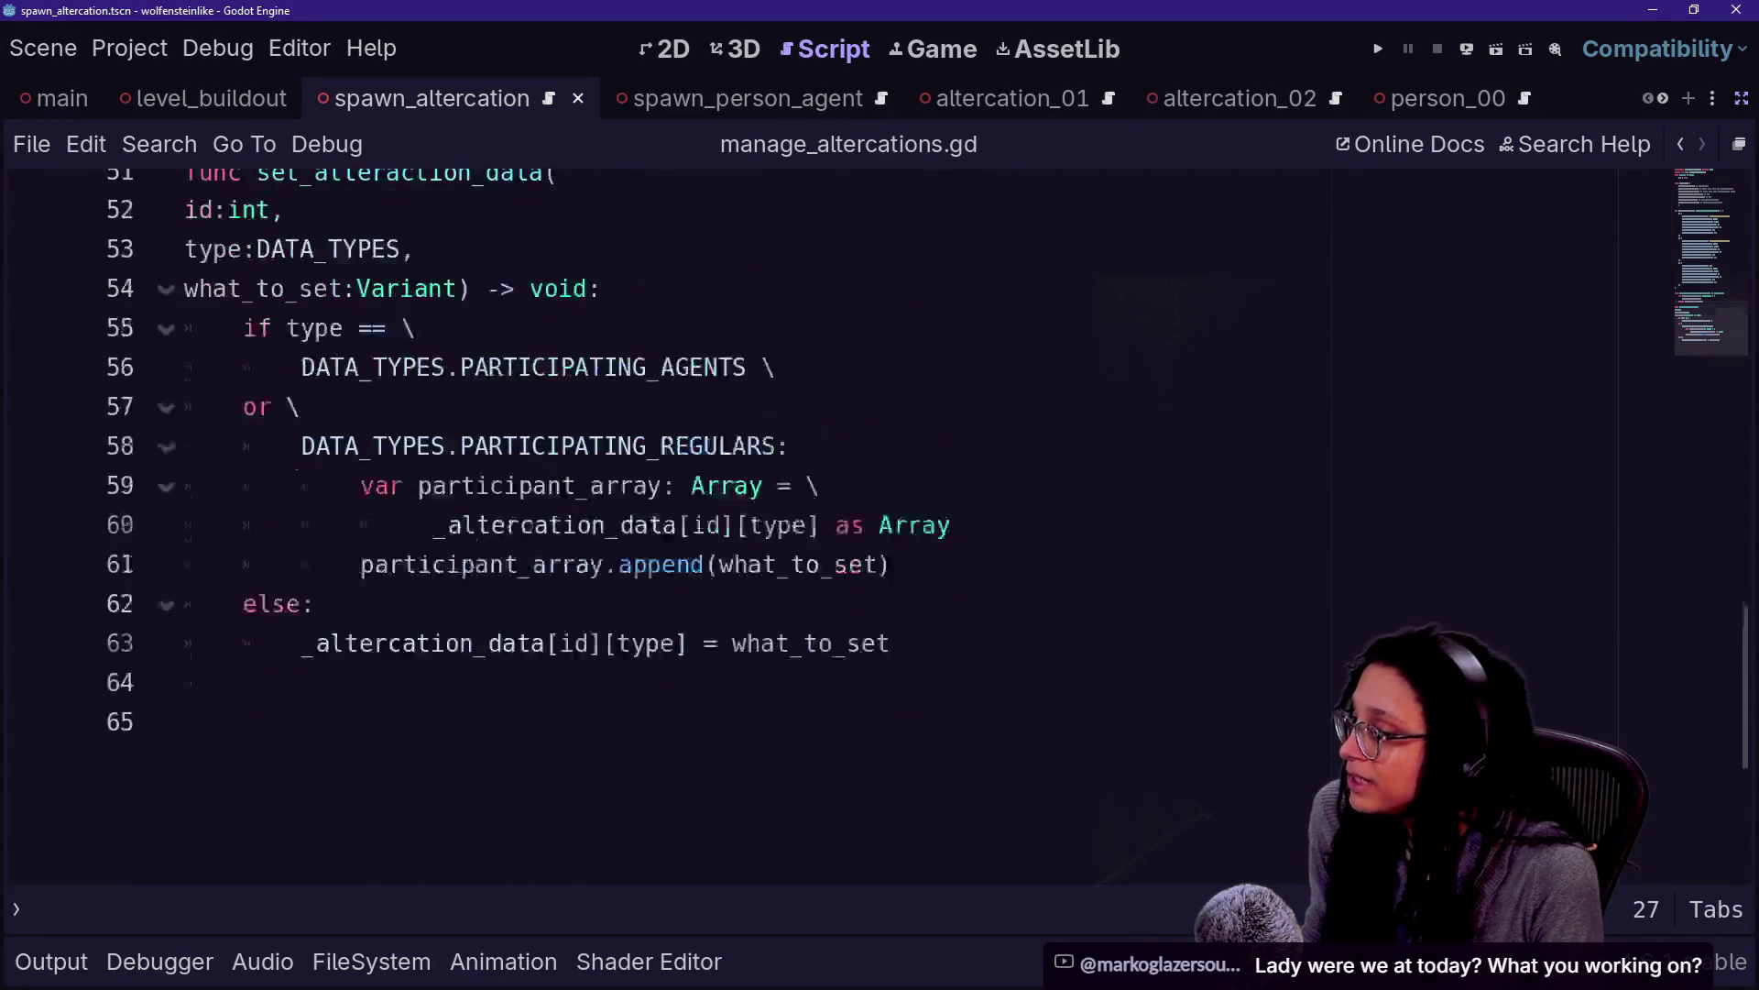
scroll(824, 523, "up", 3)
scroll(825, 522, "down", 1)
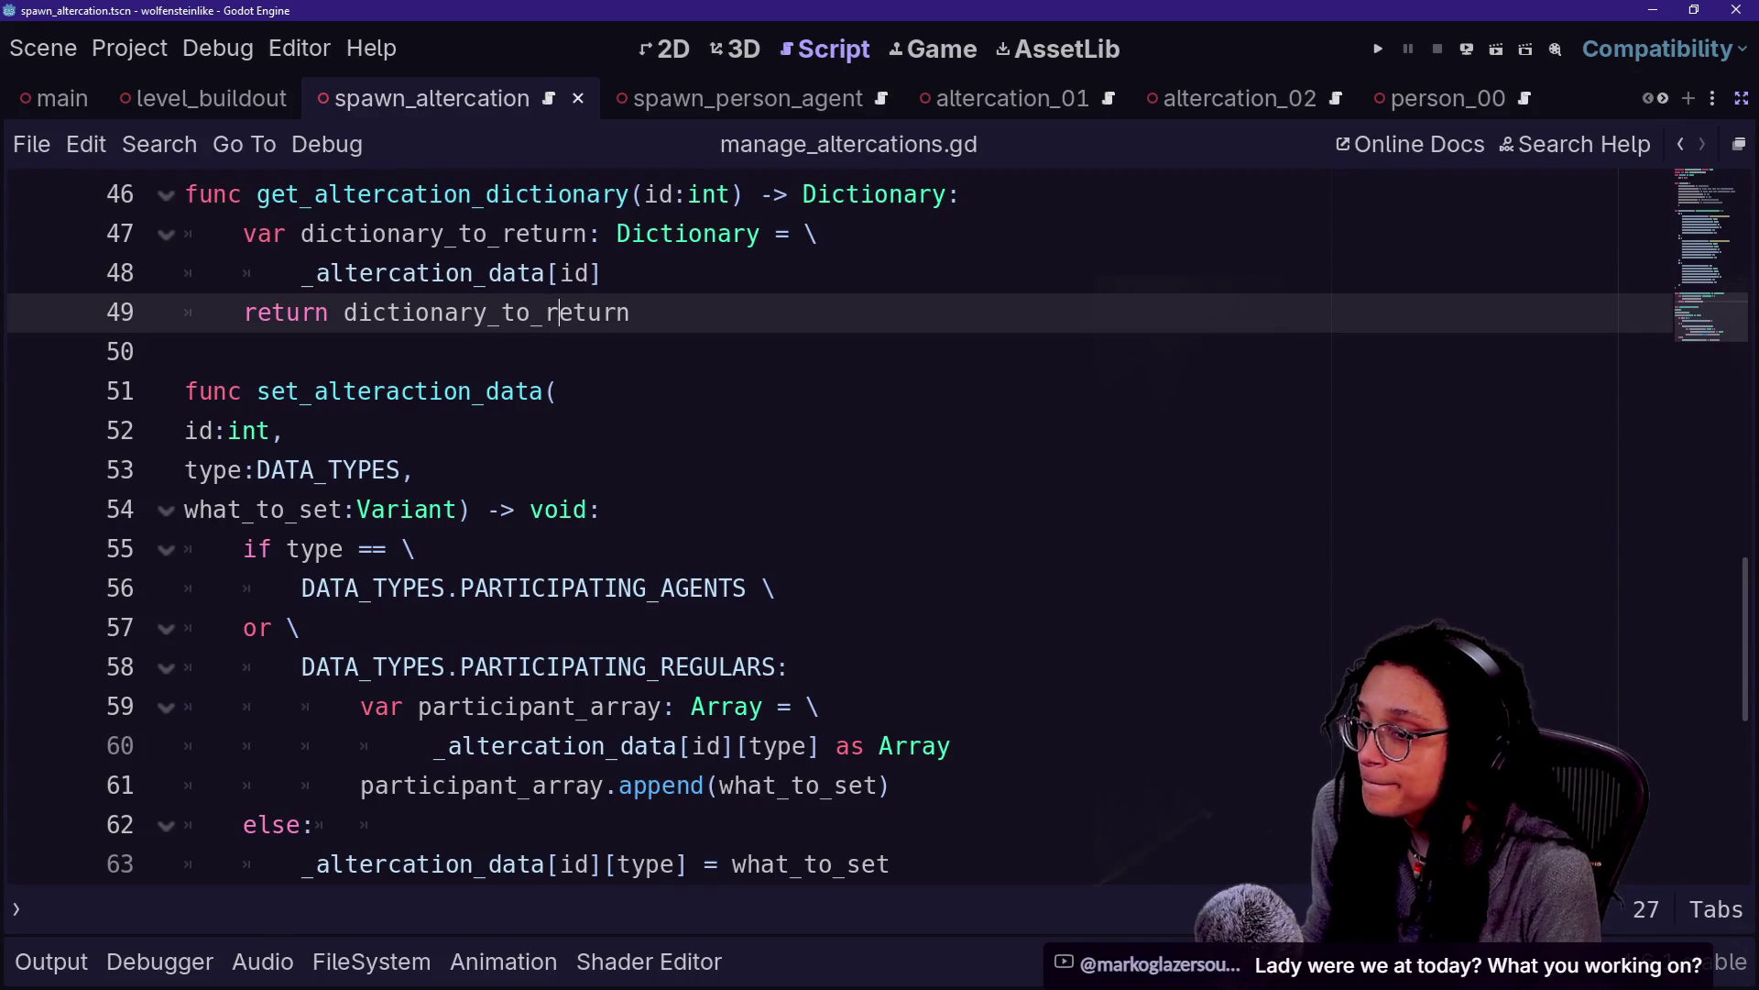
key("Down")
key("Down")
key("Down")
key("Up")
key("Up")
key("Up")
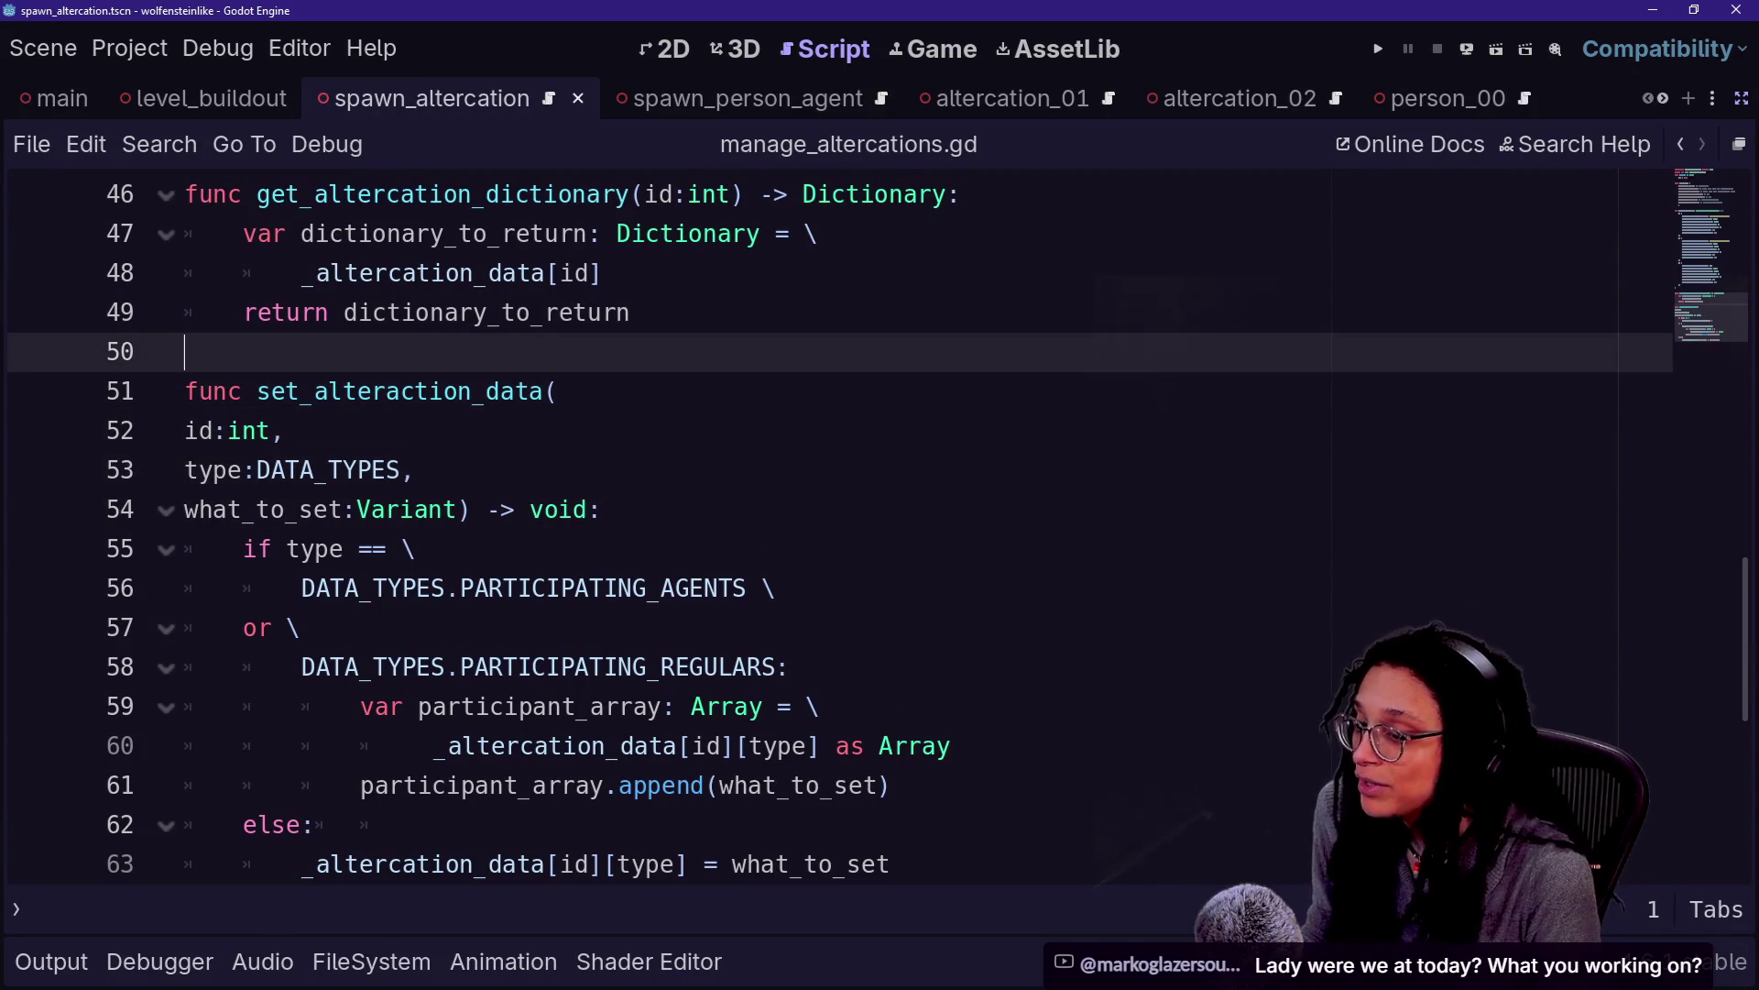
key("Up")
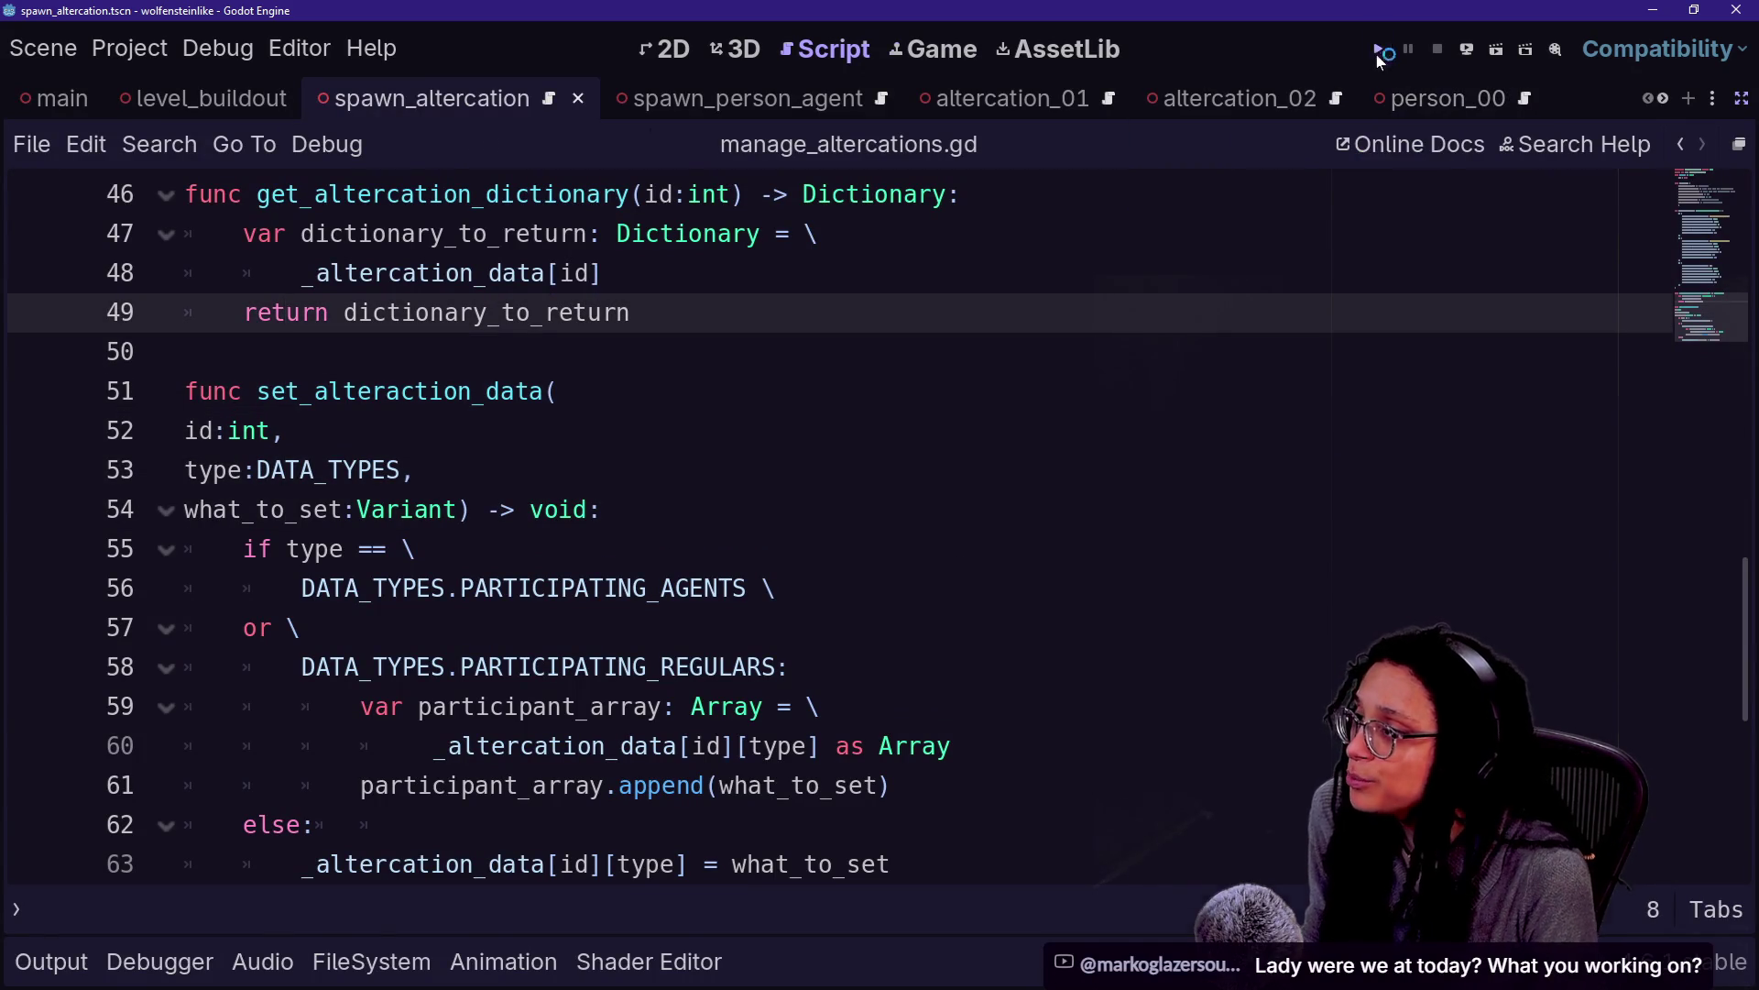
left_click(1377, 49)
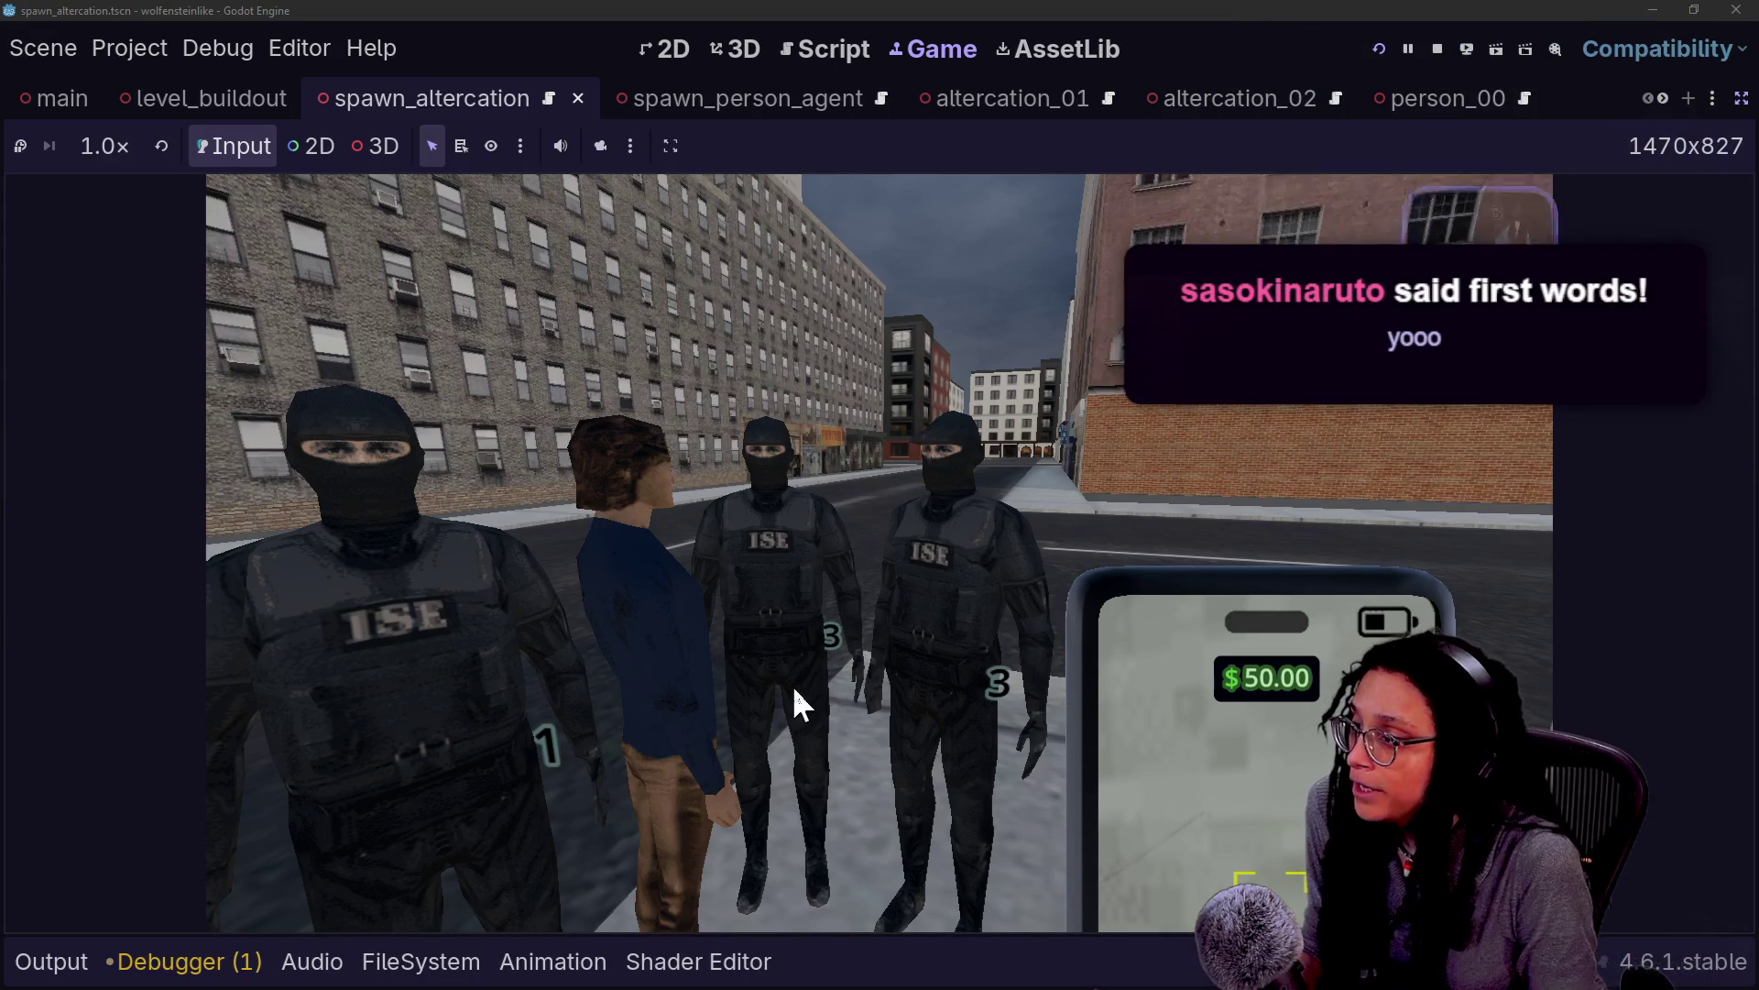
Raise the in-game phone, photograph the altercation, then stop the running game
right_click(792, 684)
left_click(893, 801)
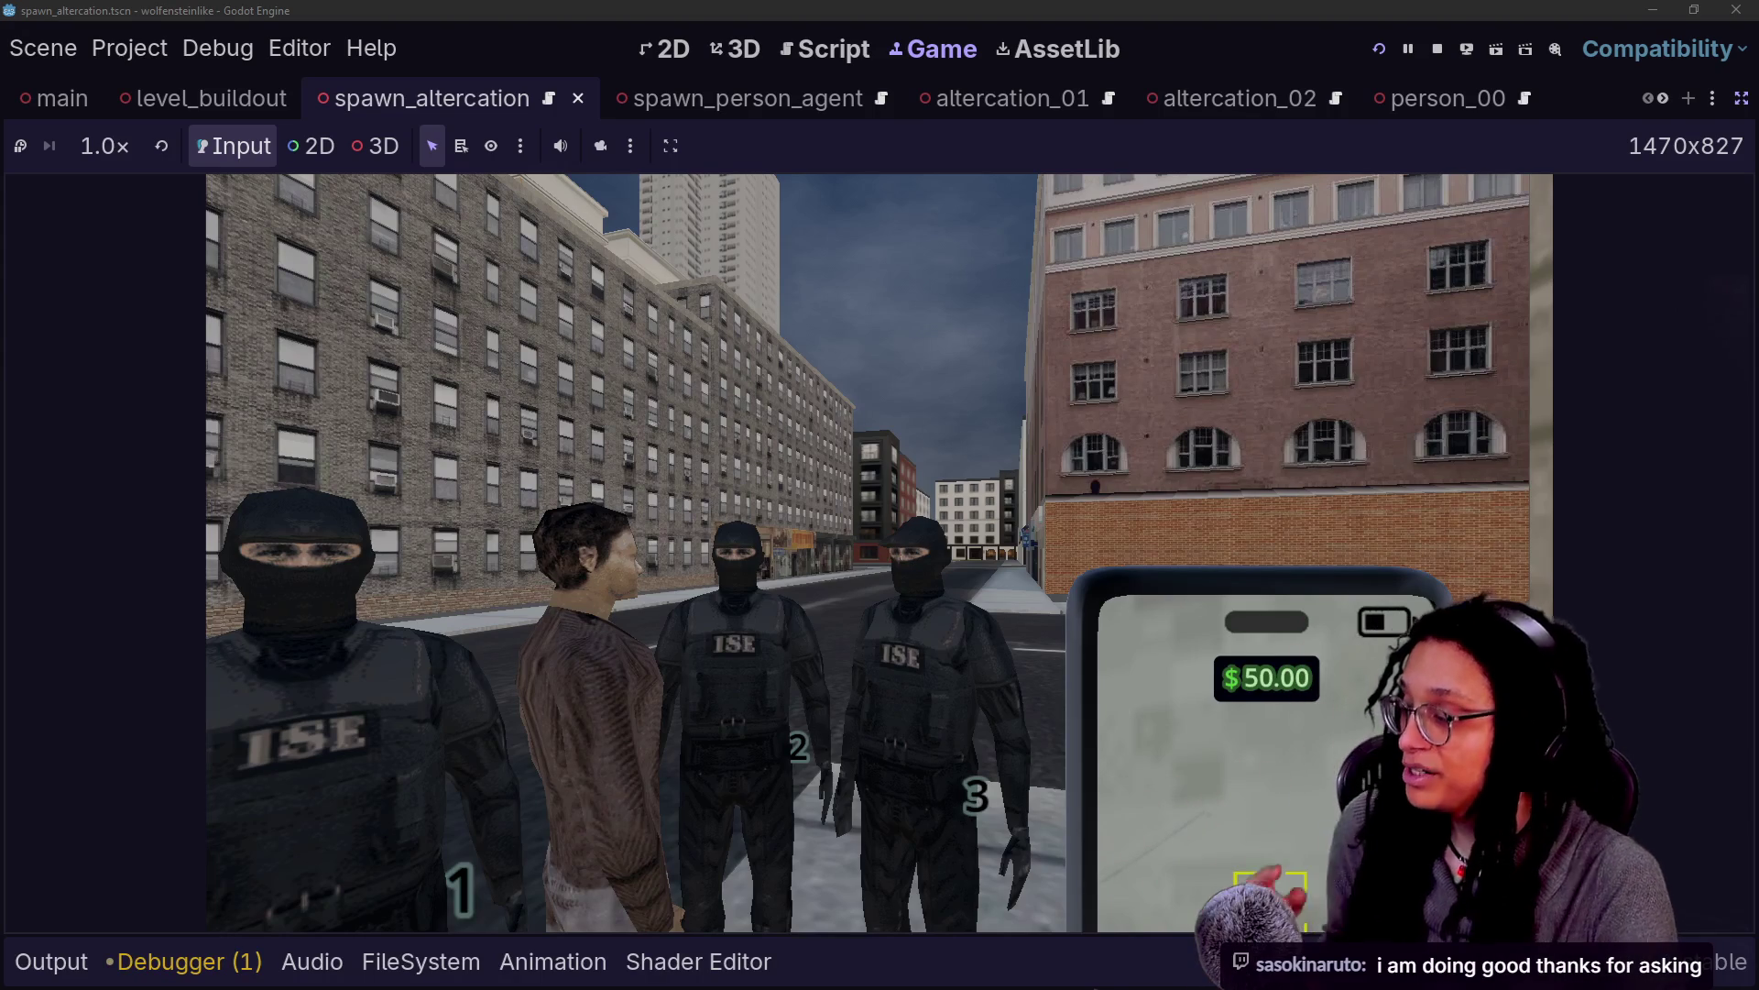
left_click(1438, 50)
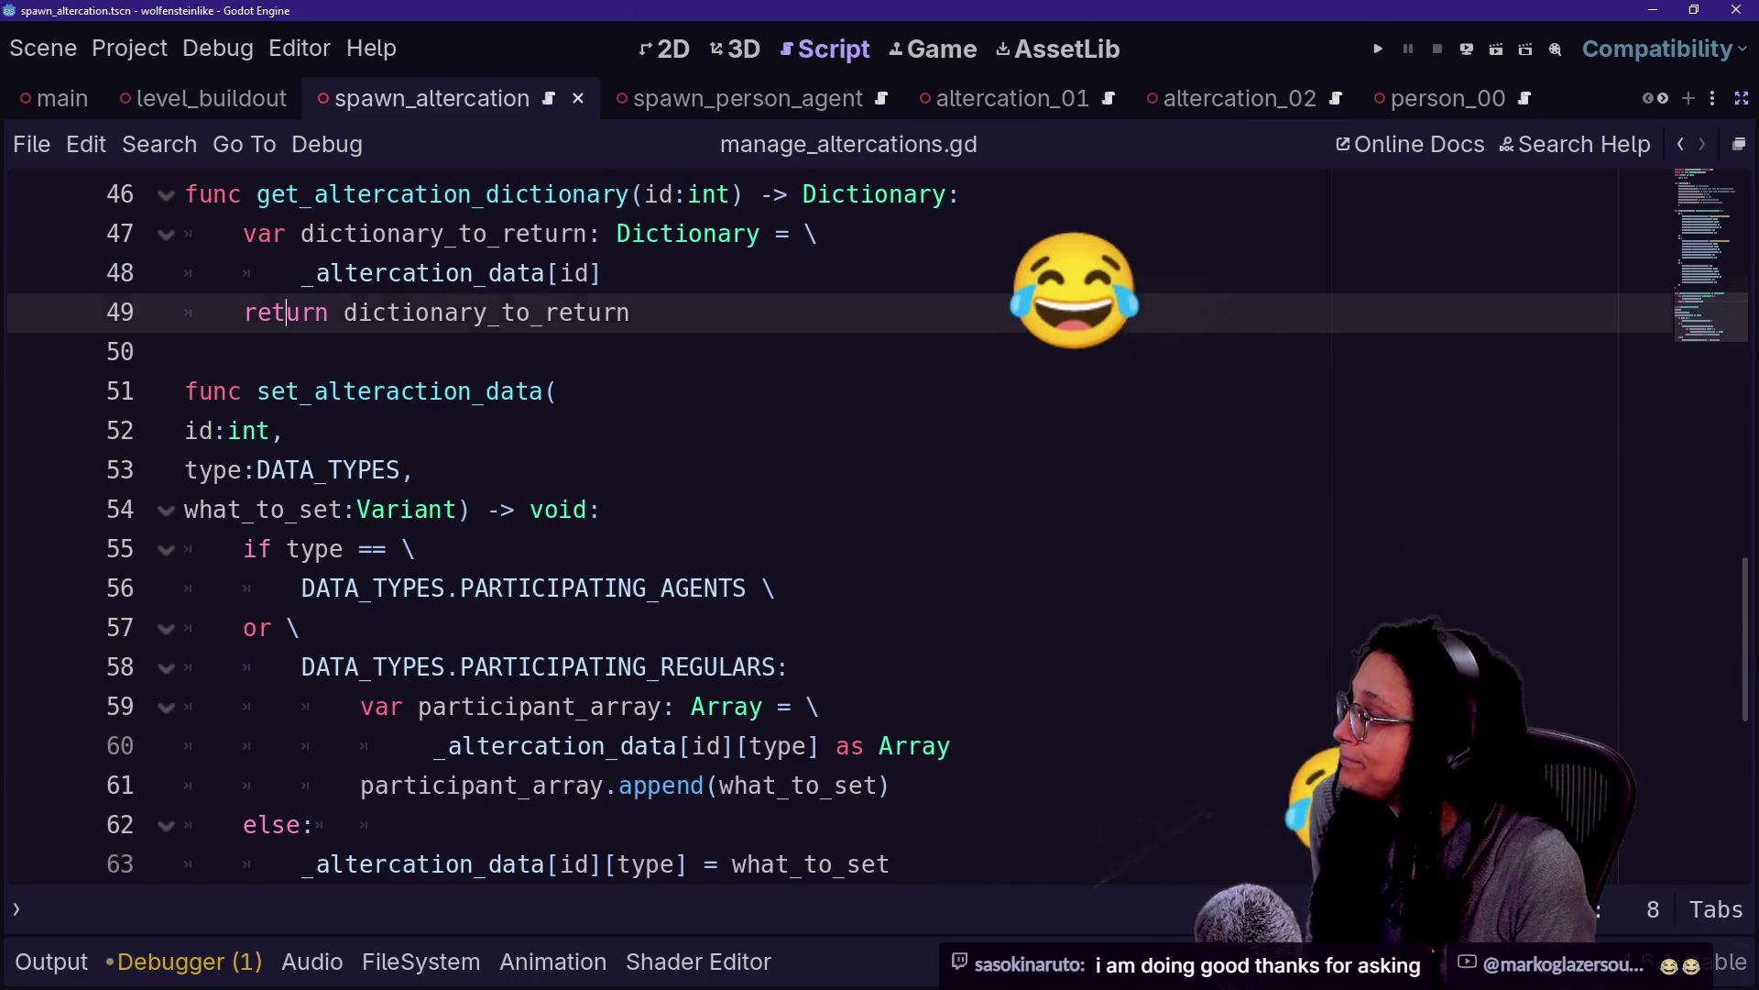
Confirm the scene uid on line 18 references altercation_01.tscn
key("Up")
key("Down")
key("Down")
scroll(824, 522, "up", 15)
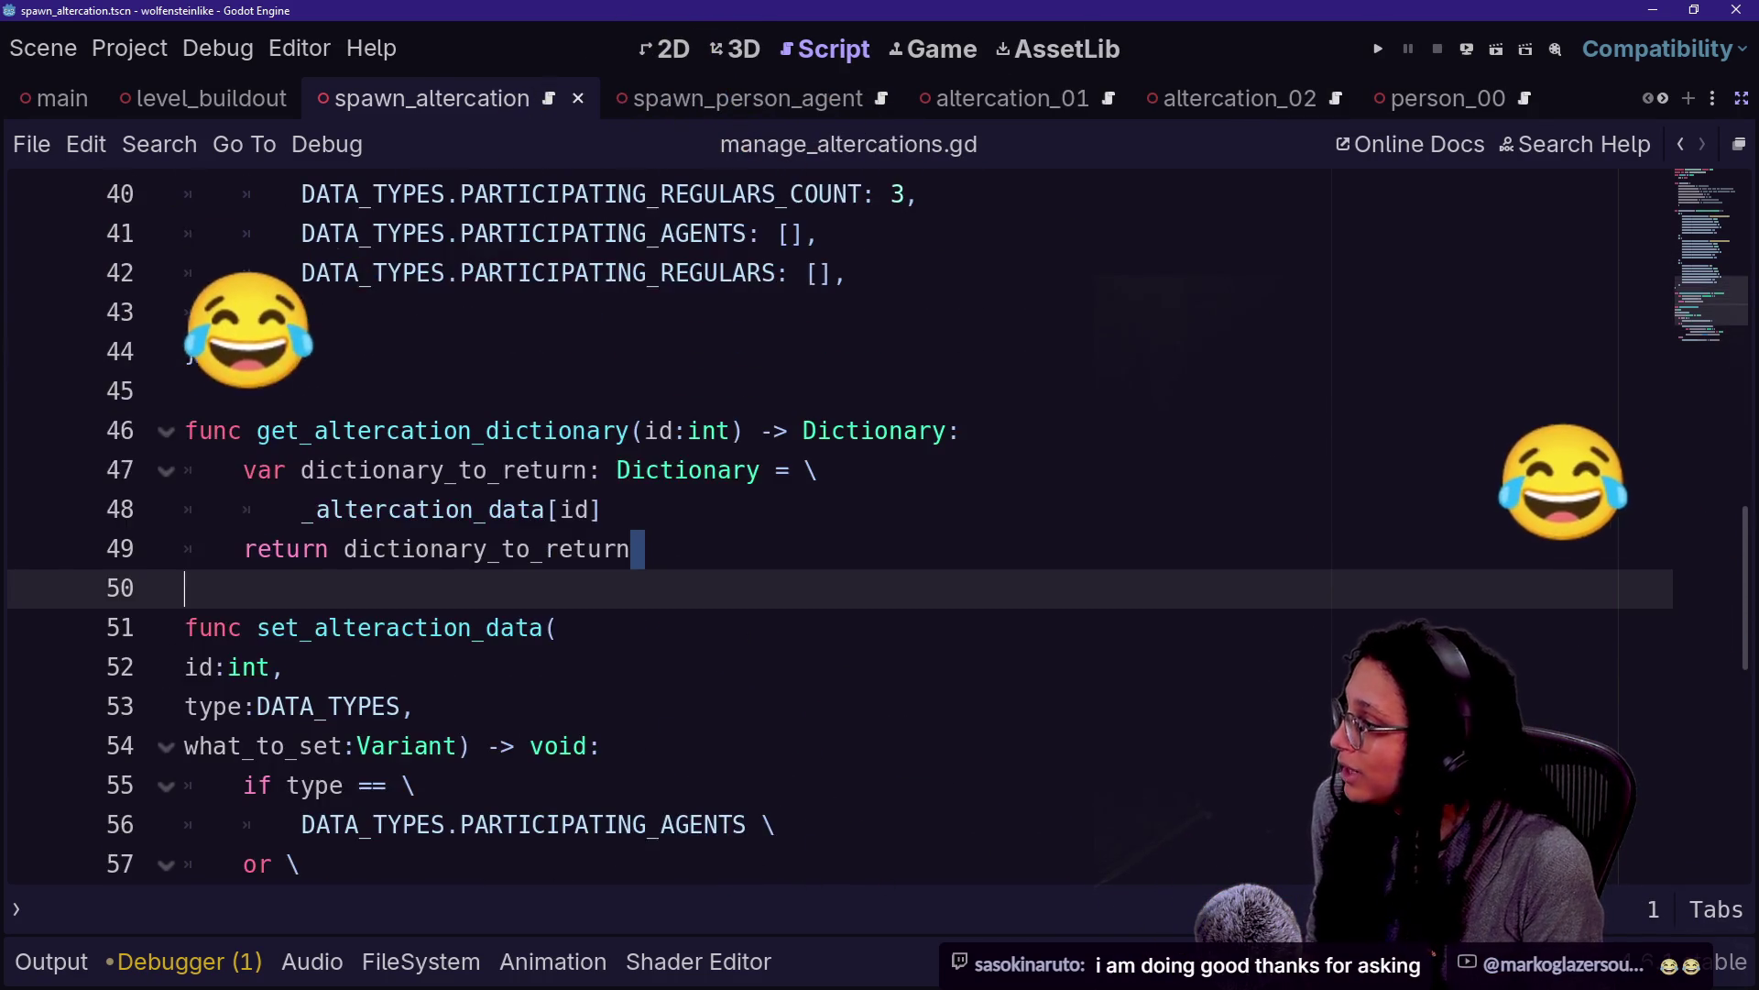
scroll(825, 523, "down", 2)
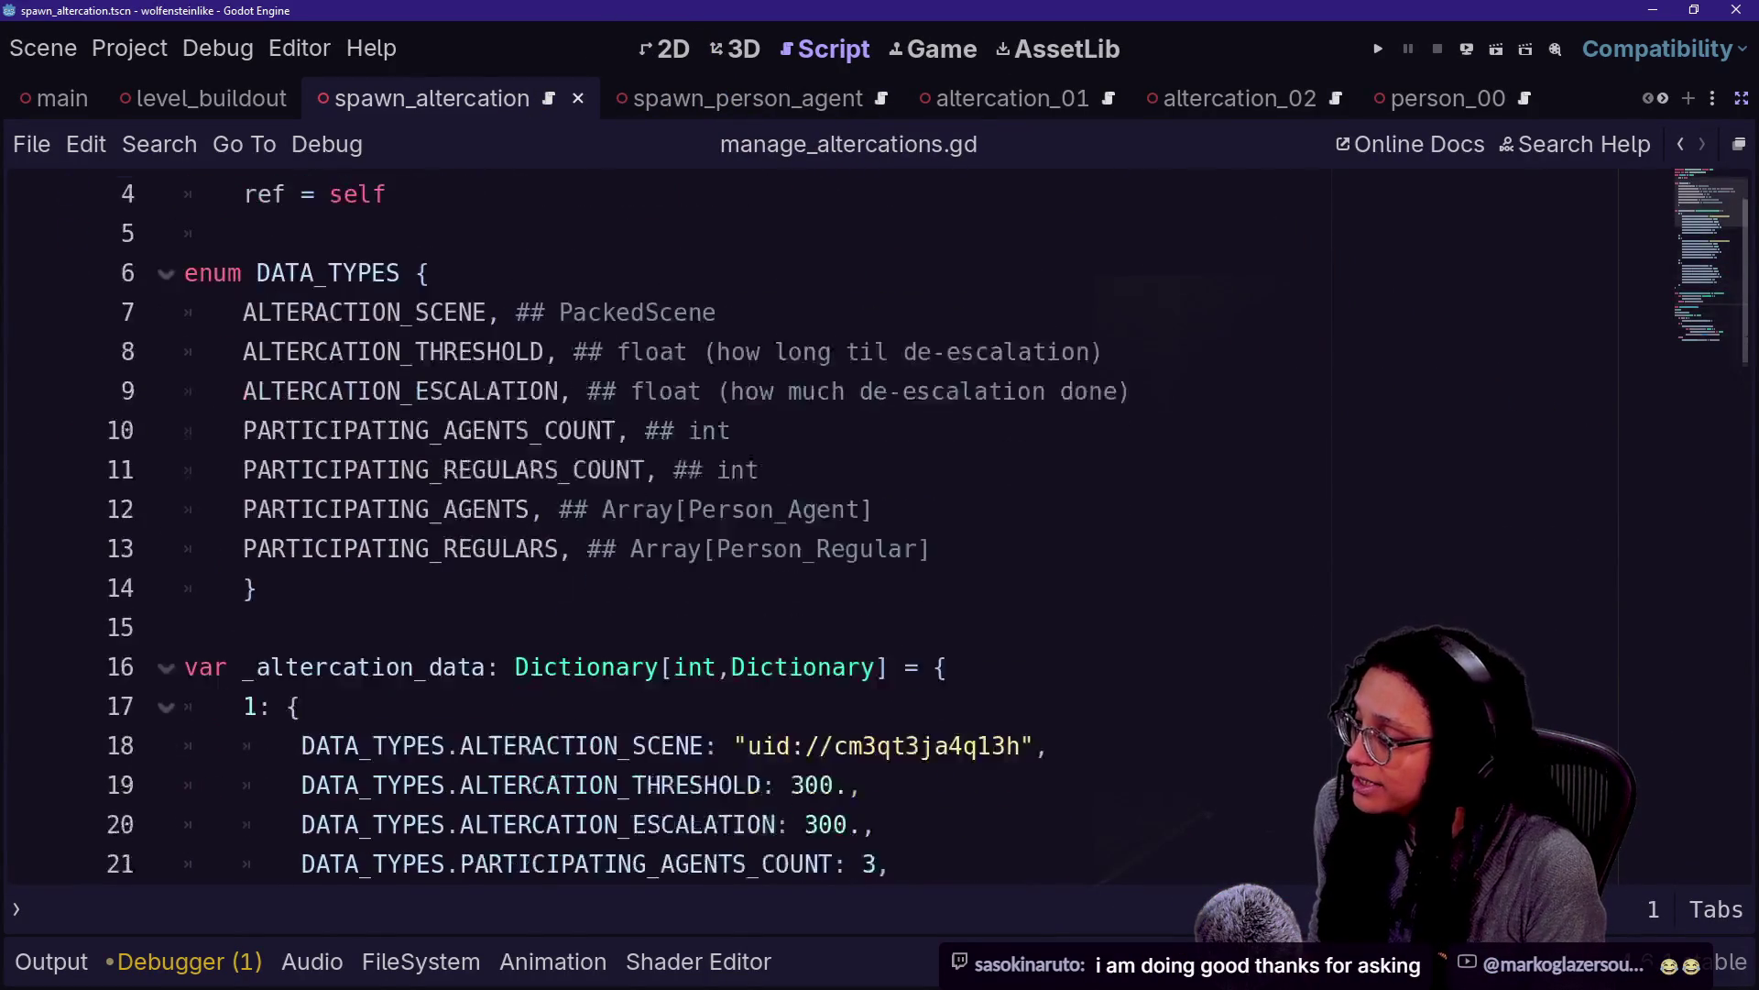
left_click_drag(1036, 628, 242, 628)
left_click(1037, 628)
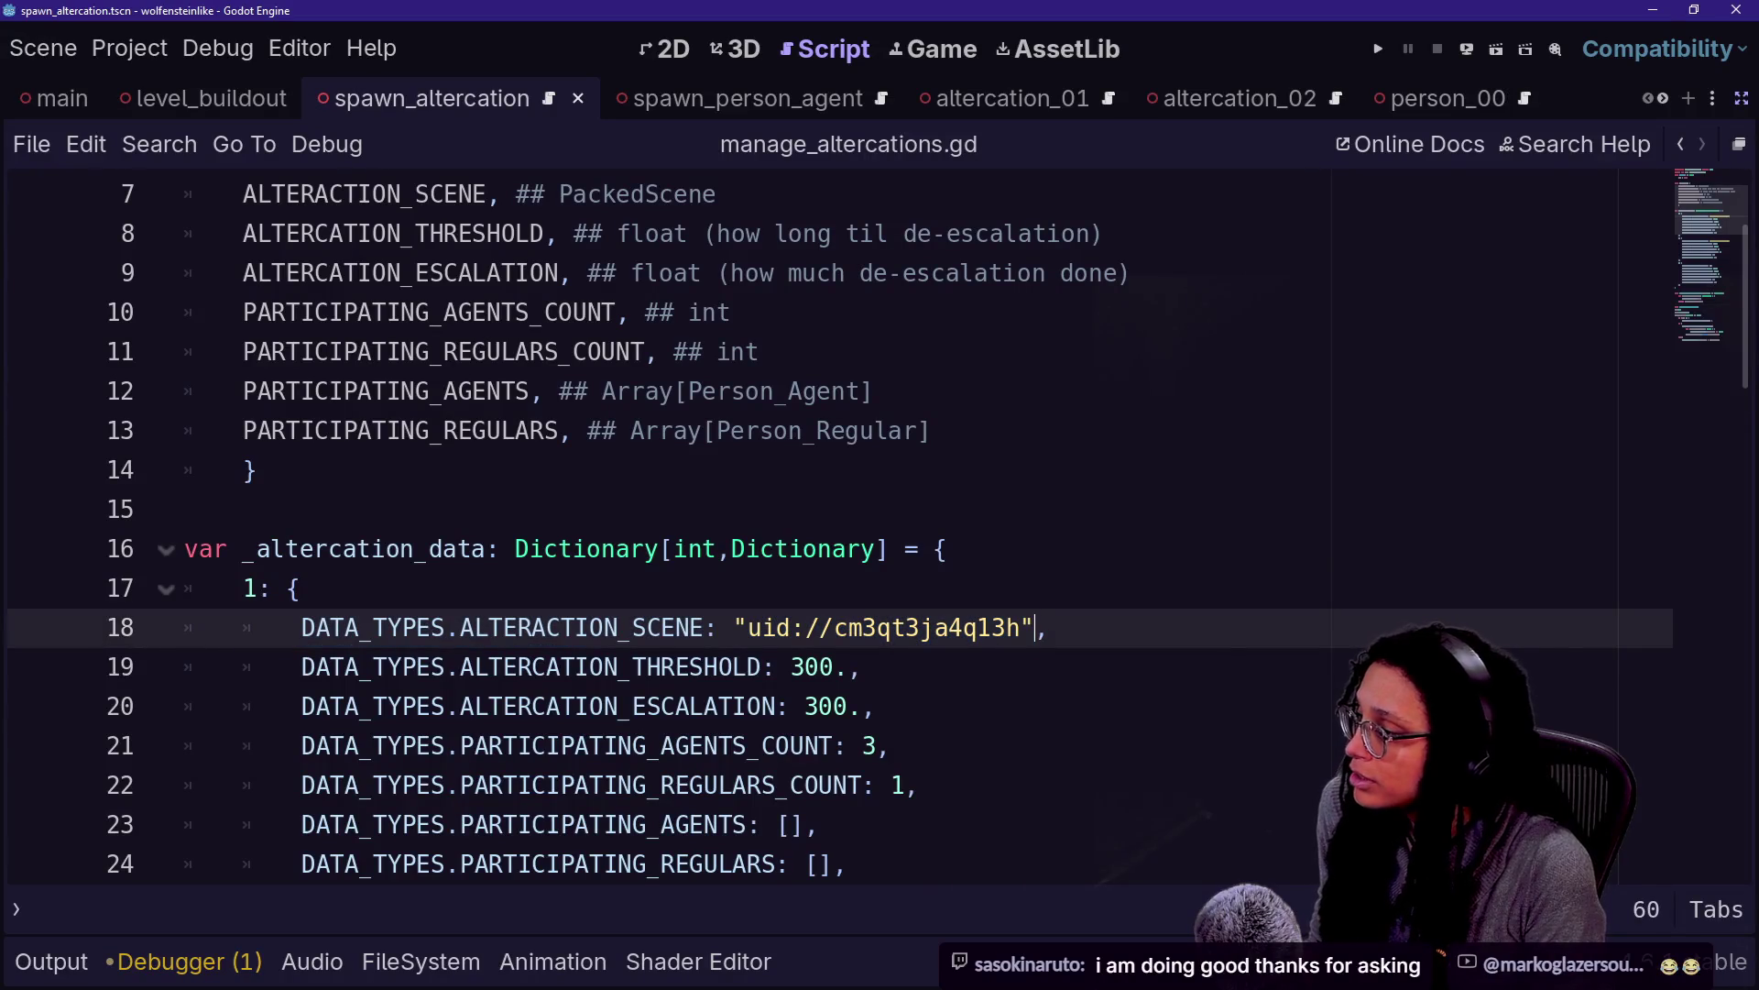
key("shift+Up")
key("shift+Down")
key("Home")
key("Down")
key("Down")
key("Down")
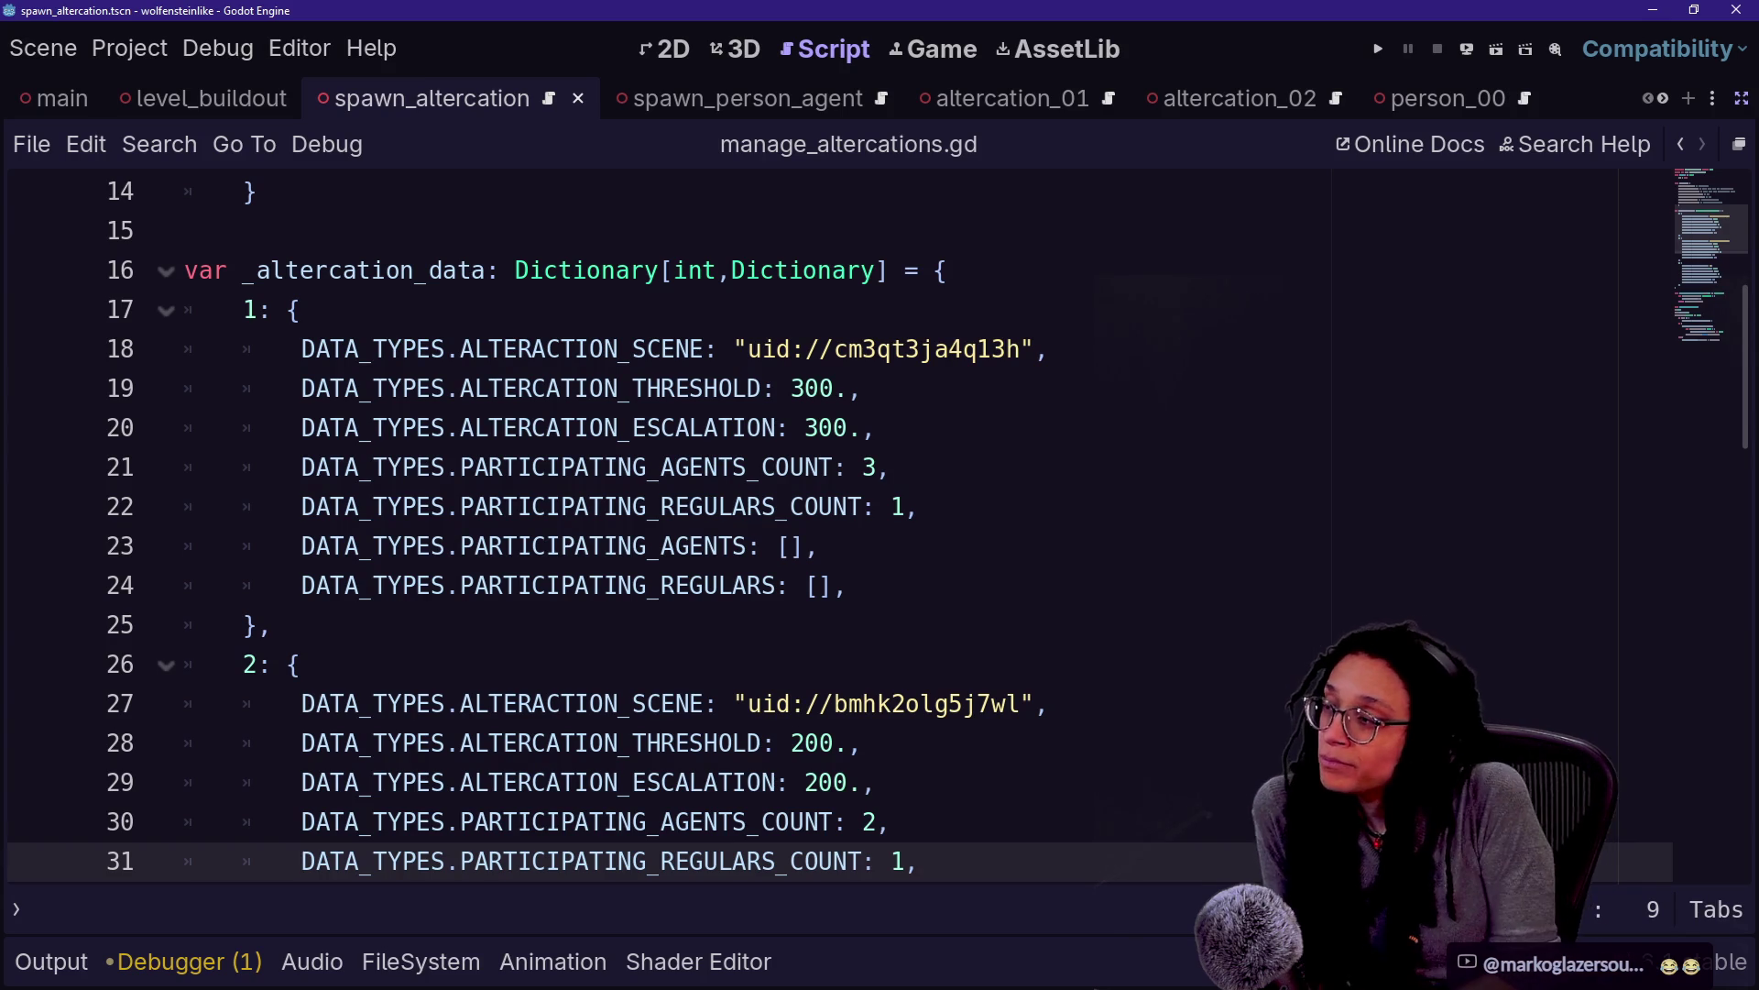
left_click(805, 349)
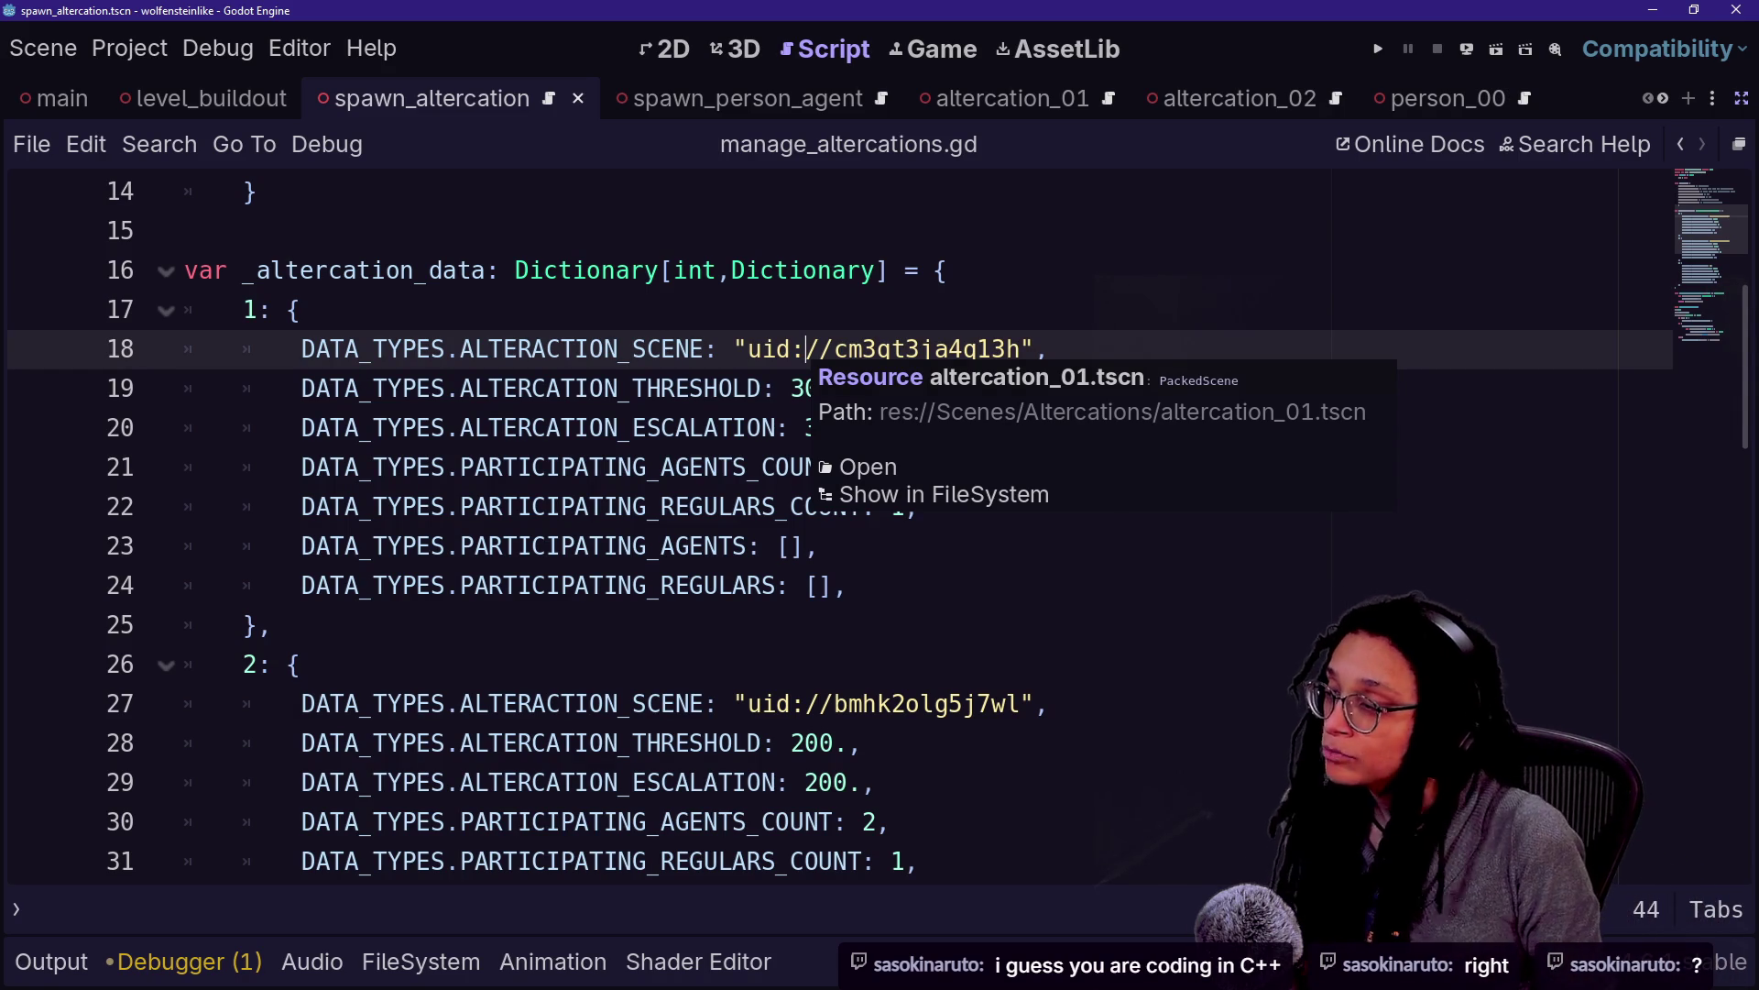
left_click(550, 231)
Look over altercation entry 1's lines from the _altercation_data declaration to line 22
left_click(777, 547)
mouse_move(689, 270)
left_mouse_down()
mouse_move(266, 625)
mouse_move(917, 507)
left_mouse_up()
left_click(862, 744)
left_click(689, 270)
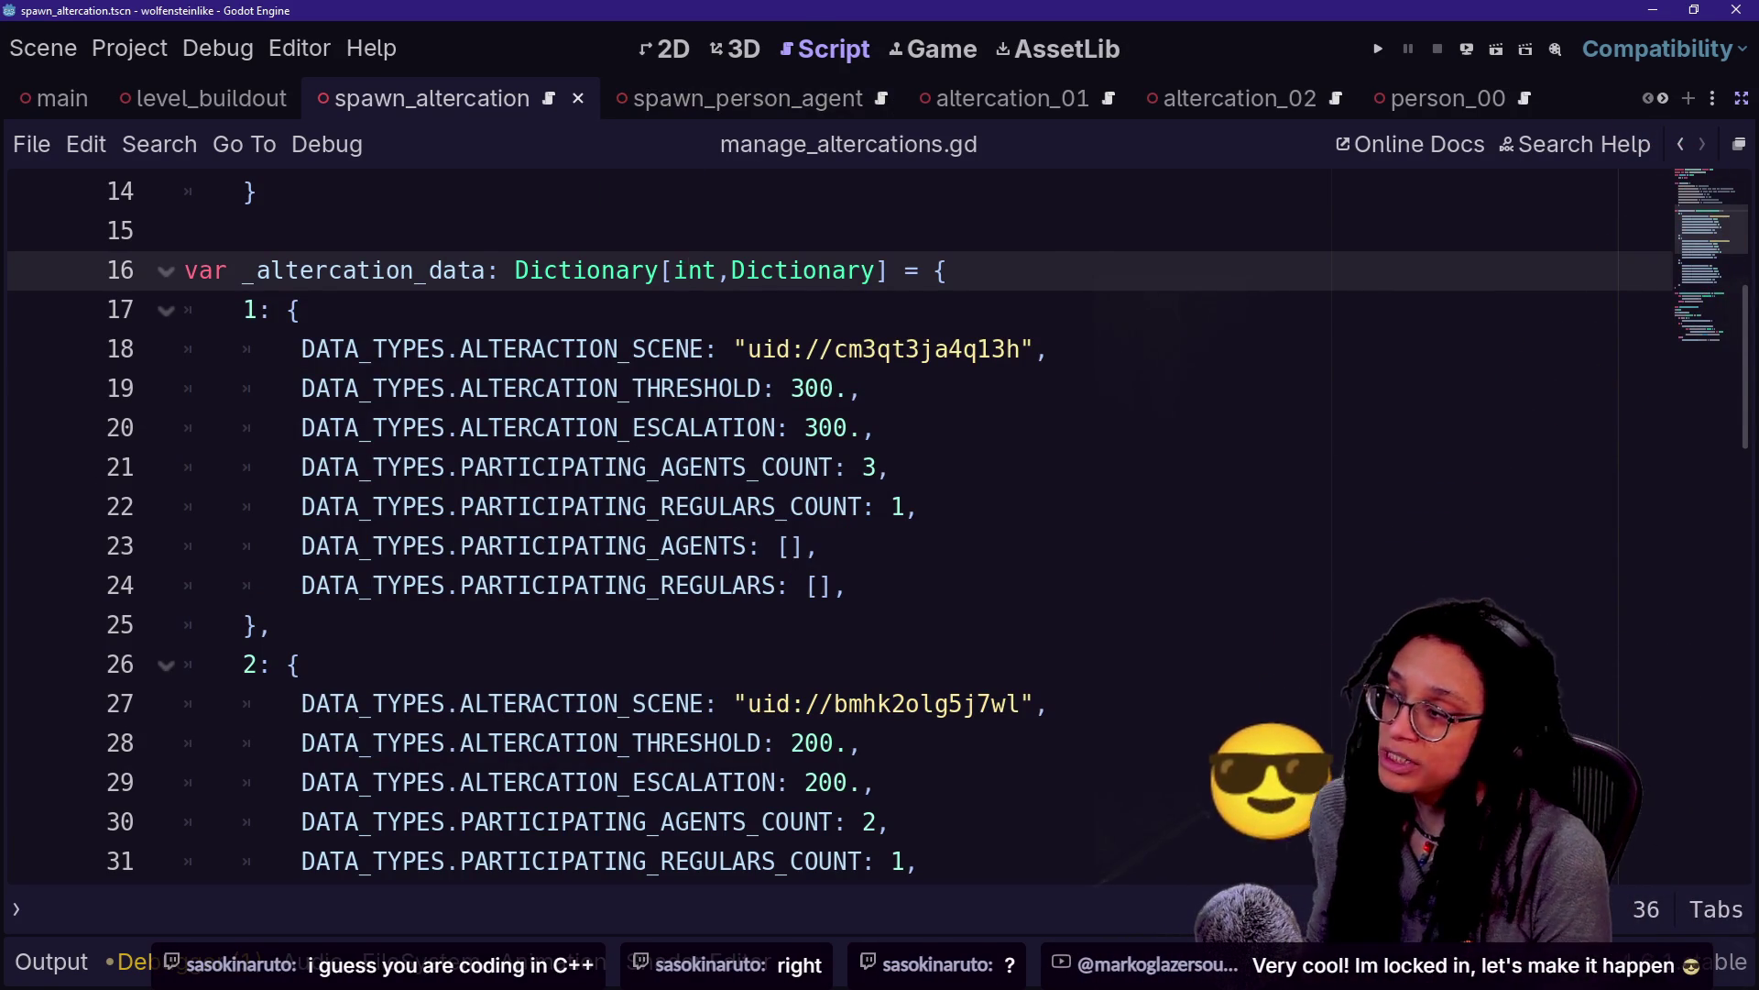
left_click(920, 506)
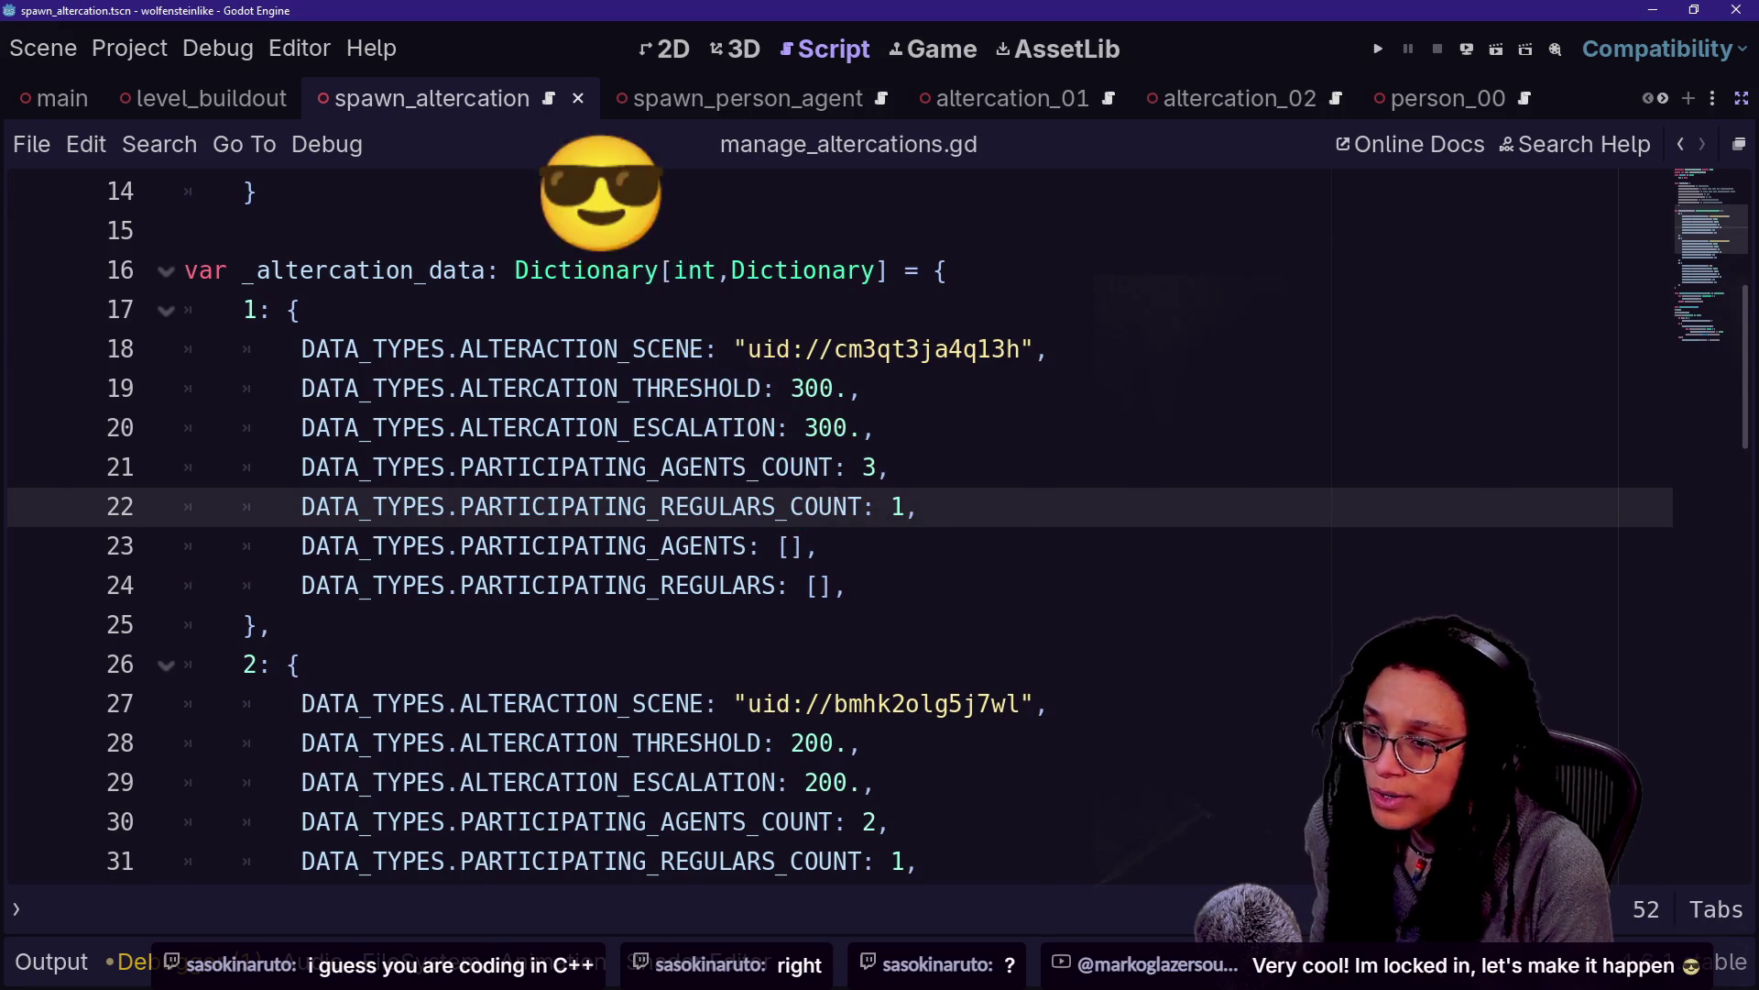
Switch to Chrome and type 'download gogo' into a new incognito tab
key("alt+Tab")
left_click(1419, 26)
type("down")
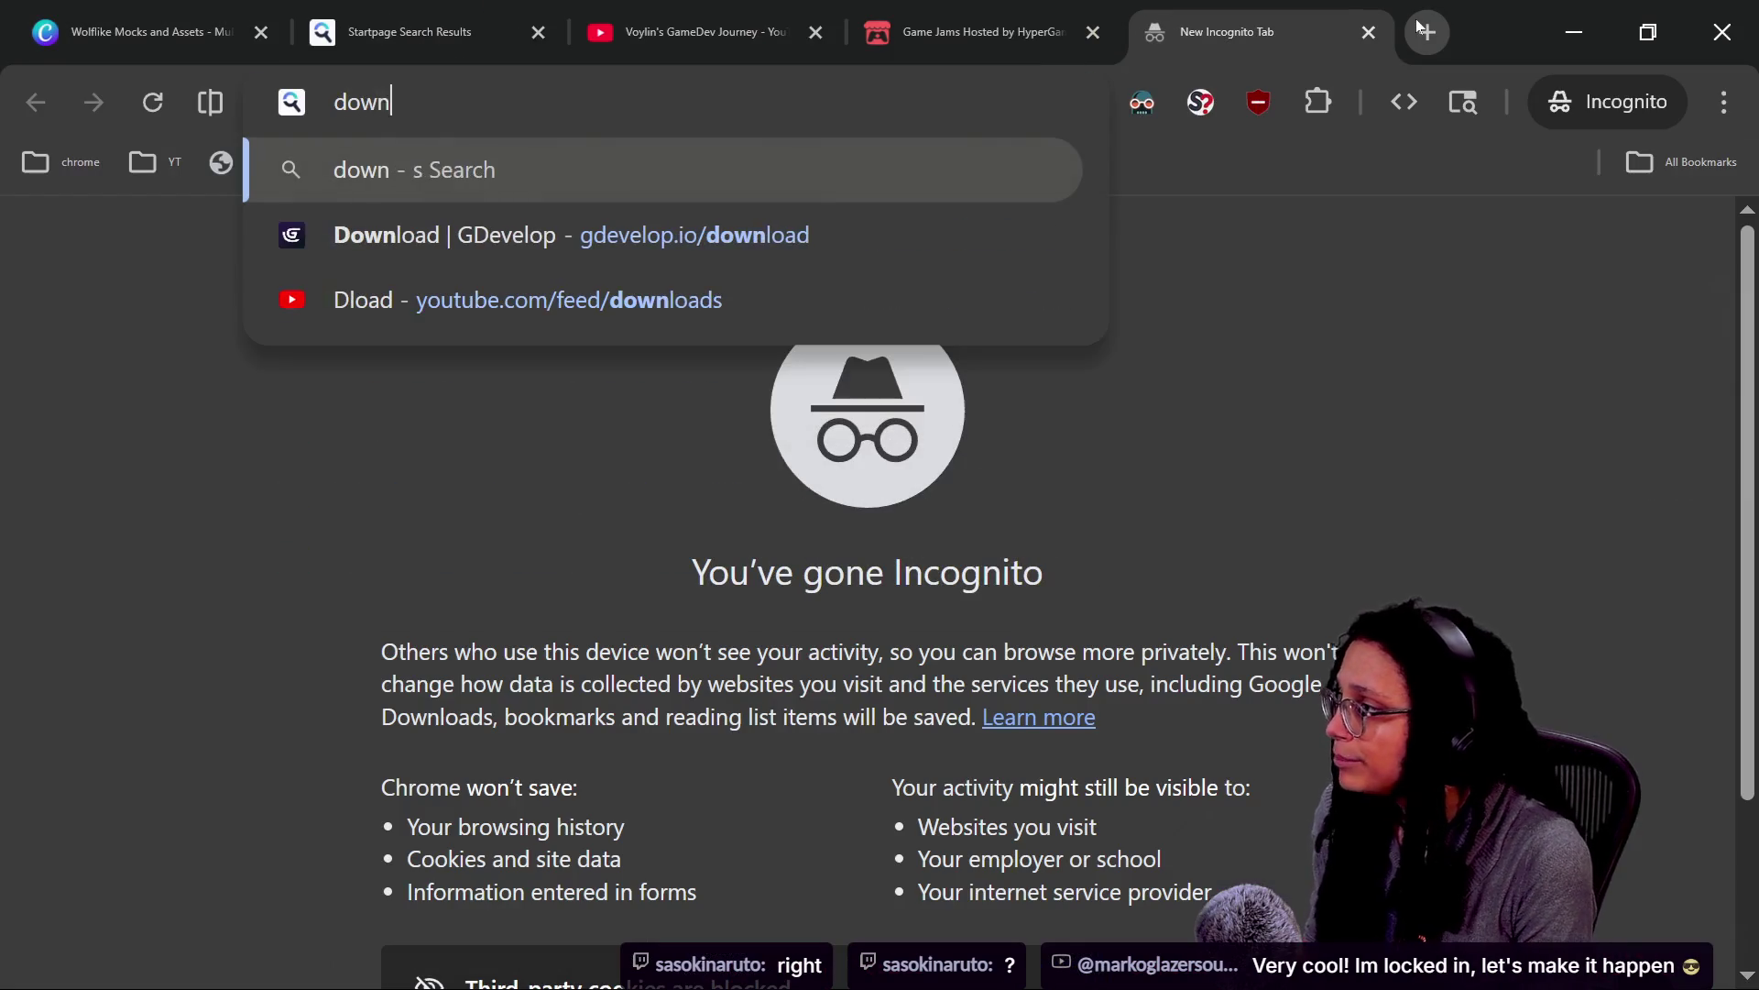
type("load gogodot")
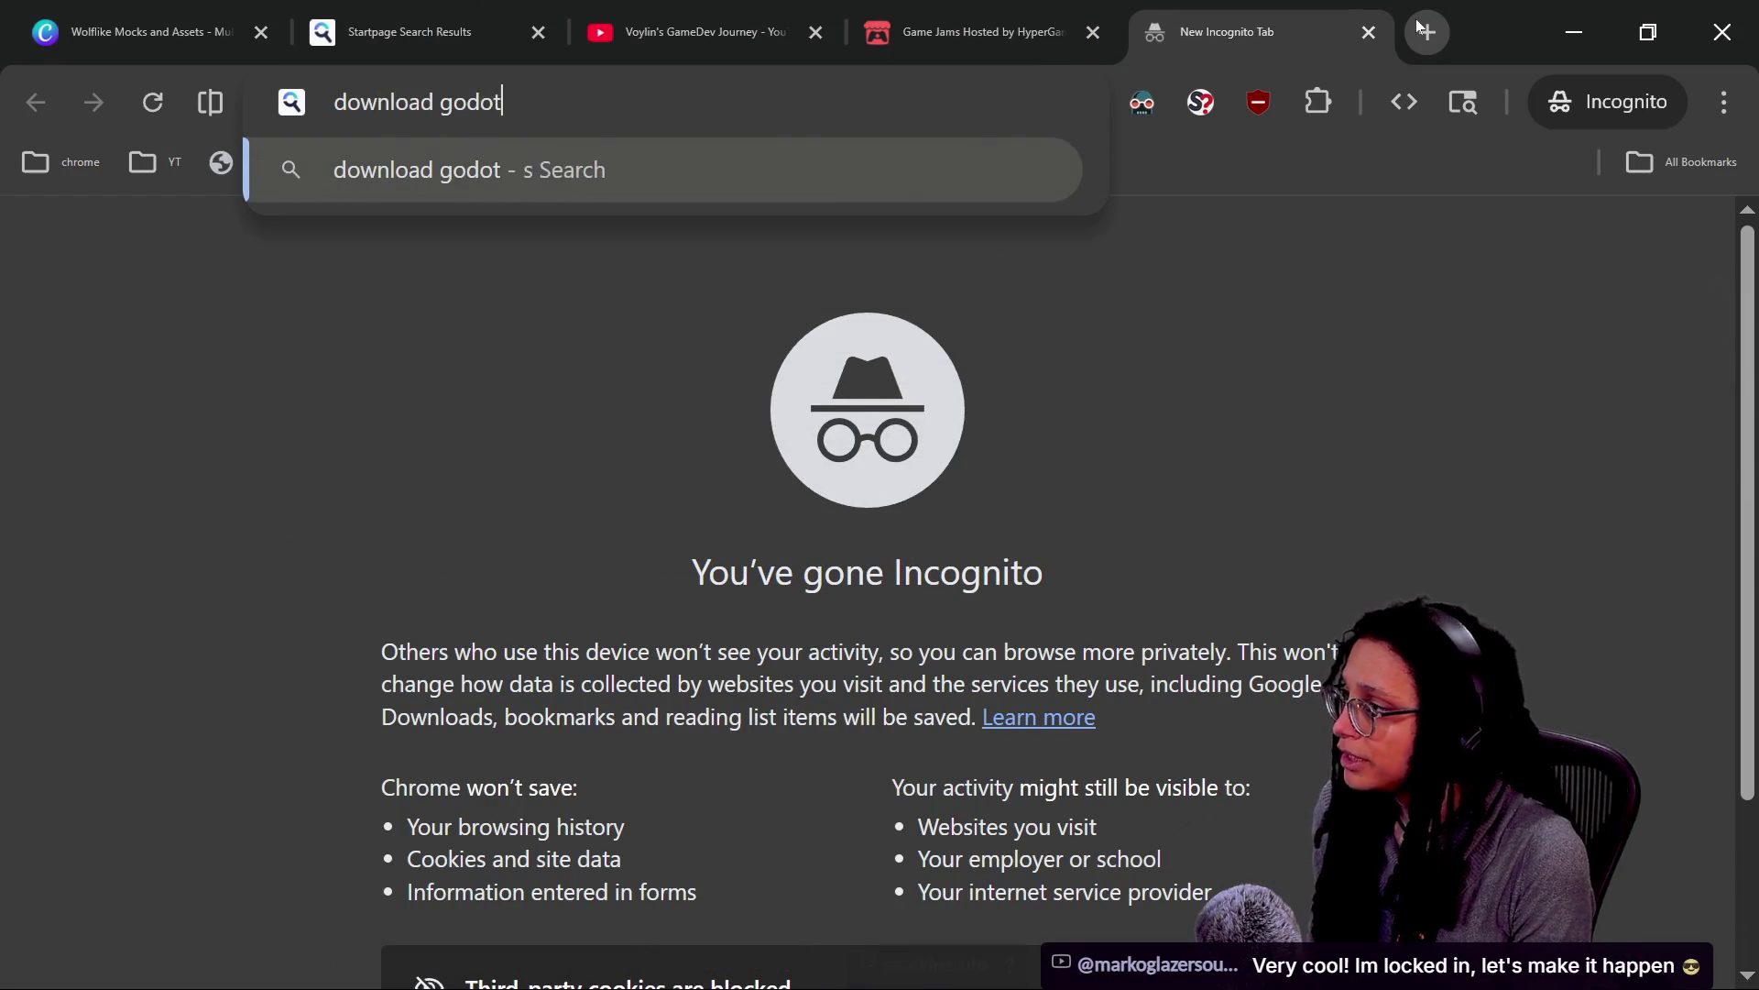
Search for the Godot download and open the Download for Windows page, copying its address
key("Return")
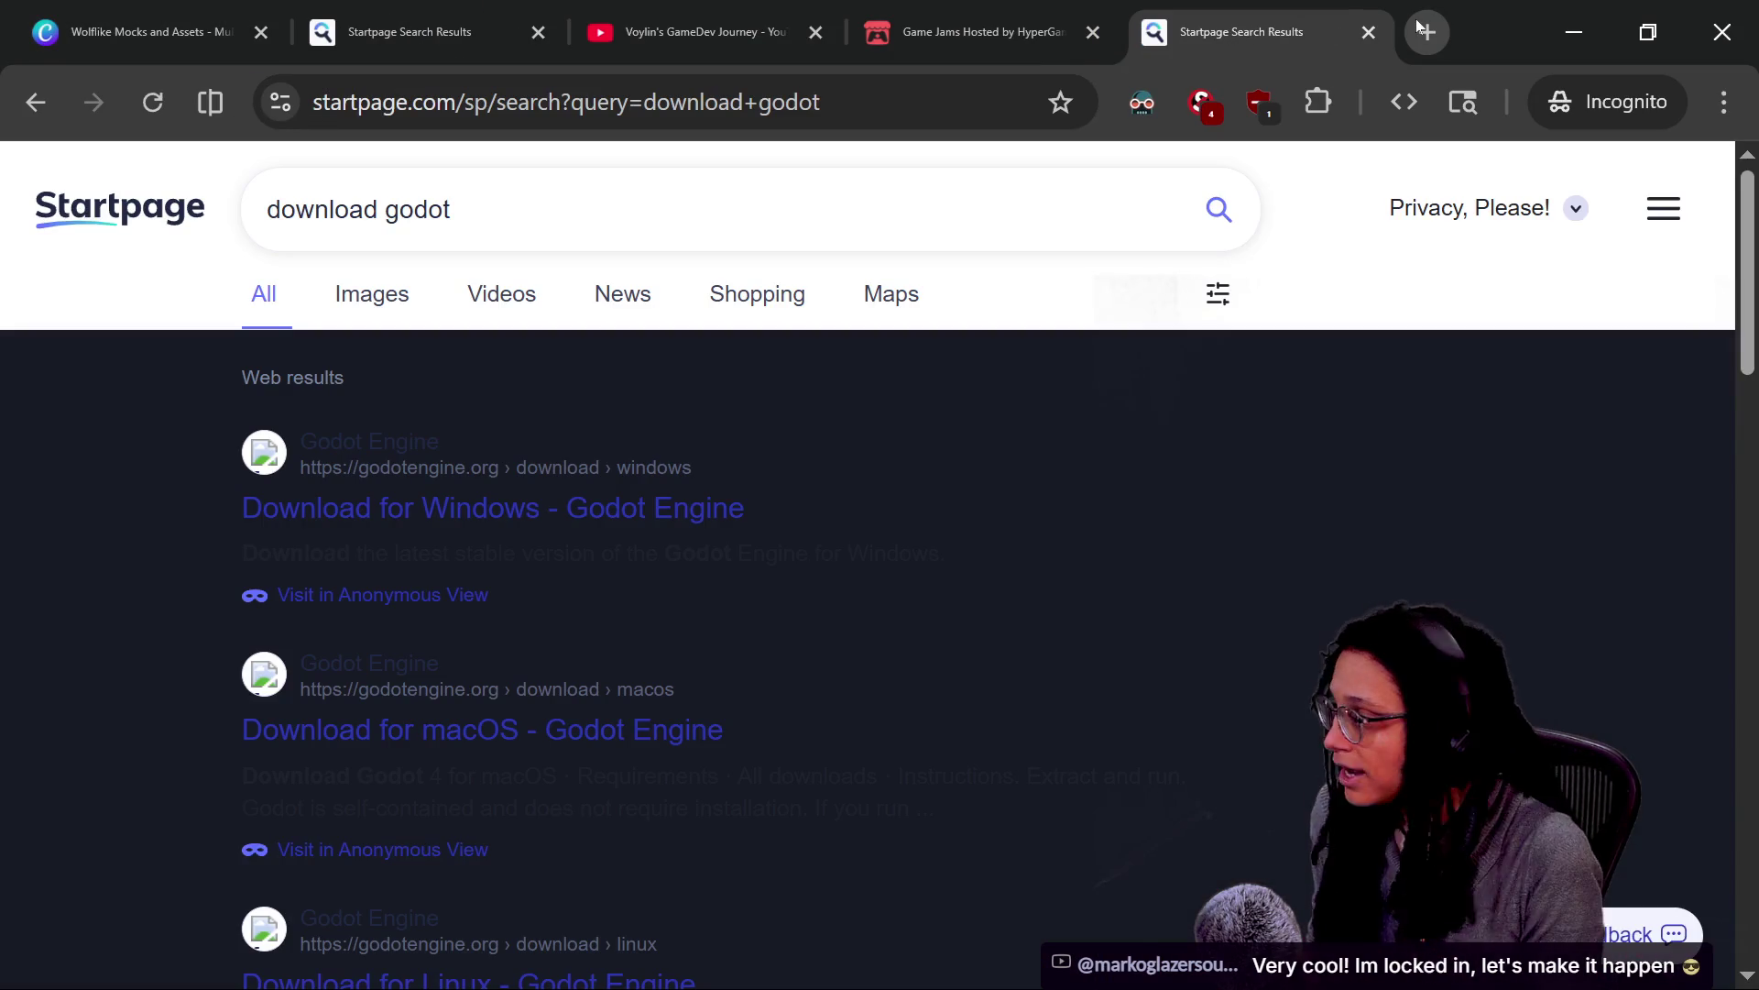
left_click(460, 517)
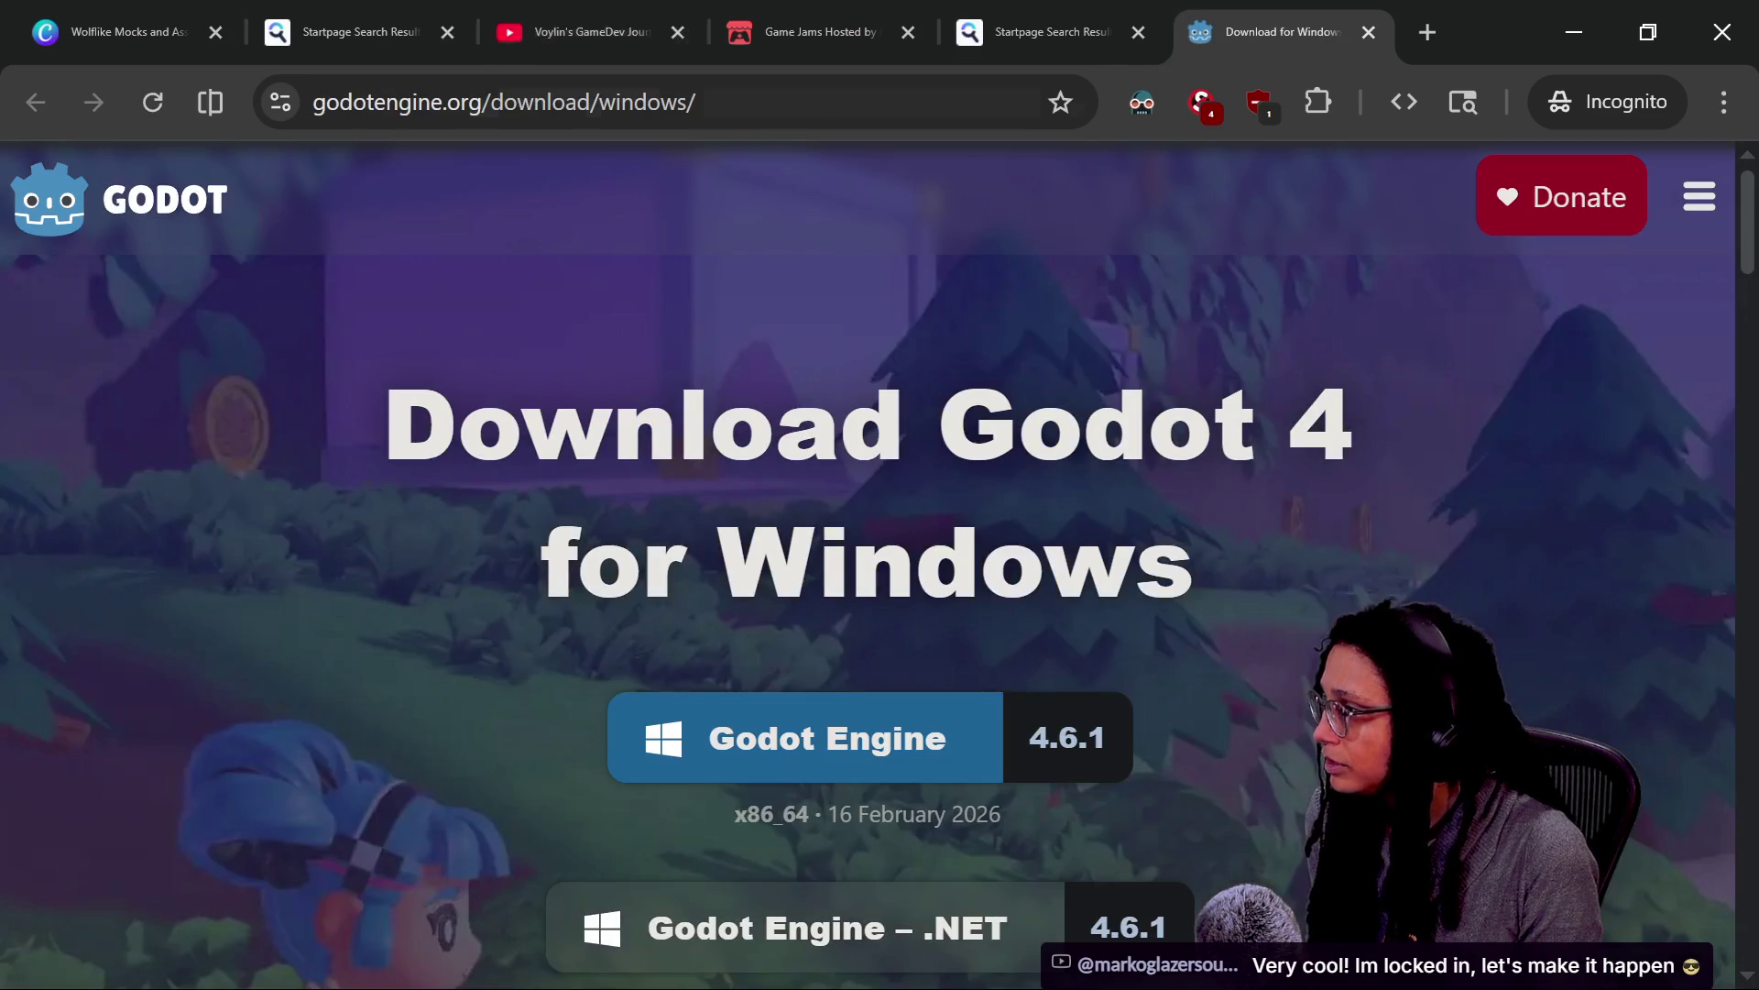
left_click_drag(674, 102, 1079, 85)
key("ctrl+shift+Left")
key("ctrl+shift+Left")
key("ctrl+shift+Left")
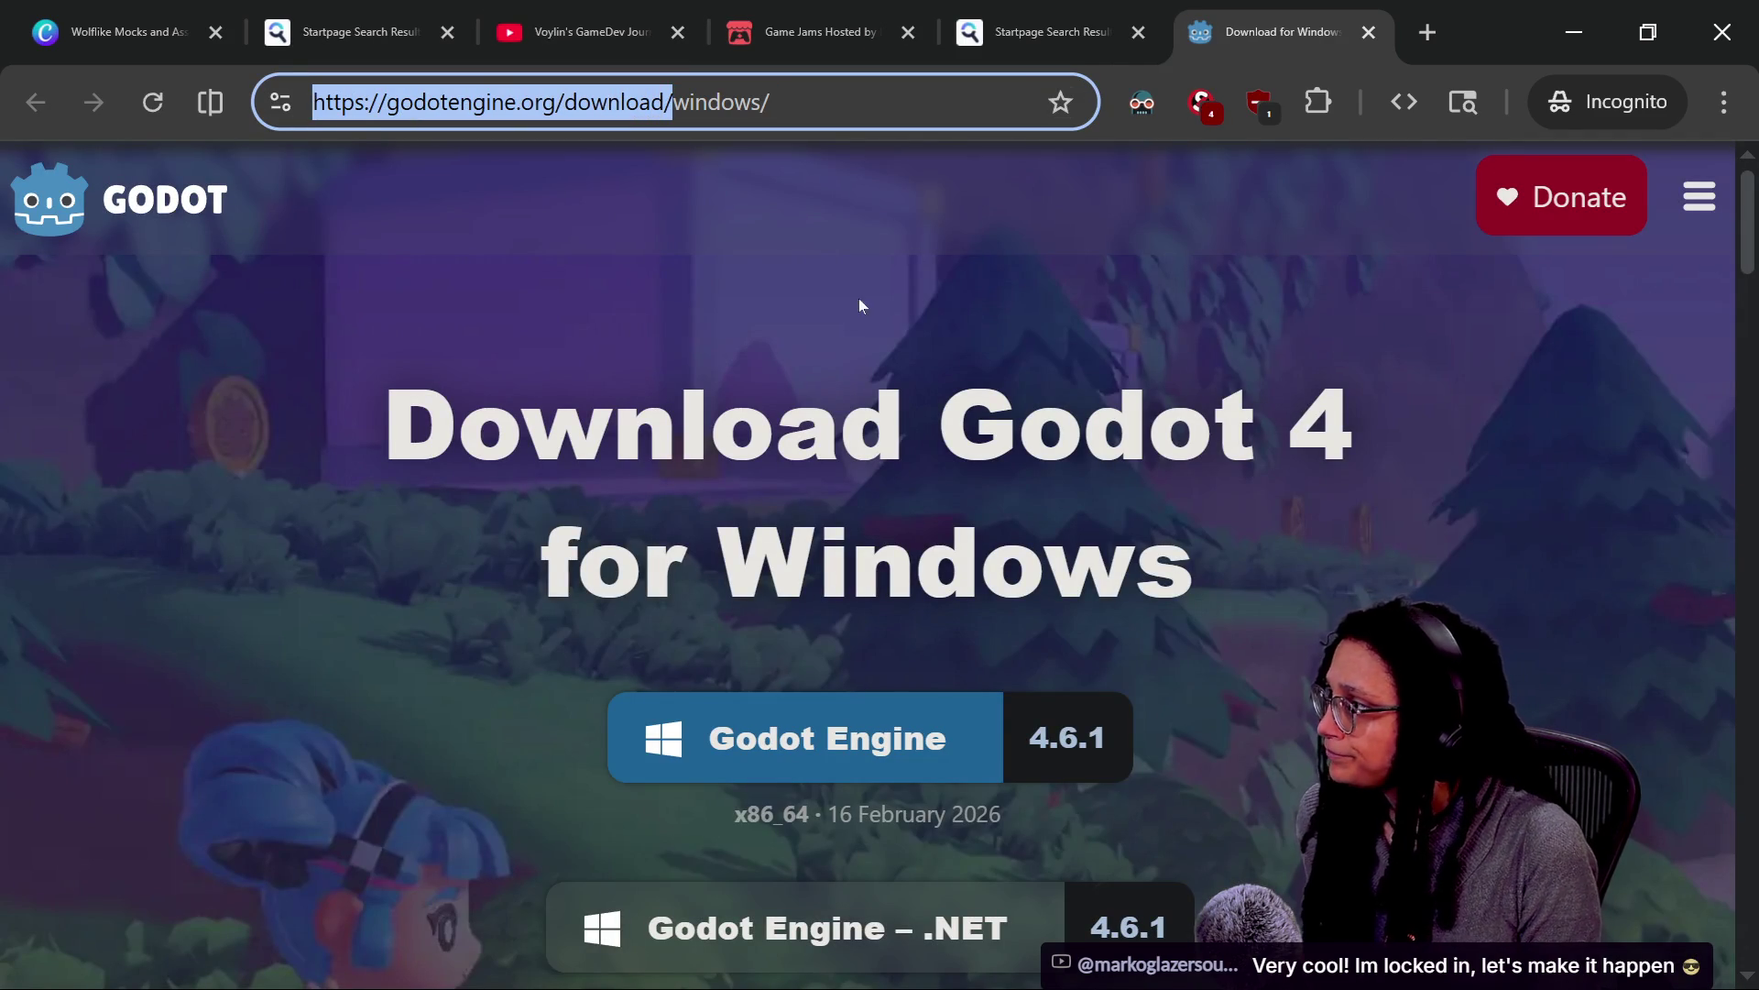
Post the godotengine.org/download/ link in the stream chat, then return to the jam page
key("alt+Tab")
key("alt+Tab")
left_click(697, 927)
type("https://godotengine.org/download/")
key("Return")
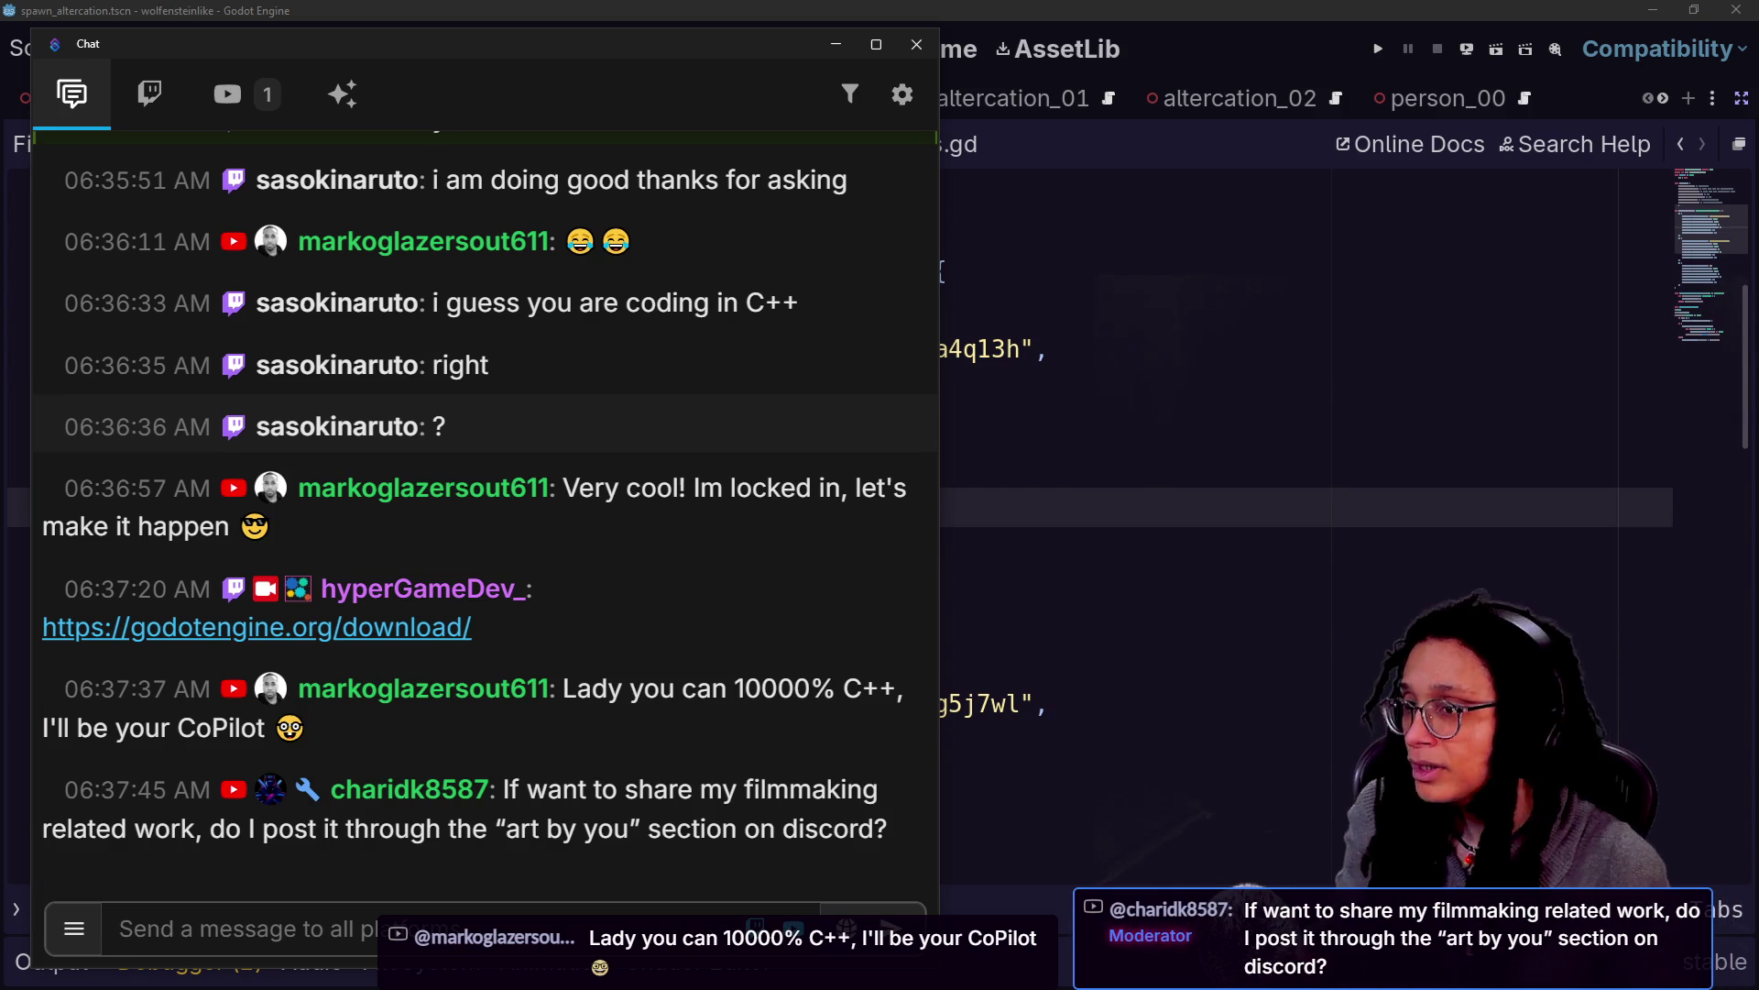
key("alt+Tab")
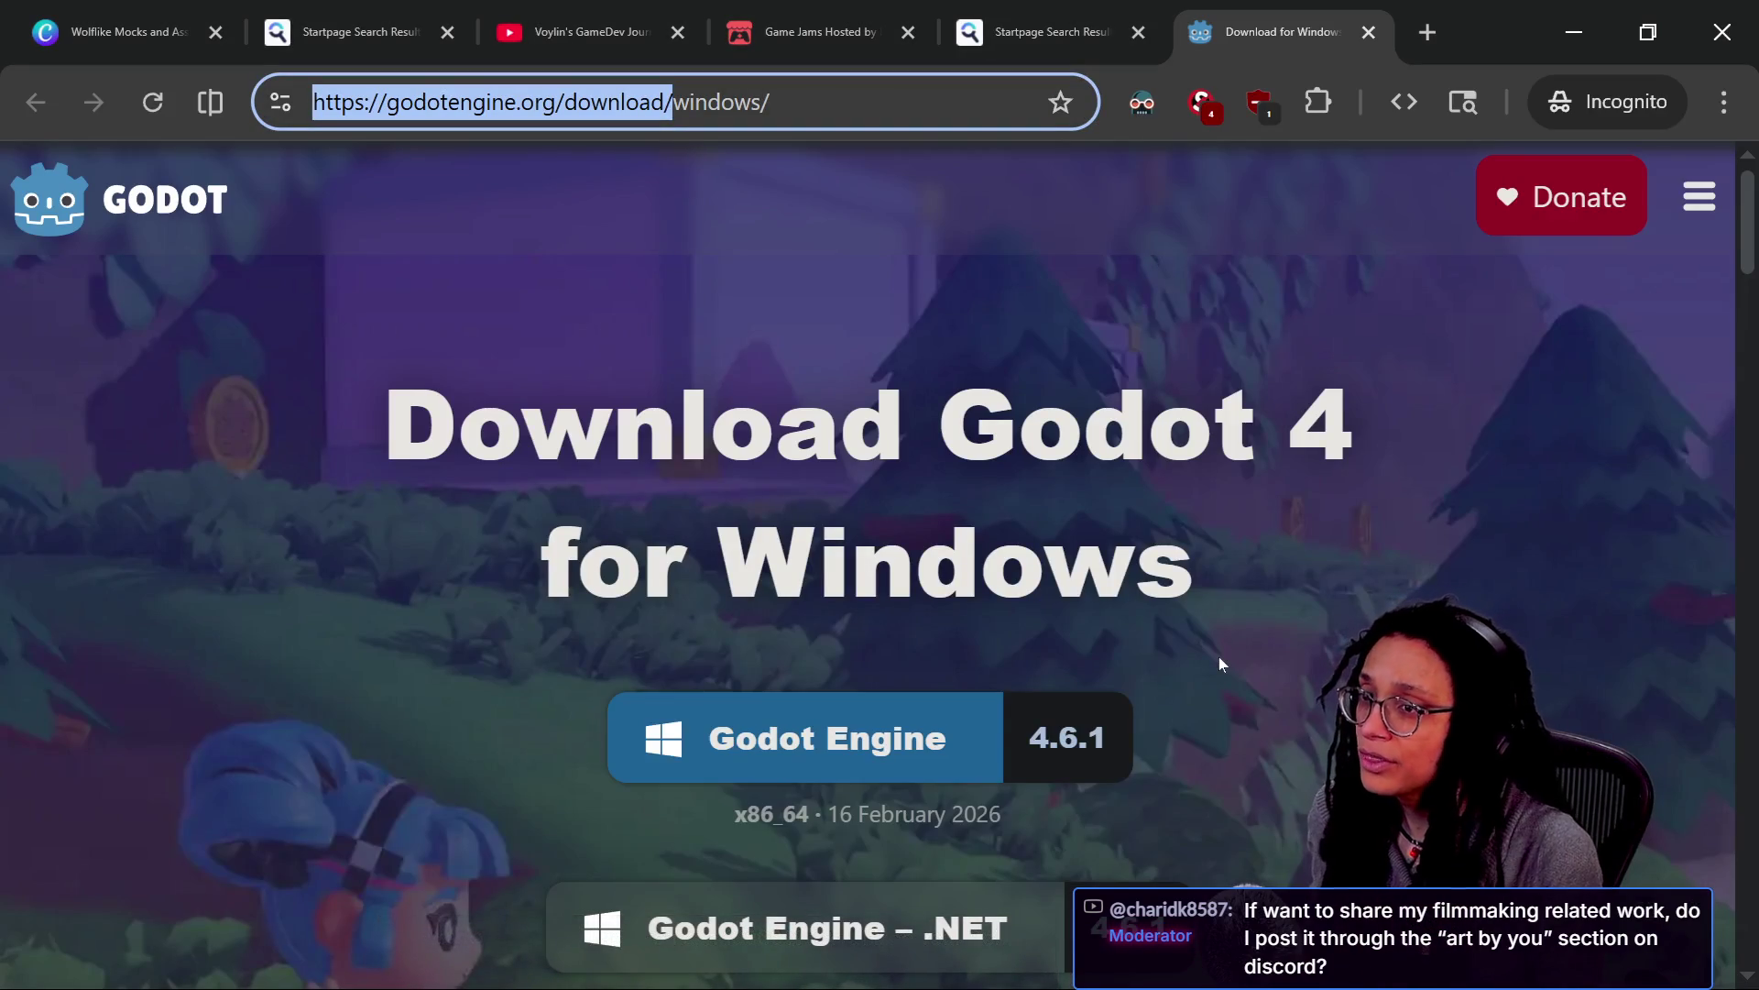
key("alt+Tab")
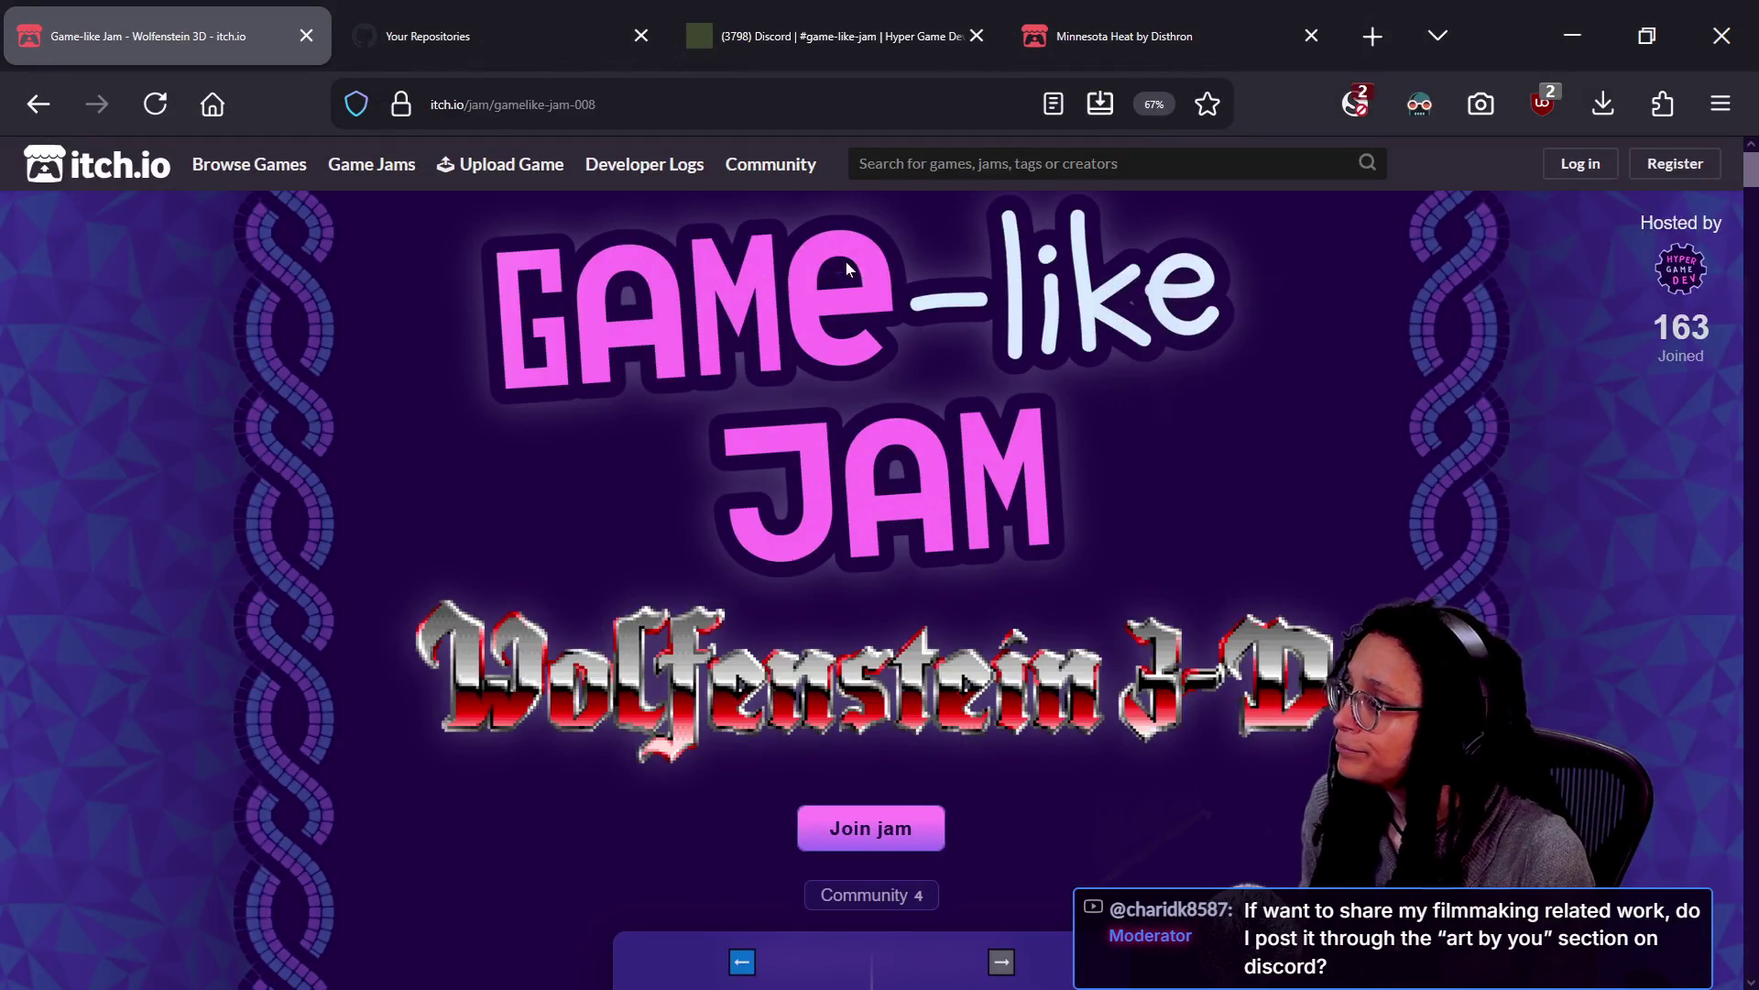
Open the art-by-you forum channel and review its existing post tags
left_click(829, 35)
scroll(293, 716, "down", 10)
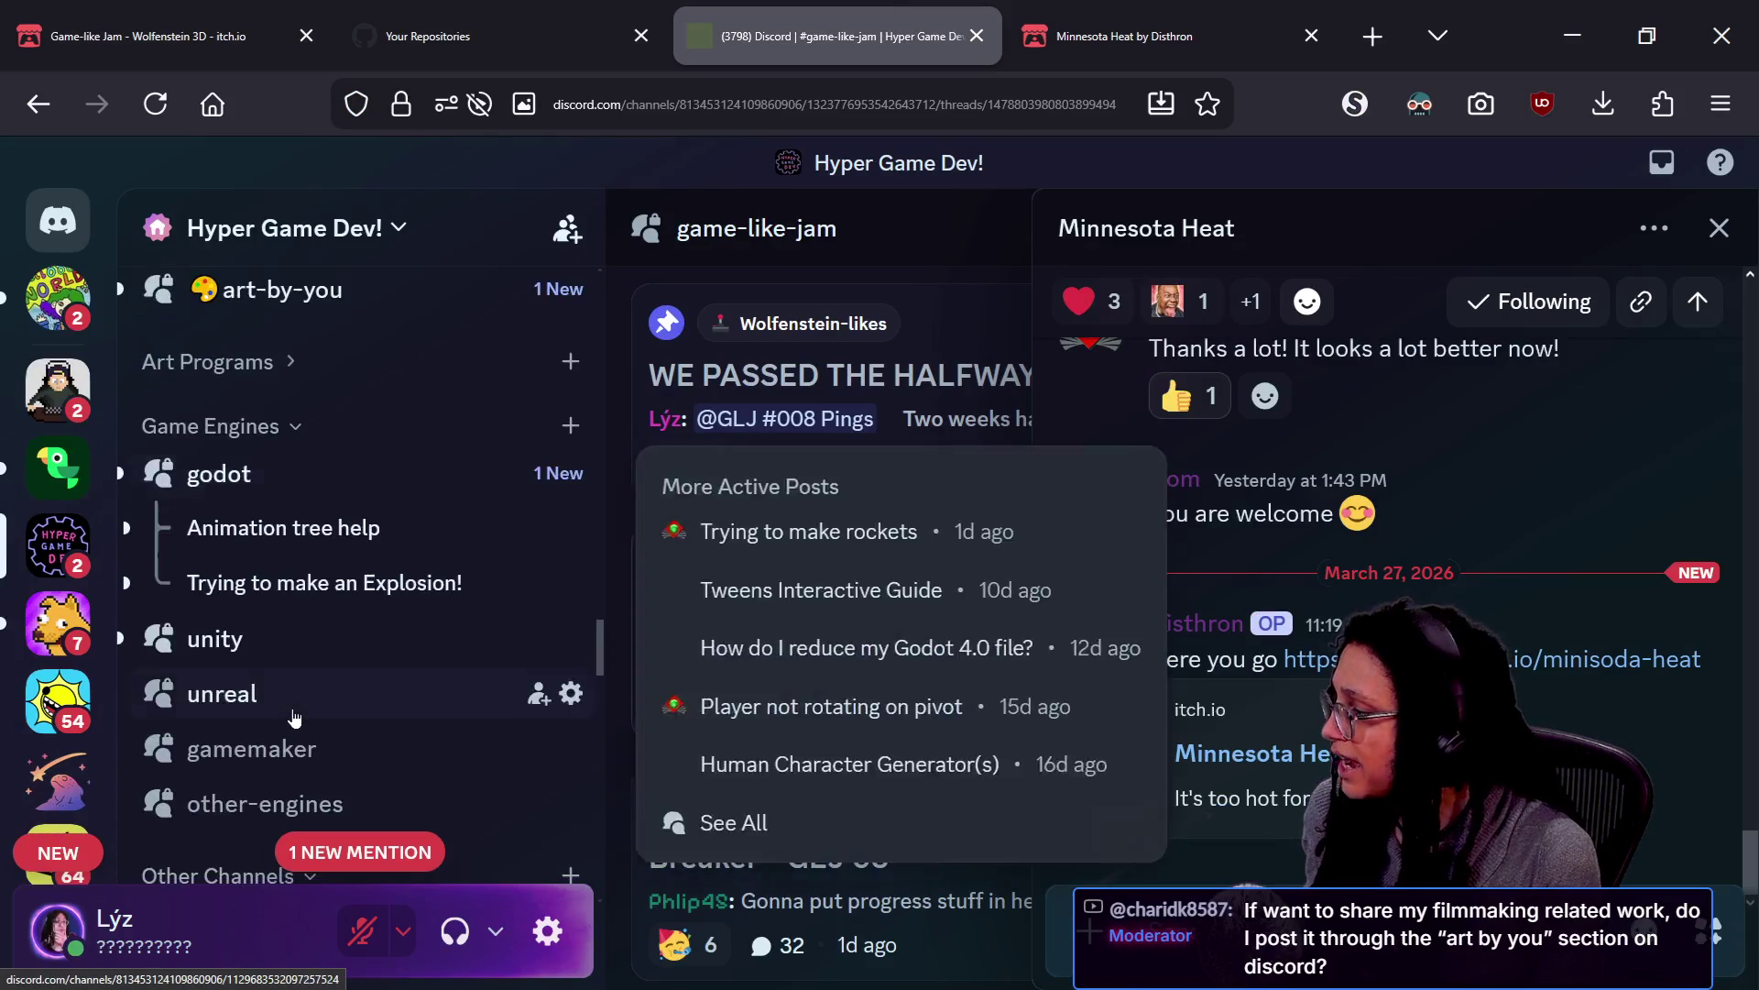
scroll(295, 631, "up", 5)
left_click(272, 728)
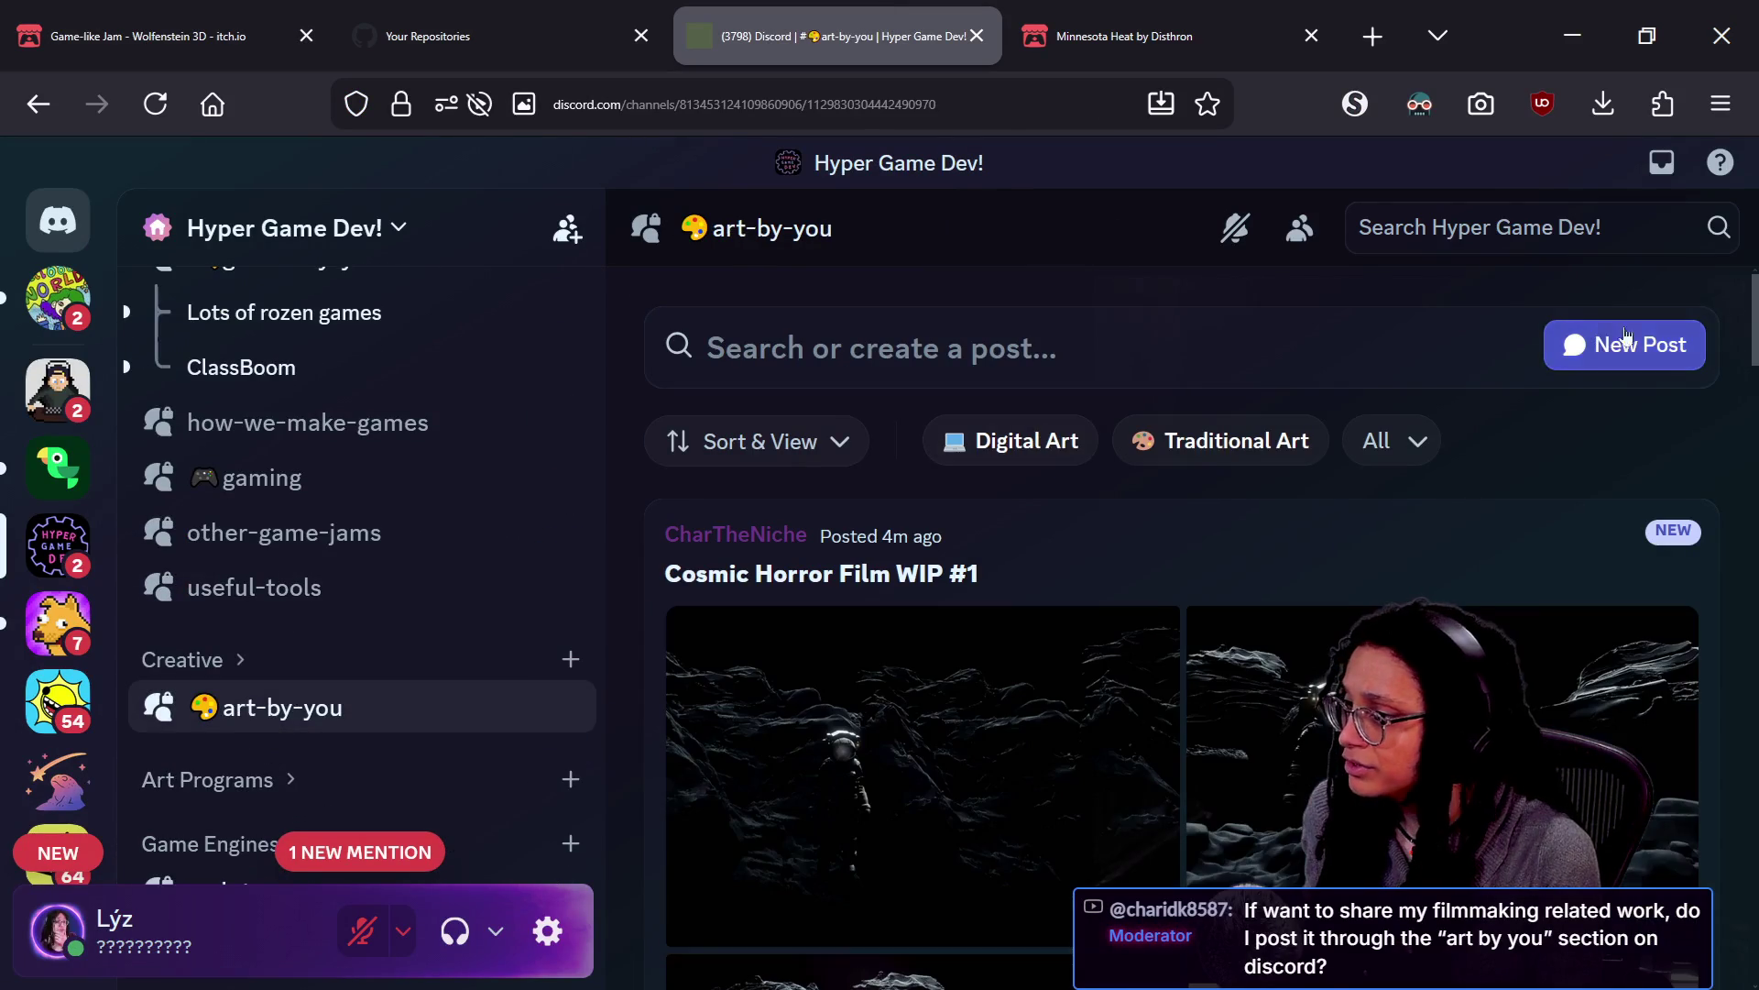
left_click(1618, 344)
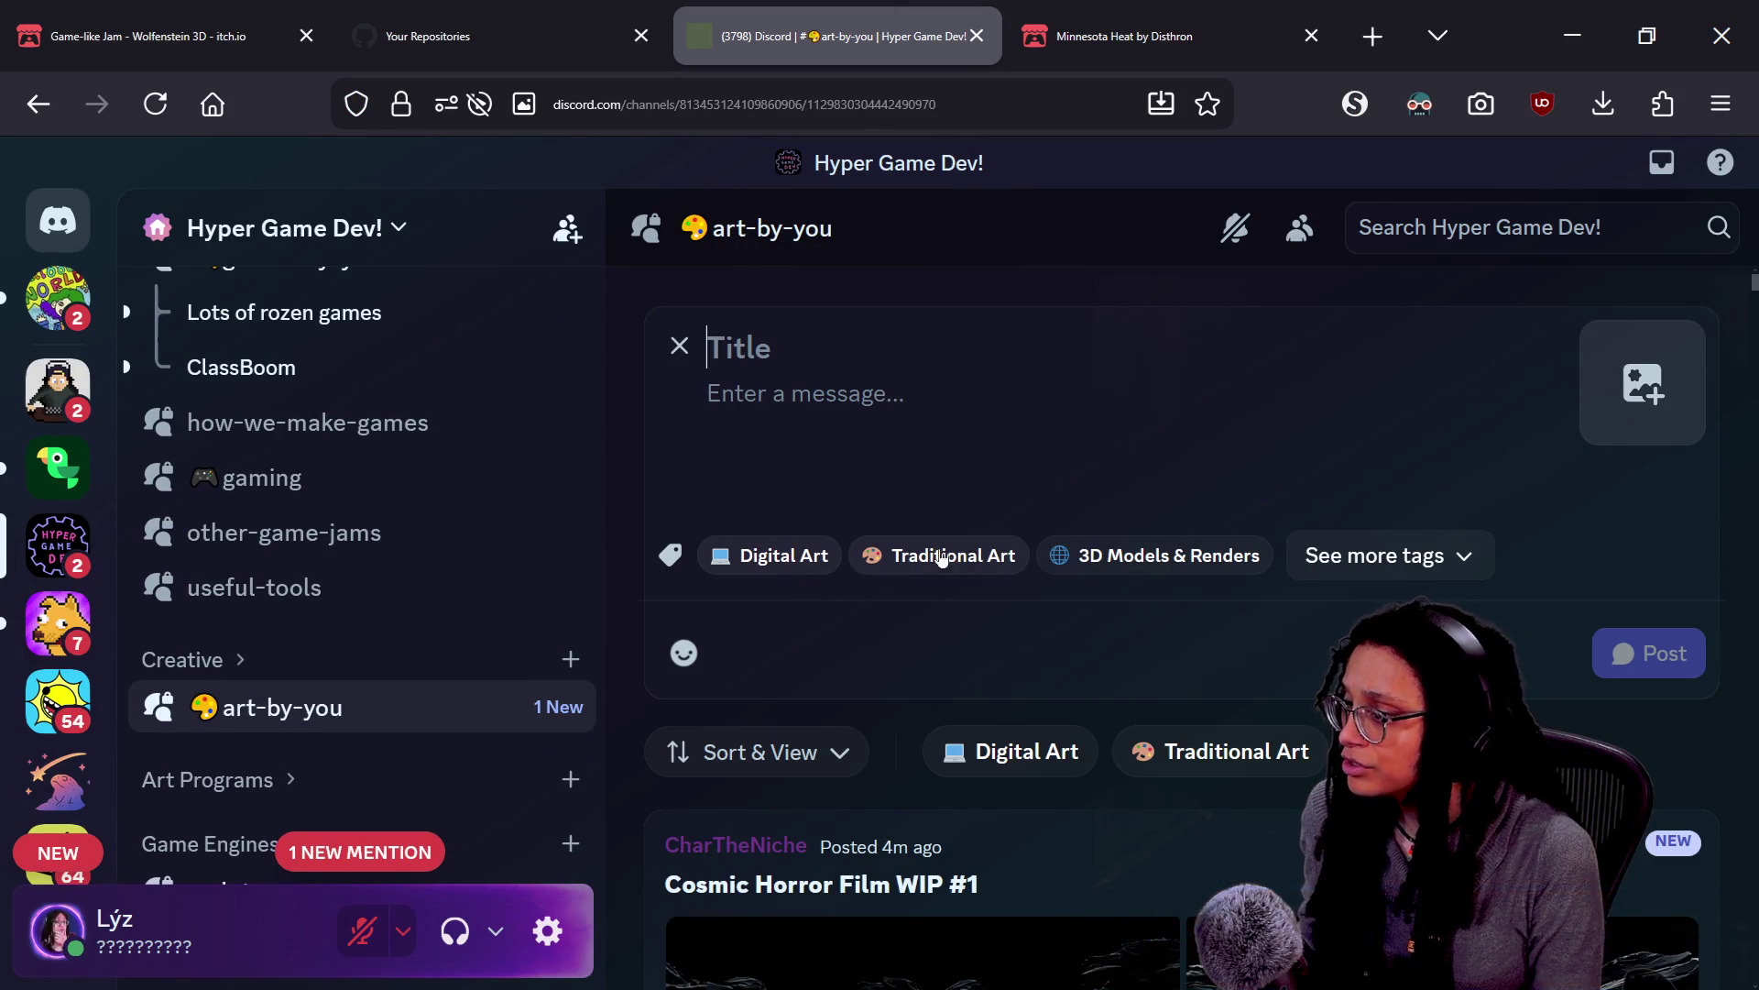
left_click(1417, 561)
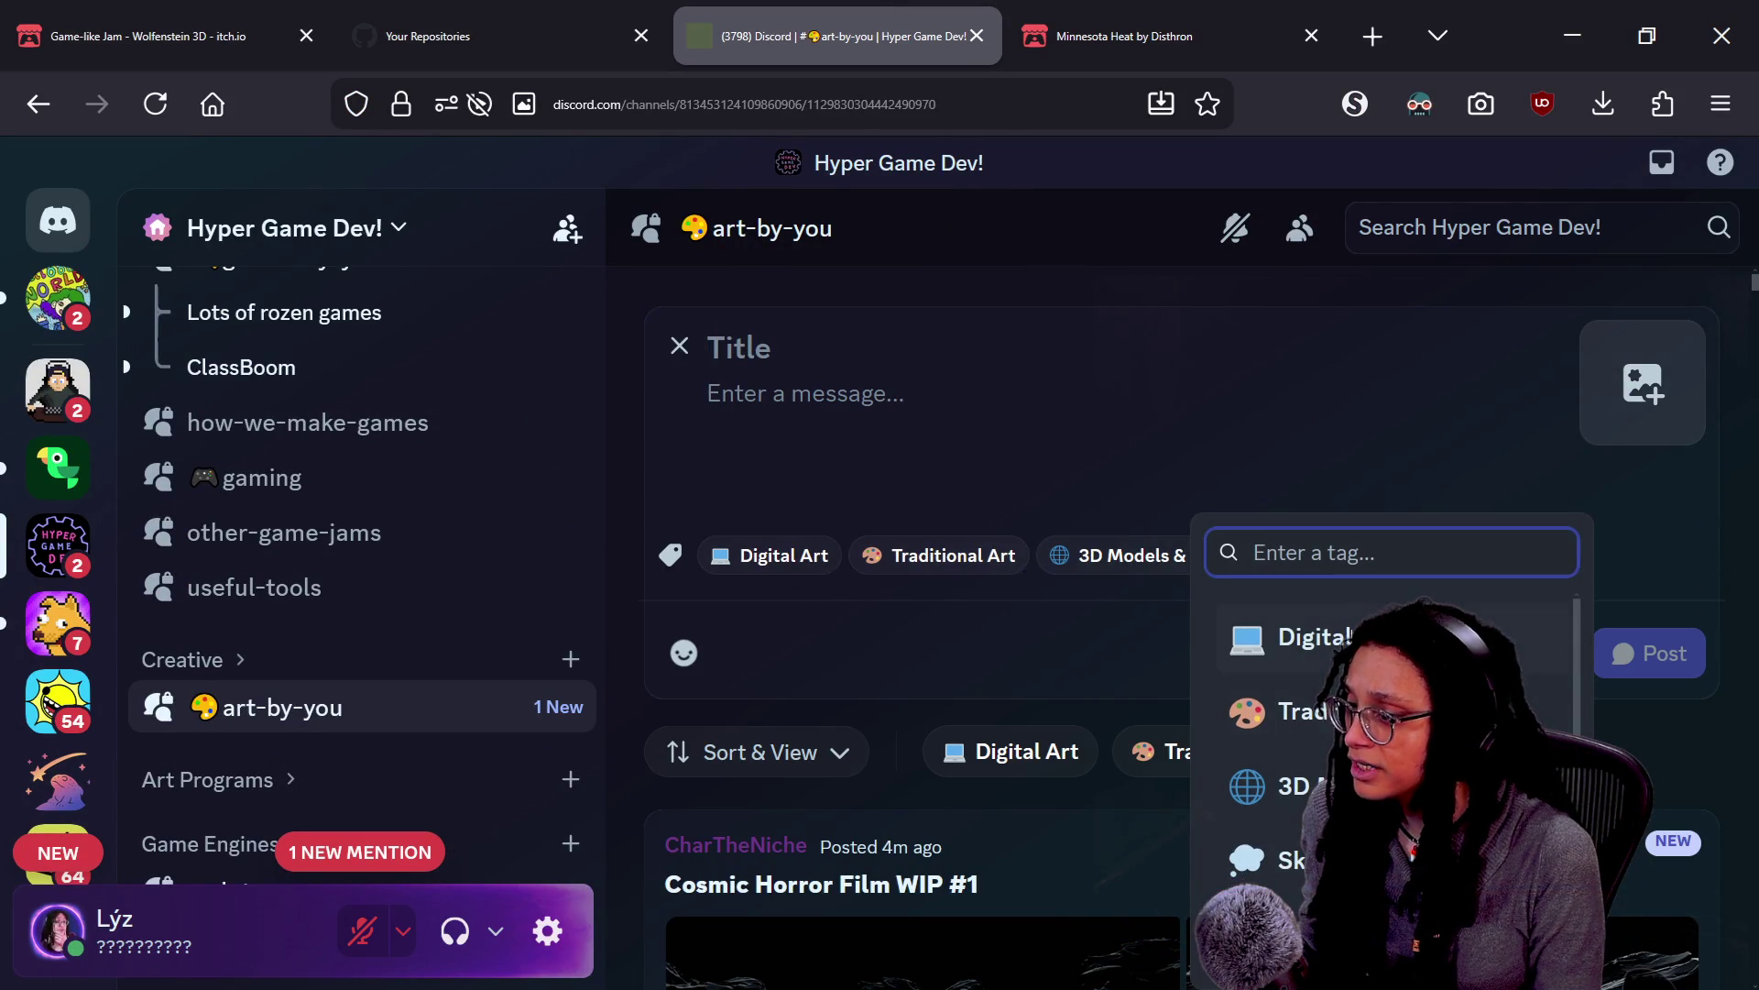
scroll(1384, 733, "down", 3)
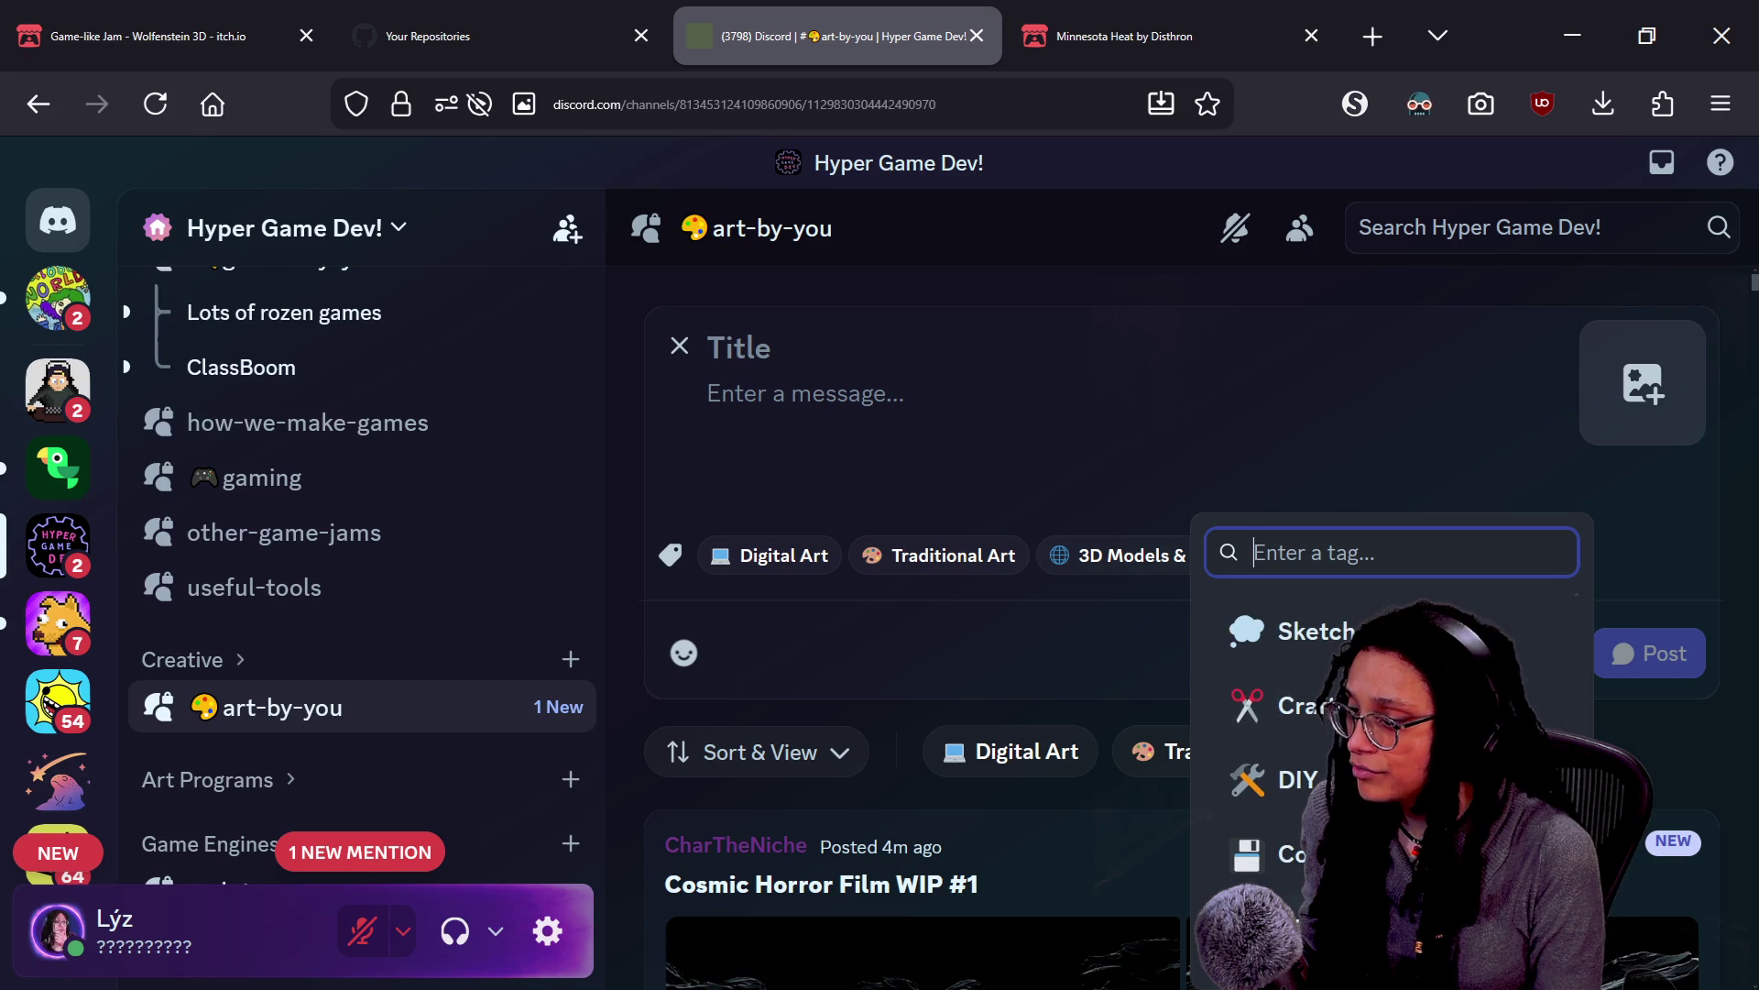
scroll(1384, 733, "up", 3)
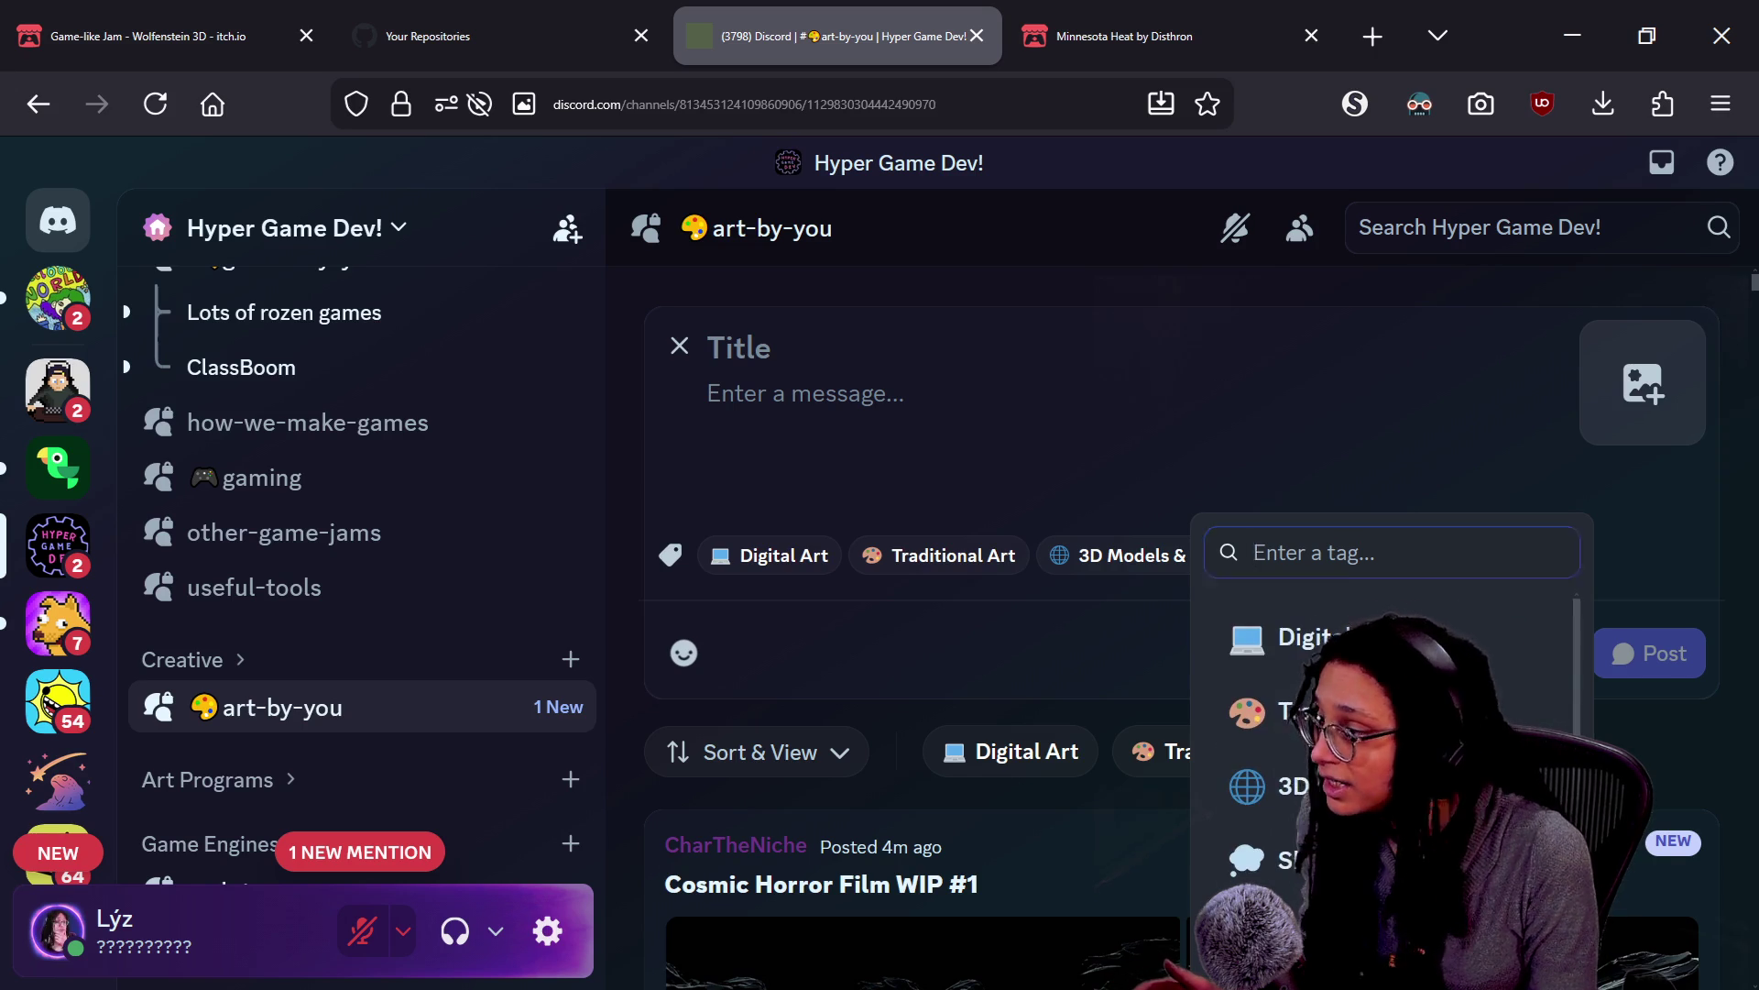
left_click(483, 717)
Create and save a Films post tag with the film projector emoji in channel settings
left_click(571, 707)
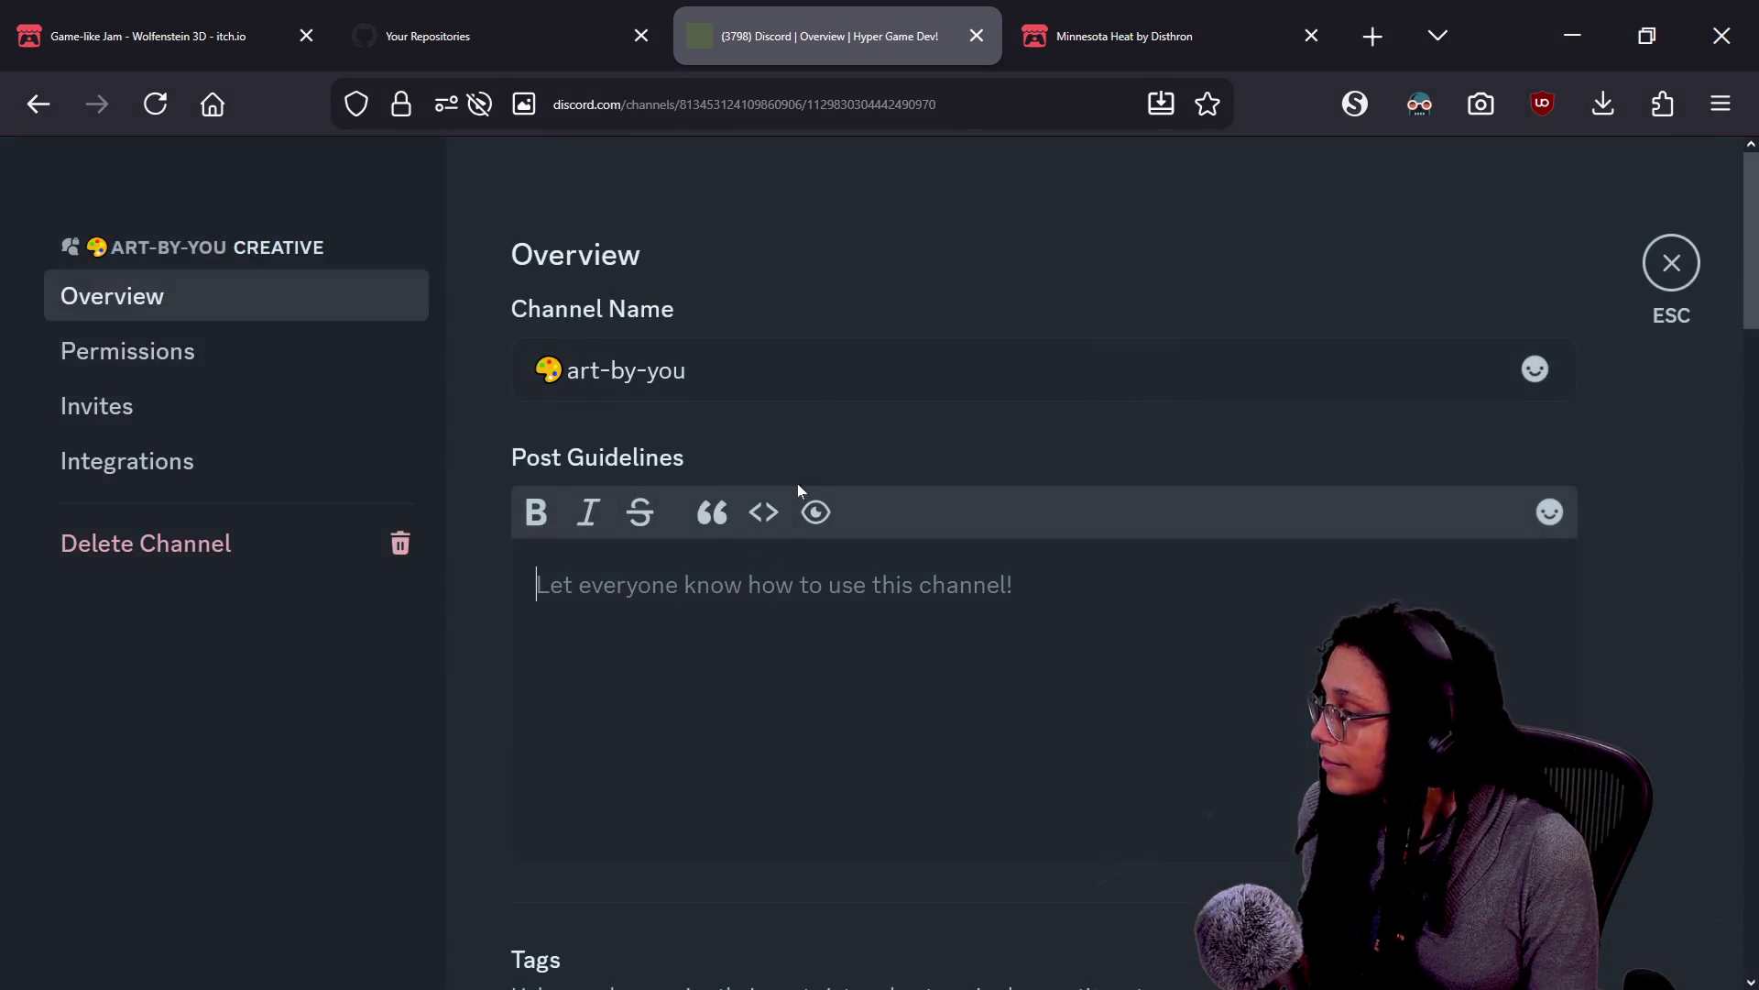
scroll(1305, 453, "down", 10)
scroll(1006, 487, "up", 2)
scroll(1006, 486, "up", 2)
left_click(1313, 487)
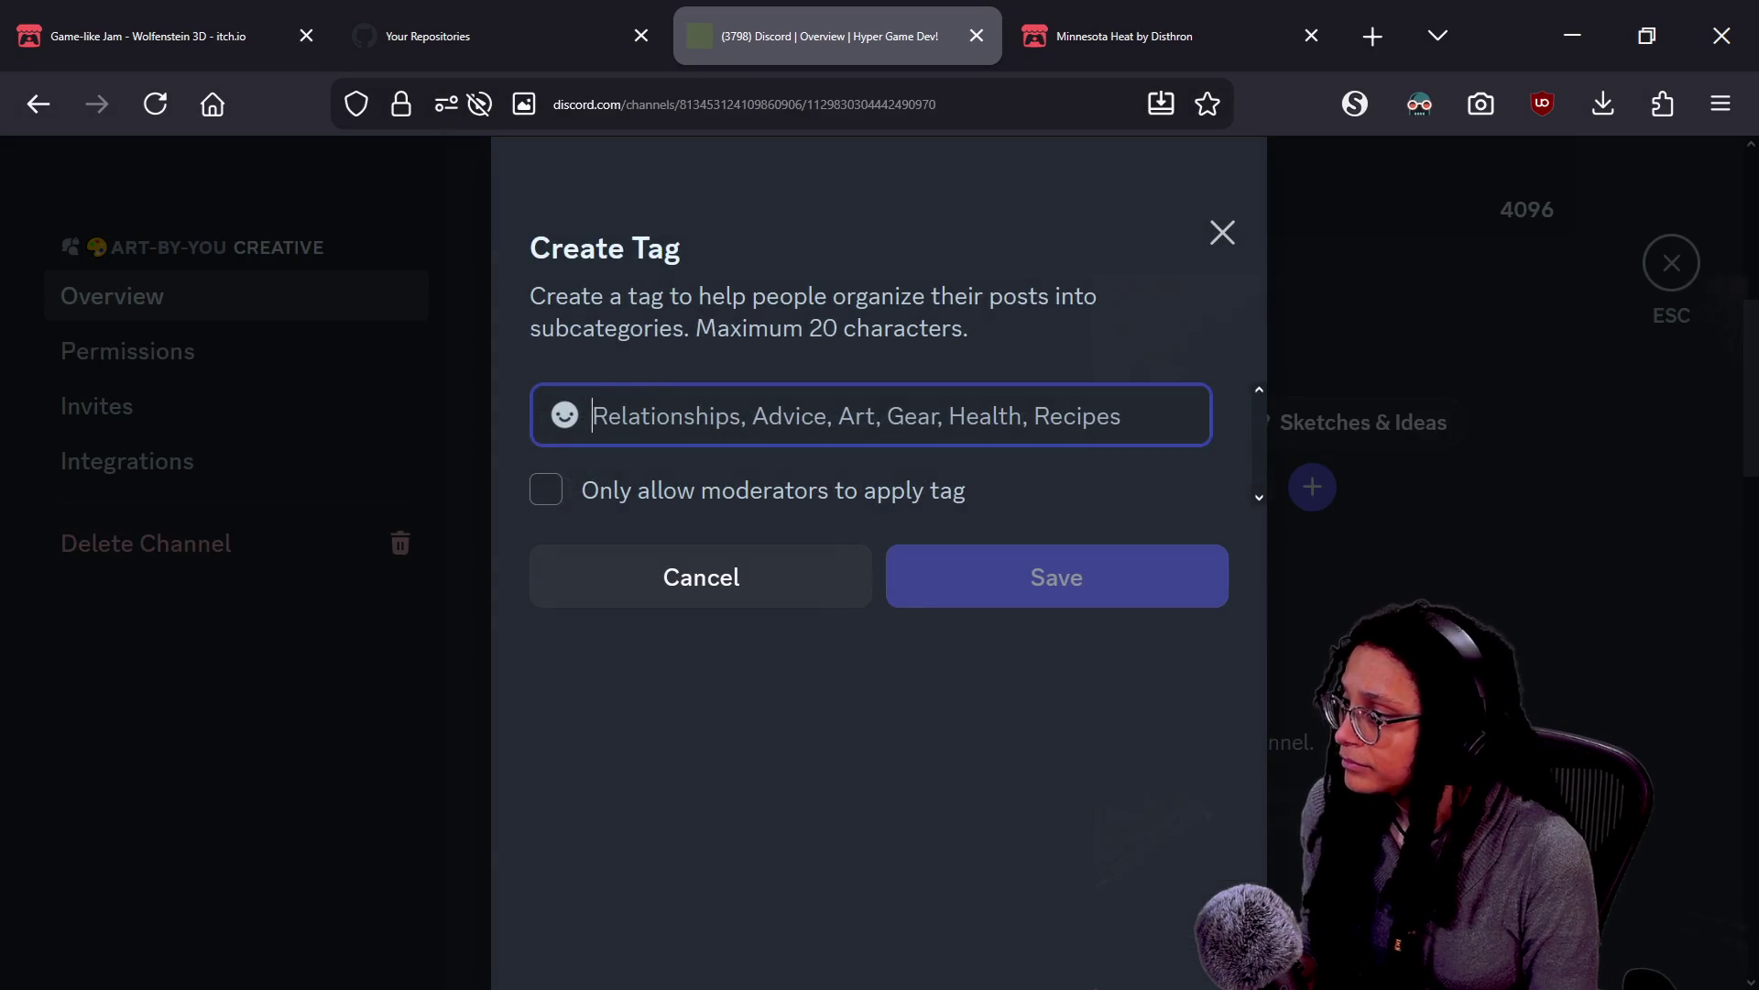
type("Films")
left_click(576, 418)
type("camera")
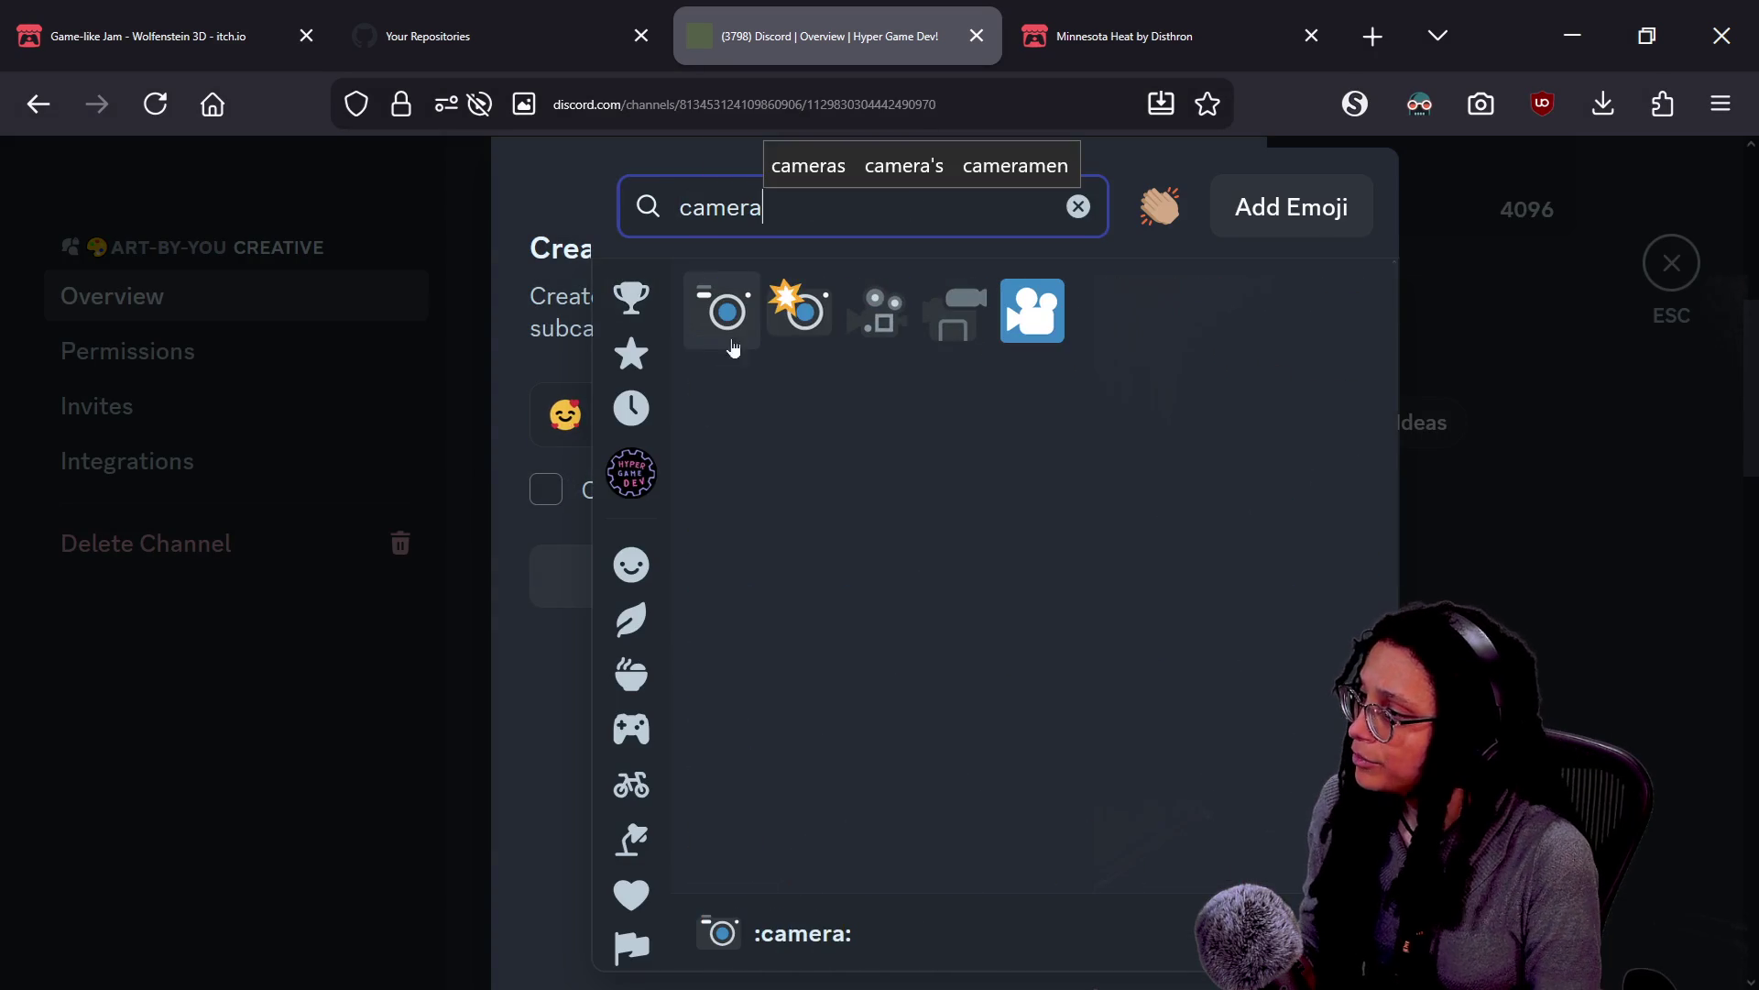
left_click(880, 313)
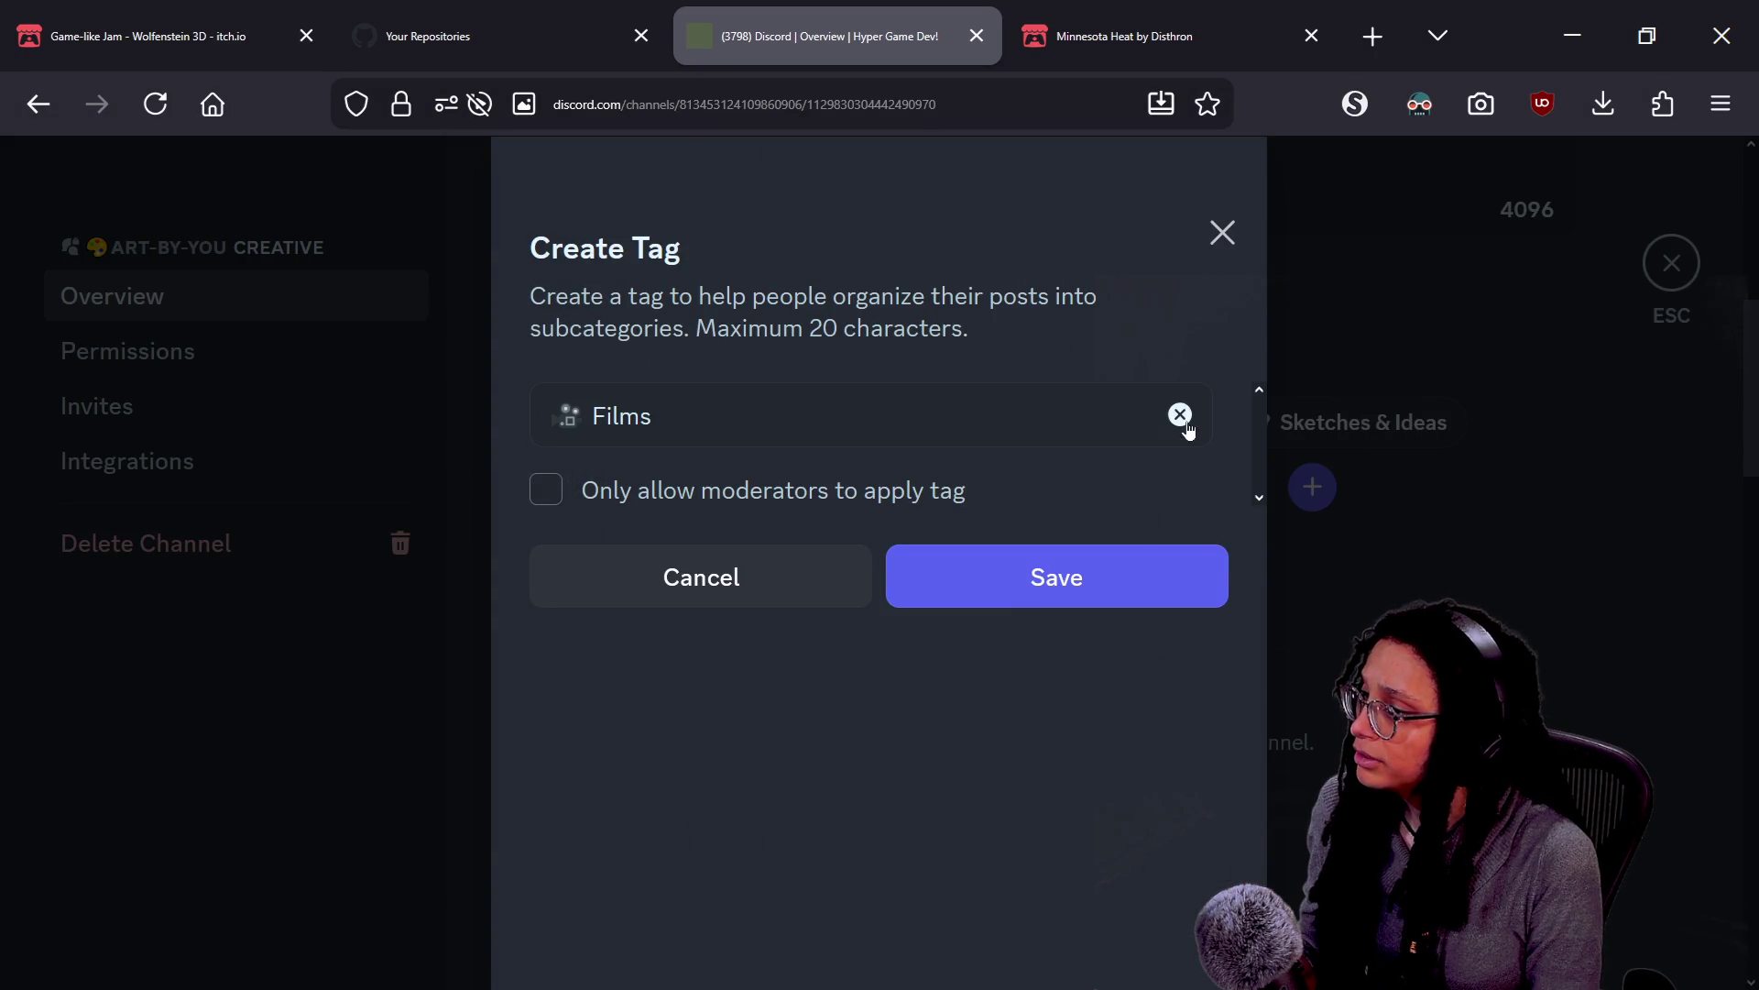
left_click(570, 420)
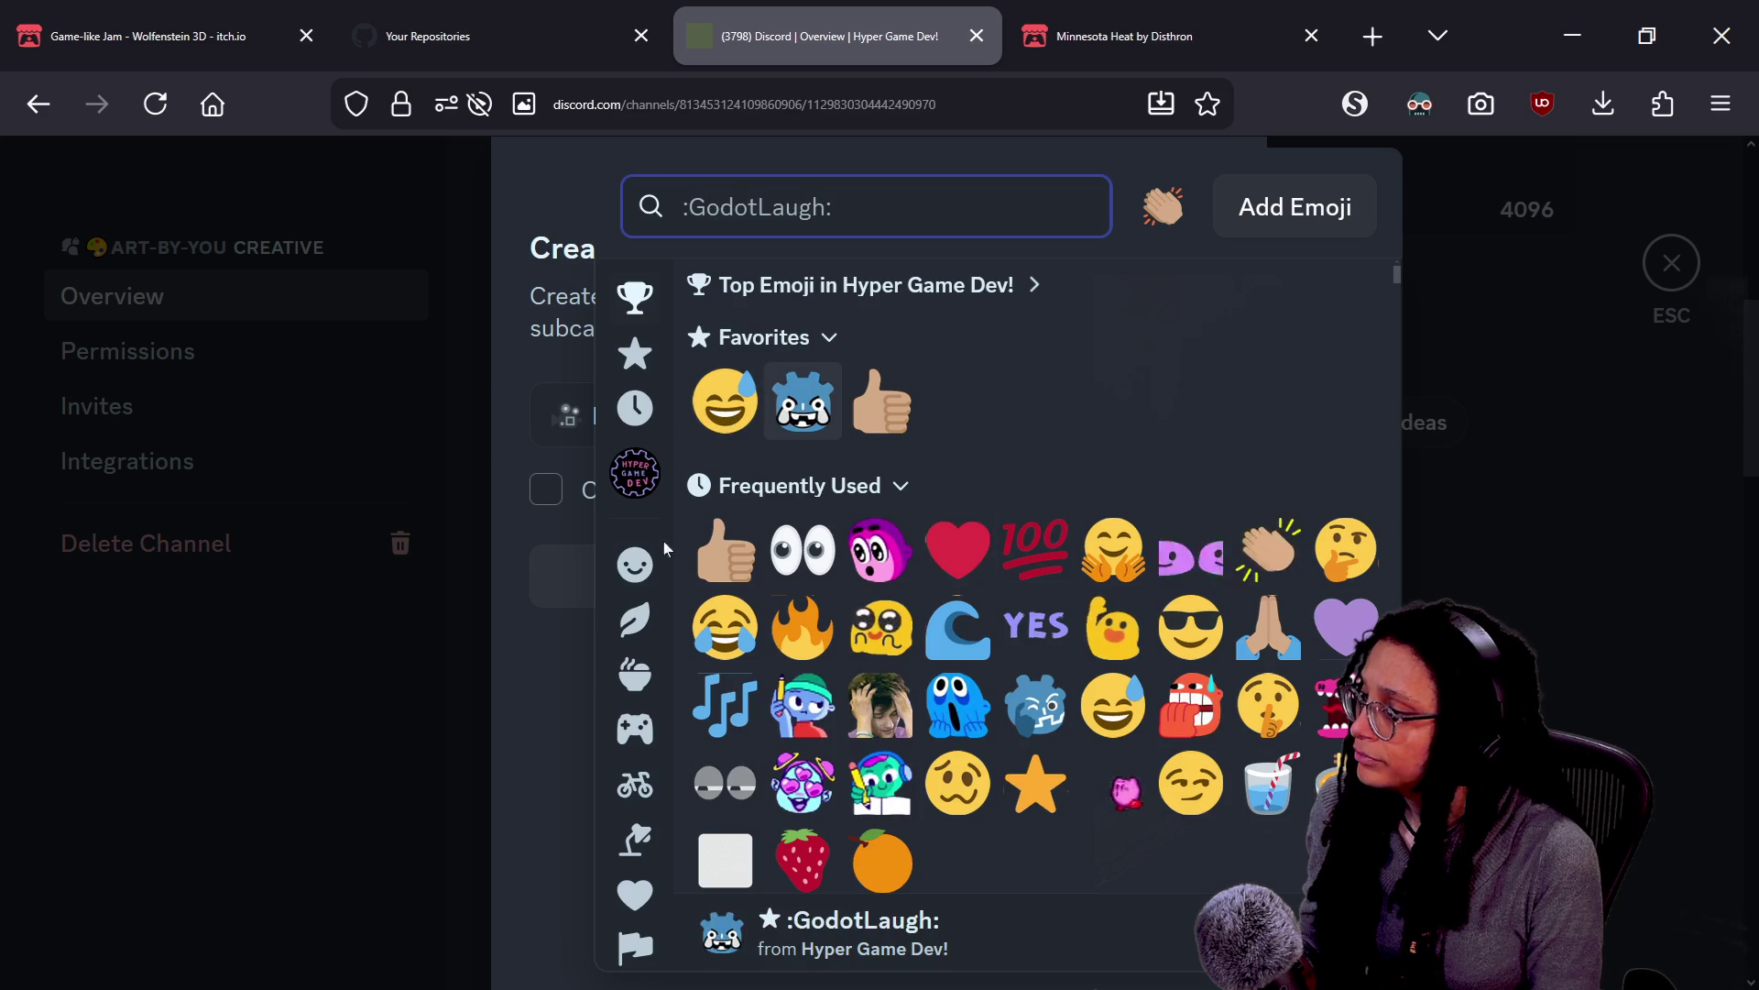
left_click(588, 658)
left_click(1091, 574)
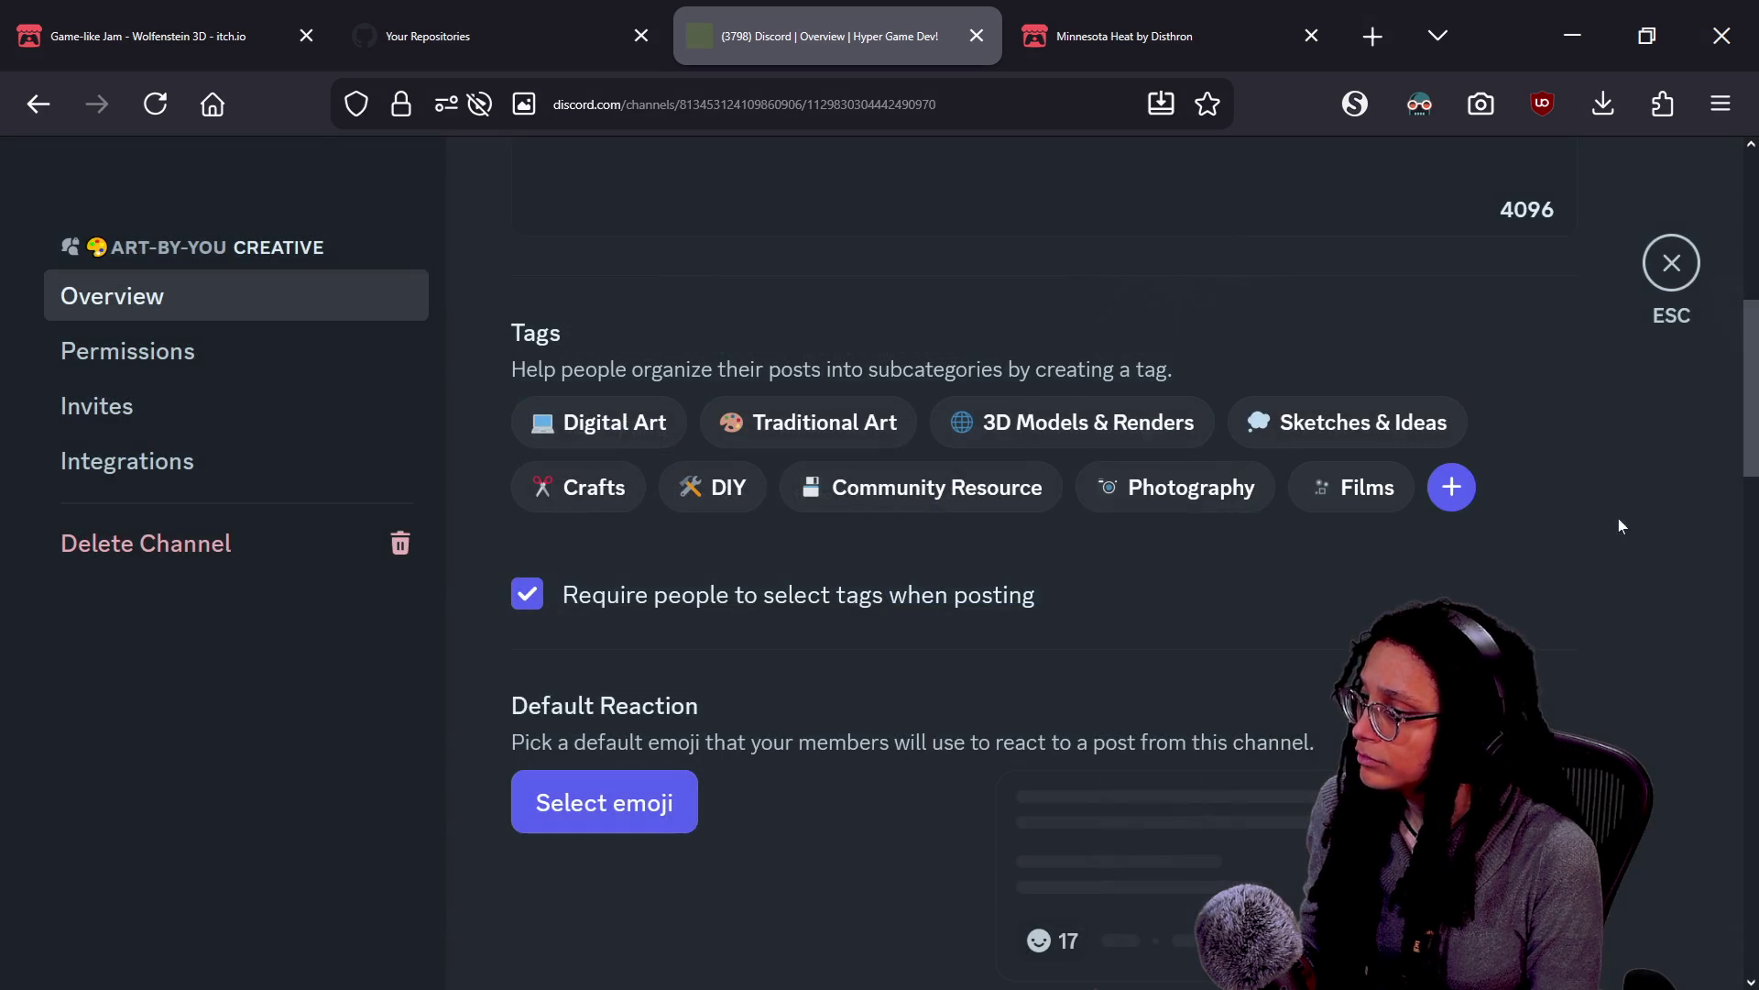
Move the Films tag right after 3D Models & Renders and close the settings
mouse_move(1365, 486)
left_mouse_down()
mouse_move(977, 519)
mouse_move(1182, 416)
mouse_move(1252, 454)
left_mouse_up()
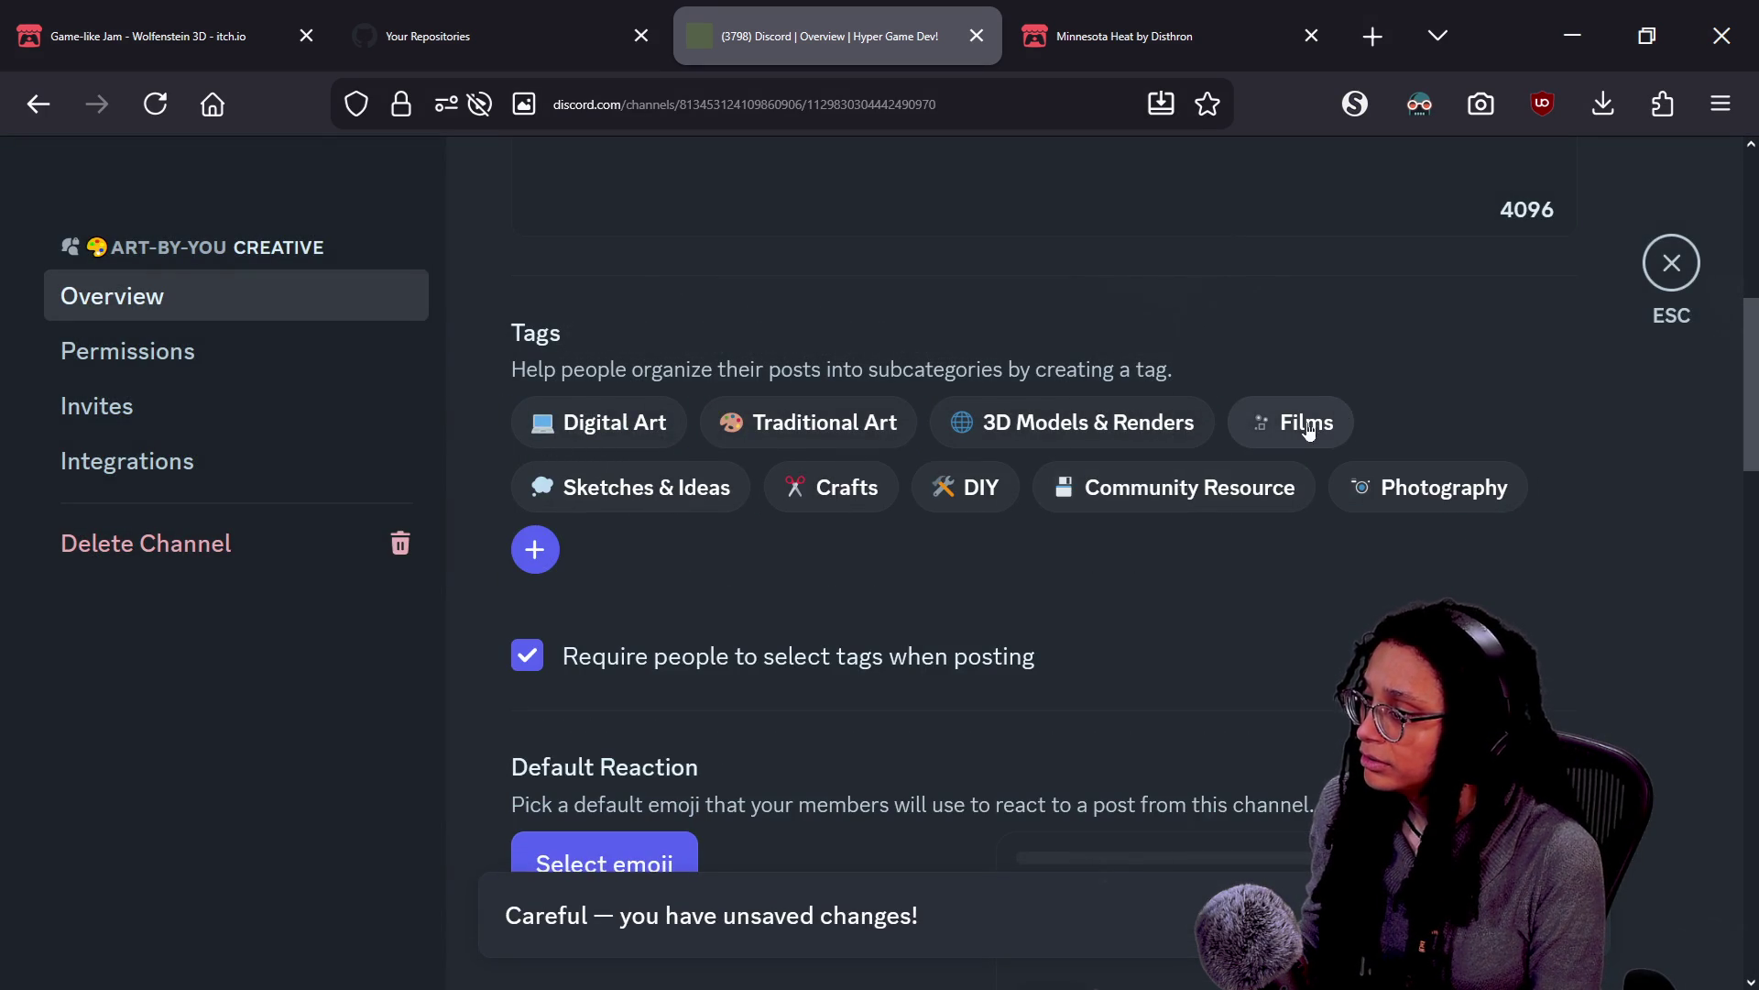
left_click_drag(991, 437, 998, 436)
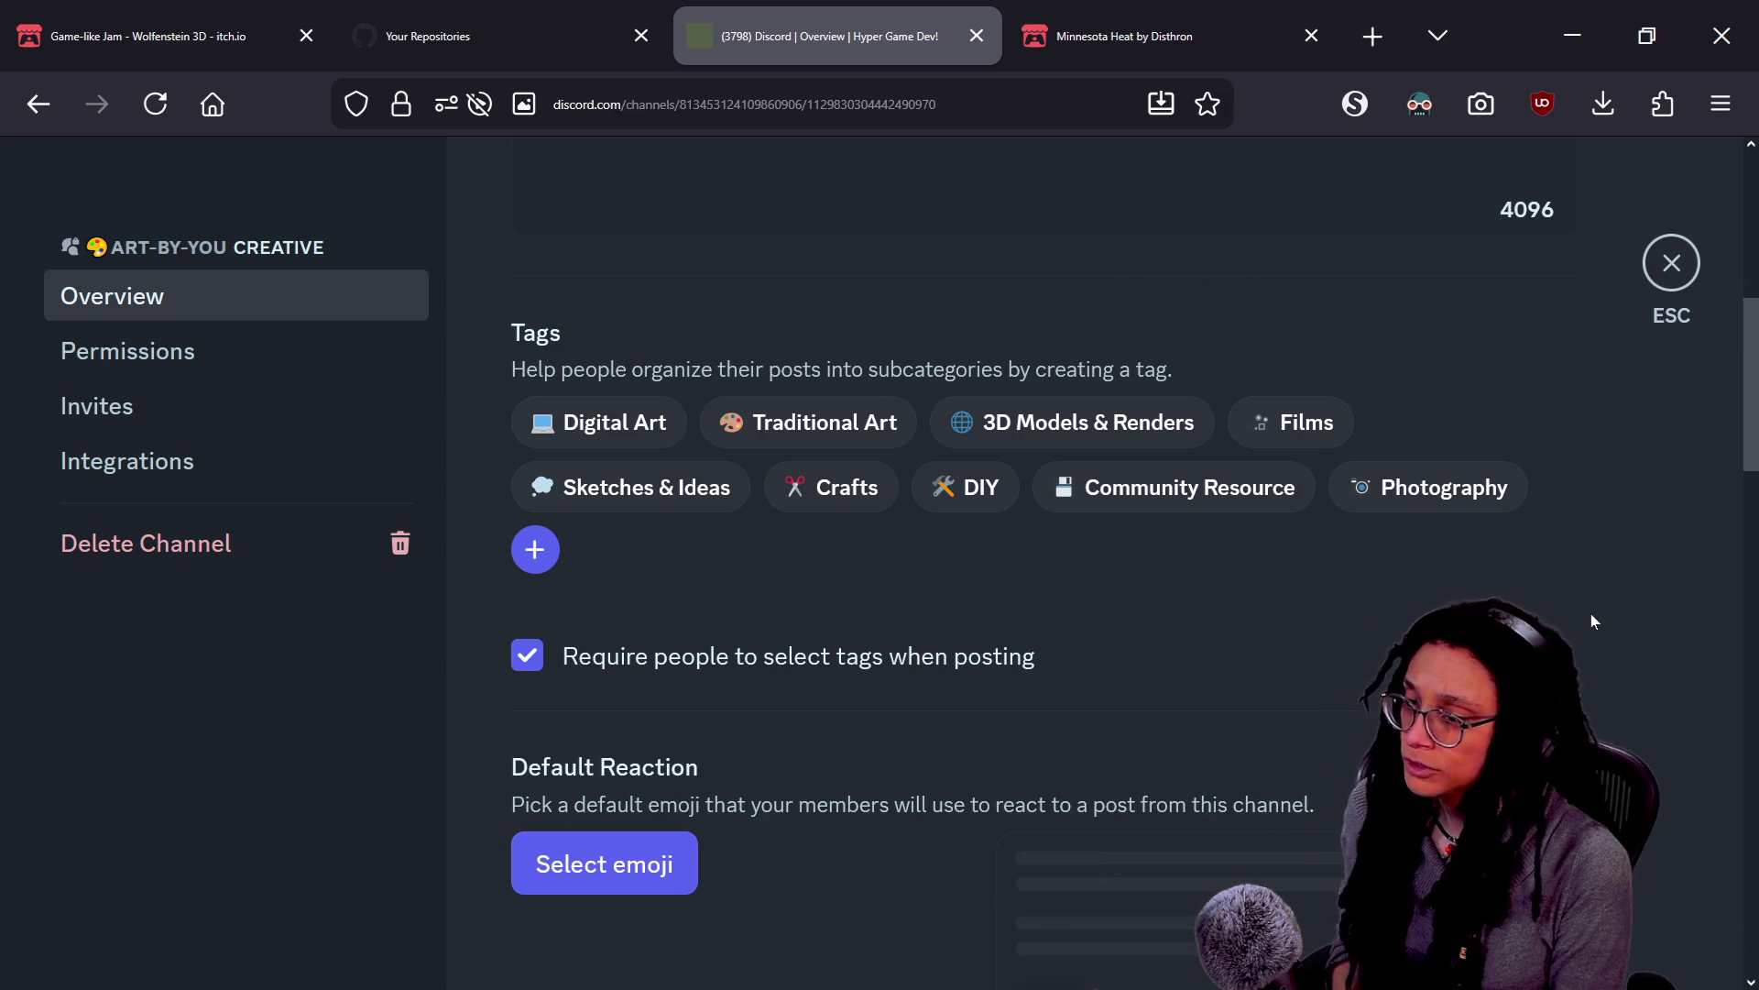
left_click(1680, 271)
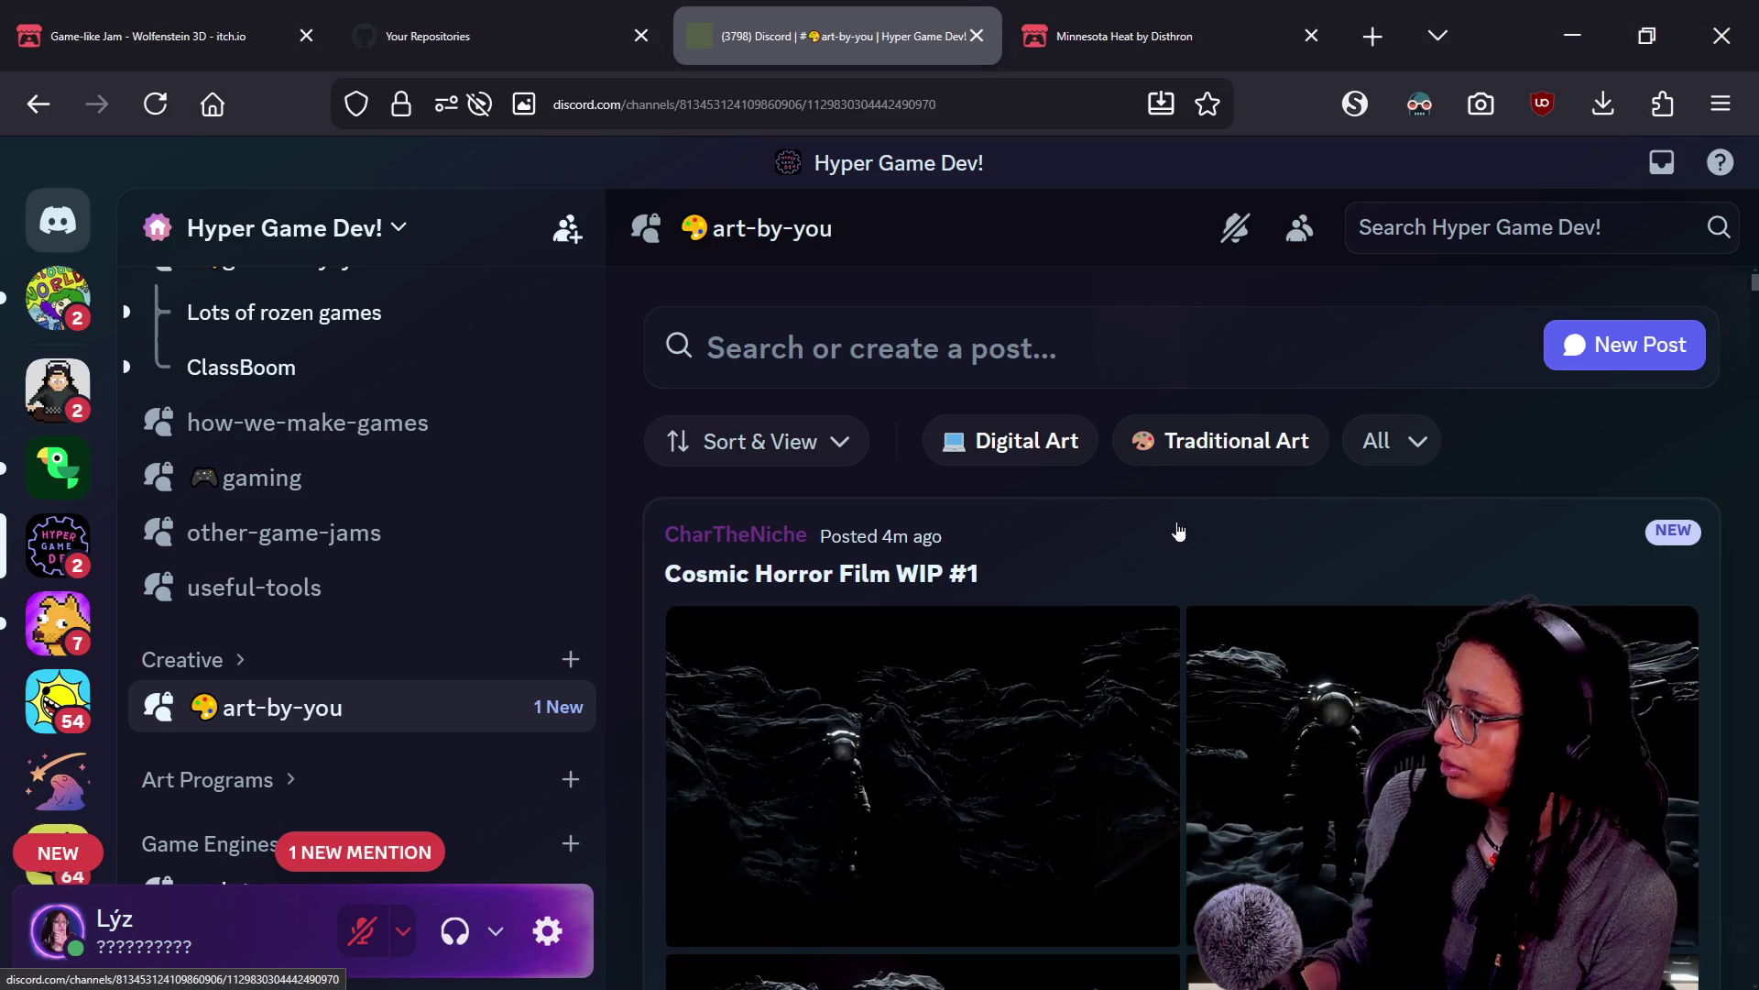
Browse the astronaut images in Discord's Cosmic Horror Film WIP #1 post, then return to Godot
left_click(1104, 569)
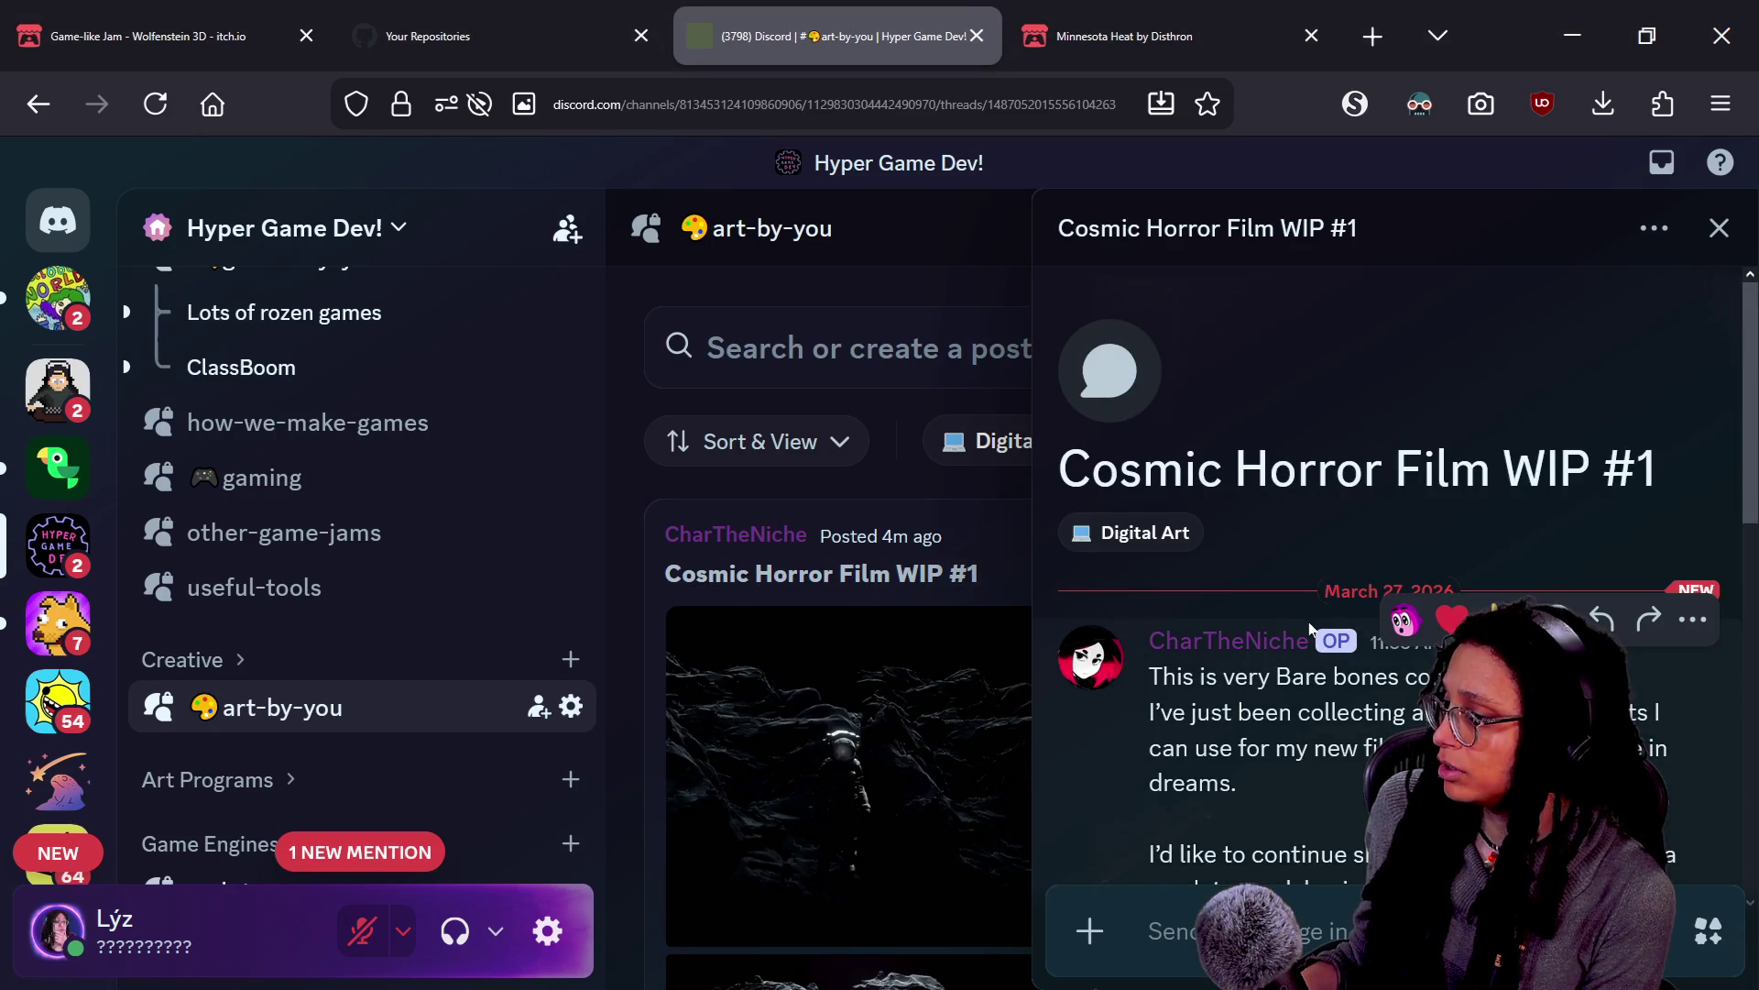
scroll(1310, 629, "down", 5)
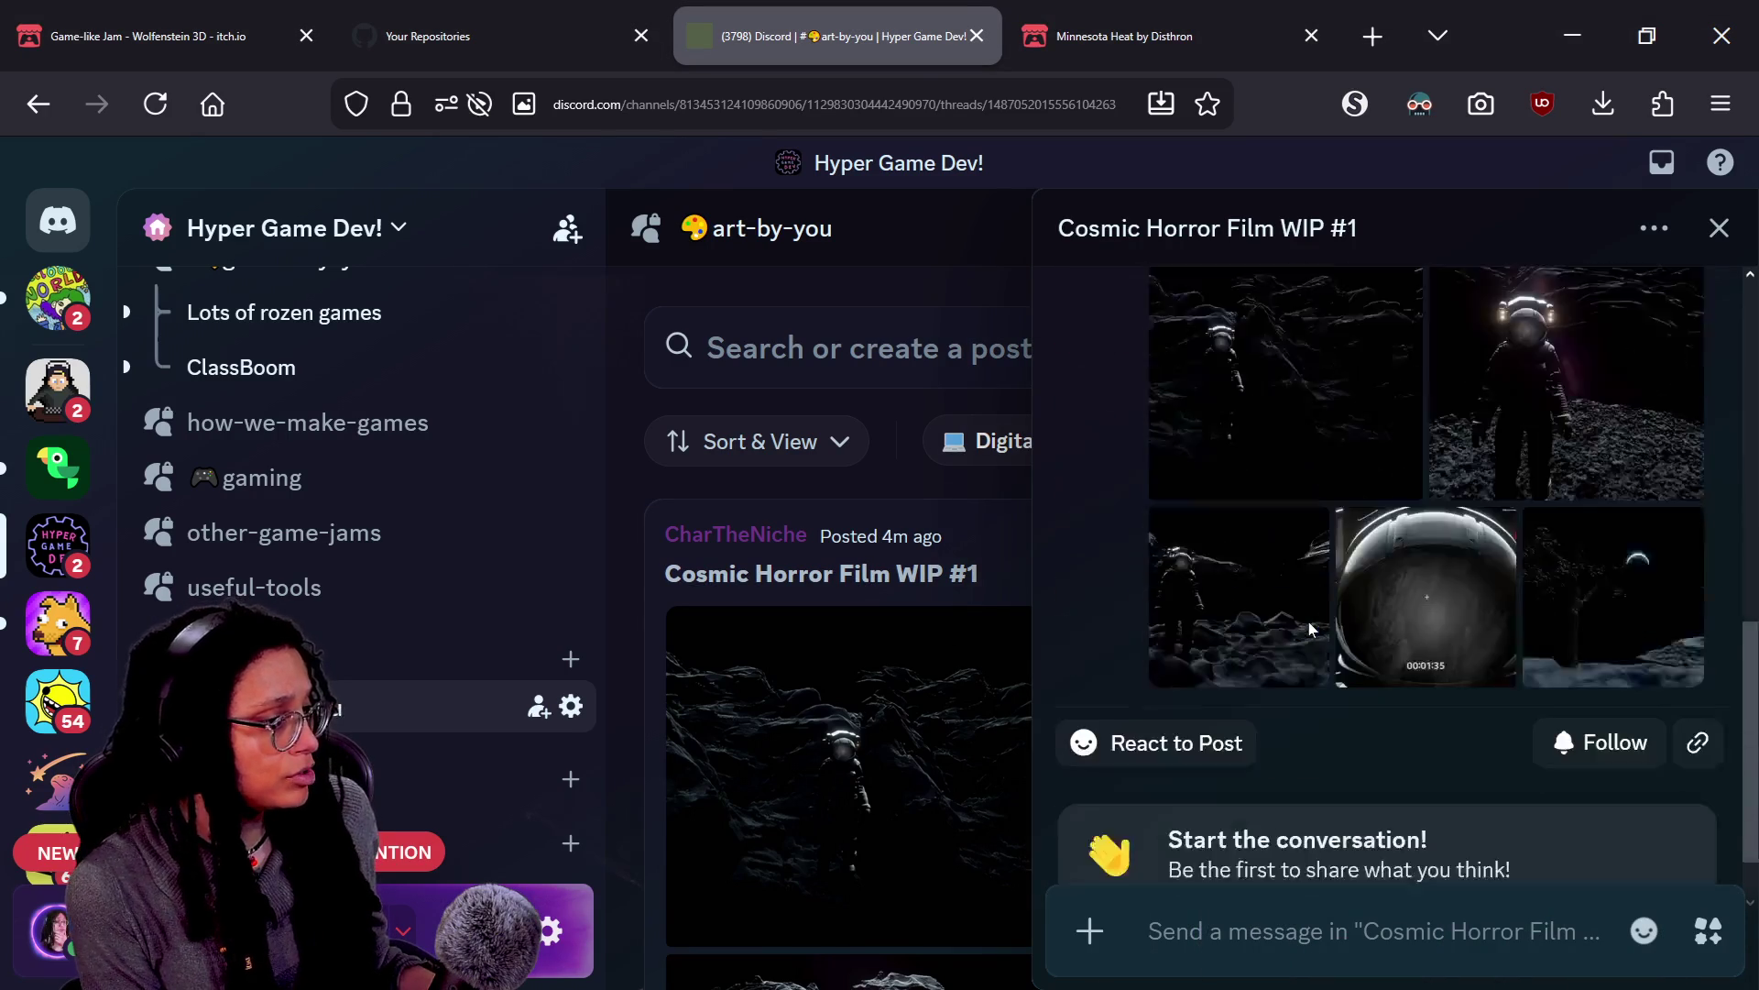
scroll(1522, 594, "up", 3)
left_click(1370, 530)
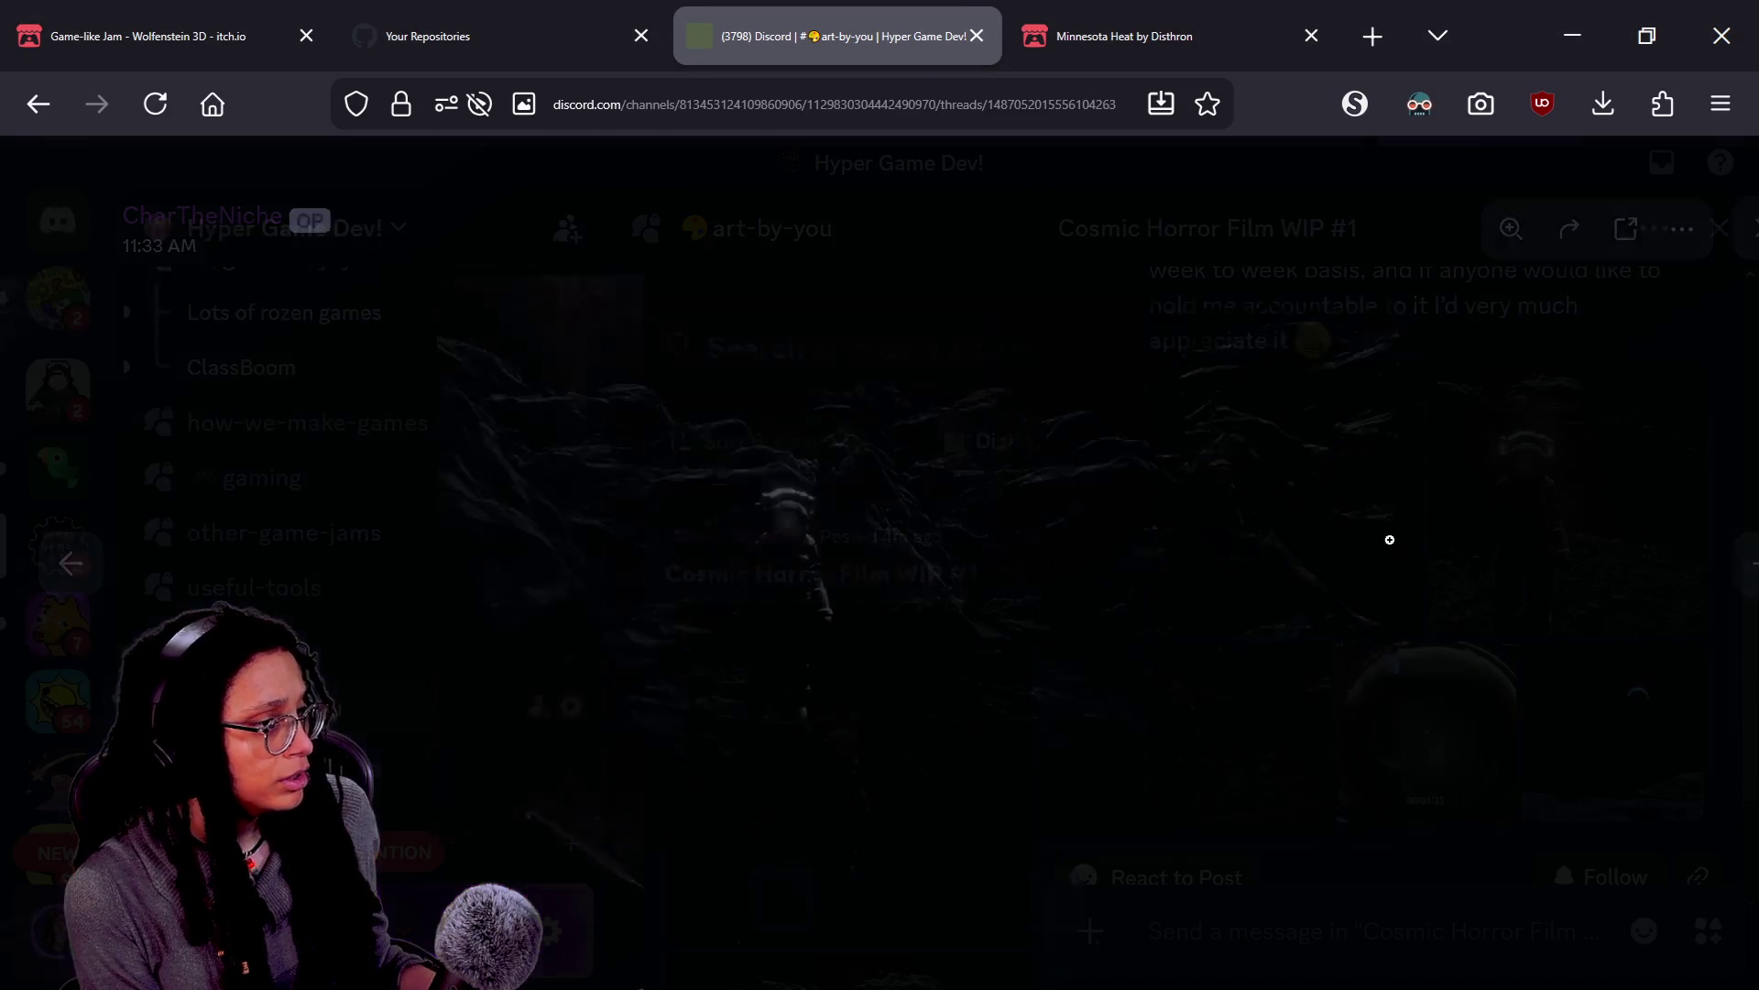
key("Right")
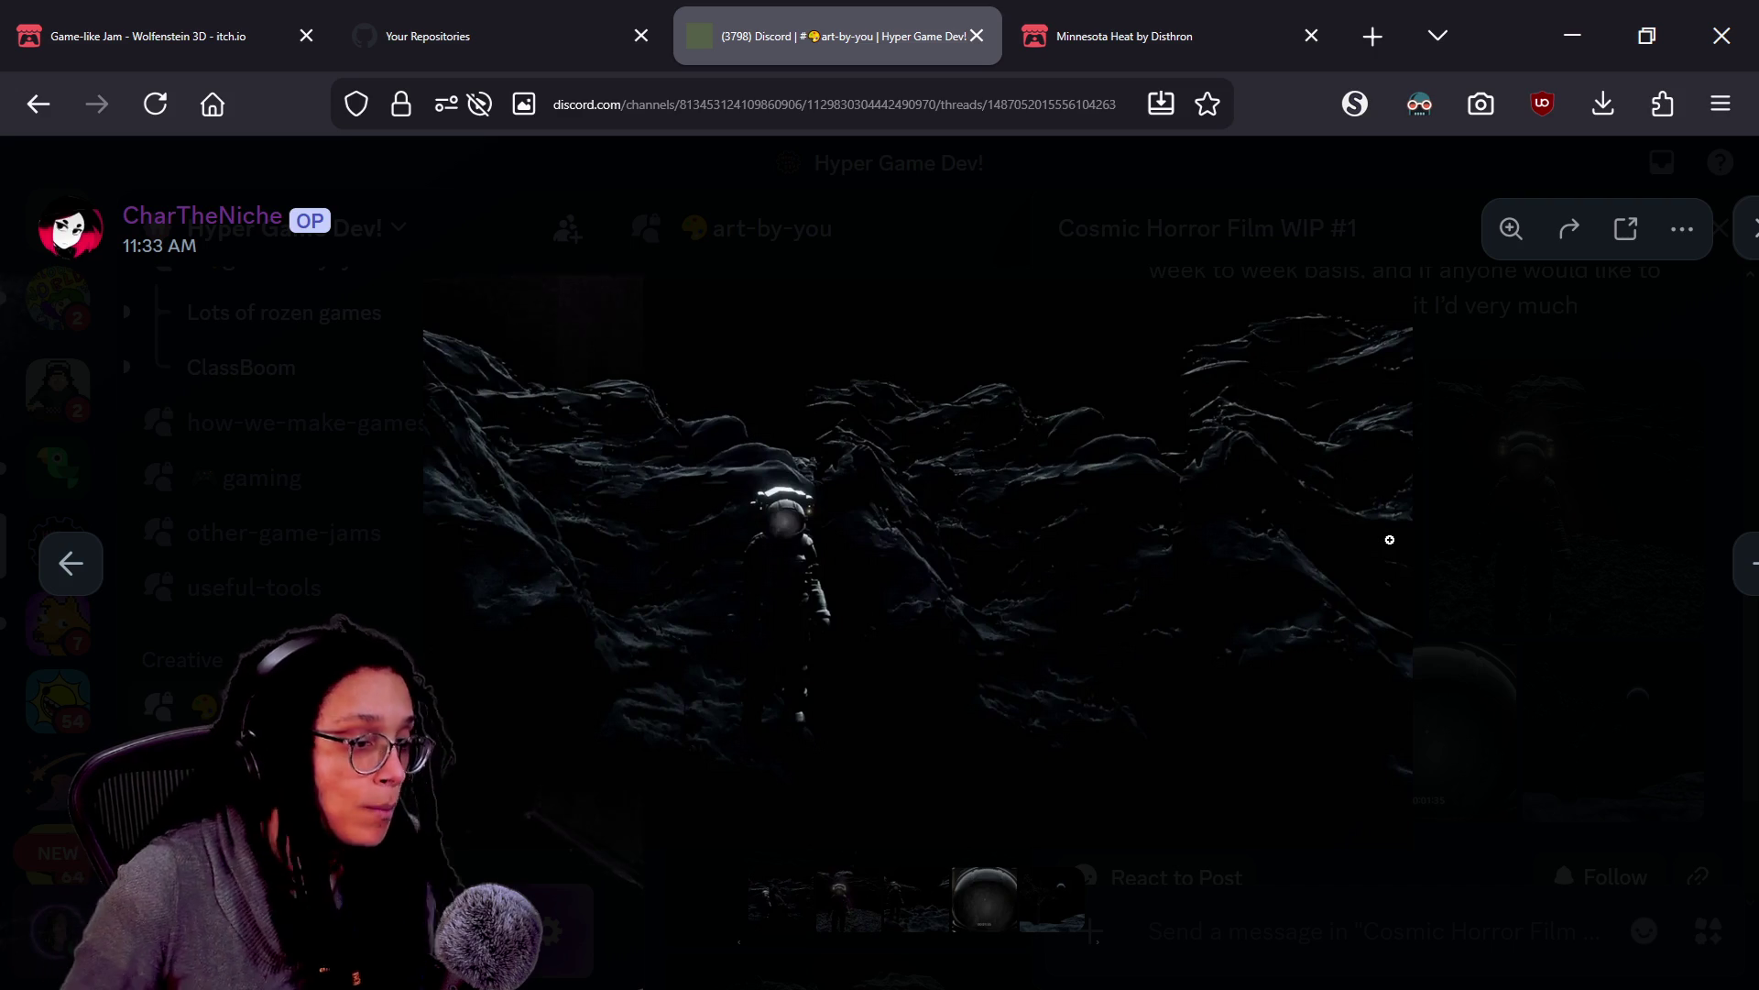
key("Escape")
key("alt+Tab")
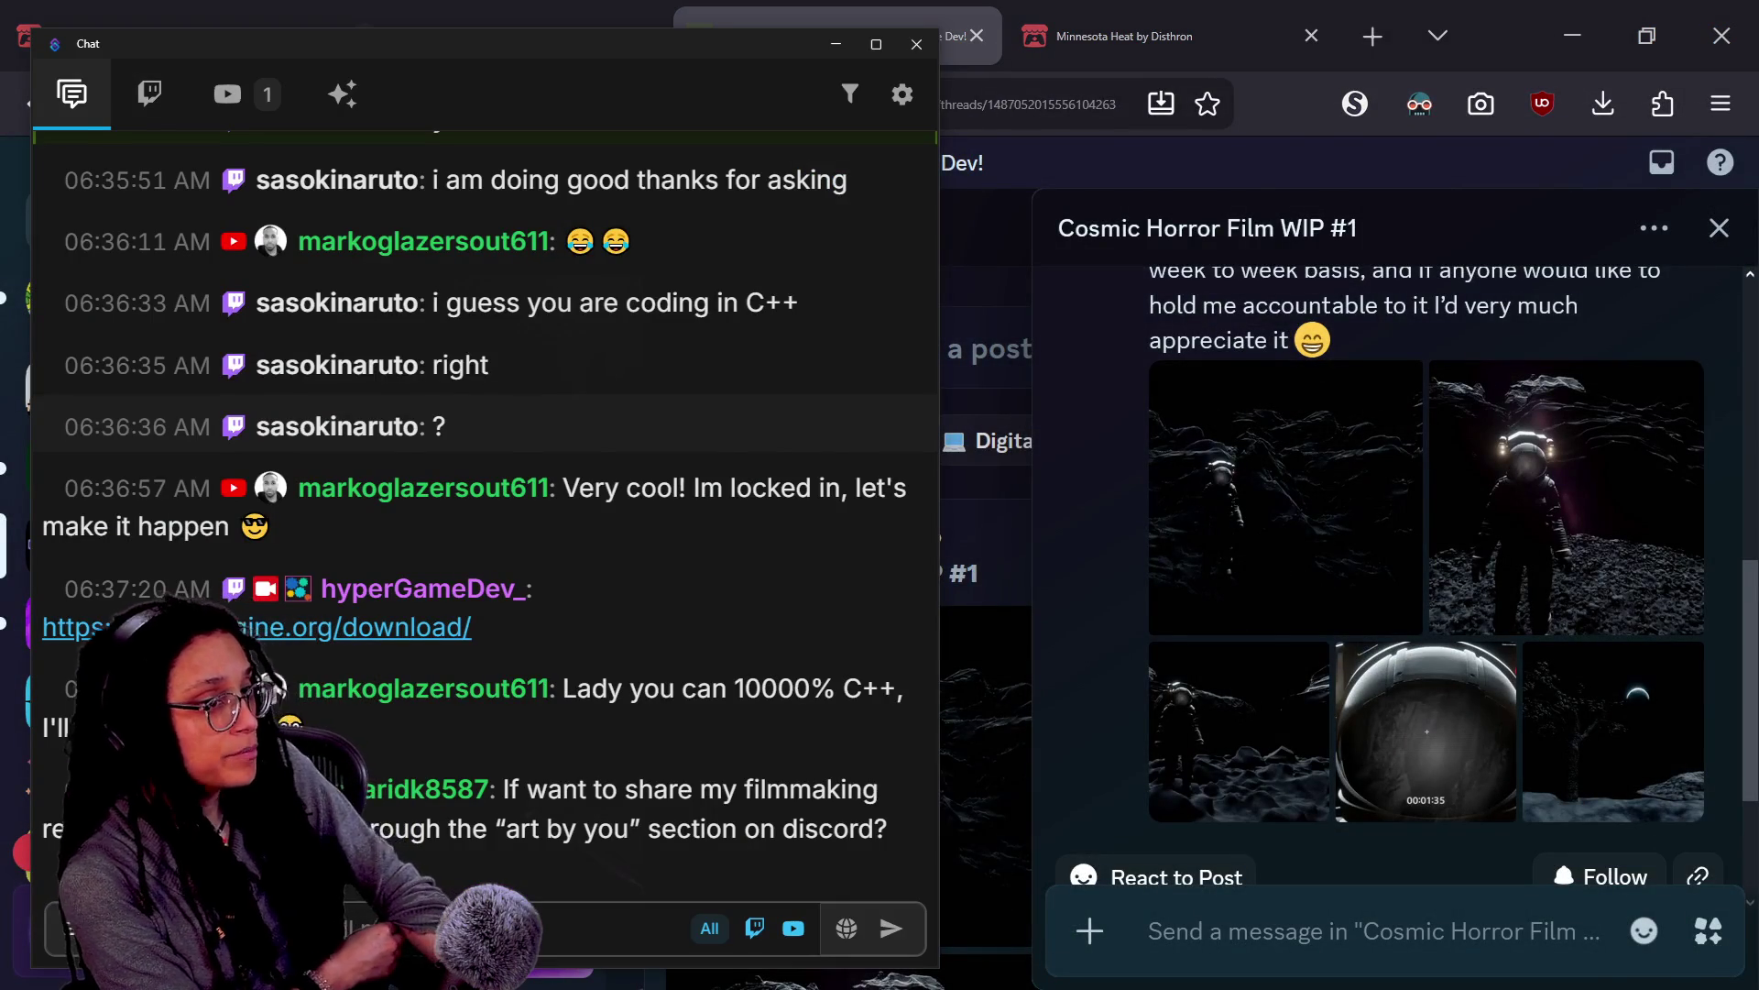
key("alt+Tab")
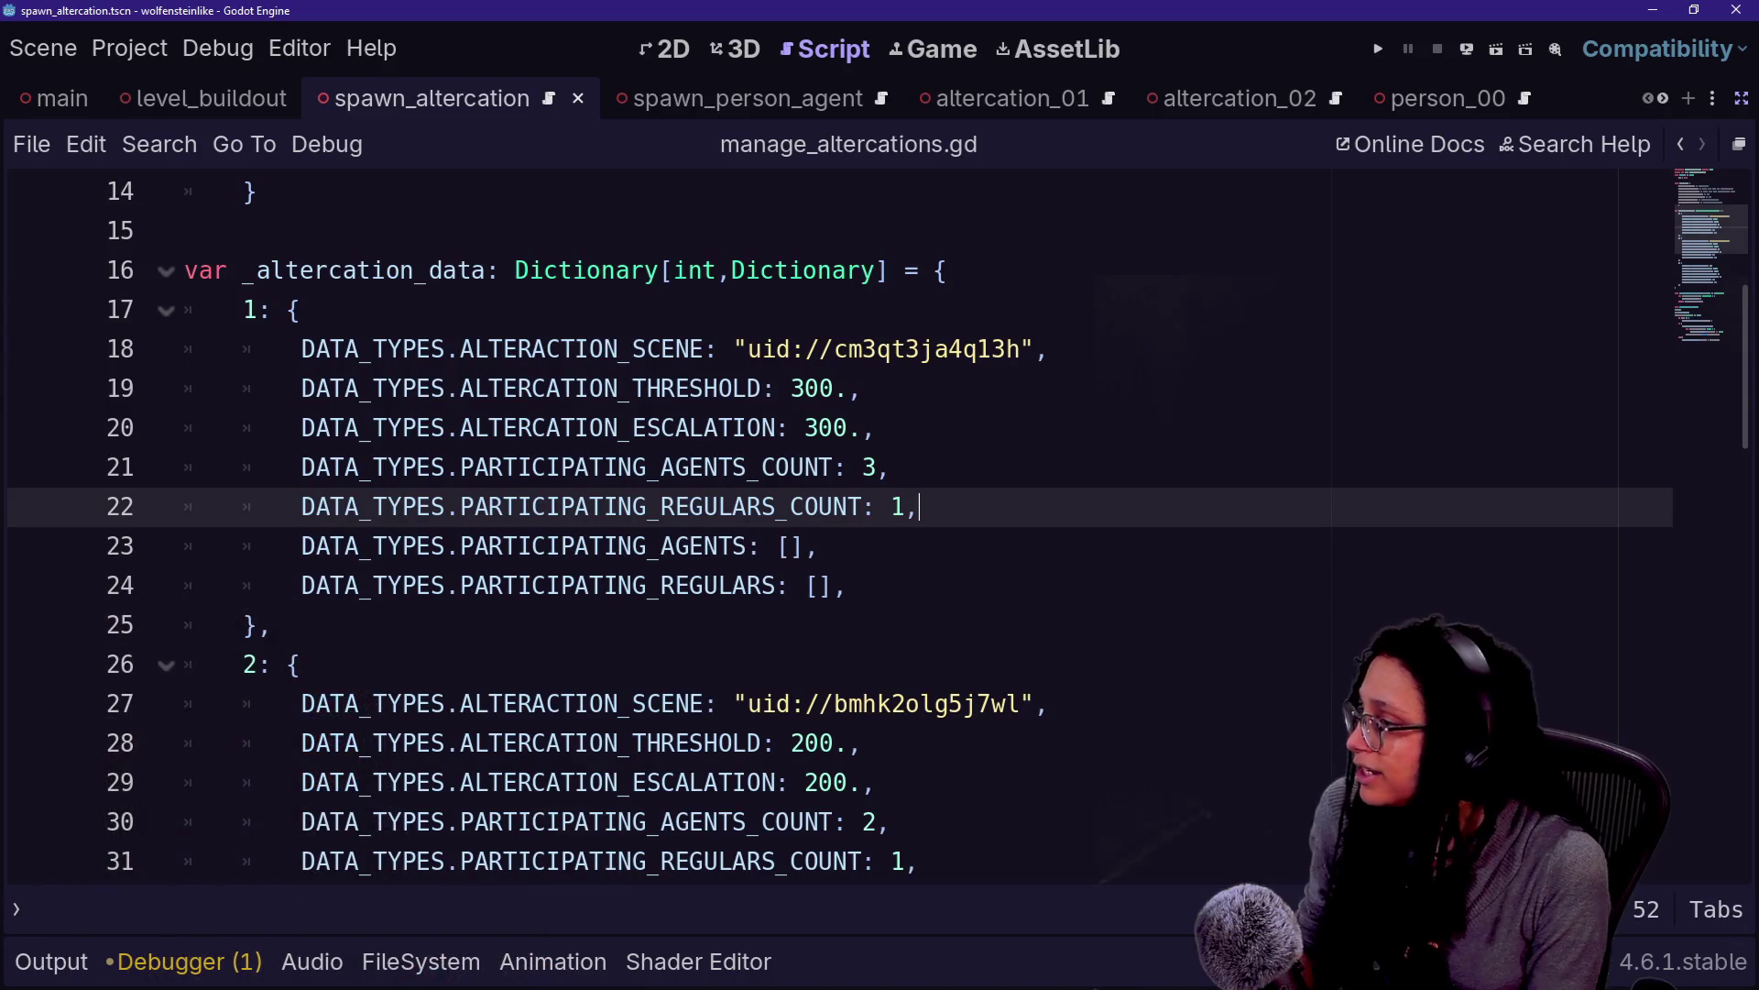
At the end of the script, write the signature 'func get_random_altercation_scene() -> PackedScene:'
scroll(825, 527, "down", 4)
scroll(825, 527, "down", 2)
scroll(825, 527, "down", 8)
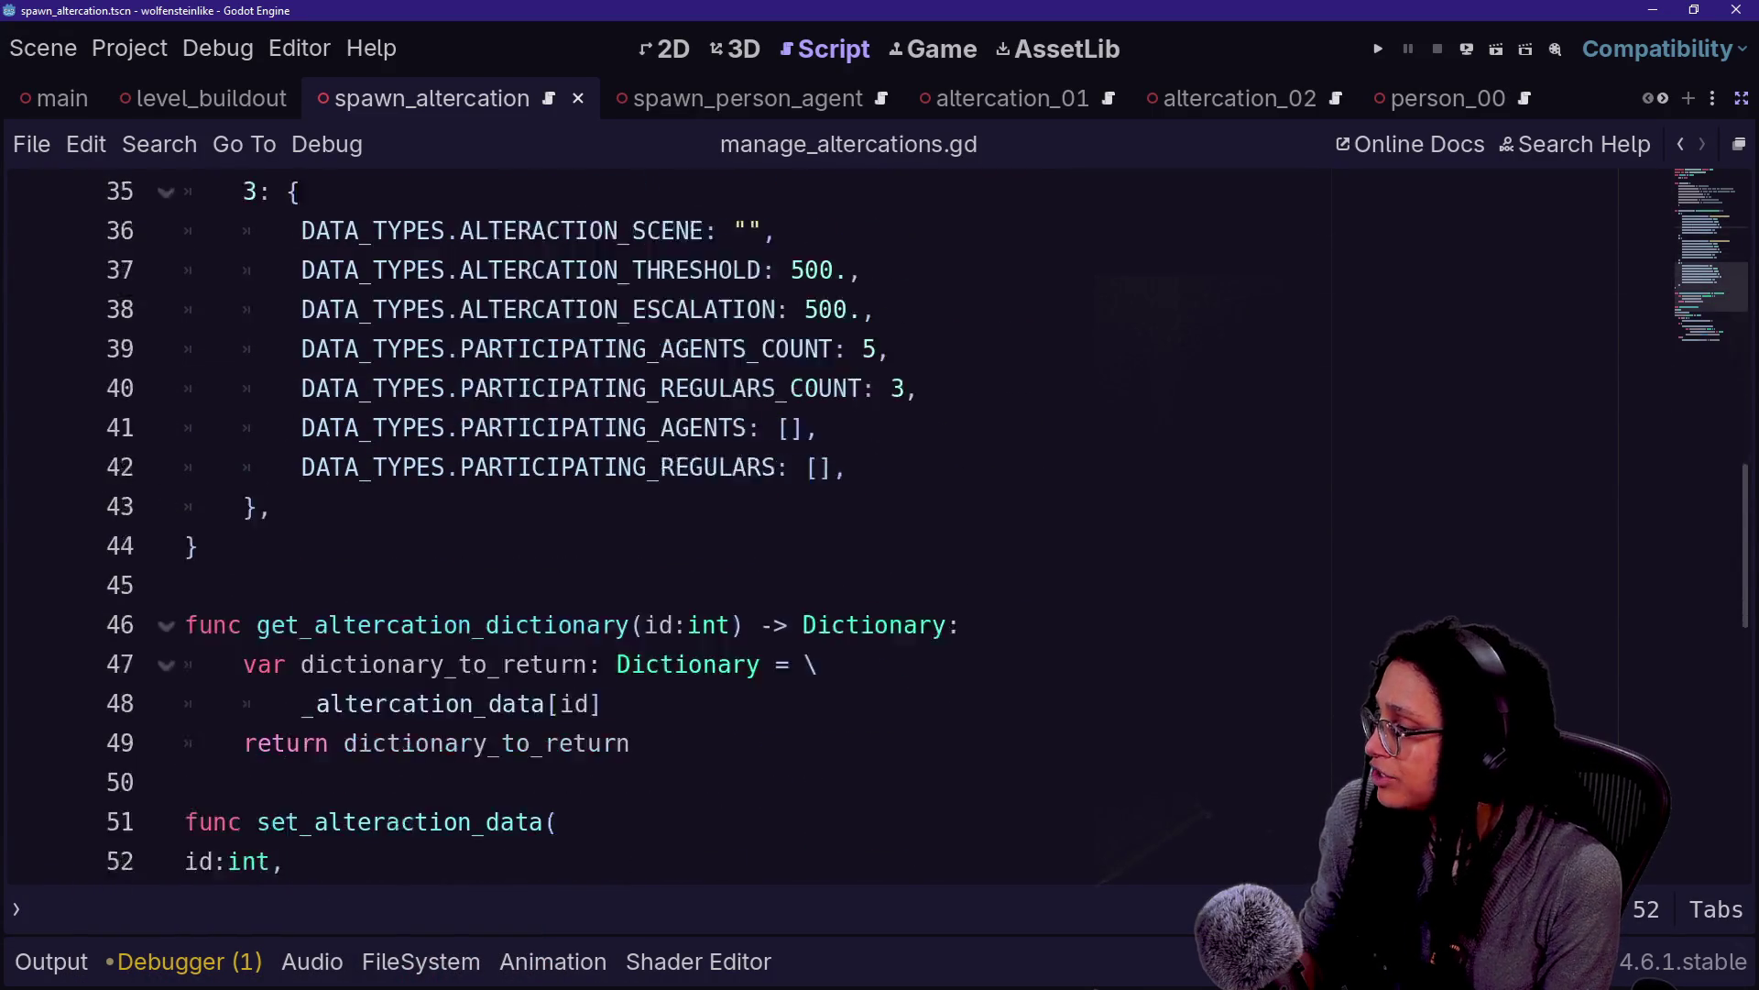
left_click(184, 546)
type("func hget")
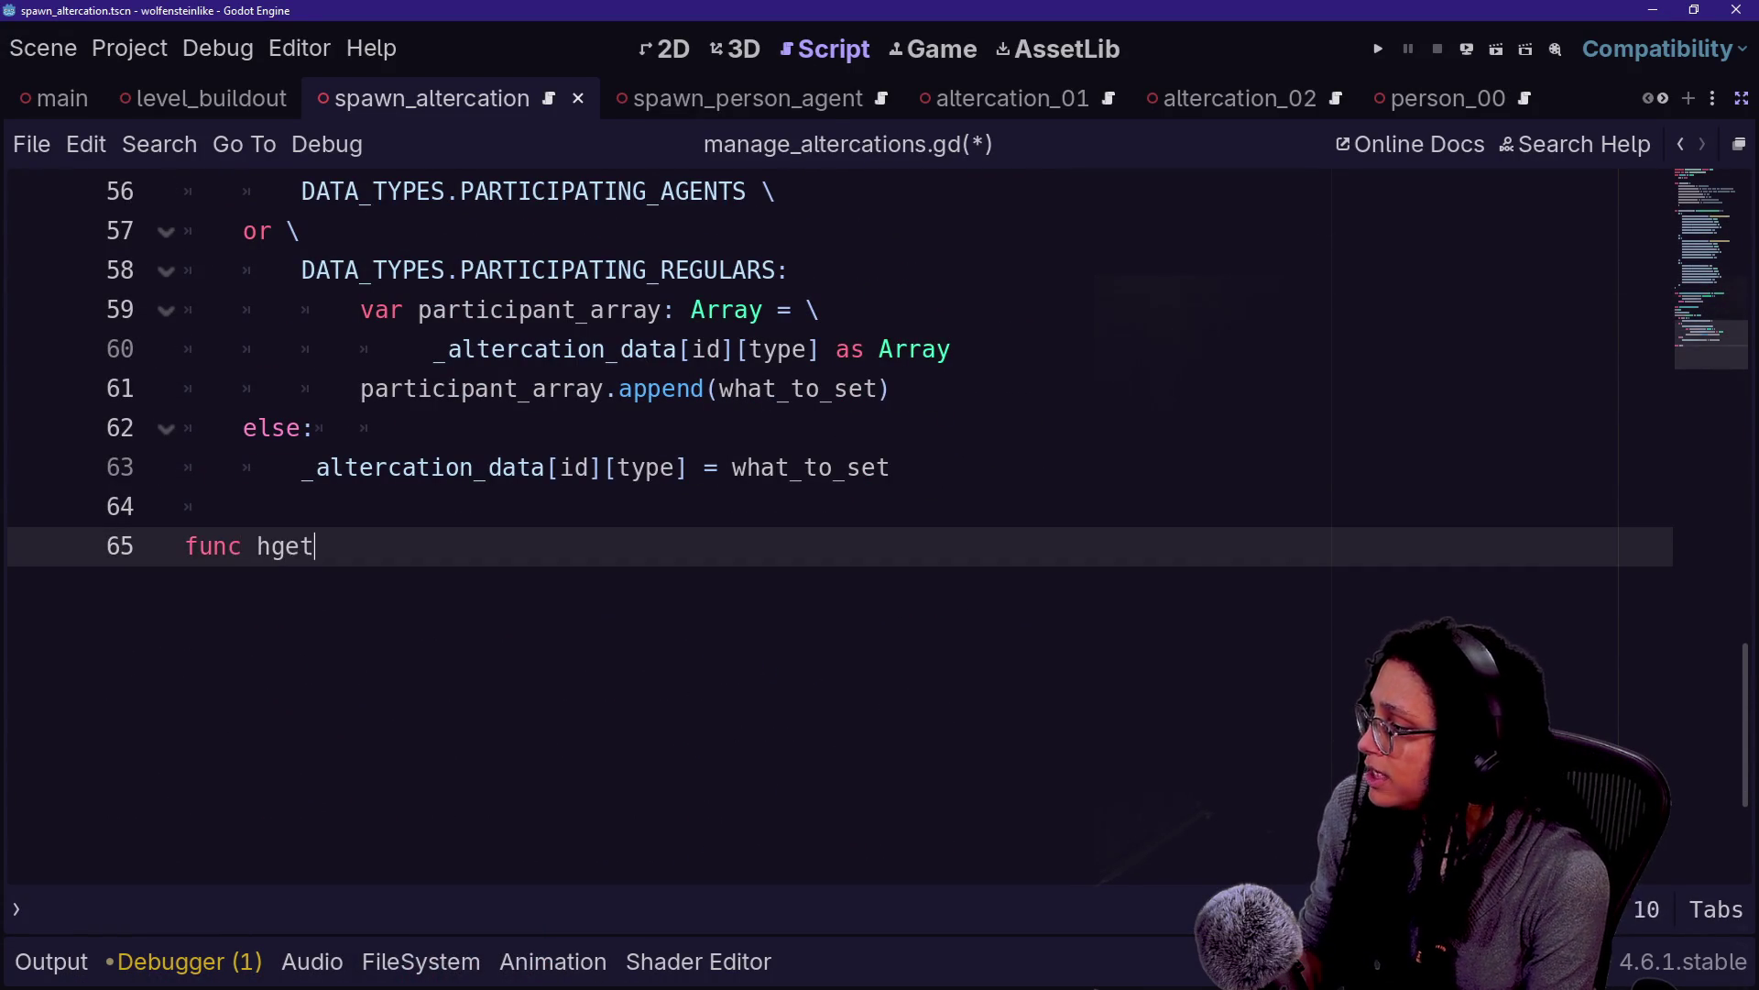
key("BackSpace")
key("BackSpace")
key("BackSpace")
type("get_random_altercation_scene(")
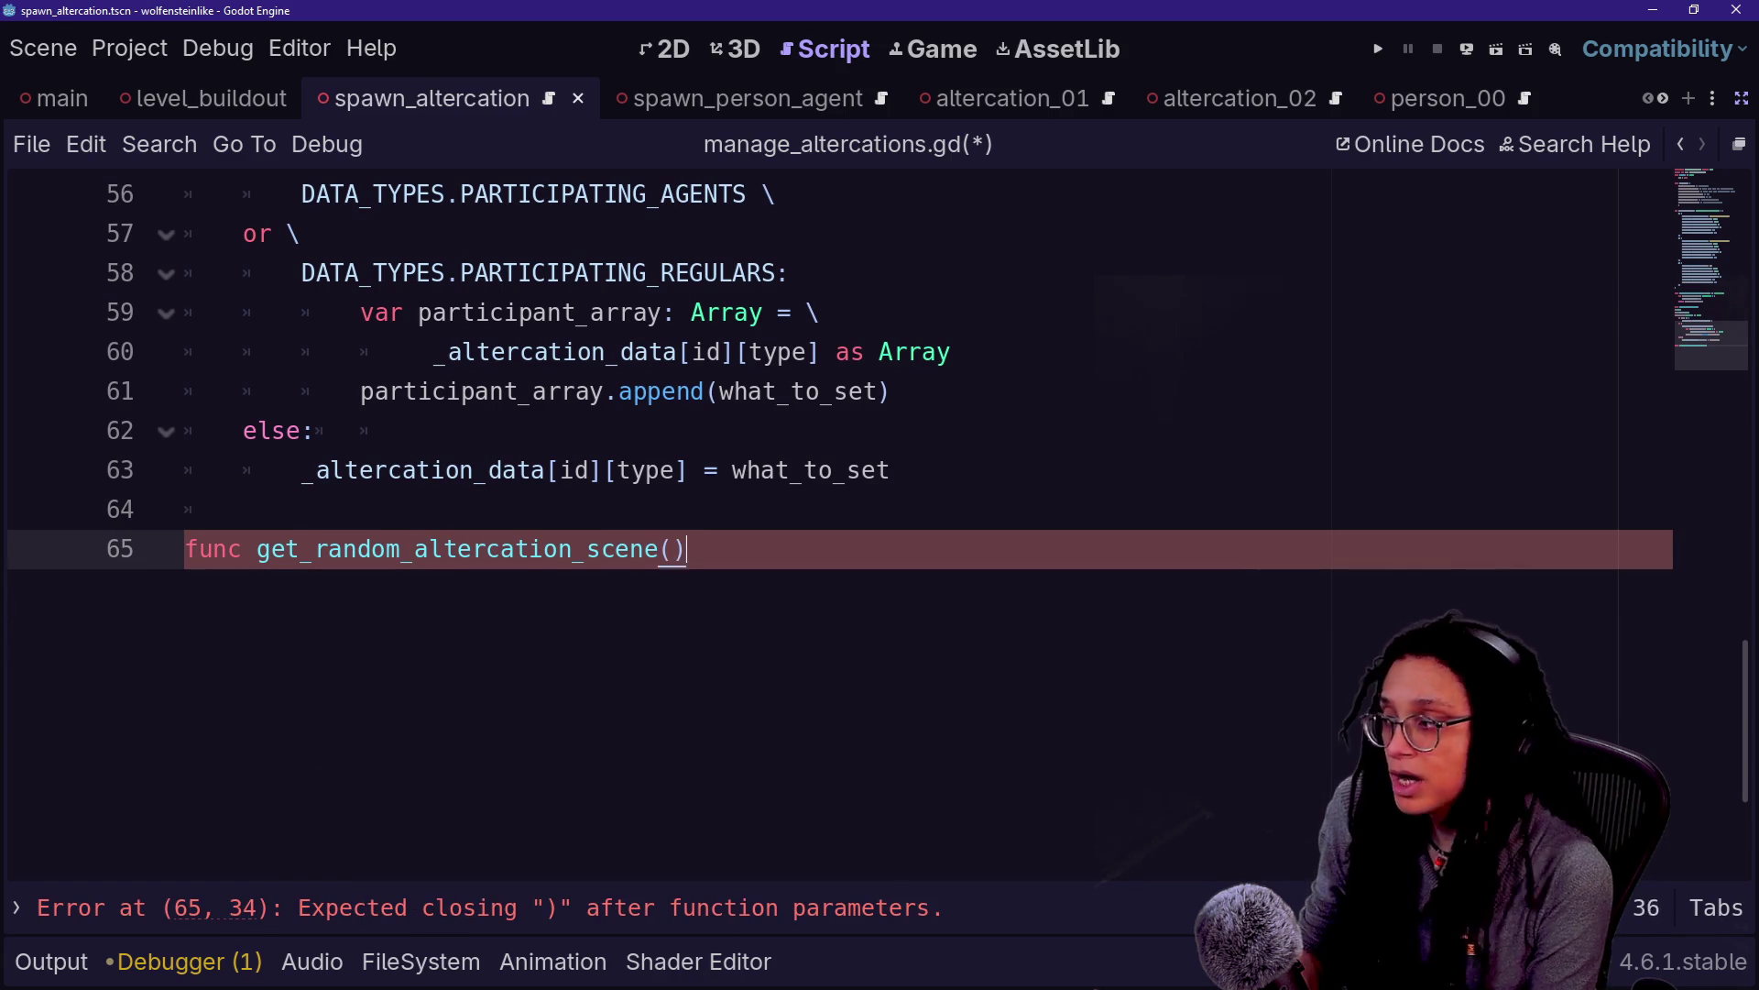
type("ackedScene:")
key("Return")
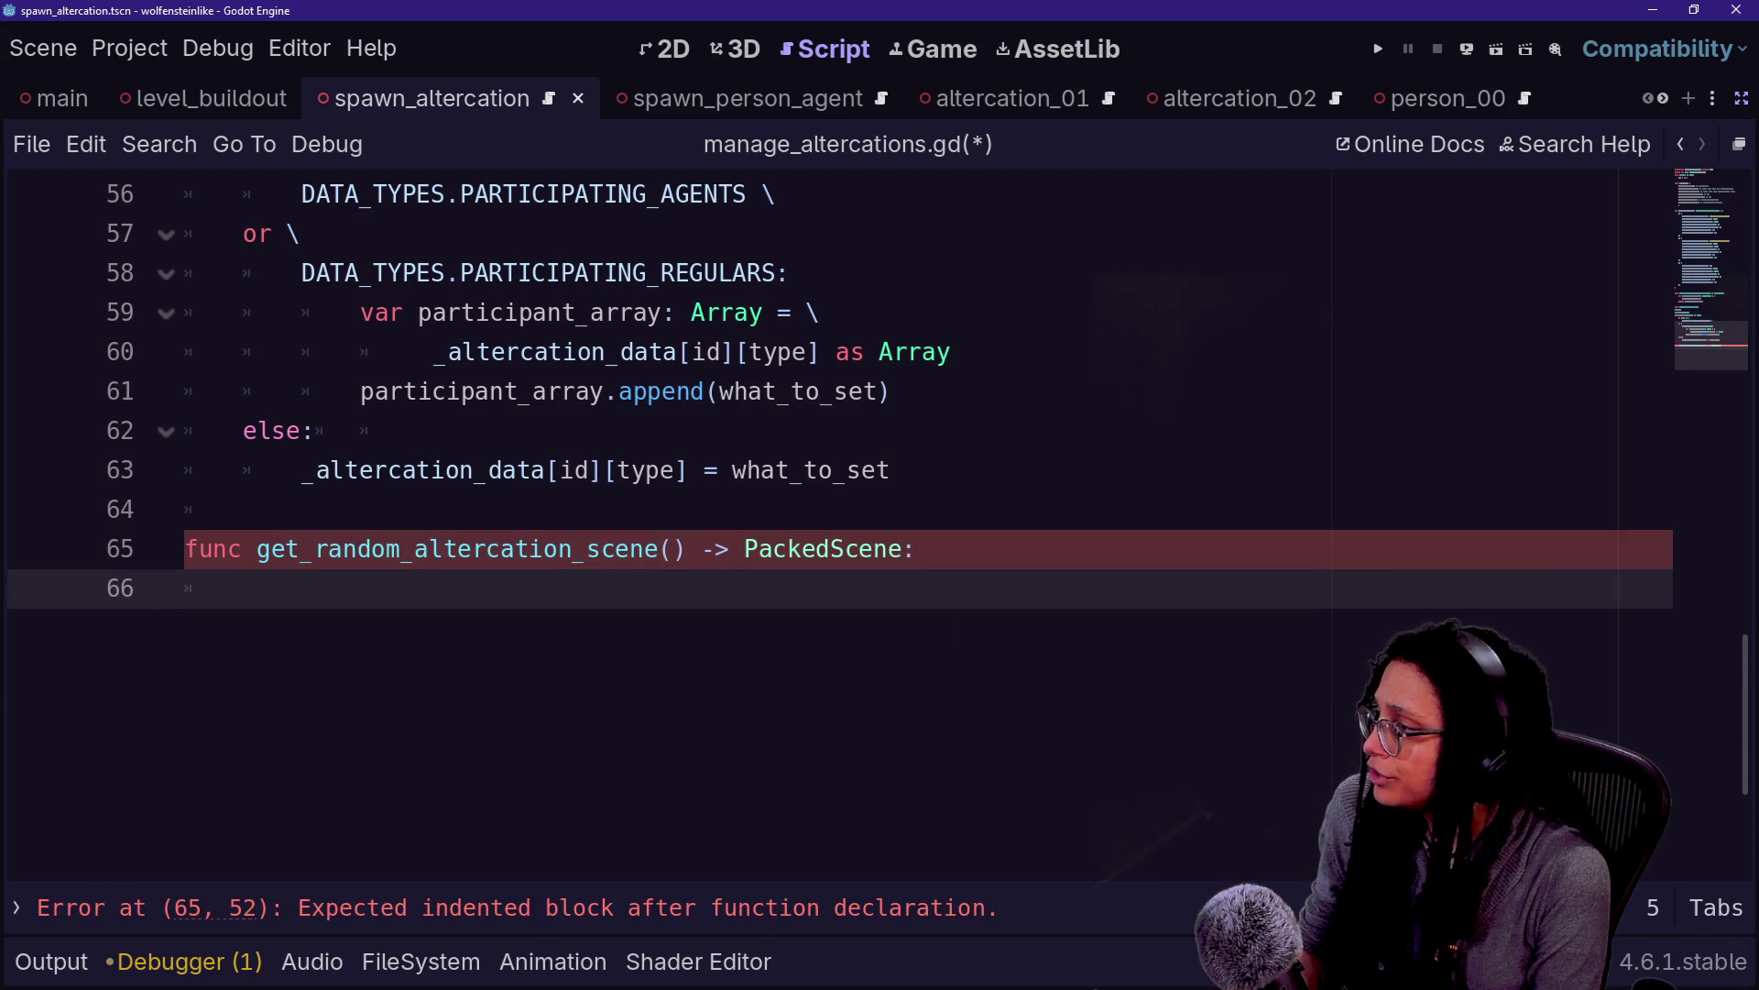
Start the function body with 'for altercation: Dictionary in'
scroll(824, 513, "up", 3)
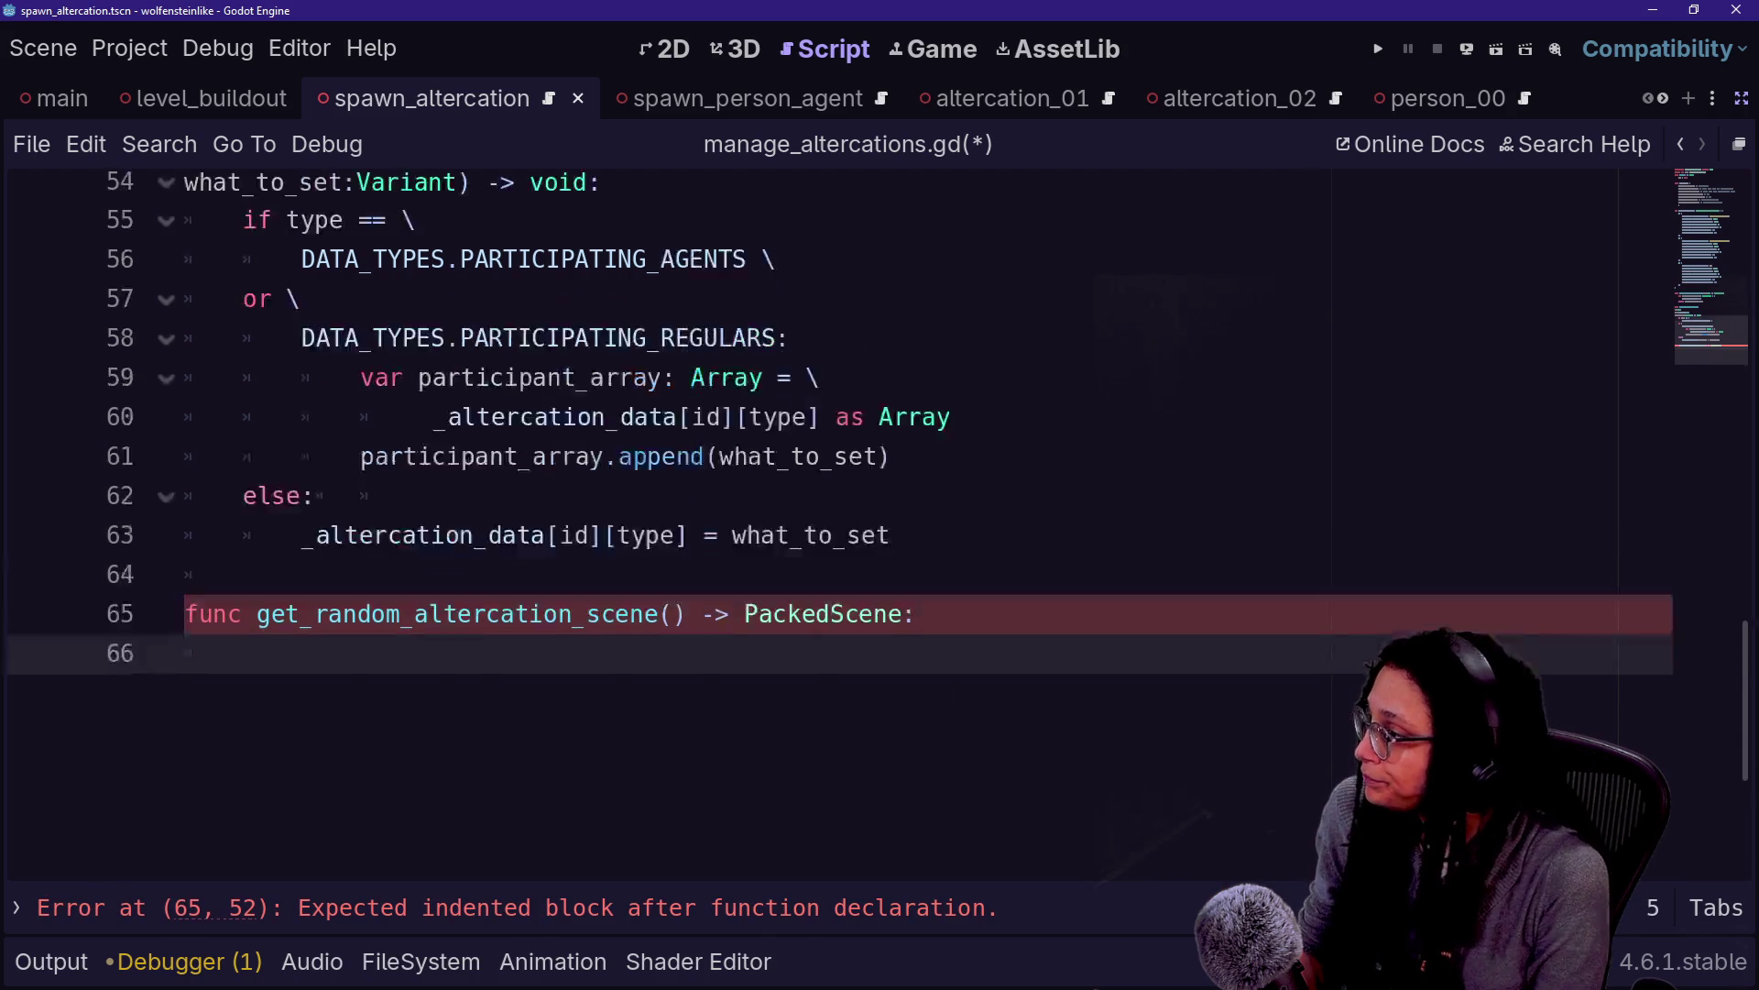
scroll(825, 513, "down", 3)
type("for altercatio")
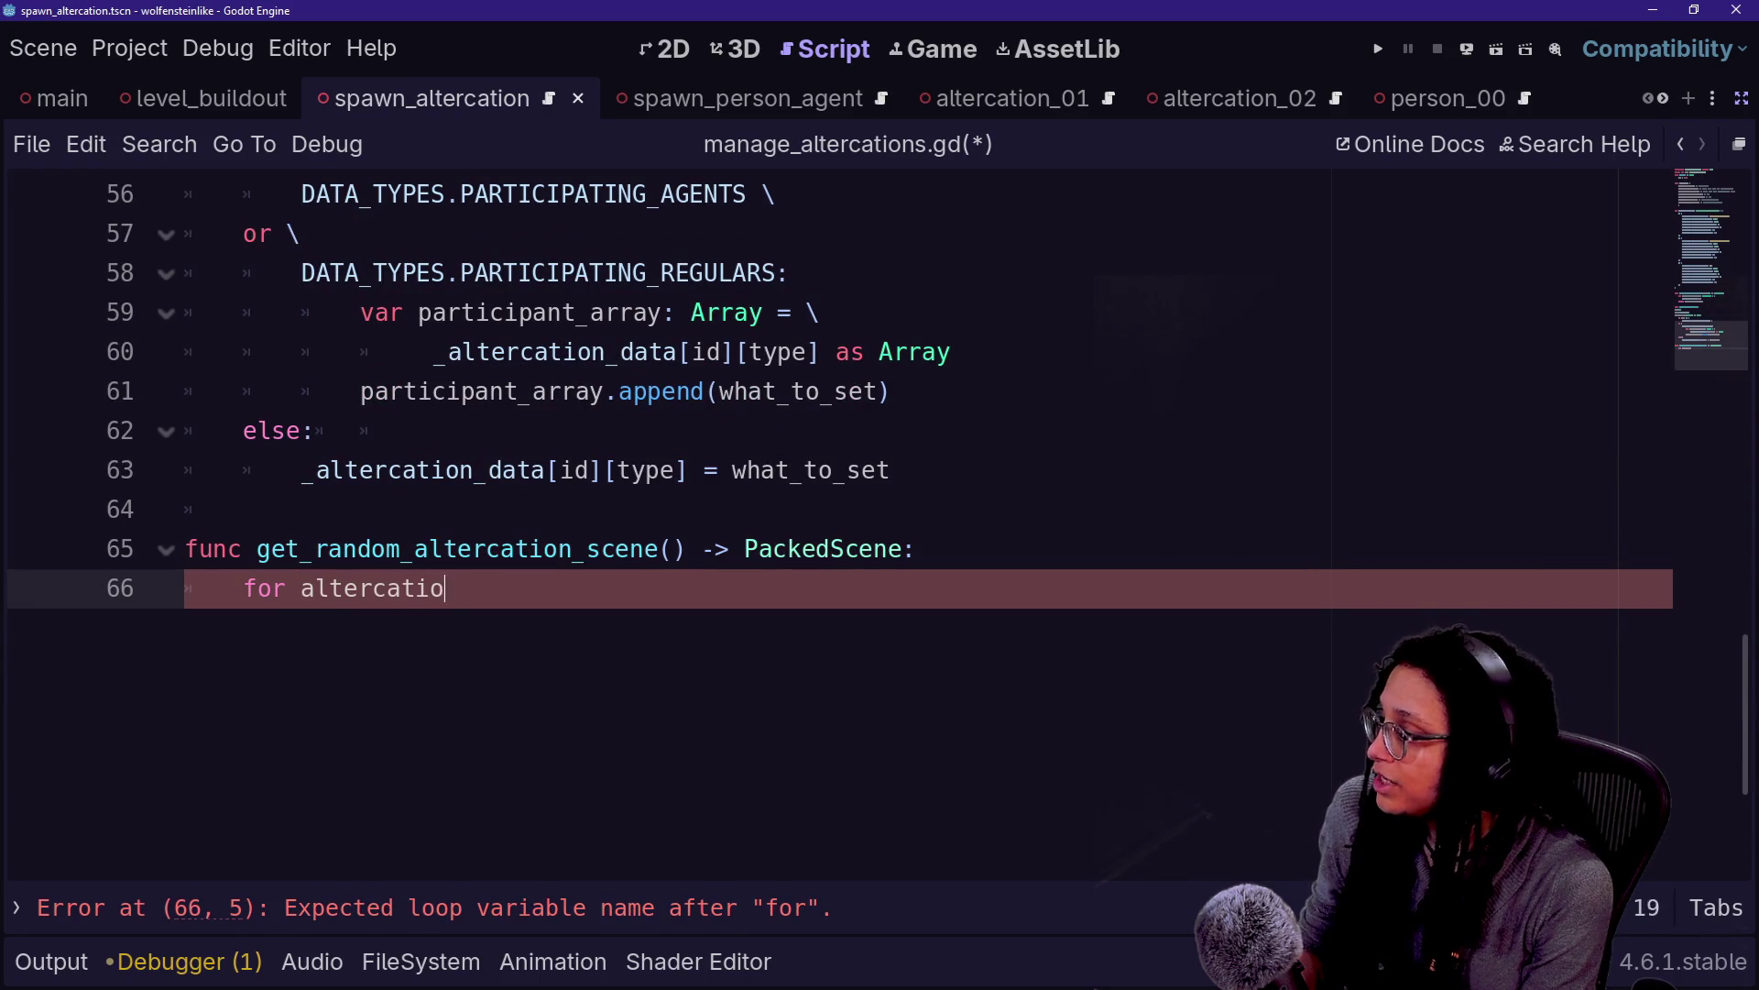
type("n: Dci")
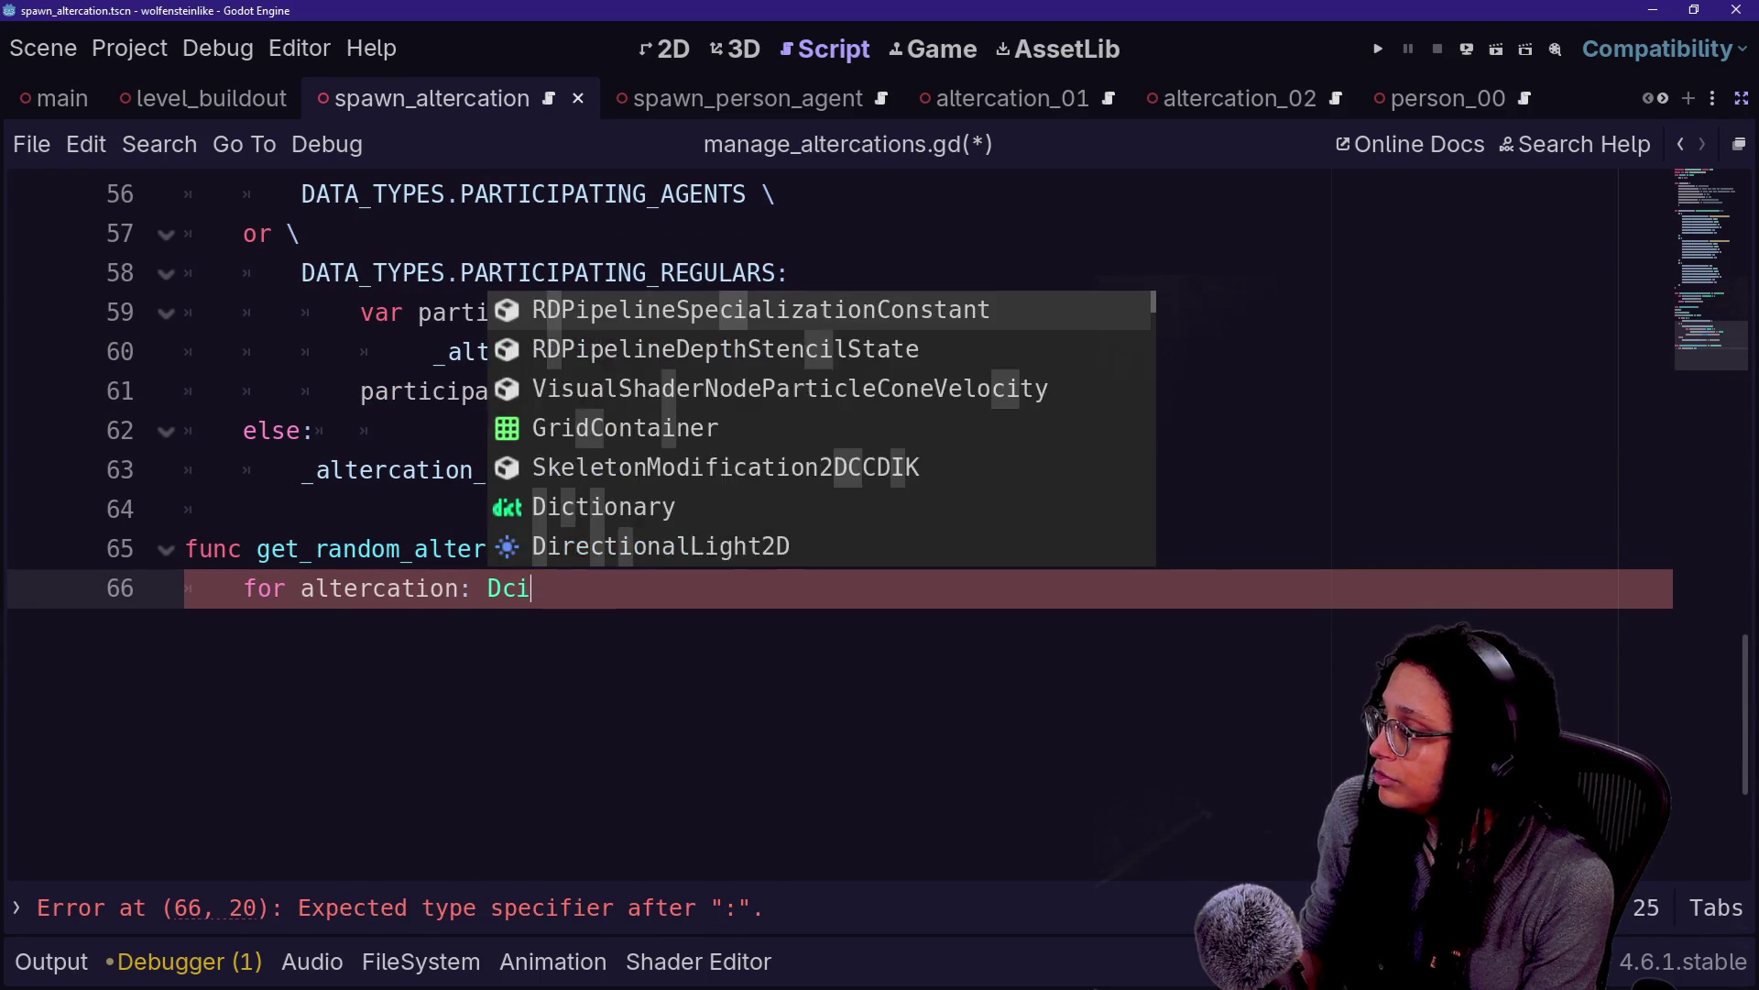
key("BackSpace")
key("BackSpace")
type("ictionary in")
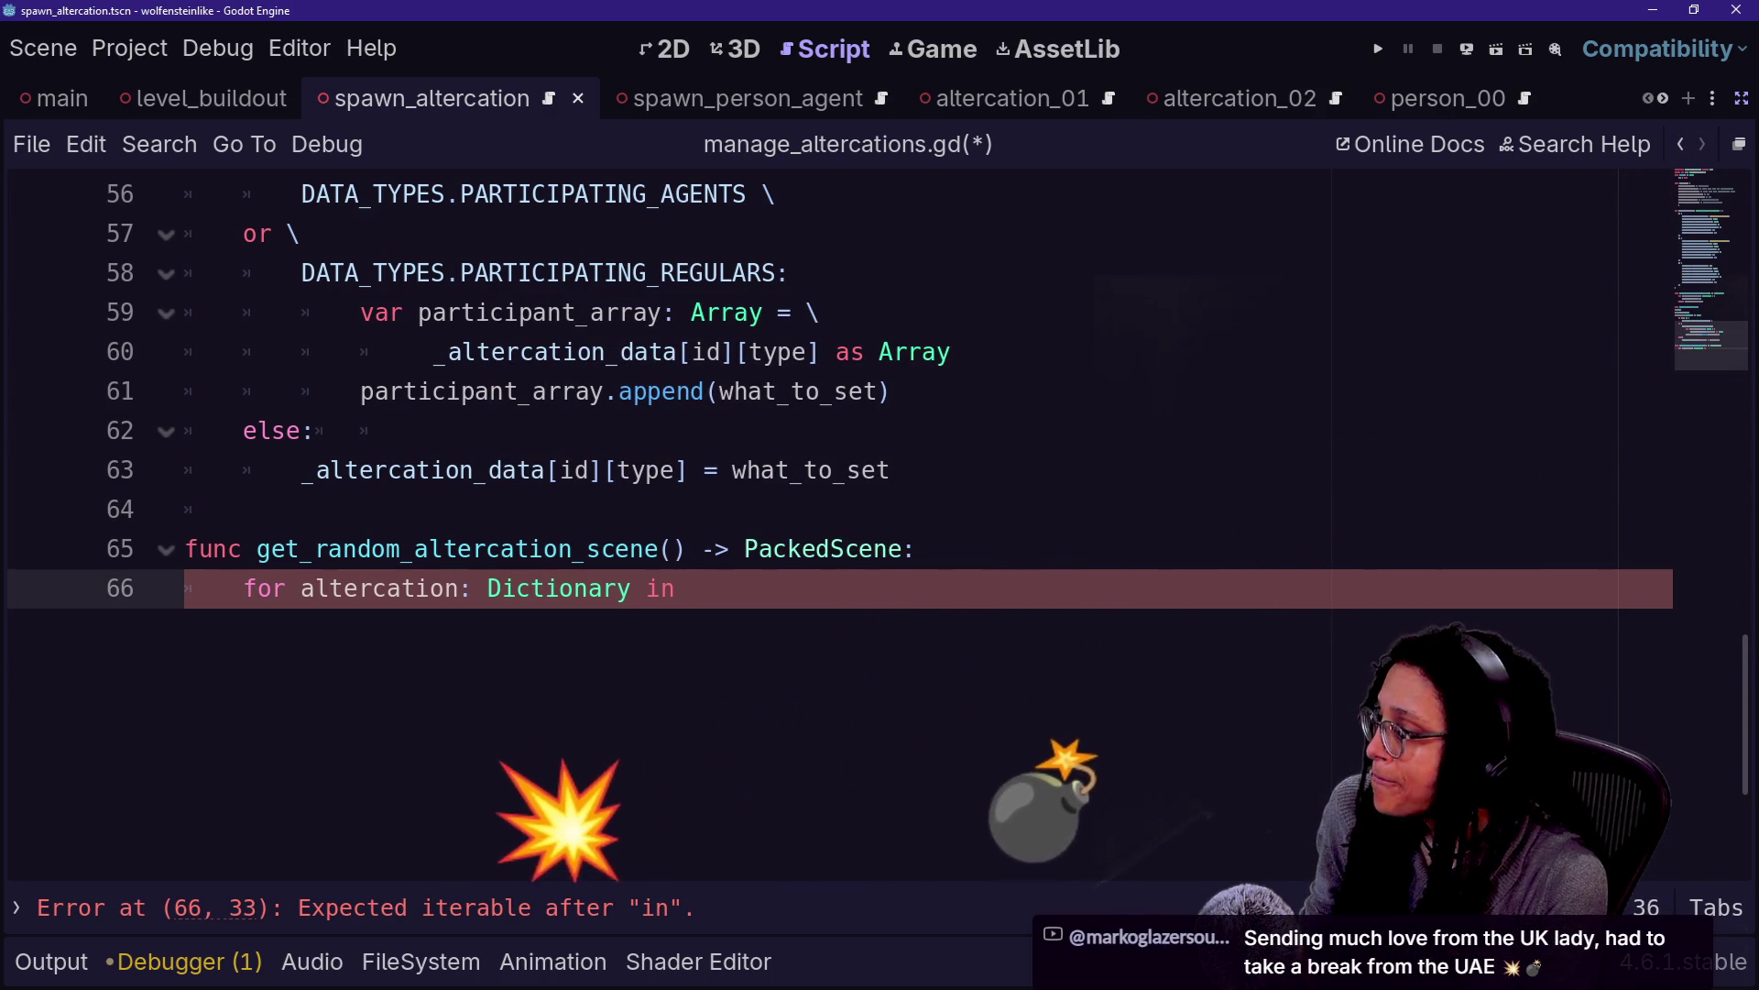
Go to the end of the loop header on line 66, bring up code completion, then switch to Discord
left_click_drag(244, 588, 631, 588)
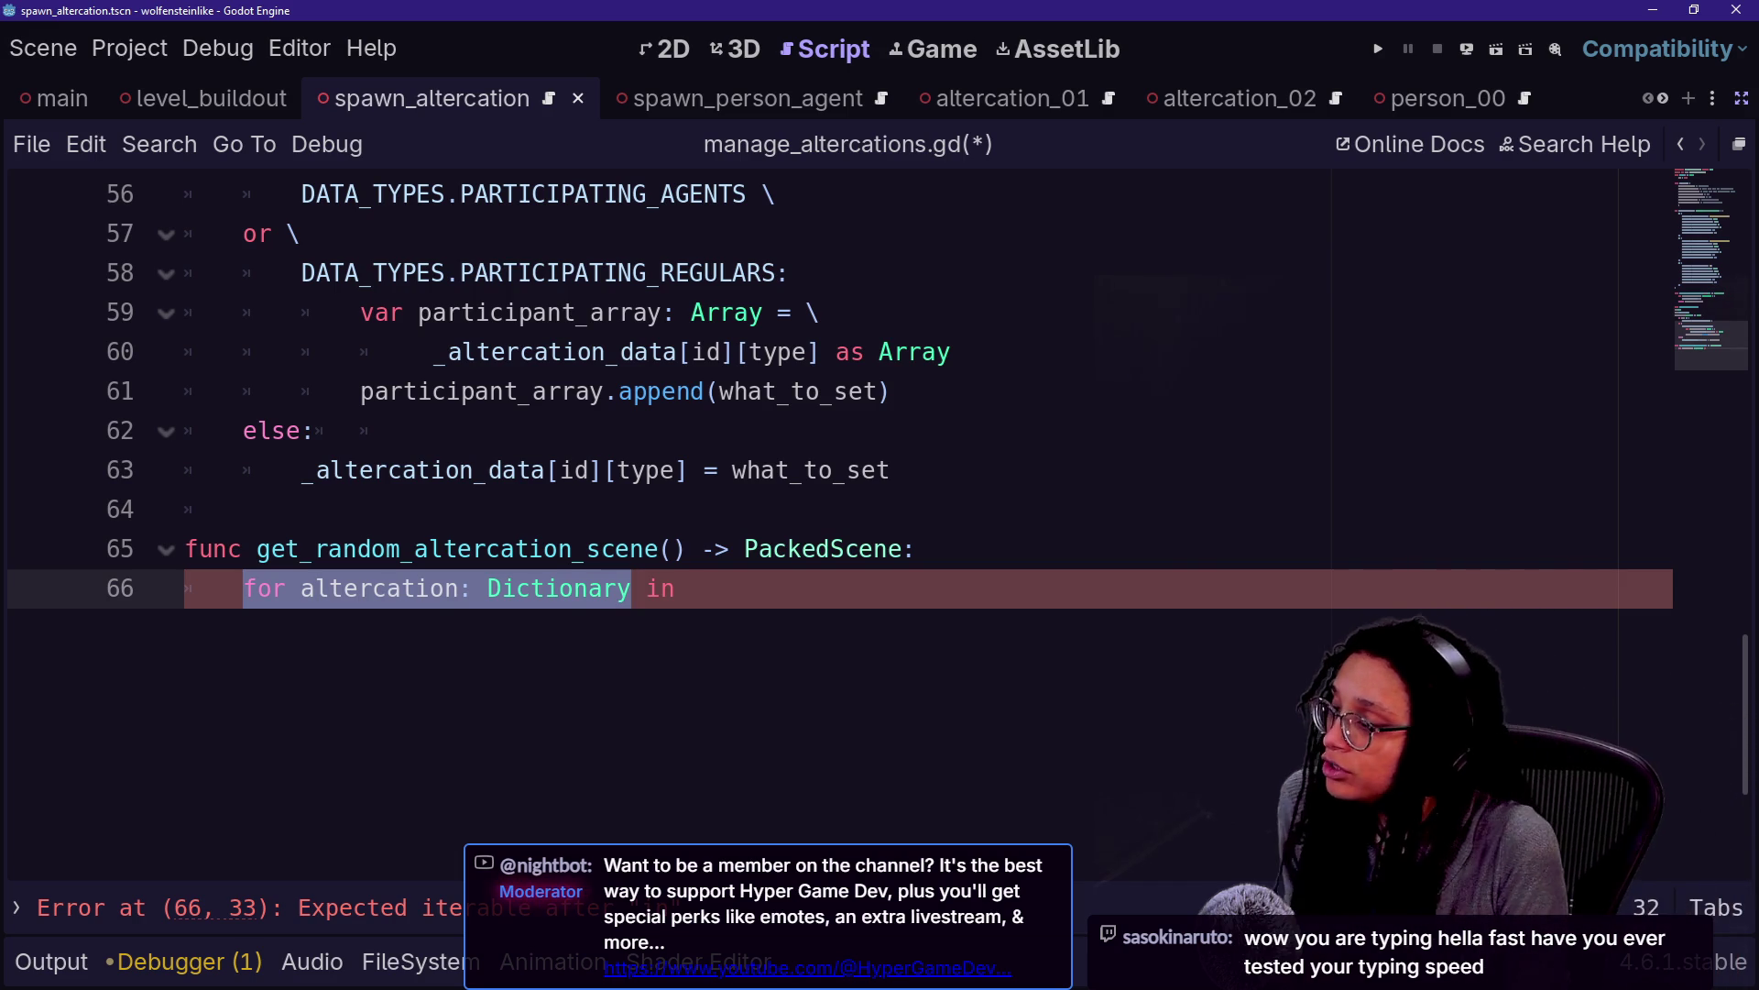
key("End")
key("shift+End")
key("End")
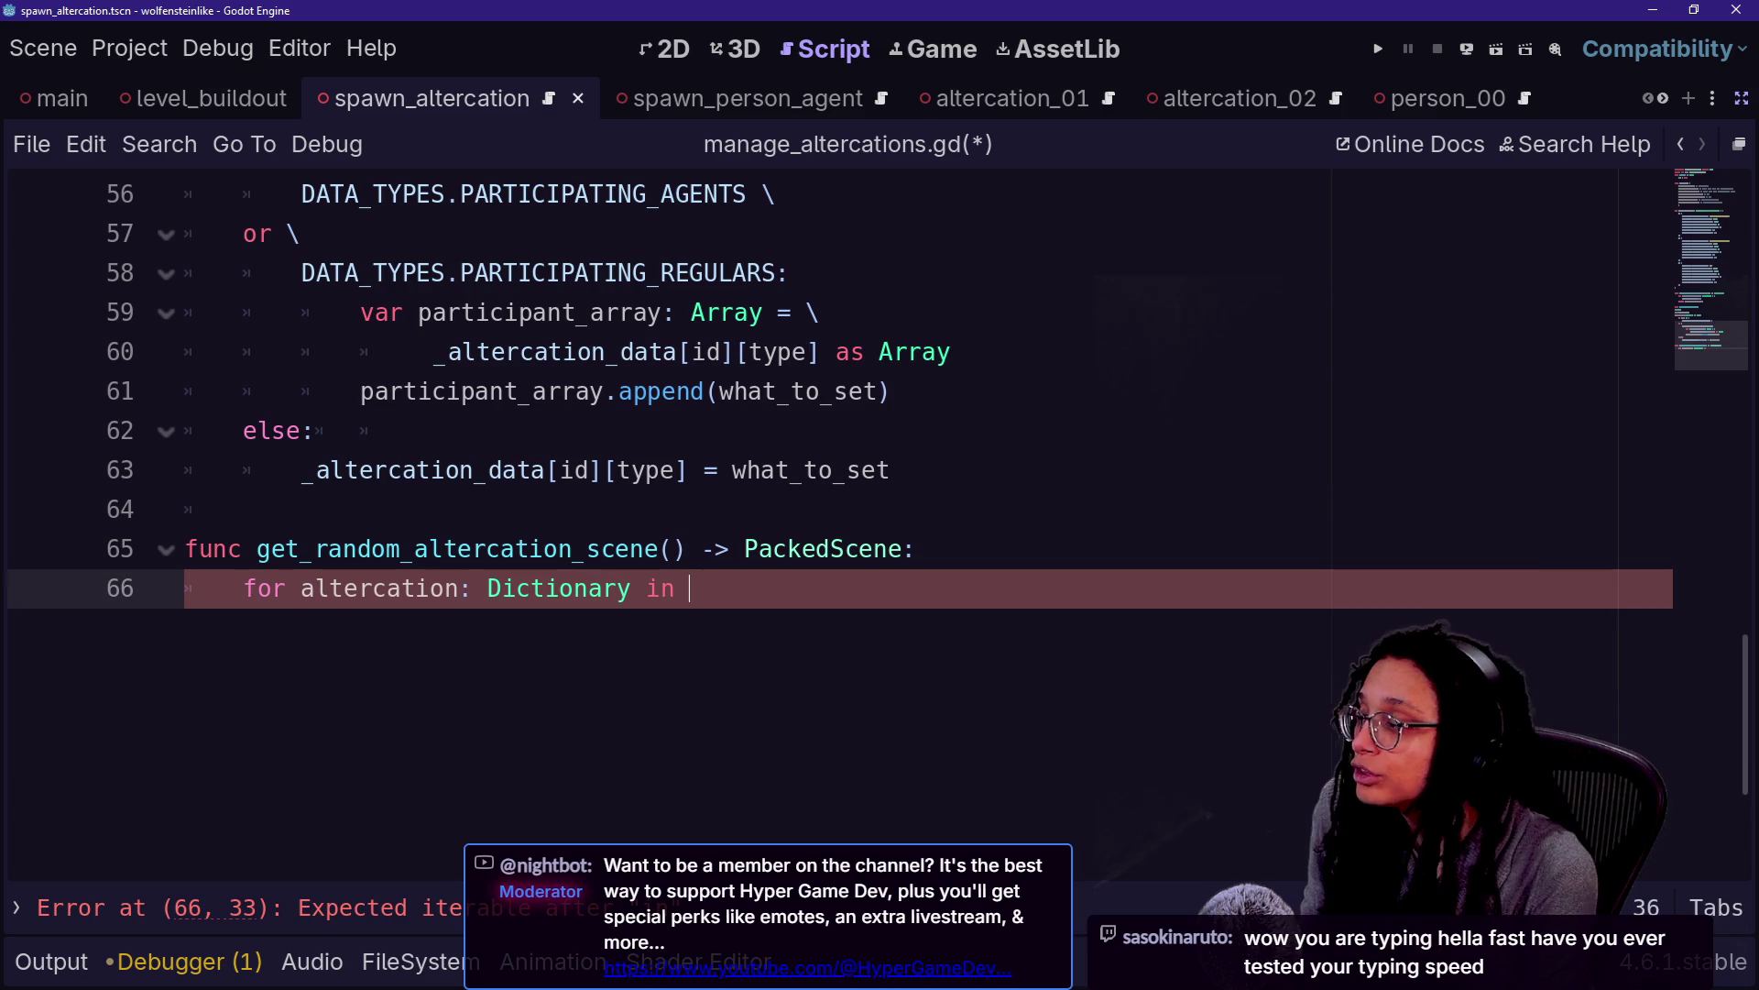
key("ctrl+space")
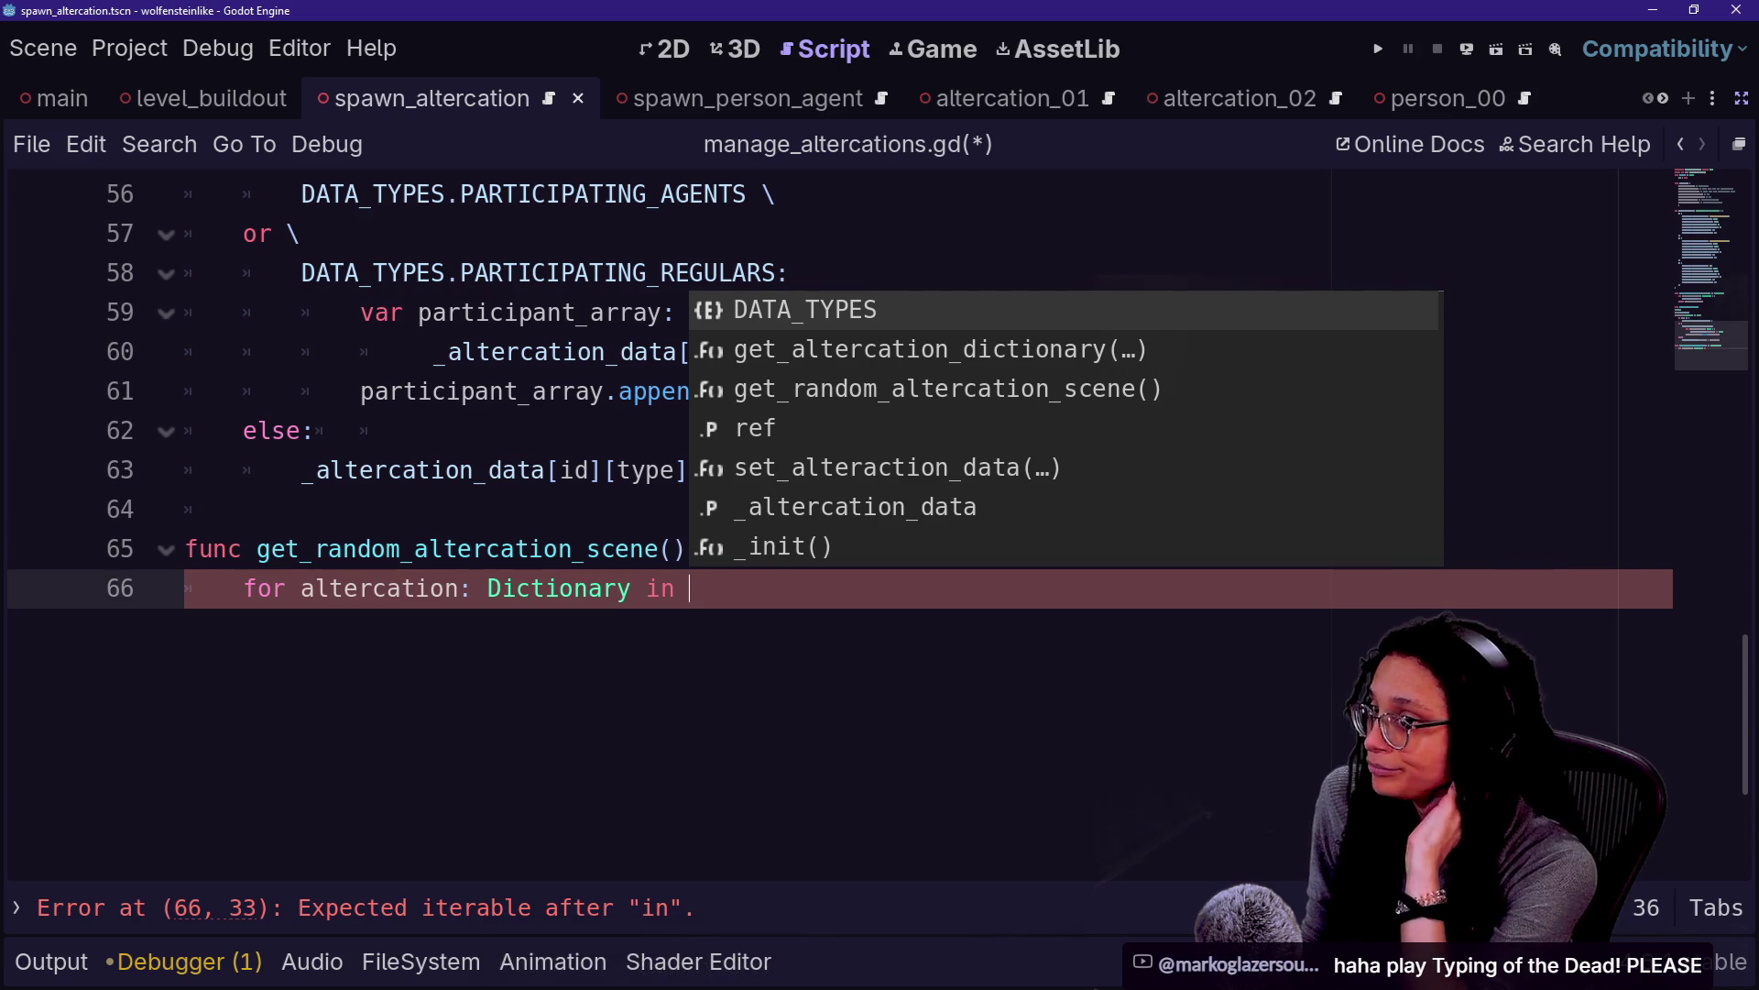
key("alt+Tab")
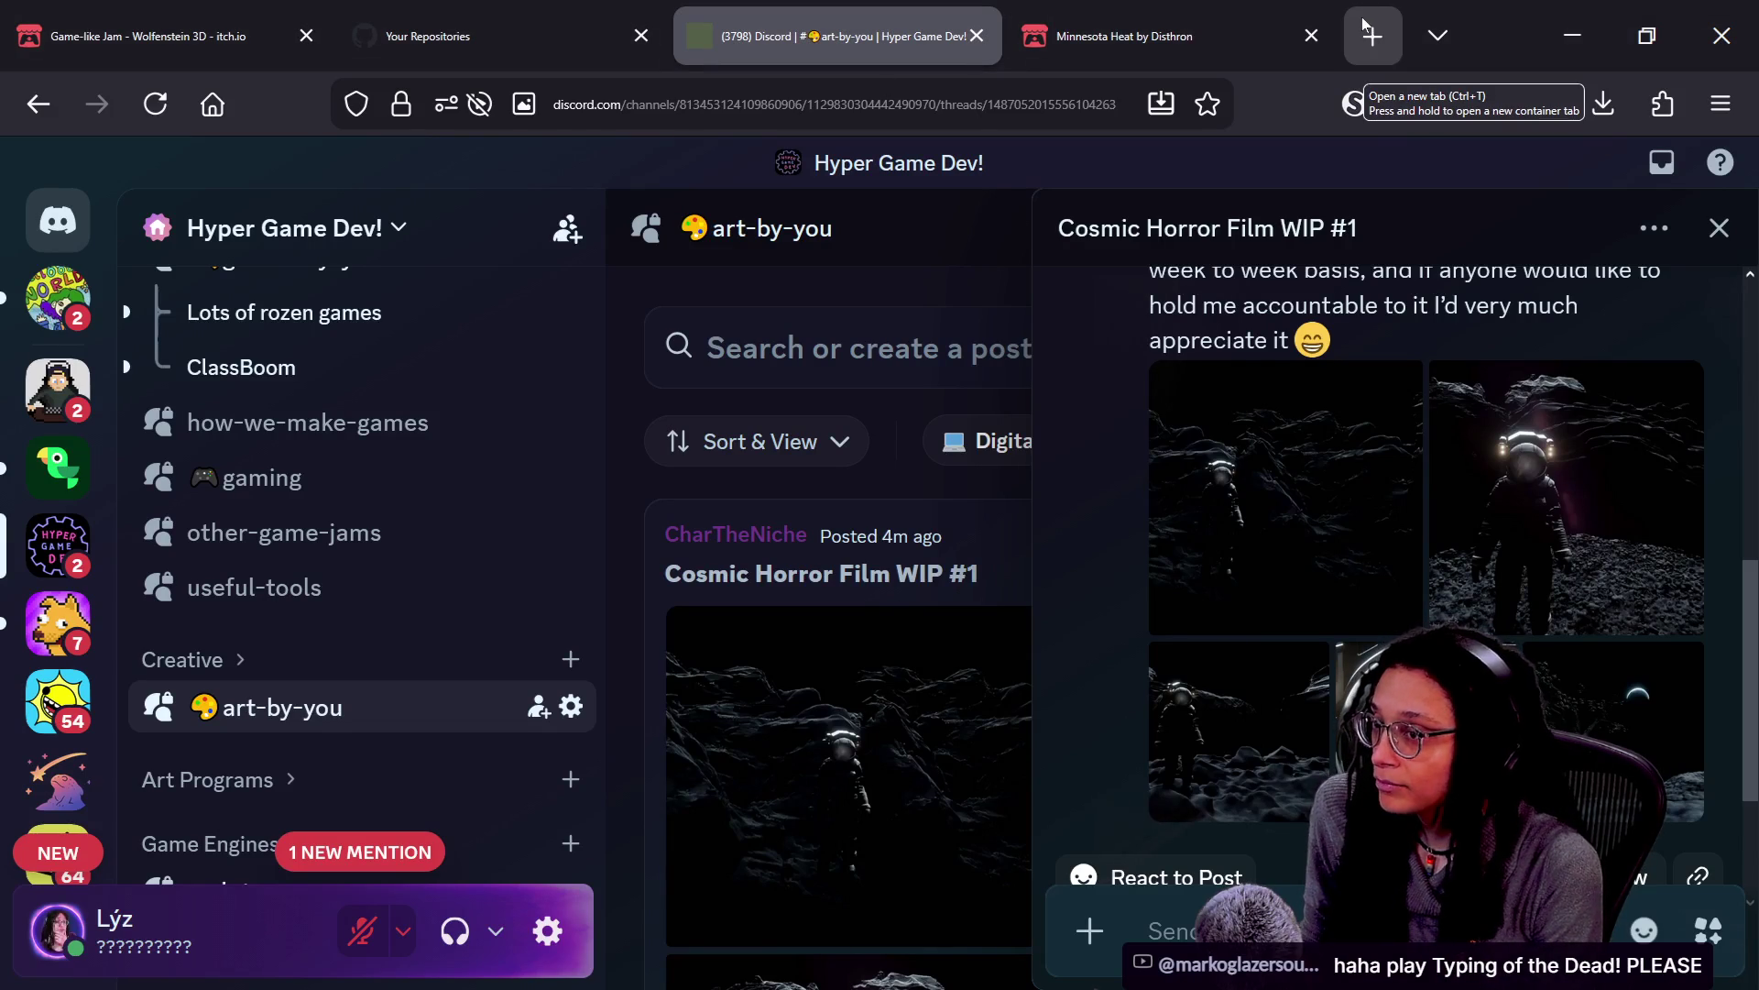
In Chrome, search the web for 'typing speed'
key("alt+Tab")
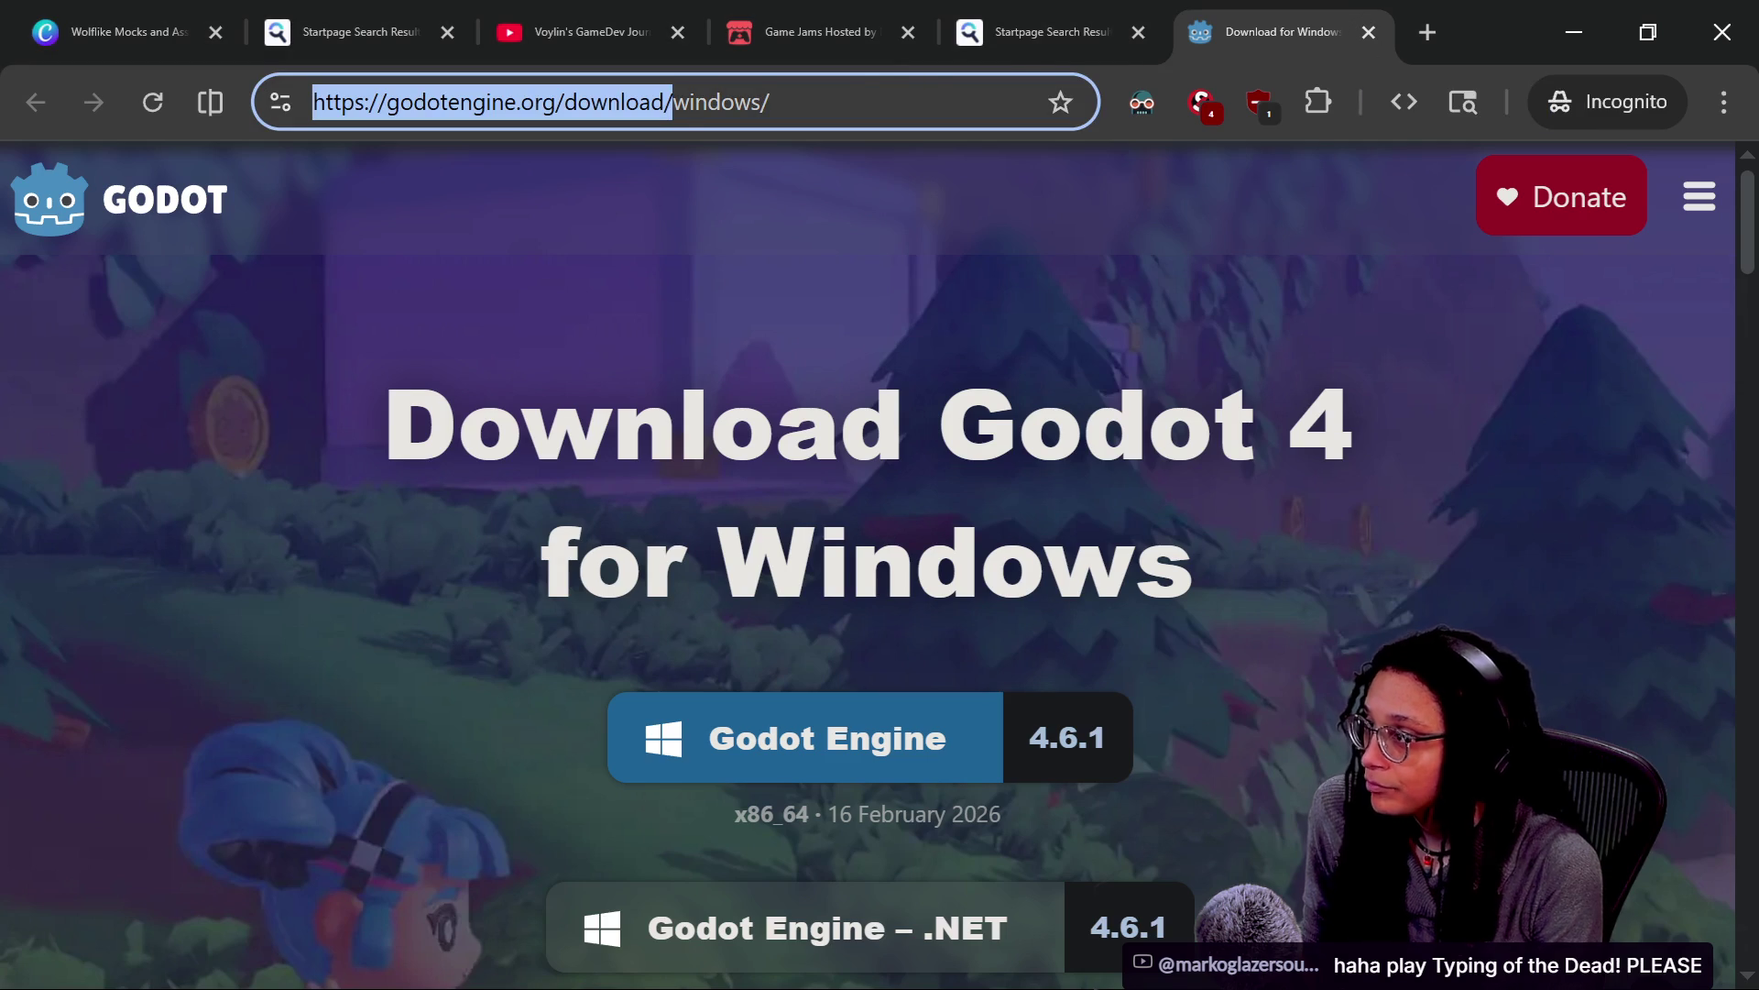
key("ctrl+a")
type("typing se")
key("BackSpace")
type("peed")
key("Return")
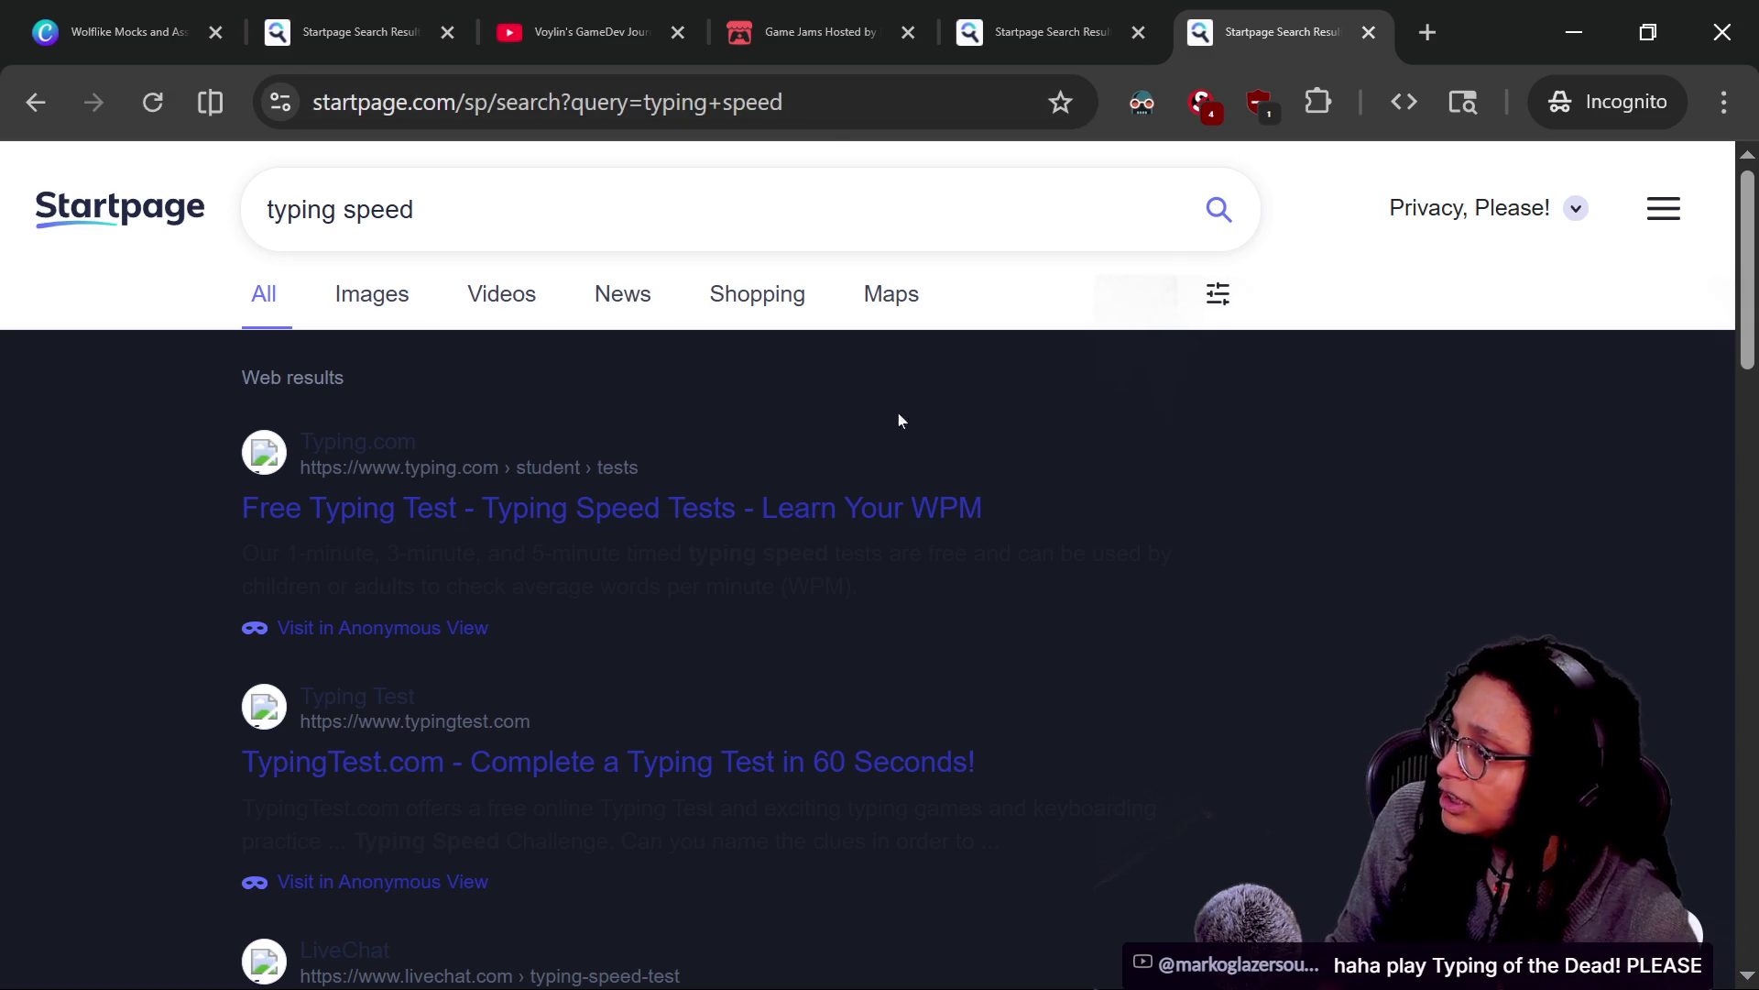
Set startpage.com to TRUSTED in the script-blocking extension and reload the results
left_click(1201, 102)
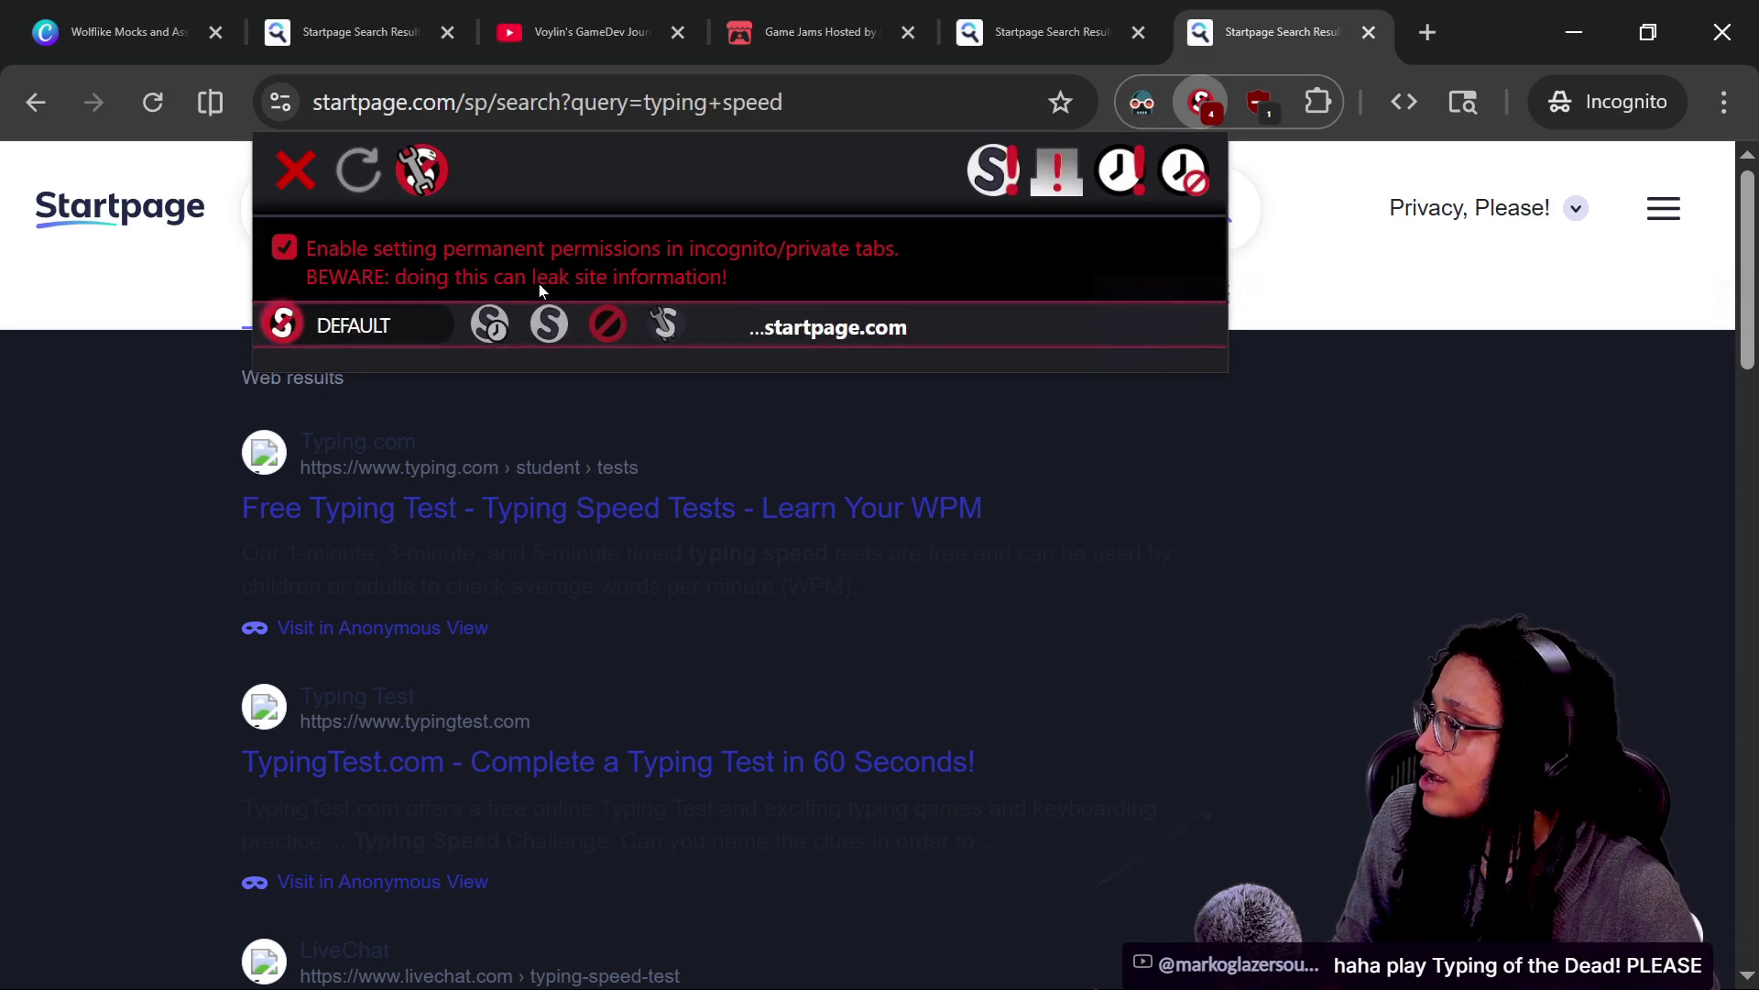
left_click(551, 326)
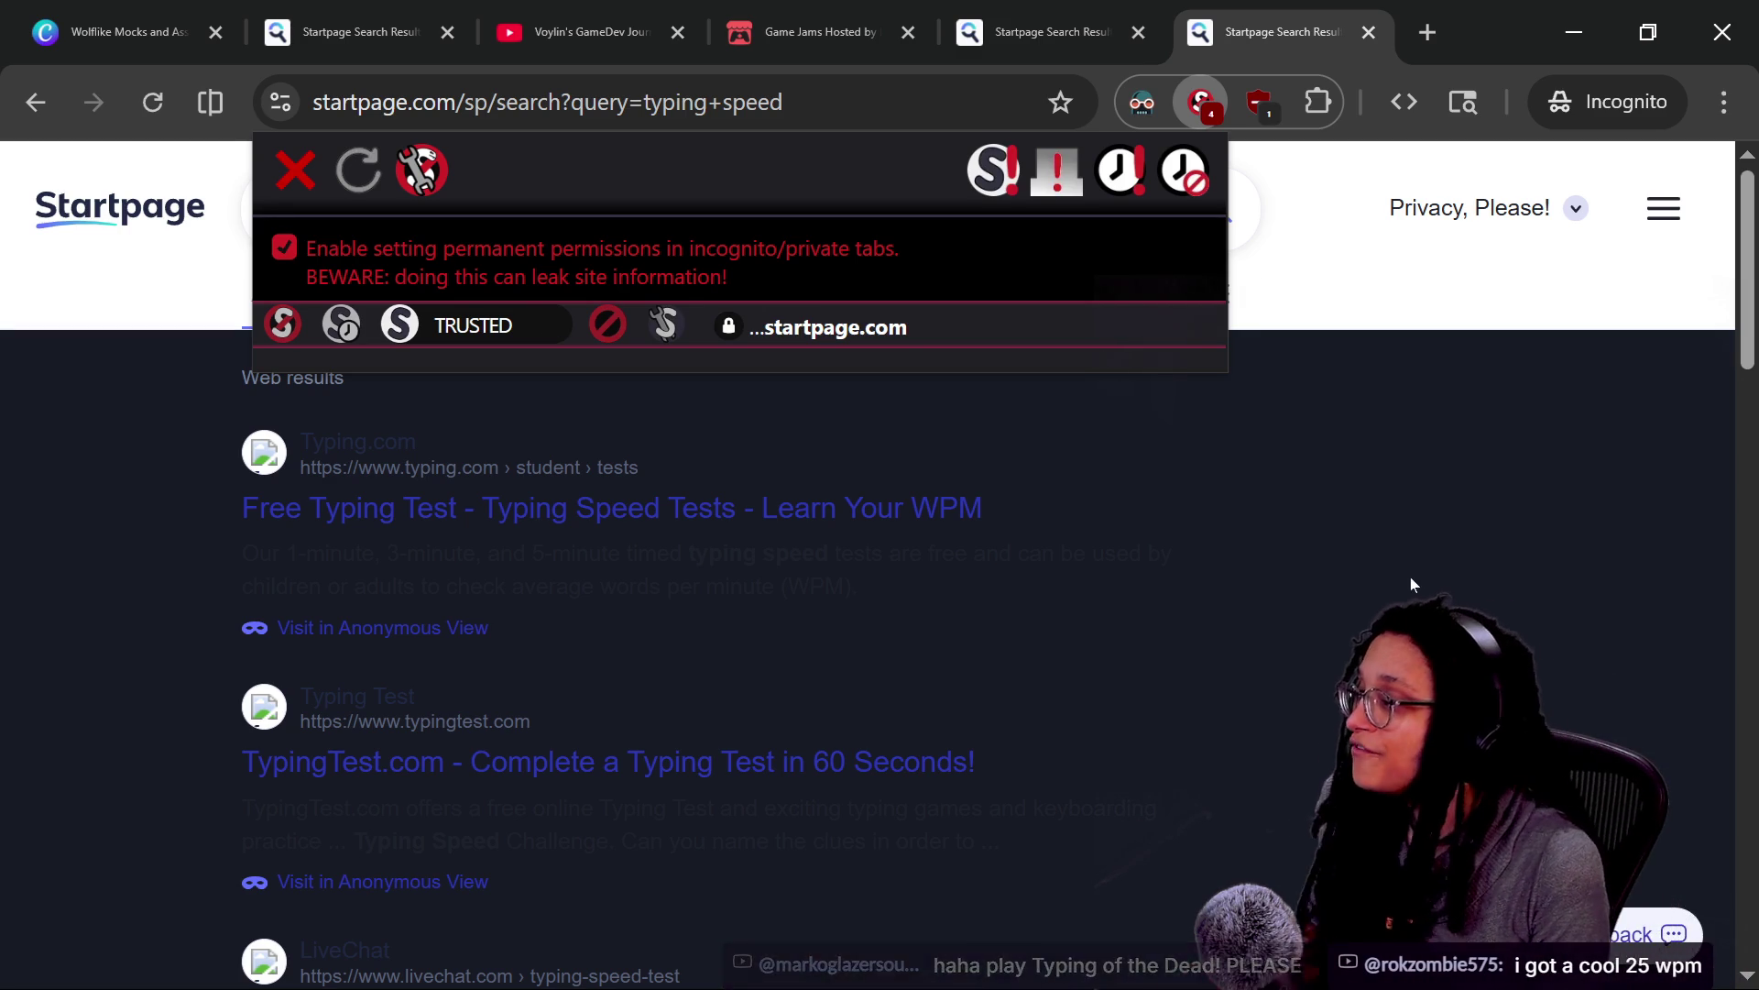
left_click(551, 327)
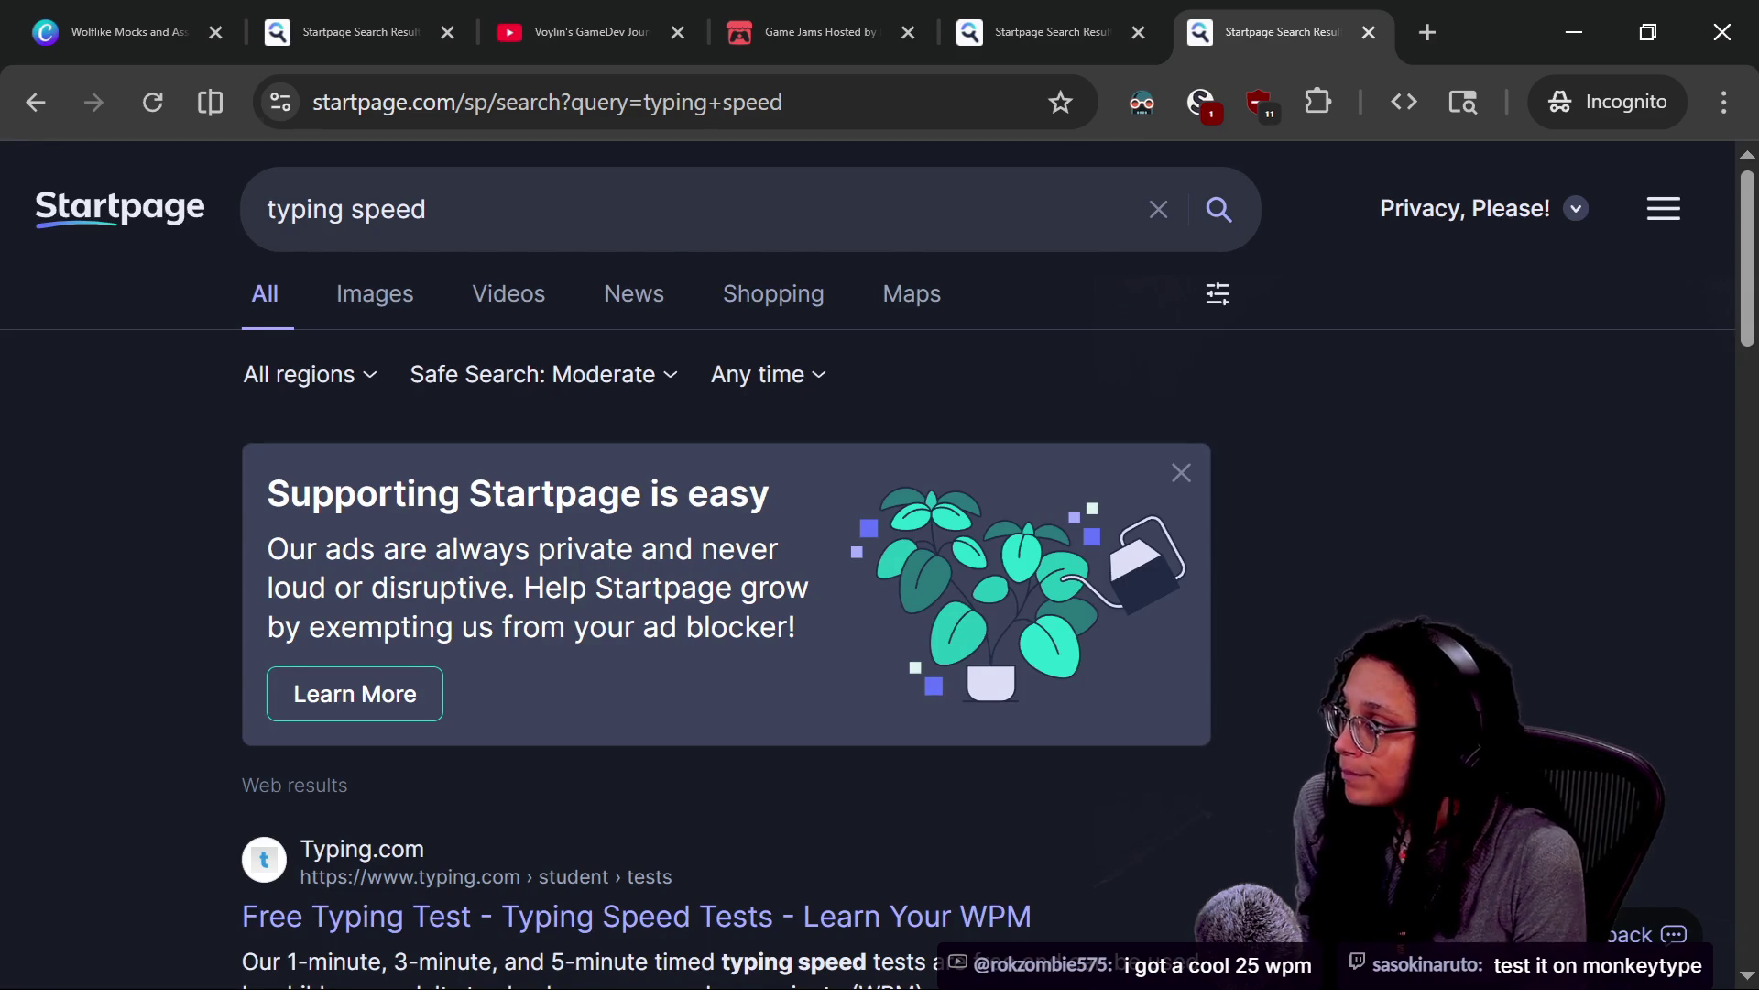
Search for 'monkeytype' and open the Monkeytype site from the results
key("ctrl+l")
type("monkeytype")
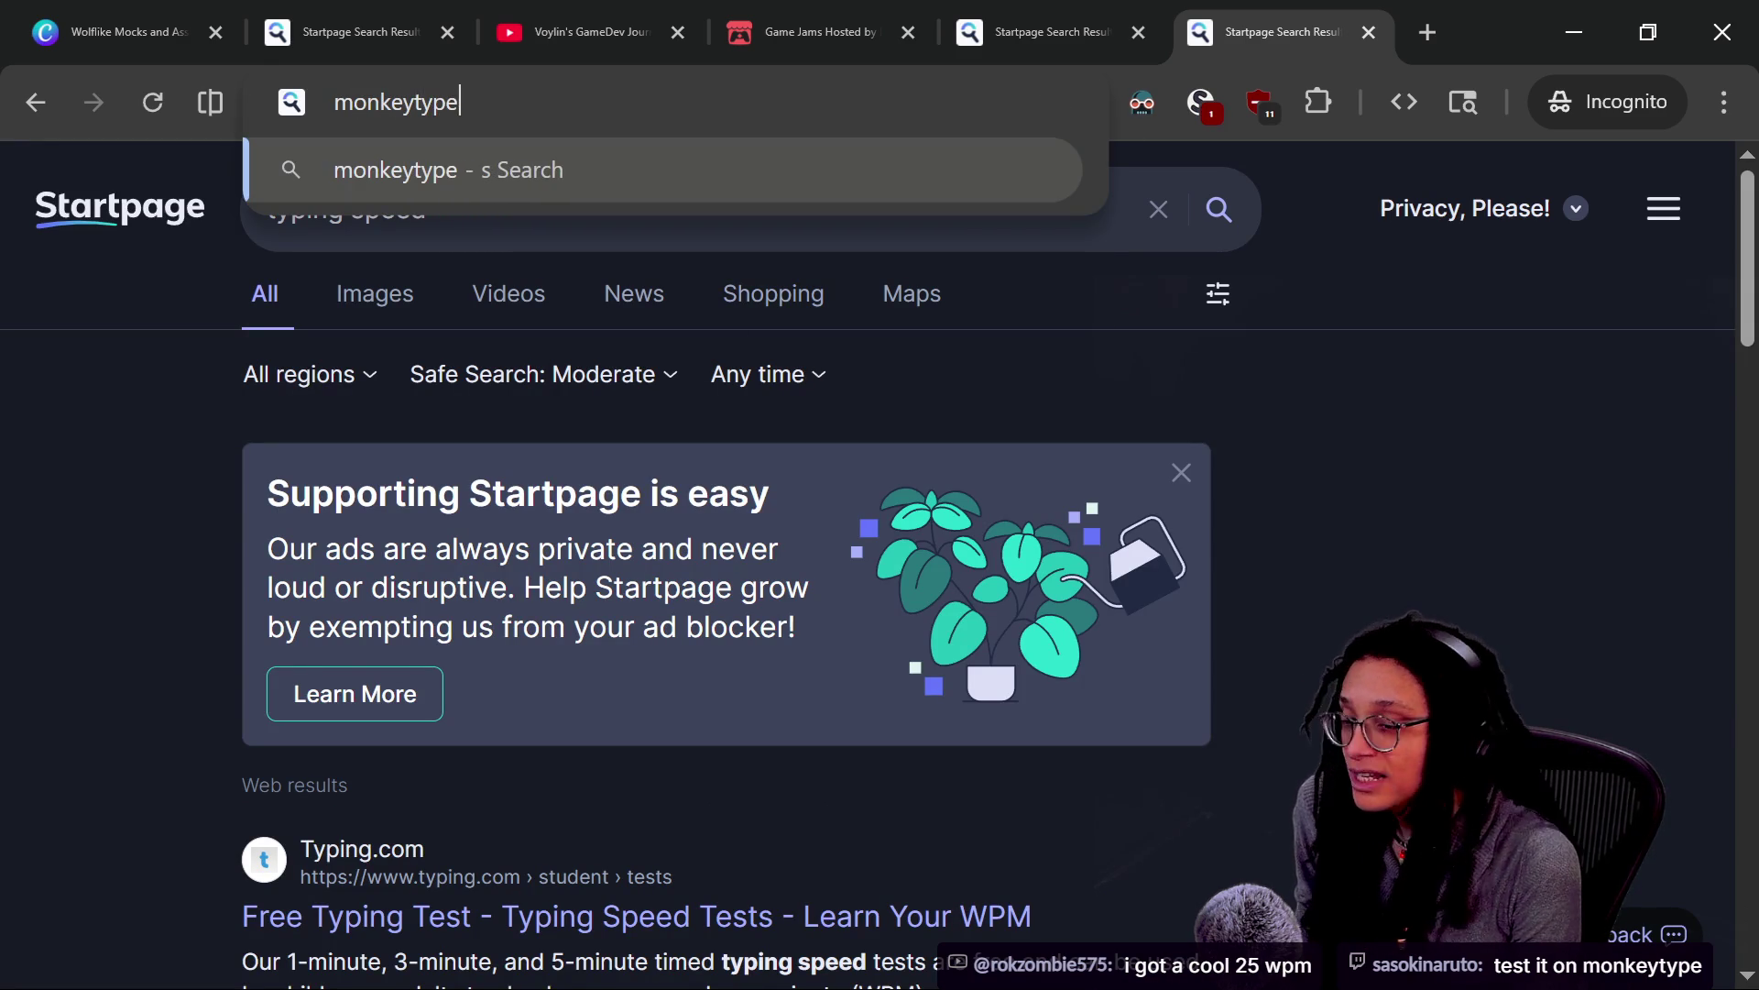
key("Return")
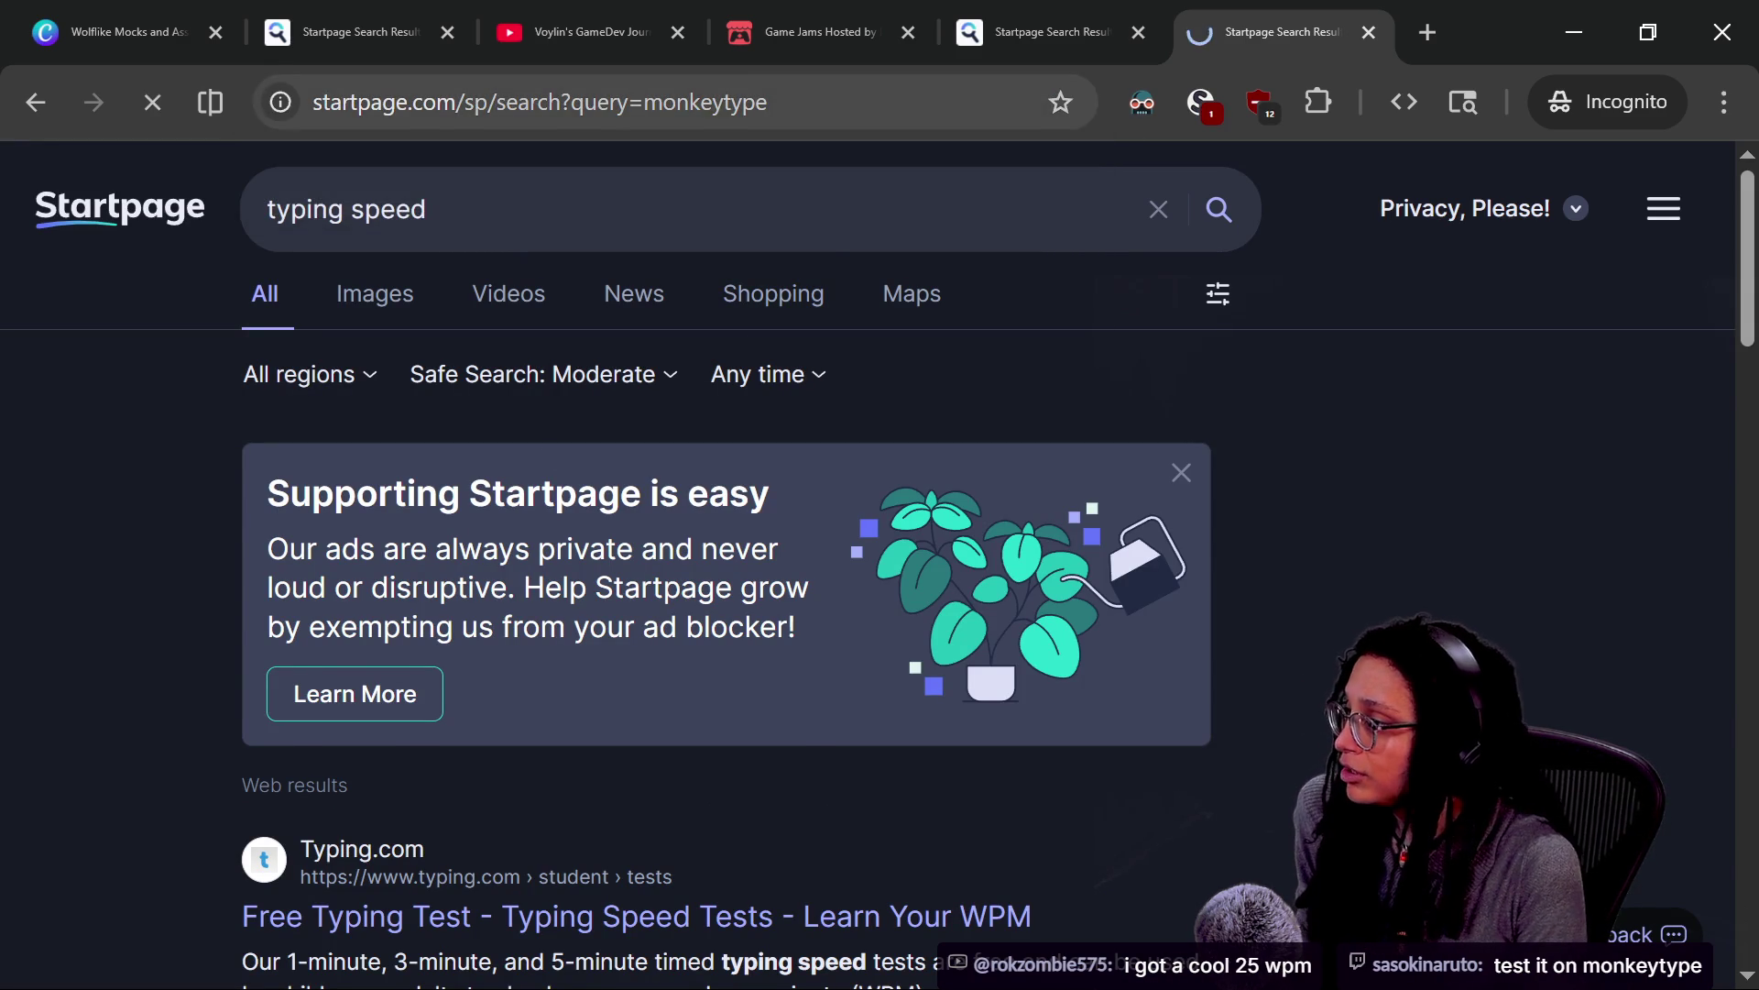
left_click(599, 561)
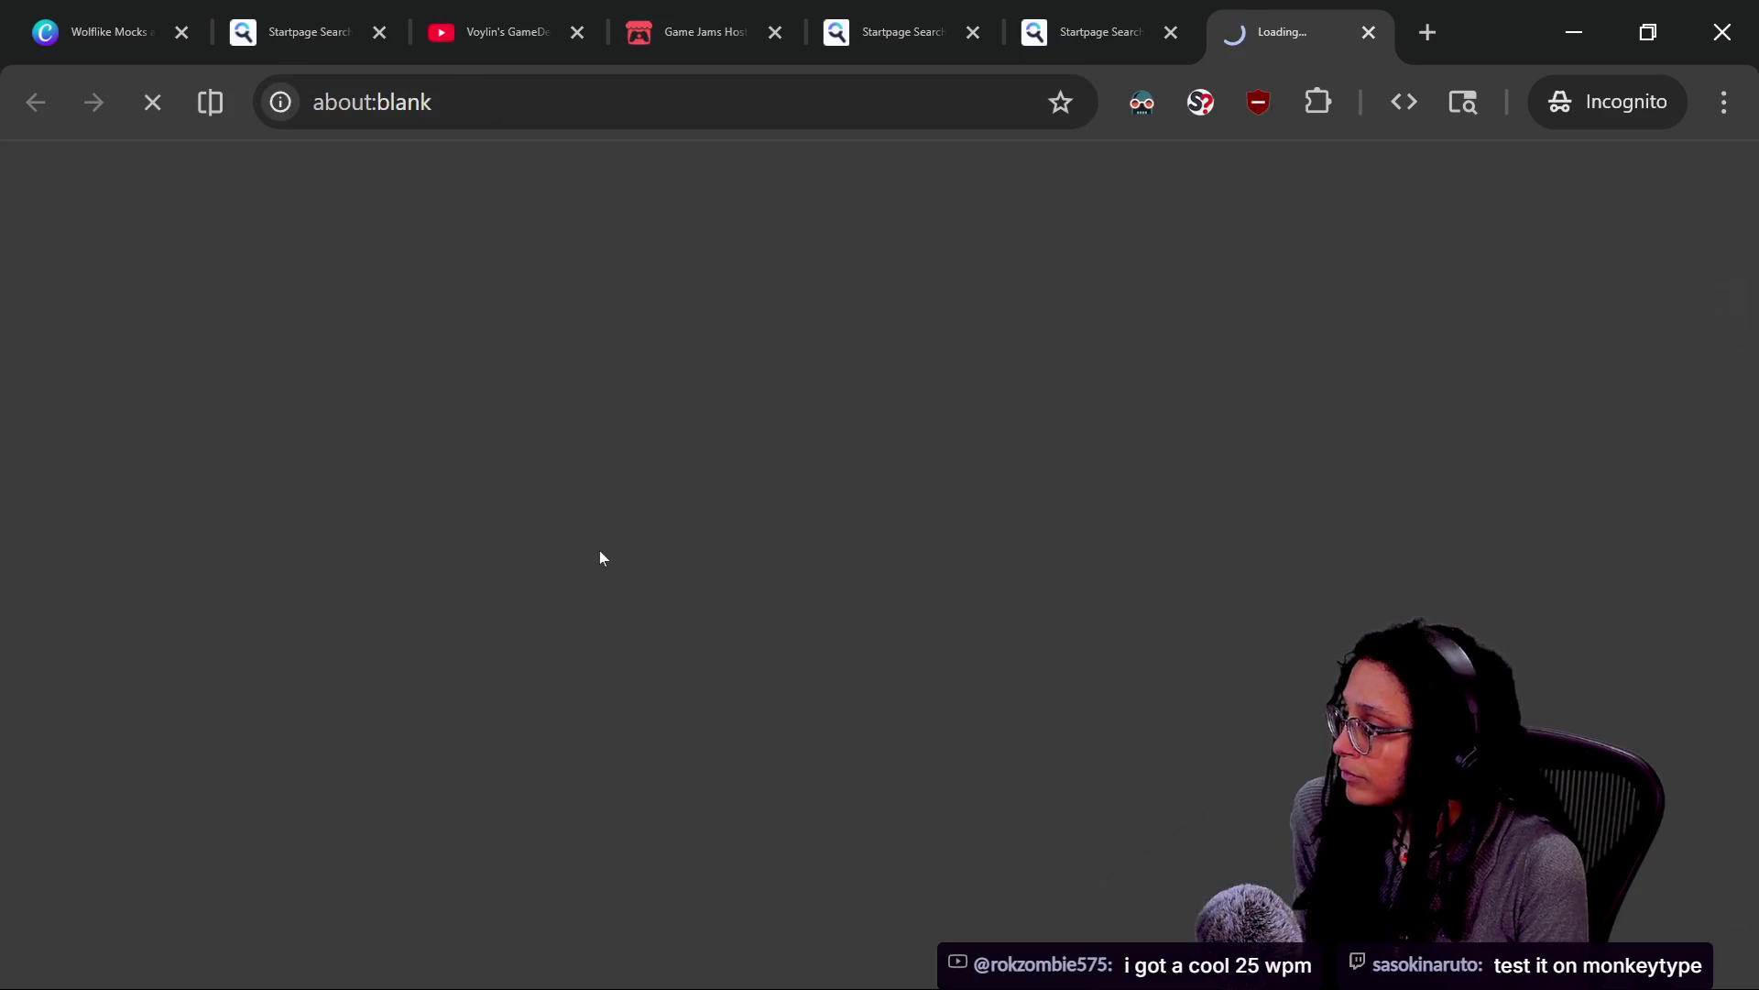
Trust monkeytype.com for scripts, reject non-essential cookies, dismiss the merch banner, and start the typing test
left_click(1196, 102)
left_click(400, 325)
left_click(680, 561)
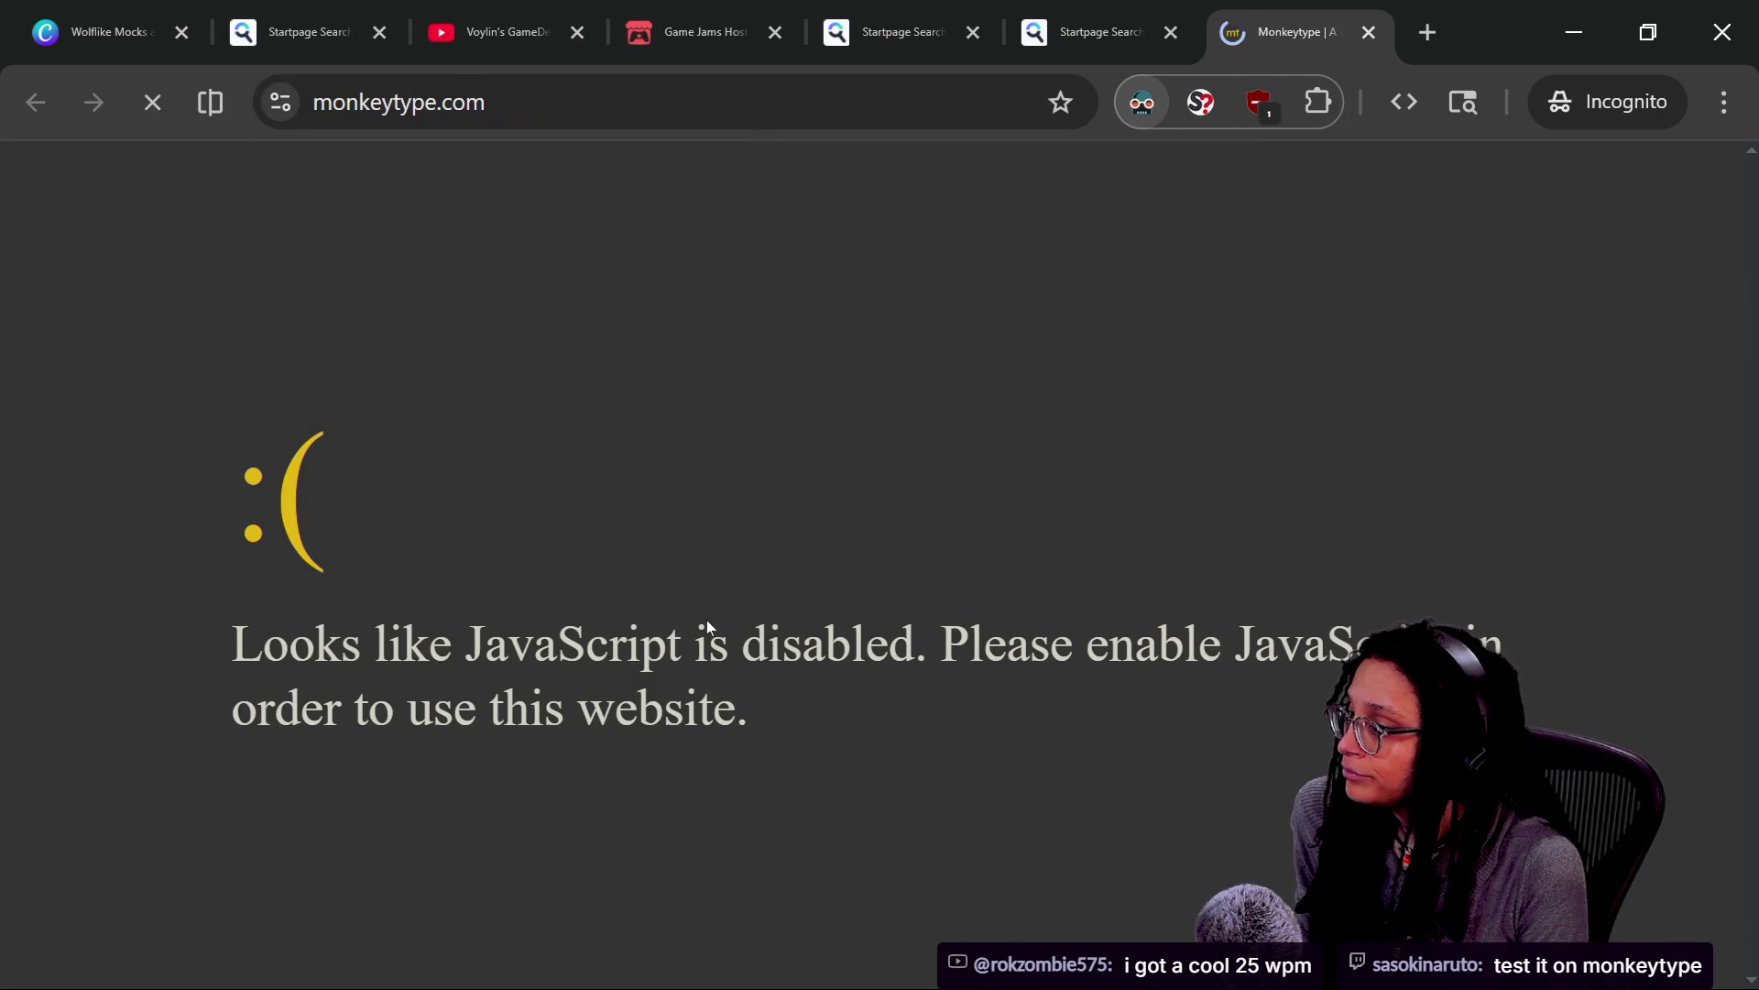
left_click(1251, 800)
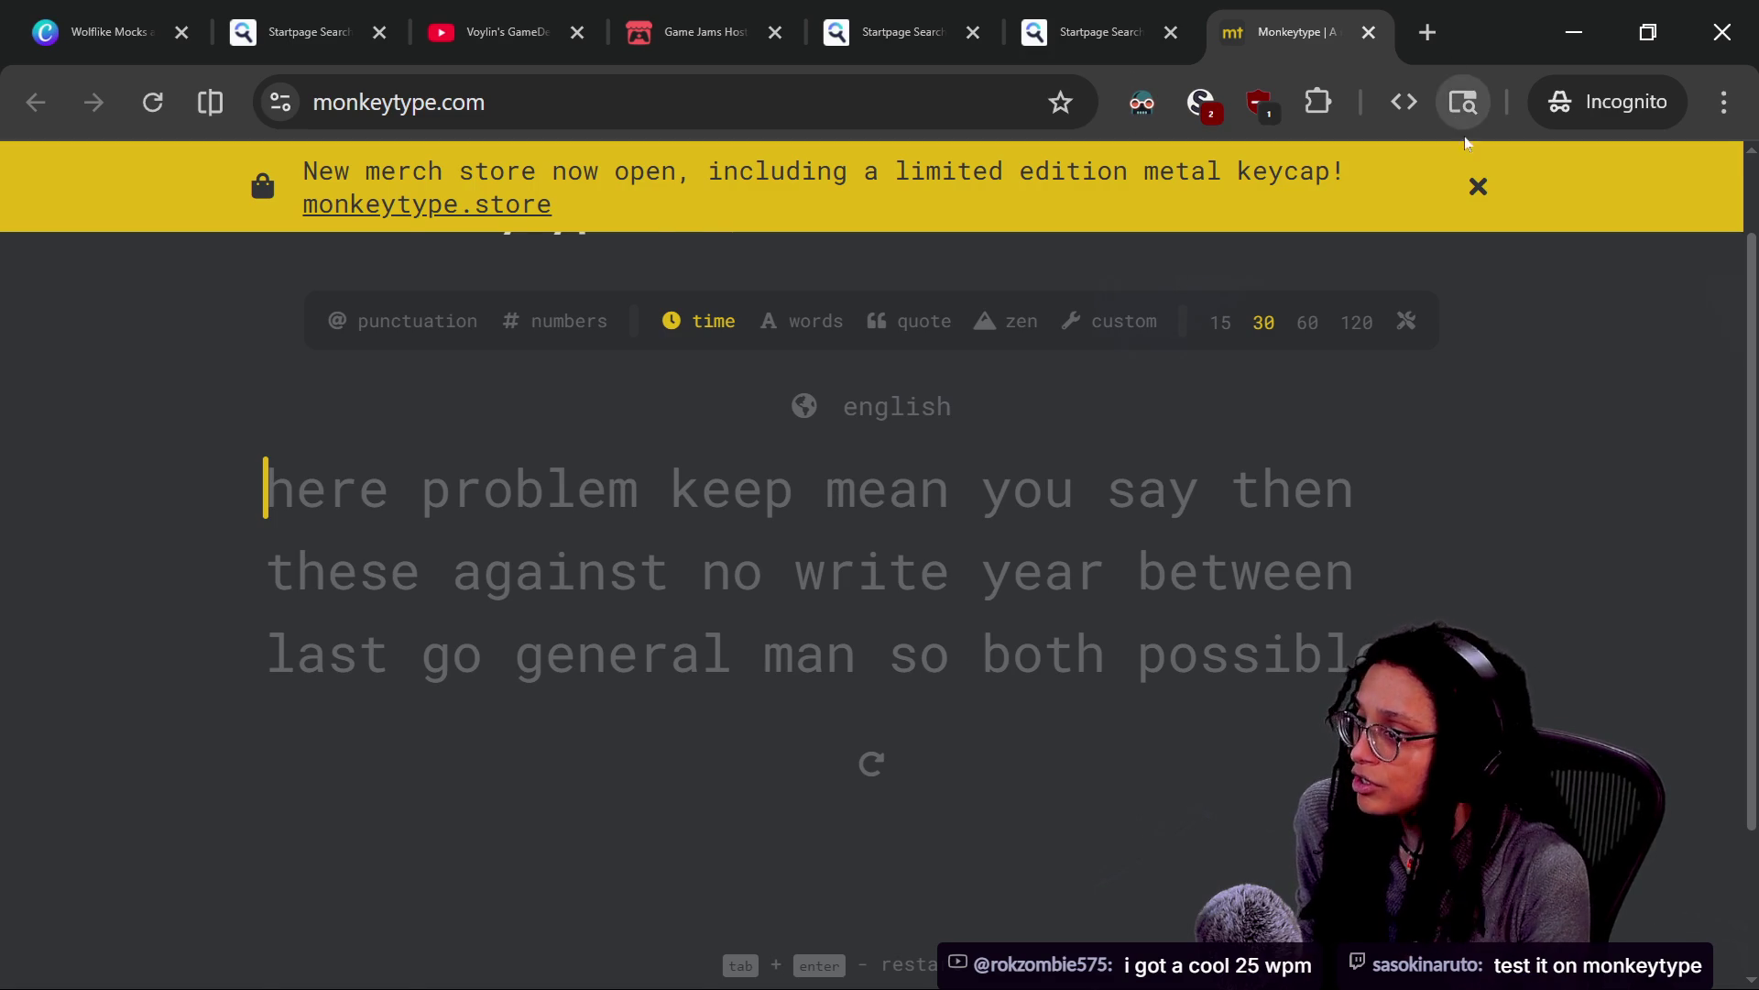
left_click(1478, 186)
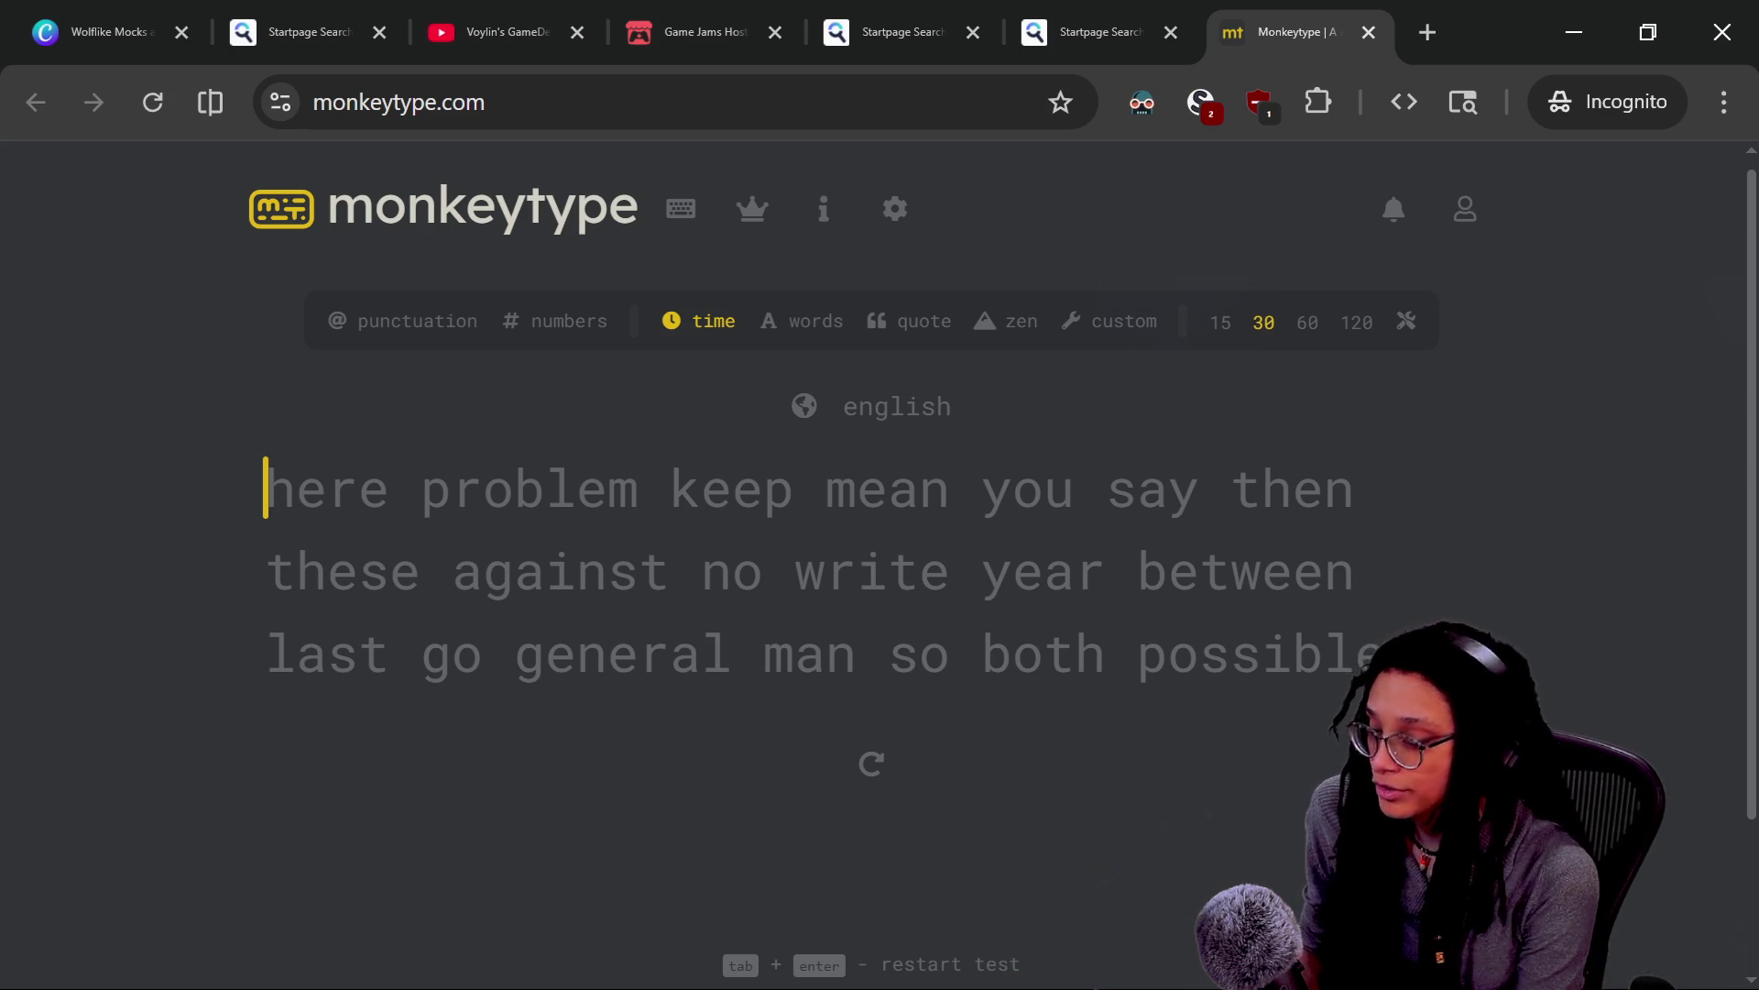
type("here problem keep mean you sa")
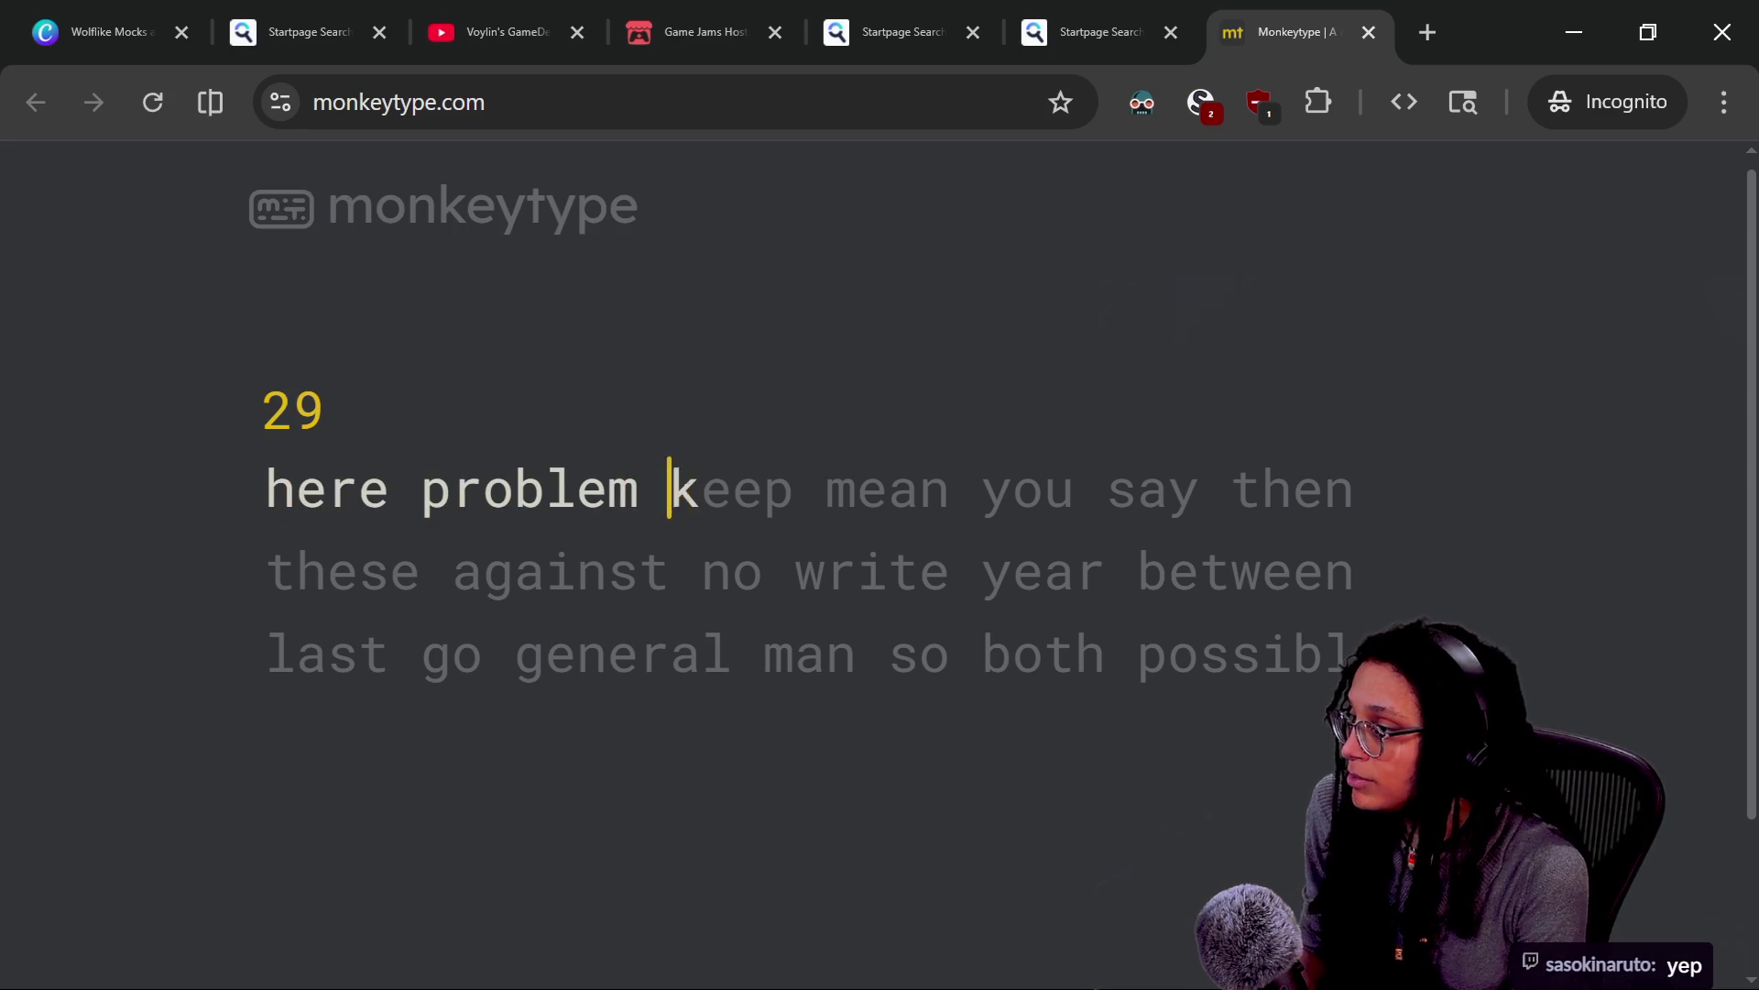
type("y the")
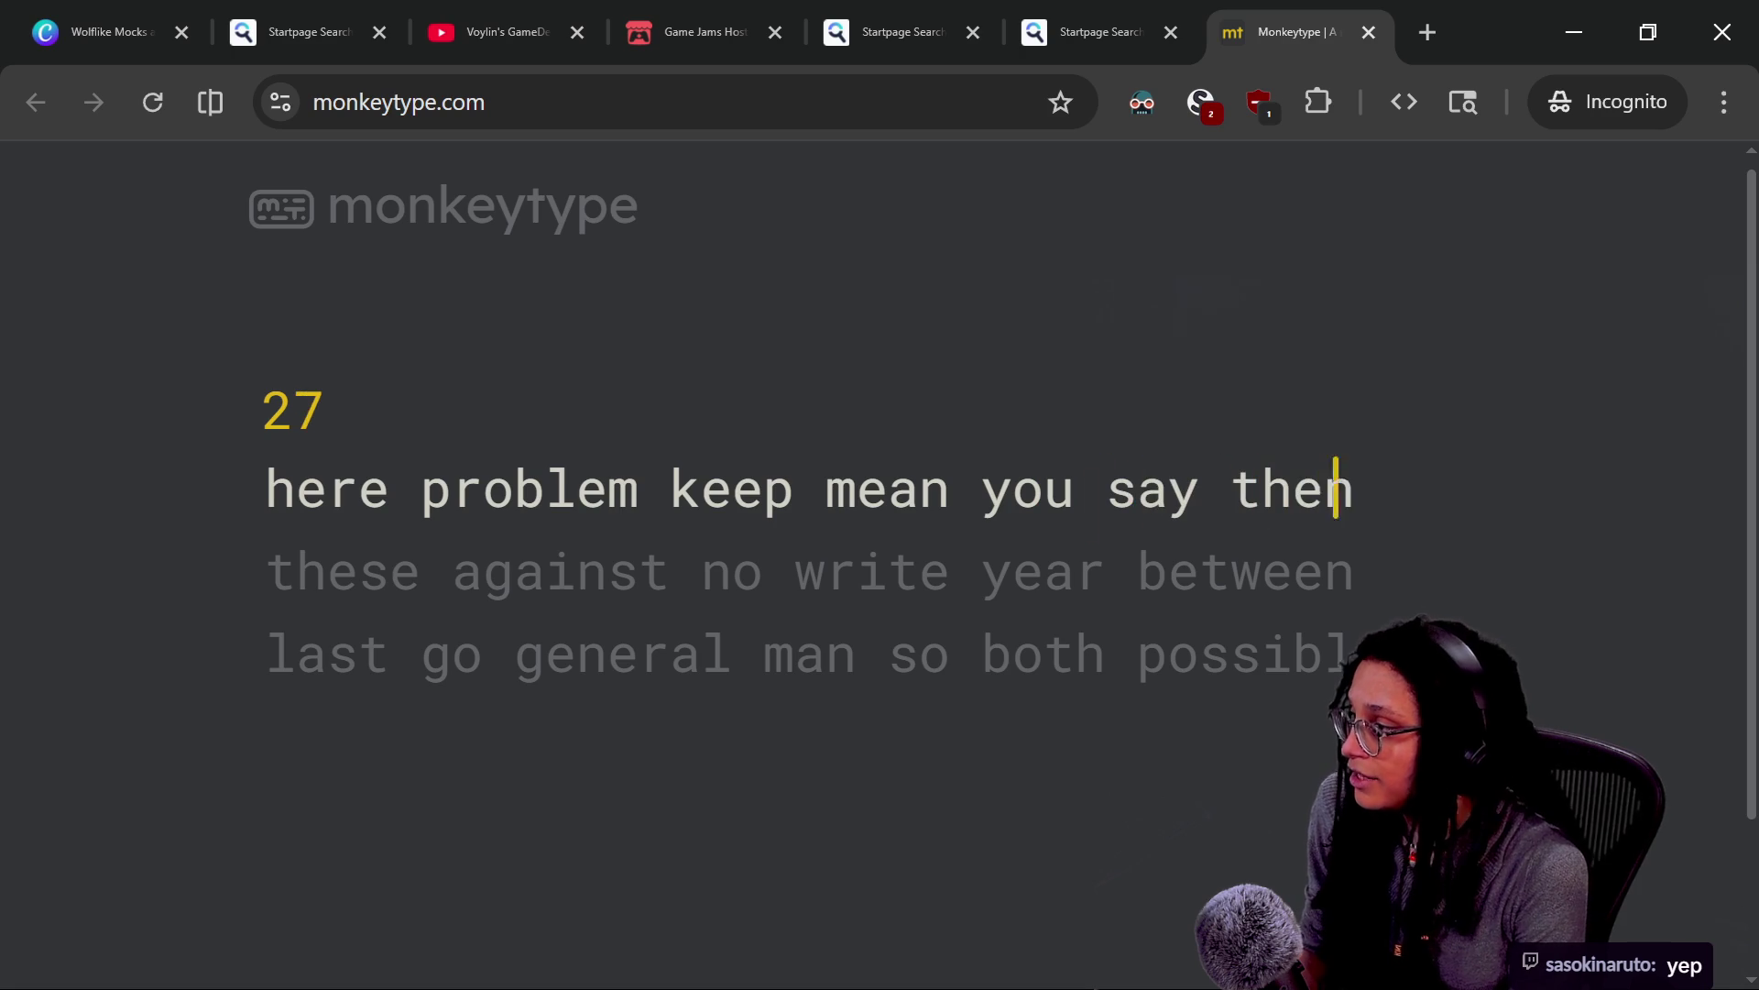
type("n these against no w")
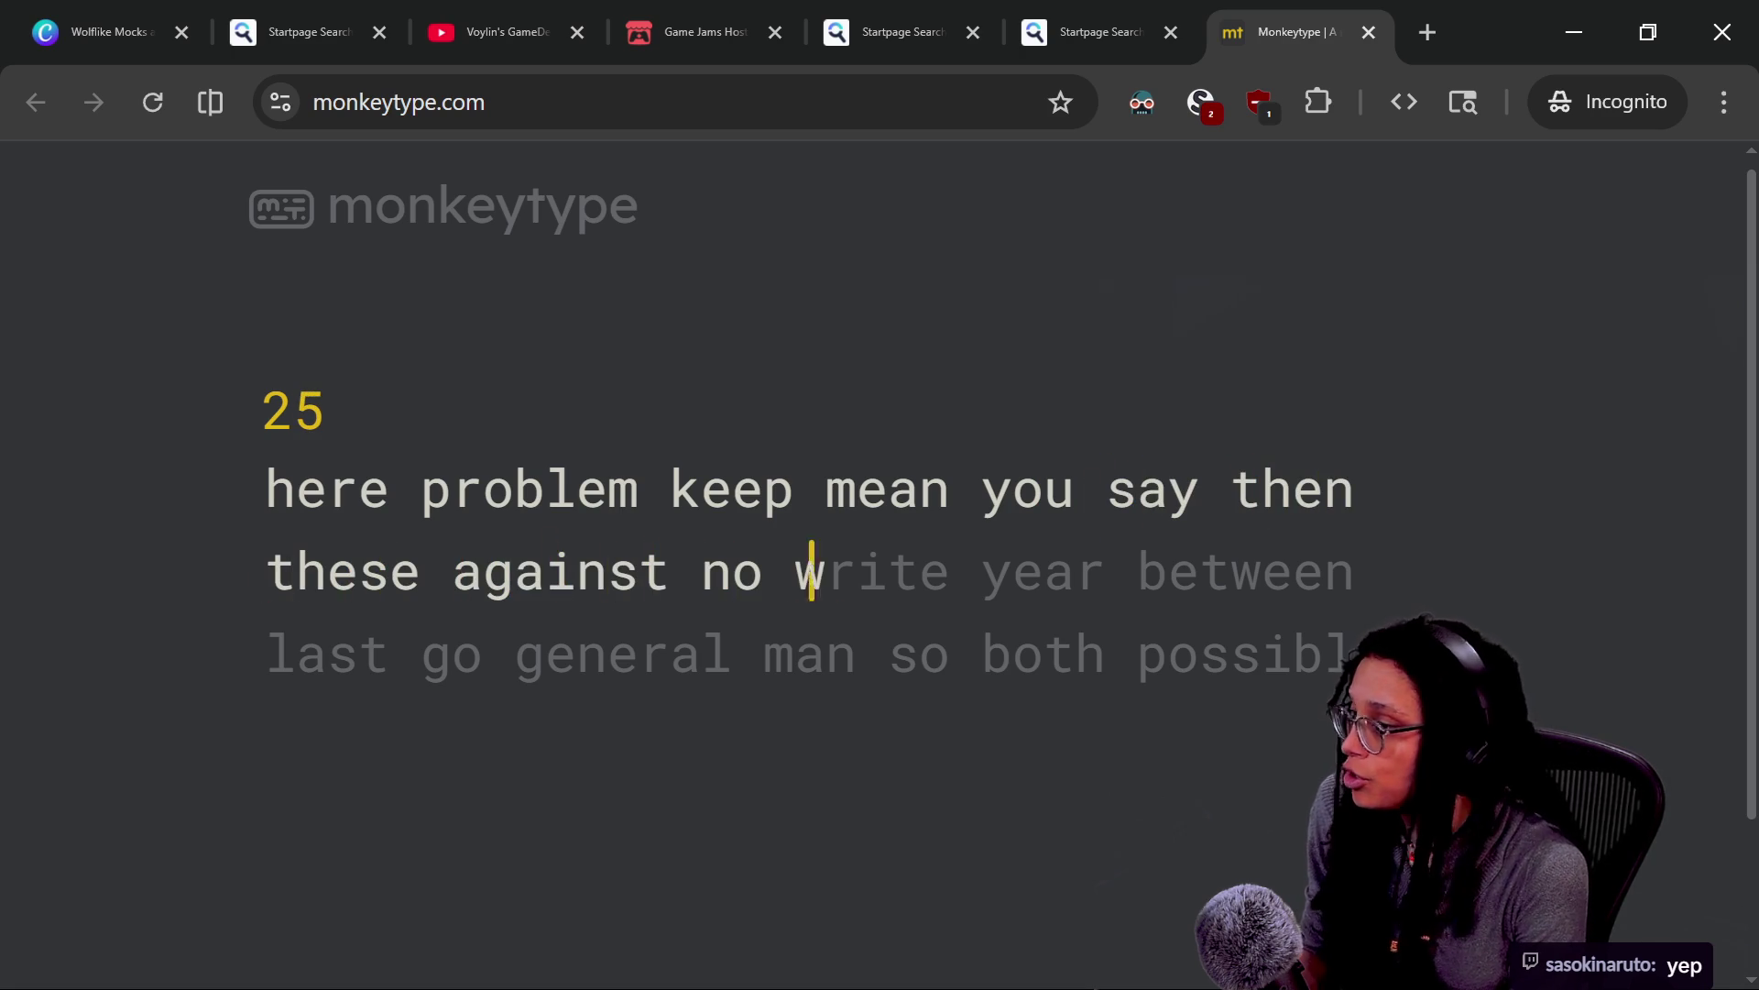
type("rite year between last go general man so both possibl")
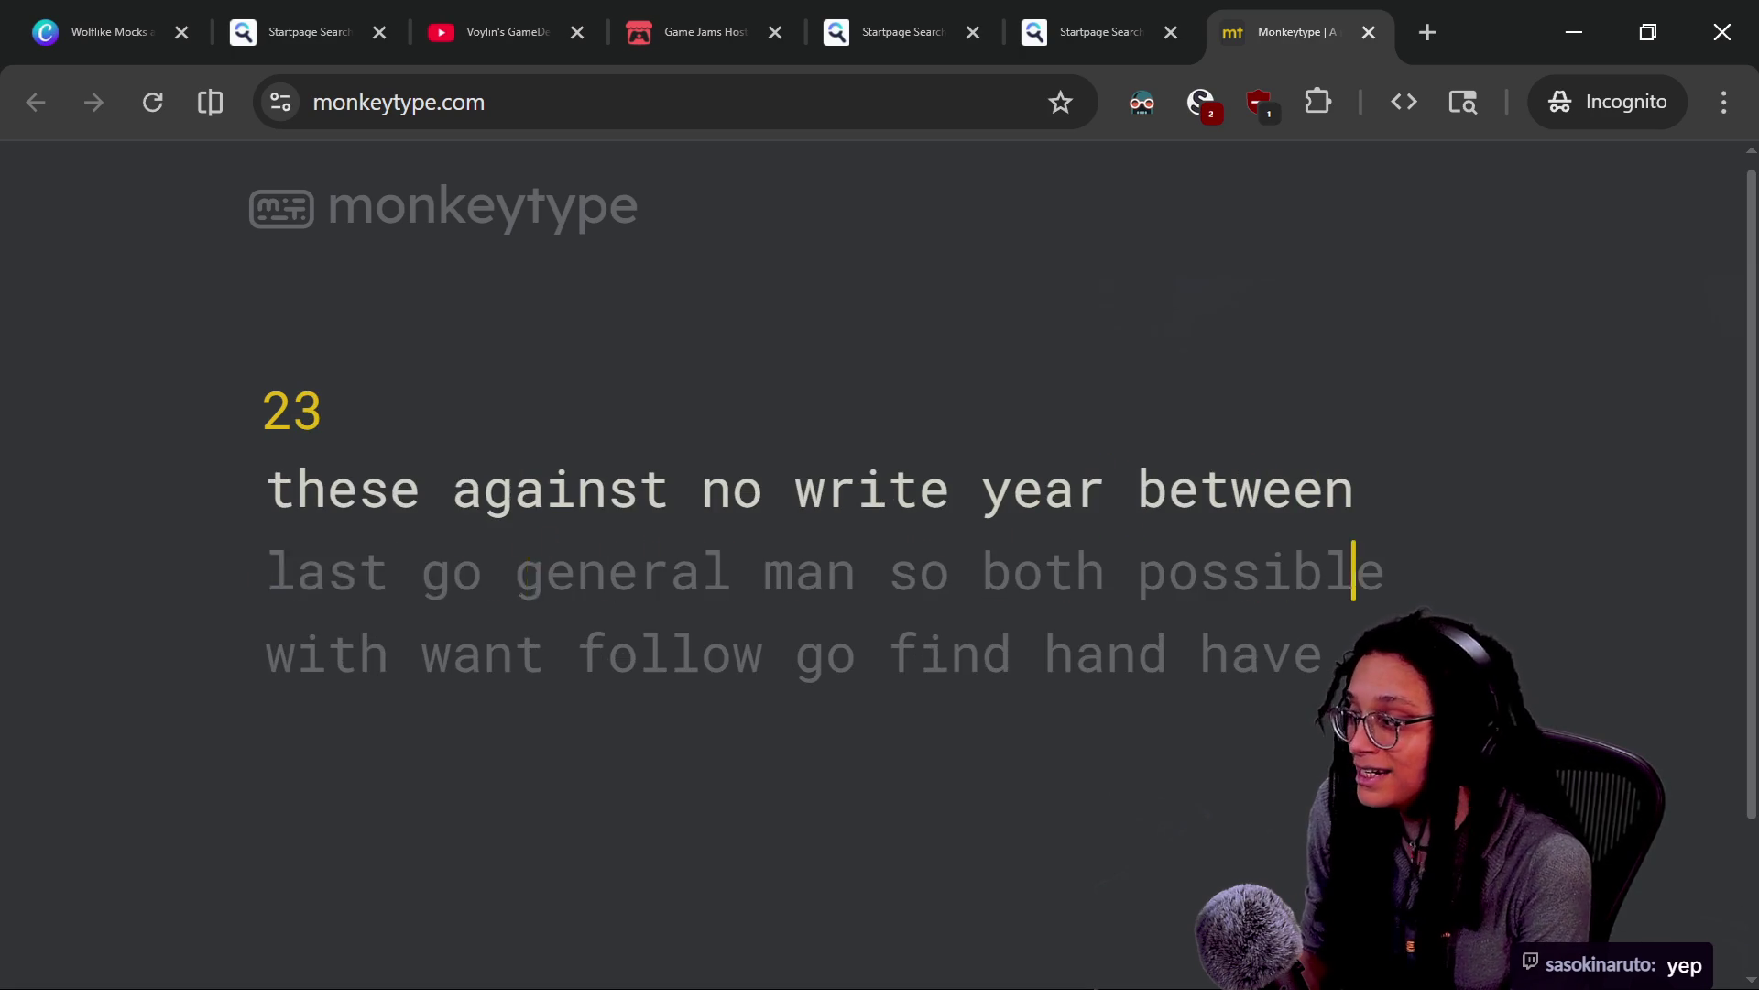
type("e wi")
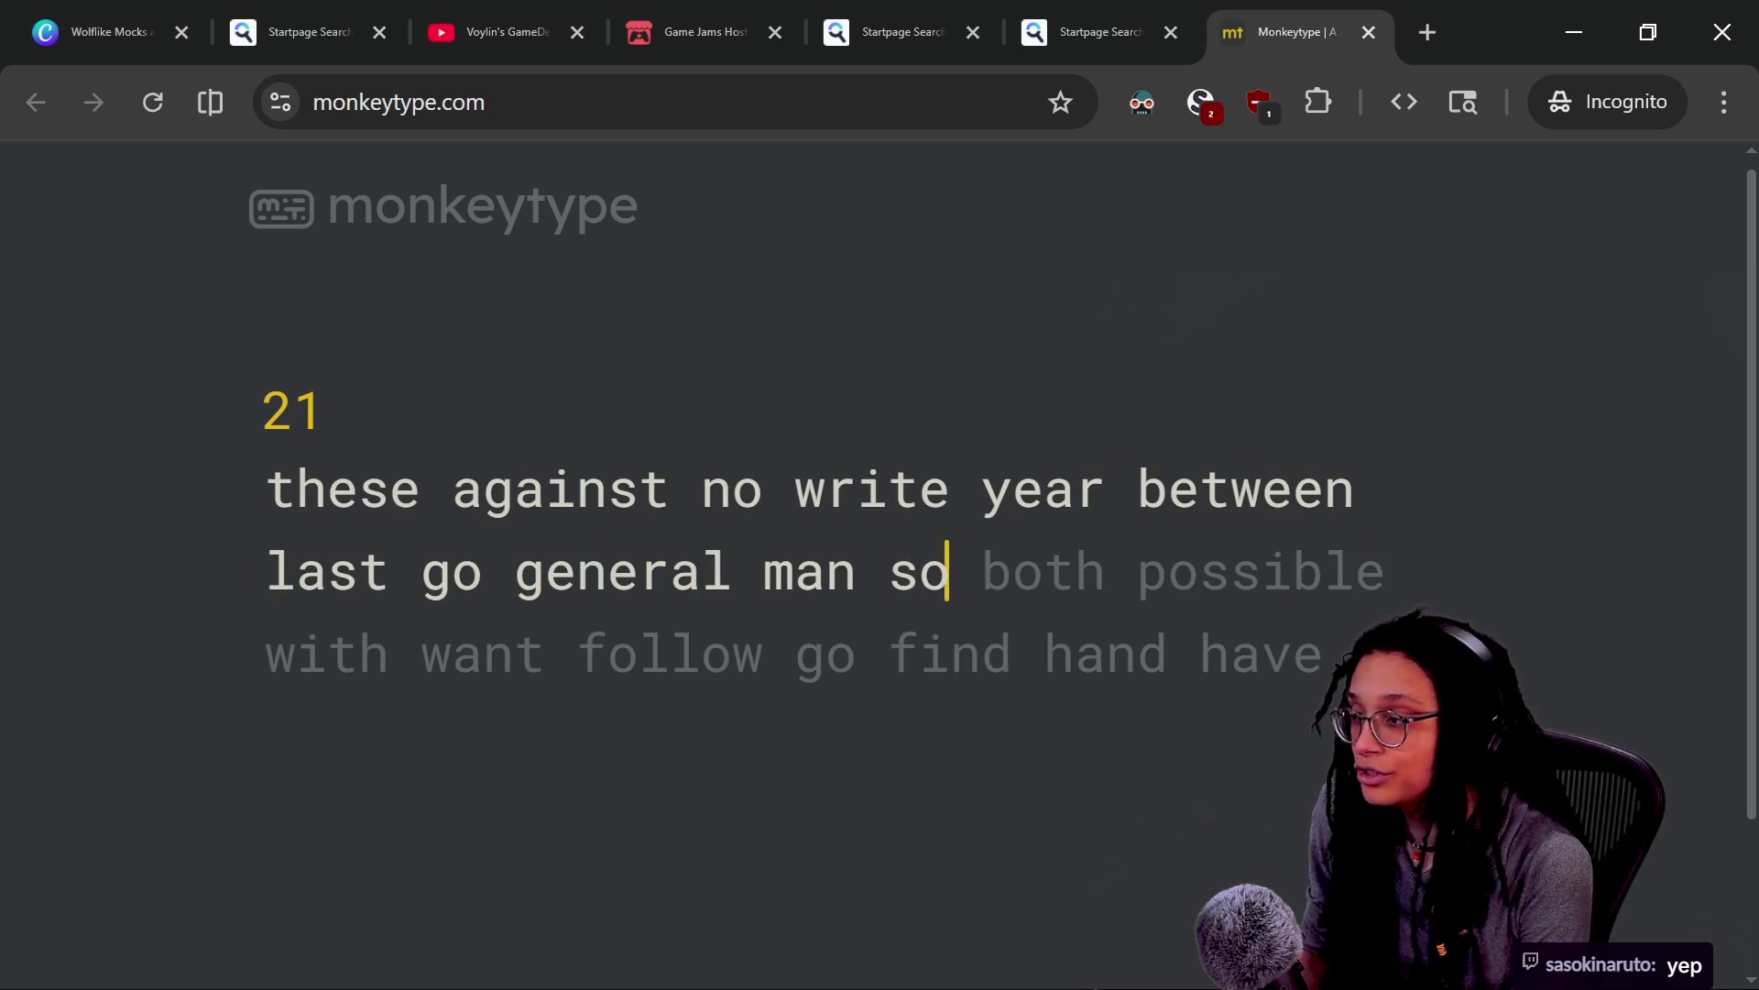
type("th wan")
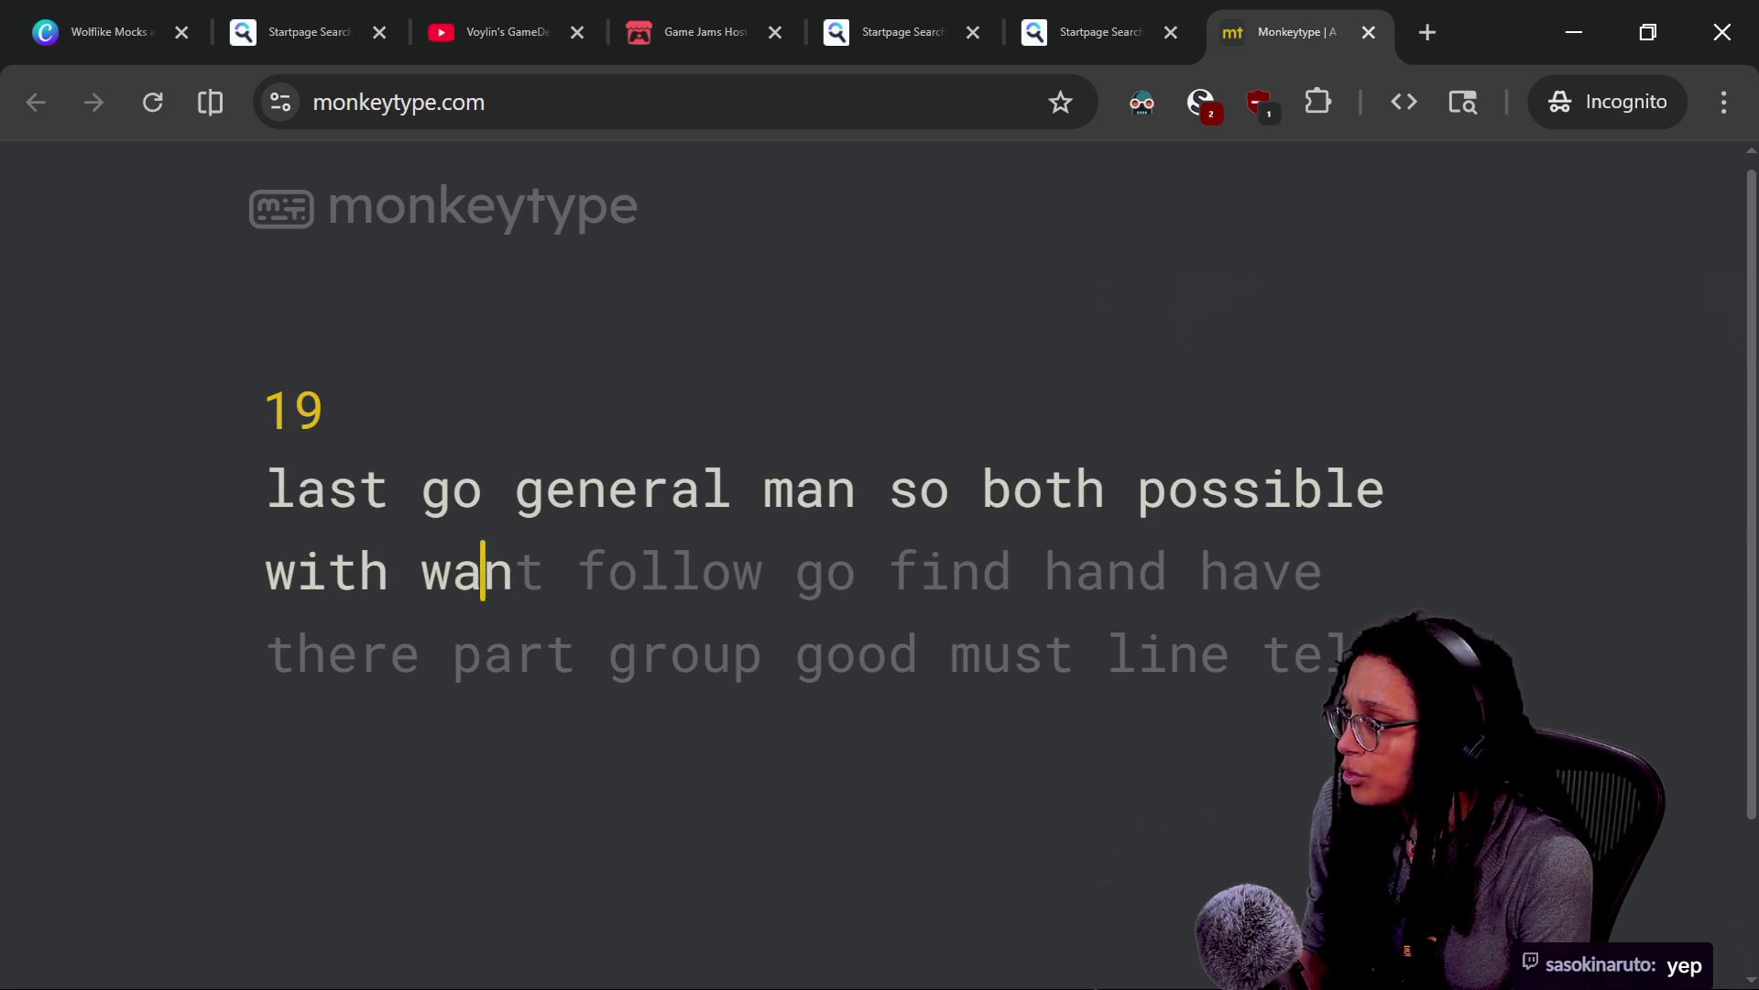
type("t follow go find hand")
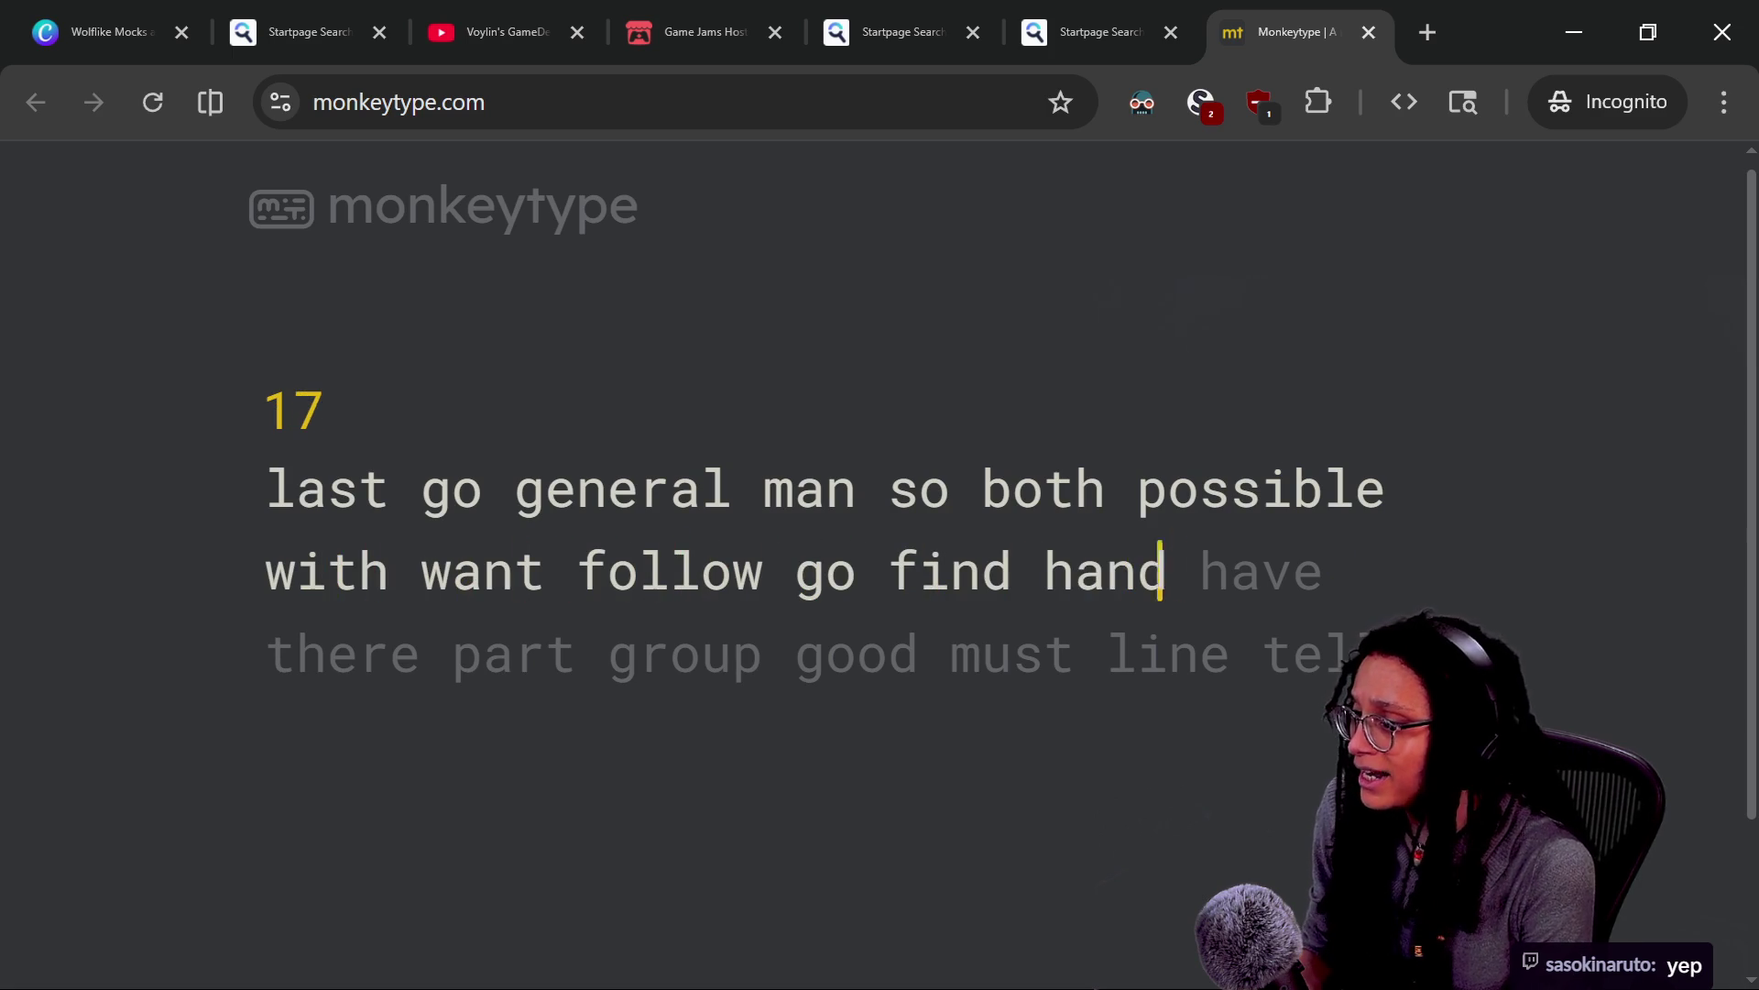
type(" hae there par")
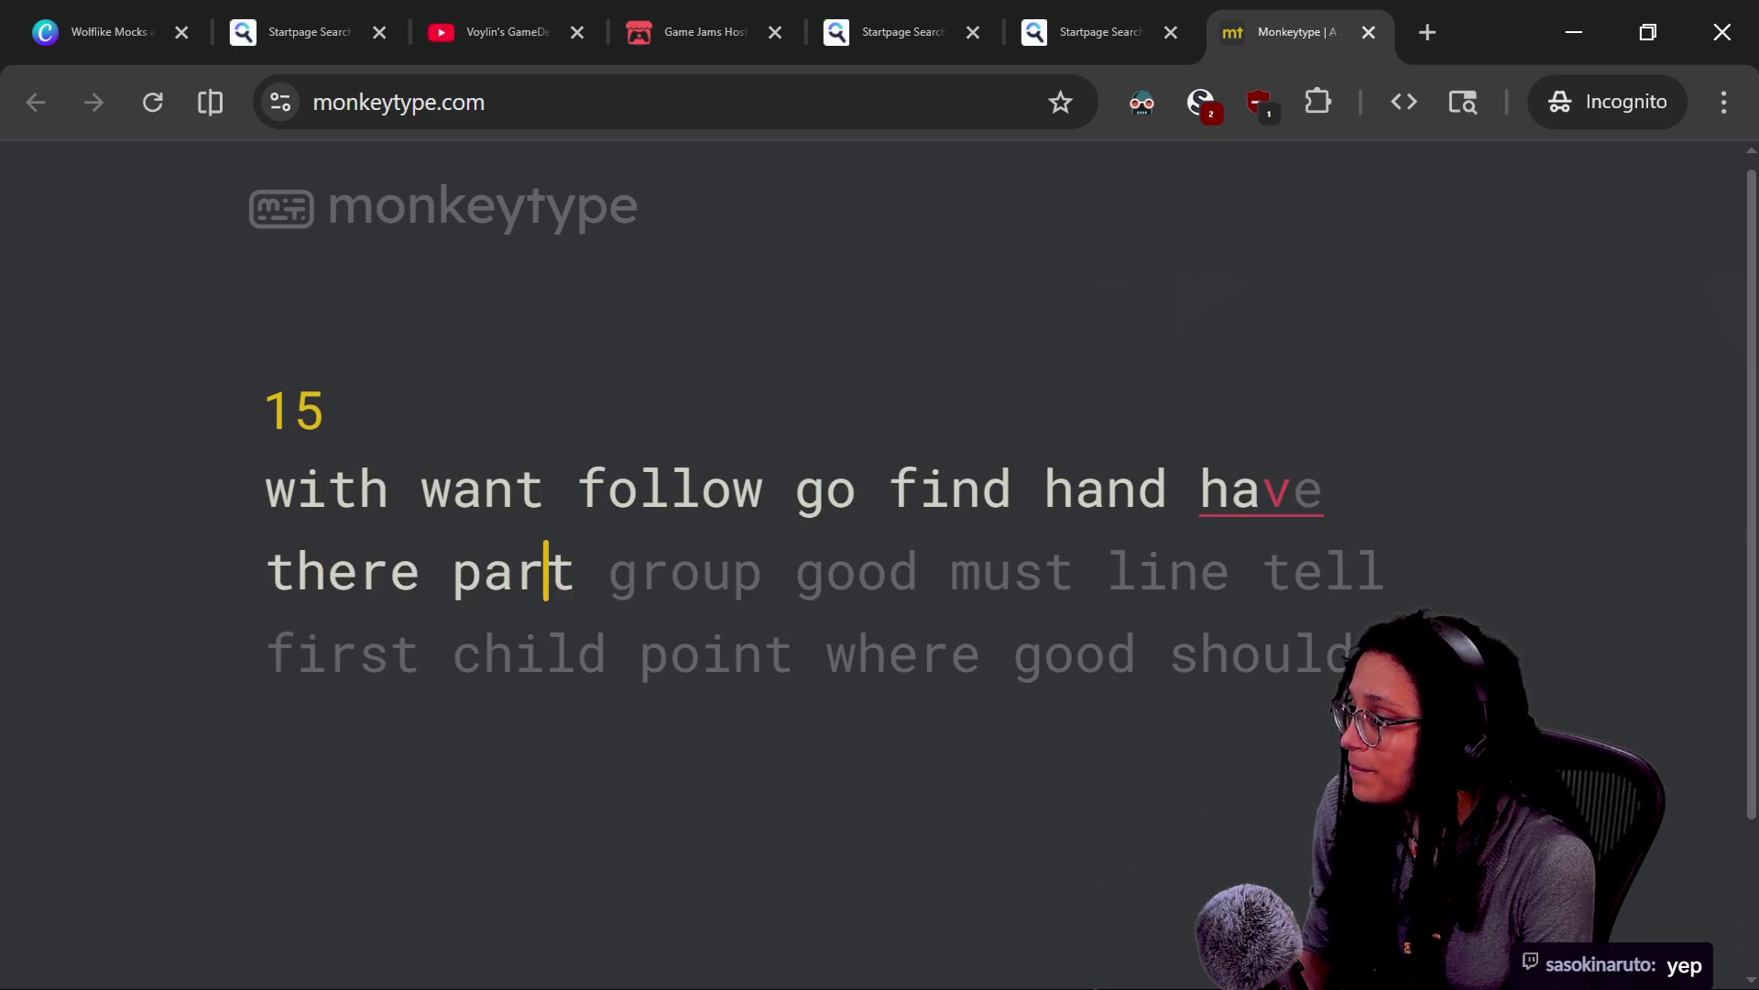
type("group goodd must line tell ")
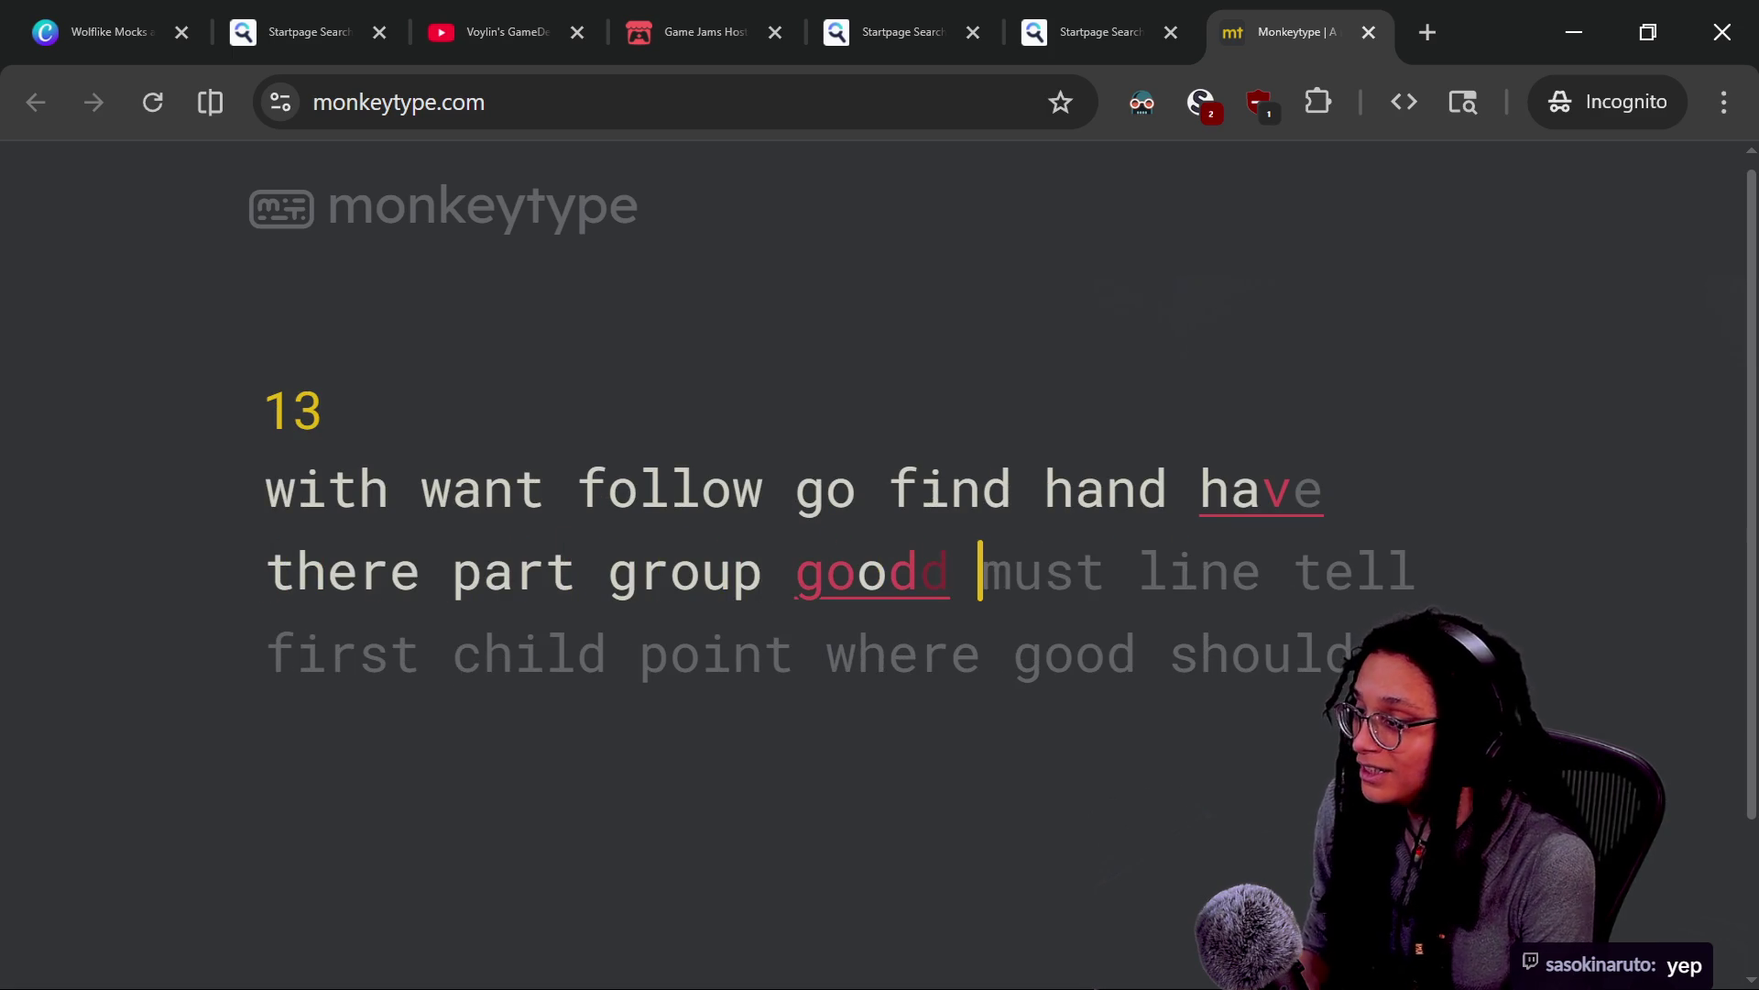
type("first")
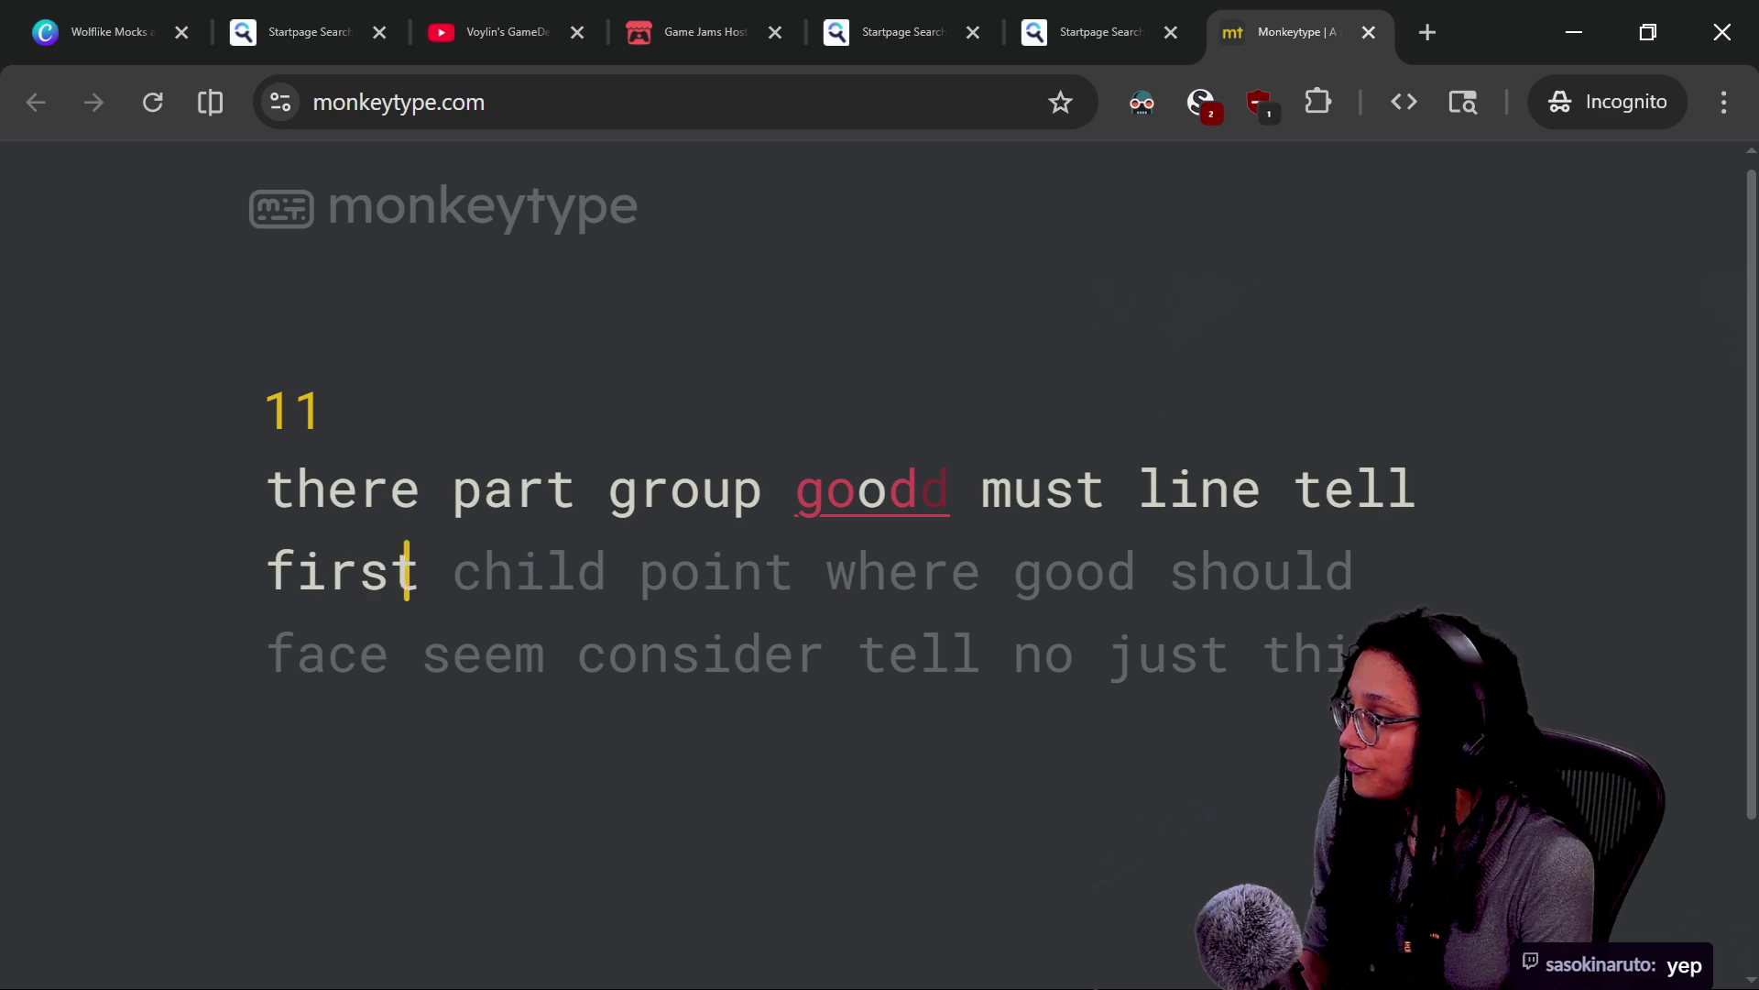
type(" child point where")
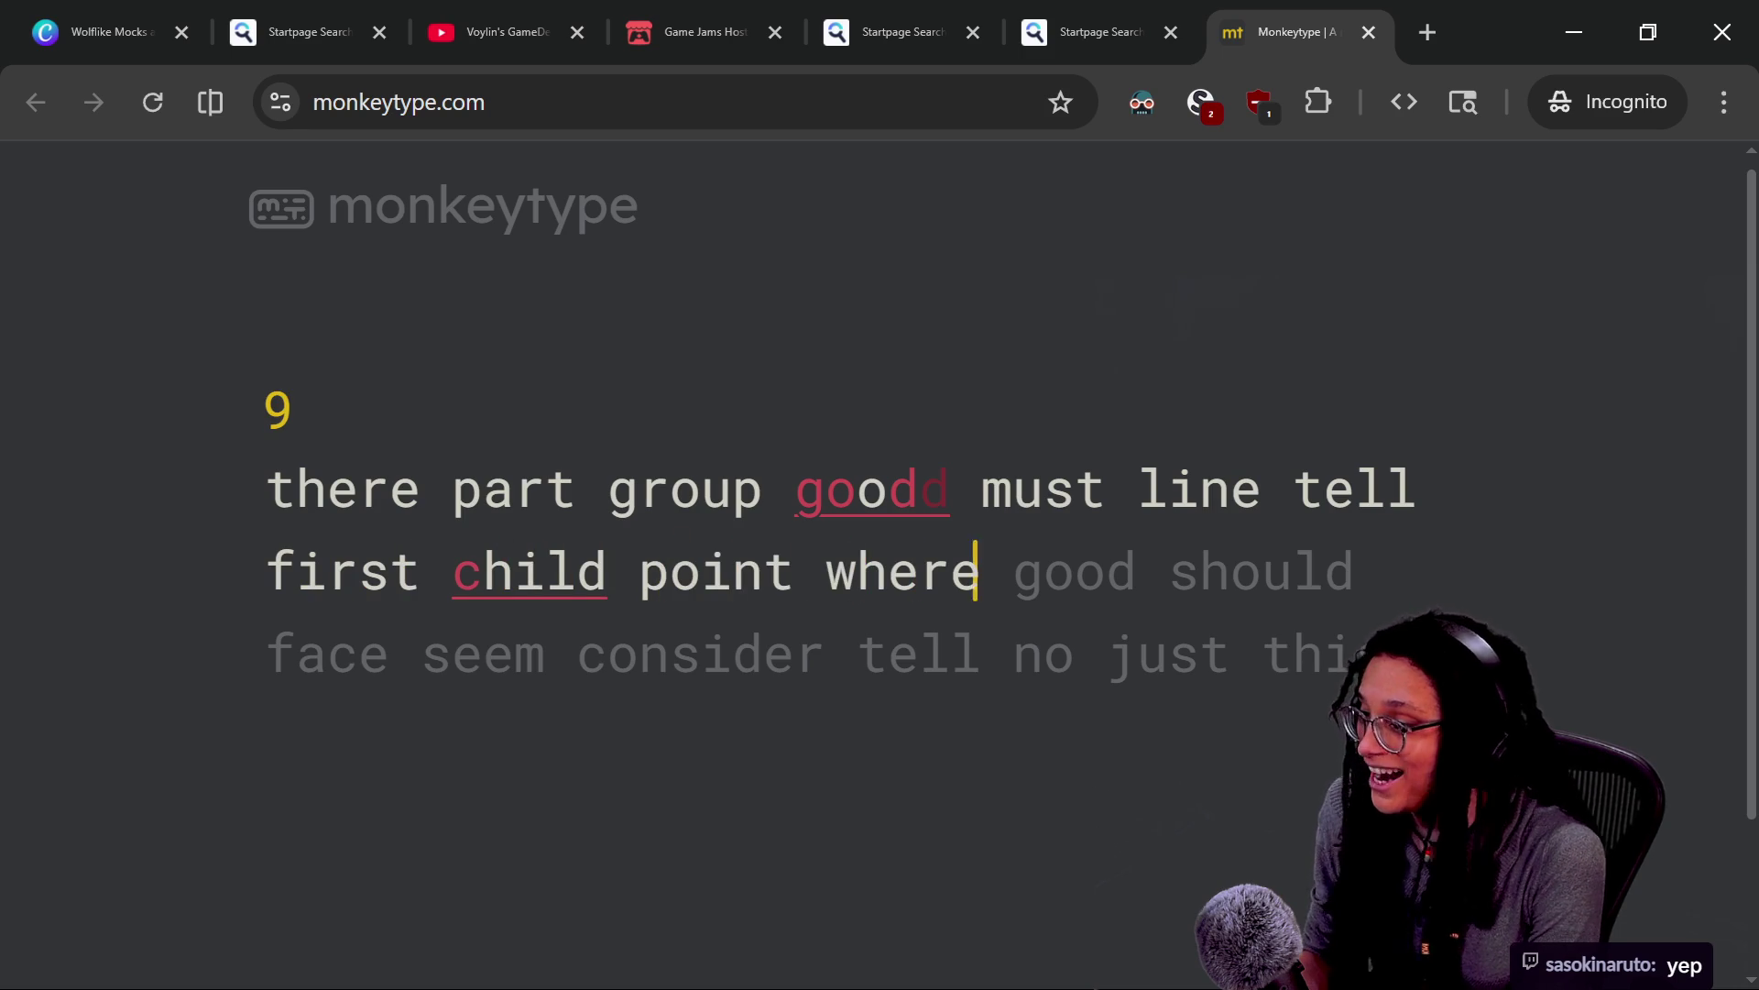
type(" good should  seem")
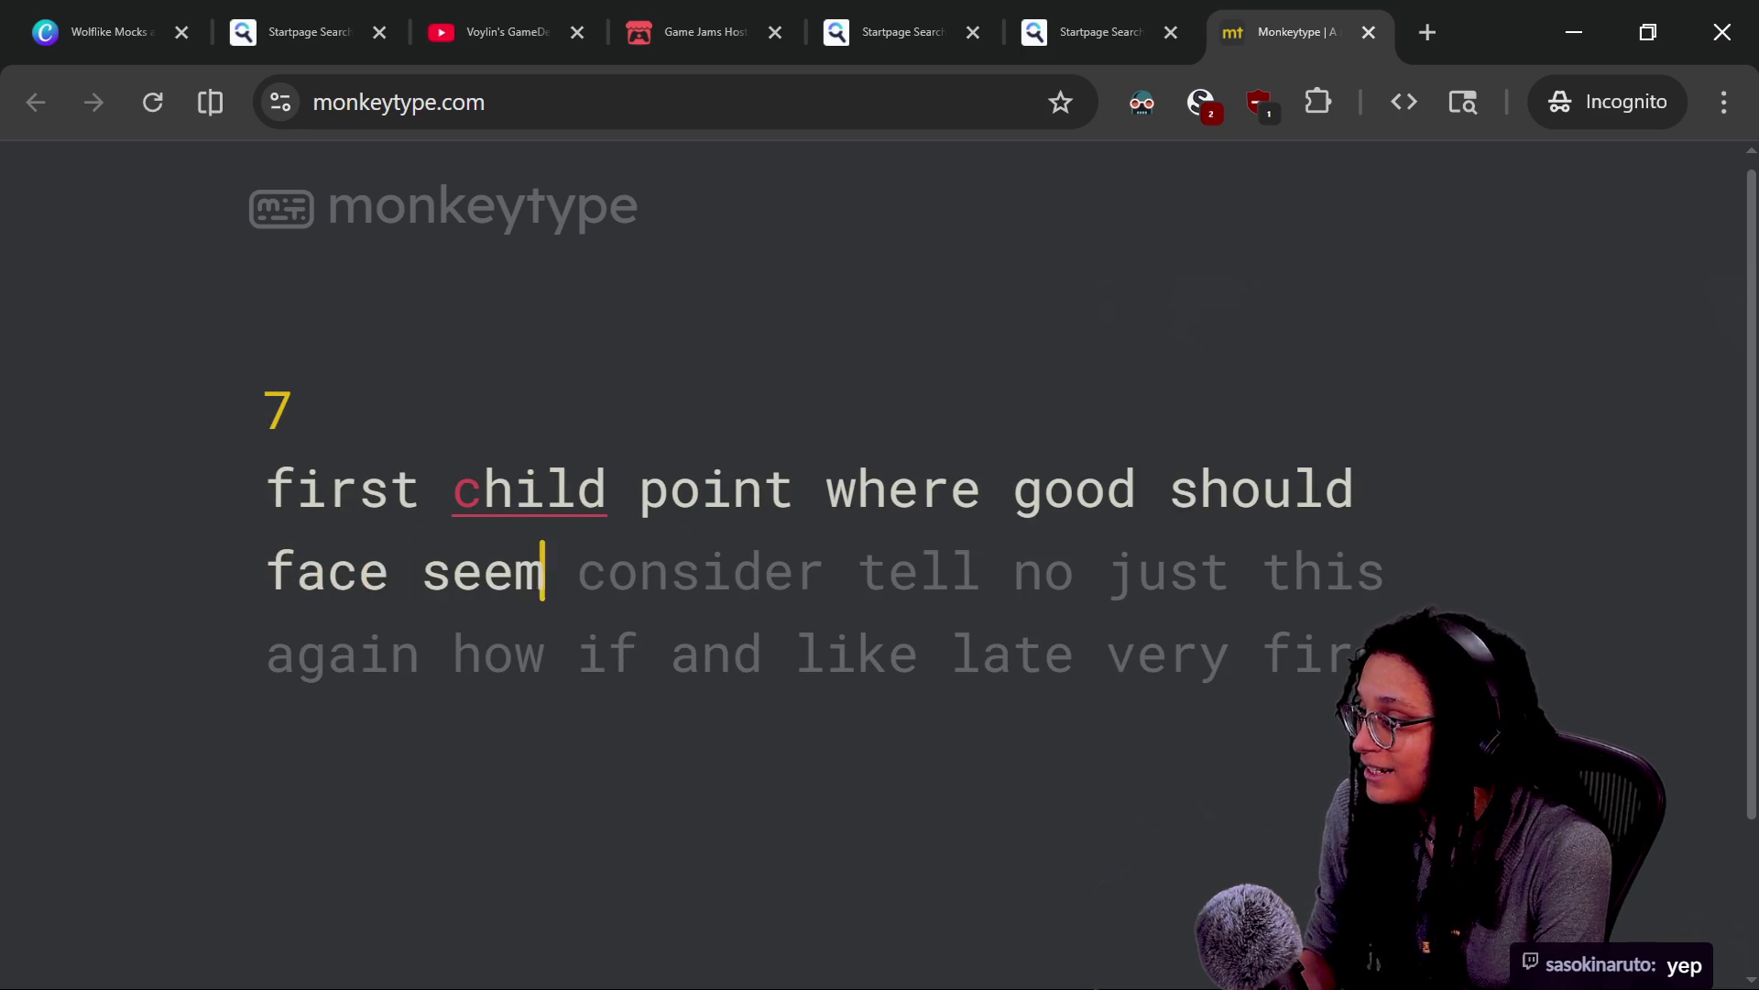
type(" consider tell no just t")
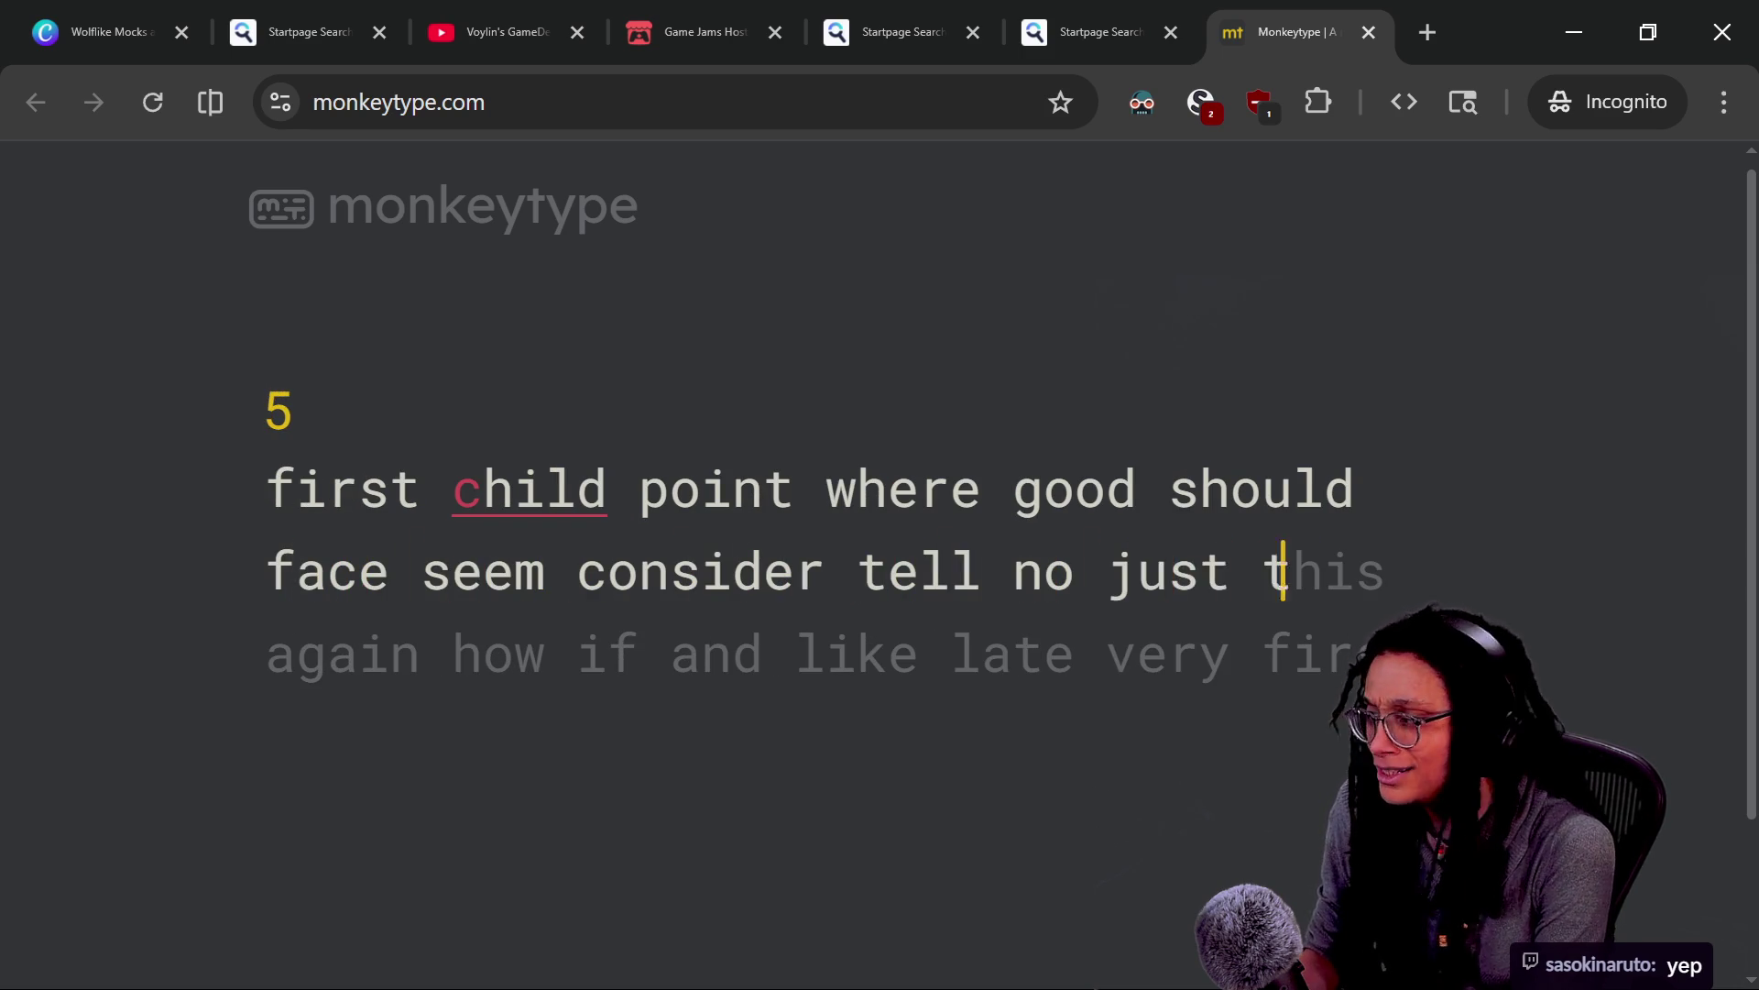
type("his aghow i")
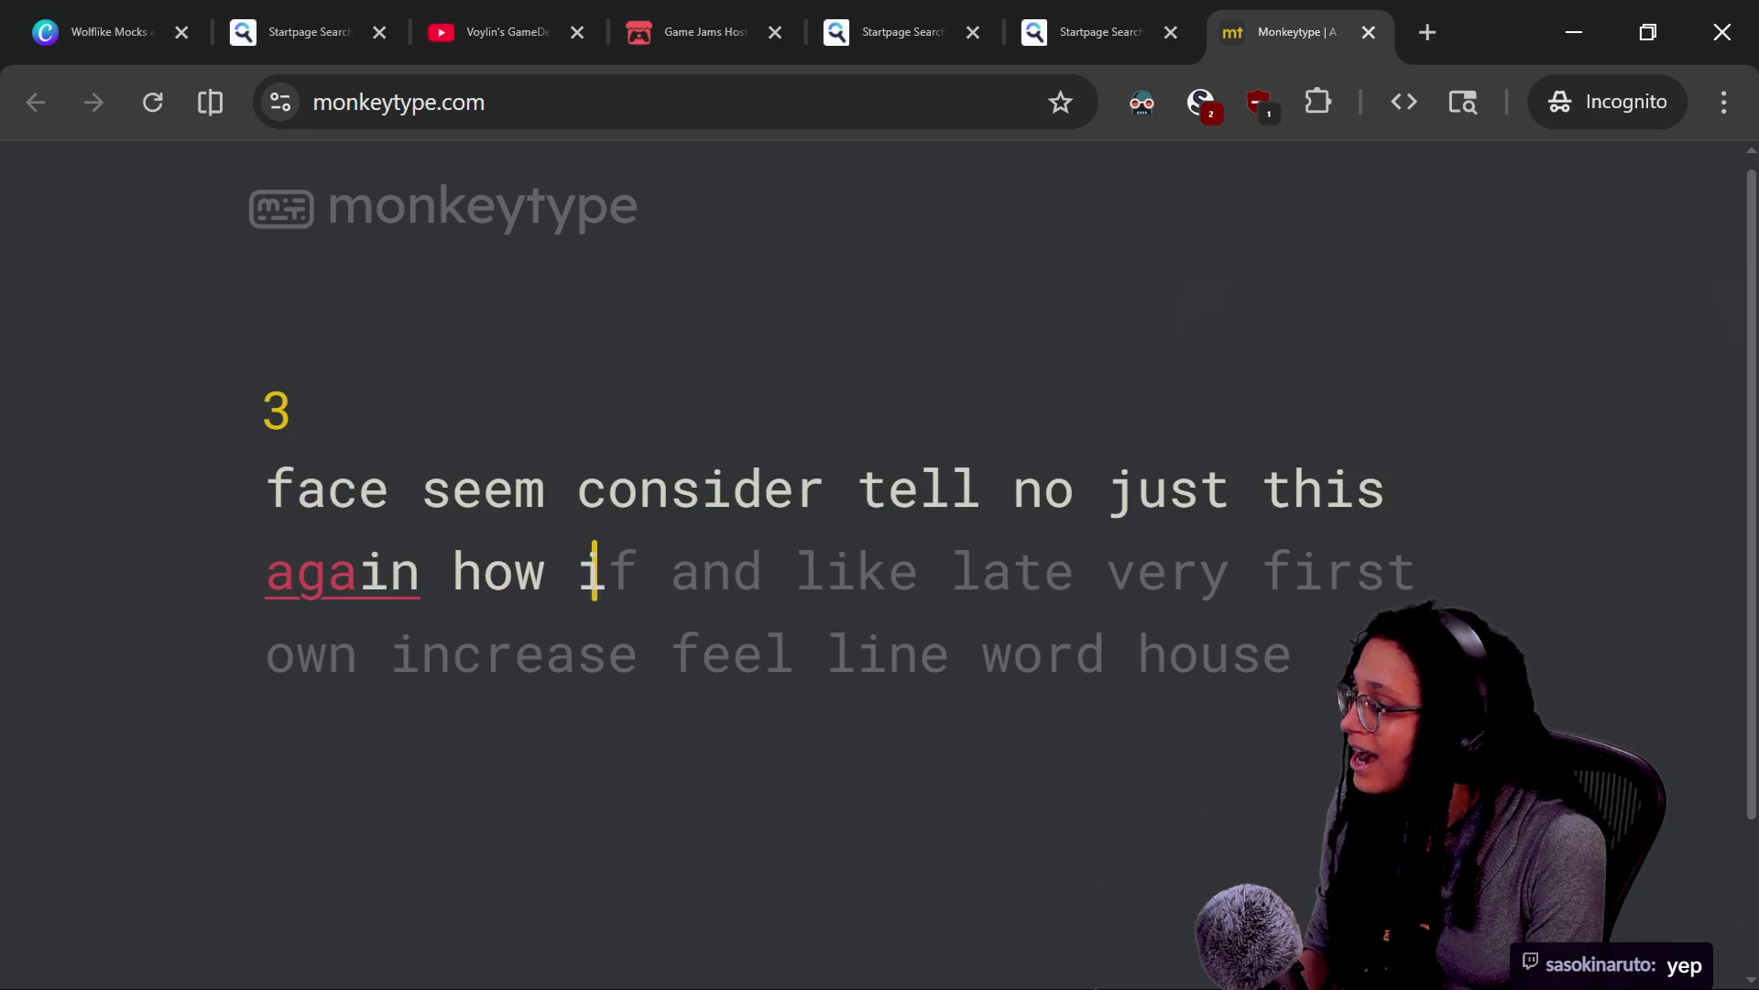
type("f and like late very firs")
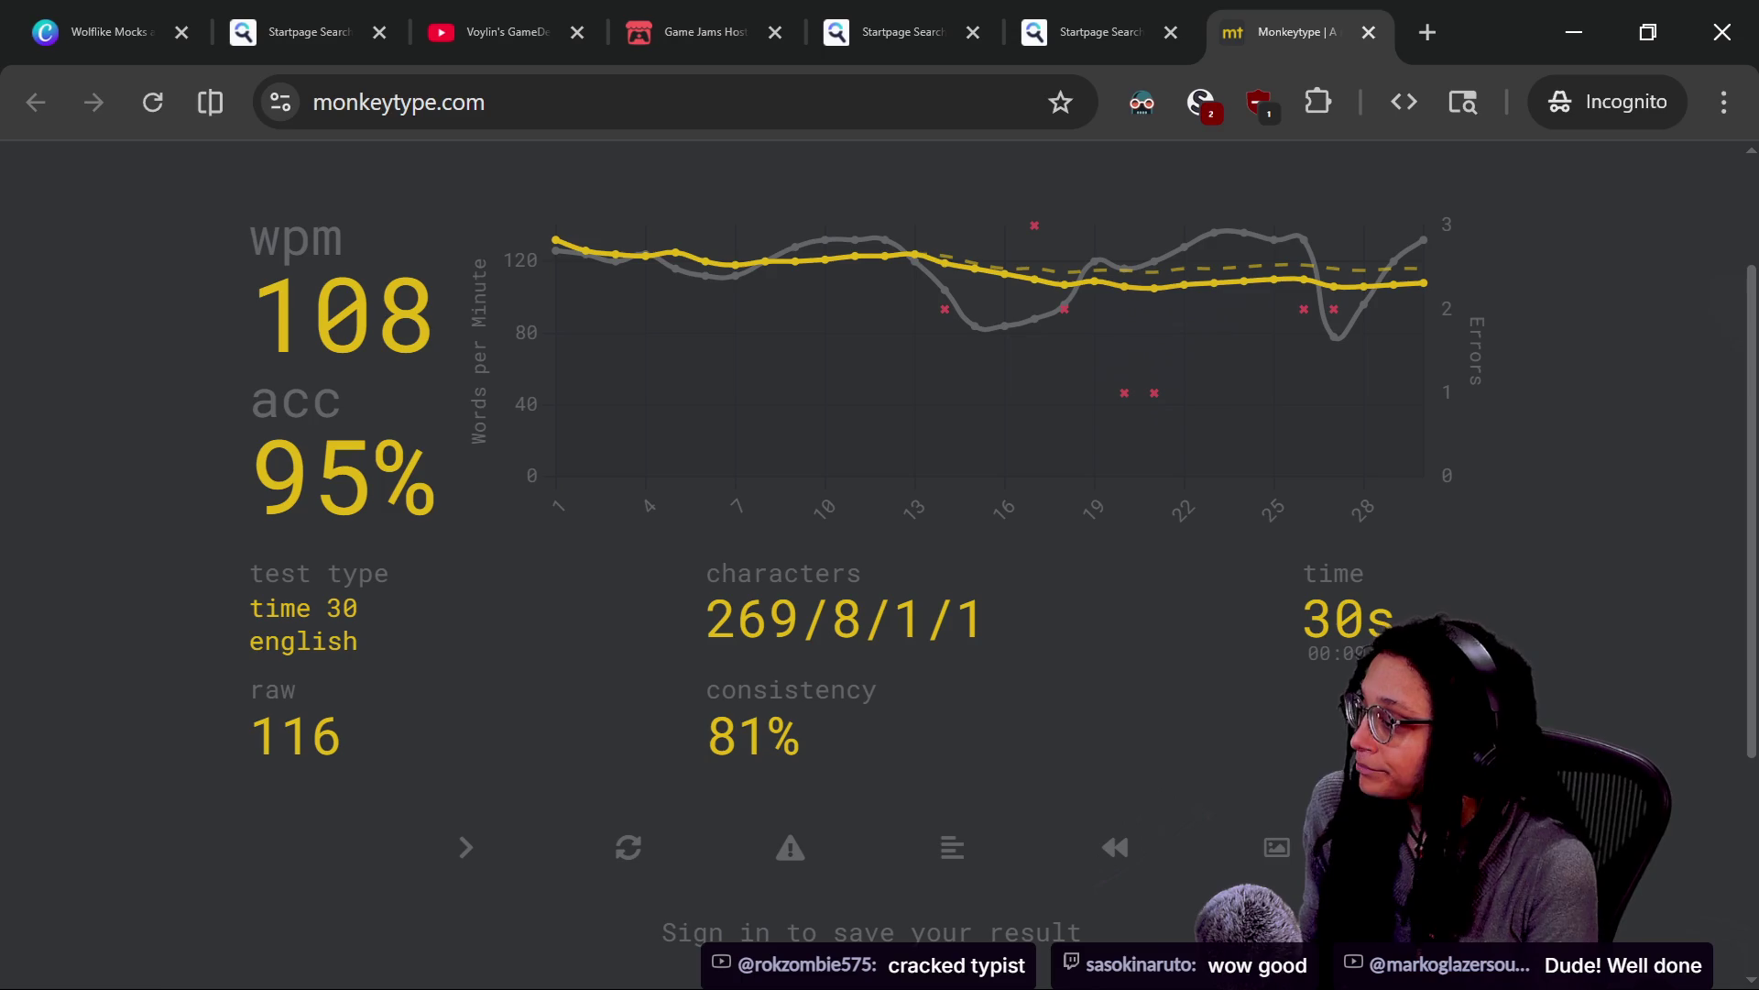
With the test finished at 108 wpm and 95% accuracy, switch back to the Discord thread
key("alt+Tab")
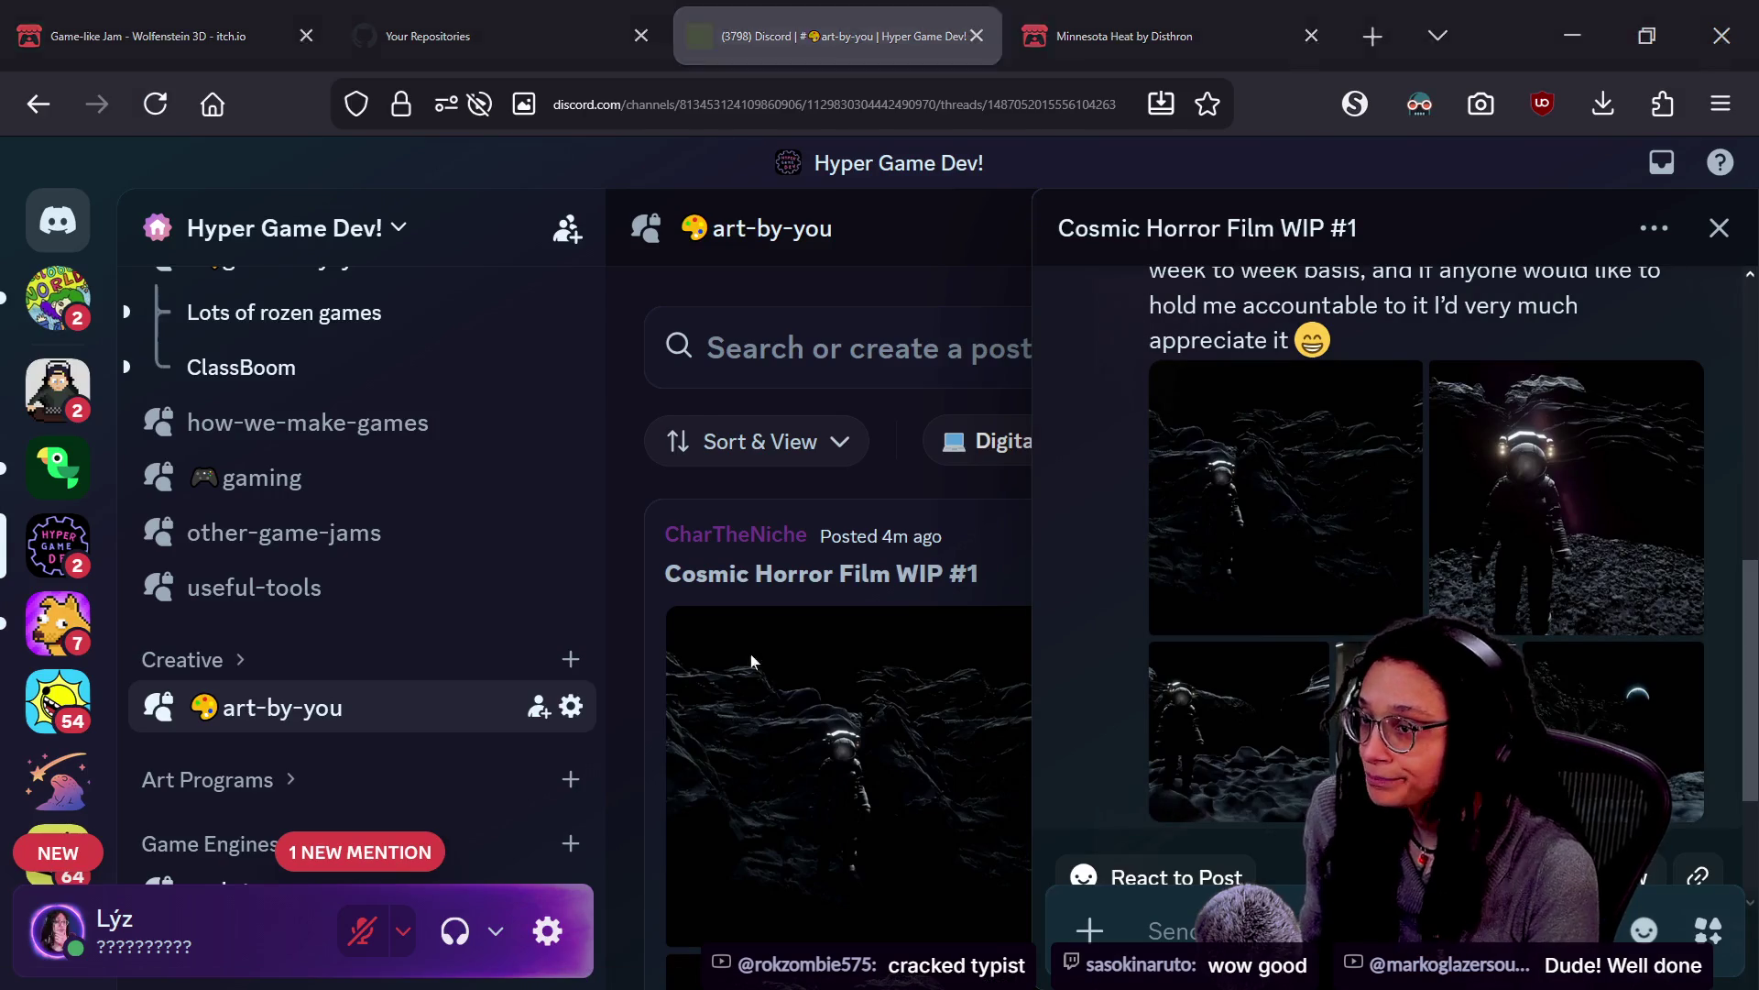
Return to the Godot script editor and dismiss the code suggestions
key("alt+Tab")
key("Escape")
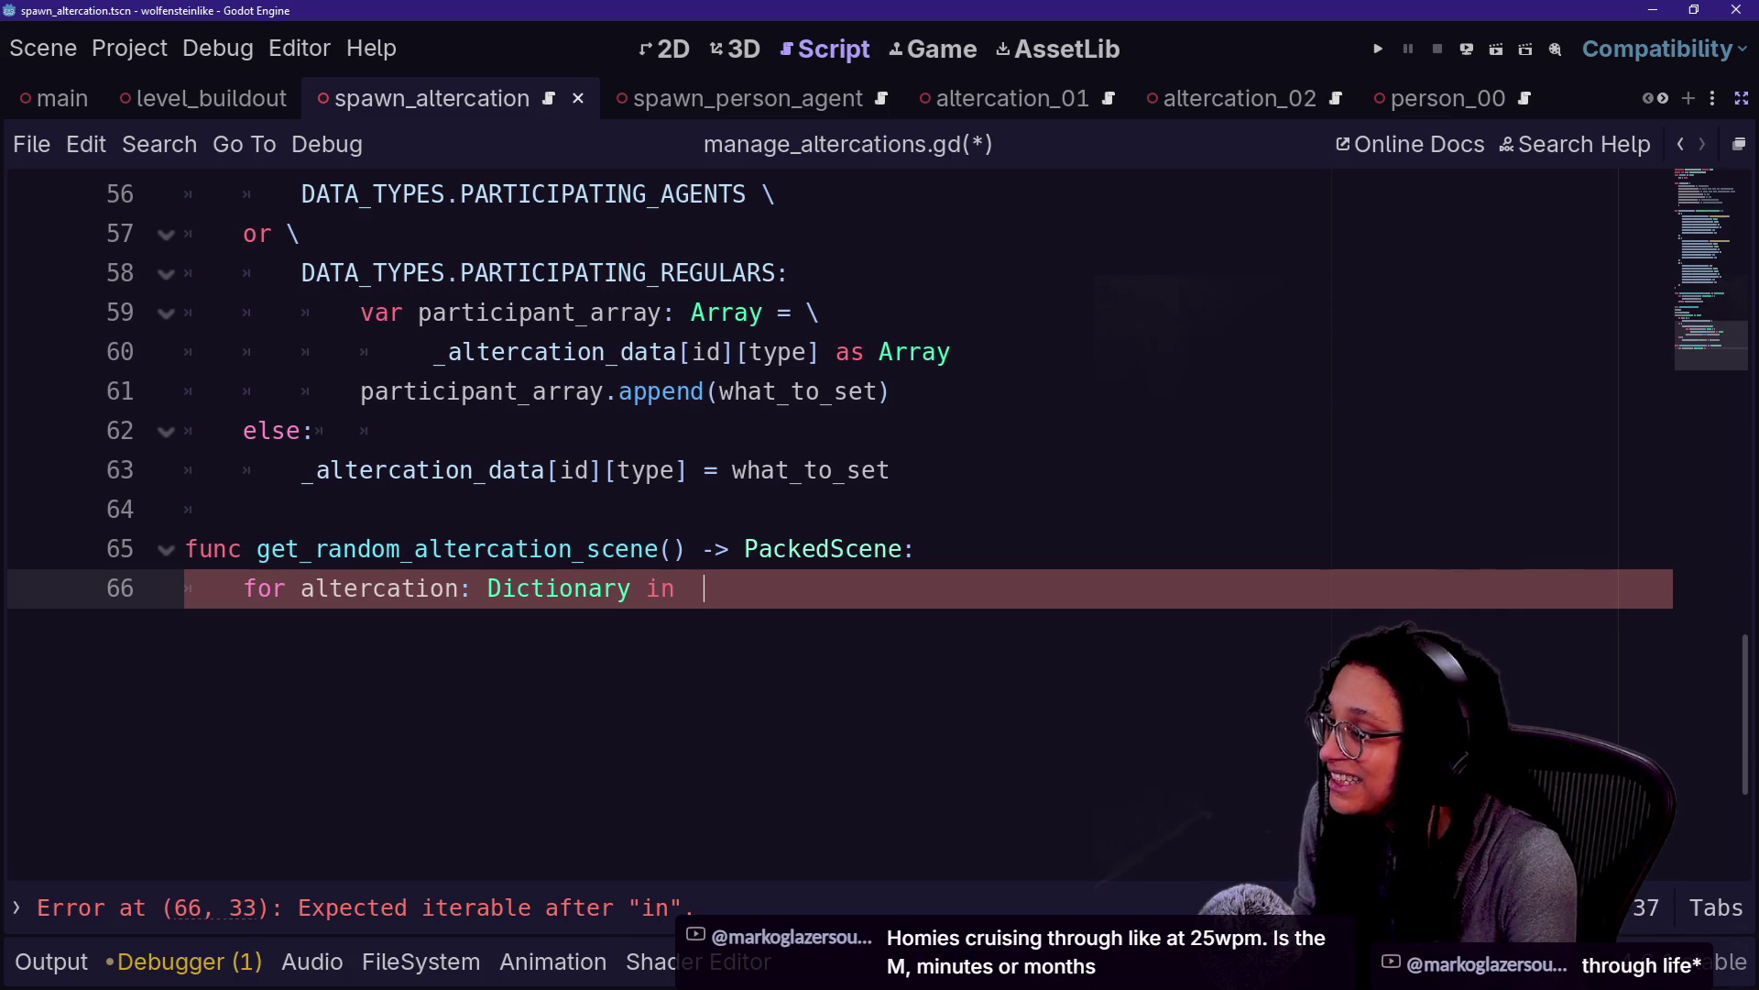
Complete the loop header as 'for altercation: Dictionary in _altercation_data:'
type("alterca")
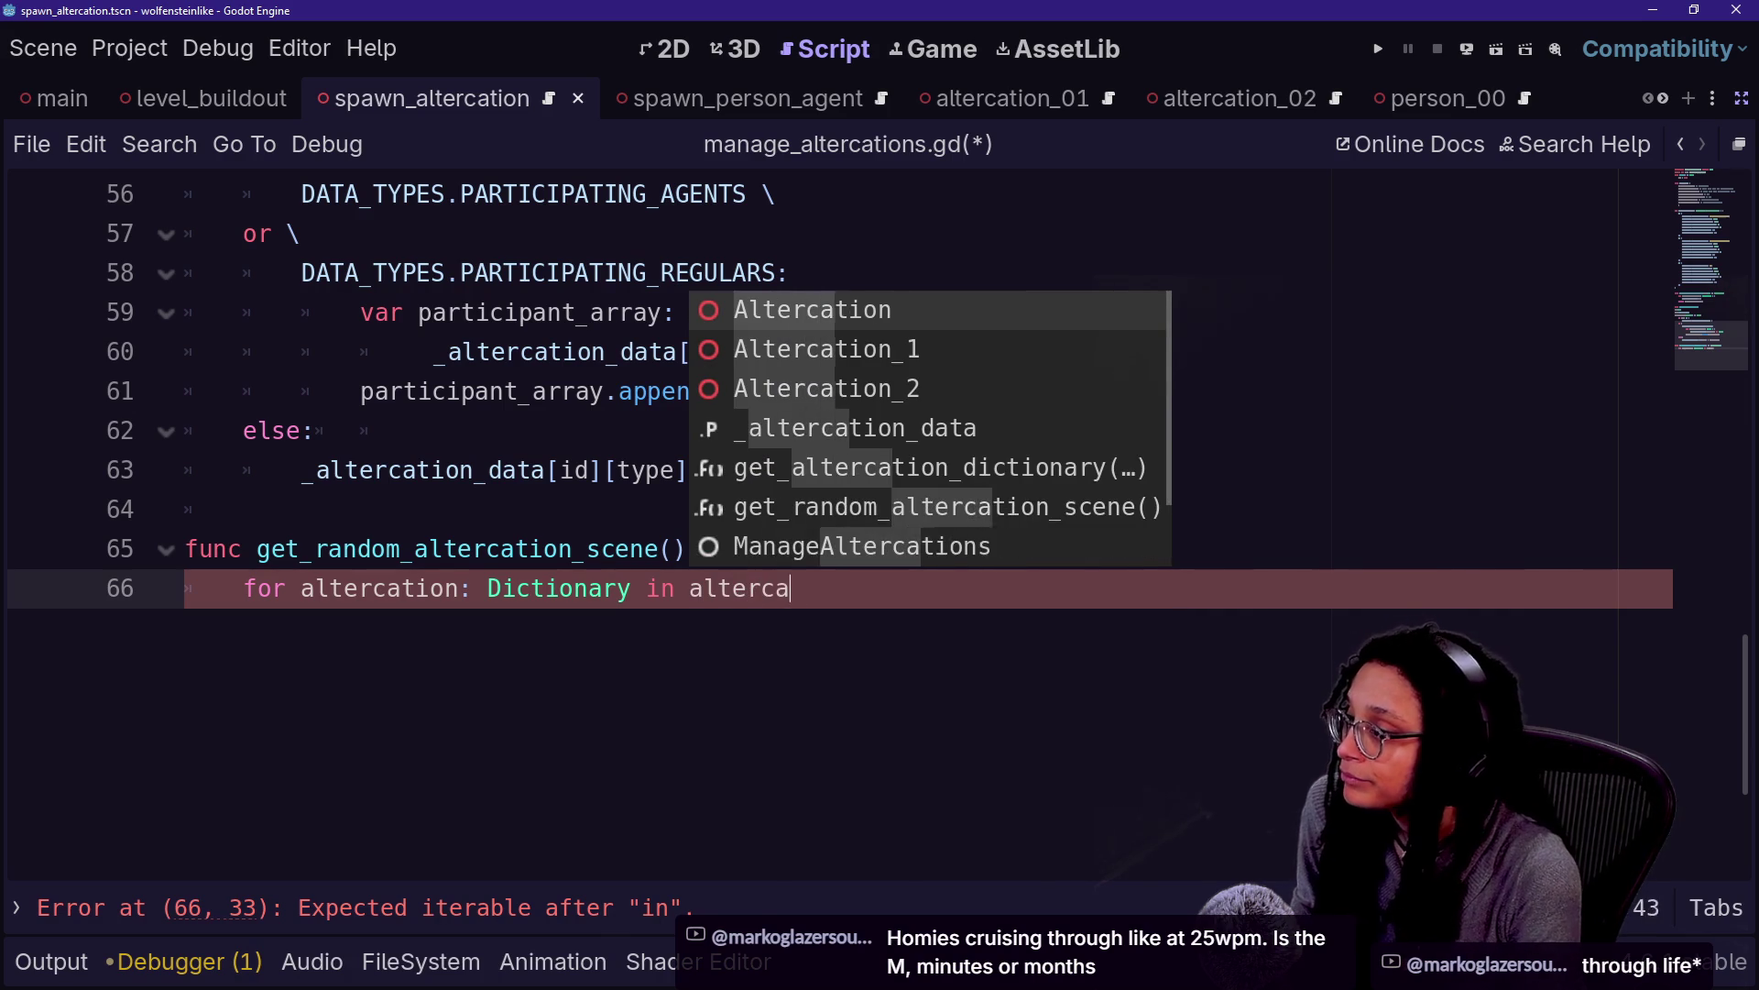
type("t")
key("Up")
key("Down")
key("Down")
key("Down")
key("Return")
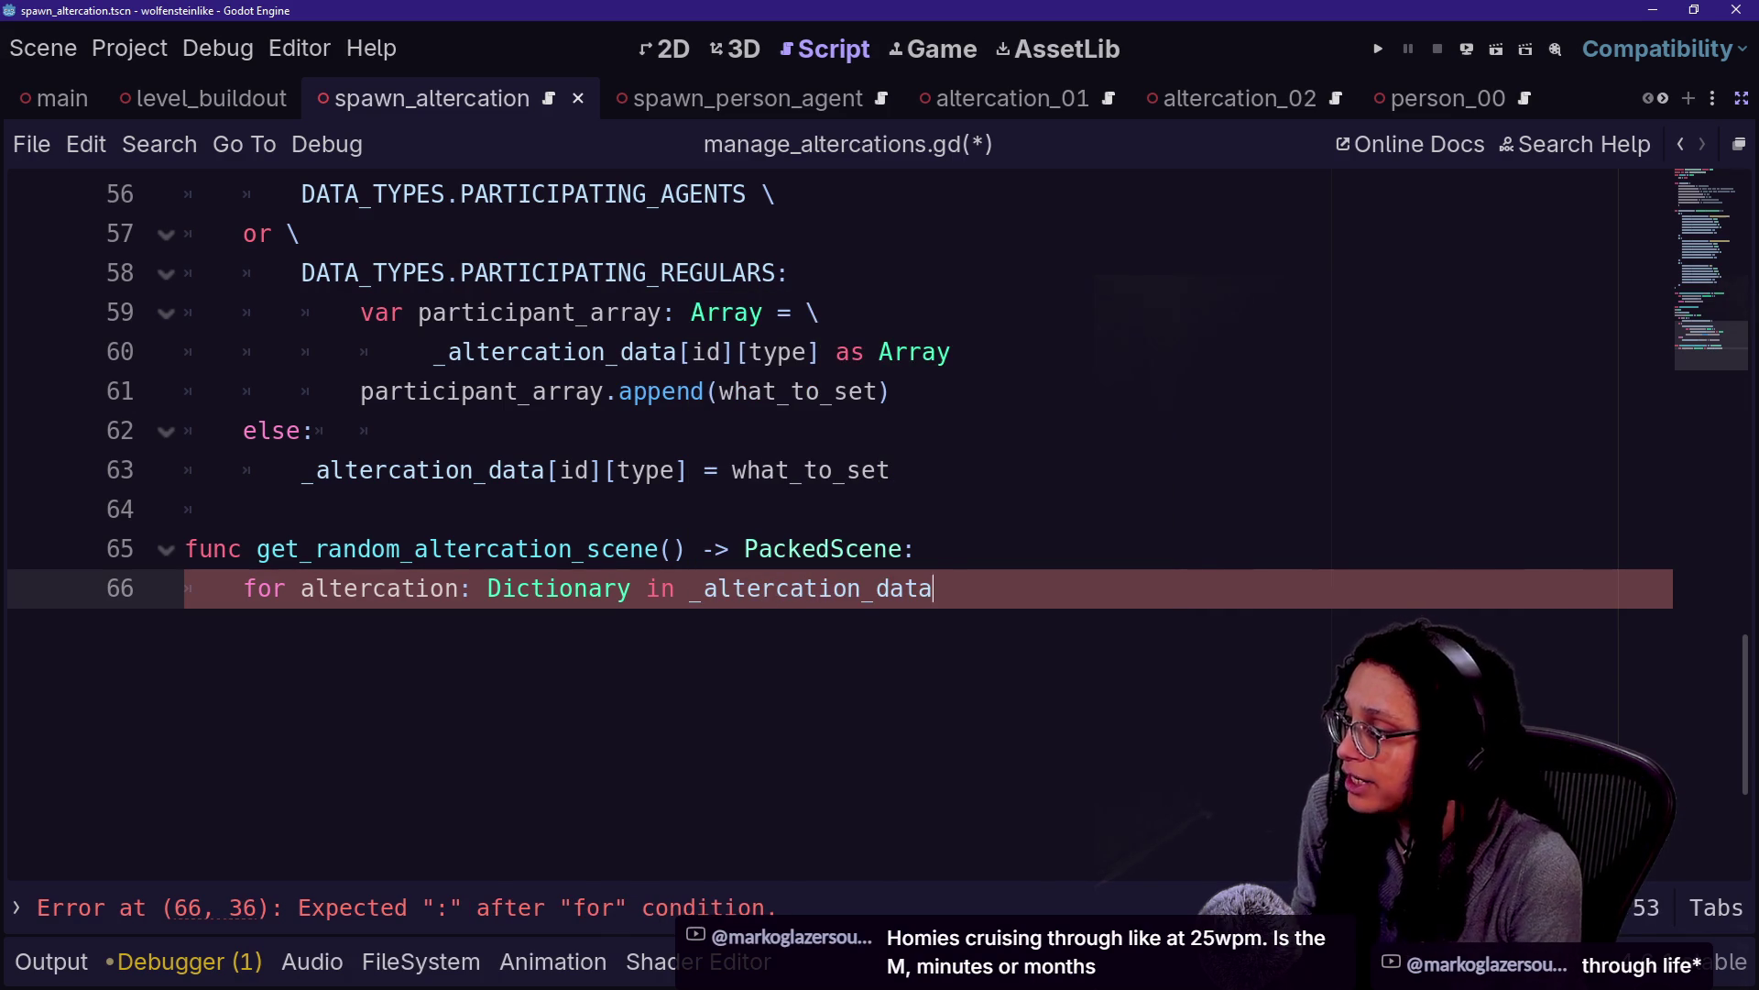
type(":")
key("Return")
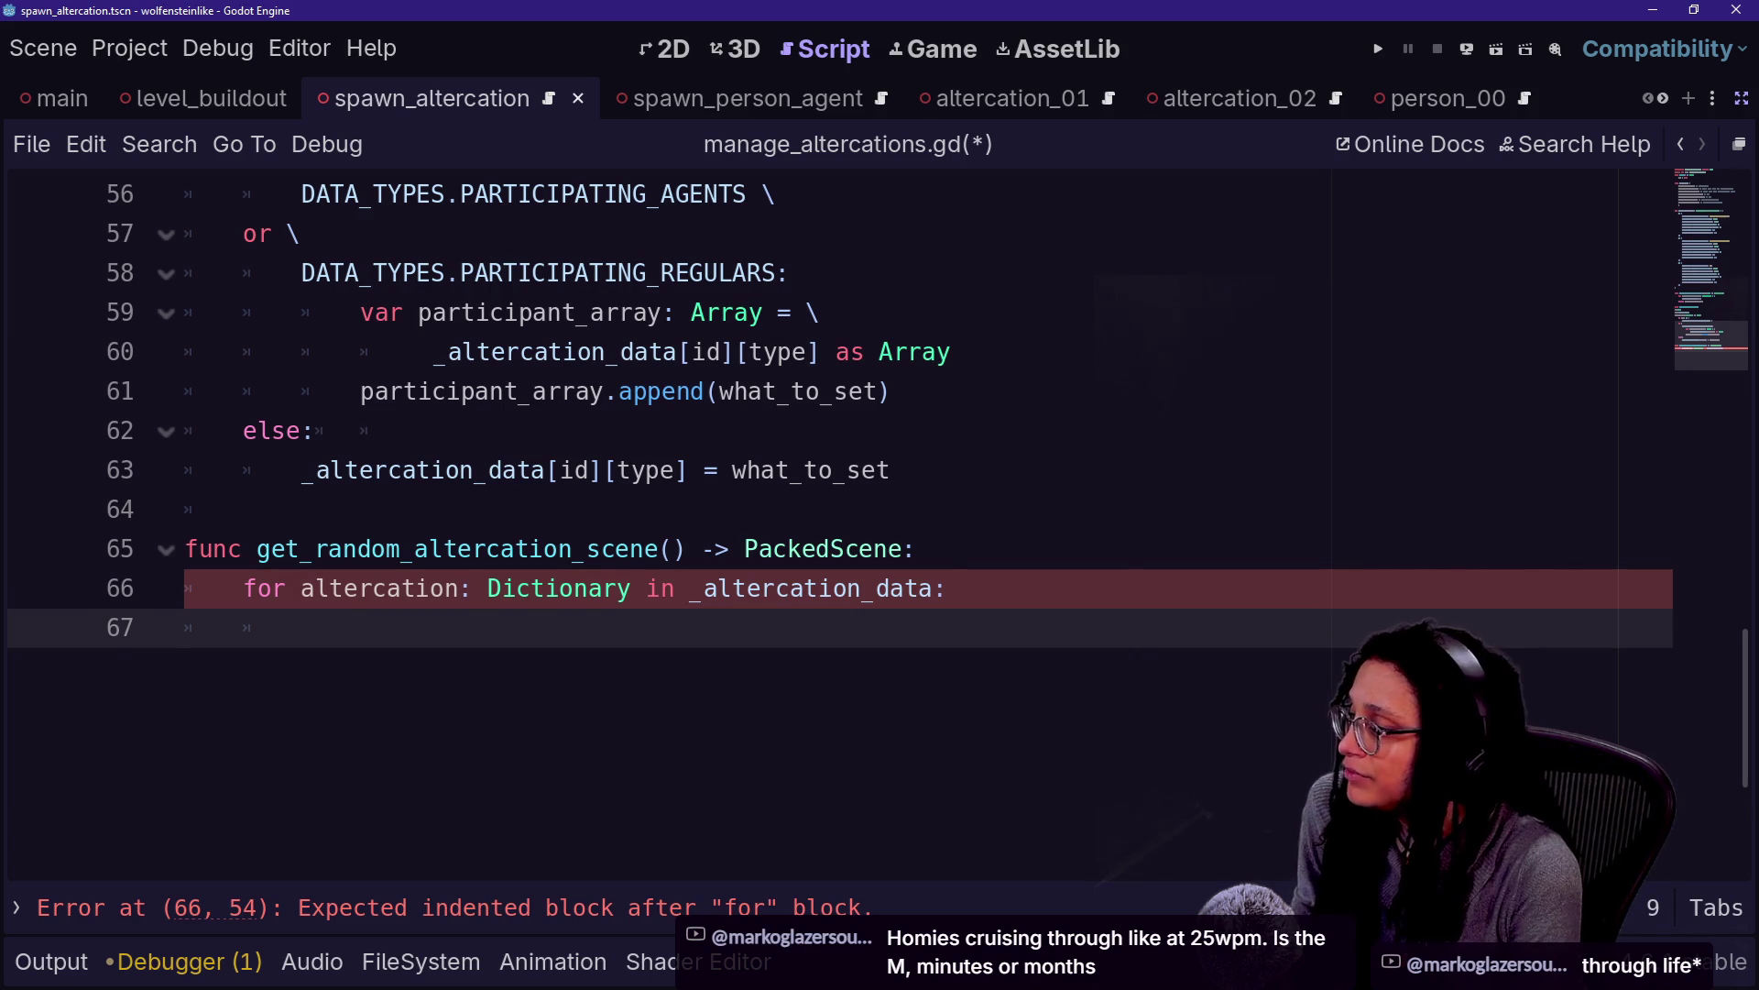
Declare 'var scene_array: Array[PackedScene] = []' on a new line above the loop
left_click(948, 588)
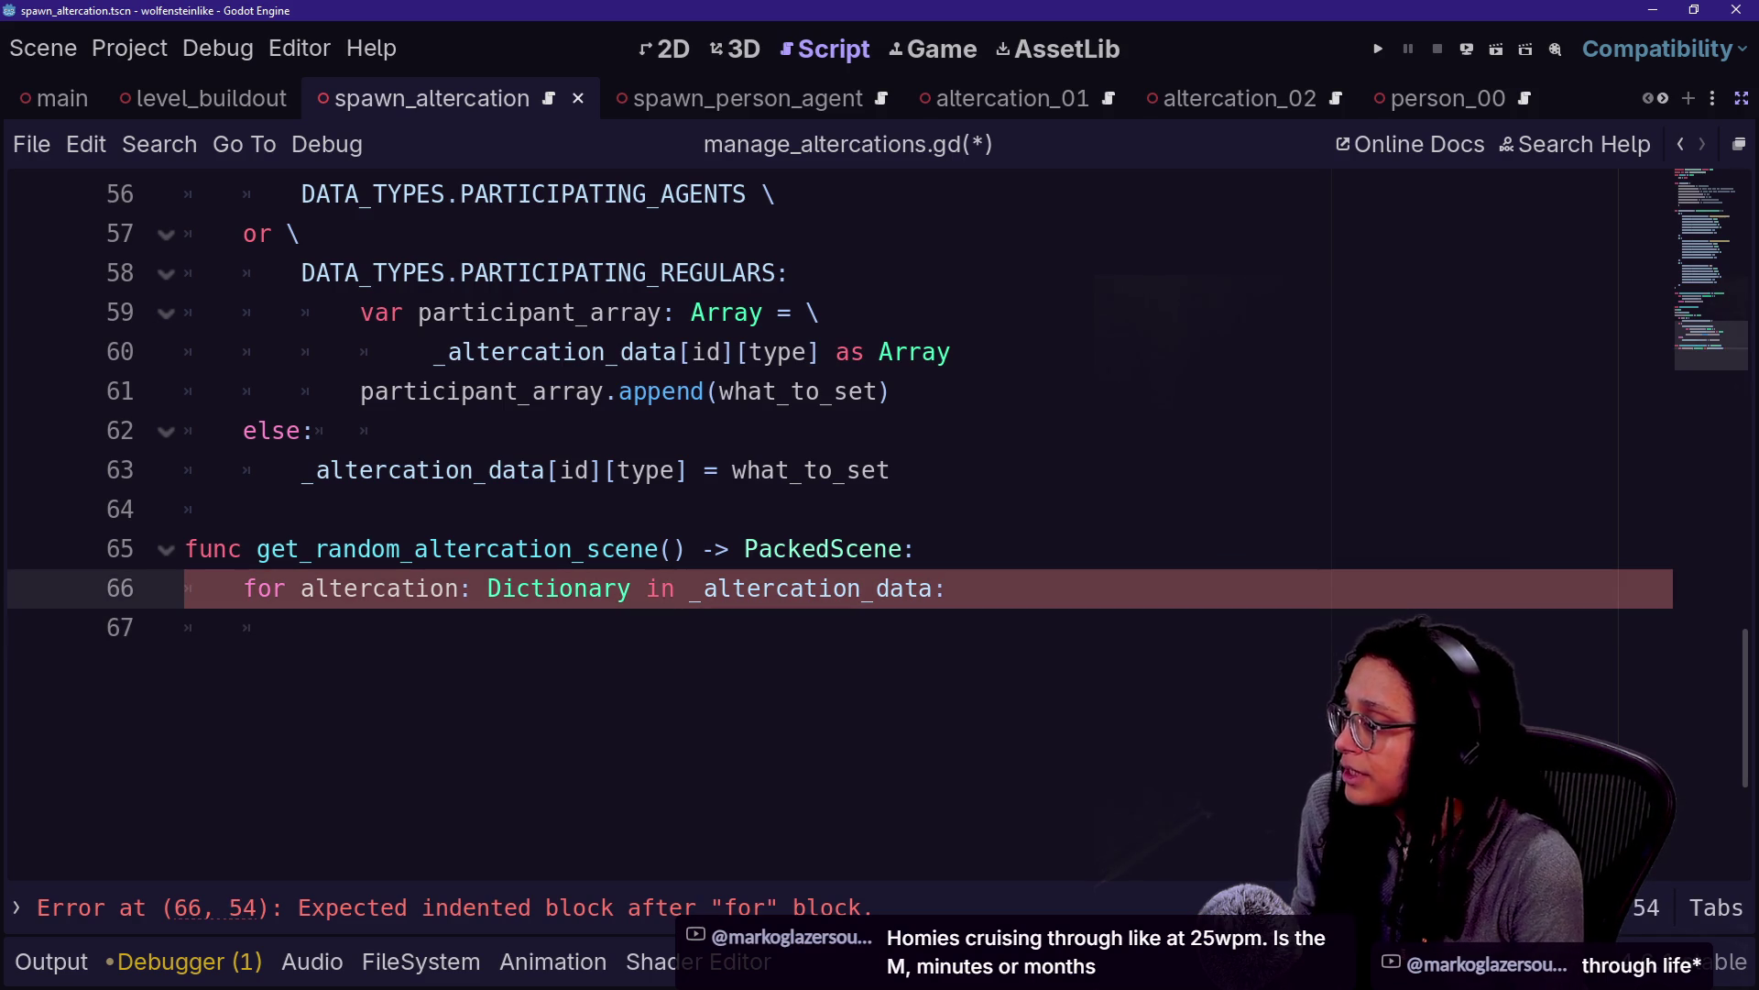
key("Up")
key("Return")
type("va")
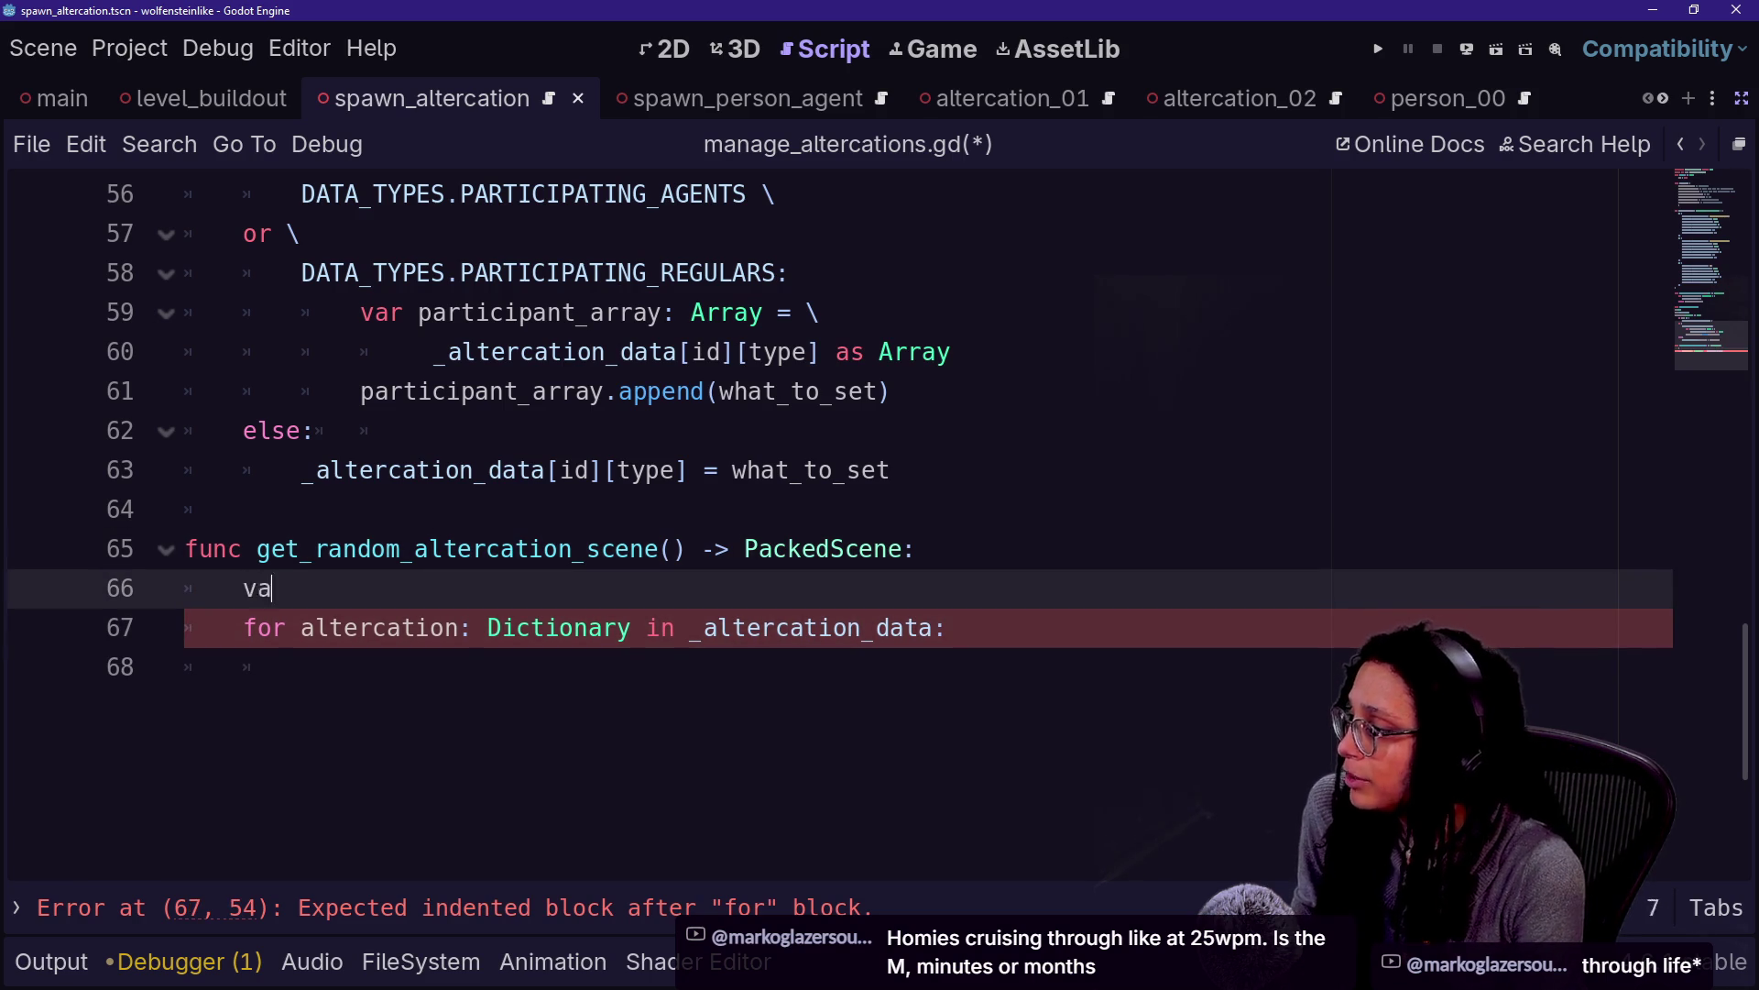
type("r altercation")
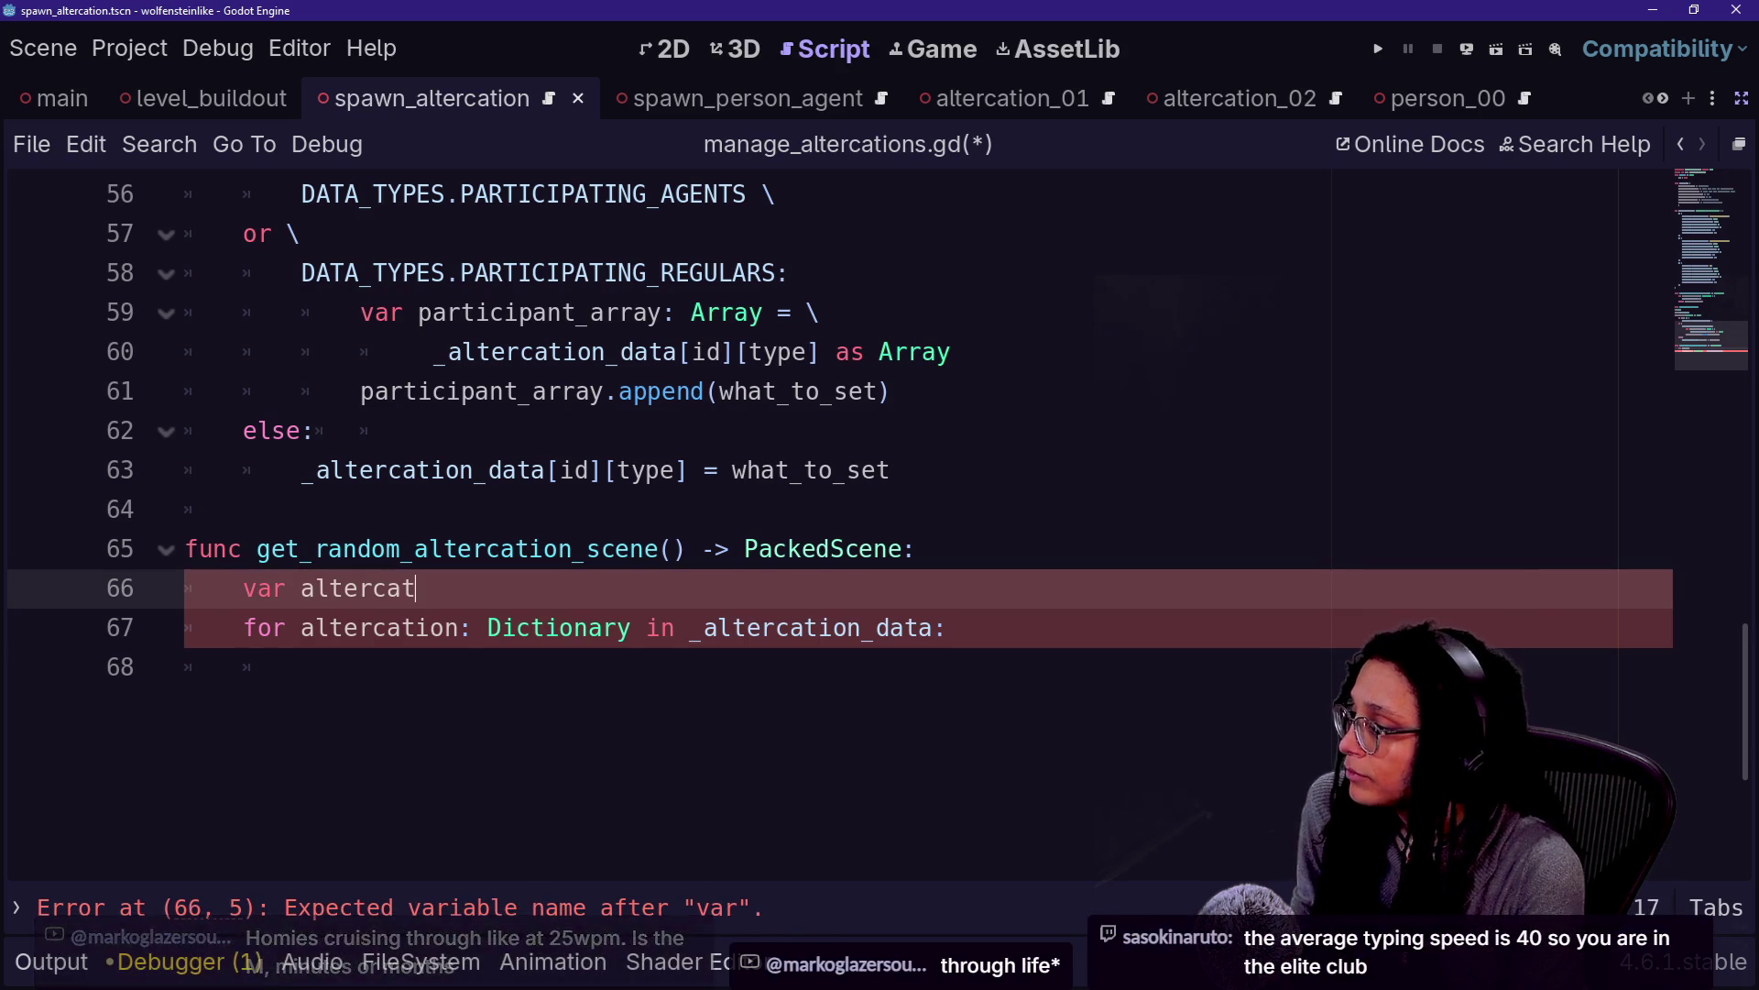
key("BackSpace")
key("BackSpace")
key("BackSpace")
key("BackSpace")
key("BackSpace")
key("BackSpace")
type("s")
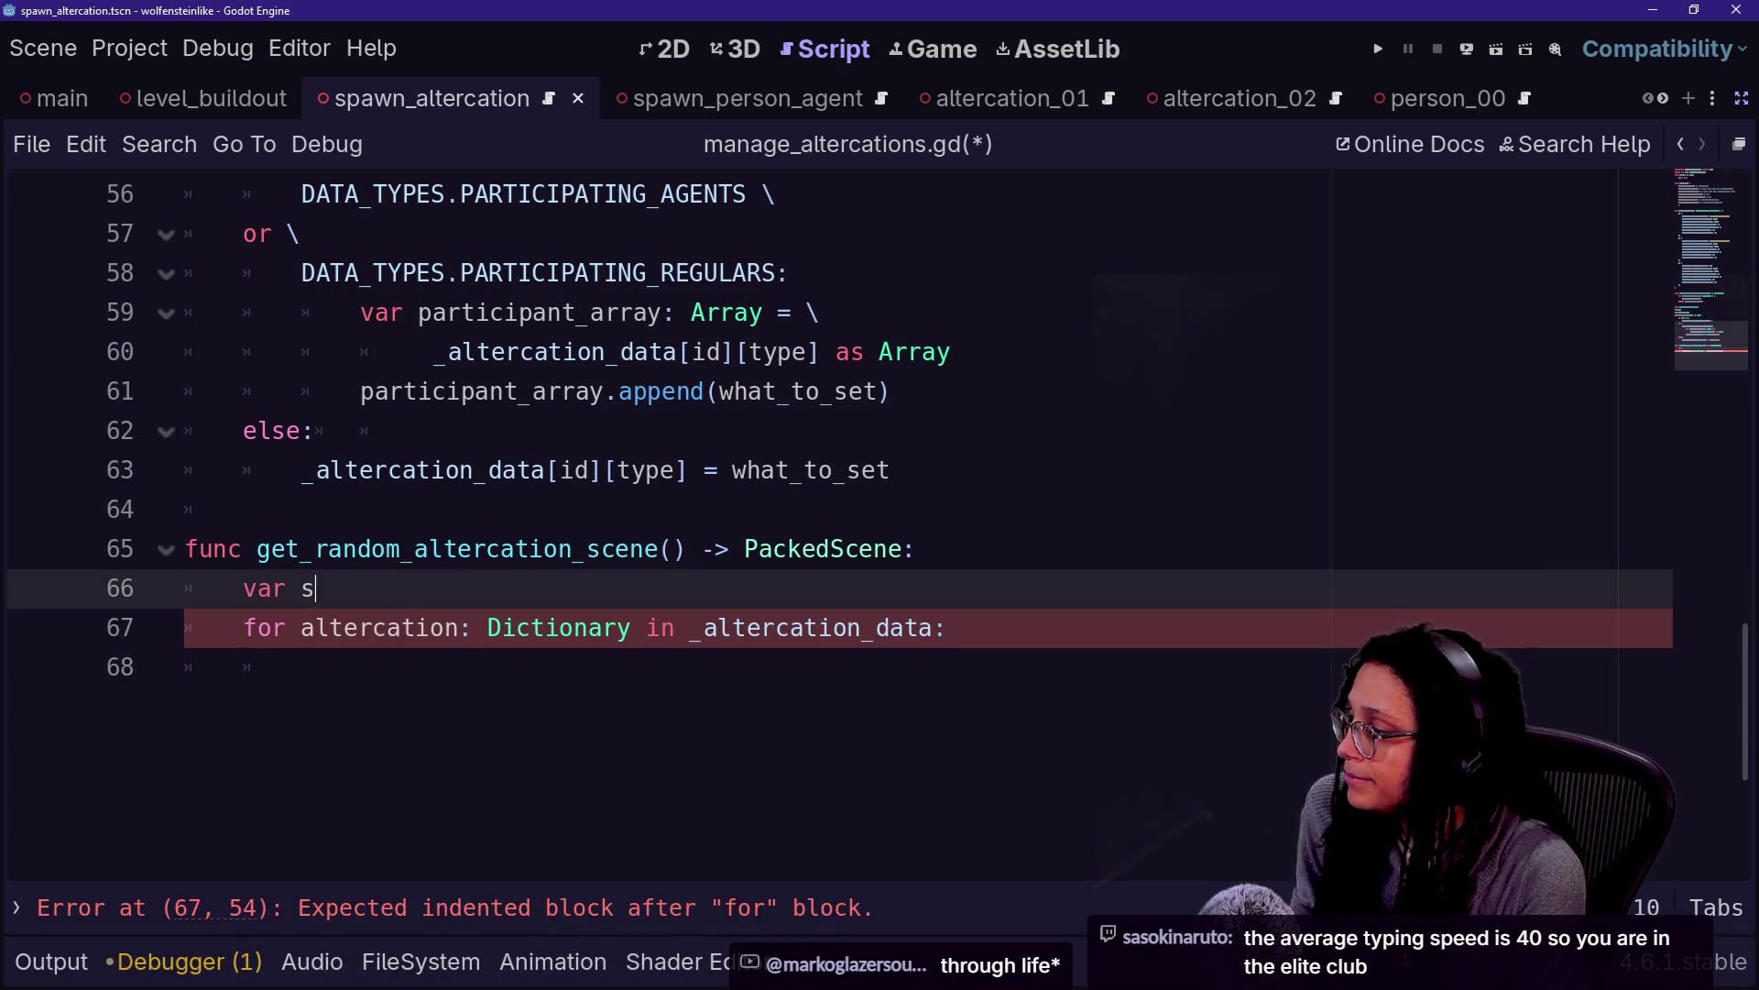
type("cene_arrayArray[Pac")
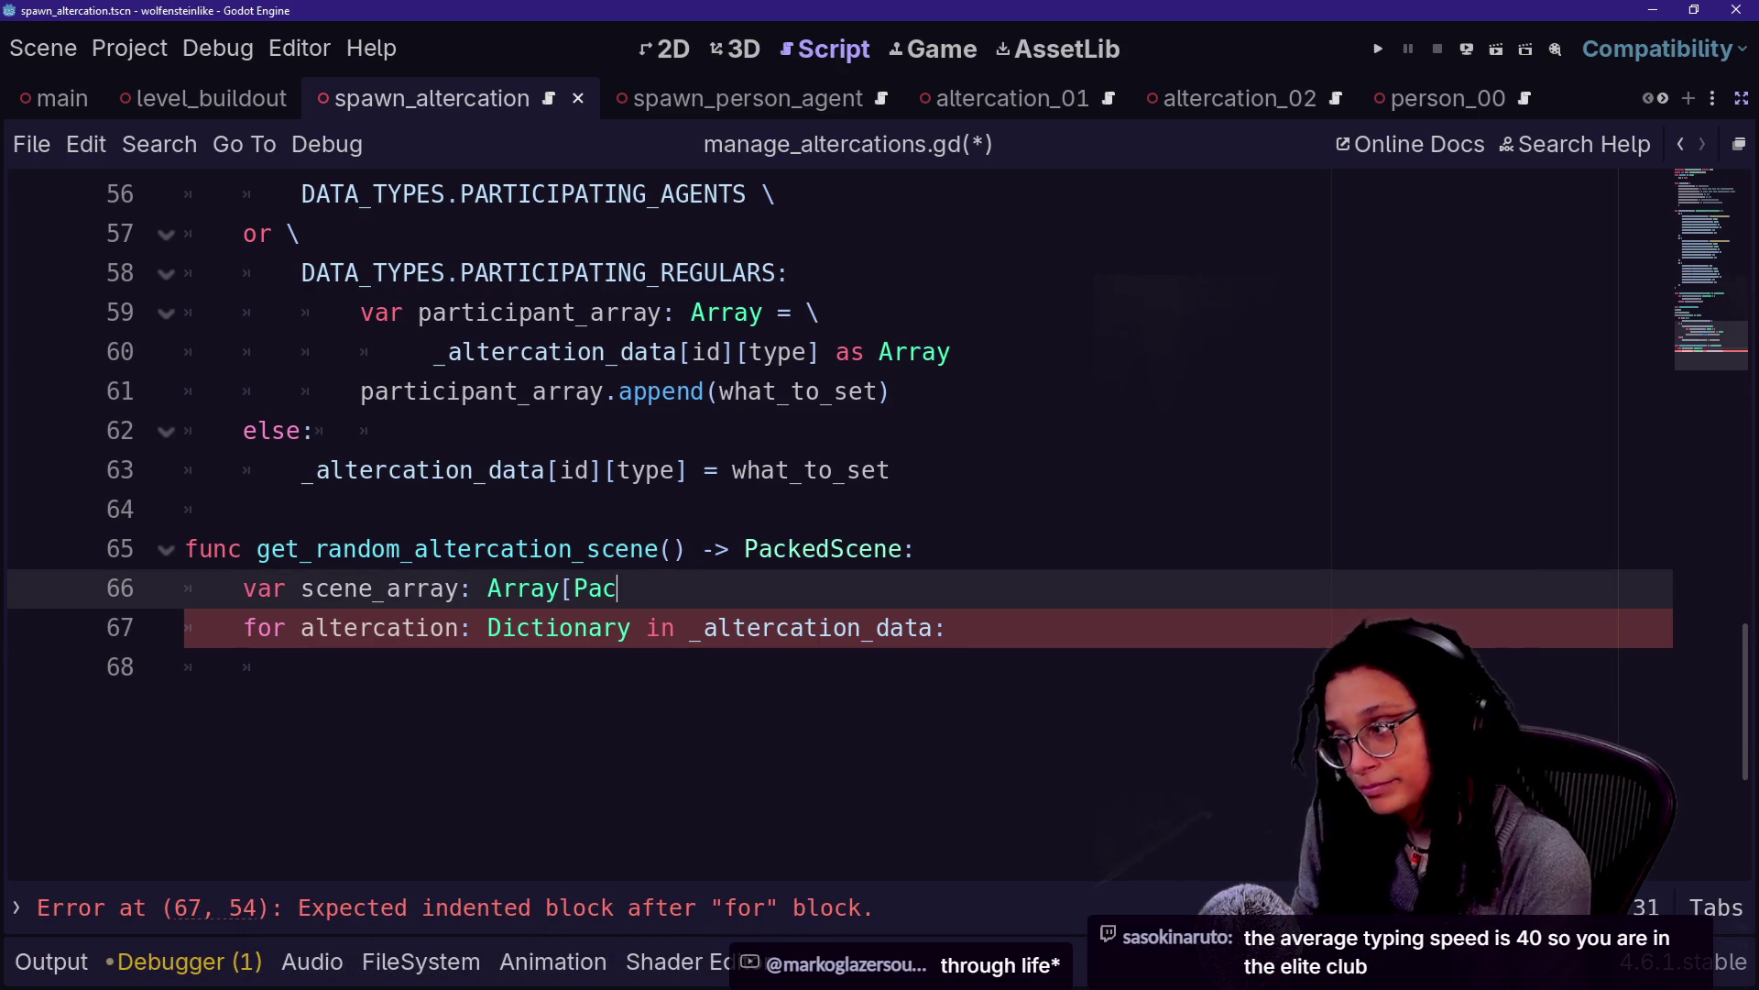
type("kedSccenes")
key("BackSpace")
key("BackSpace")
key("BackSpace")
key("BackSpace")
key("BackSpace")
type("ene] = []")
left_click(302, 667)
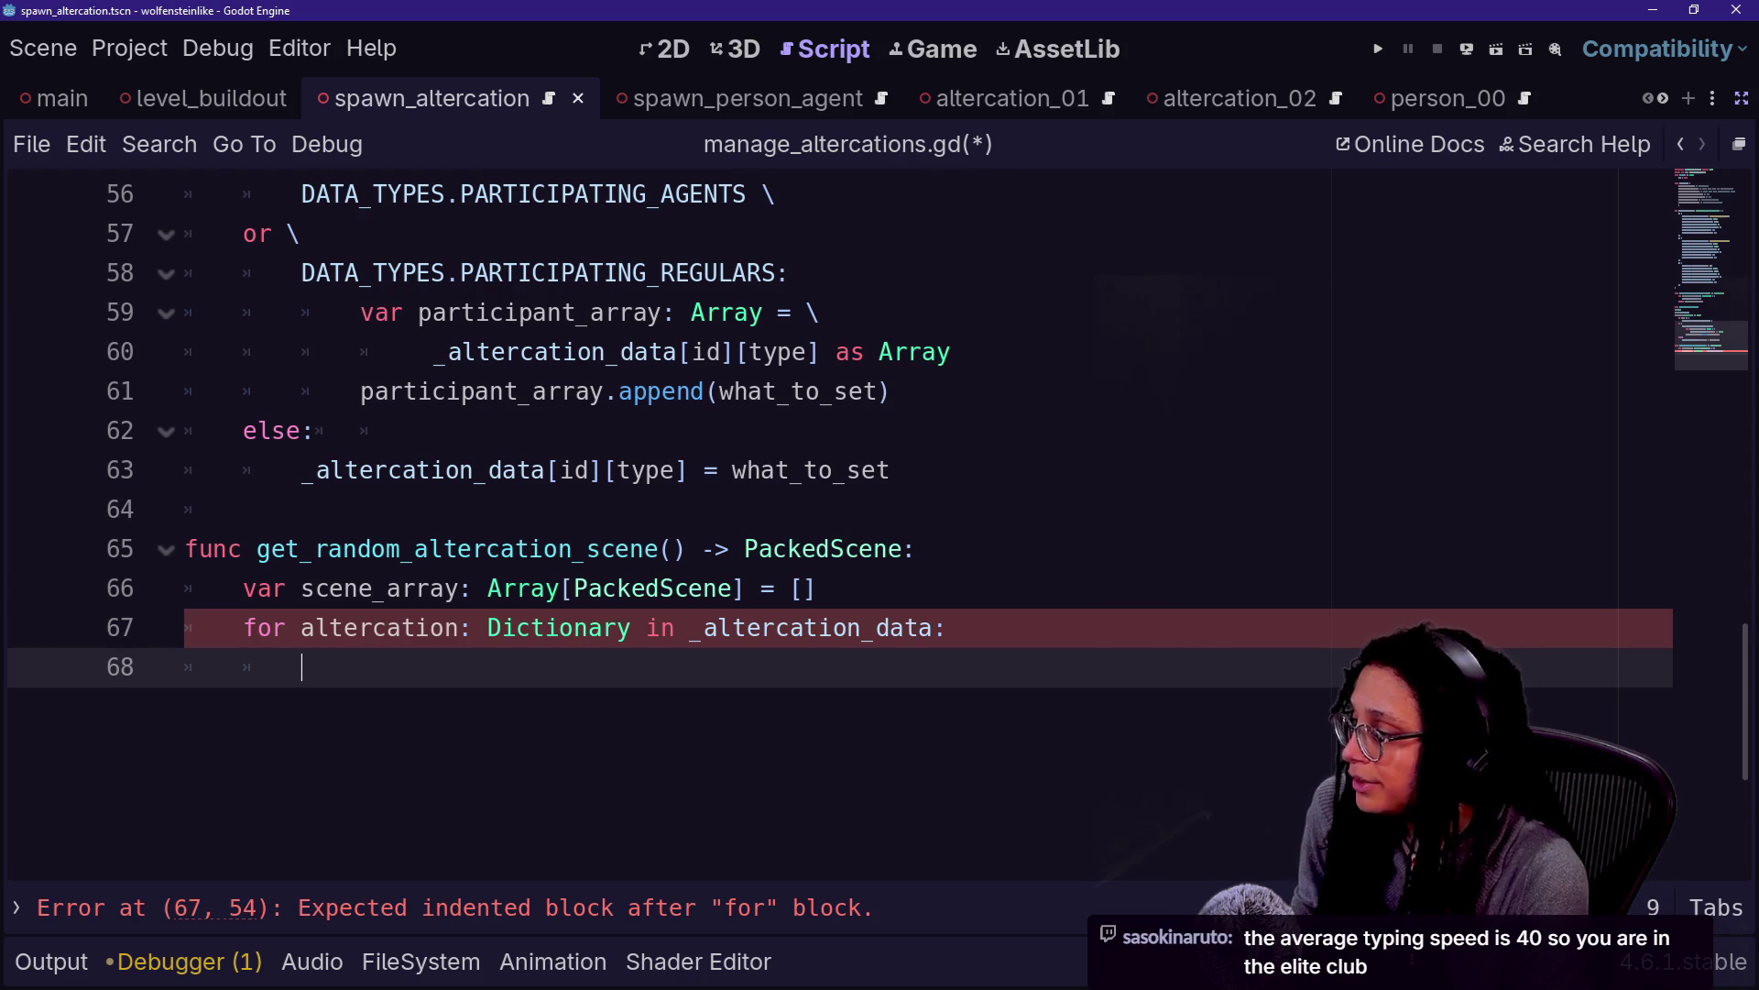
scroll(824, 523, "up", 8)
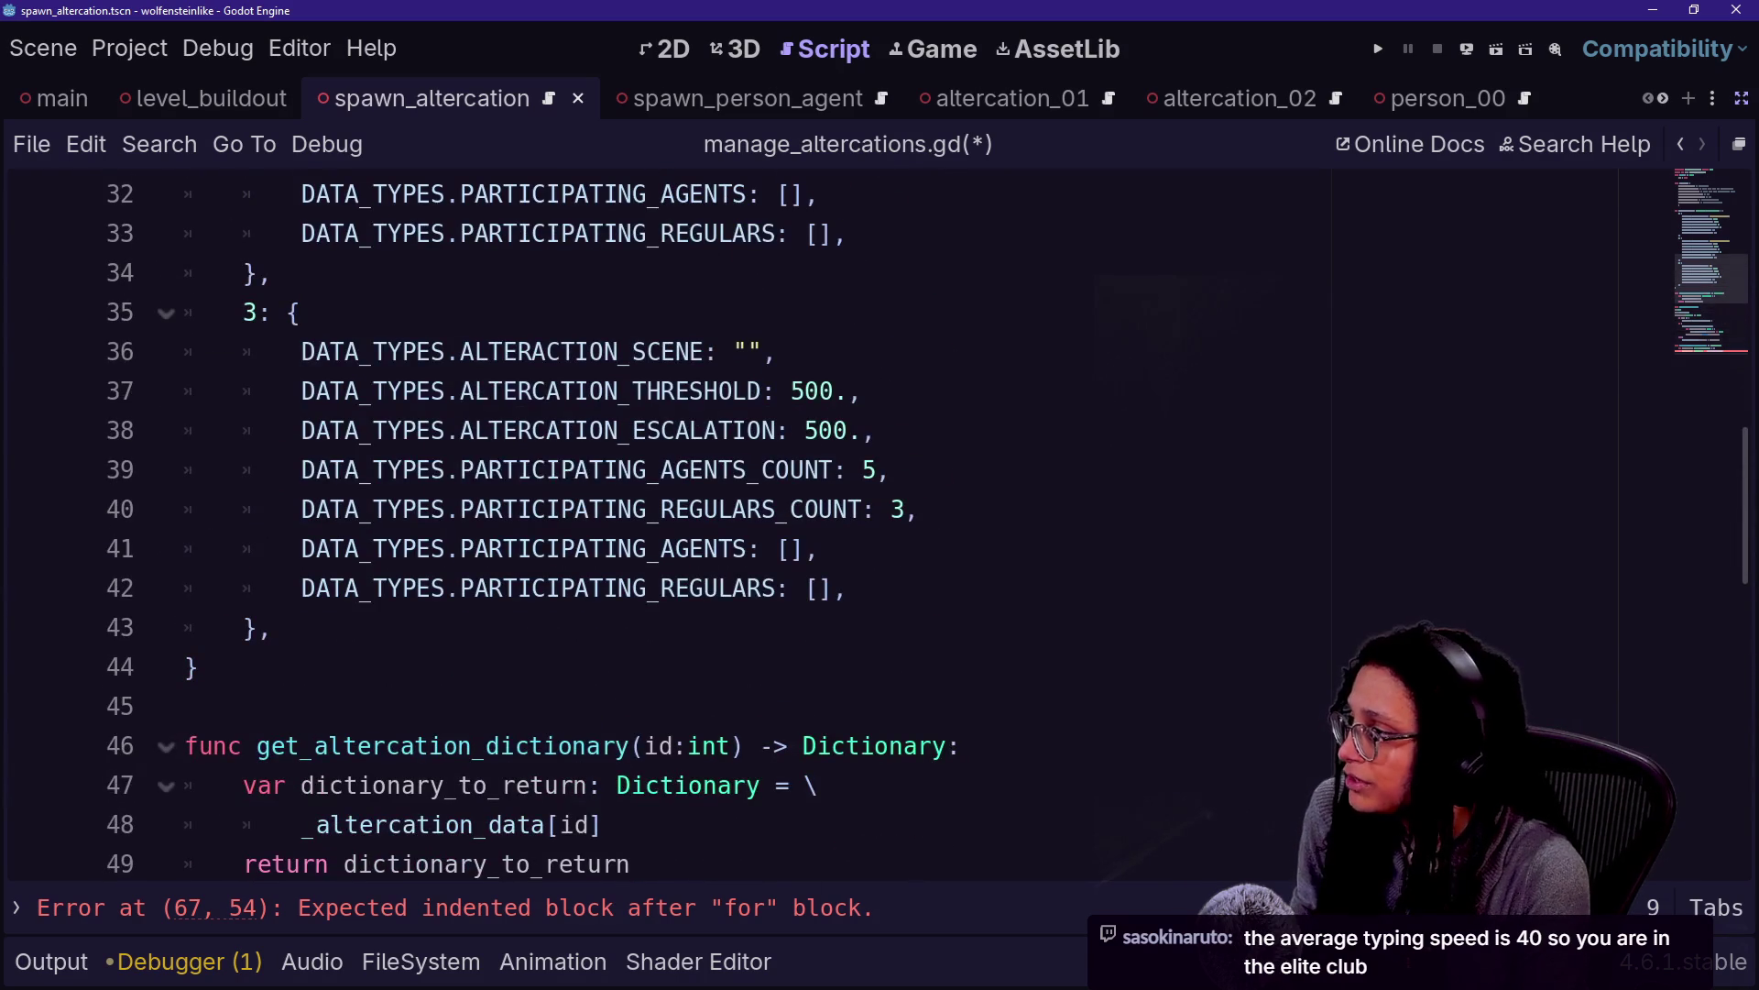
In the loop body, add scene_array.append(altercation[DATA_TYPES.ALTERACTION_SCENE])
scroll(824, 522, "down", 8)
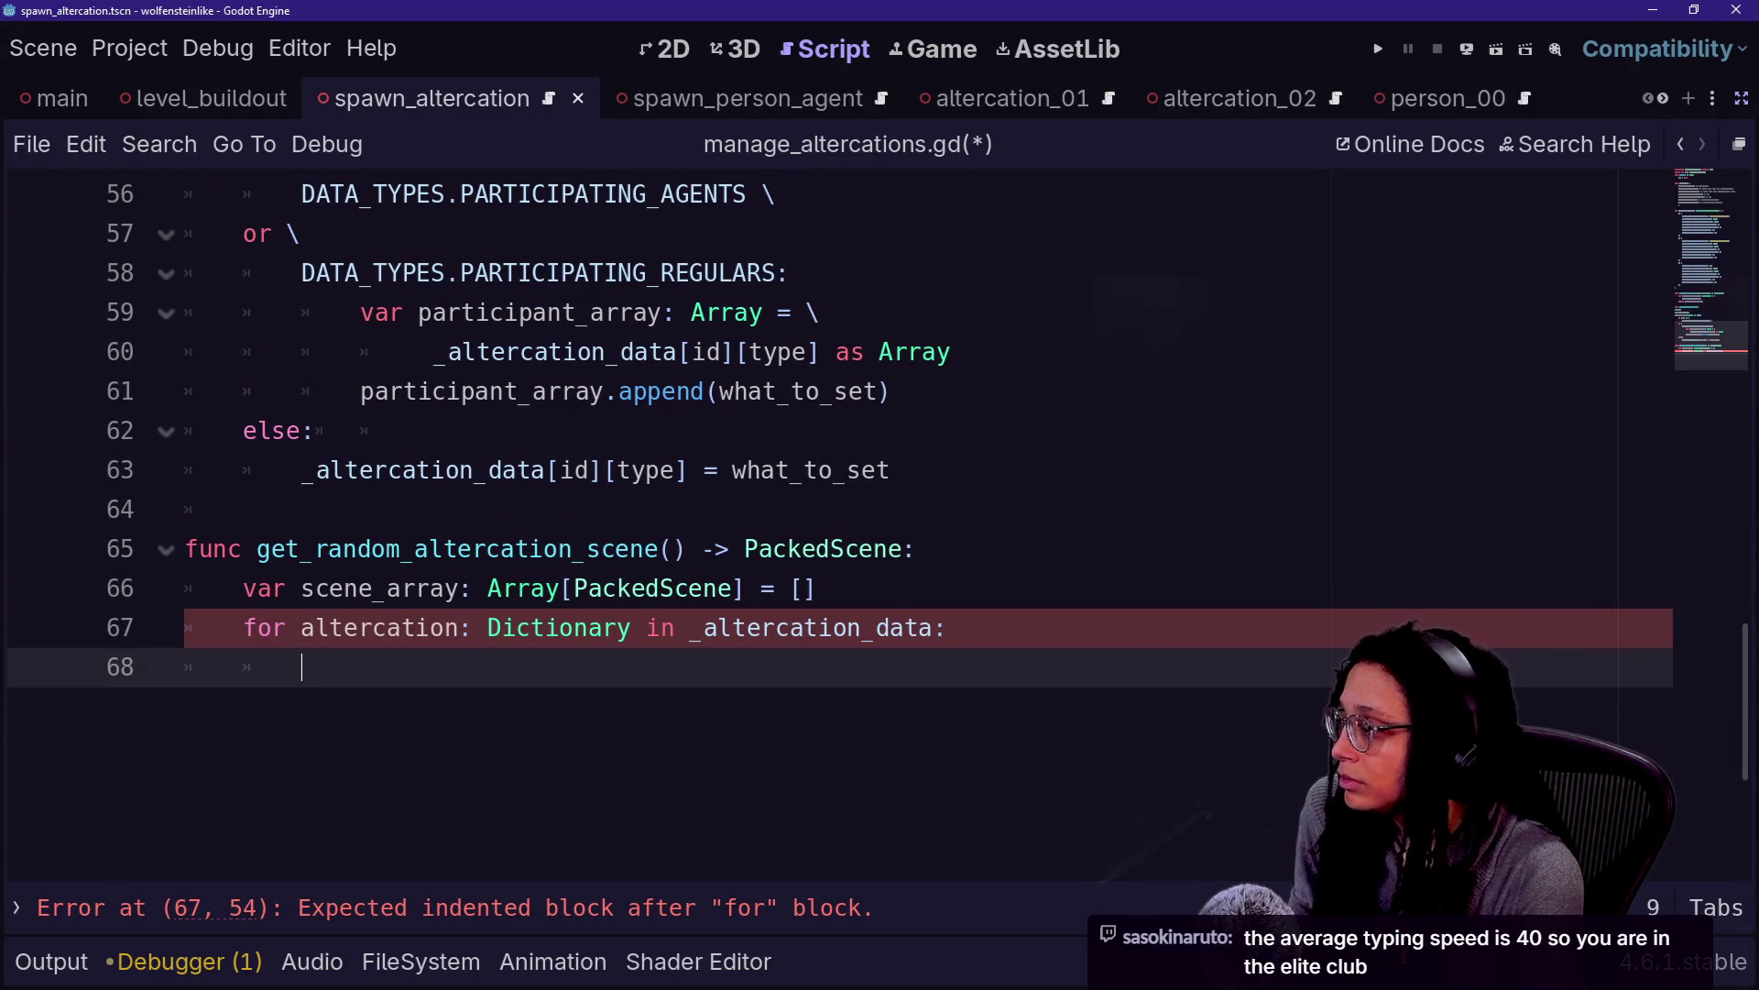
type("scene")
key("Return")
type(".app")
key("Return")
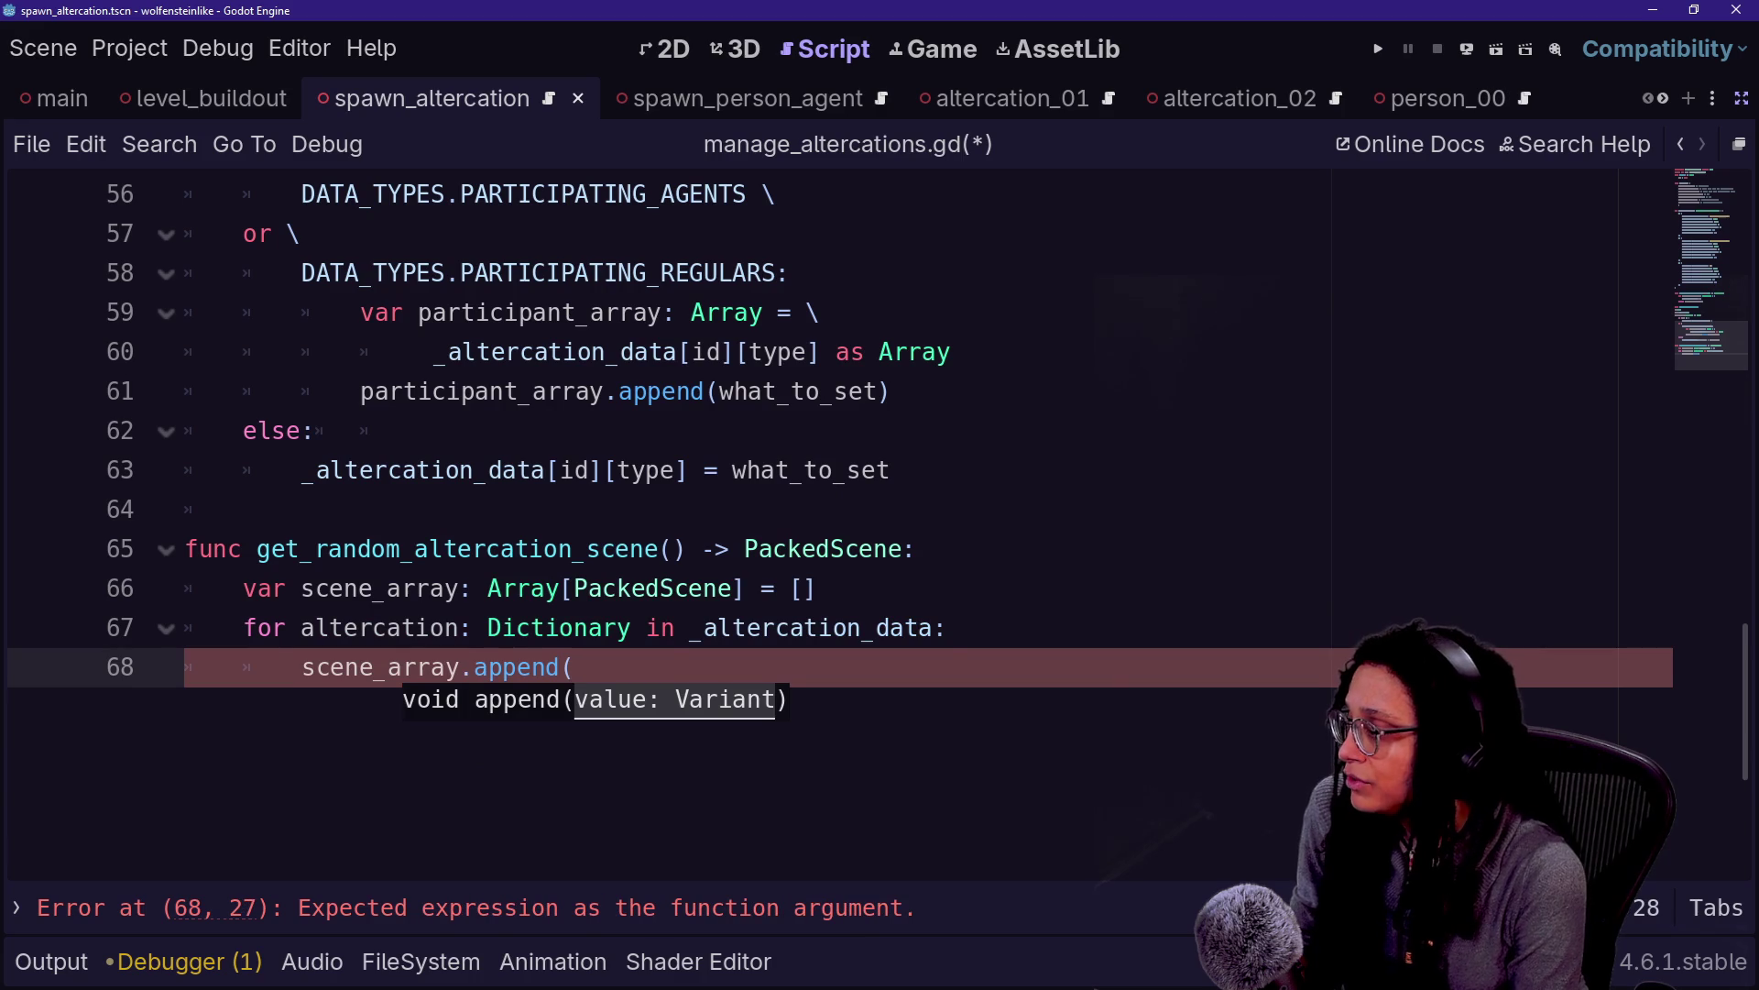
type("altercation[")
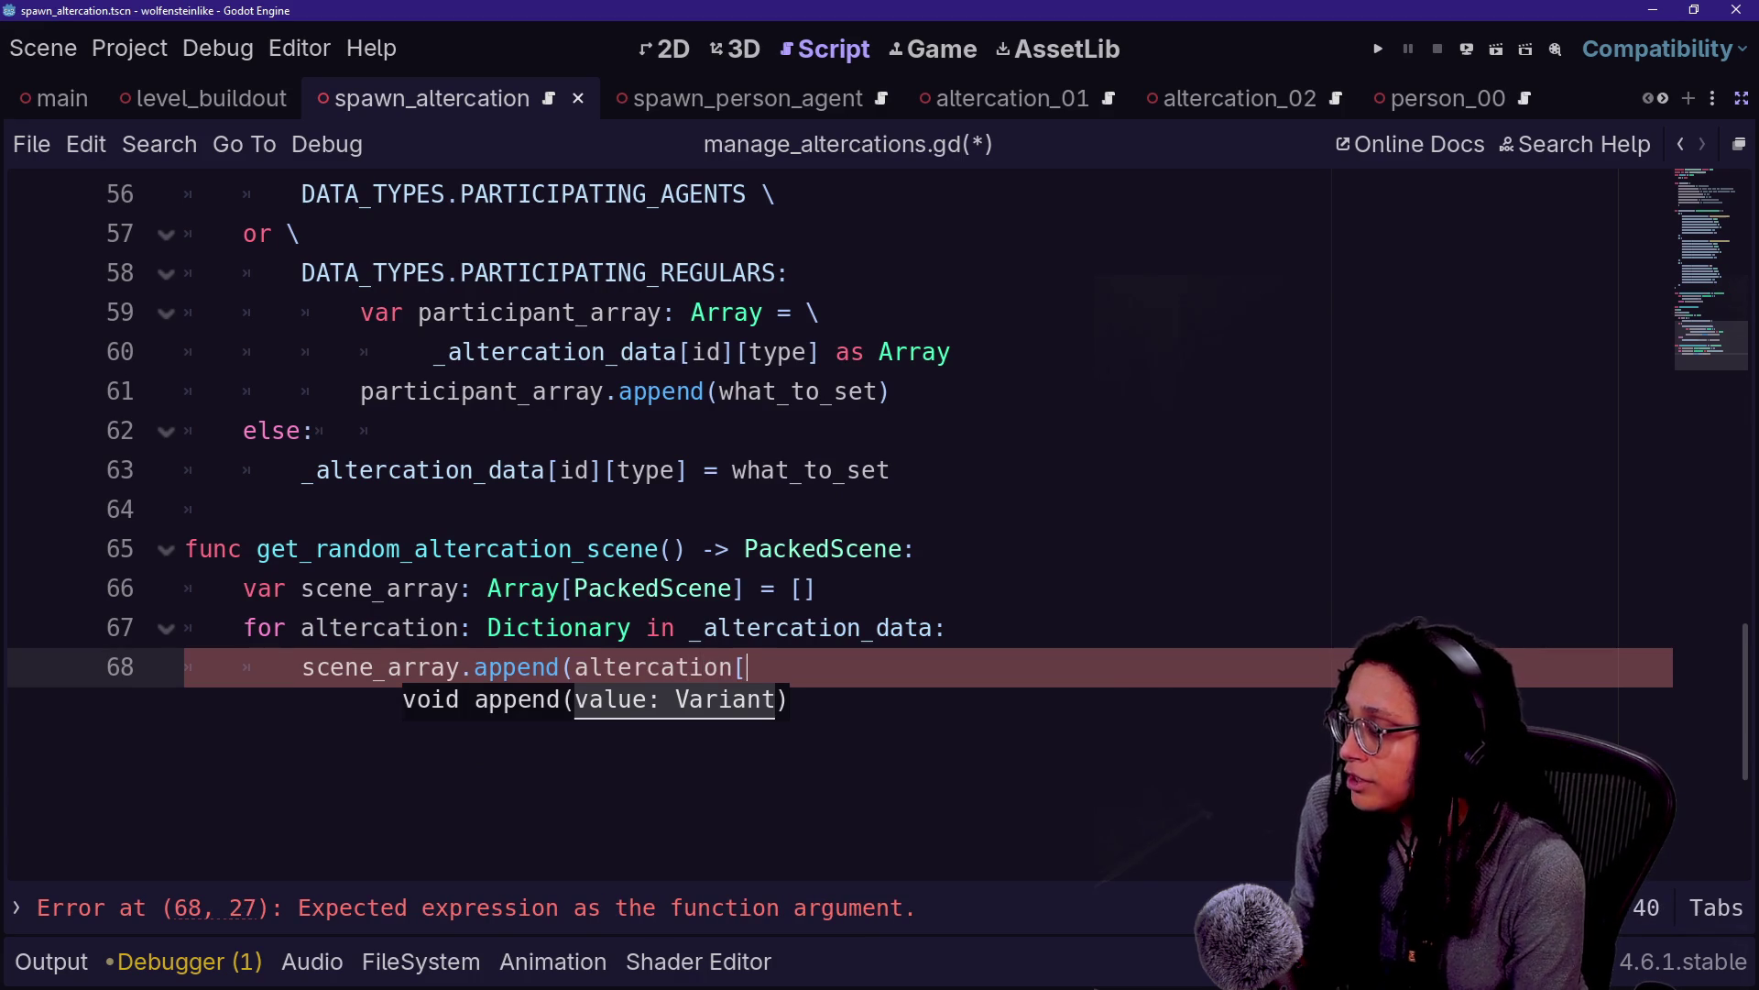
type("D")
key("Return")
type(".")
key("Return")
type("])")
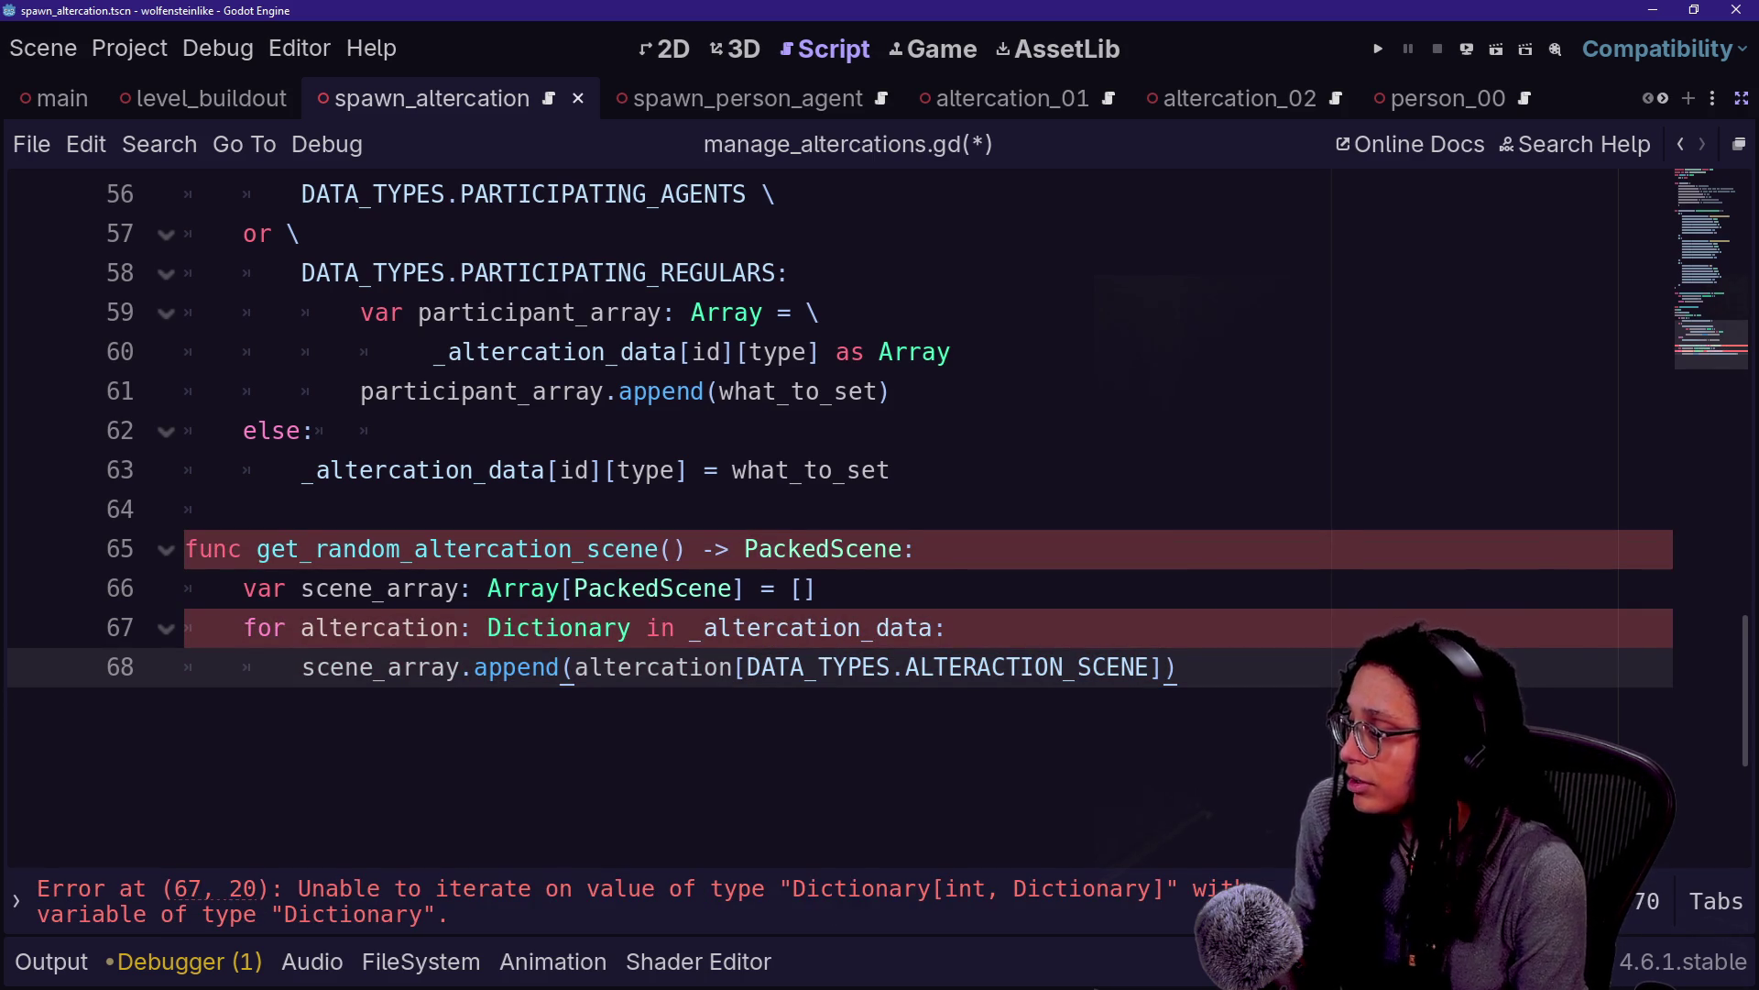
Change the loop variable to 'i: int' and index the append with _altercation_data[i]
left_click_drag(301, 628, 631, 628)
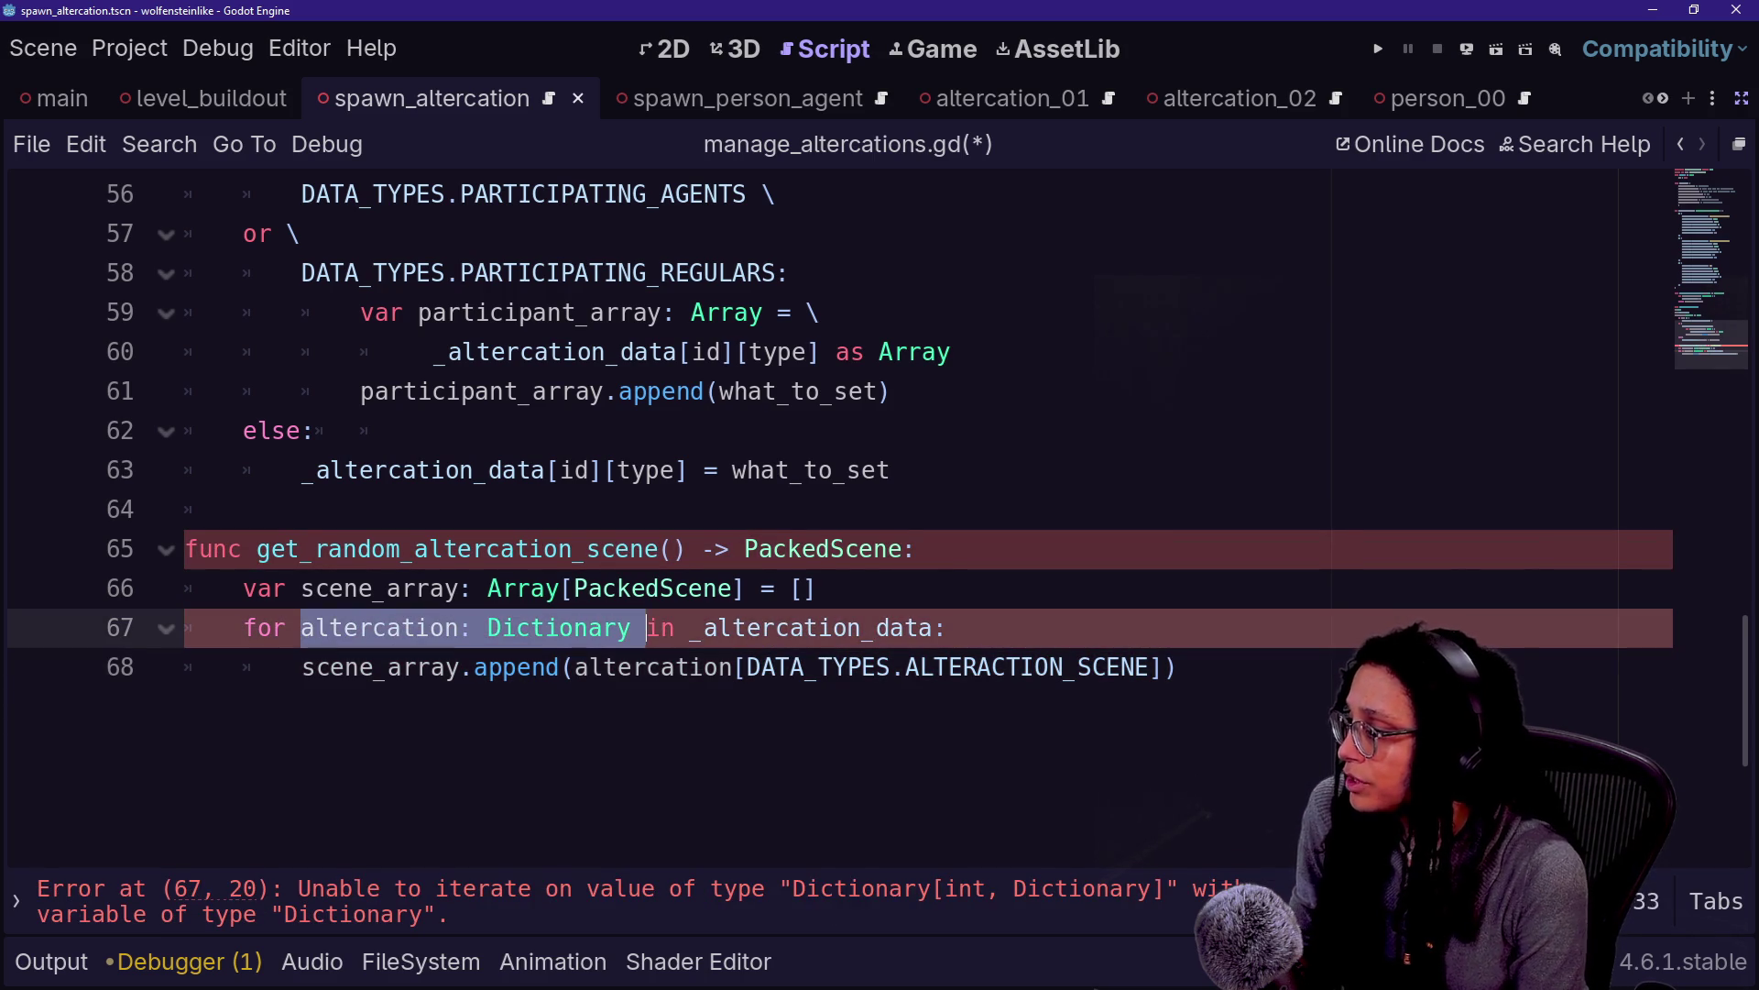
type("i")
key("BackSpace")
type(": int")
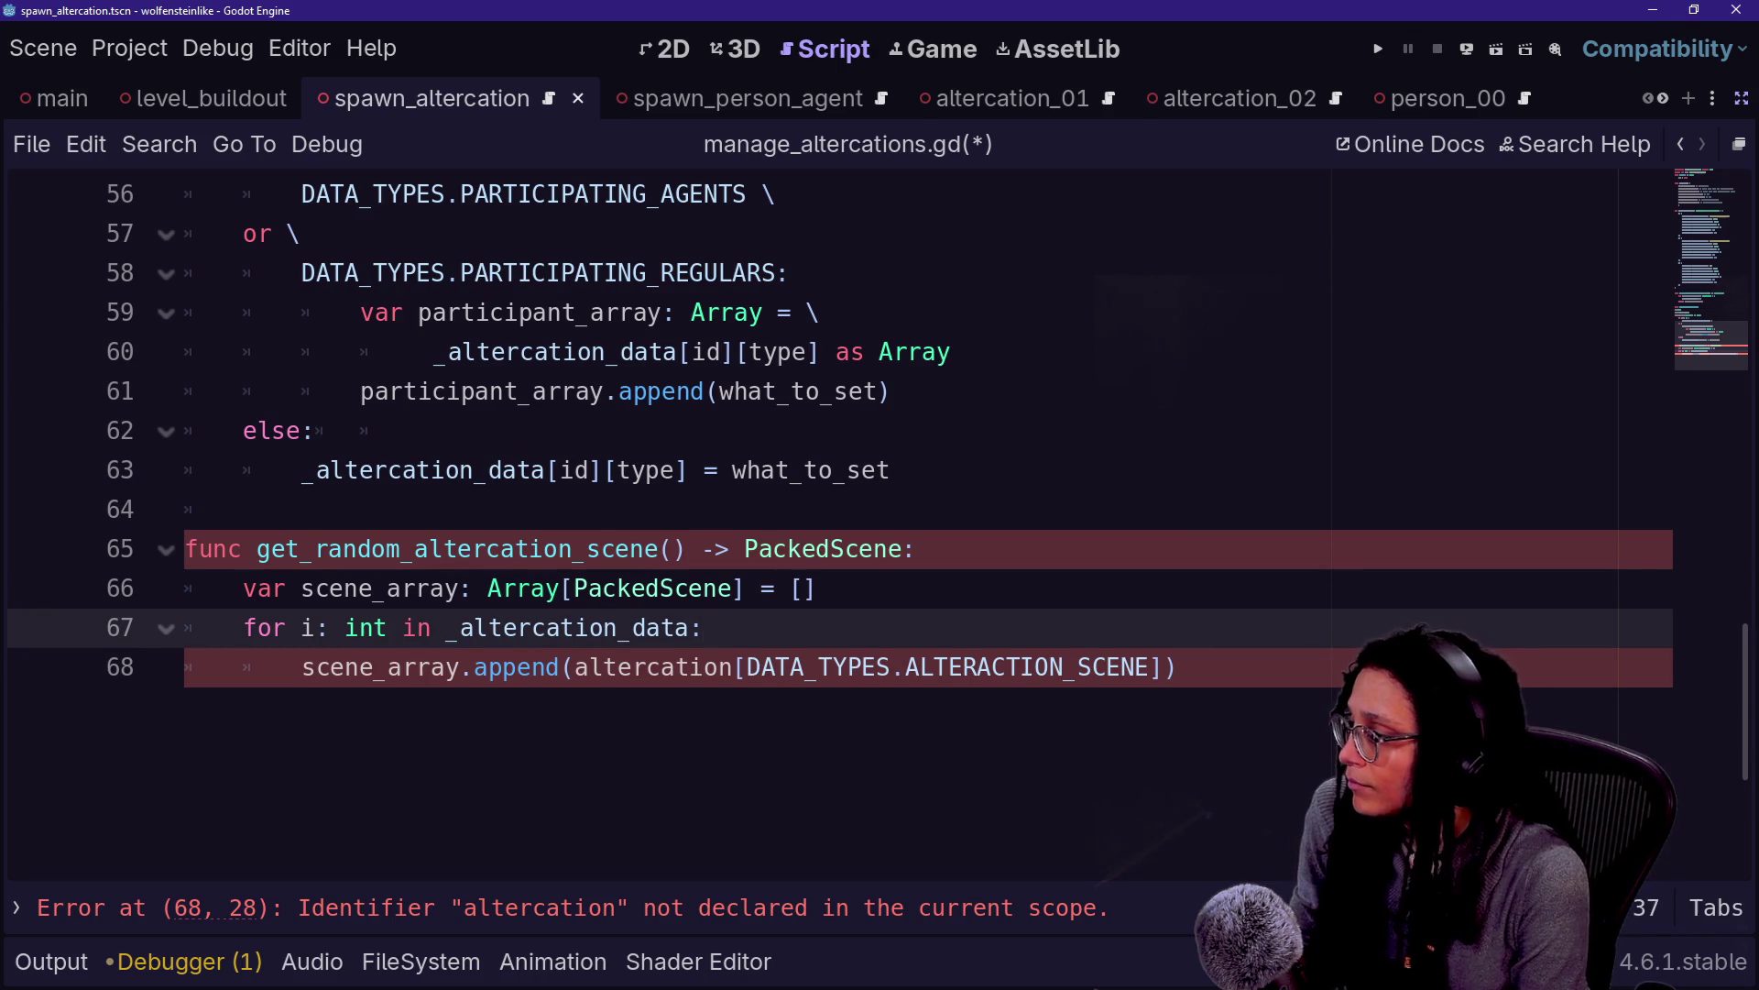
double_click(653, 667)
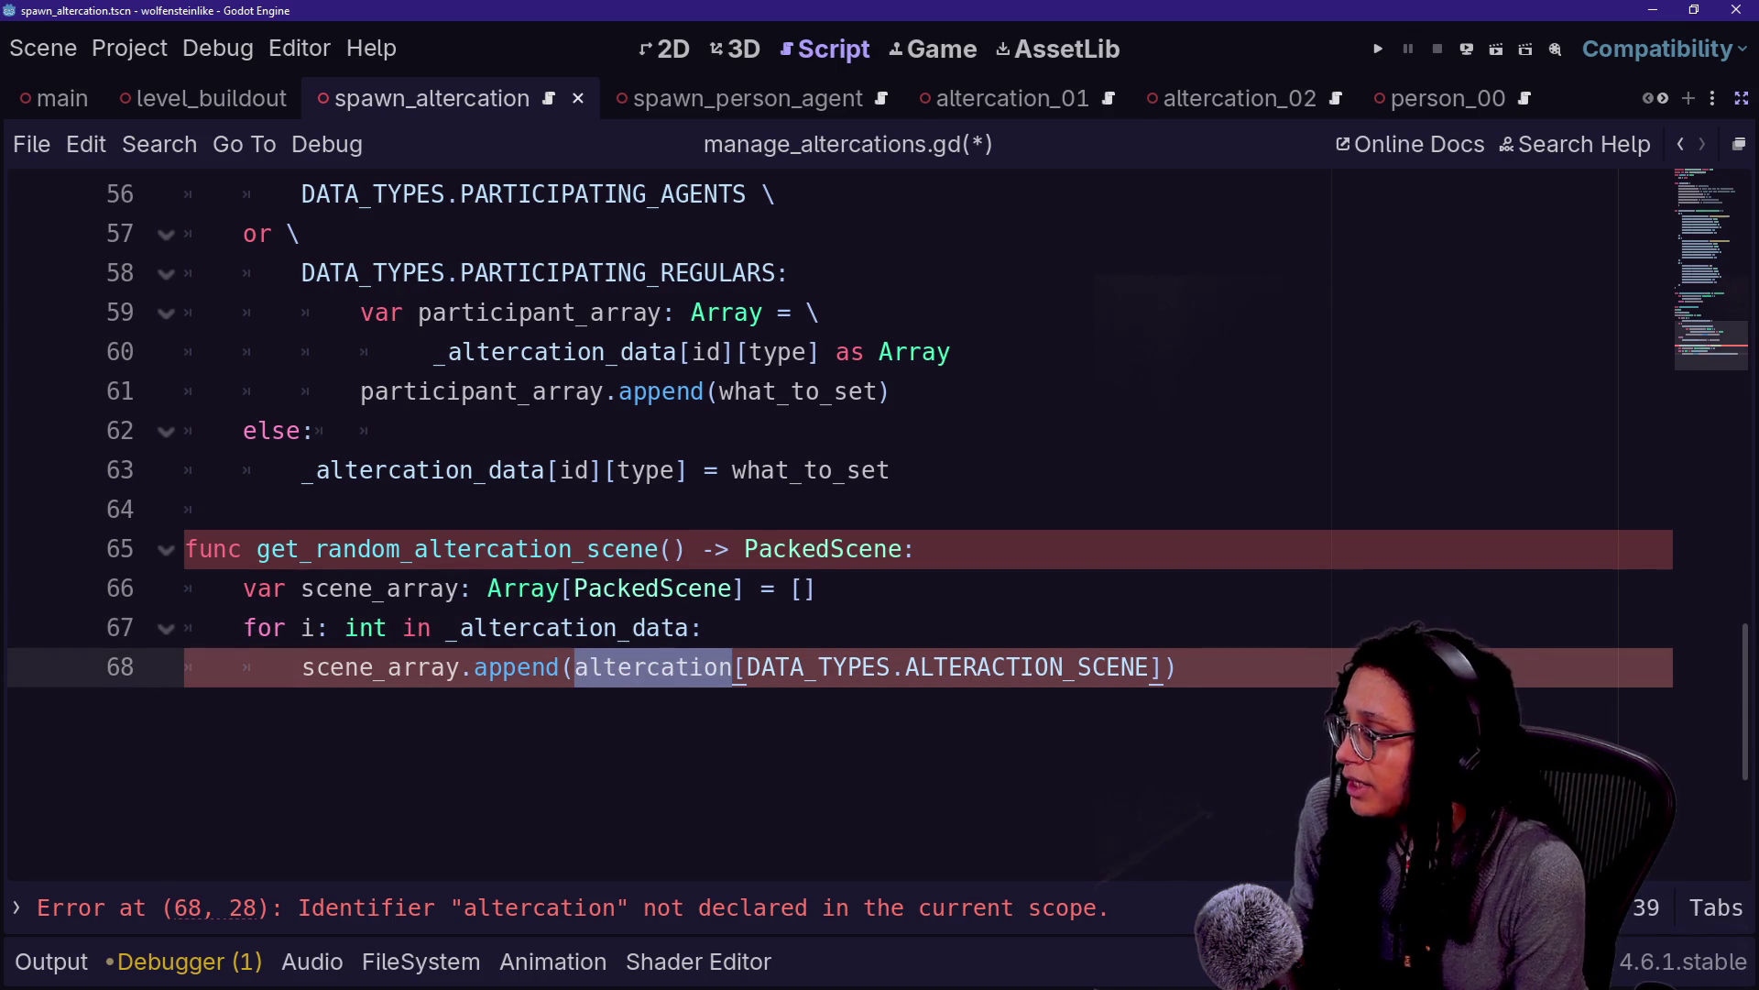
key("BackSpace")
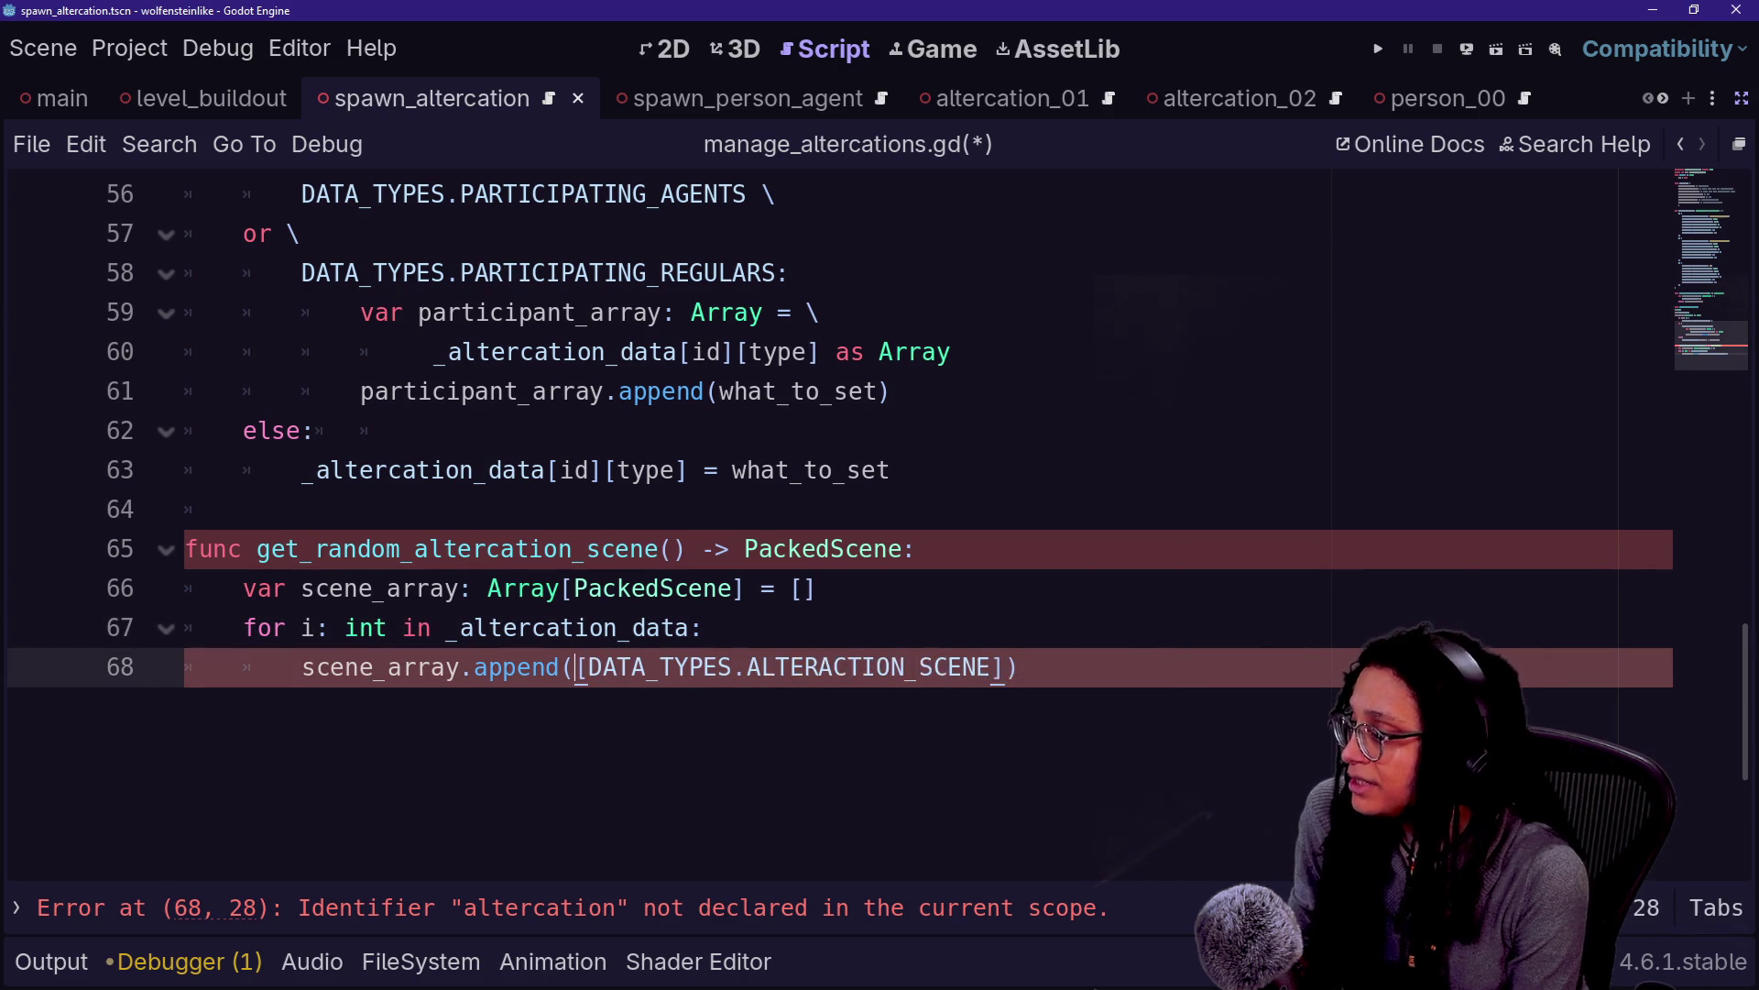
type("_al")
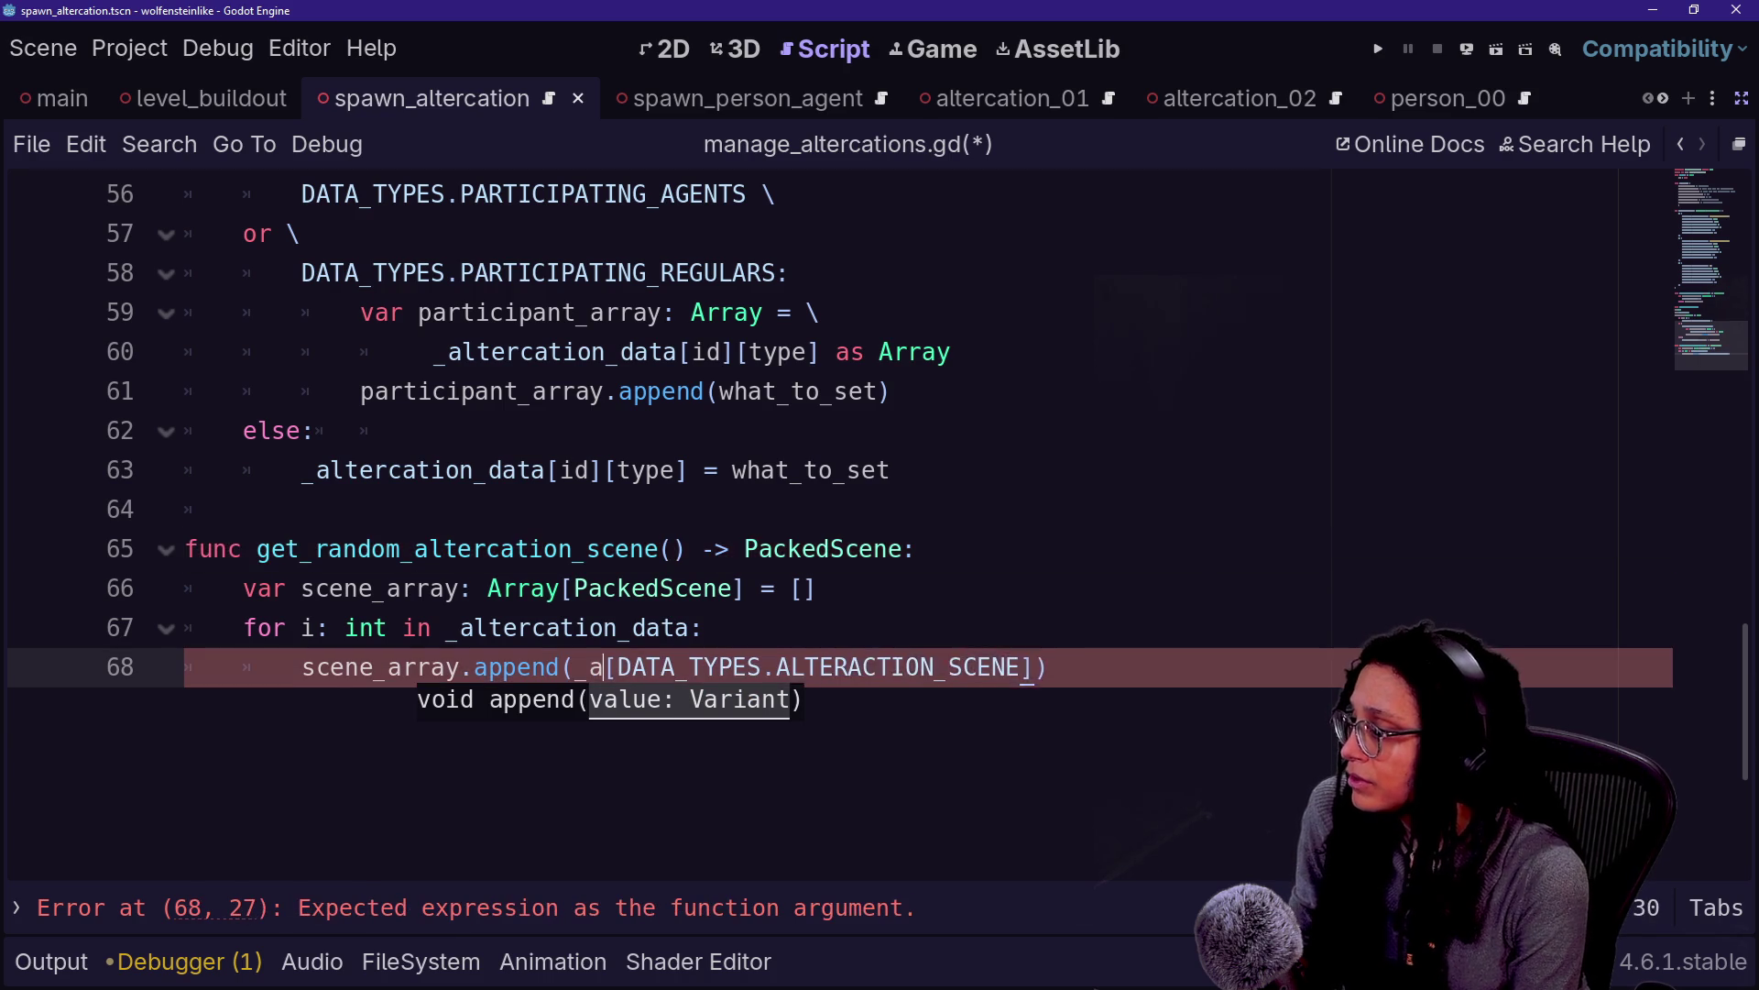
key("Return")
type("[i]")
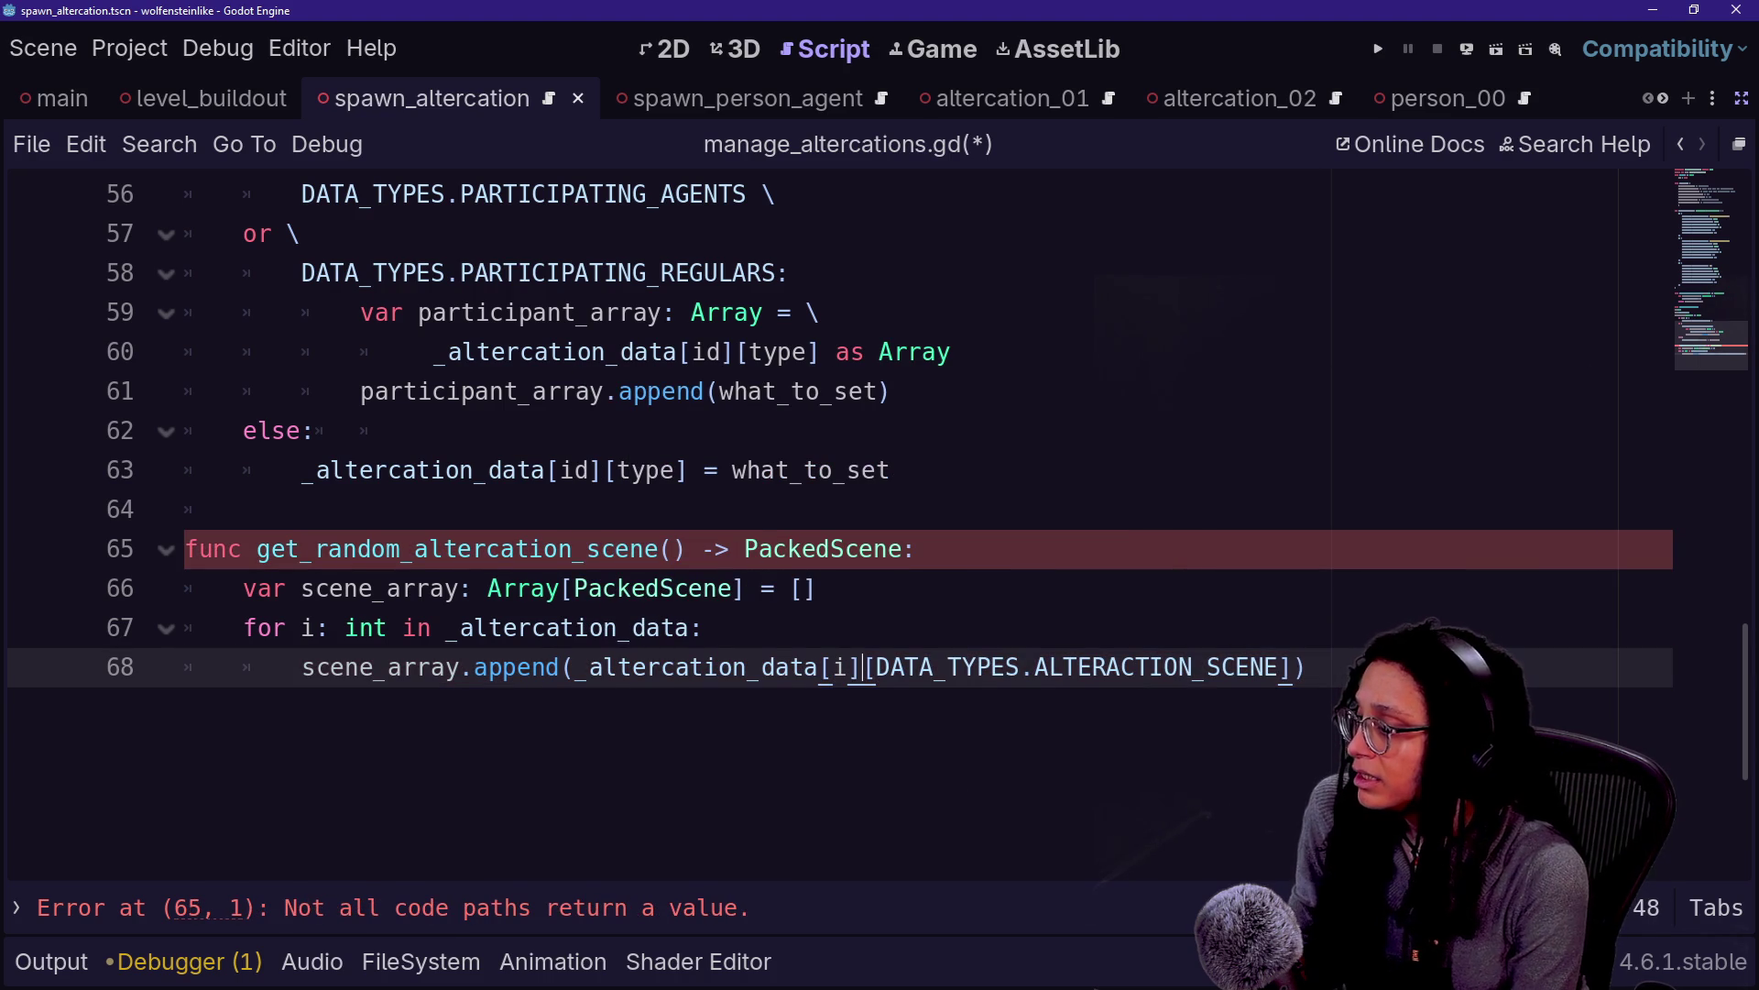
key("Right")
key("Right")
key("Right")
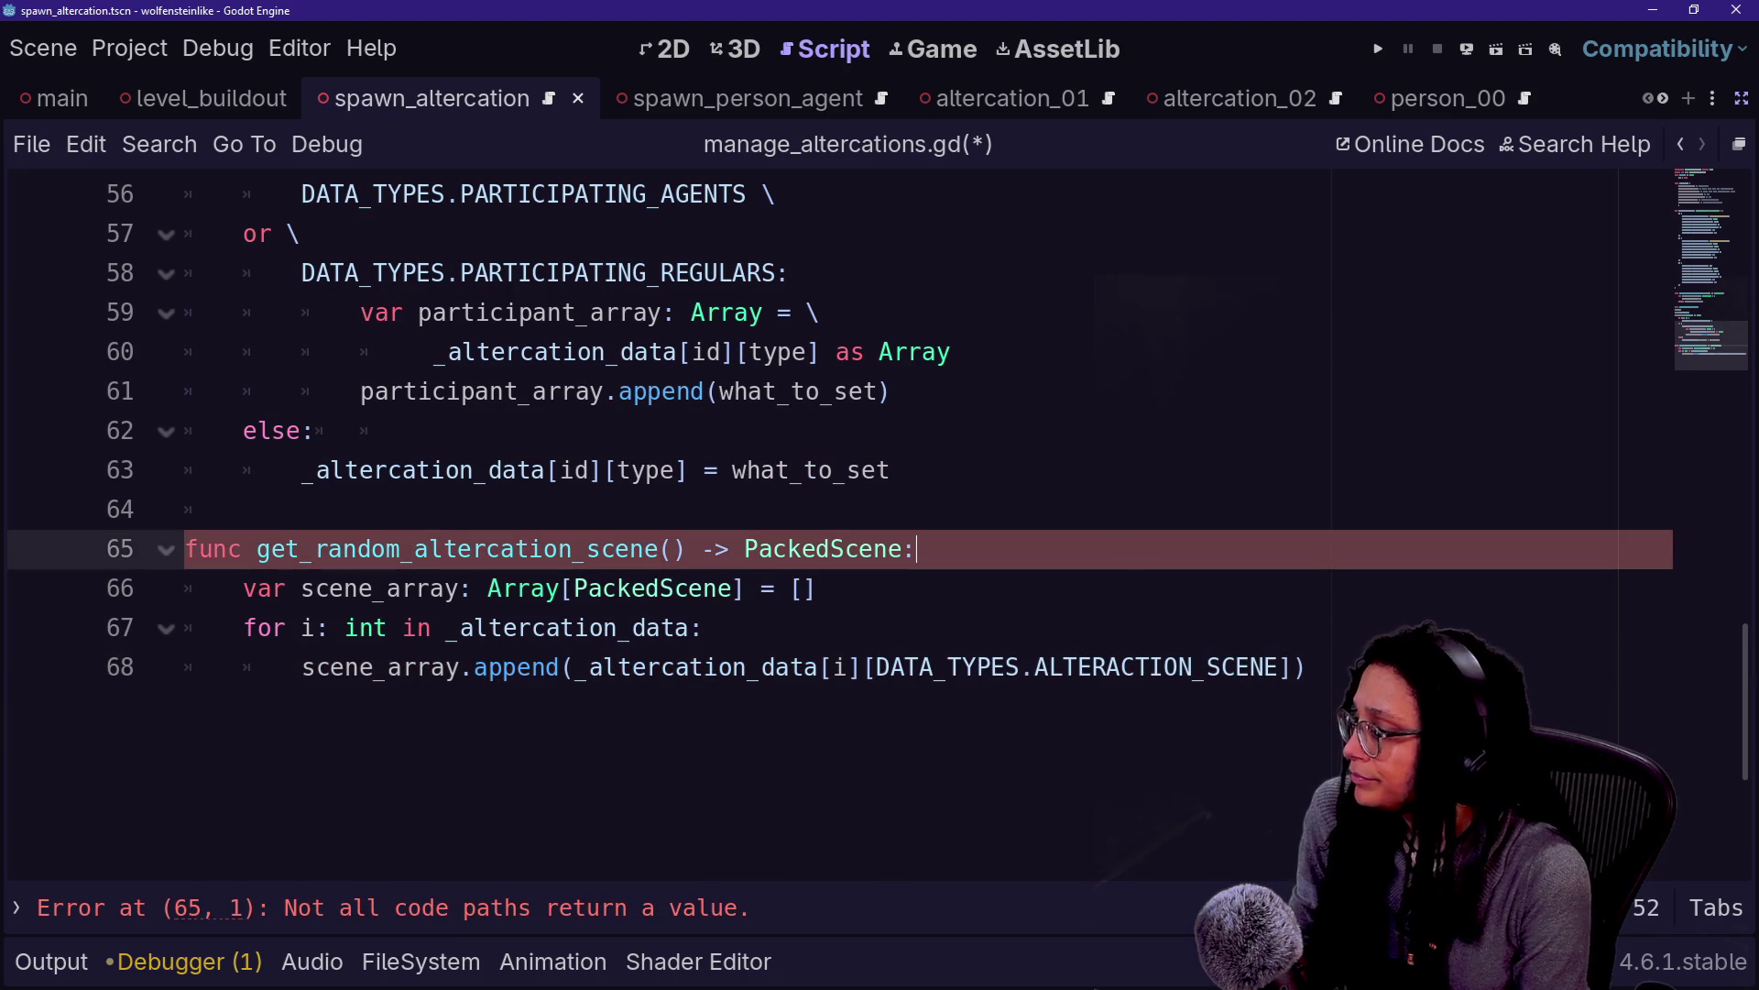
key("Return")
Add 'var scene_to_return: PackedScene = scene_array.pick_random()' after the loop
type("var scene_to_return: PackedSc")
key("Return")
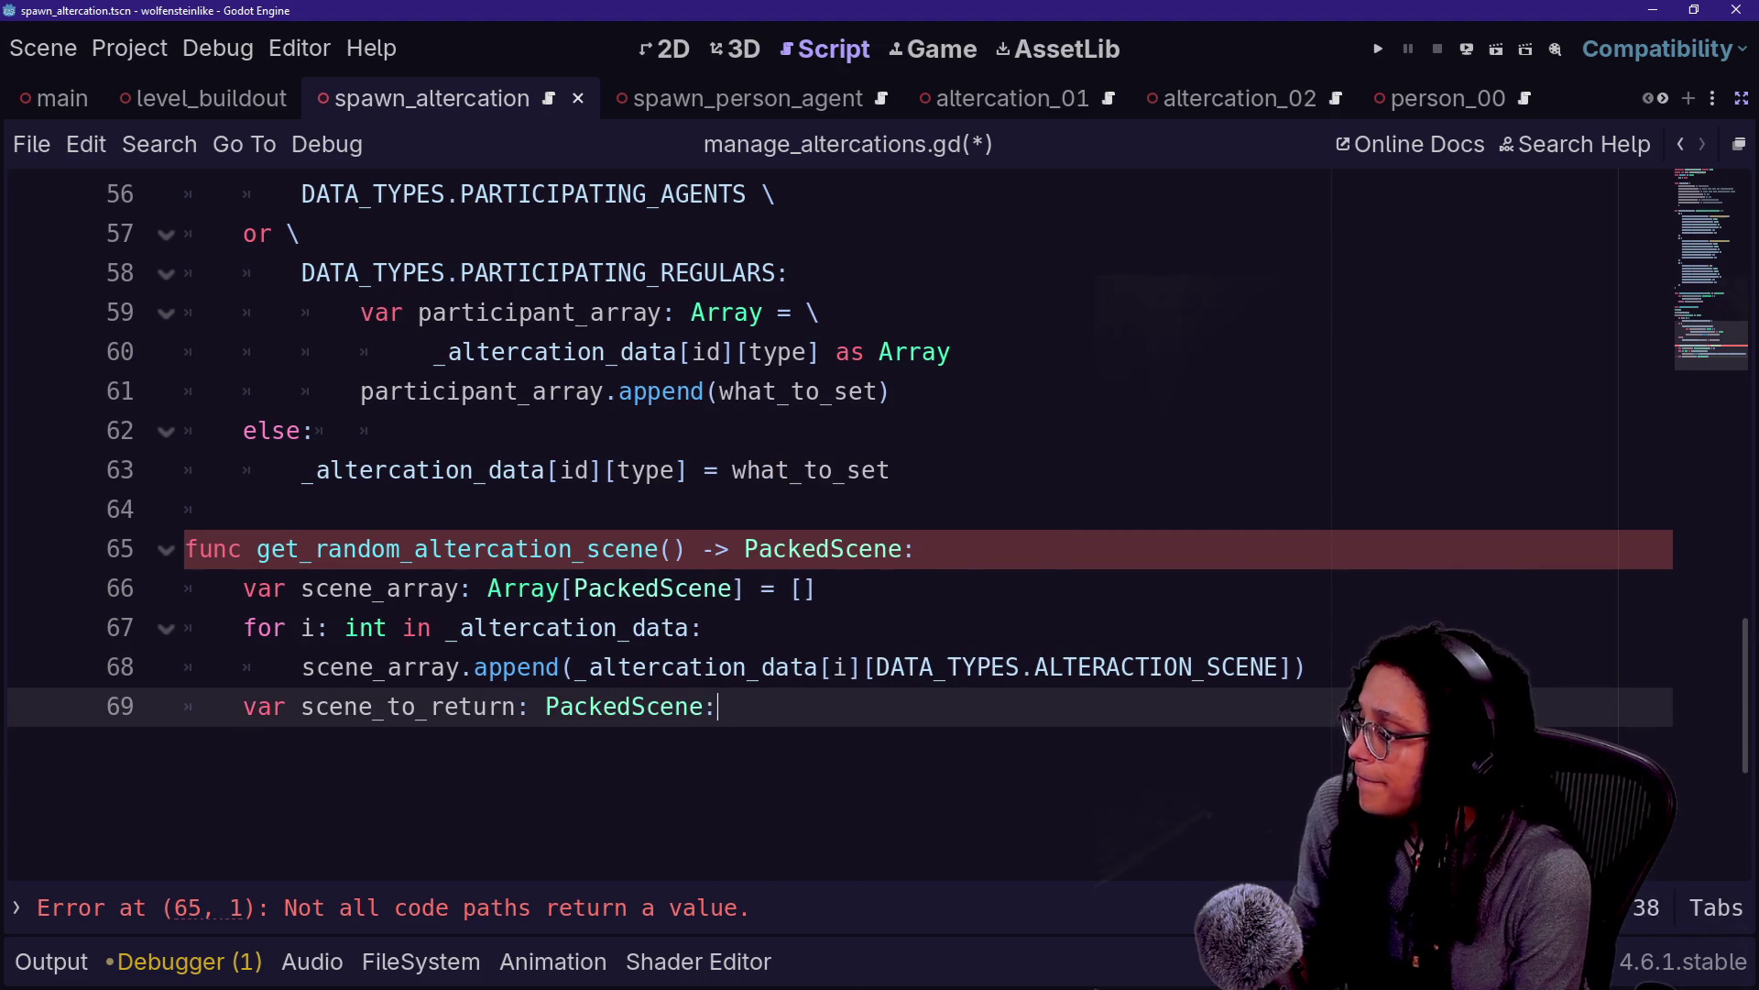
type("= ")
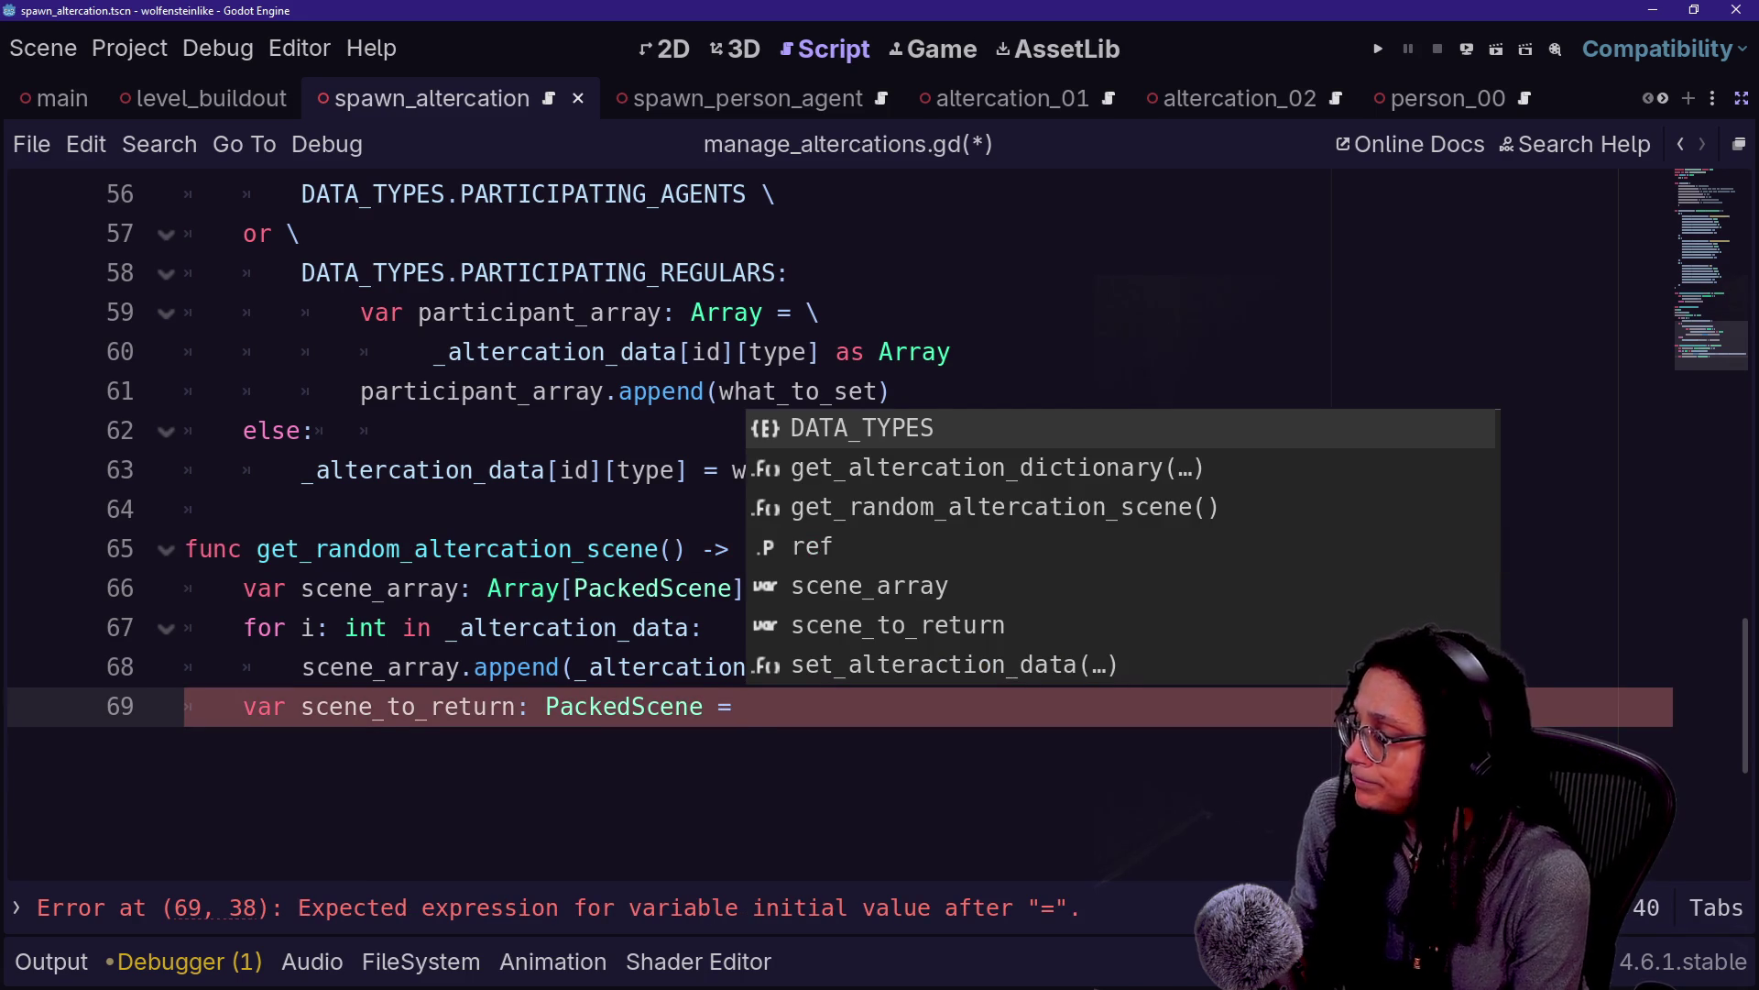
type("sc")
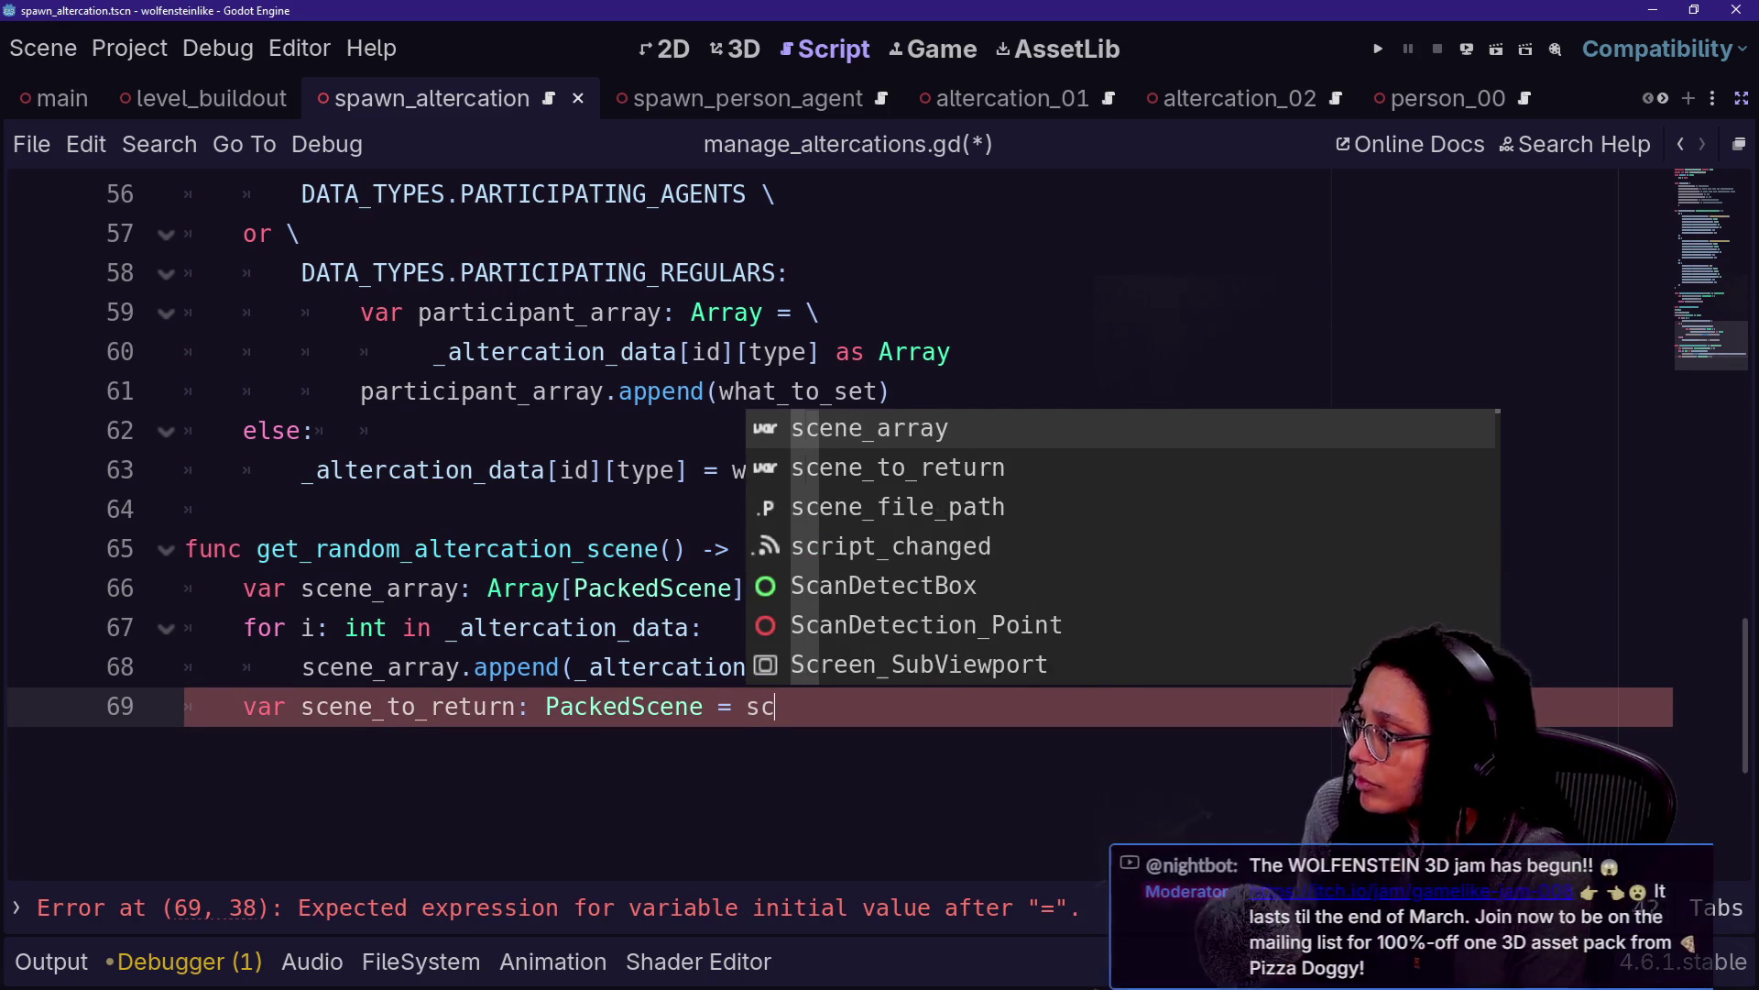
key("Return")
type(".pi")
key("Return")
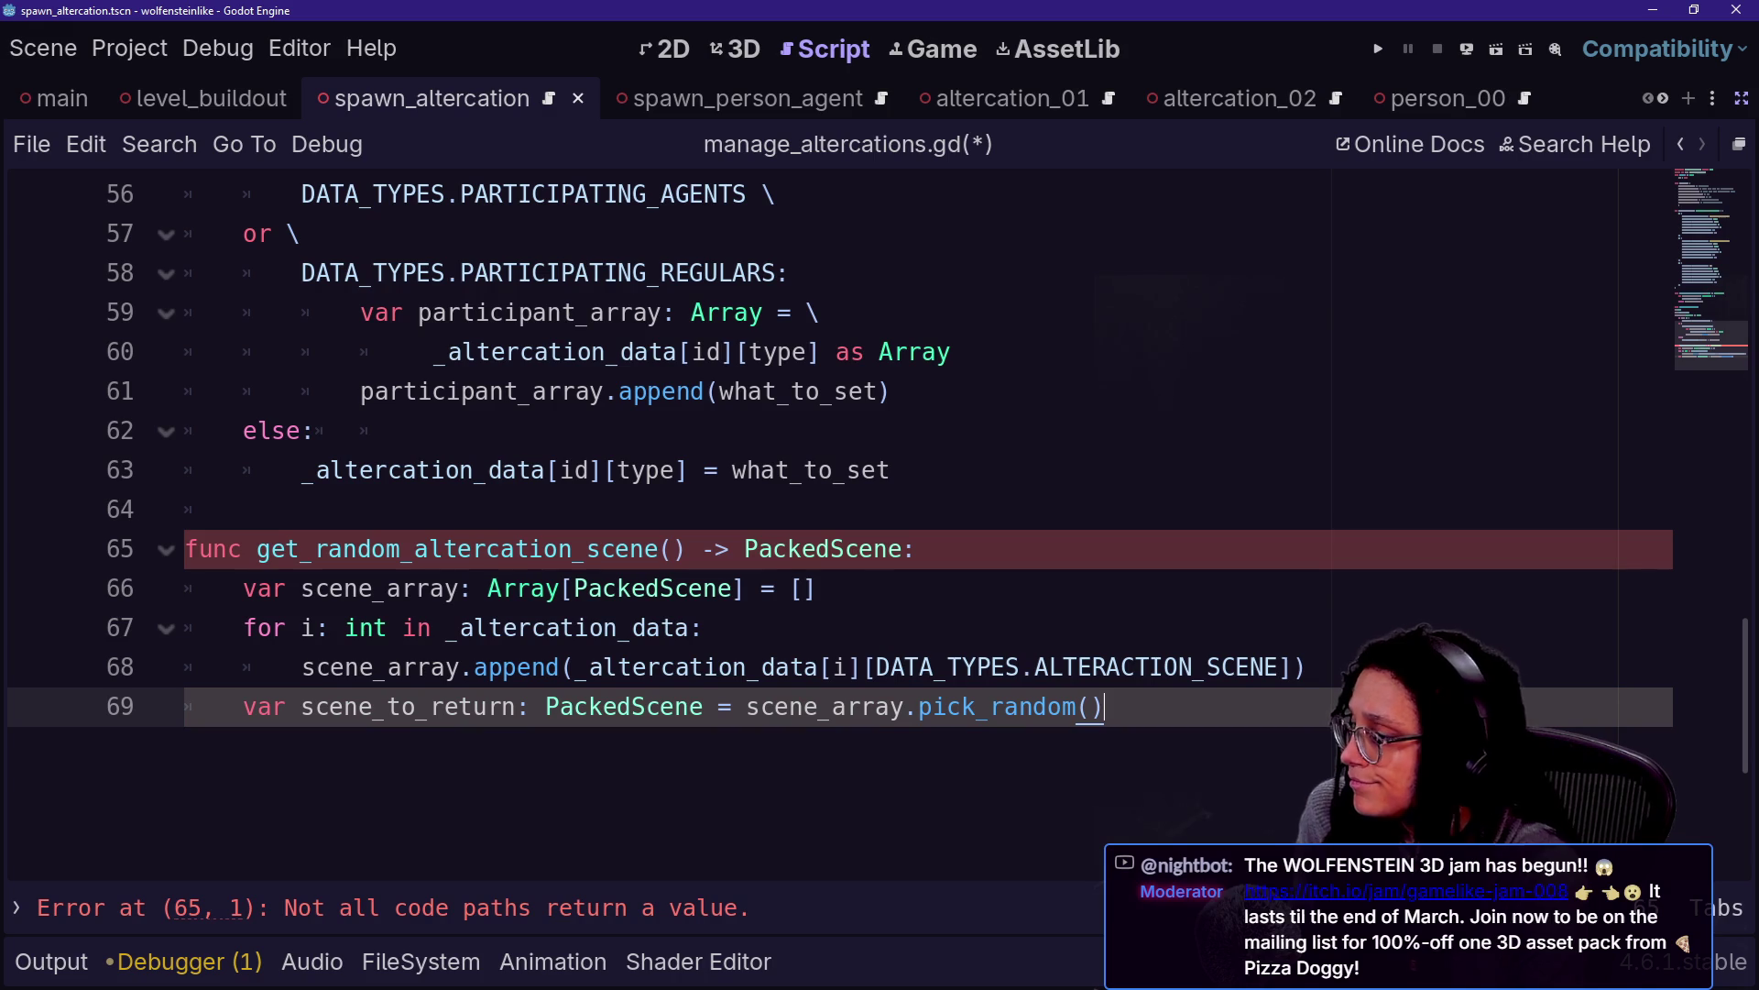
End the function with 'return scene_to_return', then check the _altercation_data reference
key("Return")
type("retrun r")
key("BackSpace")
key("BackSpace")
key("BackSpace")
key("BackSpace")
key("BackSpace")
type("u")
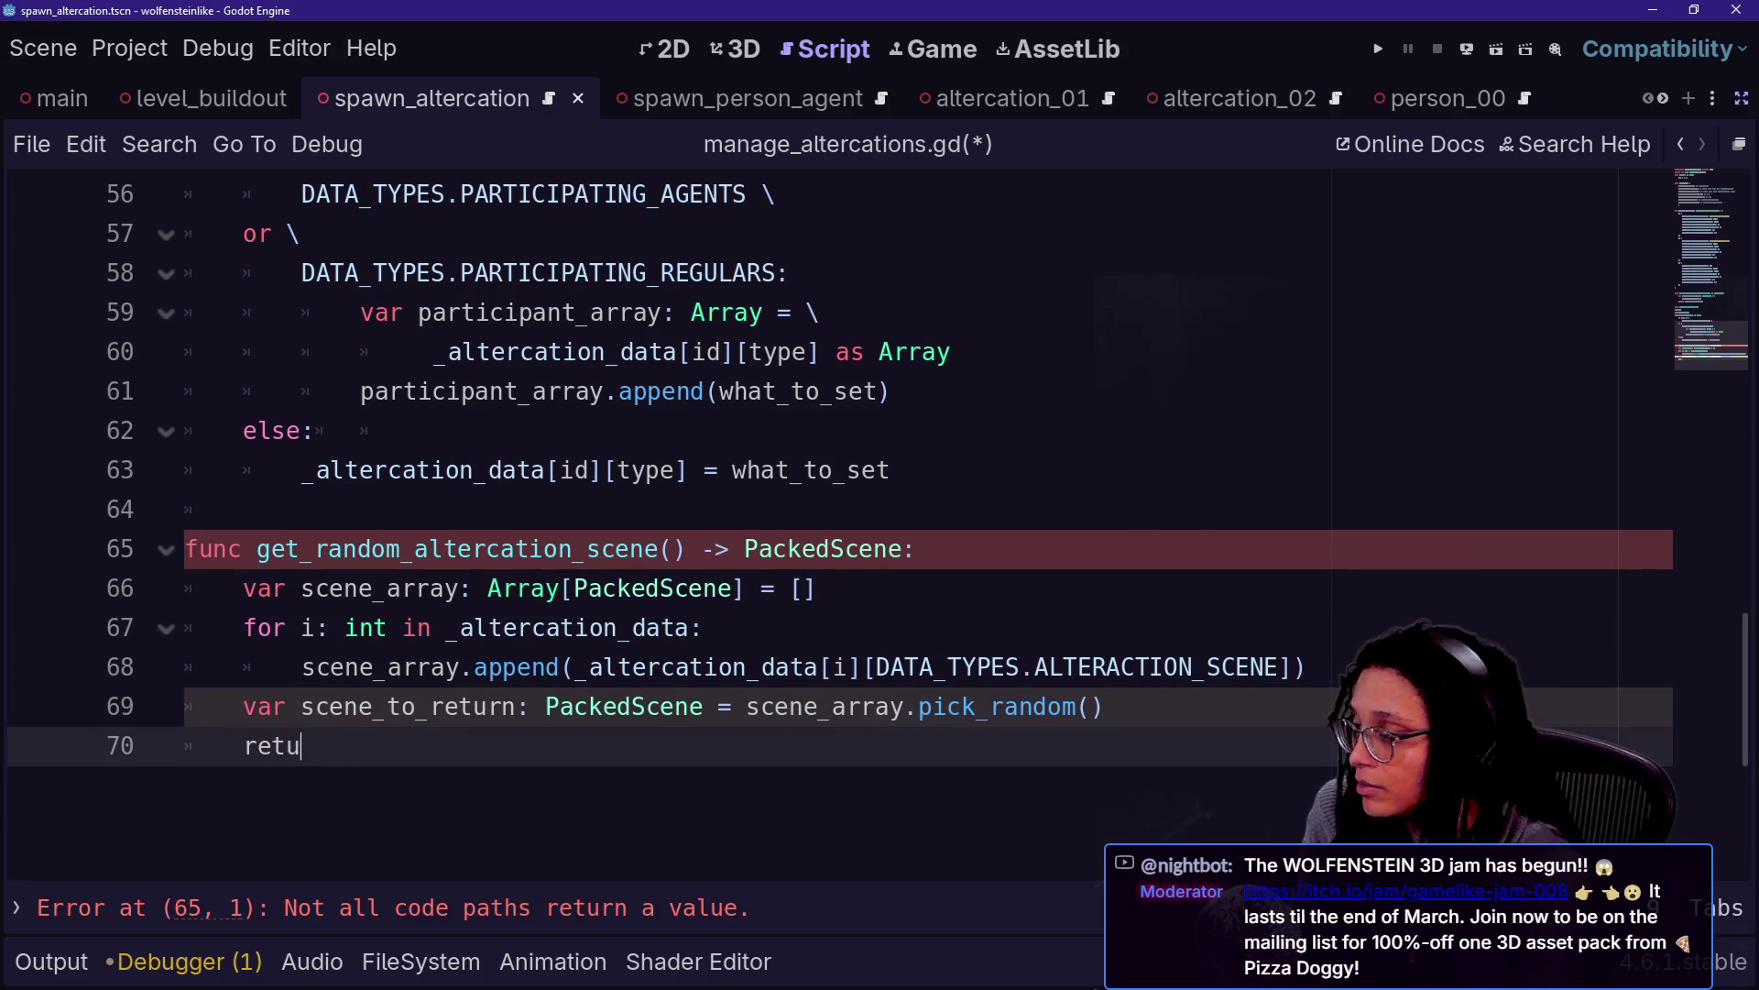
type("rn scene_to")
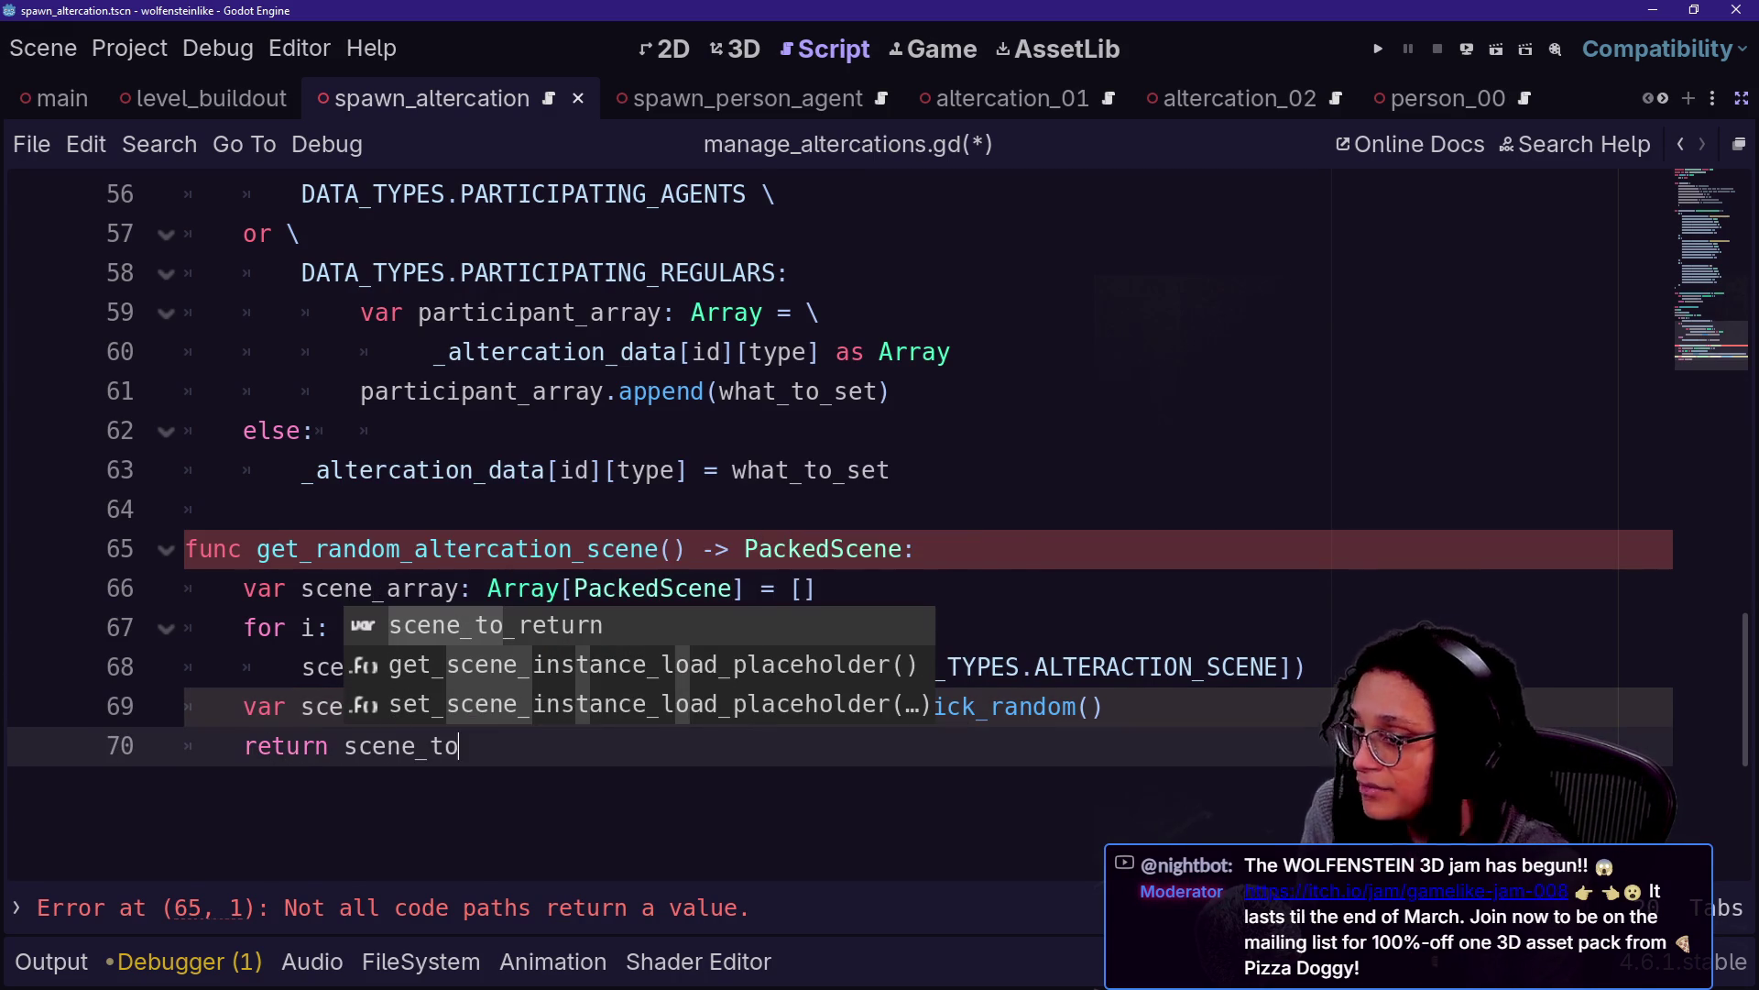
key("Return")
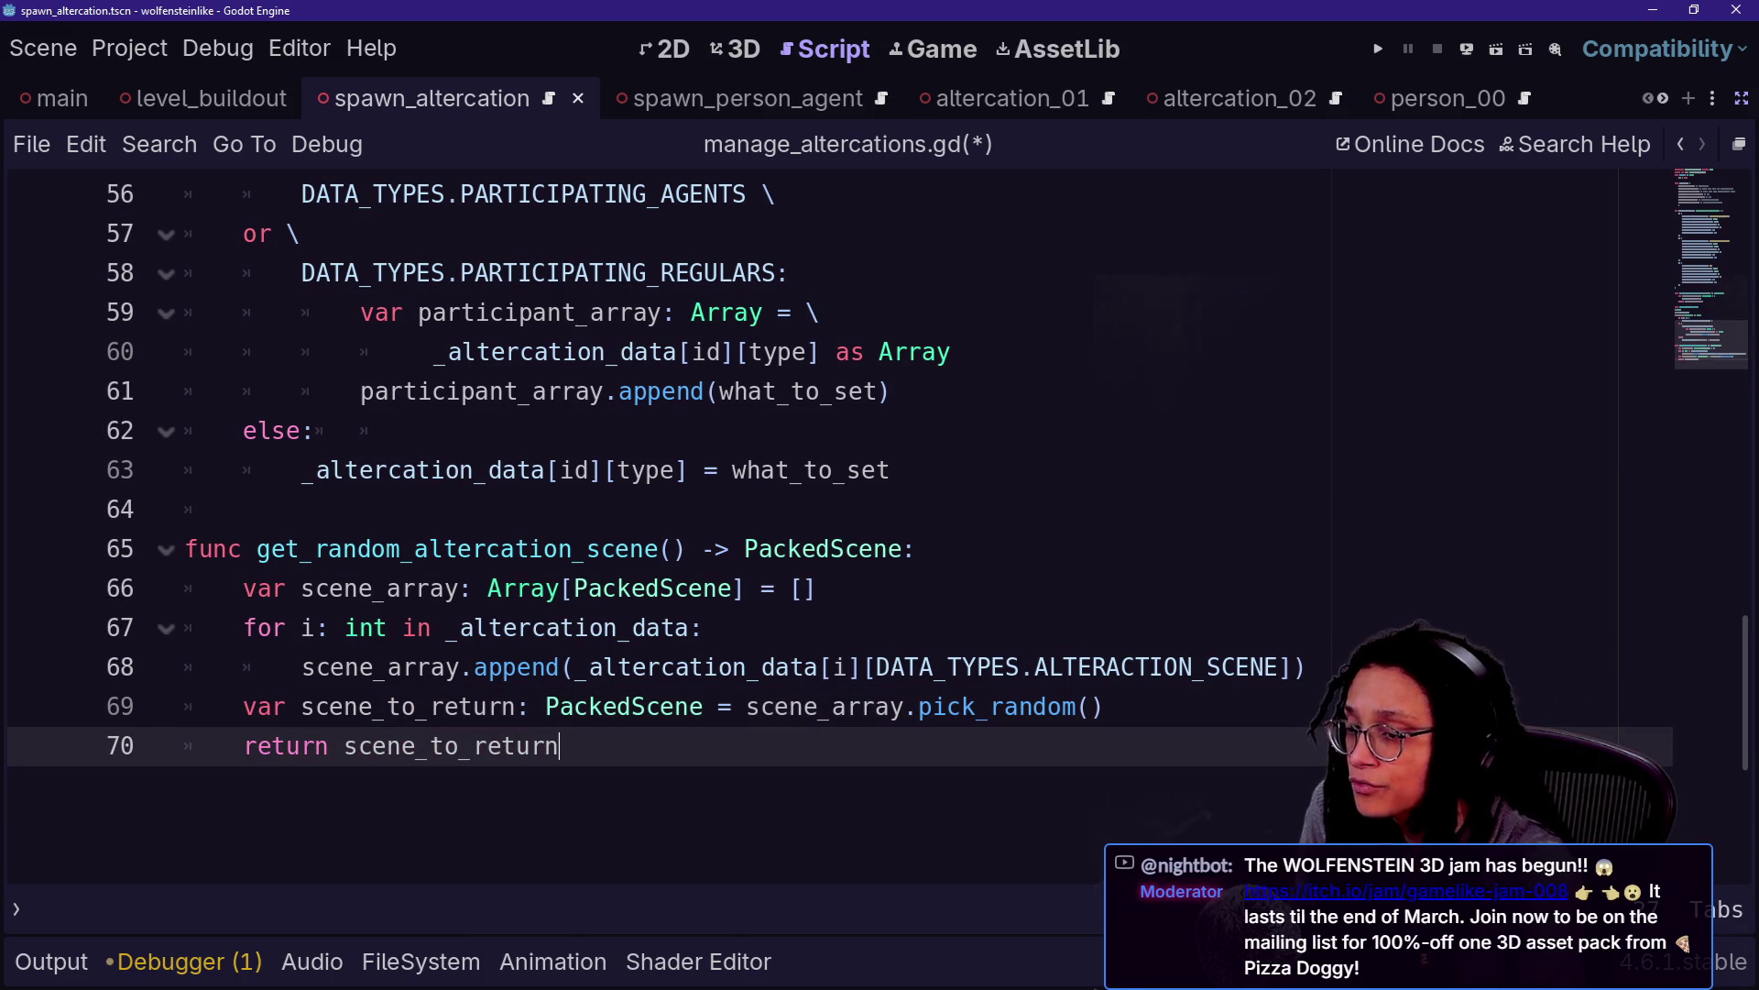
left_click(662, 509)
Check the _altercation_data reference and return line, then save manage_altercations.gd
left_click(662, 628)
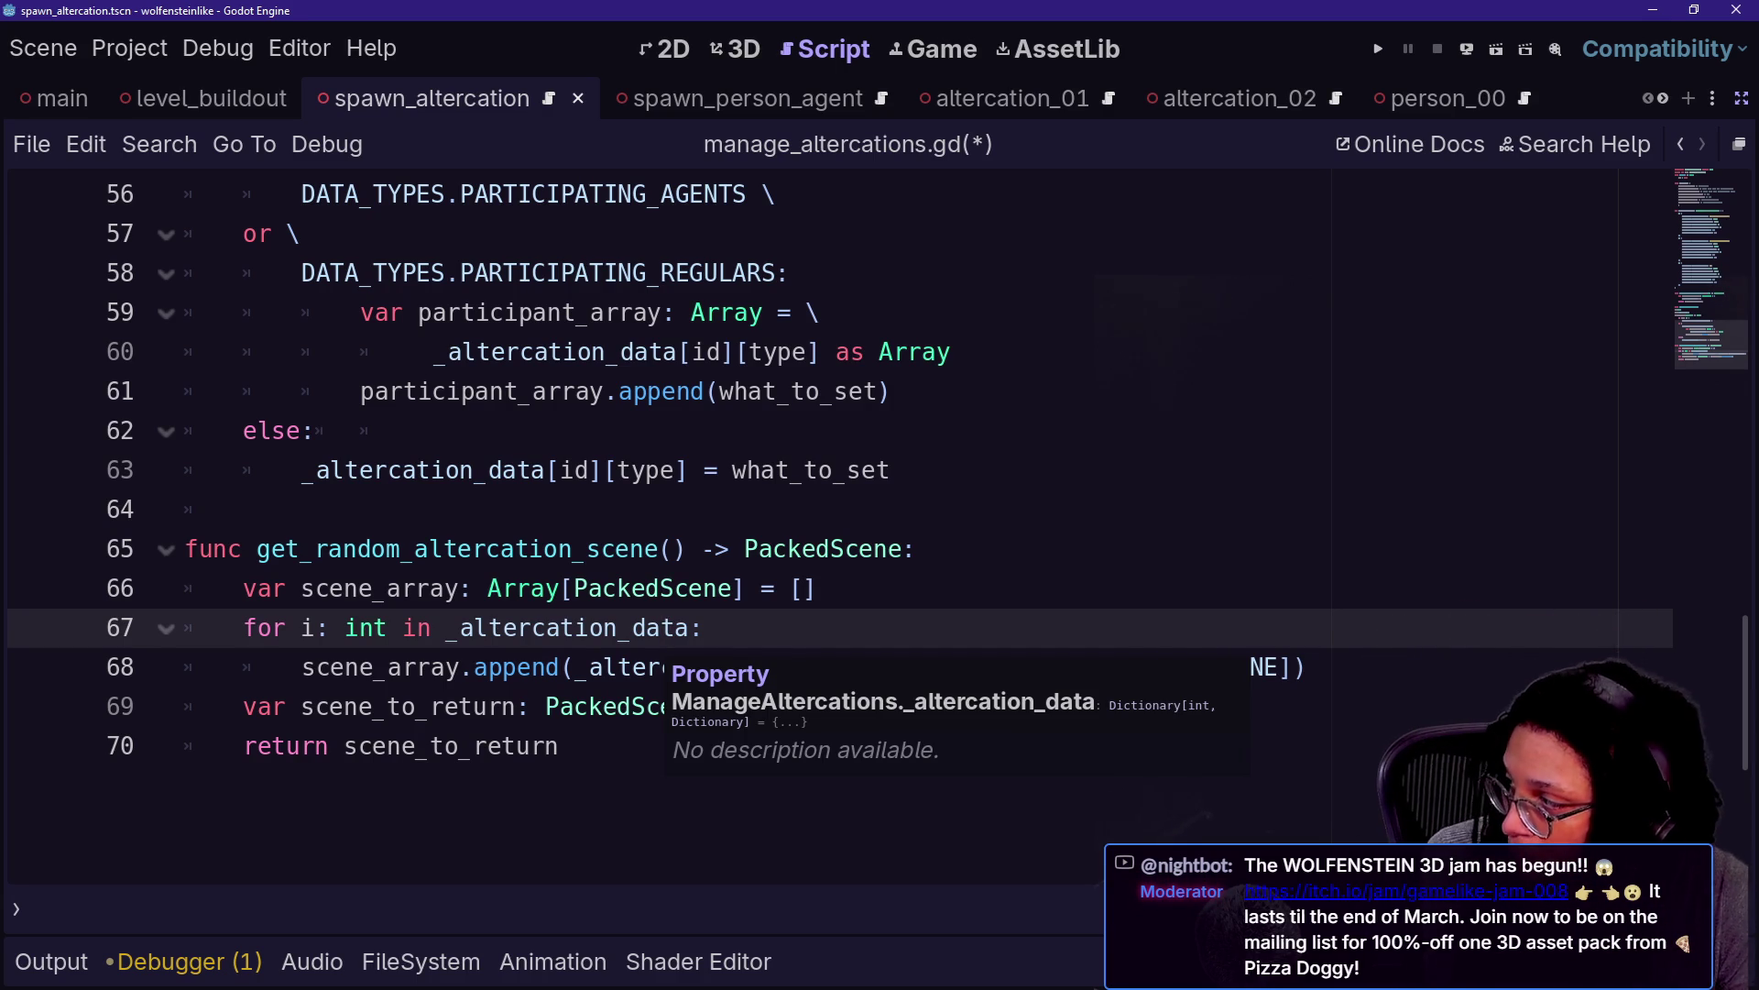
left_click(561, 745)
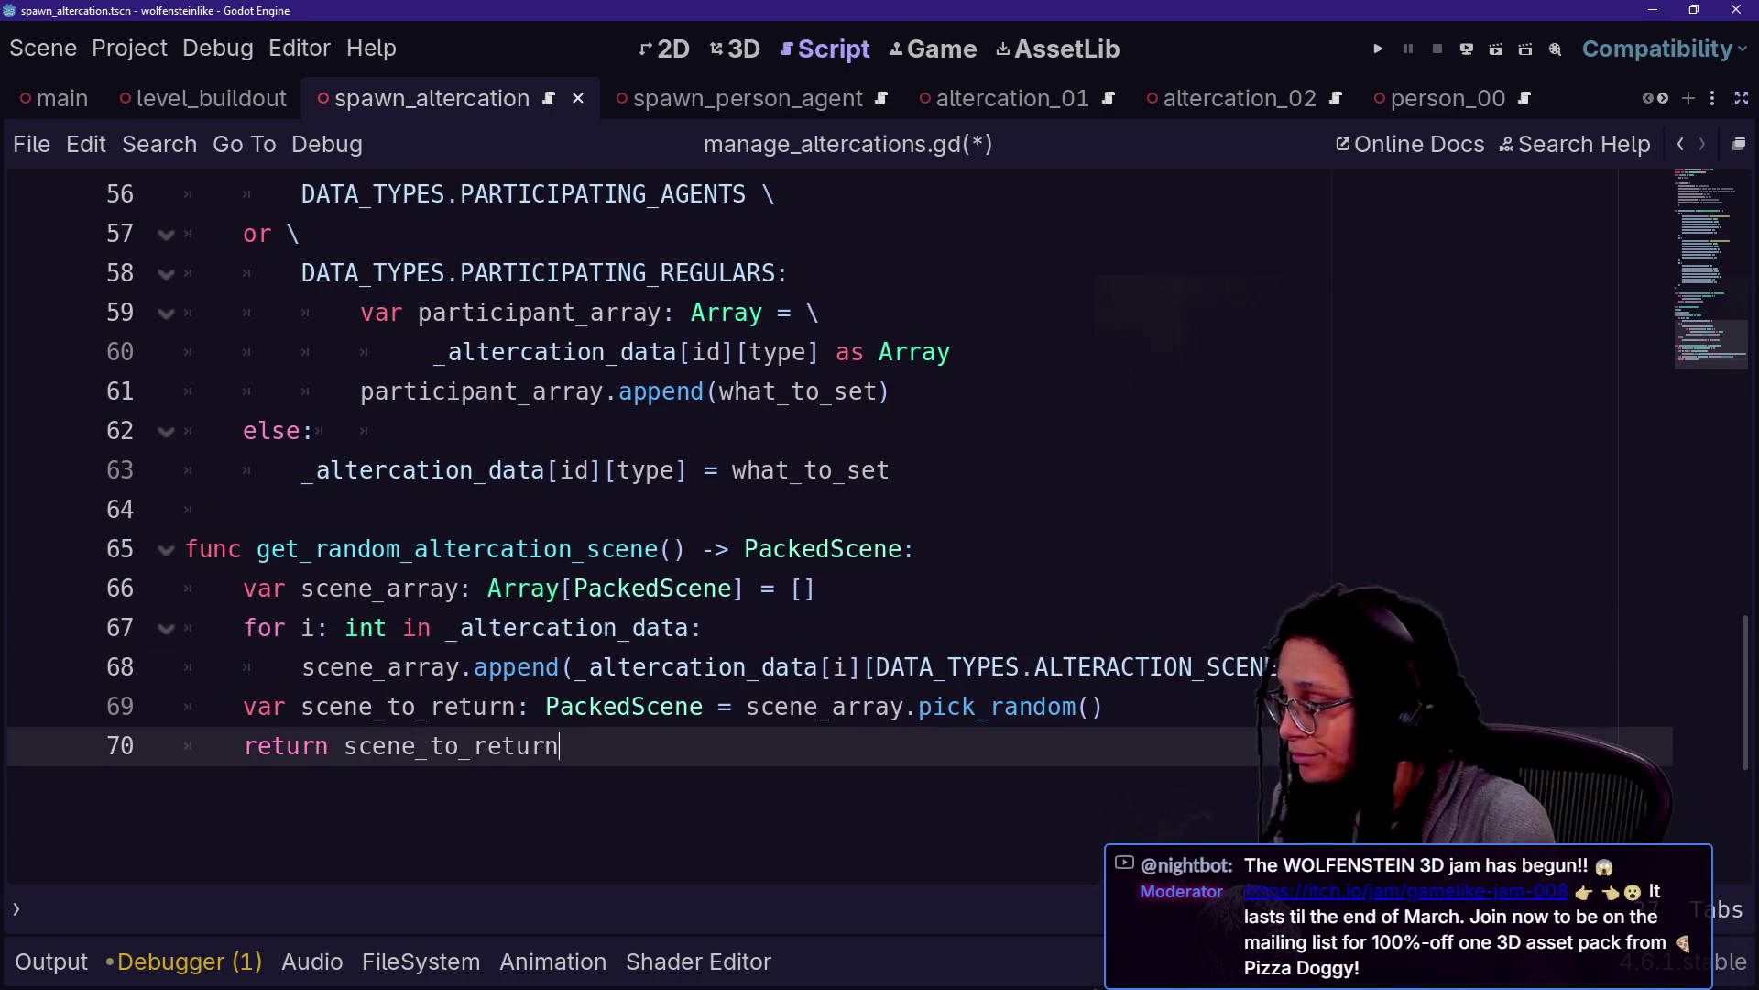
mouse_move(797, 706)
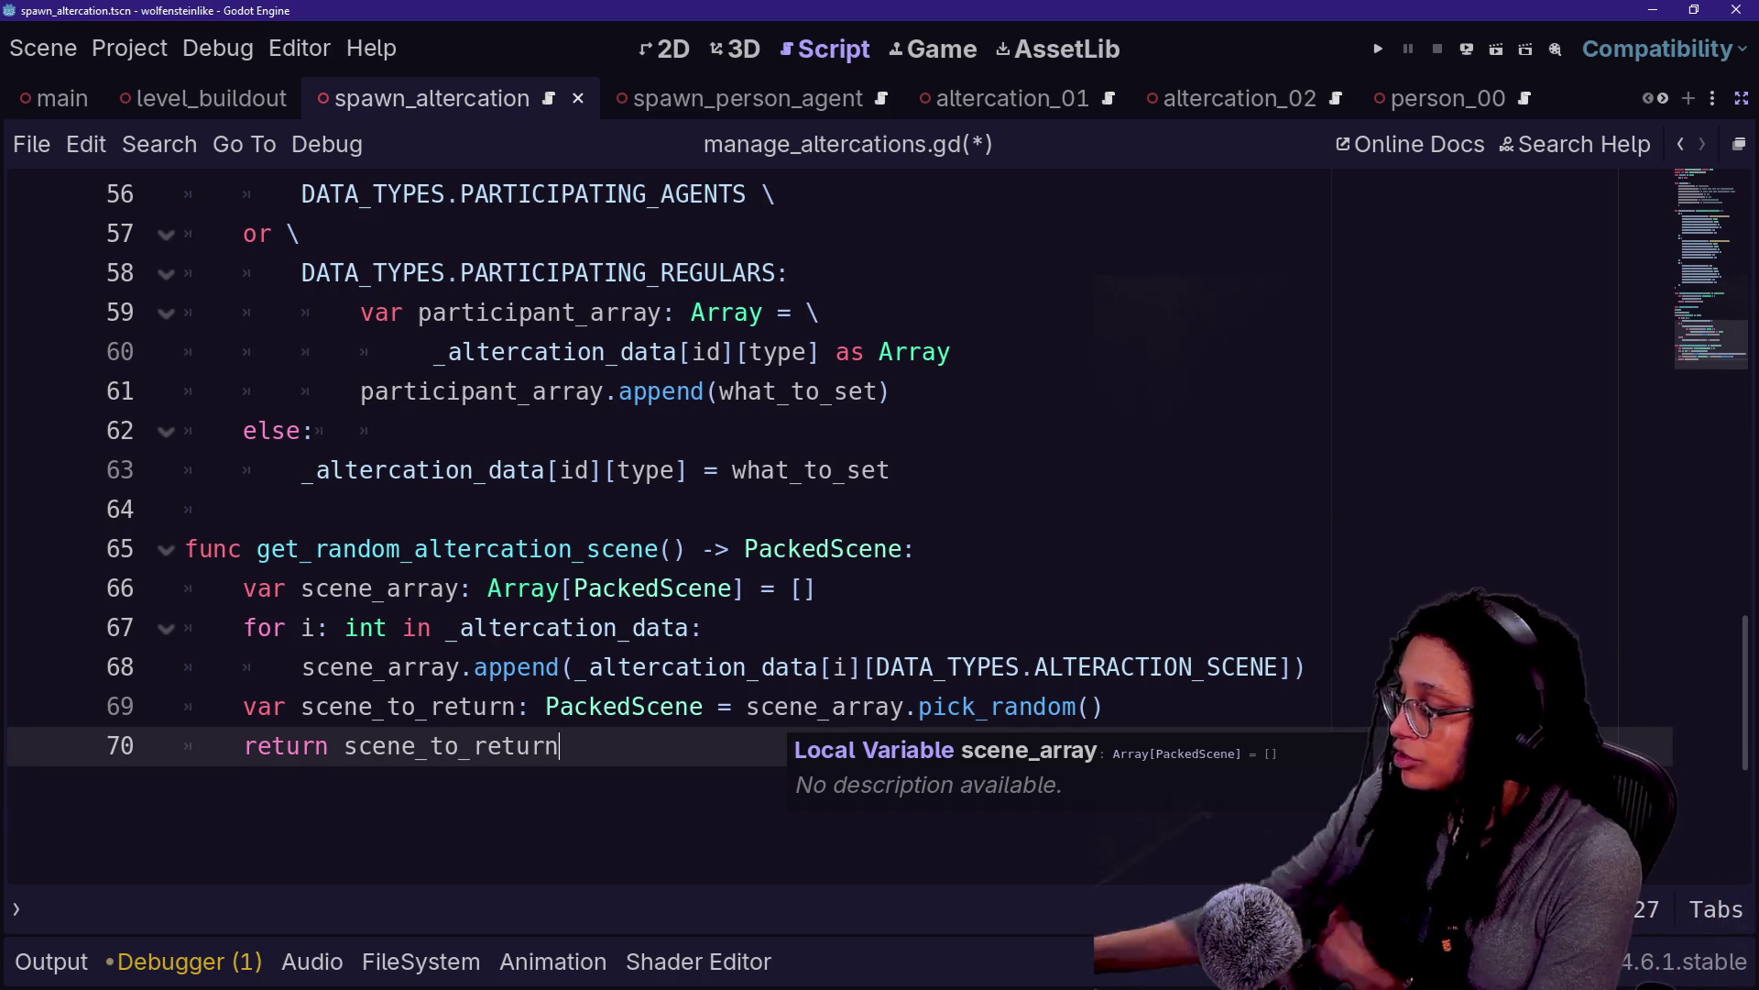
key("Up")
key("Up")
key("Up")
key("ctrl+s")
Bring up the quick file search to find another project script
scroll(824, 522, "down", 20)
left_click(646, 431)
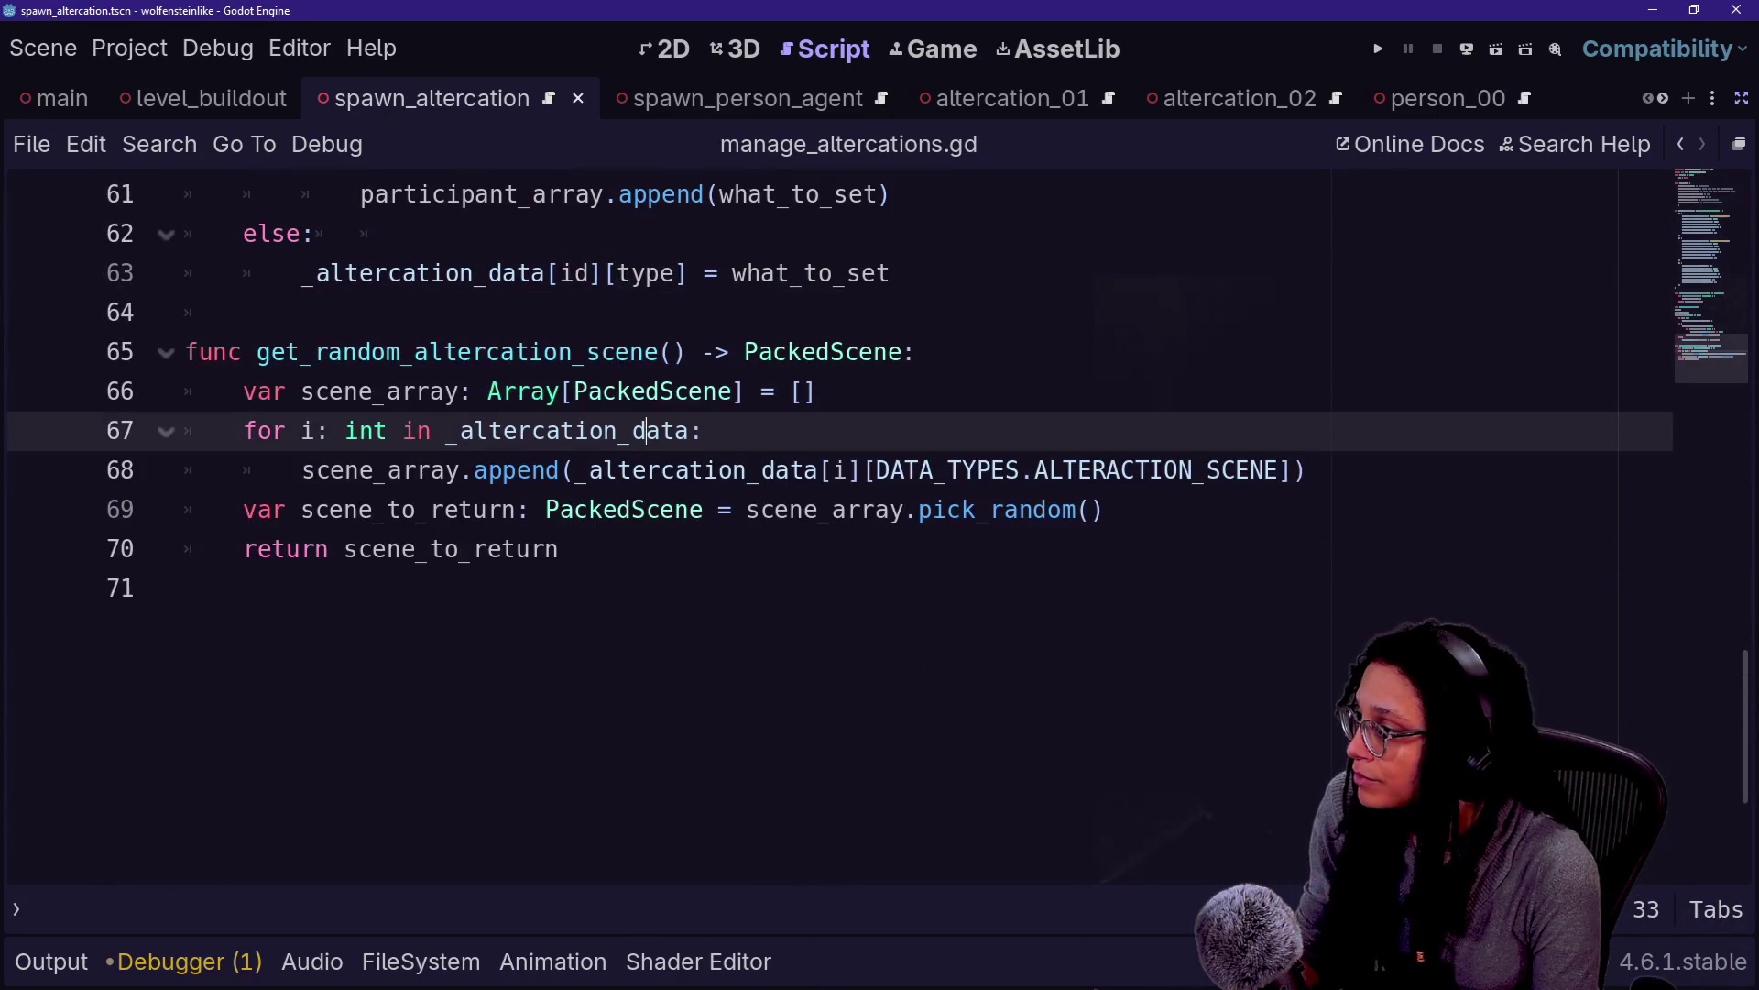
scroll(825, 522, "up", 20)
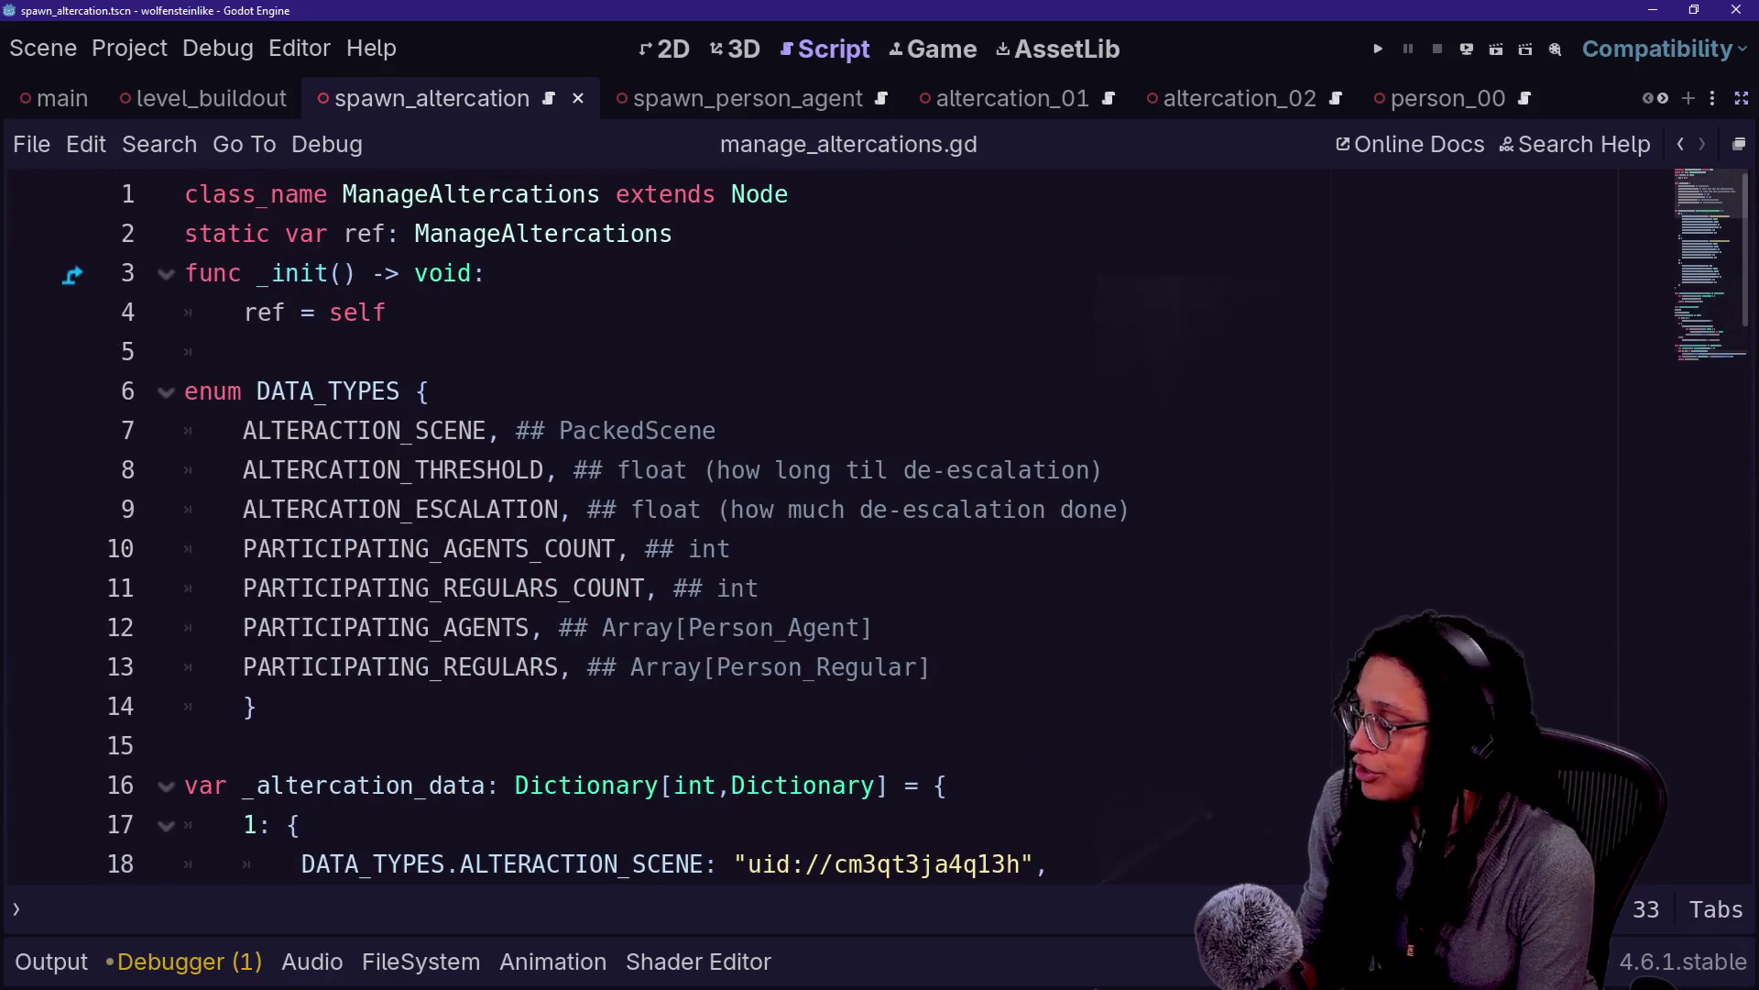
key("shift+alt+o")
key("Down")
key("Down")
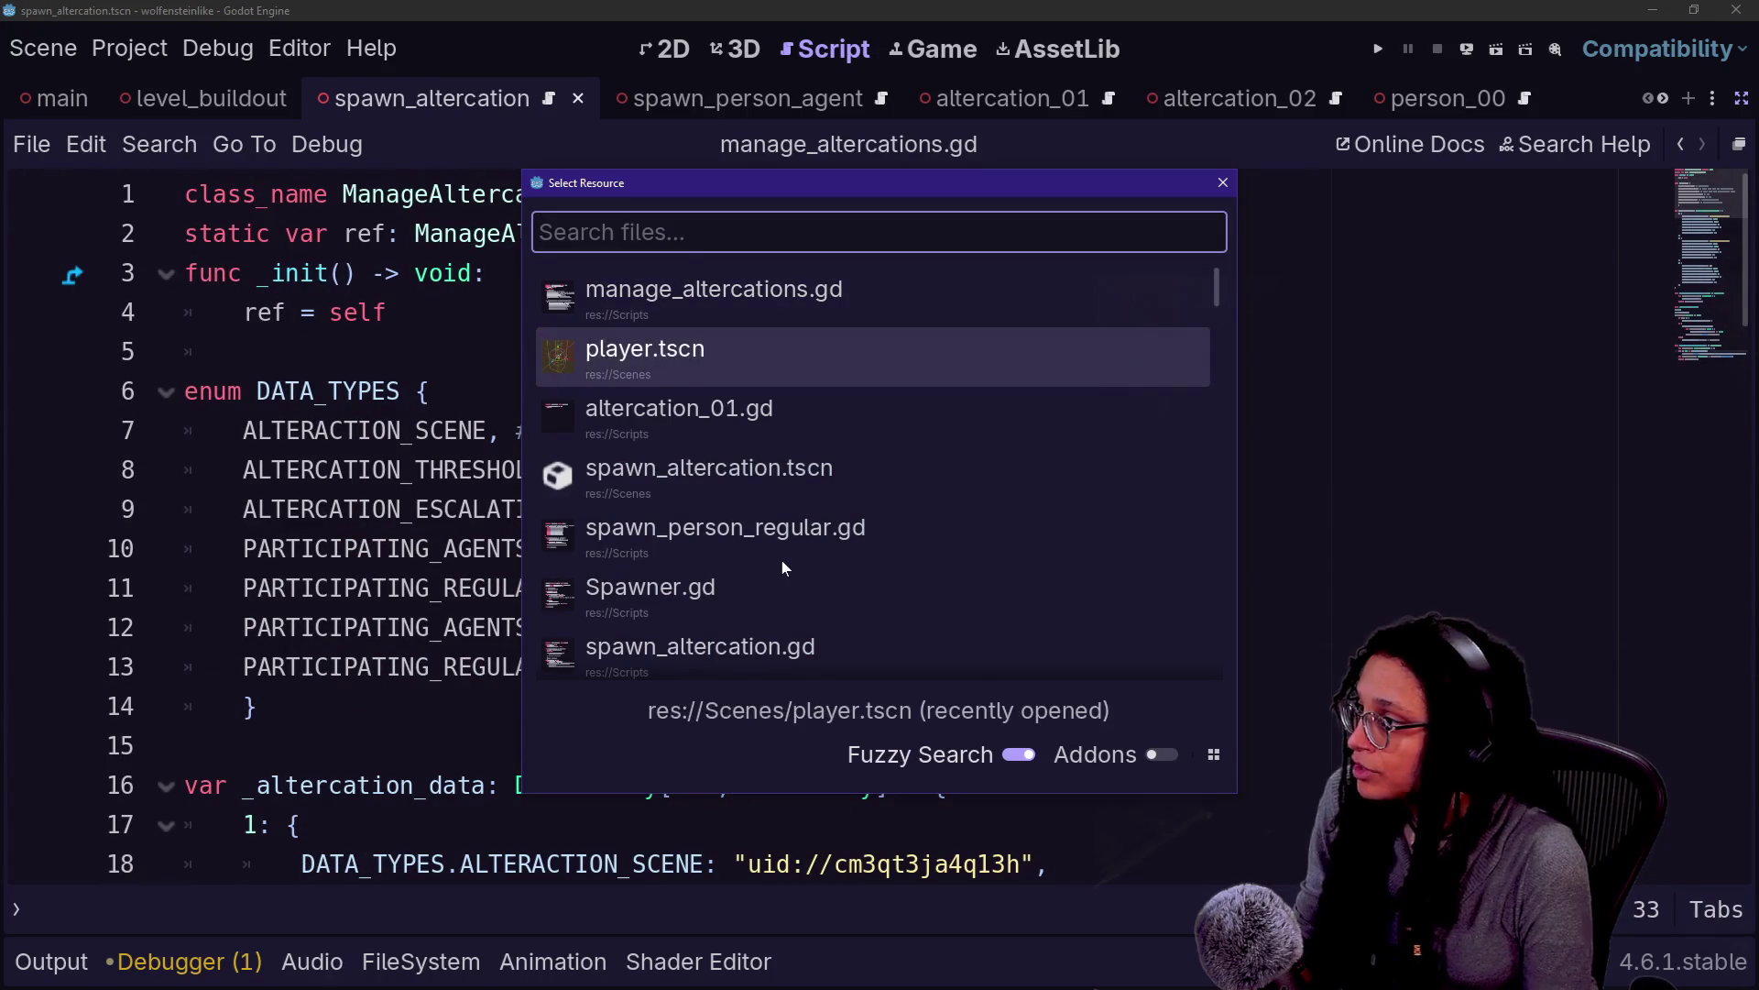
Open spawn_altercation.gd and delete the placeholder var rank and return null lines
key("Down")
key("Return")
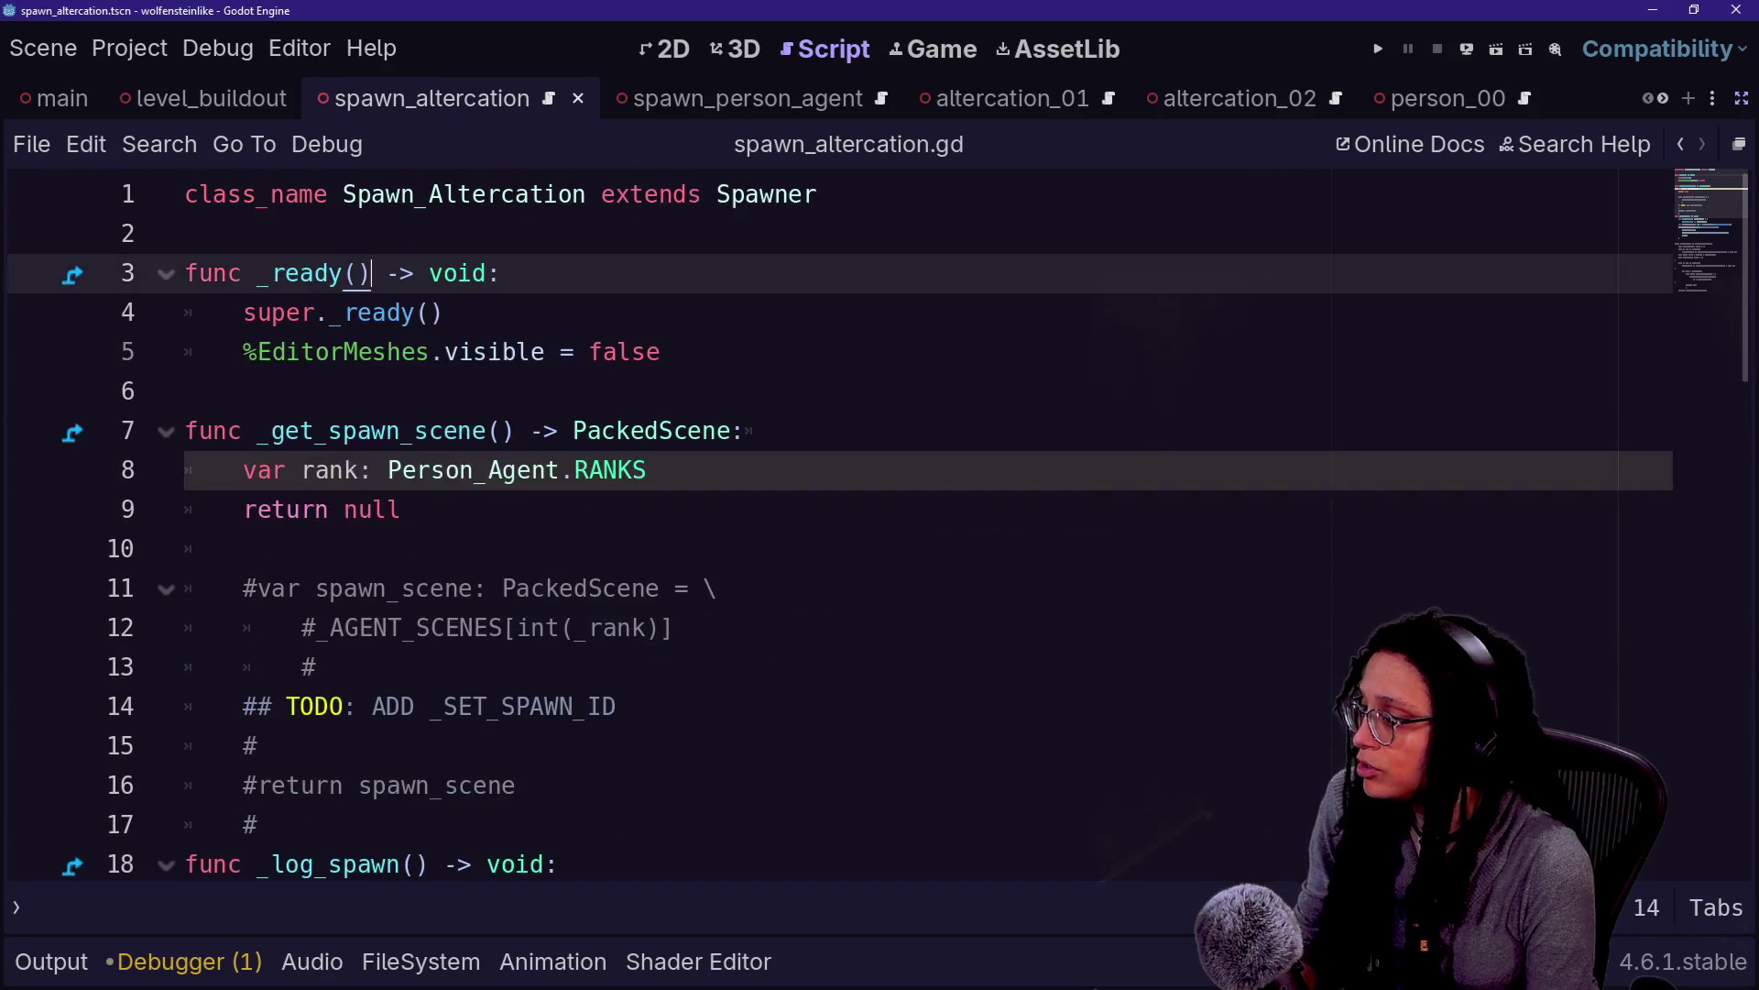
left_click(243, 470)
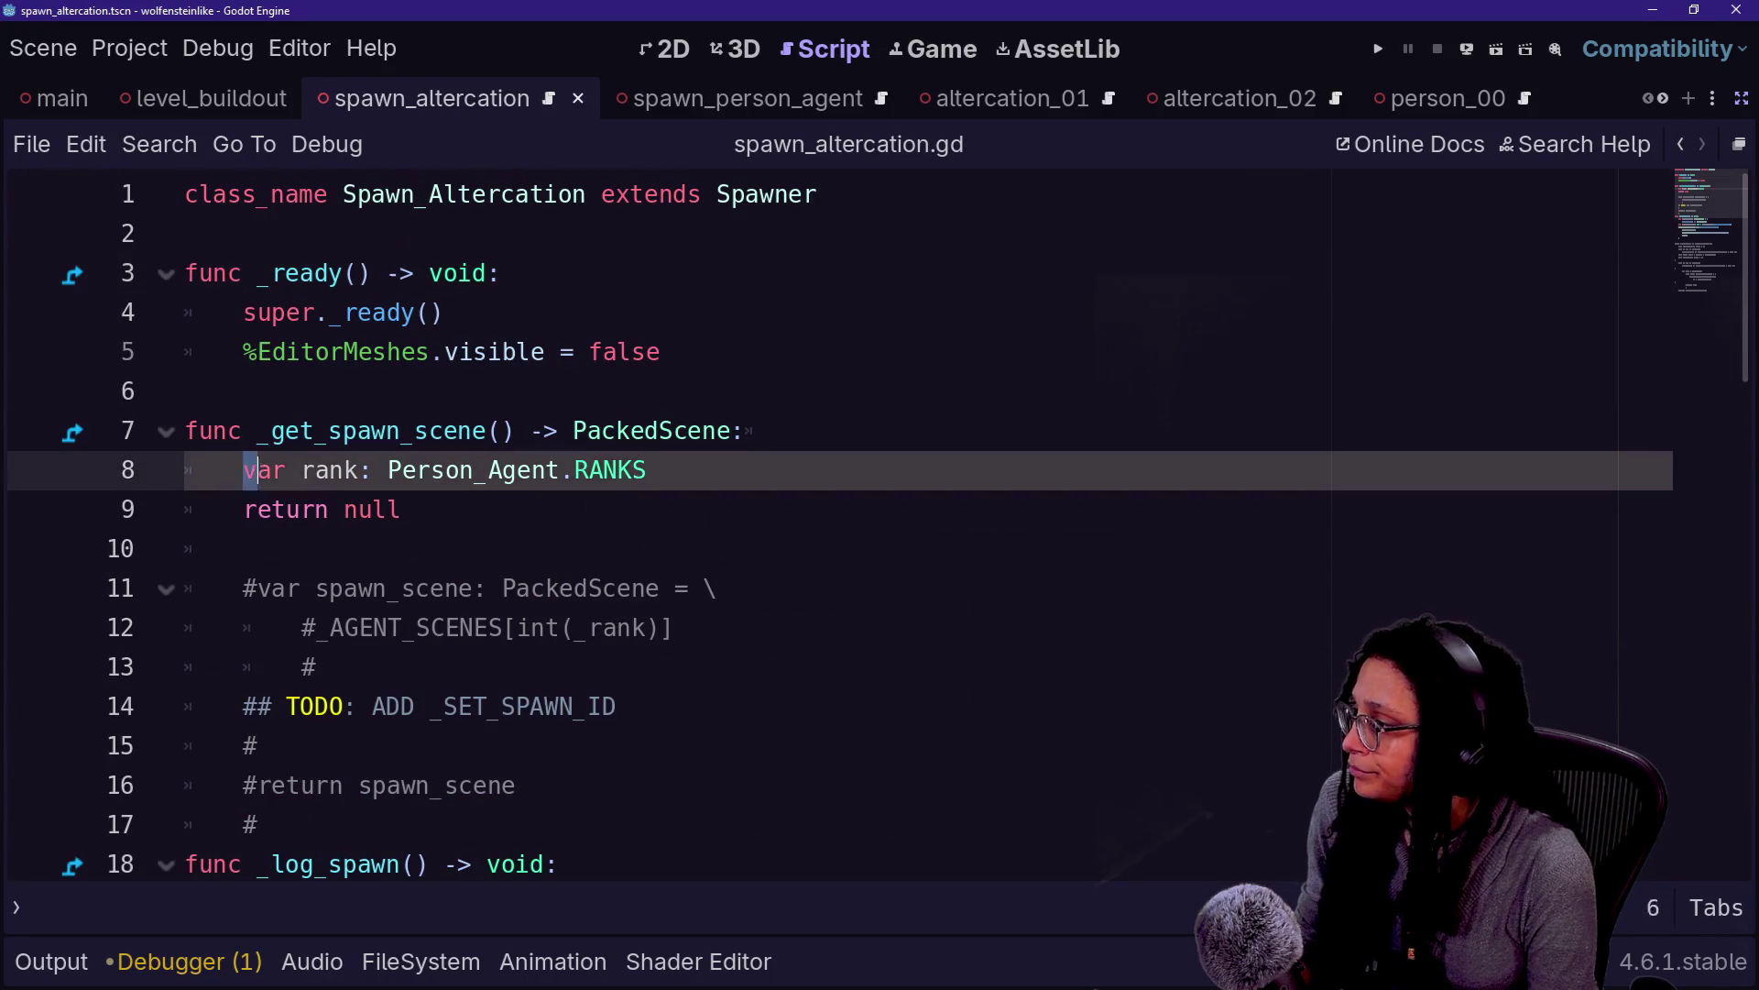
key("shift+End")
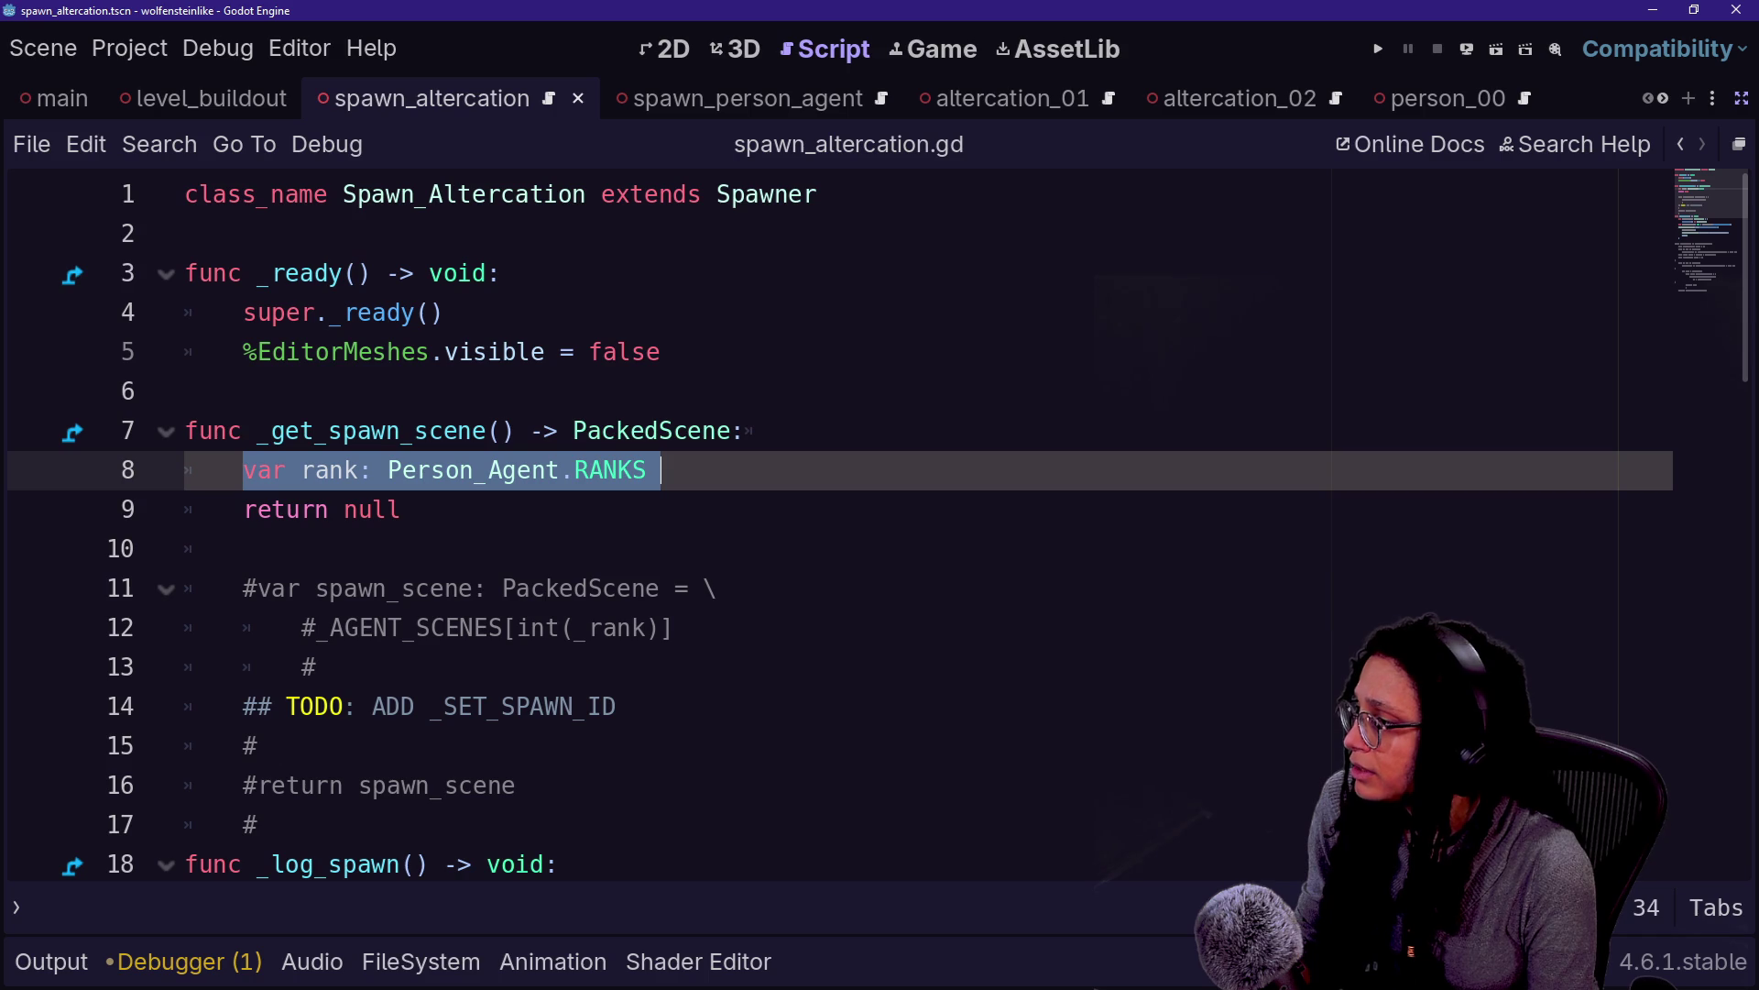
key("End")
key("Up")
key("shift+Down")
key("shift+Down")
key("BackSpace")
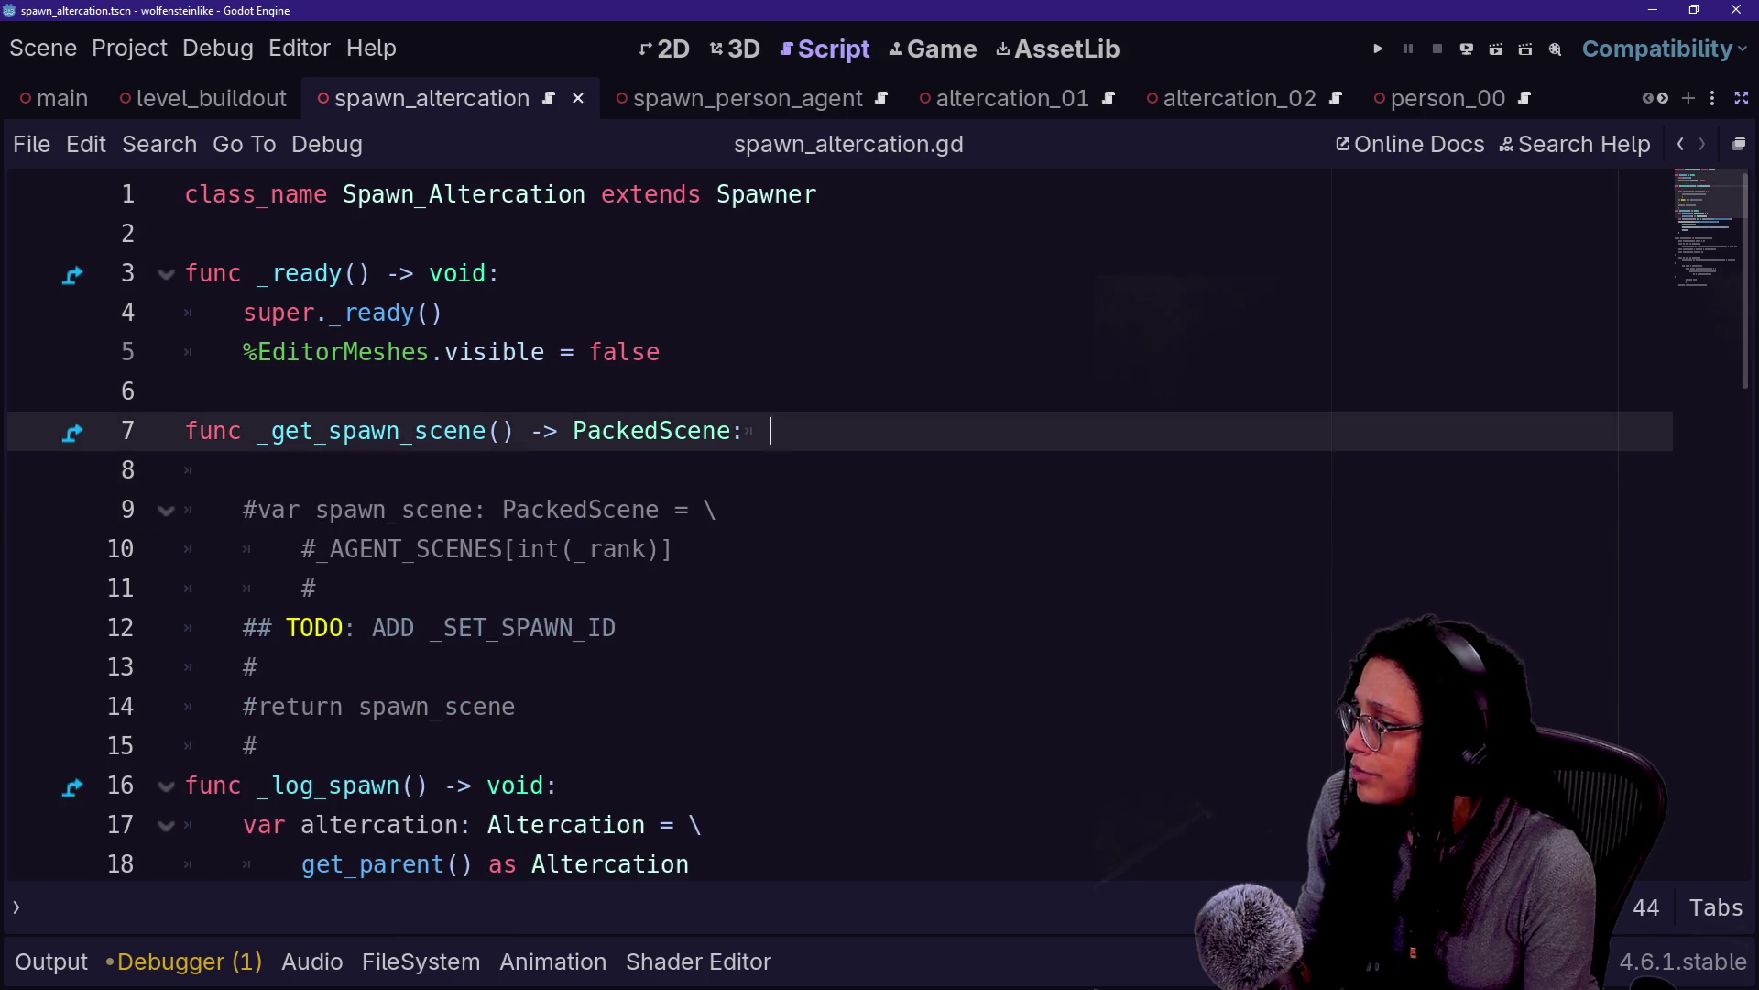
Uncomment the spawn_scene lines and replace _AGENT_SCENES[int(_rank)] with ManageAltercations.ref.get_random_altercation_scene()
key("Down")
left_click_drag(617, 509, 316, 587)
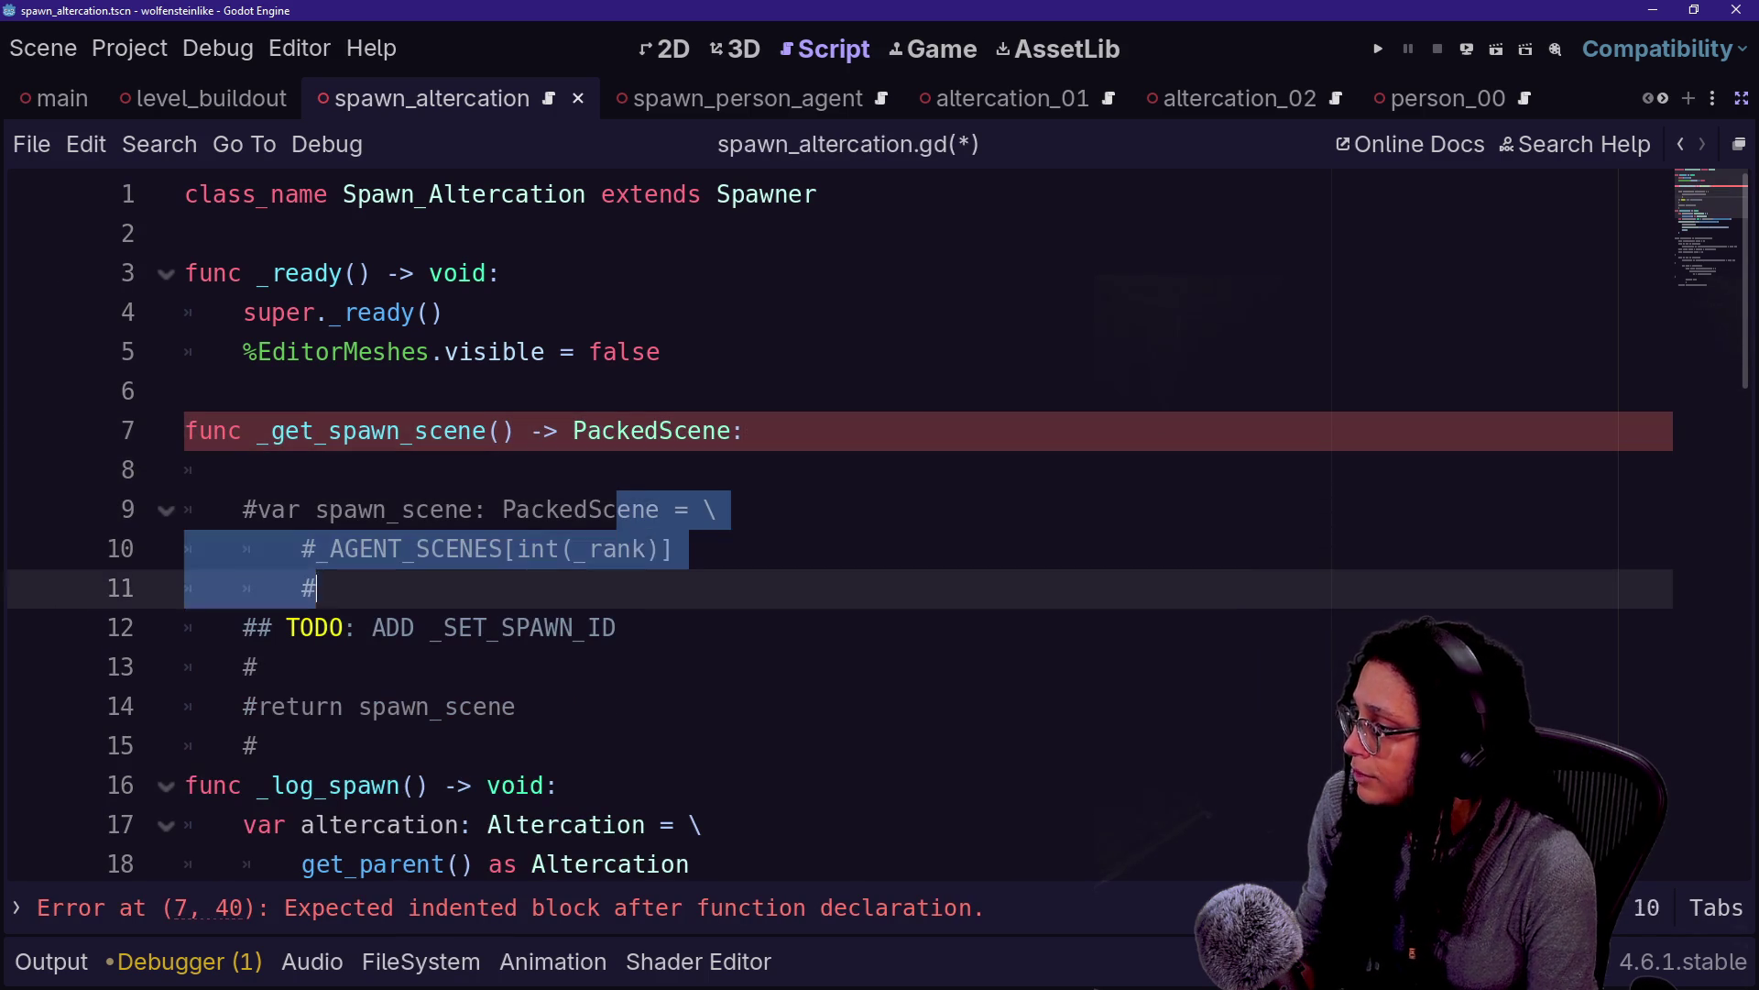
key("ctrl+k")
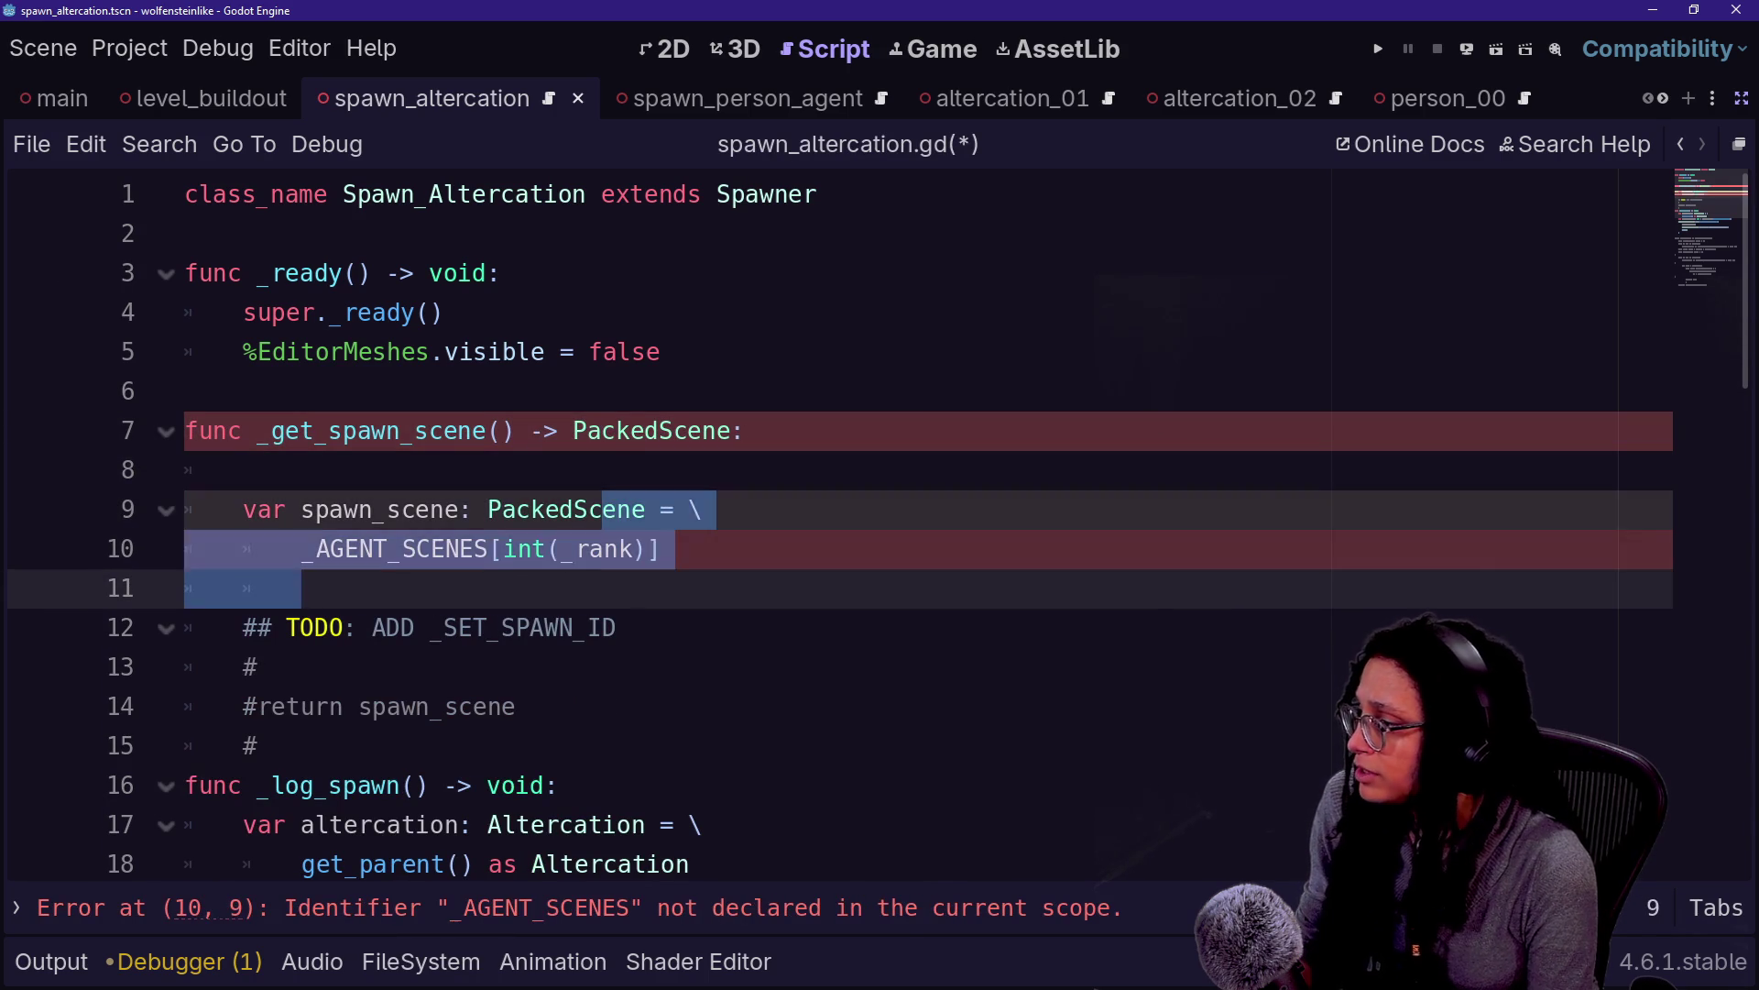
left_click(316, 548)
left_click_drag(303, 548, 663, 548)
key("BackSpace")
type("Manage")
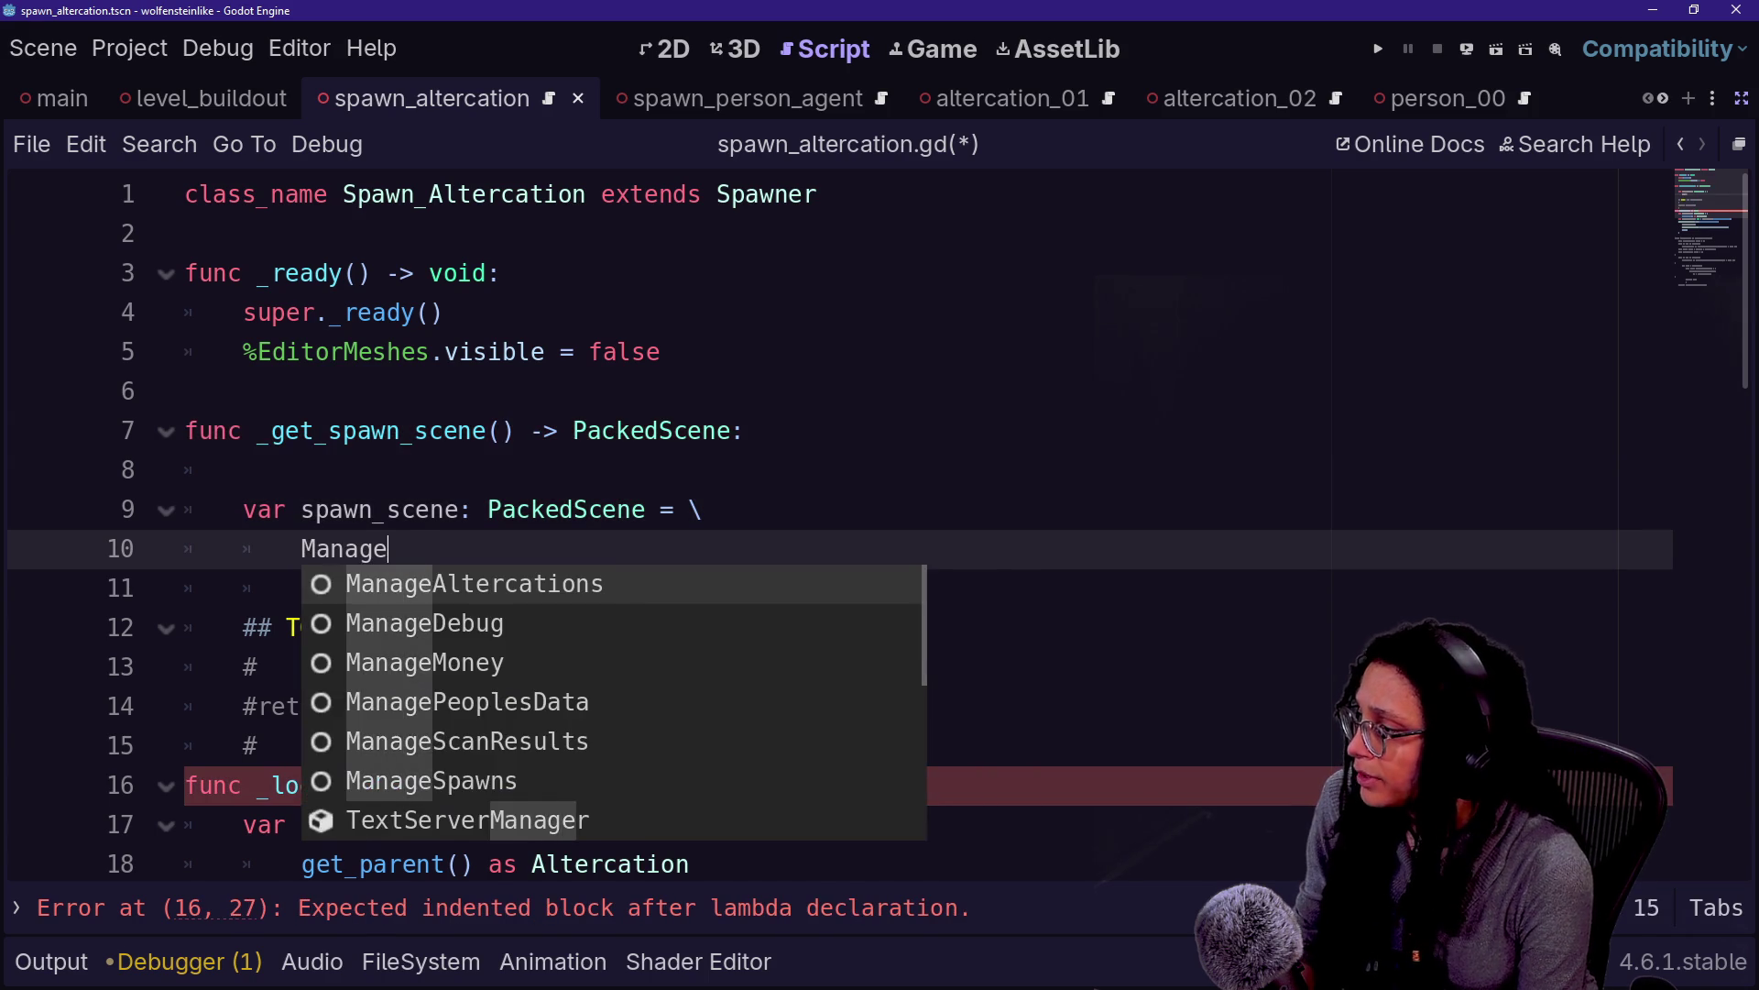
key("Return")
type(".ref.get")
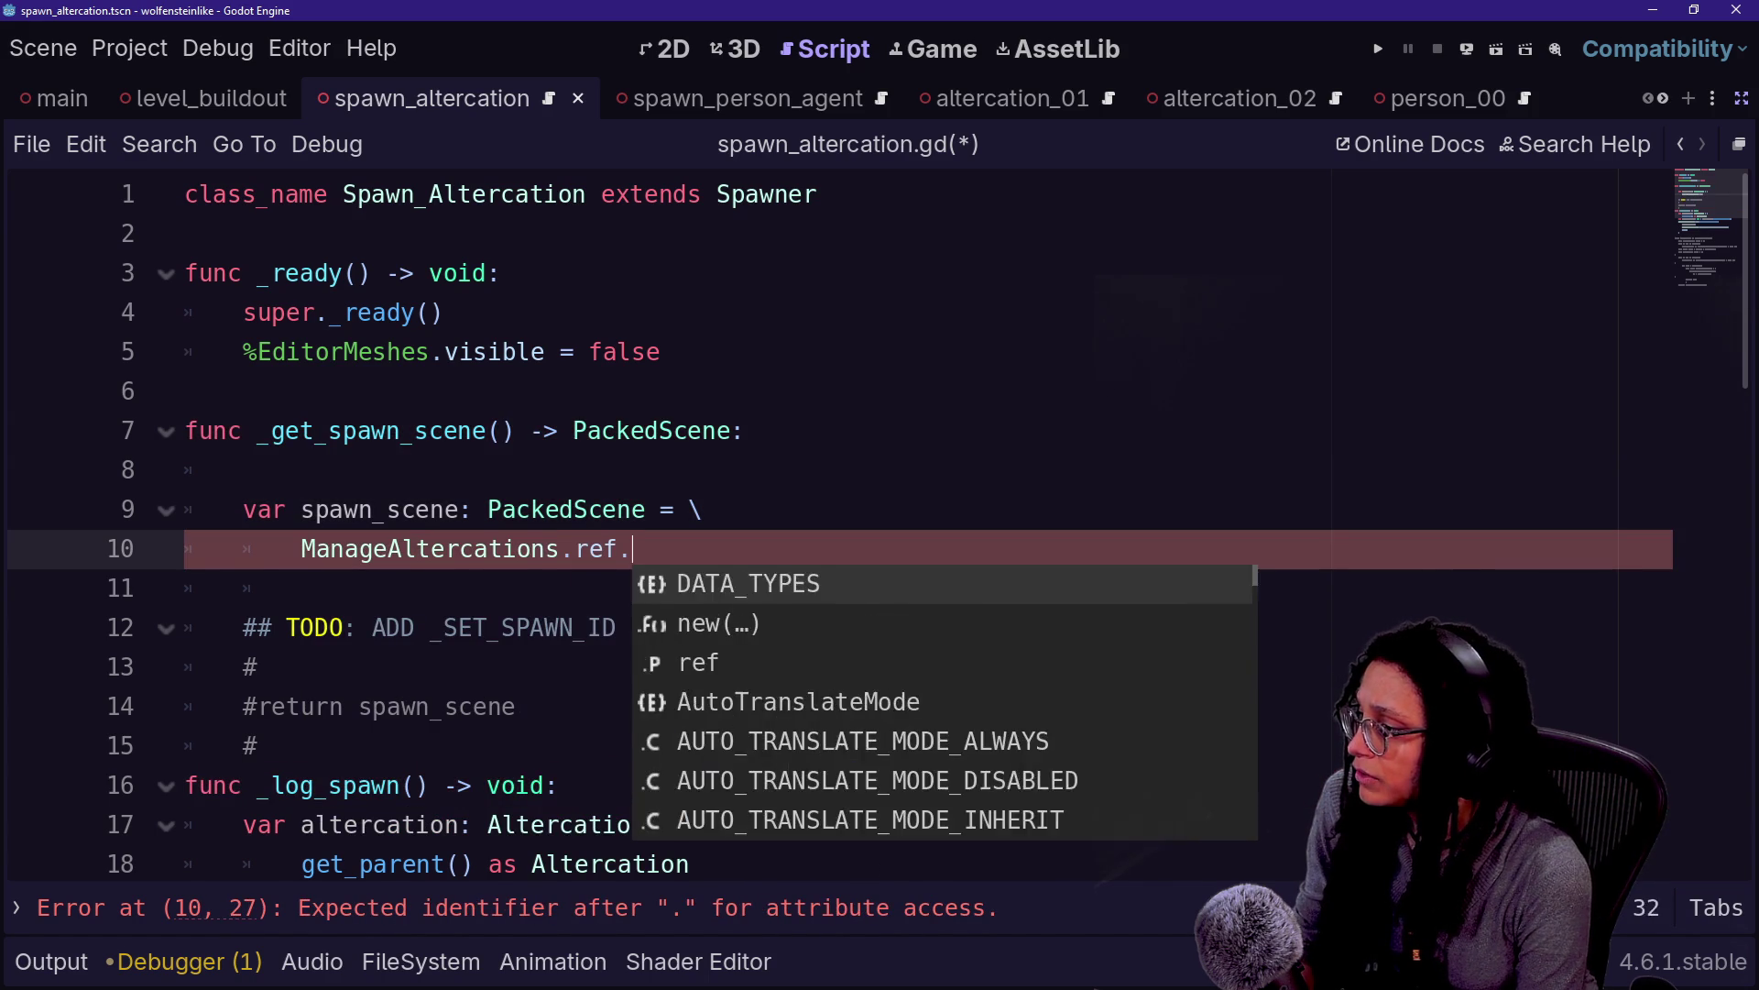
key("Down")
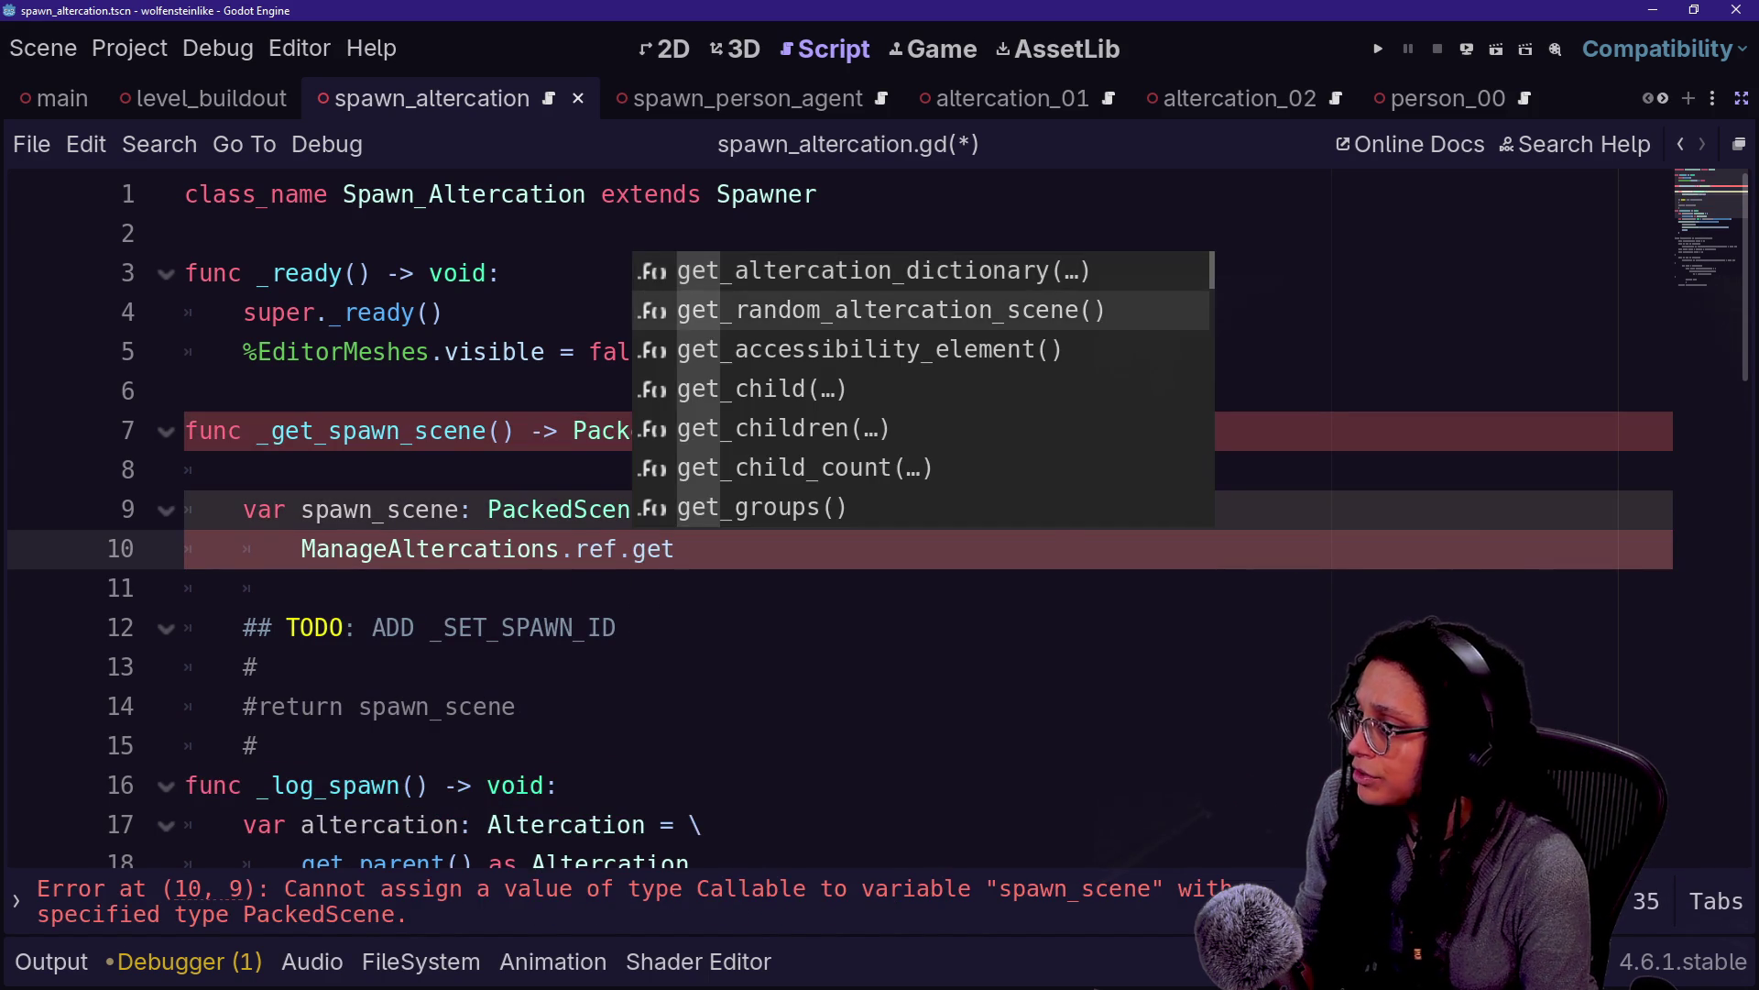
key("Return")
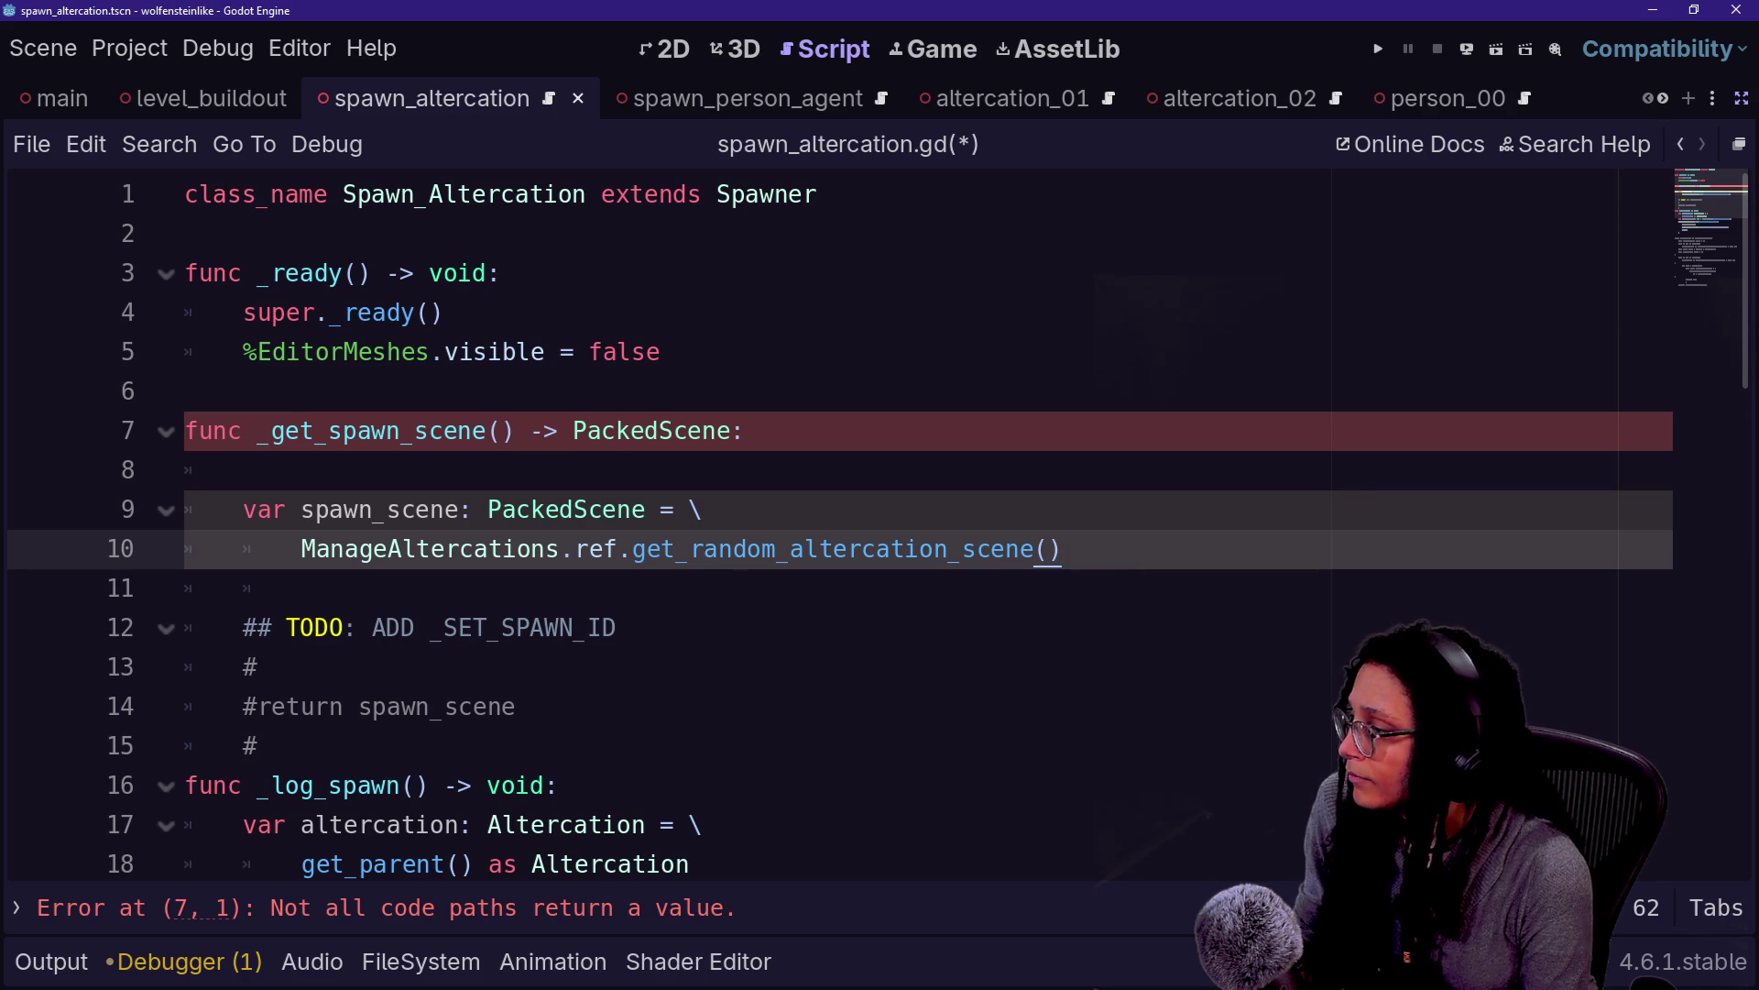
Review the commented TODO lines below the call, then open the parent Spawner script
left_click(260, 666)
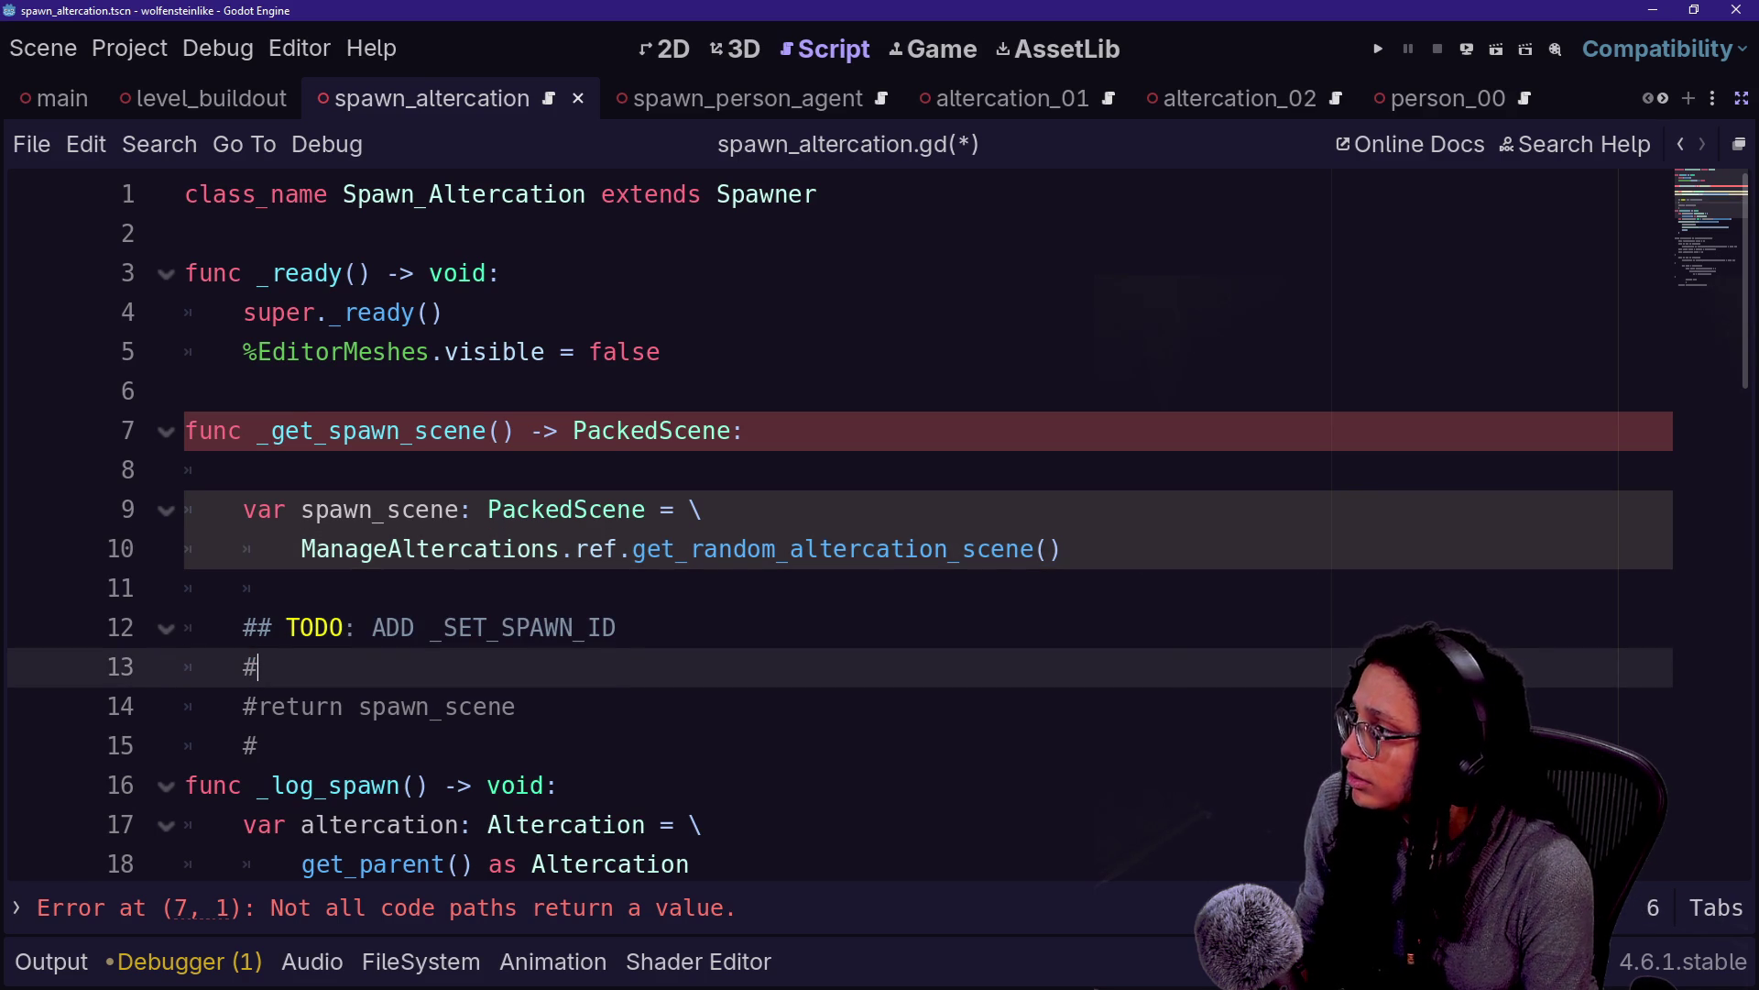
left_click(617, 626)
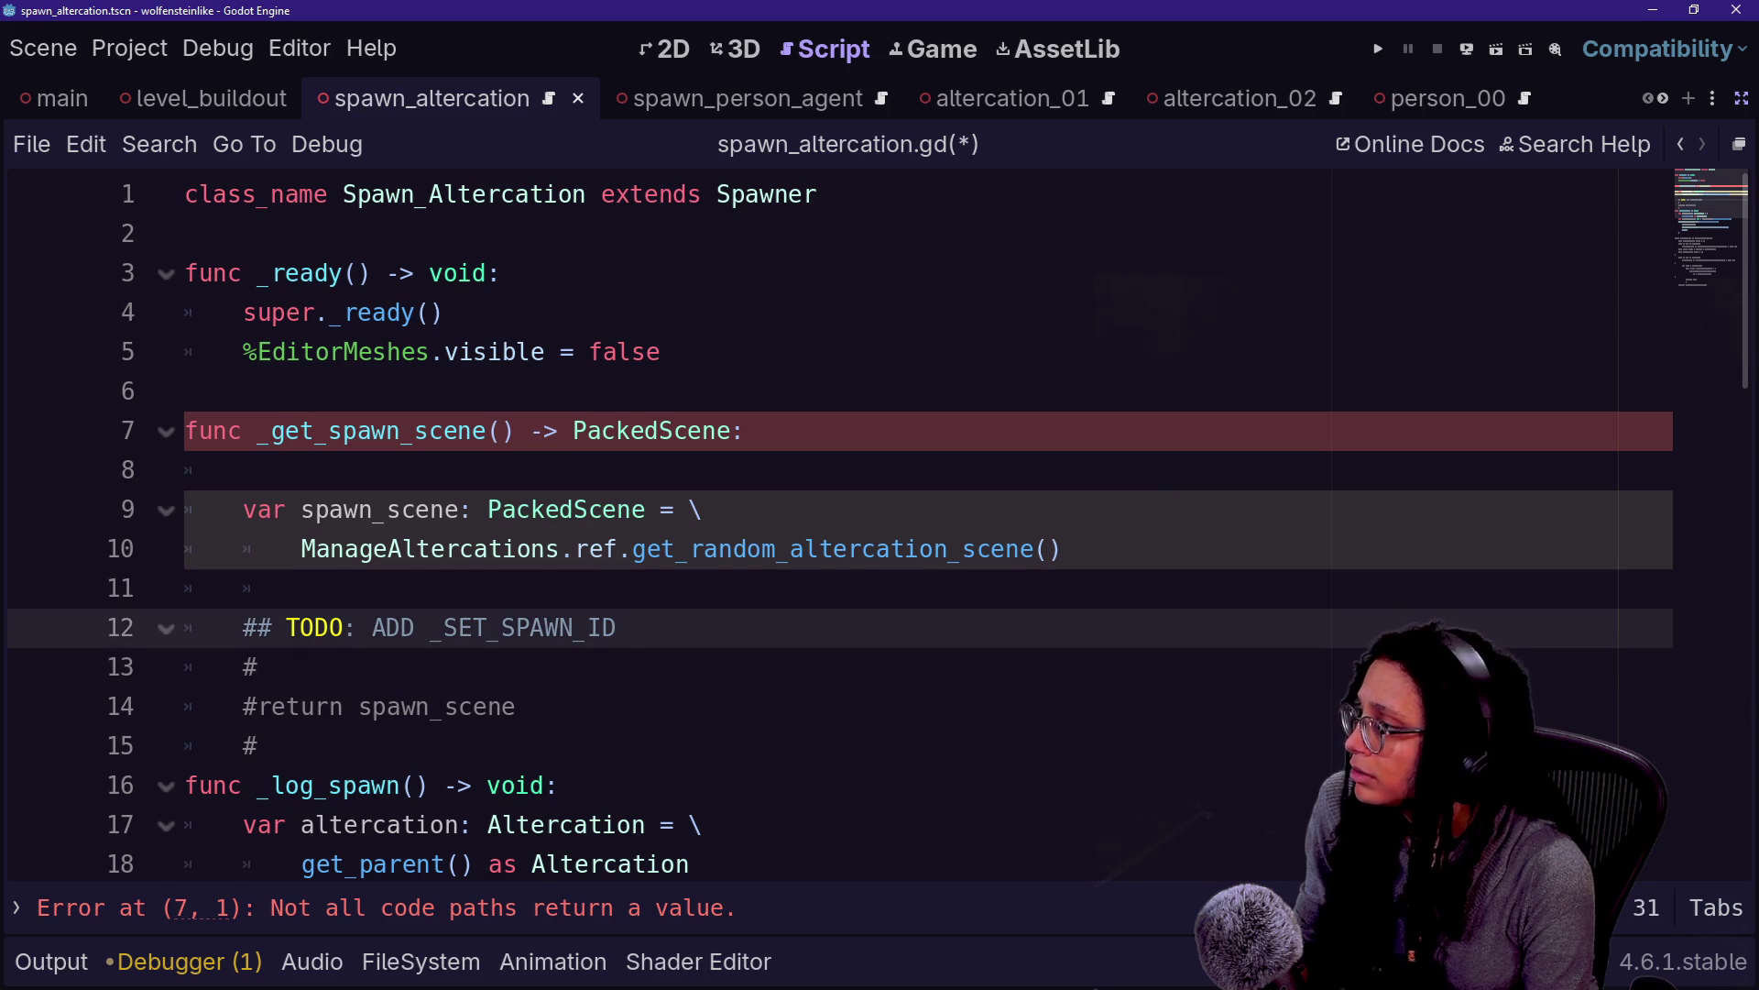
scroll(825, 523, "down", 1)
scroll(825, 522, "up", 1)
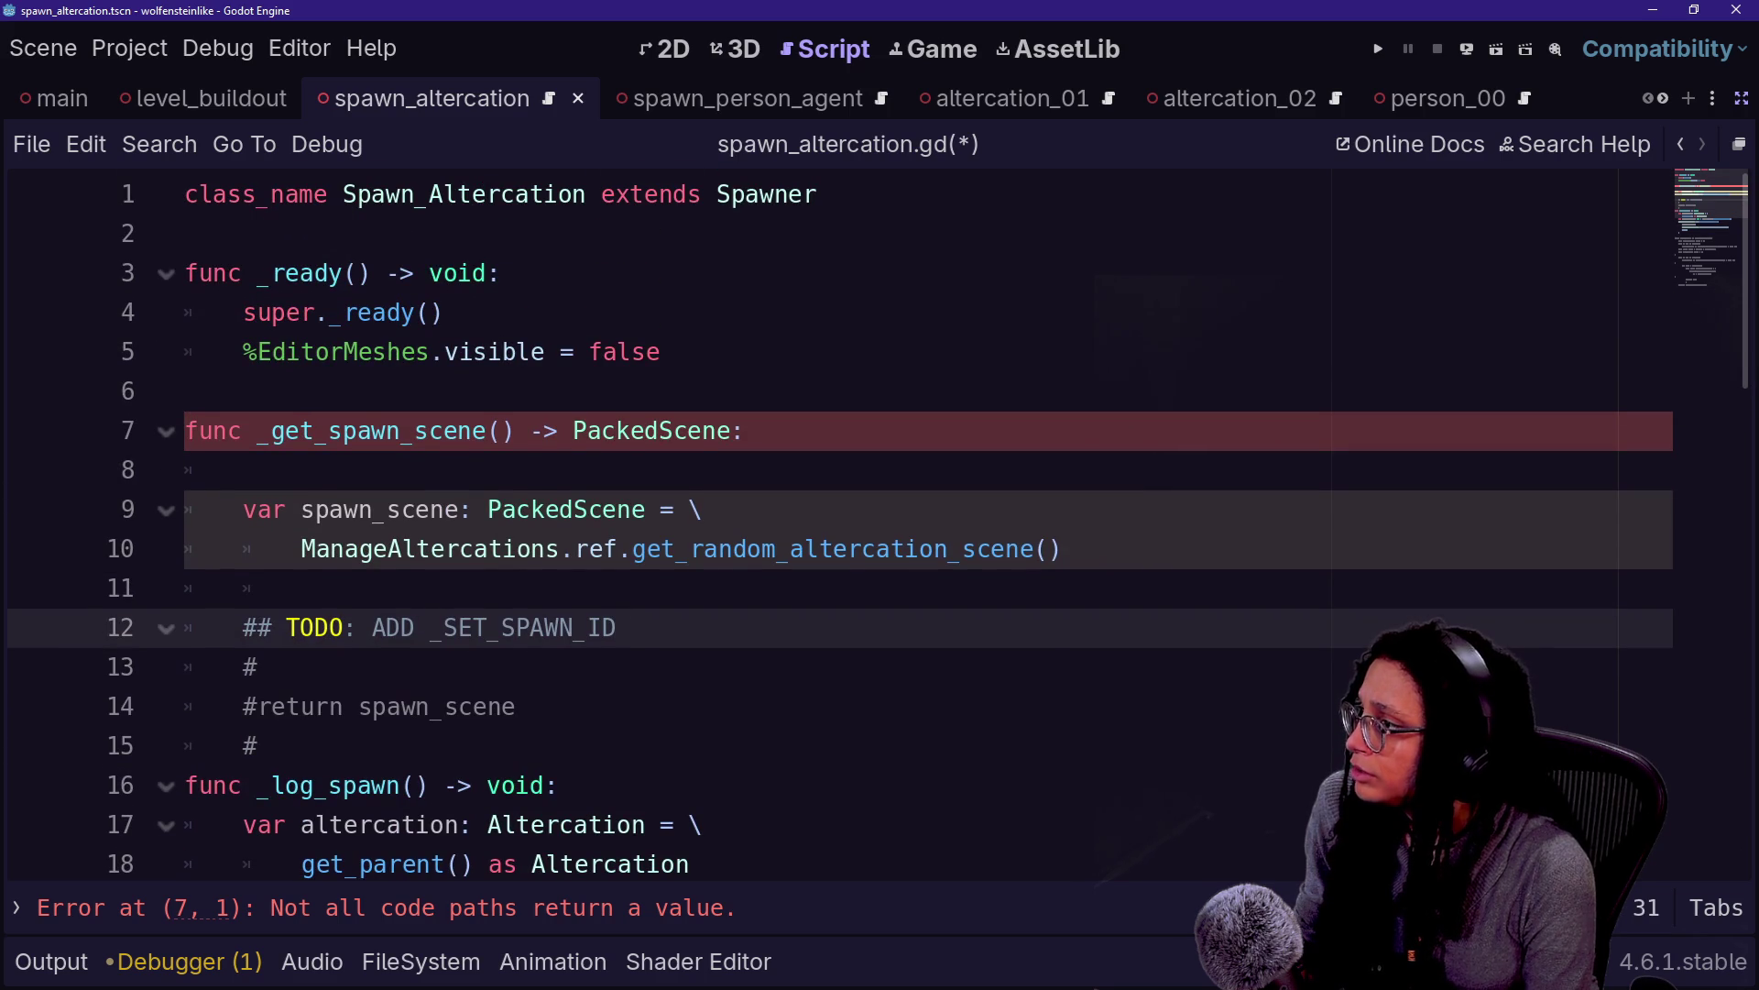
left_click(302, 588)
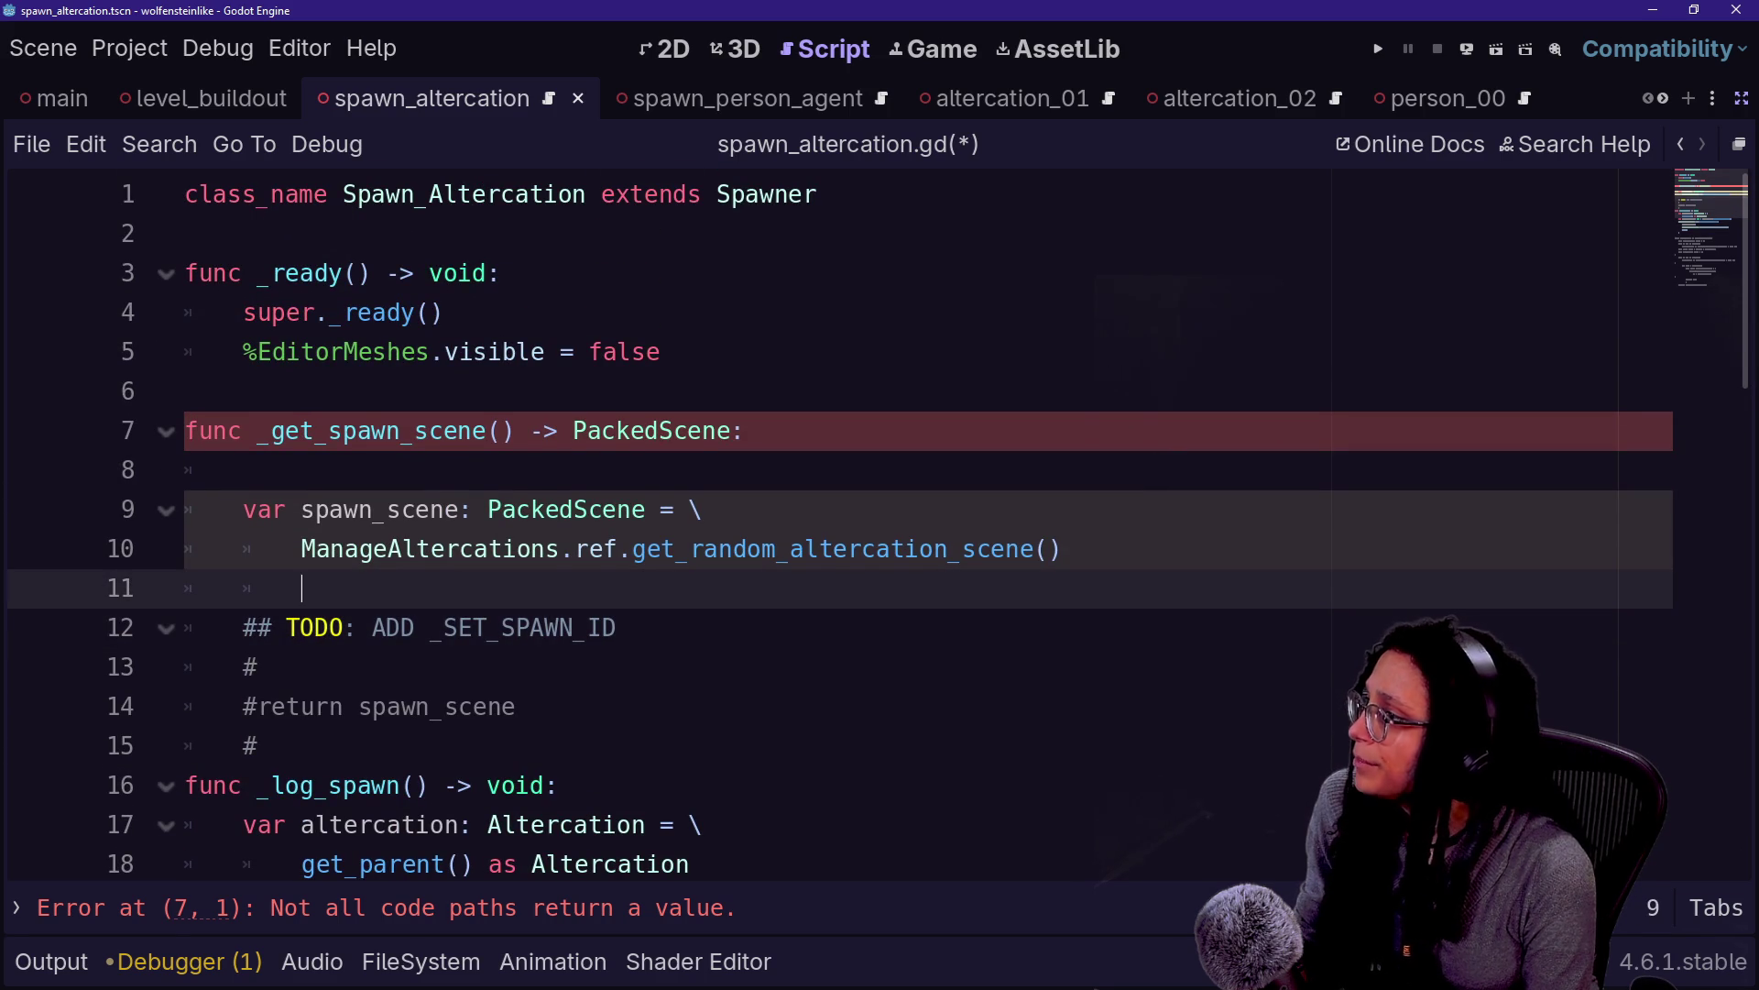
left_click(734, 200, "ctrl")
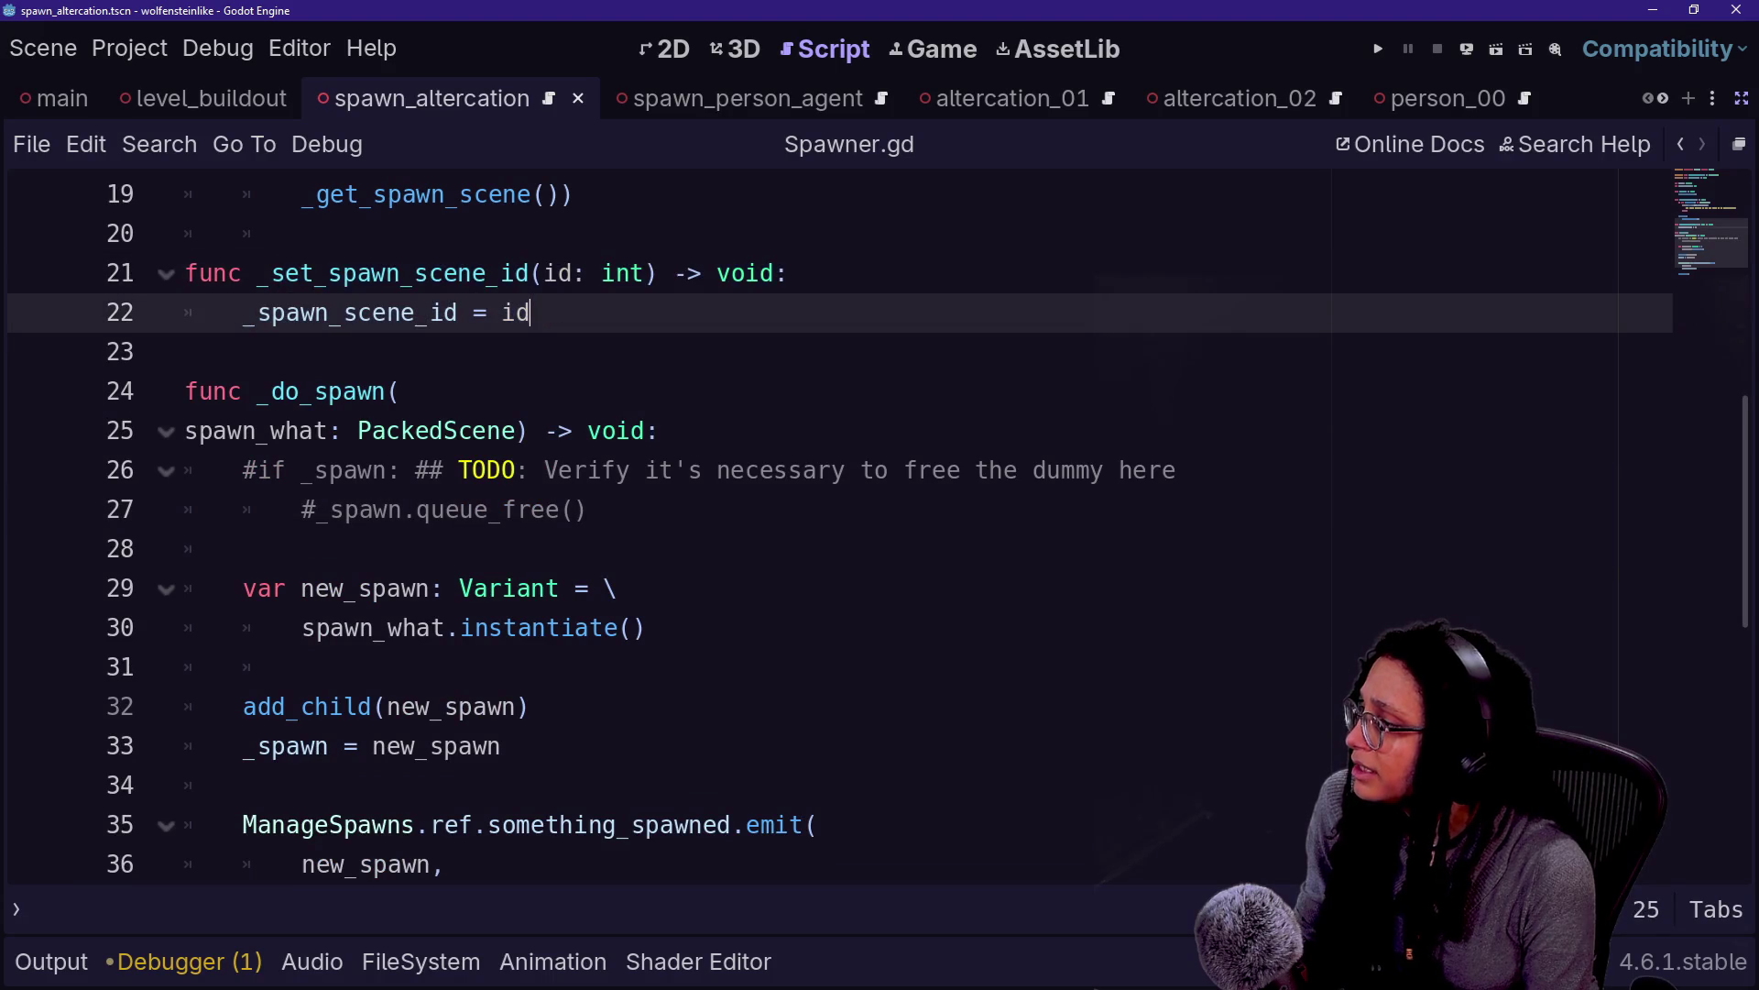
Look over Spawner.gd, return to line 10 of spawn_altercation.gd, then switch to altercation_01
scroll(878, 534, "up", 6)
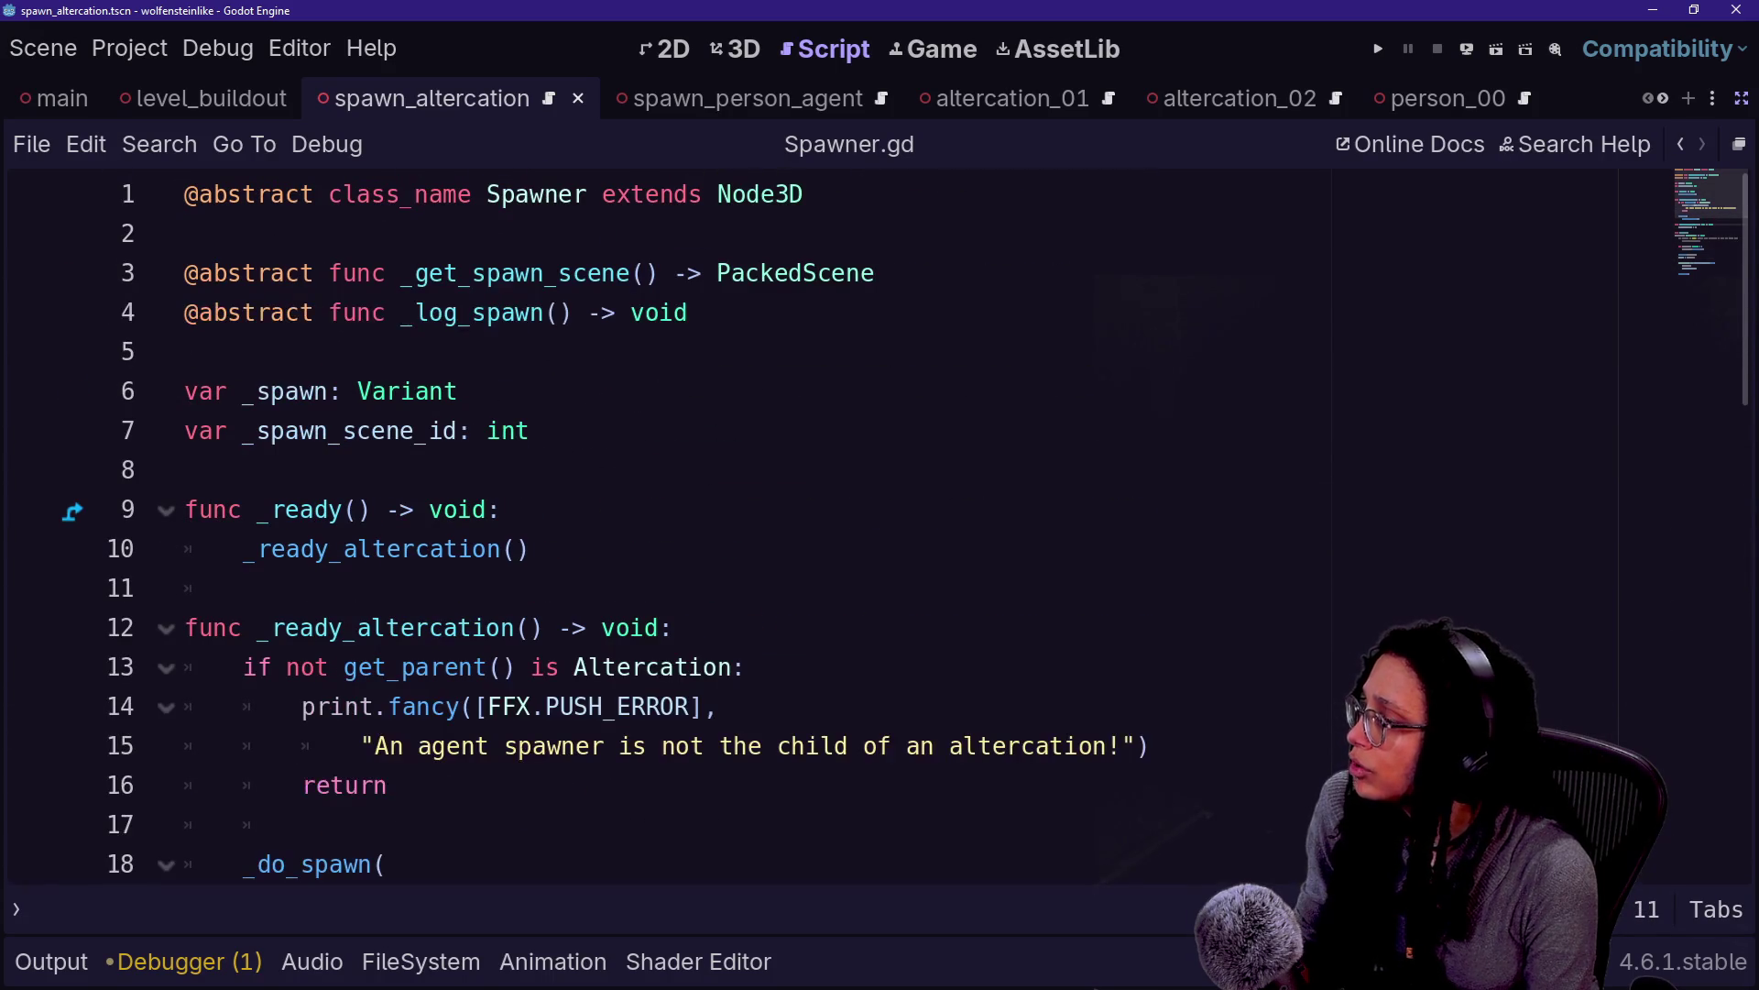
left_click(1682, 146)
left_click(1683, 145)
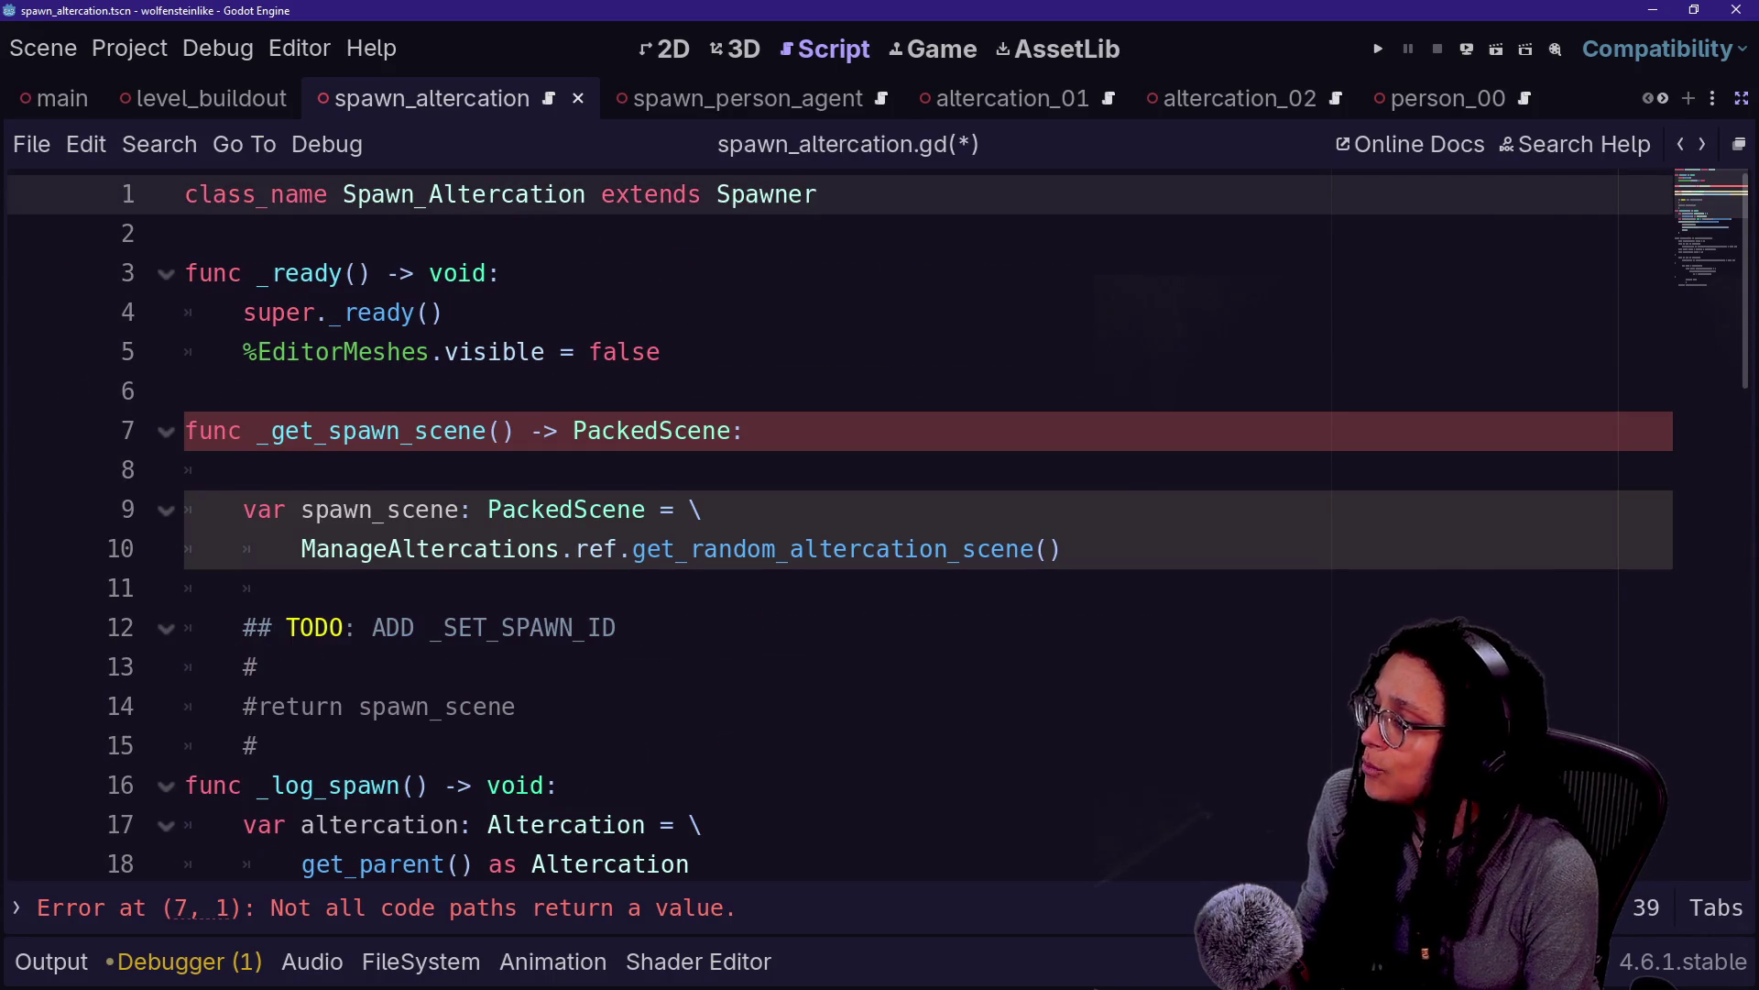
left_click_drag(1061, 549, 578, 549)
left_click(1061, 549)
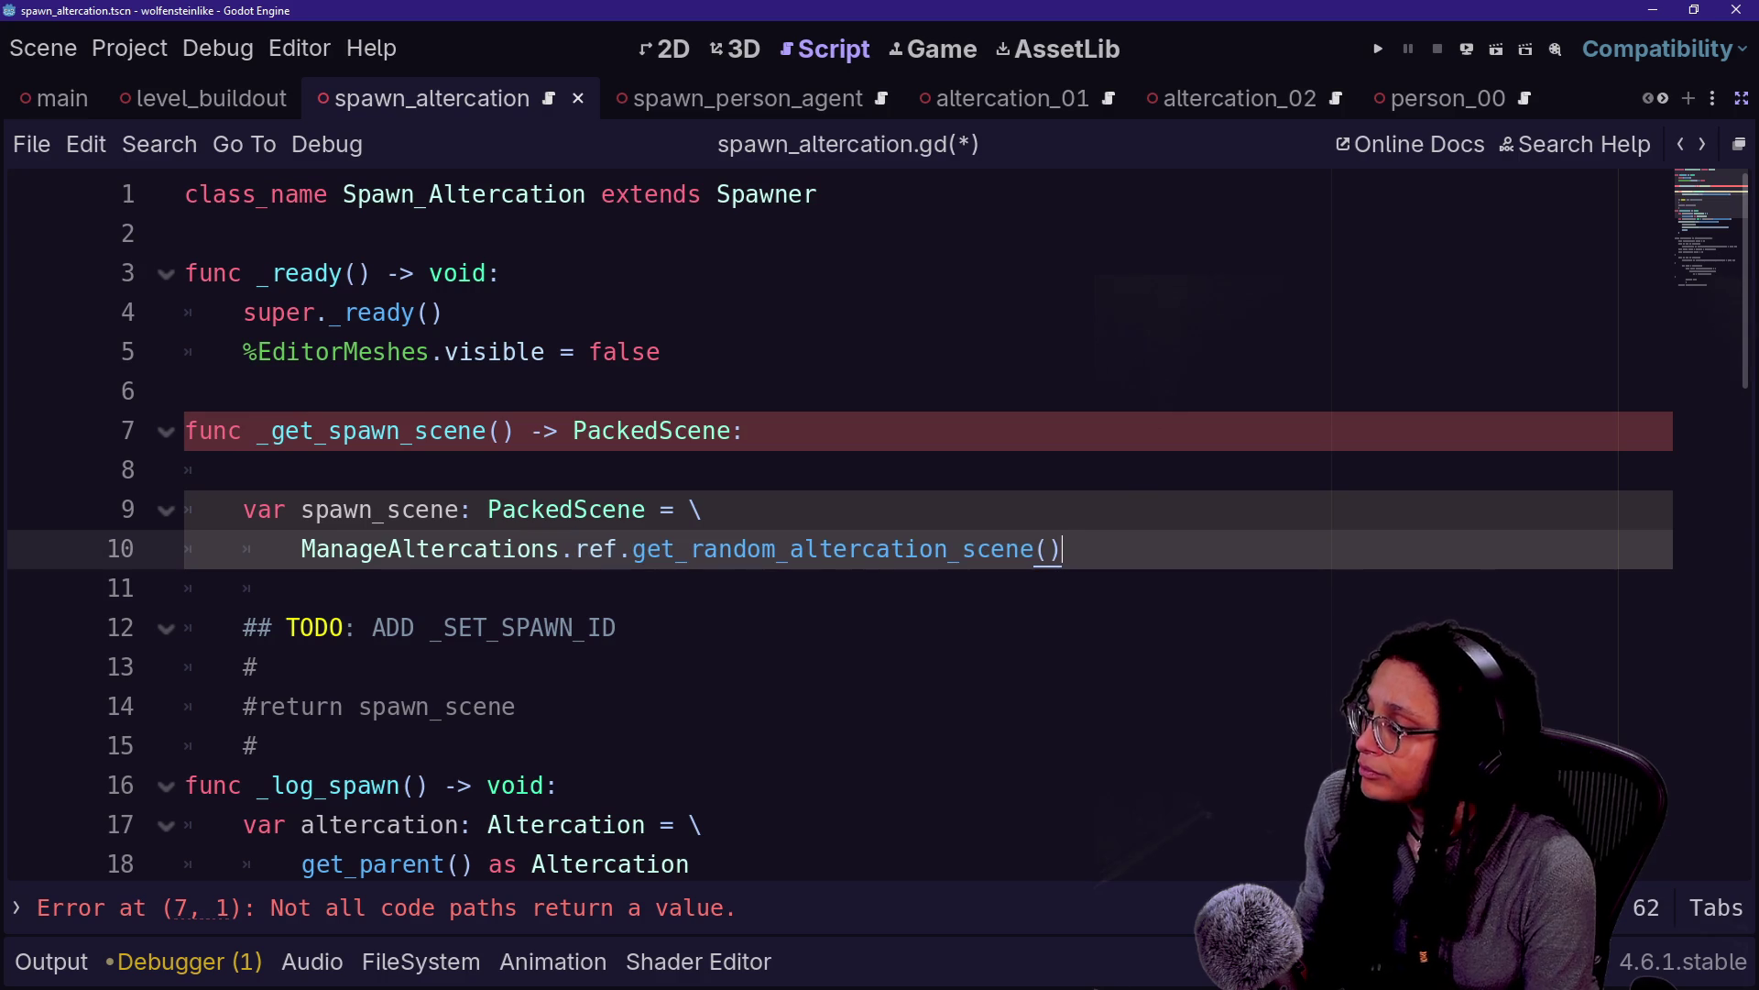
left_click(1004, 98)
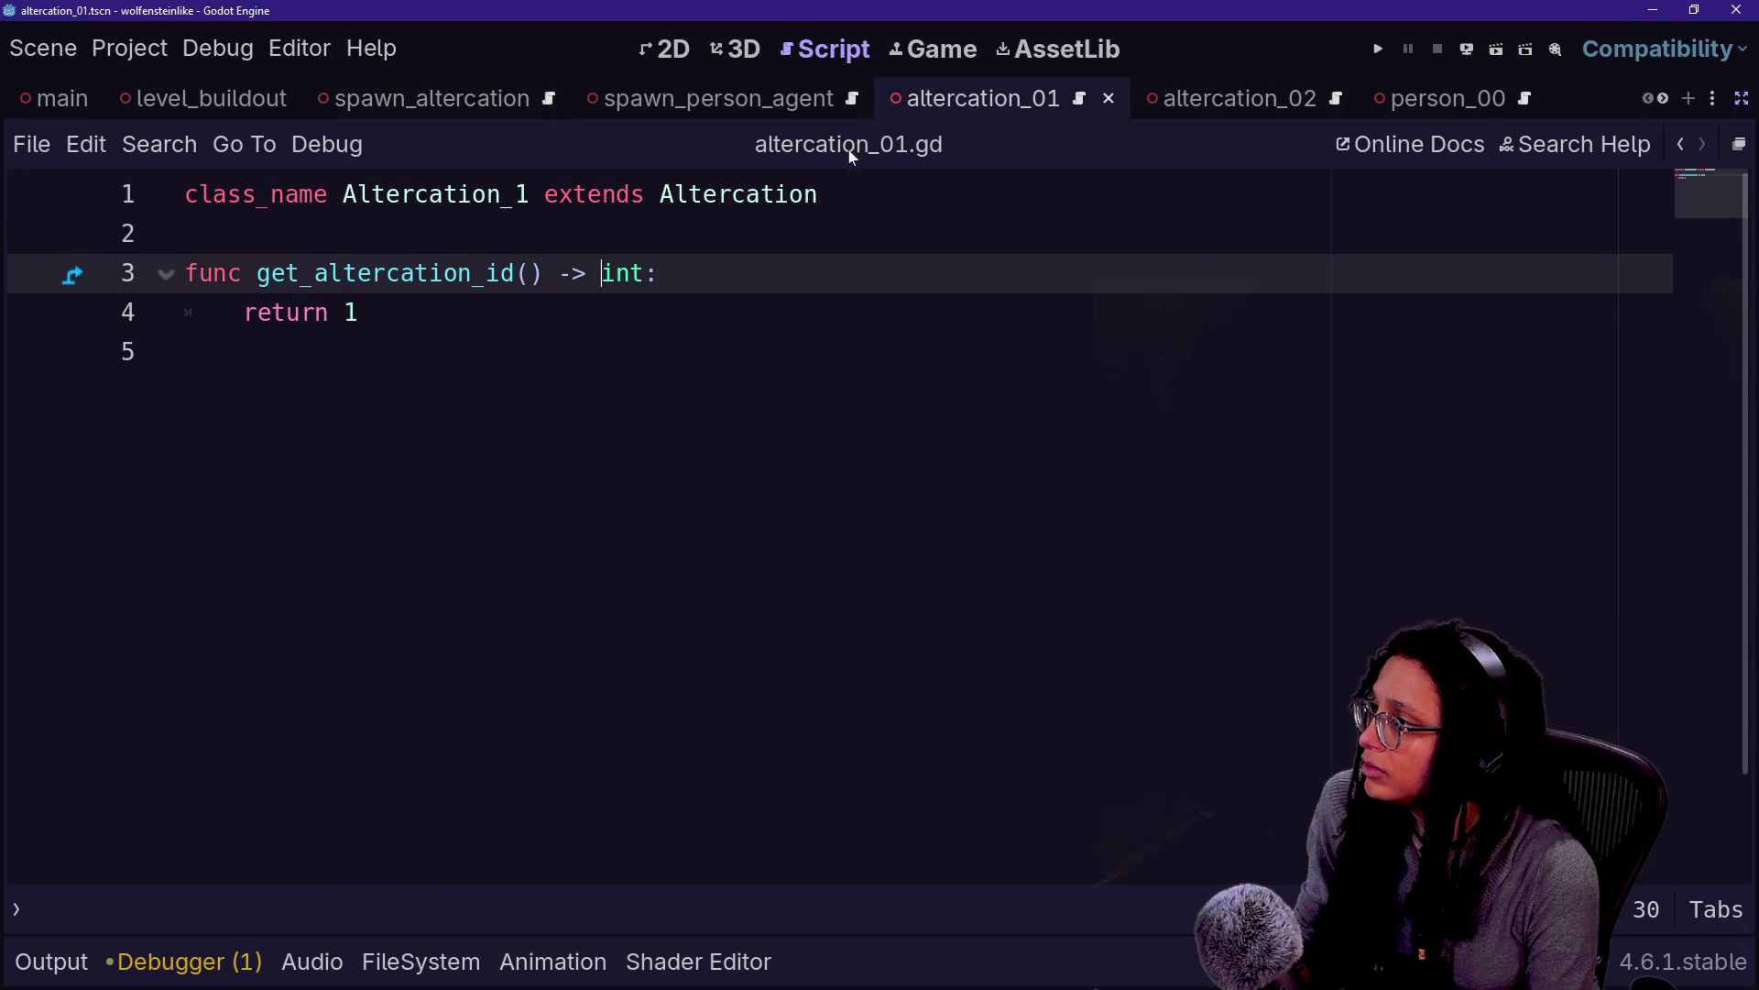
Leave distraction-free mode, select the Altercation_01 root, and open its attached script
left_click(731, 55)
left_click(1742, 98)
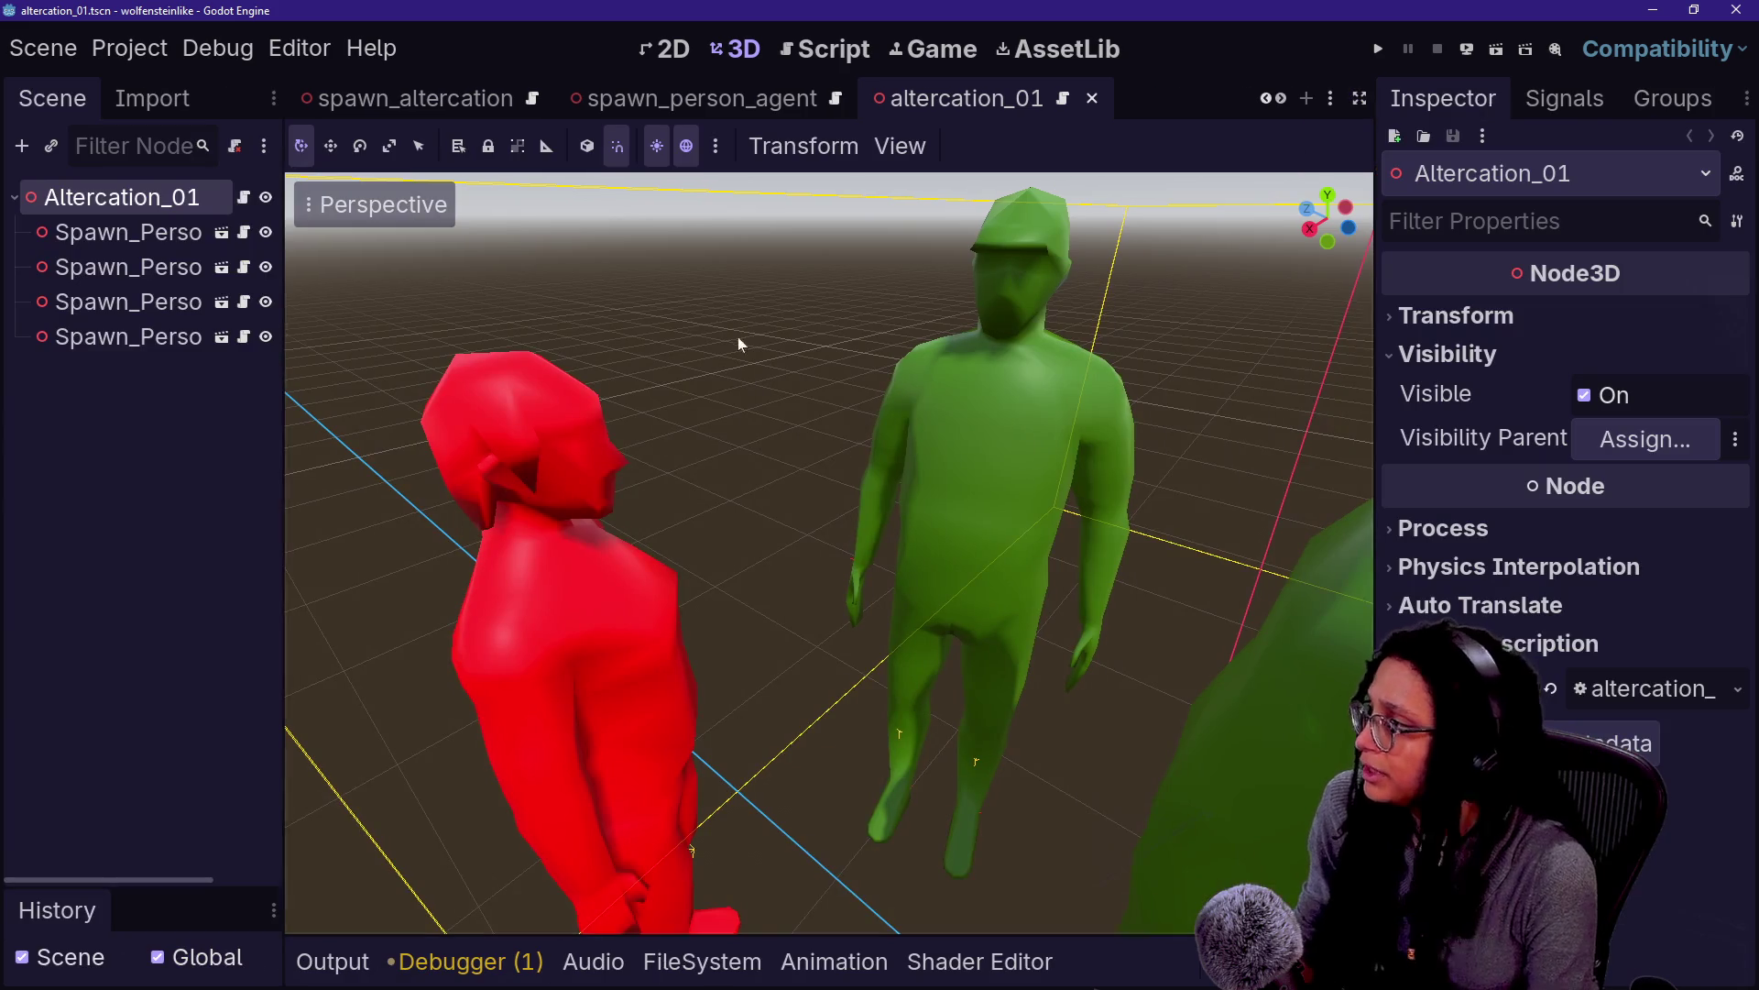
left_click(128, 234)
left_click(96, 198)
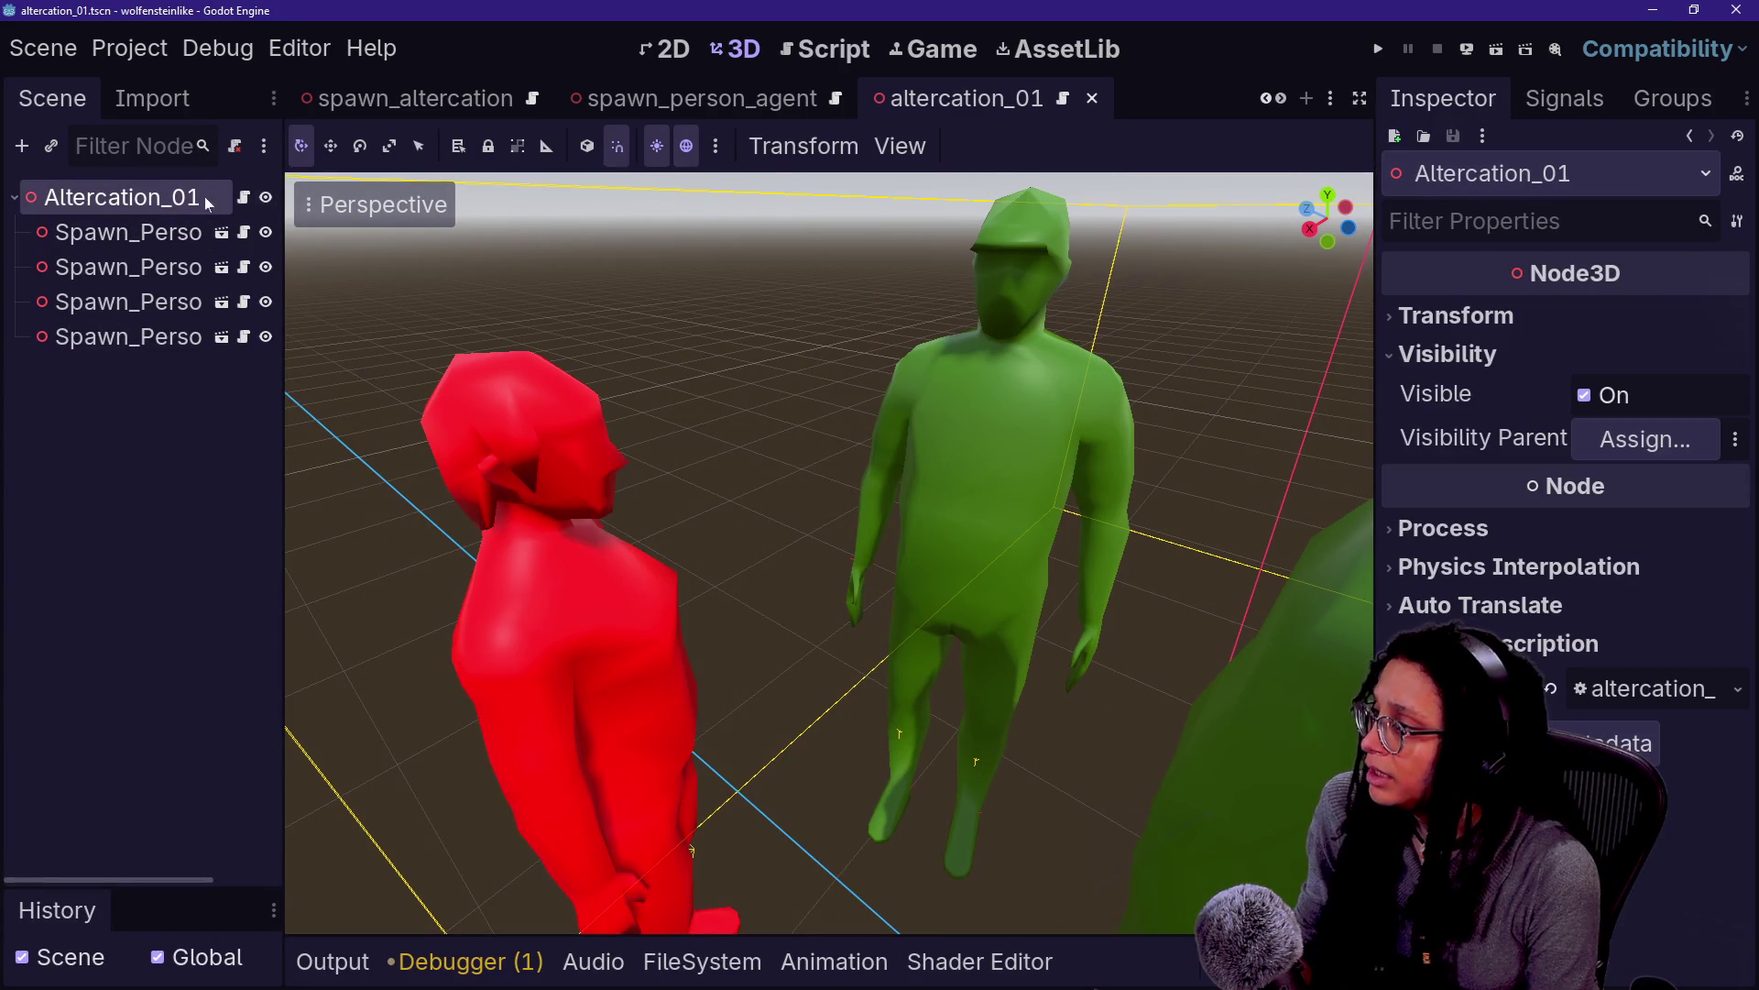
left_click(243, 198)
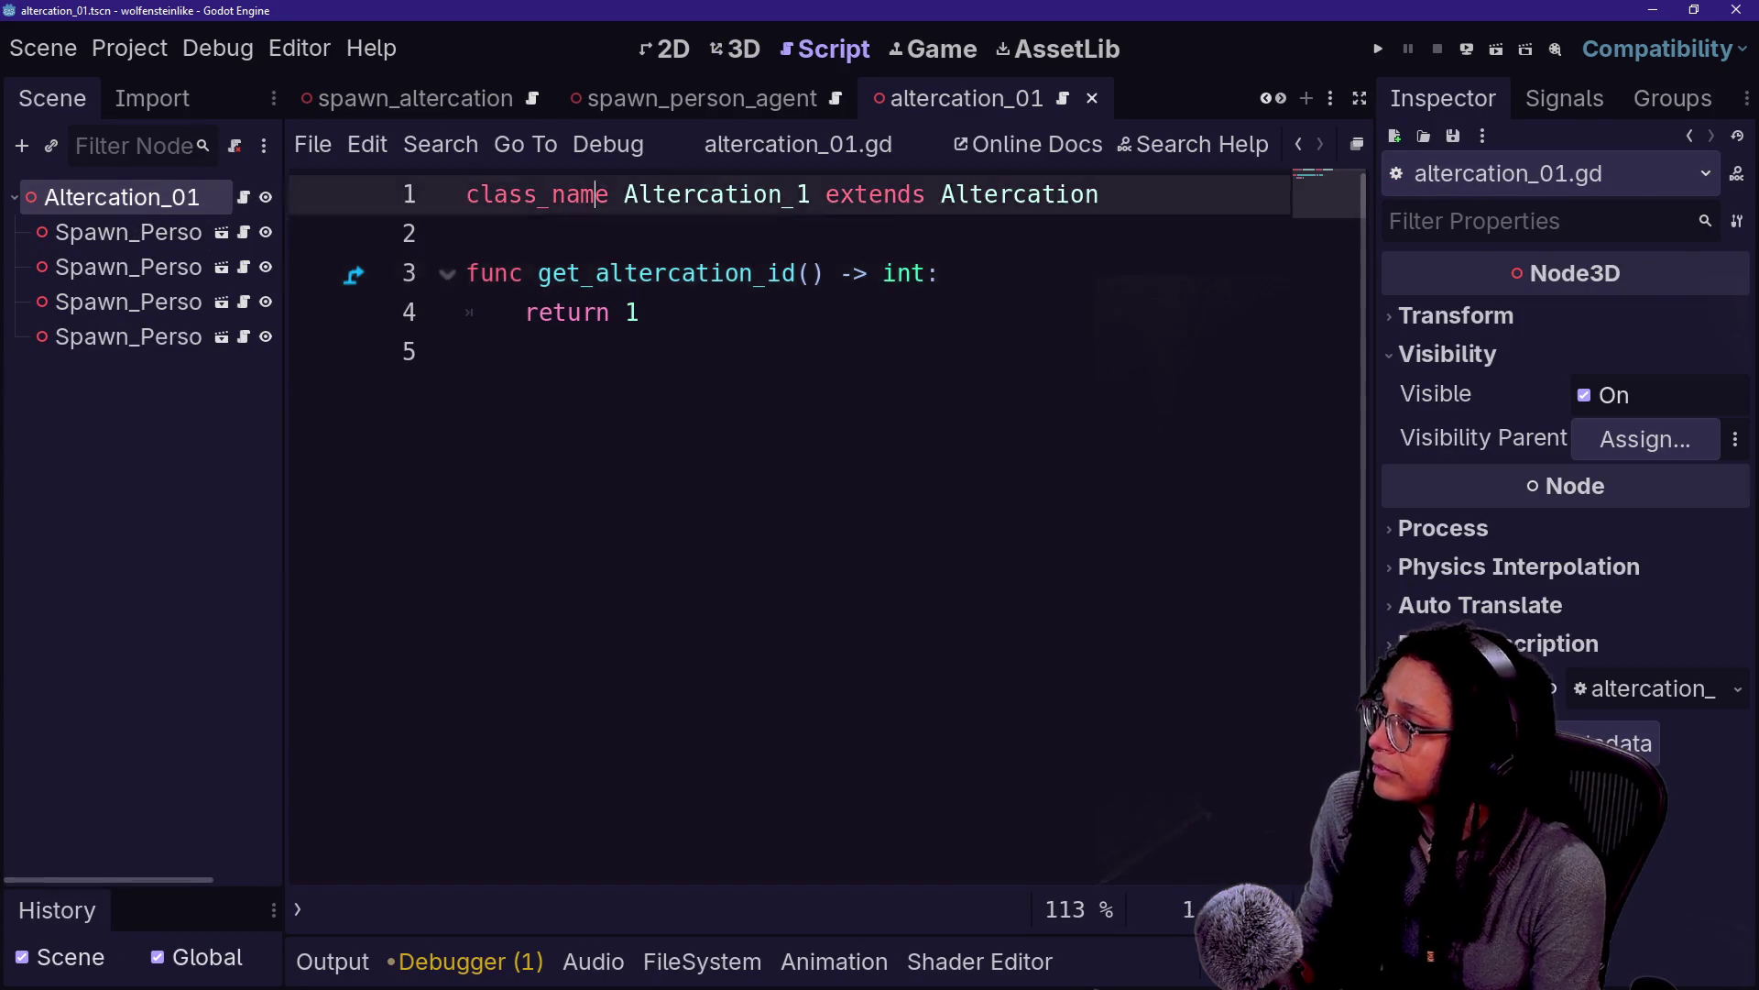